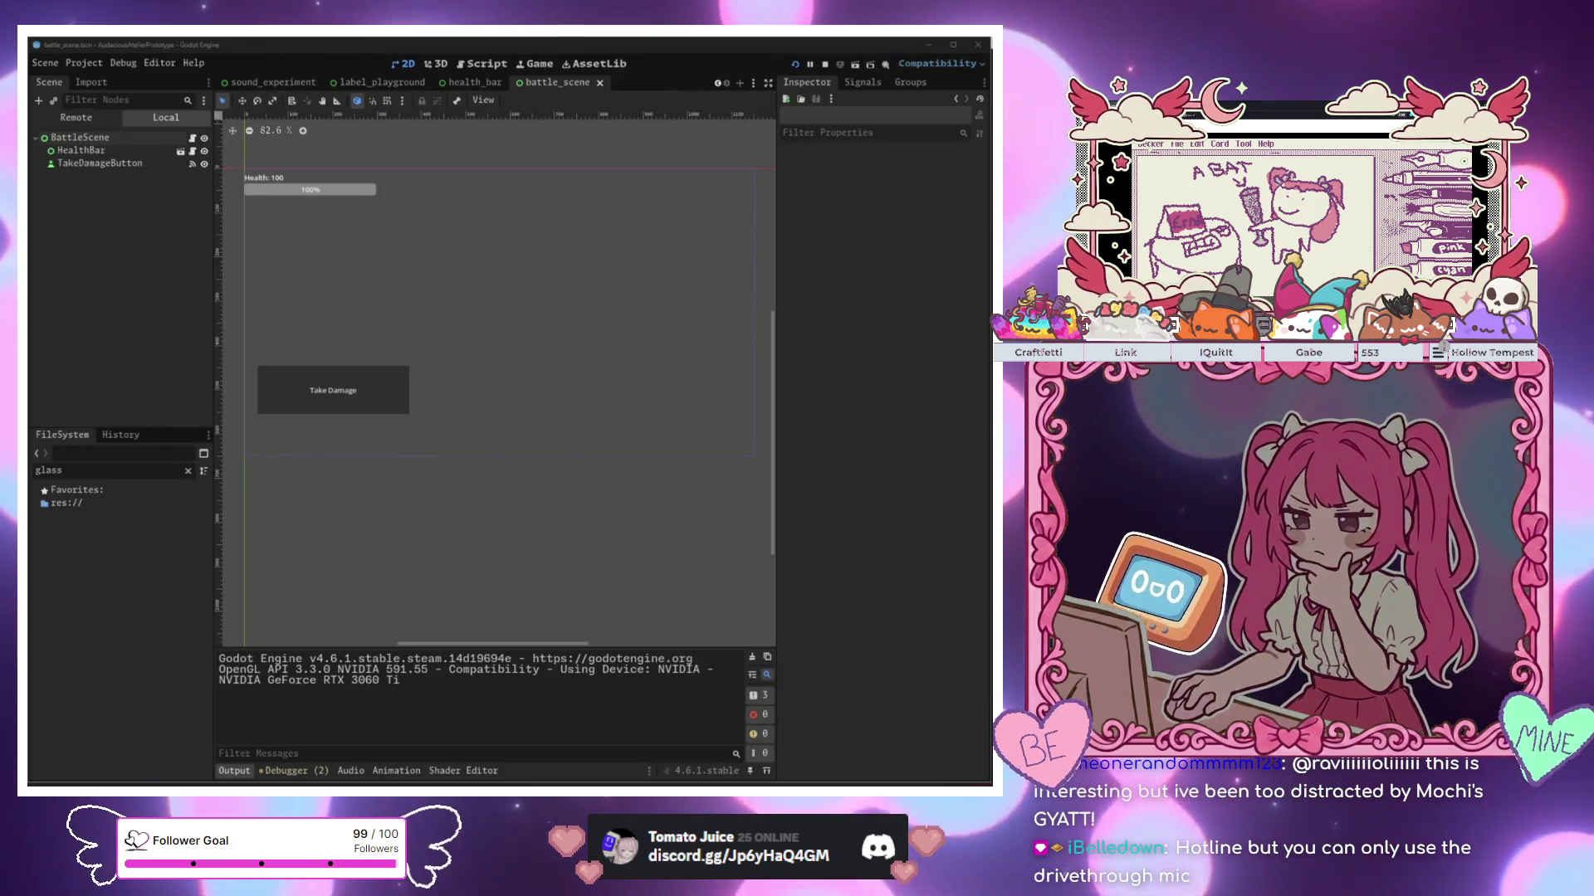
# Step: Zoom the battle scene view and inspect the HealthBar node
pyautogui.scroll(-2, 376, 457)
pyautogui.scroll(3, 378, 493)
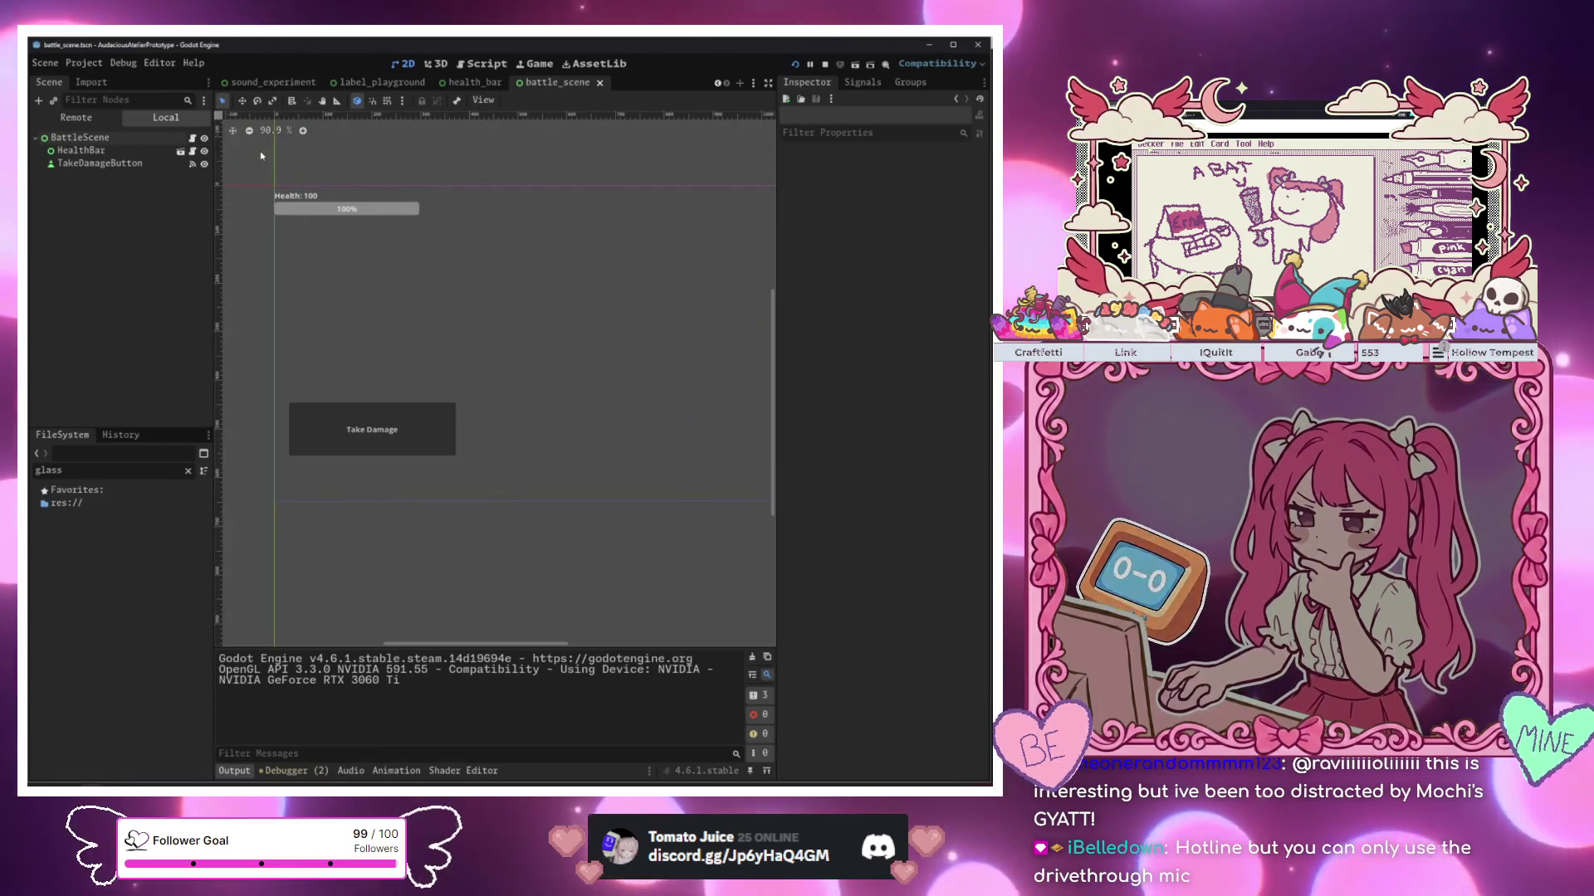
pyautogui.click(341, 218)
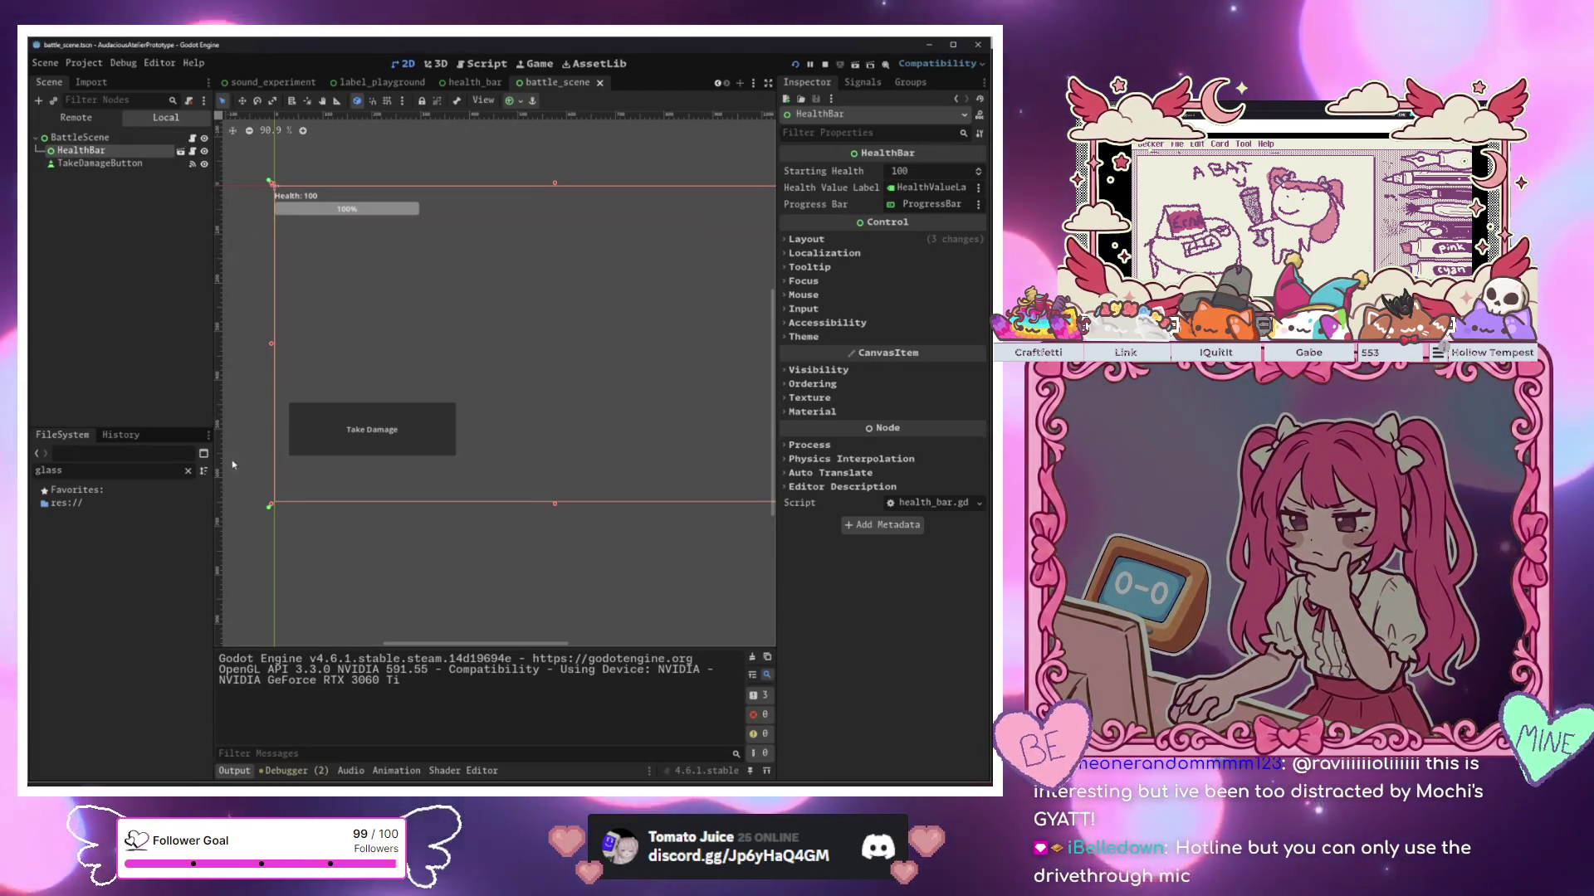
pyautogui.click(462, 572)
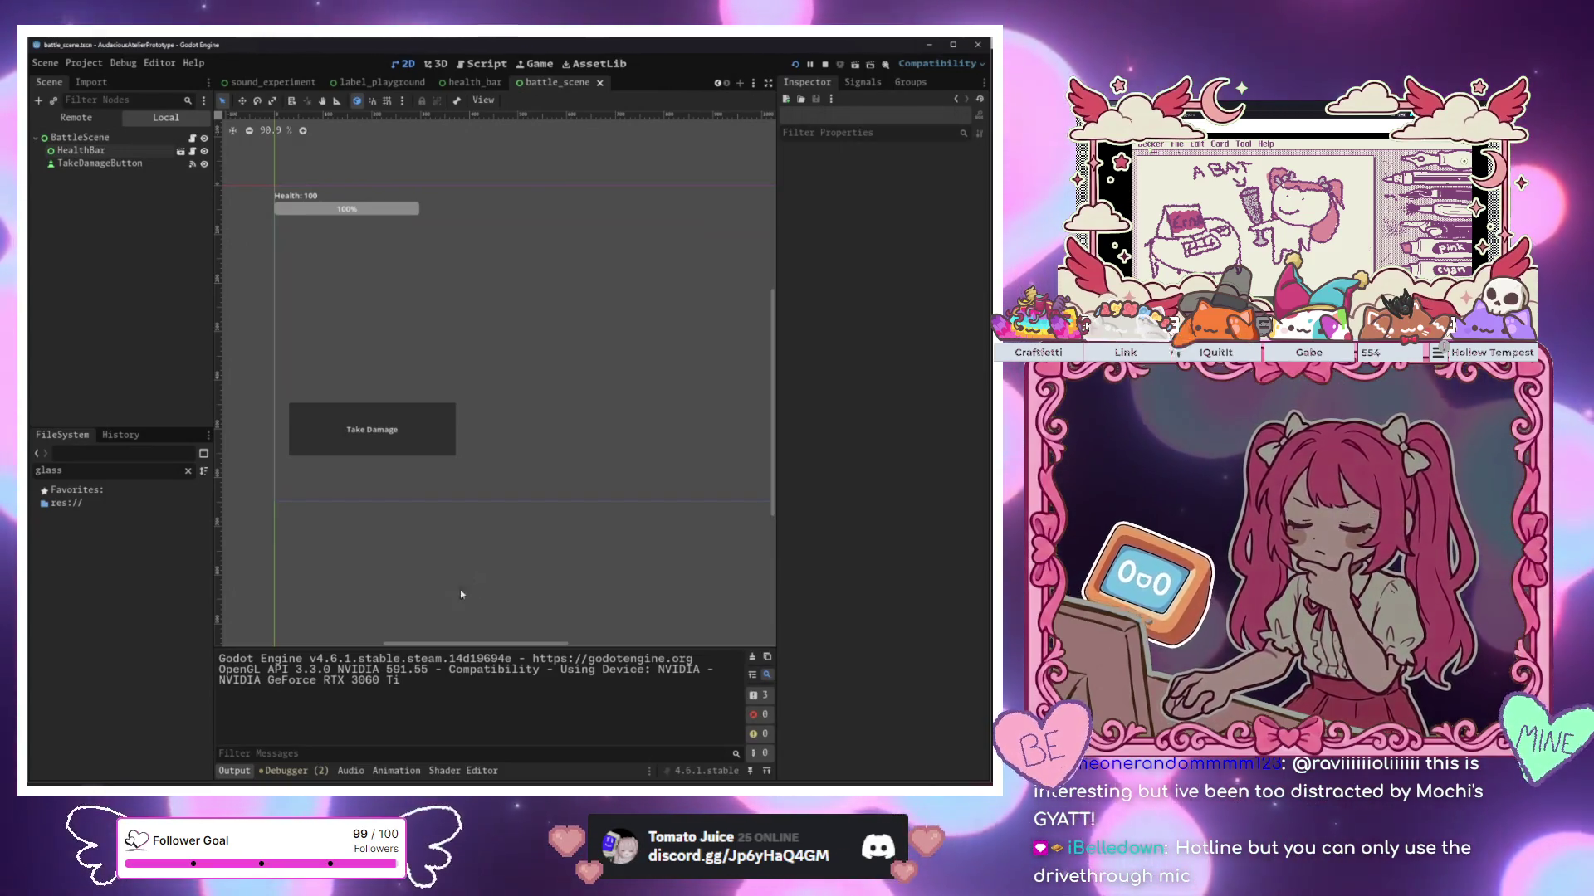
# Step: Inspect the TakeDamageButton node, then switch to the health_bar and label_playground scenes
pyautogui.click(415, 425)
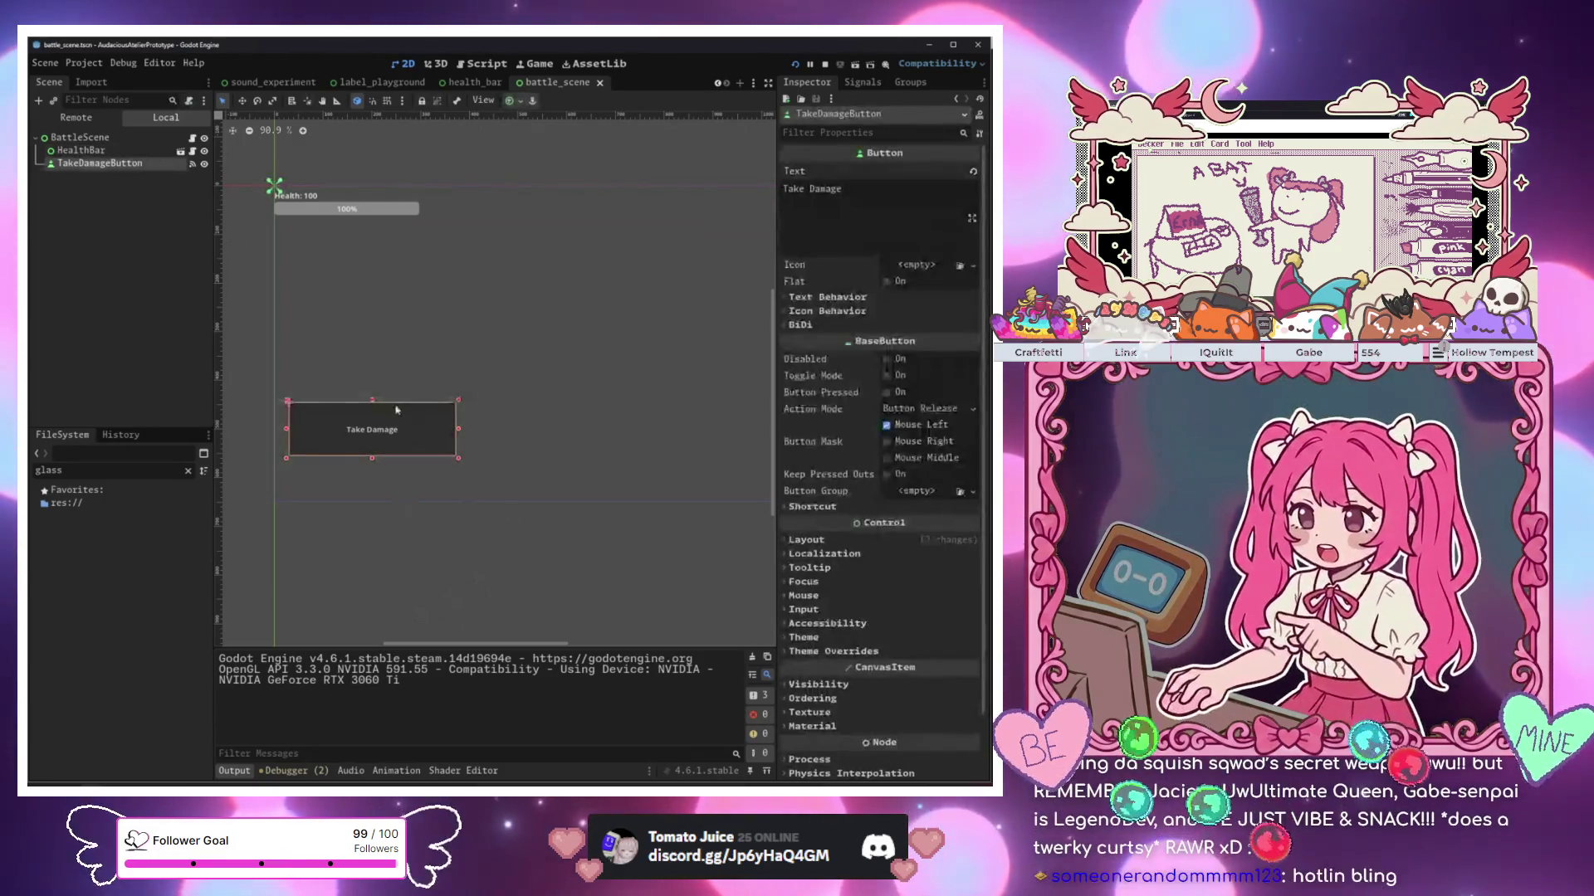
pyautogui.click(399, 315)
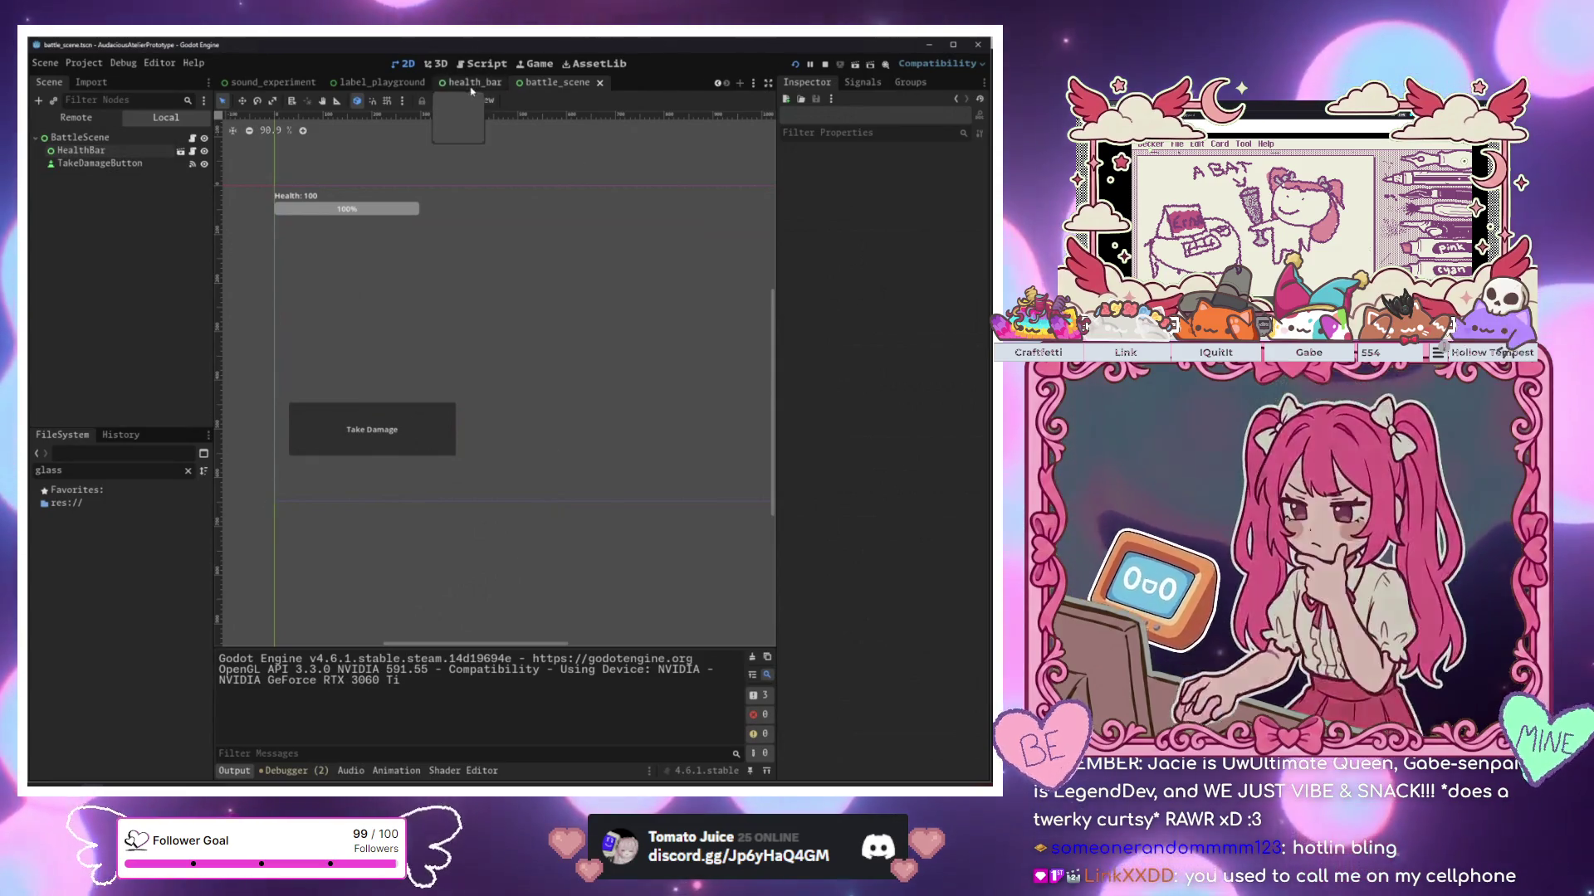
pyautogui.click(465, 82)
pyautogui.click(401, 83)
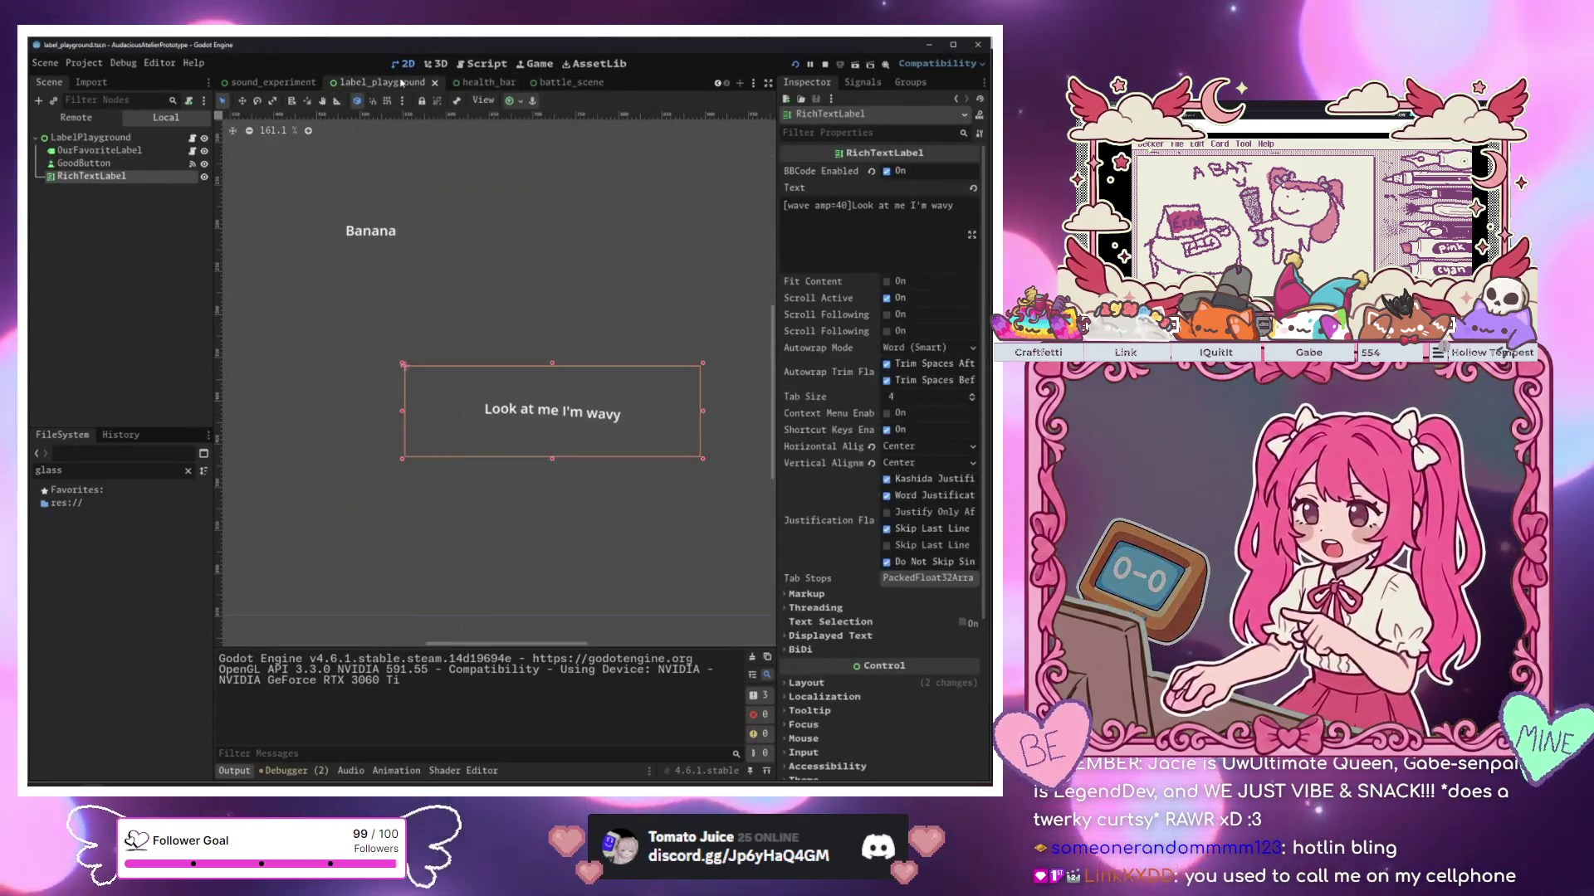
# Step: Rename the RichTextLabel node to CoolRichTextLabel
pyautogui.click(193, 137)
pyautogui.press('Up')
pyautogui.press('End')
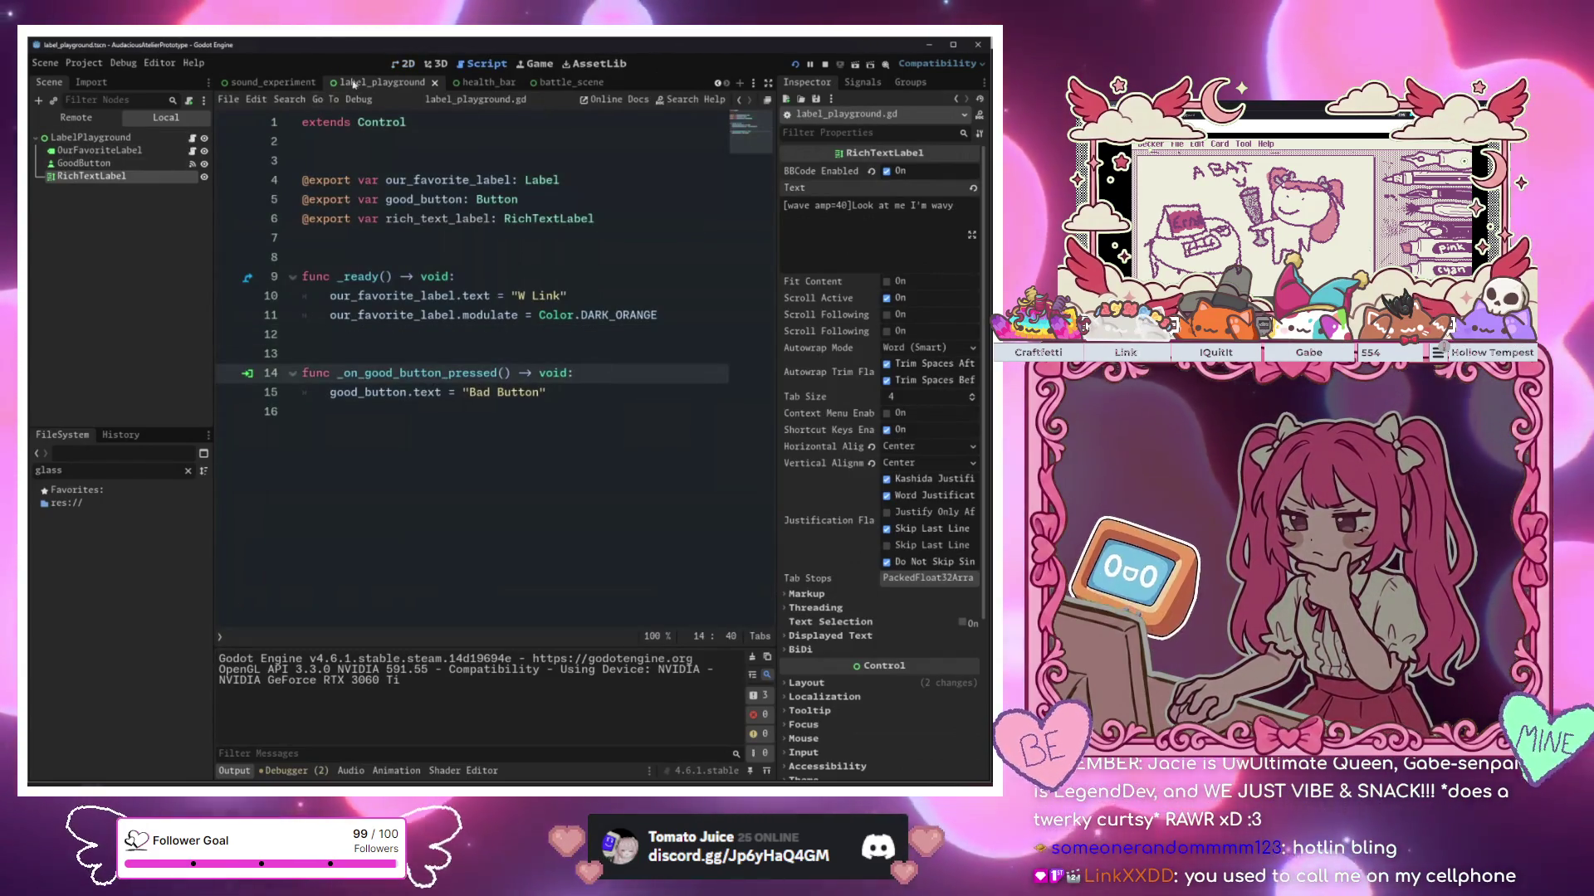
pyautogui.click(353, 83)
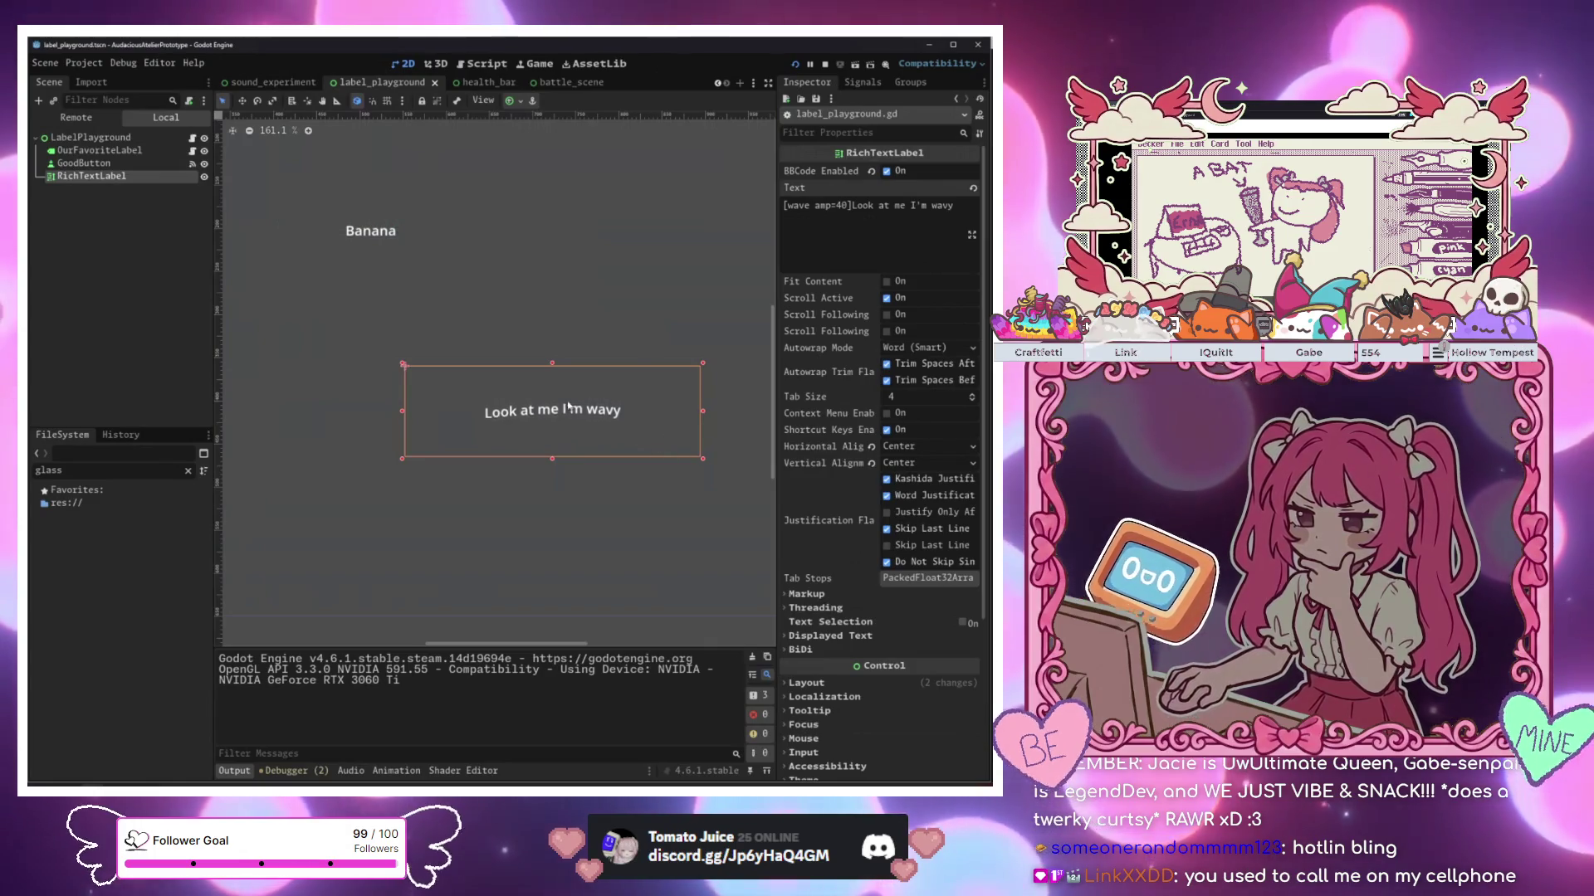
pyautogui.click(83, 164)
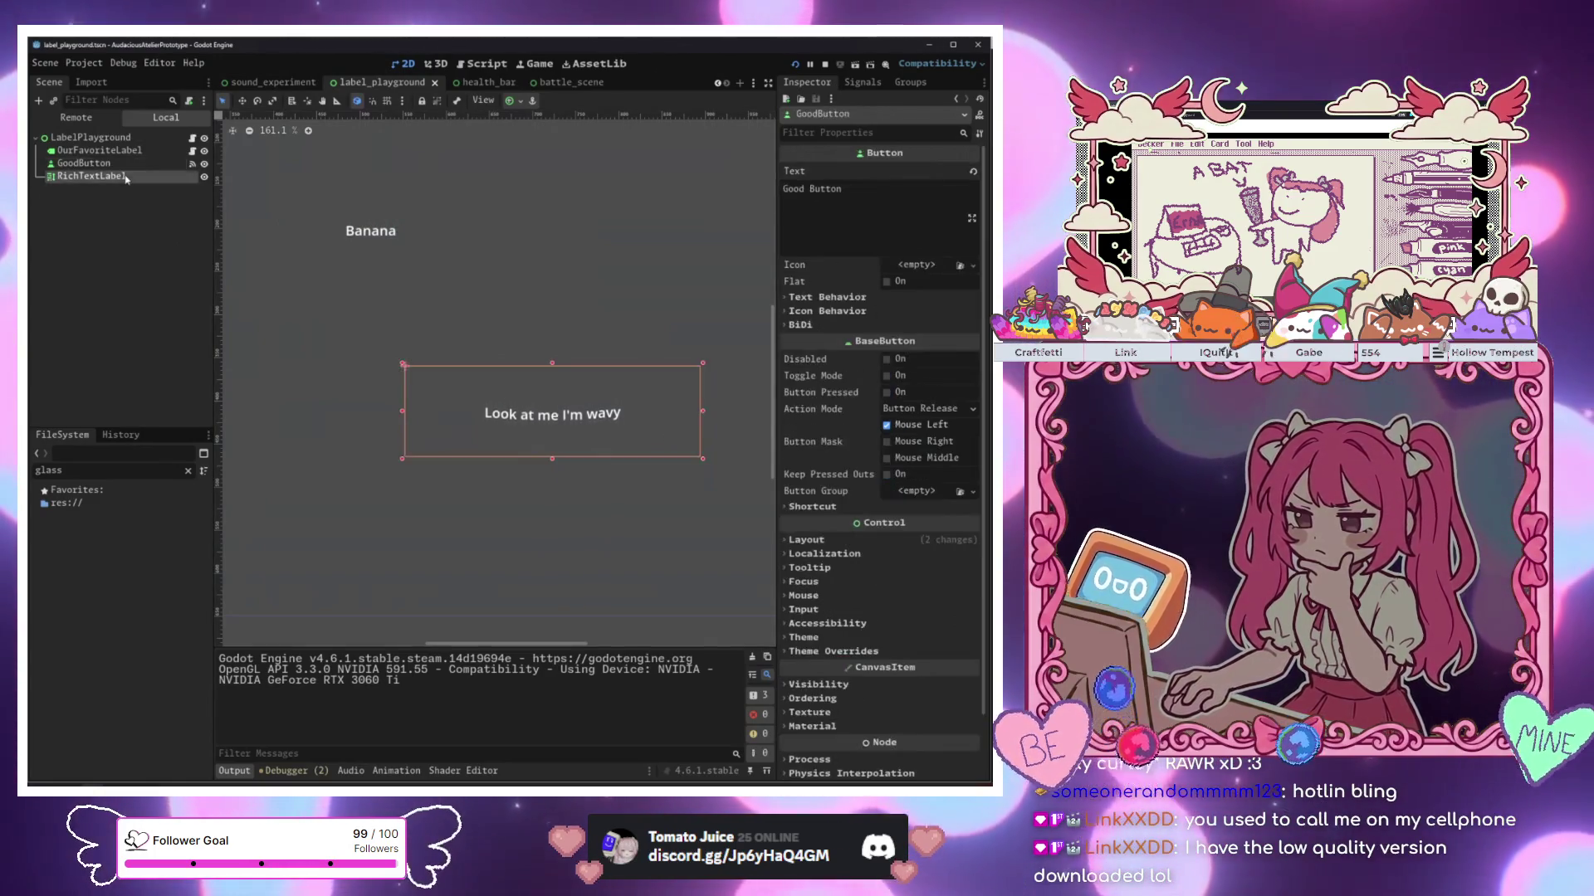
pyautogui.click(76, 178)
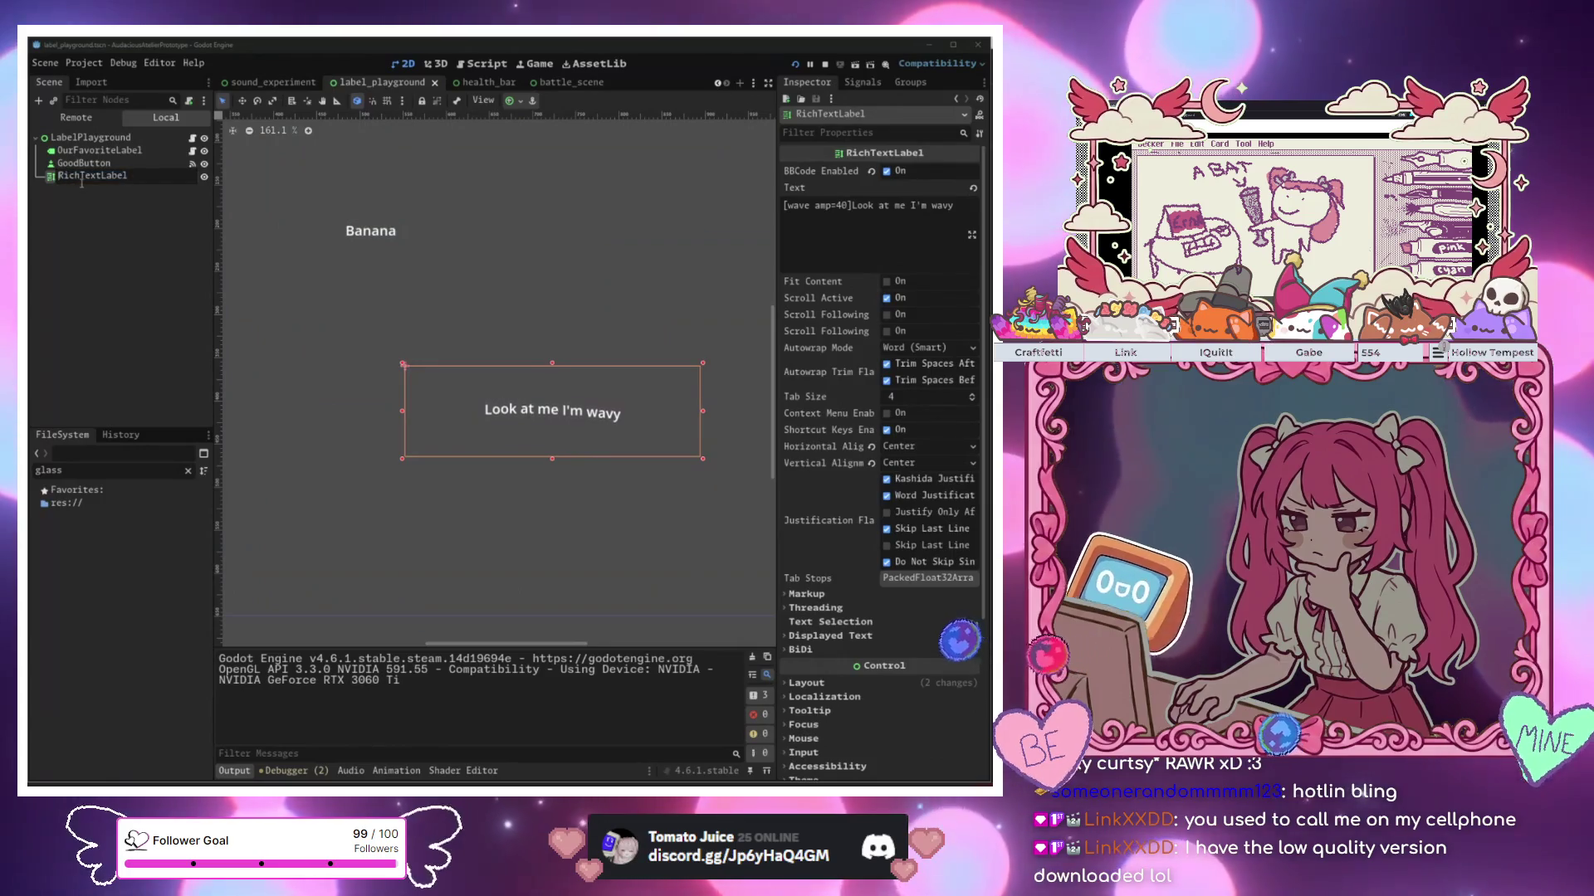
pyautogui.write('ool')
pyautogui.press('Return')
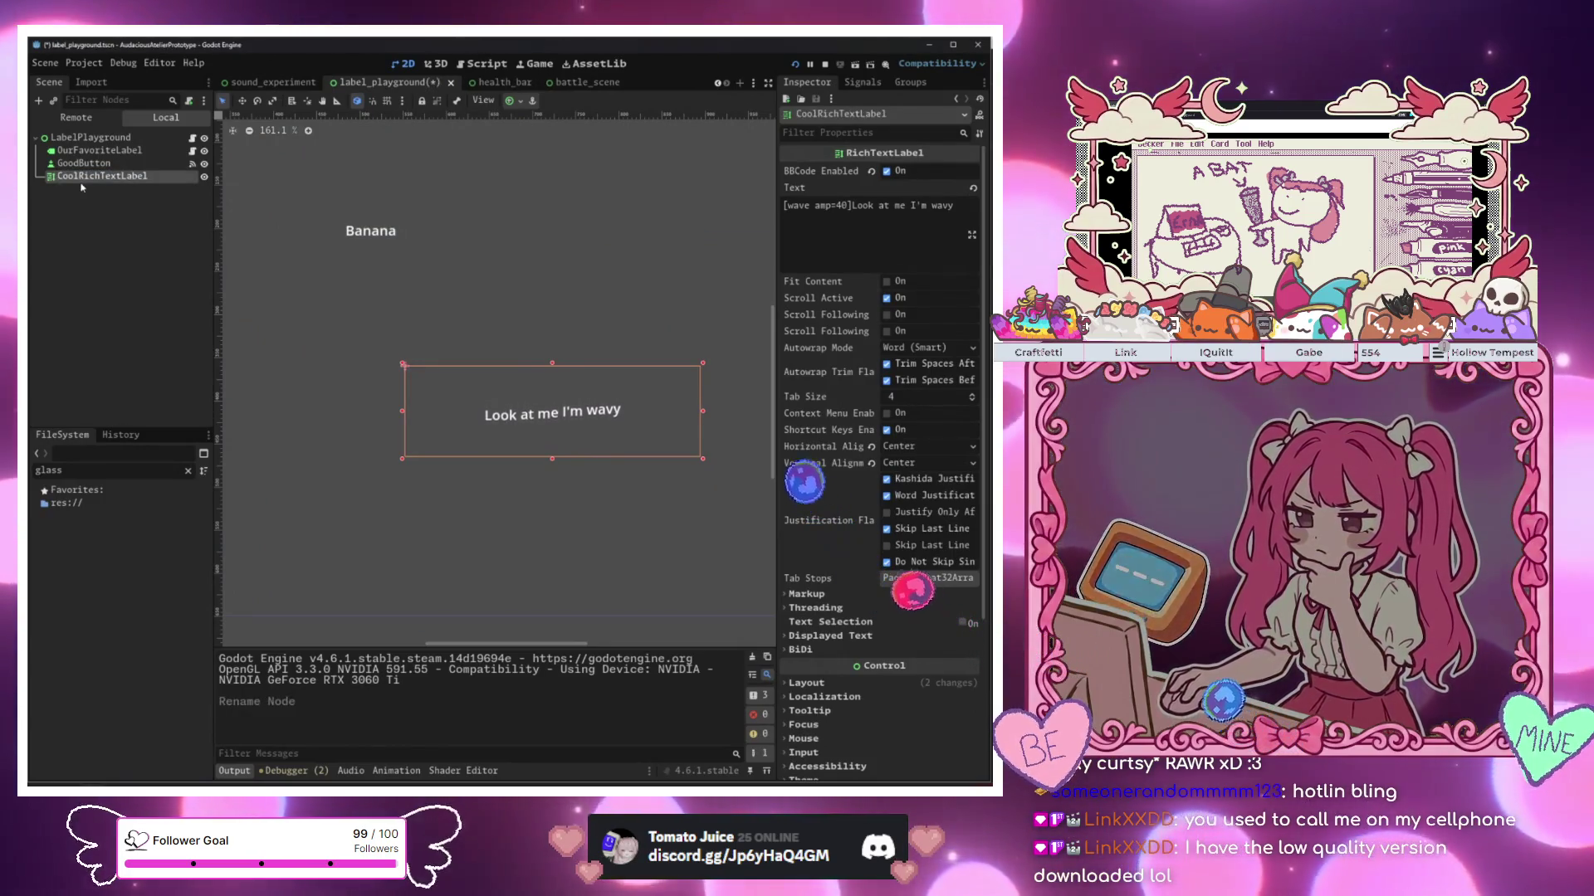
# Step: Drag CoolRichTextLabel into label_playground.gd as an exported variable on line 7
pyautogui.click(193, 138)
pyautogui.moveTo(99, 176); pyautogui.dragTo(345, 249)
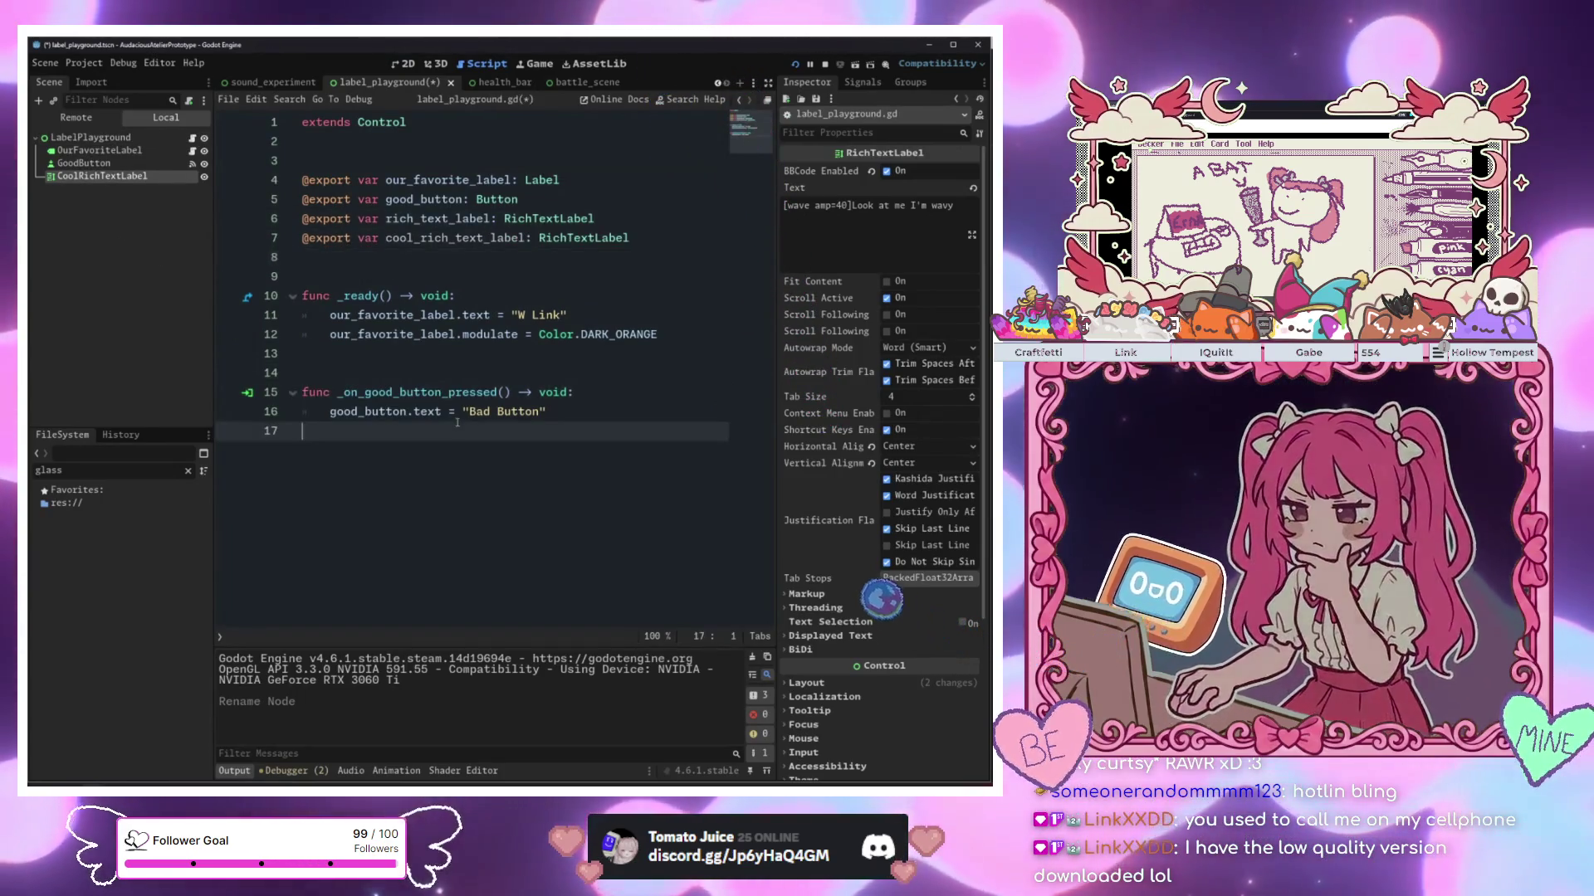
pyautogui.click(83, 175)
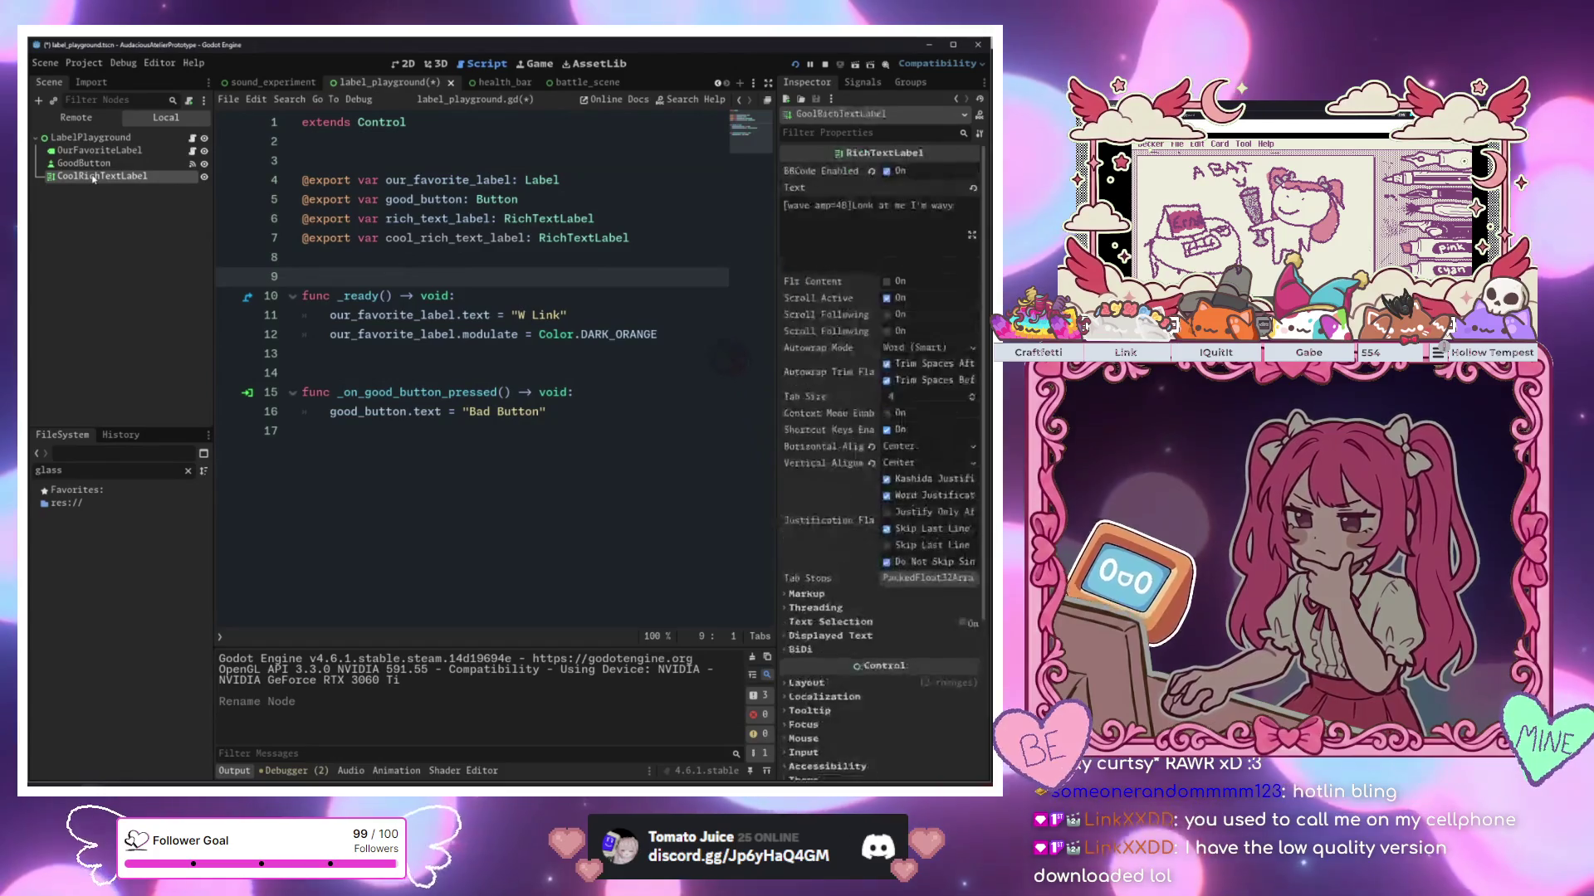
# Step: In the button handler, set rich_text_label.text to "[shake][color=black] I'm scared now..."
pyautogui.click(564, 411)
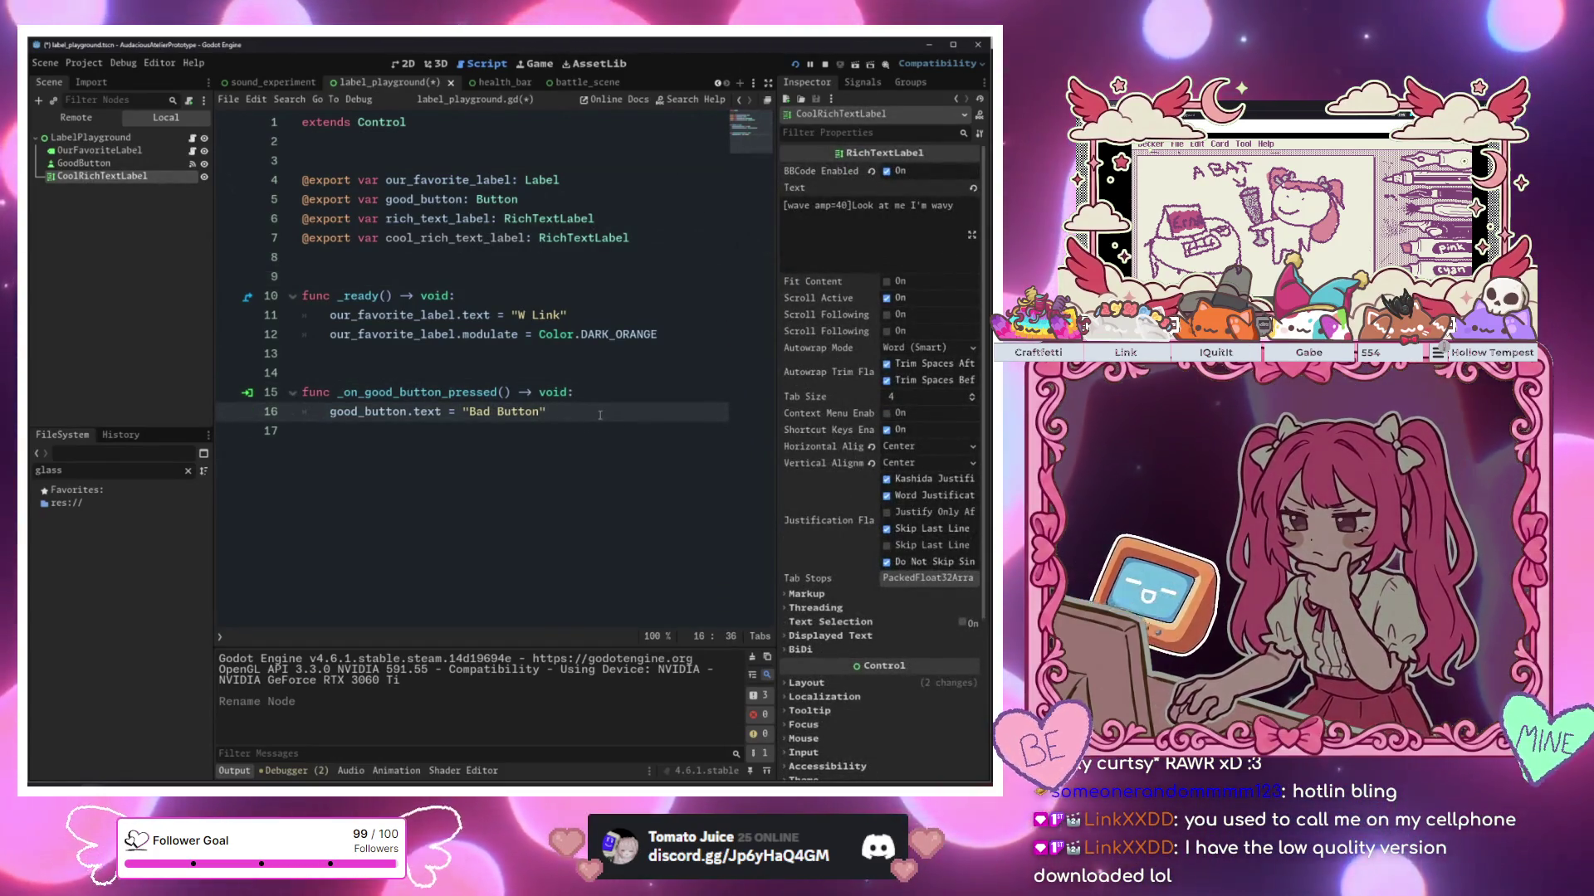
pyautogui.press('Return')
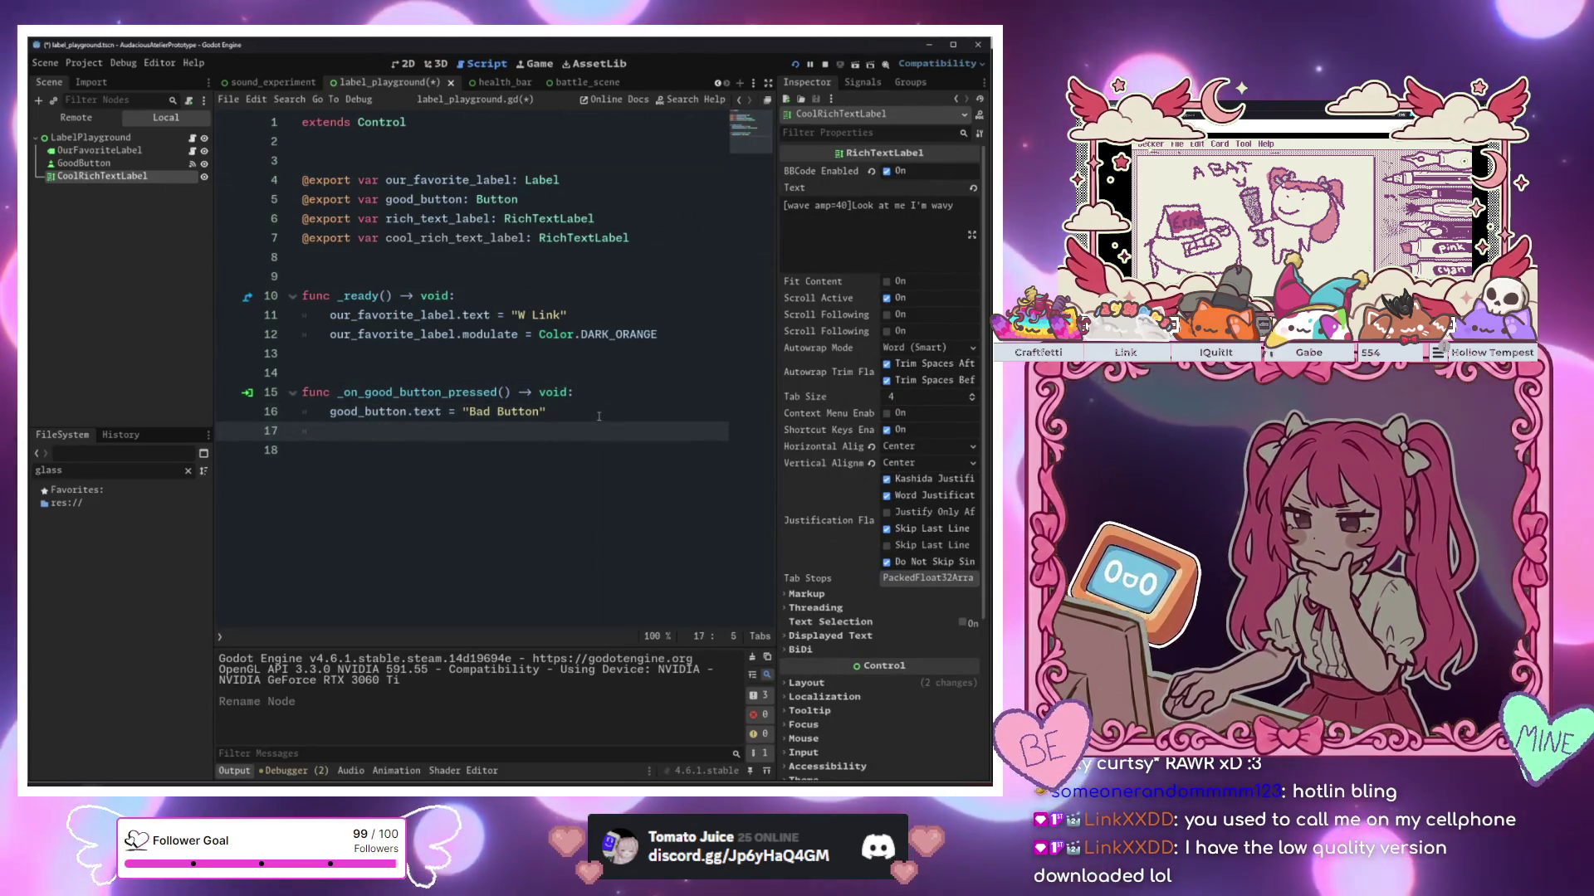
pyautogui.write('ric')
pyautogui.press('Return')
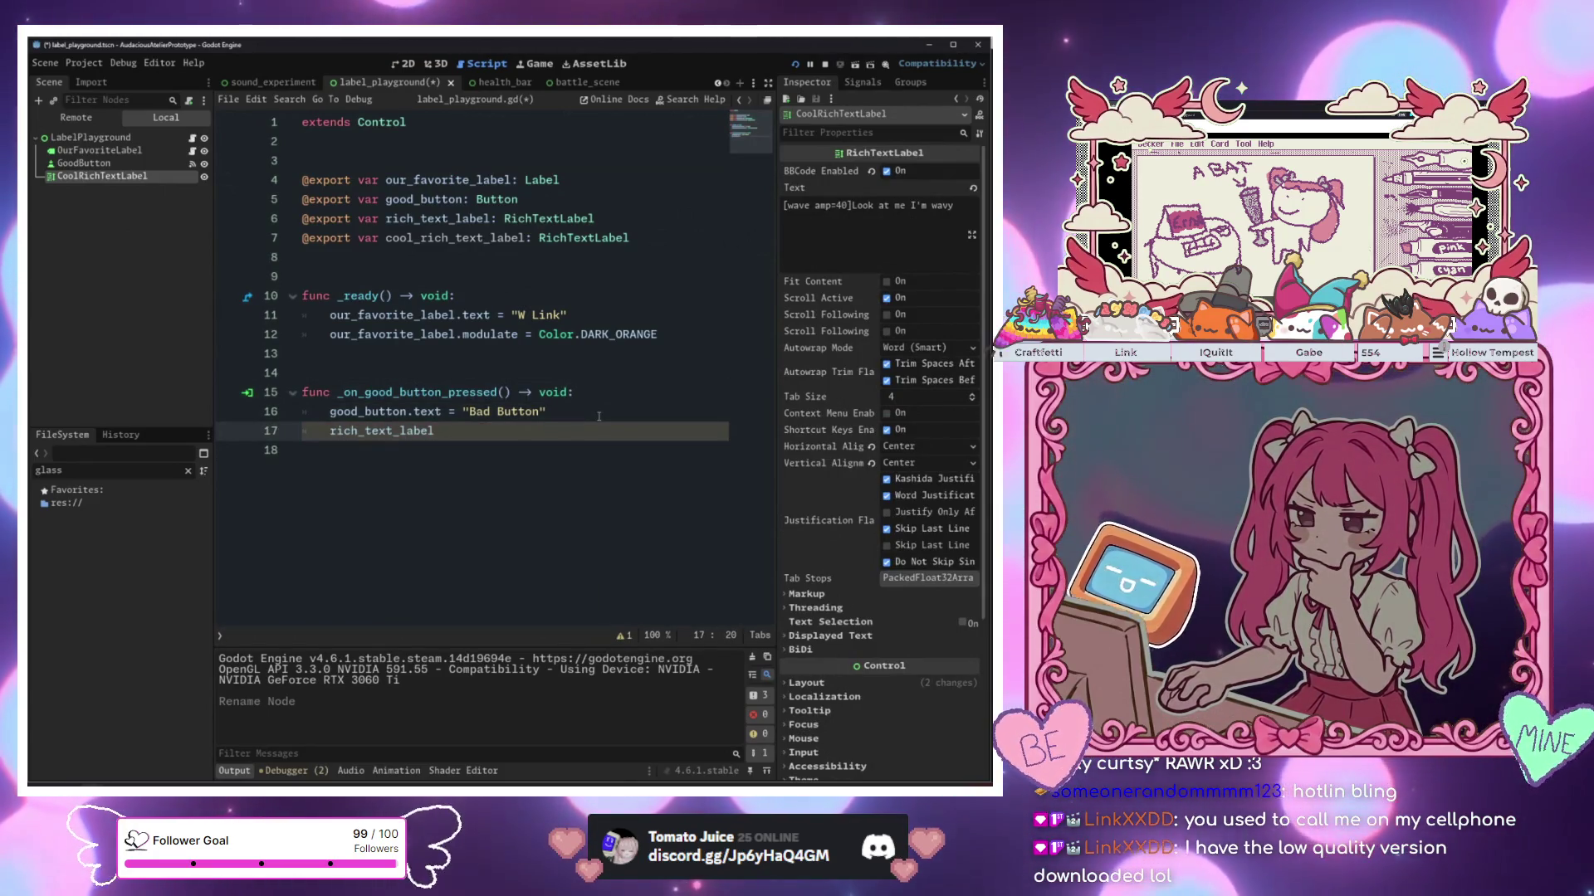
pyautogui.write('text')
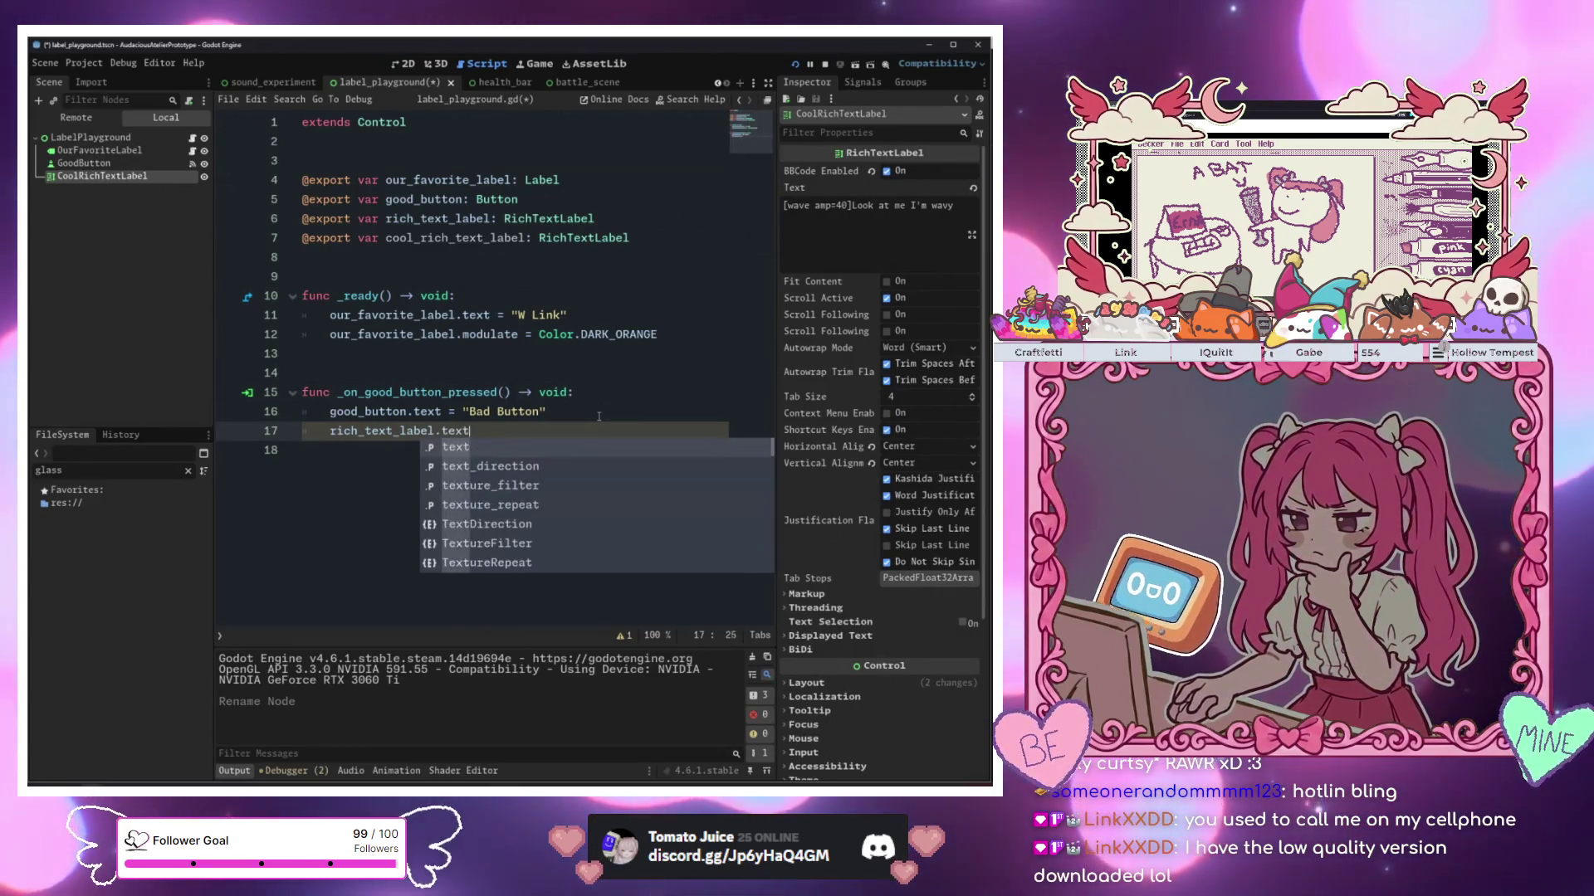
pyautogui.write(' = "[')
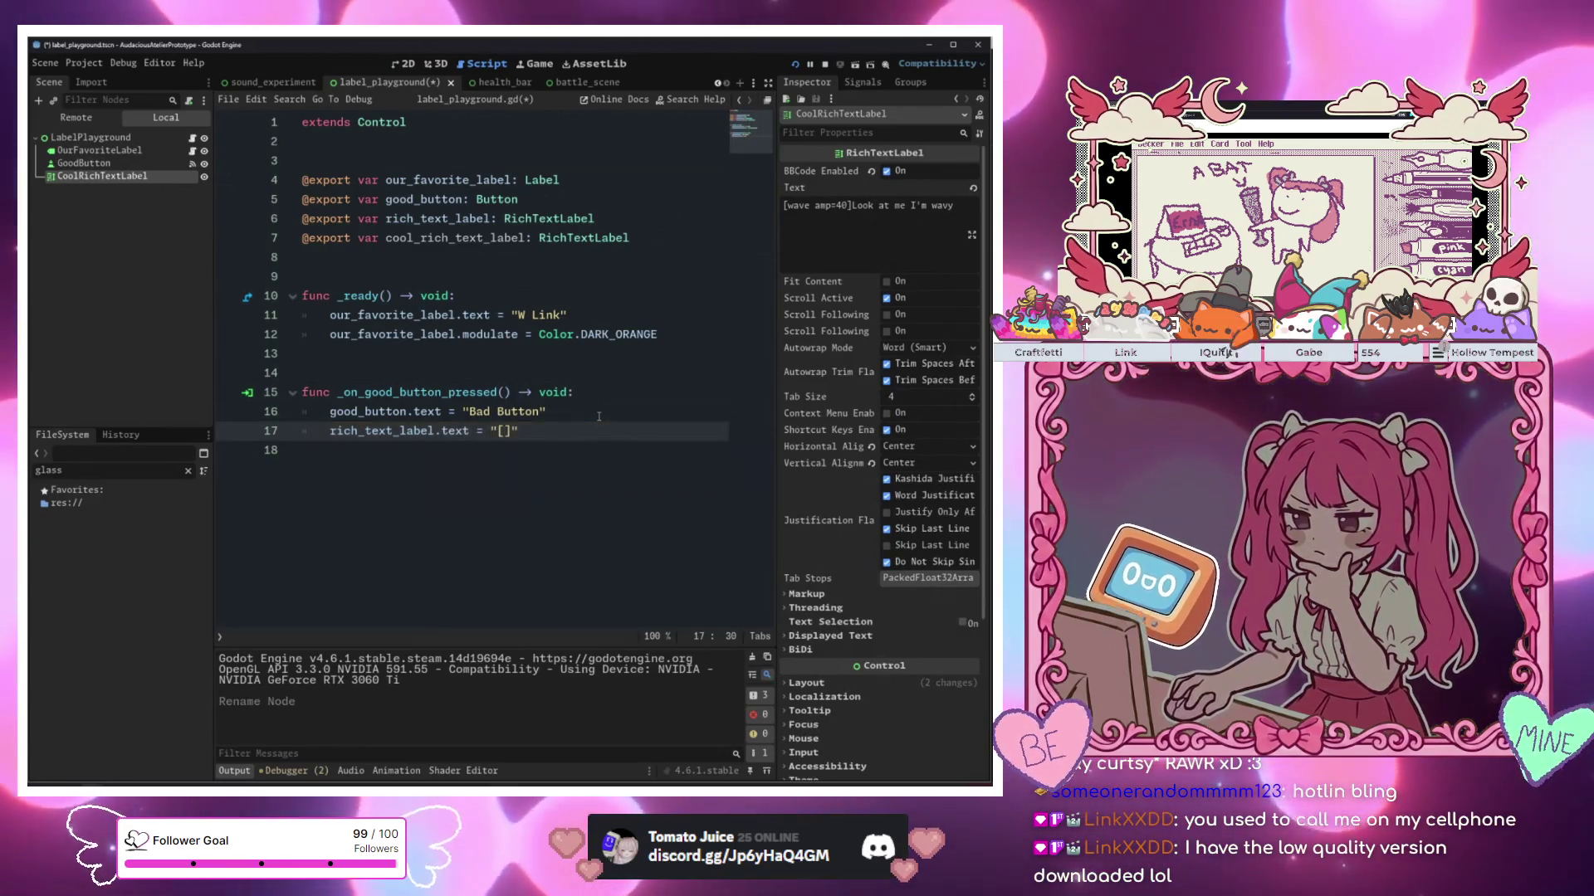
pyautogui.write('shake] ')
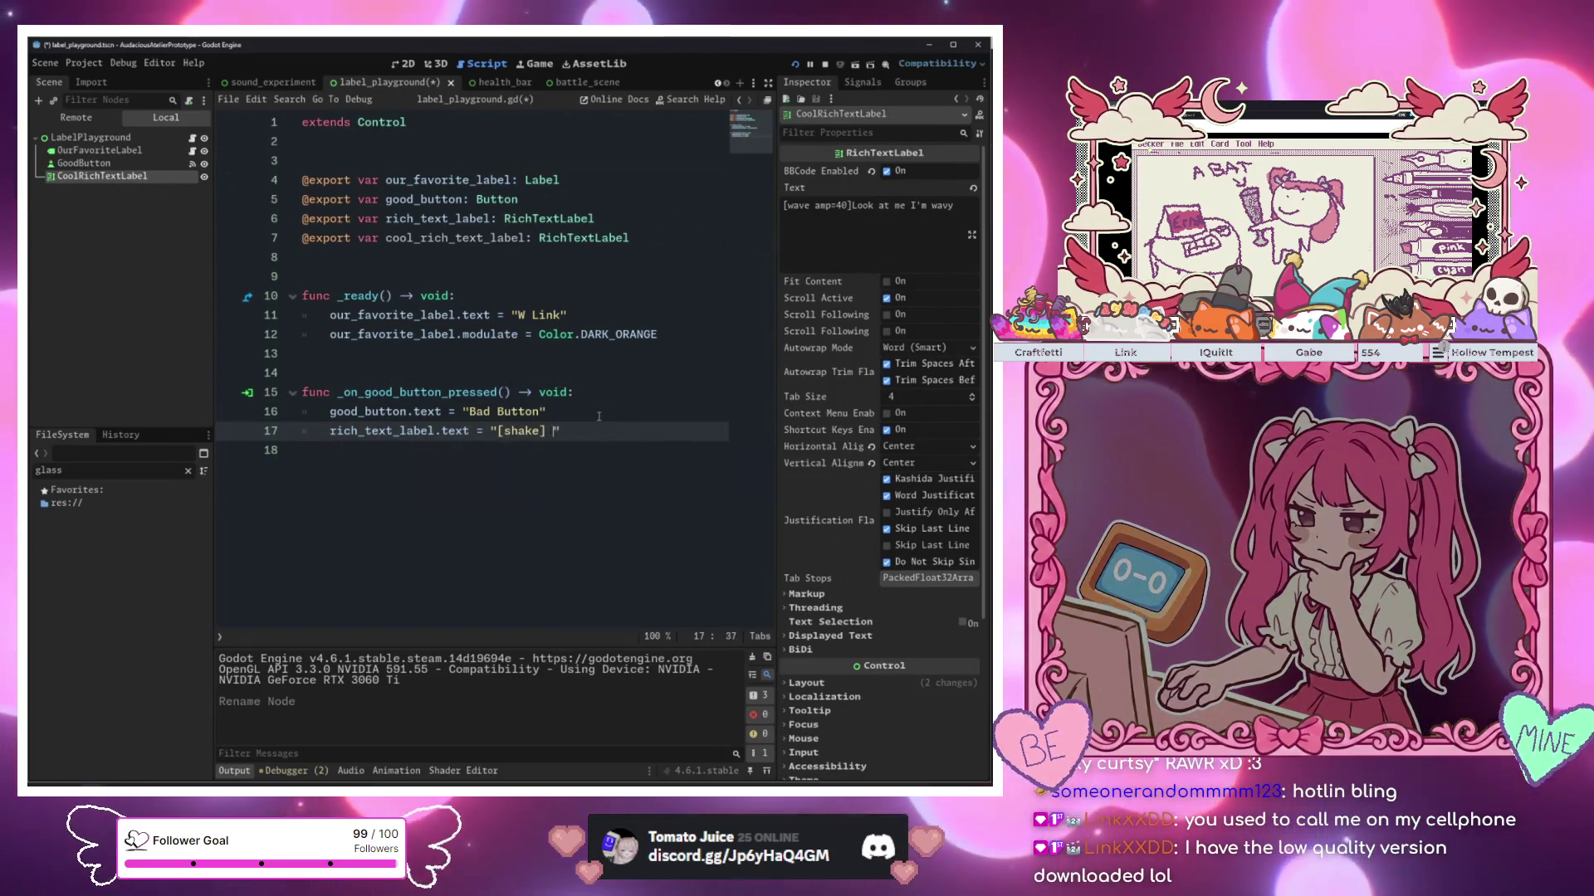
pyautogui.write("I'm scared n")
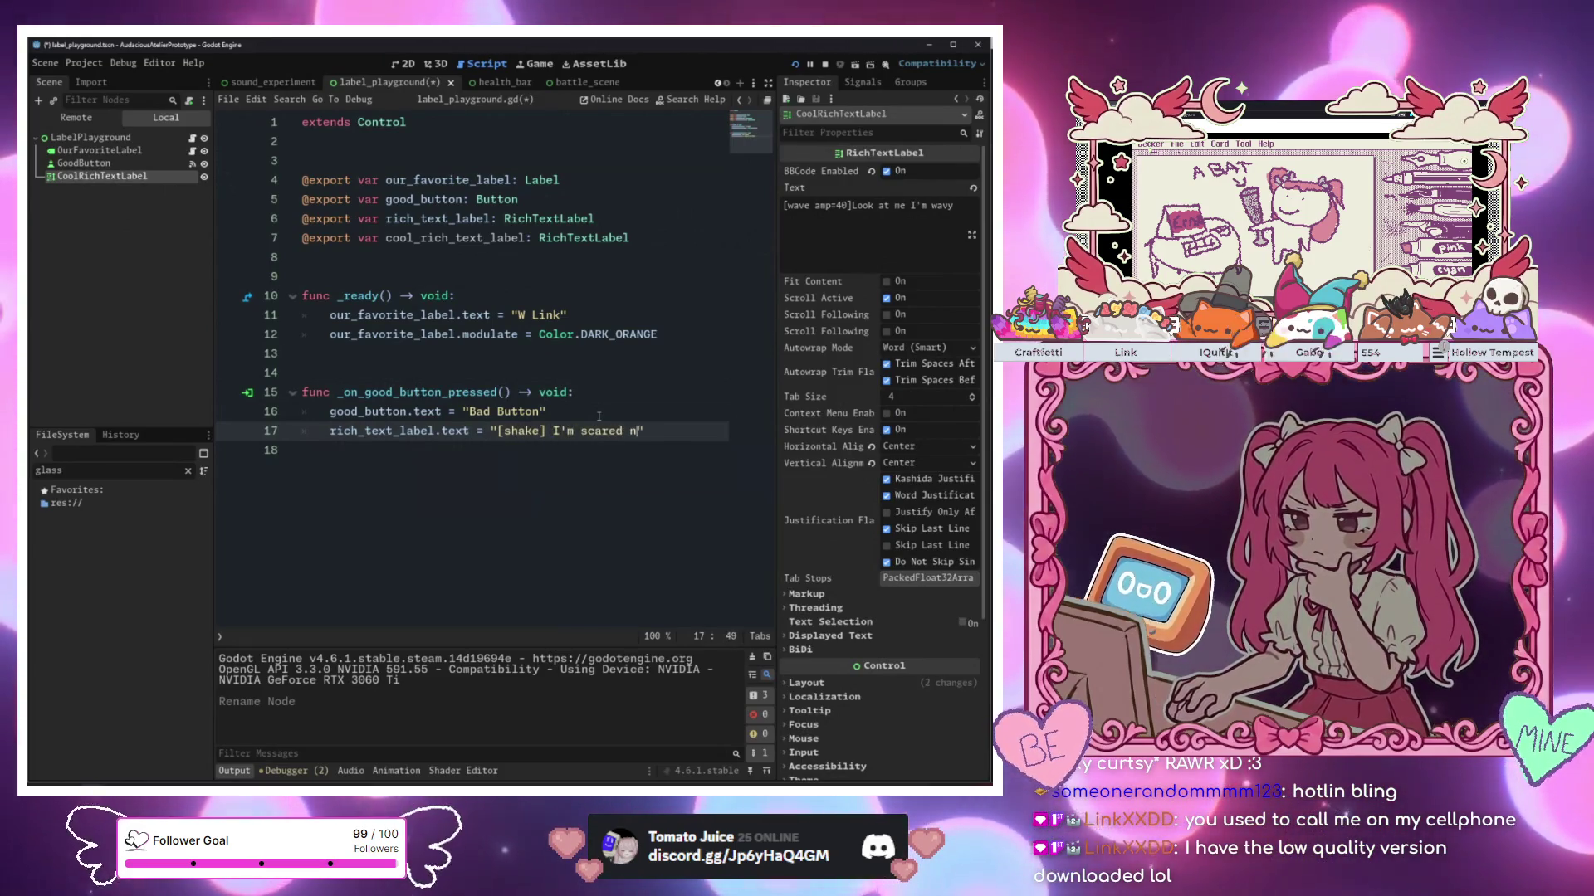
pyautogui.write('ow...')
pyautogui.hotkey('ctrl', 'Left')
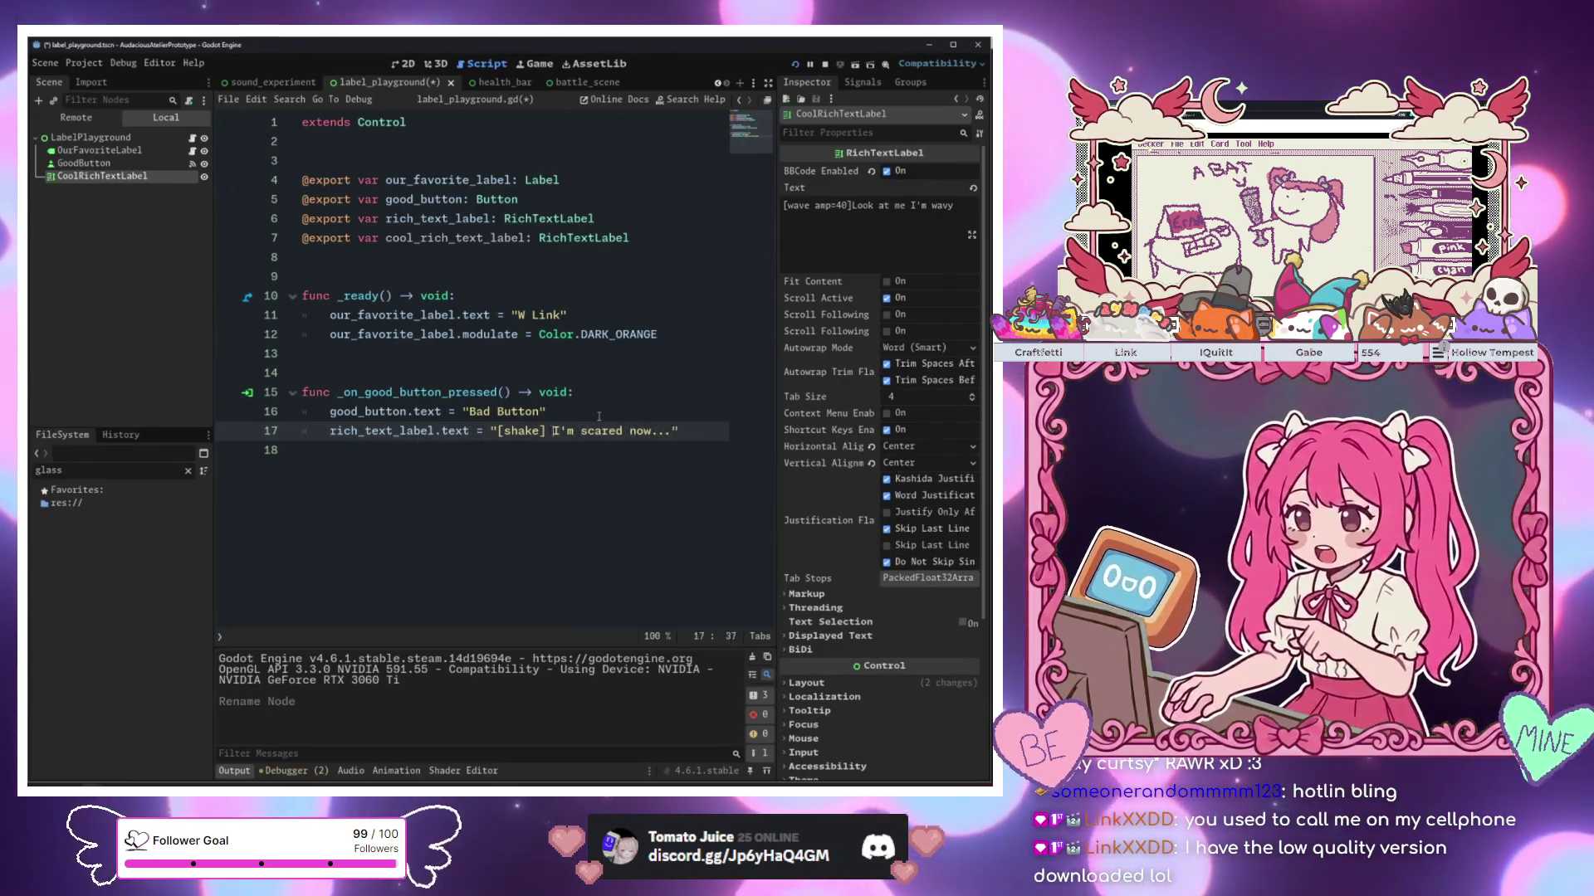
pyautogui.write('[c')
pyautogui.write('olor=black')
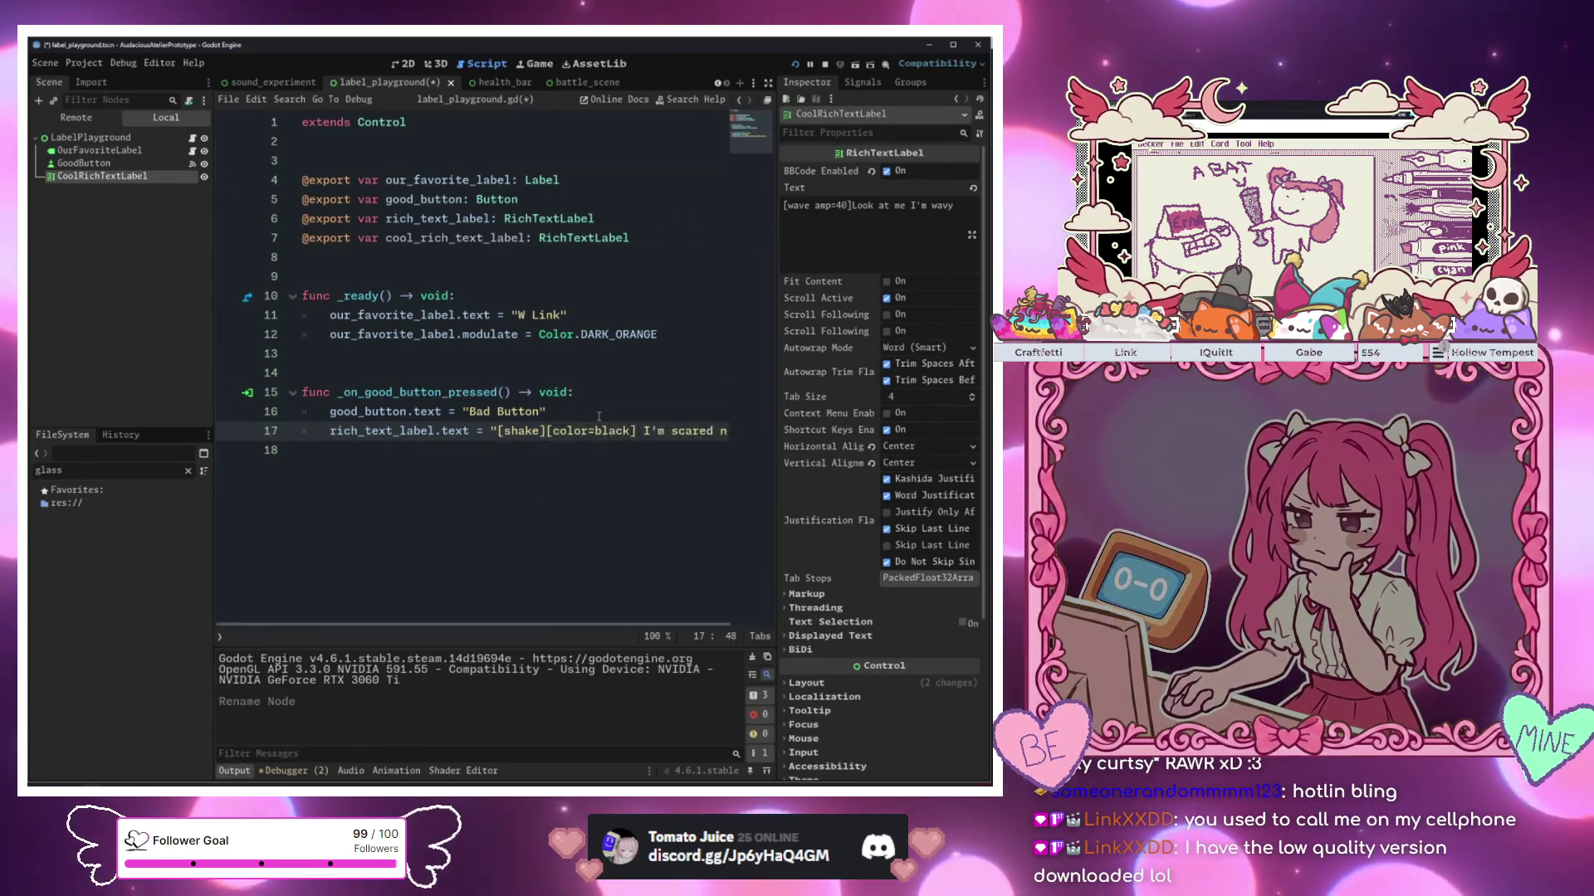
# Step: Run the project with F5 to test the new label text
pyautogui.press('F5')
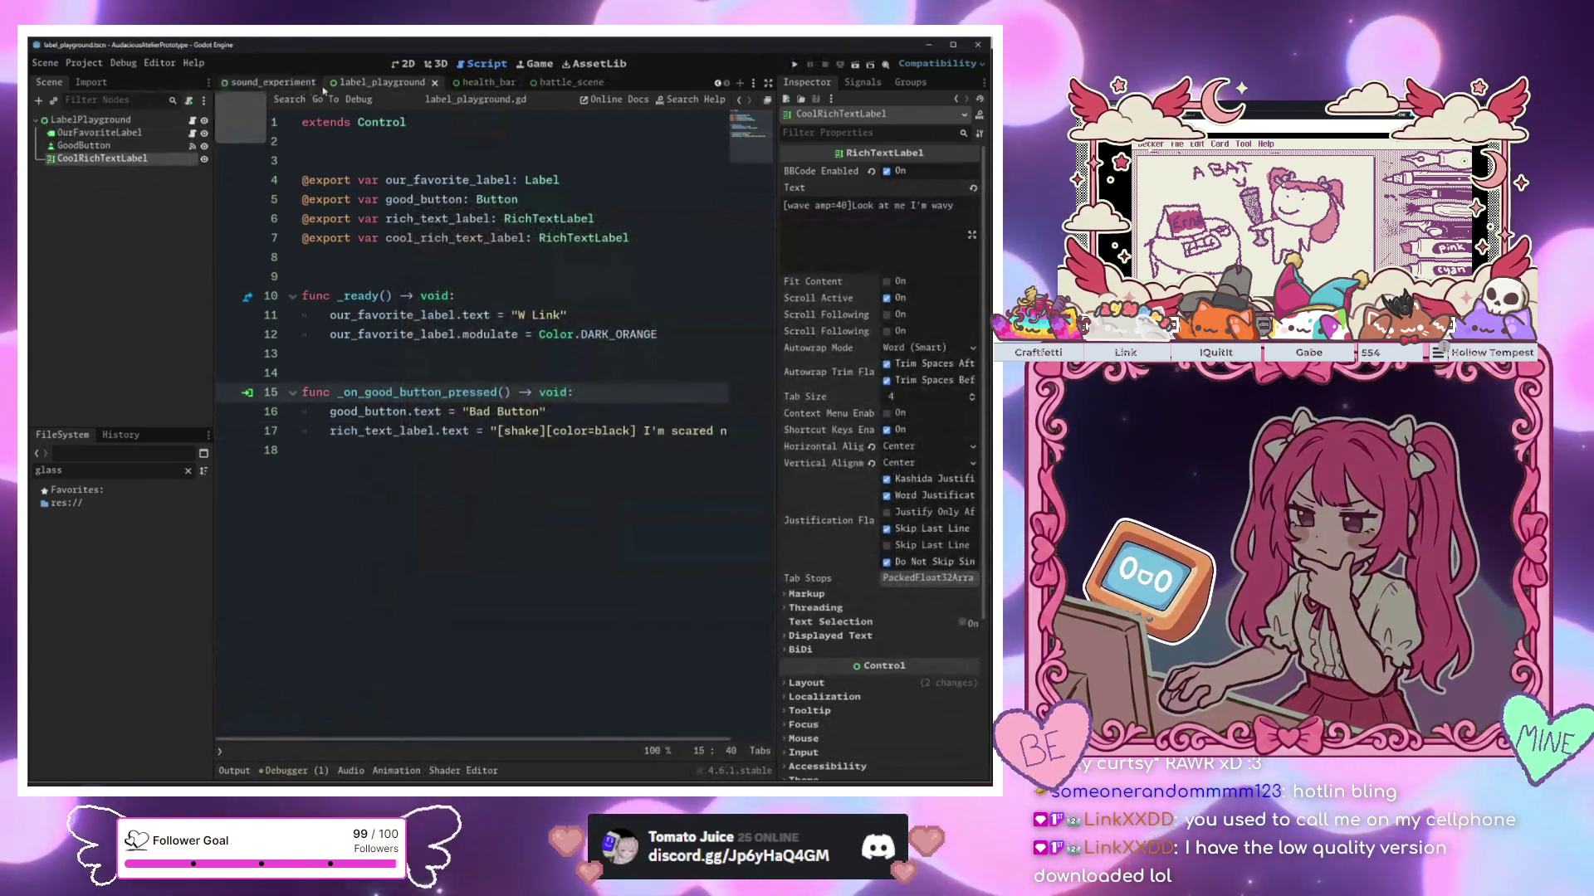
pyautogui.rightClick(375, 83)
pyautogui.press('Escape')
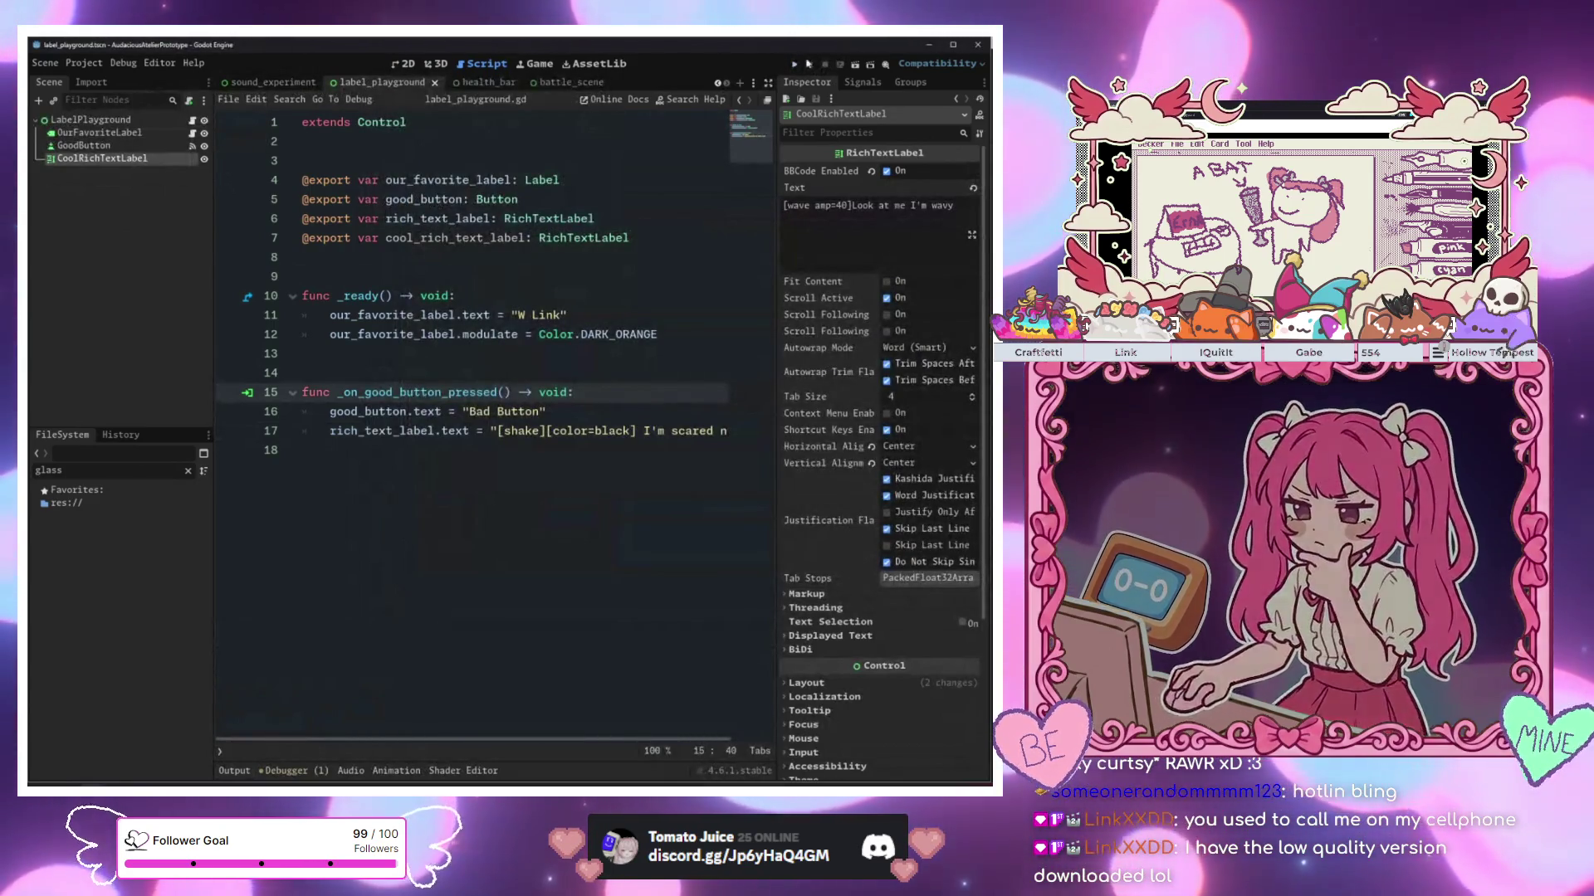
pyautogui.press('F5')
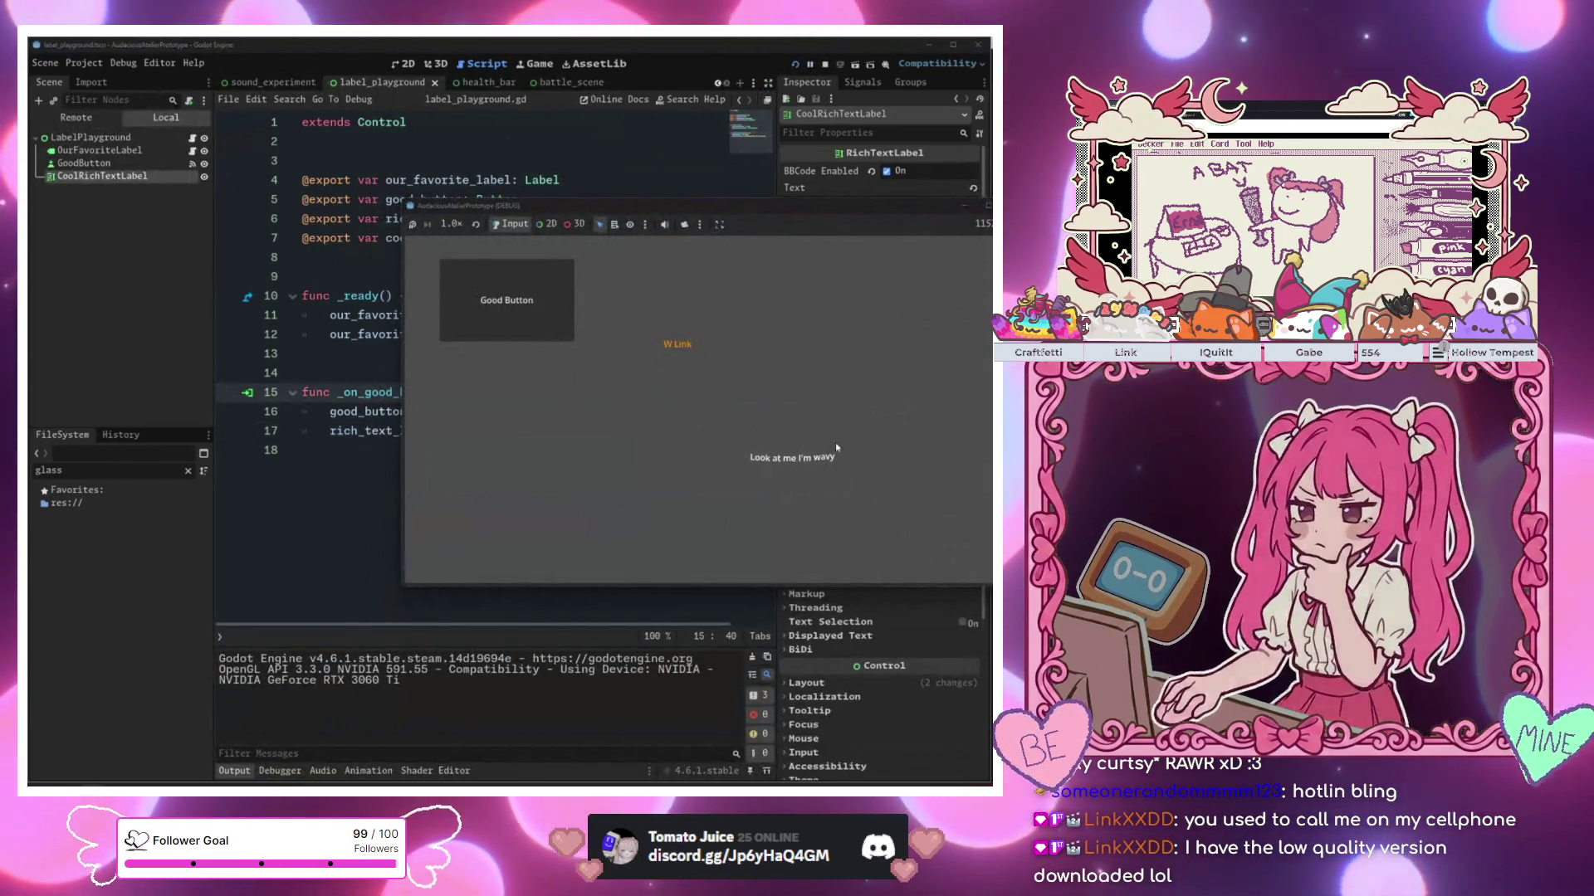
# Step: Reposition the game window, check the button result, then stop the game and return to line 17
pyautogui.moveTo(795, 215)
pyautogui.mouseDown()
pyautogui.moveTo(544, 187)
pyautogui.moveTo(541, 145)
pyautogui.mouseUp()
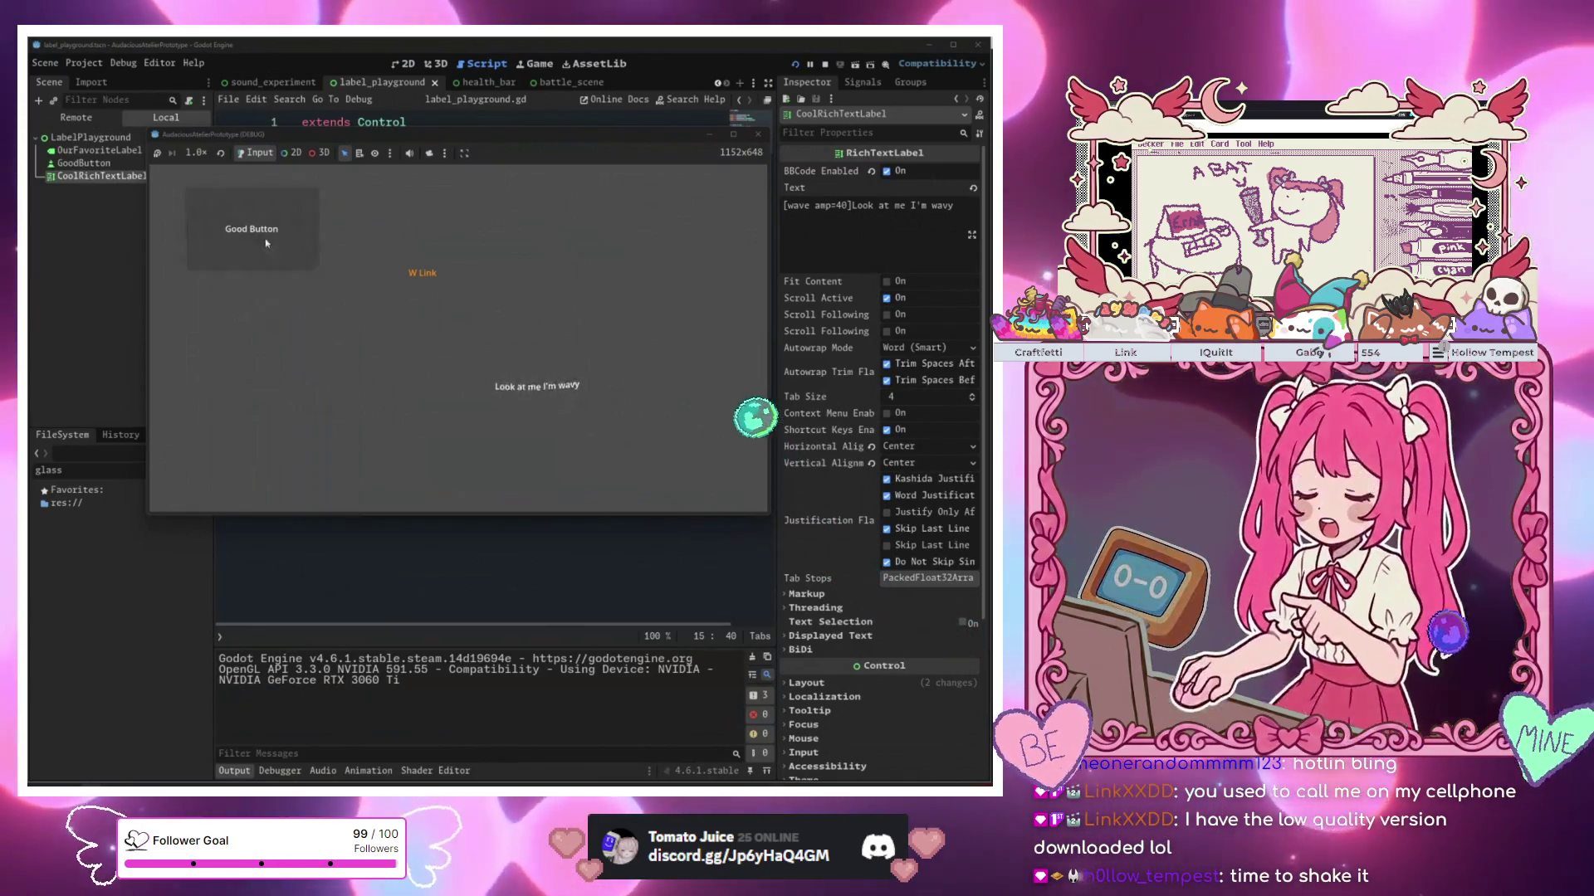
pyautogui.moveTo(540, 397)
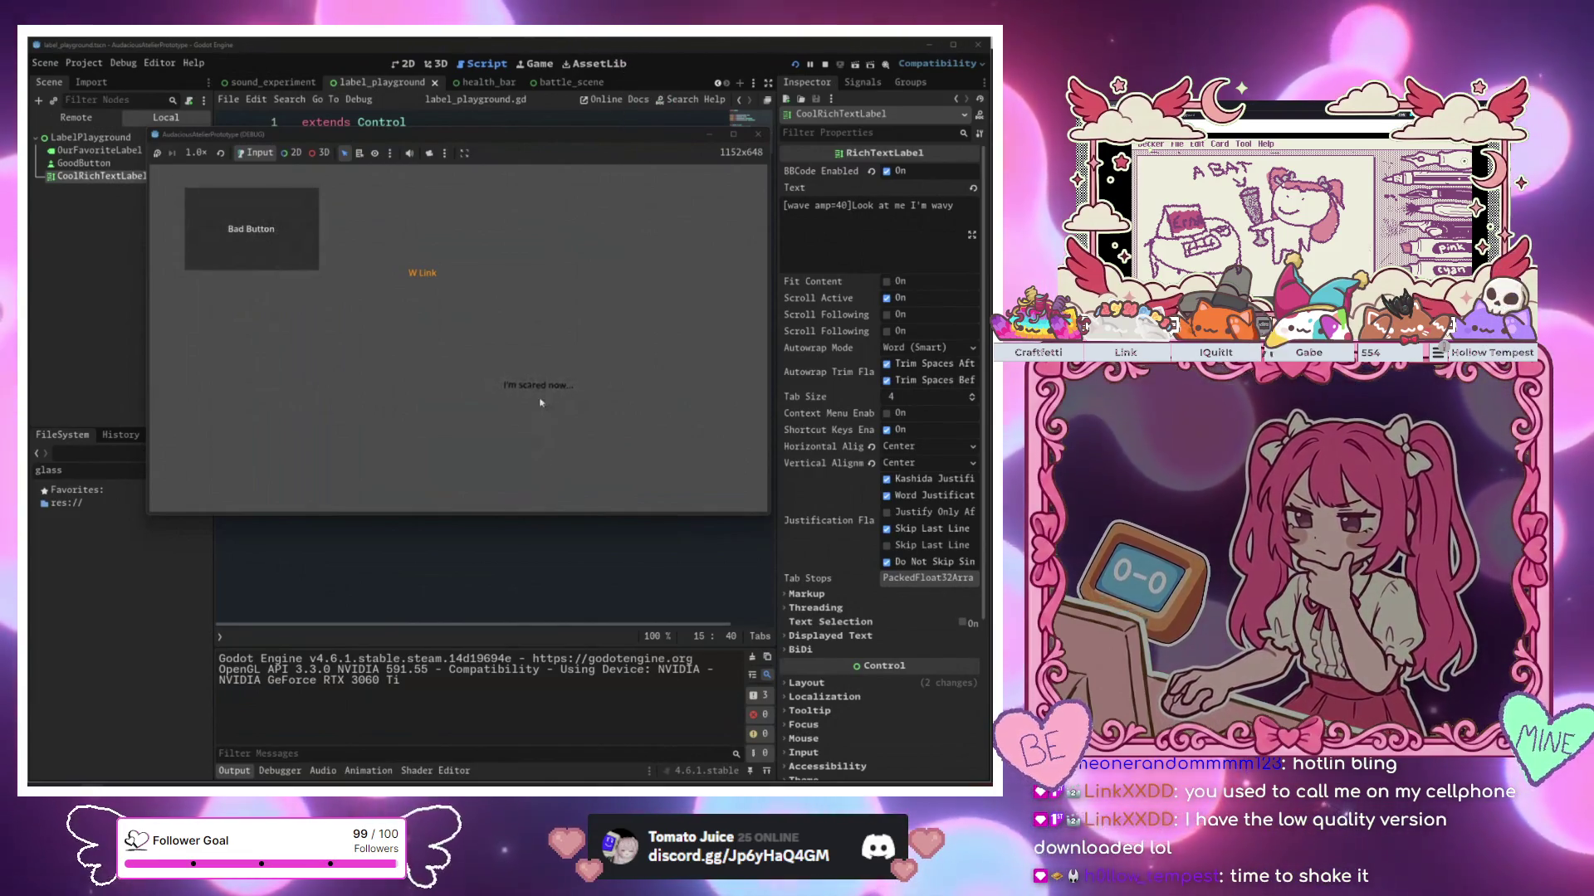
pyautogui.click(756, 138)
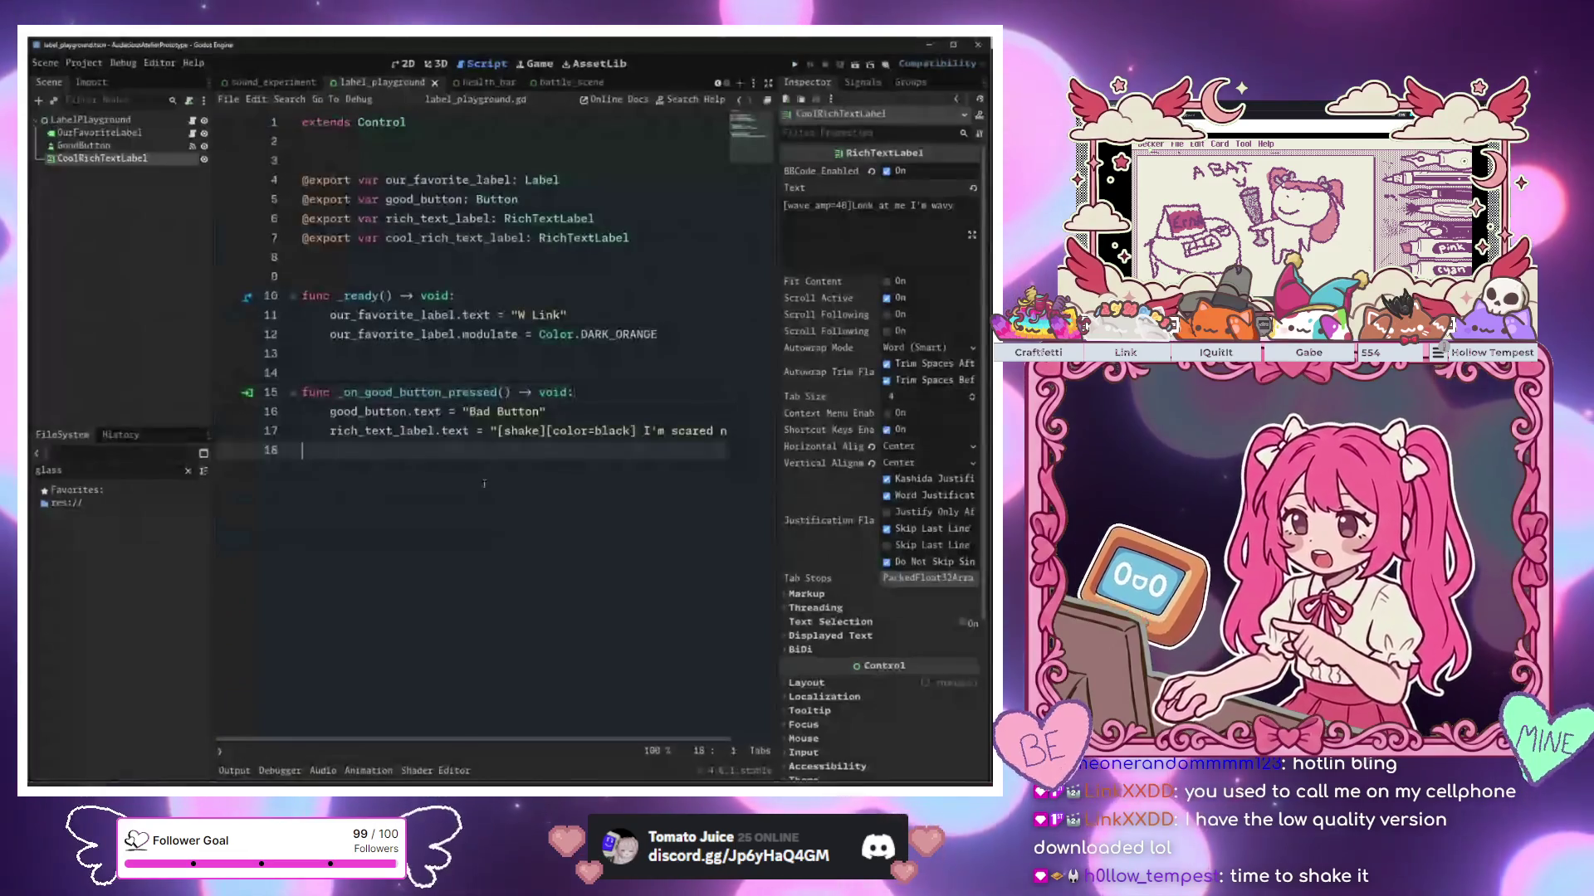
pyautogui.click(636, 430)
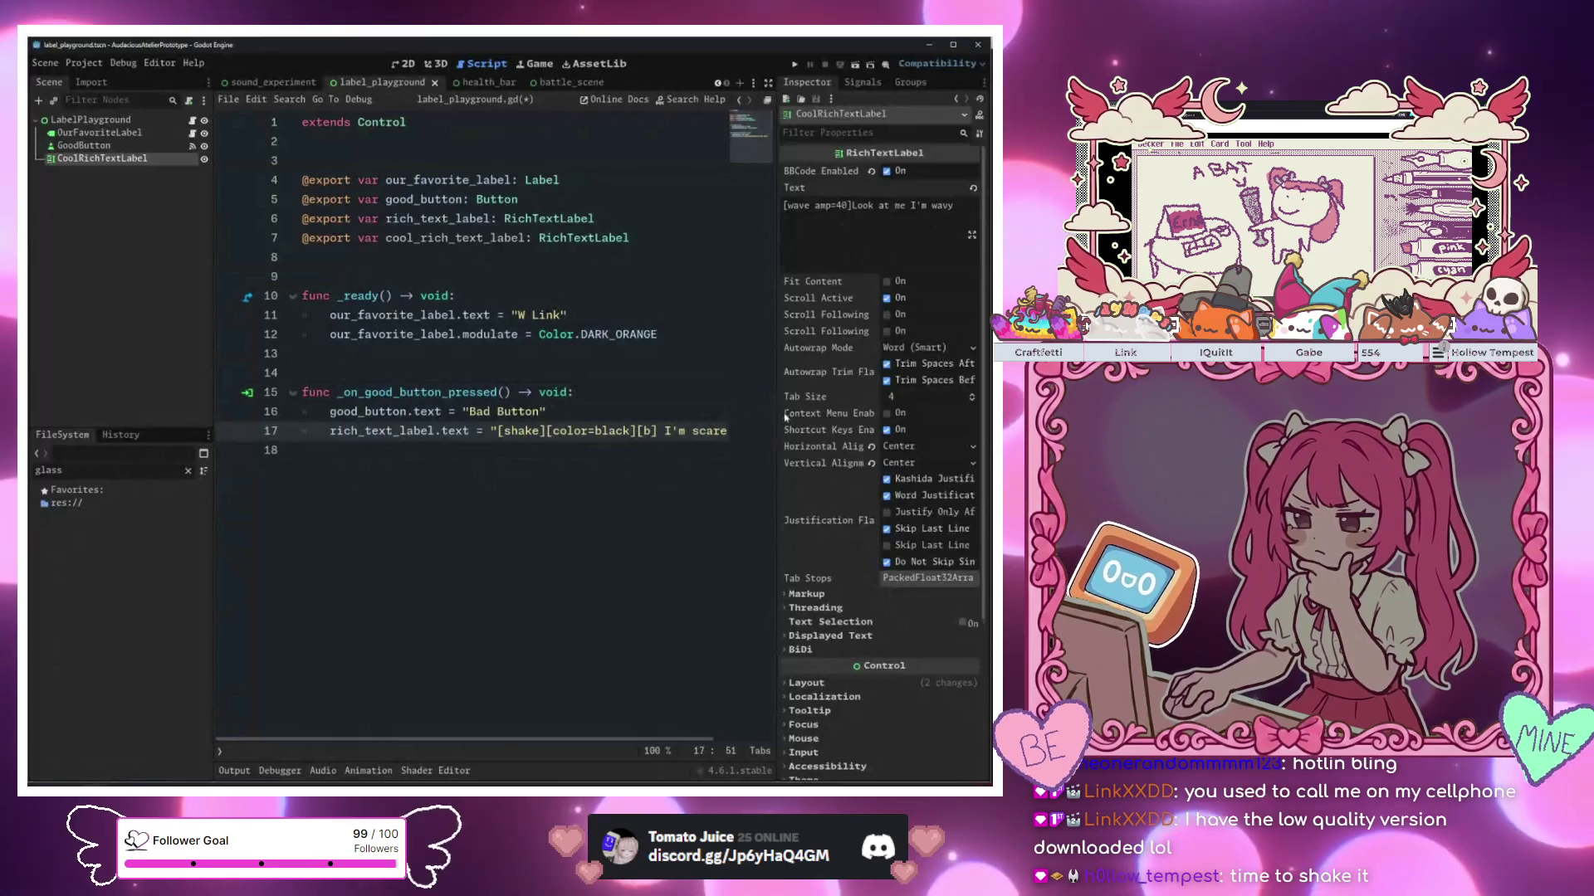
# Step: Enable CoolRichTextLabel's Bold Font Size theme override at 32 px and run the scene with F6
pyautogui.scroll(-5, 785, 417)
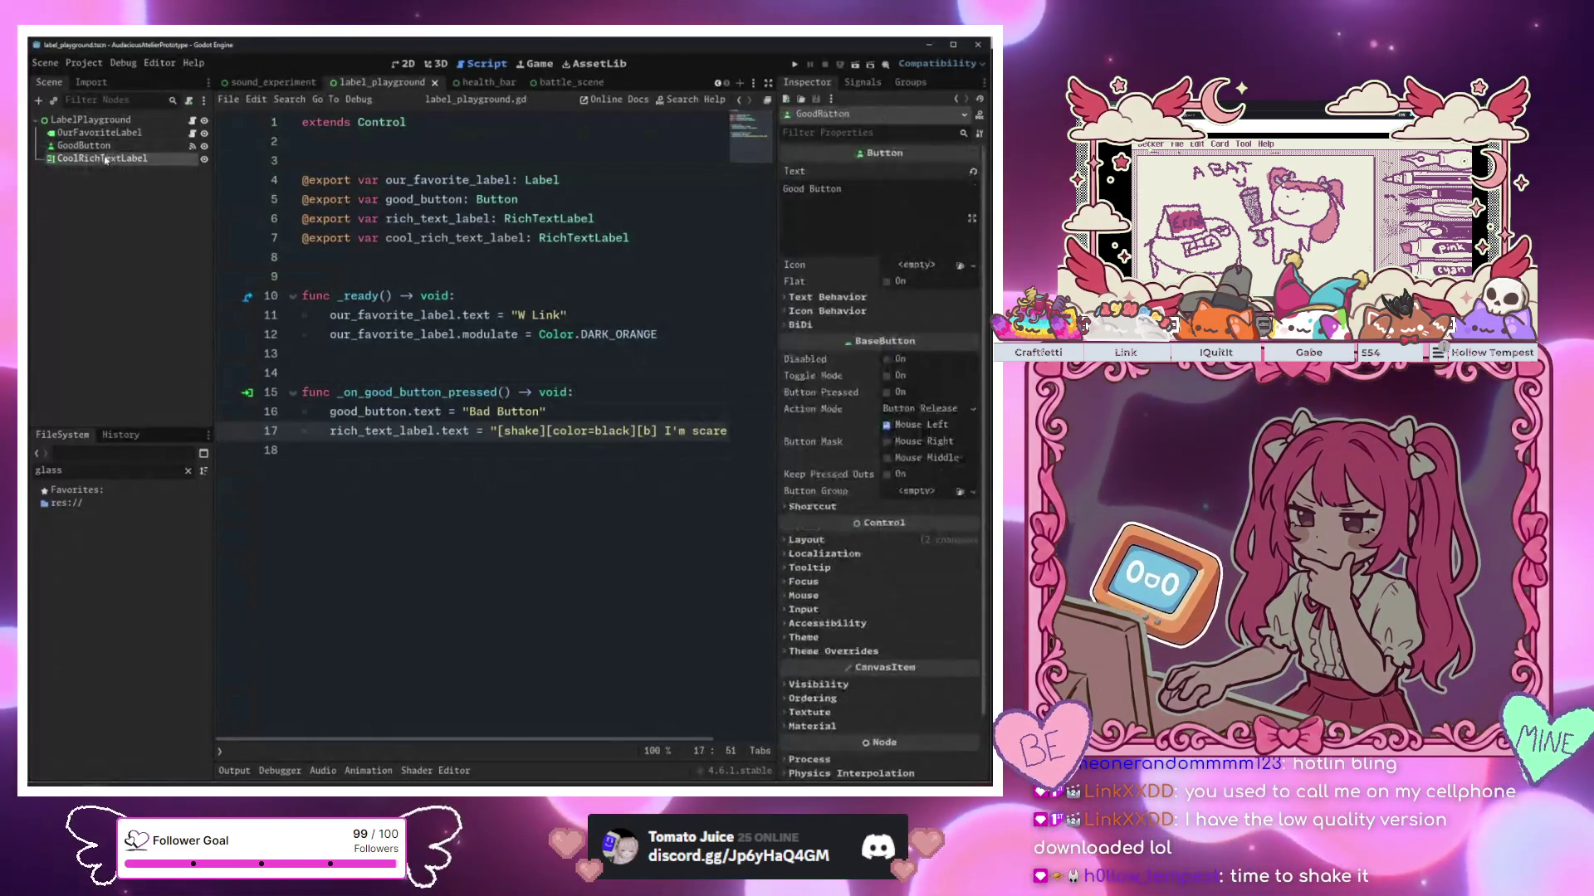
pyautogui.click(873, 577)
pyautogui.scroll(-2, 873, 574)
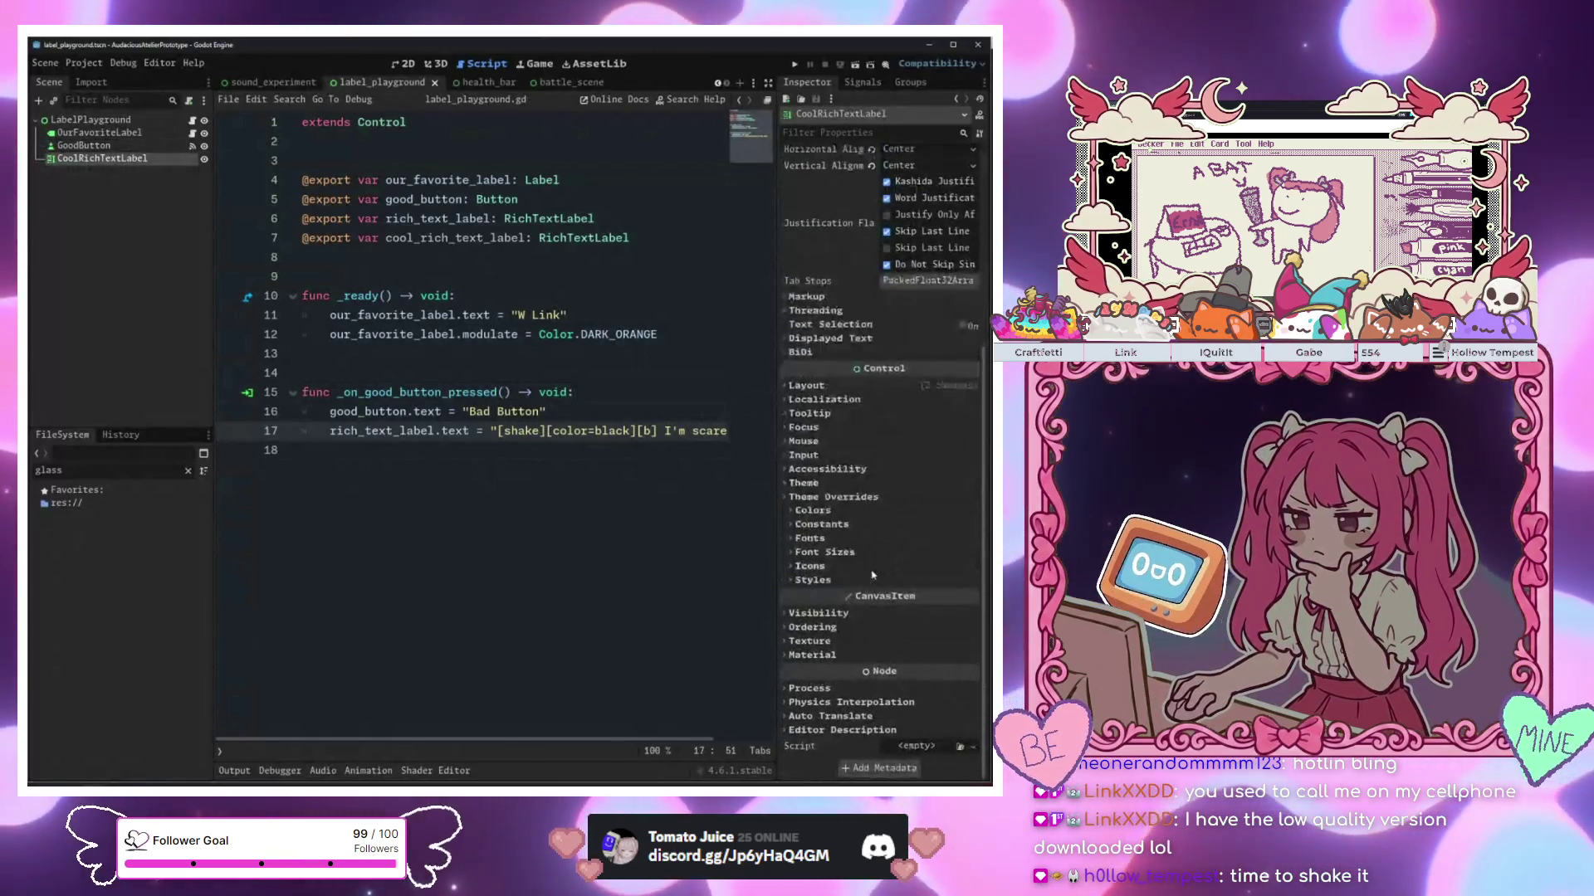
pyautogui.click(822, 552)
pyautogui.scroll(-2, 801, 531)
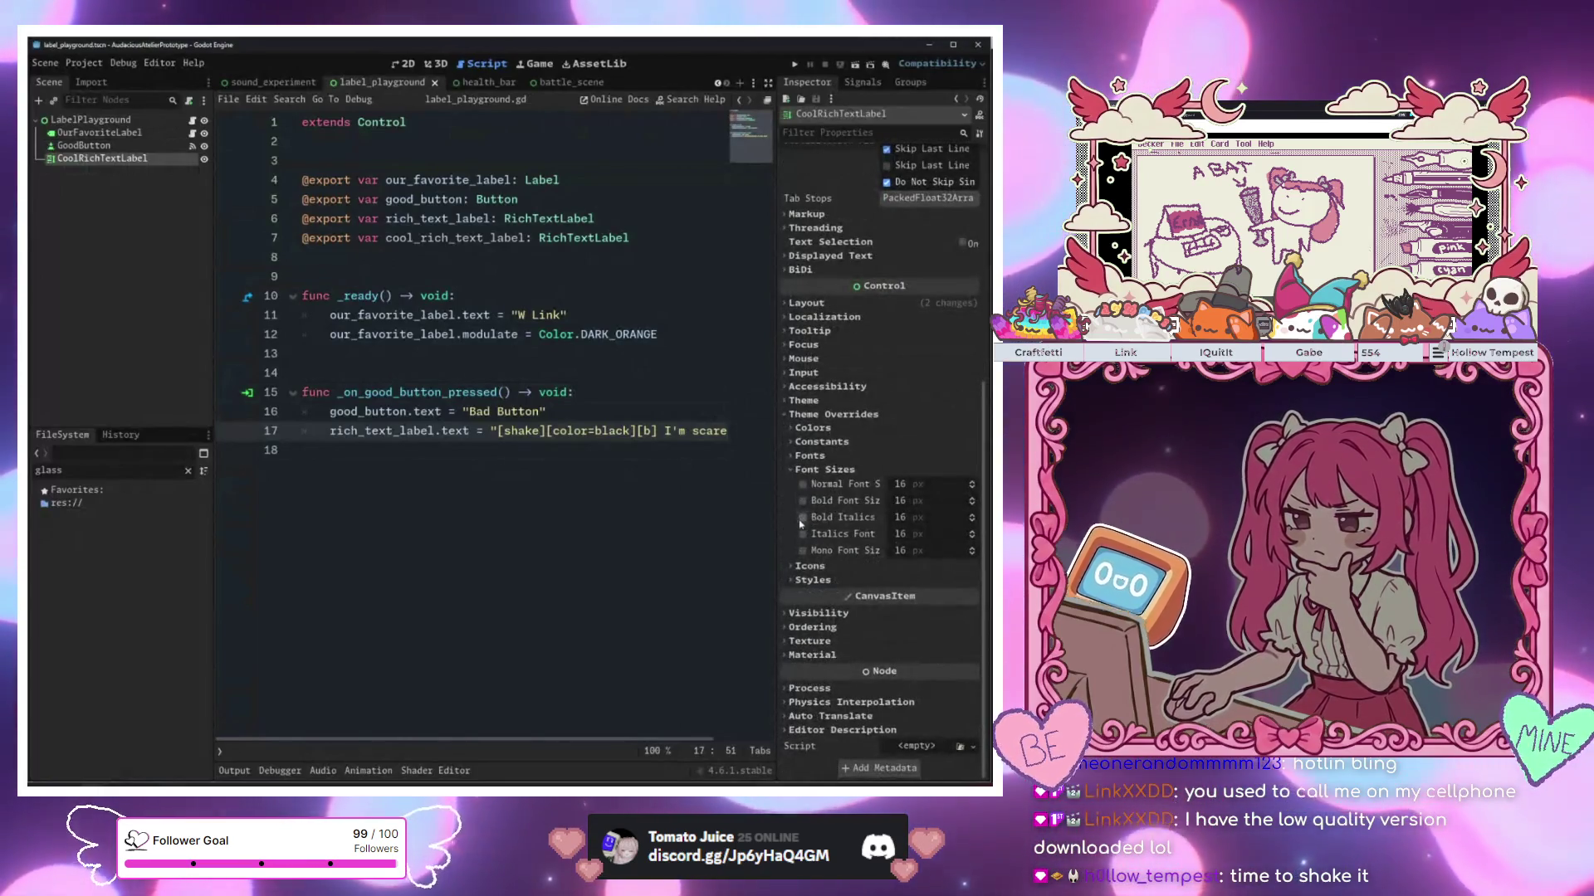
pyautogui.click(802, 501)
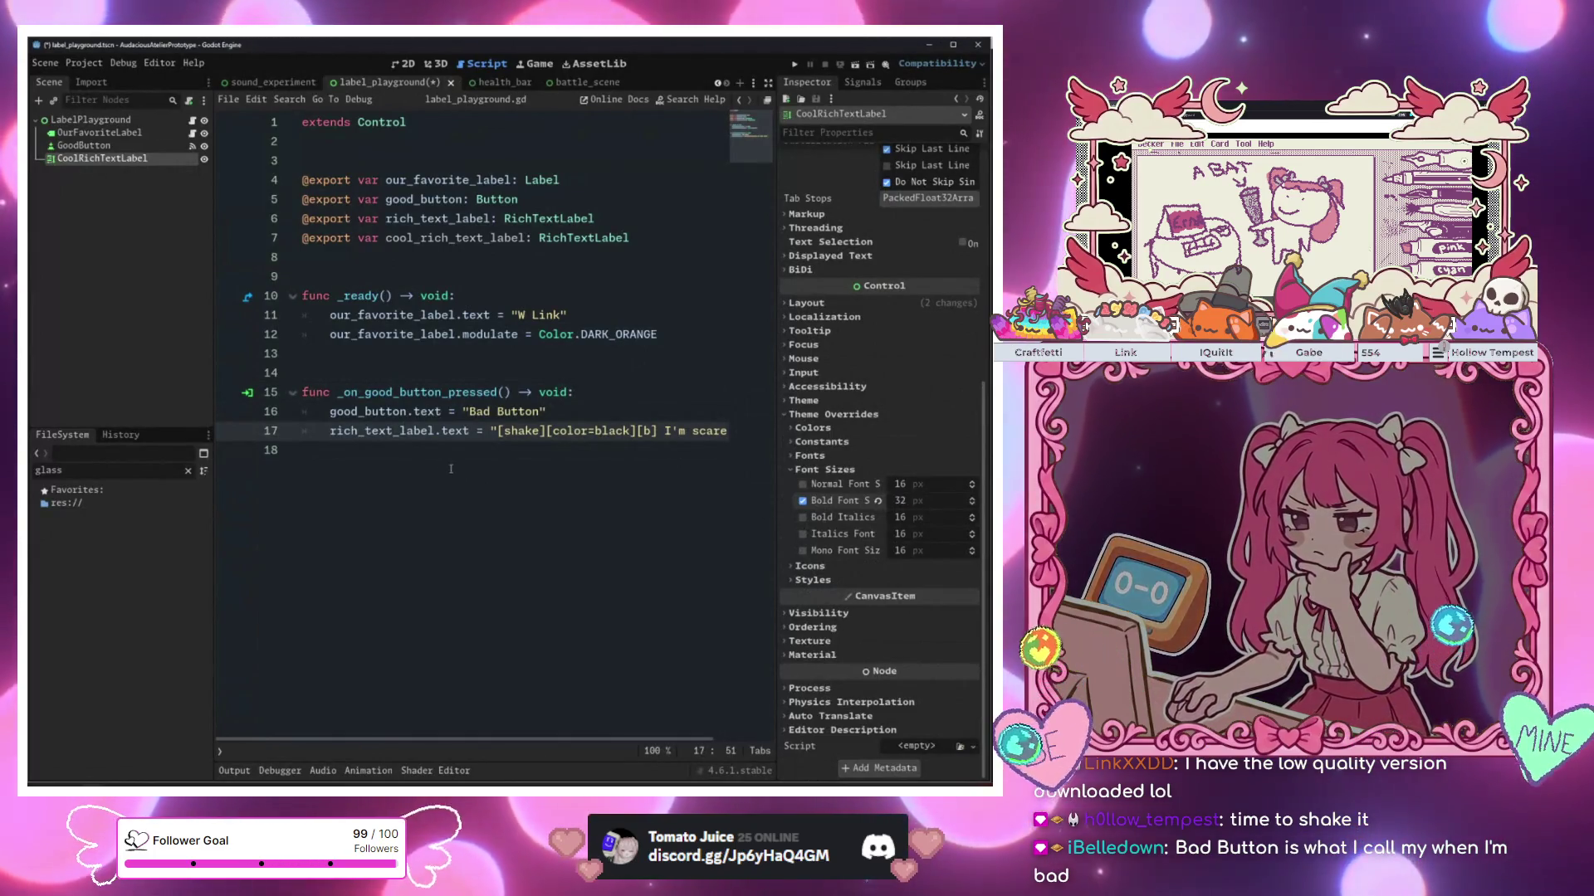
pyautogui.press('F6')
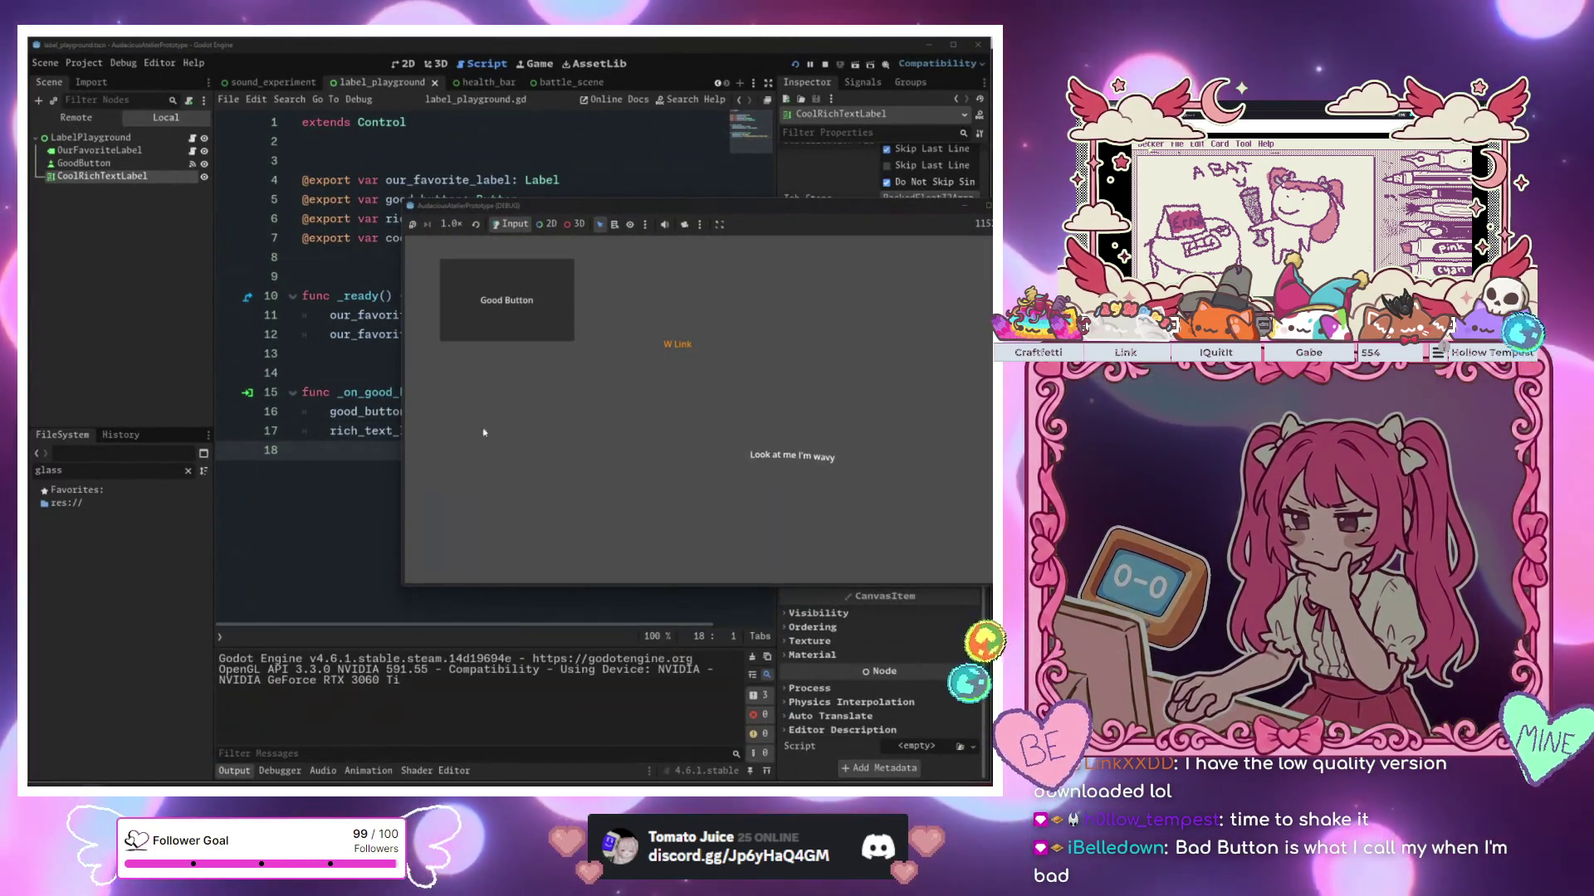
# Step: Press Good Button in the running game, drag its window around, then close it and resume editing the script
pyautogui.click(518, 319)
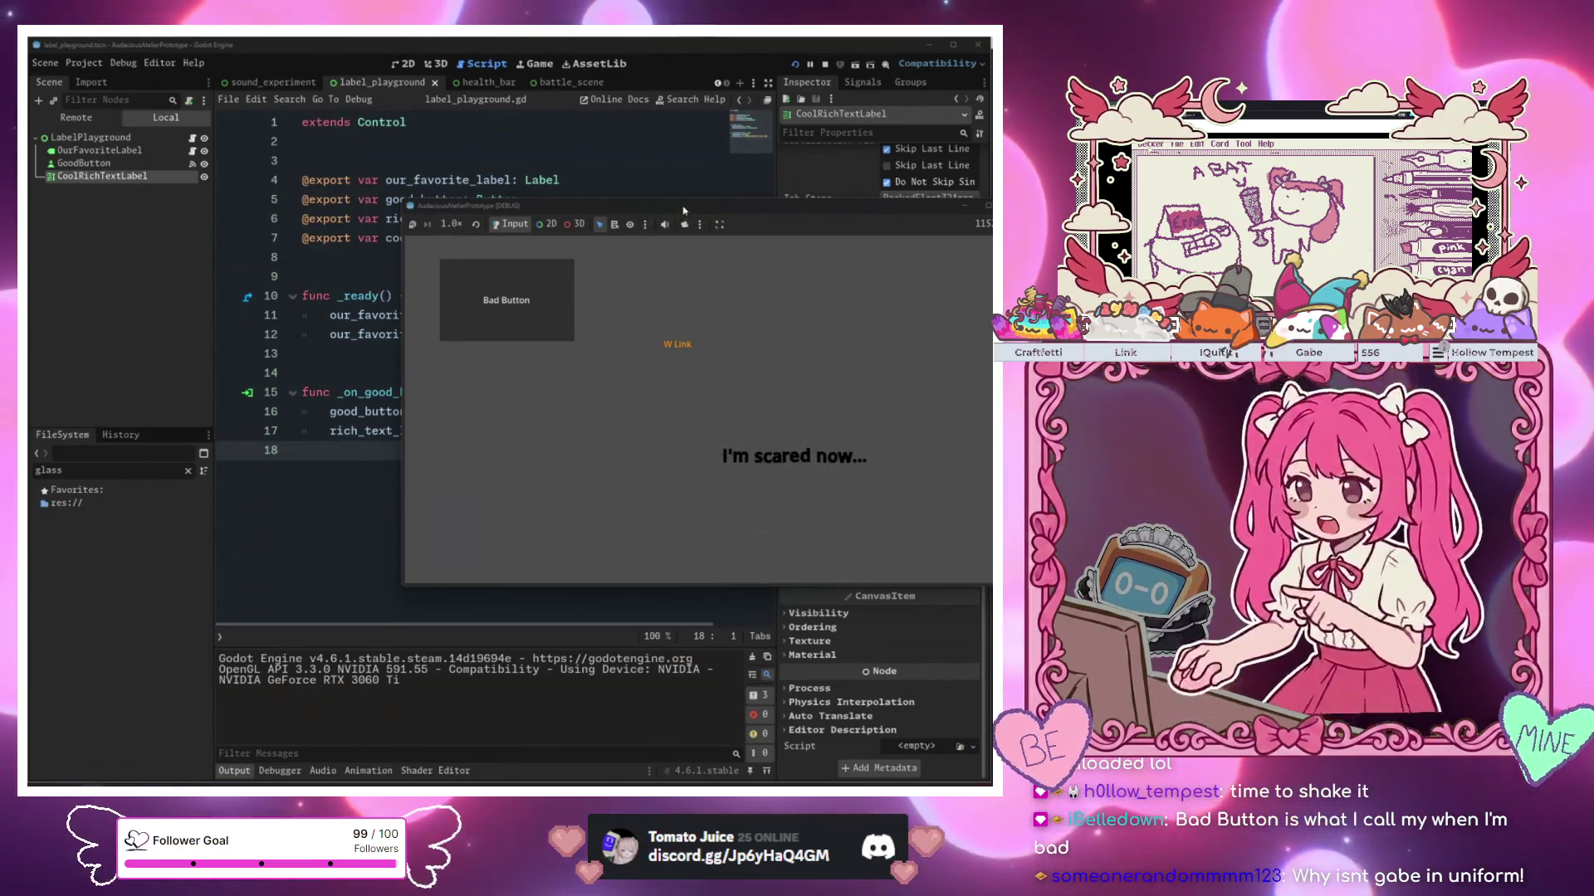
pyautogui.moveTo(684, 210)
pyautogui.mouseDown()
pyautogui.moveTo(464, 243)
pyautogui.moveTo(635, 247)
pyautogui.moveTo(496, 231)
pyautogui.moveTo(644, 272)
pyautogui.moveTo(568, 412)
pyautogui.moveTo(562, 151)
pyautogui.moveTo(669, 158)
pyautogui.moveTo(755, 253)
pyautogui.moveTo(612, 349)
pyautogui.moveTo(480, 310)
pyautogui.moveTo(487, 231)
pyautogui.moveTo(567, 196)
pyautogui.mouseUp()
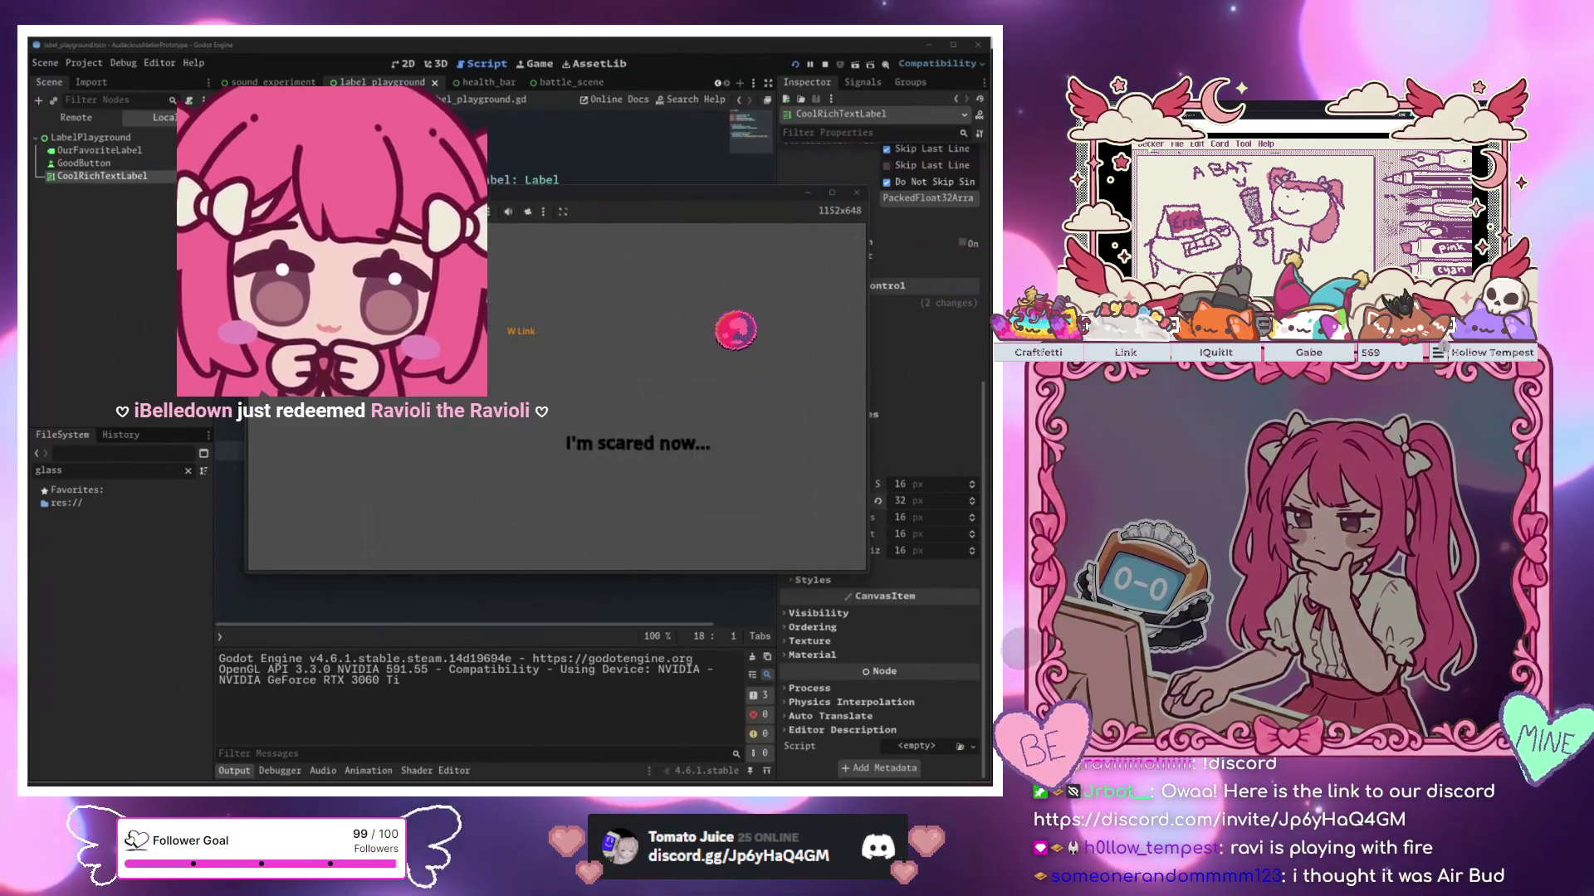
pyautogui.click(857, 194)
pyautogui.click(642, 297)
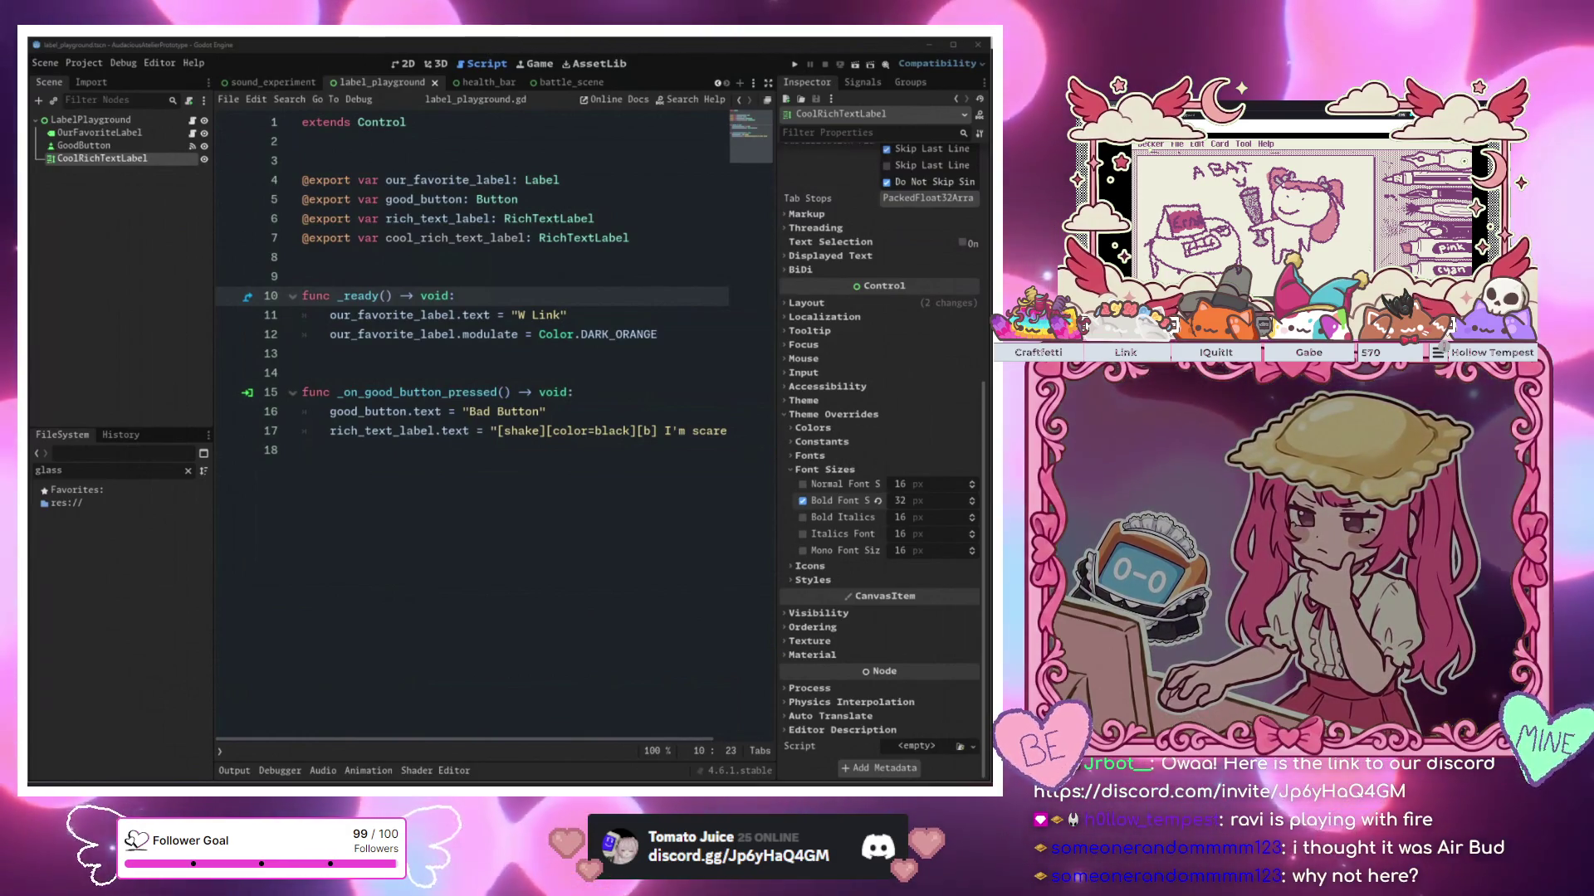
pyautogui.click(559, 417)
# Step: Create a new scene with a User Interface root named StringPlayground
pyautogui.click(525, 162)
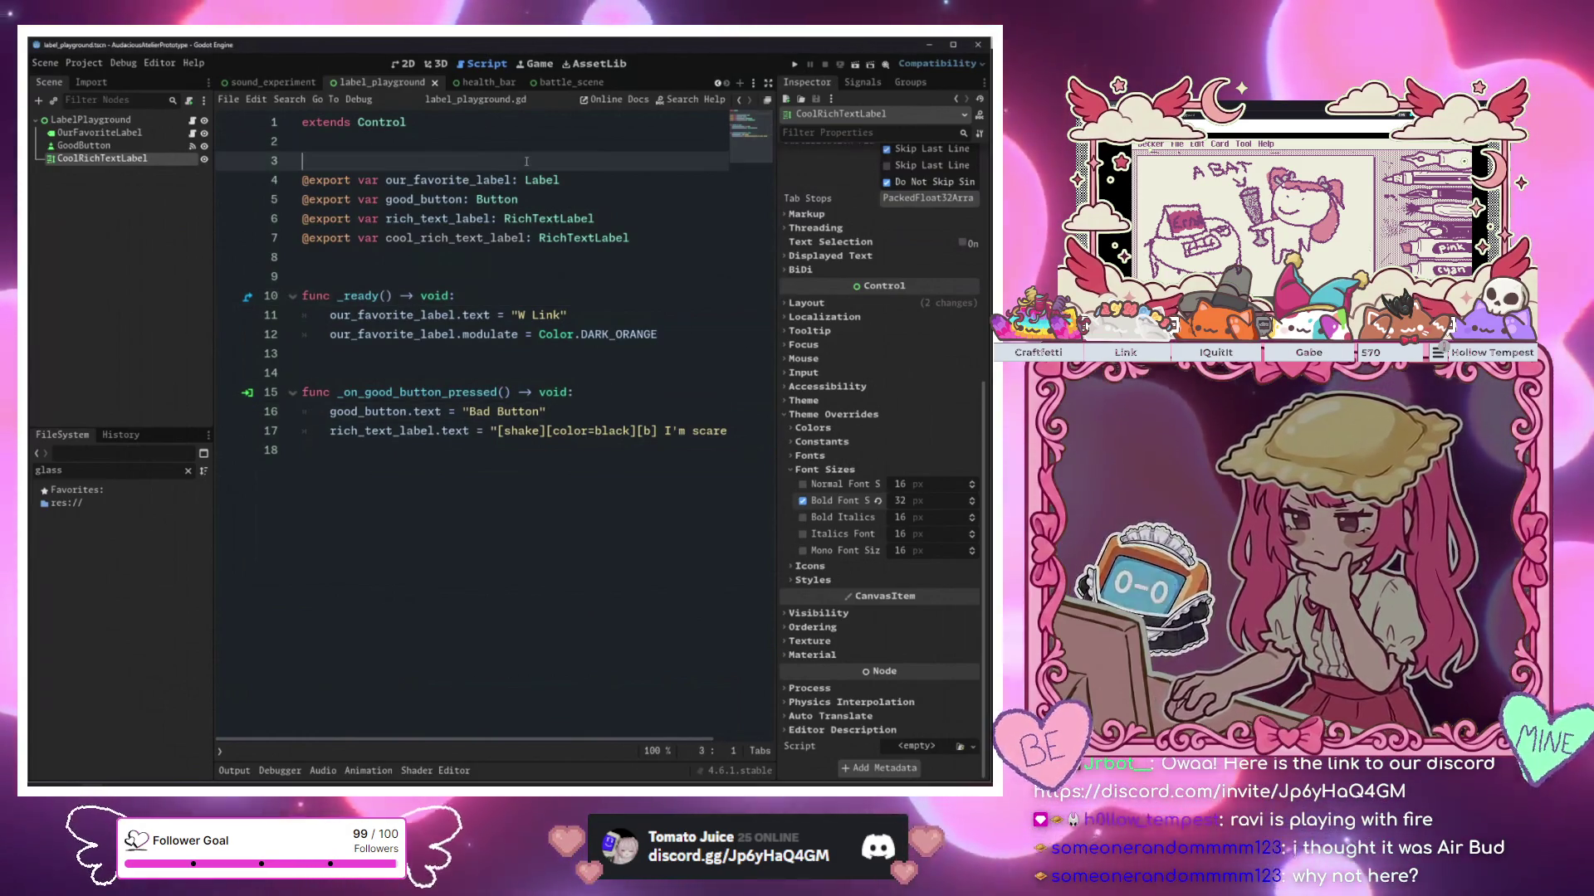
pyautogui.hotkey('ctrl', 'n')
pyautogui.click(183, 183)
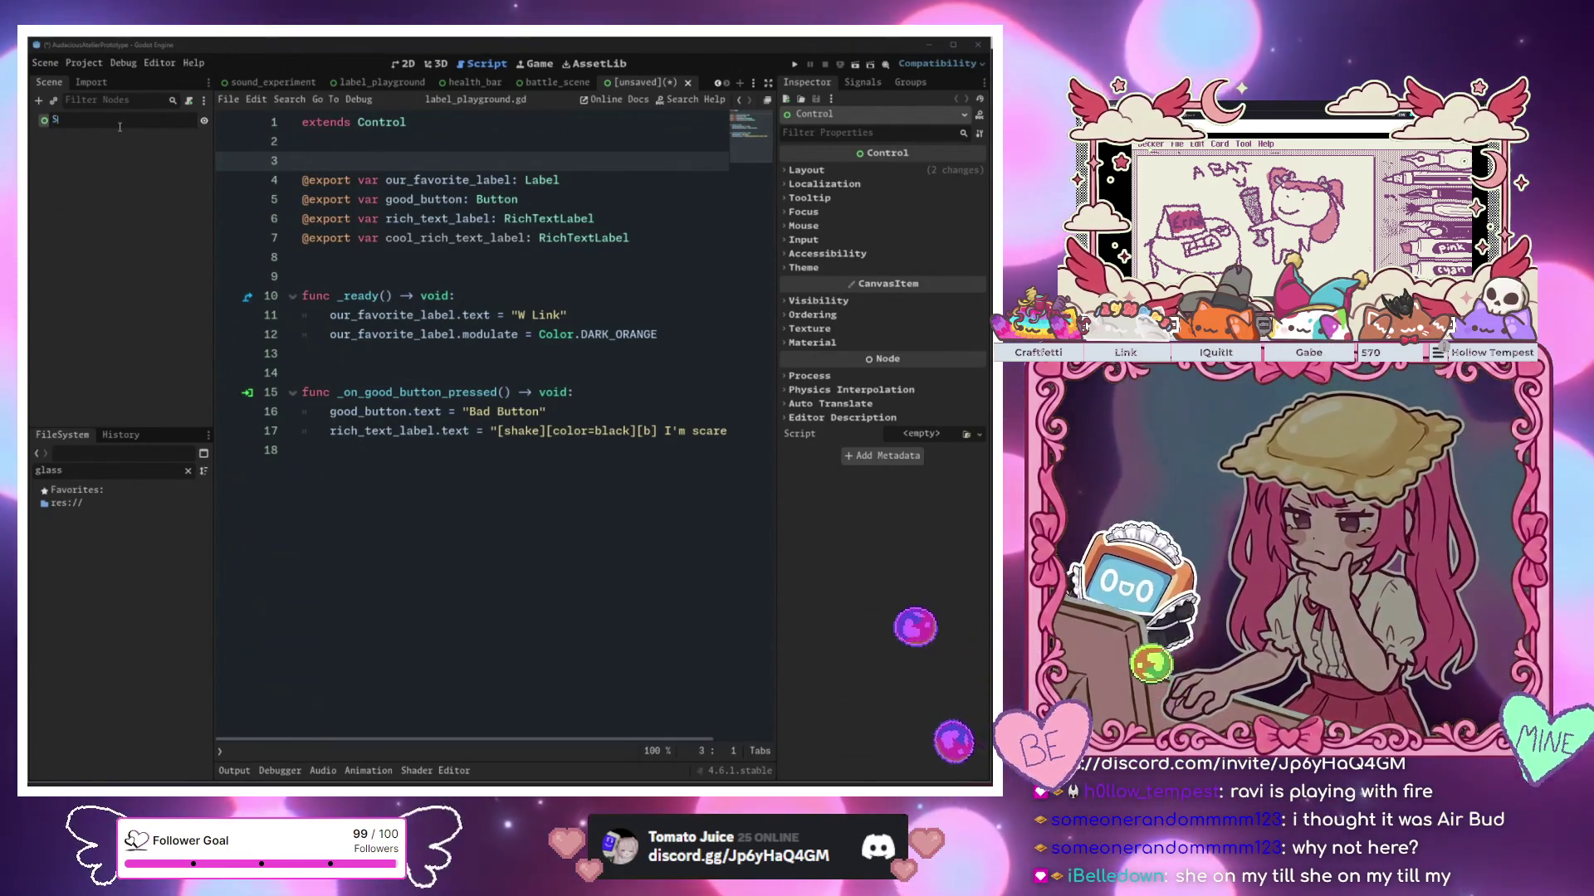
pyautogui.write('yground')
pyautogui.press('Return')
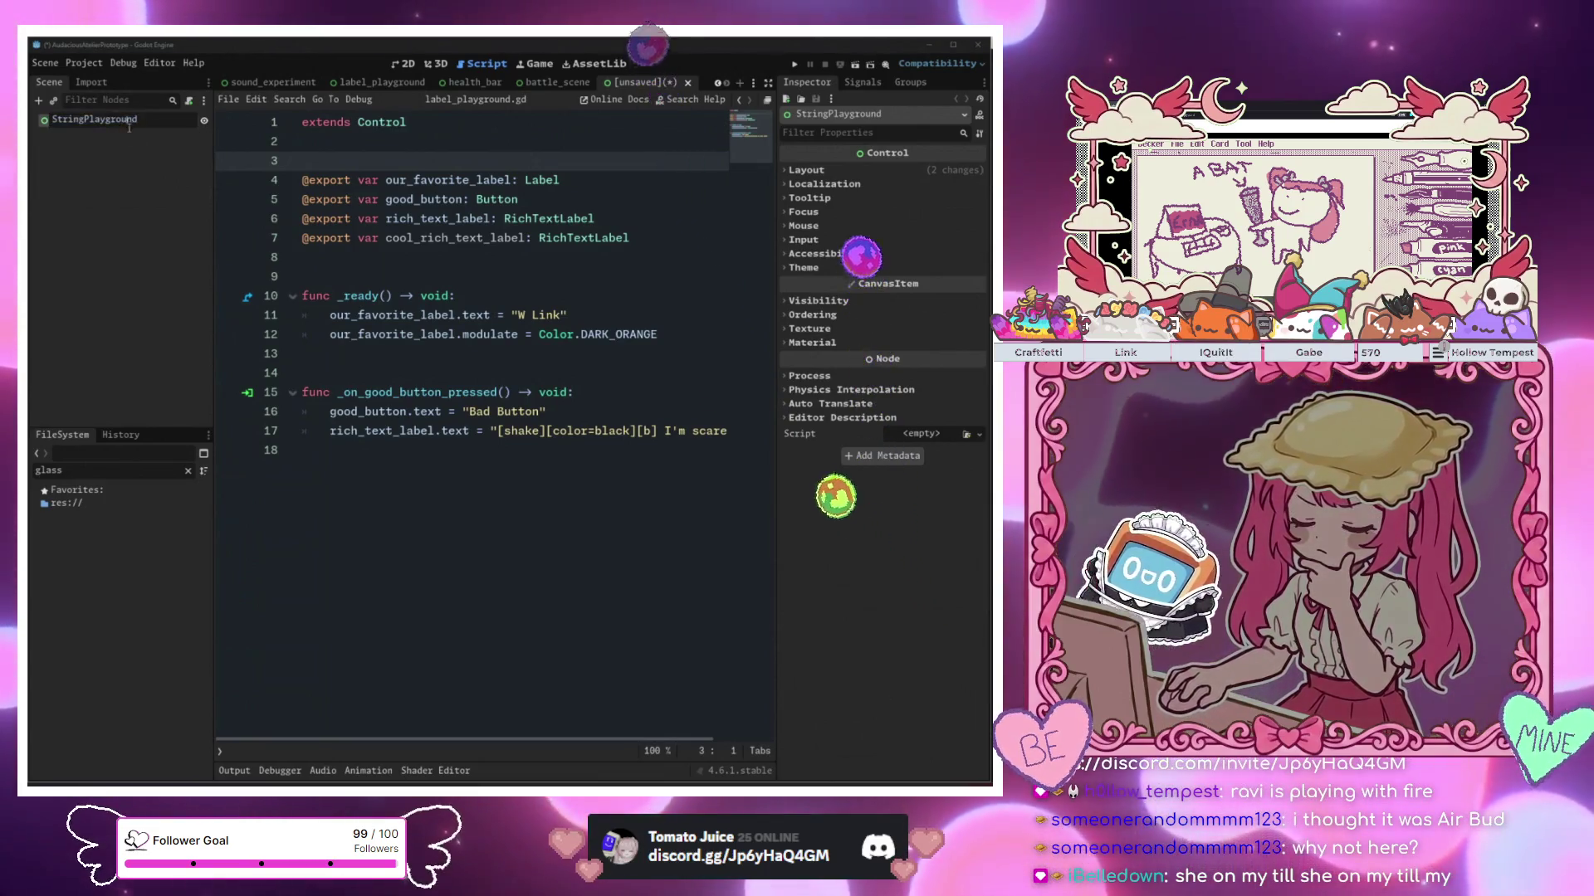
# Step: Save the scene as string_playground.tscn
pyautogui.click(189, 101)
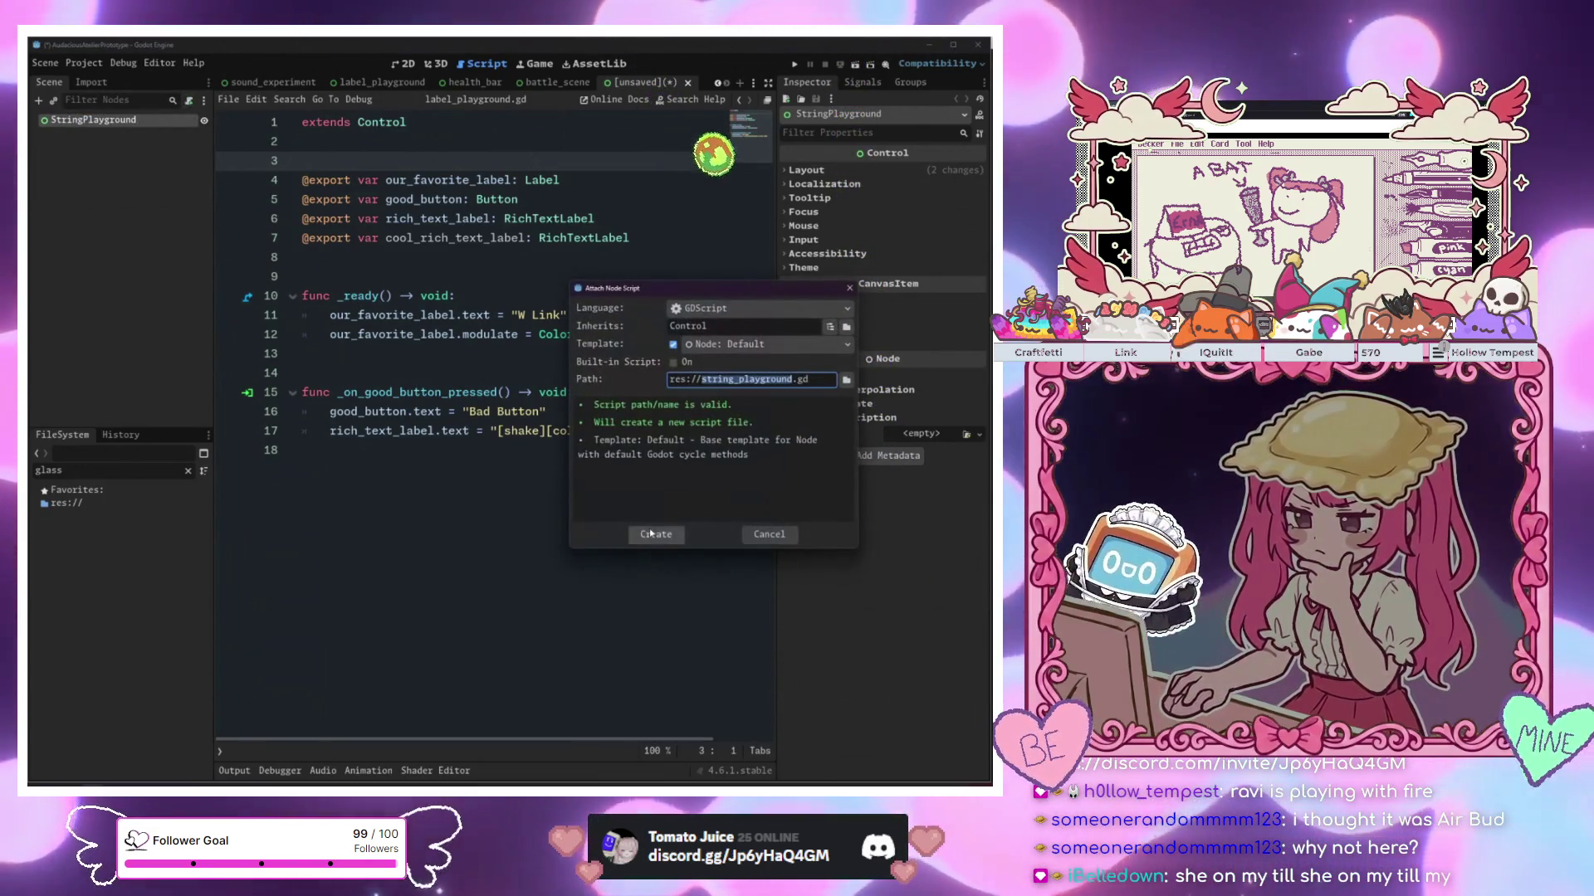
pyautogui.click(765, 535)
pyautogui.hotkey('ctrl', 's')
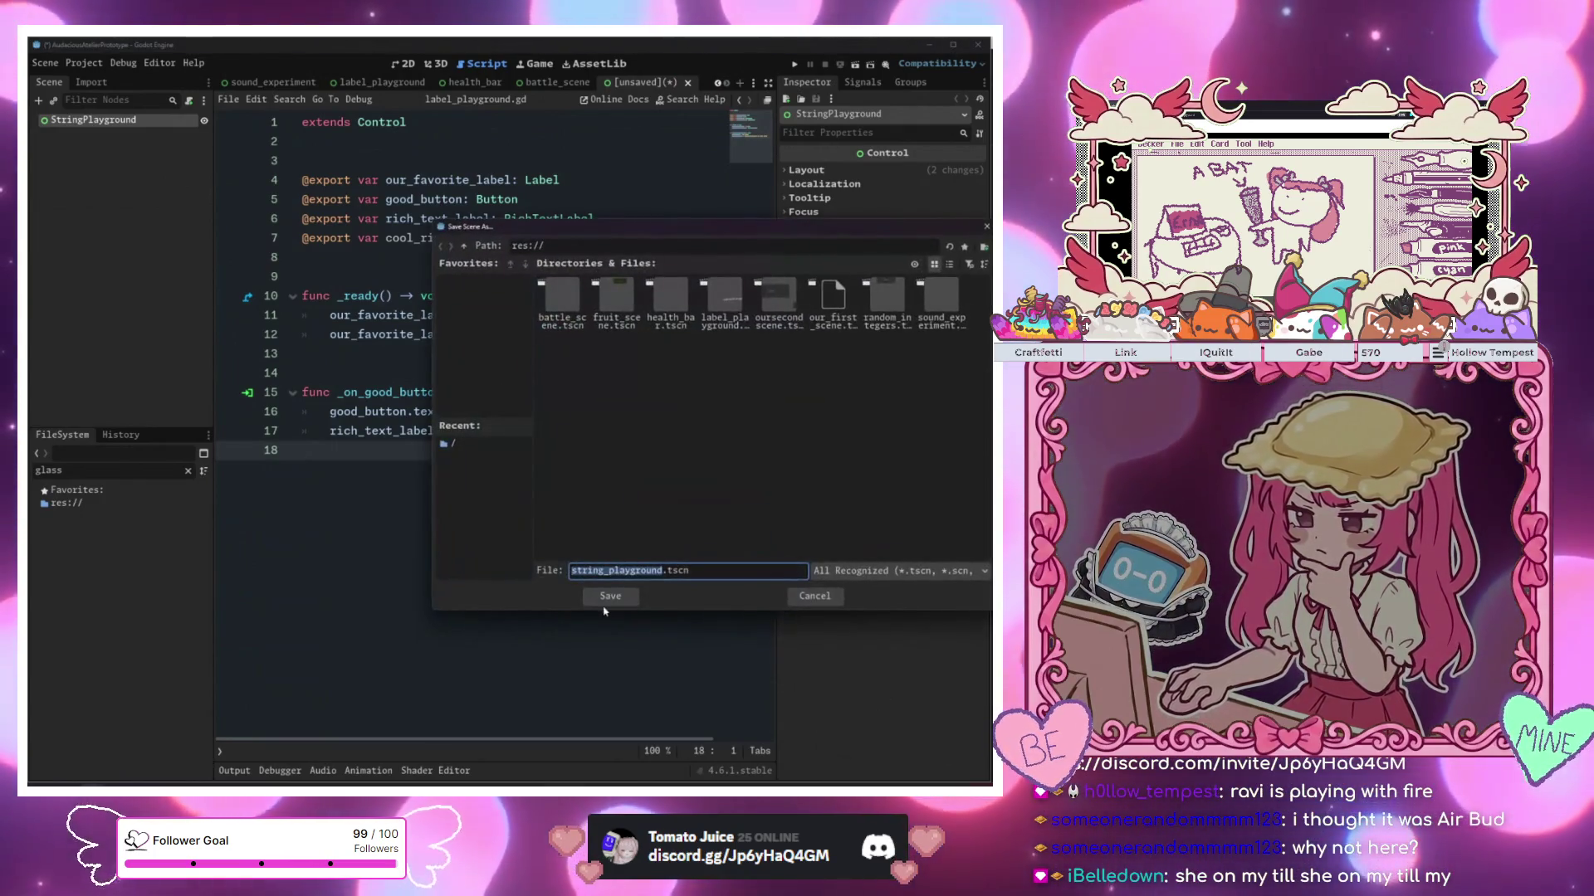
pyautogui.click(605, 595)
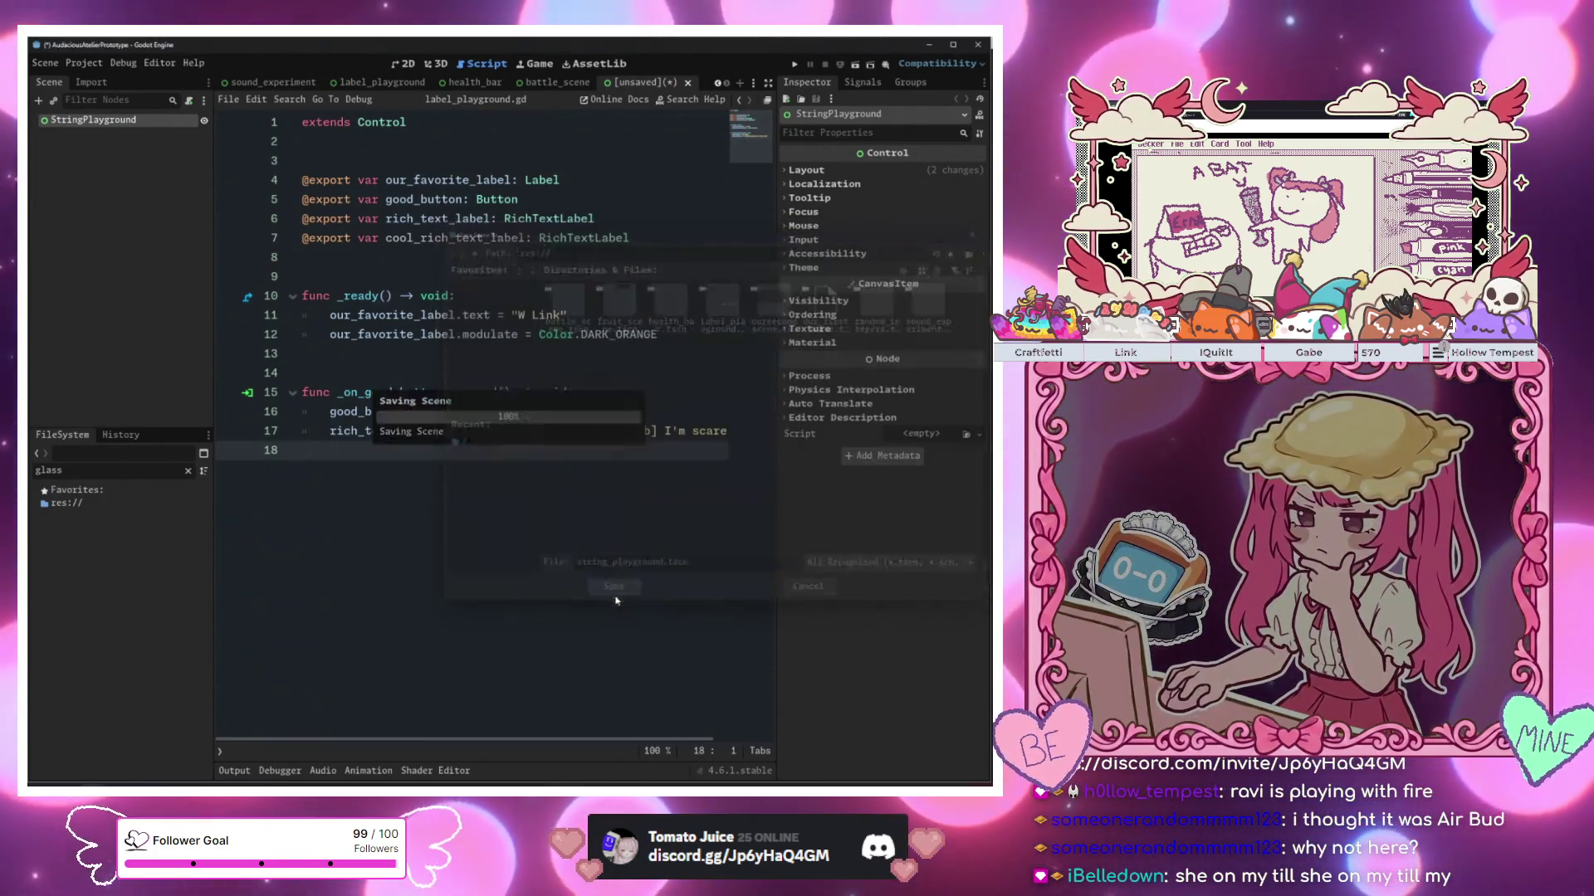
# Step: Attach a new string_playground.gd script to StringPlayground and select its template code
pyautogui.click(190, 102)
pyautogui.click(655, 534)
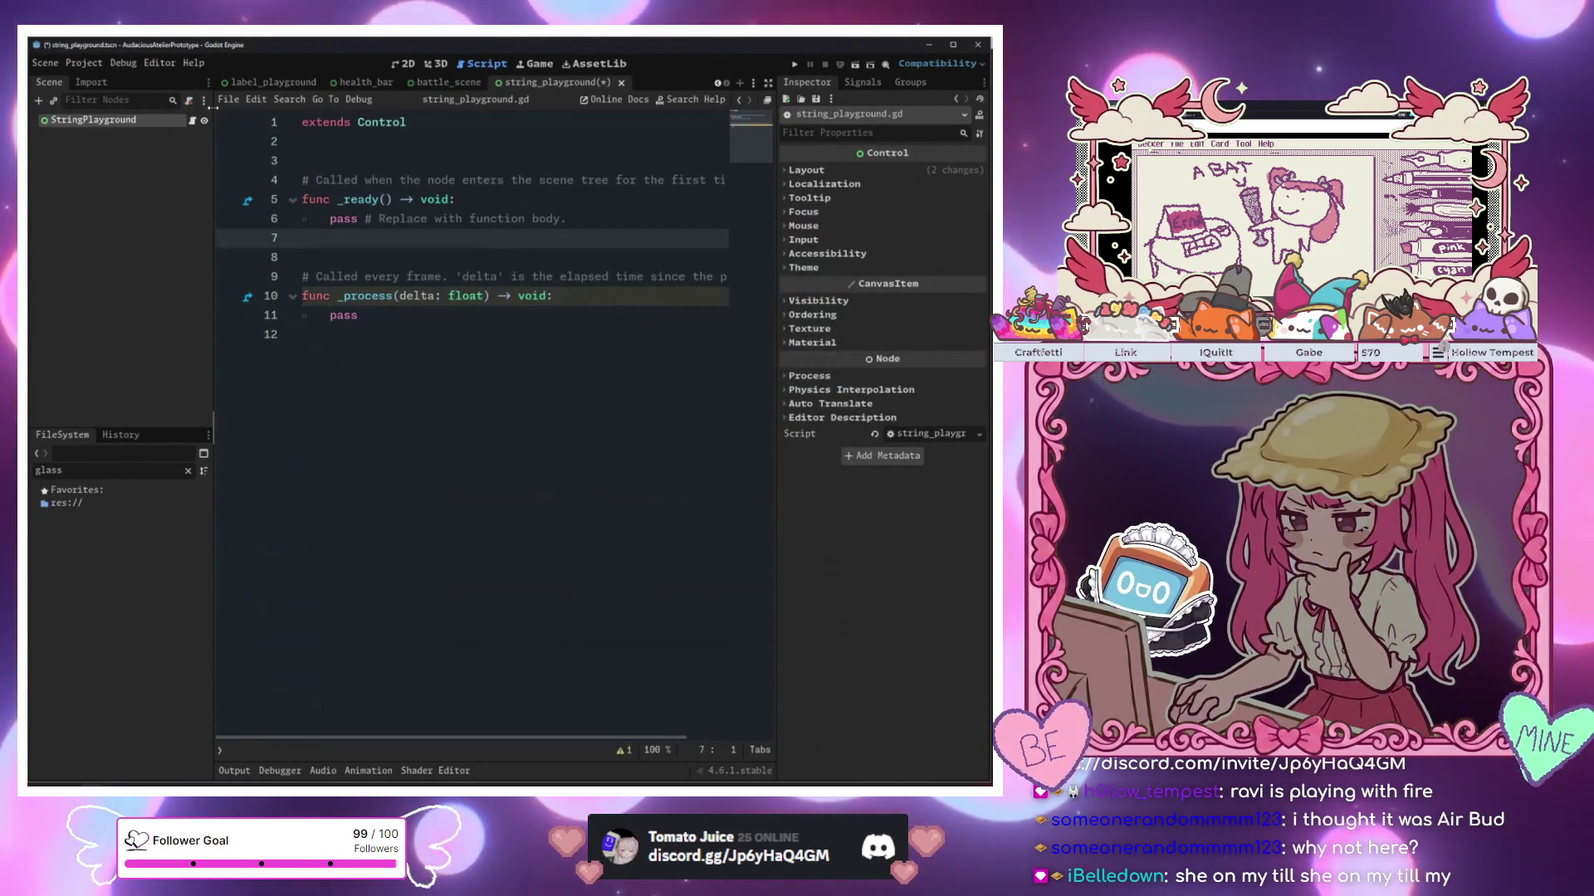
pyautogui.moveTo(496, 333)
pyautogui.mouseDown()
pyautogui.moveTo(307, 277)
pyautogui.moveTo(303, 180)
pyautogui.mouseUp()
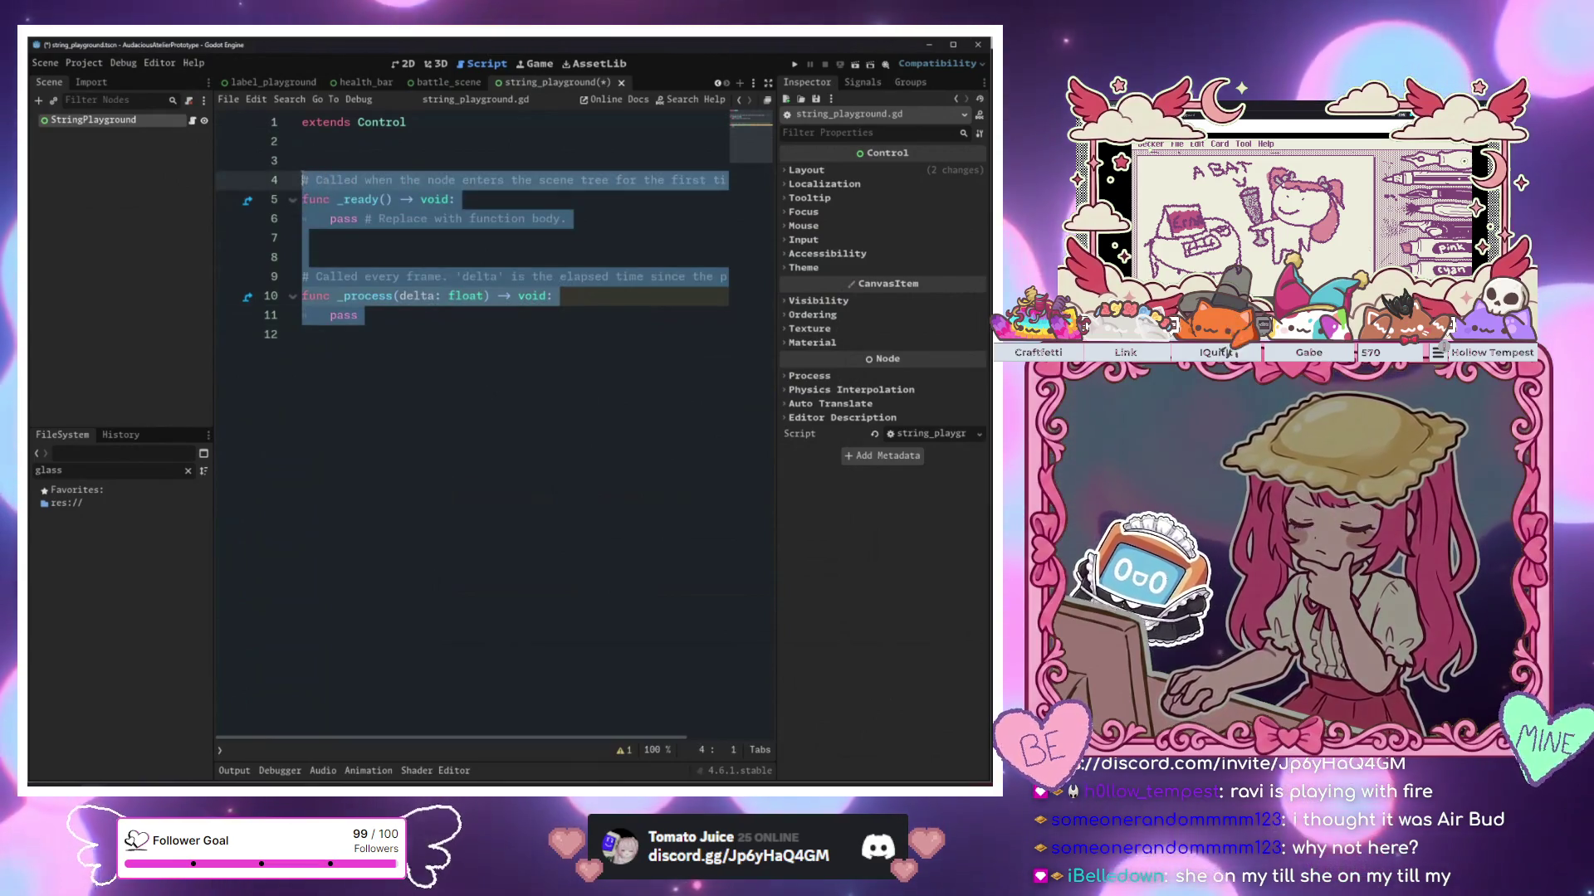
pyautogui.moveTo(472, 306)
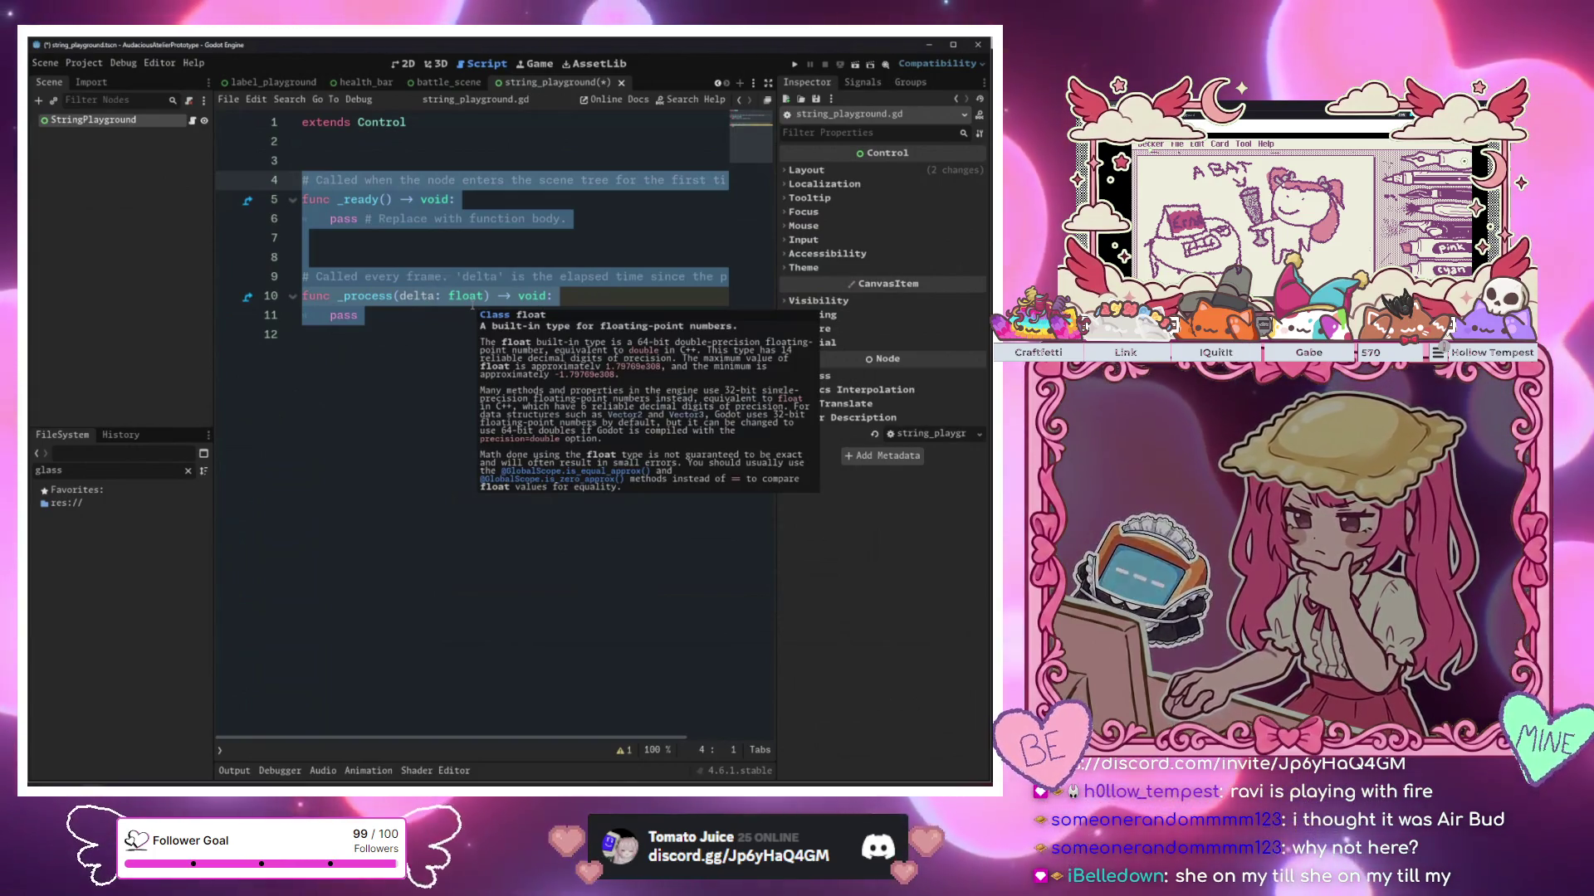
# Step: Replace the template code with var string_name: StringName = &"Banana" on line 6
pyautogui.press('BackSpace')
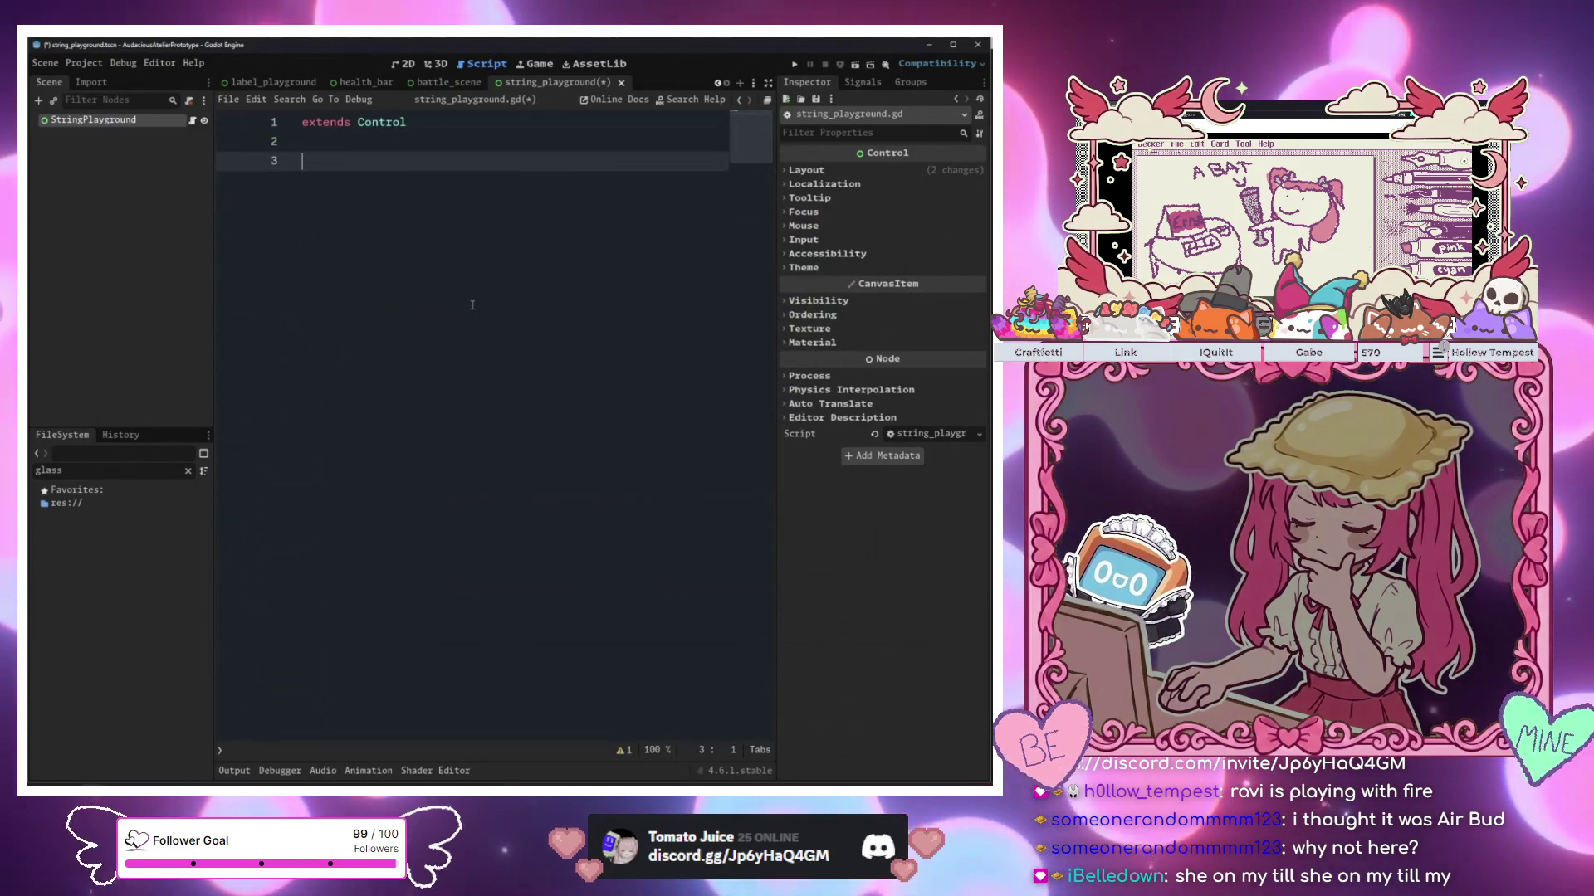
pyautogui.press('Return')
pyautogui.press('Return')
pyautogui.press('Return')
pyautogui.write('var string')
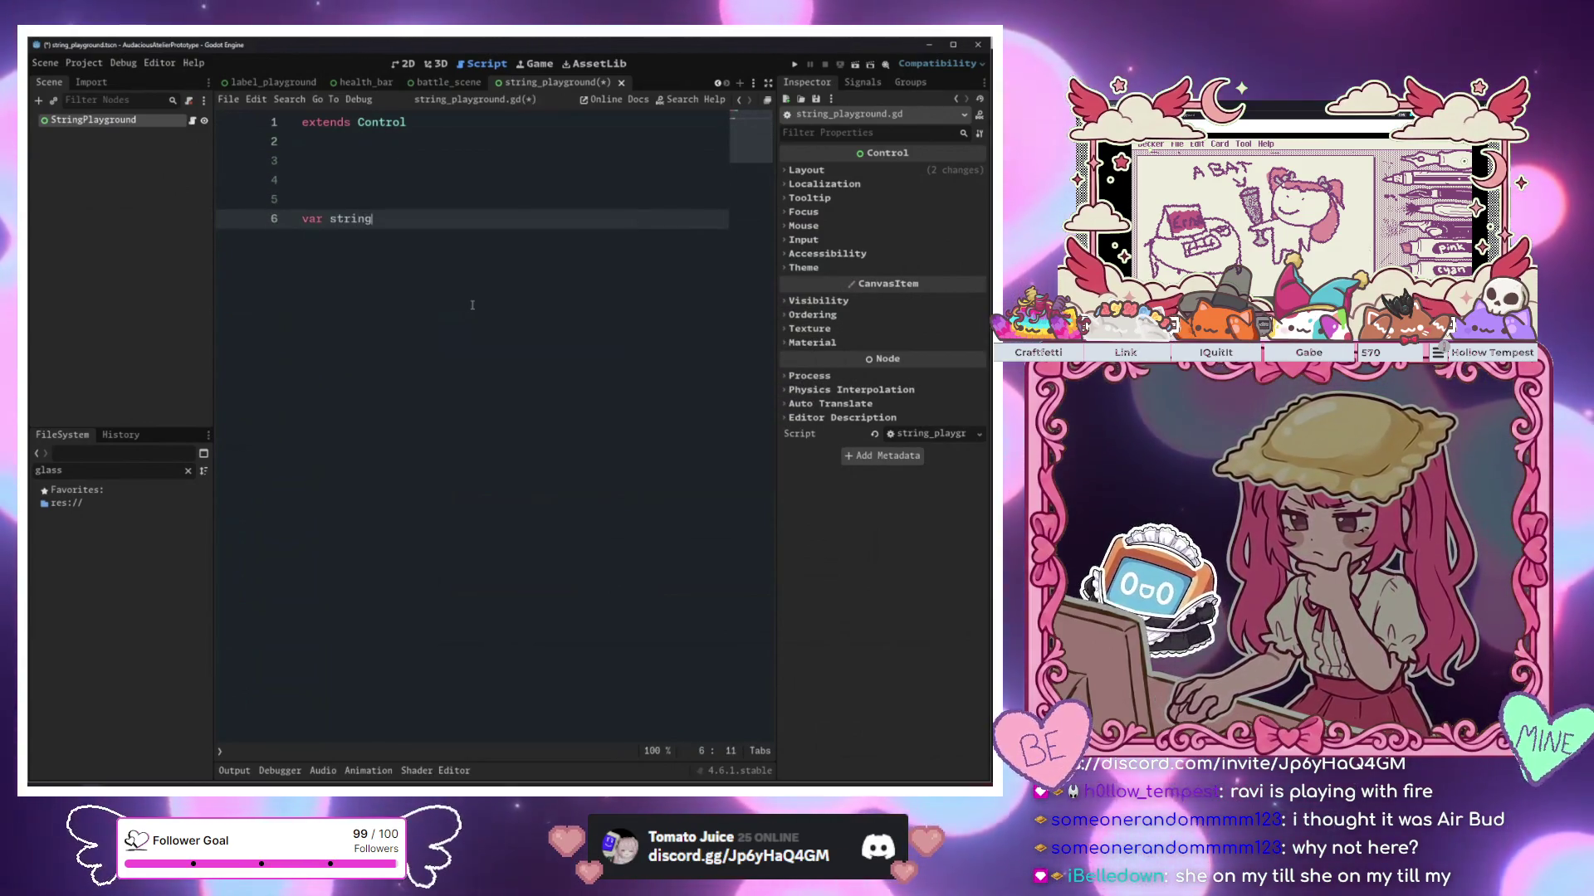
pyautogui.write(': ')
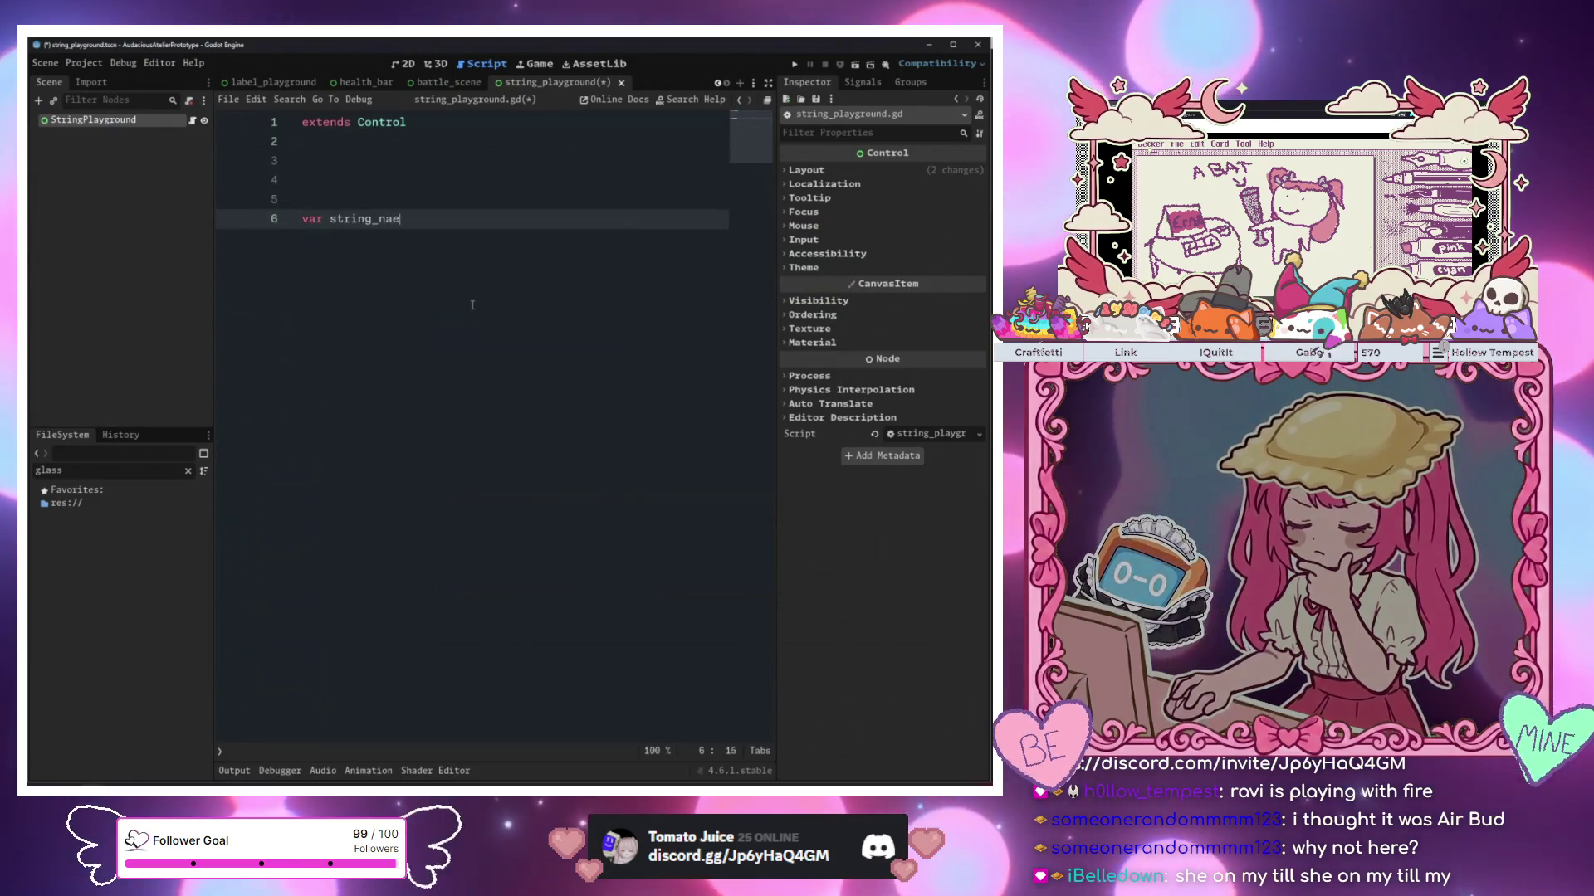
pyautogui.write('StringName = ')
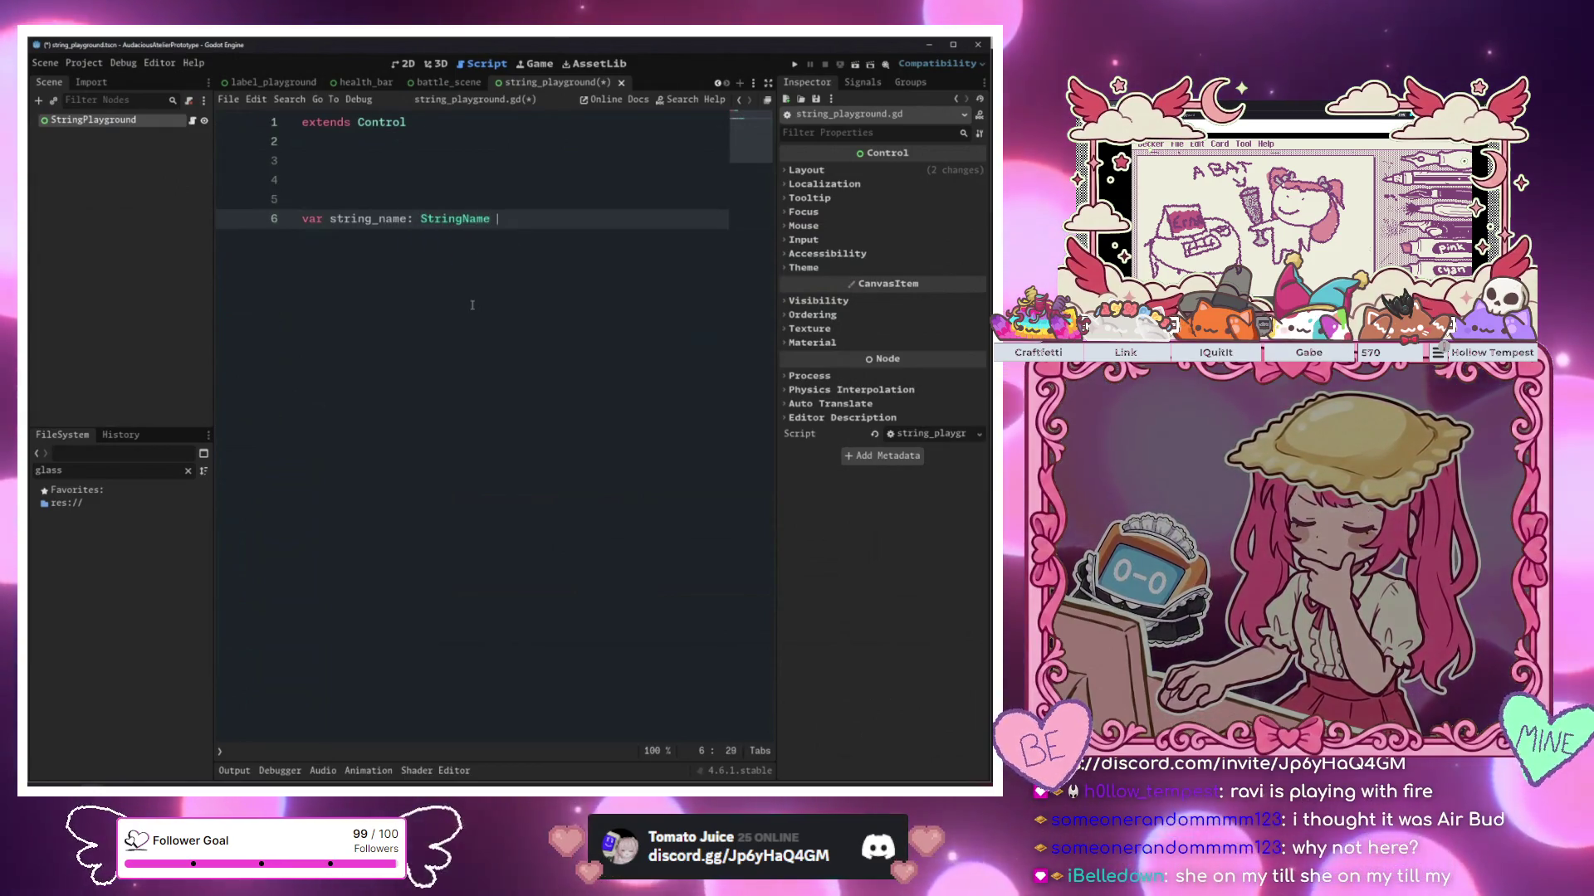
pyautogui.write('@')
pyautogui.write('&')
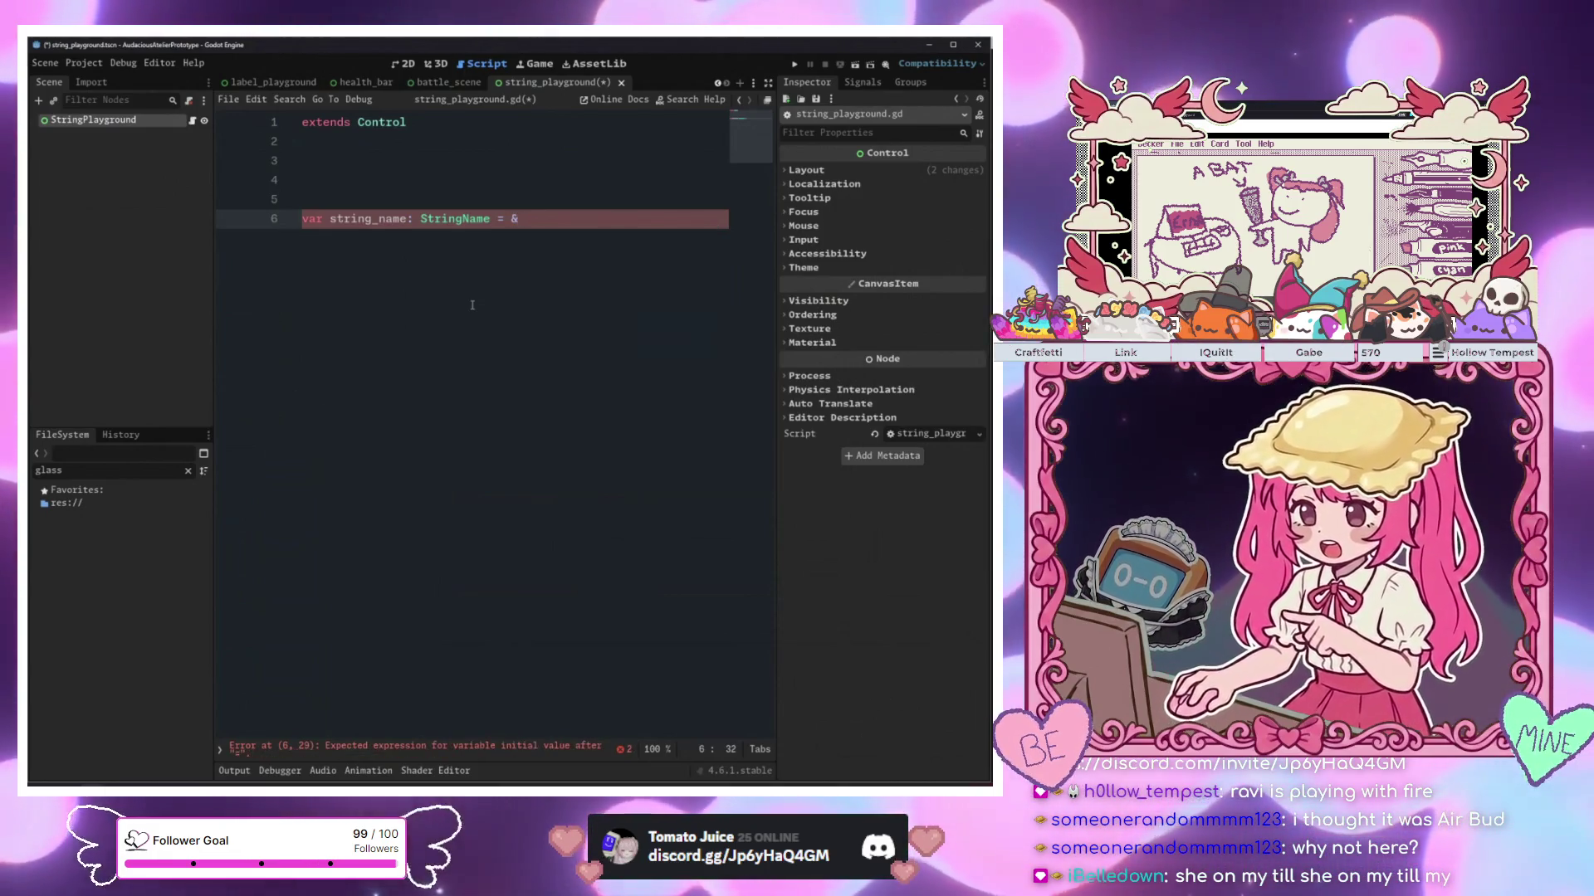
pyautogui.write('"')
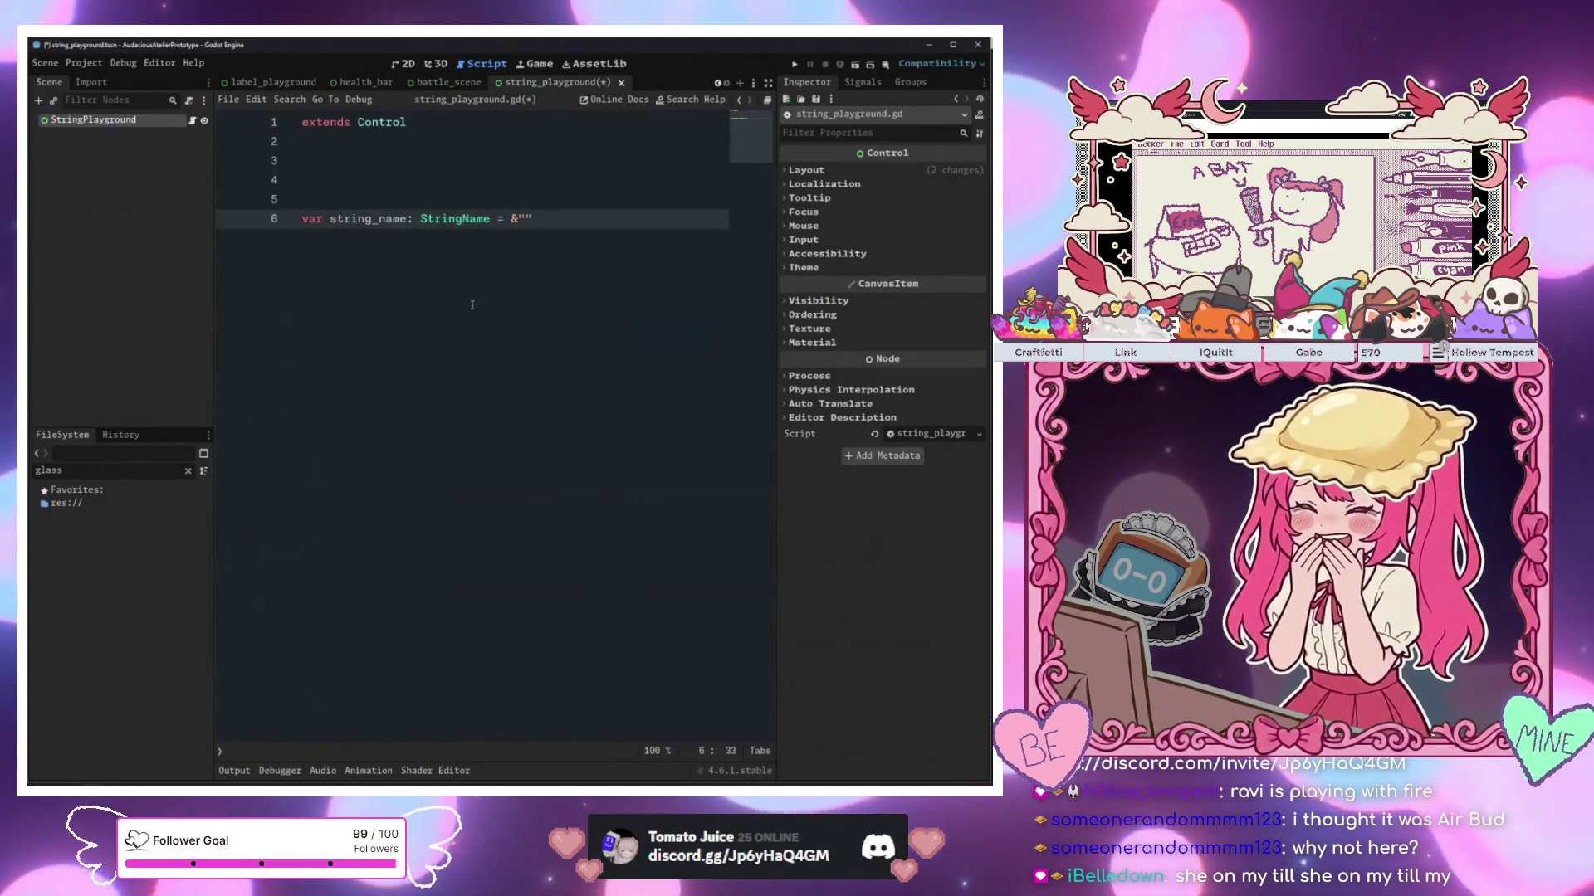
pyautogui.write('nana')
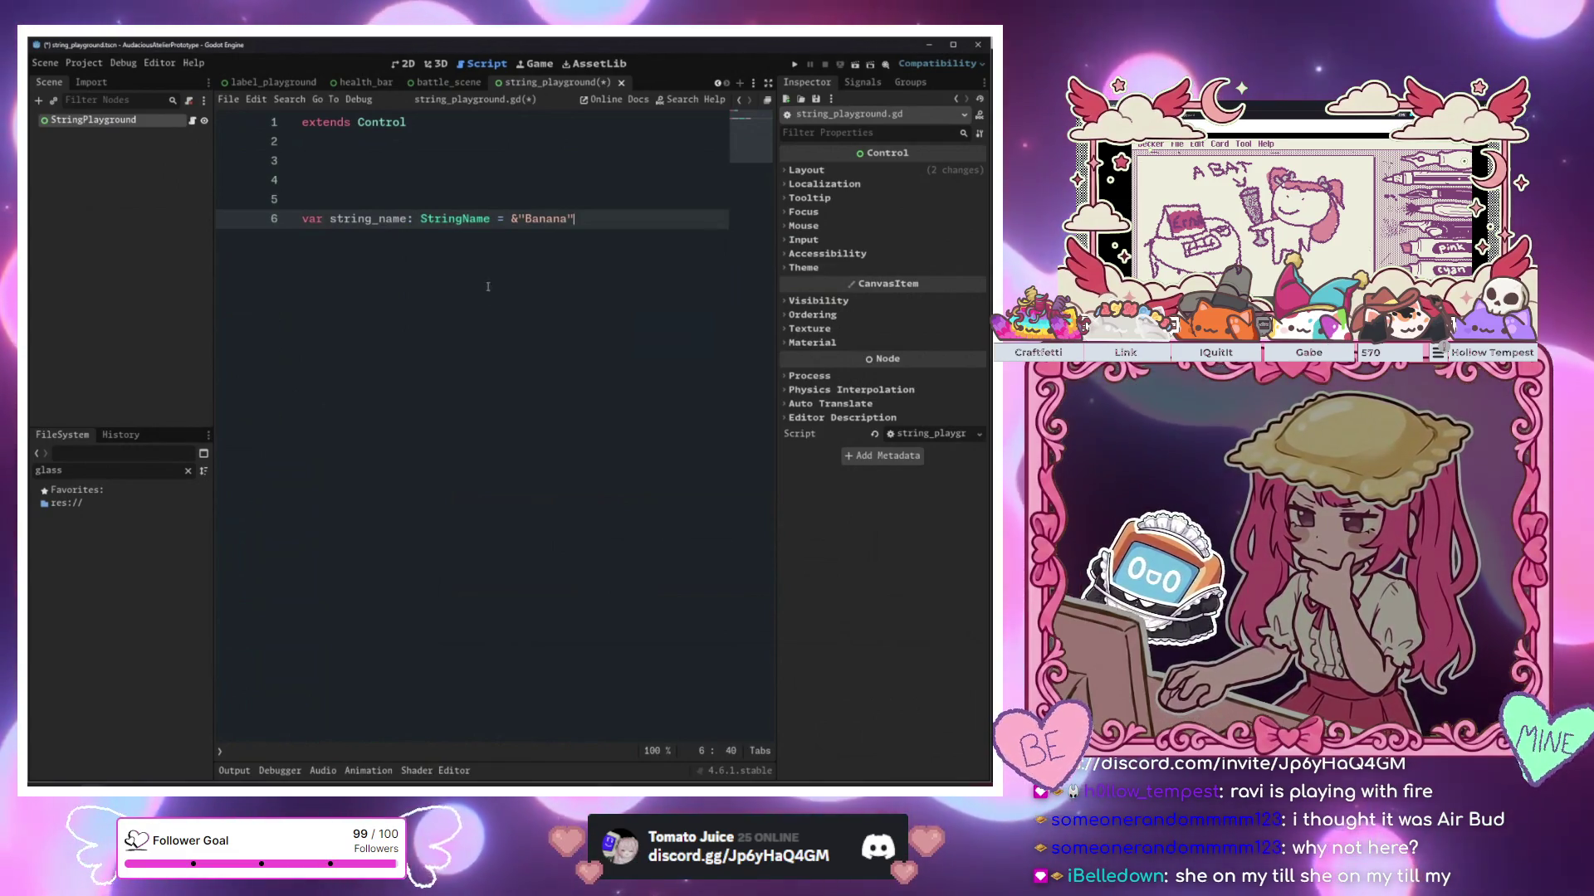
pyautogui.click(596, 218)
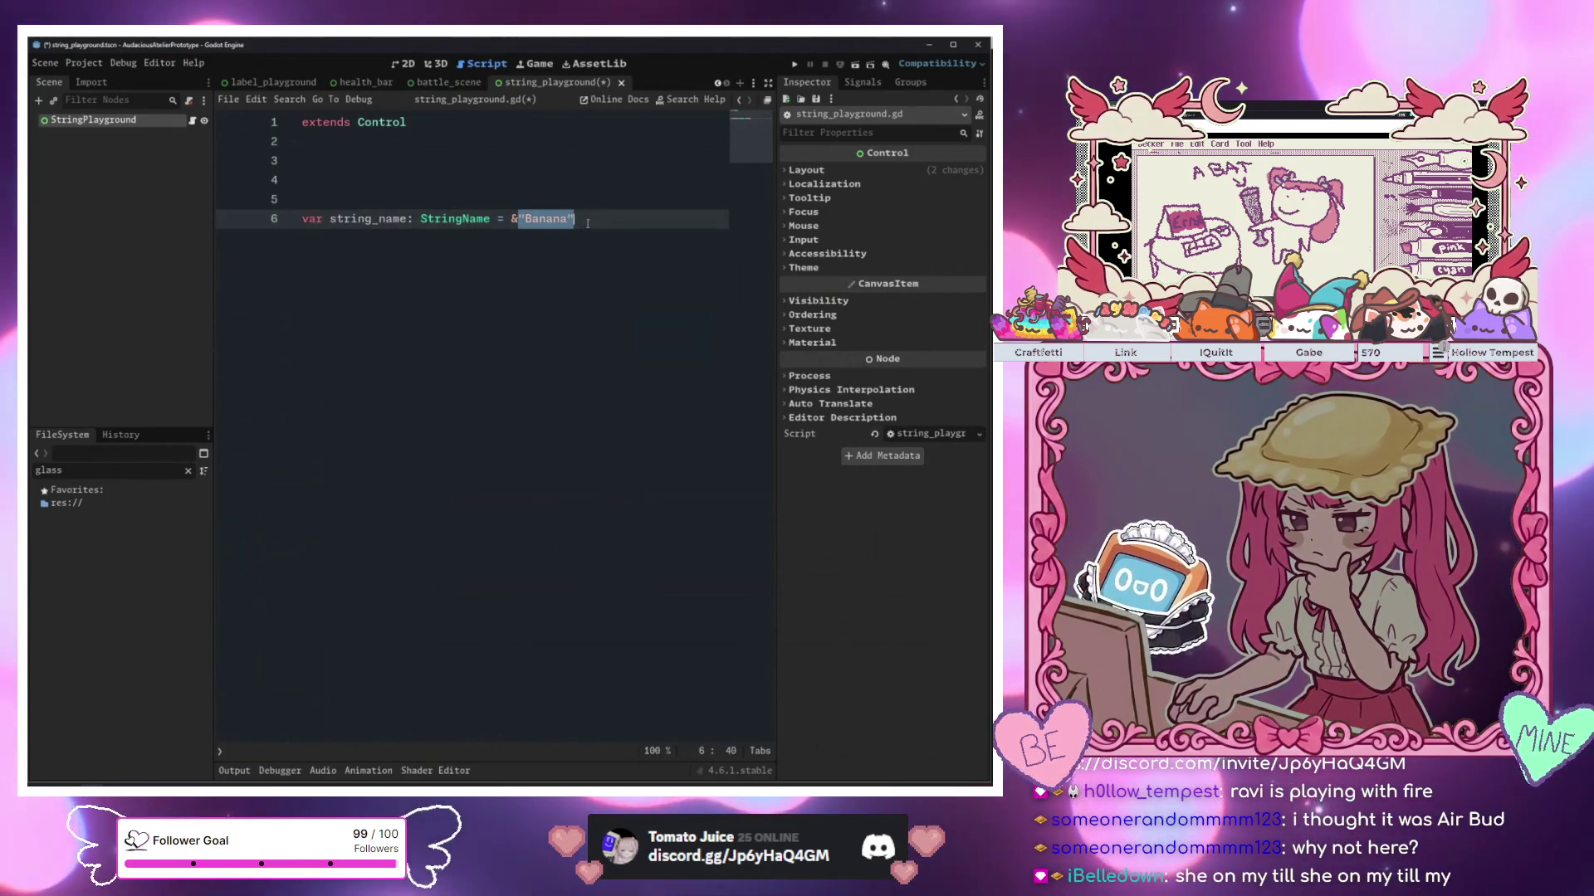
pyautogui.click(525, 218)
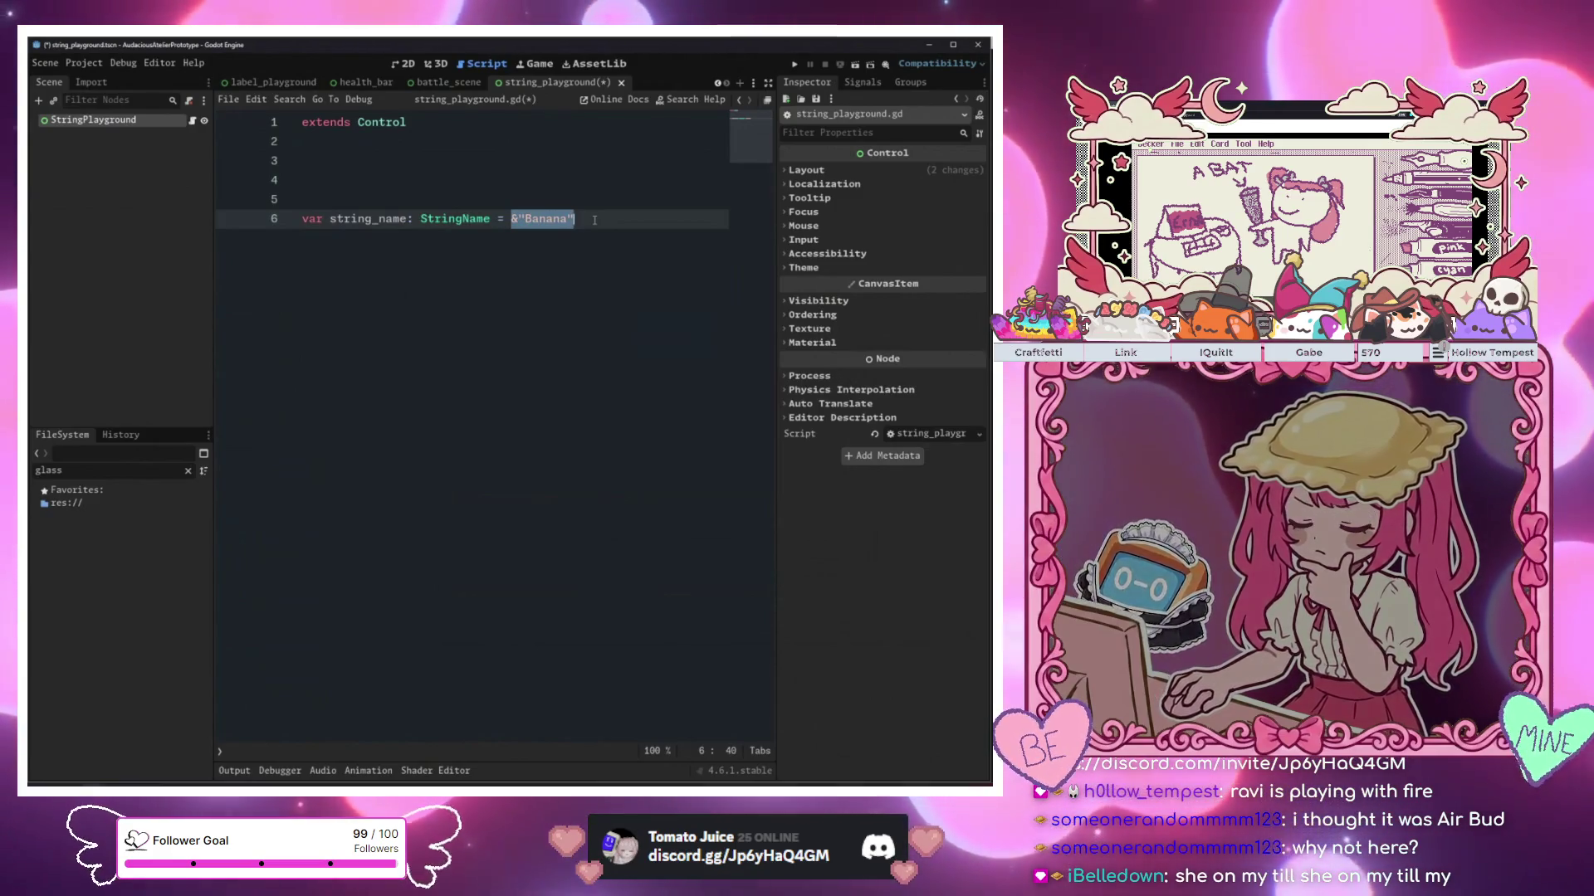
pyautogui.press('Up')
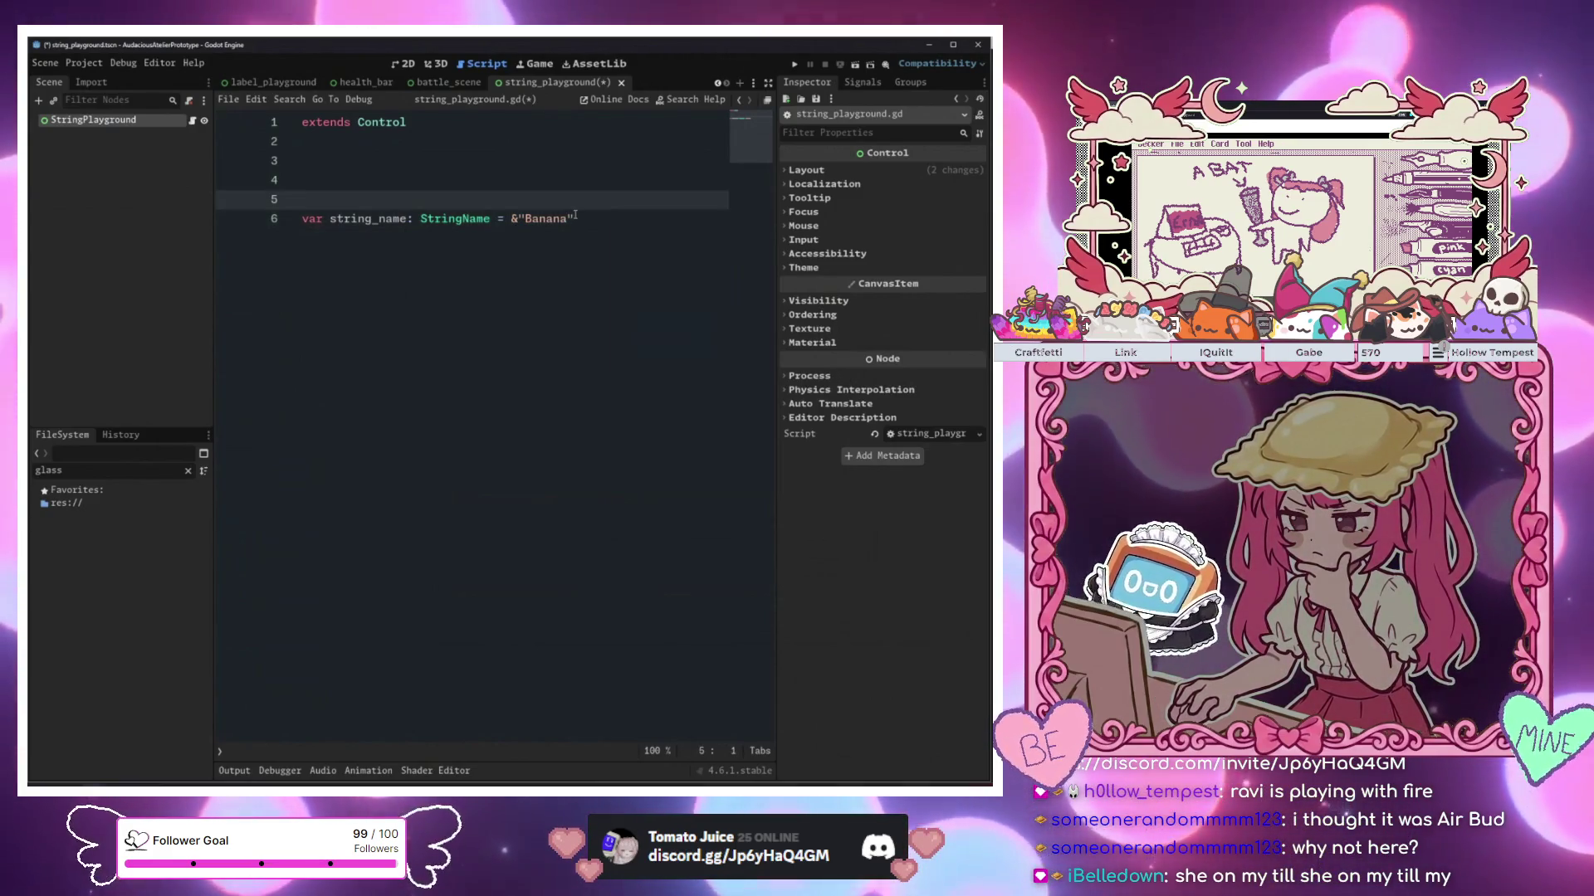
pyautogui.press('Down')
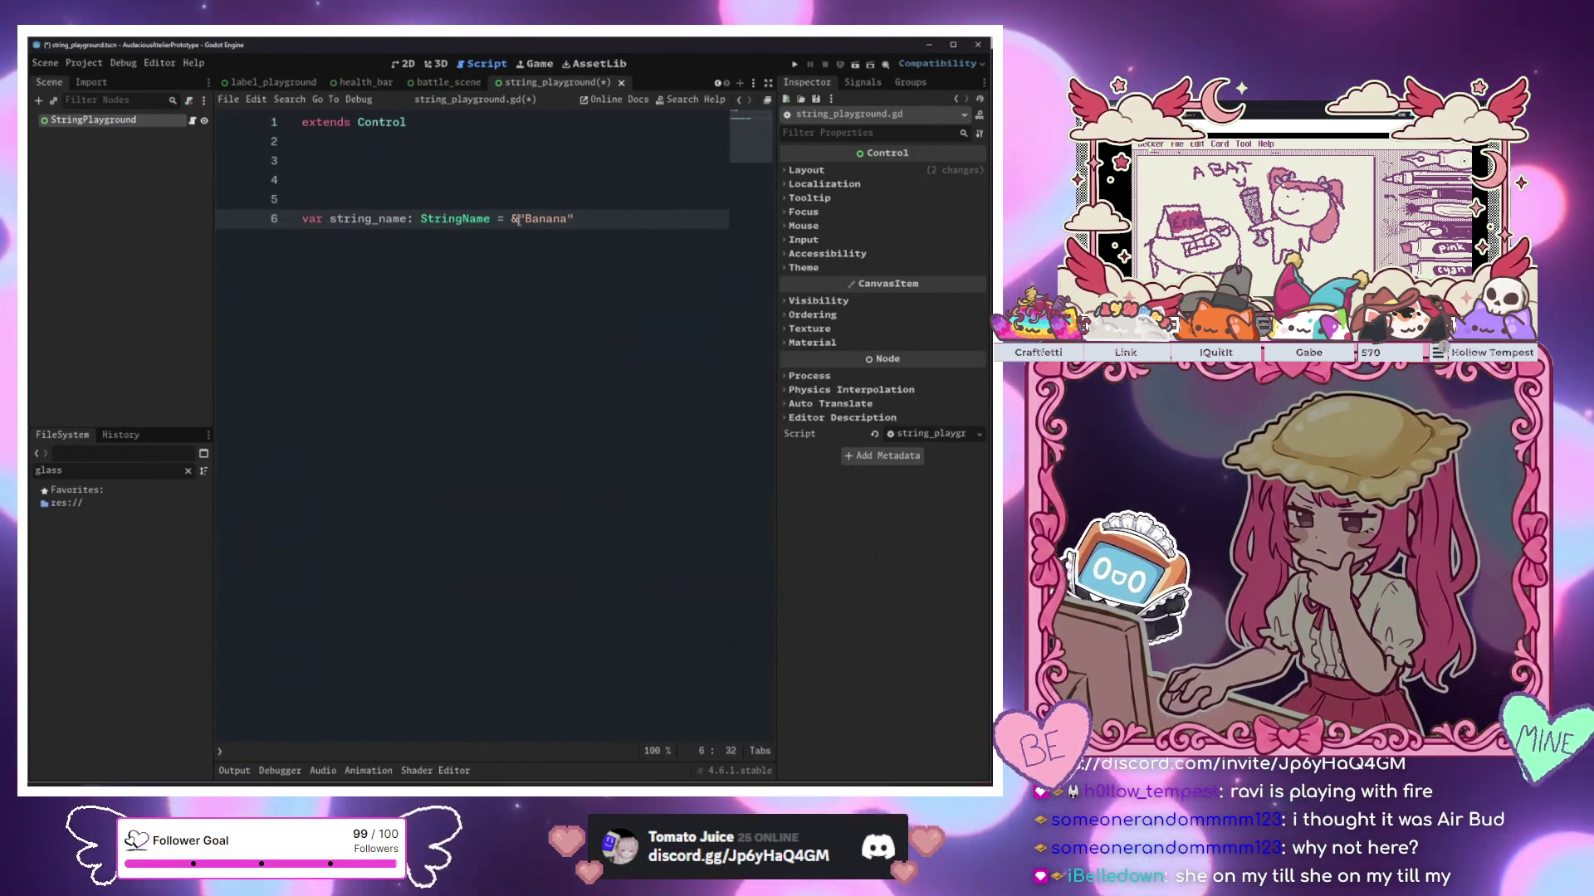
pyautogui.press('Left')
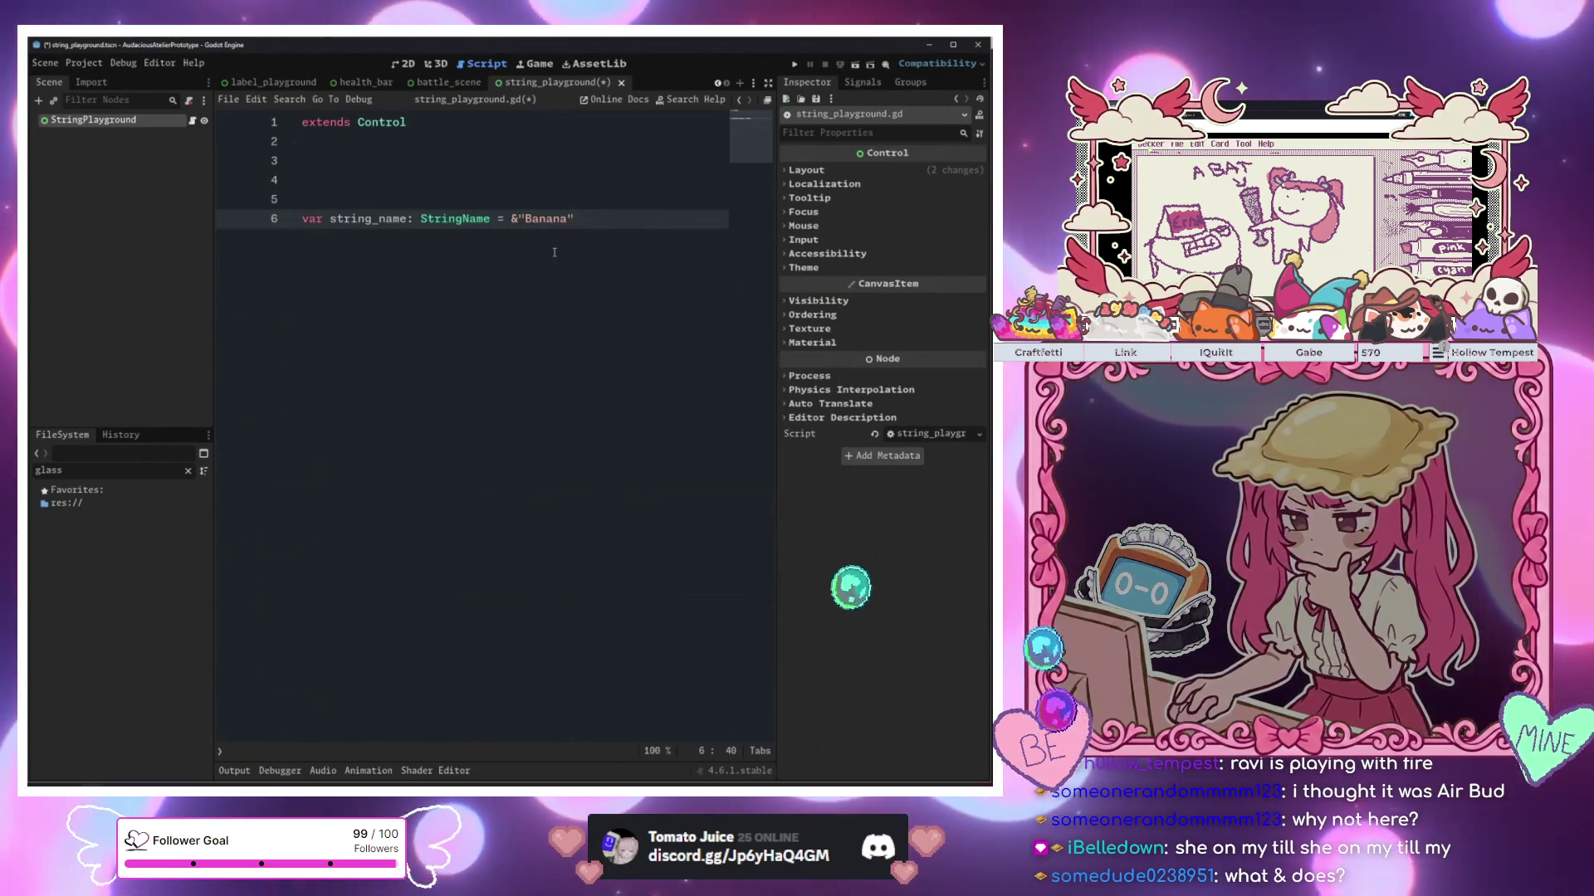
pyautogui.click(514, 218)
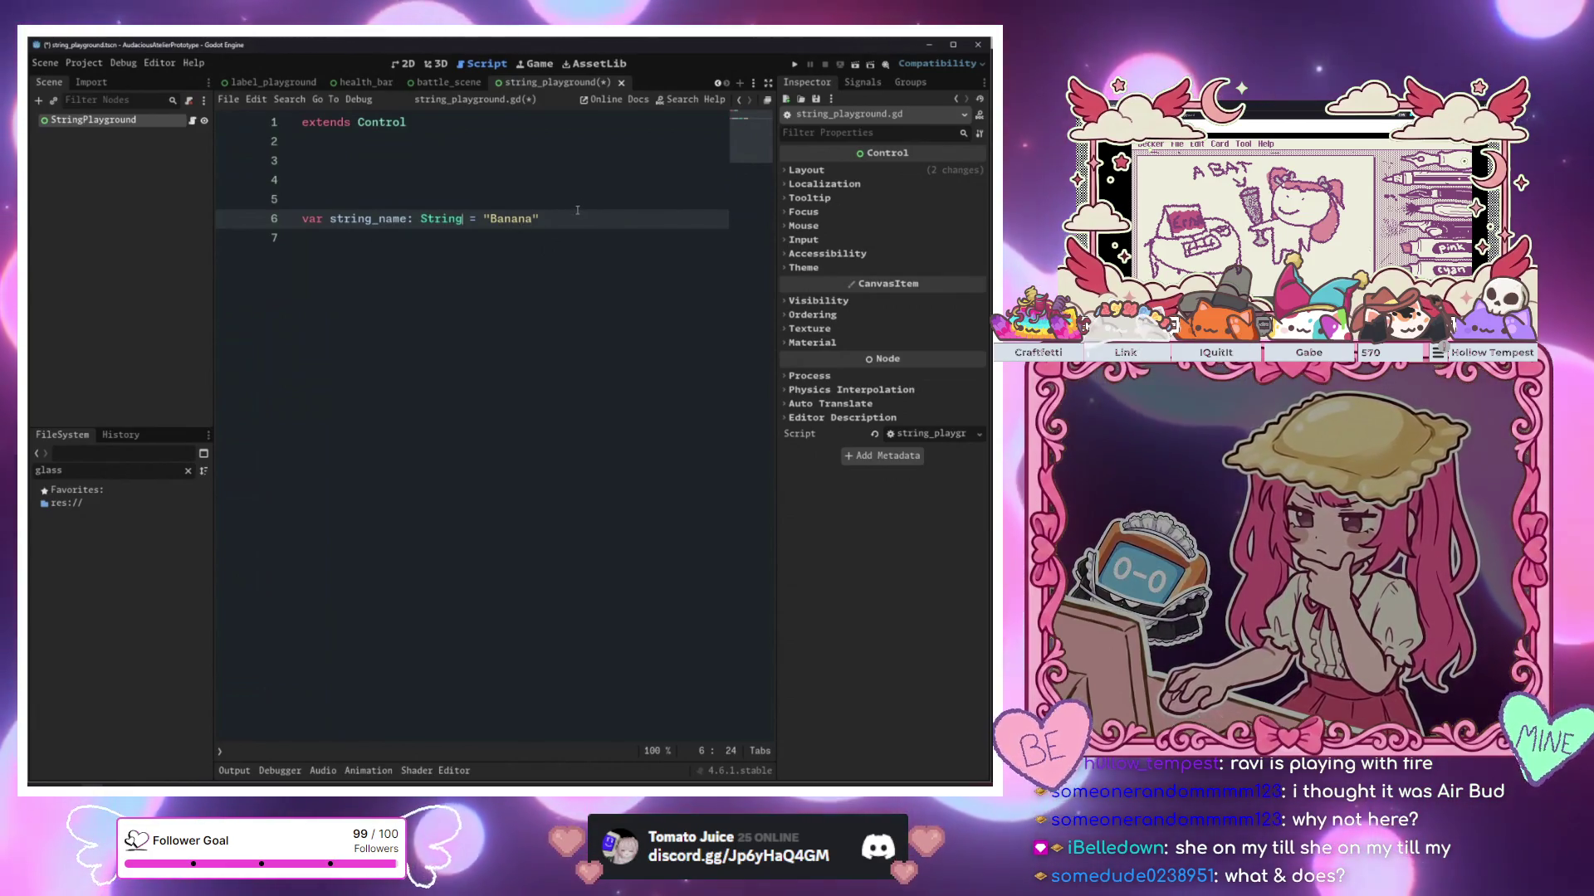
# Step: Make string_name a plain String "Banana" and add blank lines 7–13 below it
pyautogui.click(480, 220)
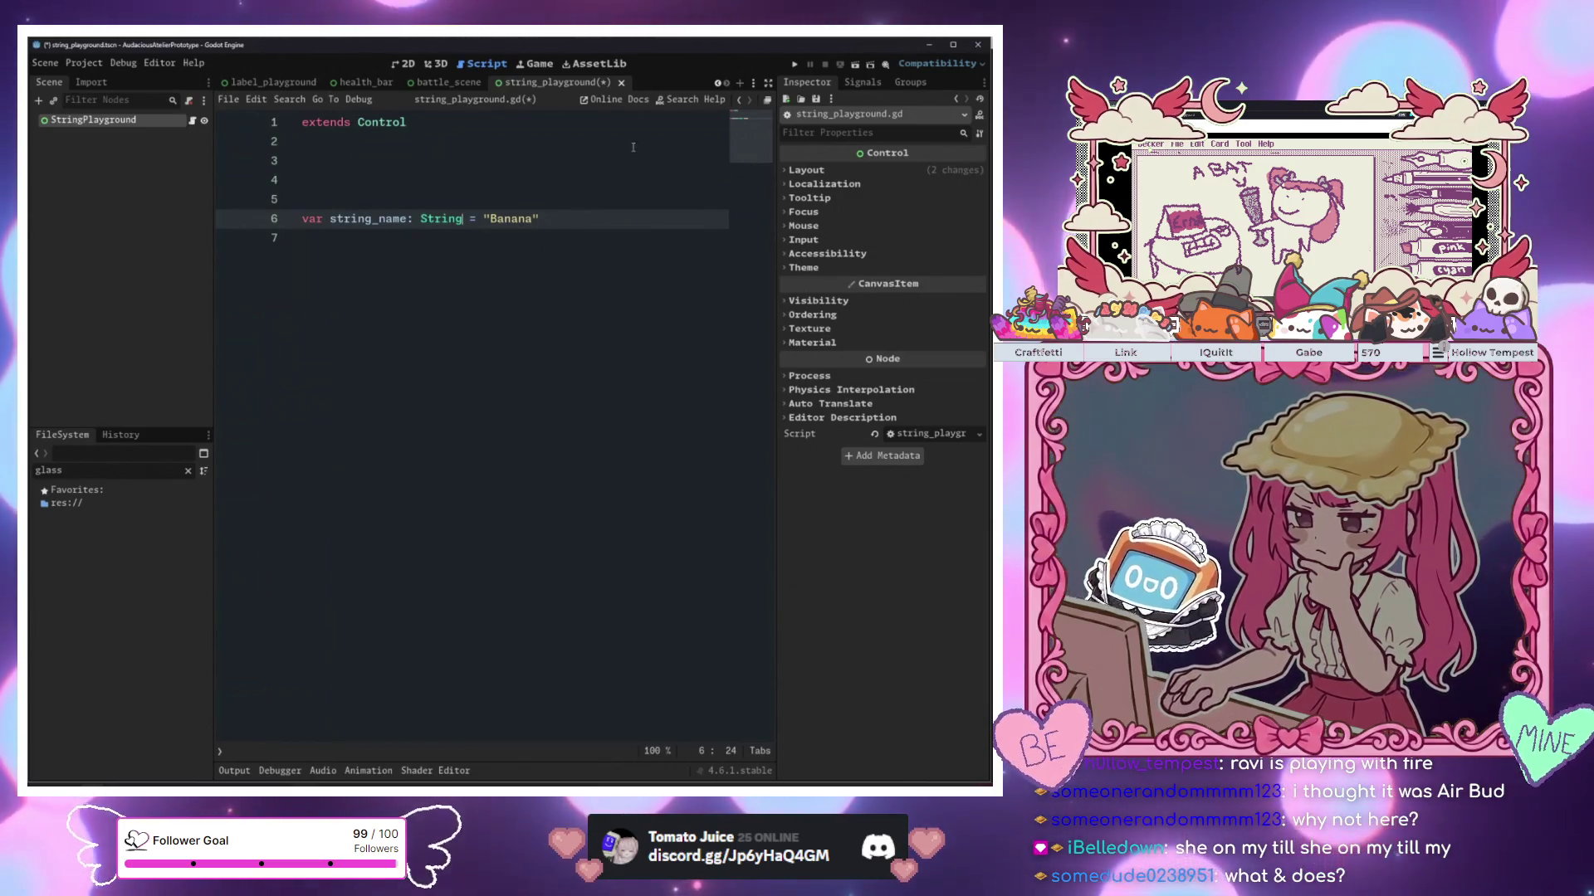
pyautogui.click(516, 255)
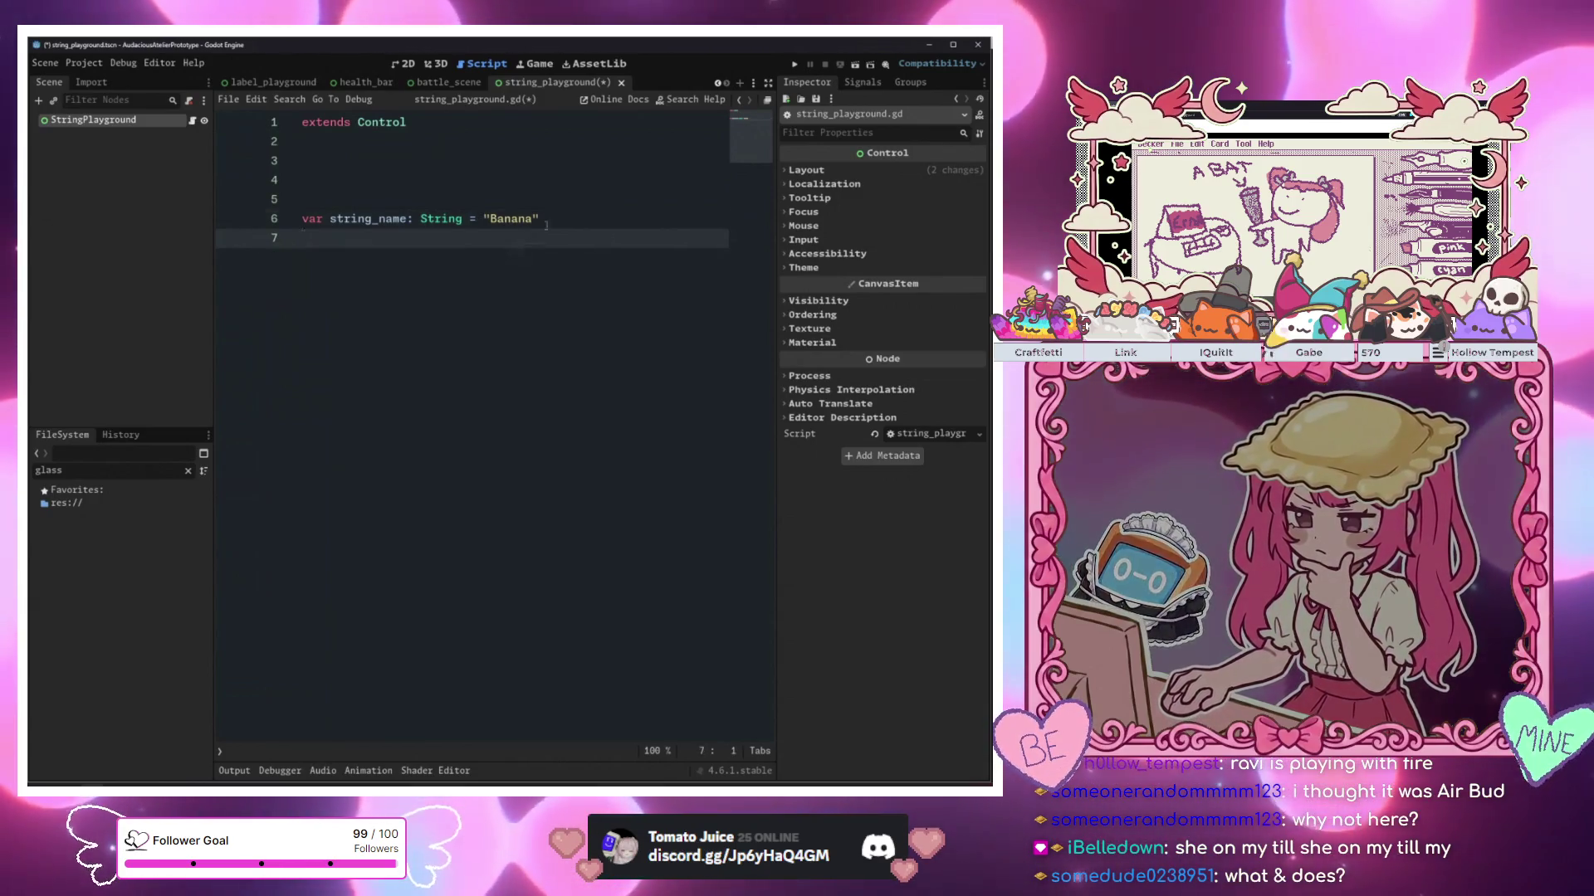
pyautogui.press('Return')
pyautogui.press('Return')
pyautogui.press('Return')
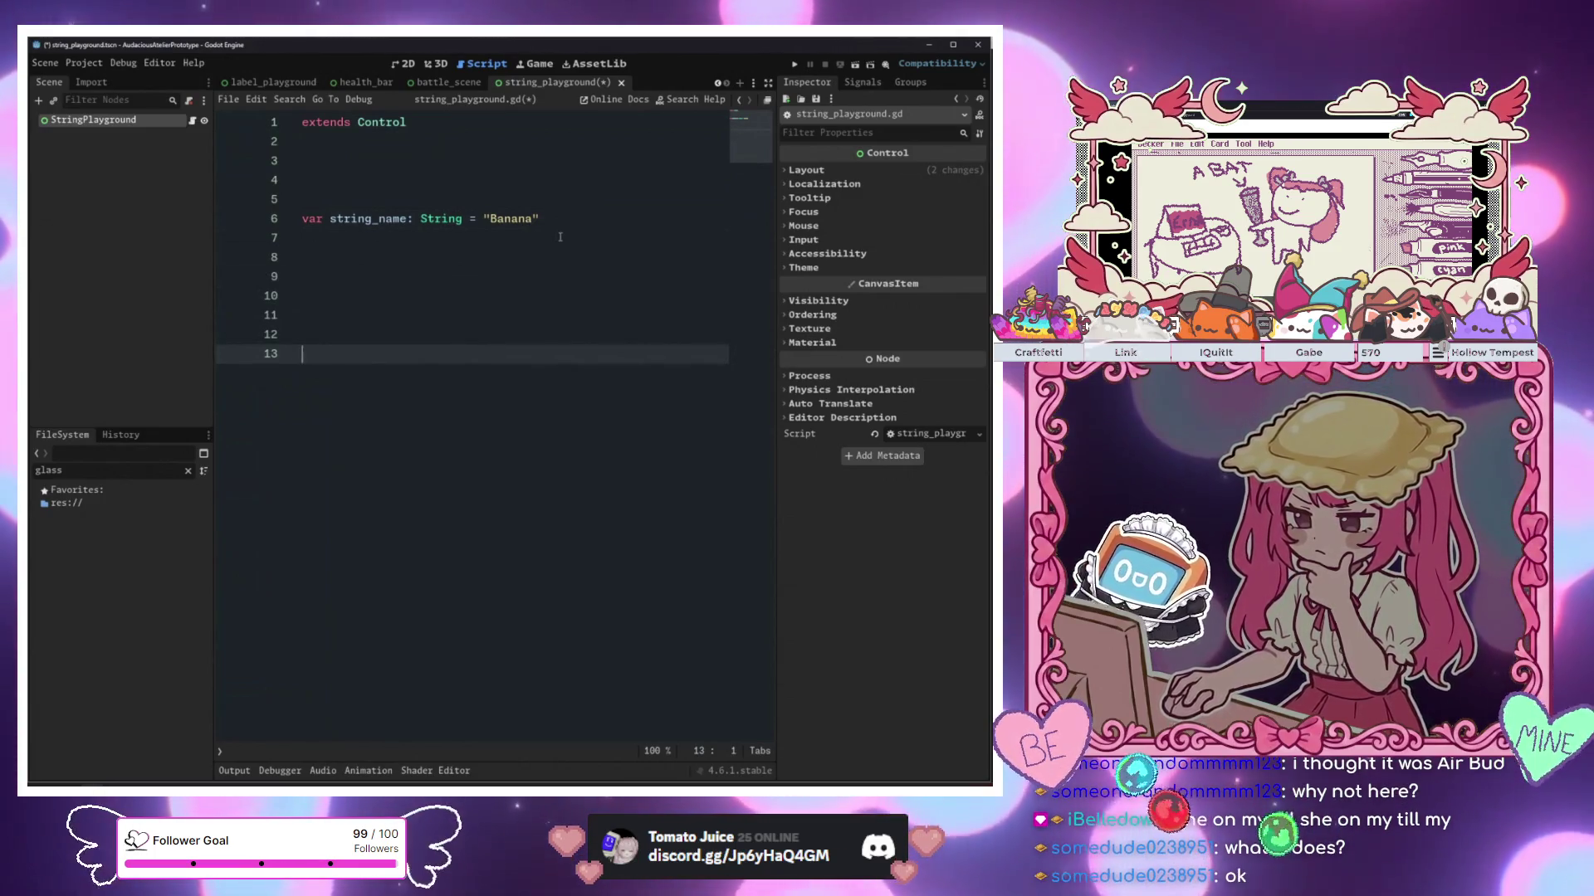
# Step: Add func _ready() -> void: with a pass body
pyautogui.write('func ')
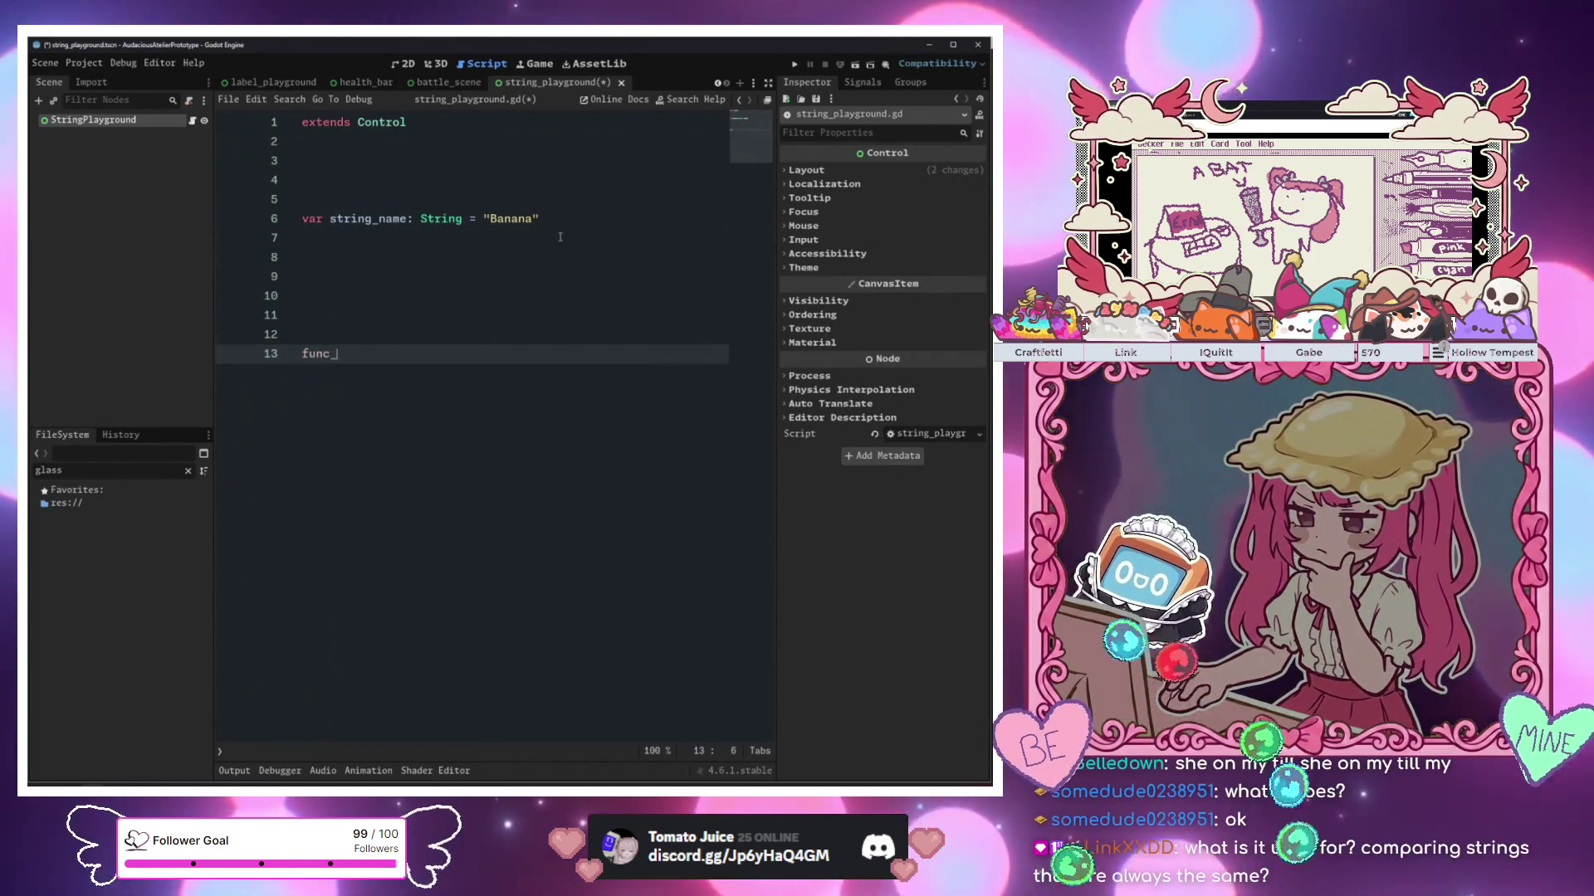
pyautogui.write('_rea')
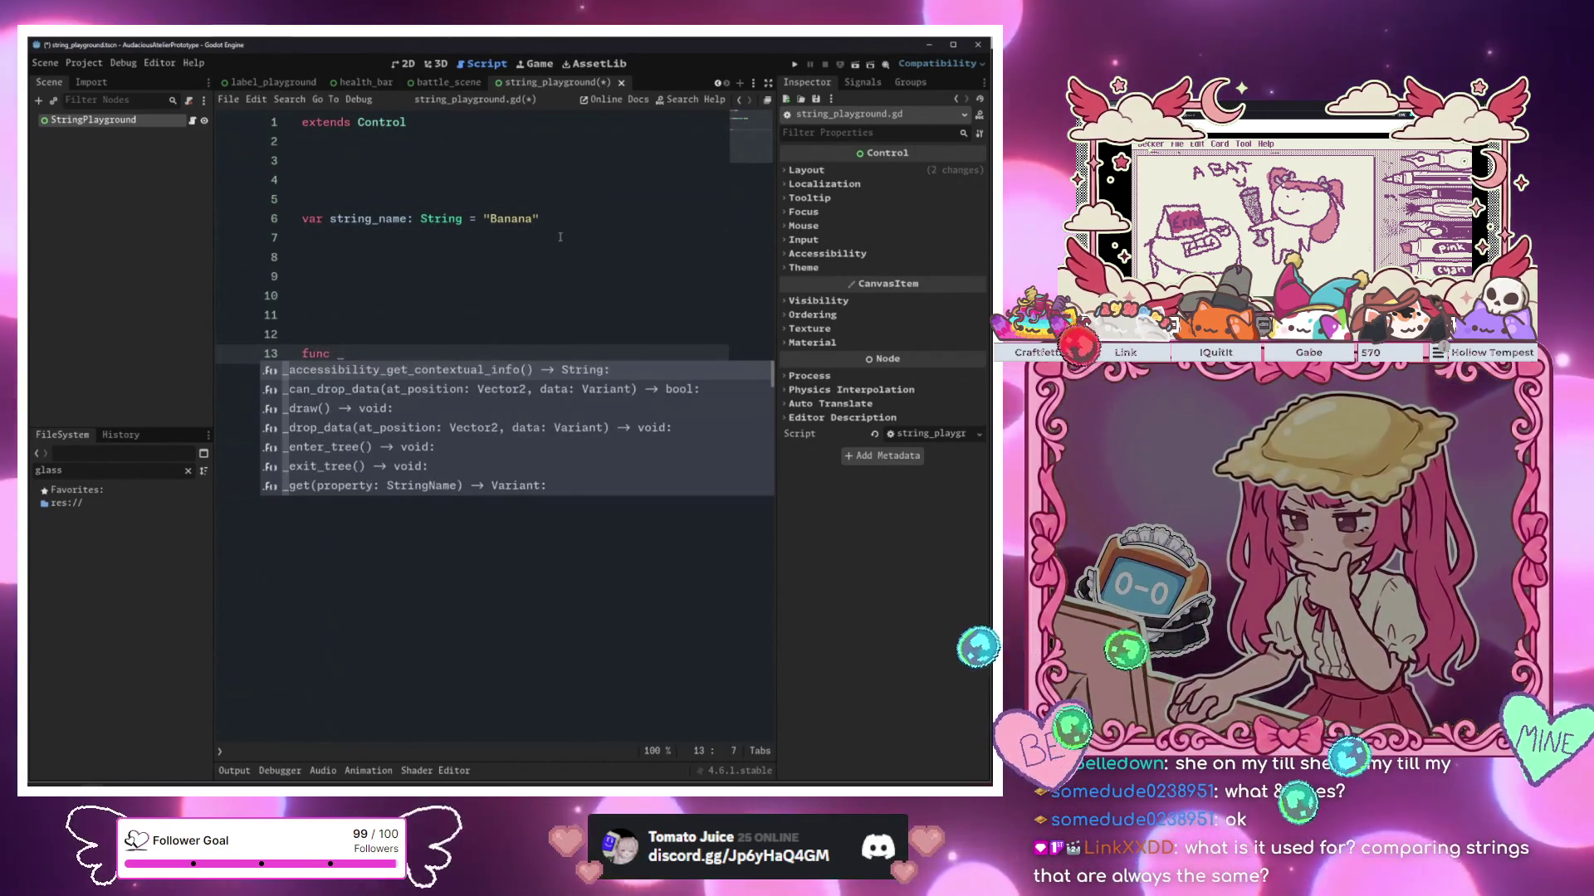
pyautogui.press('Return')
pyautogui.press('Return')
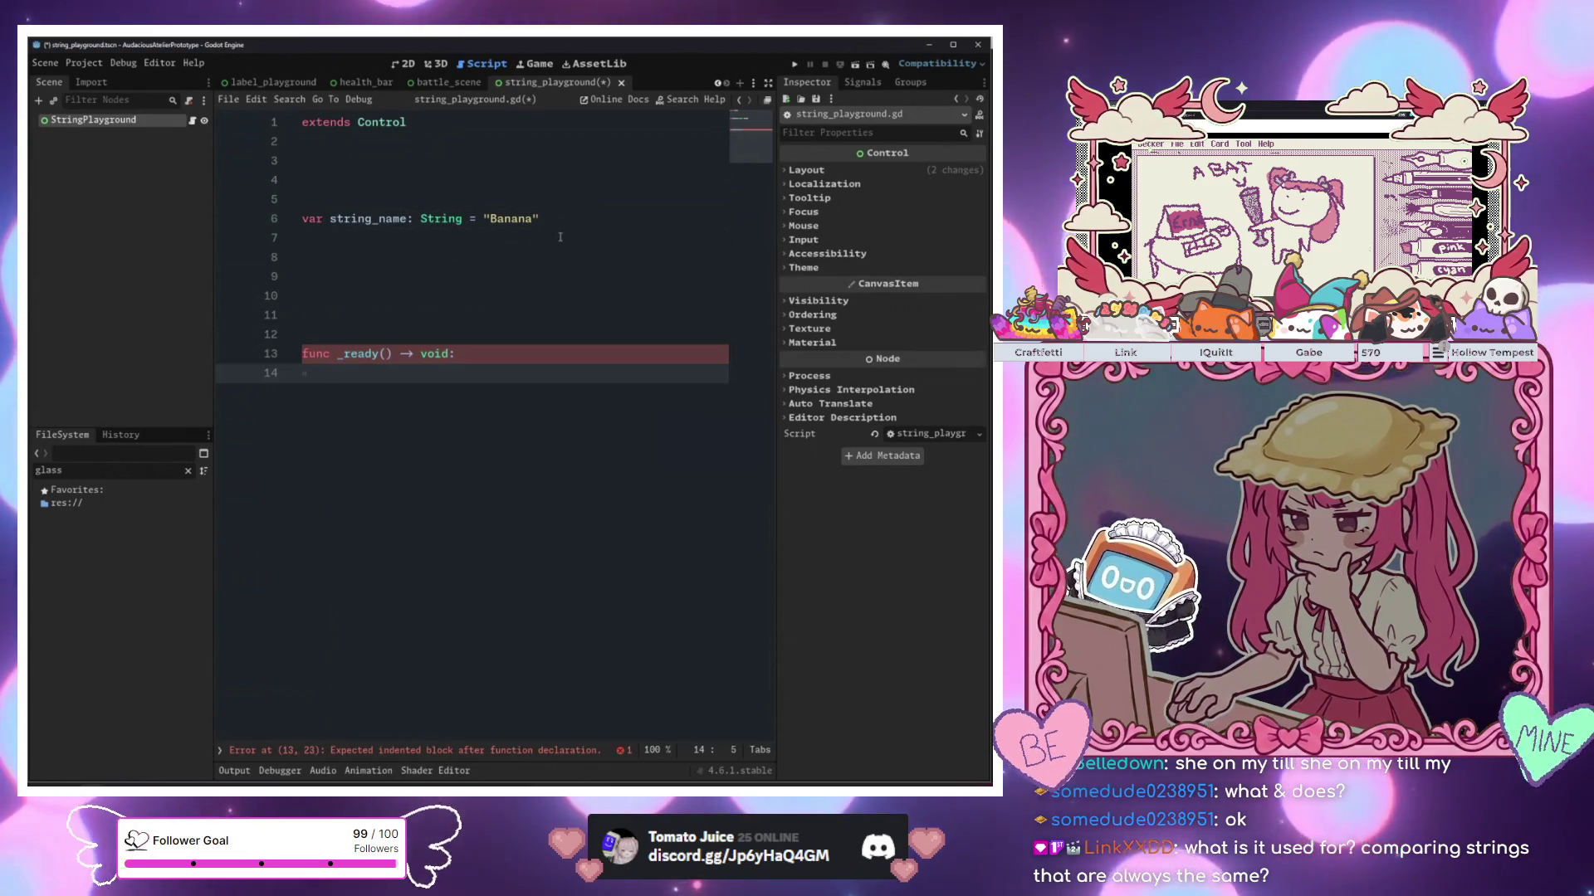
pyautogui.write('pas')
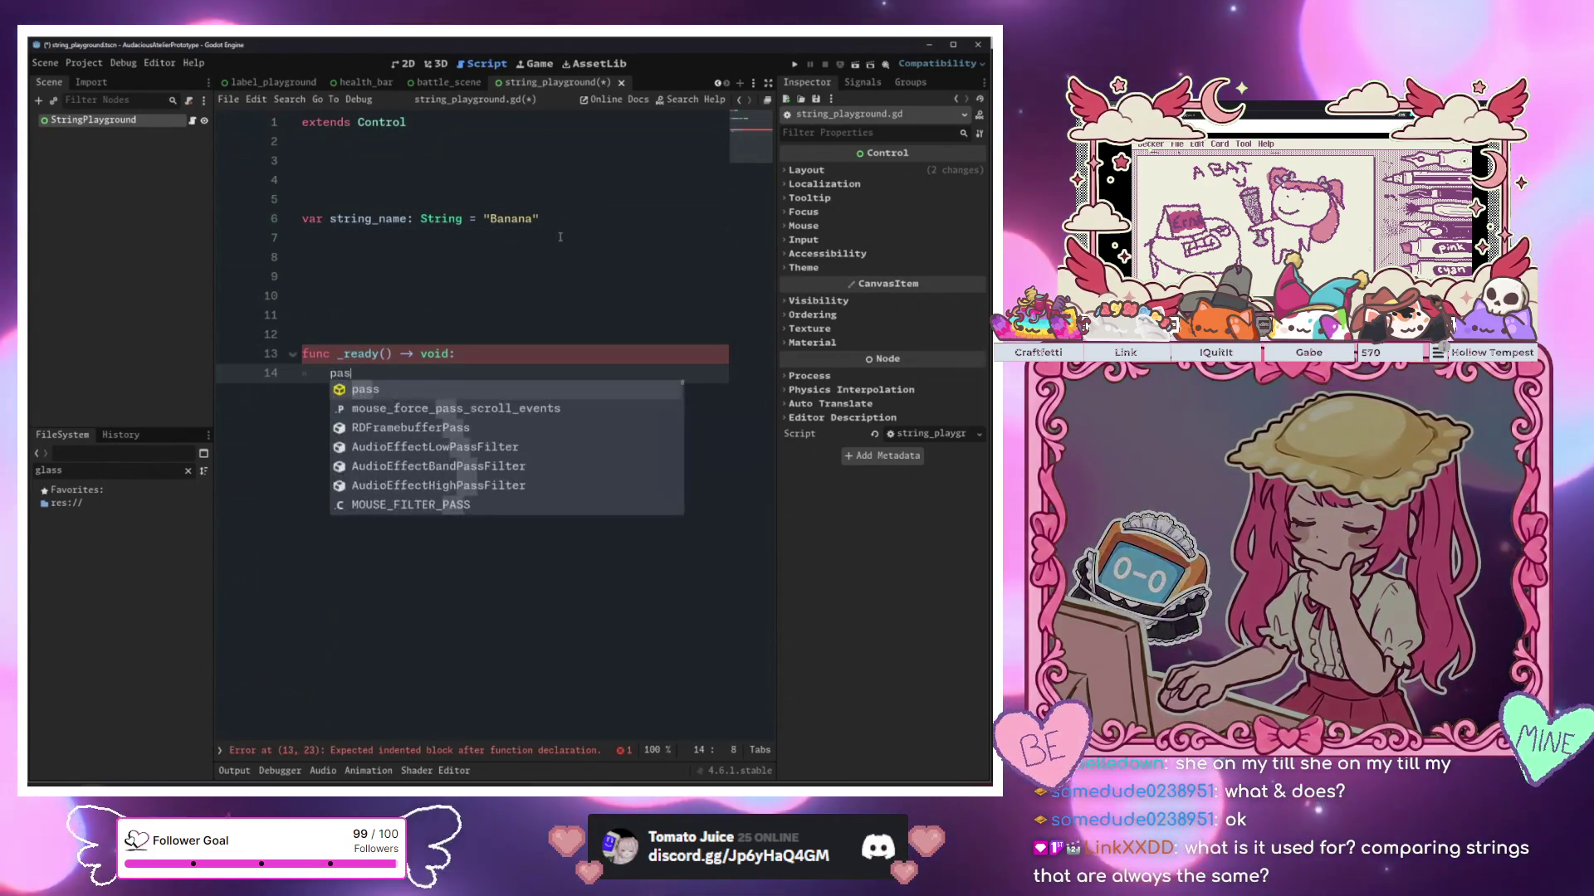
pyautogui.press('Return')
pyautogui.press('Return')
pyautogui.press('Return')
# Step: Add func banan() -> void: with pass, then remove pass from _ready
pyautogui.write('func ba')
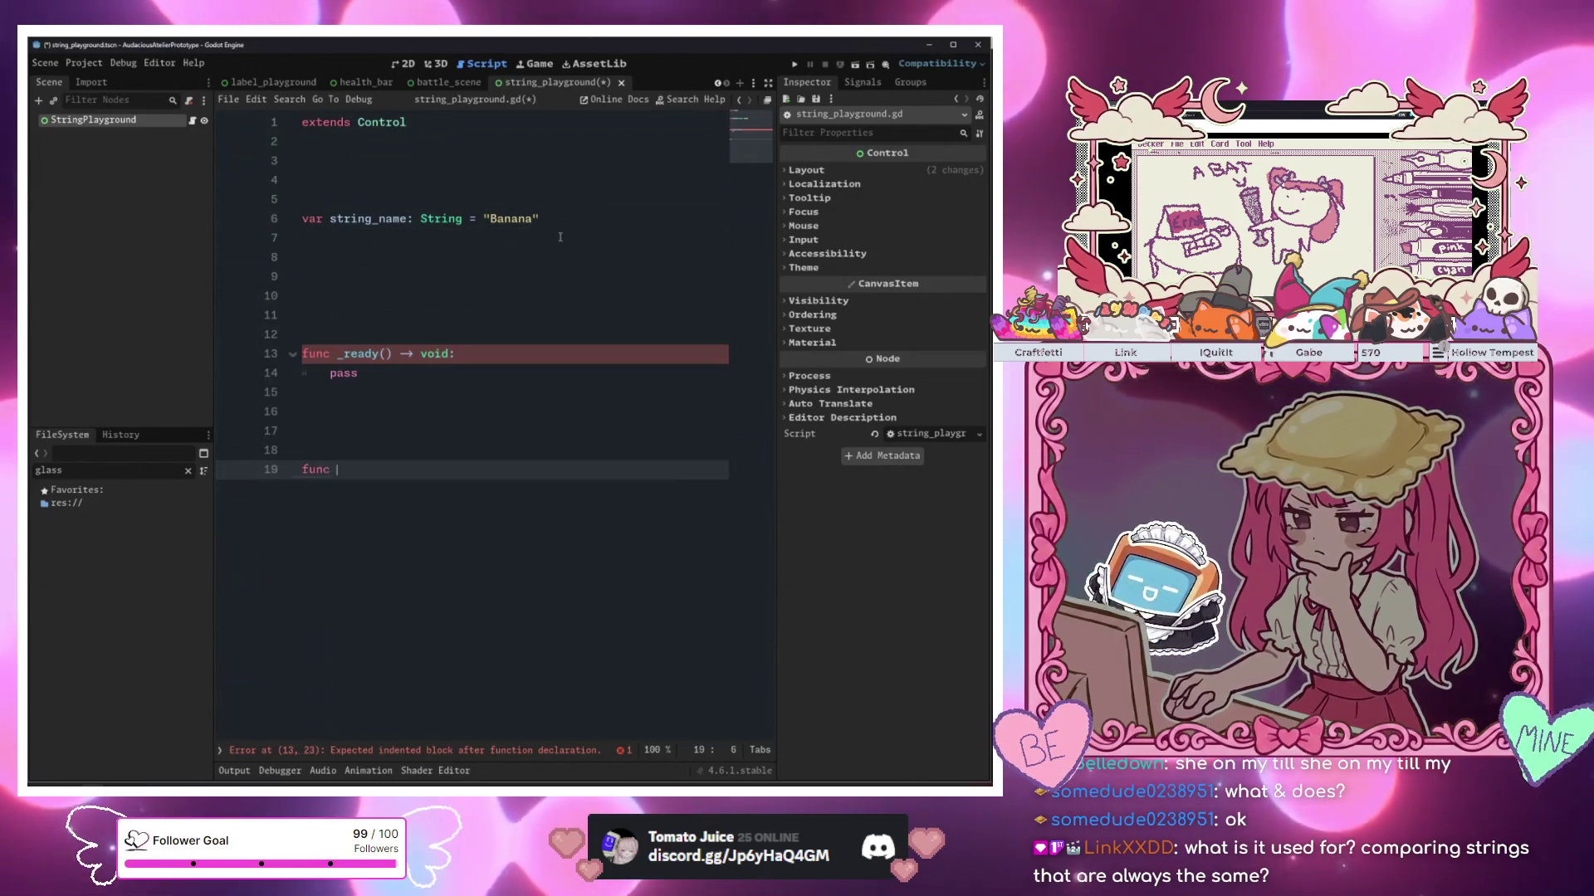
pyautogui.write('nan(')
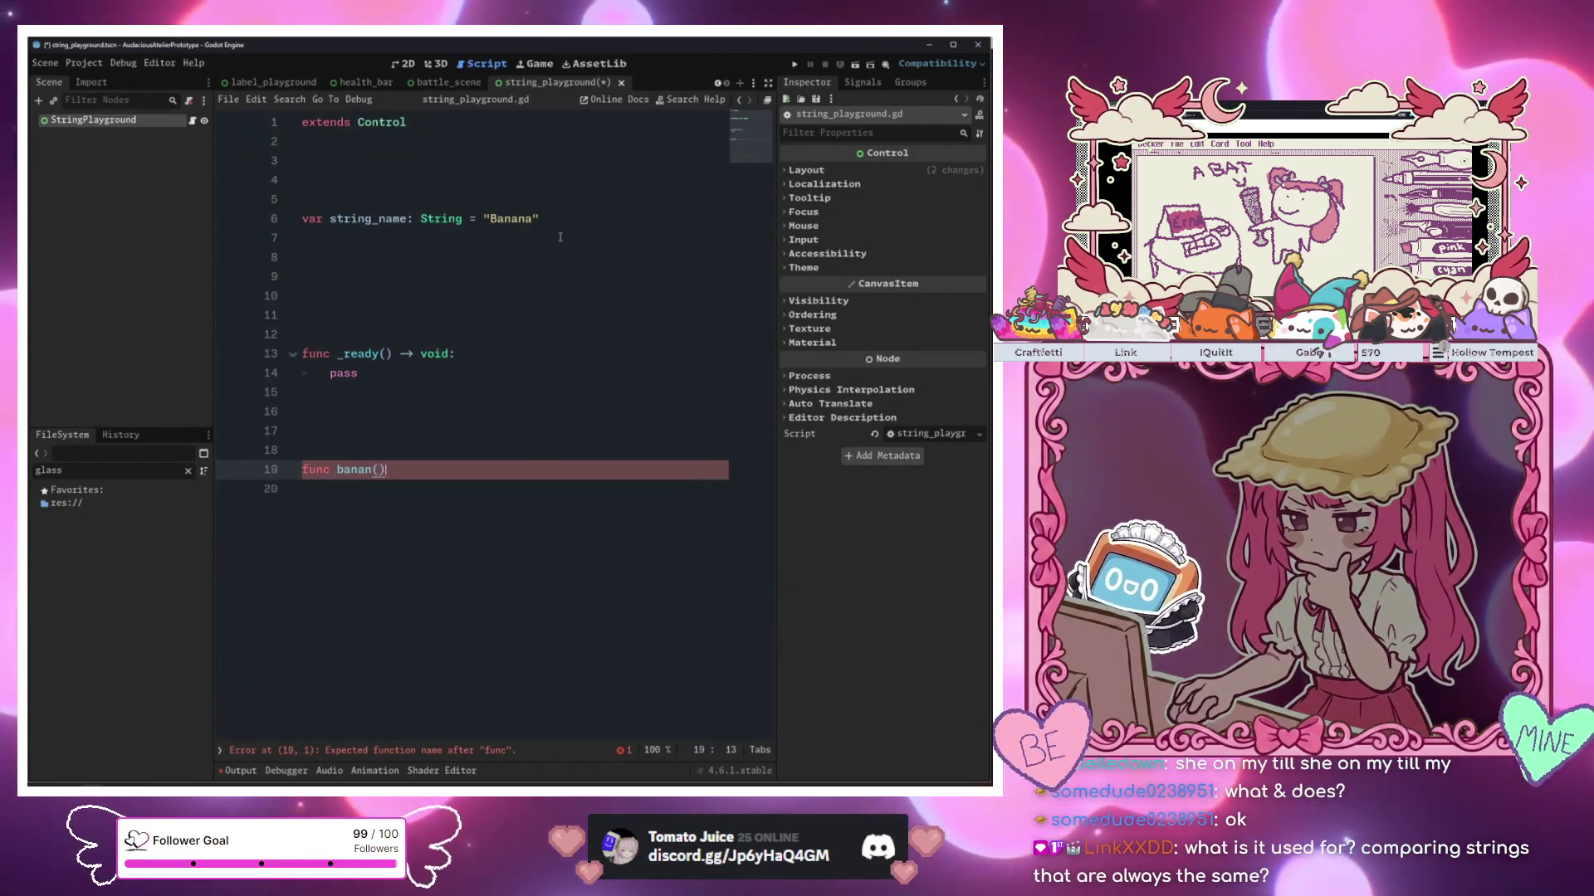
pyautogui.write(') -> void:')
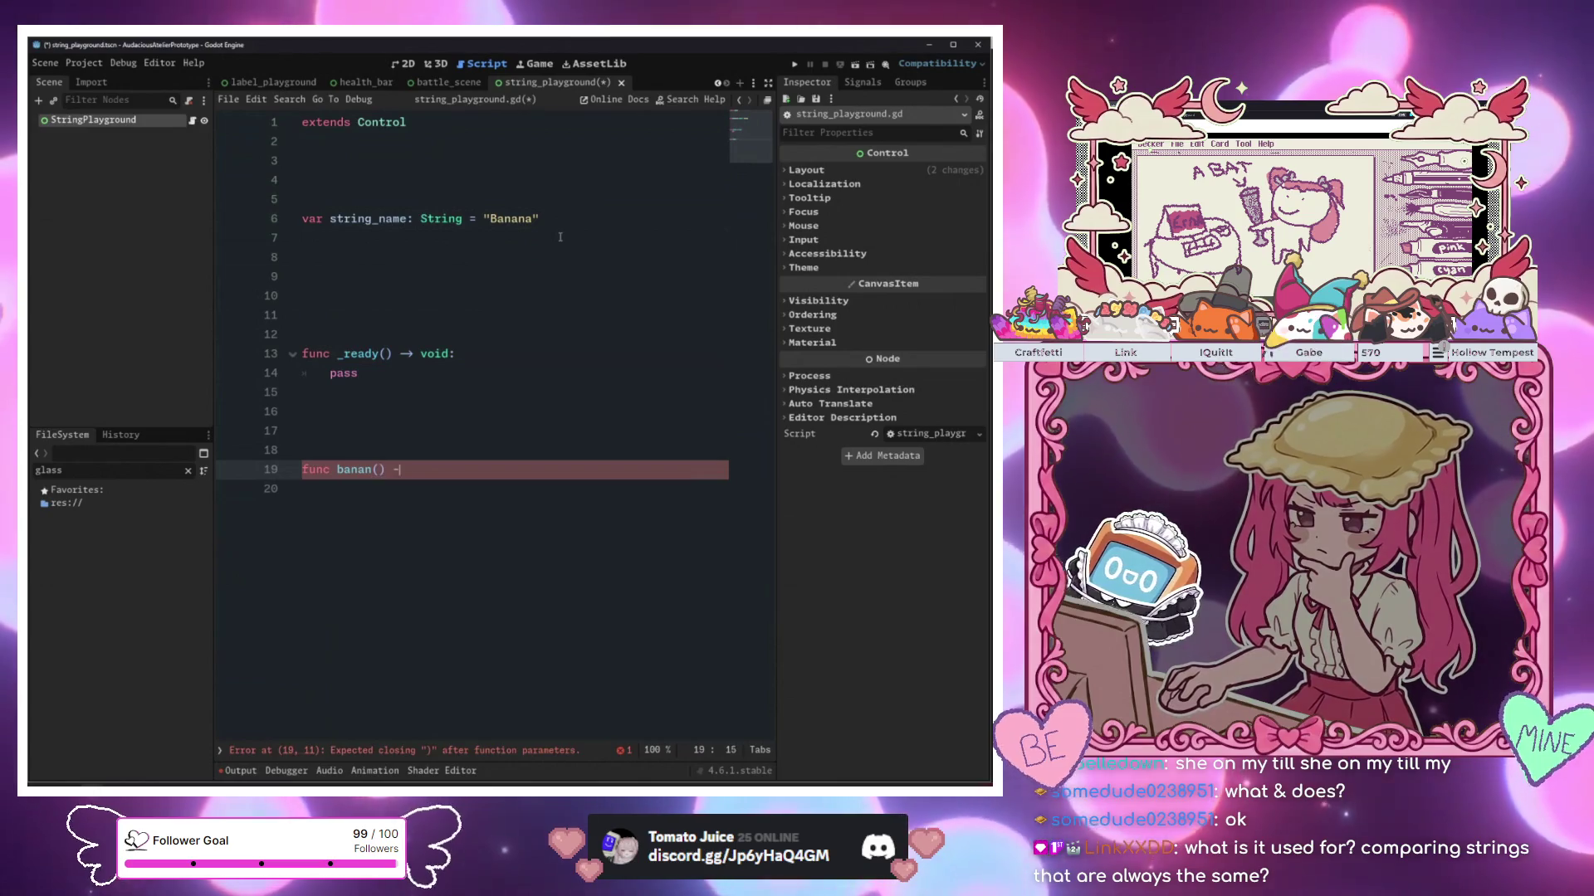
pyautogui.press('Return')
pyautogui.write('pa')
pyautogui.press('Return')
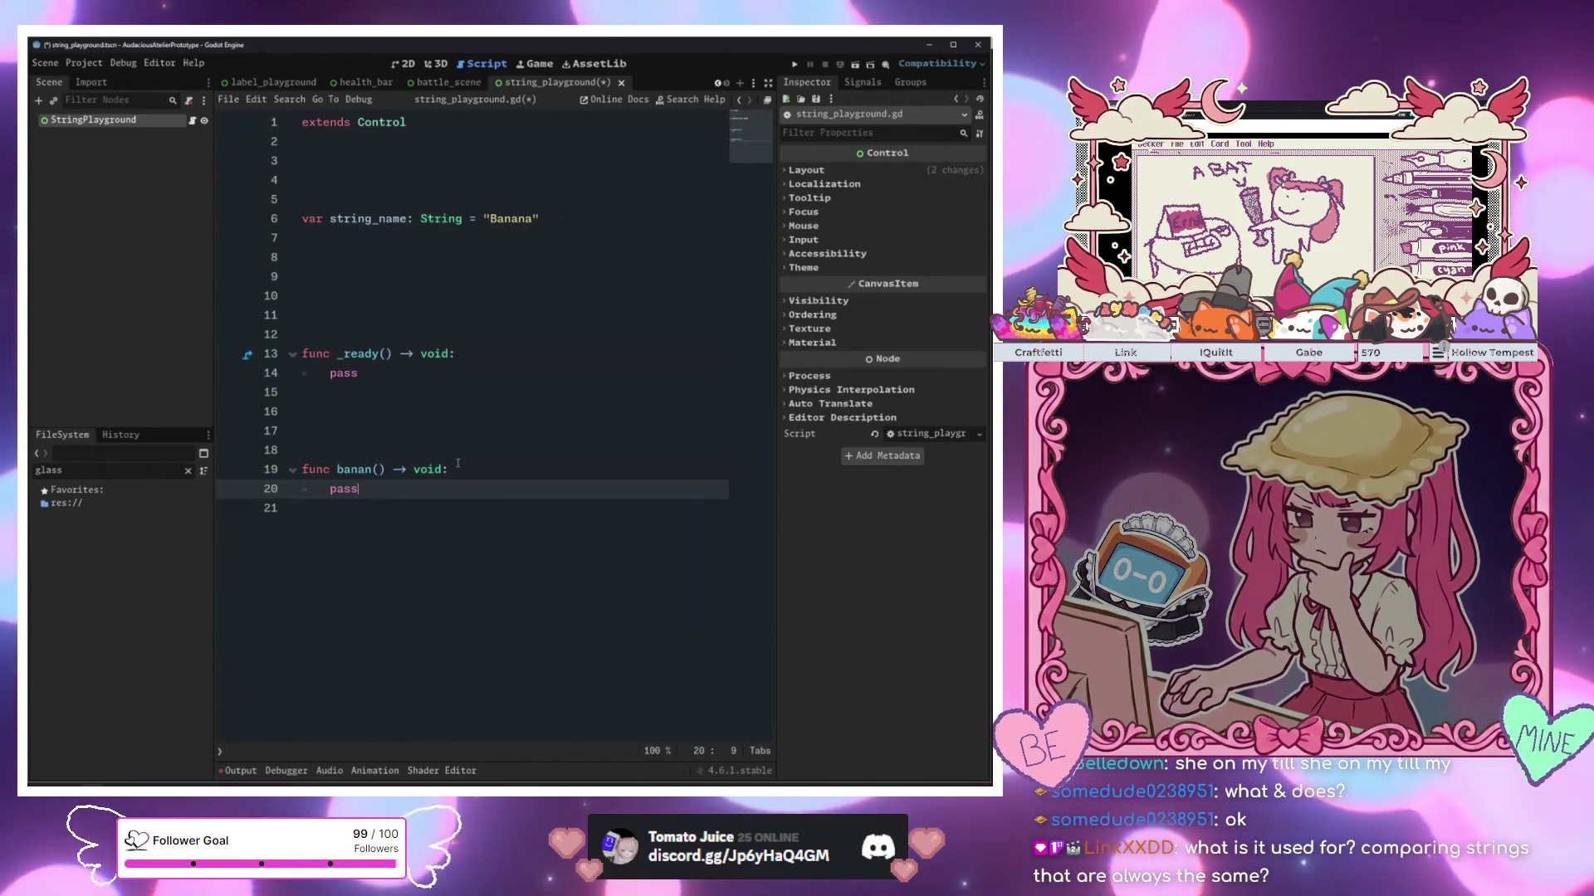
pyautogui.click(400, 373)
pyautogui.press('BackSpace')
pyautogui.press('BackSpace')
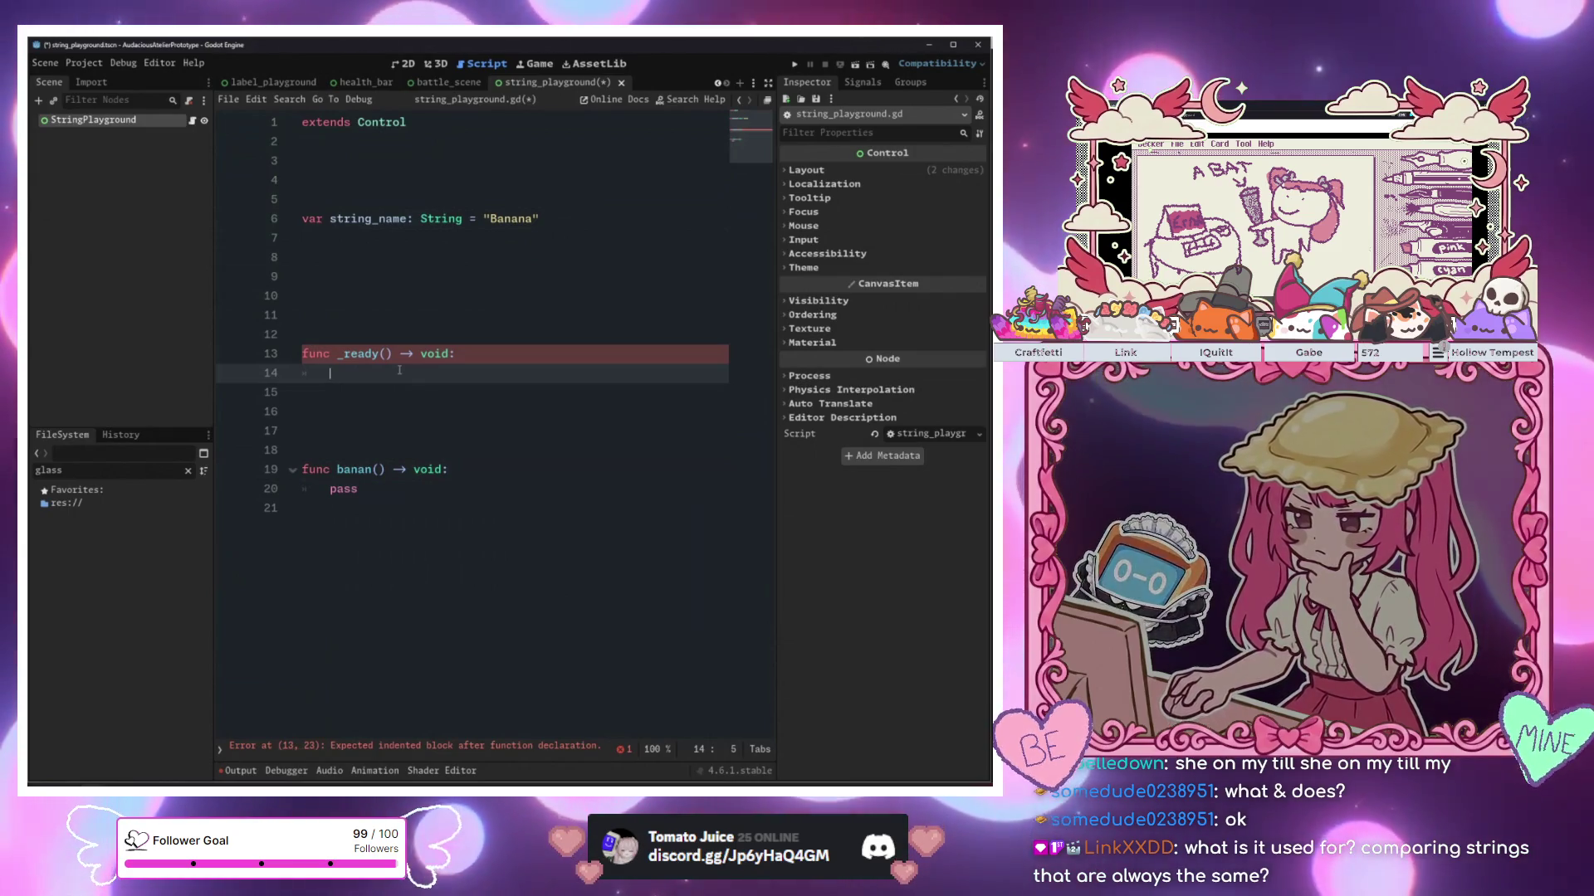
# Step: Write var button := Button.new() as the first line of _ready
pyautogui.write('va')
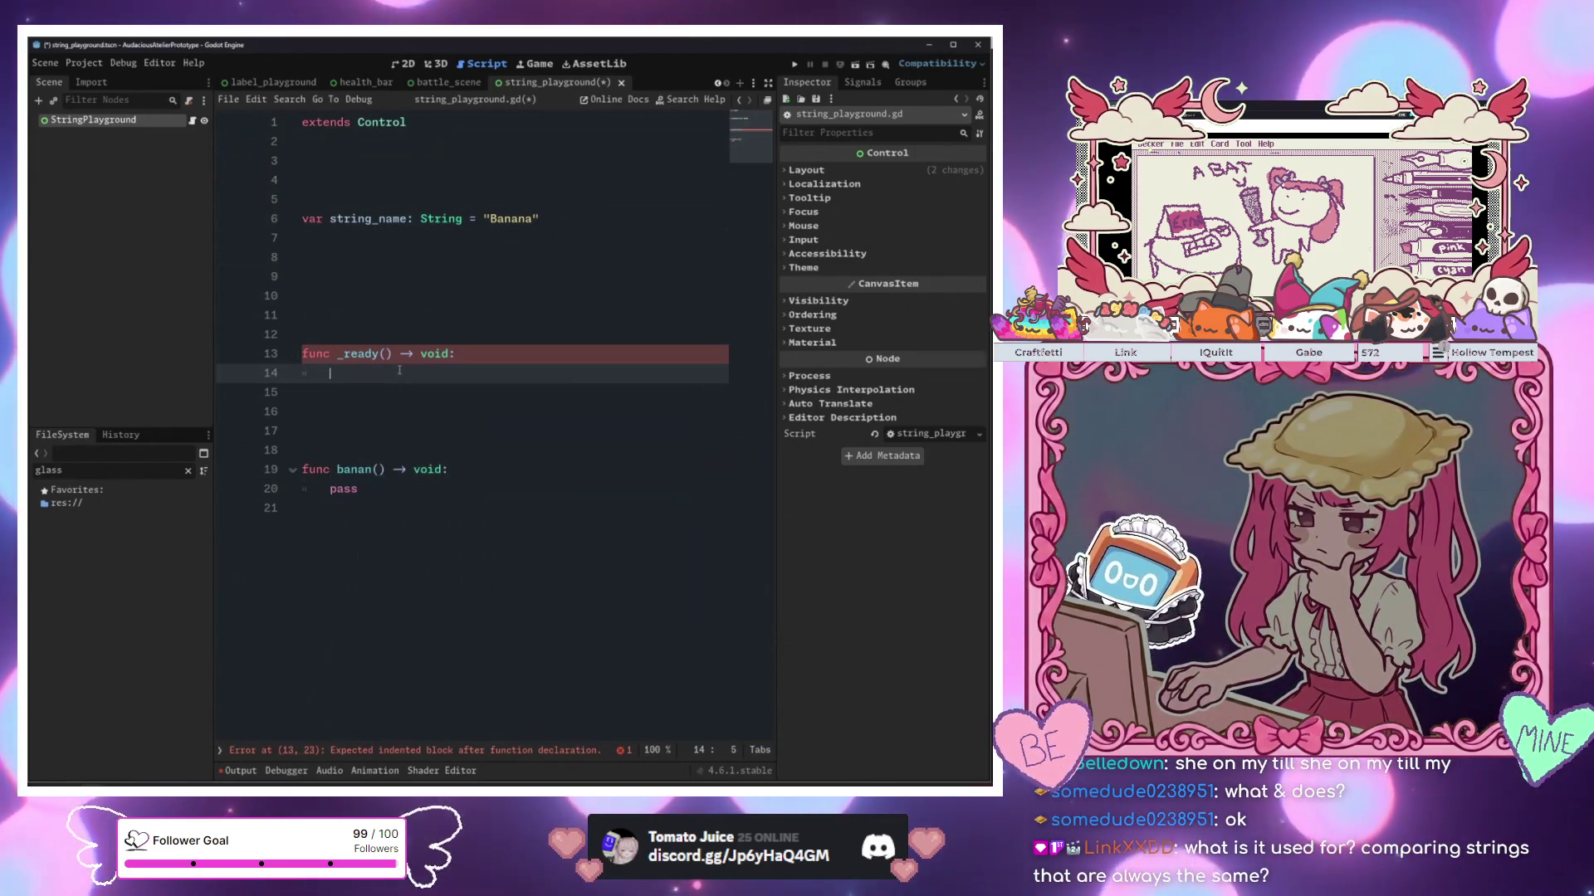
pyautogui.write('r button =')
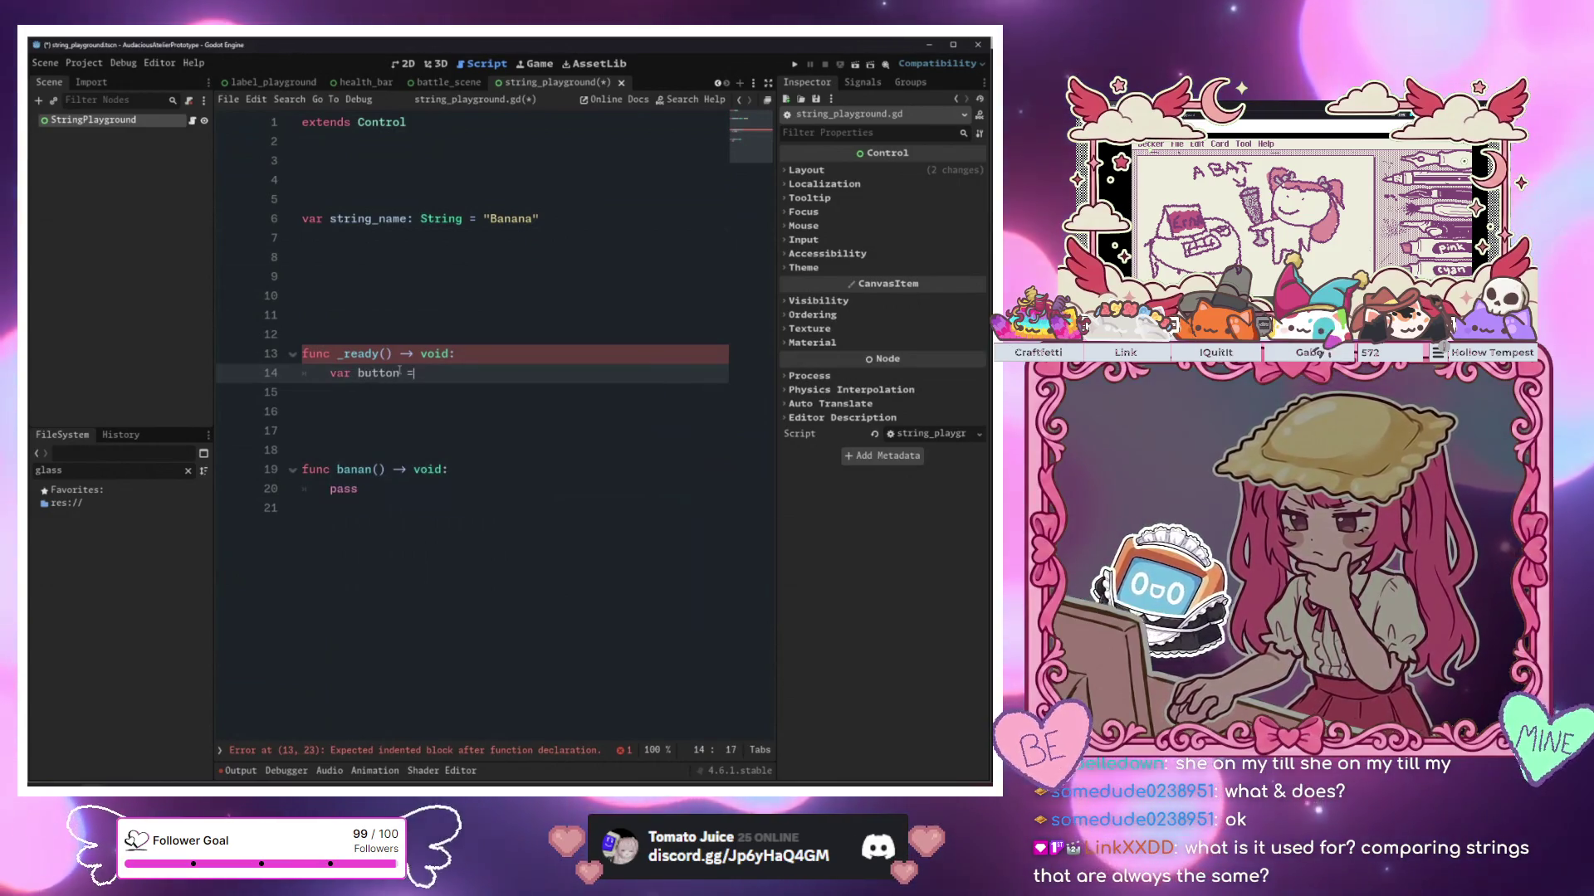
pyautogui.write(':')
pyautogui.write(':= Butt')
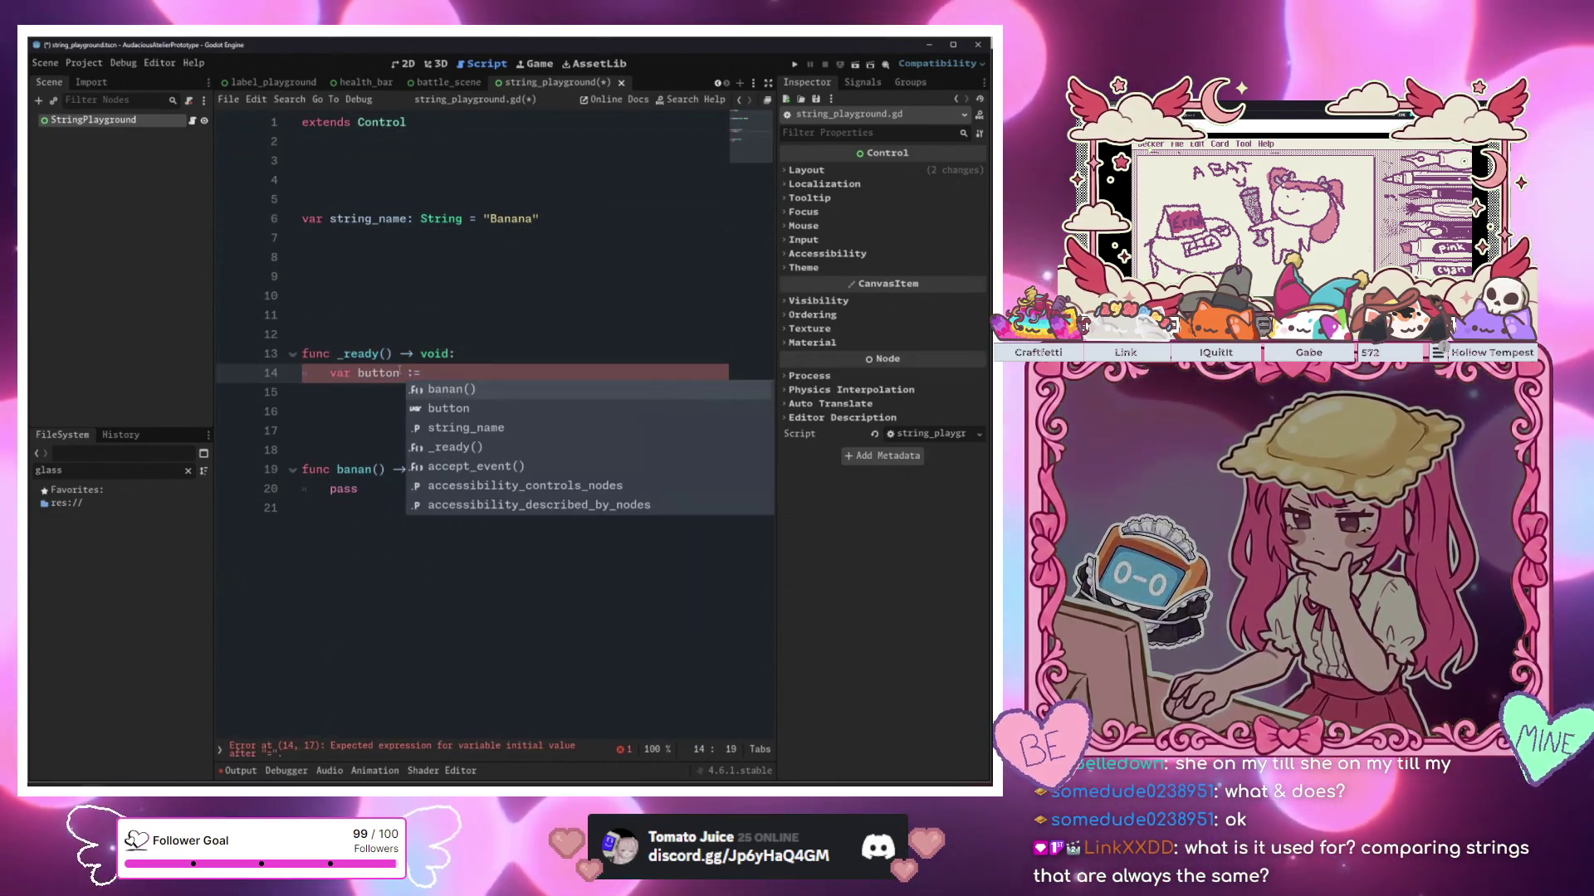
pyautogui.press('Return')
pyautogui.write('.new')
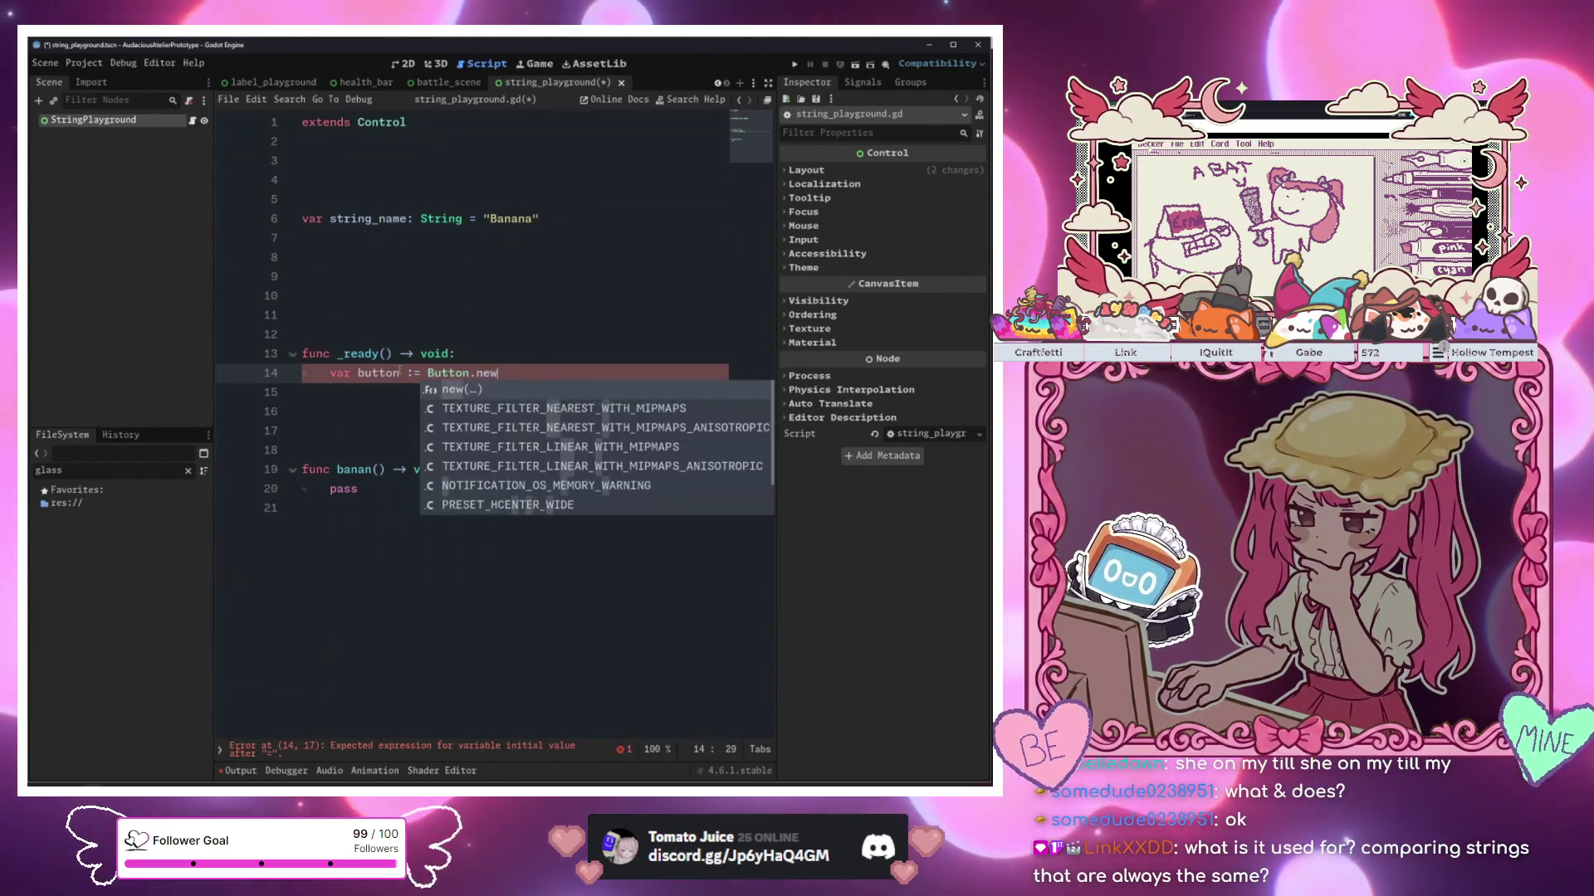
pyautogui.press('Return')
pyautogui.click(411, 373)
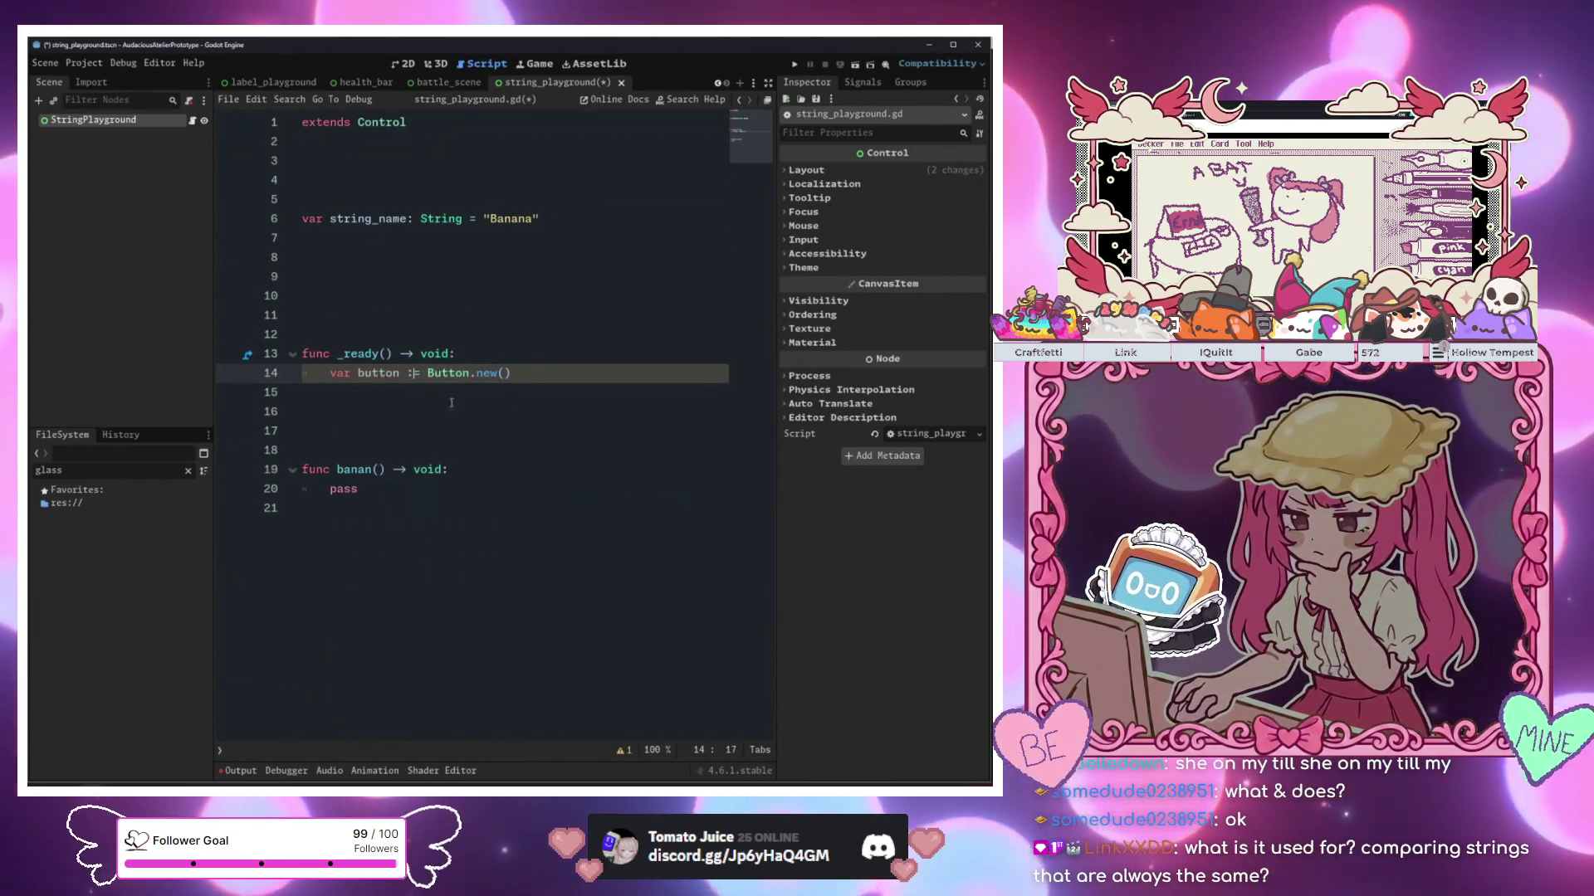
pyautogui.write('Button')
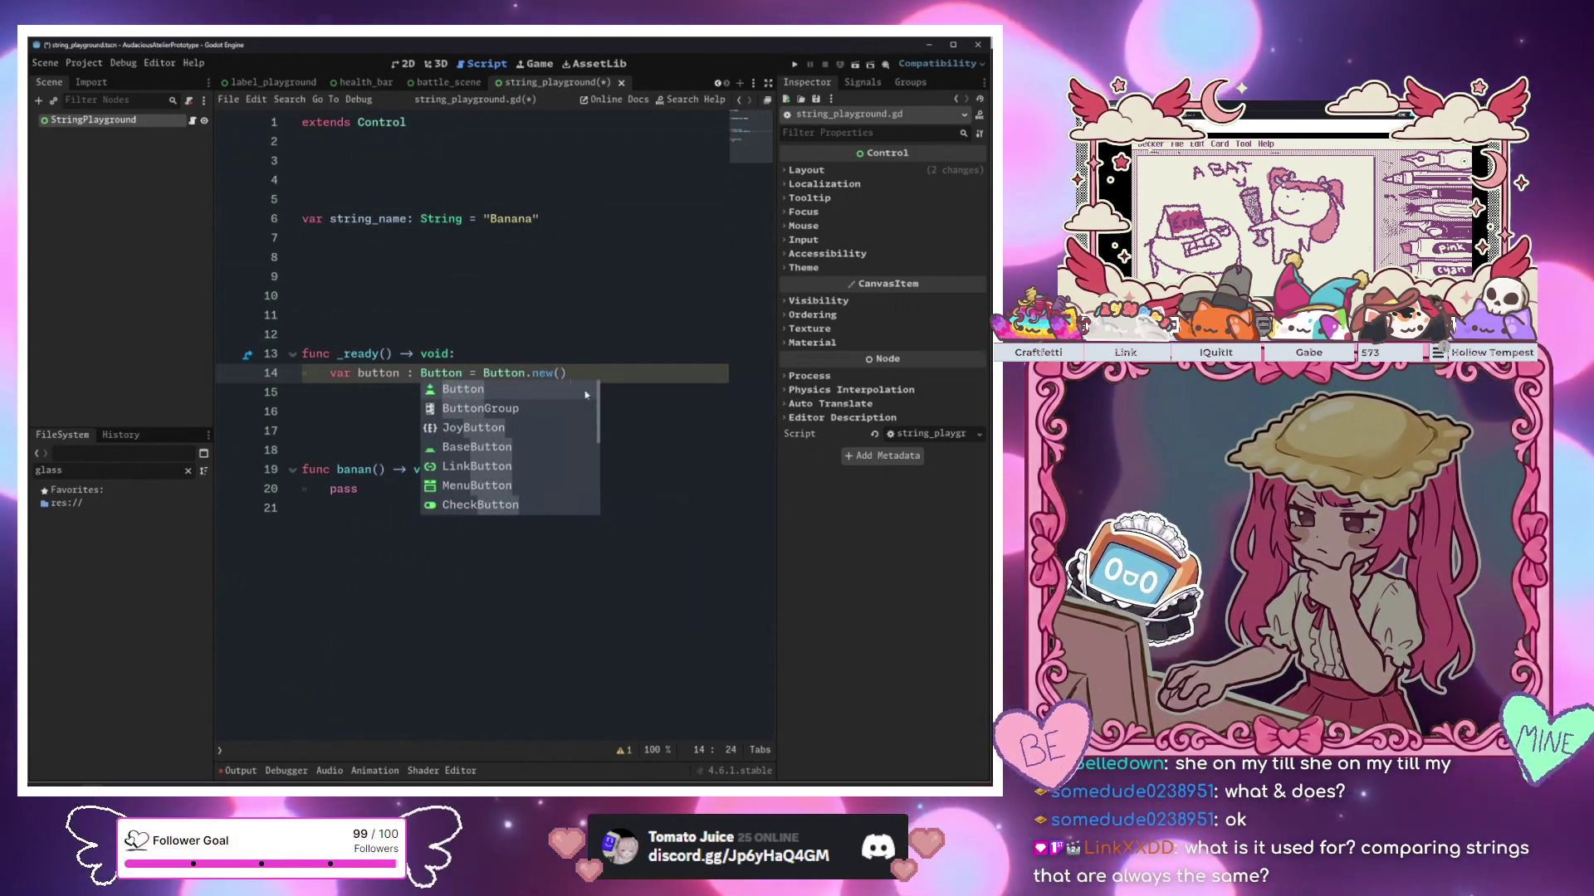
pyautogui.press('Escape')
pyautogui.click(469, 450)
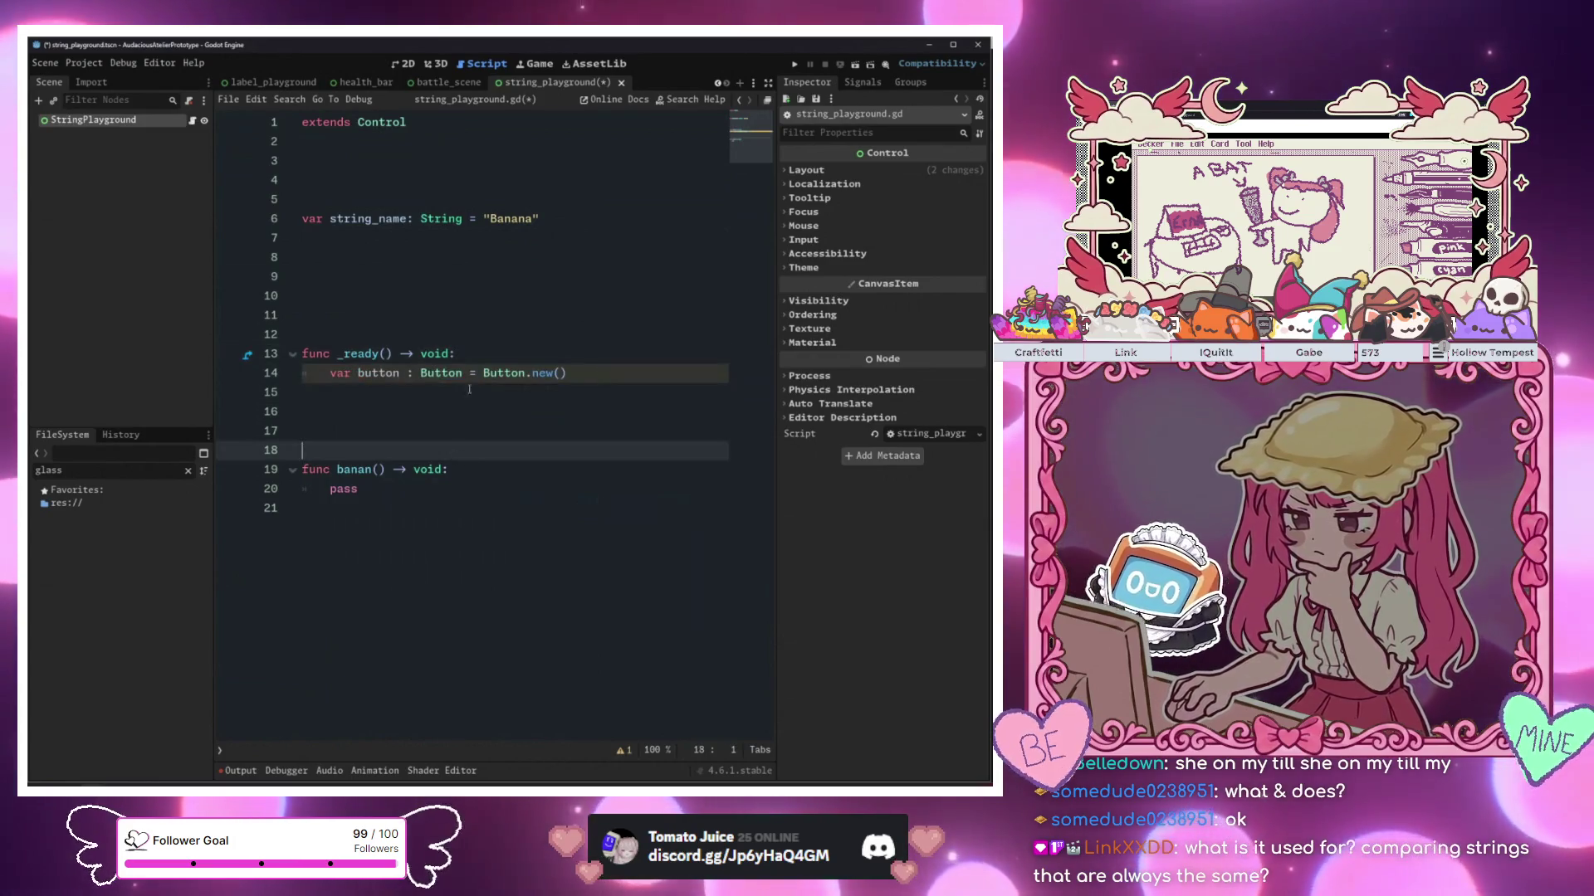
pyautogui.moveTo(470, 374); pyautogui.dragTo(419, 380)
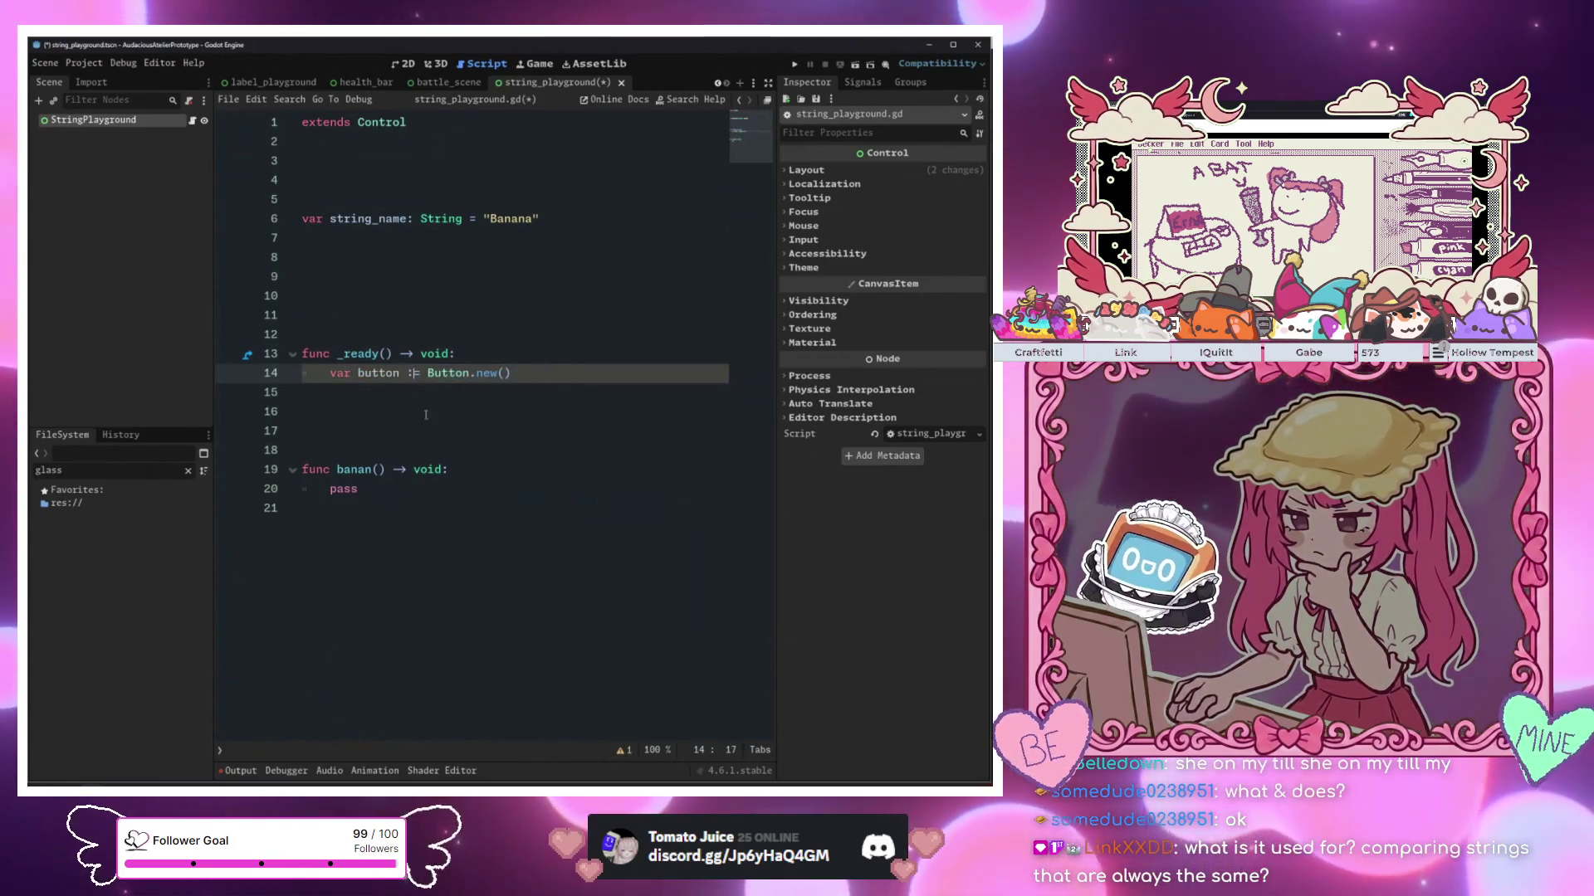
pyautogui.click(426, 414)
pyautogui.click(584, 372)
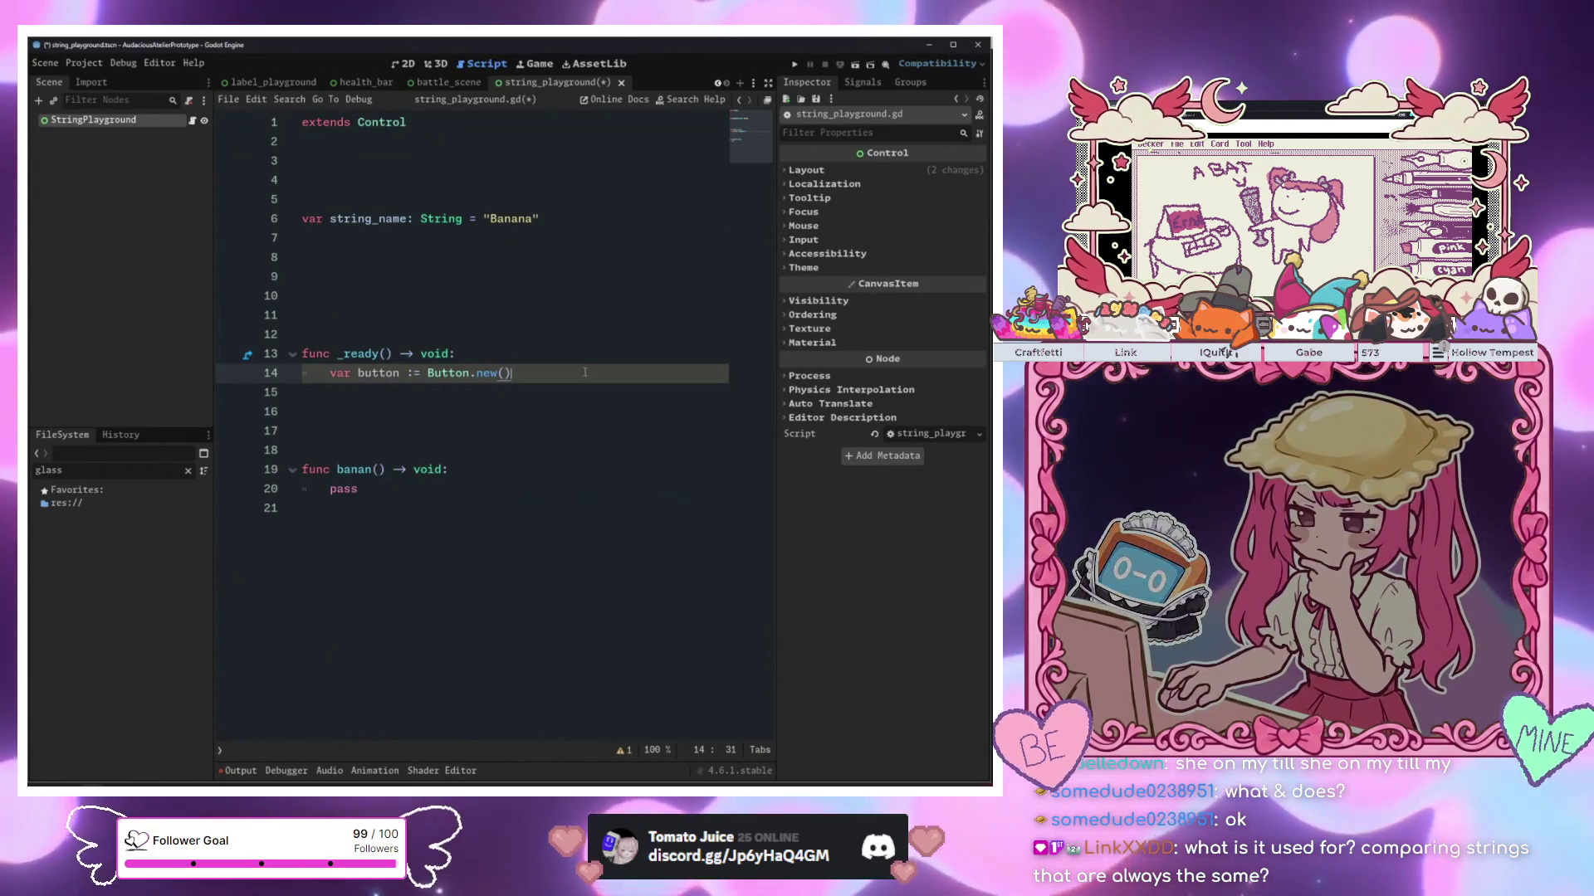
# Step: Try a button.pressed.connect( line below it, then delete that line
pyautogui.press('Return')
pyautogui.press('Return')
pyautogui.write('butt')
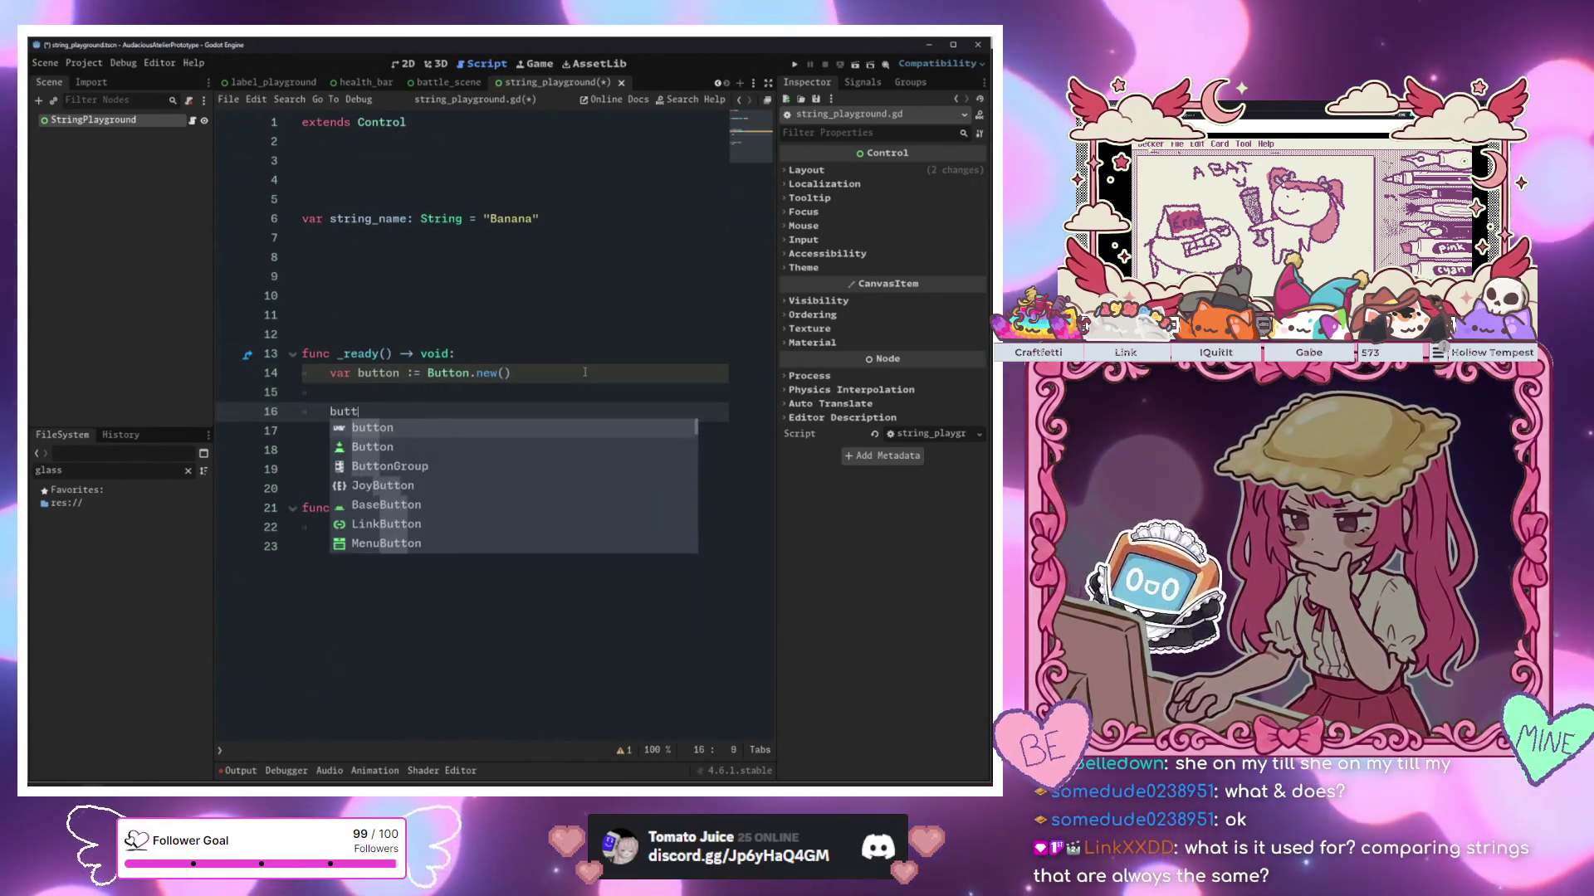
pyautogui.press('Return')
pyautogui.write('.co')
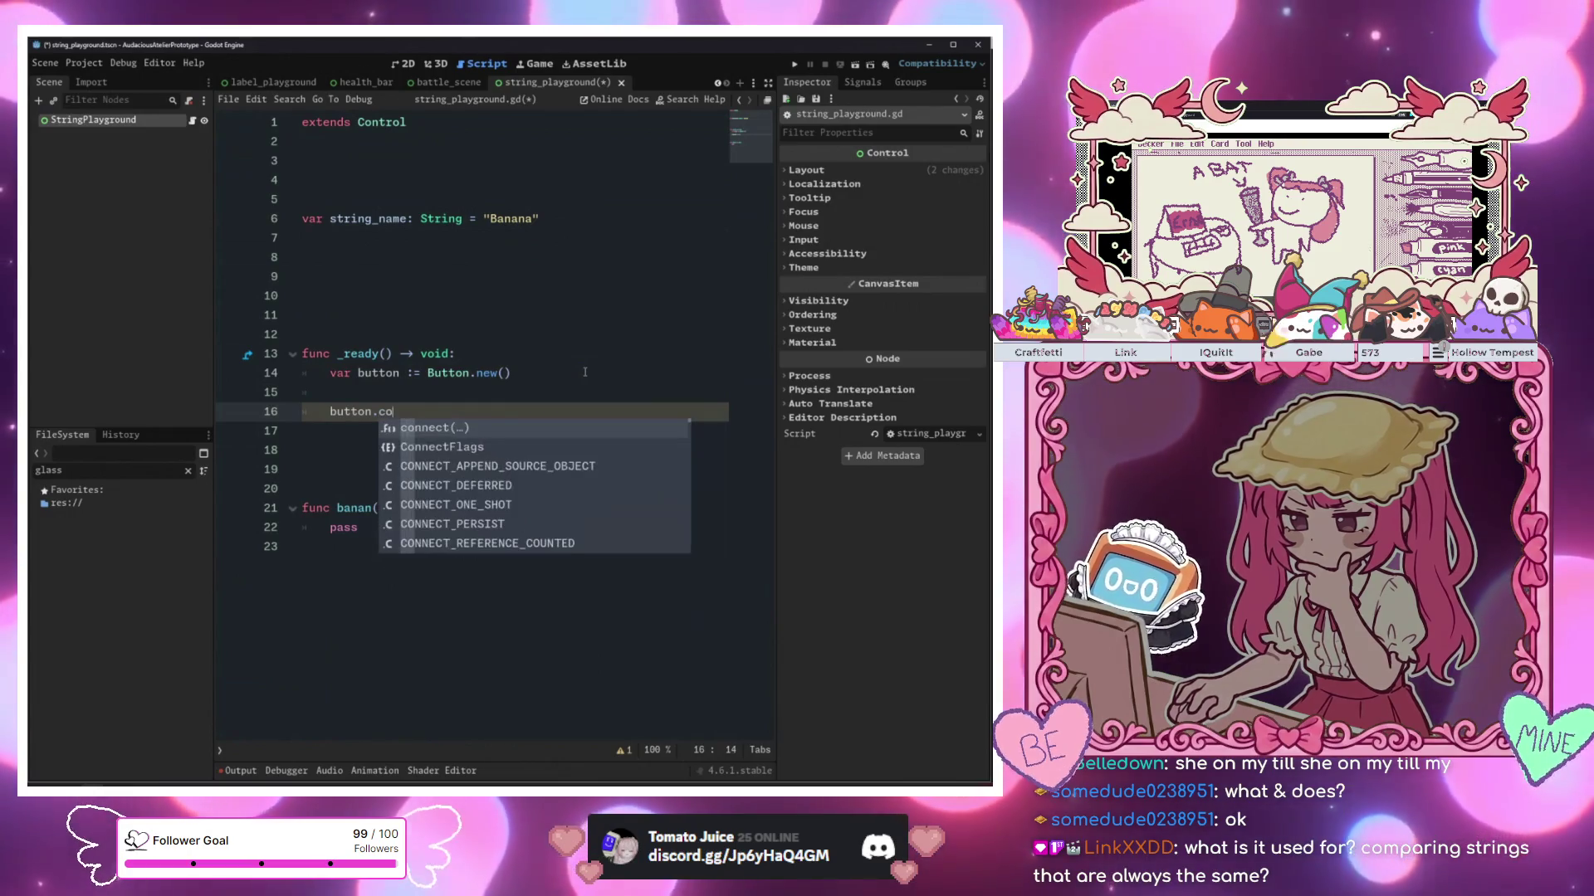
pyautogui.press('Return')
pyautogui.press('BackSpace')
pyautogui.press('BackSpace')
pyautogui.press('BackSpace')
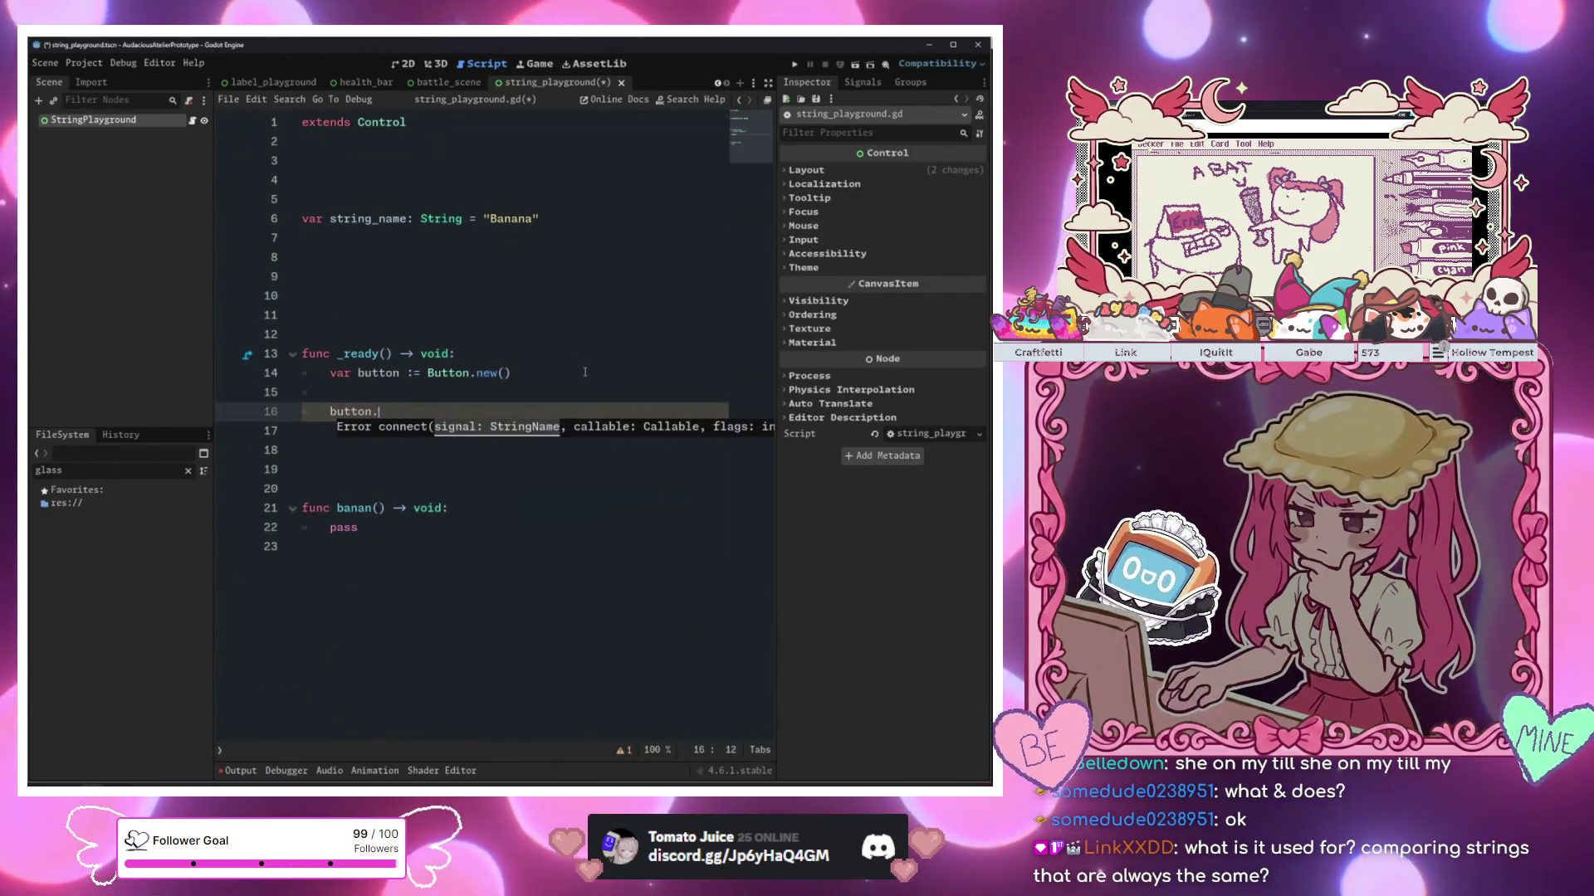
pyautogui.write('pressed.connect(')
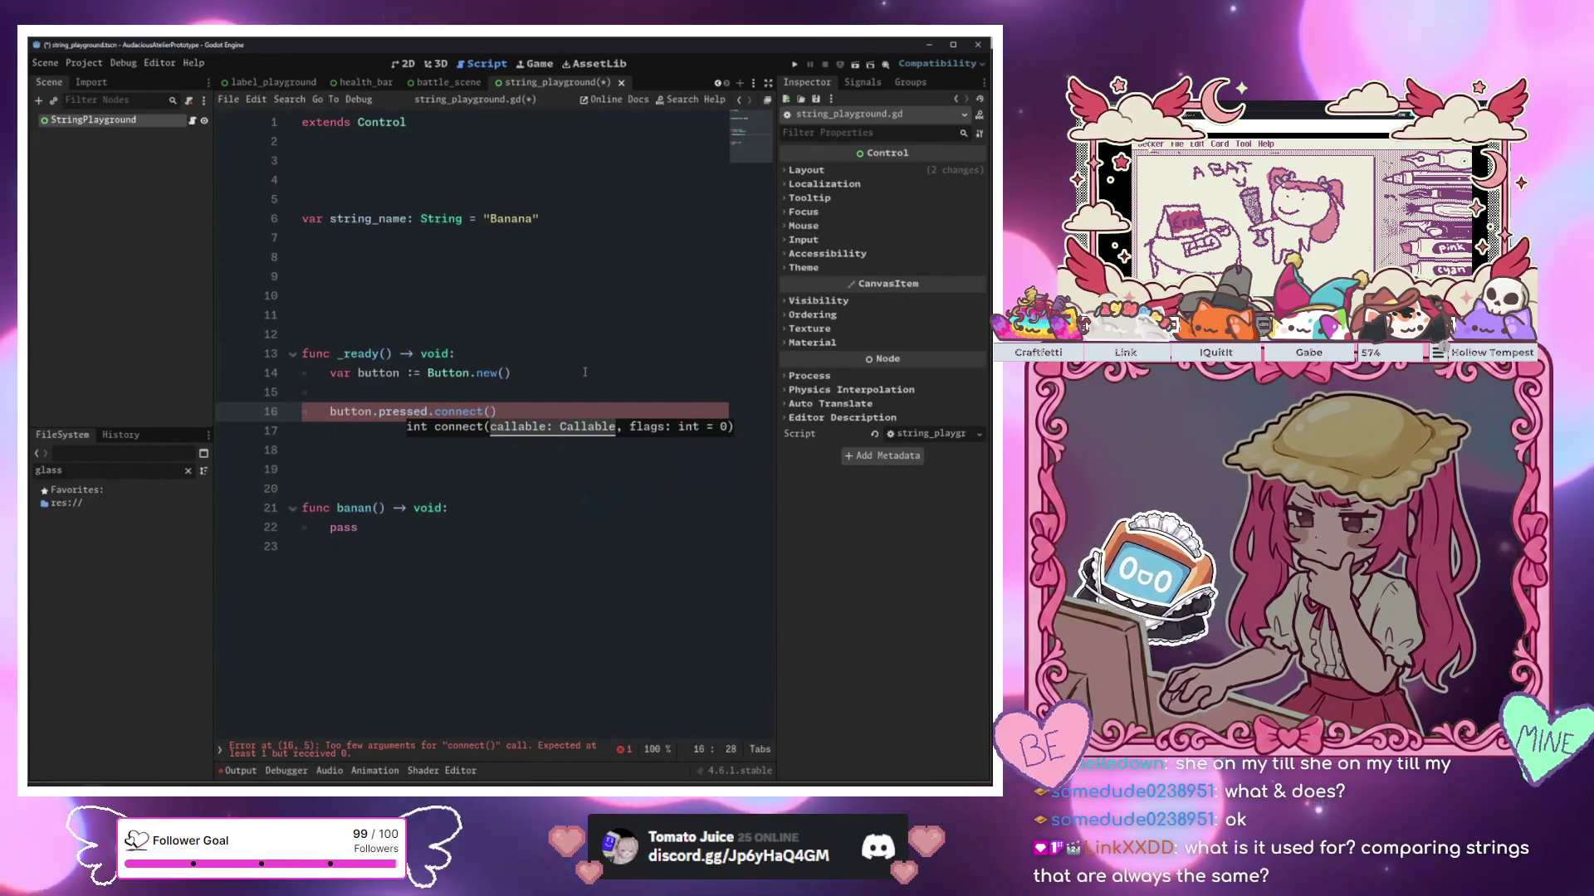
pyautogui.moveTo(498, 412); pyautogui.dragTo(290, 412)
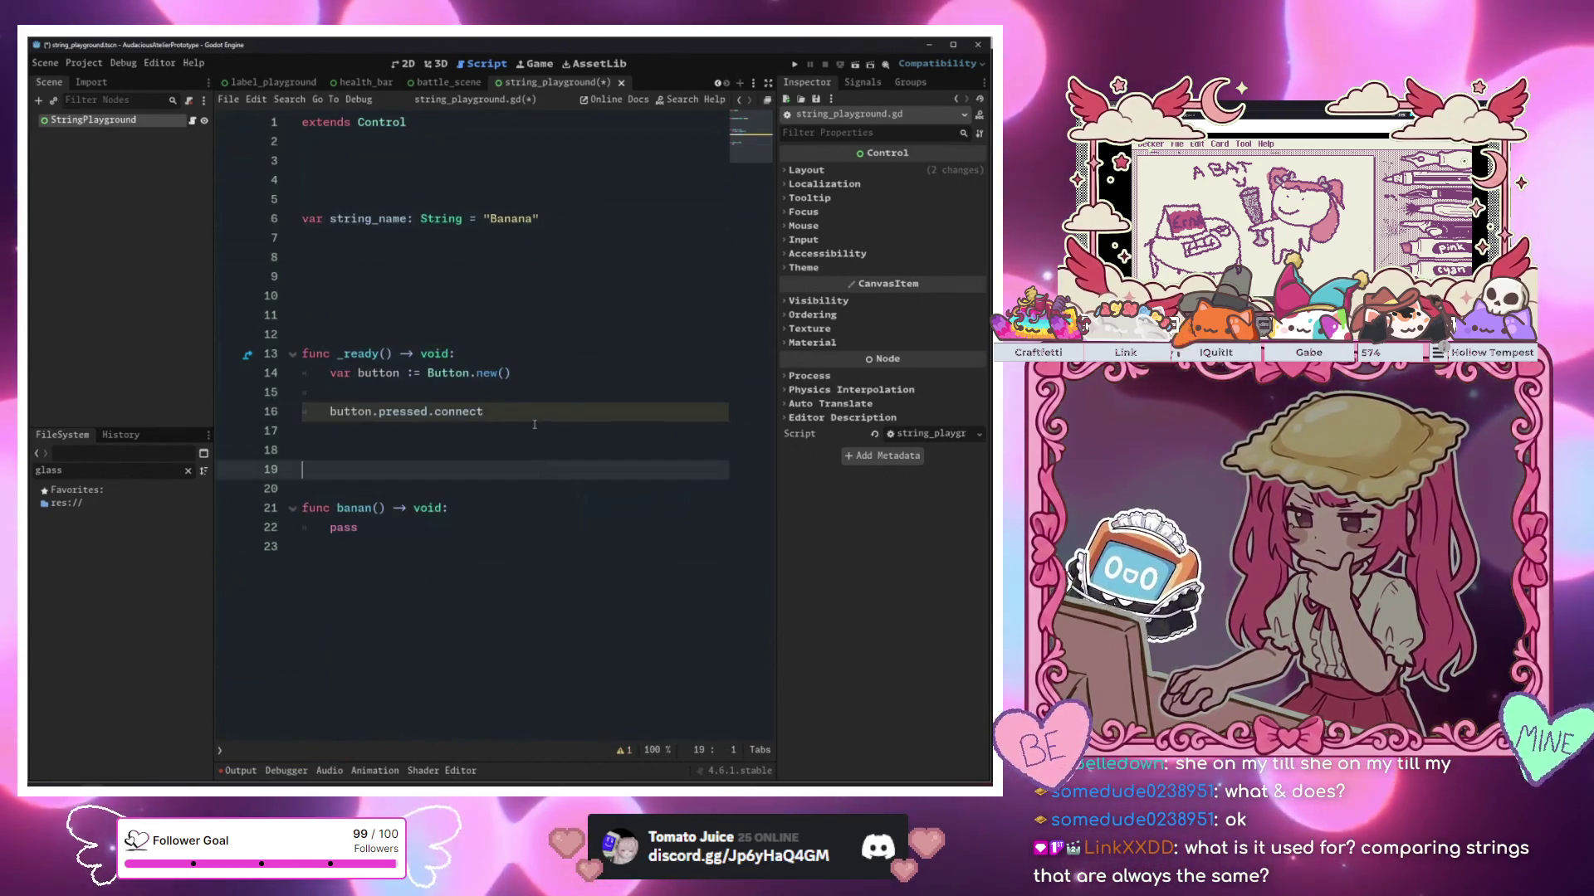
pyautogui.press('BackSpace')
pyautogui.click(343, 163)
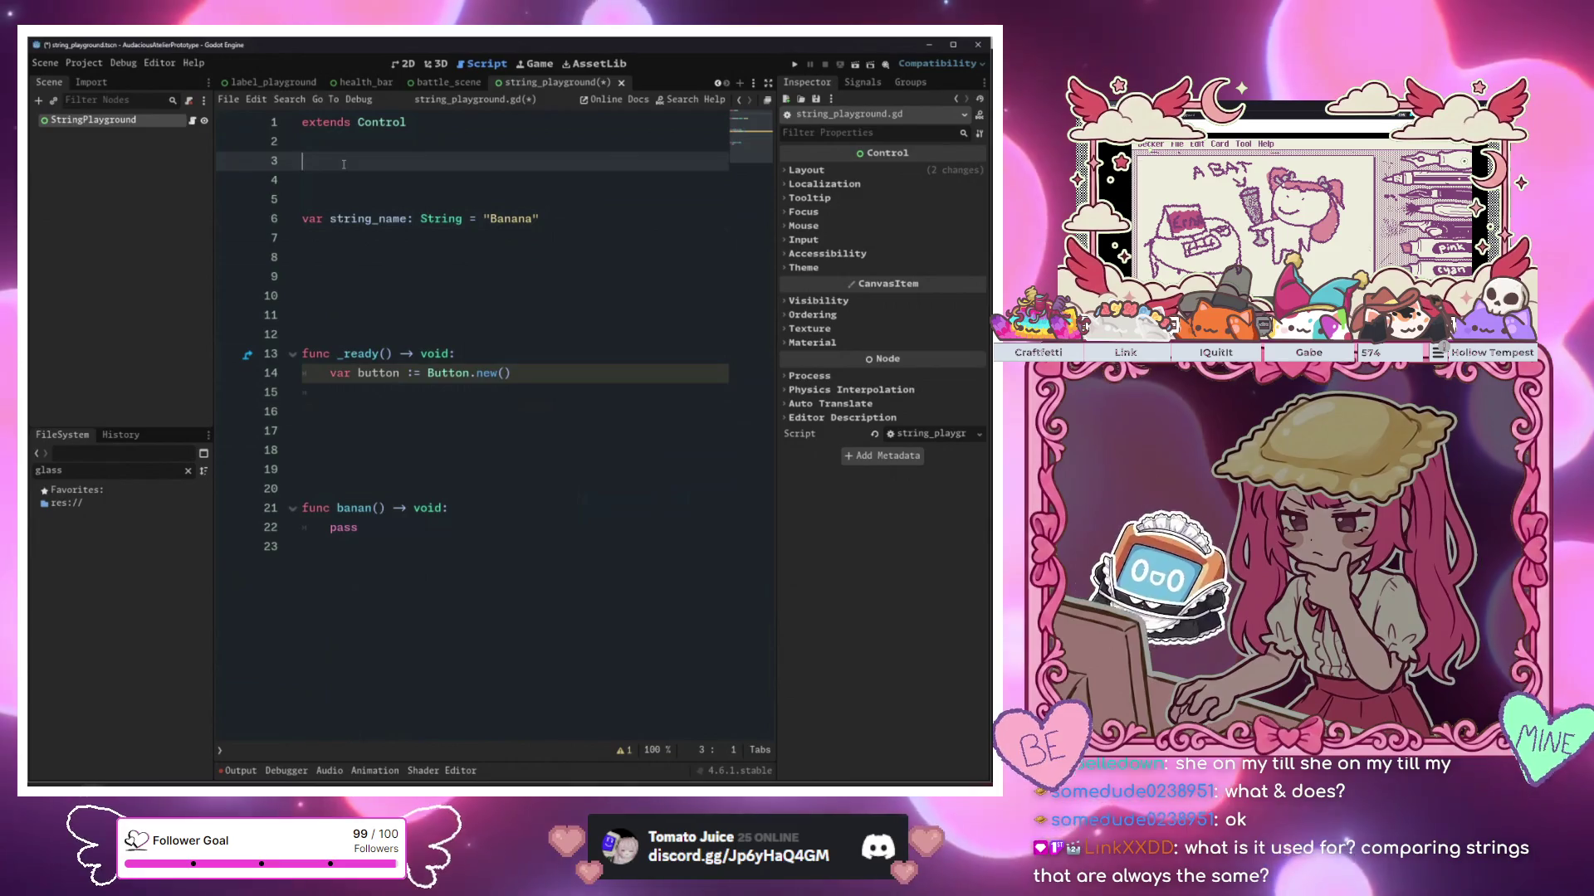
# Step: Declare signal banana_was_launched on line 4 and delete the Button.new() line from _ready
pyautogui.press('Return')
pyautogui.press('Return')
pyautogui.press('Up')
pyautogui.write('singl')
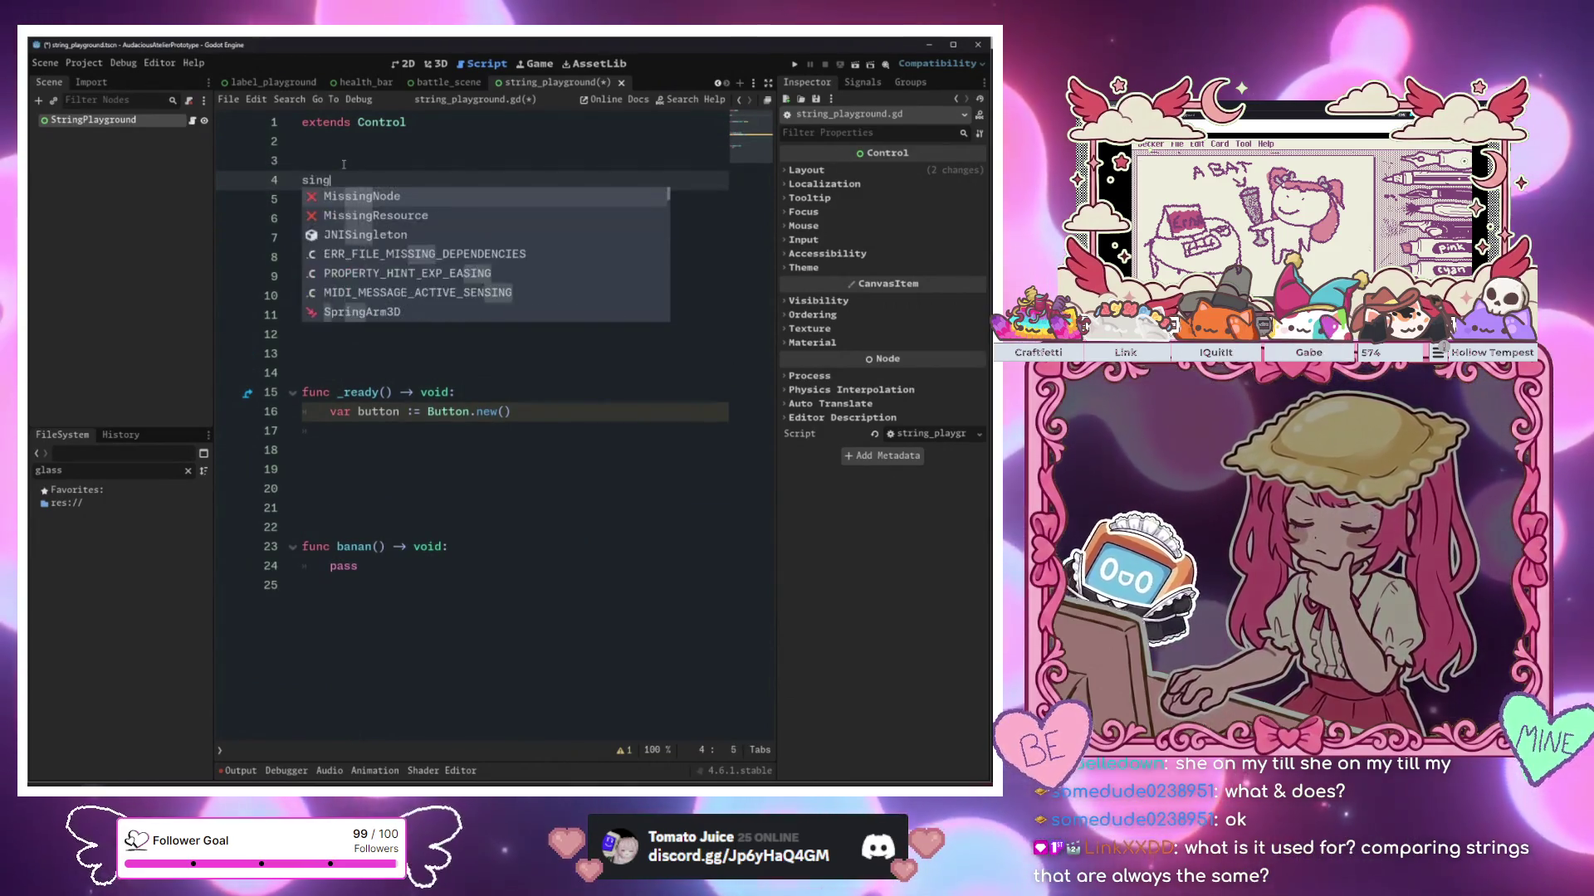
pyautogui.press('BackSpace')
pyautogui.press('BackSpace')
pyautogui.press('BackSpace')
pyautogui.write('g')
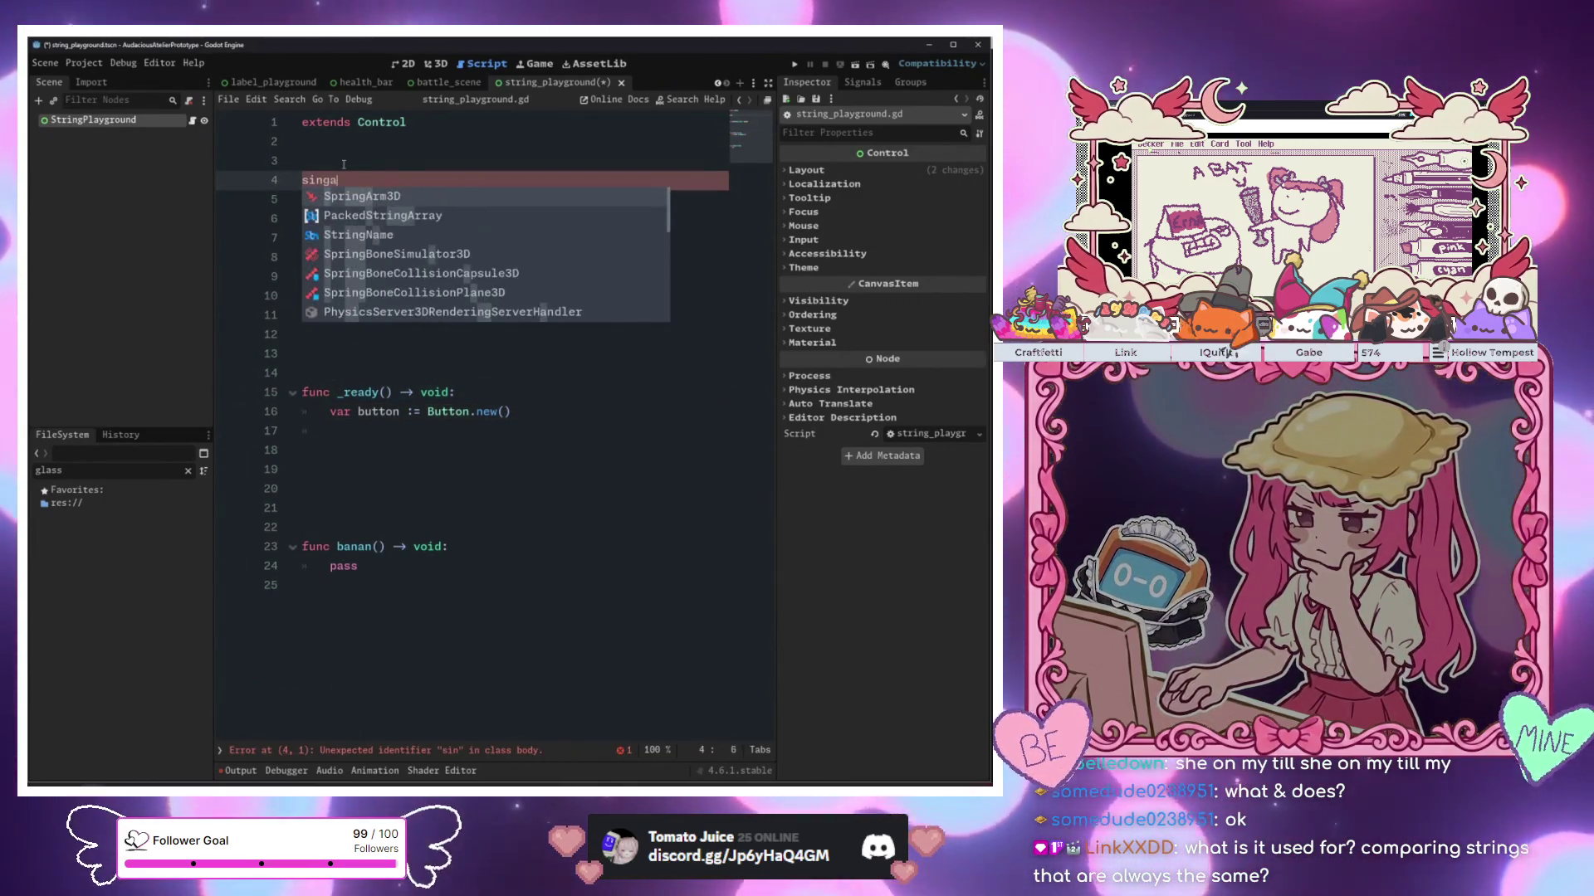
pyautogui.write('nal')
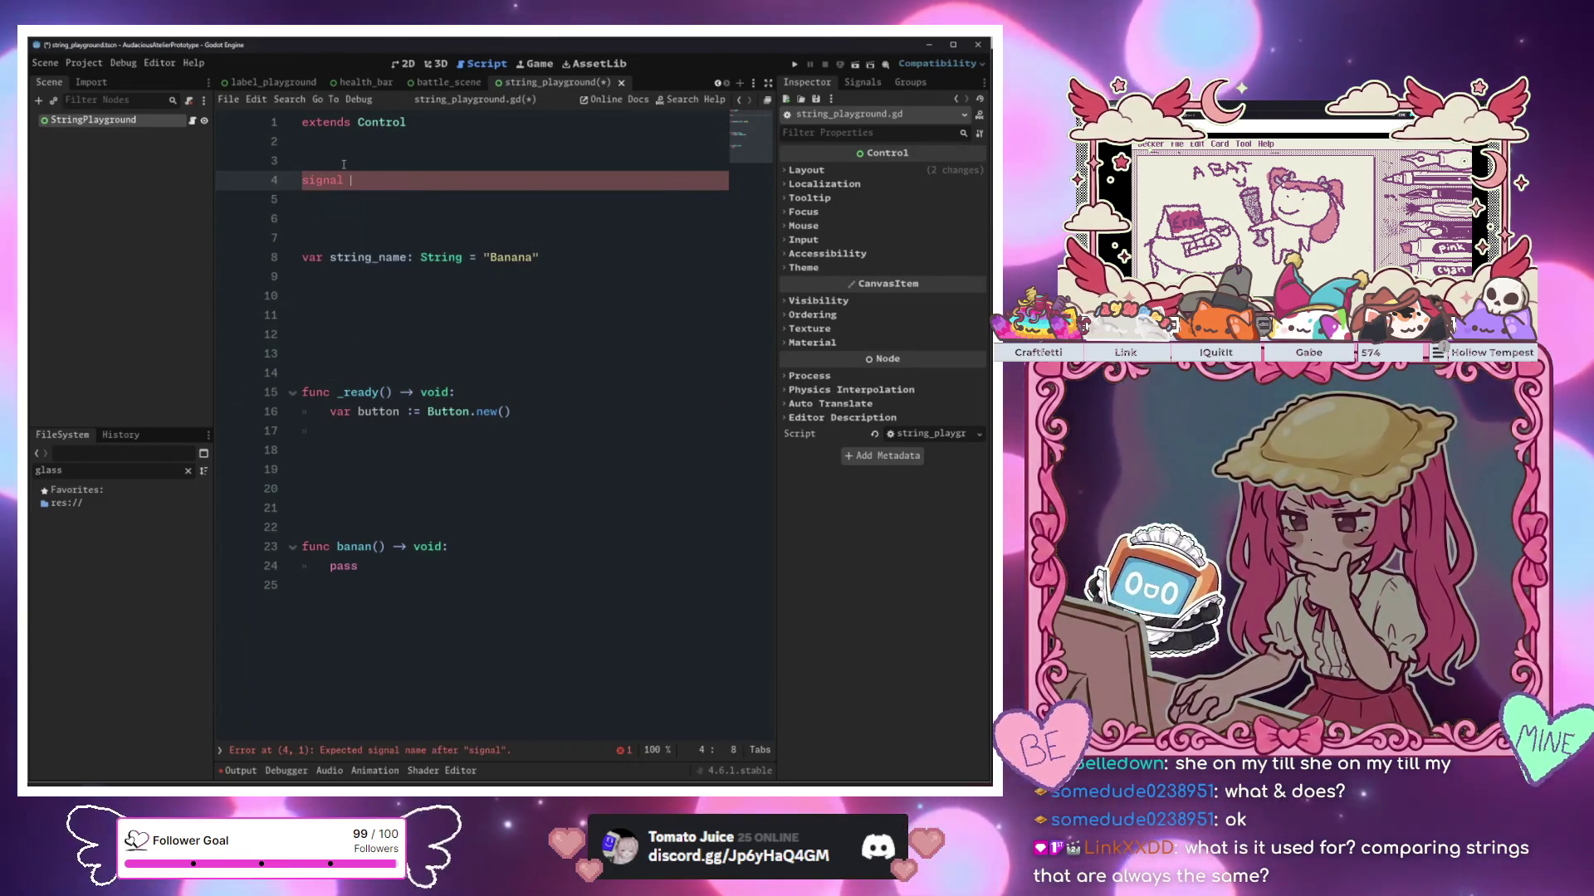
pyautogui.press('BackSpace')
pyautogui.press('BackSpace')
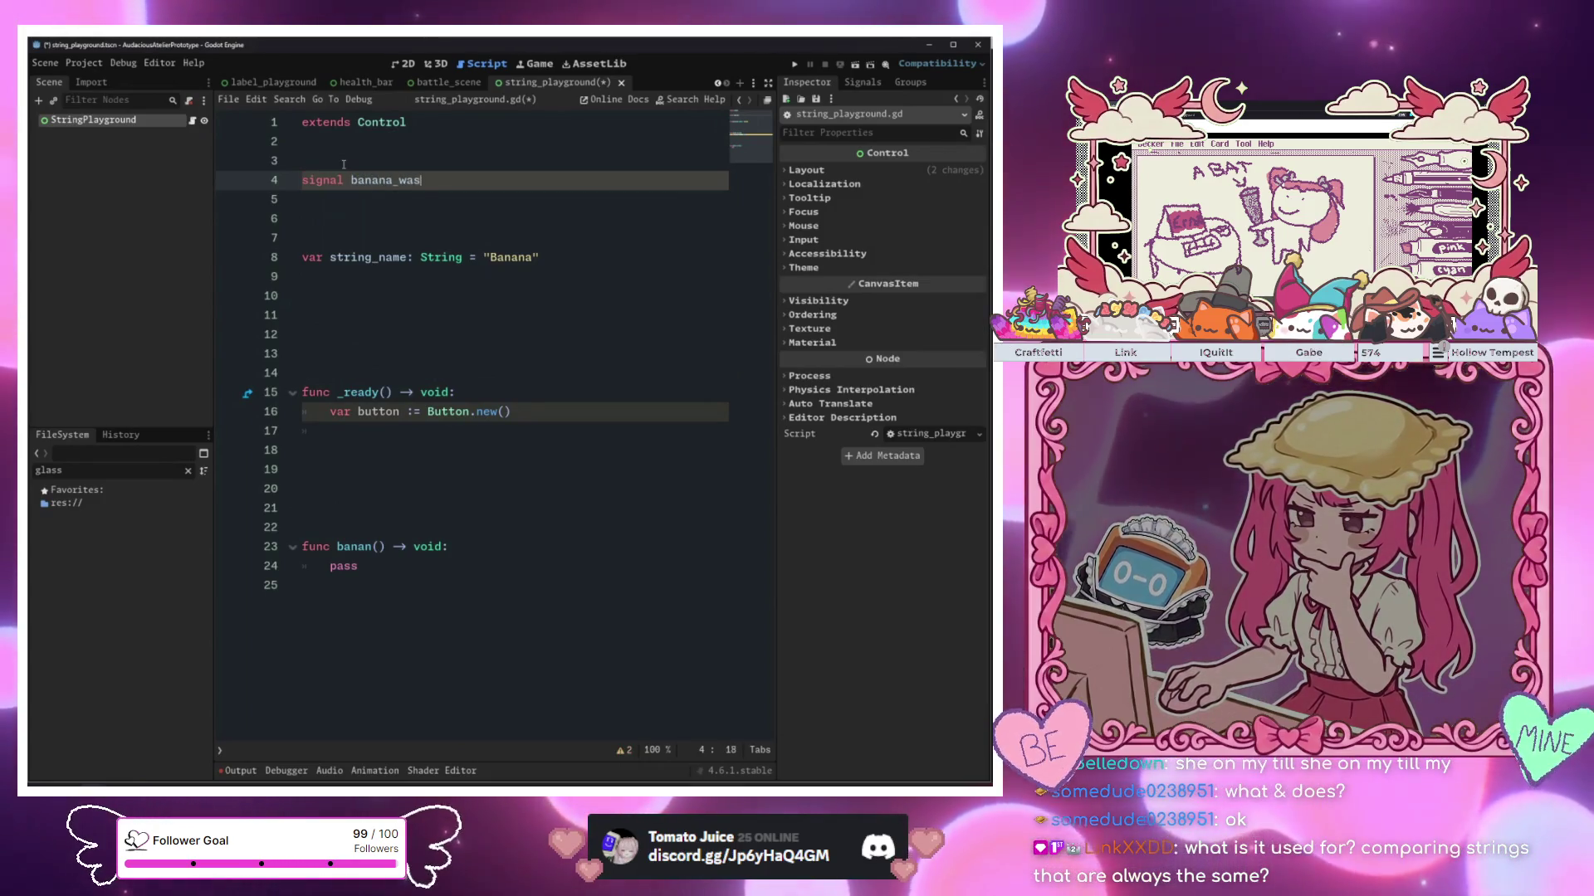
pyautogui.write('_lauche')
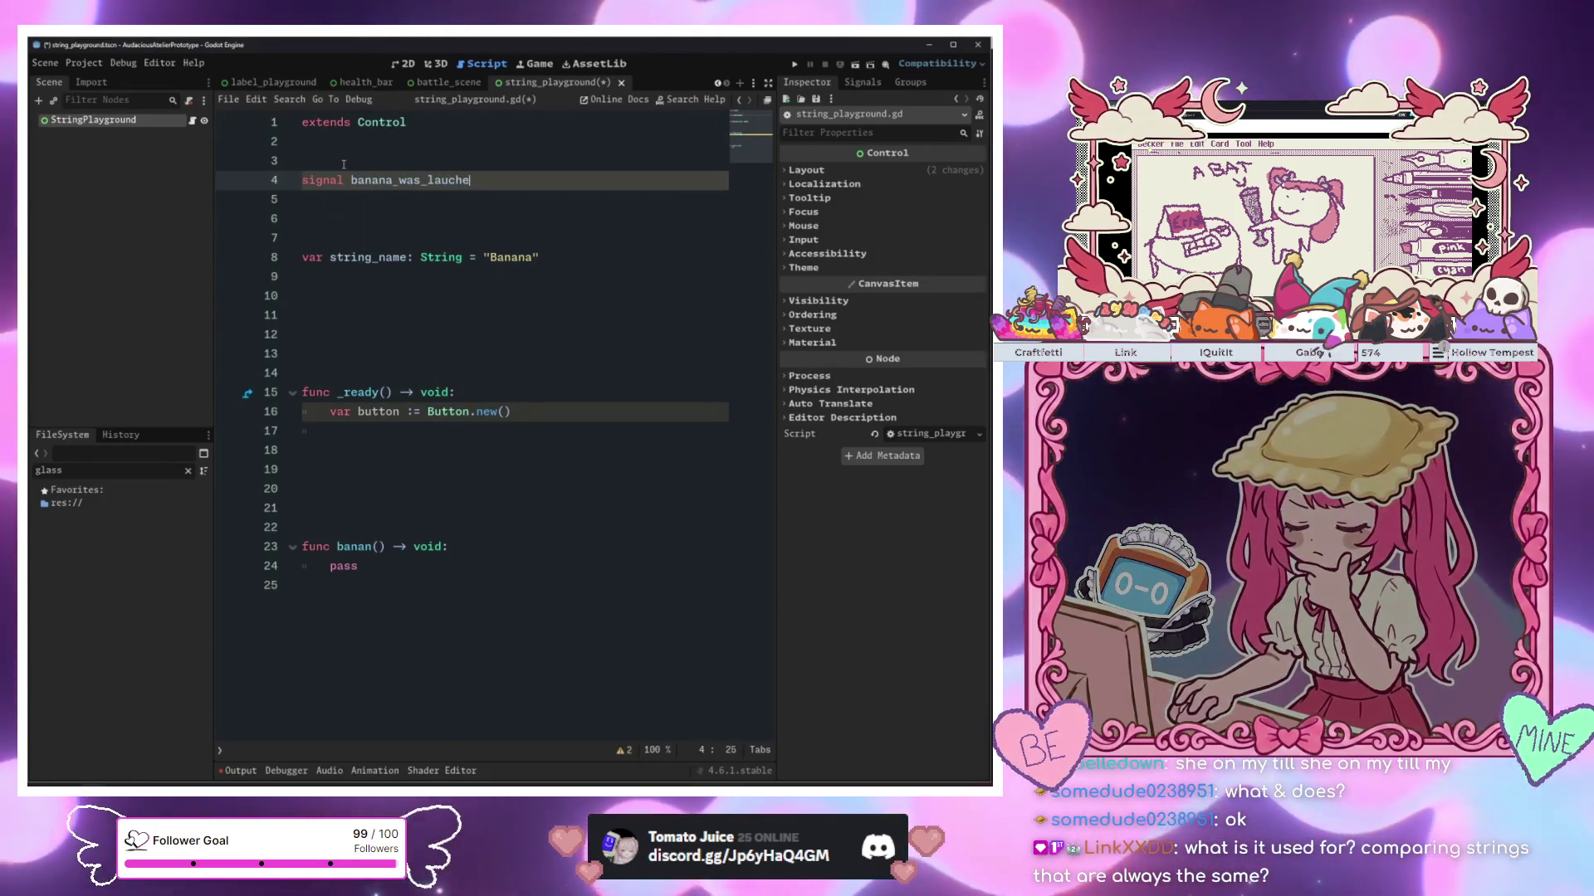
pyautogui.press('BackSpace')
pyautogui.press('BackSpace')
pyautogui.press('BackSpace')
pyautogui.write('nched')
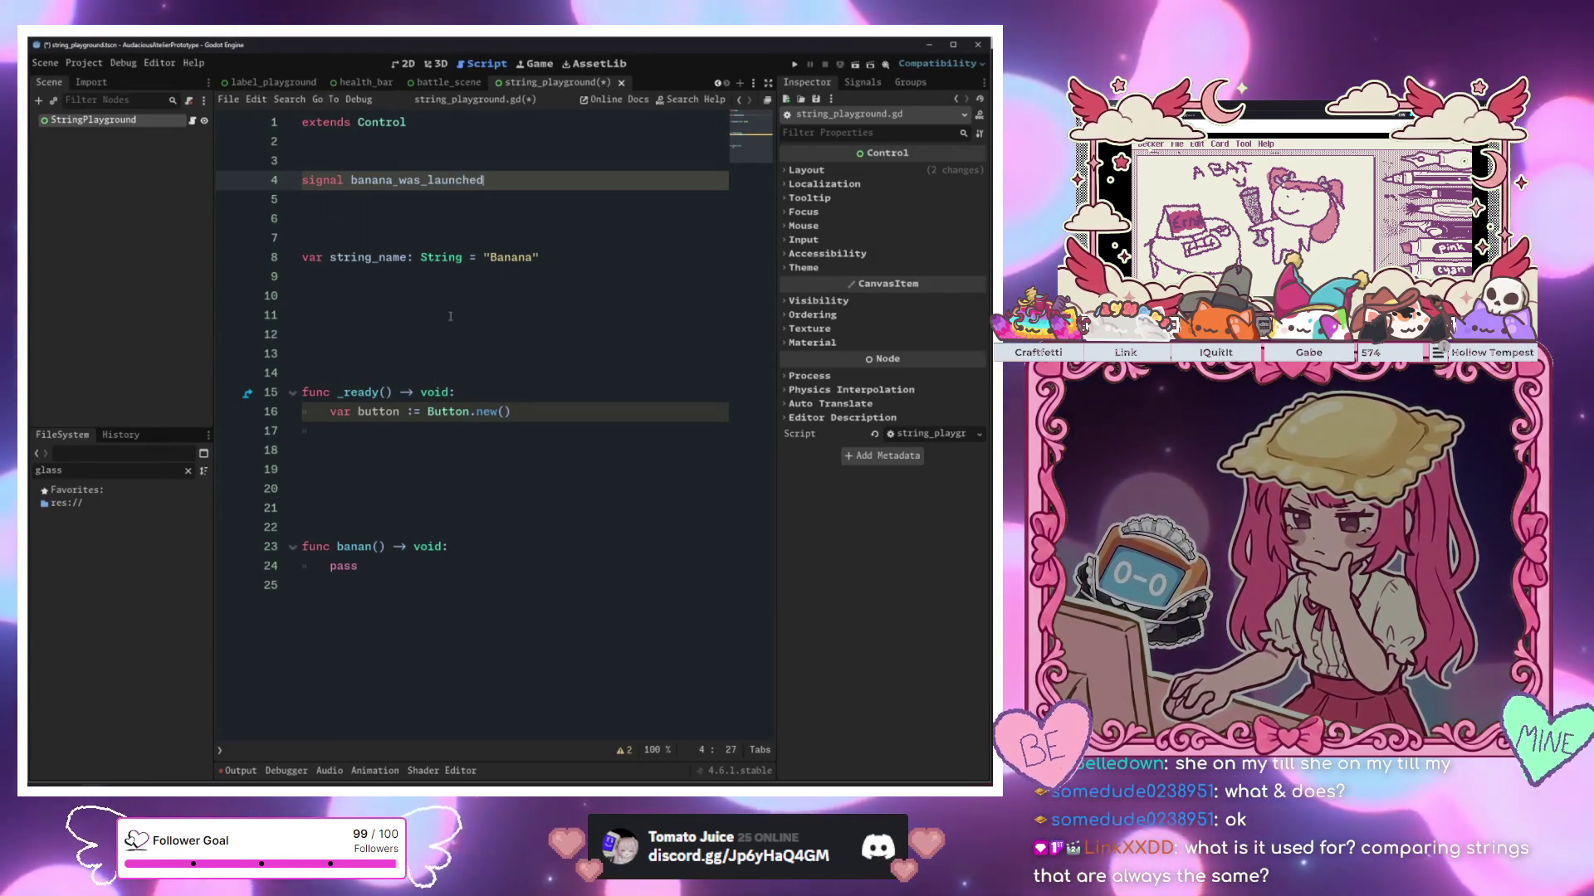
pyautogui.moveTo(511, 411); pyautogui.dragTo(329, 412)
pyautogui.press('BackSpace')
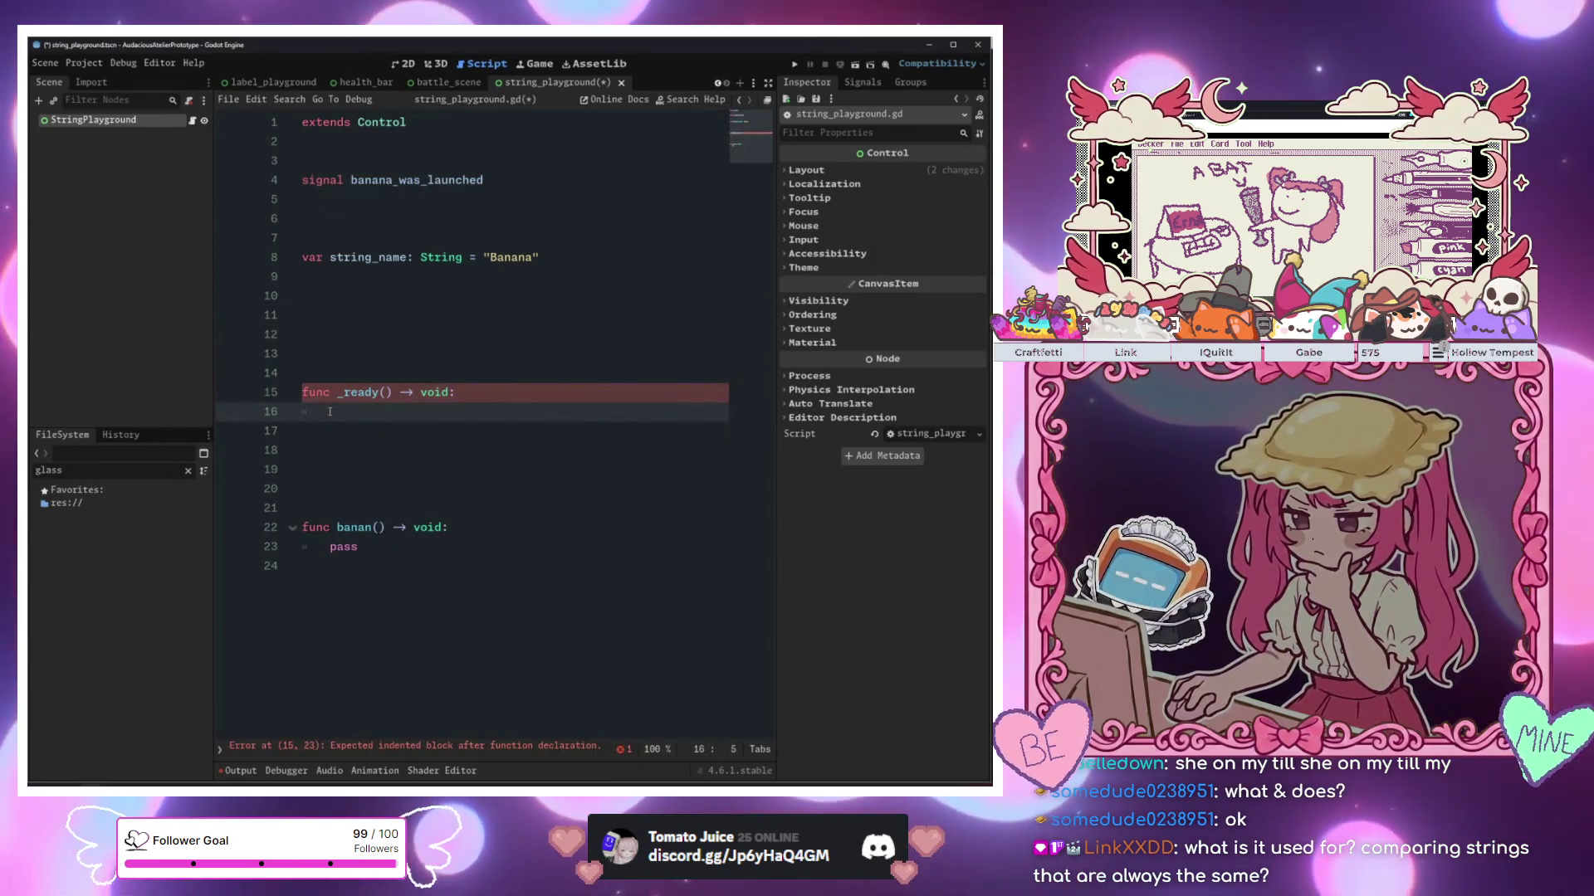
# Step: Call emit_signal(&"banana_was_launched") in _ready with a StringName literal argument
pyautogui.write('emit')
pyautogui.press('Return')
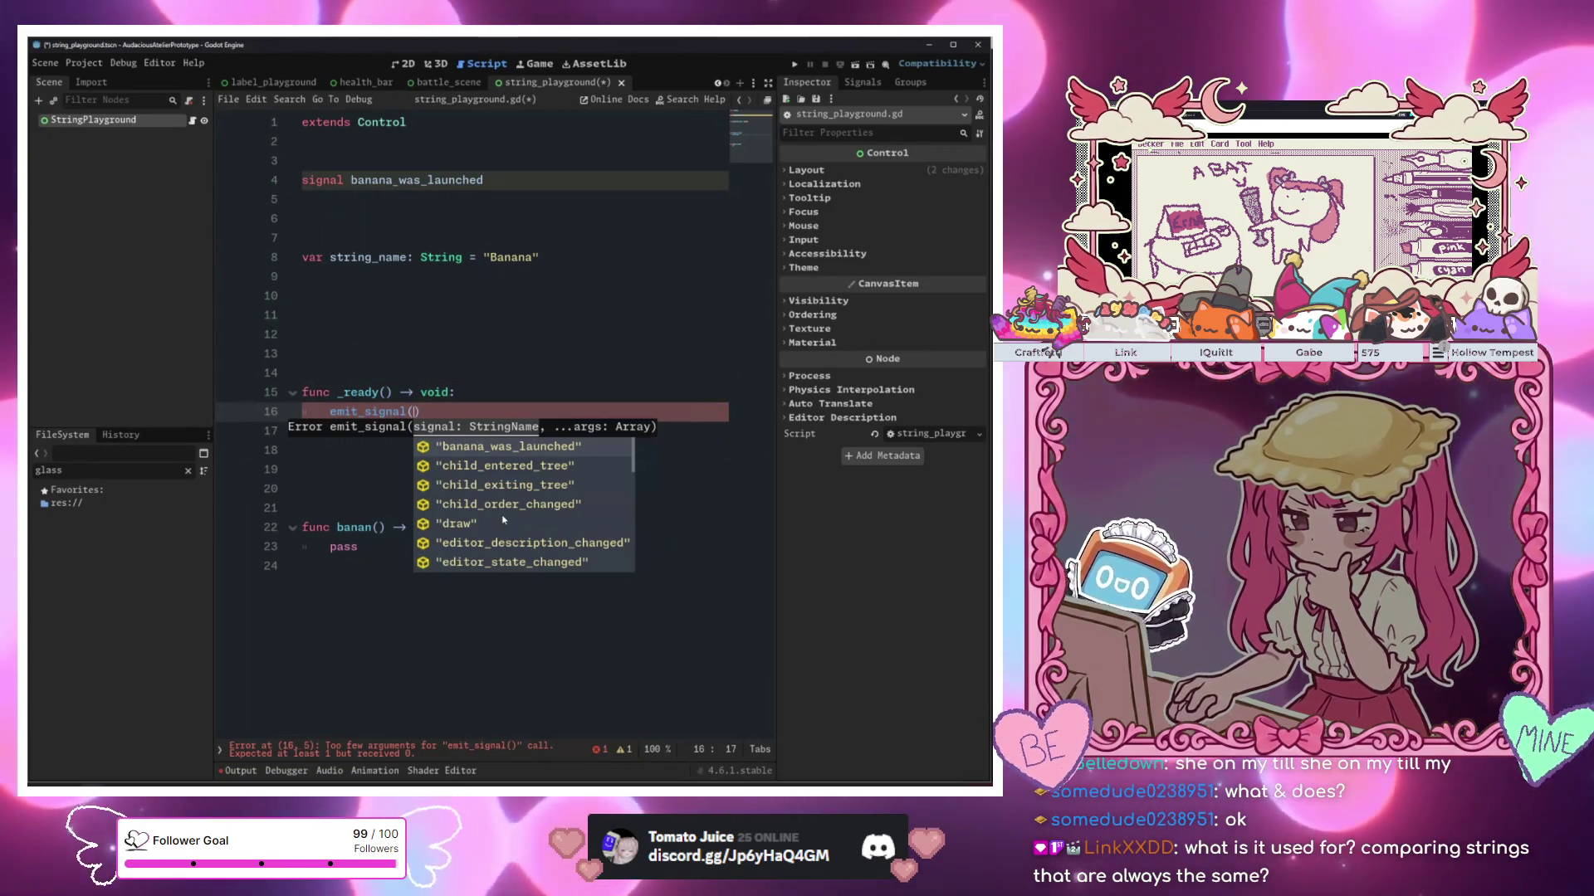
pyautogui.click(513, 449)
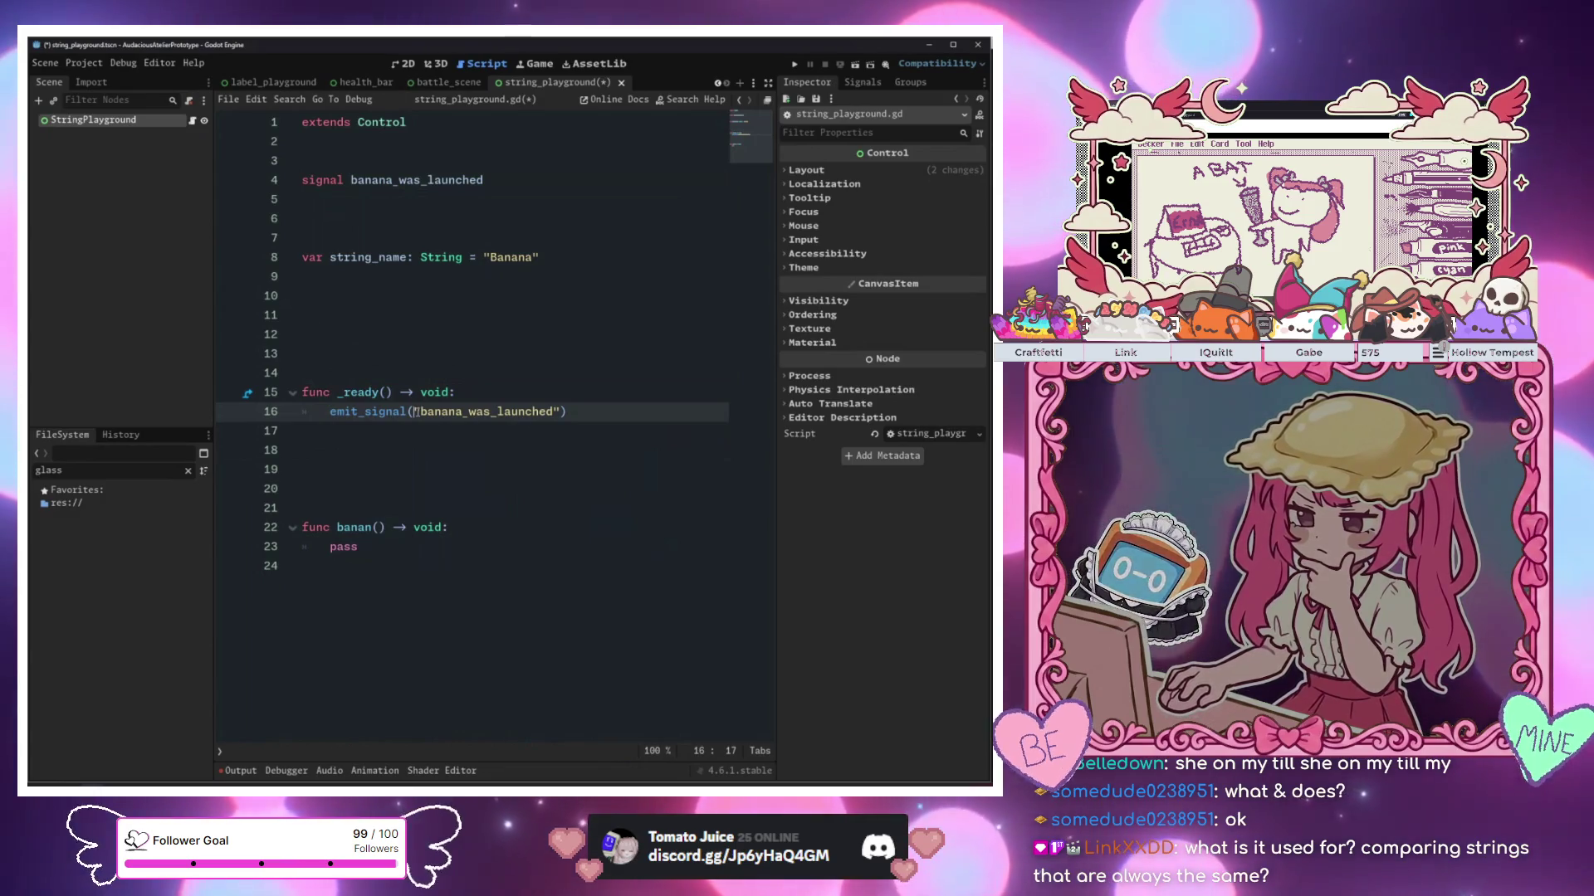
pyautogui.write('@')
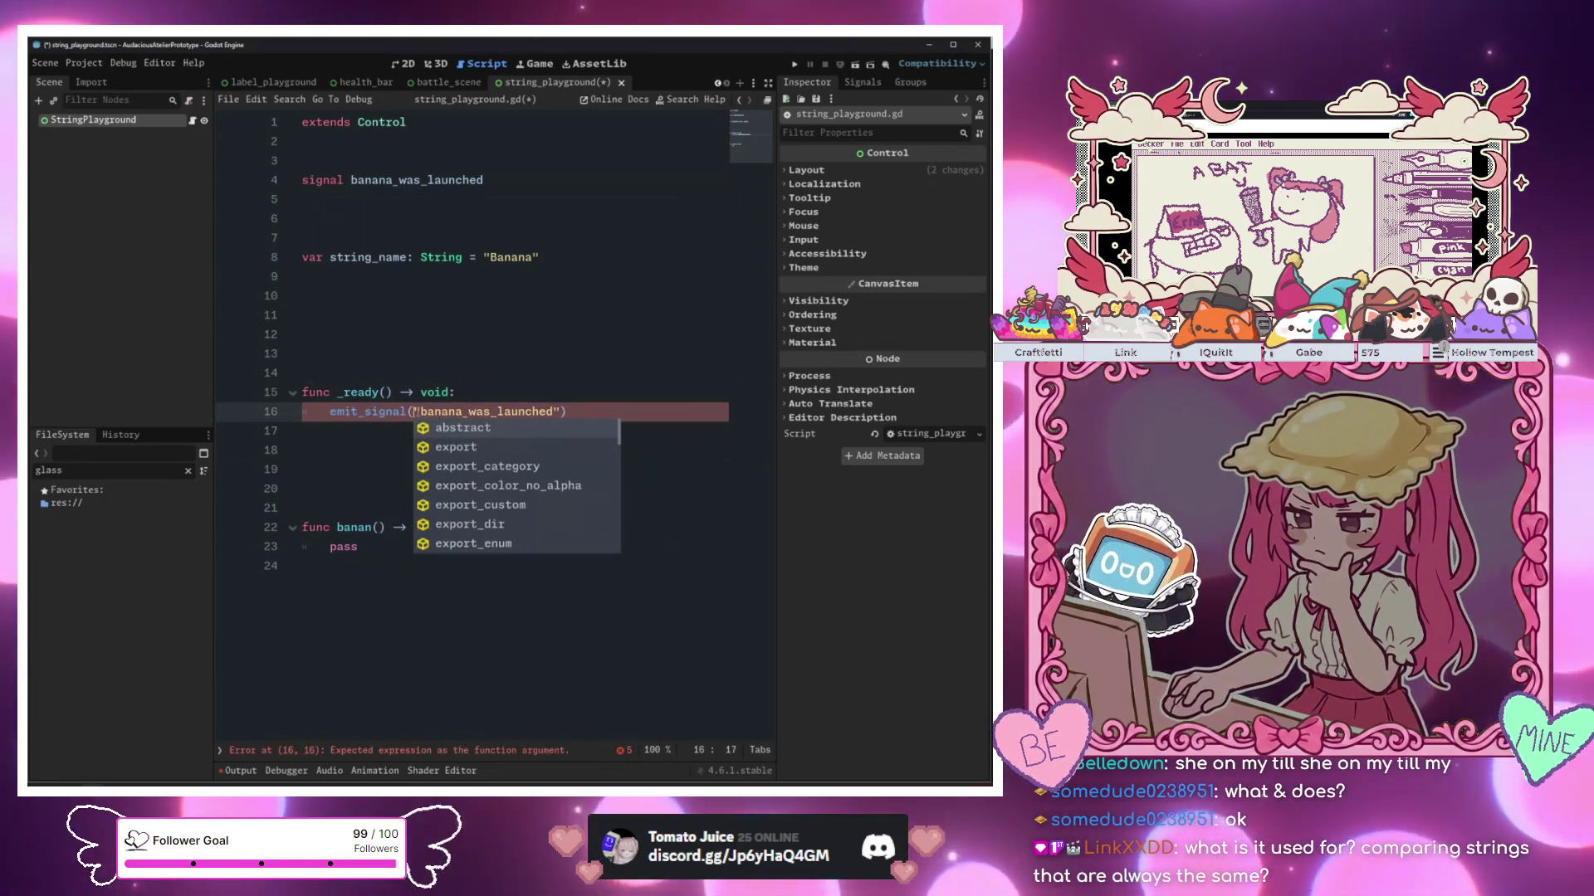
pyautogui.press('Escape')
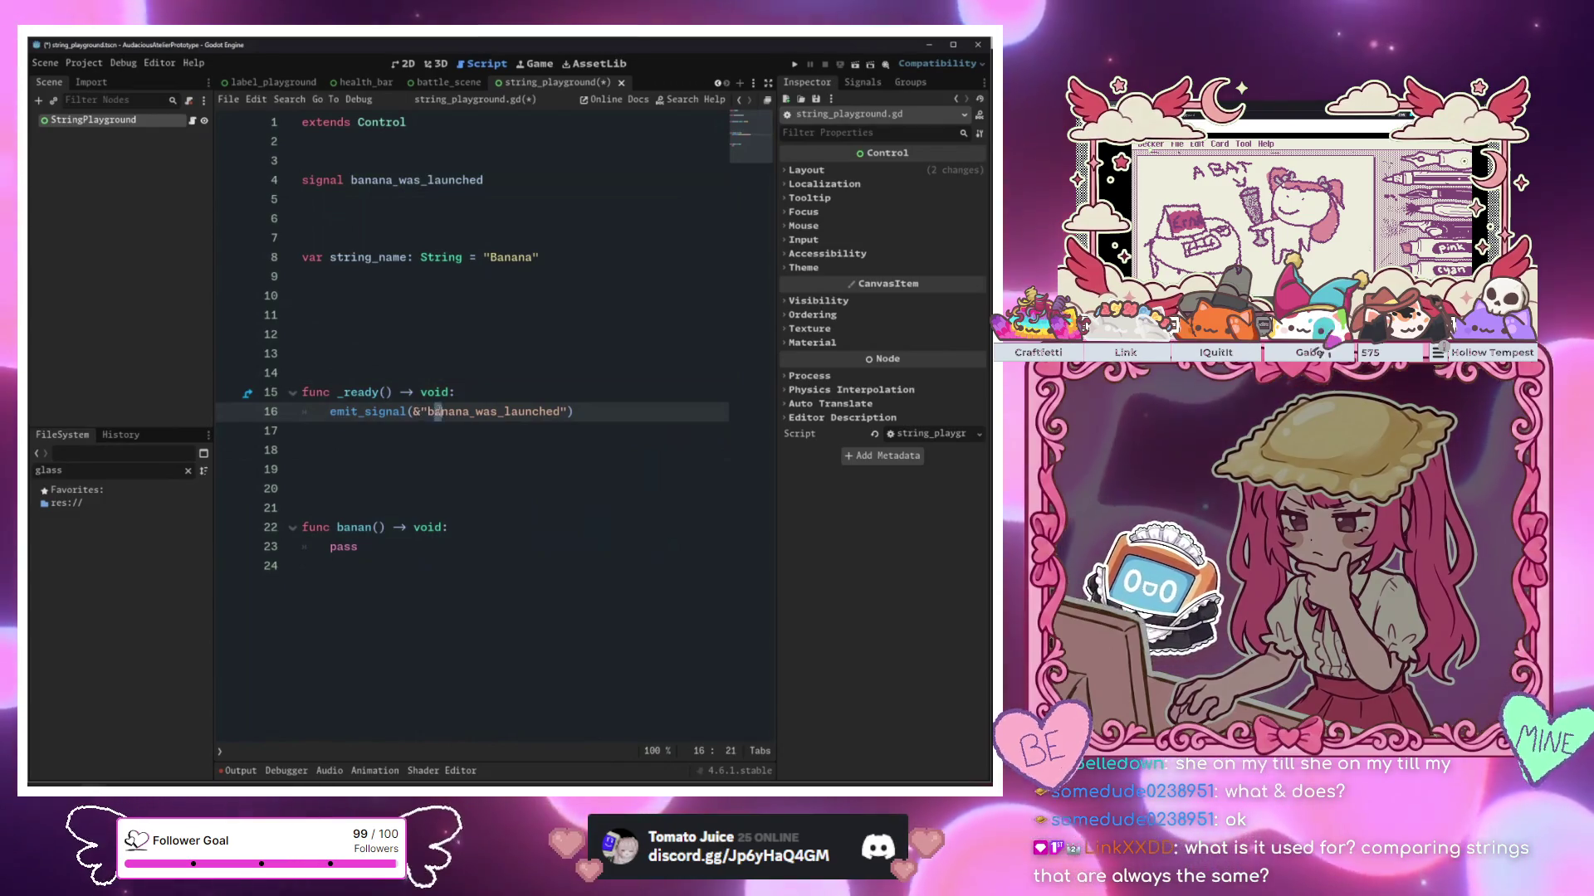
# Step: Highlight the &"banana_was_launched" argument, then place the caret at the end of line 8
pyautogui.moveTo(414, 411); pyautogui.dragTo(569, 415)
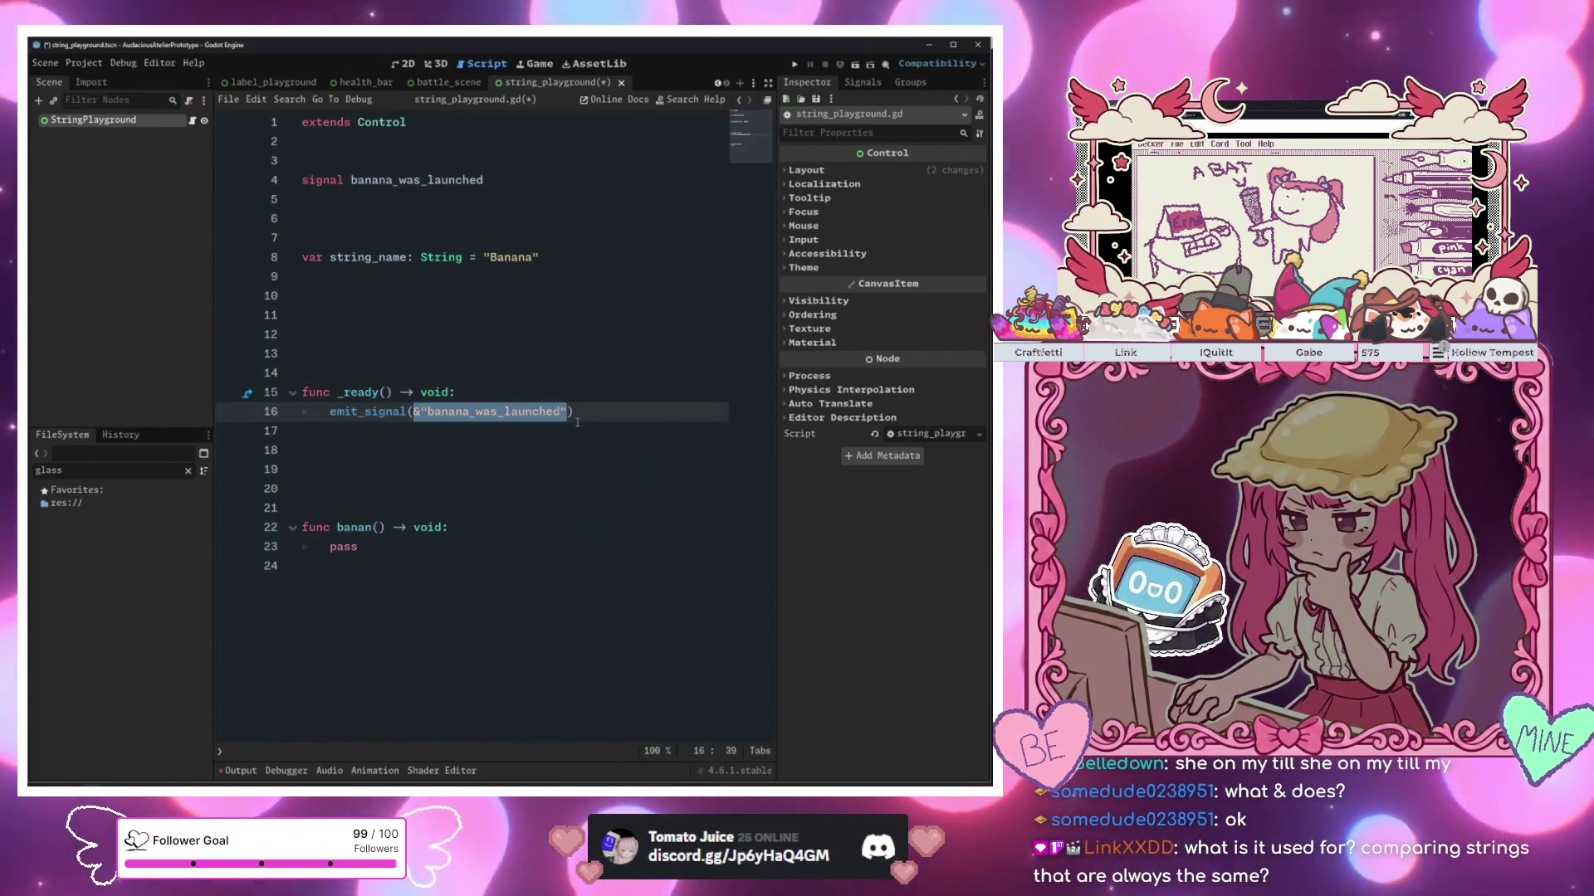
pyautogui.click(559, 498)
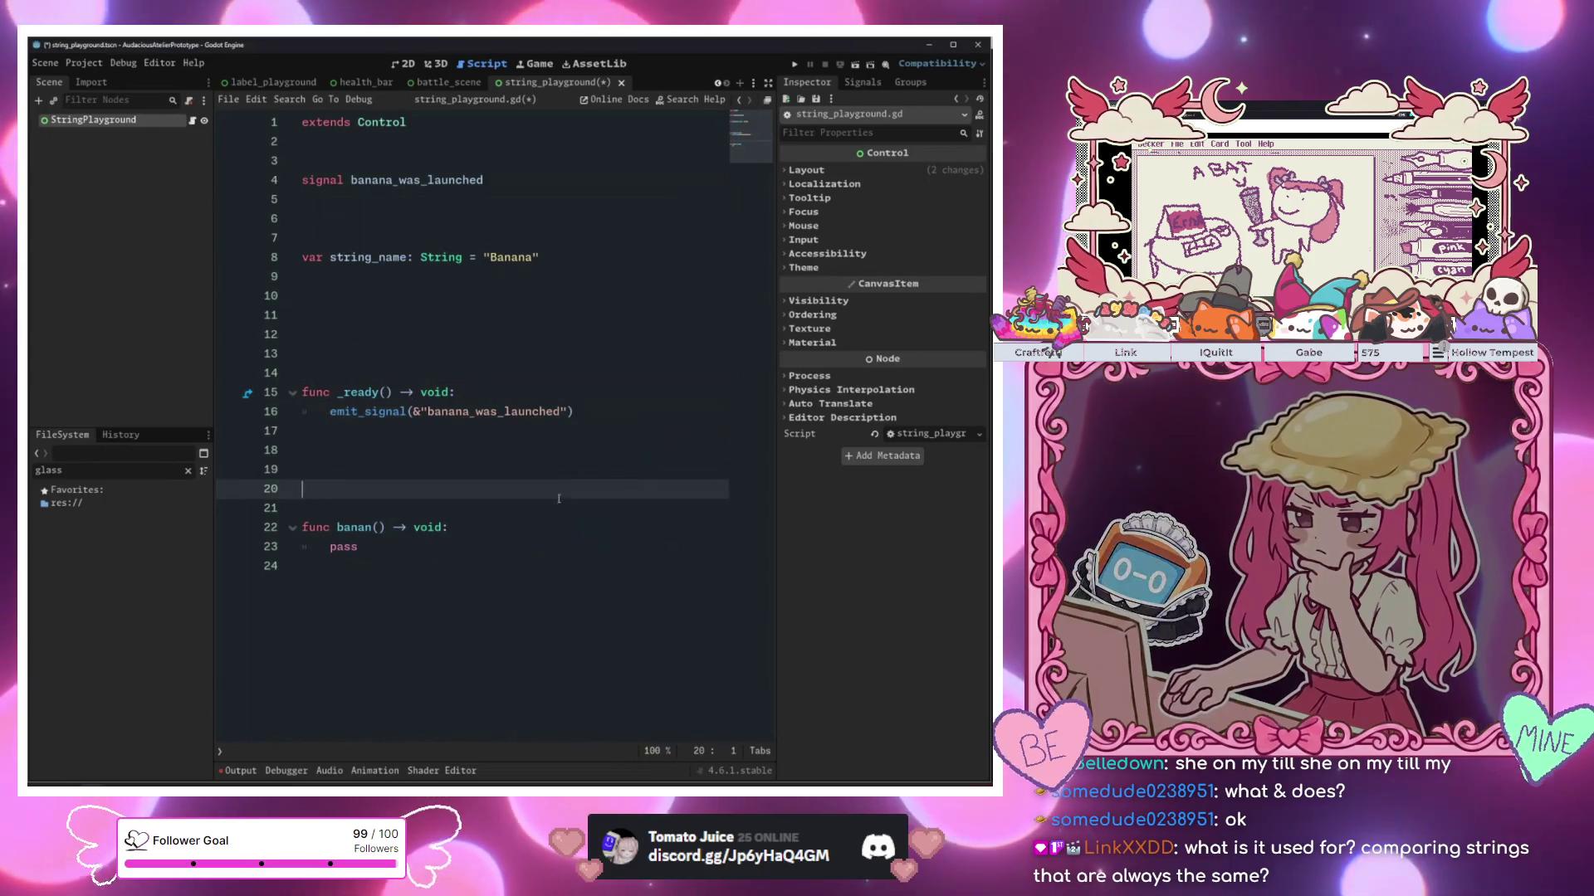
pyautogui.click(461, 412)
pyautogui.click(465, 436)
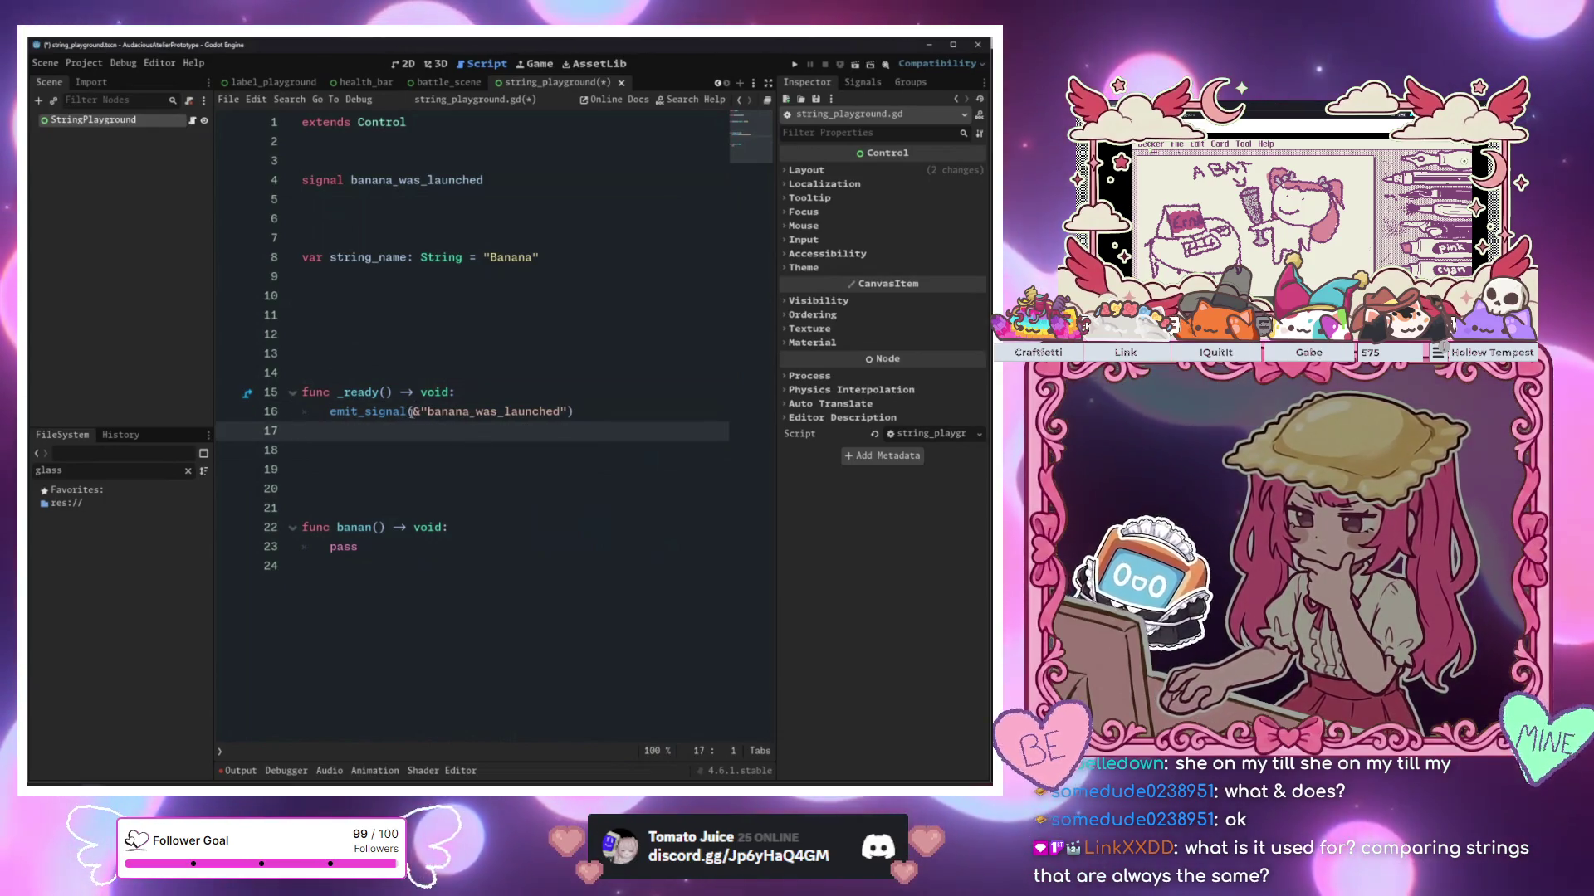
pyautogui.moveTo(412, 412); pyautogui.dragTo(567, 416)
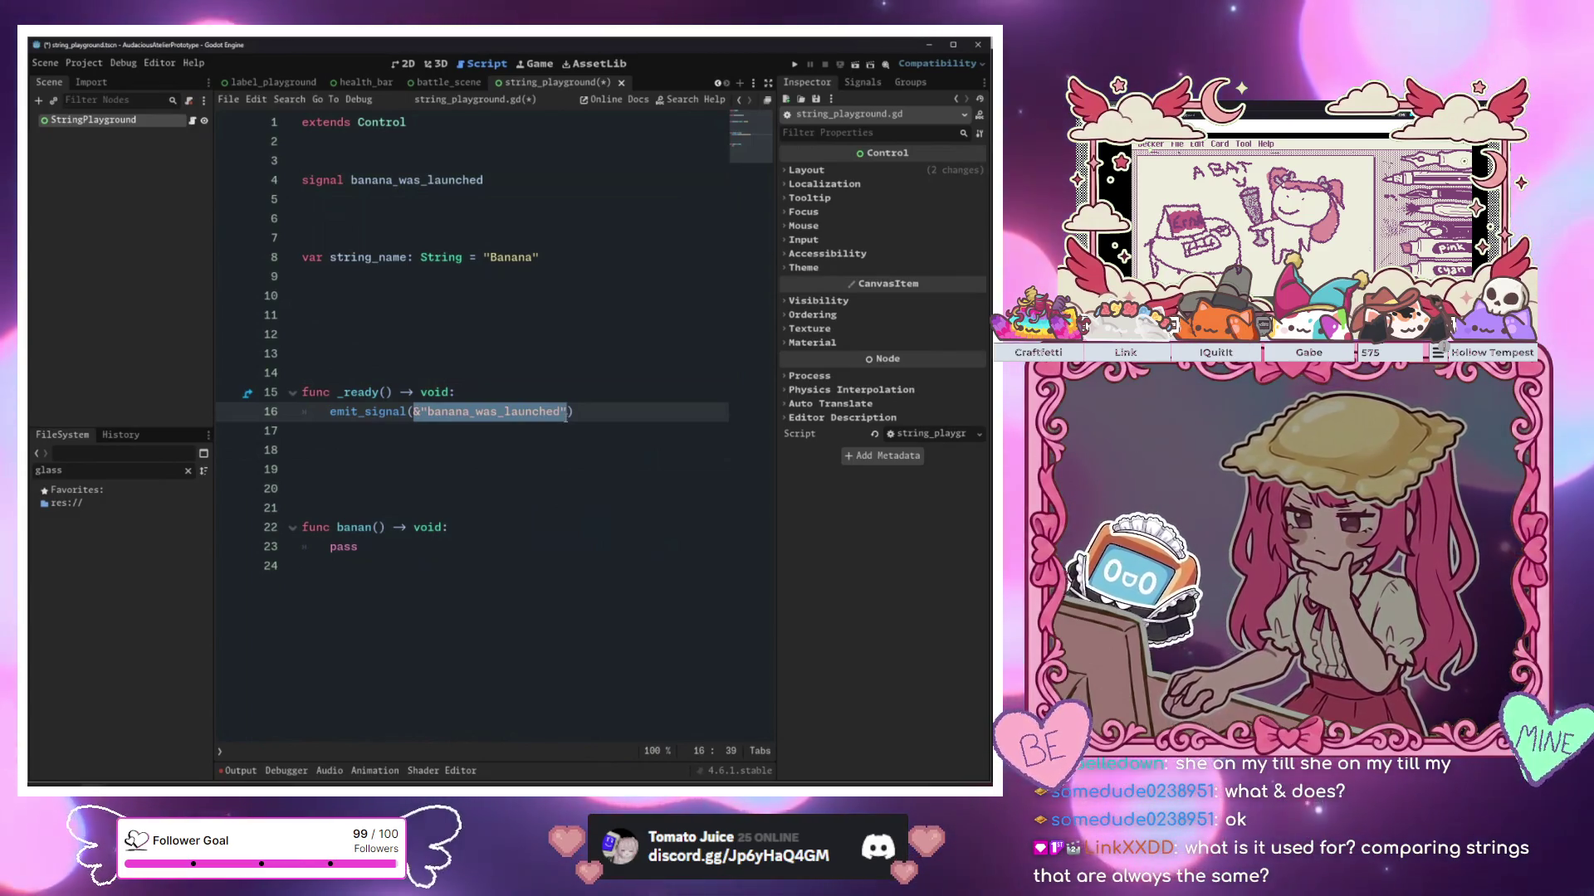
pyautogui.click(498, 373)
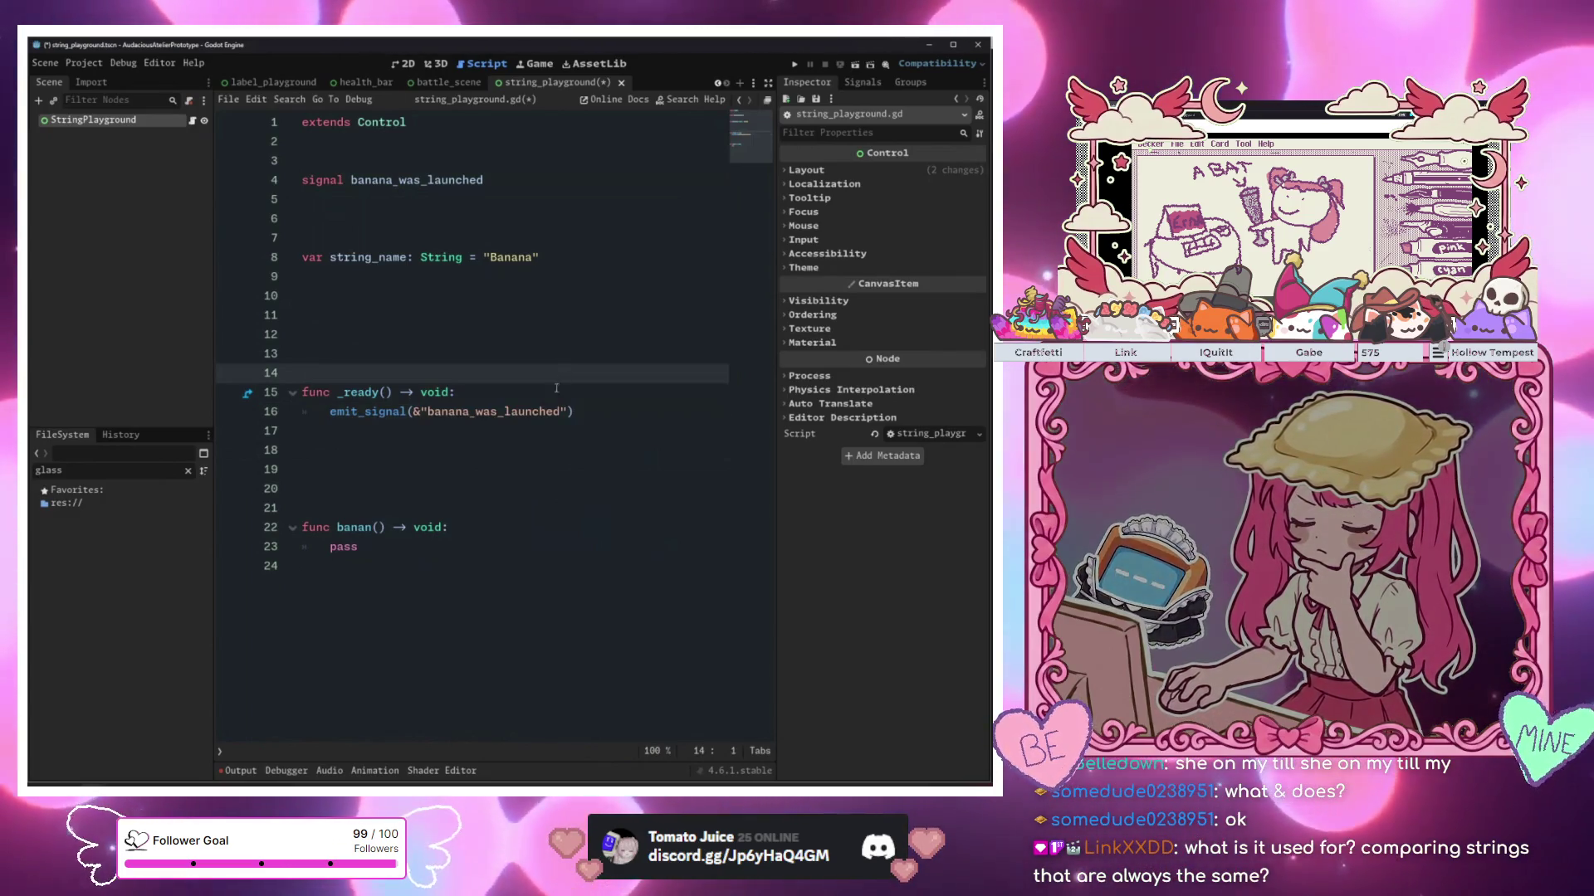
pyautogui.click(506, 411)
pyautogui.click(519, 457)
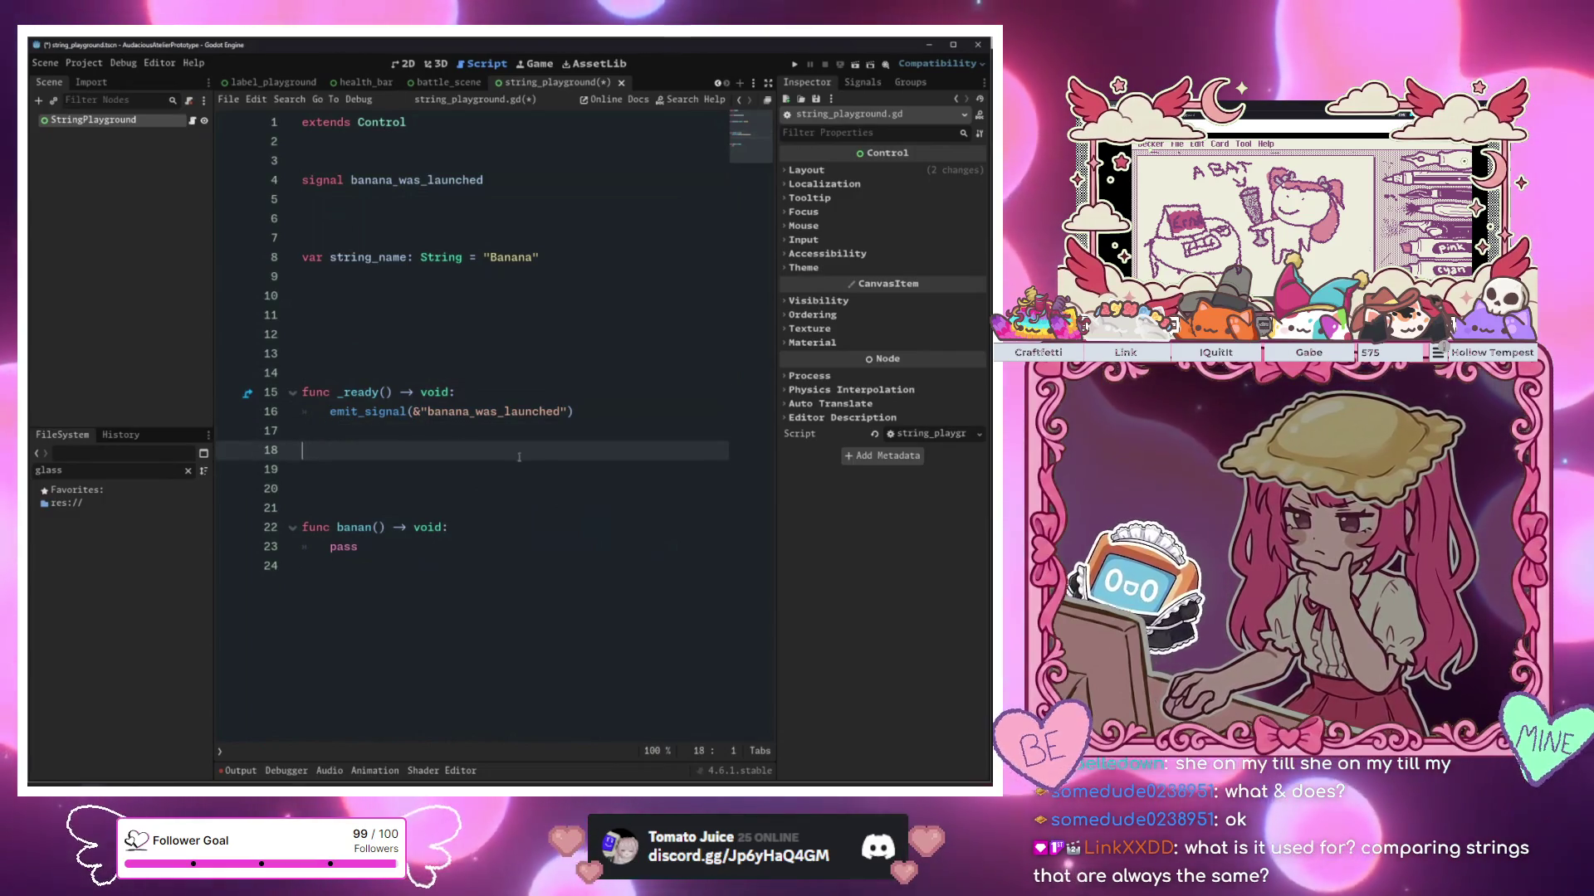
pyautogui.click(587, 414)
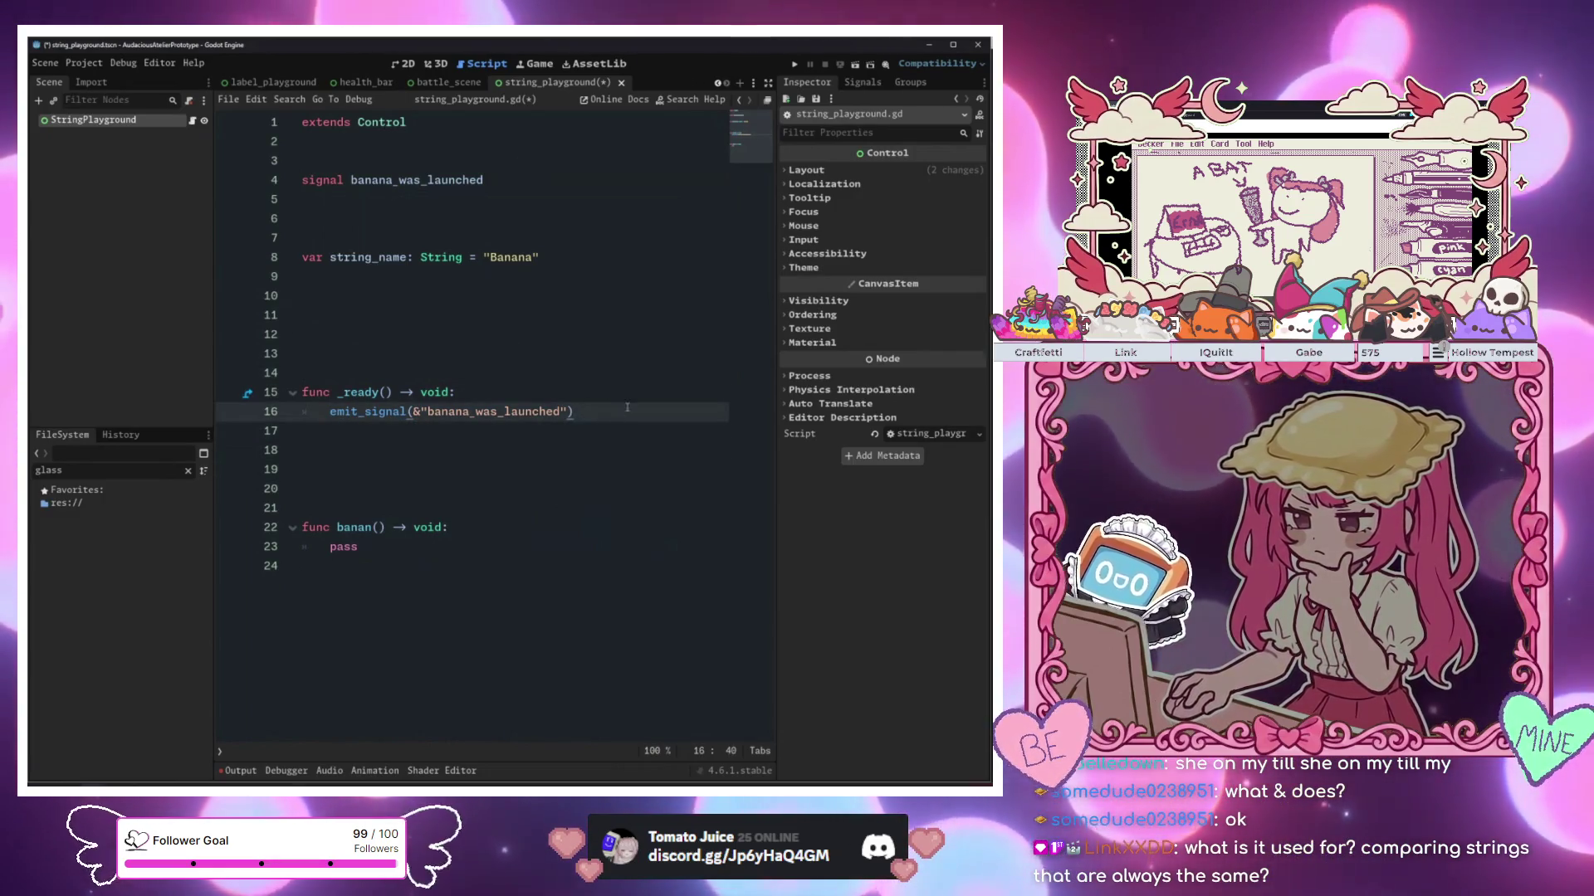
pyautogui.click(597, 372)
pyautogui.click(565, 430)
pyautogui.click(489, 259)
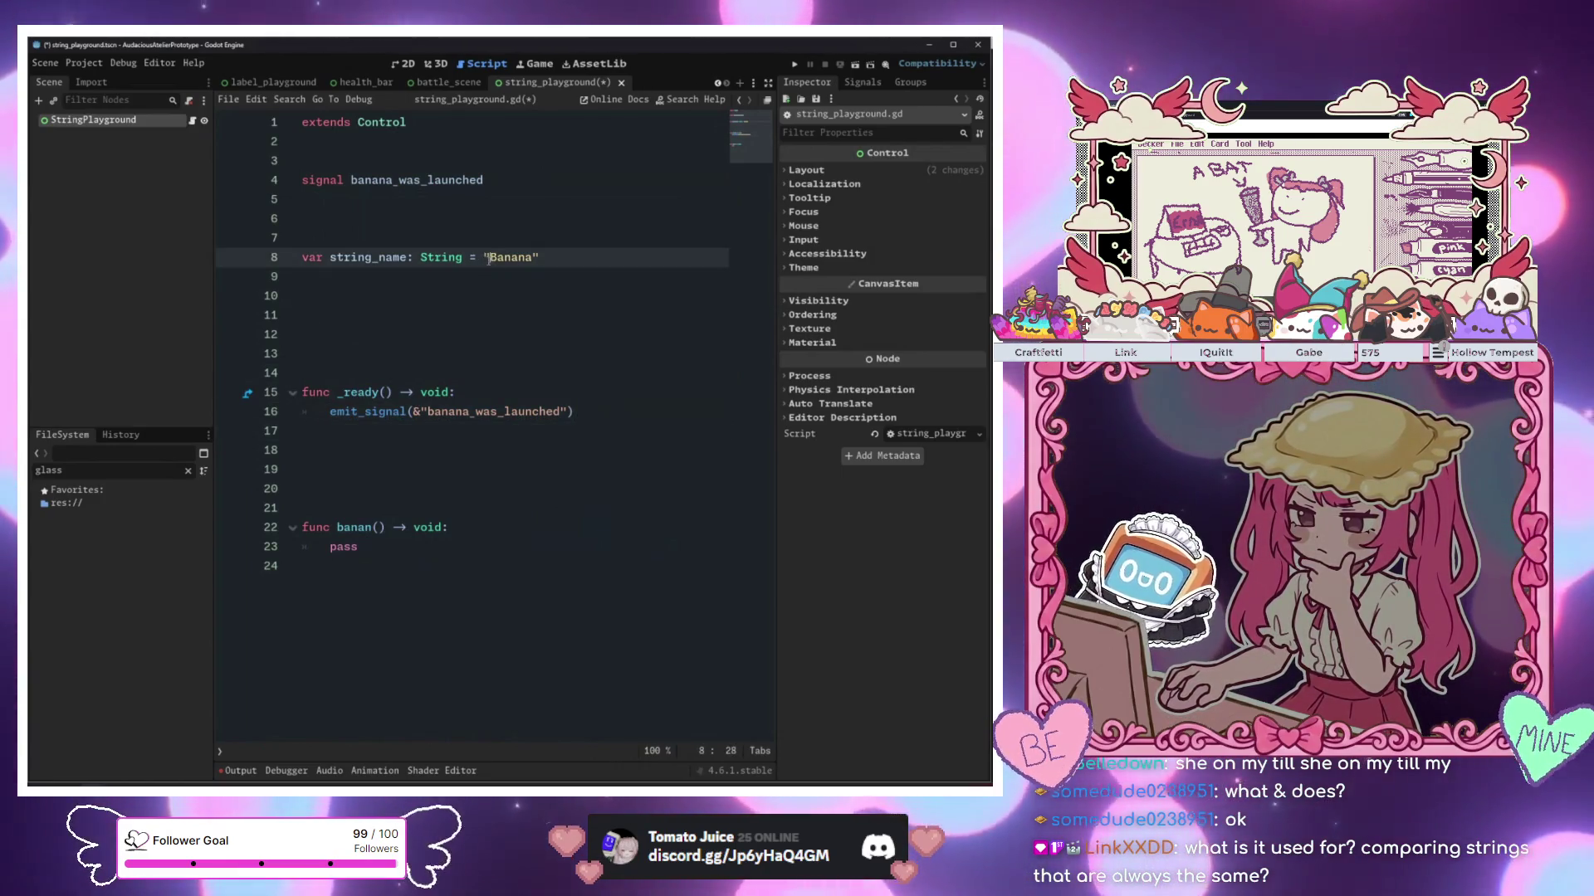
pyautogui.click(526, 258)
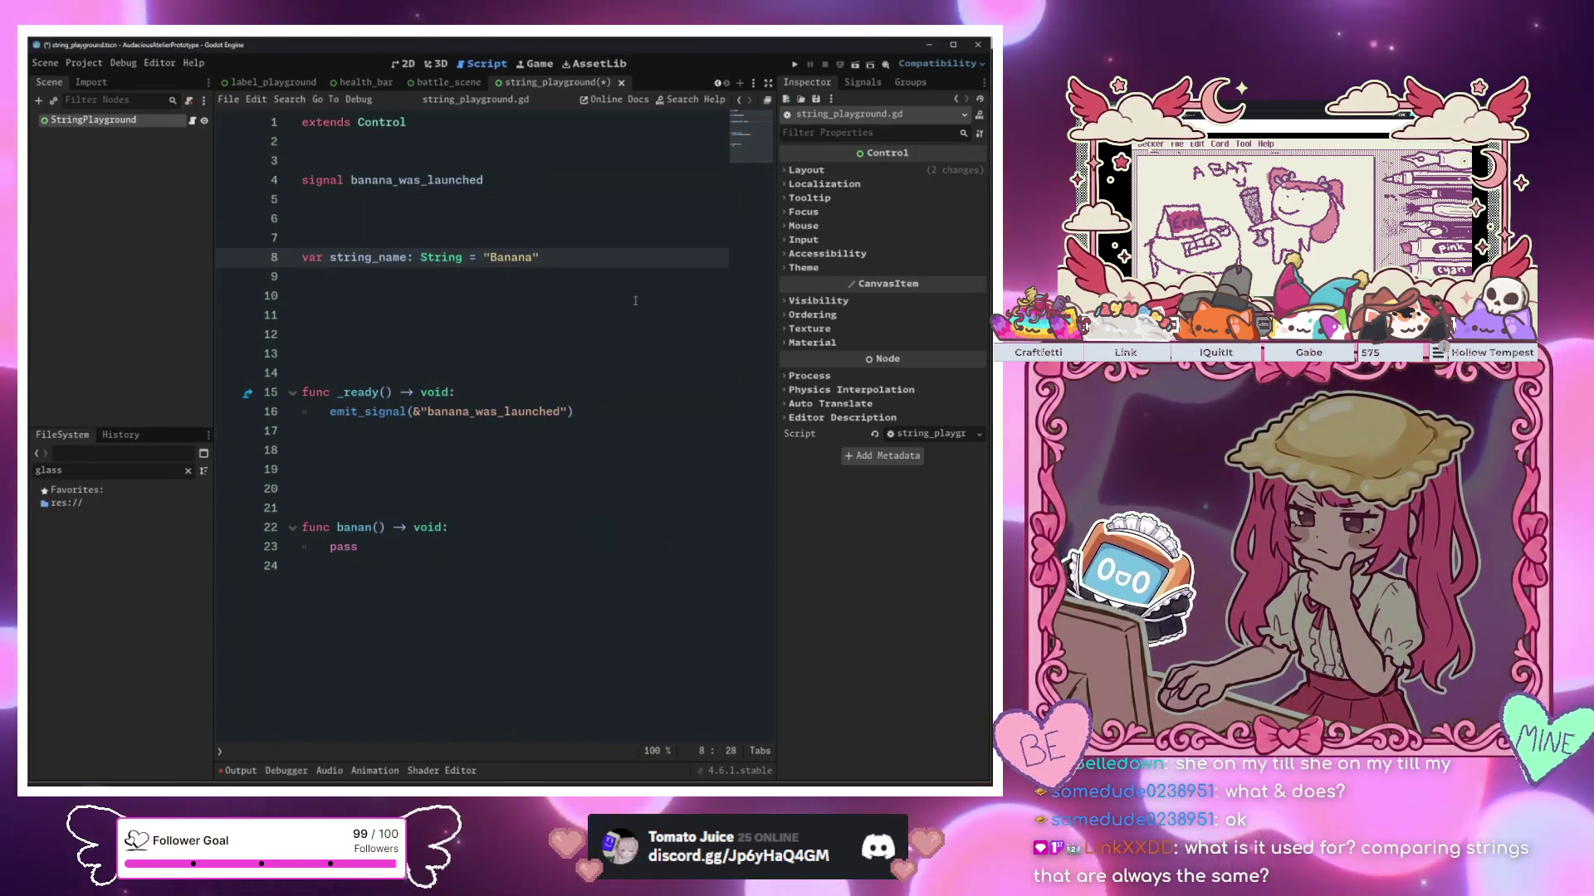
pyautogui.click(560, 257)
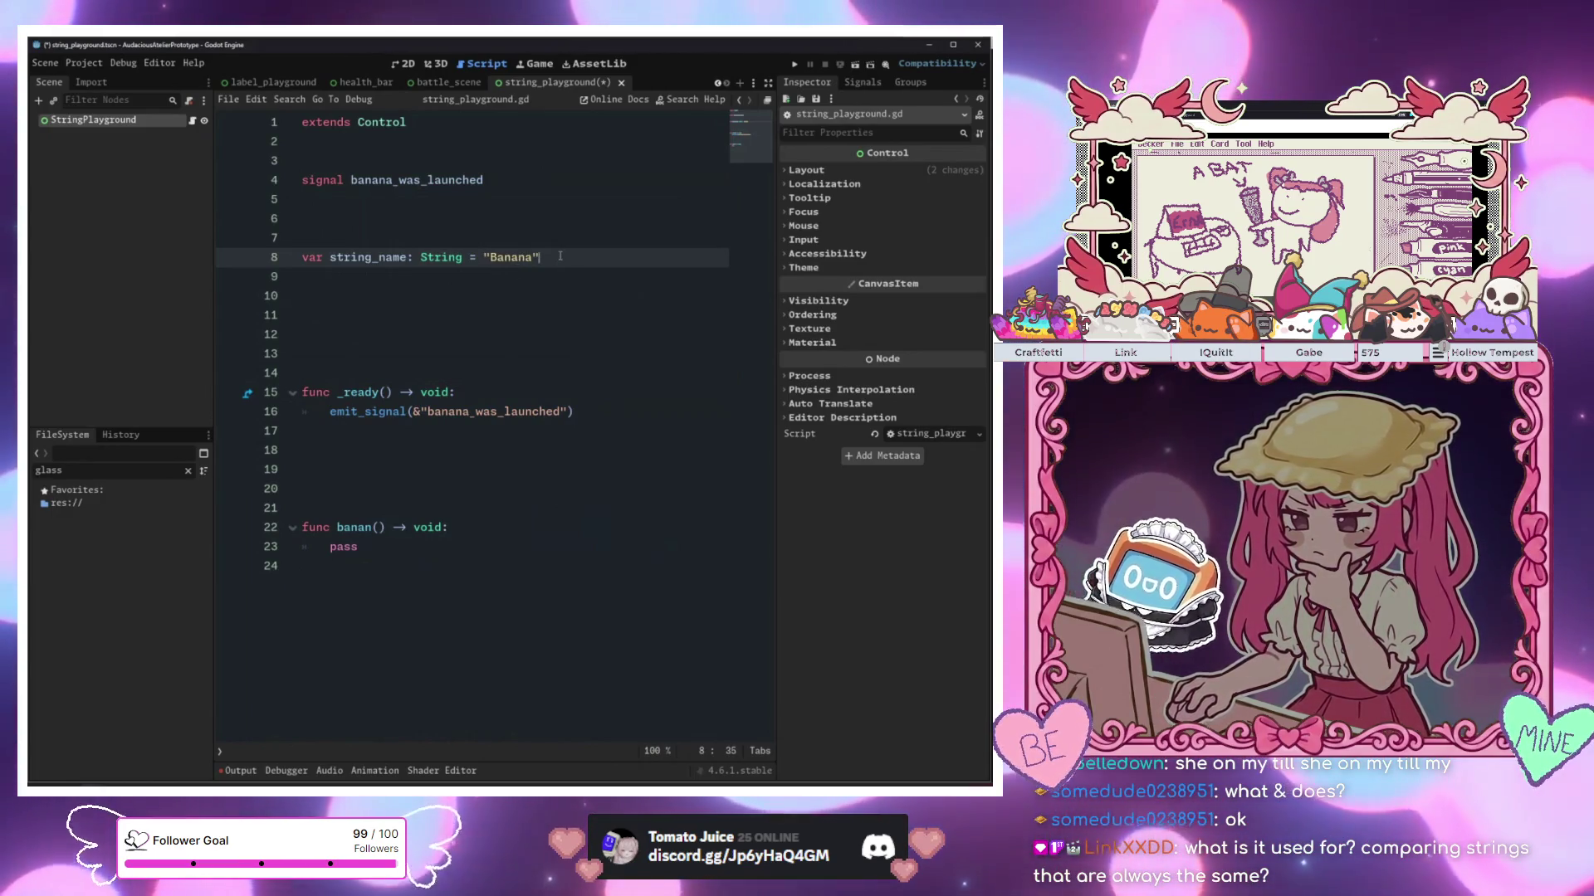
# Step: Duplicate line 8 as string_name_b holding "Bananaaaa" and move to empty line 12
pyautogui.hotkey('ctrl', 'shift', 'd')
pyautogui.press('Left')
pyautogui.write('aa')
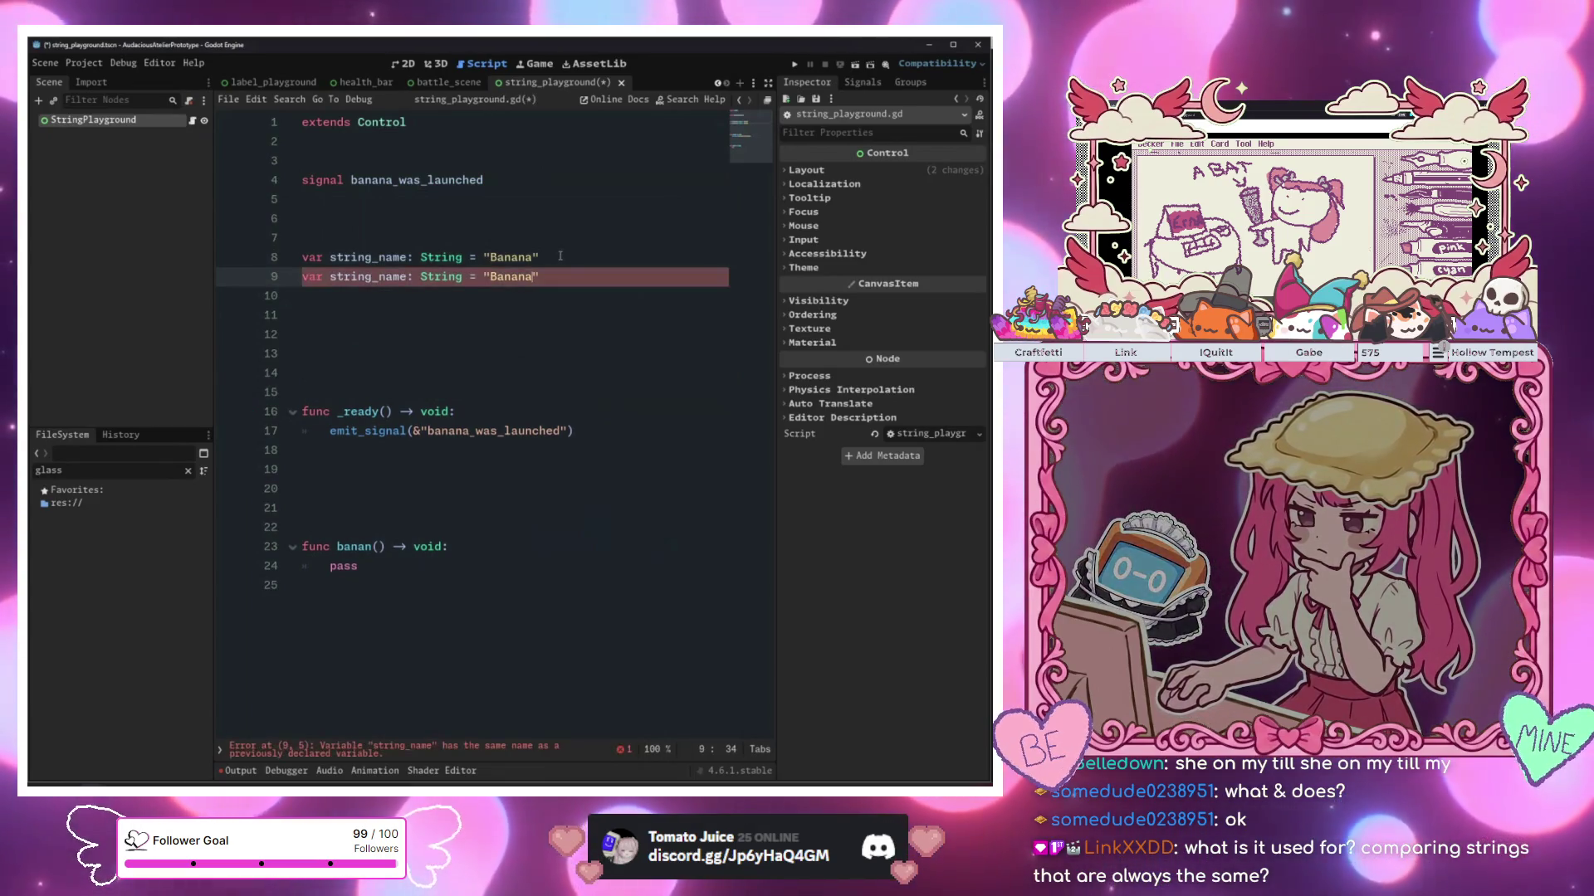
pyautogui.press('Right')
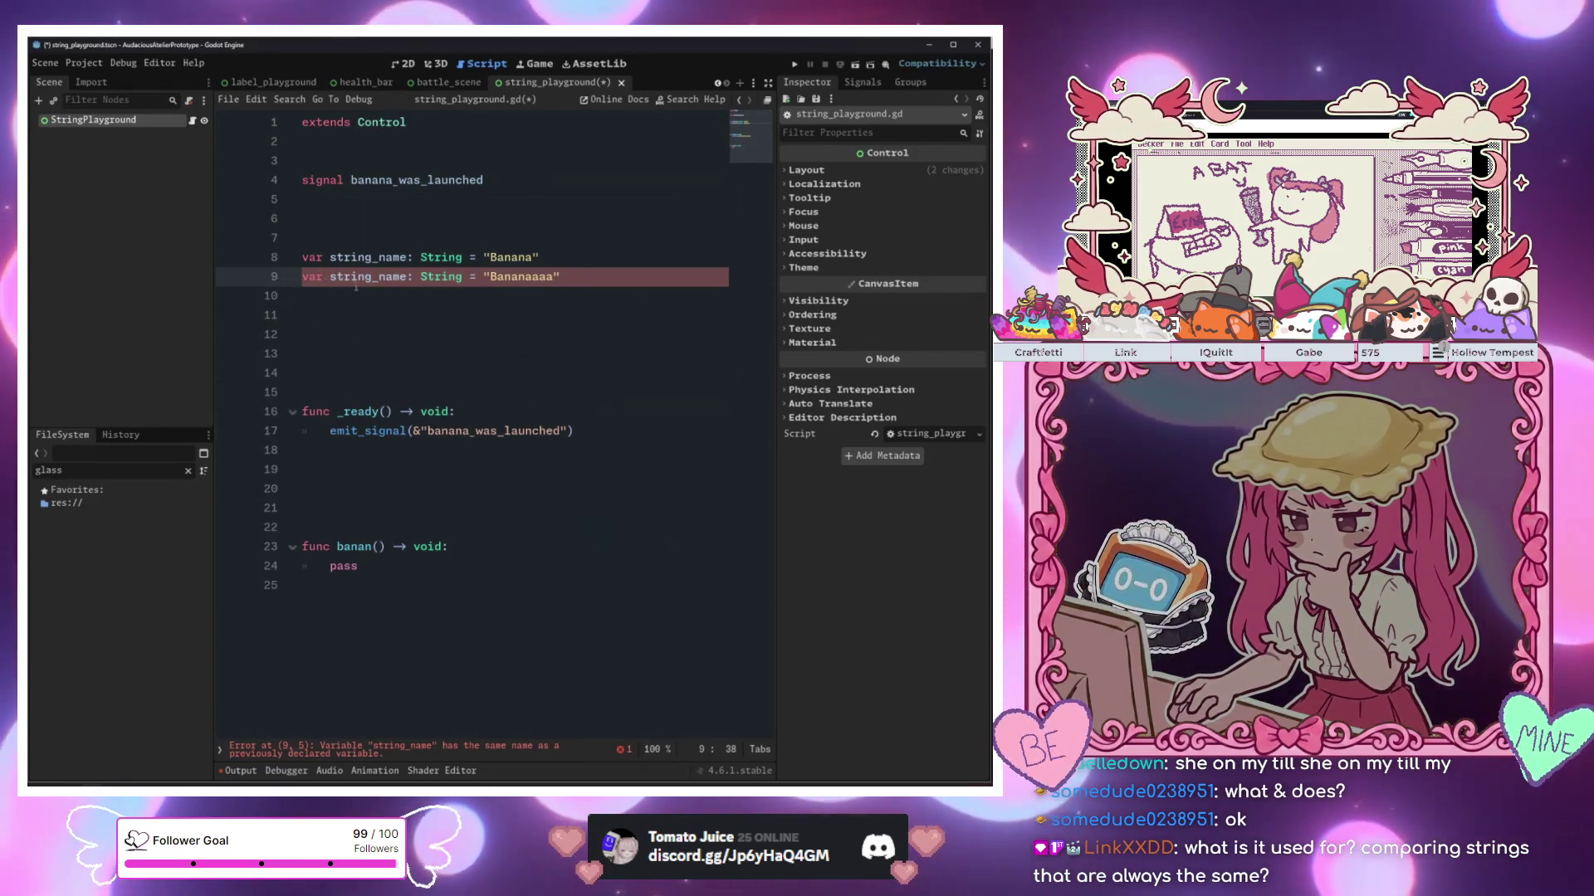
pyautogui.write('_b')
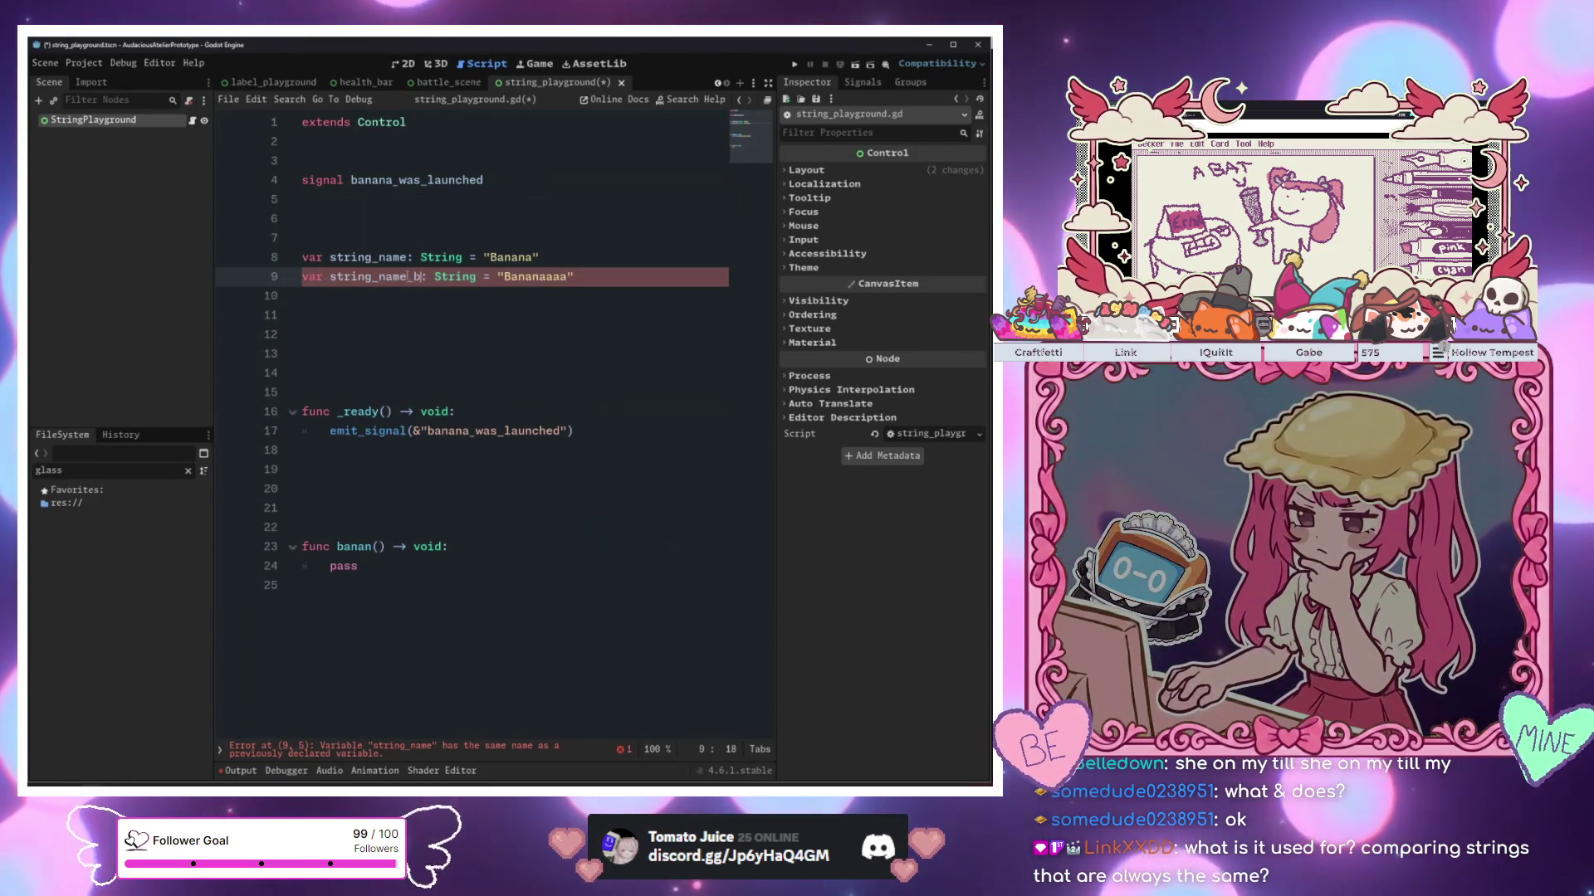
pyautogui.click(514, 411)
pyautogui.click(615, 429)
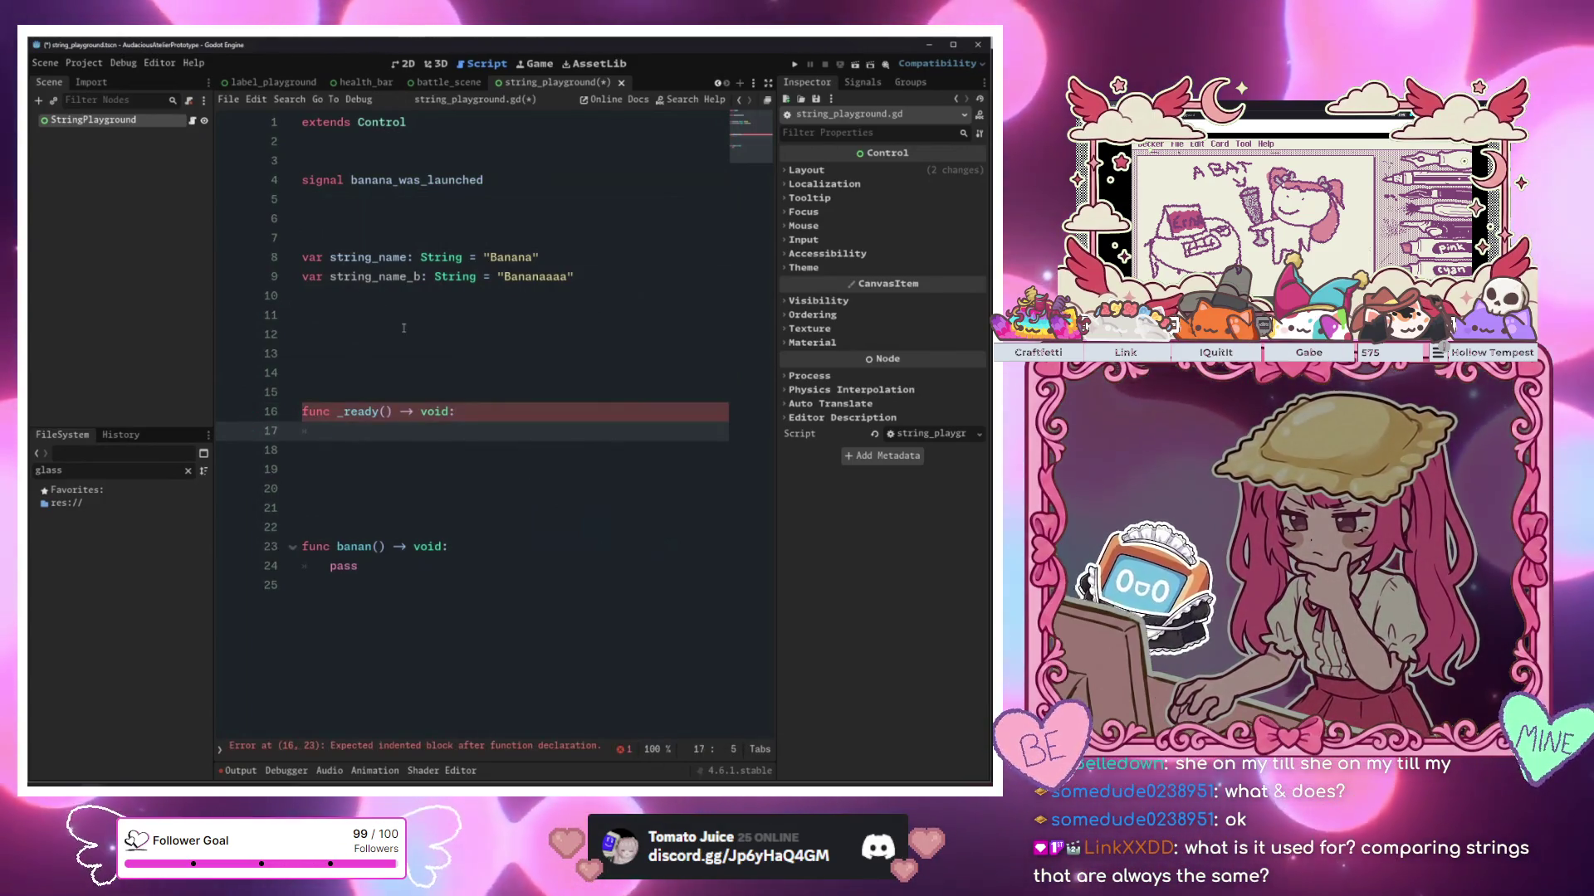
pyautogui.click(404, 326)
# Step: Start line 12 as var array_of_strings: Array[String] = [ with an array literal
pyautogui.write('var array[')
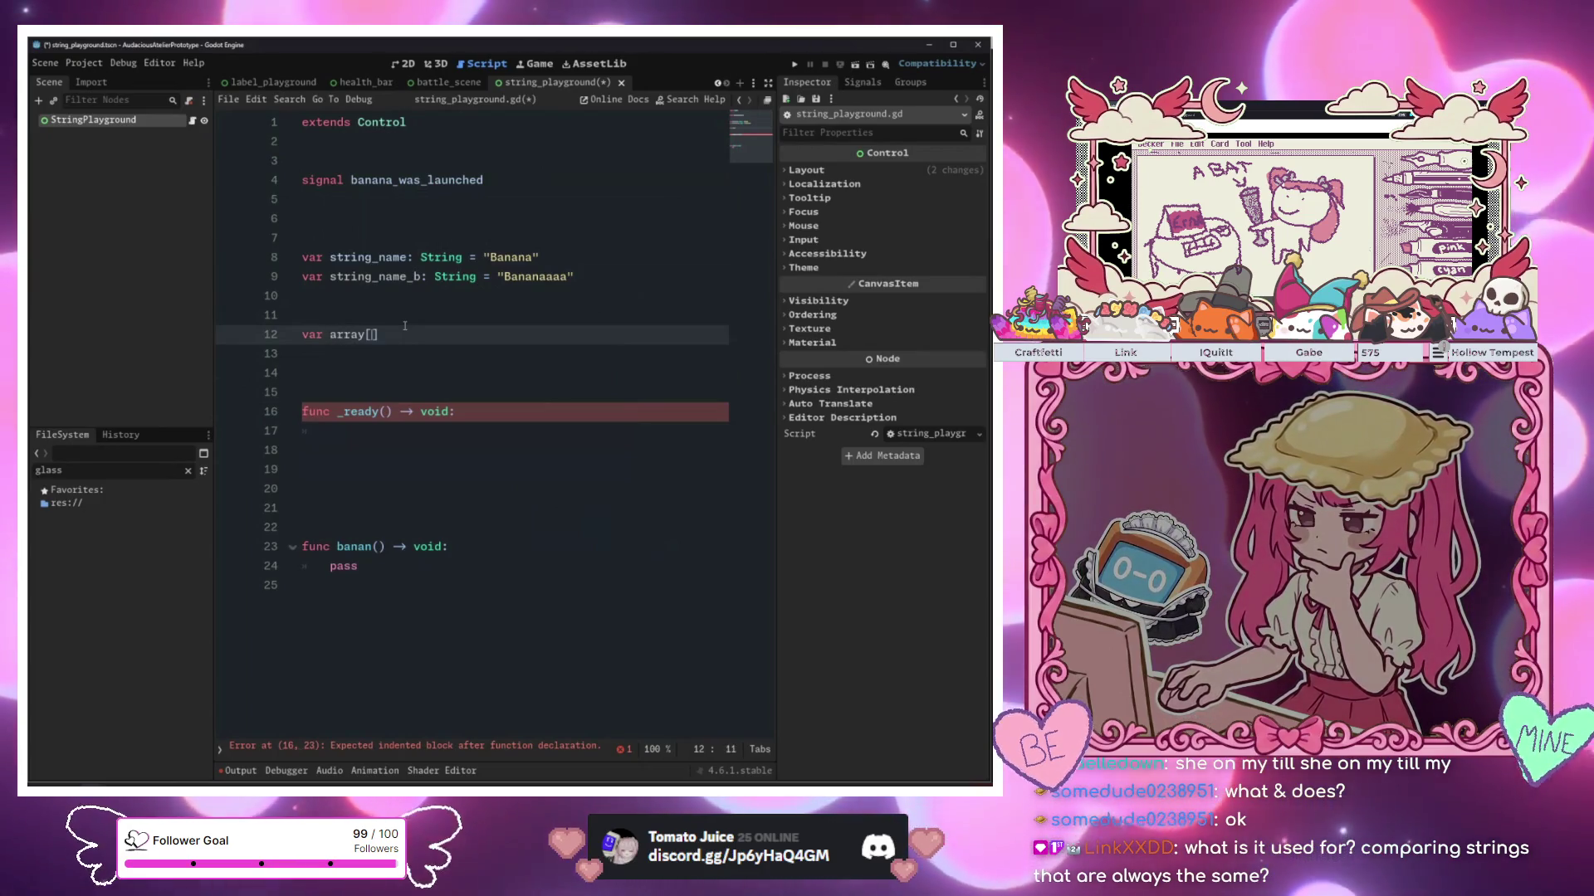
pyautogui.press('BackSpace')
pyautogui.write('_ofp')
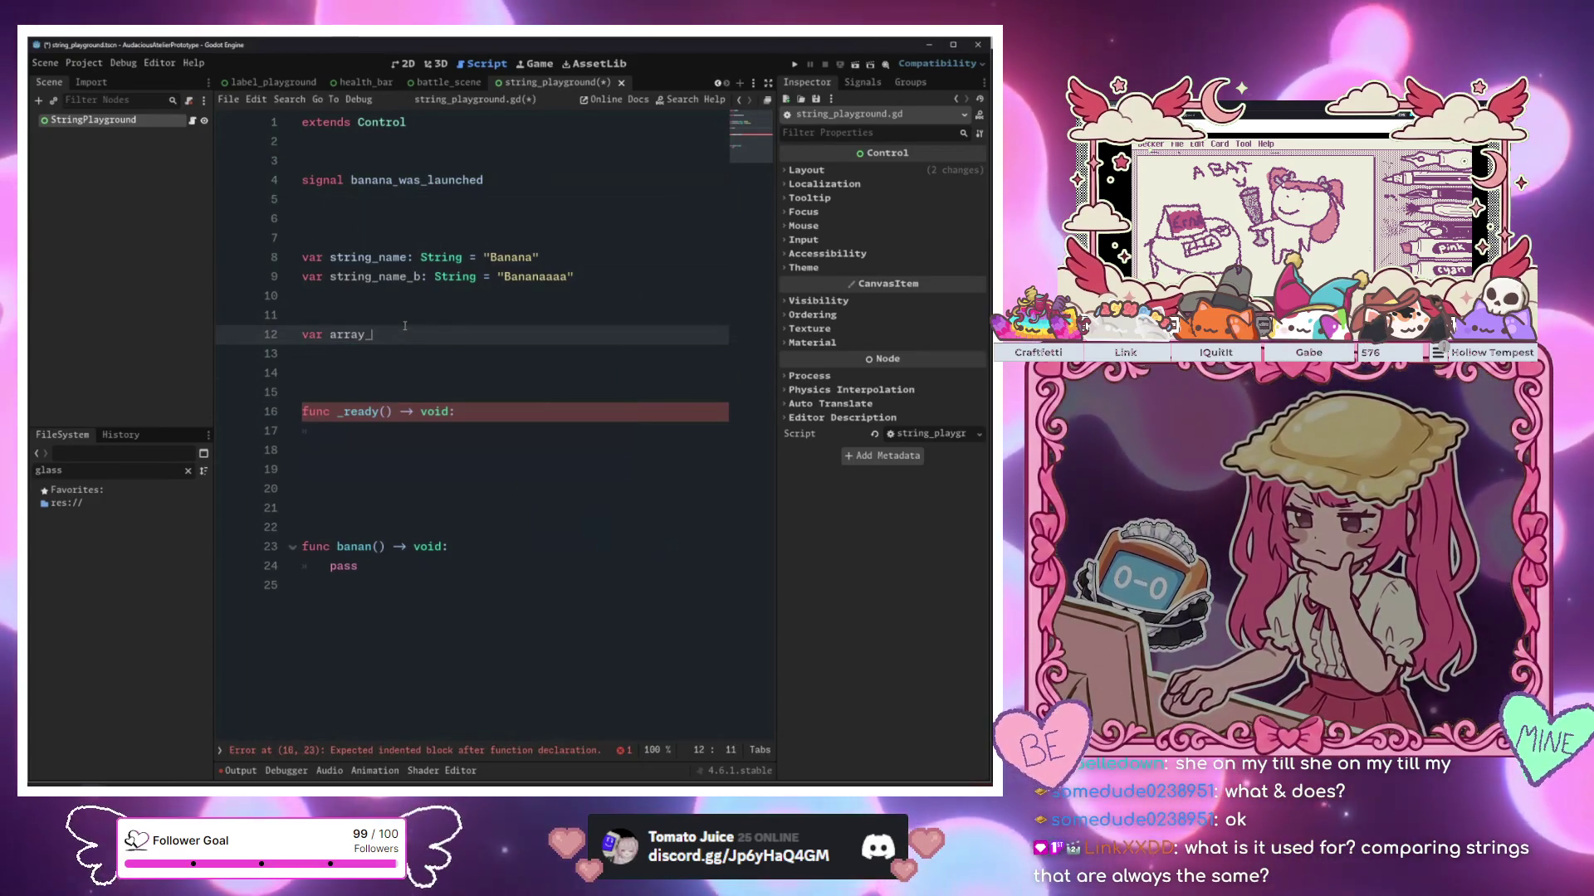
pyautogui.press('BackSpace')
pyautogui.write('_string')
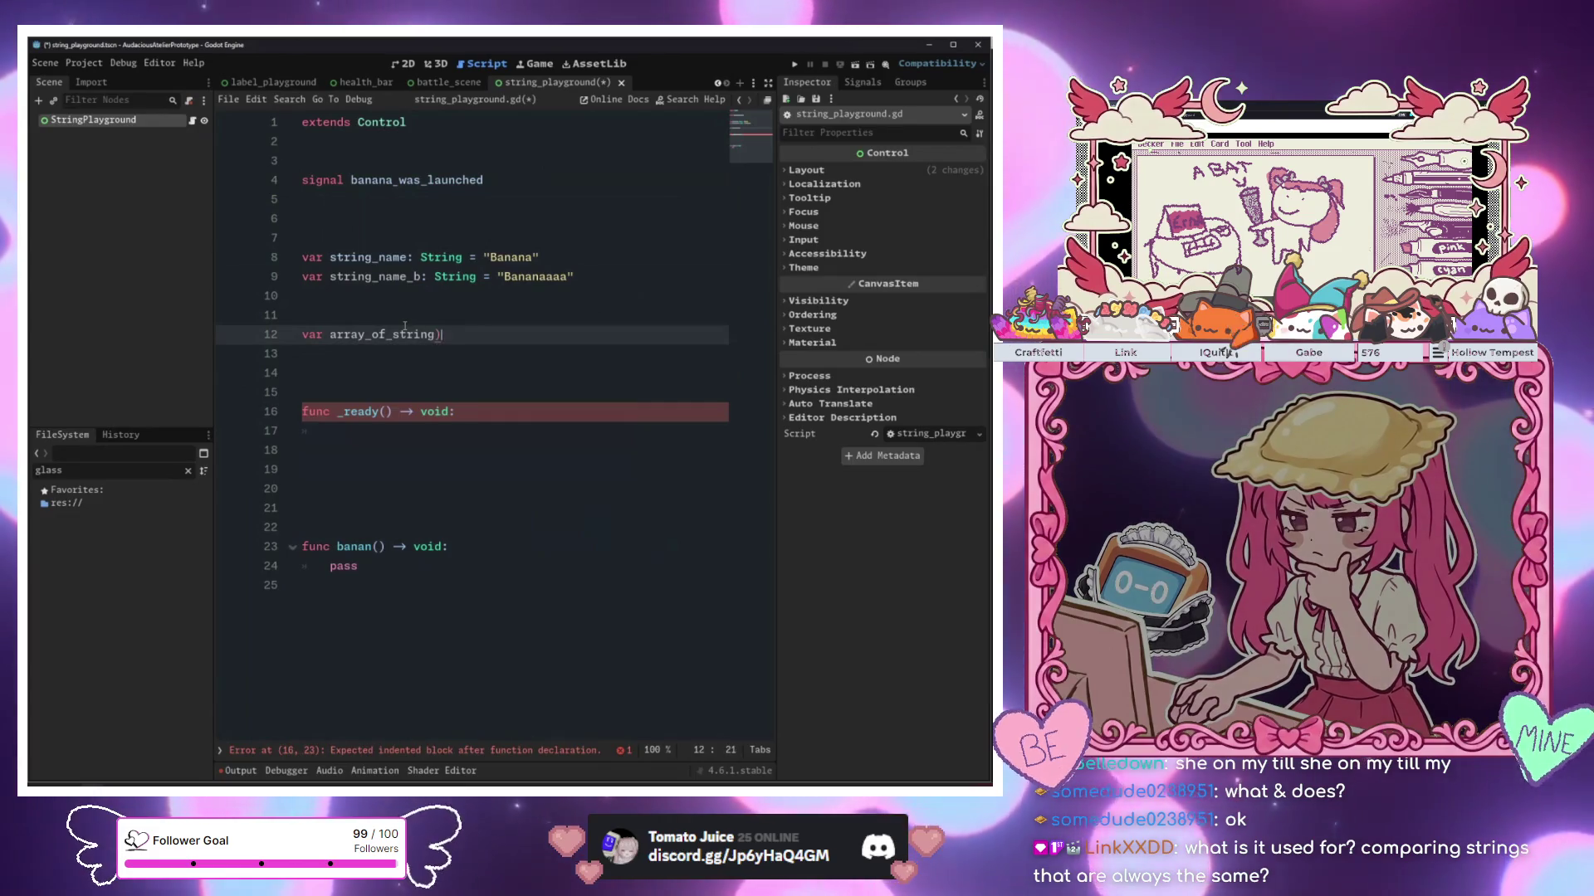
pyautogui.write('s: ')
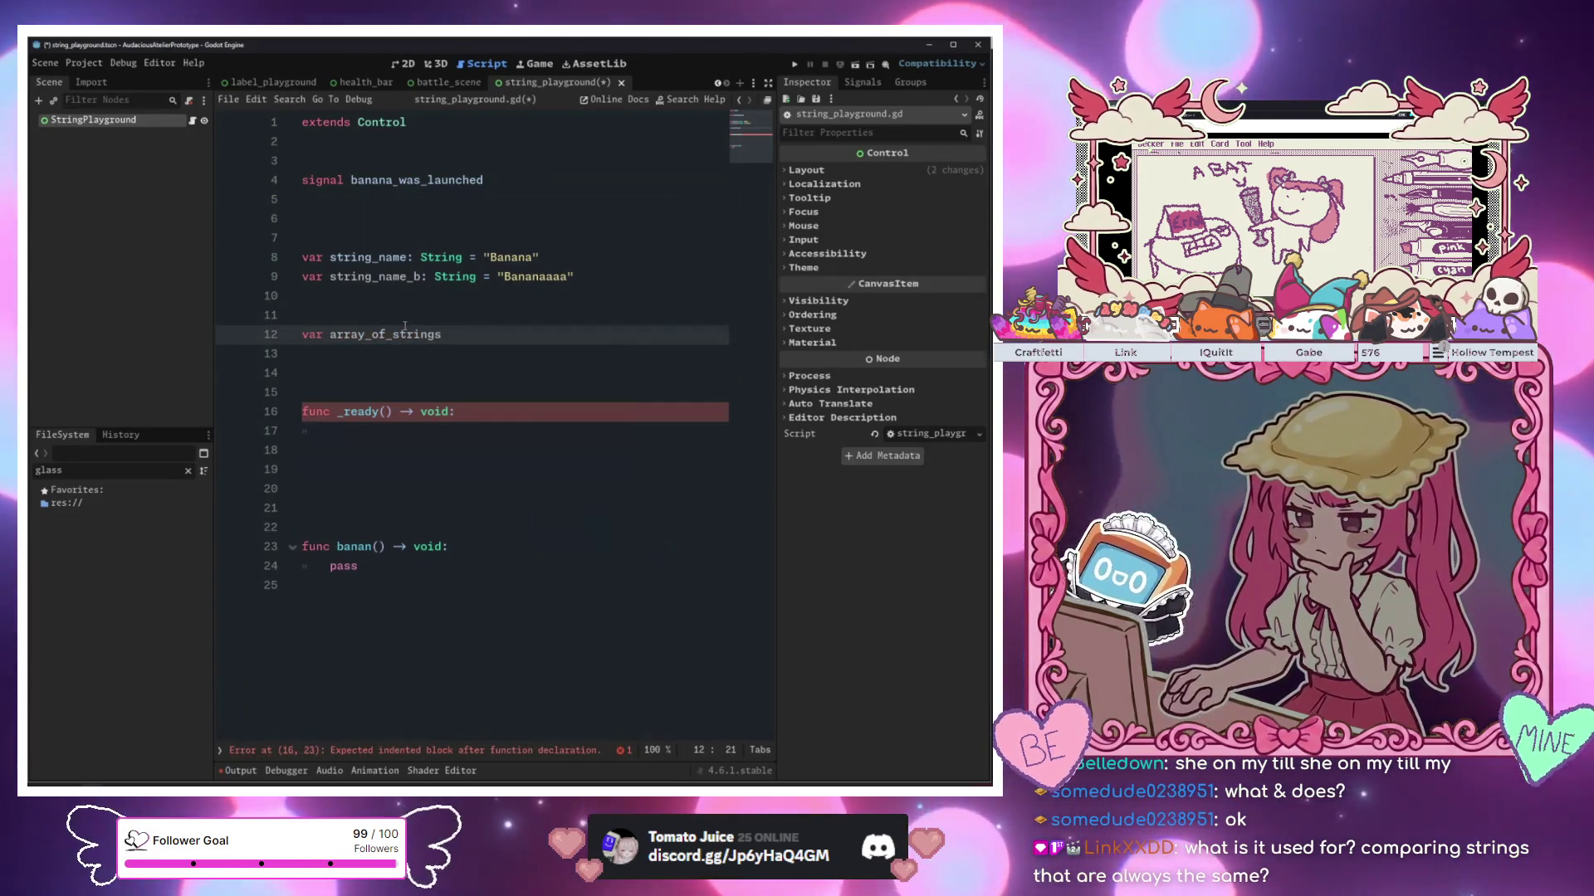
pyautogui.write('Arra')
pyautogui.write('y[S')
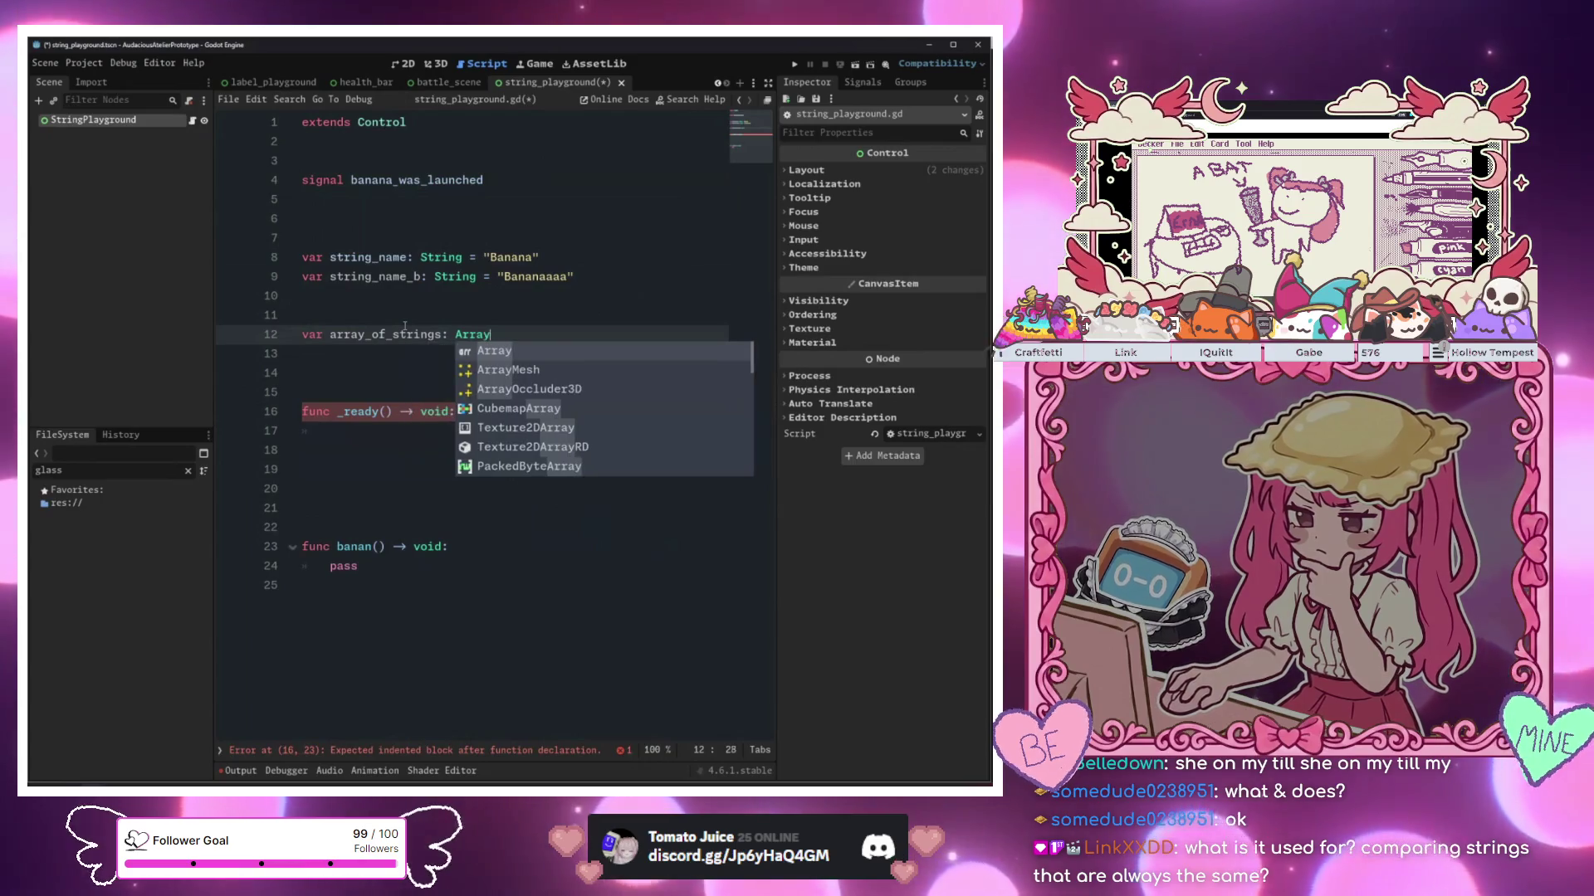
pyautogui.write('tring')
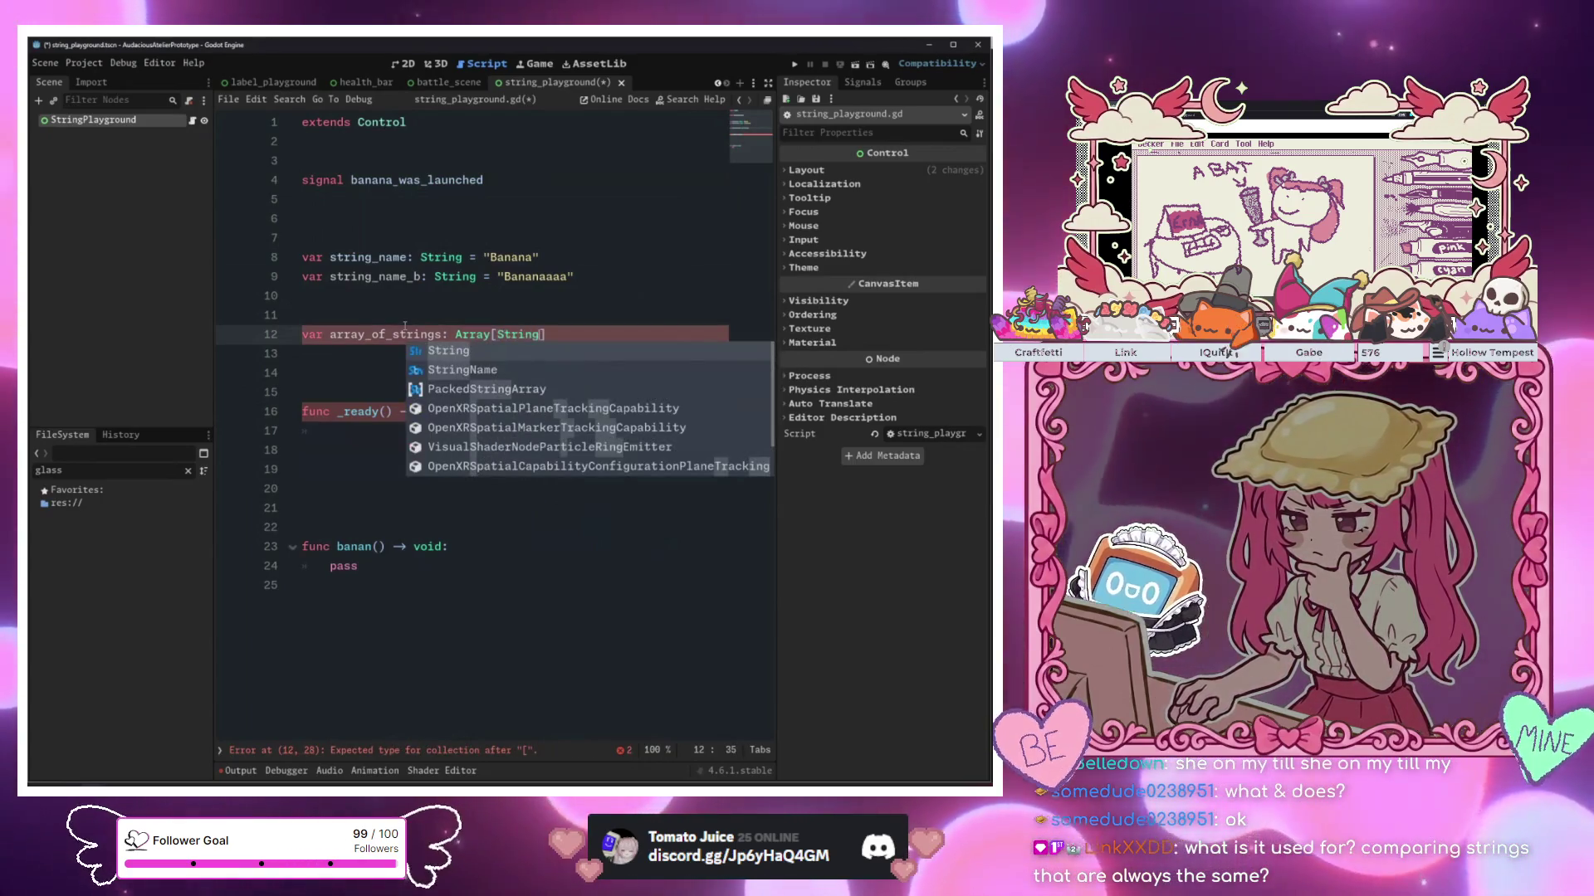
pyautogui.write(']')
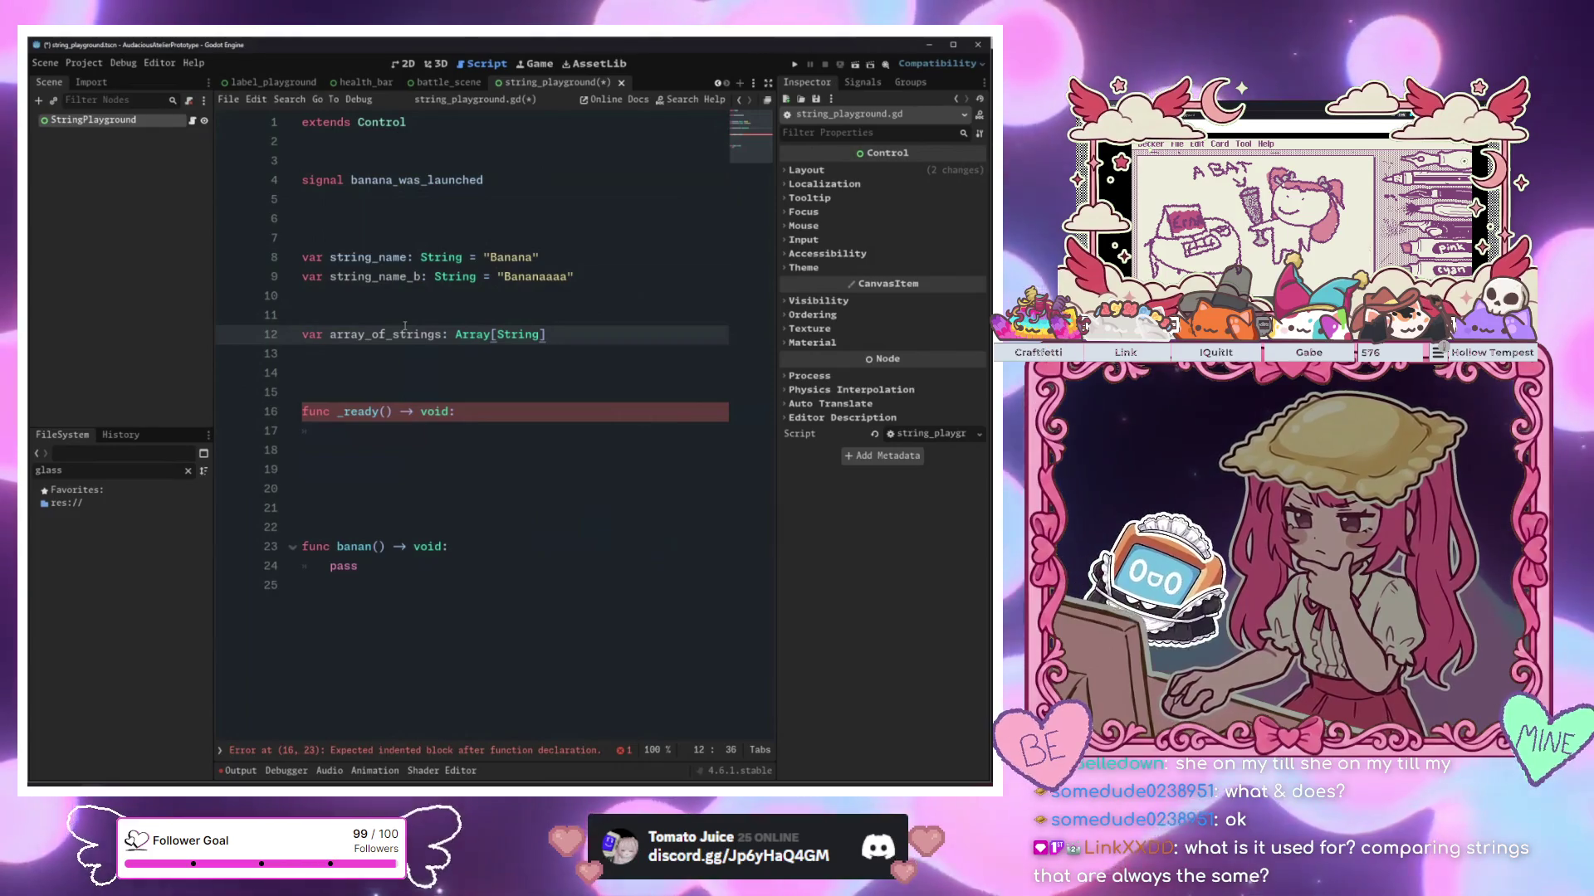
pyautogui.write(' =')
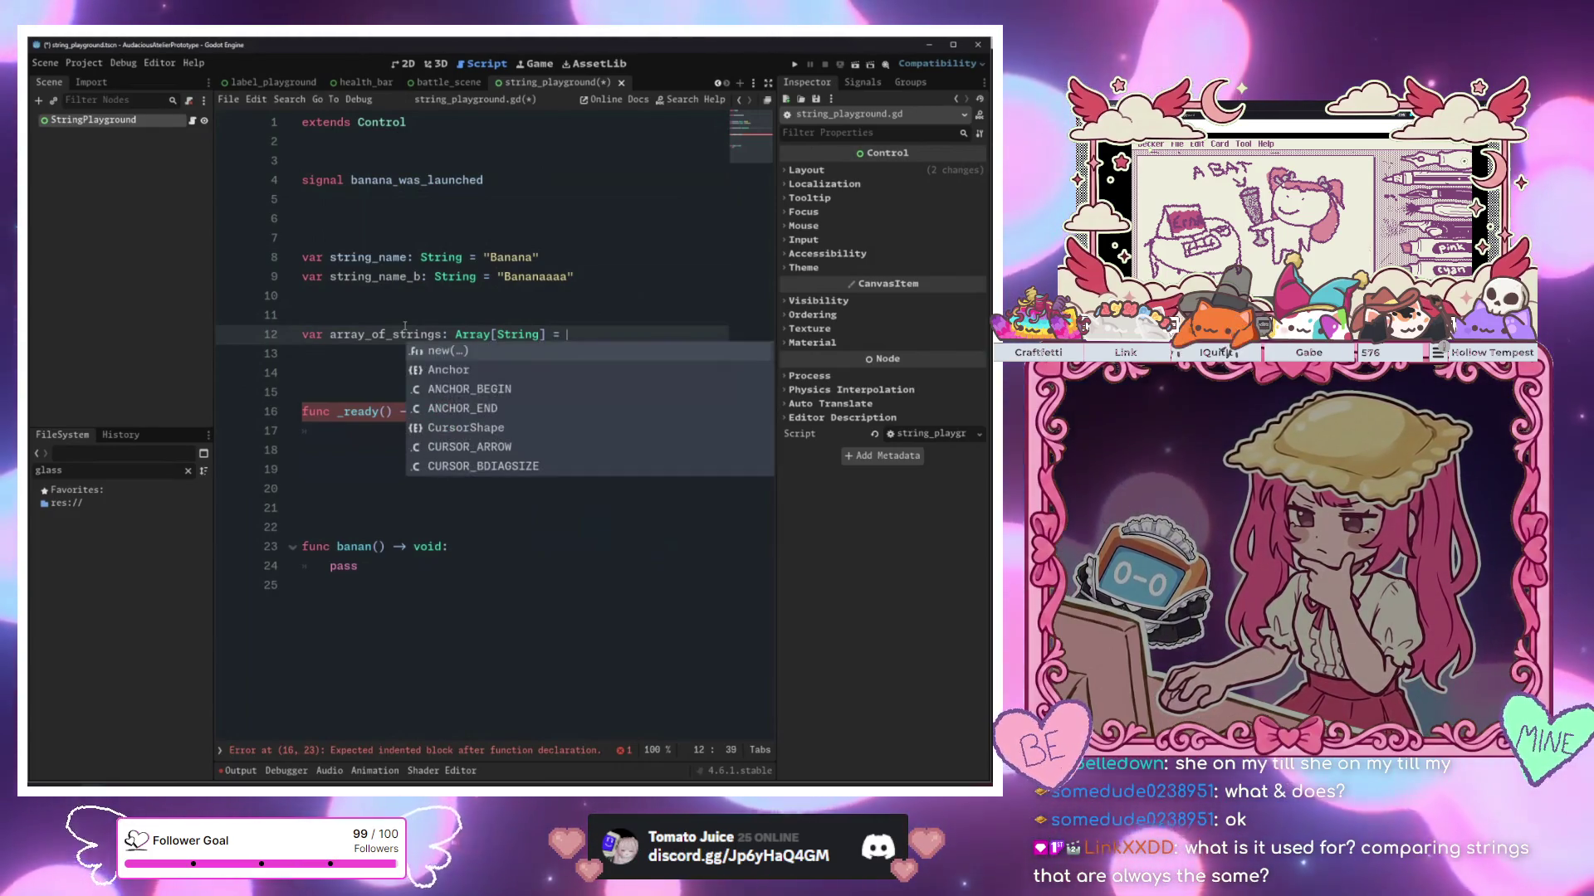
pyautogui.write(' (')
pyautogui.press('BackSpace')
pyautogui.press('Tab')
pyautogui.write('{')
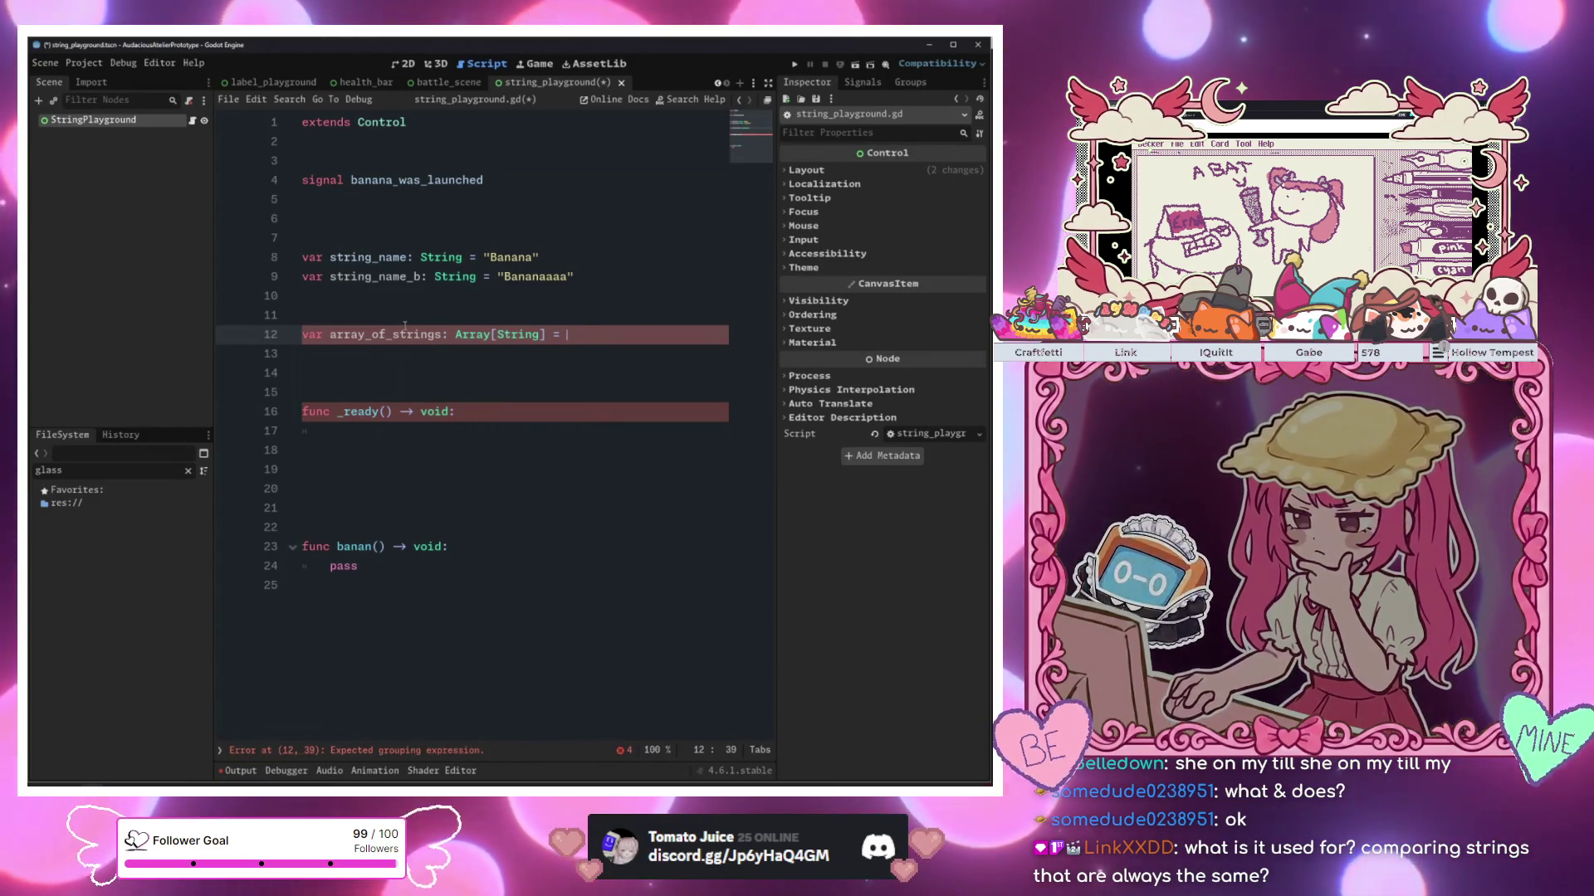
# Step: List string_name and string_name_b as the array's elements on separate lines
pyautogui.press('Return')
pyautogui.write('string')
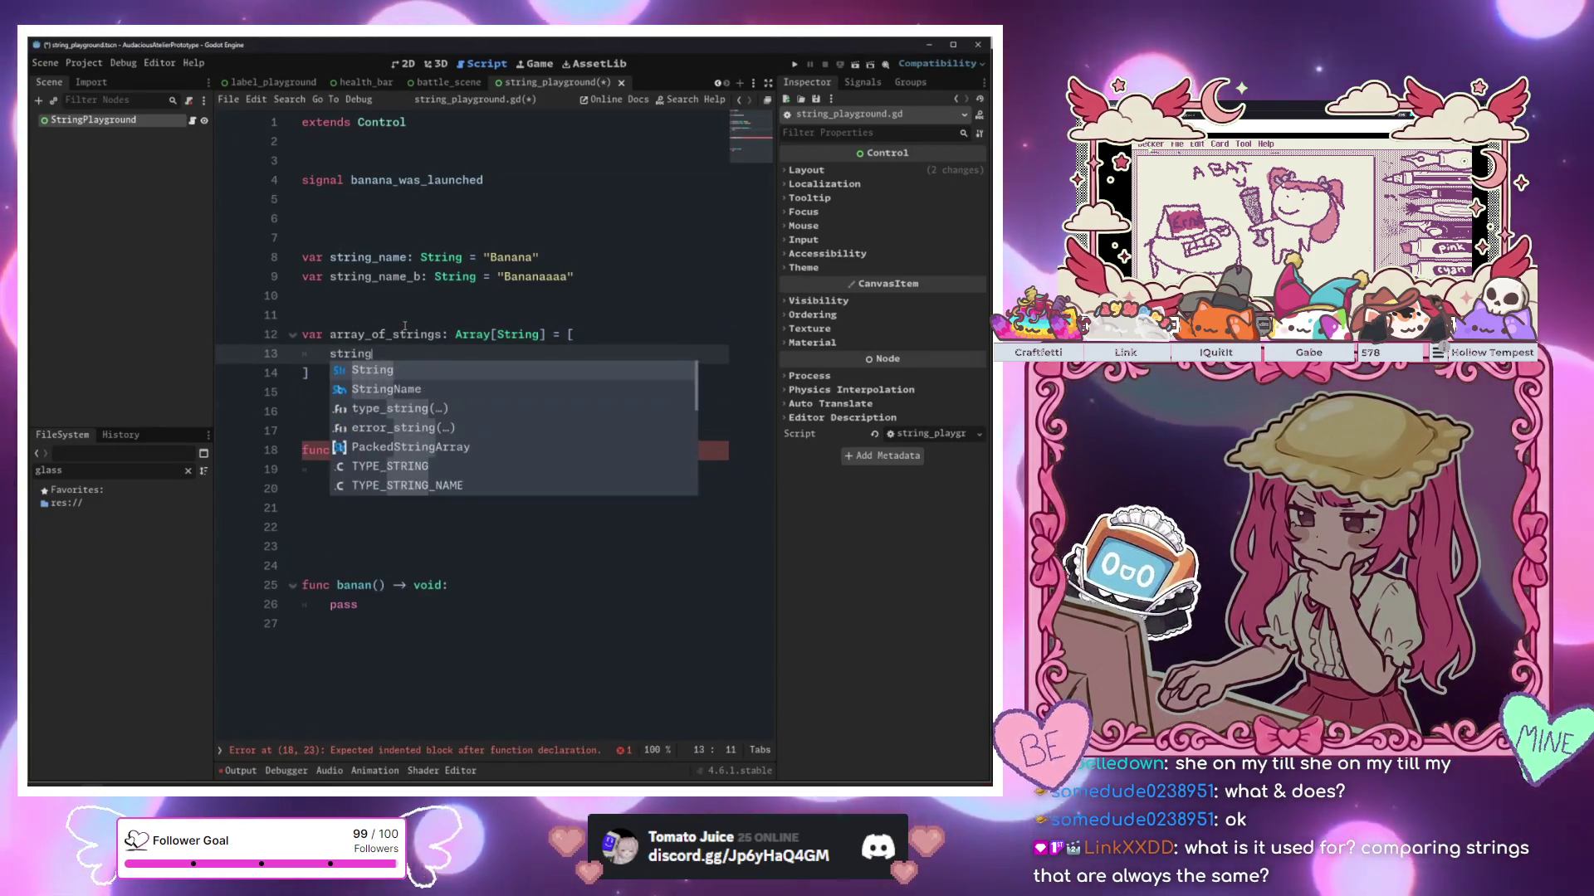
pyautogui.write('_name.new(')
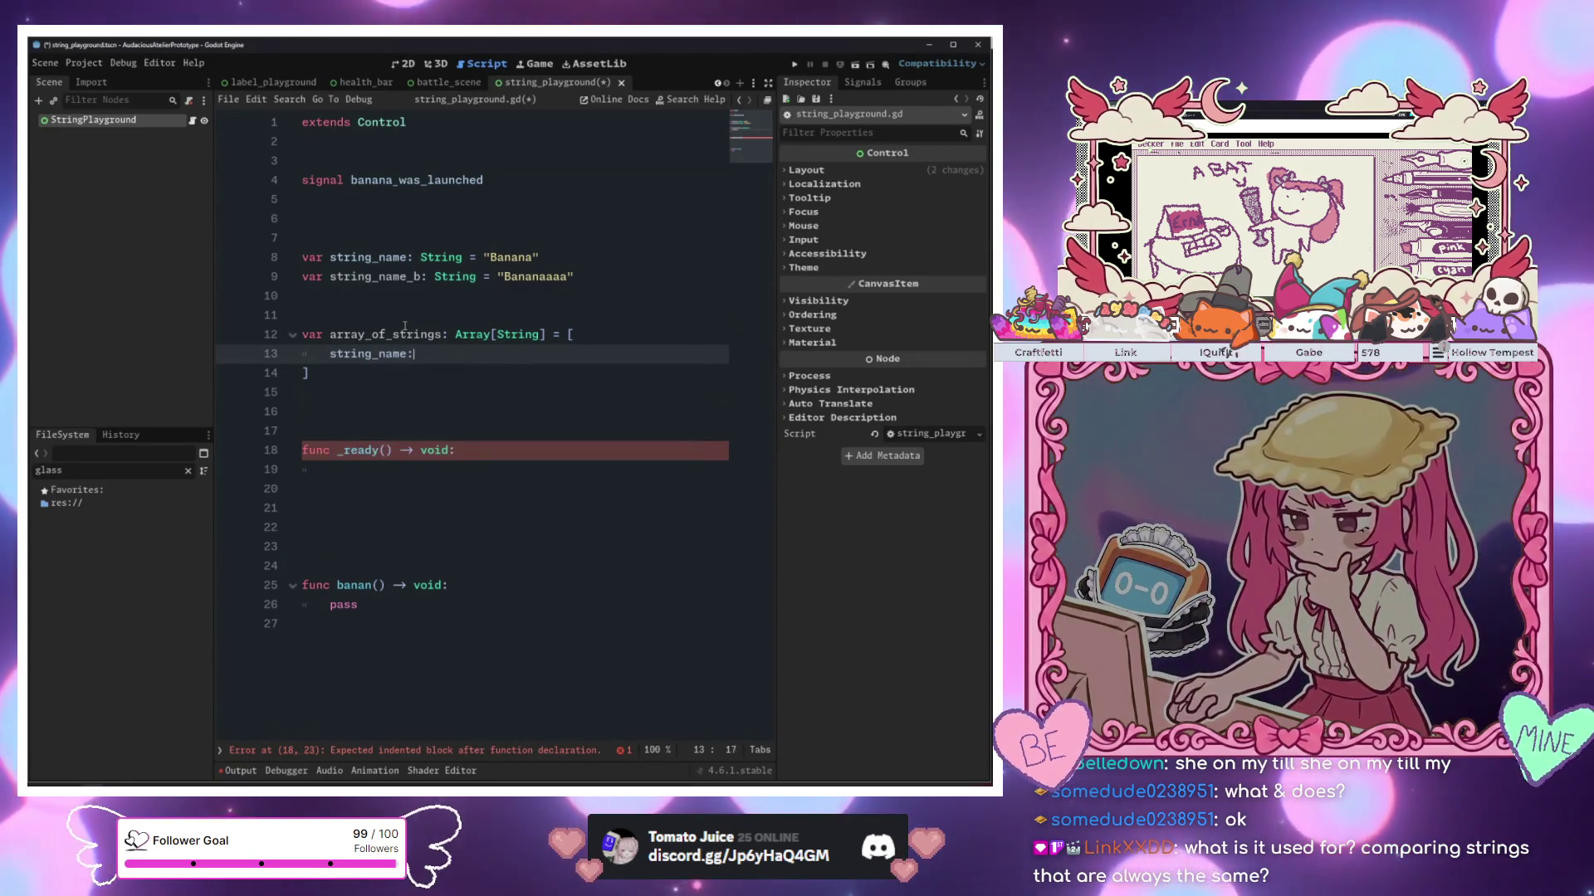
pyautogui.press('BackSpace')
pyautogui.press('BackSpace')
pyautogui.press('BackSpace')
pyautogui.write(',')
pyautogui.press('Return')
pyautogui.write('string')
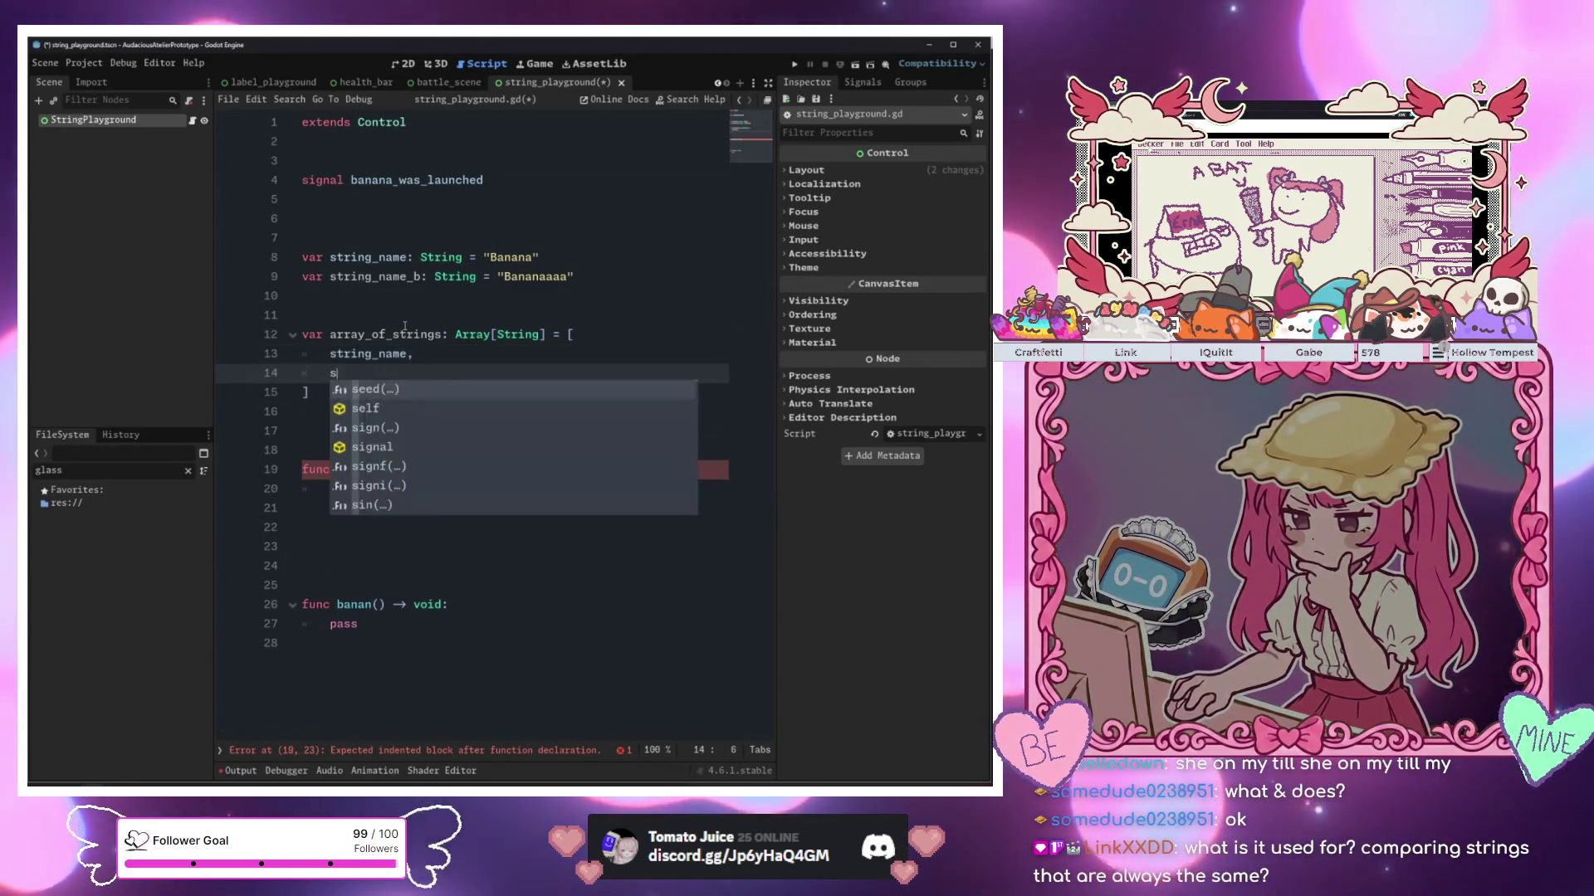
pyautogui.write('_namm')
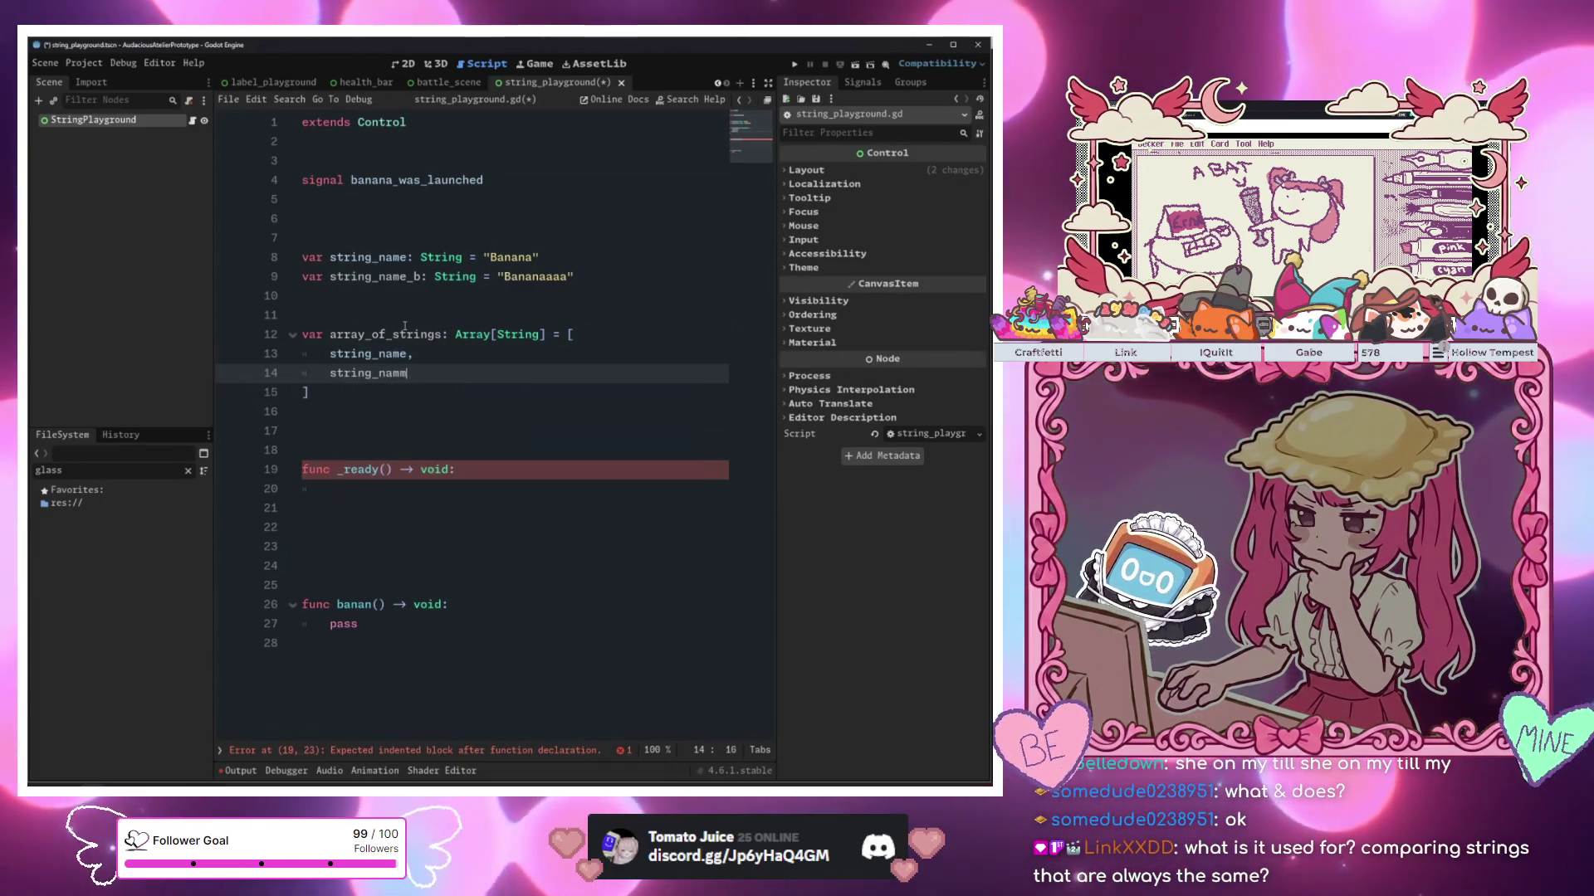
pyautogui.write('_b')
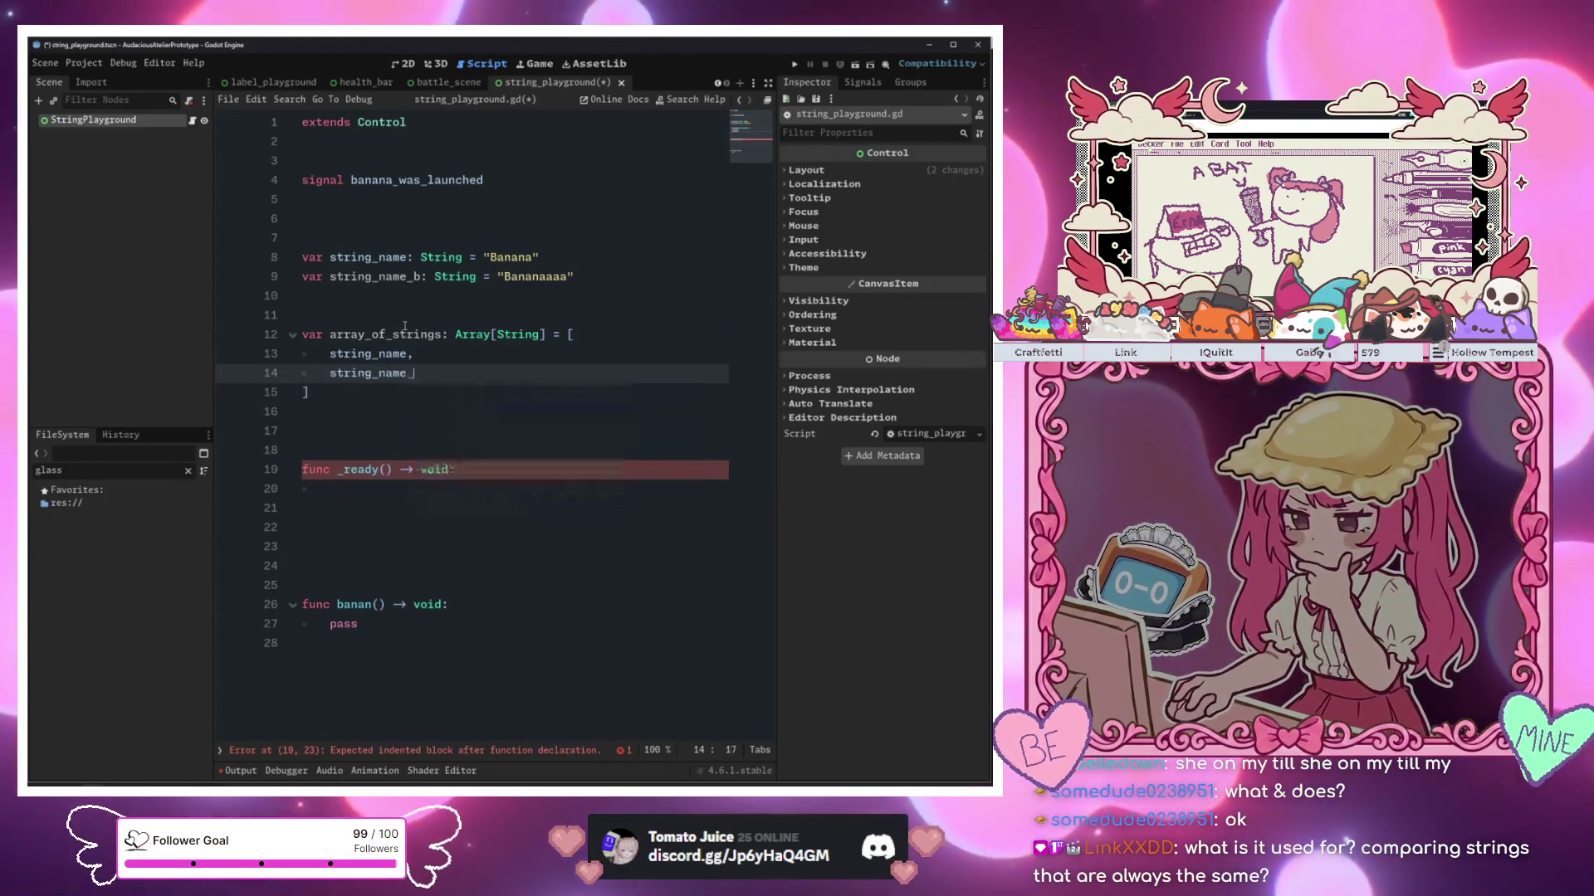
pyautogui.write(',')
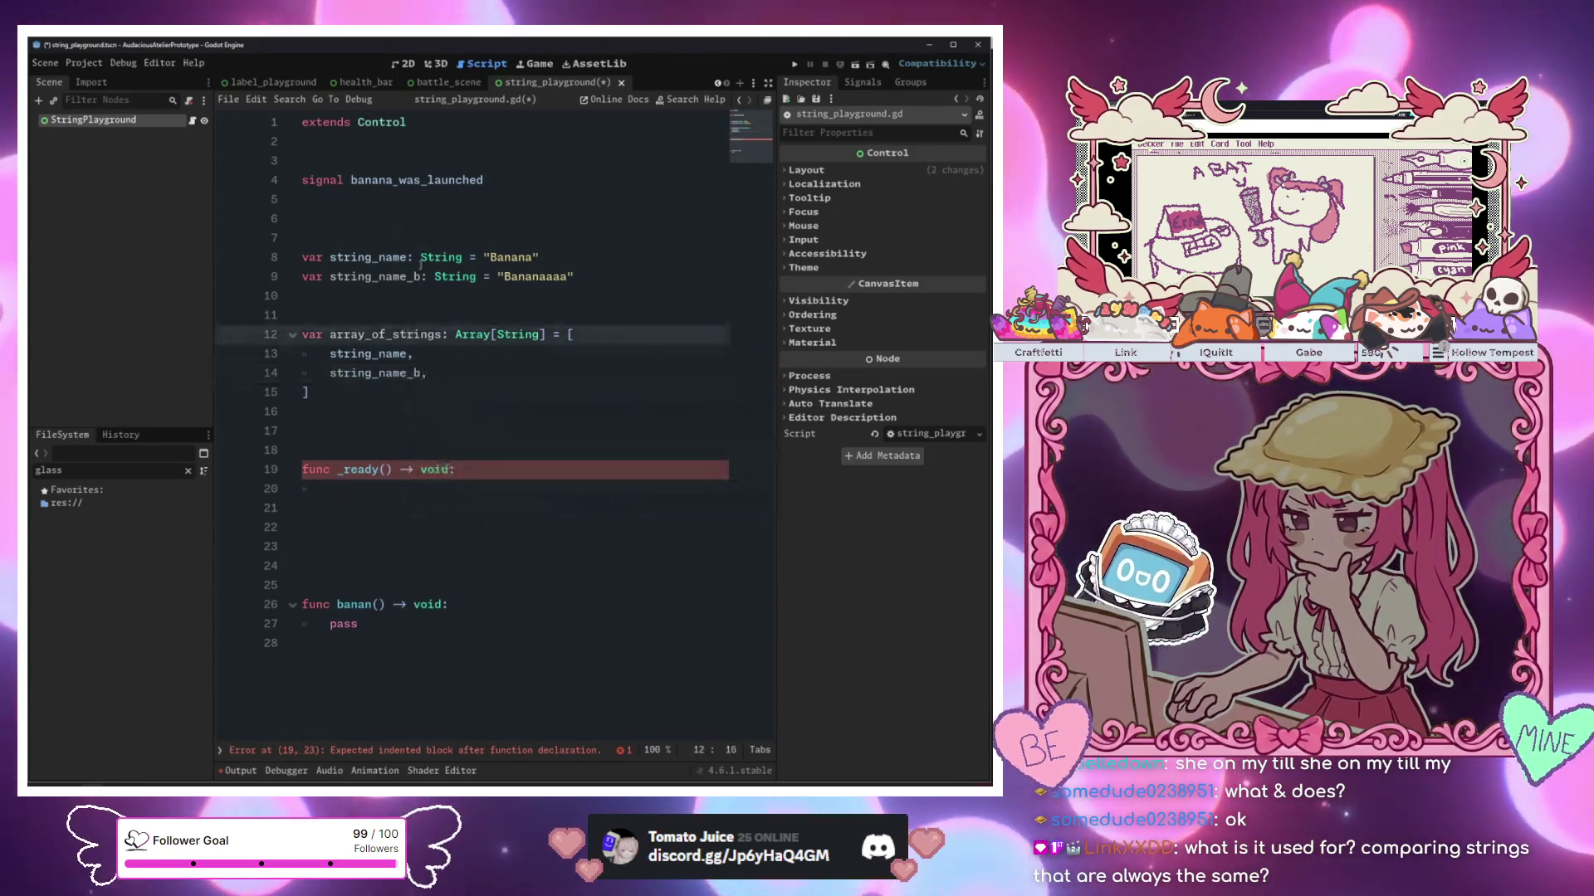
pyautogui.click(420, 257)
pyautogui.click(430, 355)
pyautogui.click(431, 373)
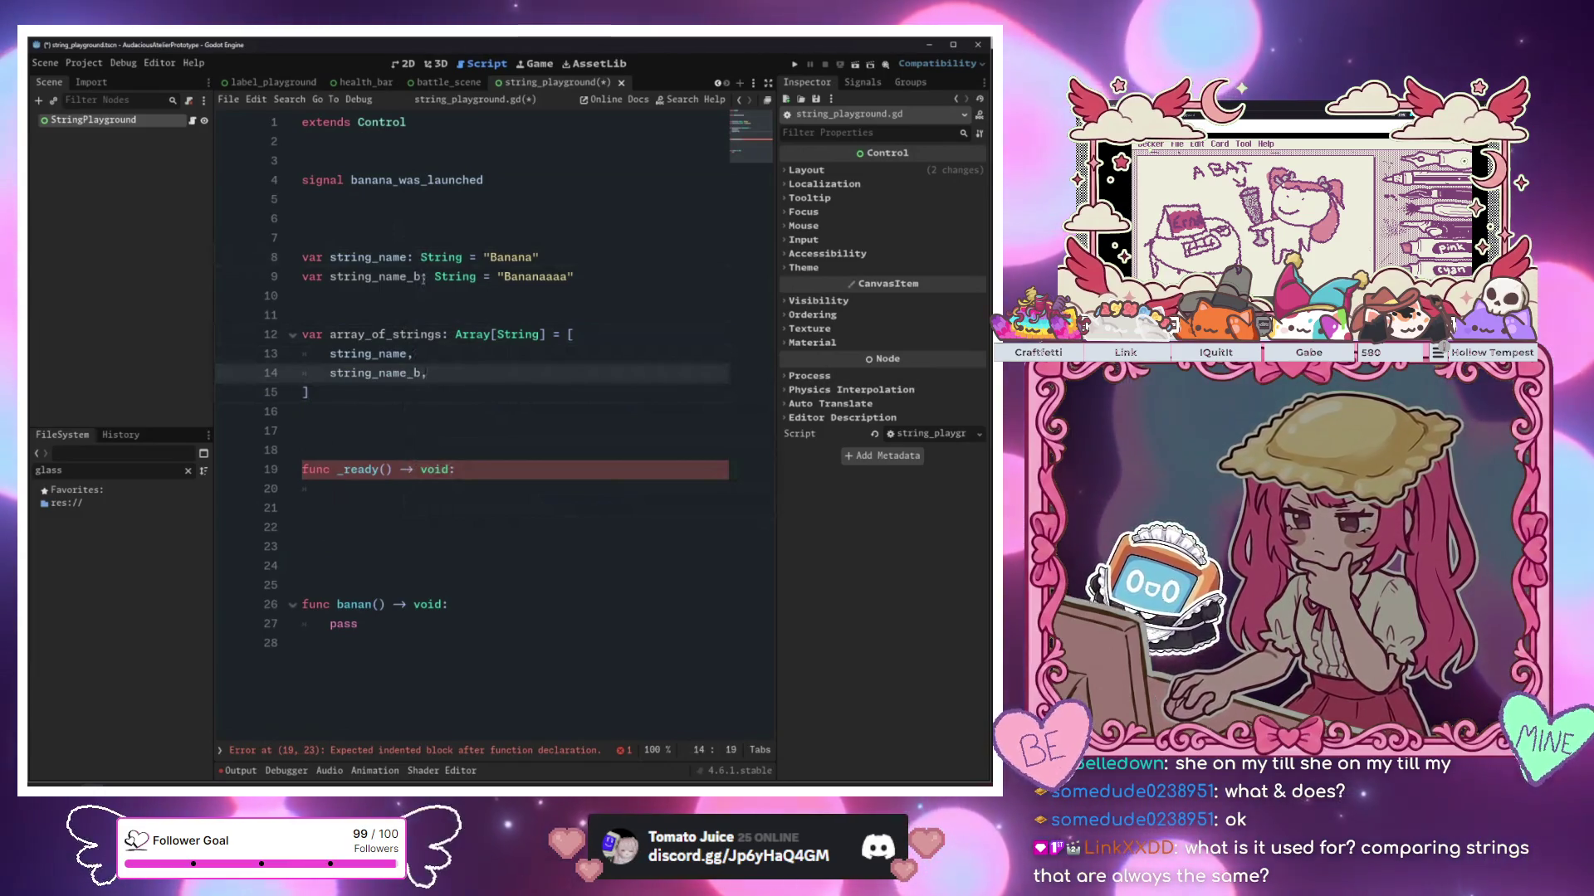
pyautogui.click(307, 333)
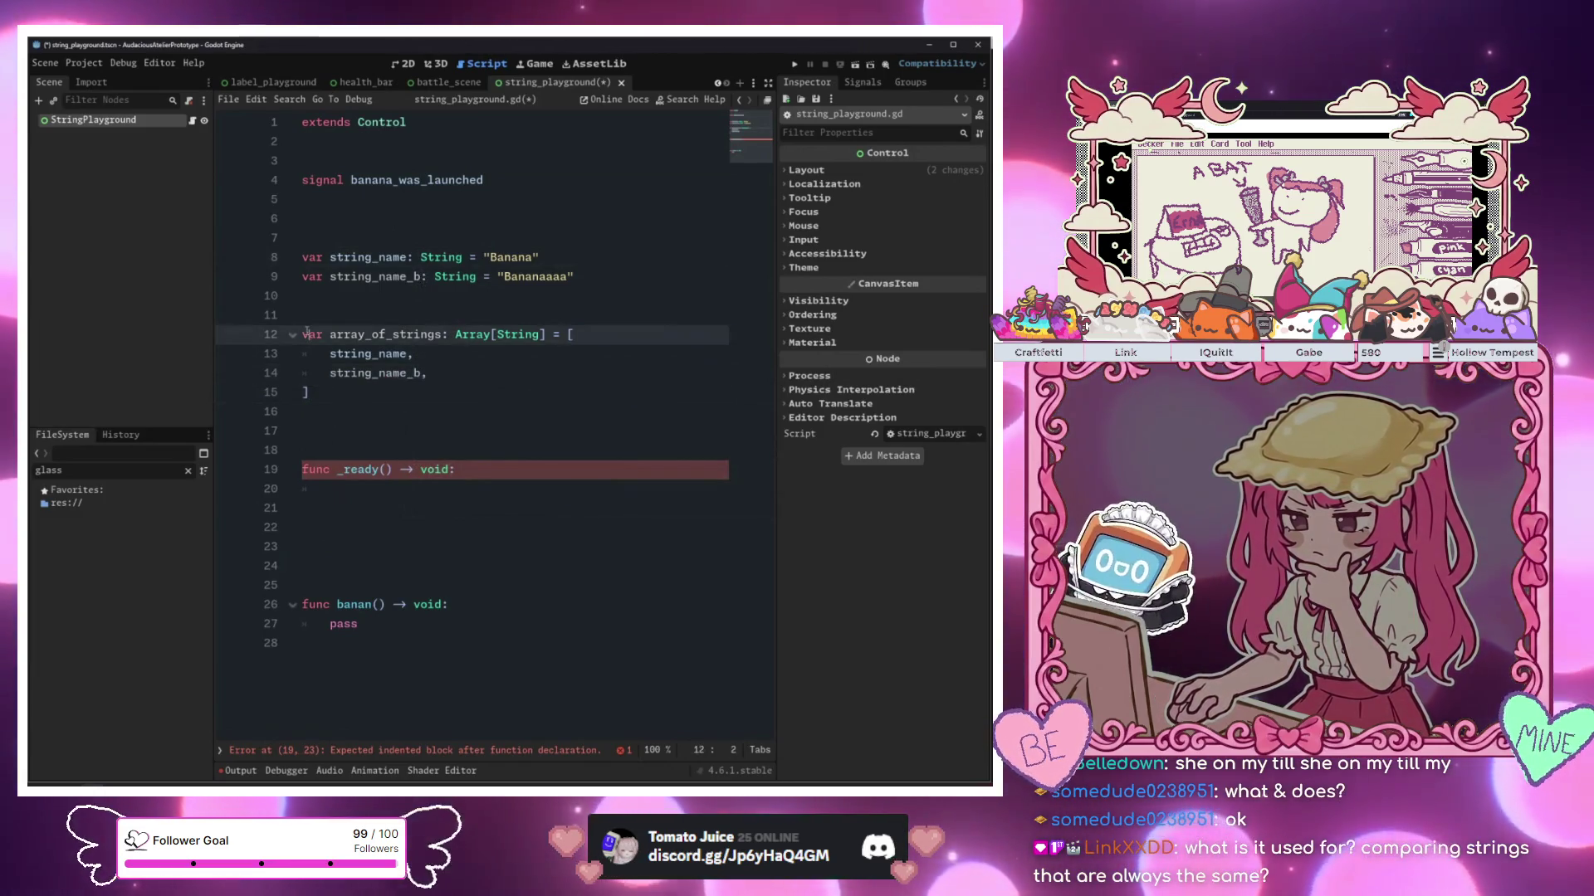
pyautogui.write('@')
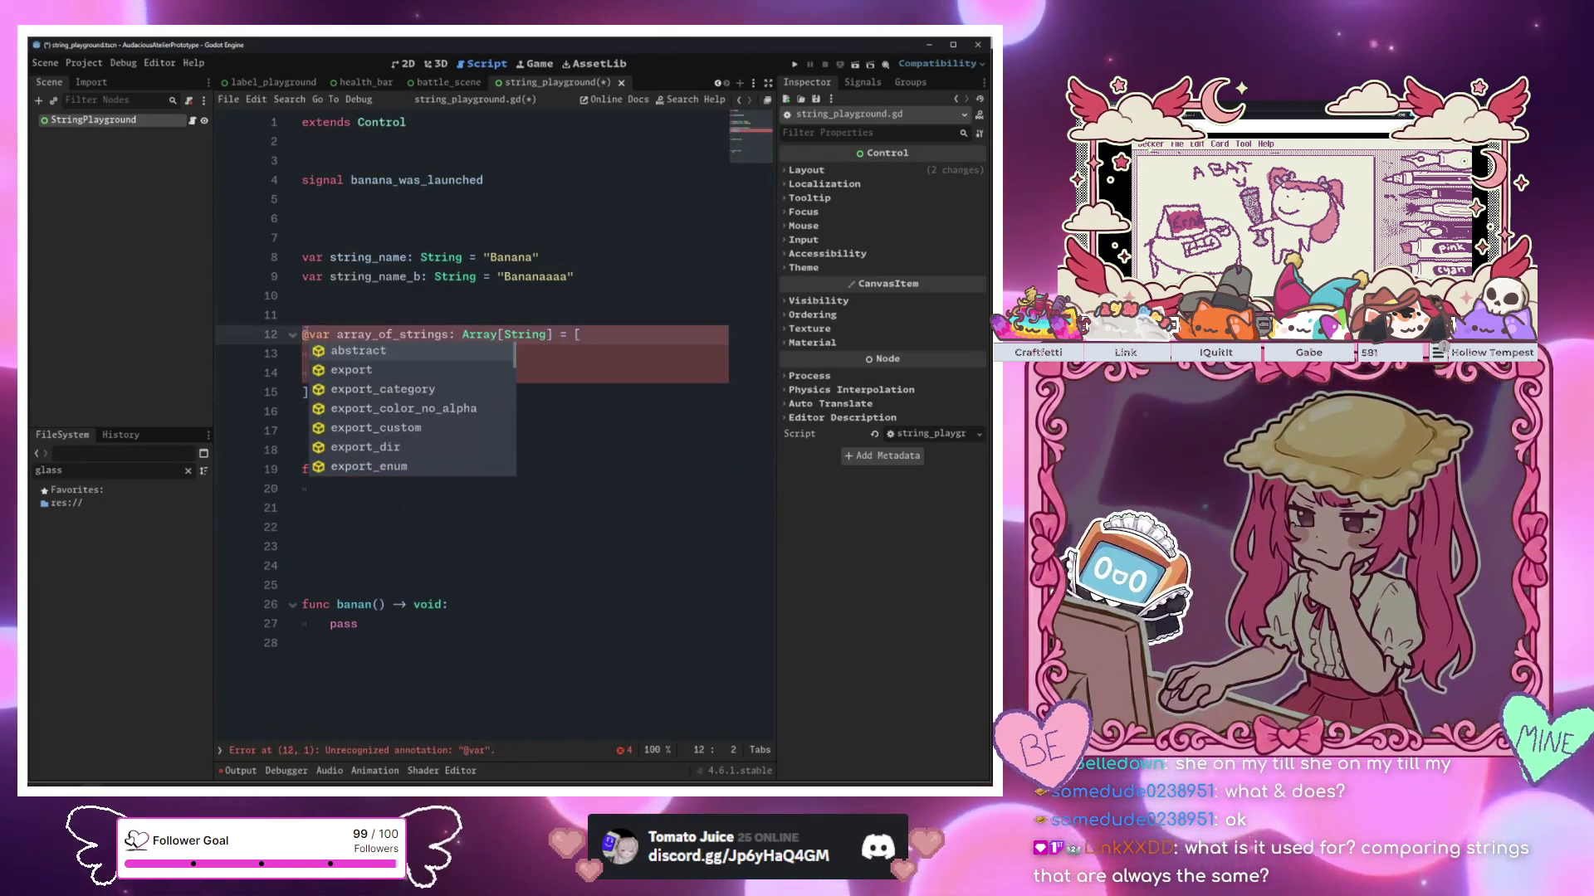
pyautogui.write('onr')
pyautogui.press('Return')
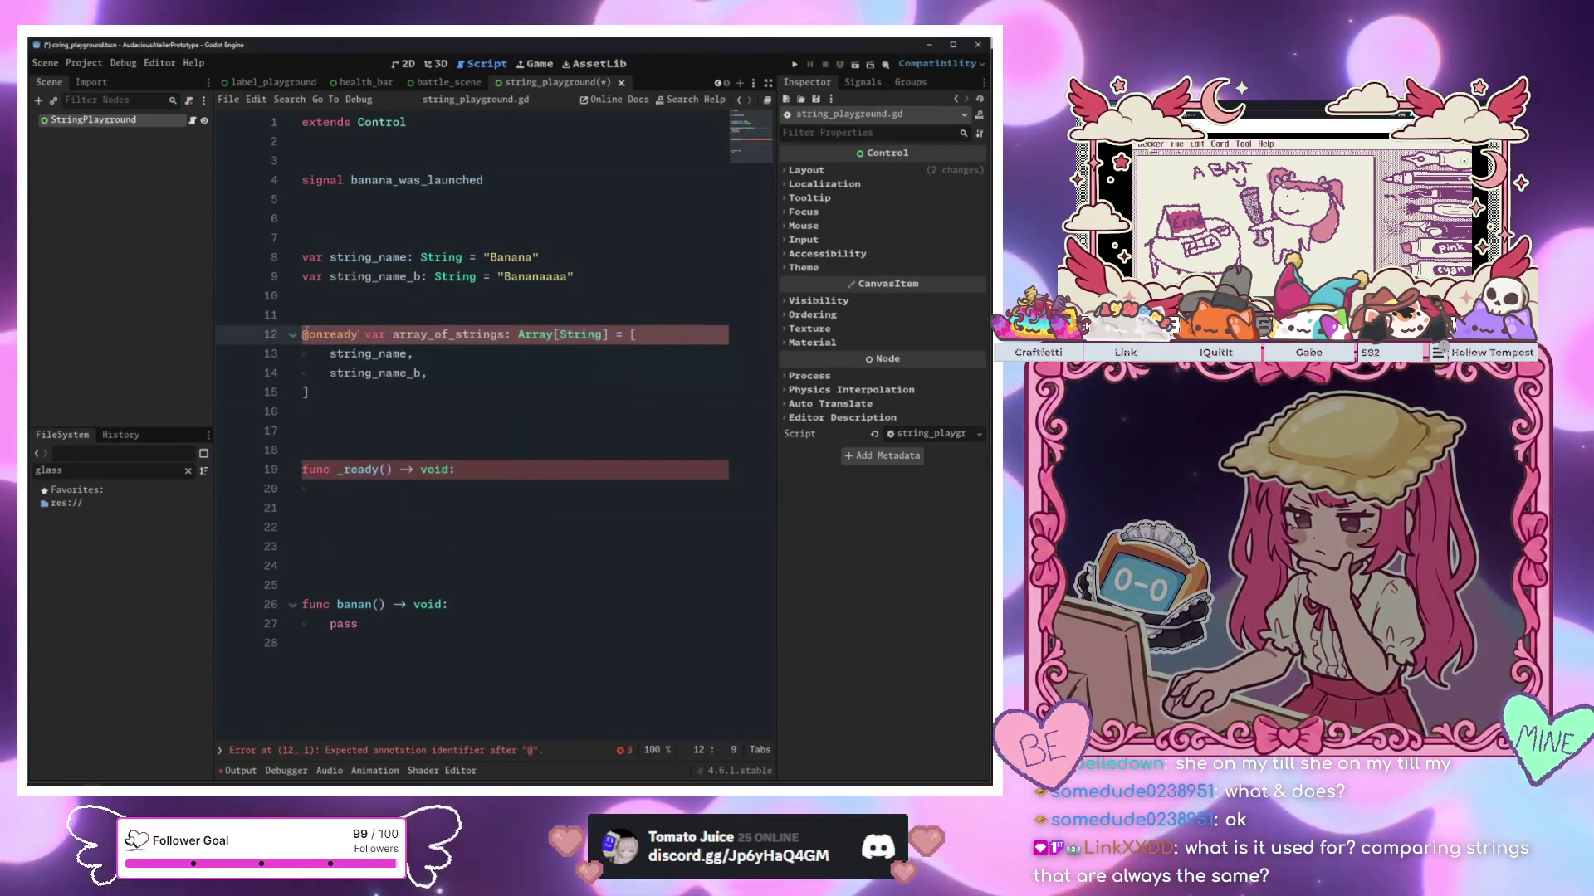
pyautogui.click(333, 333)
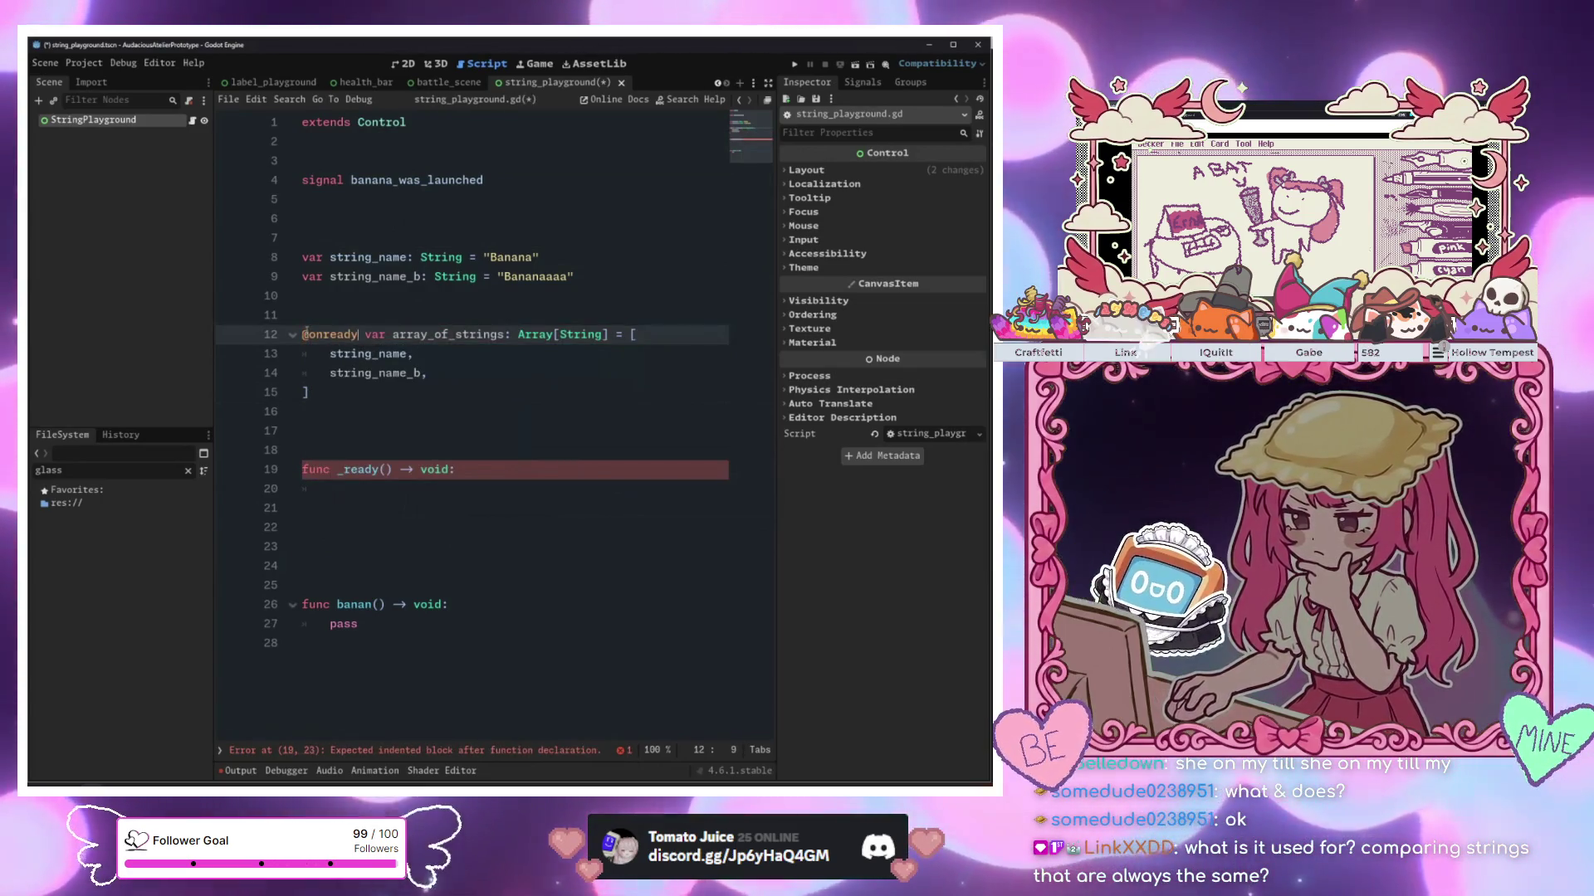
pyautogui.click(480, 493)
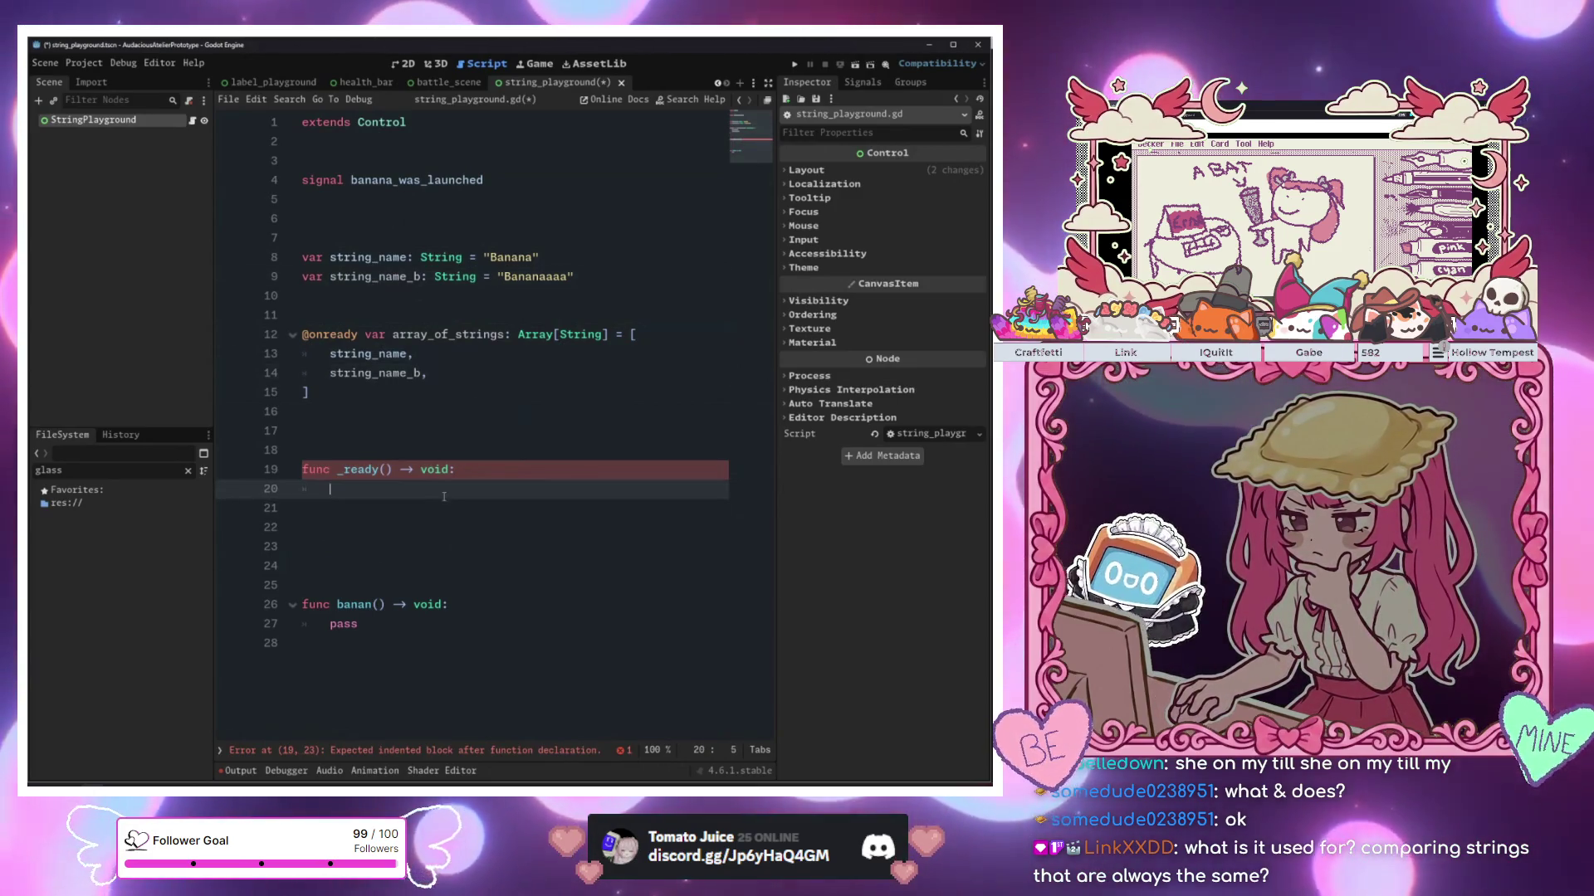
# Step: Write the loop header for string: String in array_of_strings: inside _ready
pyautogui.write('for i')
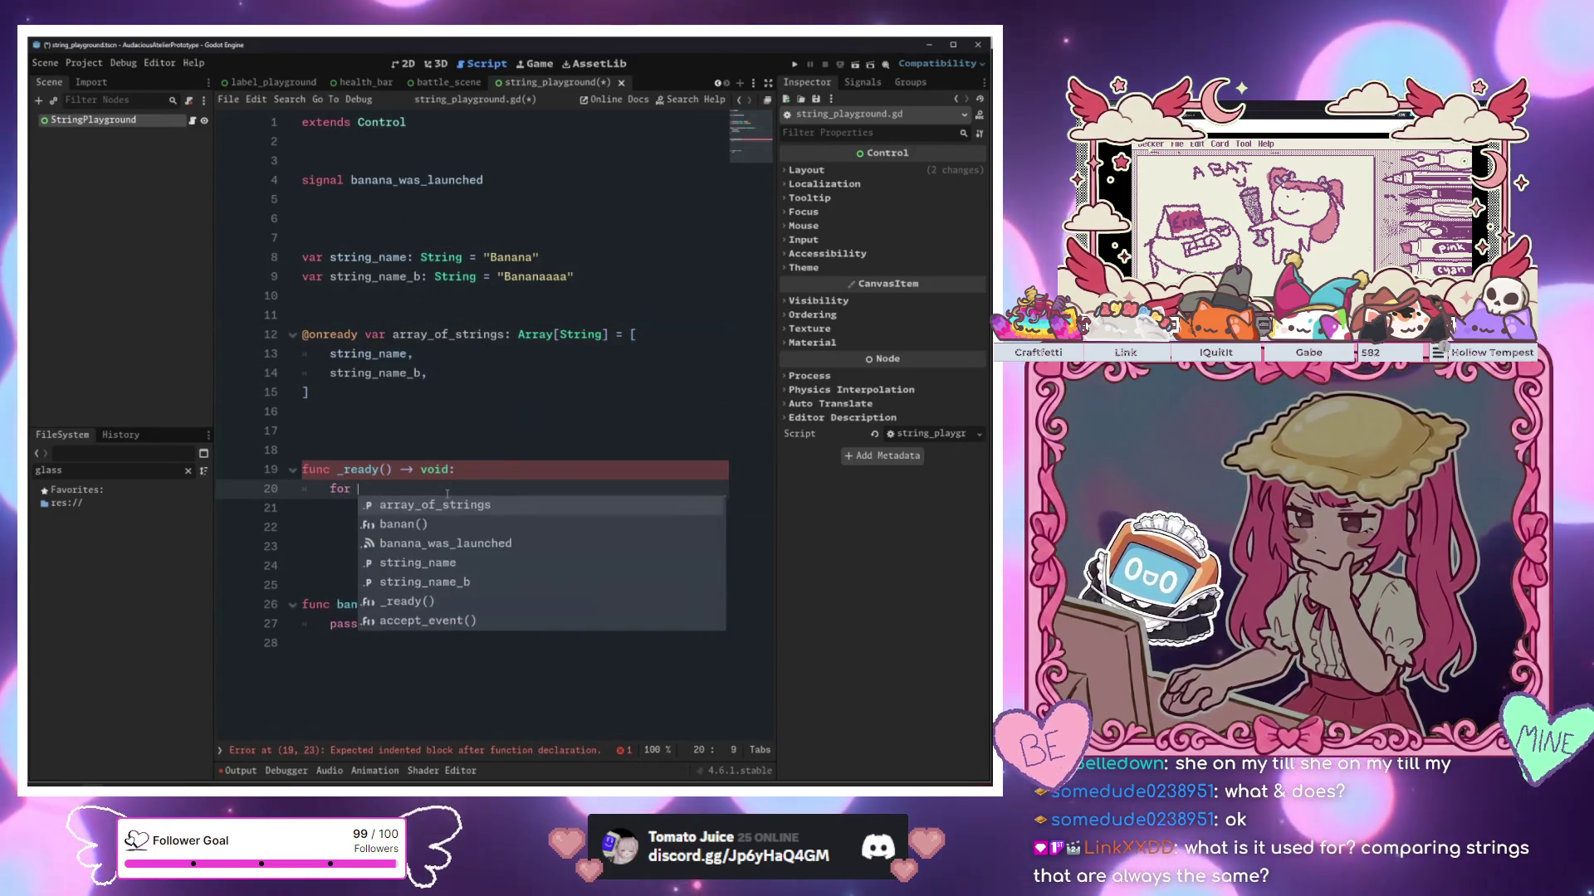
pyautogui.write(': int')
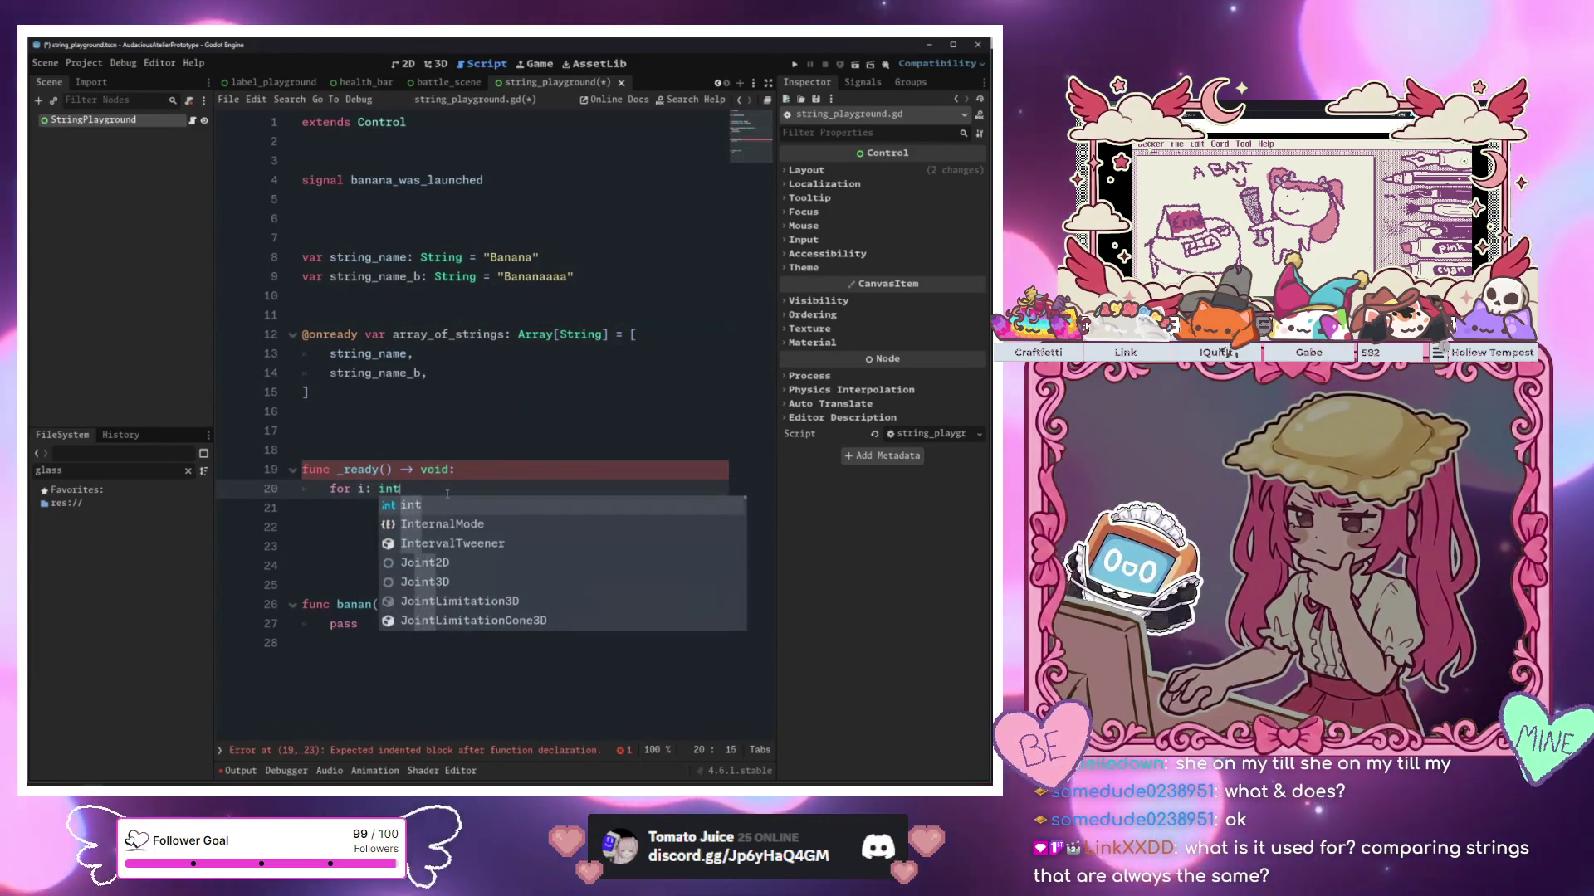
pyautogui.write(' =')
pyautogui.press('BackSpace')
pyautogui.press('BackSpace')
pyautogui.press('BackSpace')
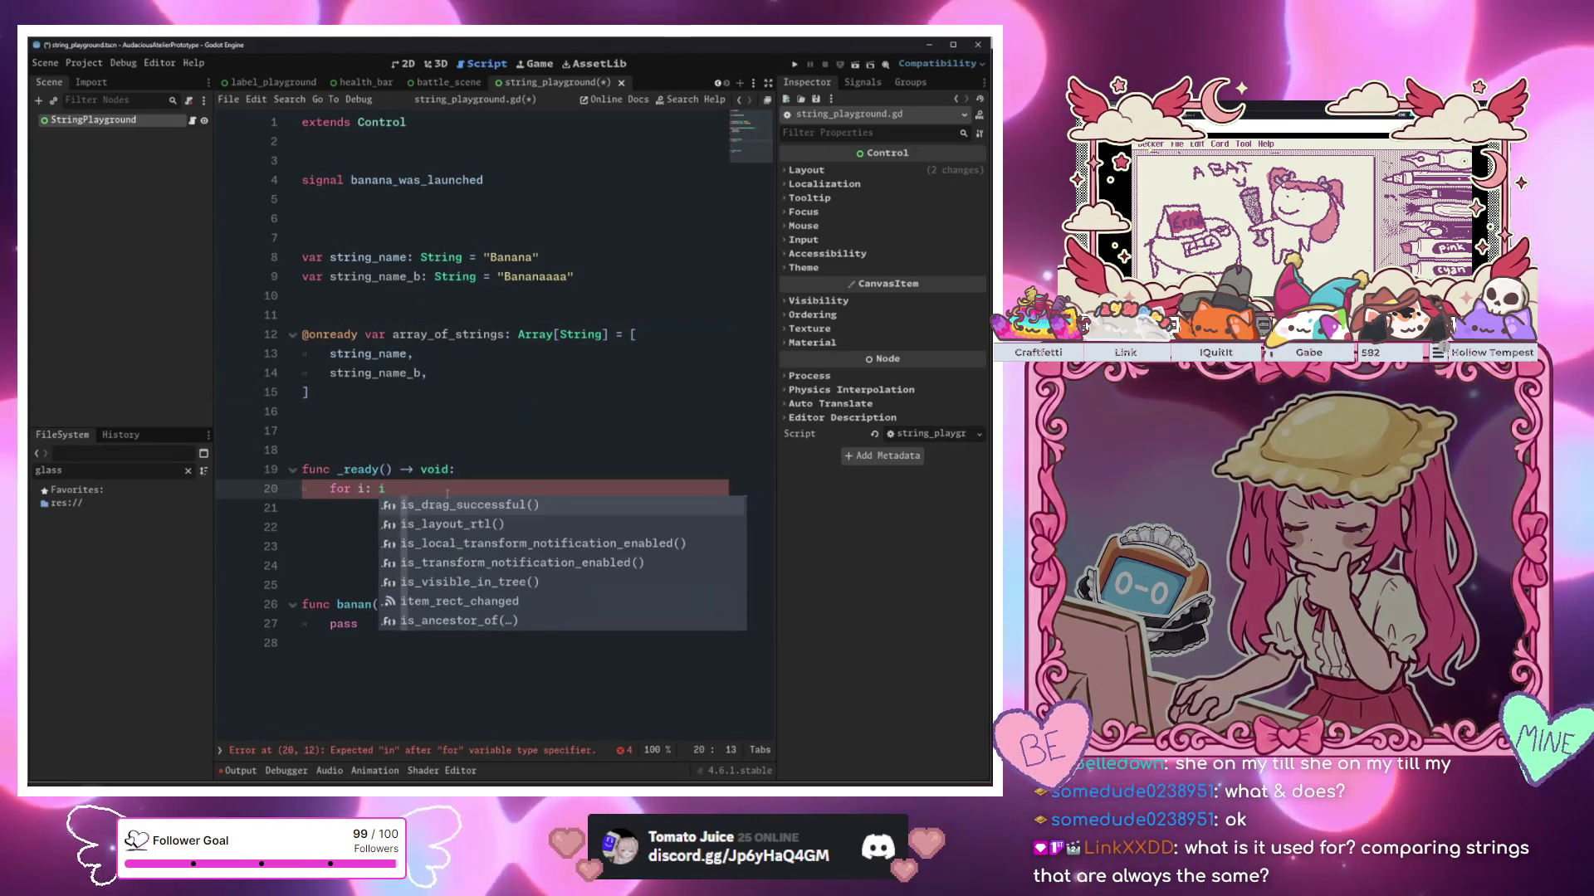
pyautogui.write('nt in')
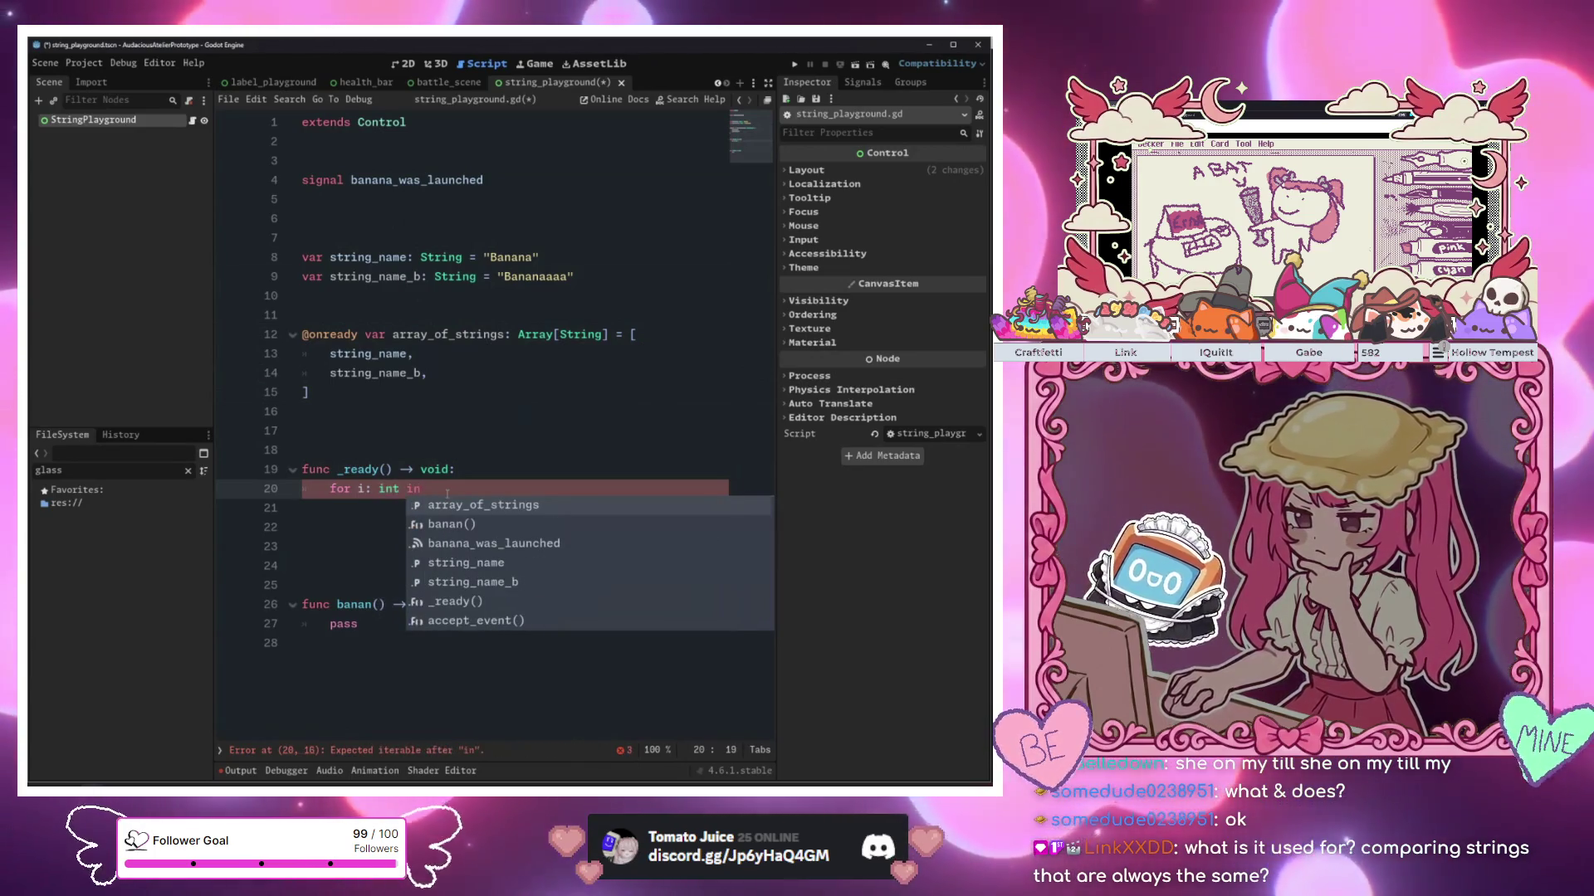
pyautogui.press('BackSpace')
pyautogui.press('BackSpace')
pyautogui.press('BackSpace')
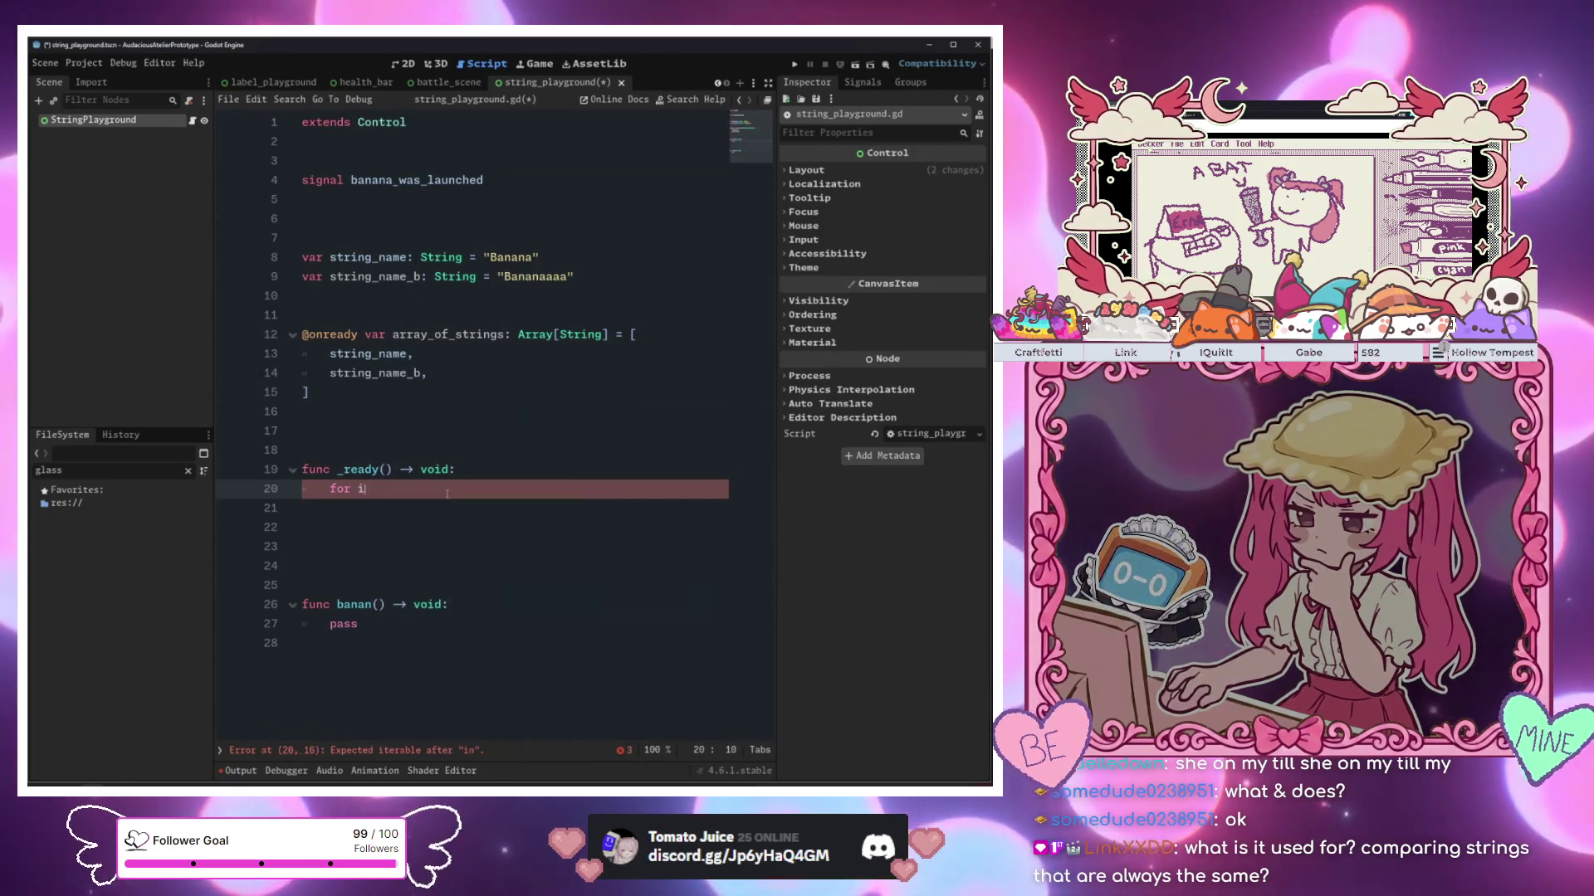
pyautogui.press('BackSpace')
pyautogui.write('string: ')
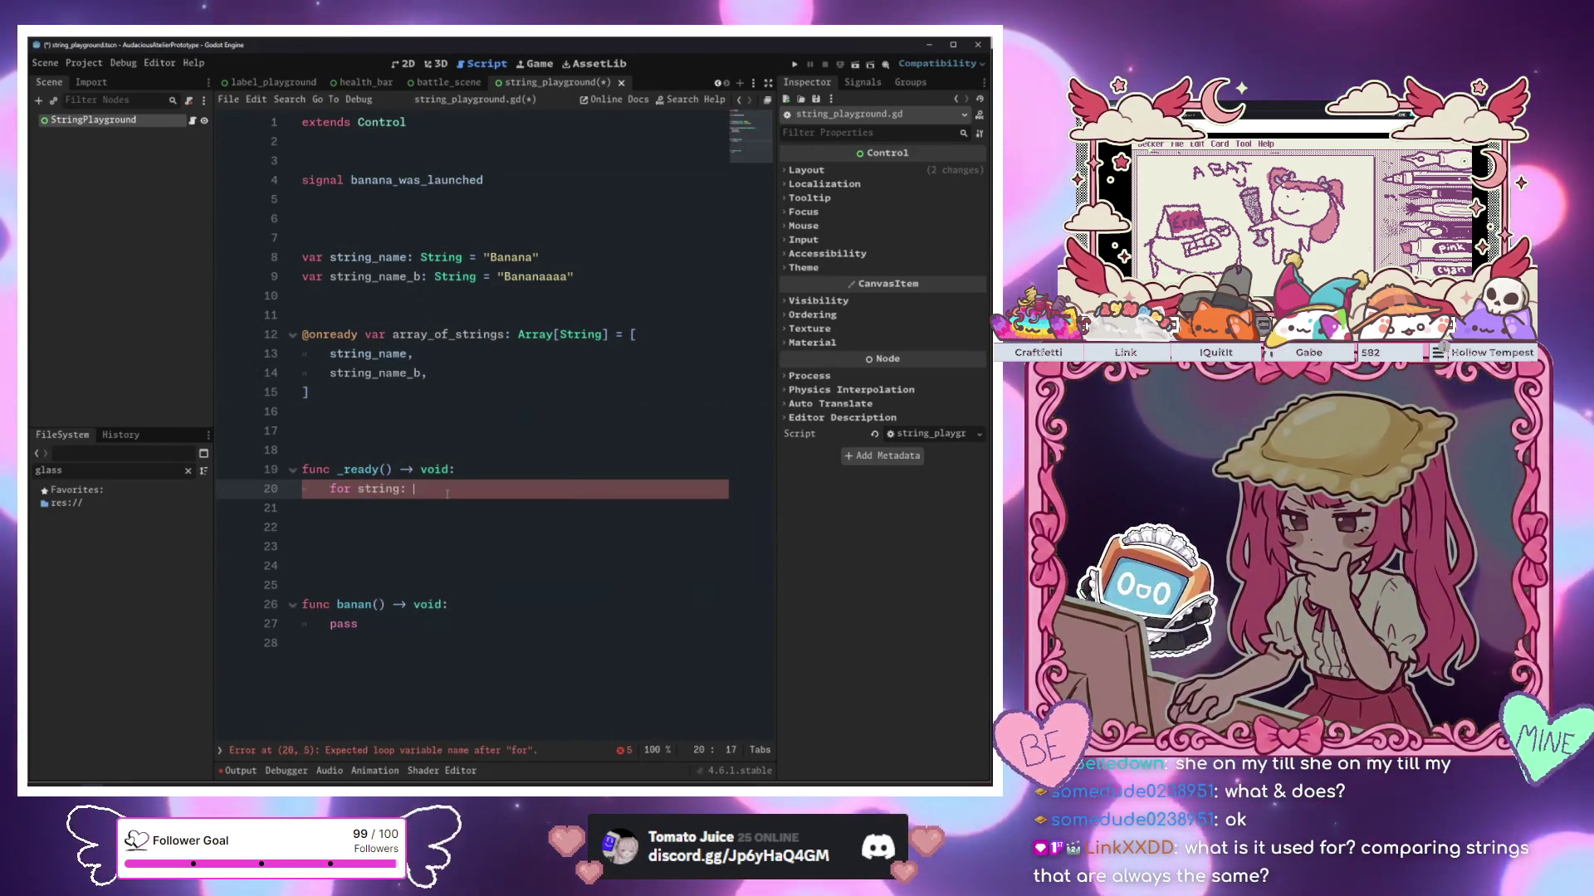
pyautogui.write('String in arra')
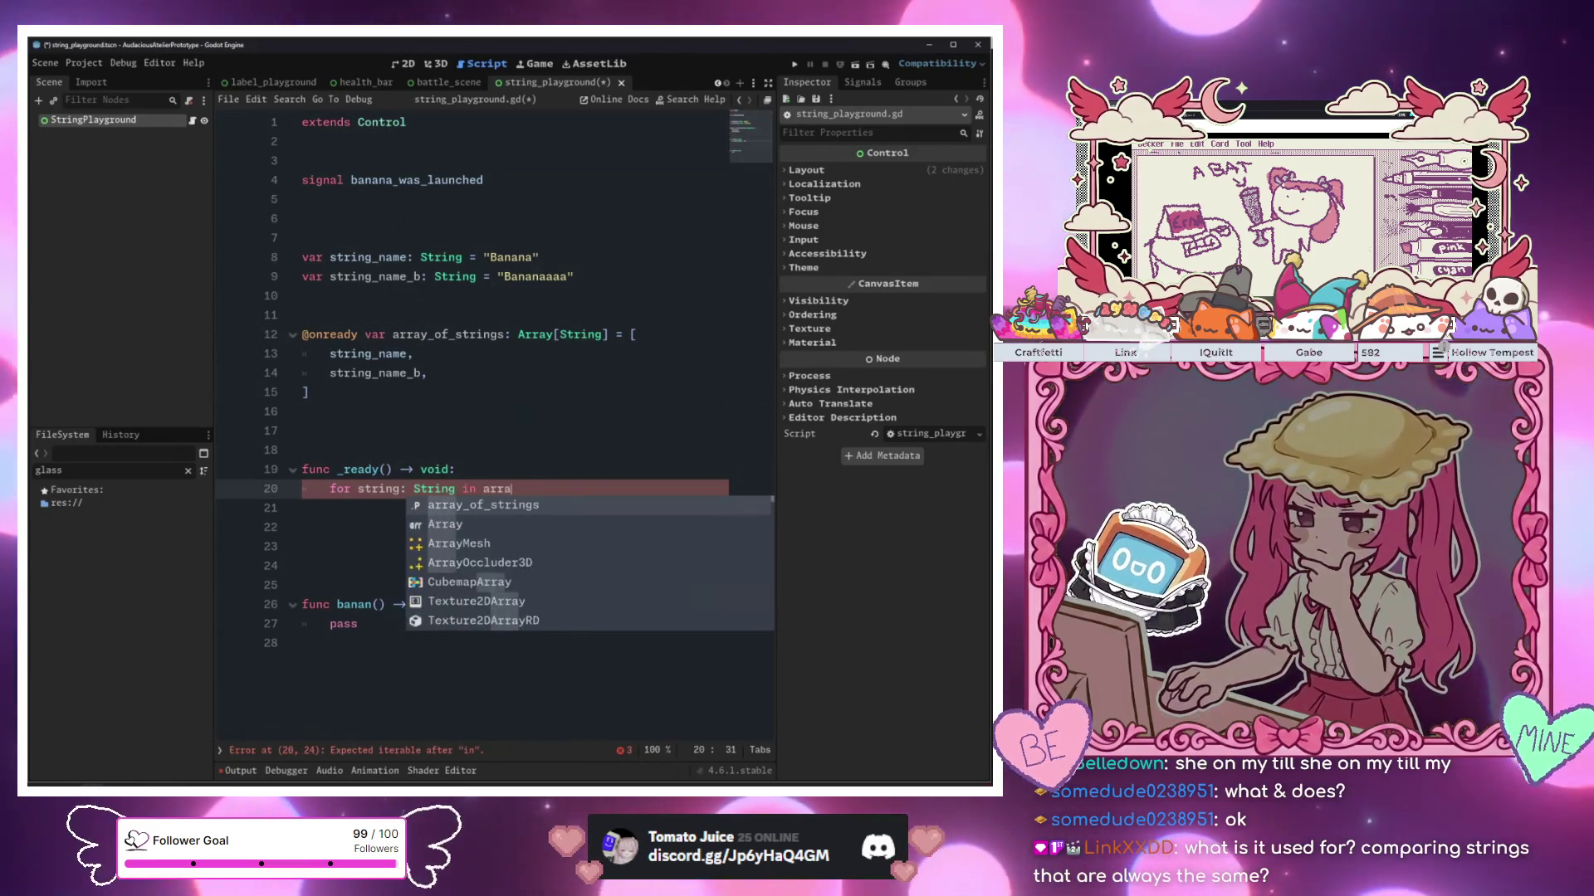
pyautogui.press('Return')
pyautogui.write(':')
pyautogui.press('Return')
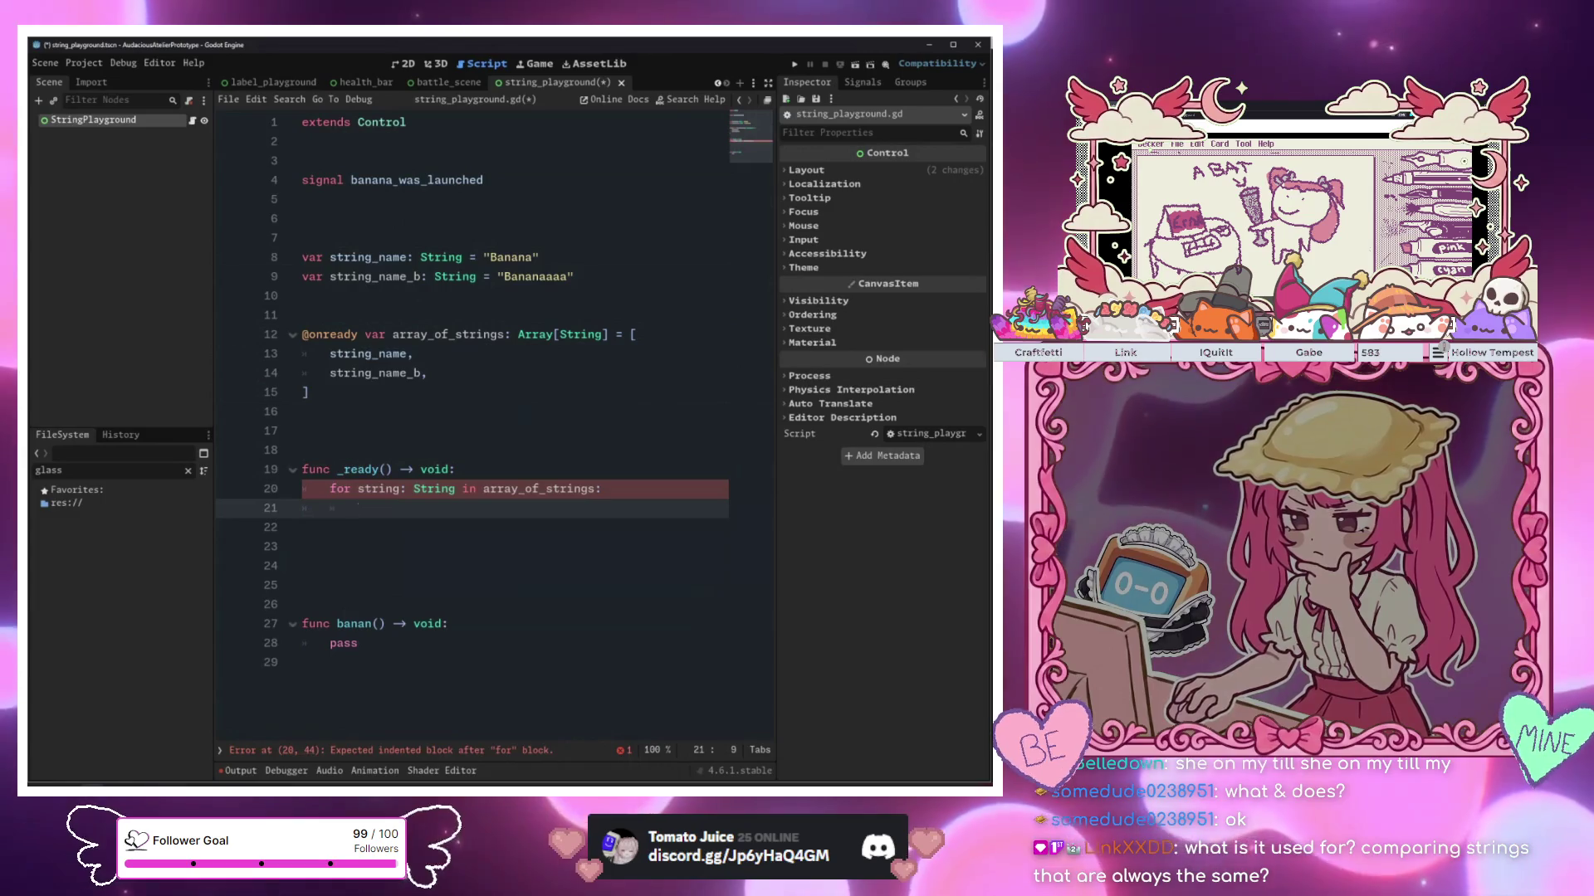
# Step: Add if string == "Bananaaaa": inside the loop with a print() call as its body
pyautogui.write('is')
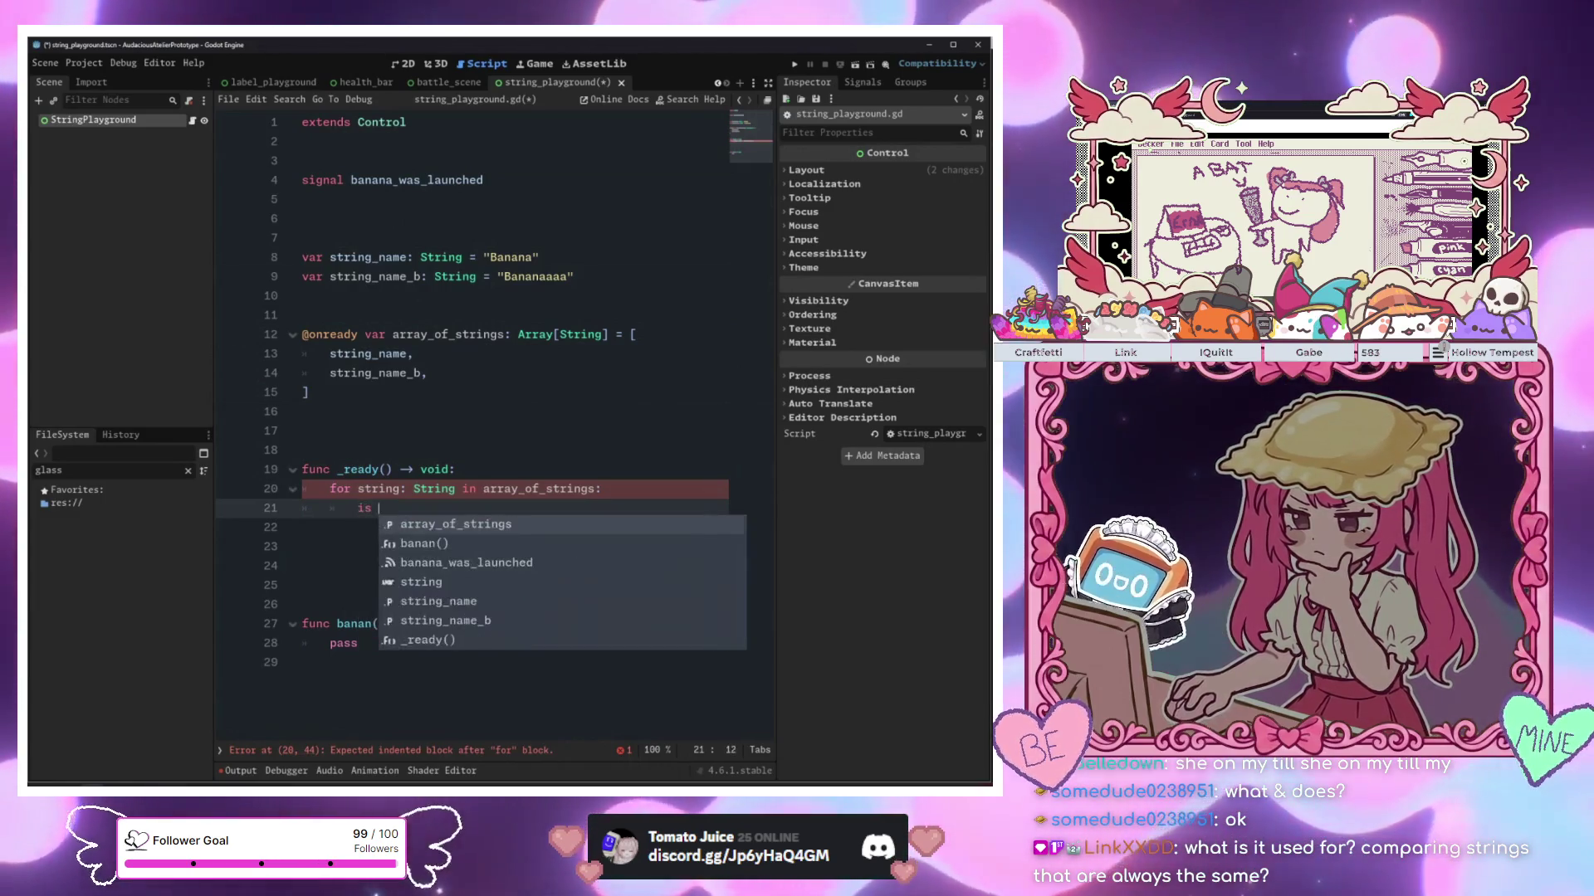
pyautogui.press('BackSpace')
pyautogui.press('BackSpace')
pyautogui.write('f ')
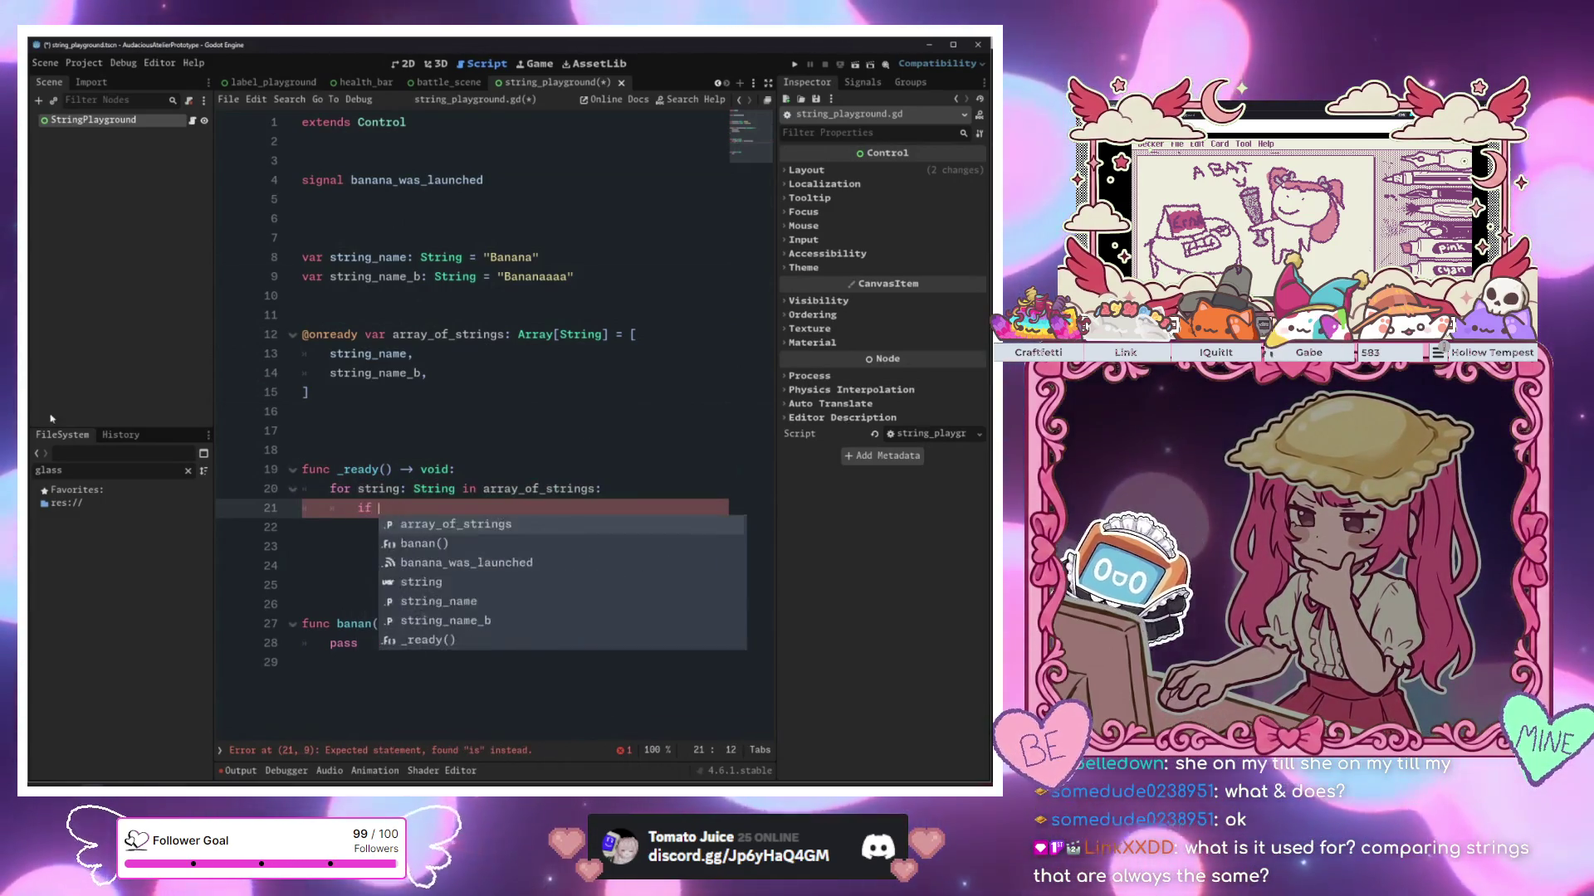
pyautogui.write('string == ')
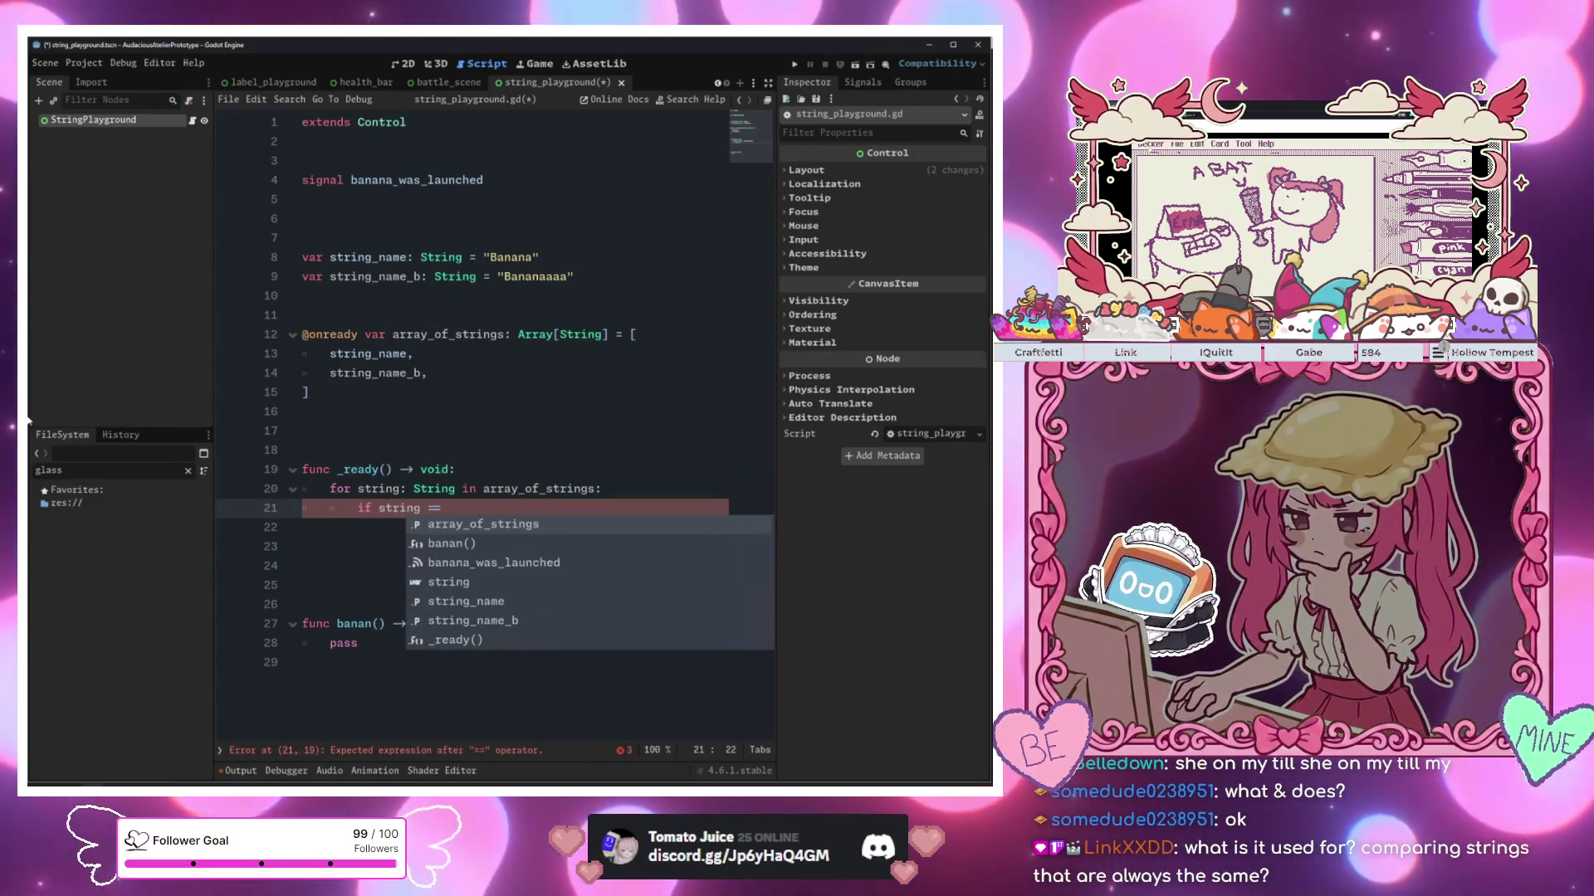
pyautogui.write('"Bananaaaa')
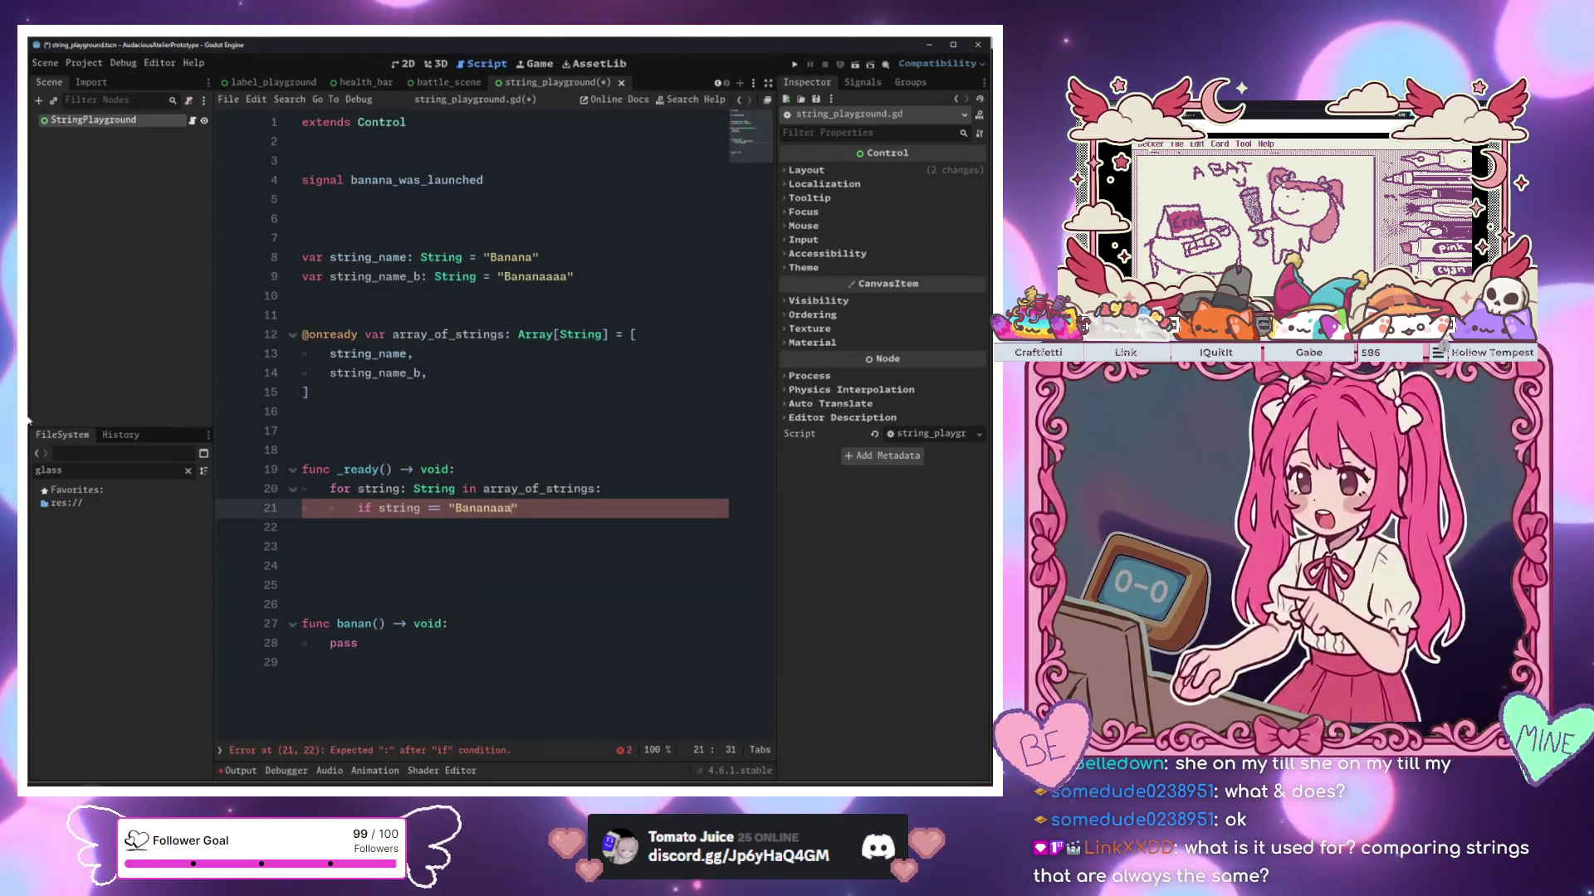
pyautogui.write('":')
pyautogui.press('Return')
pyautogui.write('pass')
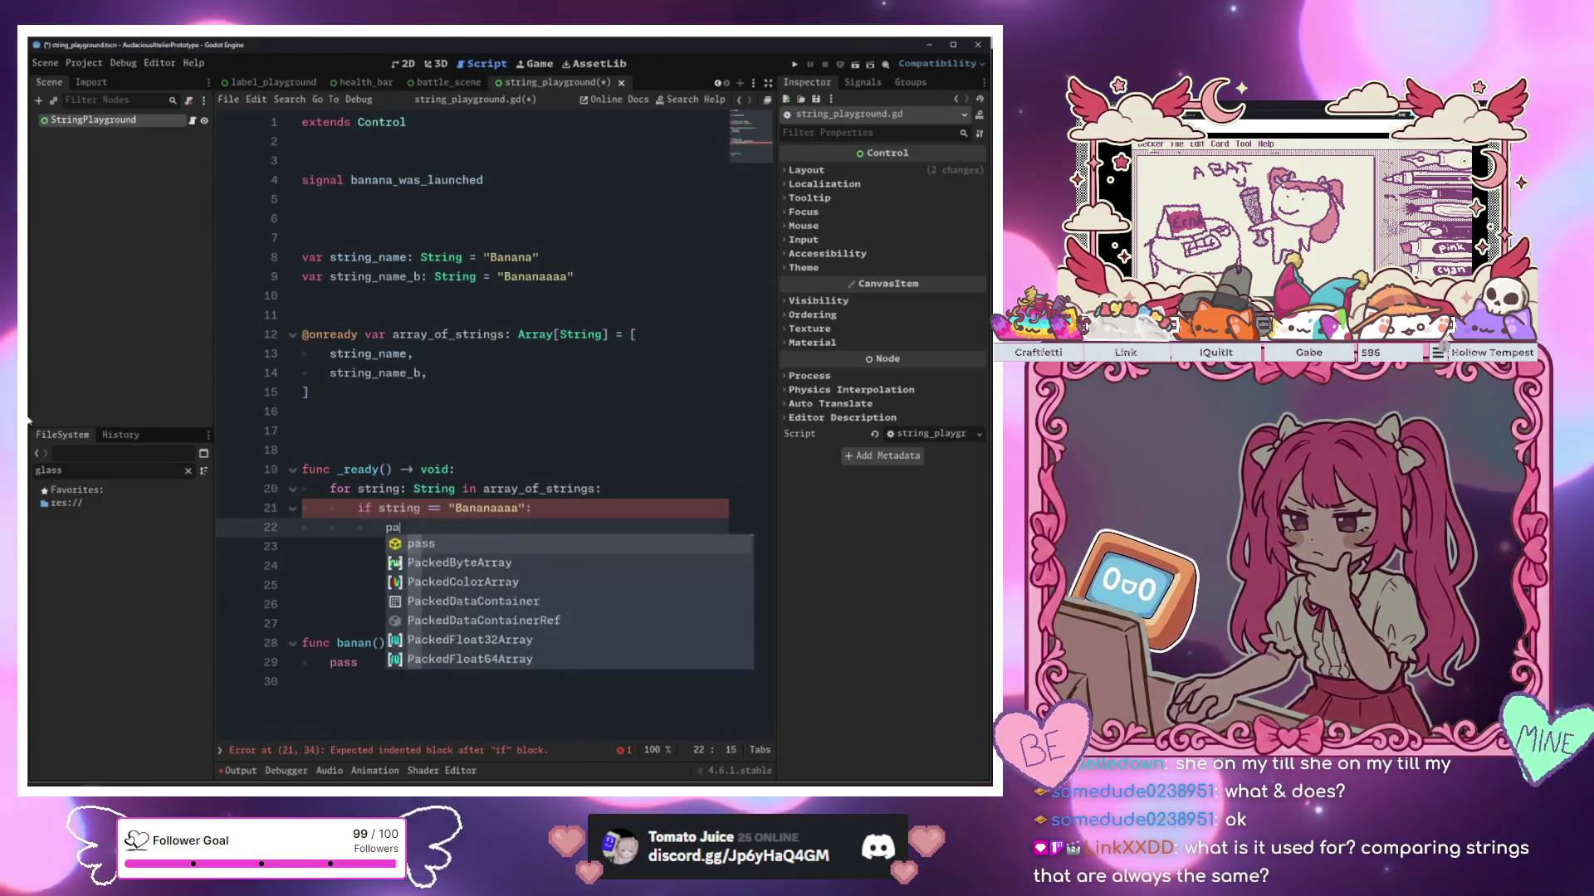
pyautogui.press('BackSpace')
pyautogui.press('BackSpace')
pyautogui.write('print(')
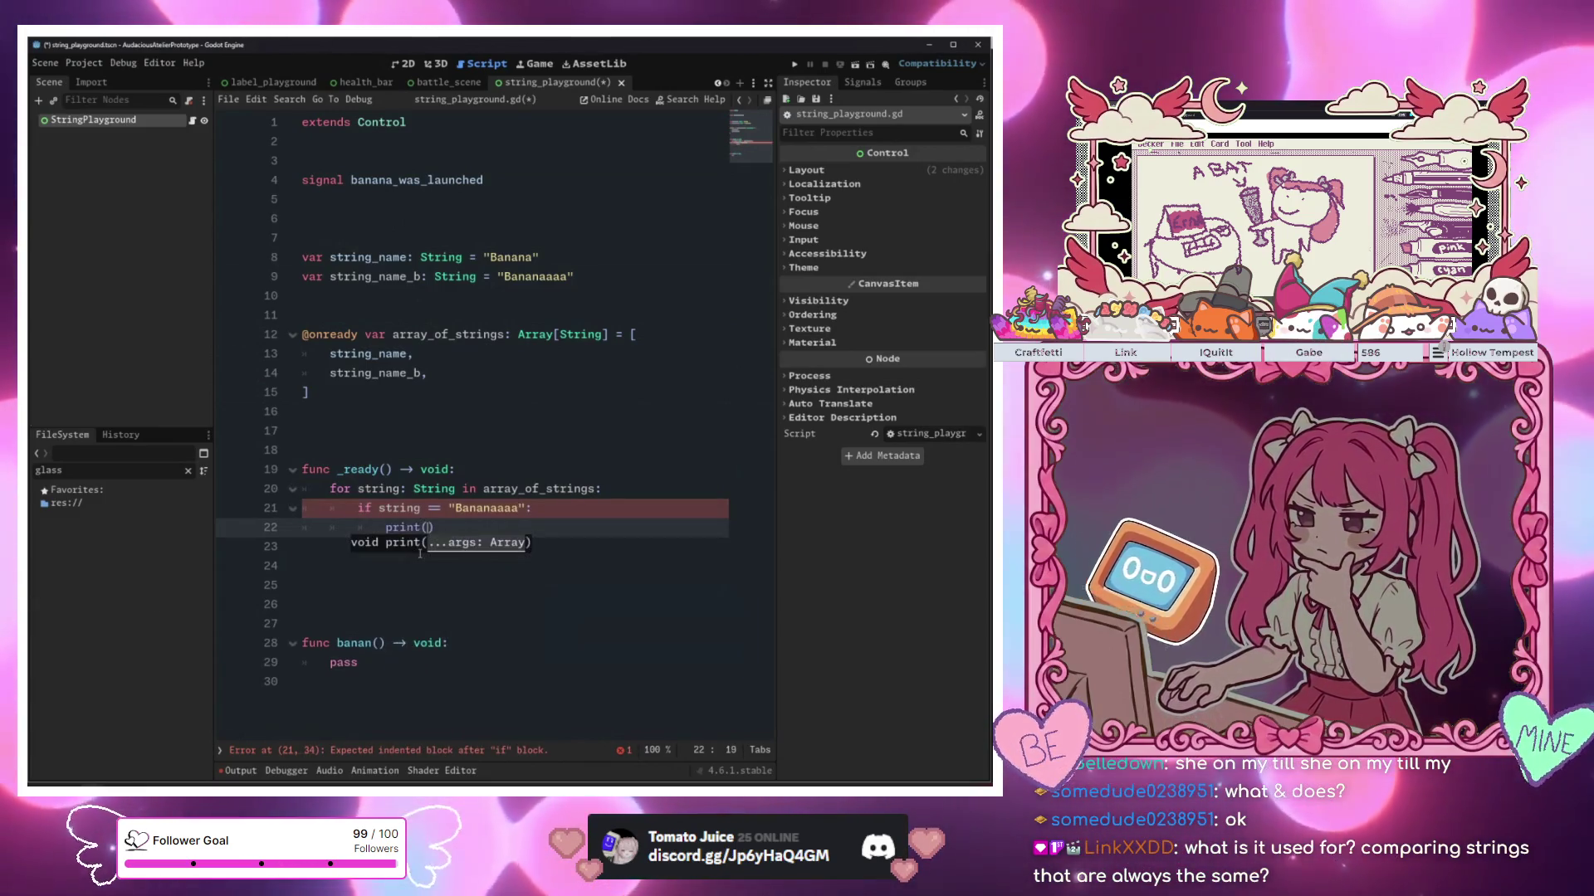
pyautogui.click(536, 508)
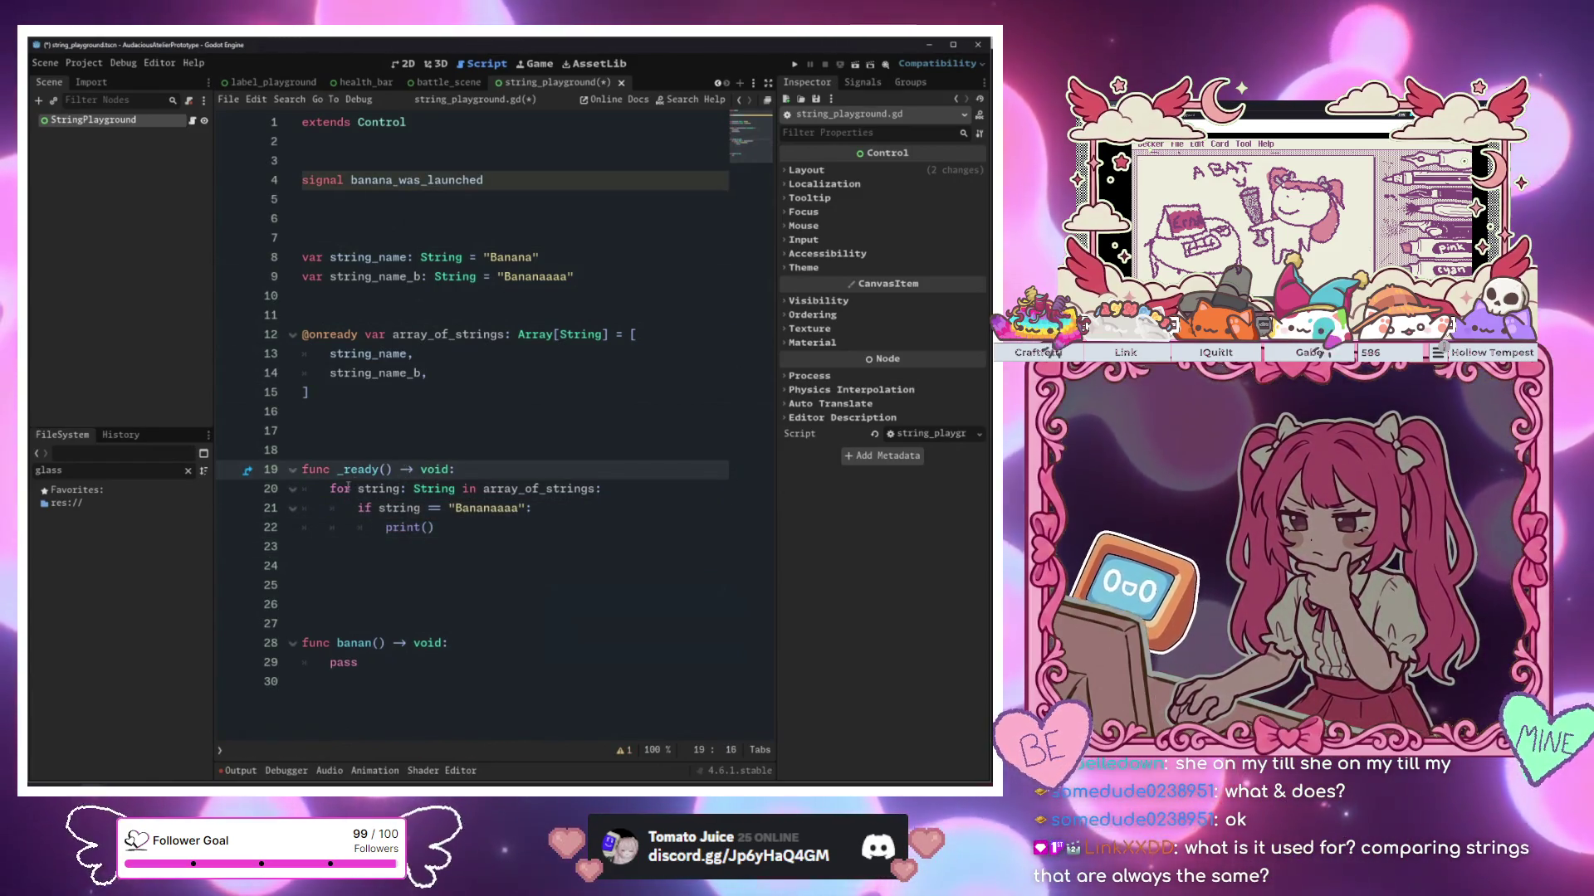
pyautogui.moveTo(356, 489); pyautogui.dragTo(573, 504)
pyautogui.click(381, 508)
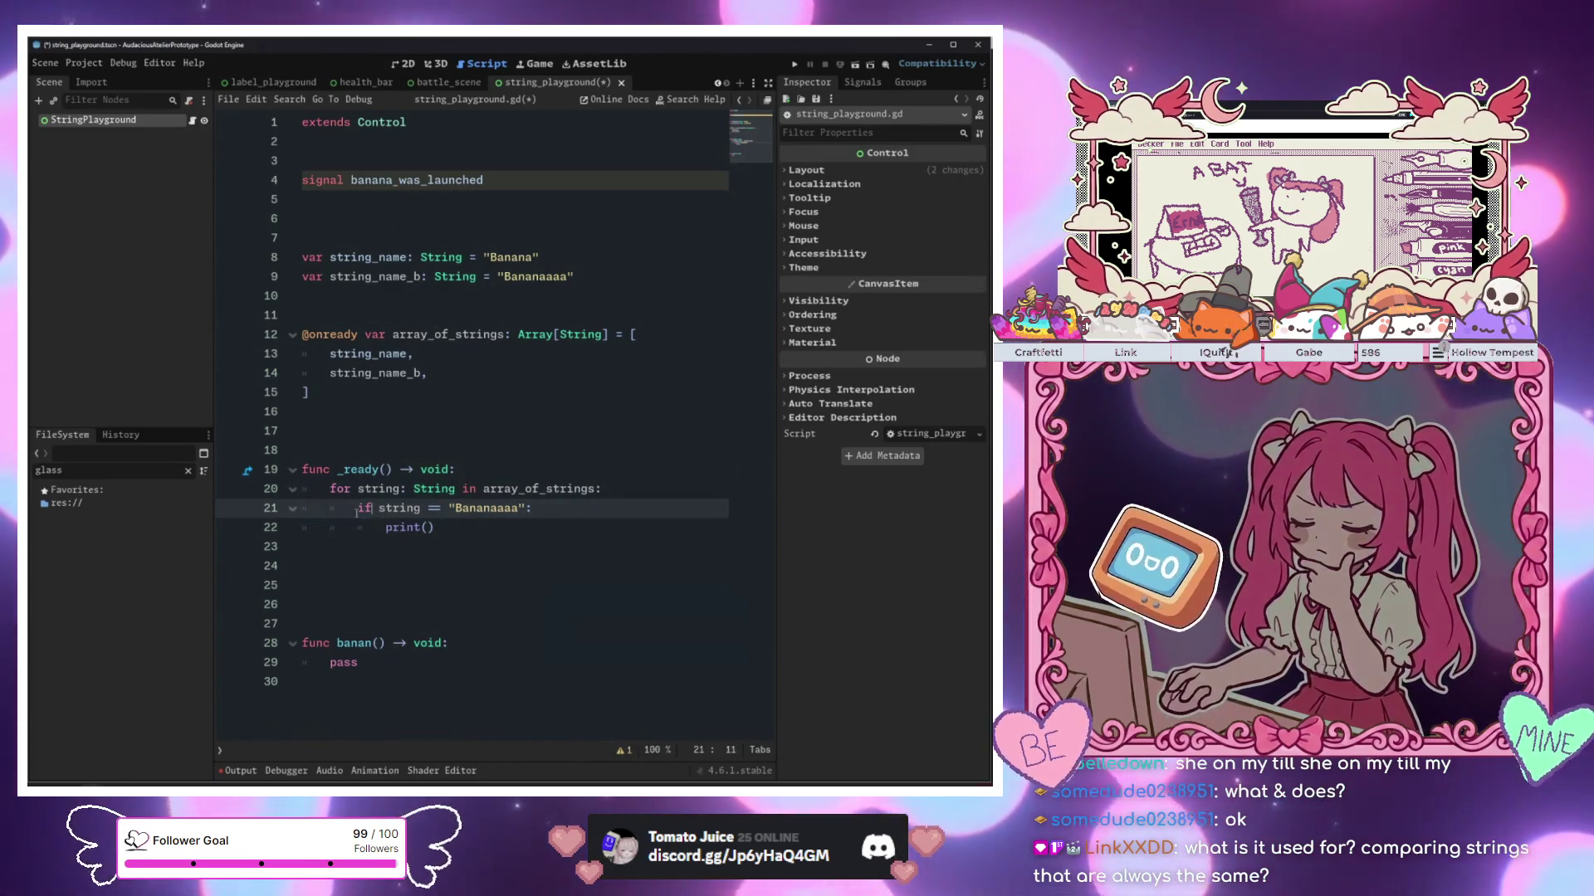
pyautogui.moveTo(381, 508); pyautogui.dragTo(498, 508)
pyautogui.click(537, 509)
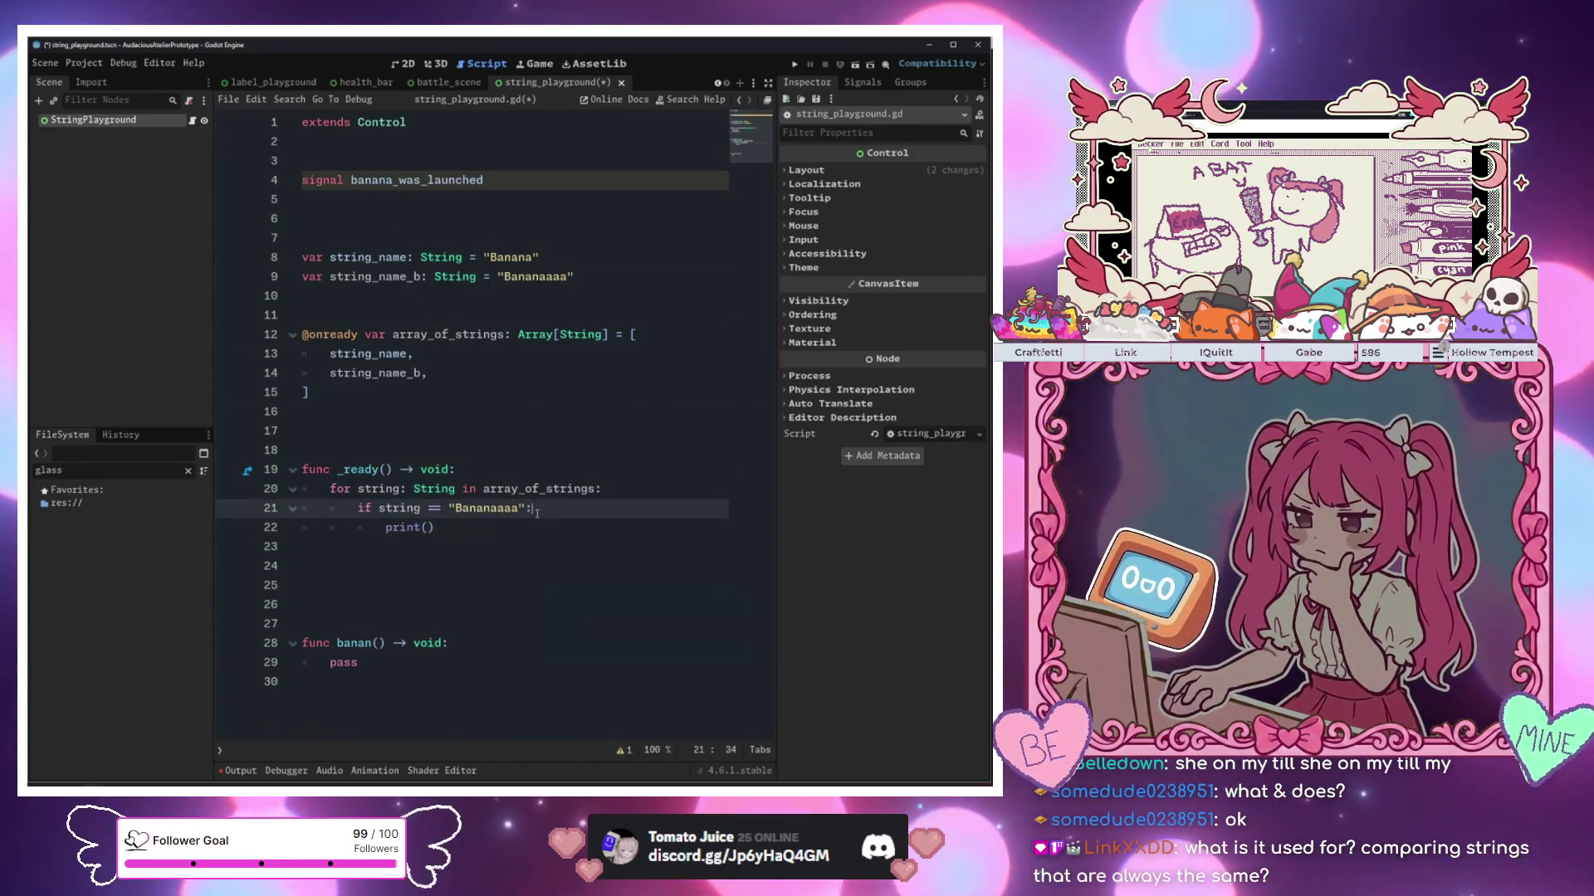
pyautogui.moveTo(385, 258); pyautogui.dragTo(564, 252)
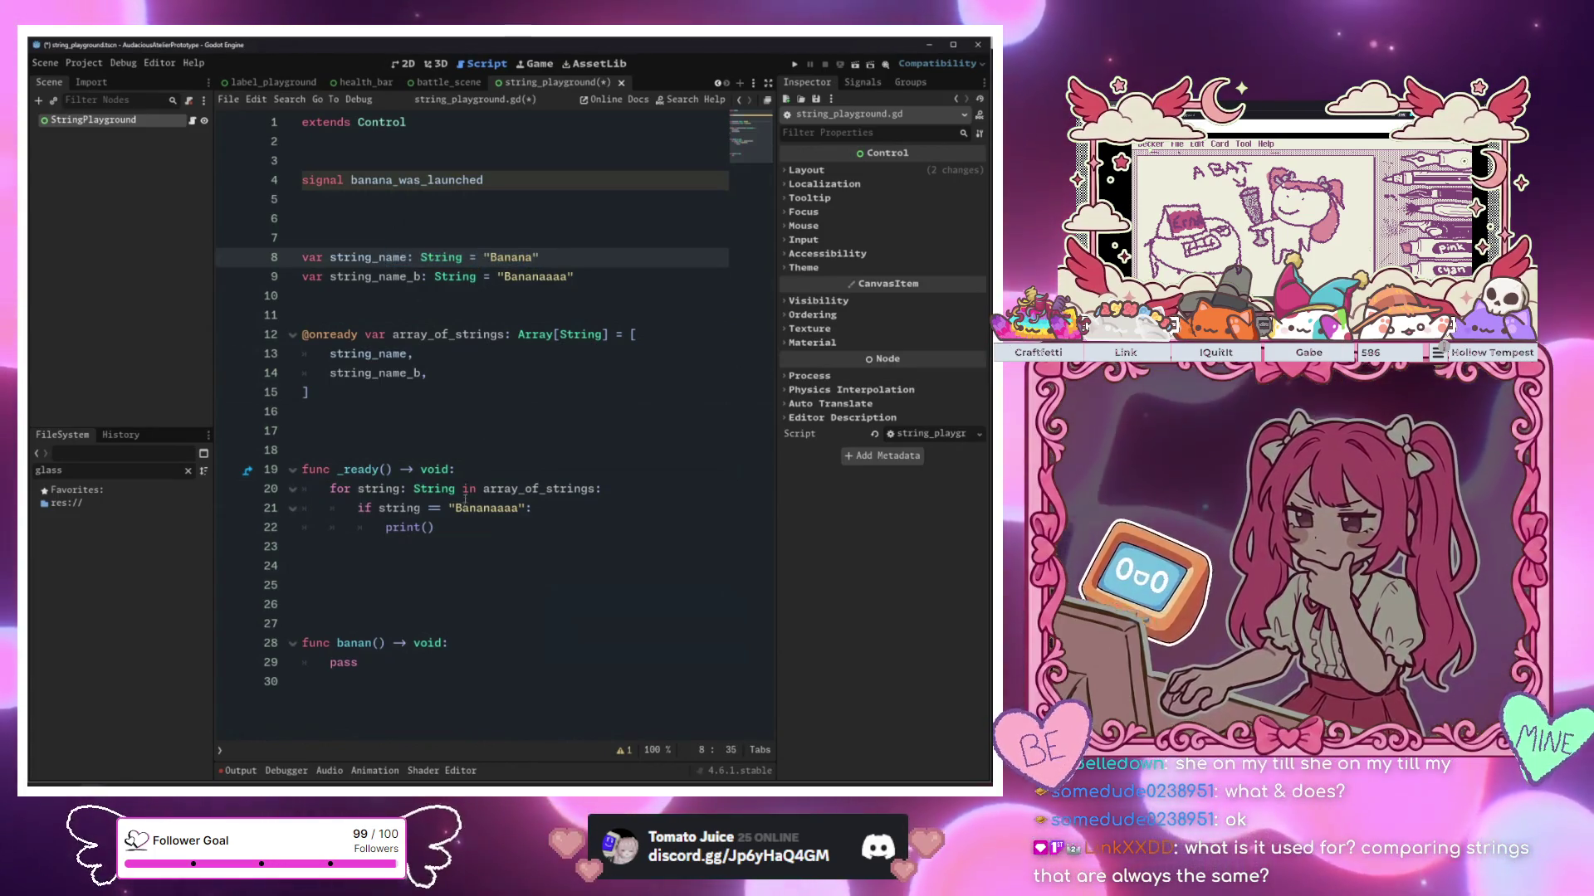
pyautogui.click(459, 508)
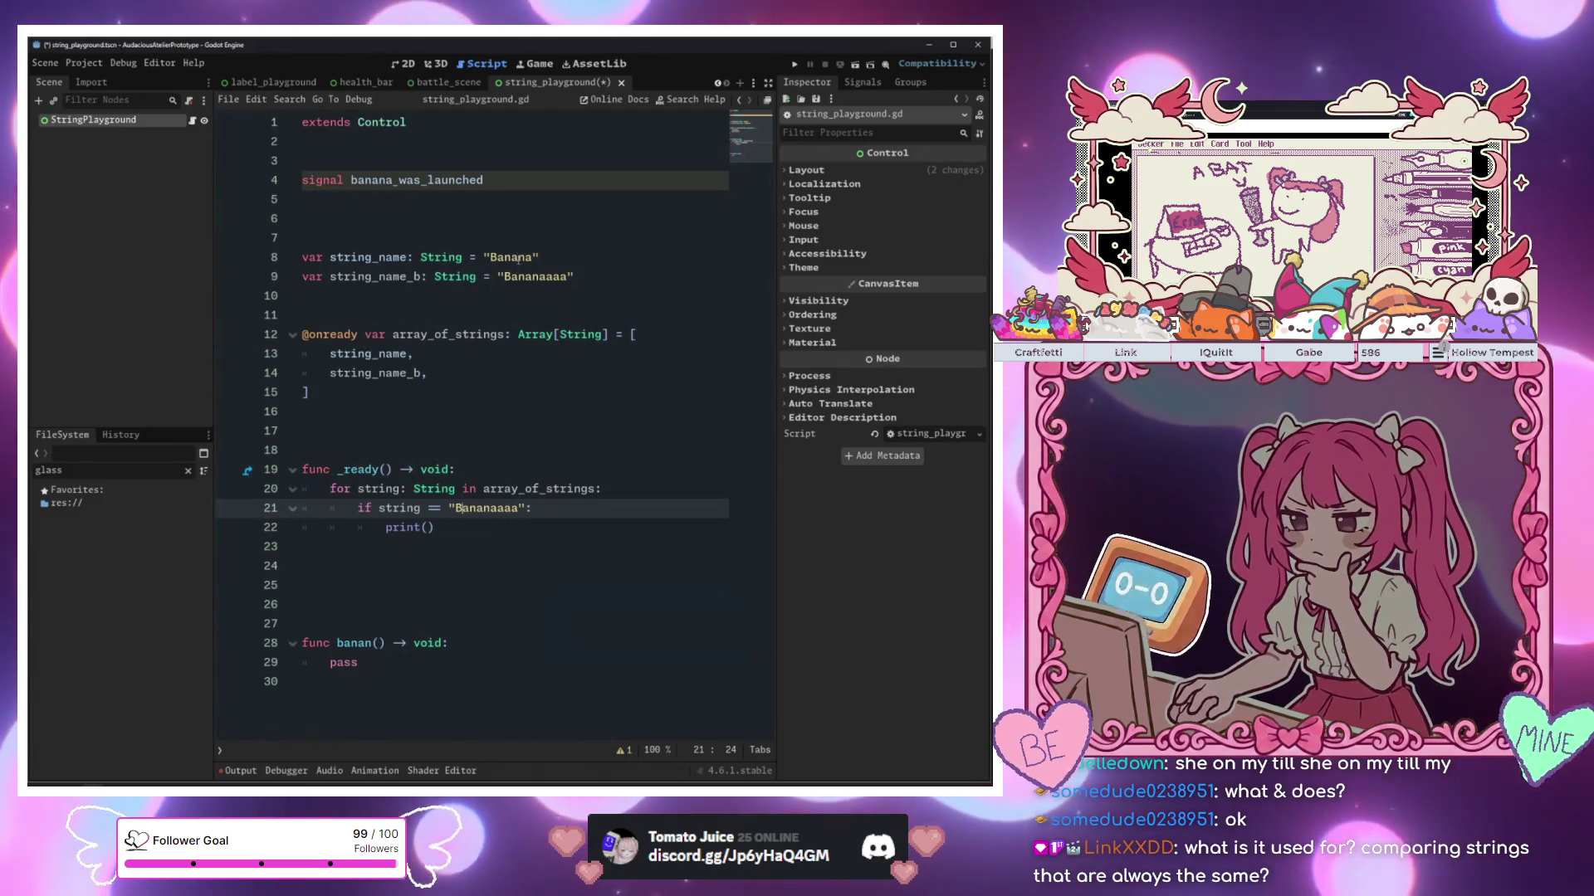
pyautogui.click(519, 508)
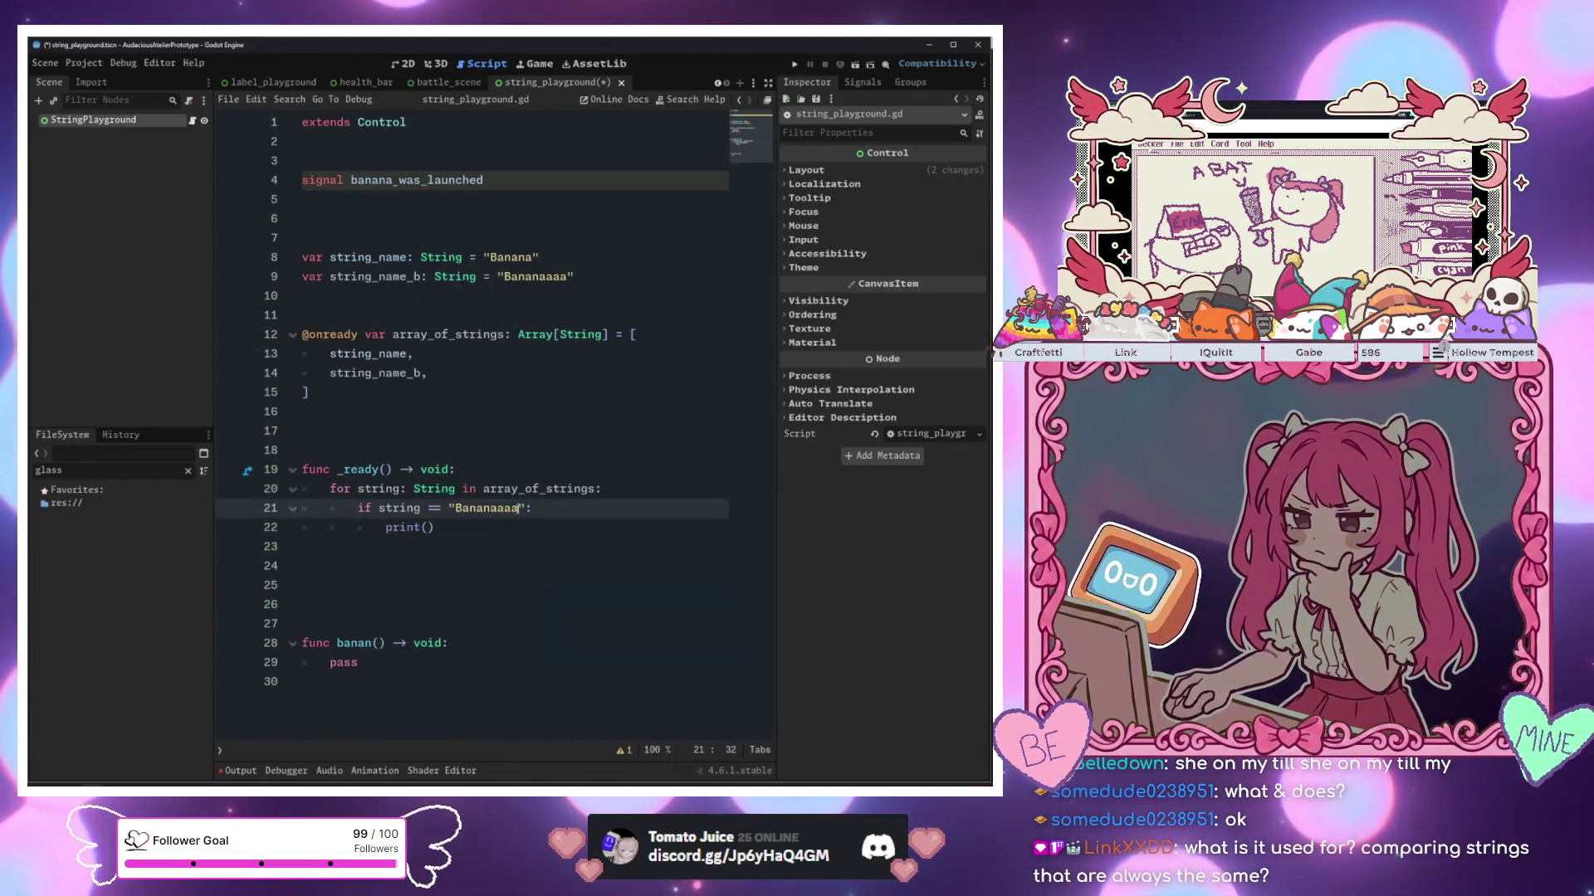
pyautogui.click(534, 258)
pyautogui.write('xxxx')
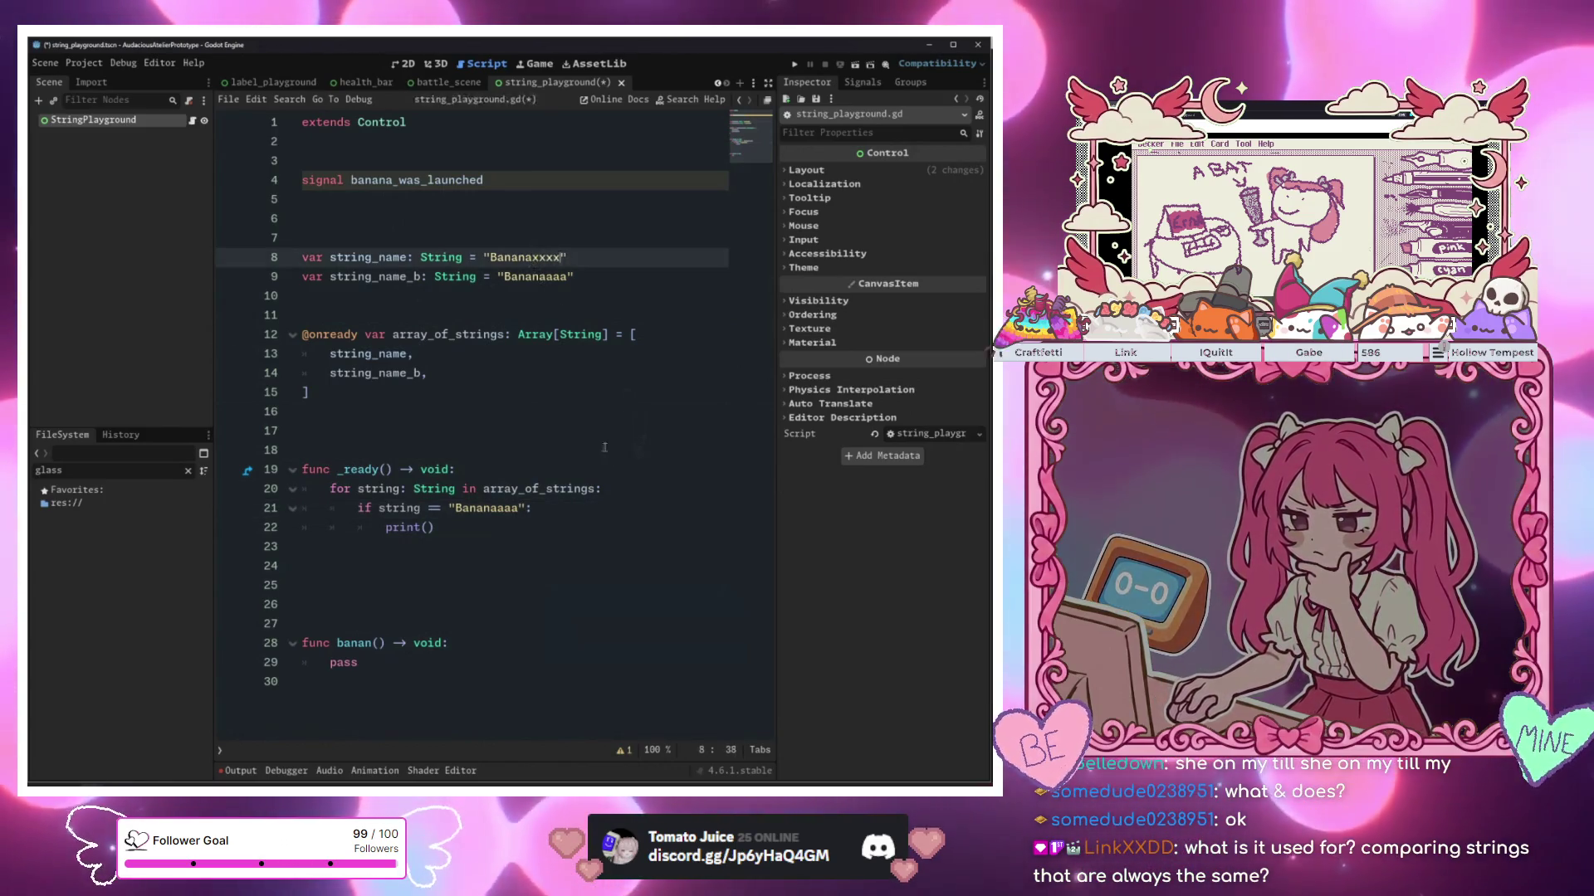
pyautogui.click(534, 508)
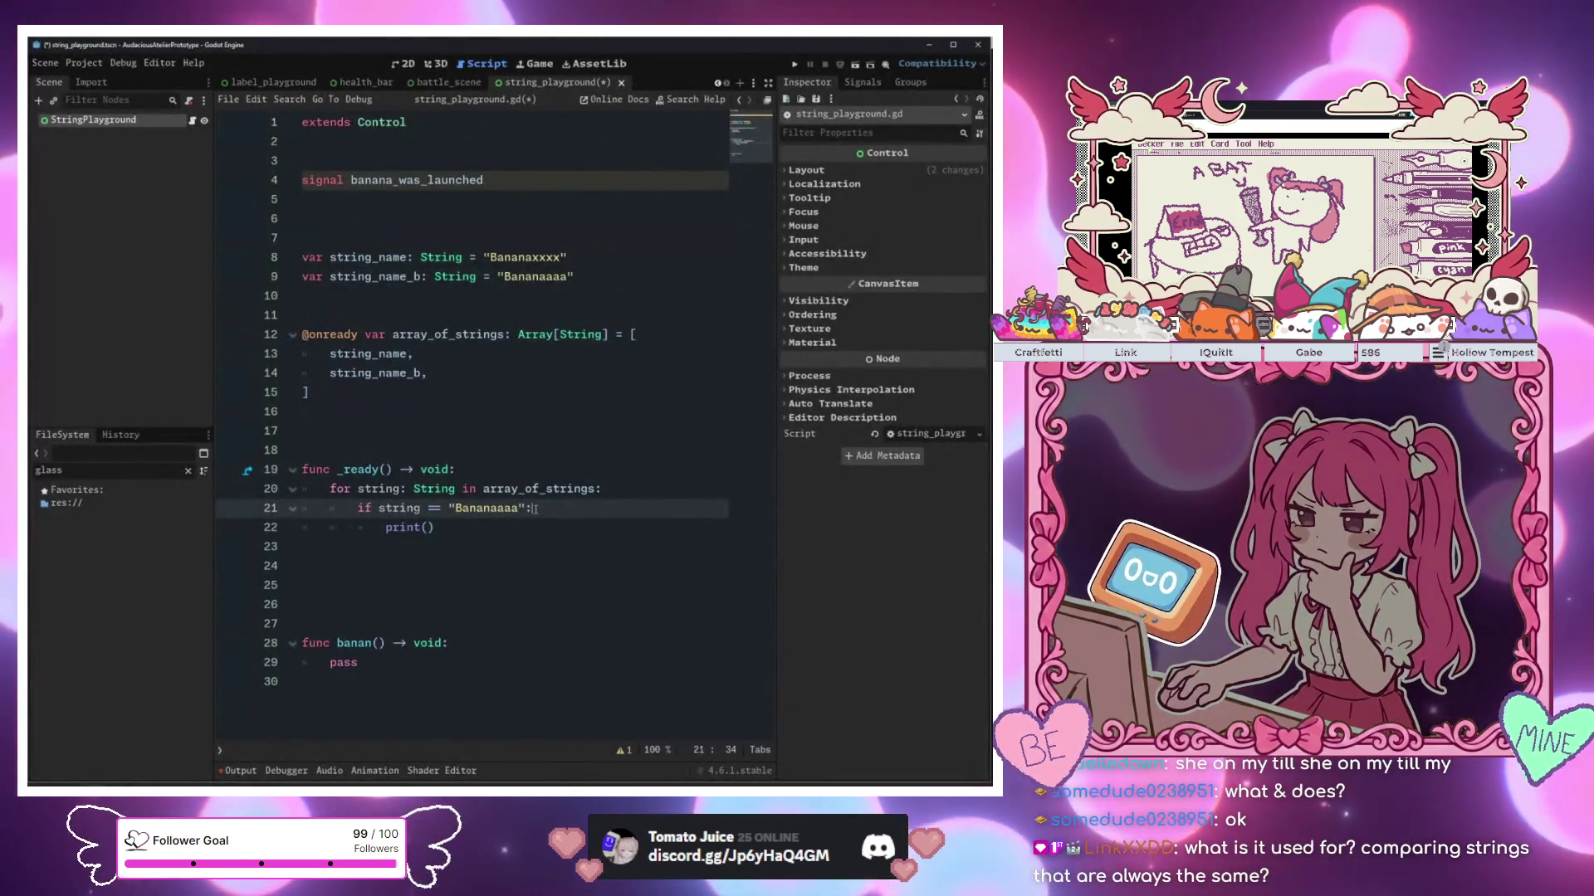
pyautogui.click(581, 258)
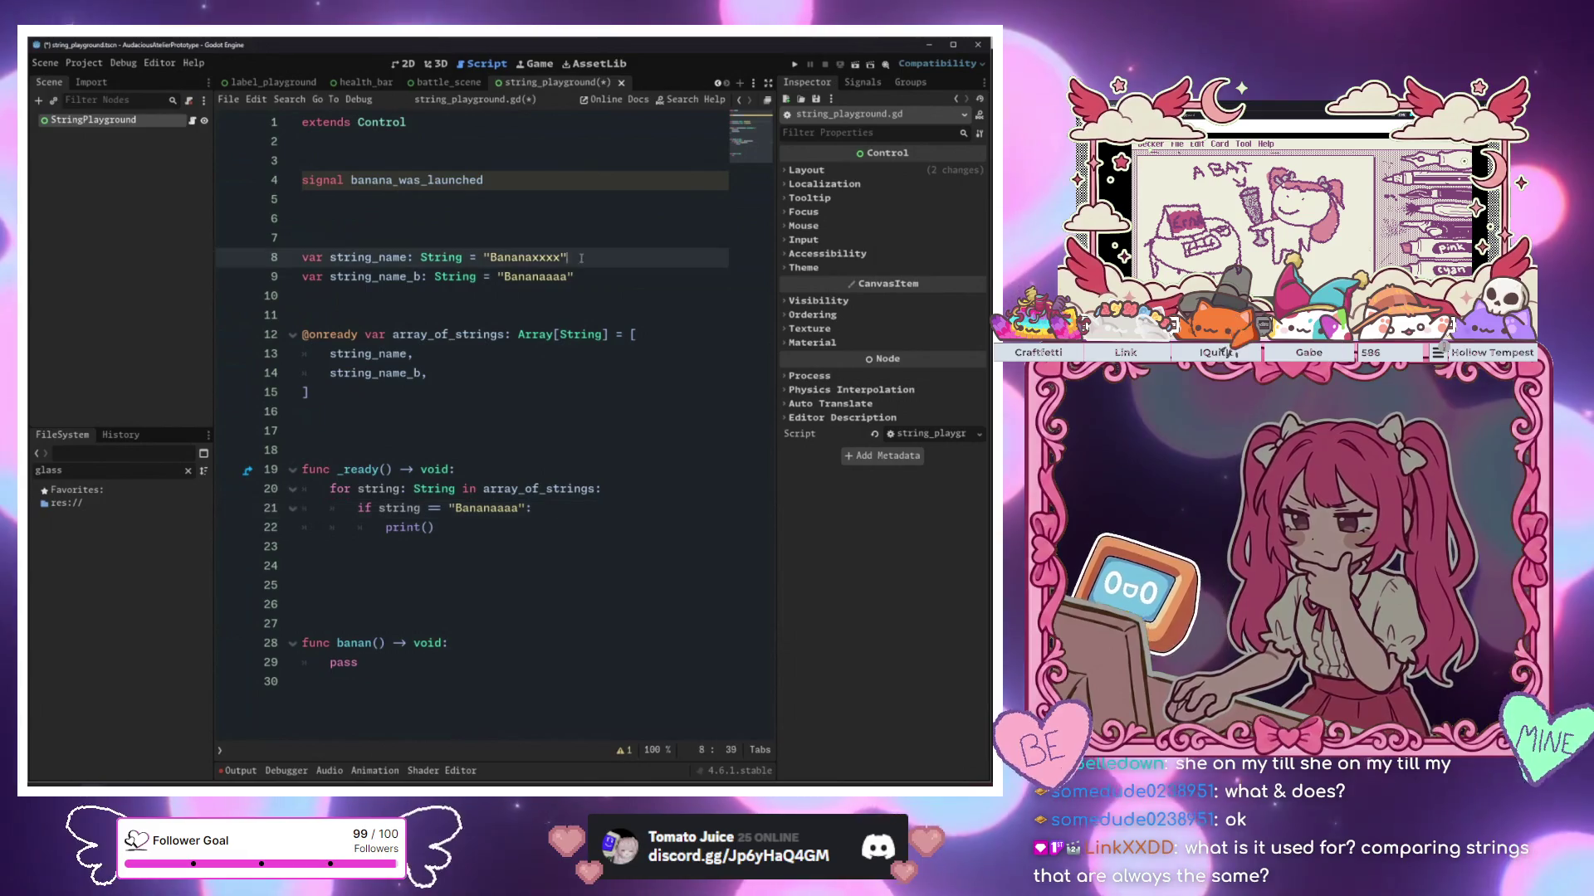
pyautogui.click(564, 530)
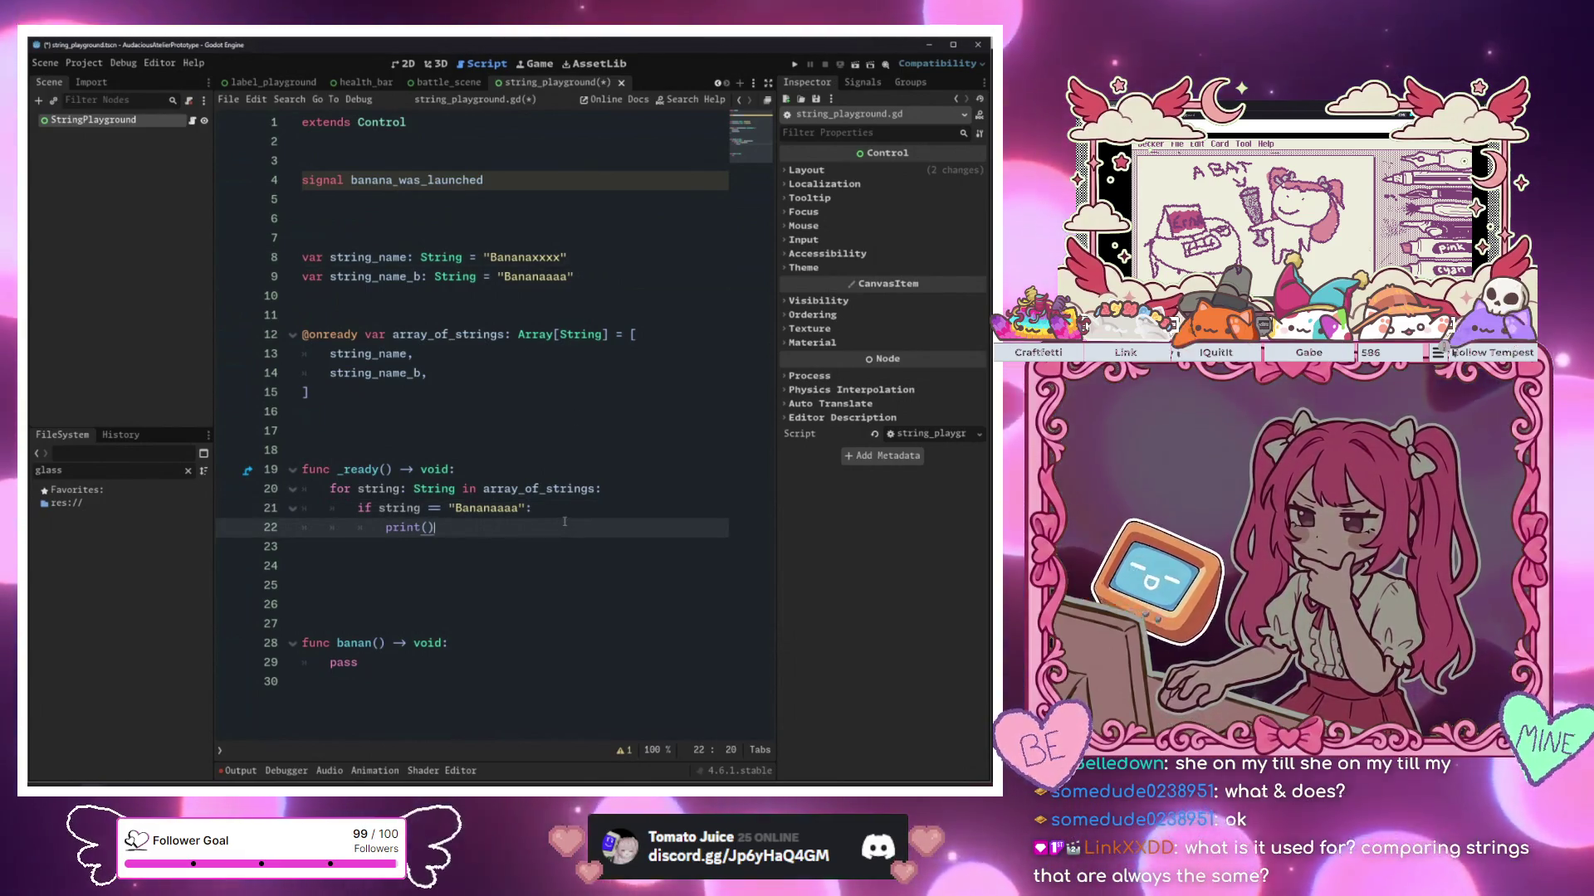
pyautogui.click(390, 510)
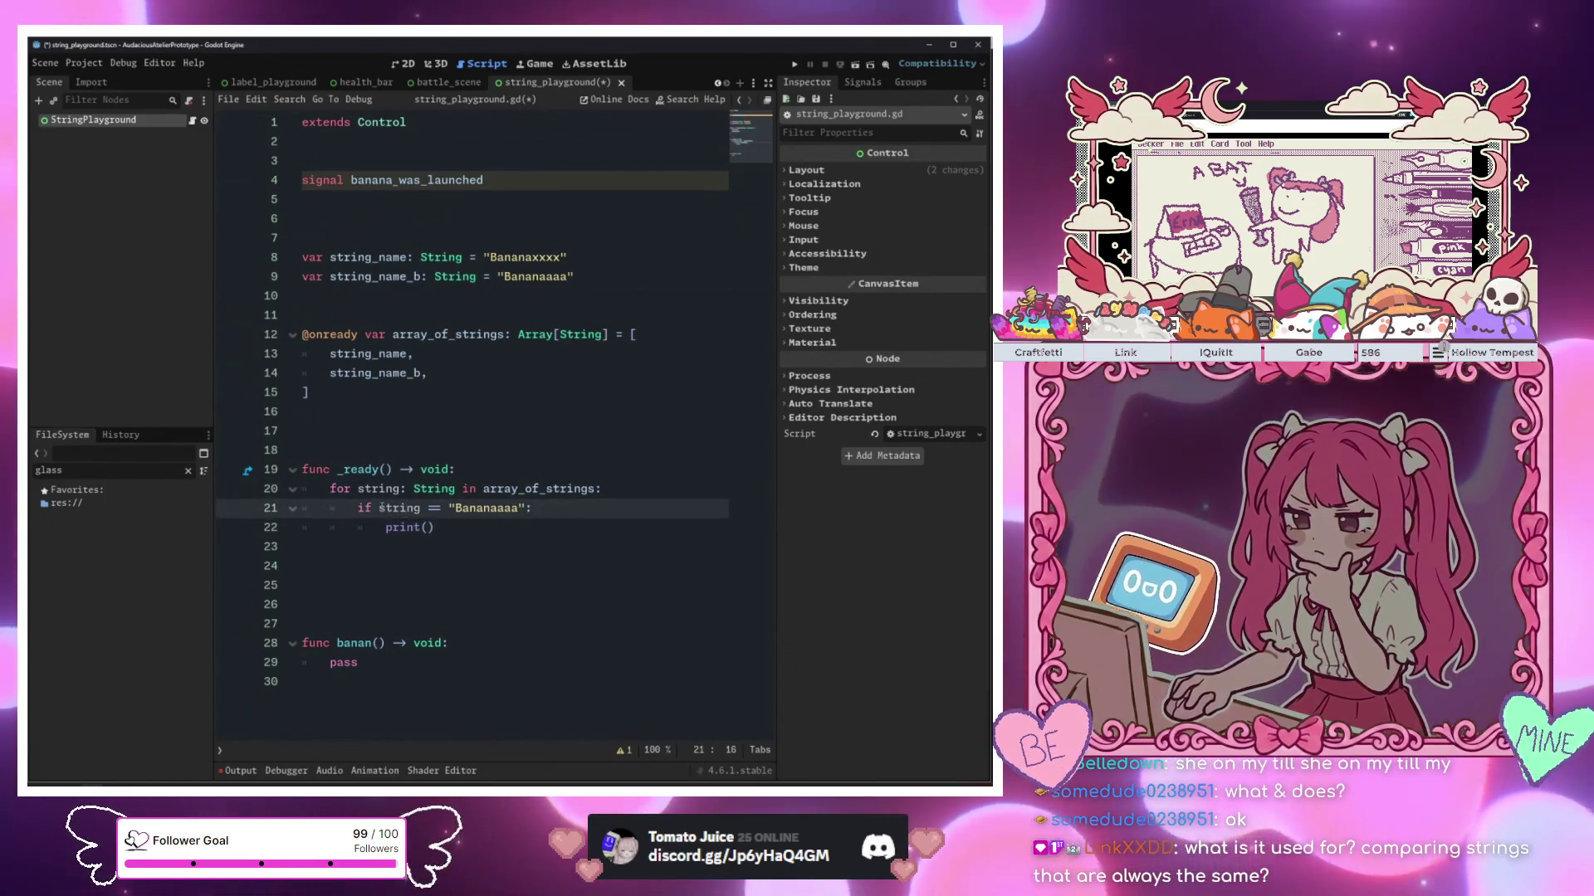
pyautogui.moveTo(382, 508); pyautogui.dragTo(528, 508)
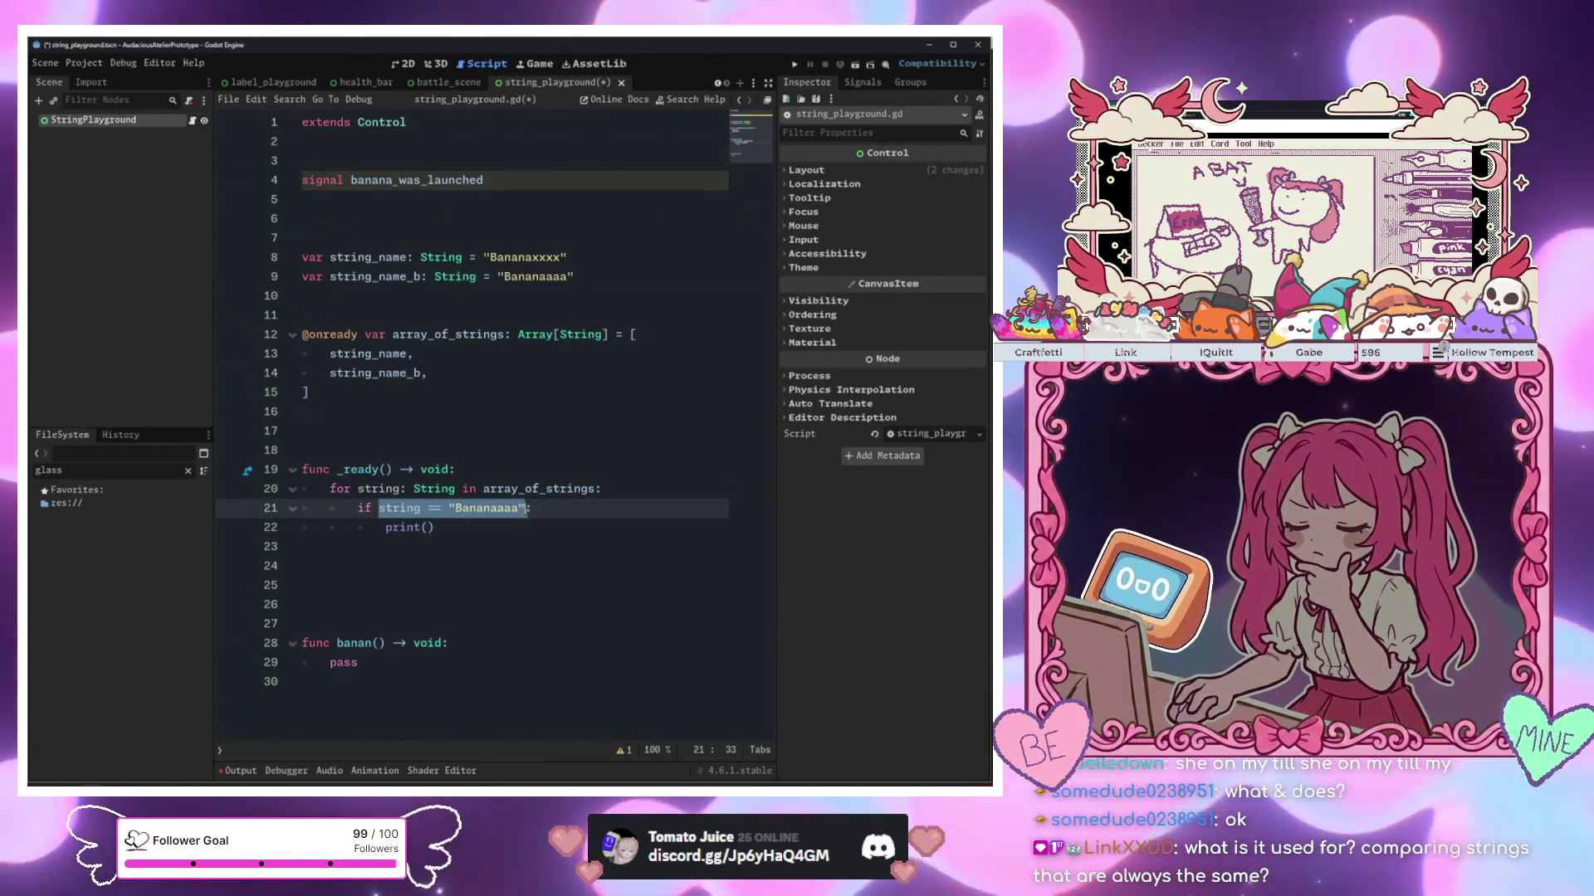
pyautogui.click(528, 508)
pyautogui.moveTo(398, 519)
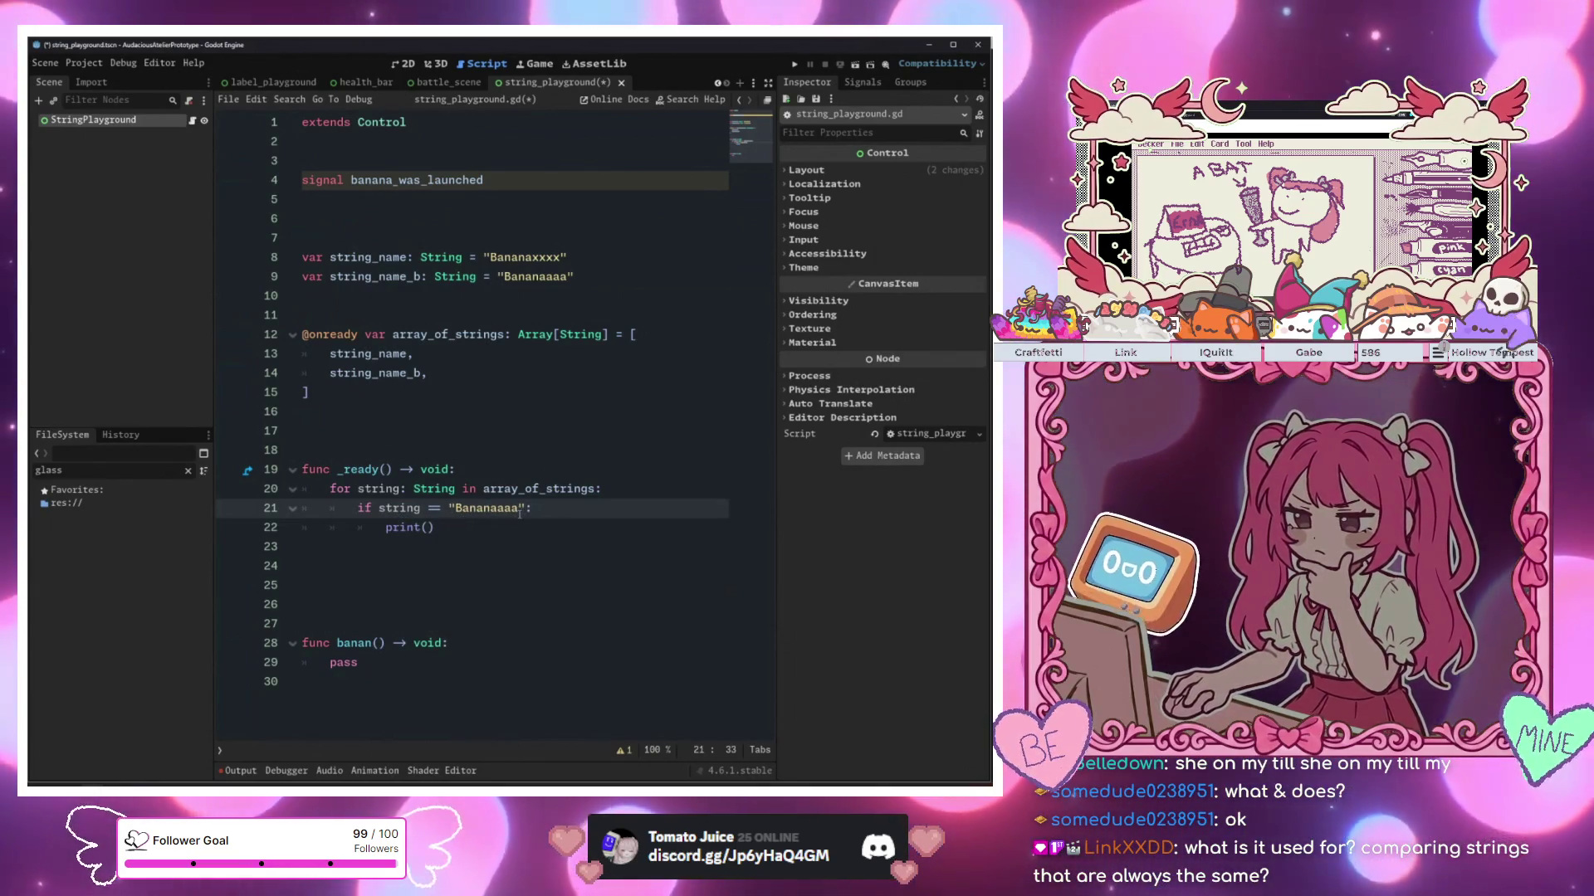
pyautogui.click(560, 254)
pyautogui.press('BackSpace')
pyautogui.press('BackSpace')
pyautogui.press('BackSpace')
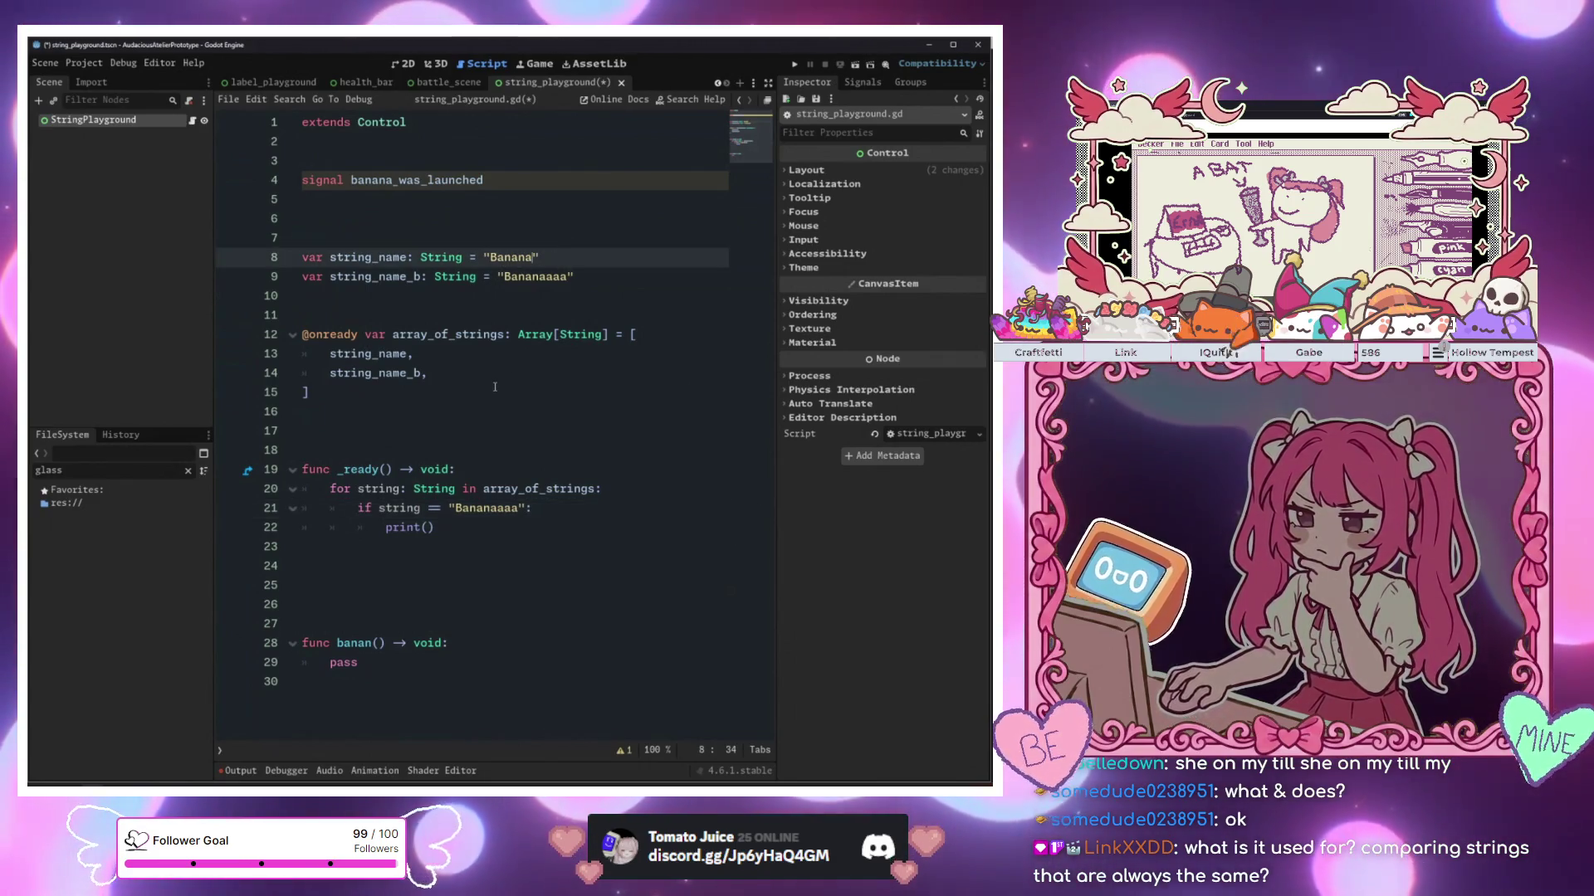
pyautogui.write('xxxx')
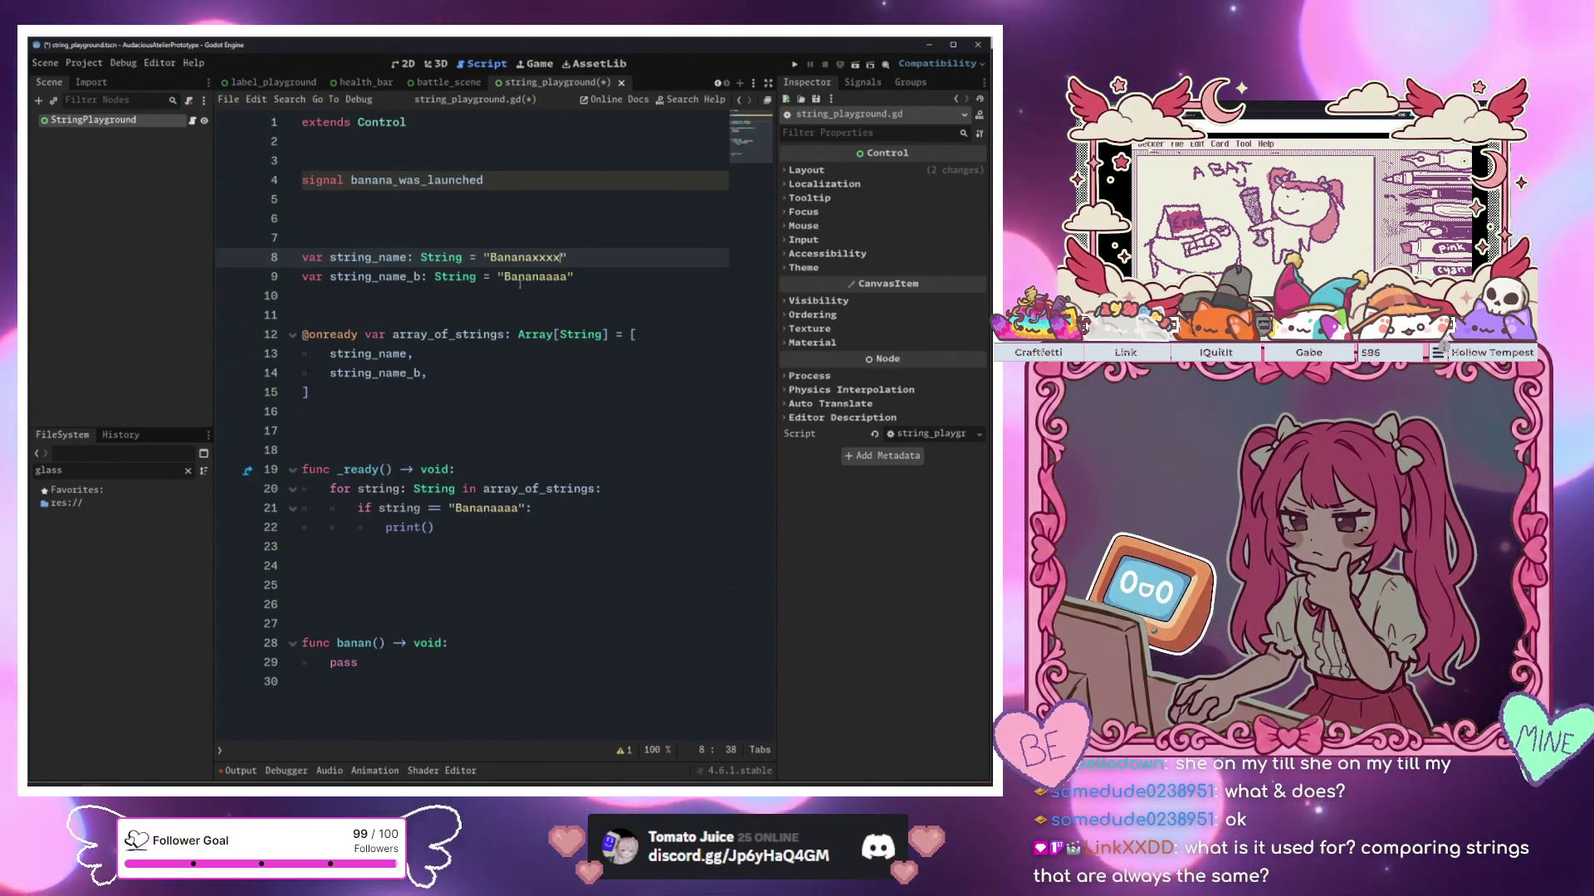
pyautogui.press('Right')
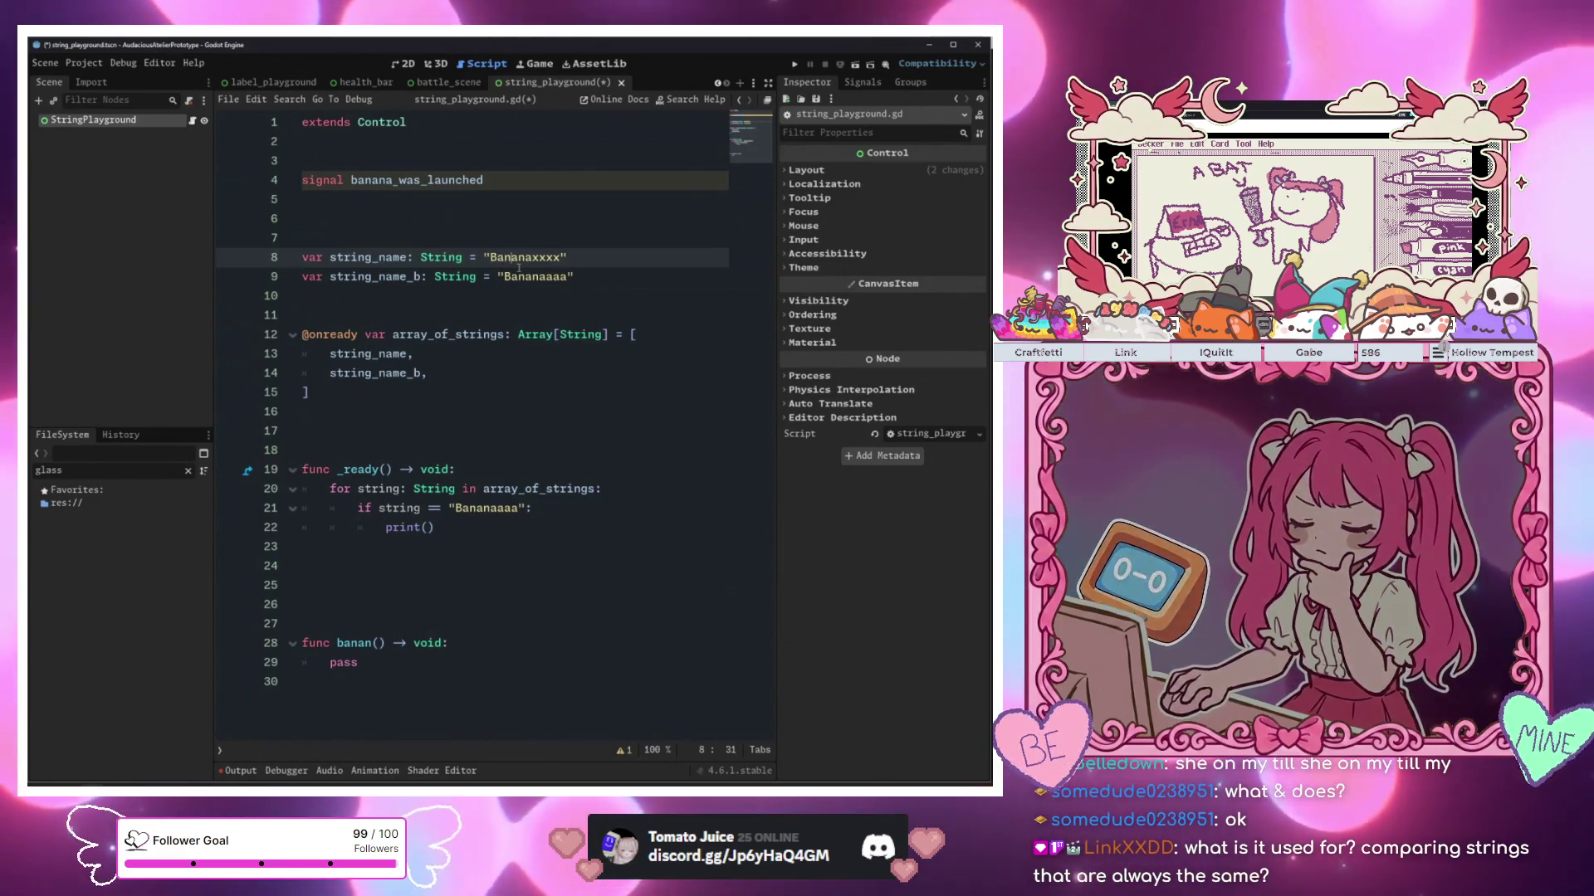
pyautogui.press('Right')
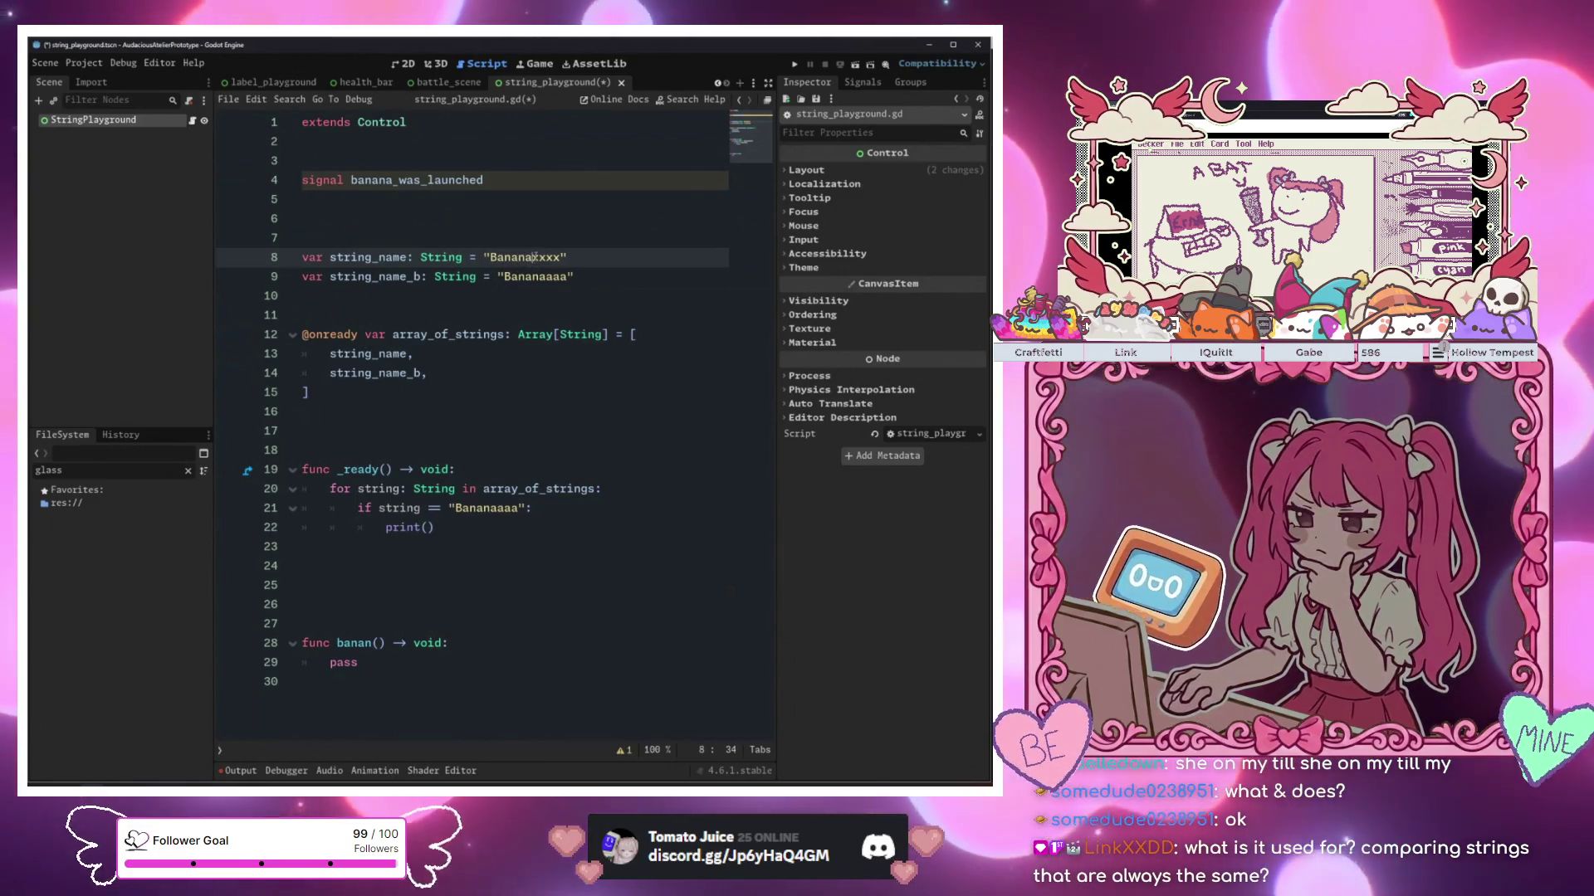
pyautogui.press('Right')
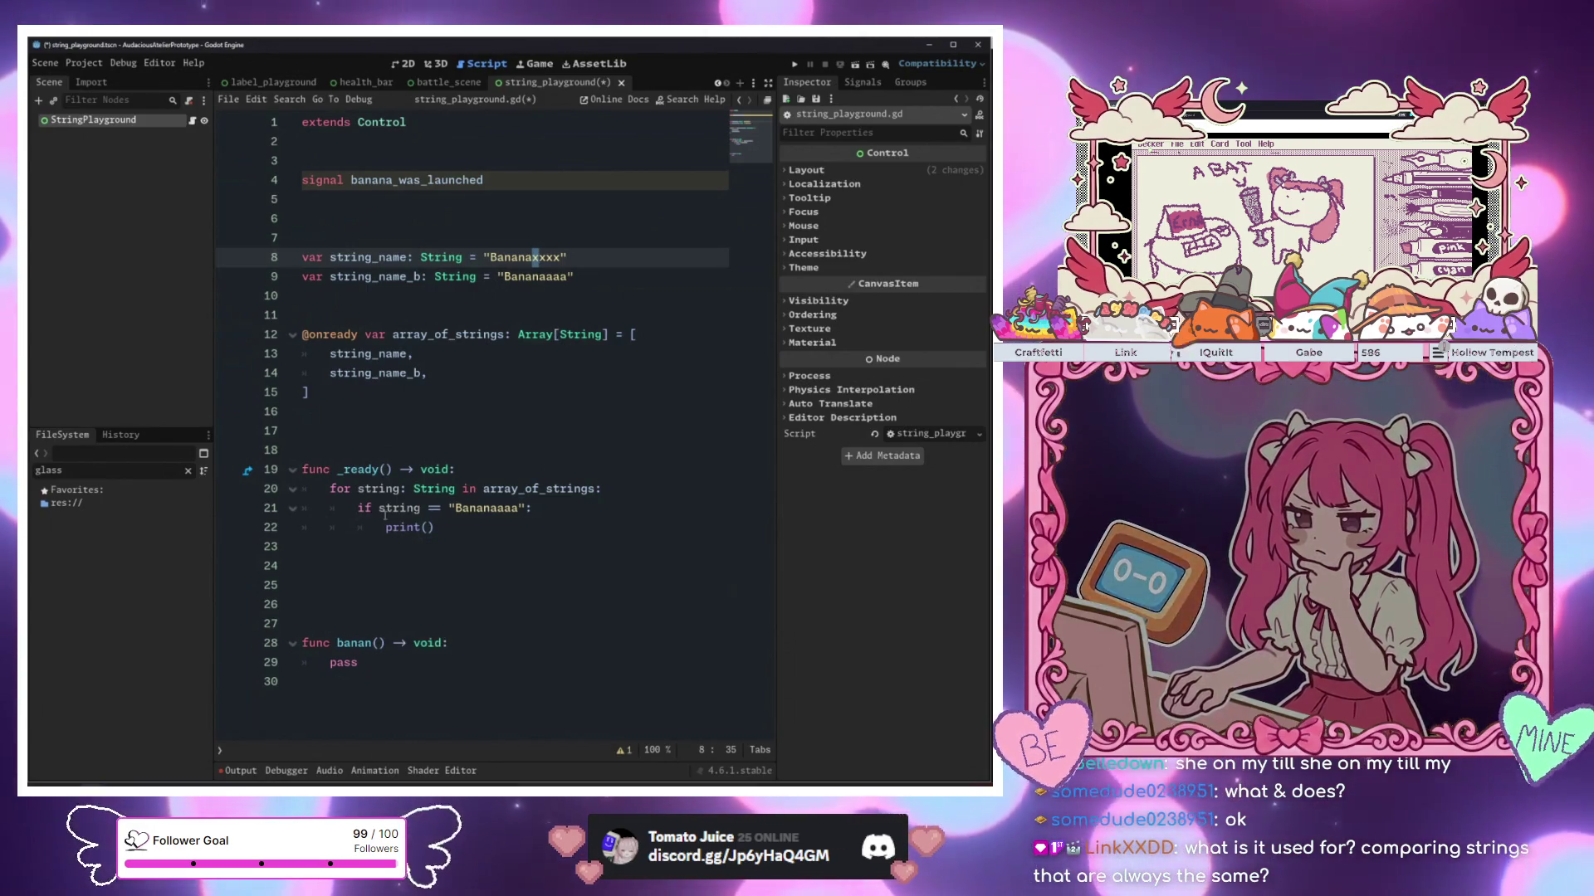
pyautogui.click(478, 455)
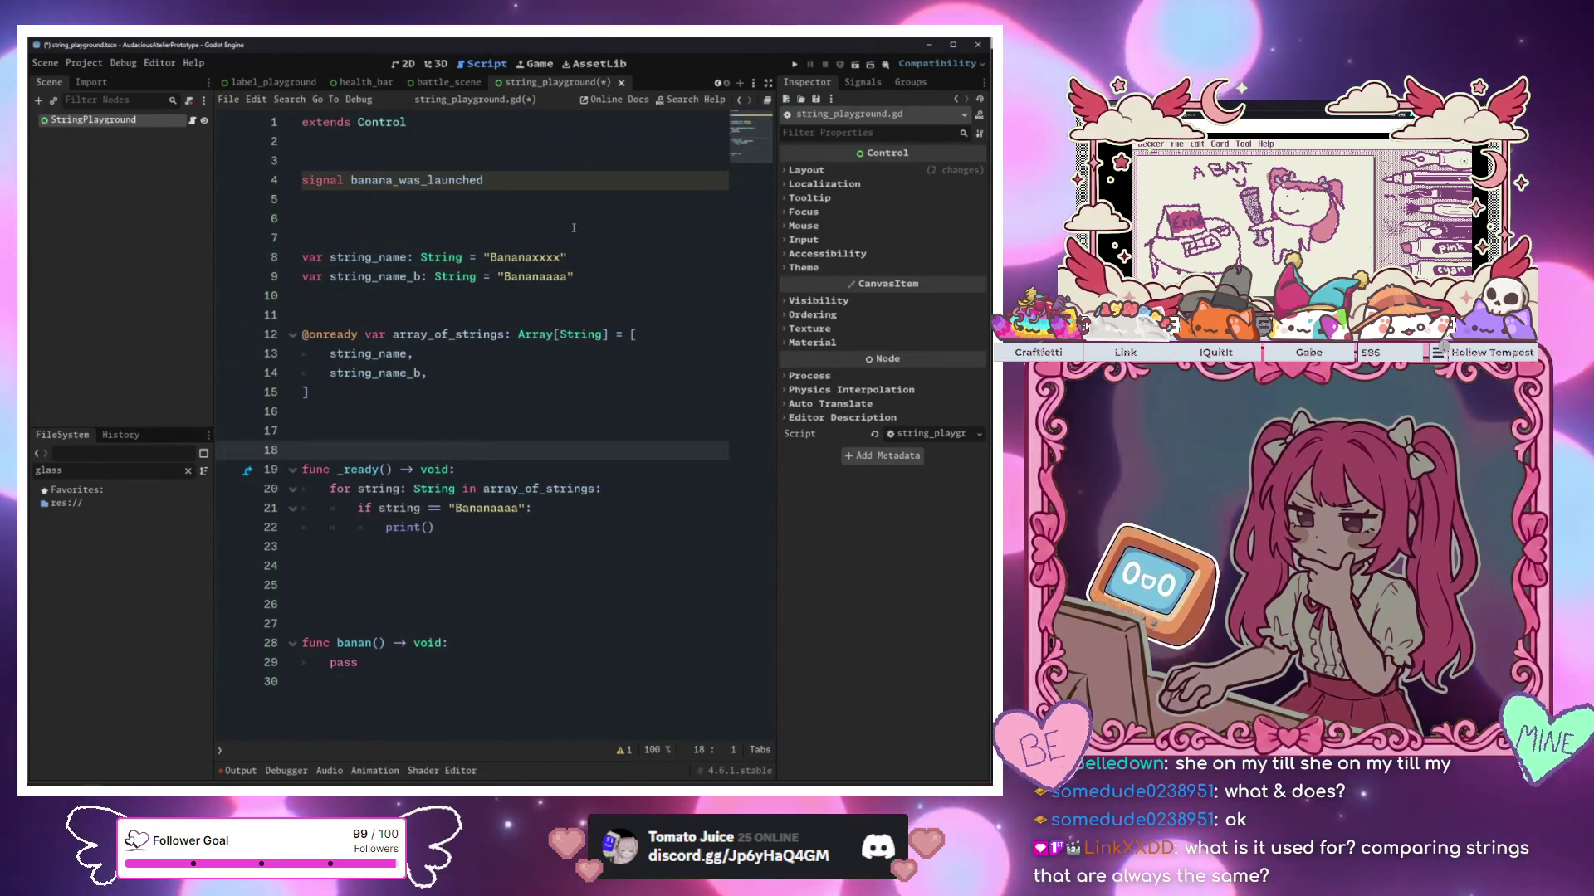
pyautogui.click(621, 544)
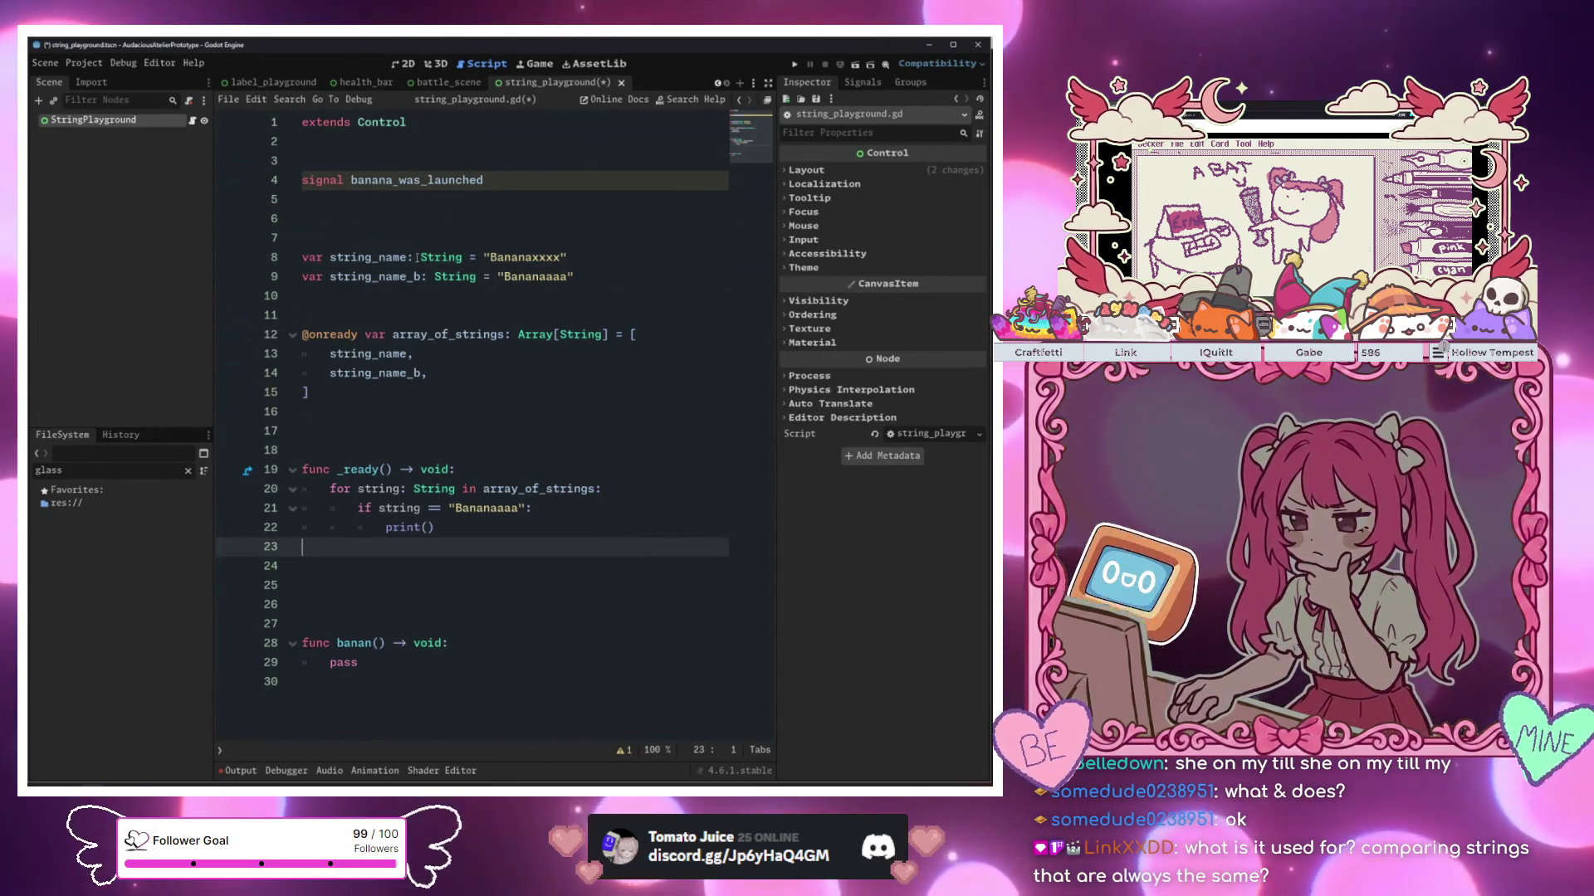
pyautogui.click(464, 257)
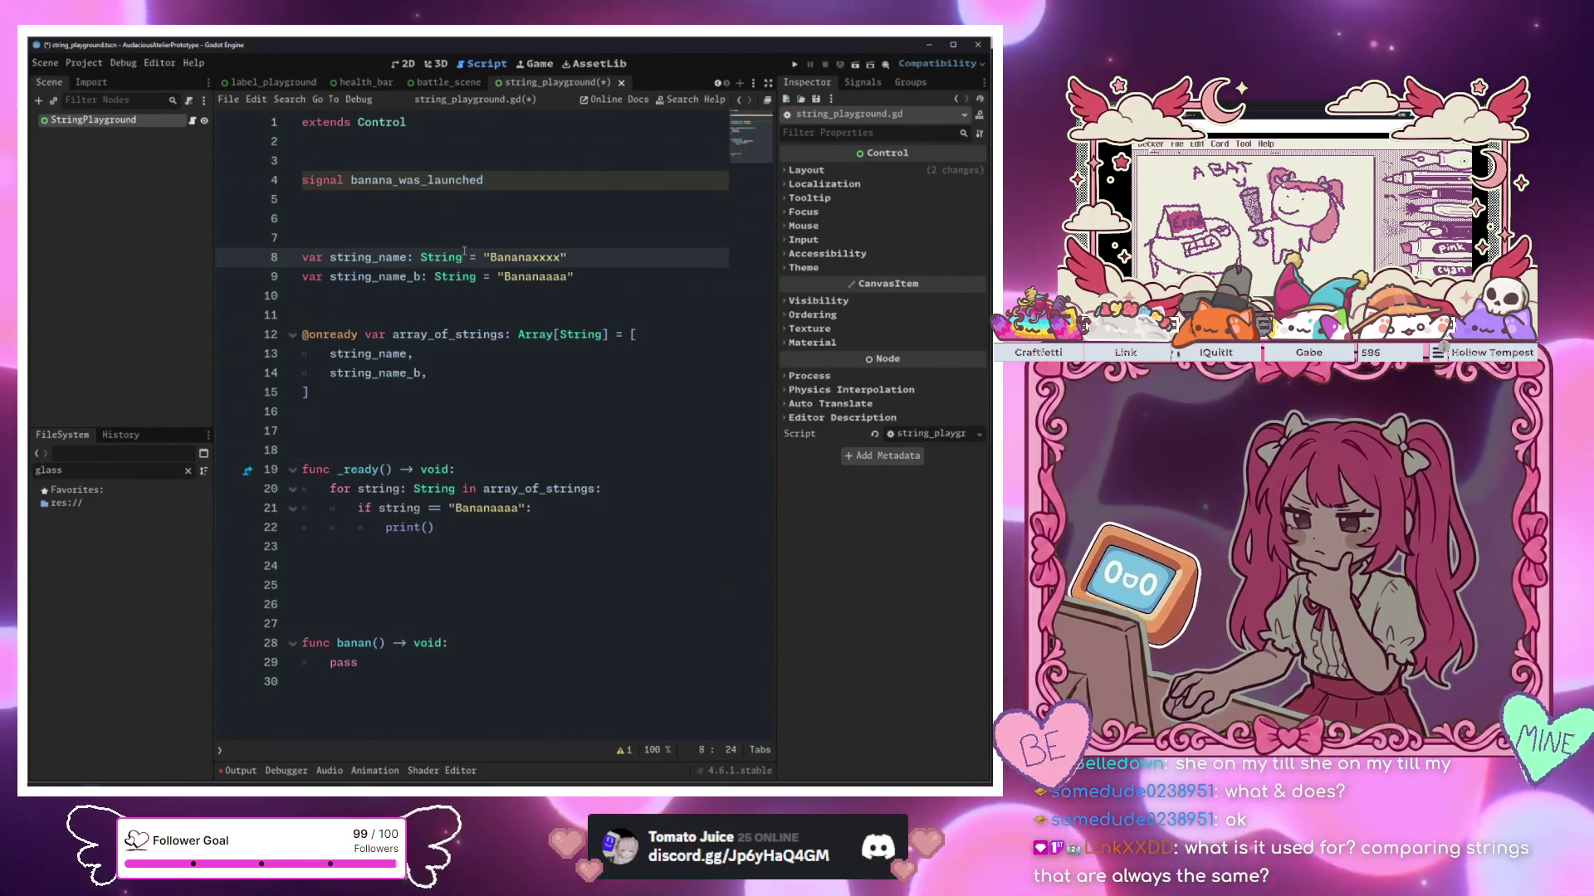
pyautogui.write('Name')
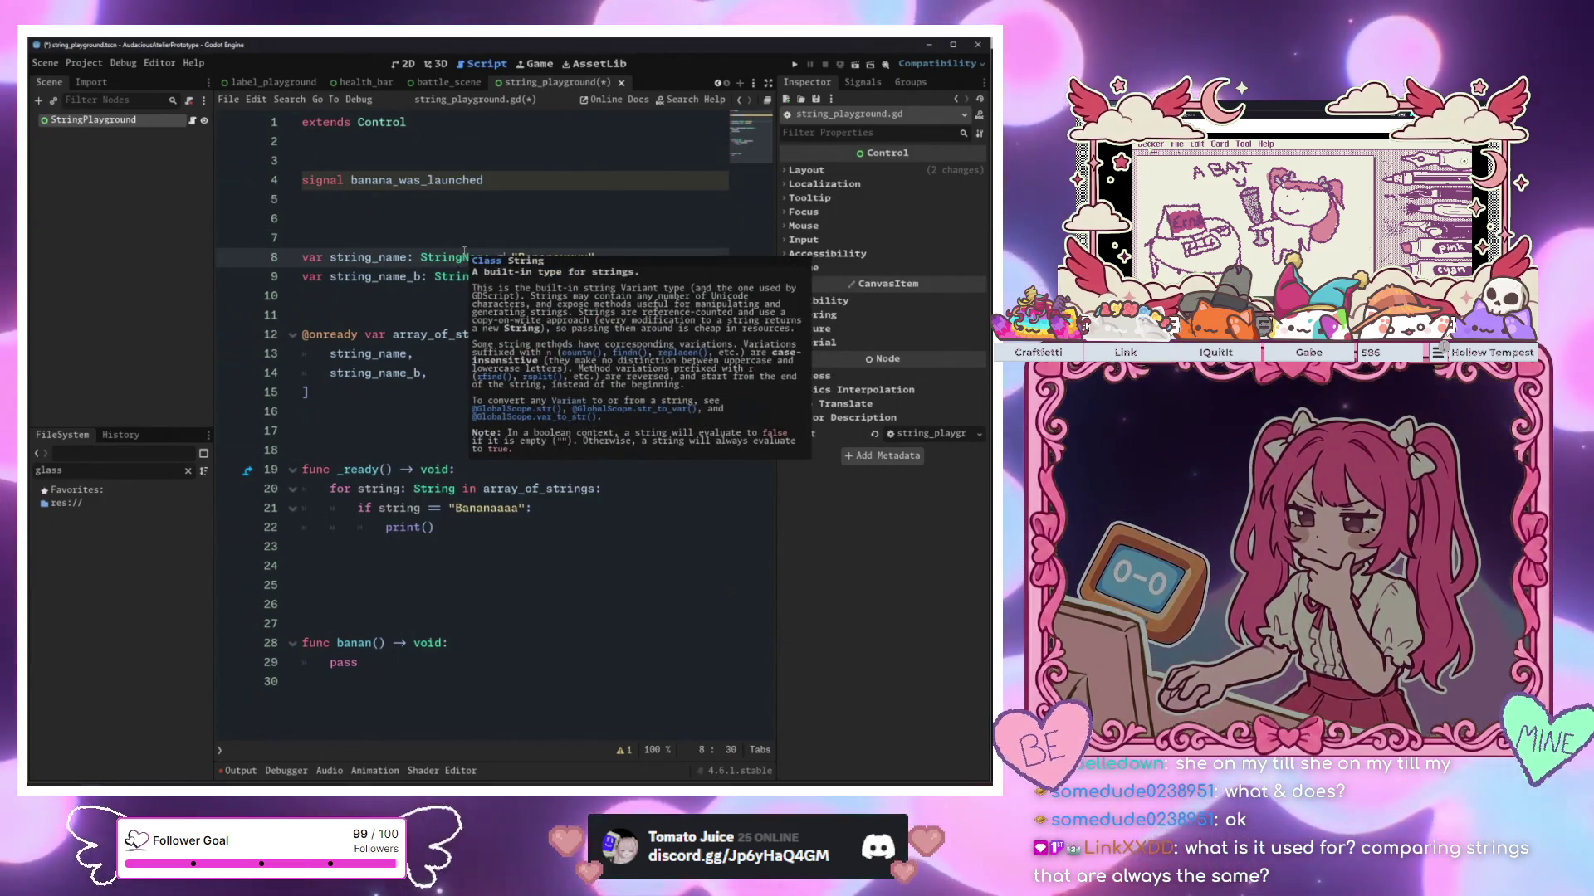
pyautogui.press('Down')
pyautogui.write('&')
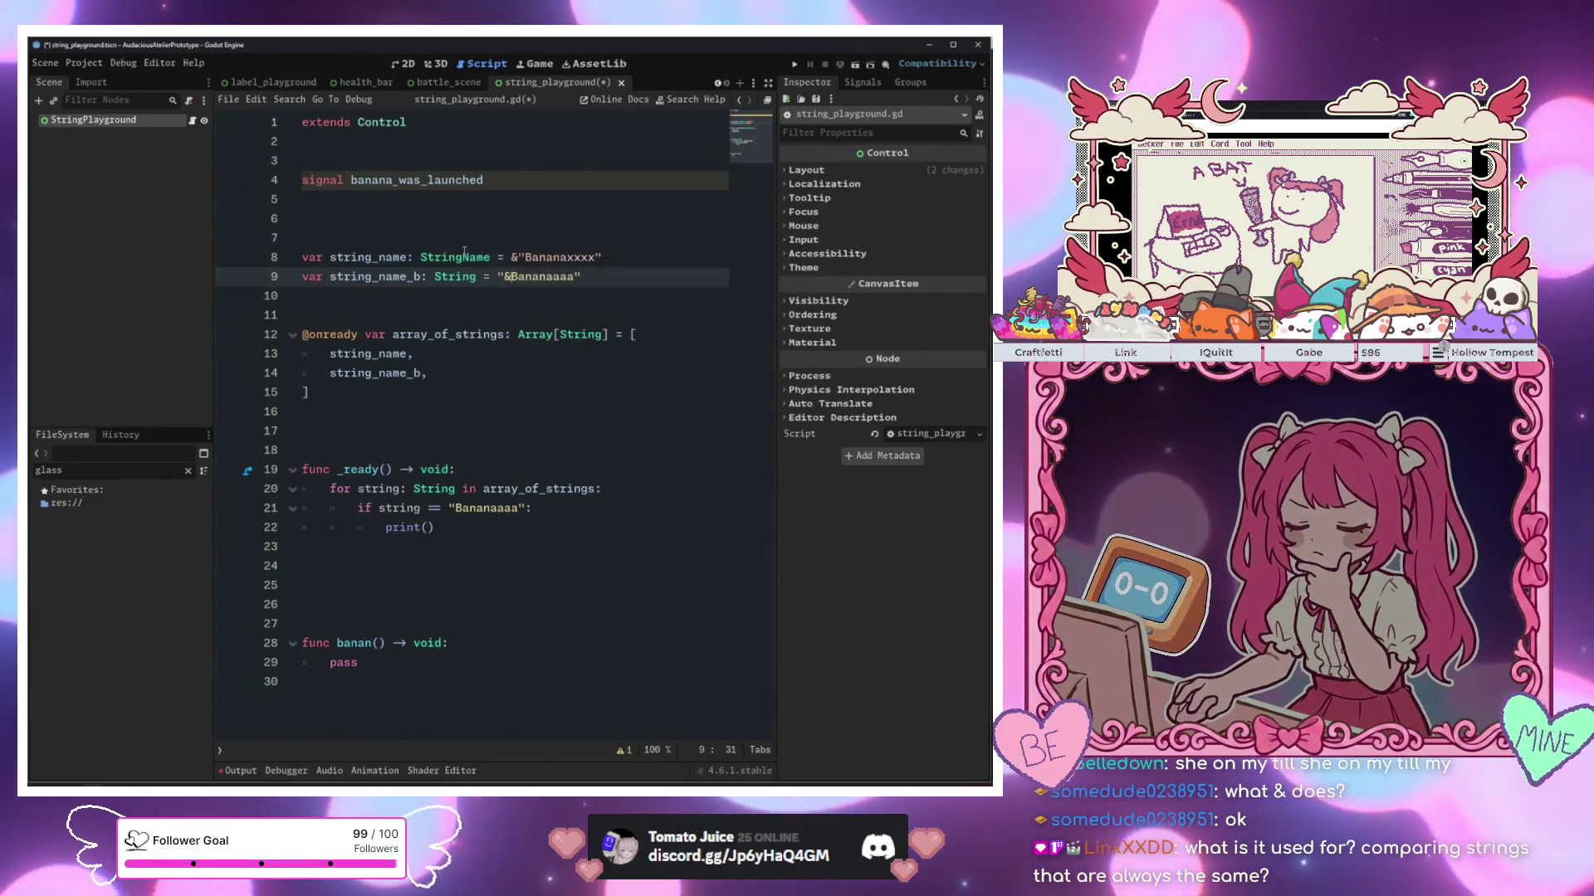
pyautogui.press('BackSpace')
pyautogui.press('Left')
pyautogui.write('&')
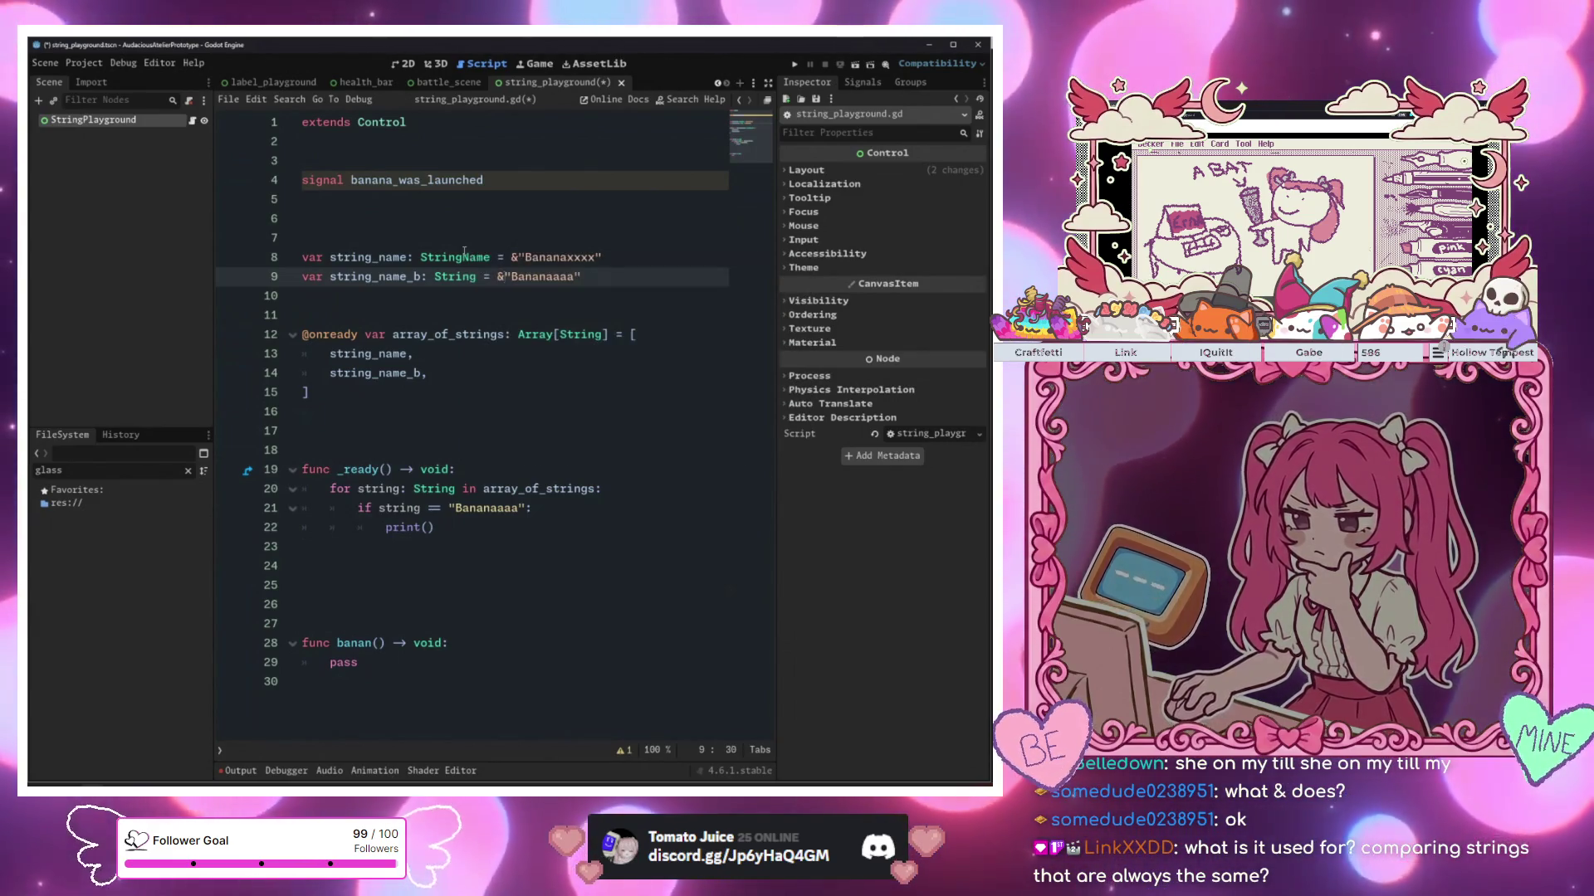
pyautogui.moveTo(464, 254)
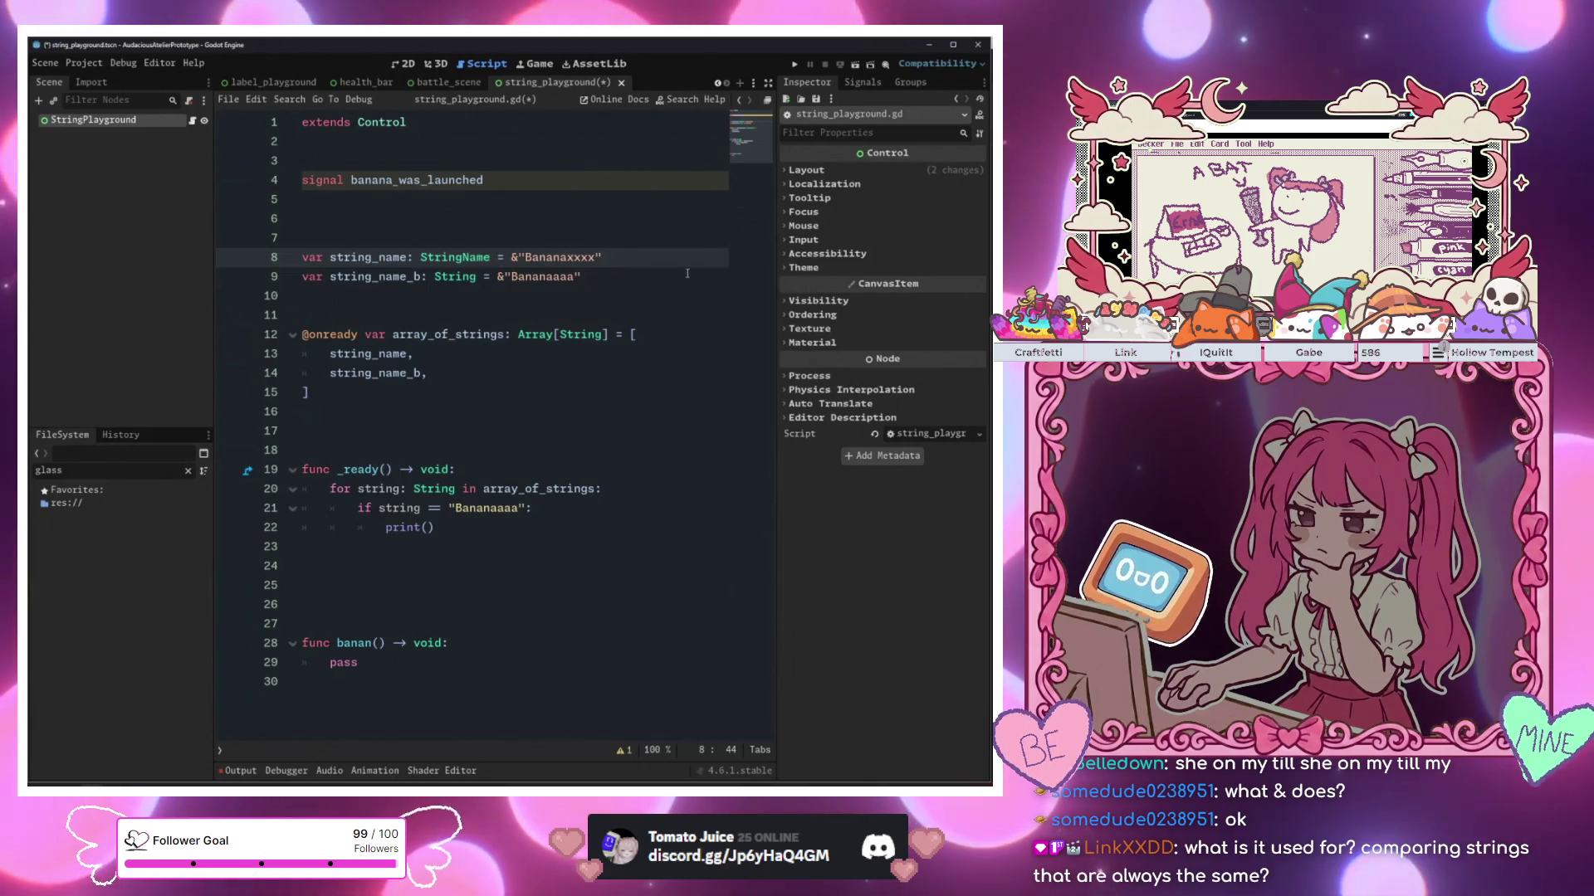
pyautogui.click(676, 273)
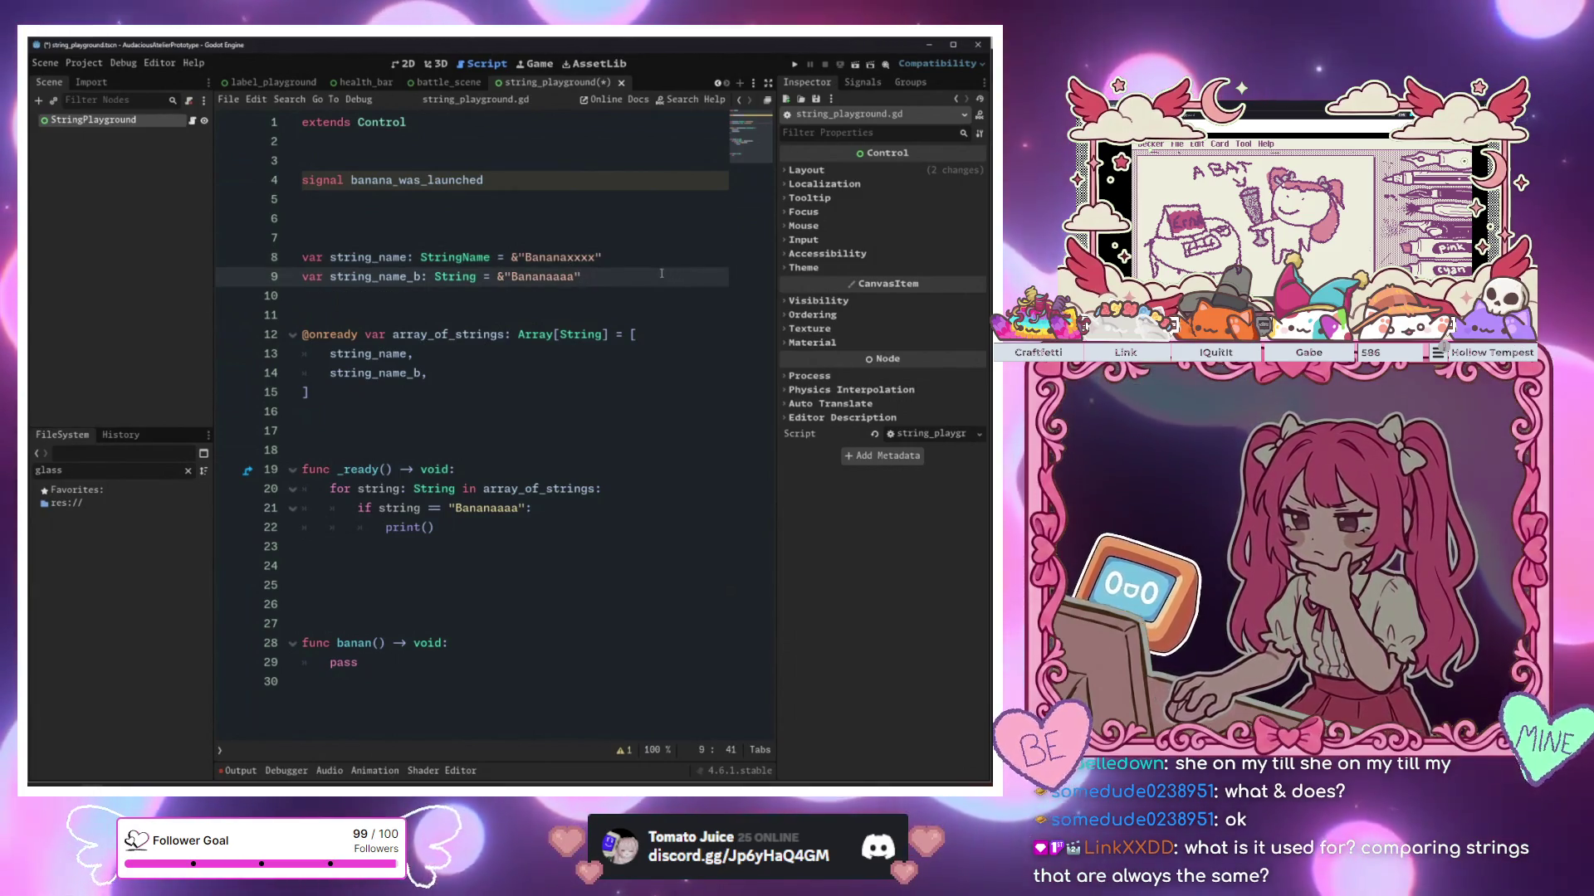
pyautogui.click(447, 508)
pyautogui.write('&')
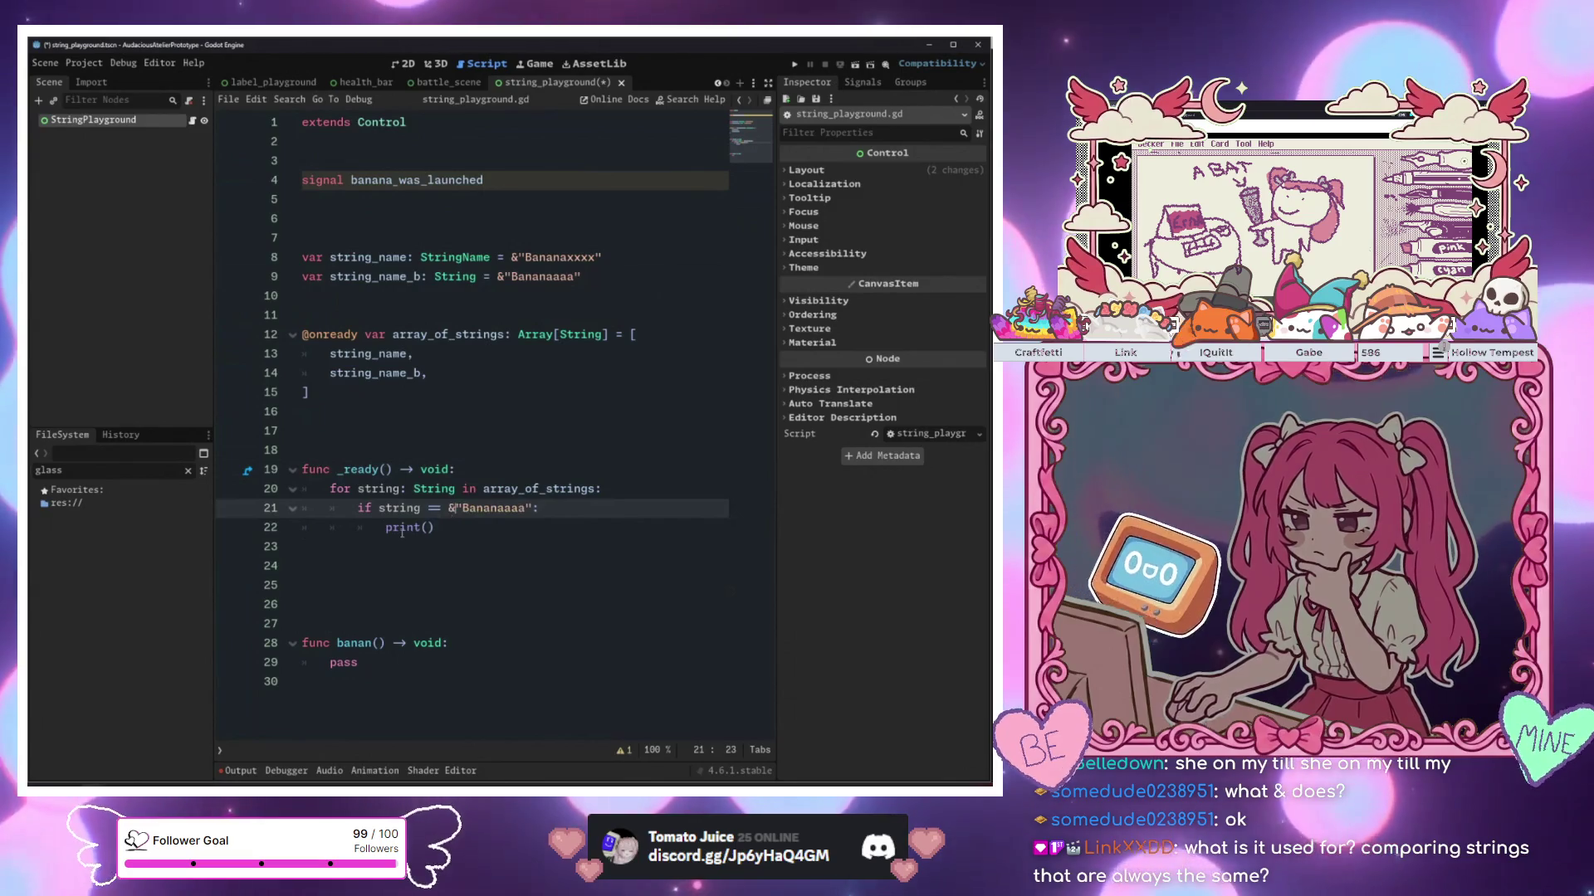
pyautogui.click(468, 530)
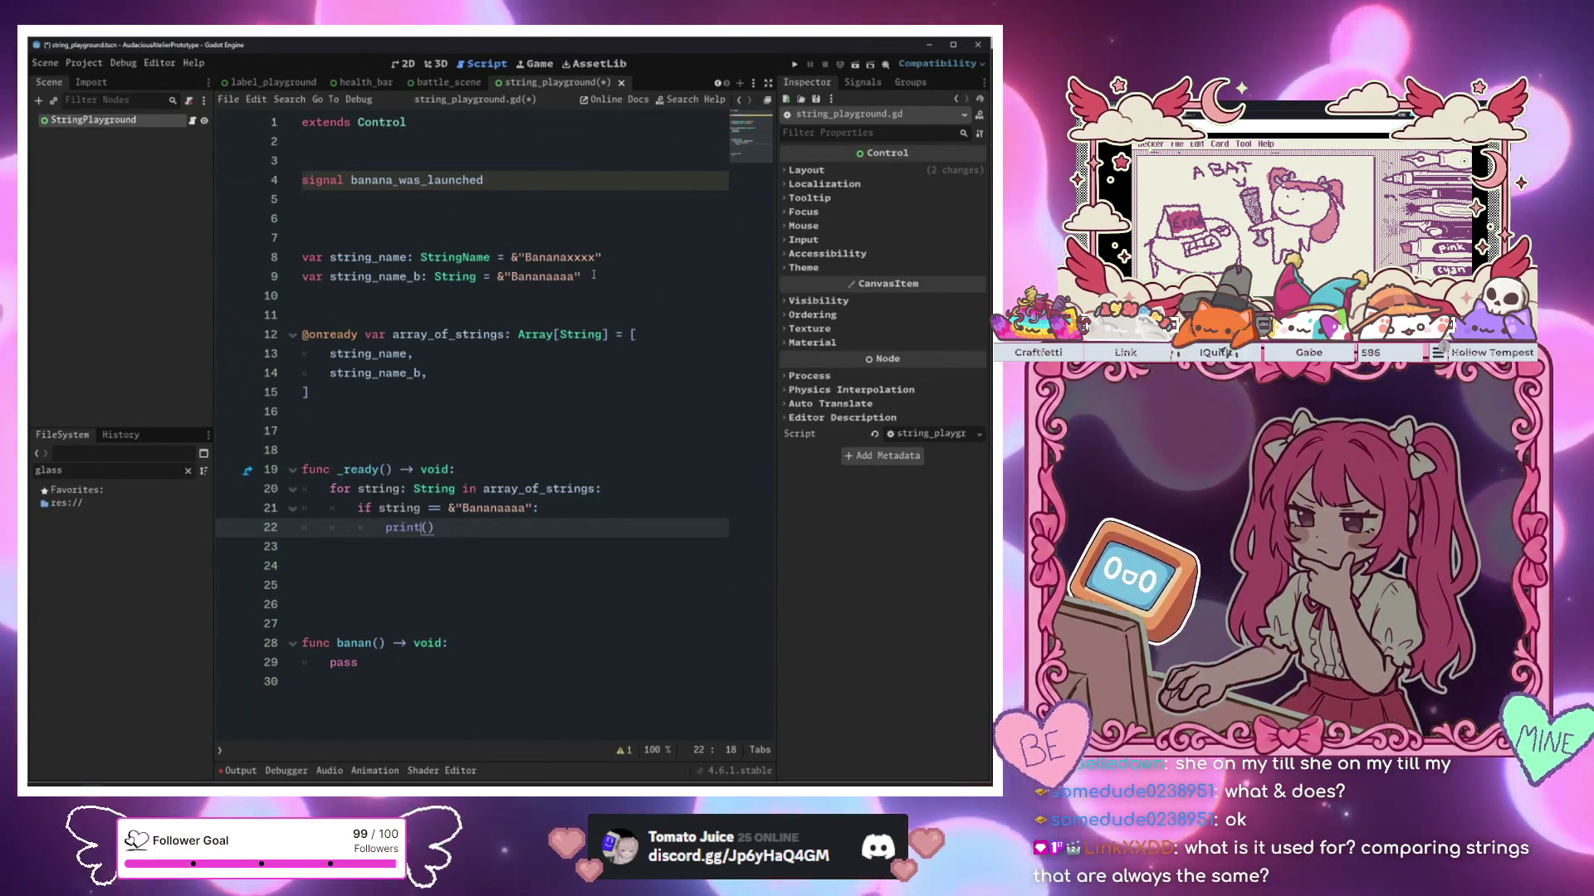
pyautogui.press('Up')
pyautogui.press('End')
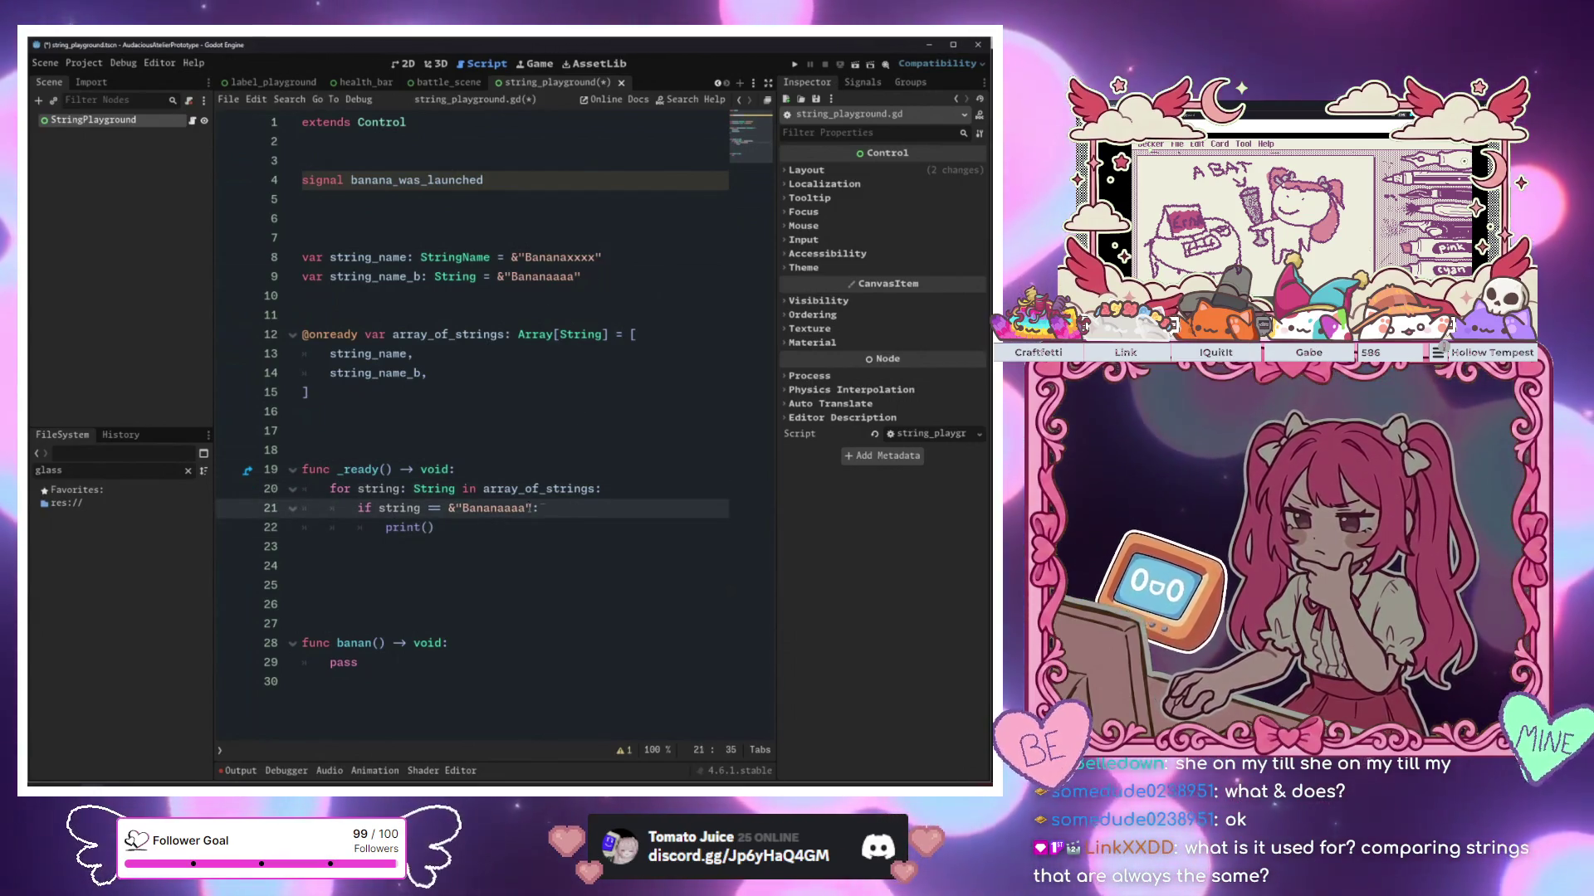
pyautogui.moveTo(514, 279); pyautogui.dragTo(573, 279)
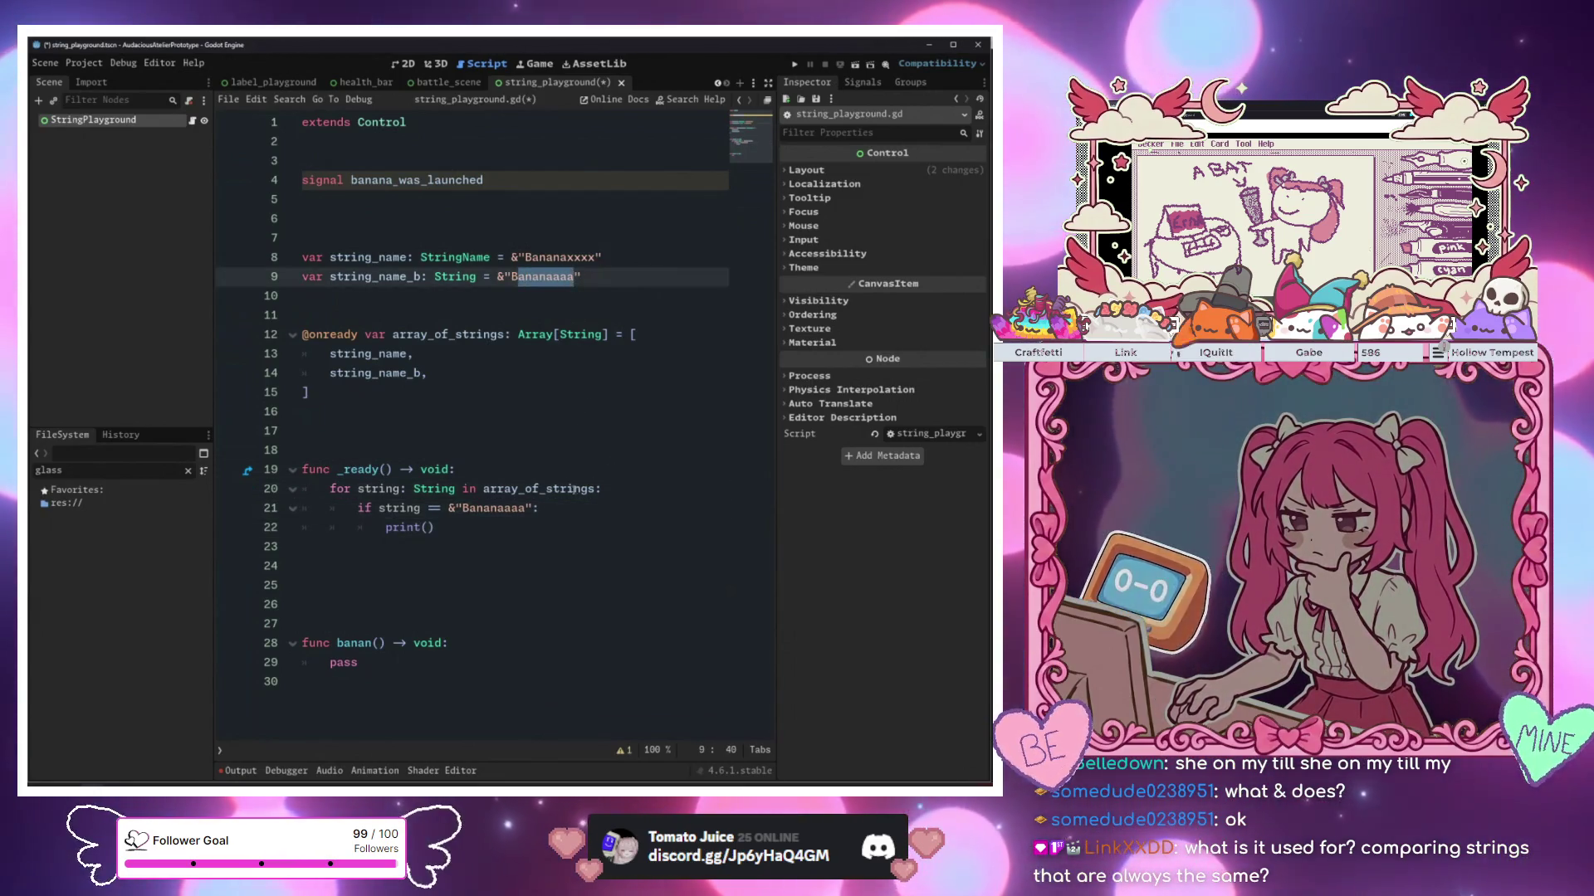
pyautogui.click(461, 508)
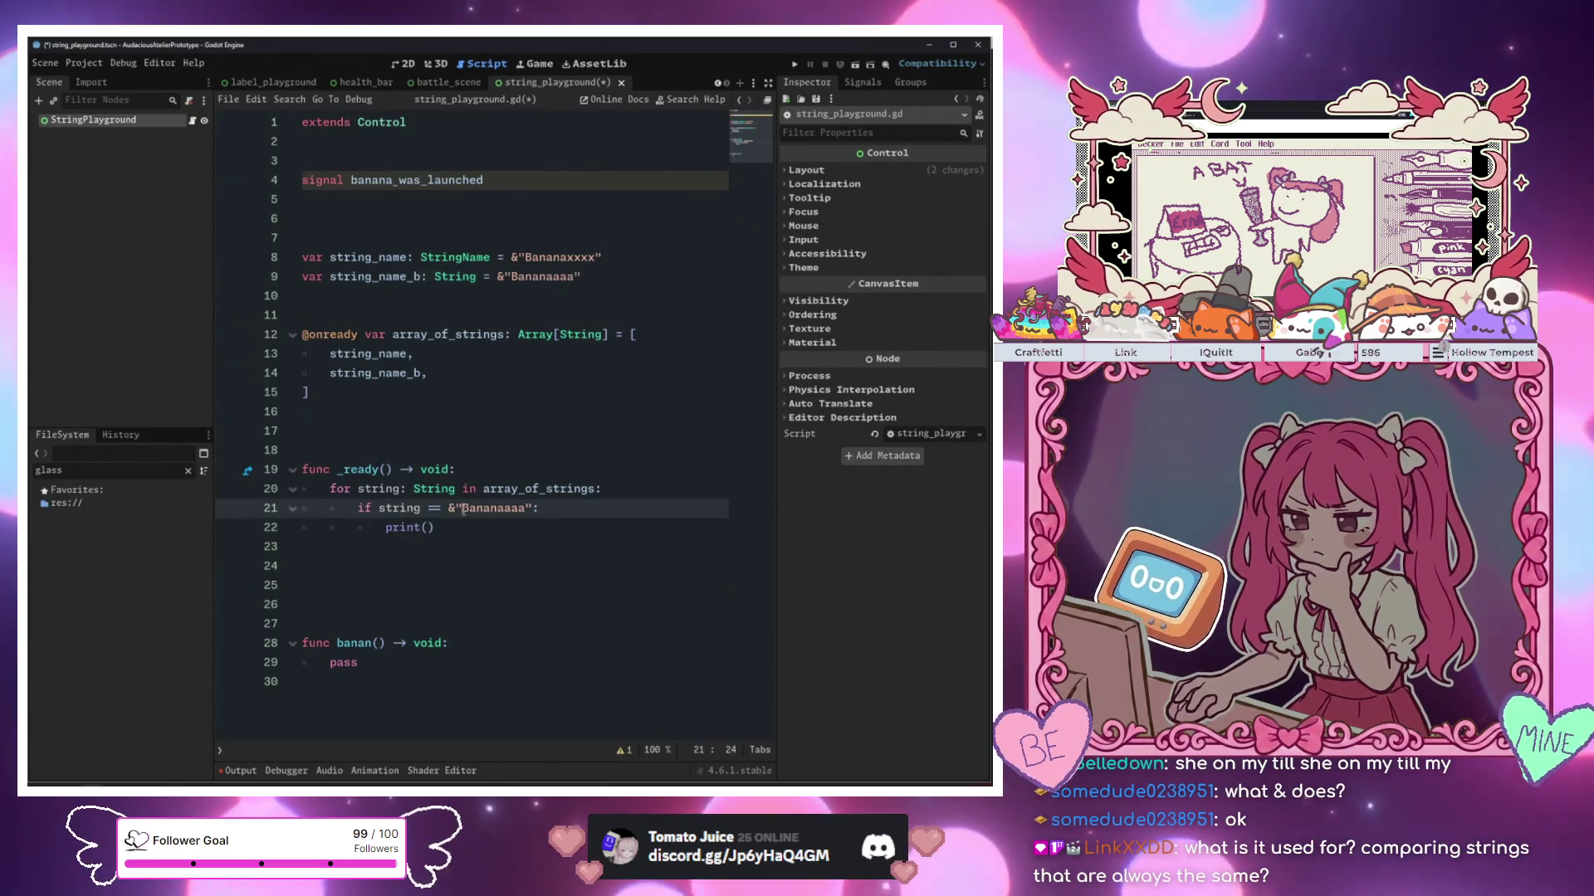
pyautogui.click(509, 278)
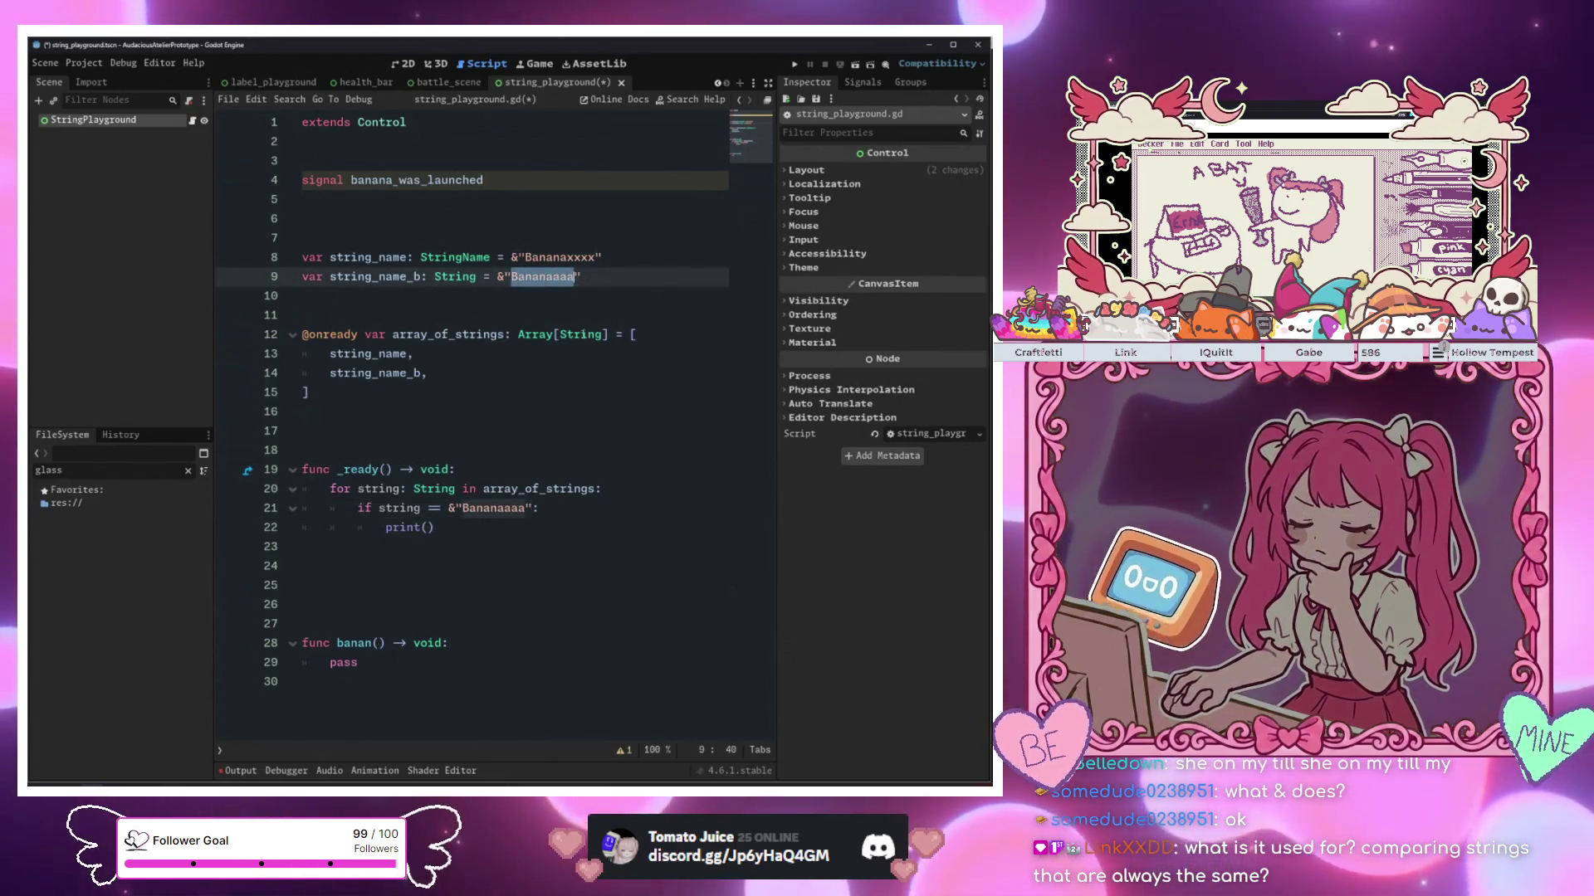
pyautogui.click(584, 356)
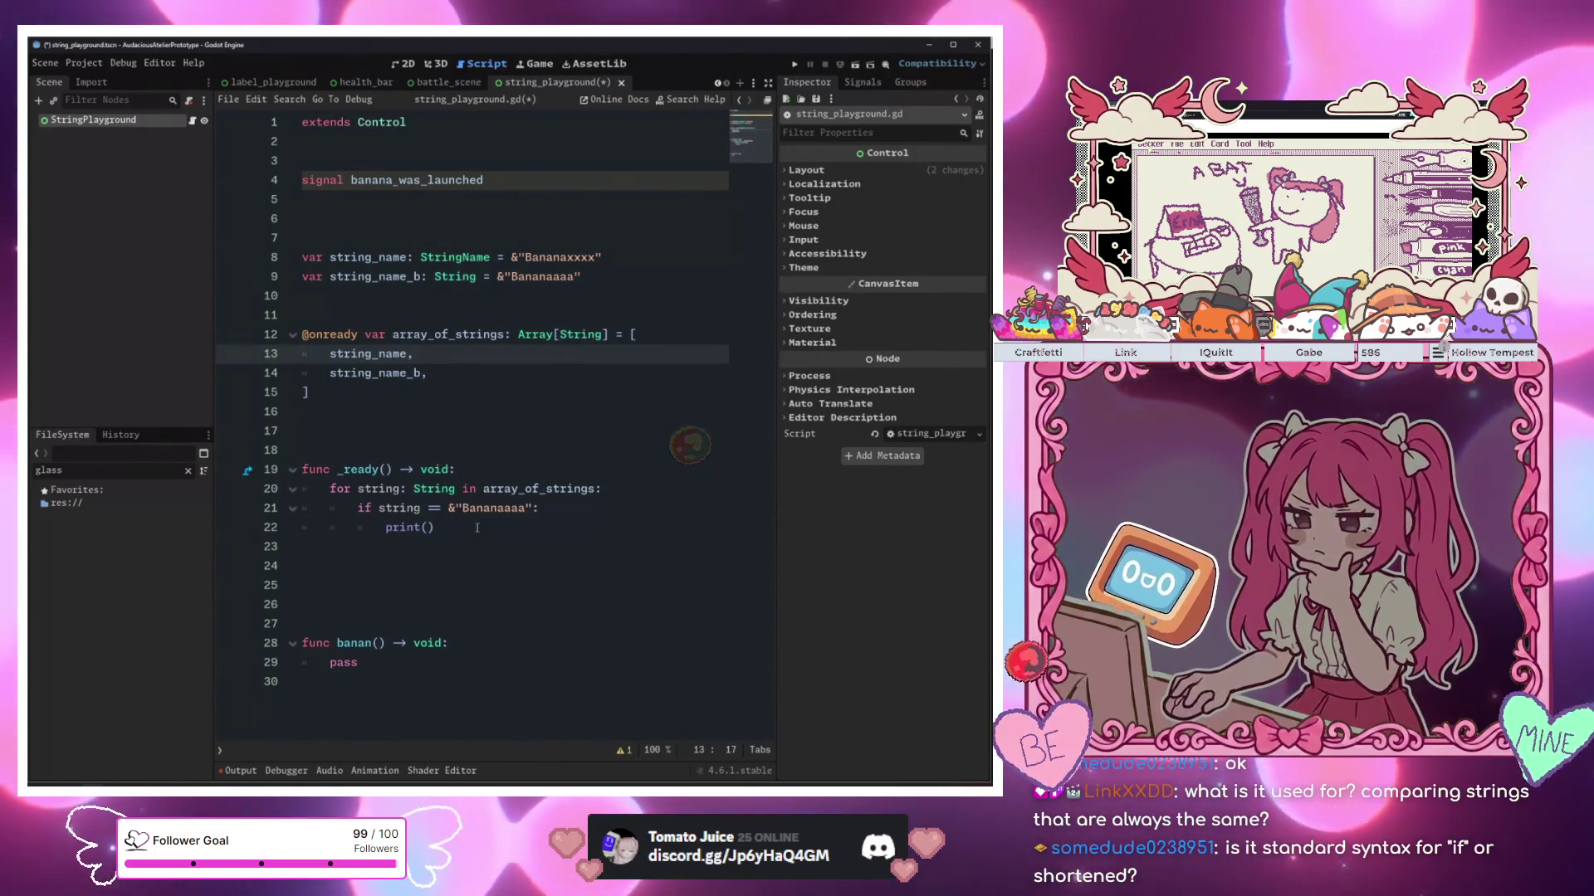
pyautogui.click(367, 513)
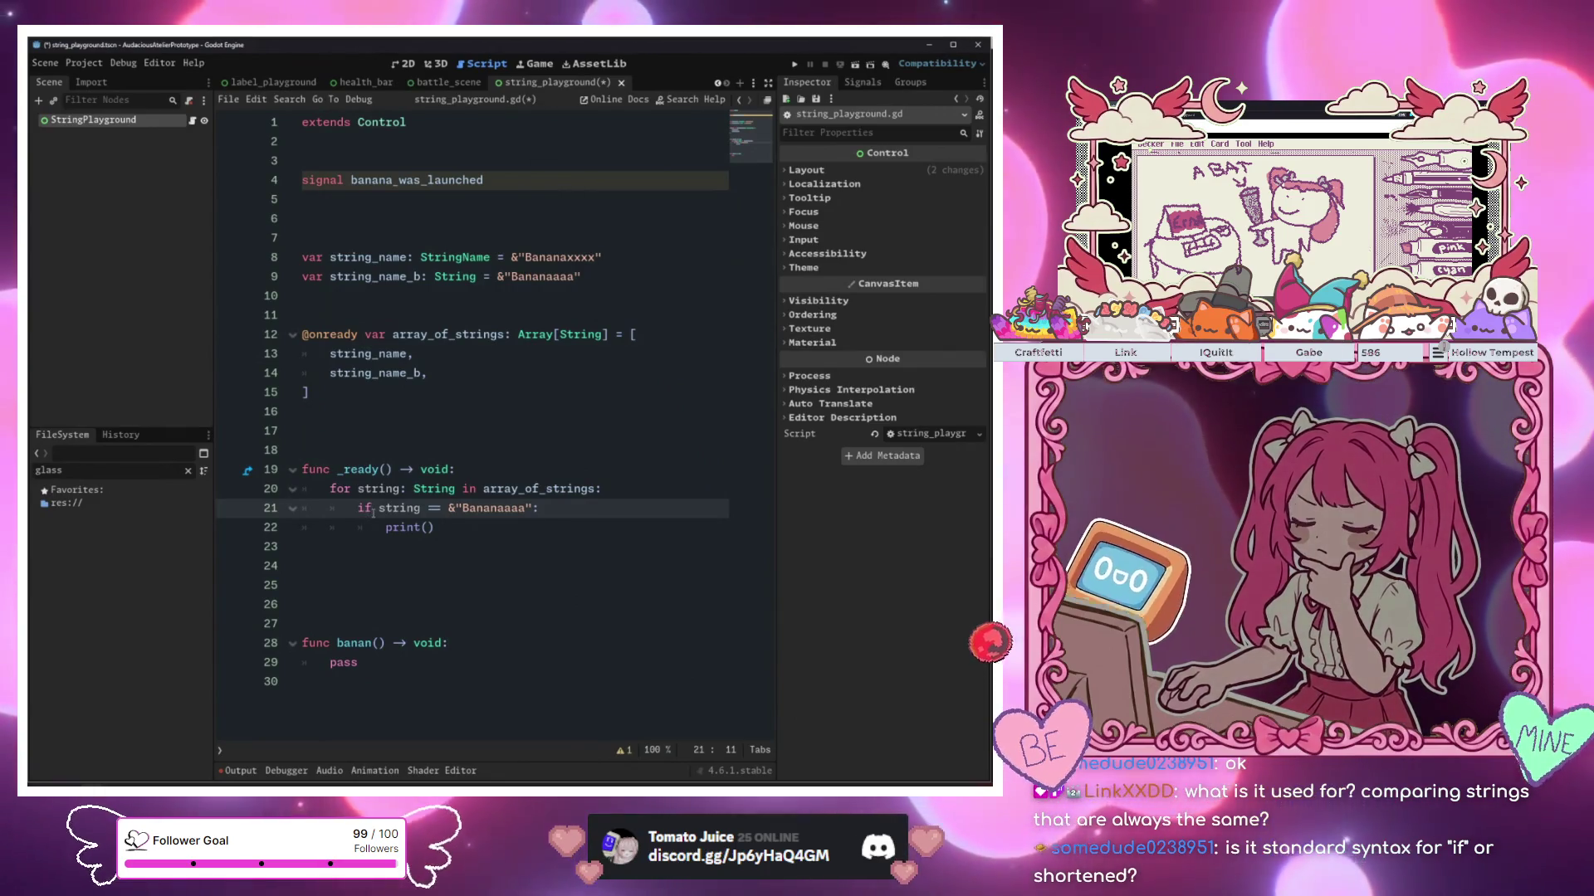
pyautogui.click(401, 528)
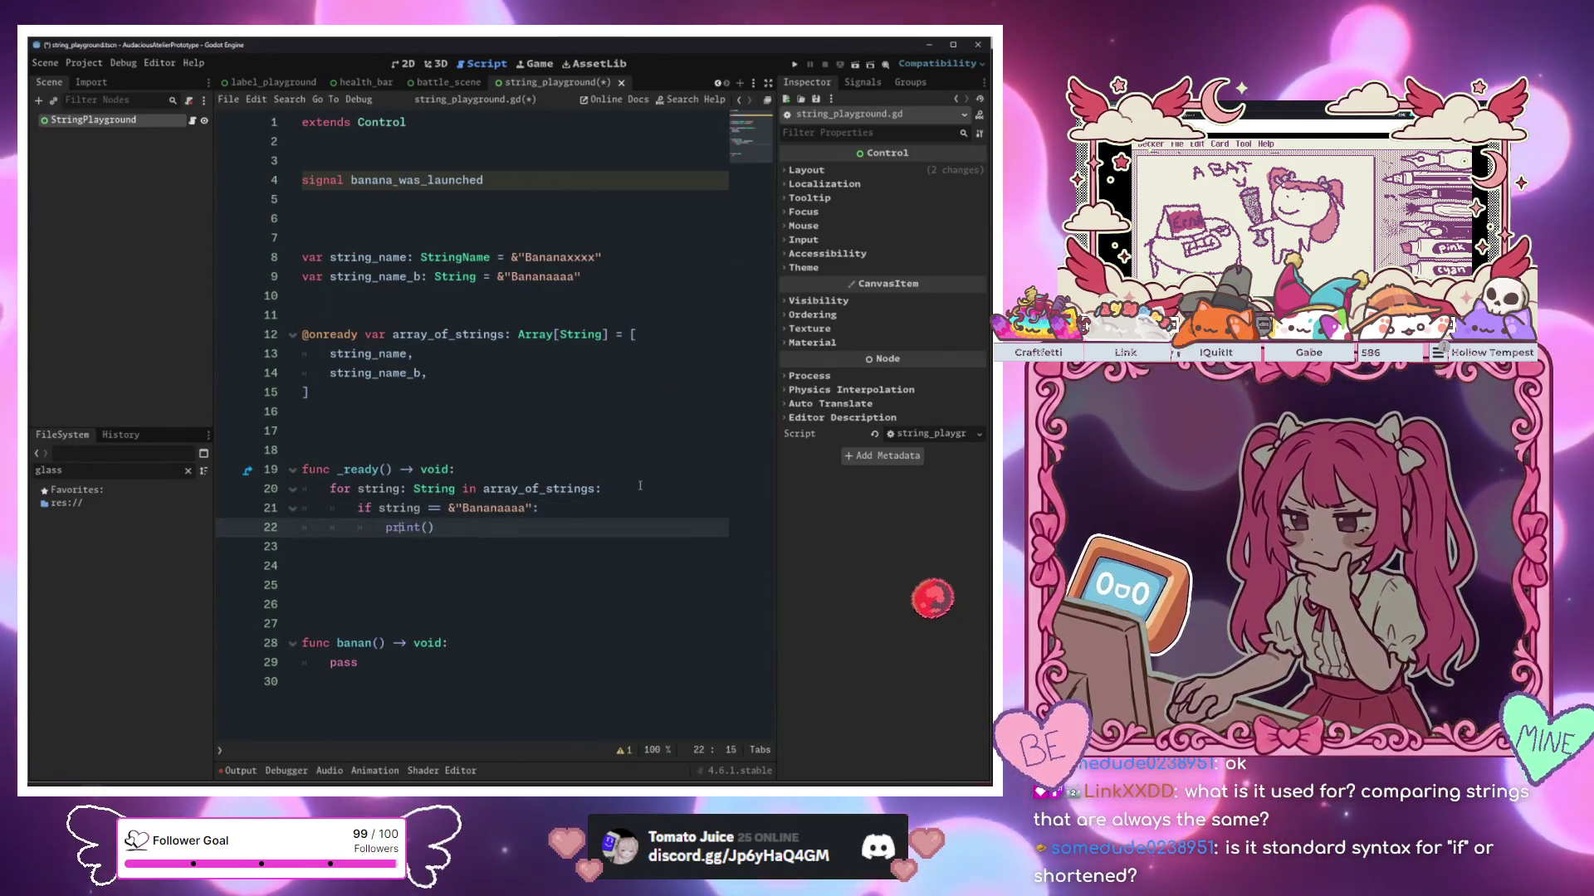
# Step: Add an elif: branch with a pass body after the print call
pyautogui.press('End')
pyautogui.press('Return')
pyautogui.press('BackSpace')
pyautogui.write('elif')
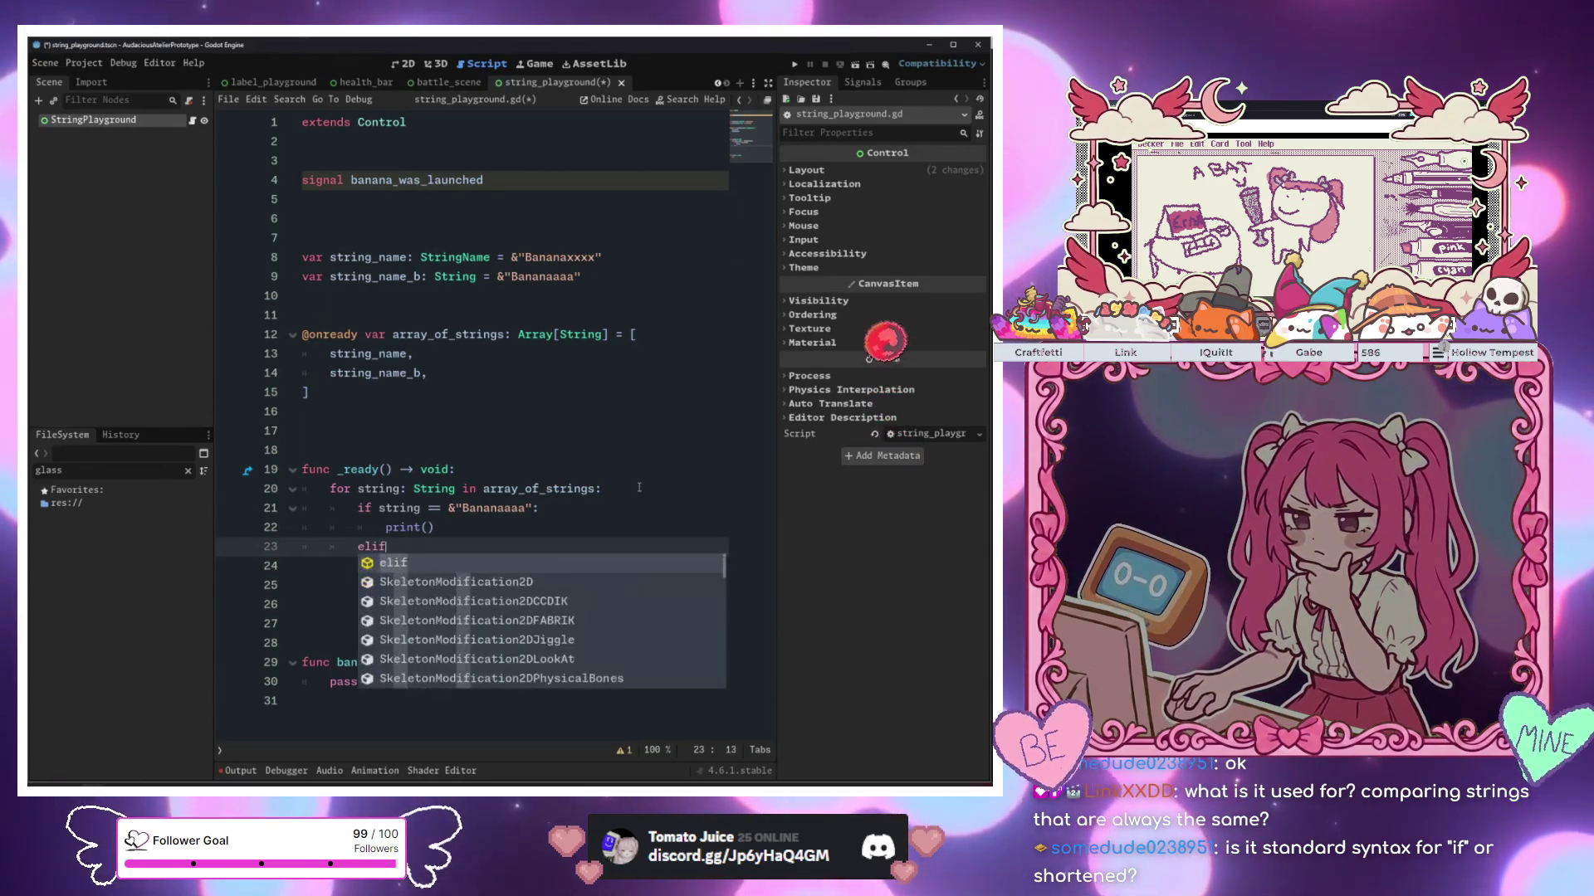
pyautogui.write(':')
pyautogui.press('Return')
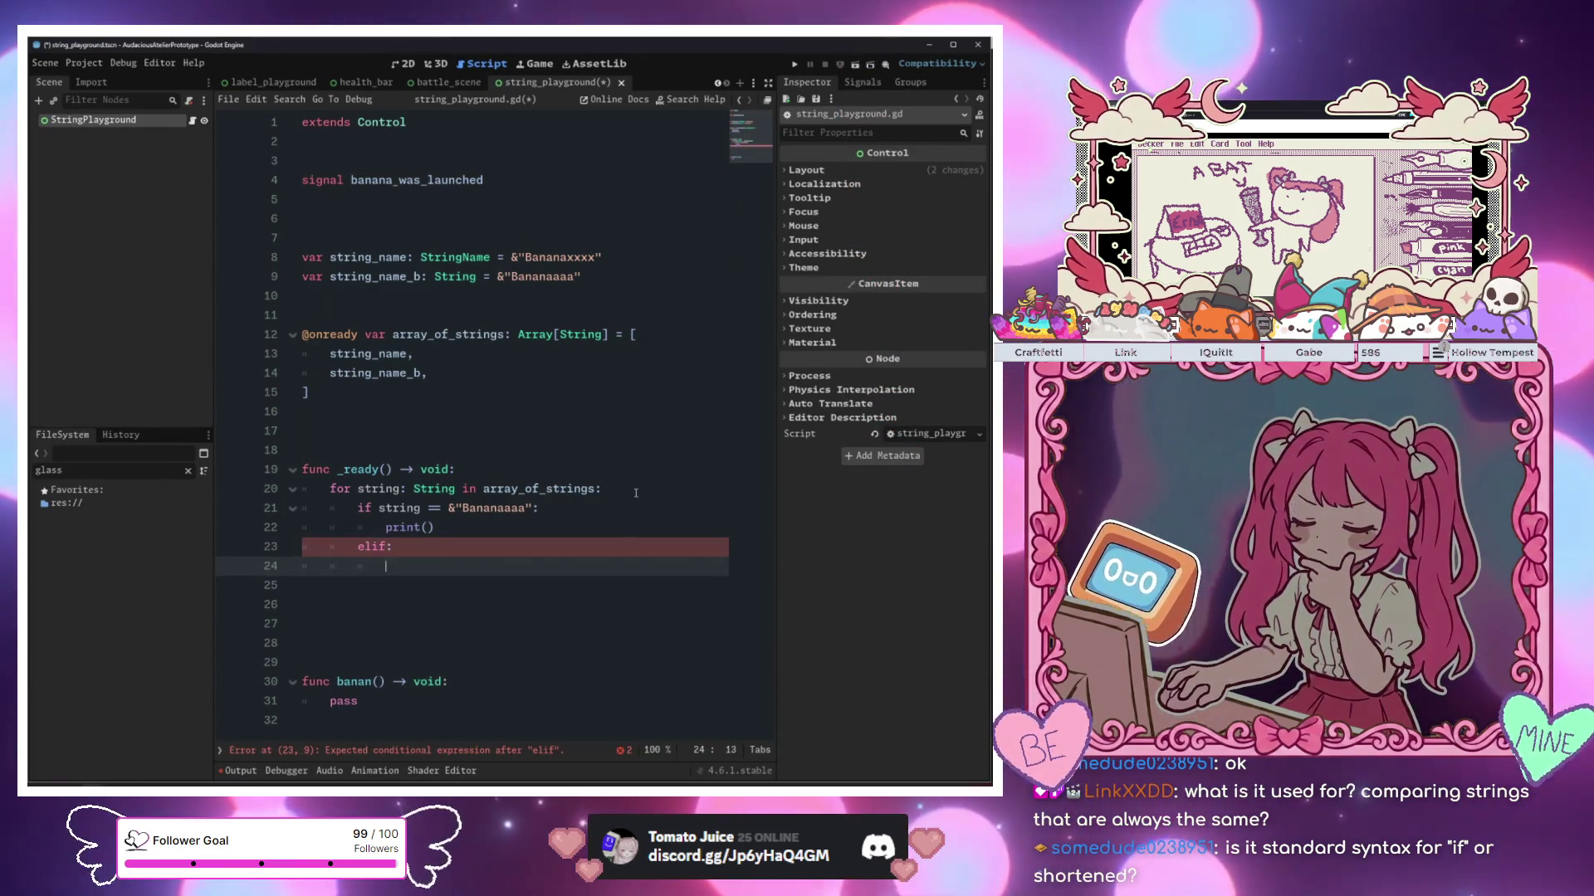
pyautogui.write('pass')
pyautogui.press('Return')
# Step: Add an else: branch with pass, then return to the loop's indentation level
pyautogui.press('BackSpace')
pyautogui.write('else:')
pyautogui.press('Return')
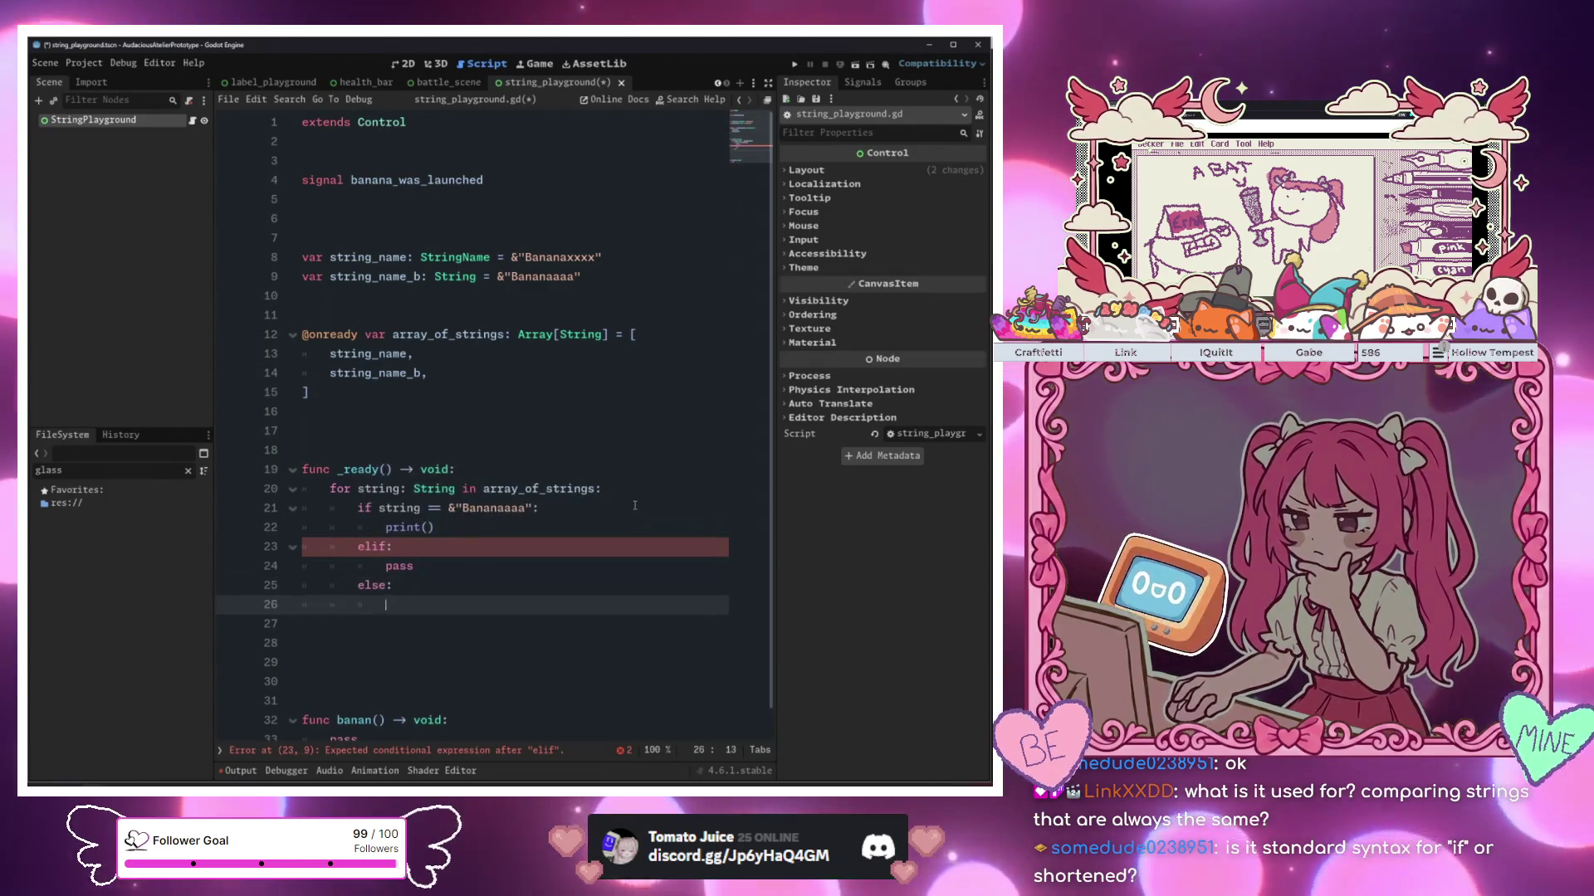
pyautogui.write('pass')
pyautogui.press('Return')
pyautogui.press('BackSpace')
pyautogui.press('BackSpace')
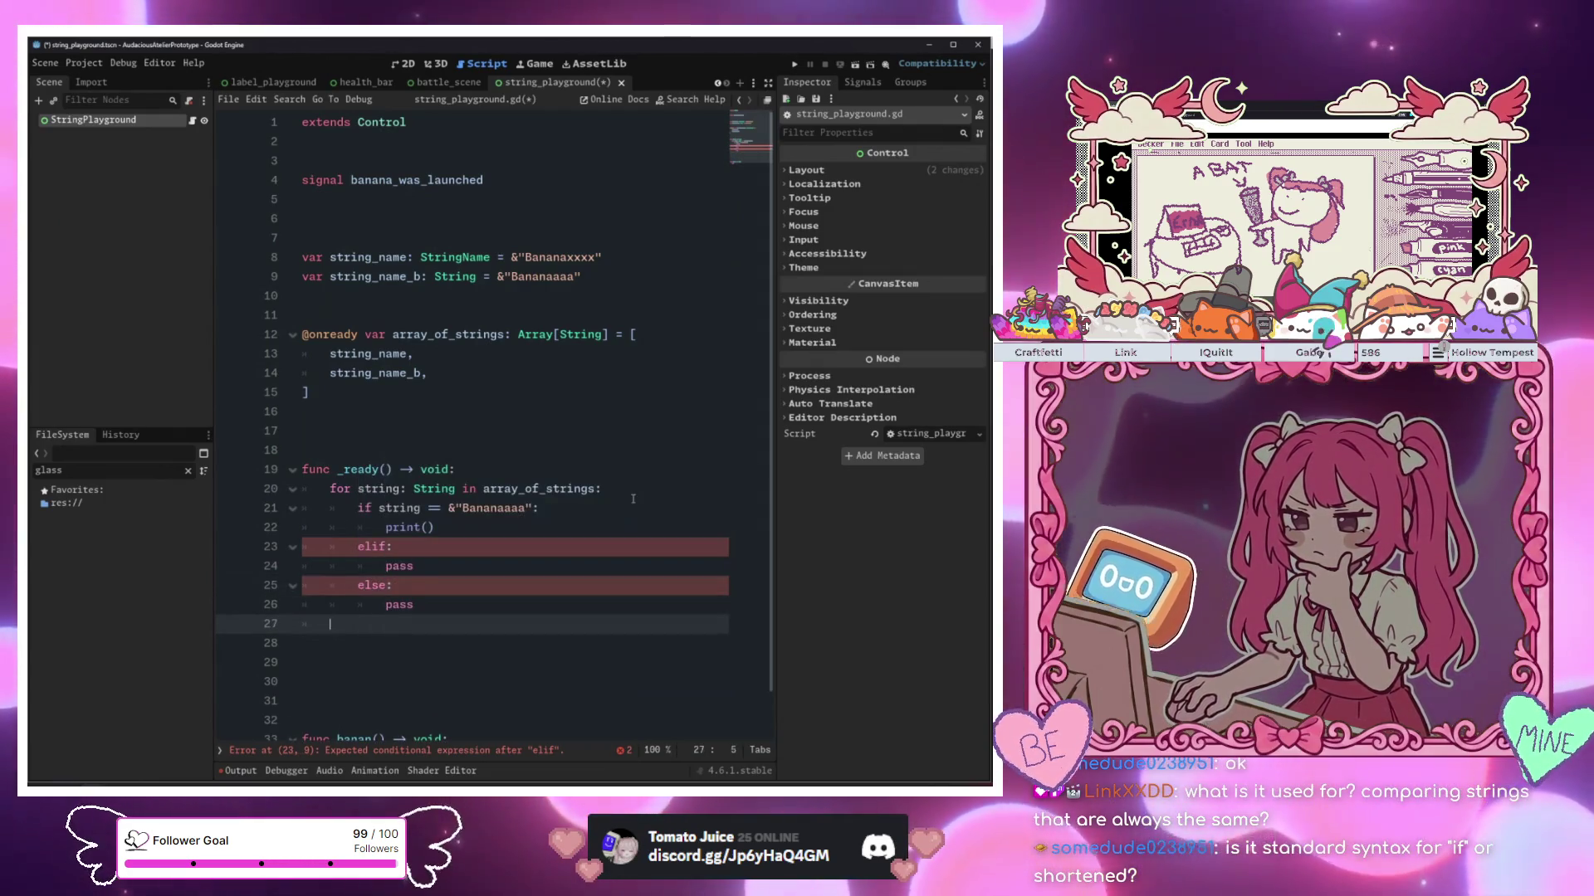
pyautogui.press('Return')
pyautogui.press('Return')
# Step: Begin a match string_name: statement with an indented body line
pyautogui.write('match')
pyautogui.write('string')
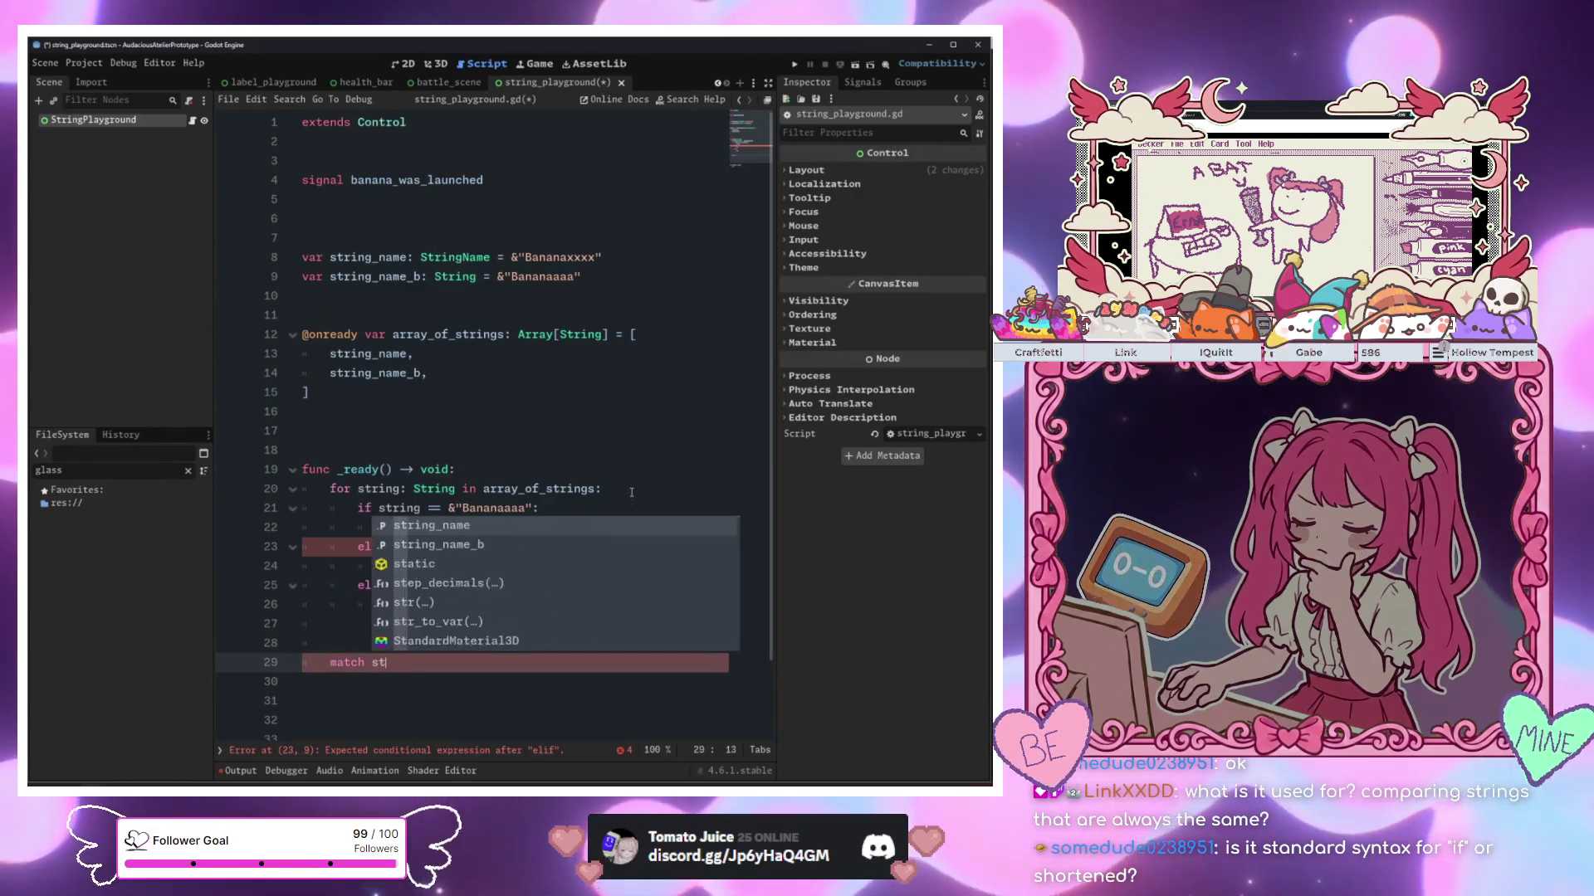
pyautogui.press('Return')
pyautogui.write(':')
pyautogui.press('Return')
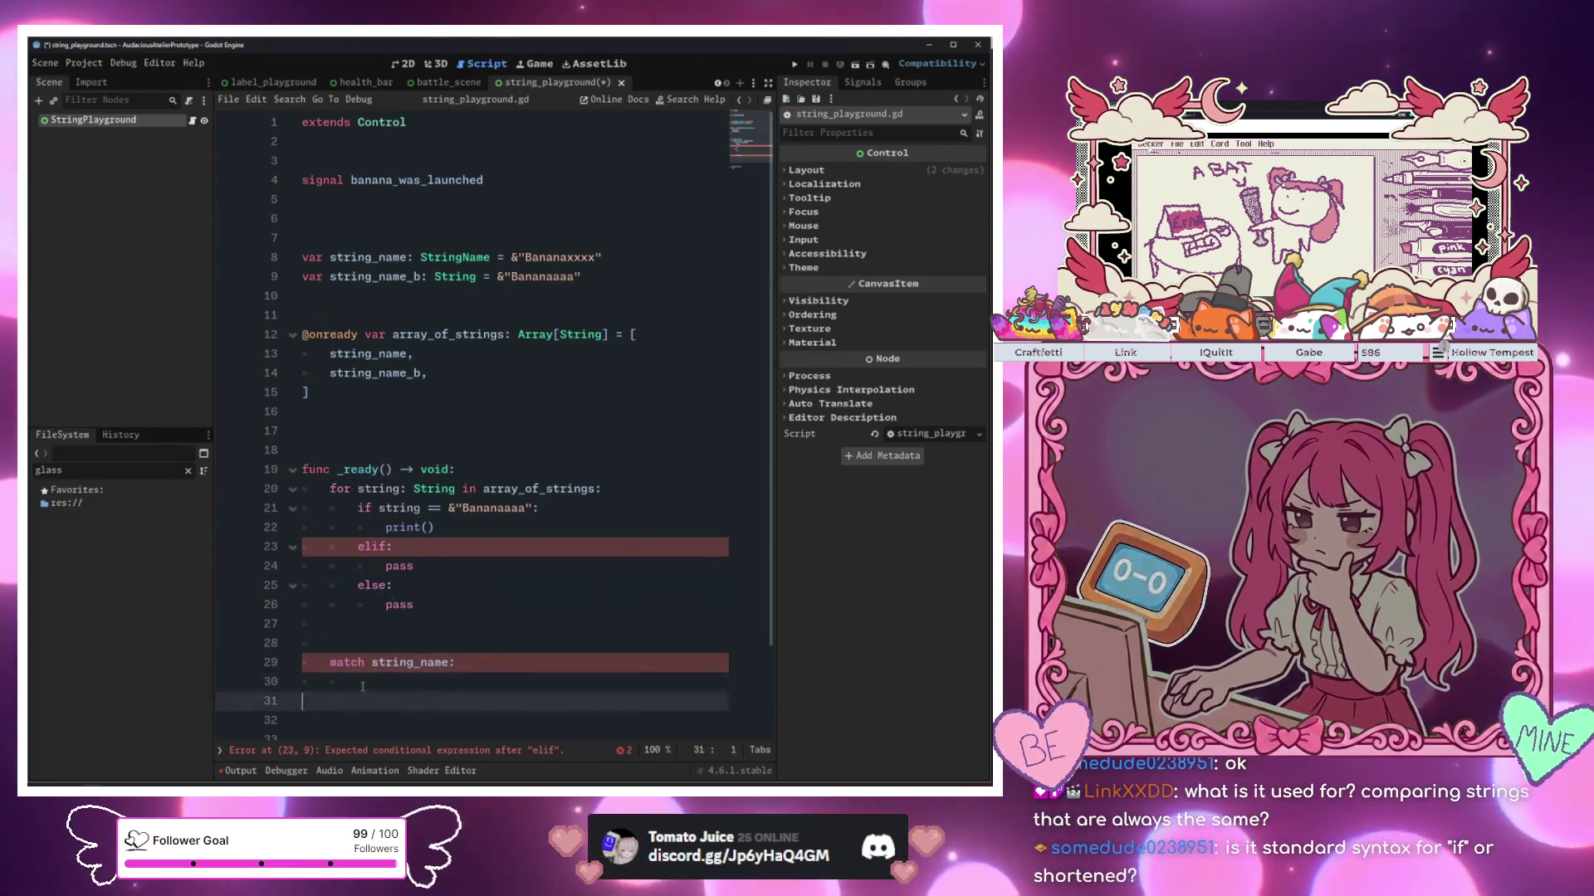
pyautogui.click(431, 718)
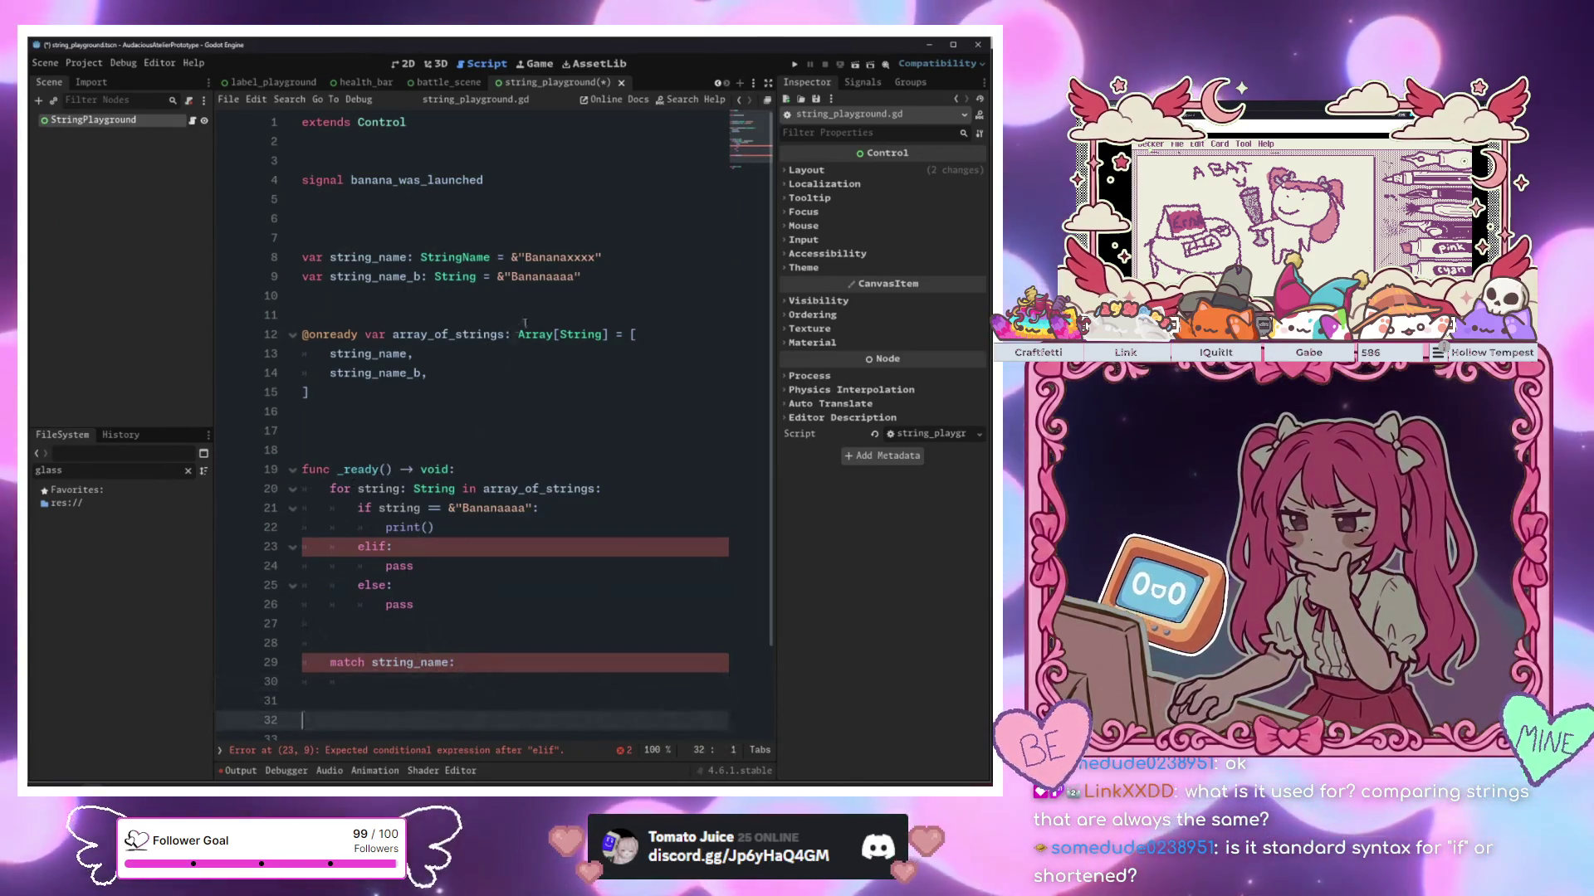
pyautogui.scroll(-2, 365, 600)
pyautogui.click(365, 577)
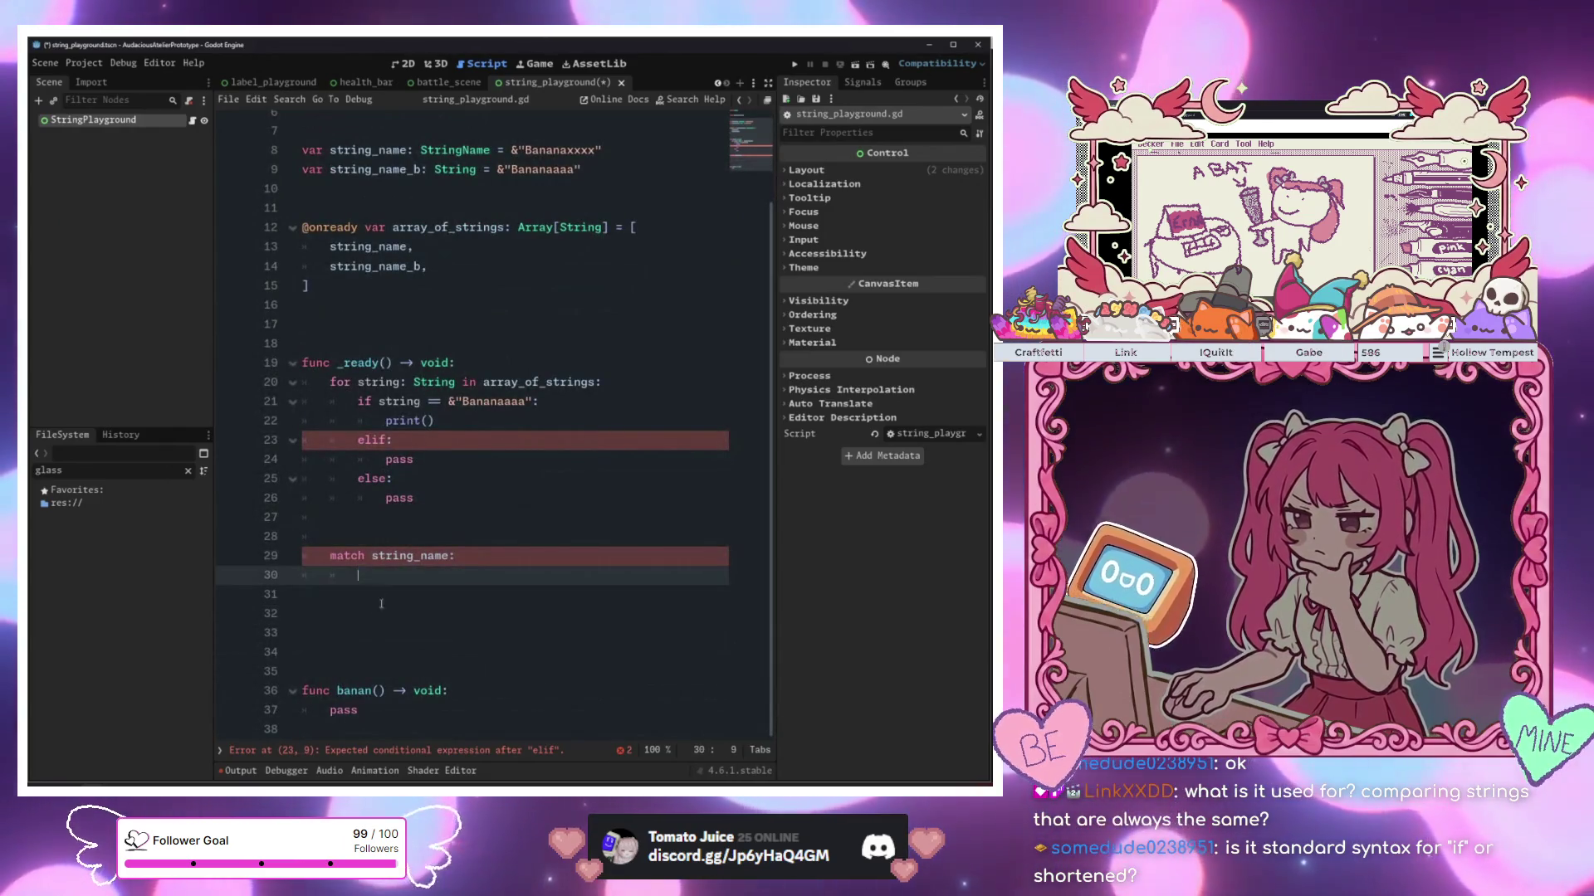
pyautogui.click(485, 627)
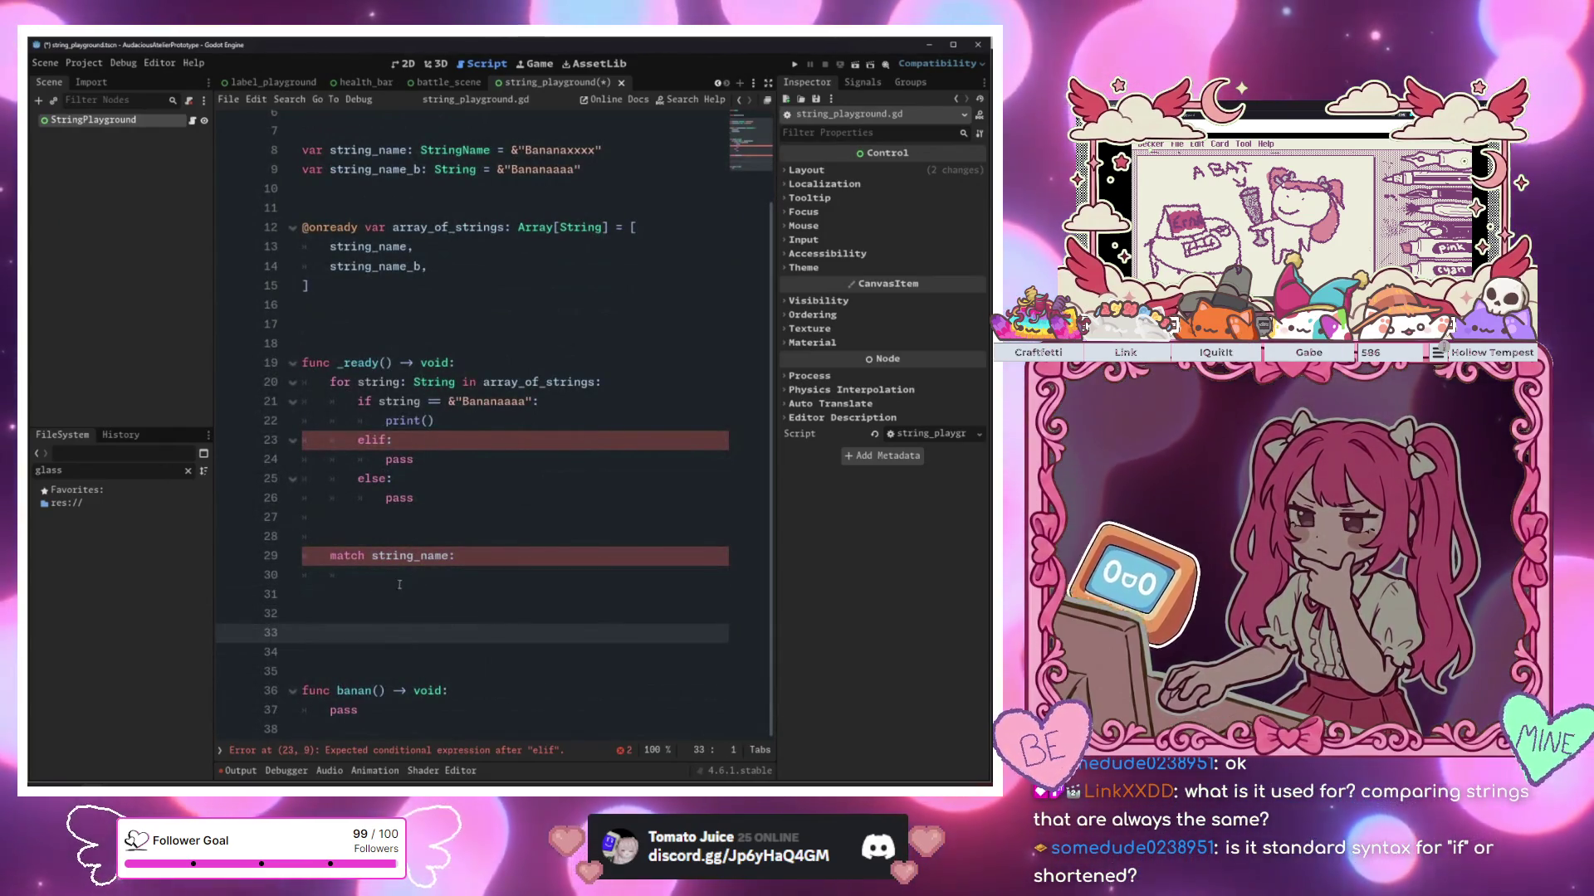
pyautogui.press('Up')
pyautogui.click(488, 592)
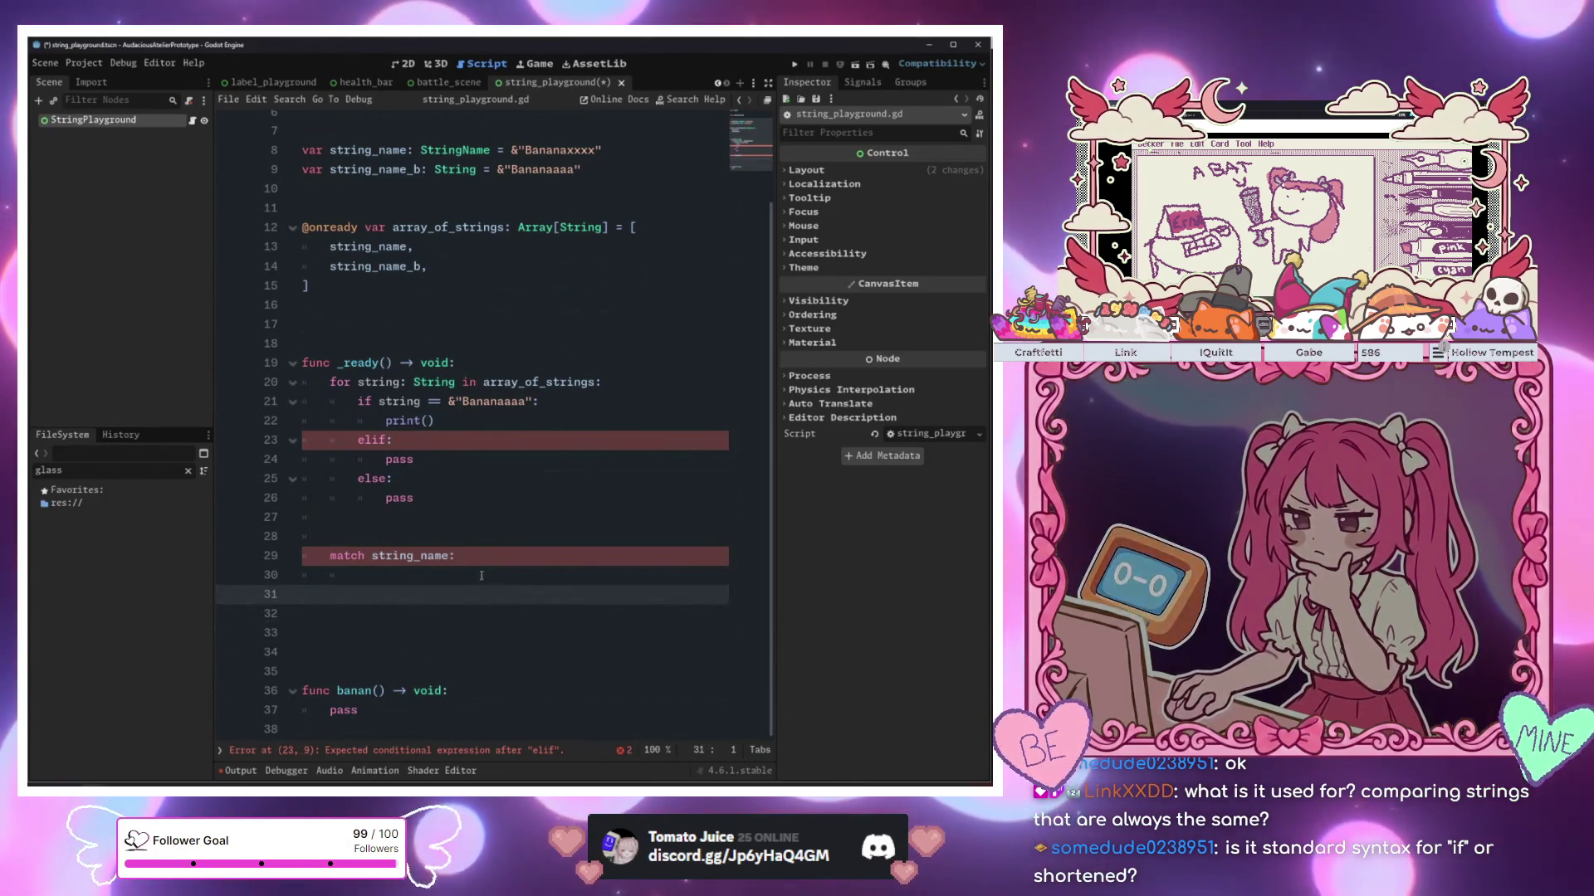
pyautogui.click(329, 424)
pyautogui.click(386, 404)
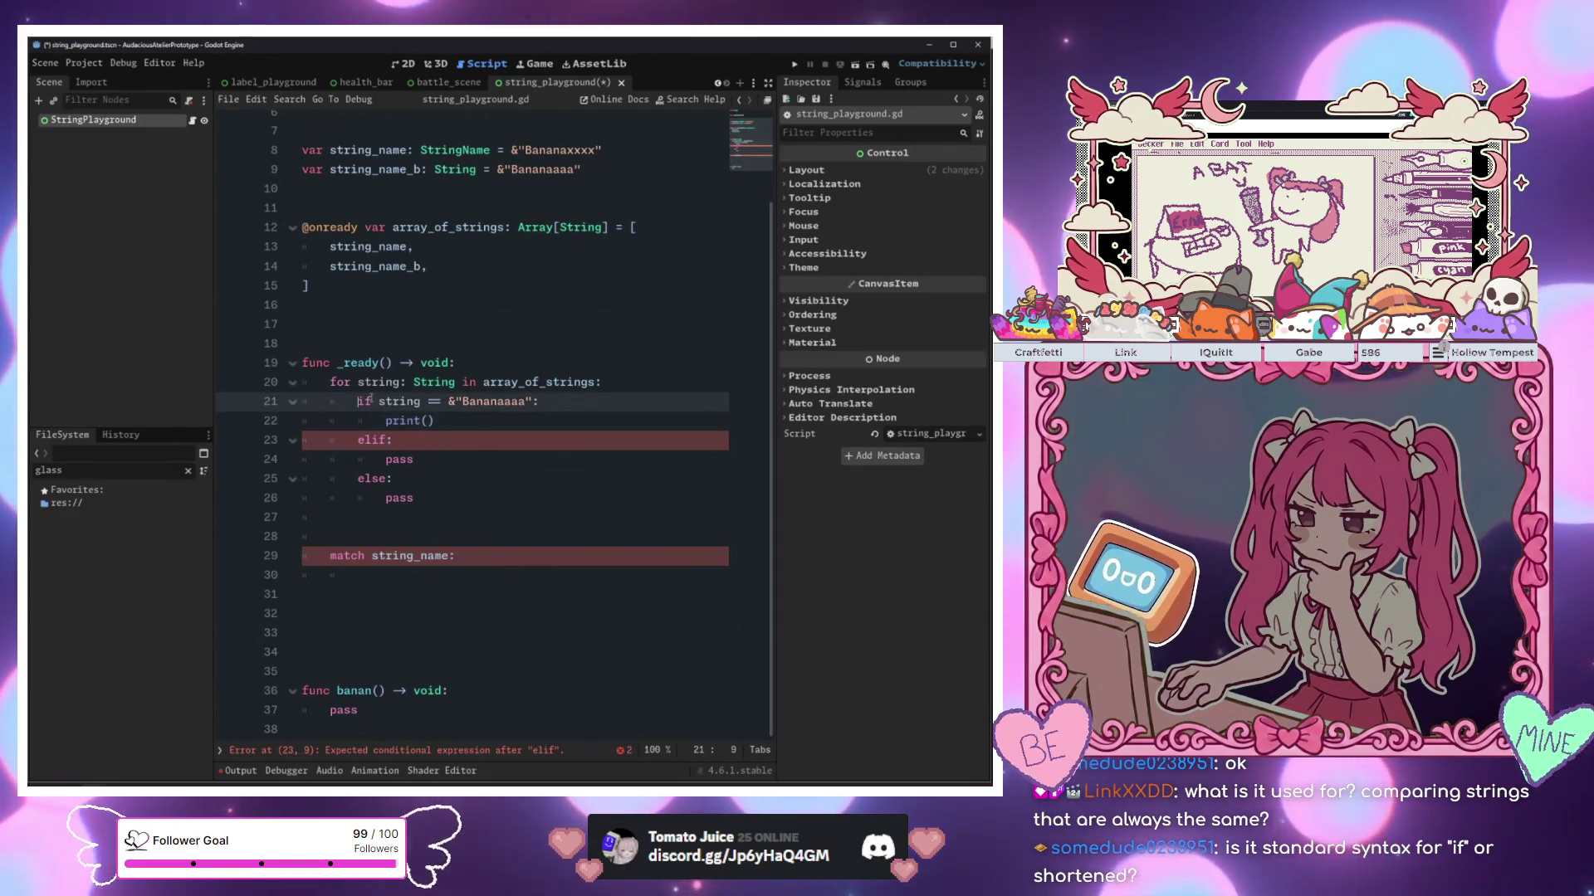
pyautogui.doubleClick(386, 404)
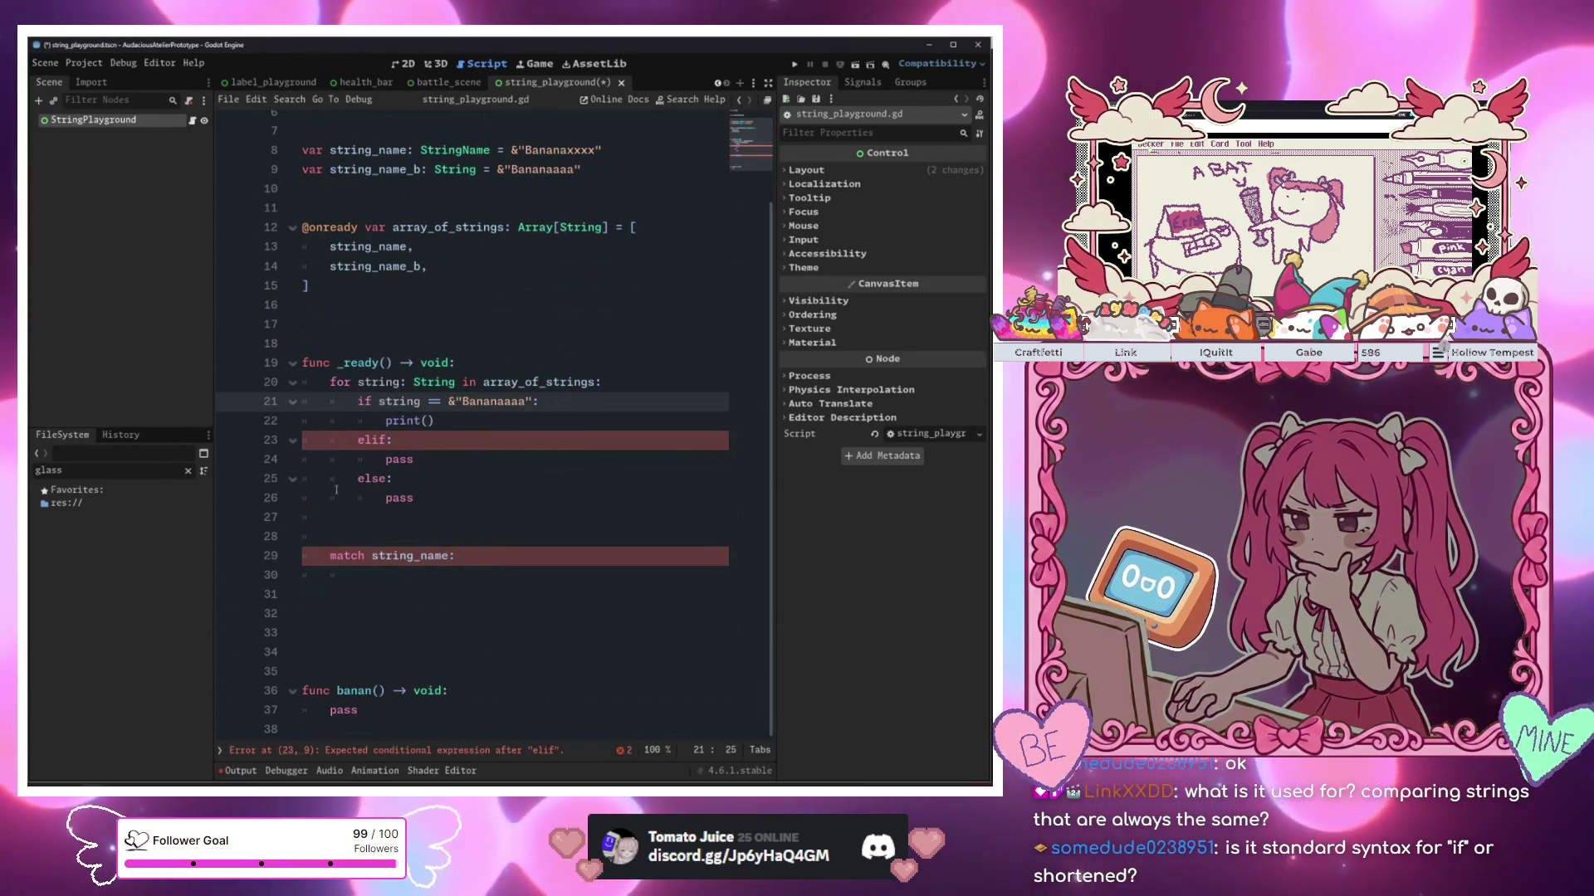
pyautogui.click(372, 597)
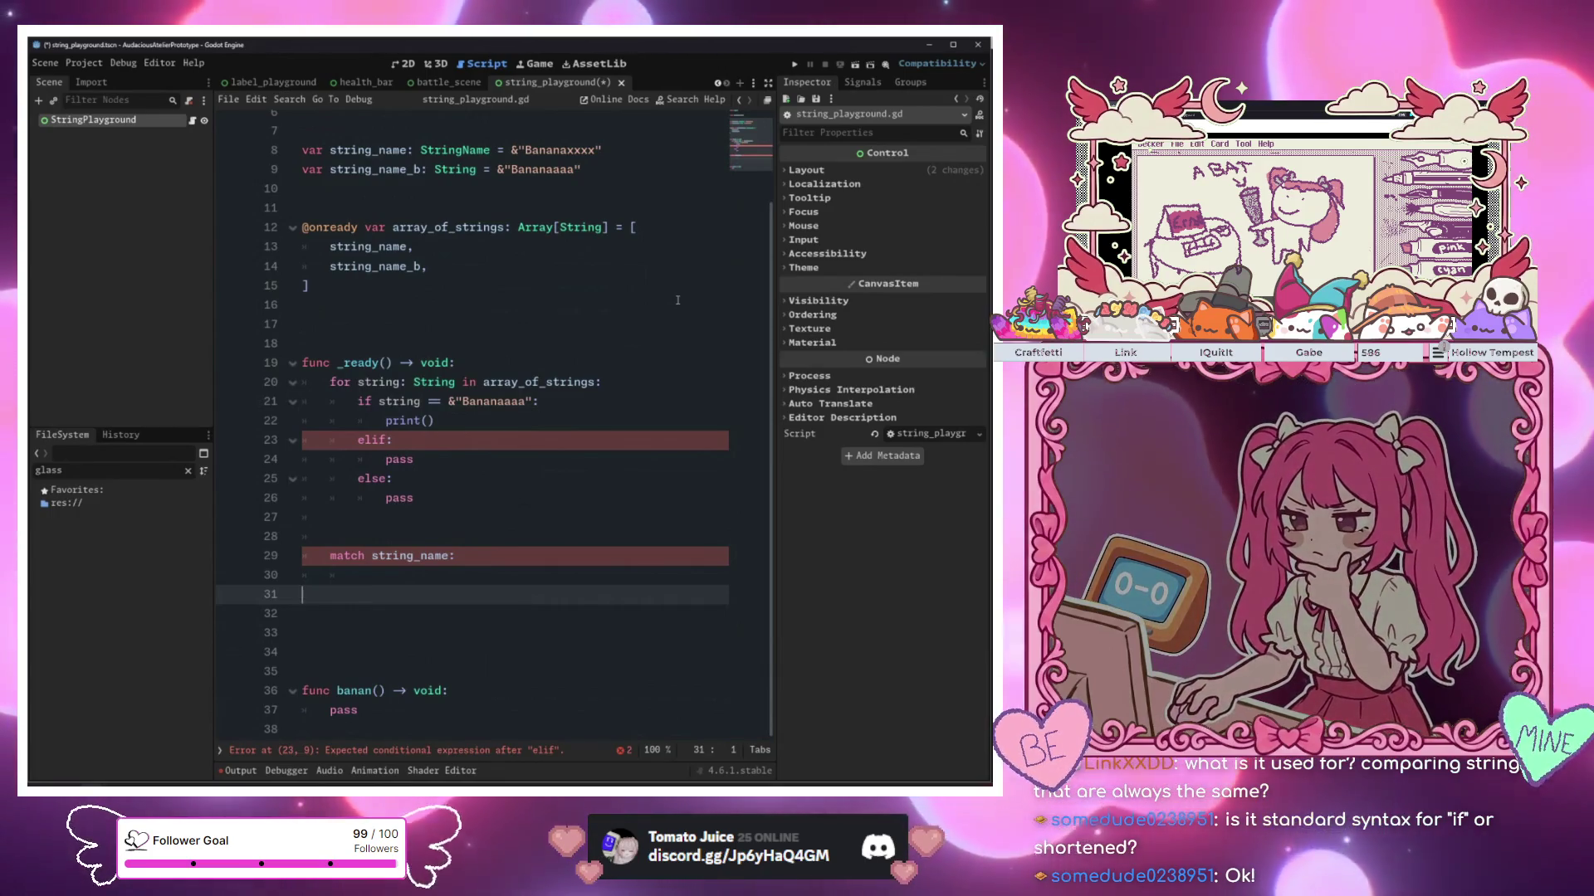
pyautogui.moveTo(357, 440); pyautogui.dragTo(381, 440)
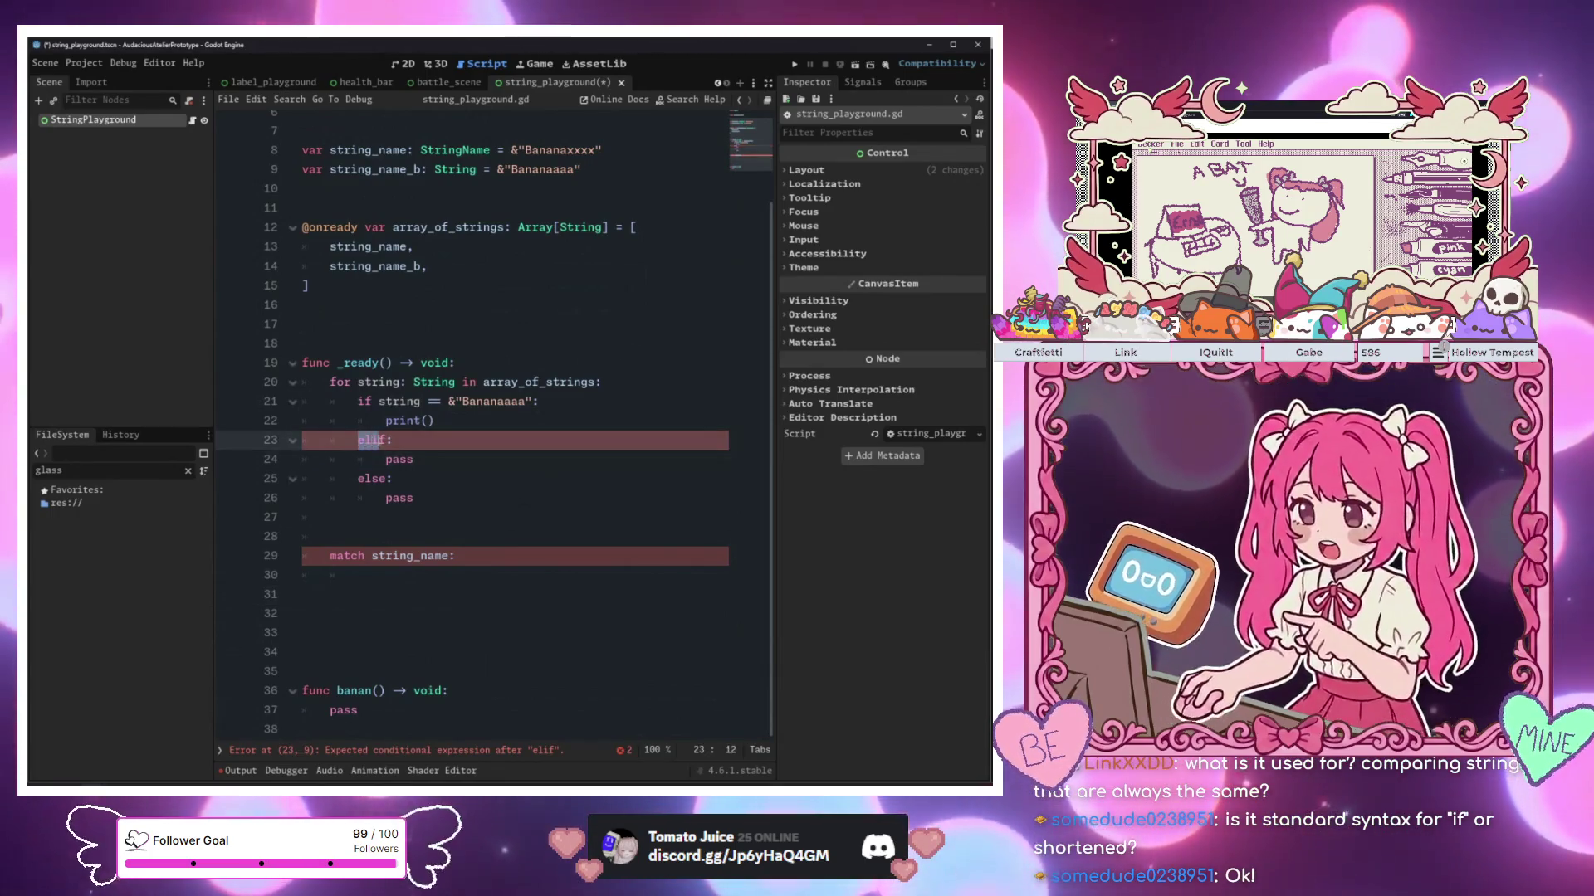
pyautogui.click(393, 592)
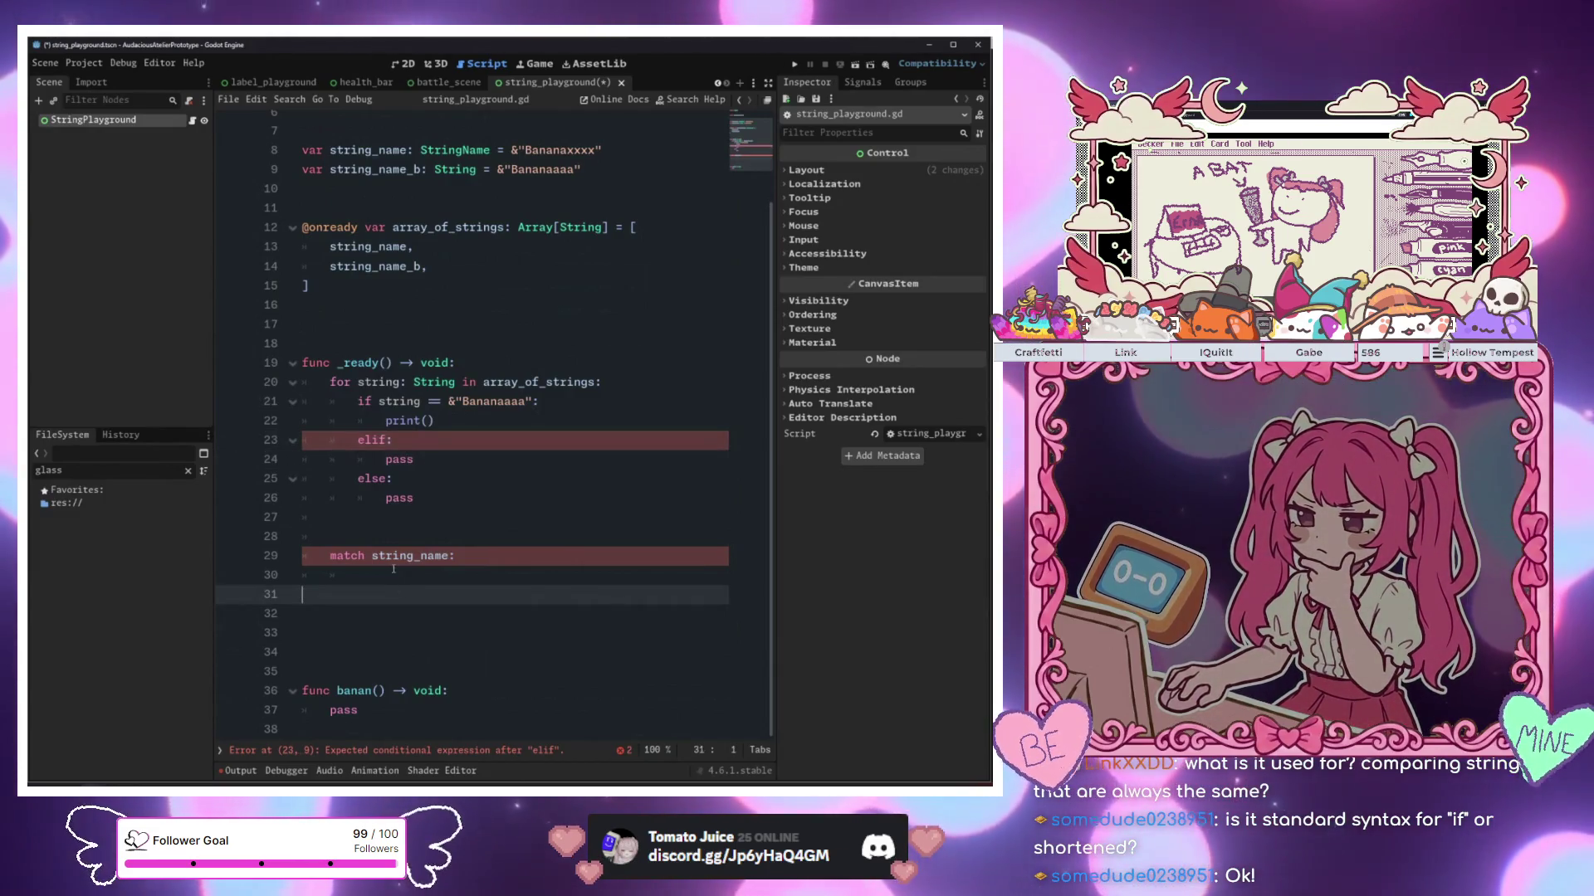
# Step: Undo the match and delete the whole for loop with its if/elif/else branches
pyautogui.hotkey('ctrl', 'z')
pyautogui.hotkey('ctrl', 'z')
pyautogui.hotkey('ctrl', 'z')
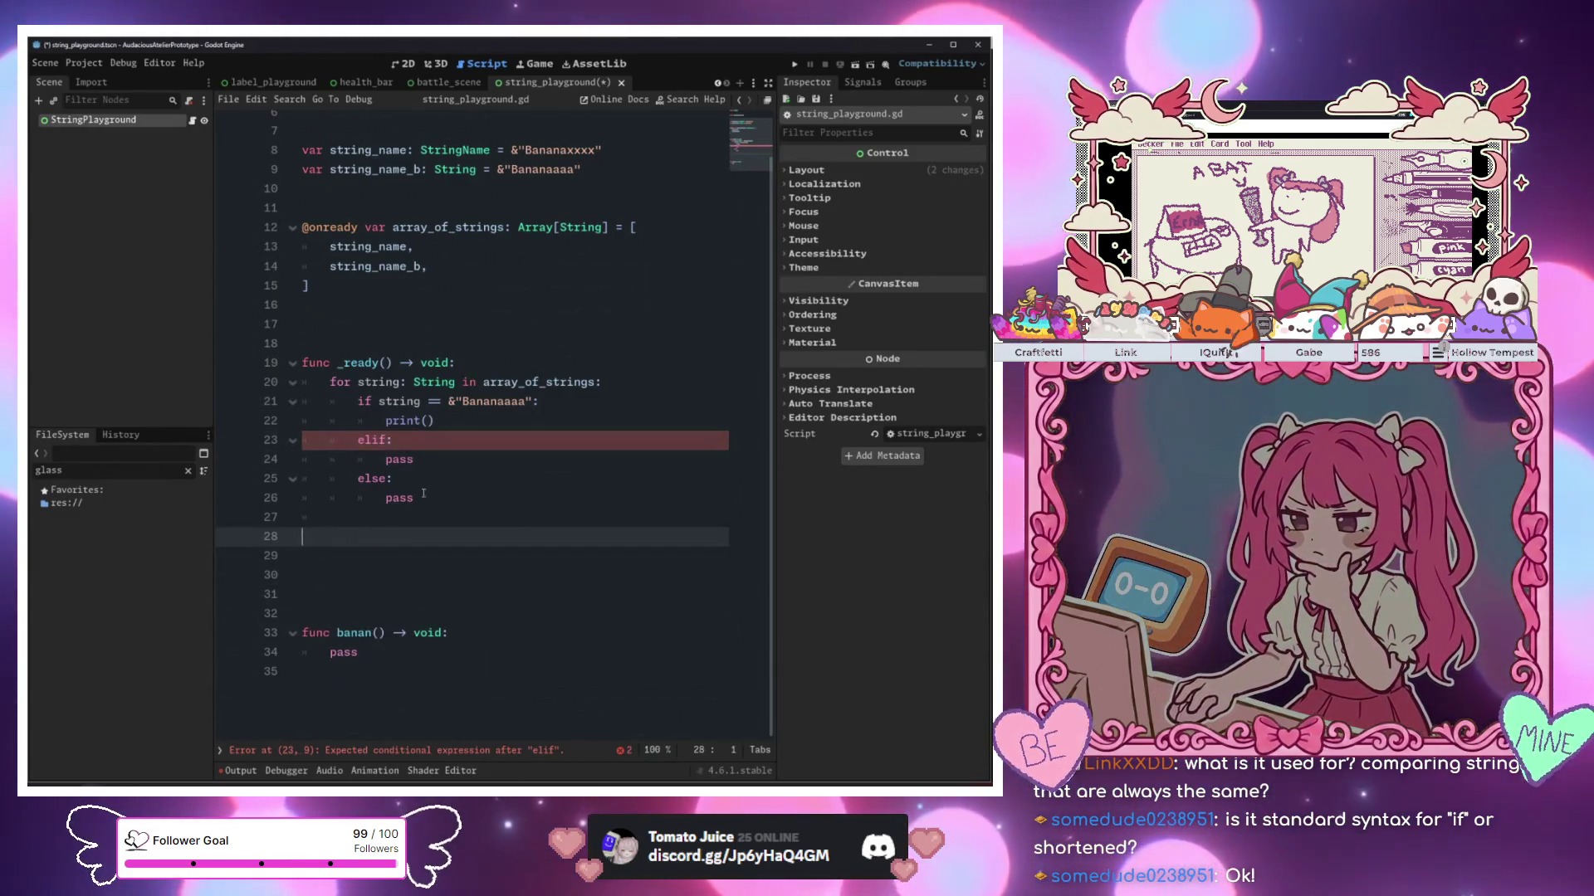
pyautogui.click(398, 440)
pyautogui.click(427, 420)
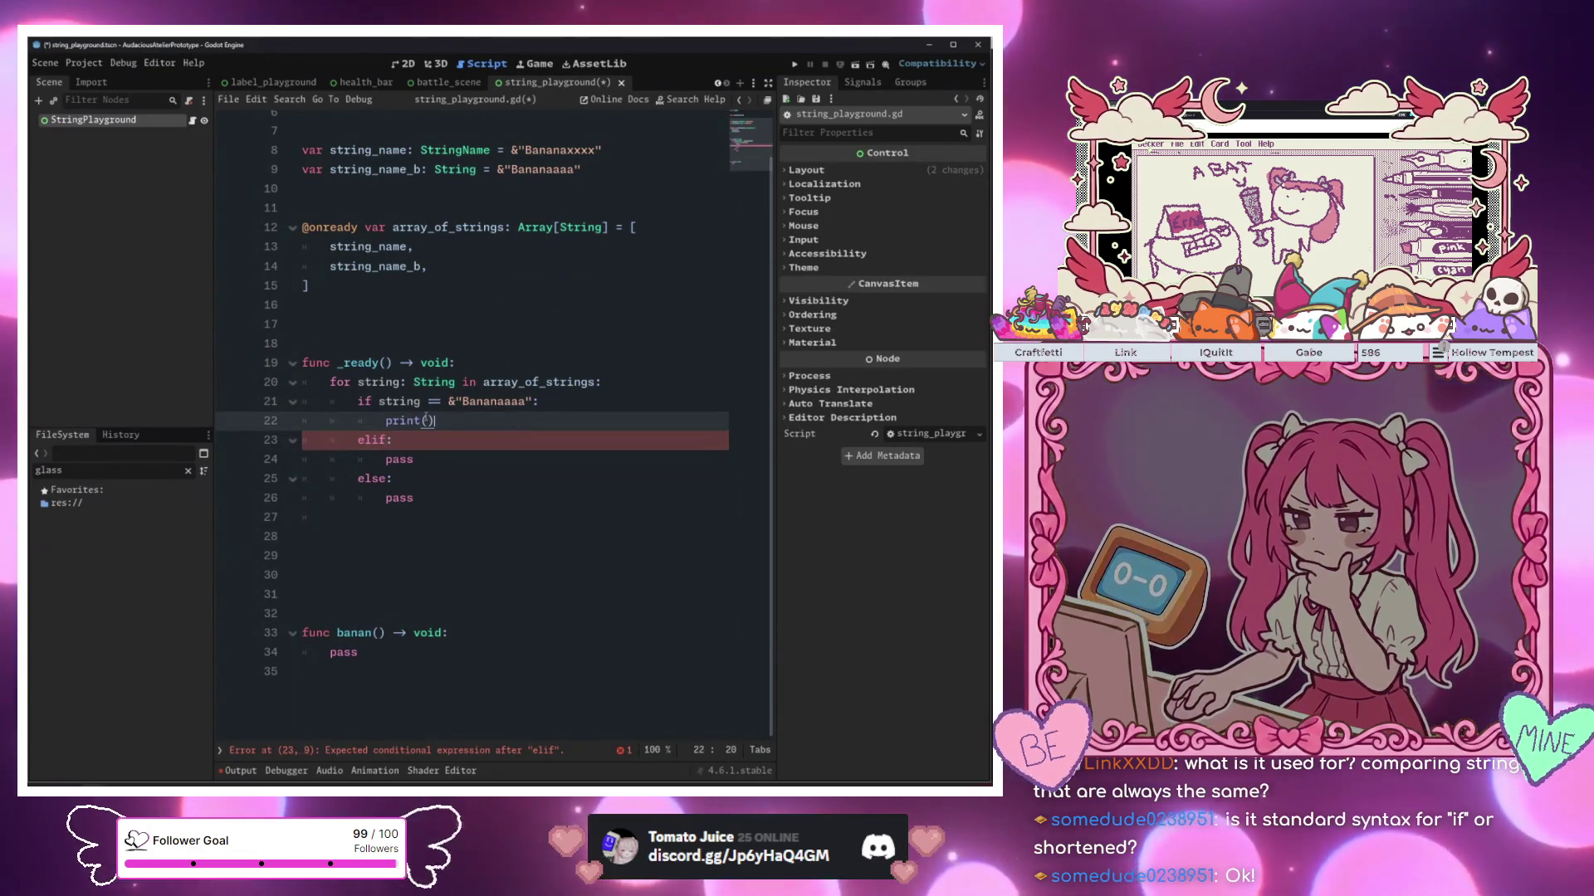
pyautogui.moveTo(415, 498)
pyautogui.mouseDown()
pyautogui.moveTo(406, 459)
pyautogui.moveTo(332, 384)
pyautogui.mouseUp()
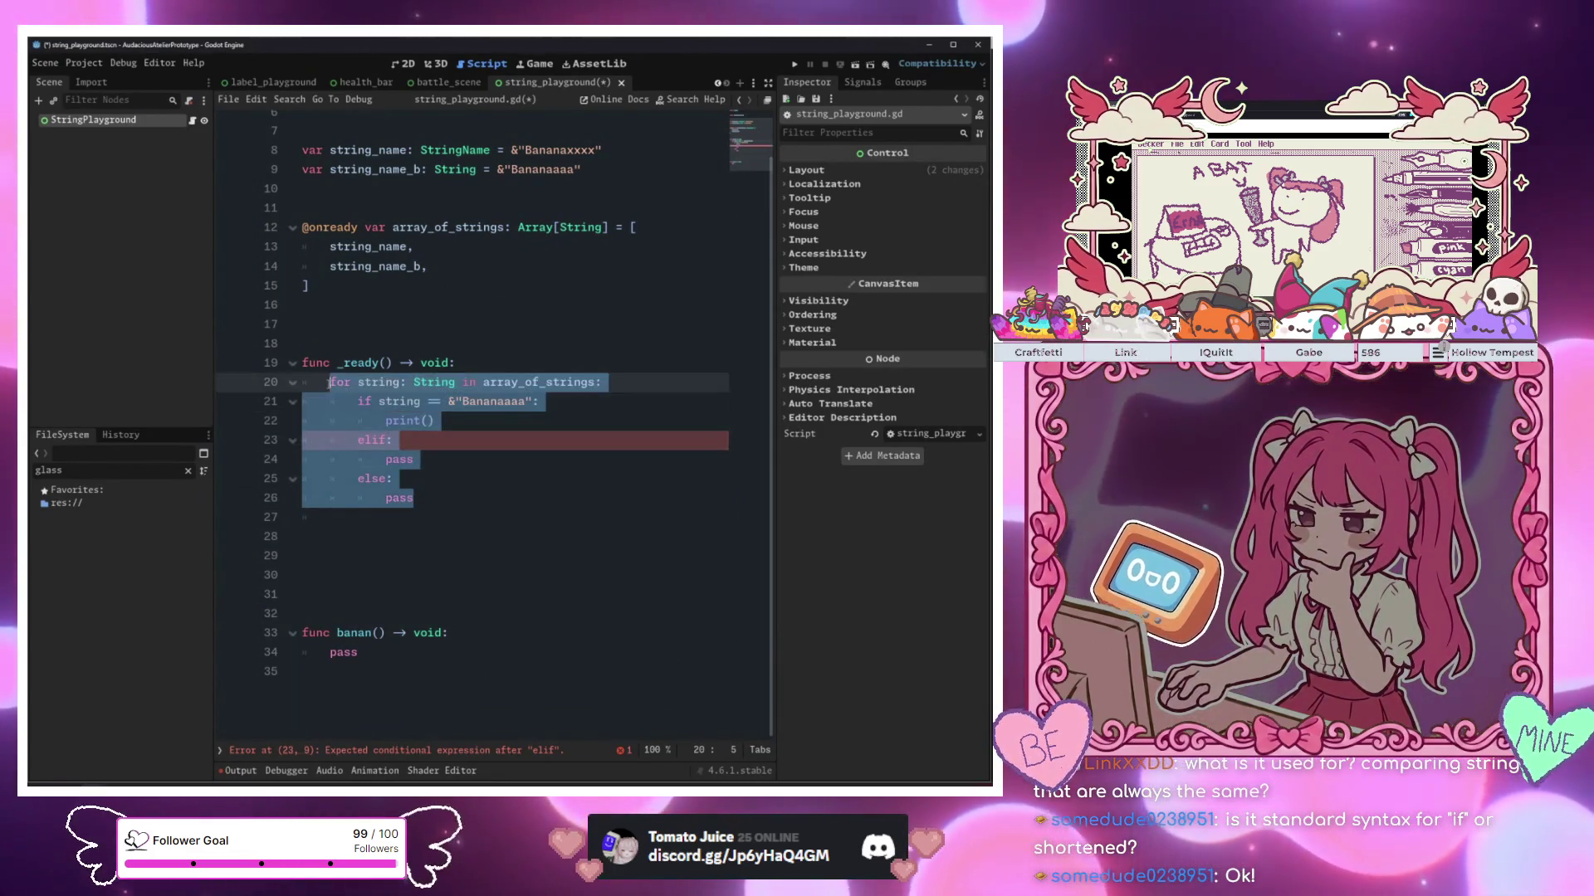
pyautogui.press('BackSpace')
pyautogui.press('Return')
pyautogui.press('Return')
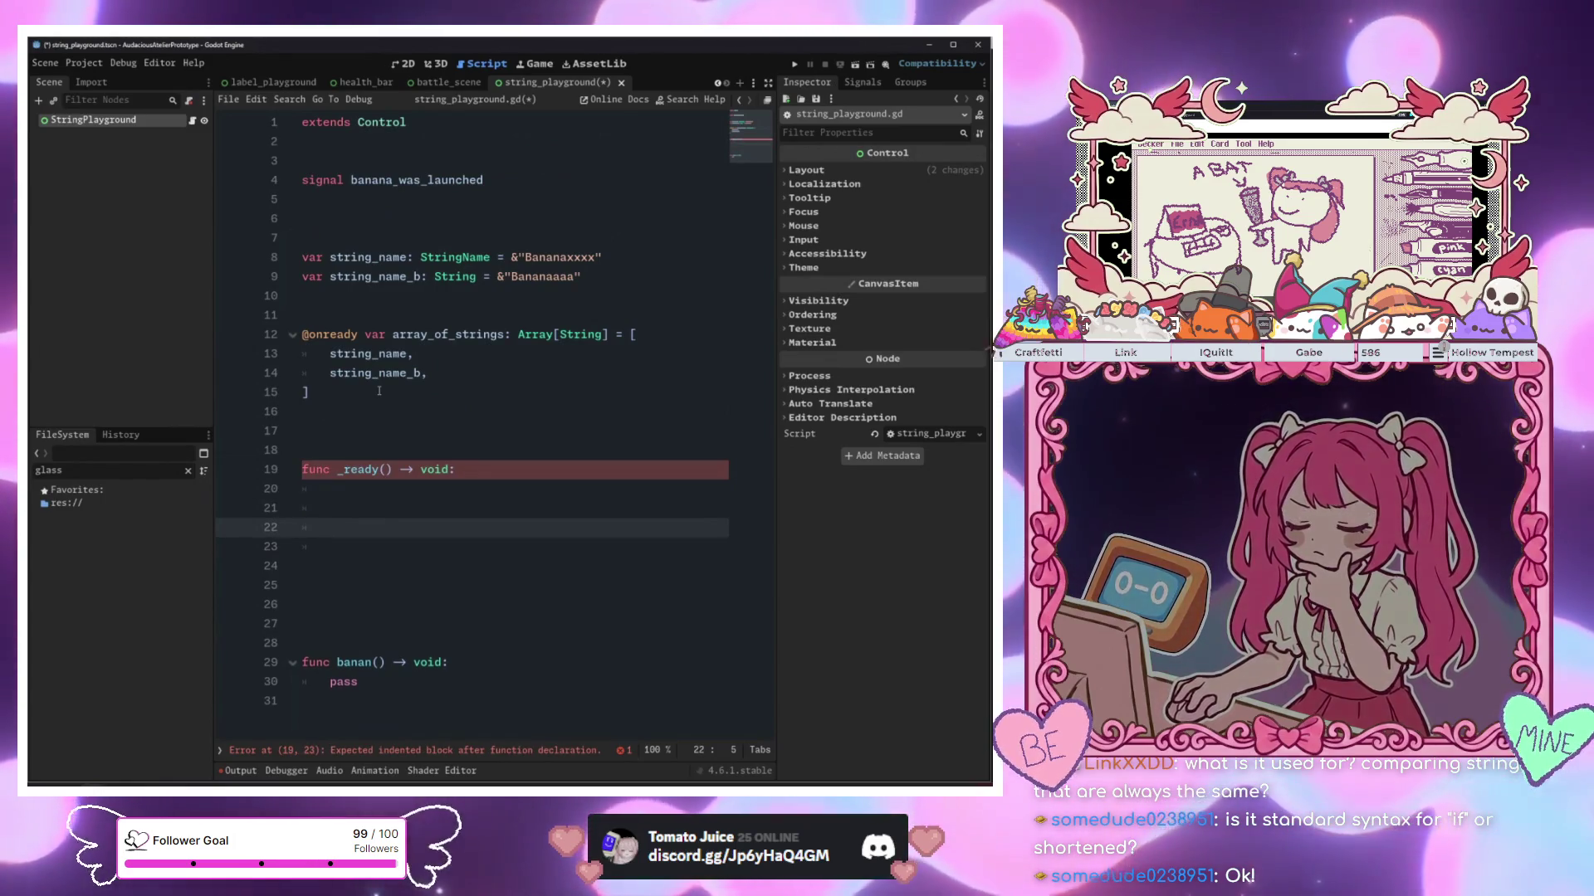
# Step: Write if 1 + 1 == 3: with a print("Cool") body
pyautogui.write('if 1 ')
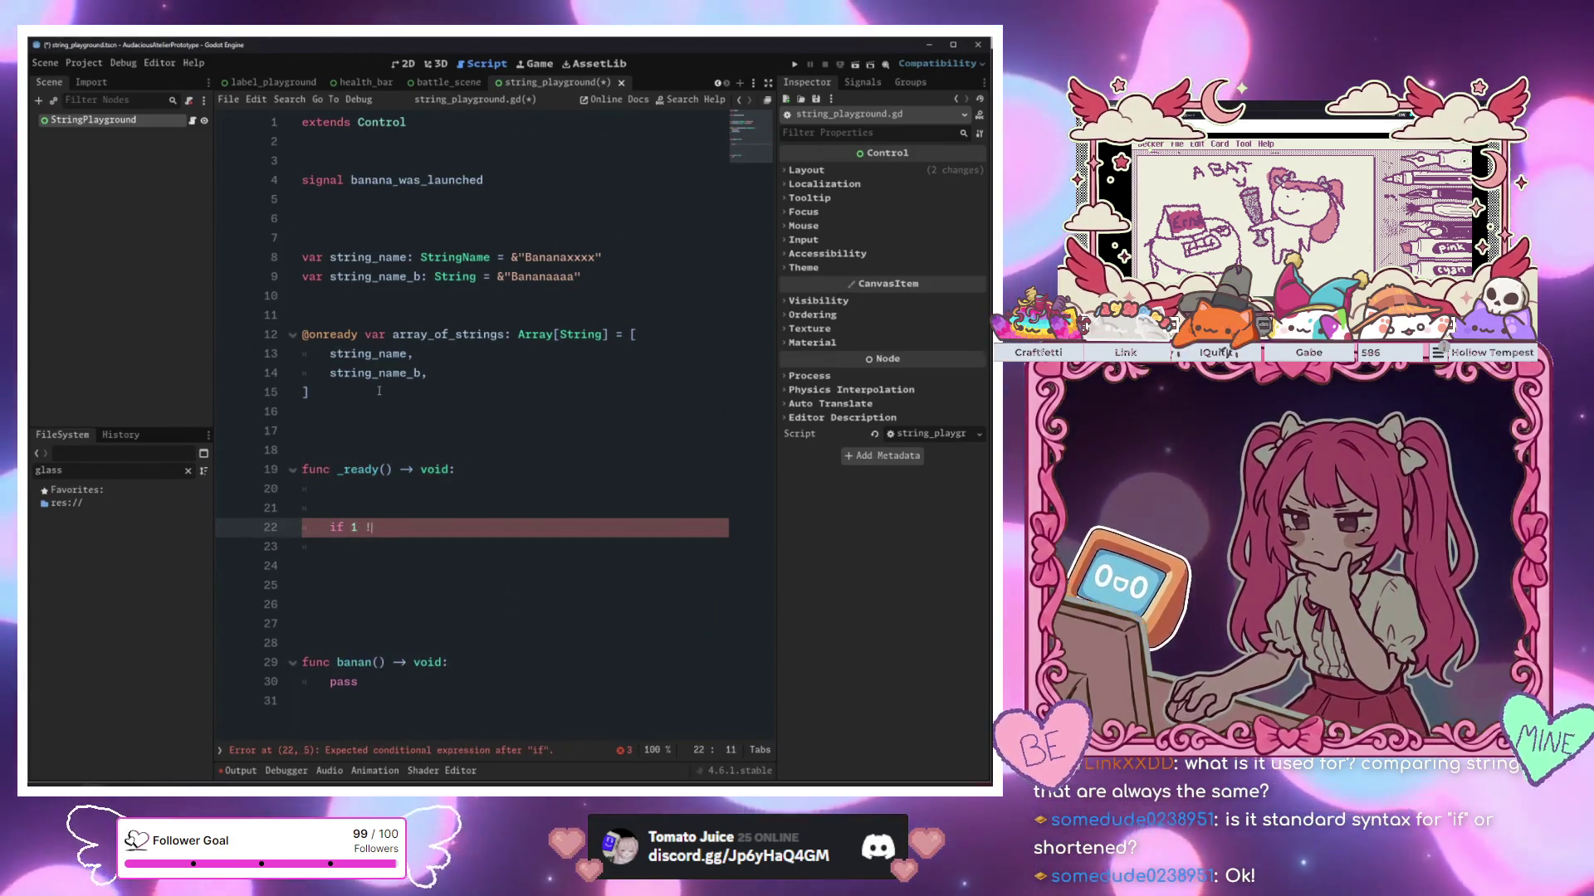
pyautogui.write('+ 1 = ')
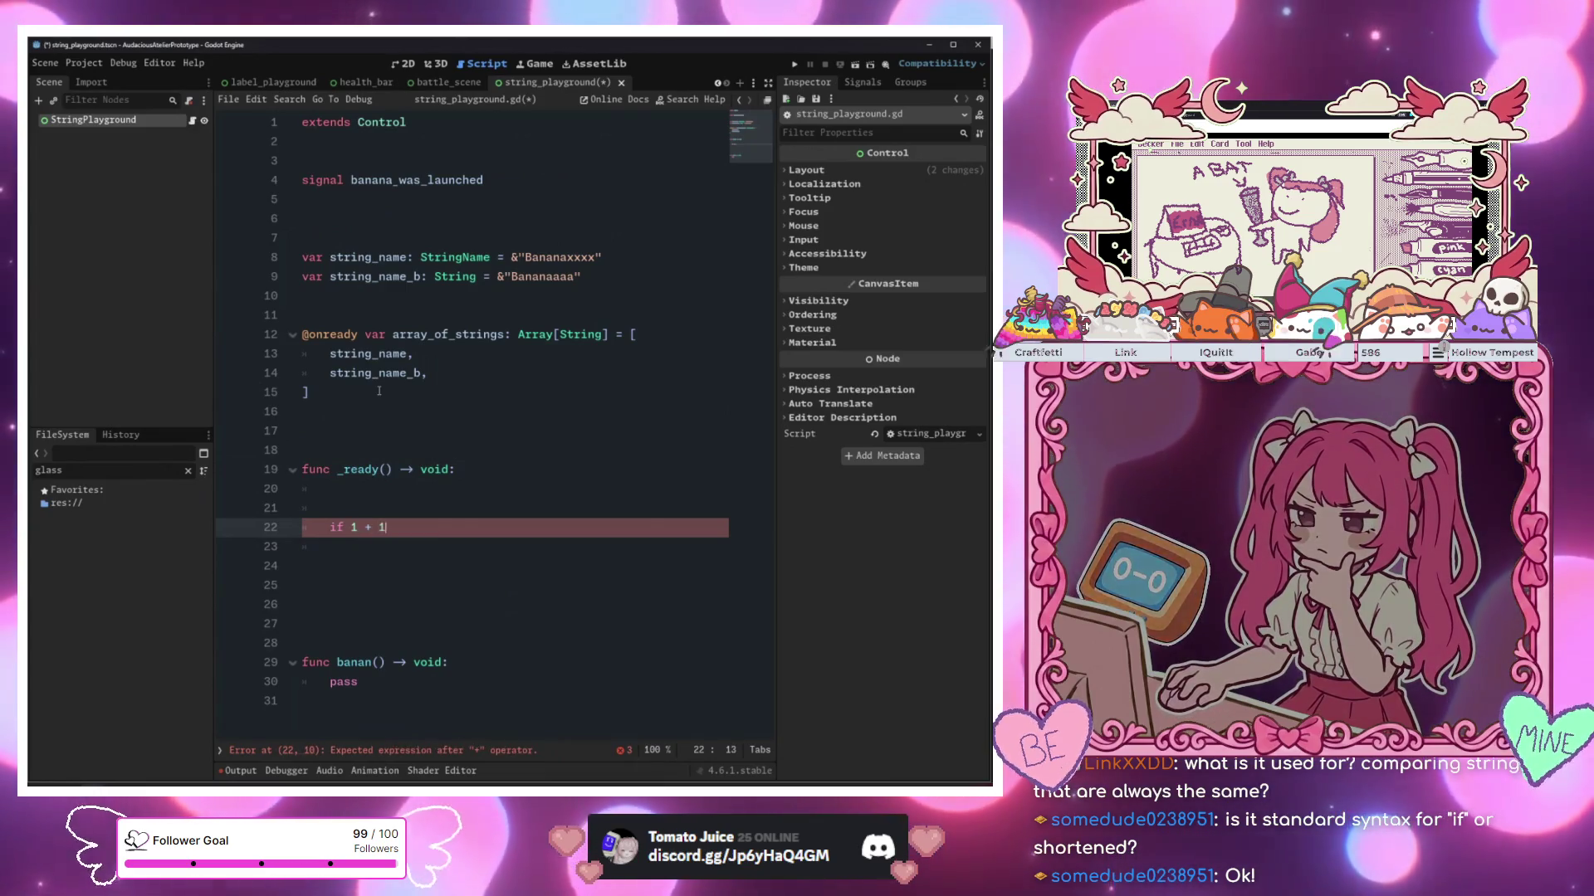
pyautogui.write('= 2:')
pyautogui.press('Return')
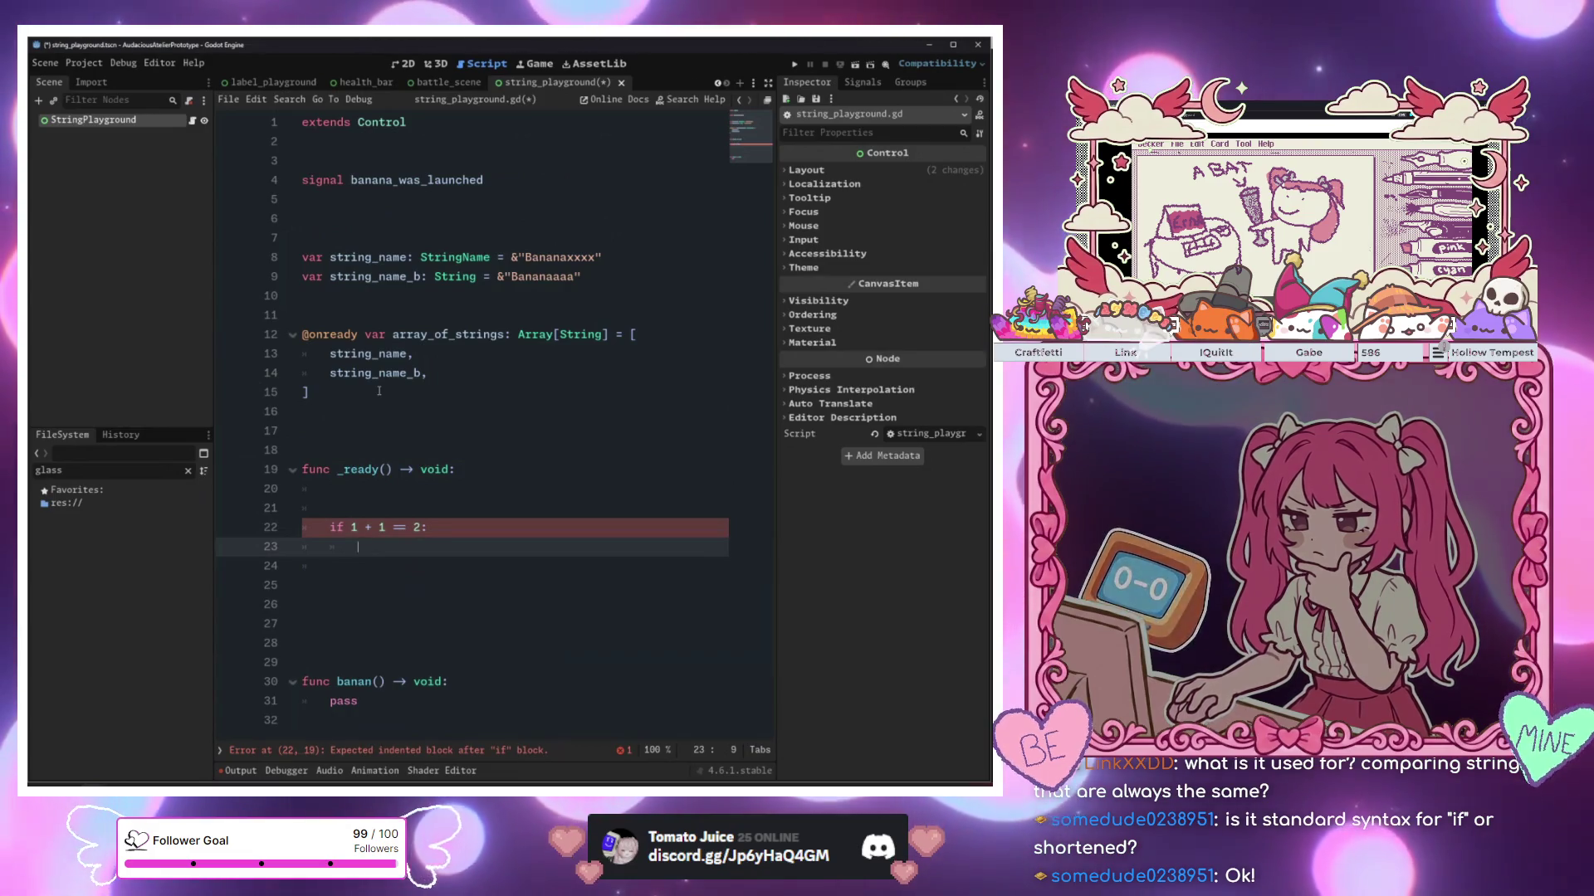
pyautogui.write('print("Cool')
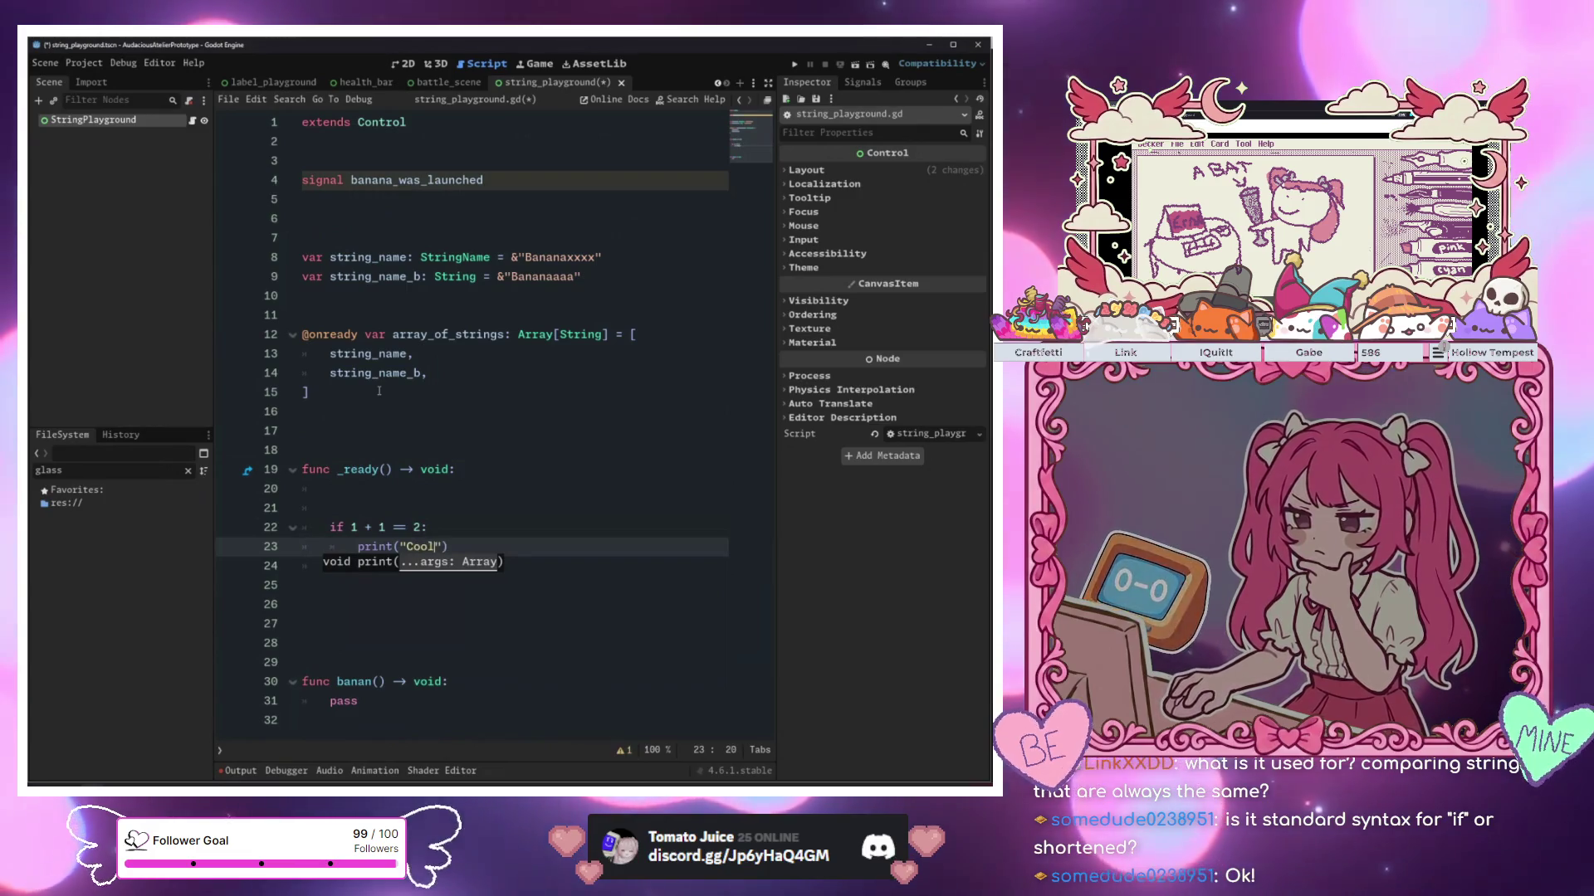
pyautogui.press('Return')
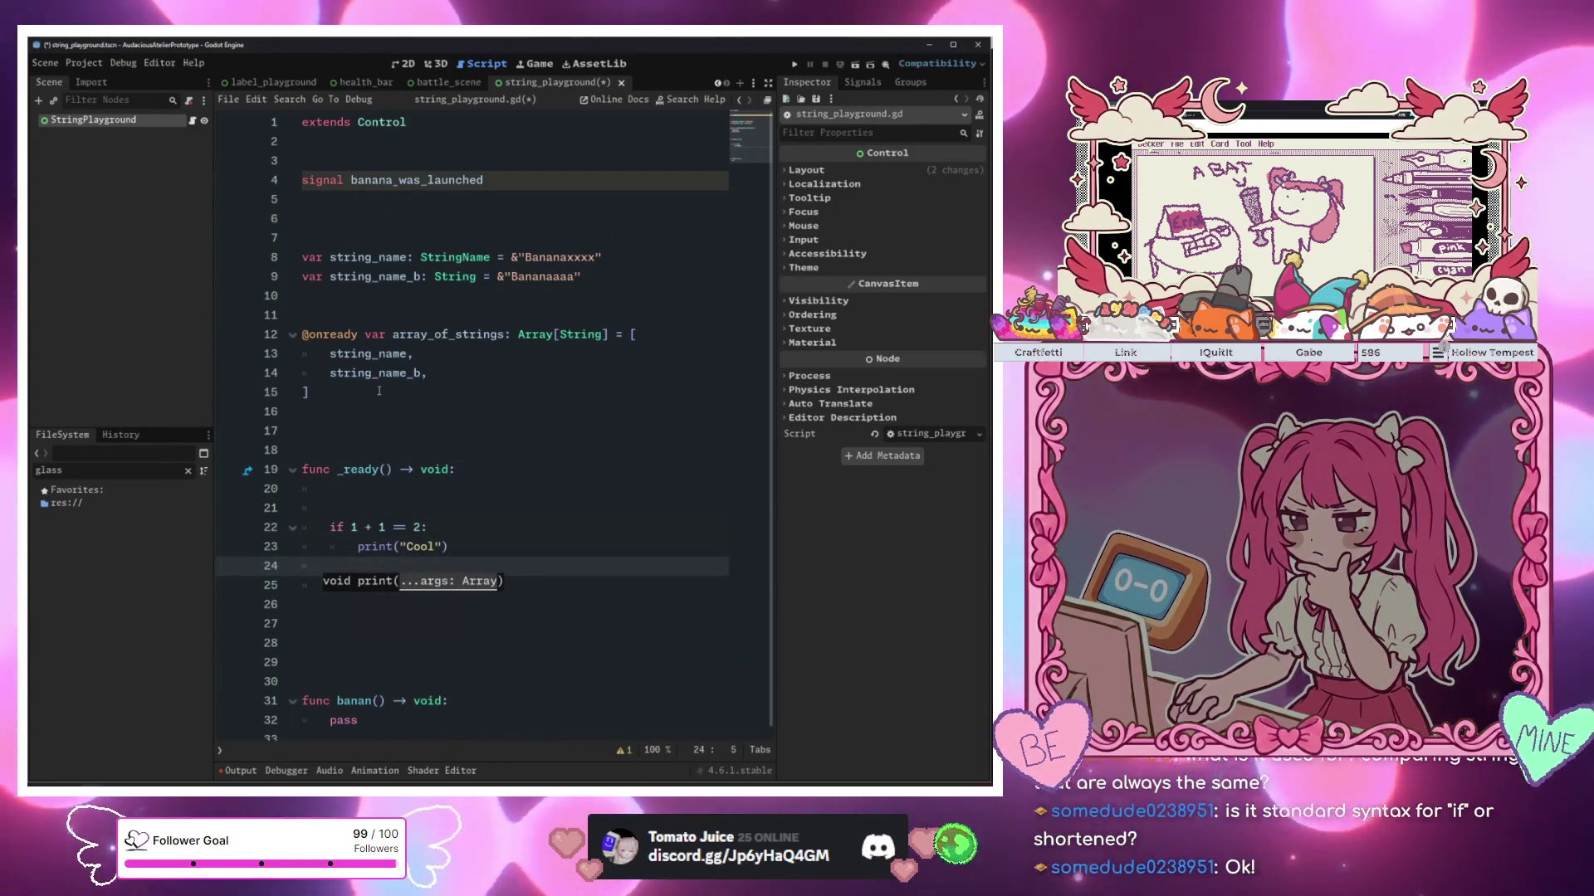
pyautogui.write('elif')
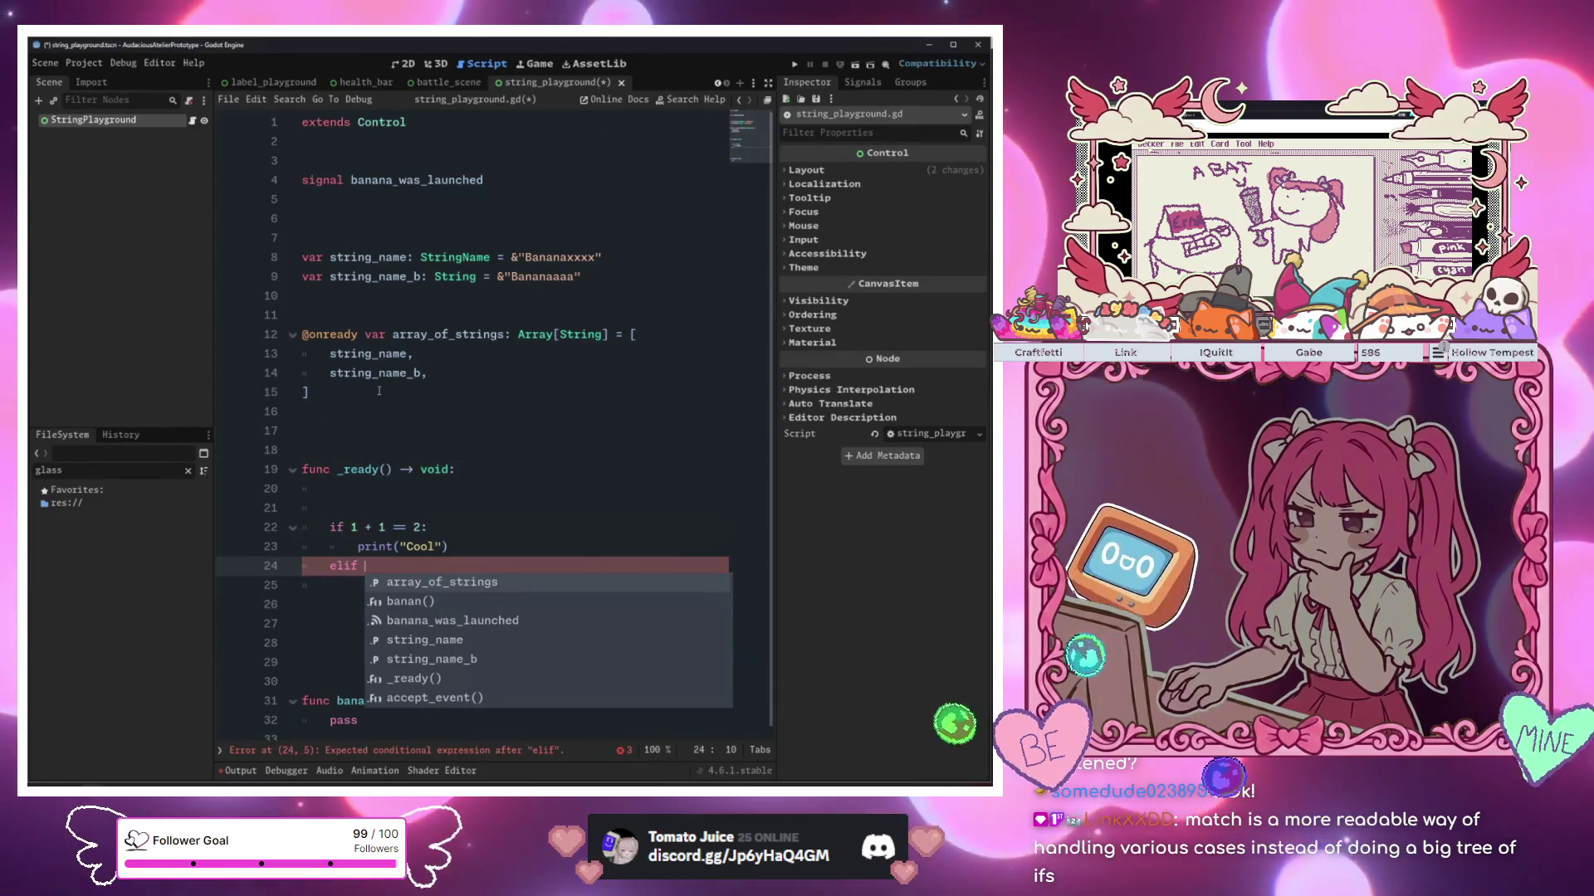
pyautogui.click(421, 527)
pyautogui.press('BackSpace')
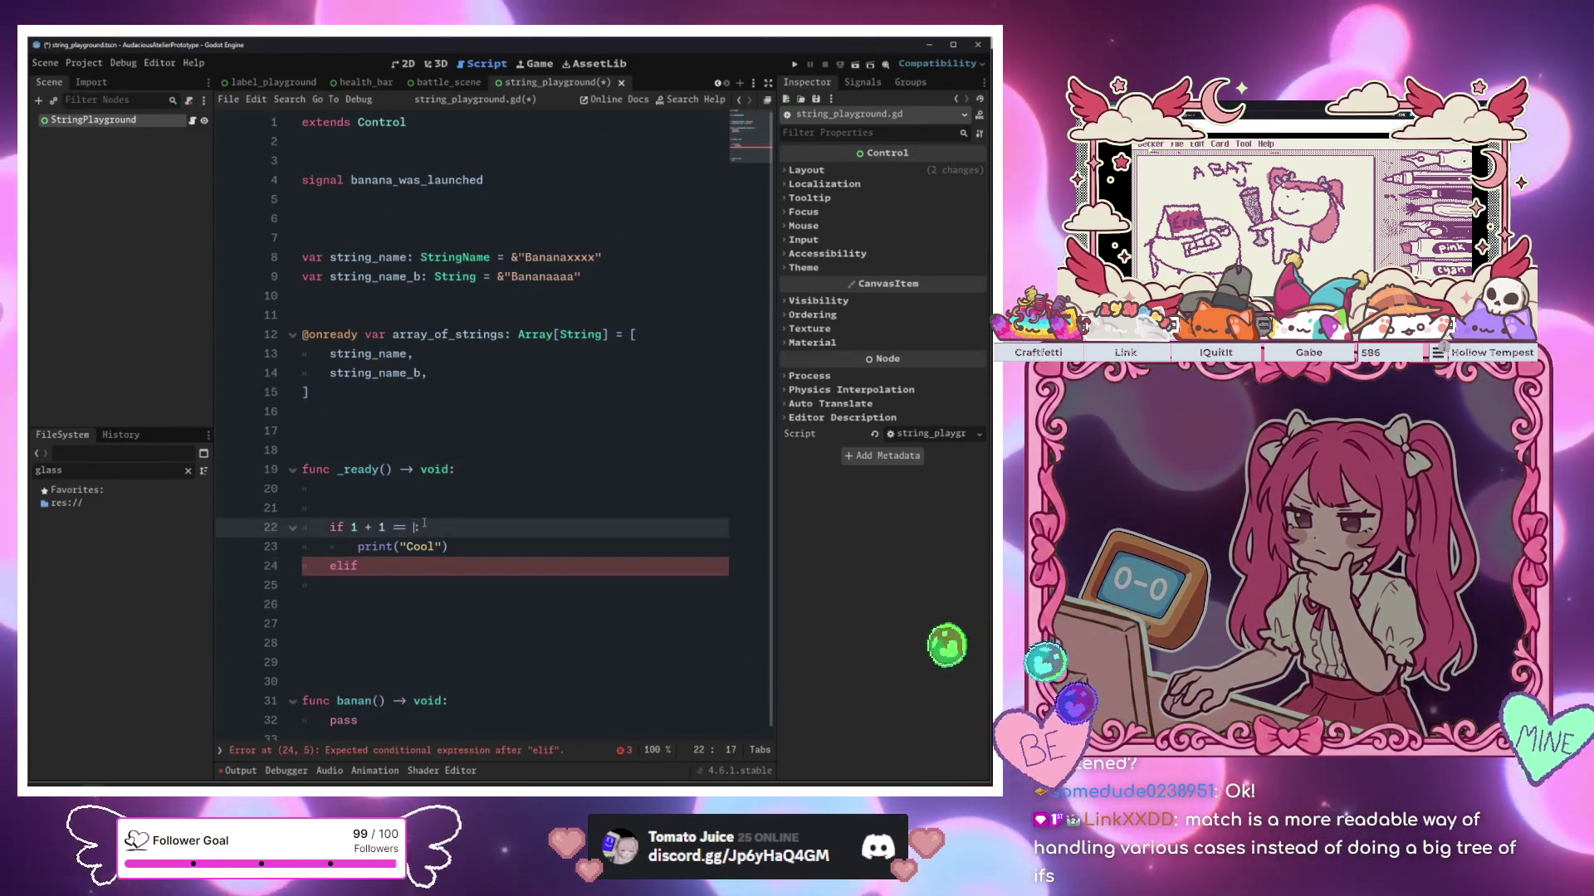
pyautogui.write('3')
# Step: Add an elif branch testing 1 + 1 that prints "Wow"
pyautogui.press('Down')
pyautogui.press('Down')
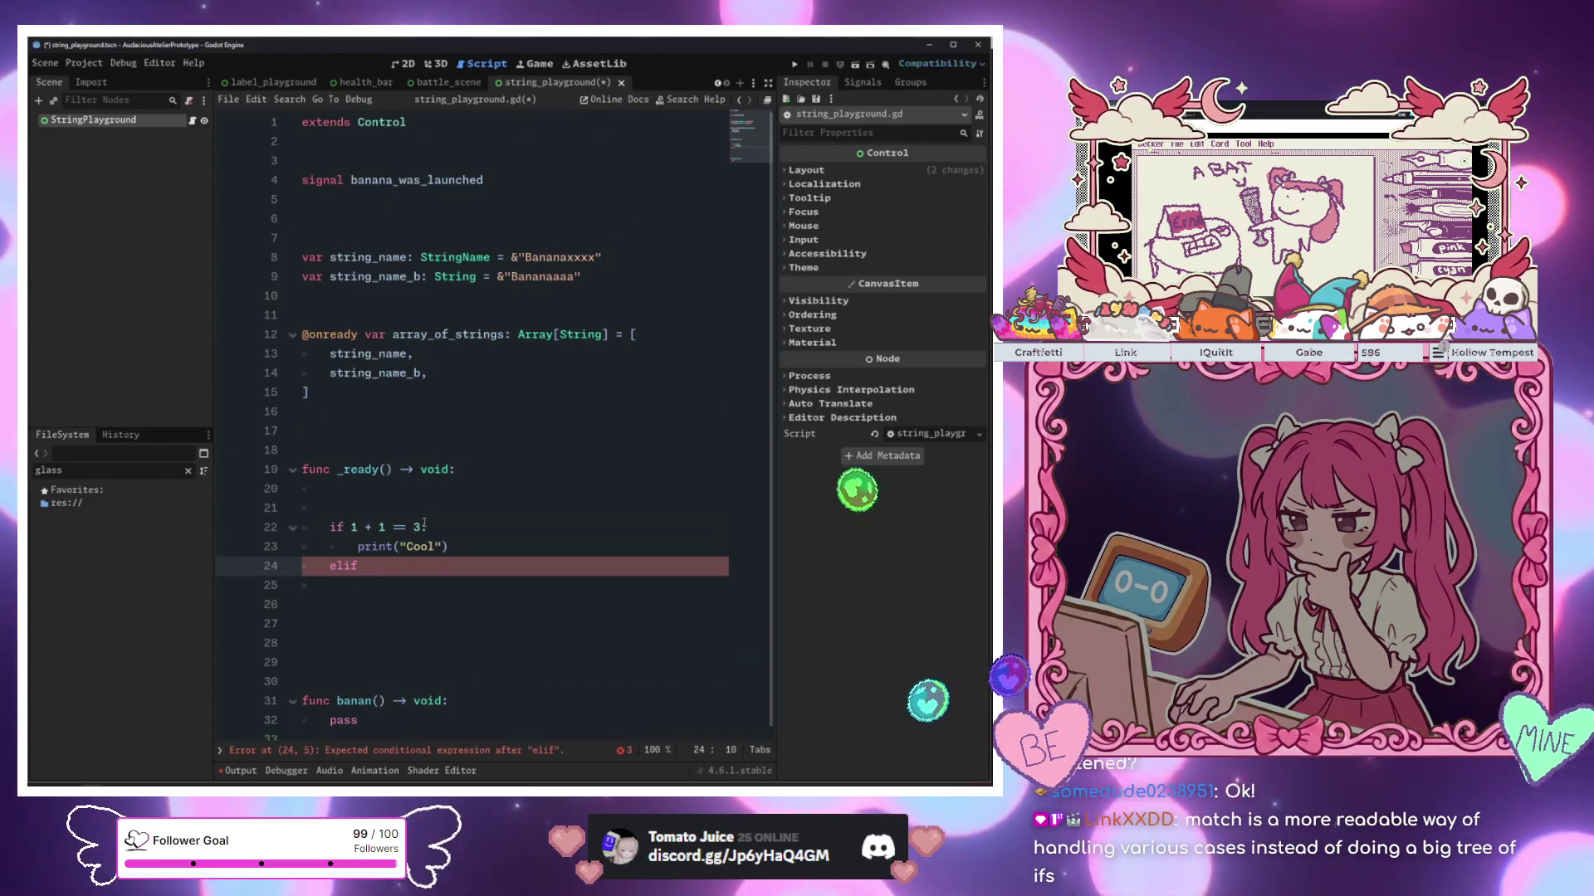
pyautogui.write('1 |')
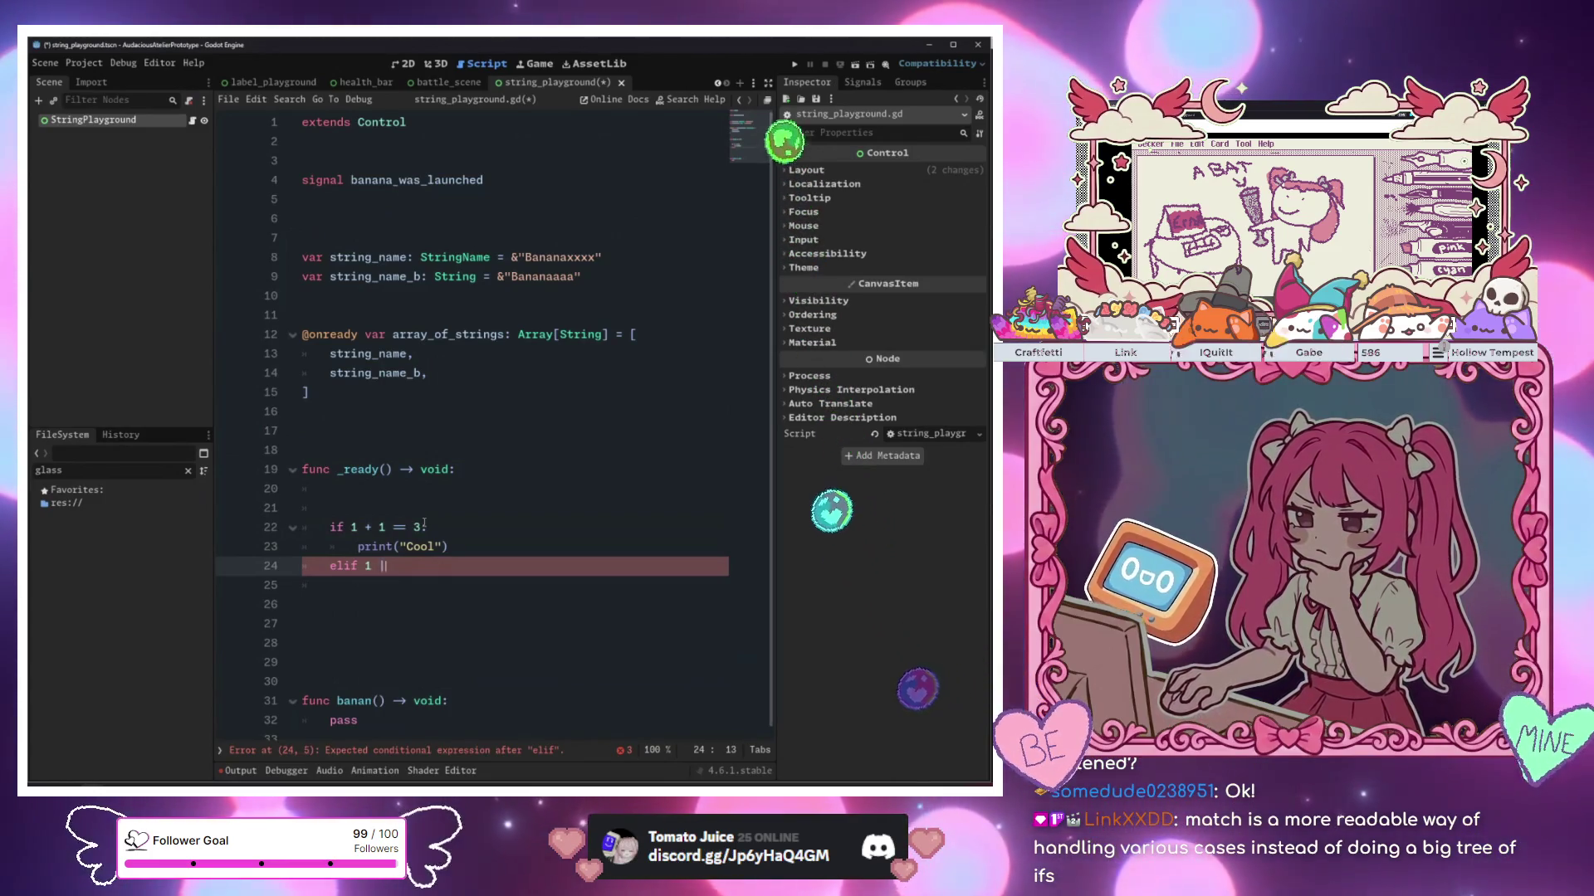
pyautogui.press('BackSpace')
pyautogui.write('+ 1 ')
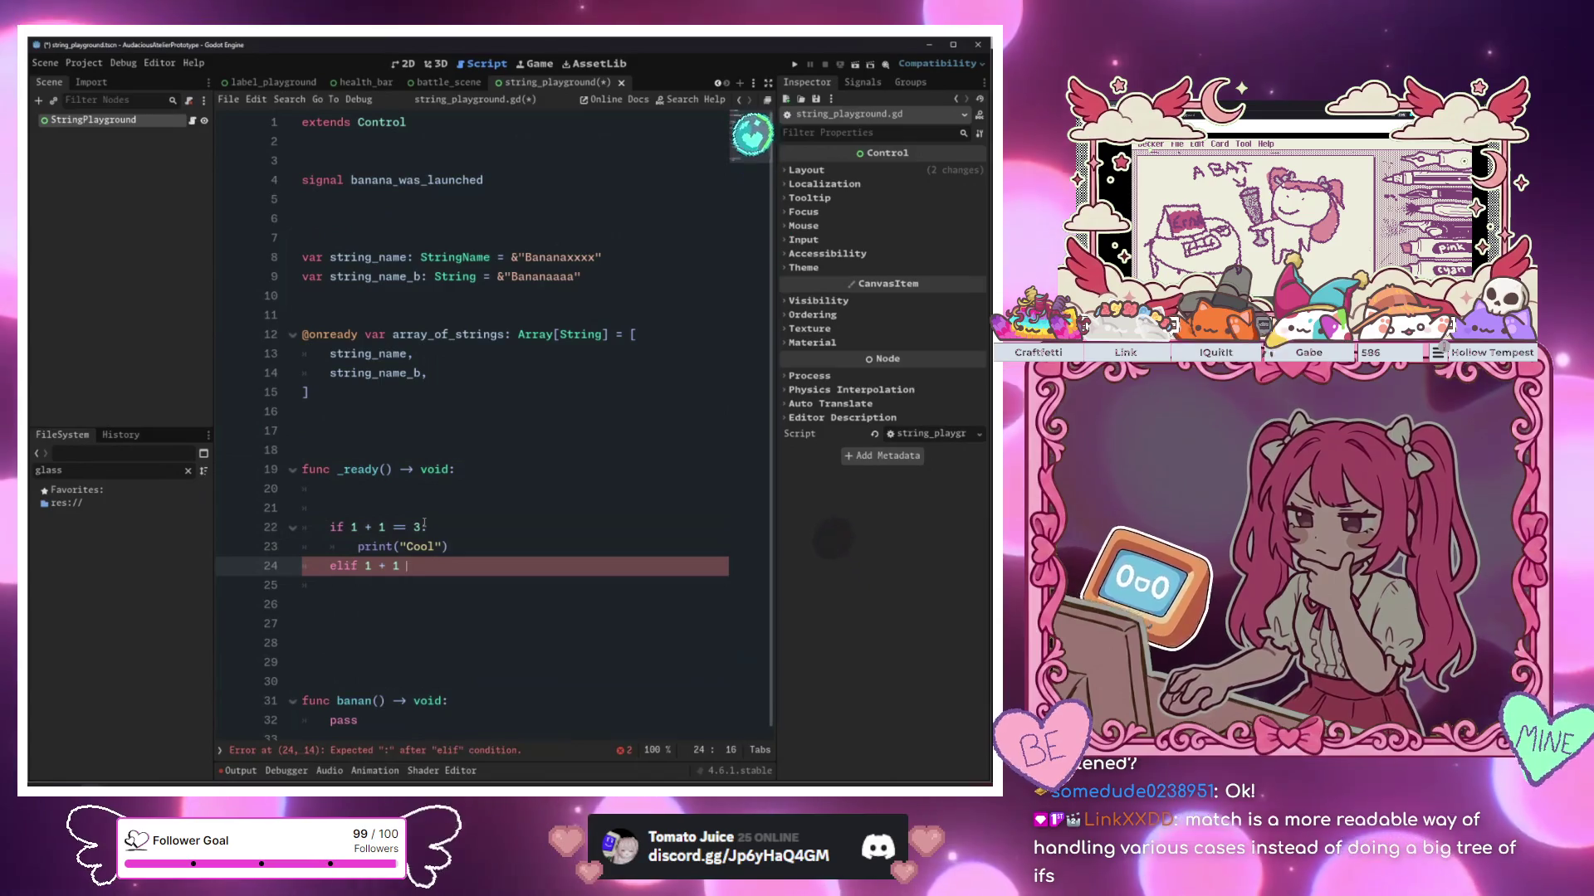
pyautogui.write('== ')
pyautogui.write('3:')
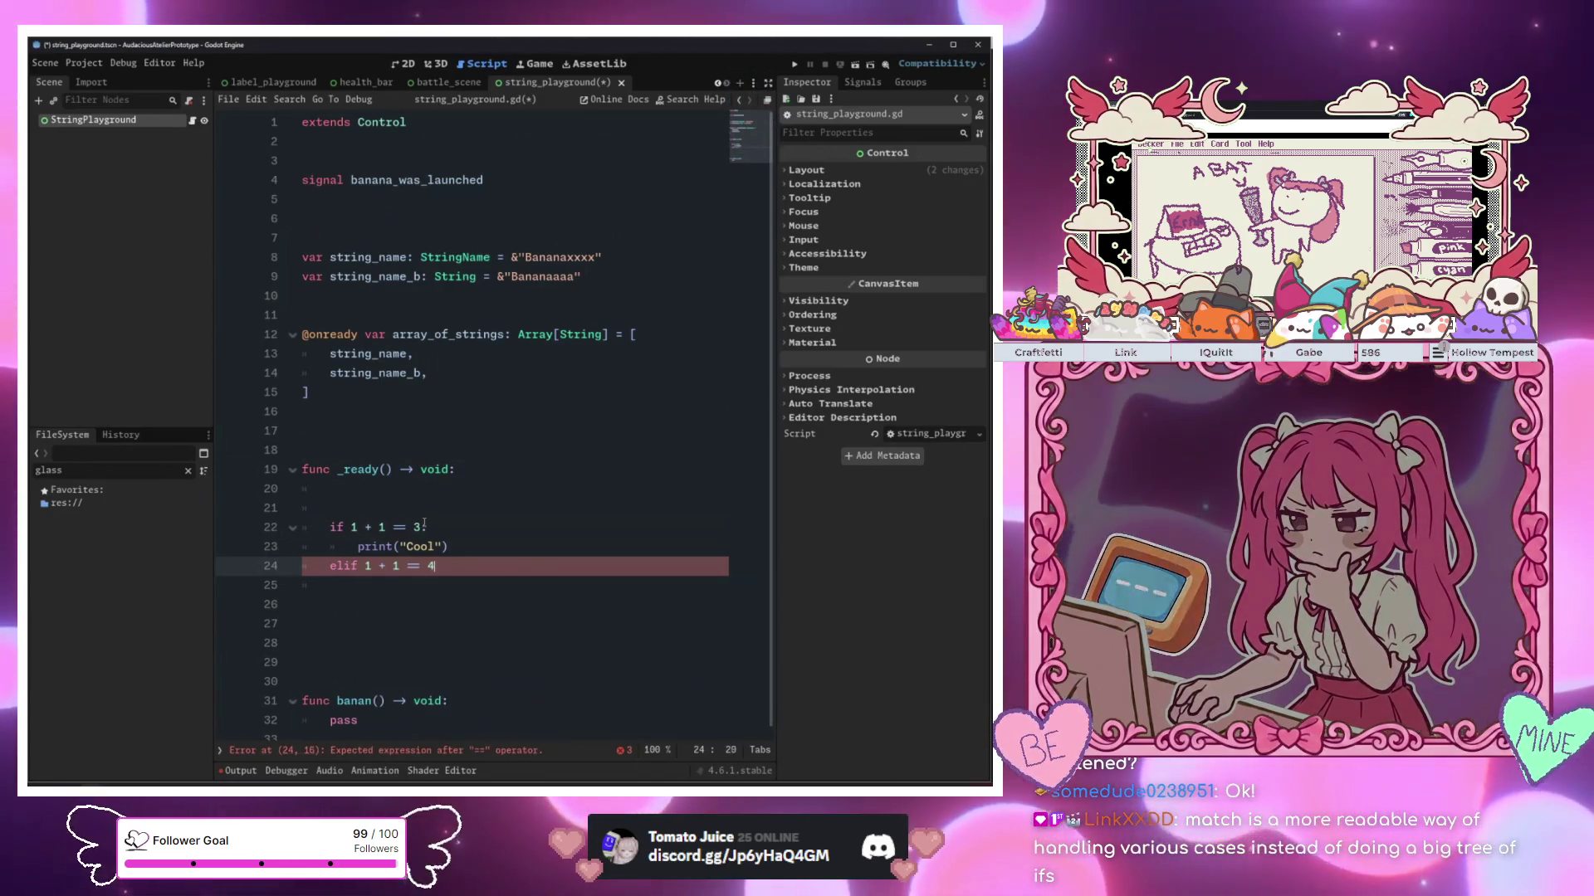
pyautogui.press('Return')
pyautogui.write('print(')
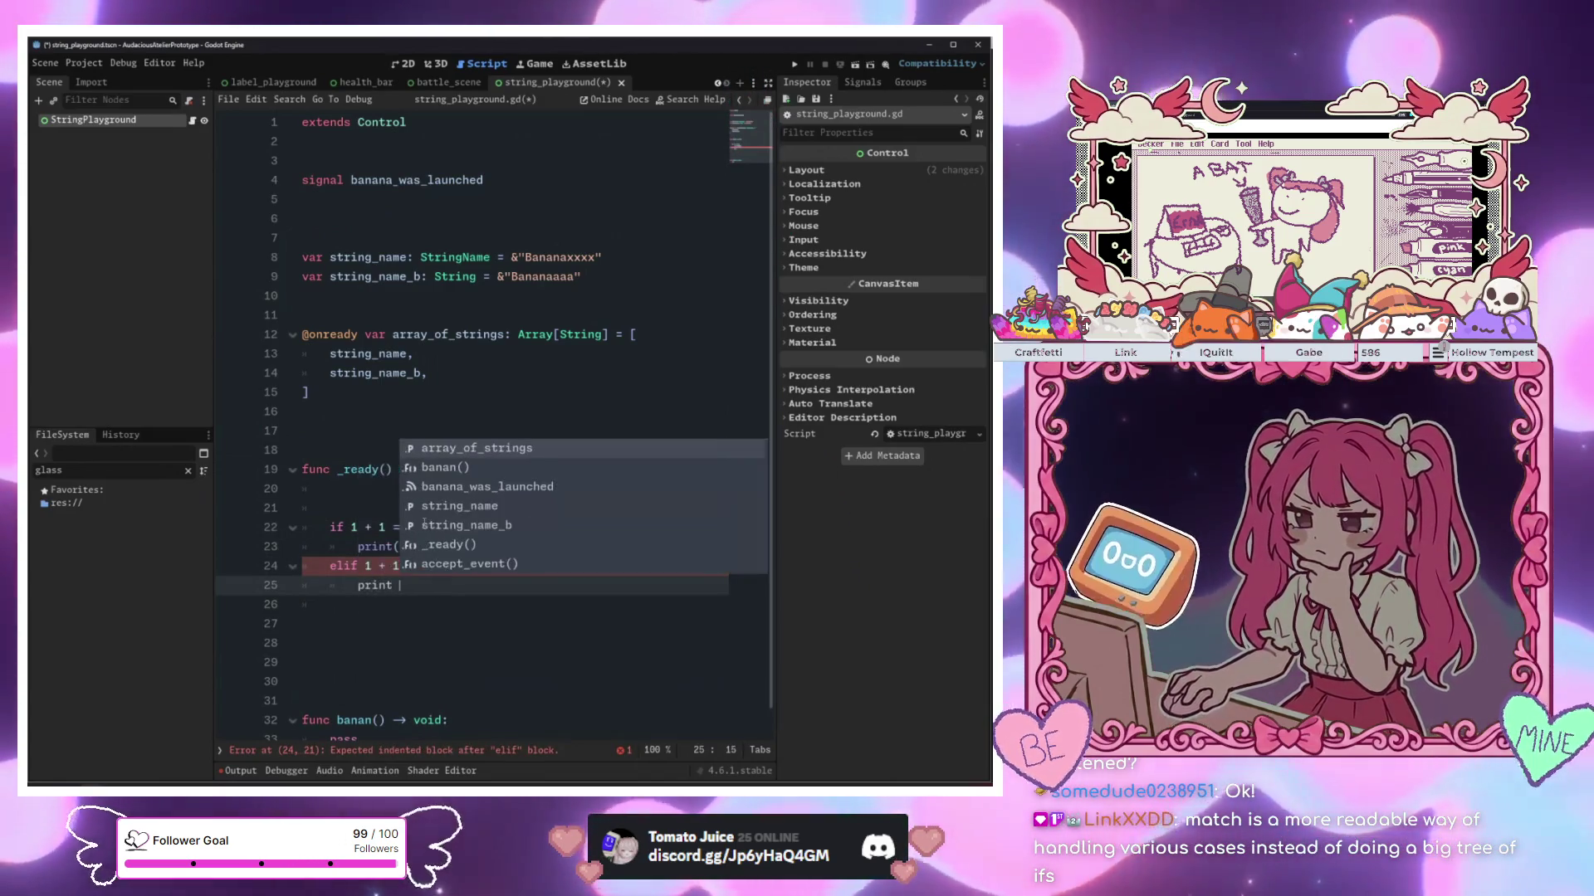
pyautogui.press('Escape')
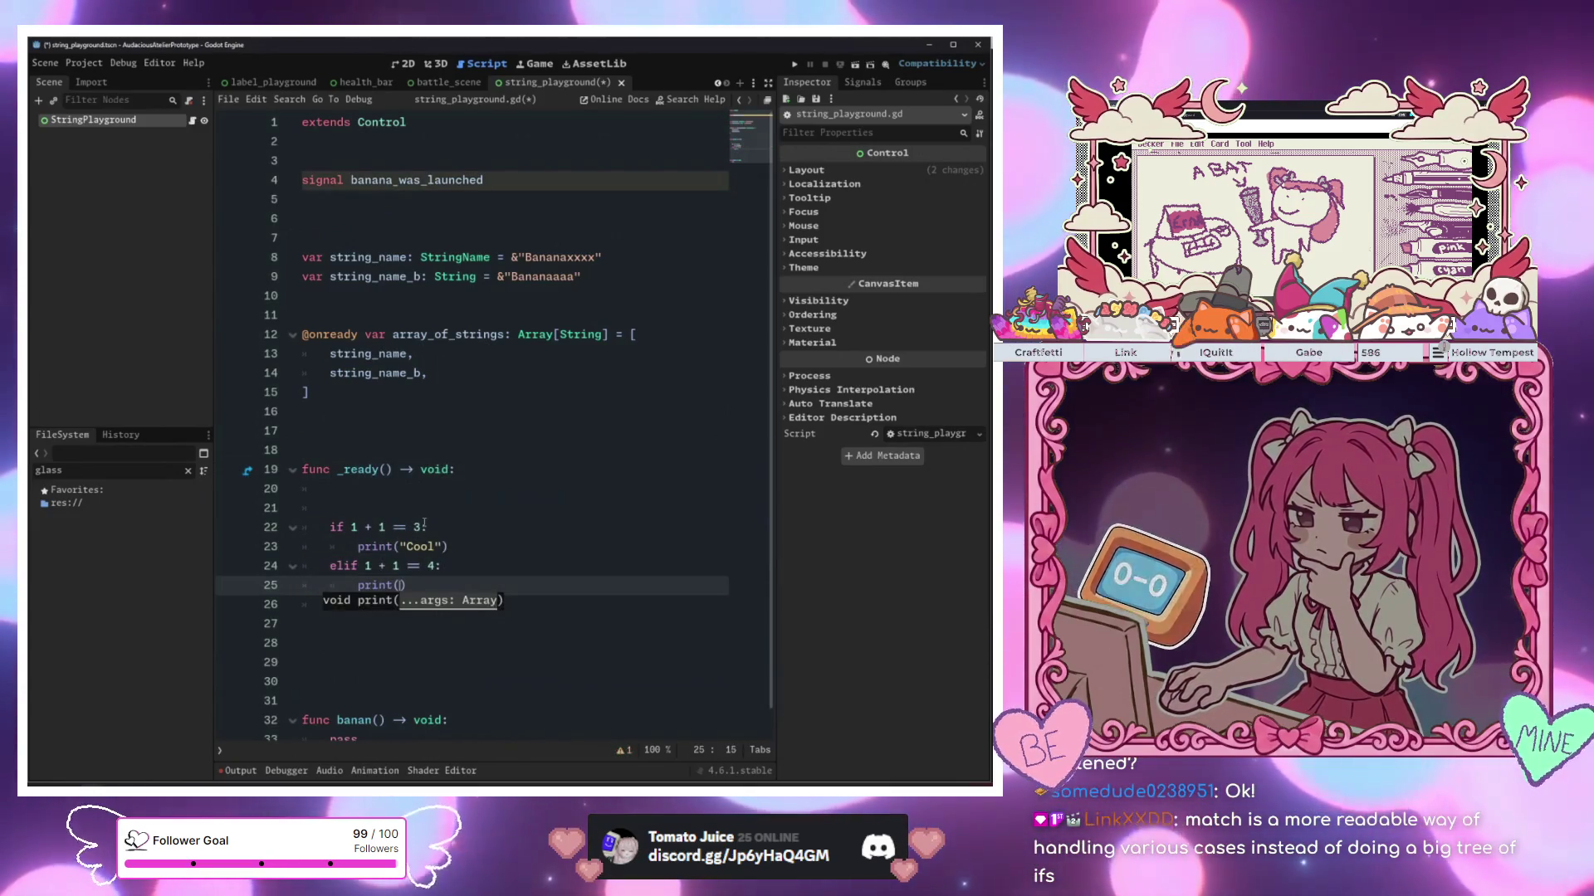
pyautogui.write('"Wp')
pyautogui.press('BackSpace')
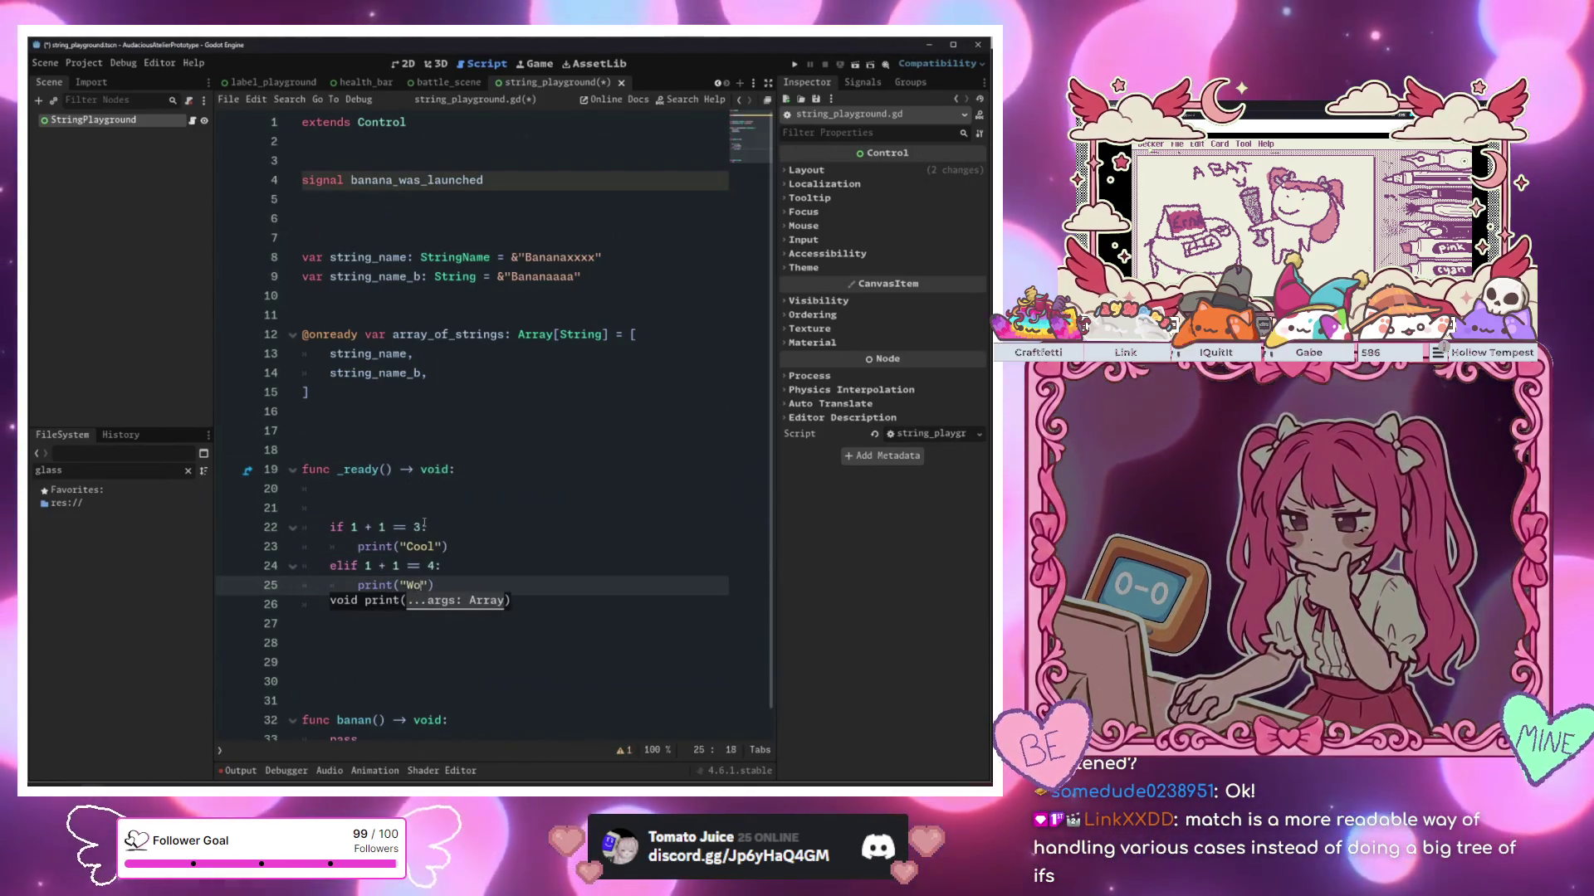
pyautogui.write('ow")')
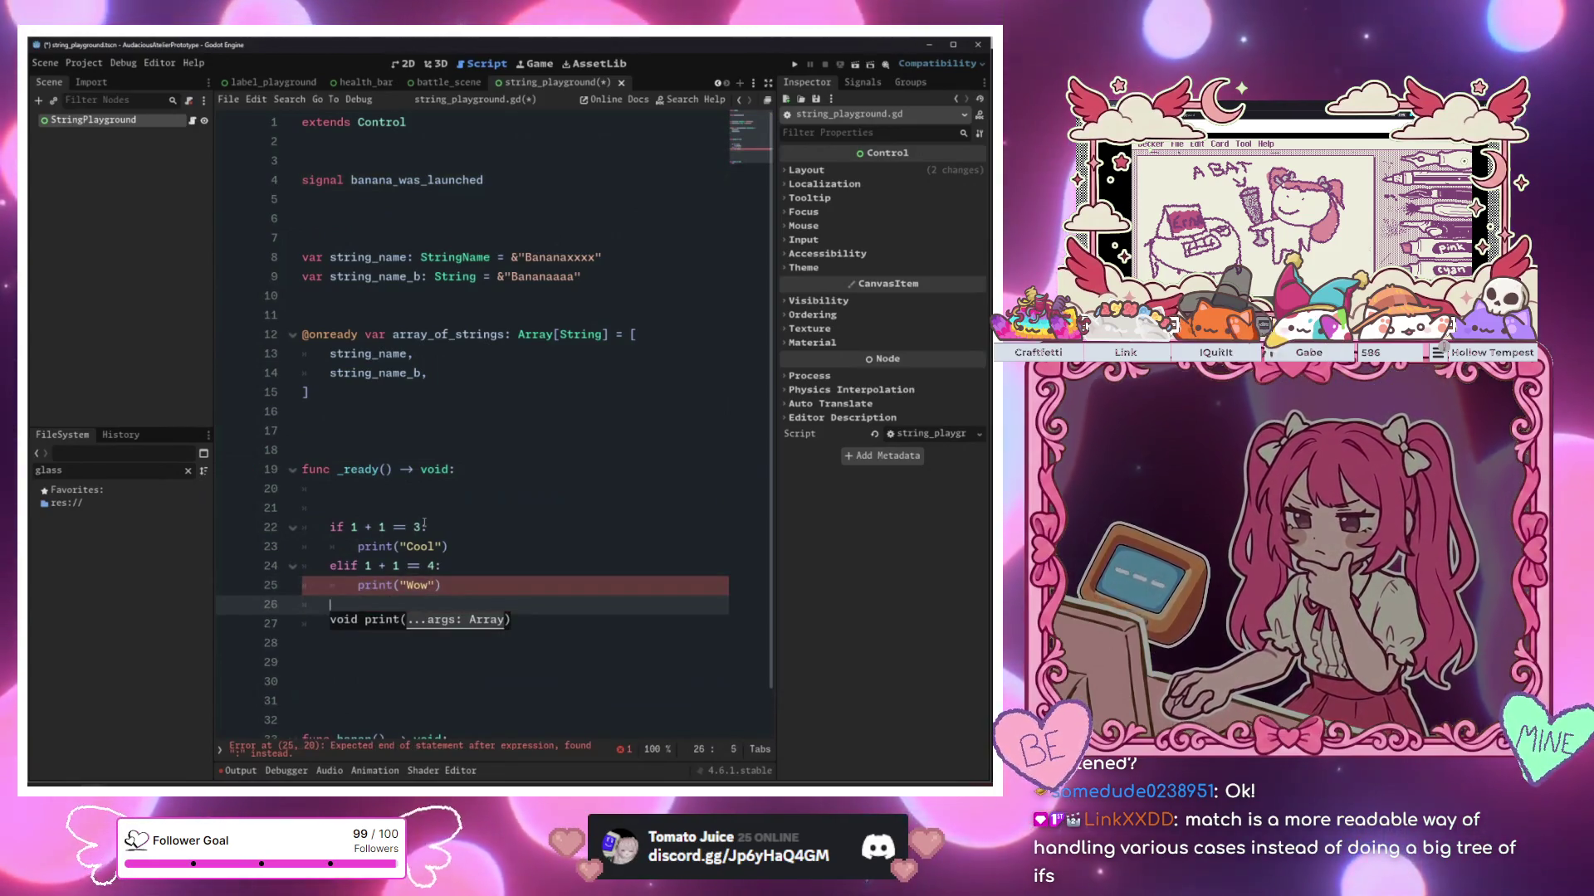
# Step: Add an else: branch whose body prints "banana"
pyautogui.press('Return')
pyautogui.press('BackSpace')
pyautogui.write('else:')
pyautogui.press('Return')
pyautogui.write('"')
pyautogui.press('BackSpace')
pyautogui.write('print("banana')
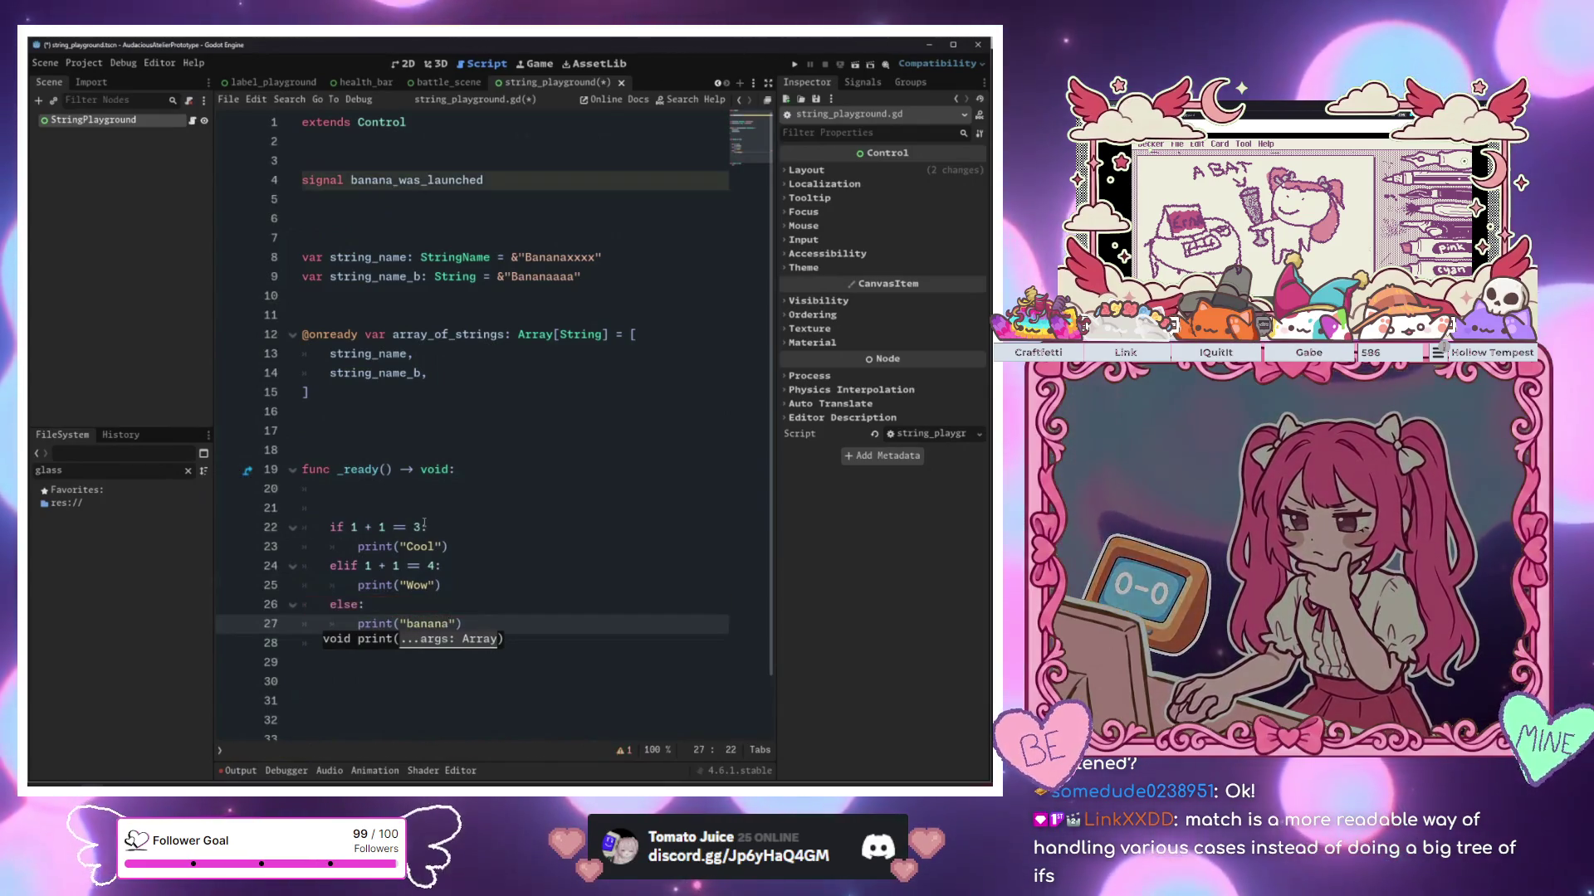
# Step: Delete the blank line above the if statement
pyautogui.click(506, 573)
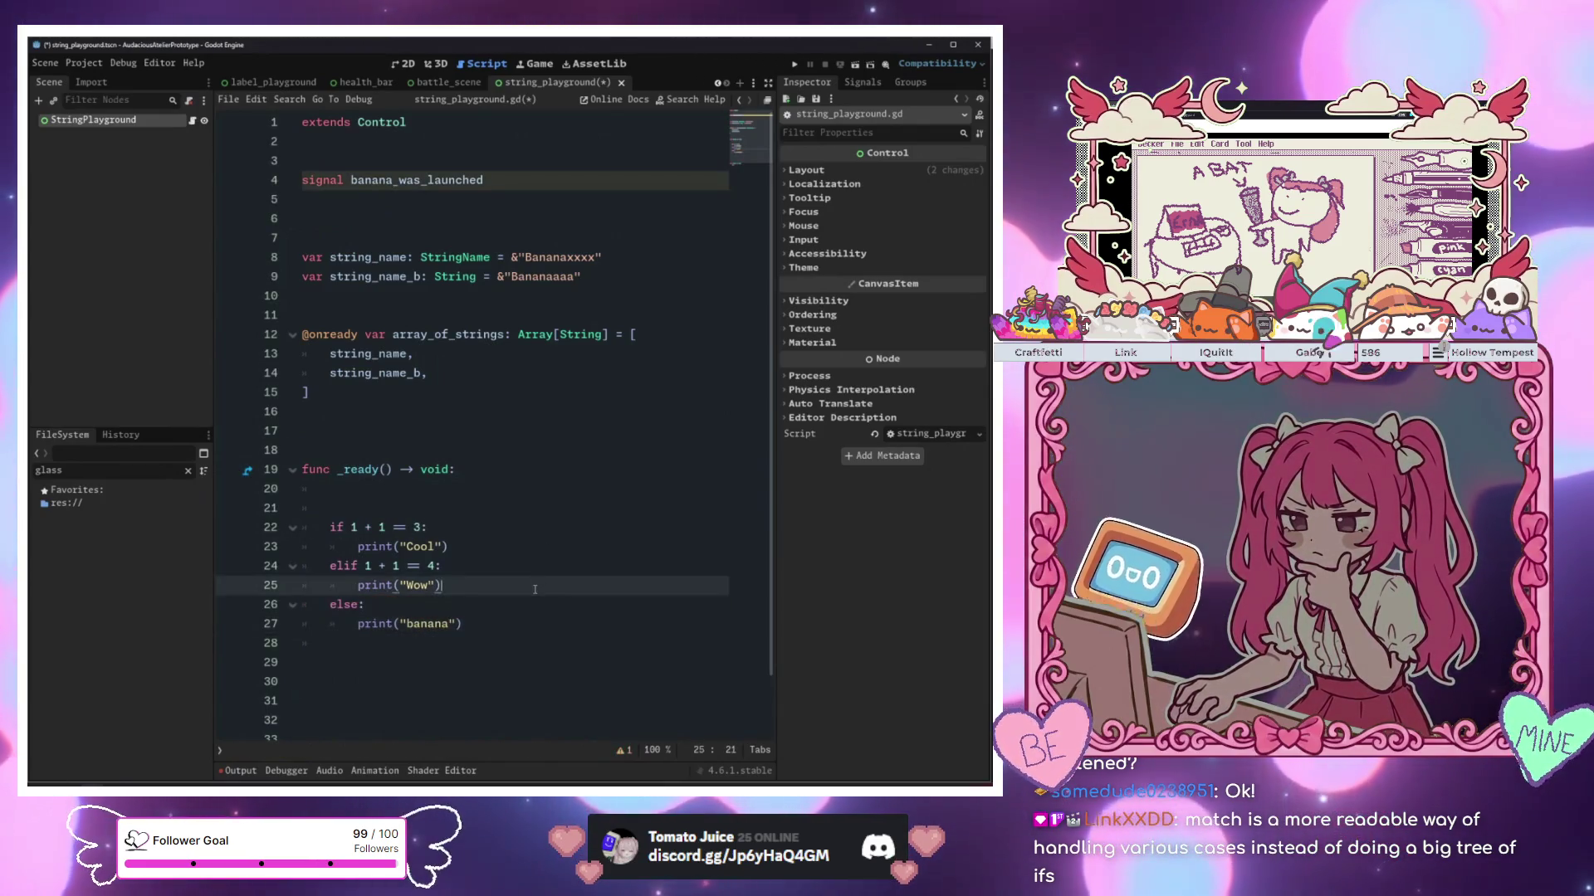
pyautogui.click(453, 531)
pyautogui.press('Up')
pyautogui.hotkey('ctrl', 'shift', 'k')
pyautogui.press('Up')
pyautogui.press('Down')
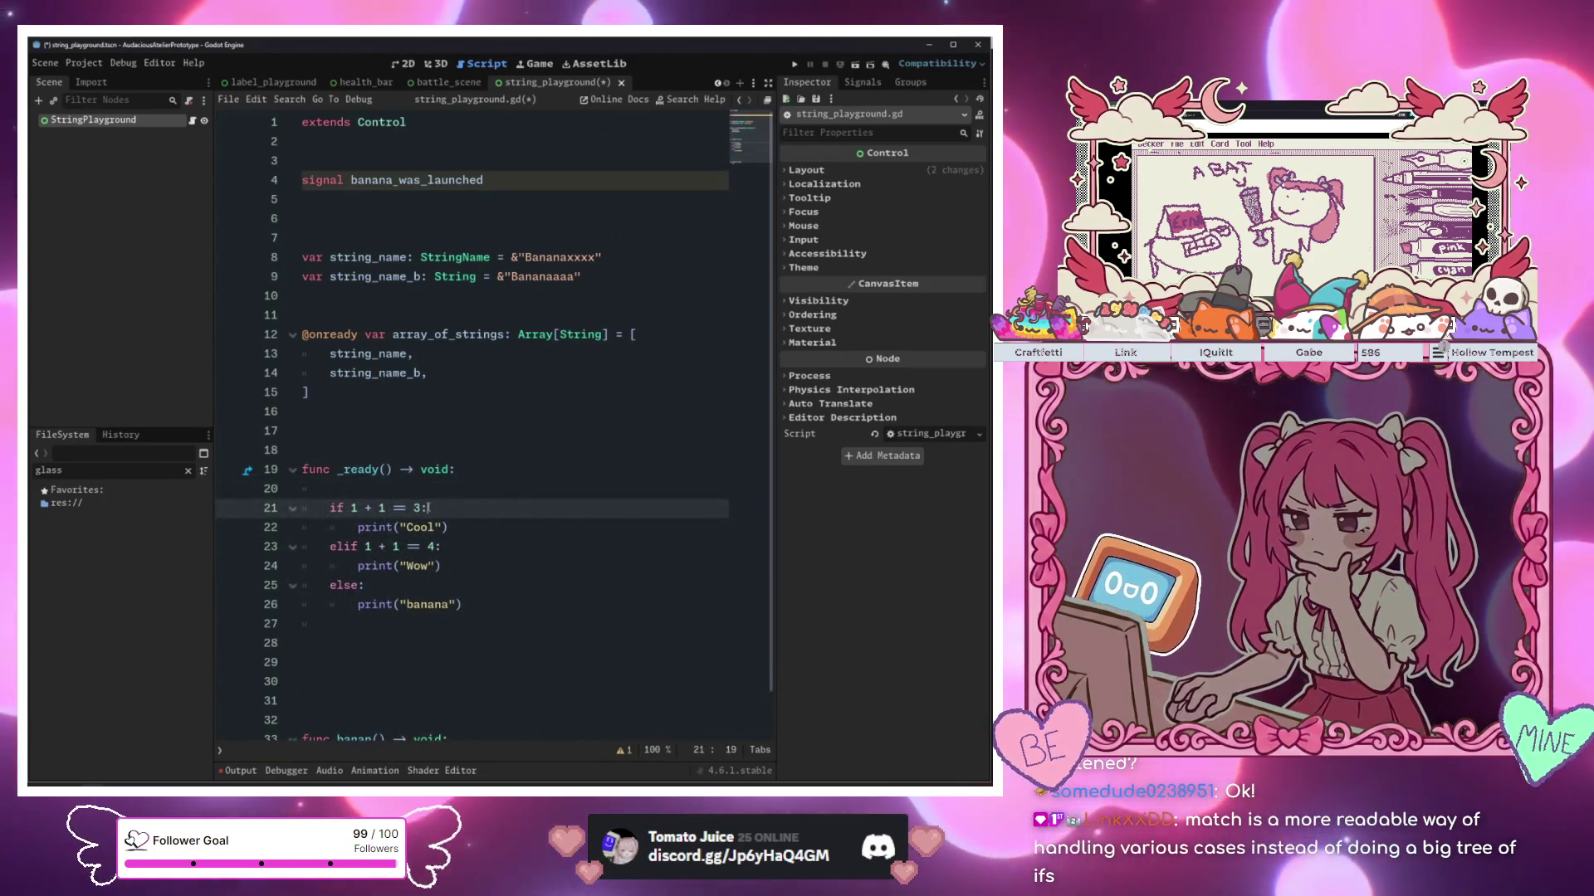
# Step: Turn the banana branch's else into elif 1 + 1 == 5, comparing it with the Cool and Wow conditions
pyautogui.click(333, 545)
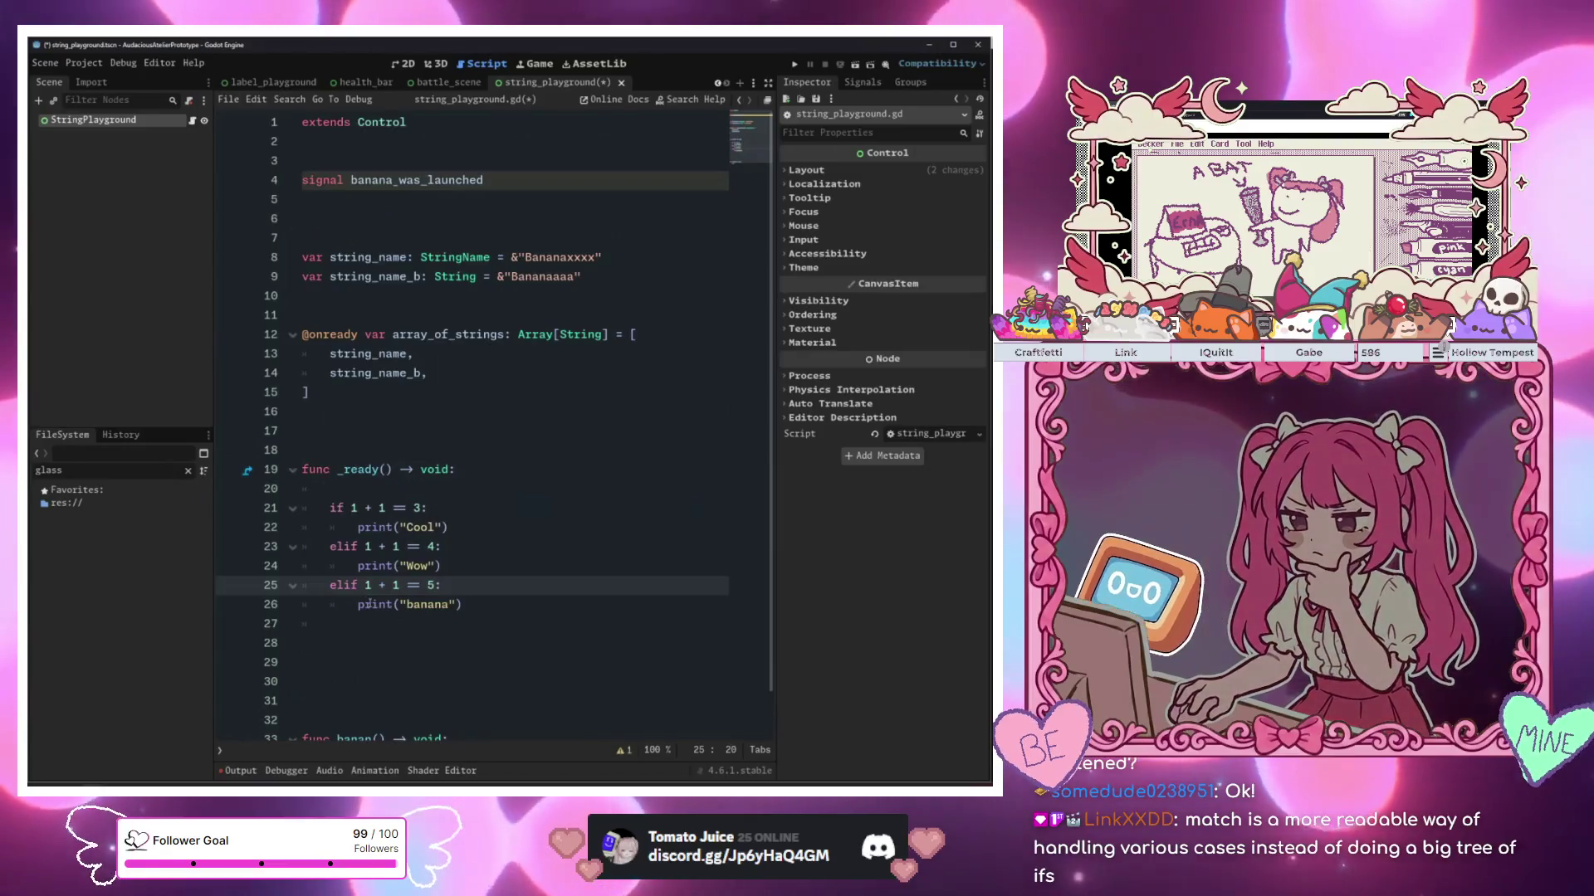
pyautogui.hotkey('ctrl', 'z')
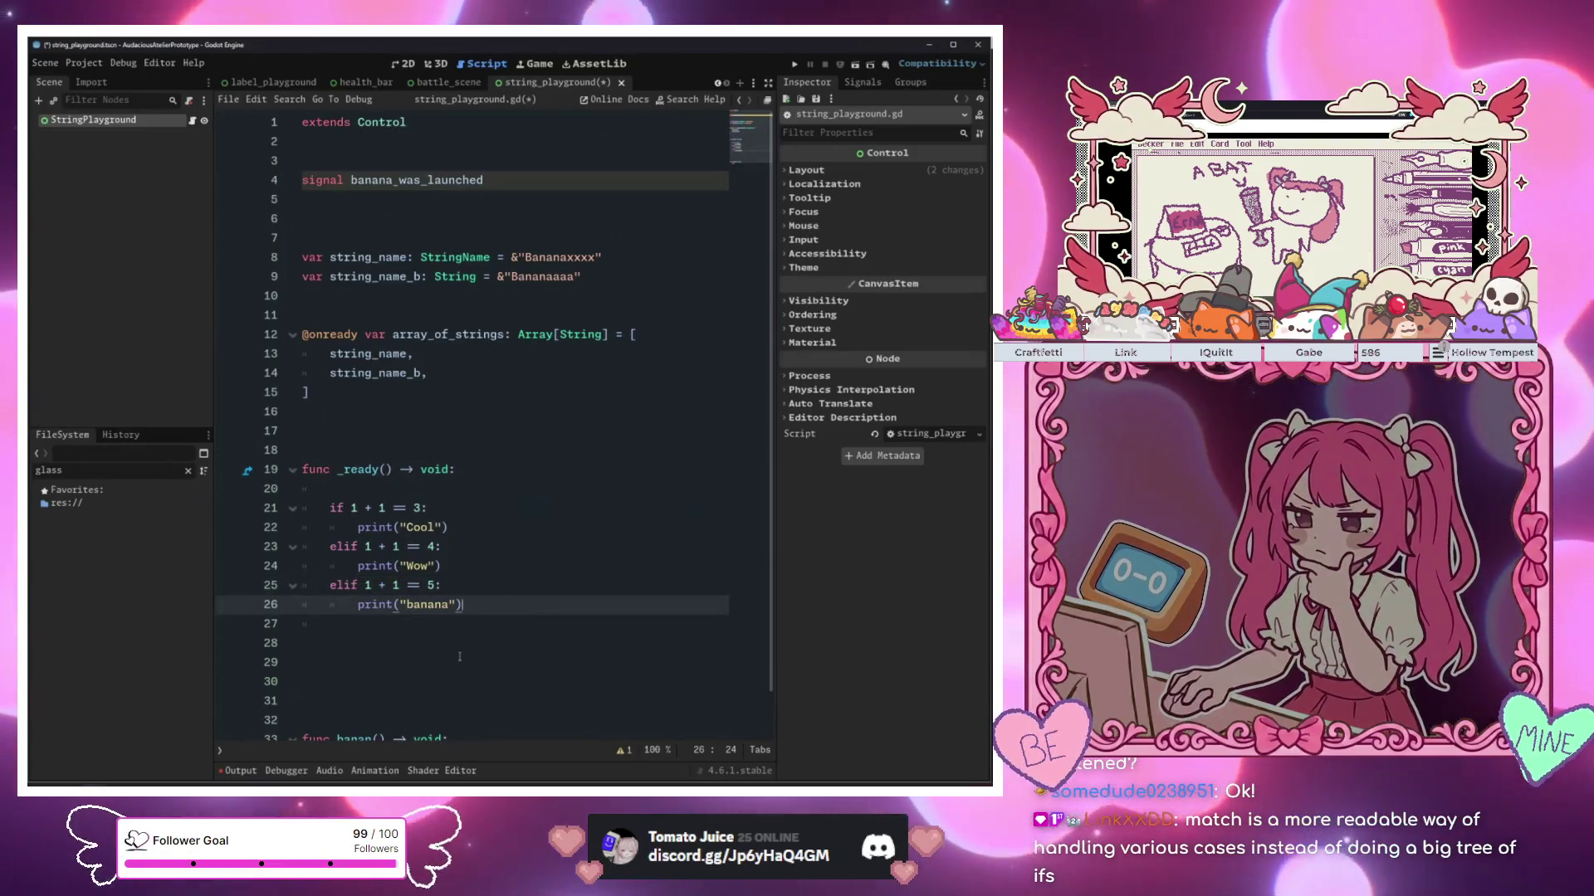
pyautogui.click(406, 547)
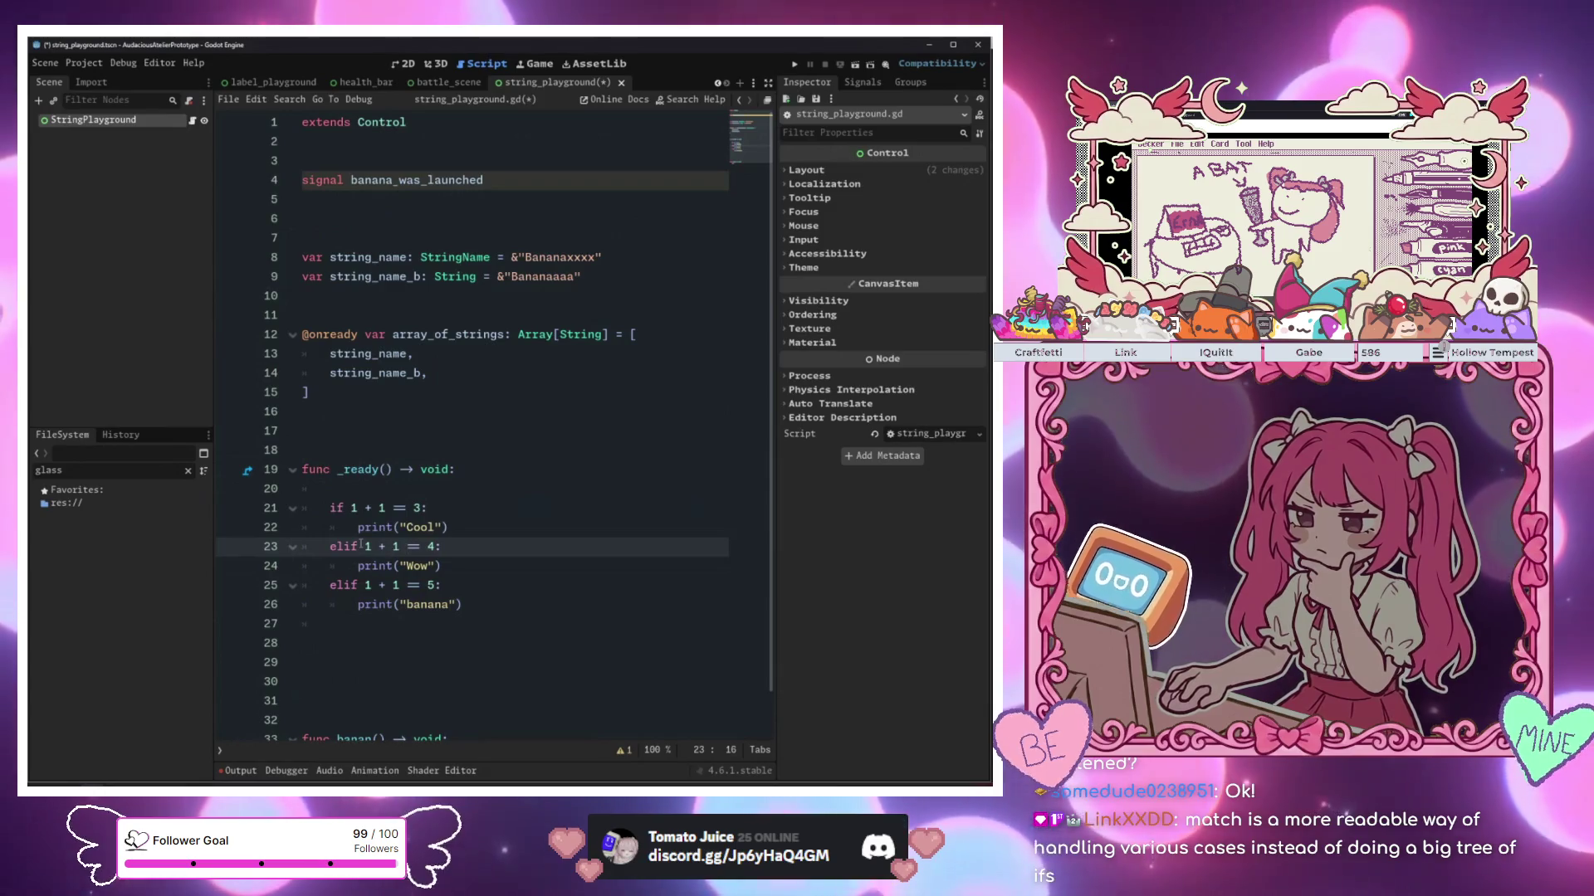
pyautogui.click(336, 508)
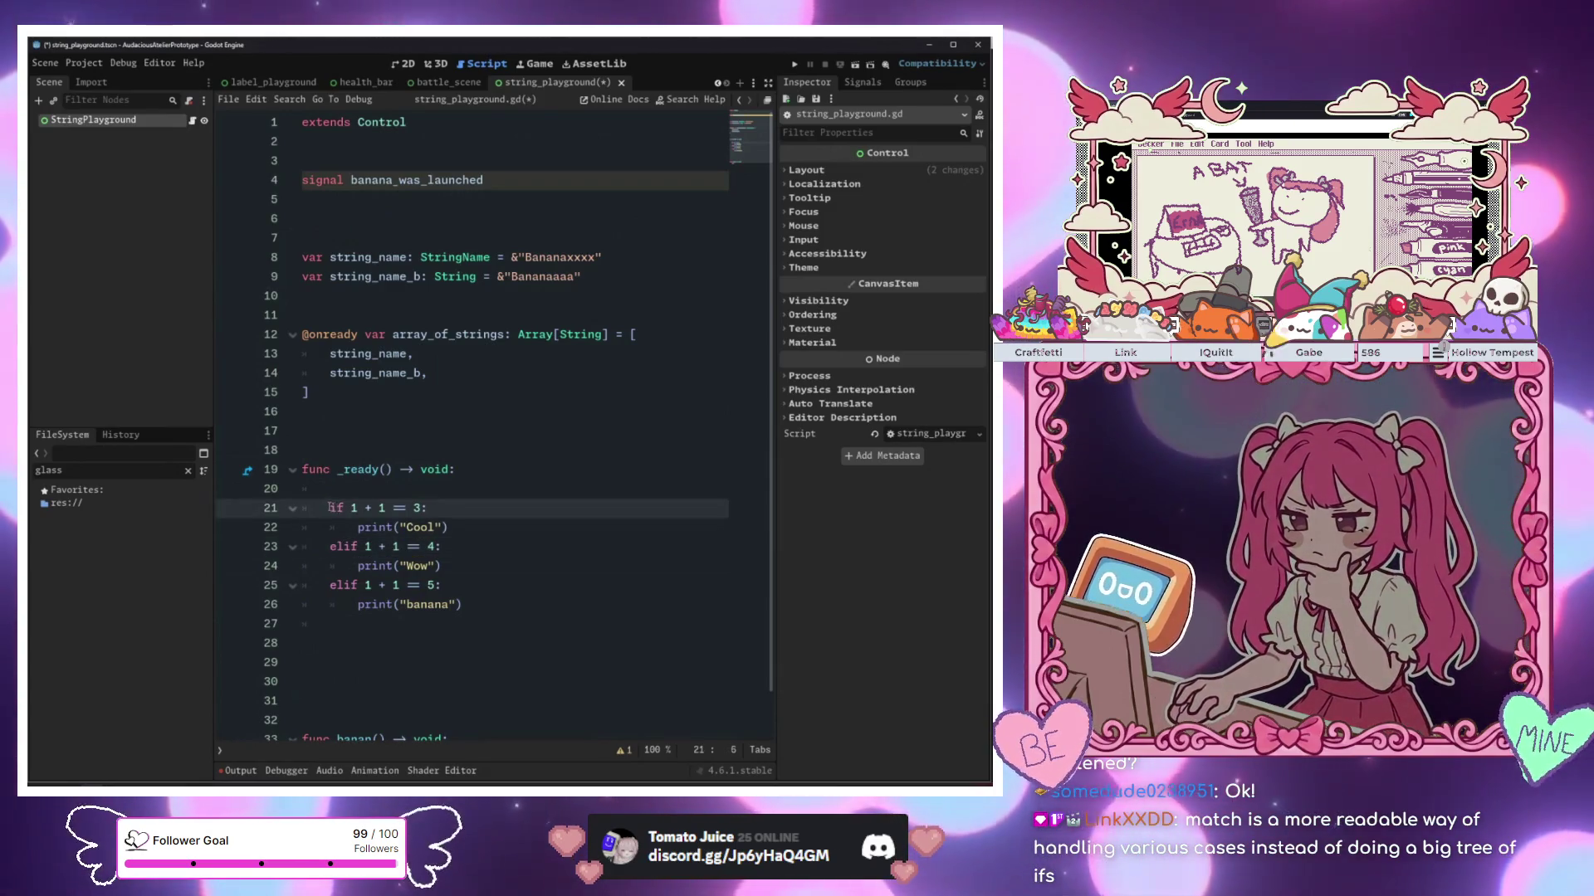
pyautogui.click(451, 549)
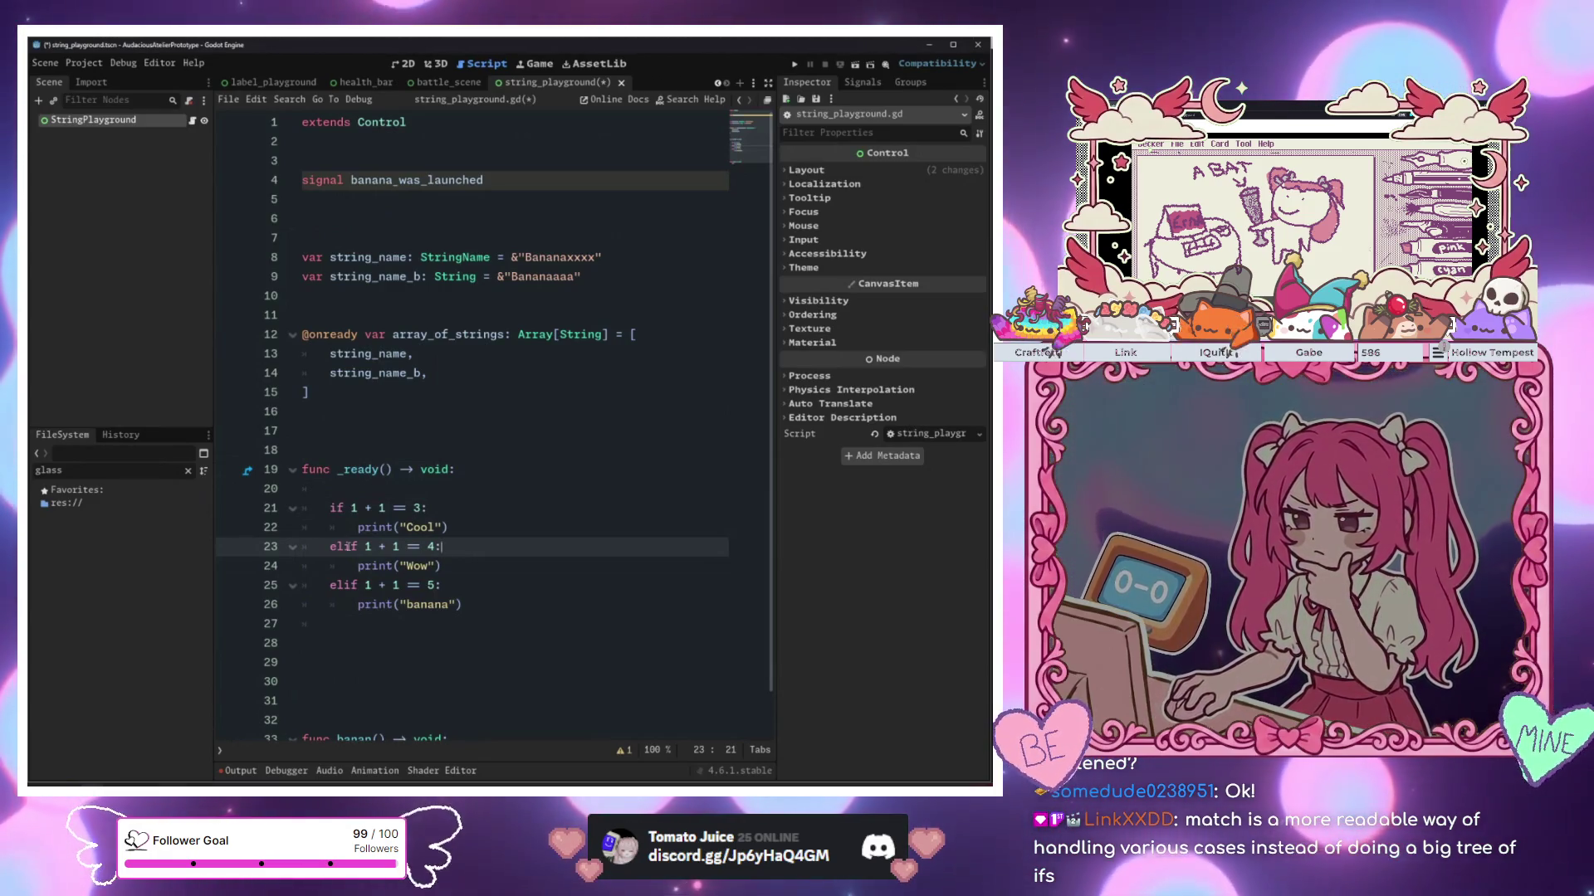
pyautogui.click(357, 507)
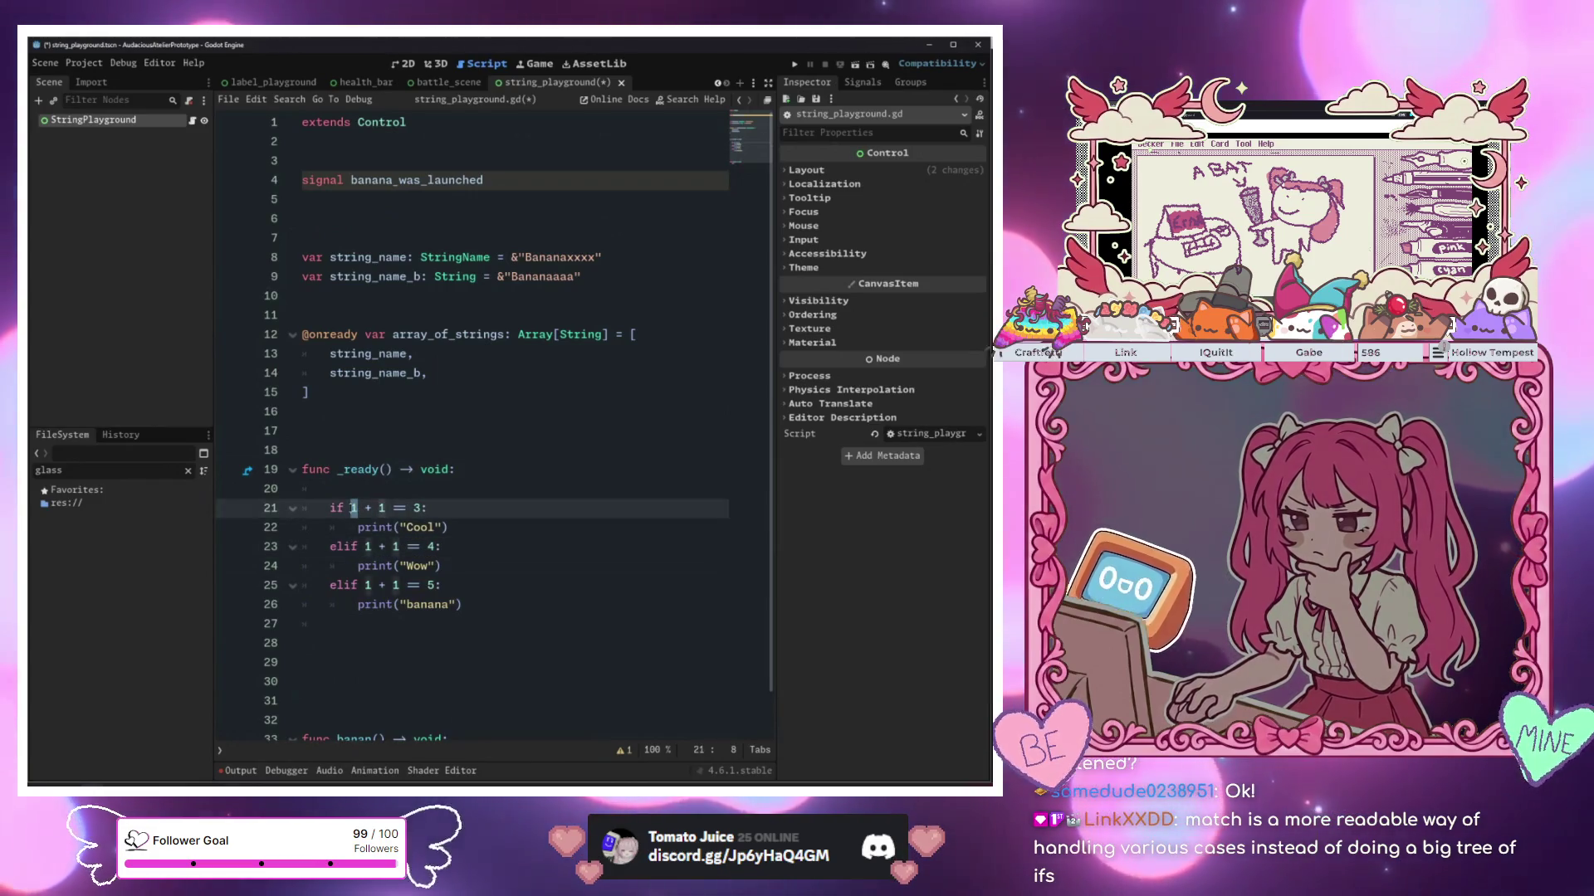
pyautogui.click(364, 546)
pyautogui.moveTo(351, 508); pyautogui.dragTo(423, 508)
pyautogui.click(418, 528)
pyautogui.click(427, 527)
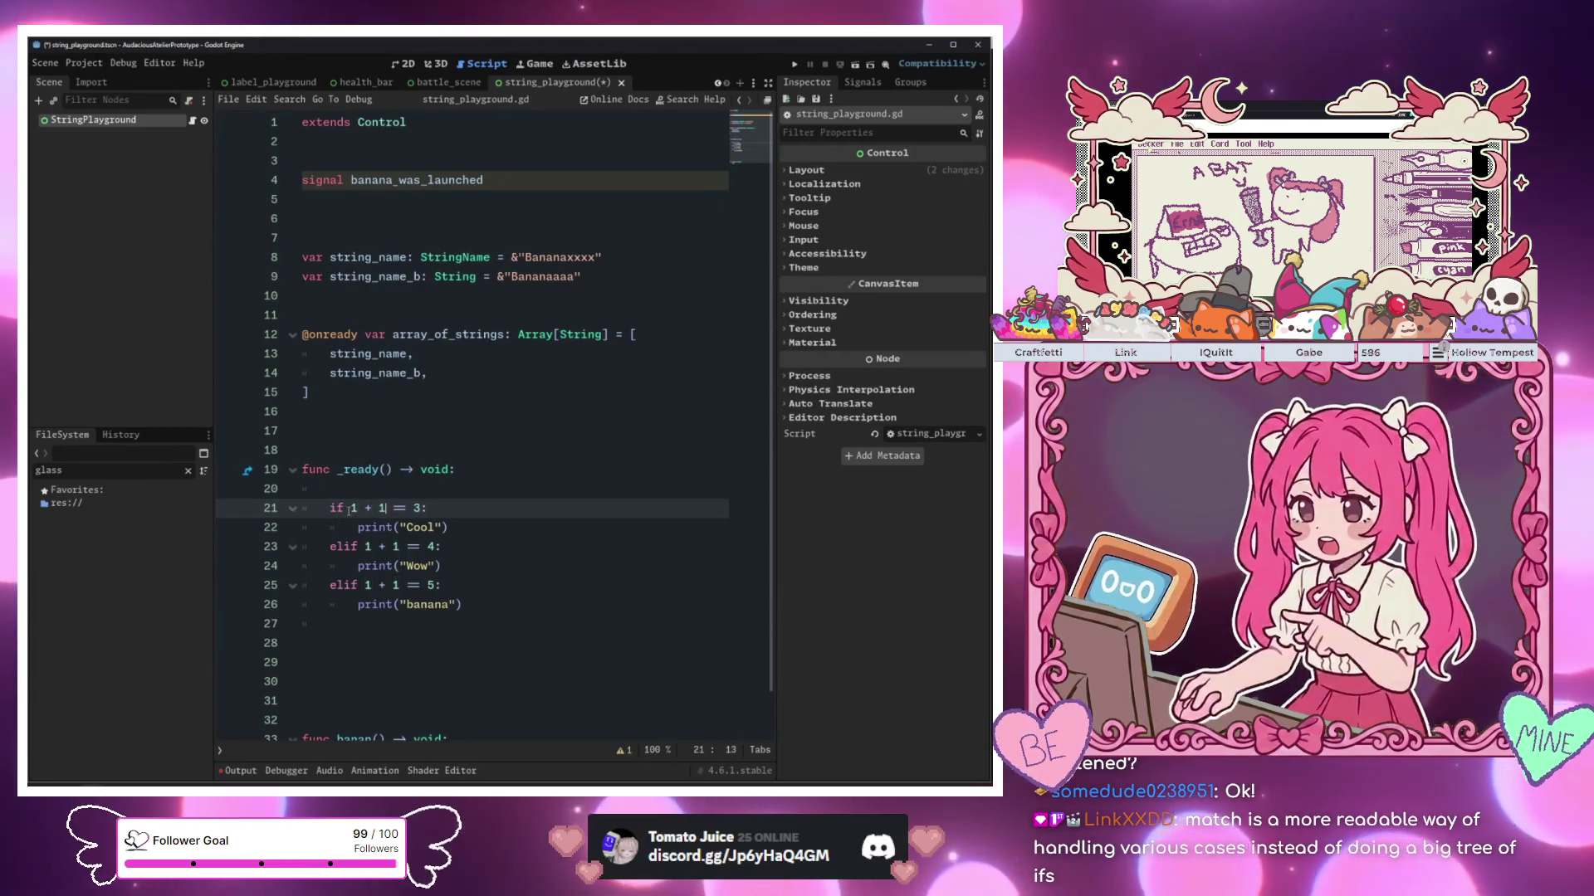
# Step: Replace 1 + 1 in the chain's conditions with amount_of_bananas
pyautogui.write('mount_')
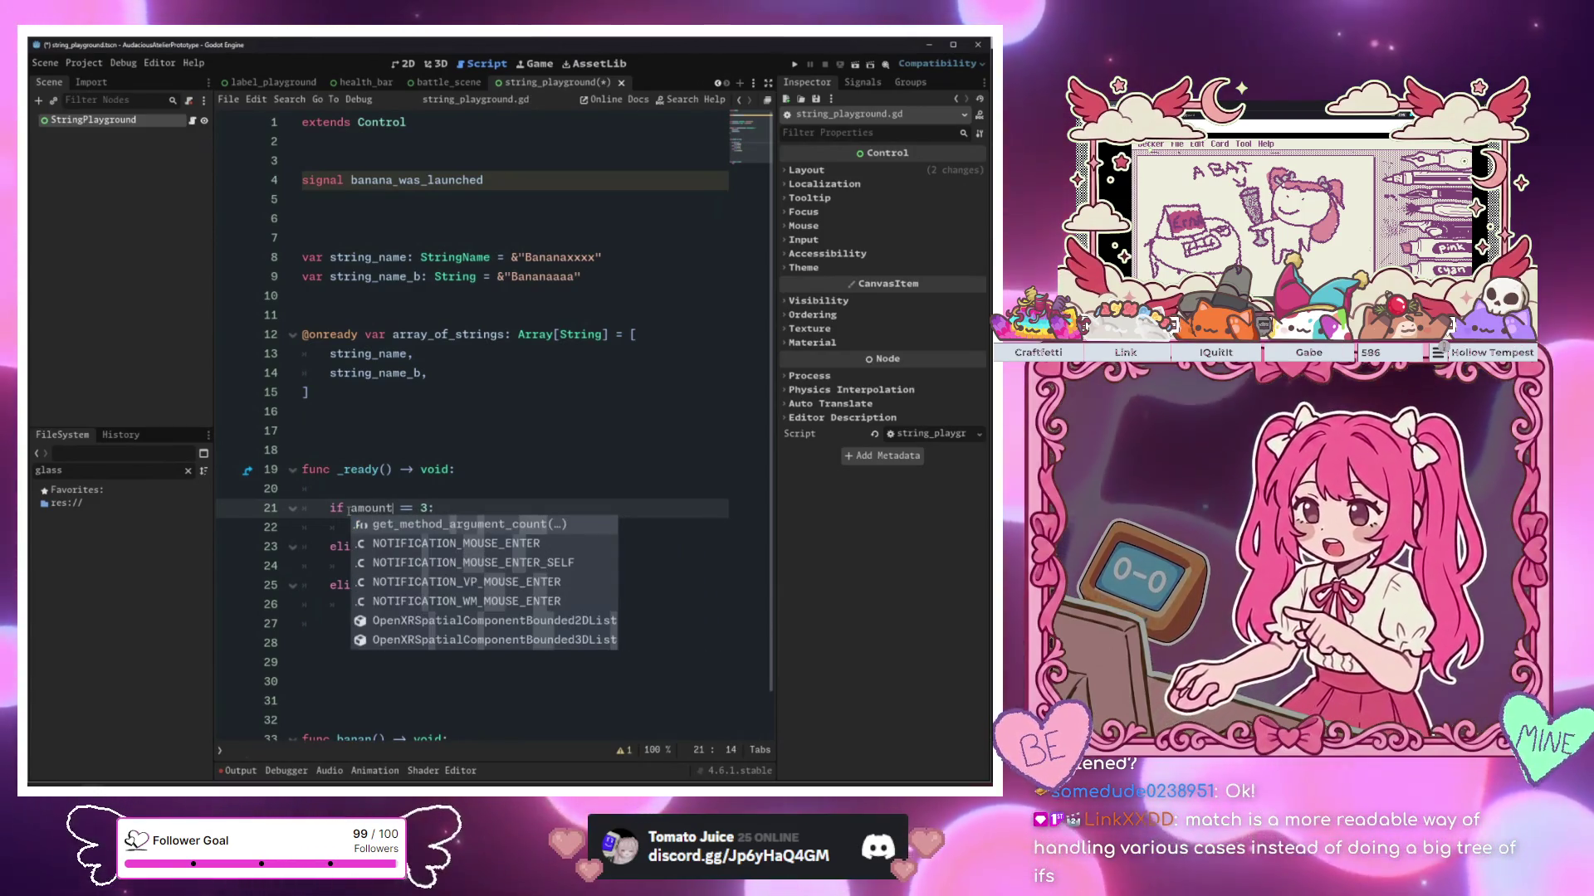
pyautogui.write('of_ban')
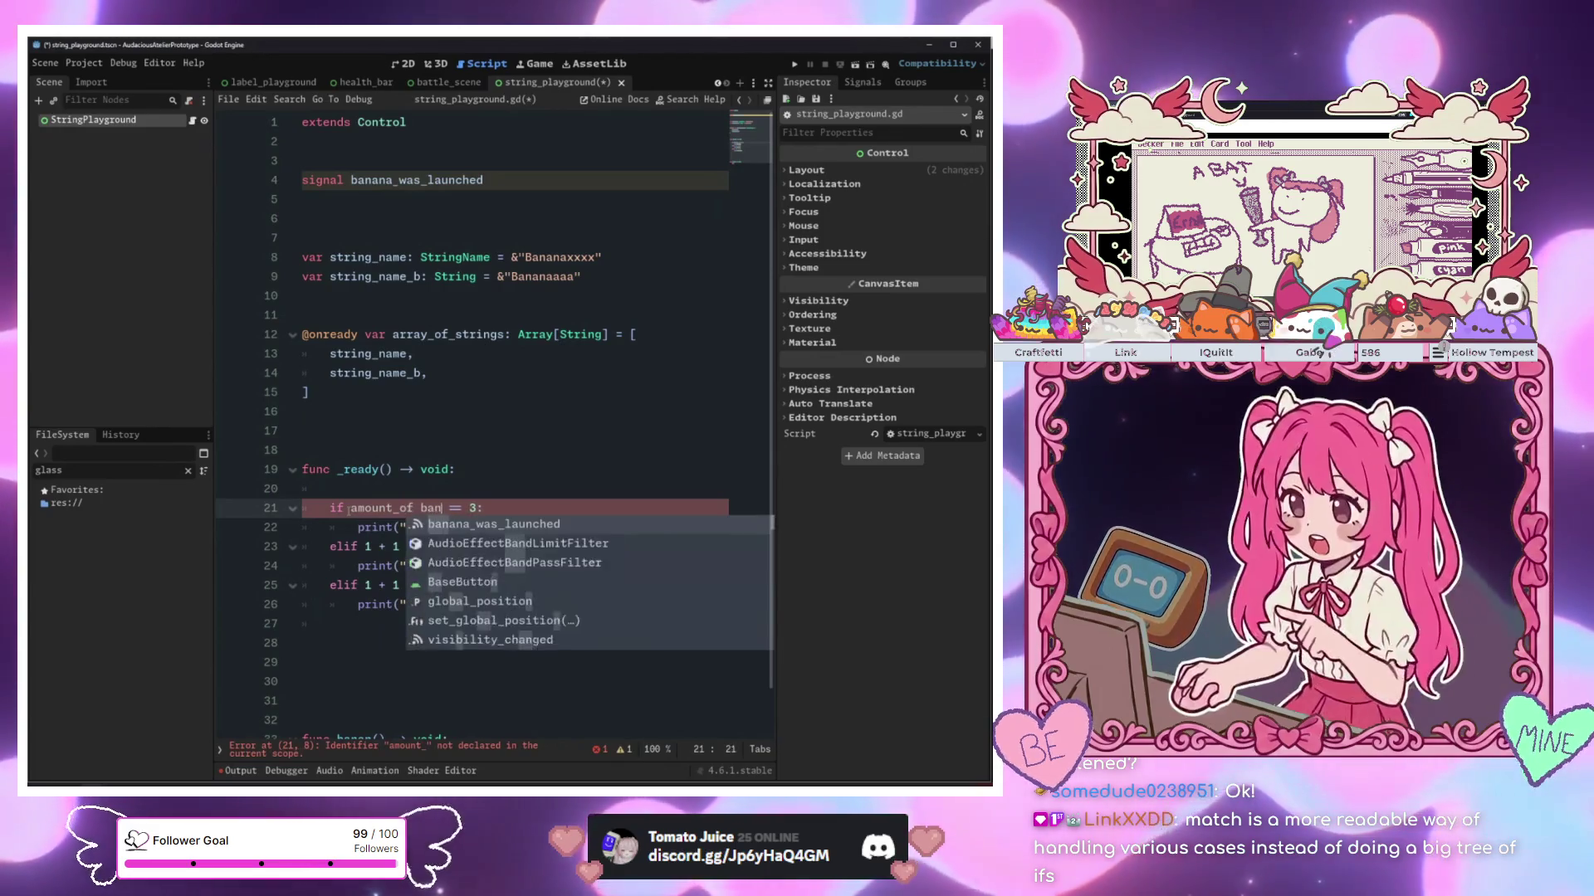
pyautogui.write('anas')
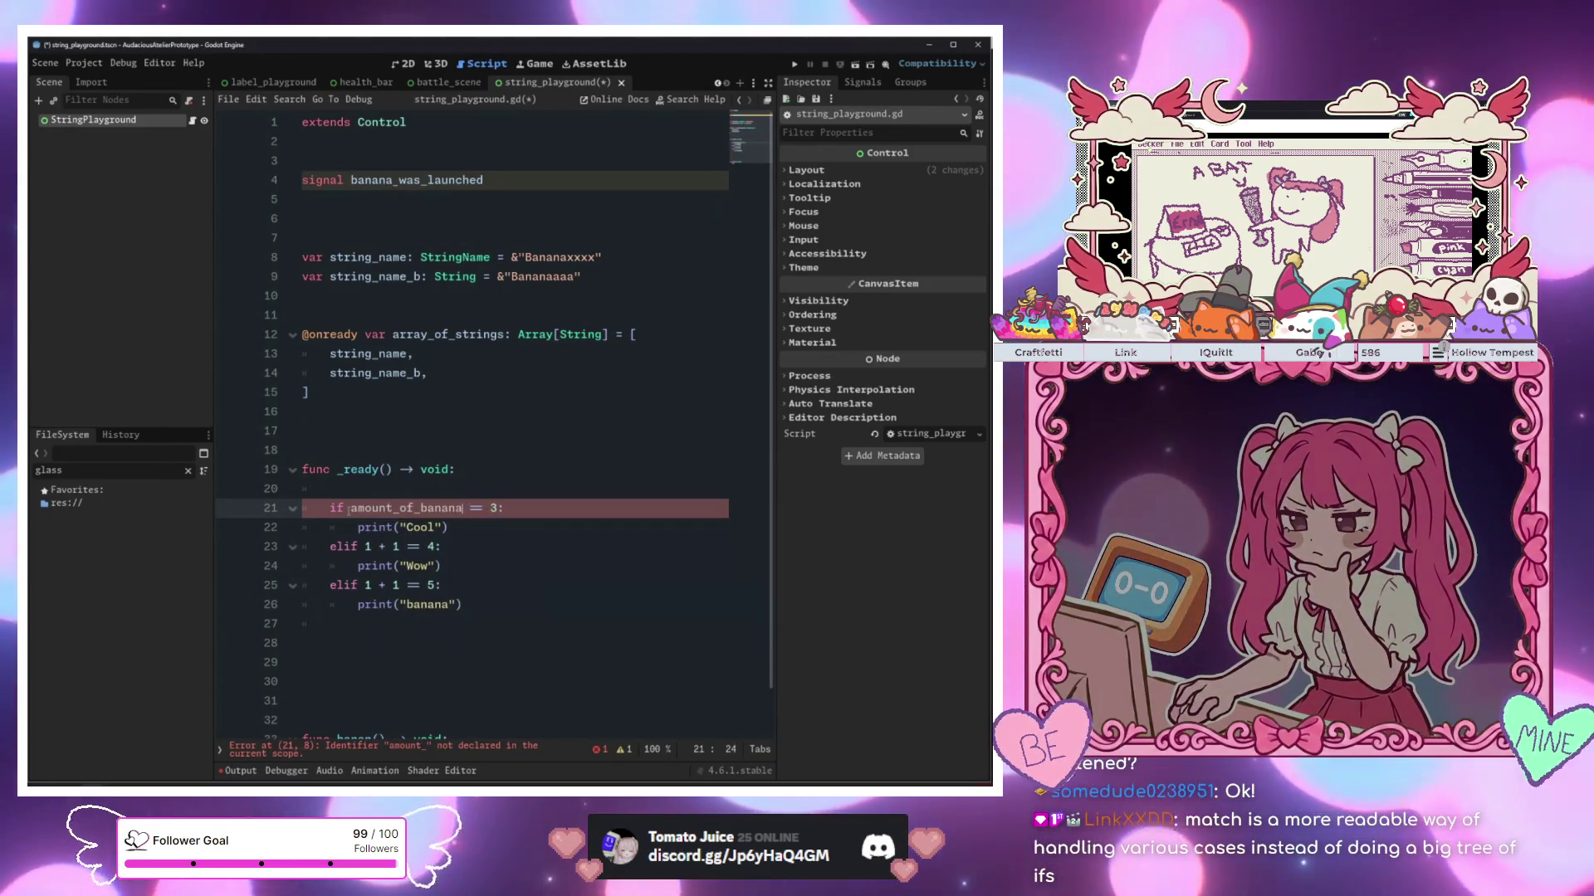
pyautogui.doubleClick(403, 508)
pyautogui.hotkey('ctrl', 'c')
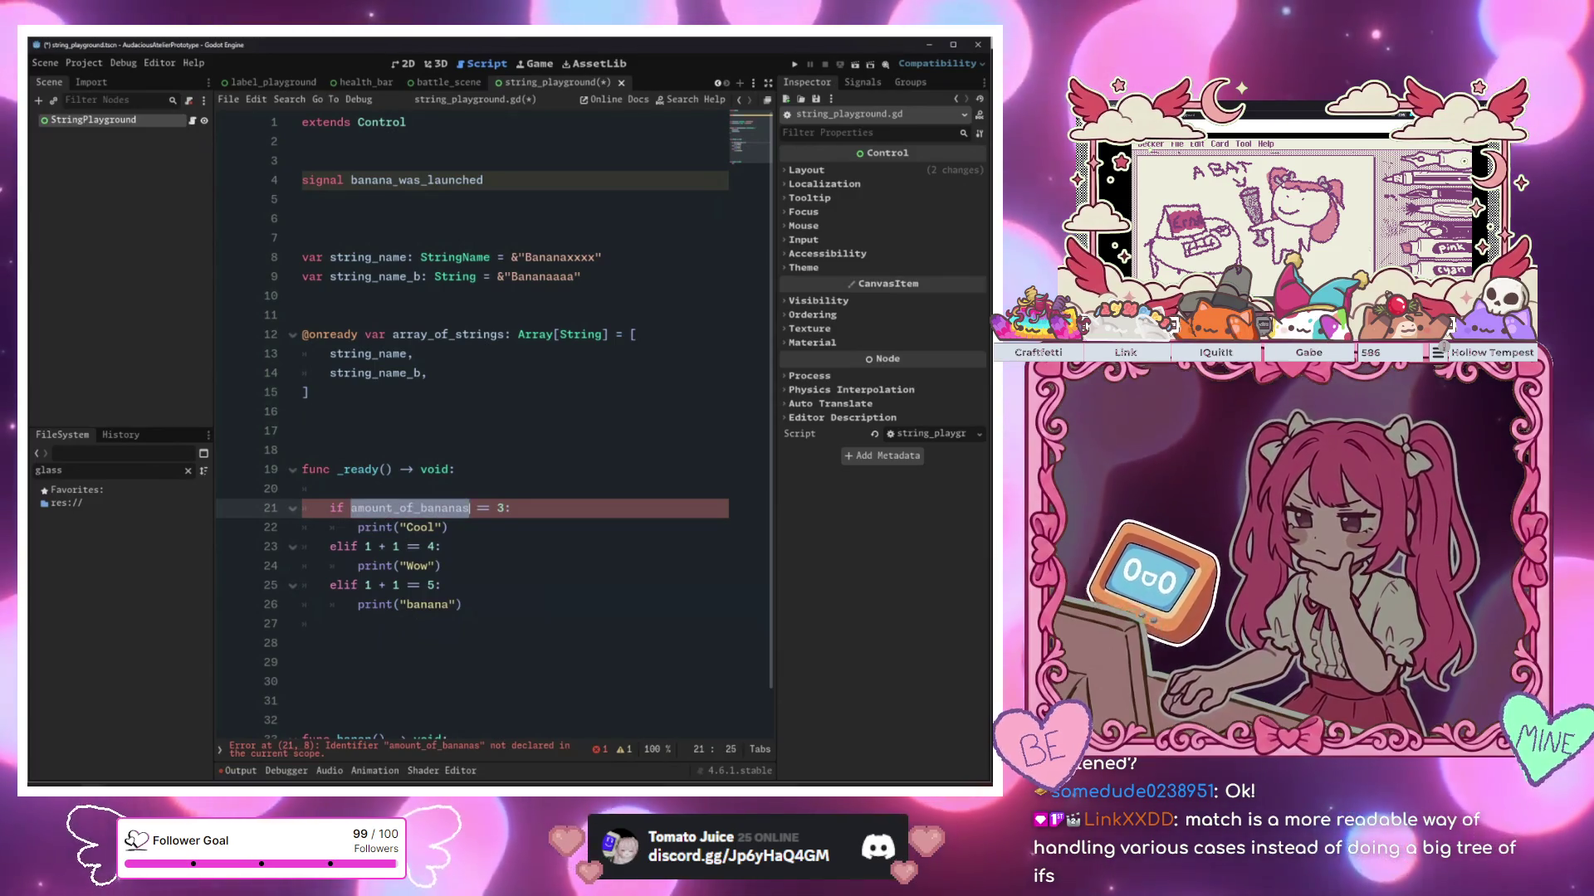
pyautogui.moveTo(399, 546)
pyautogui.mouseDown()
pyautogui.moveTo(365, 546)
pyautogui.moveTo(364, 585)
pyautogui.mouseUp()
pyautogui.hotkey('ctrl', 'v')
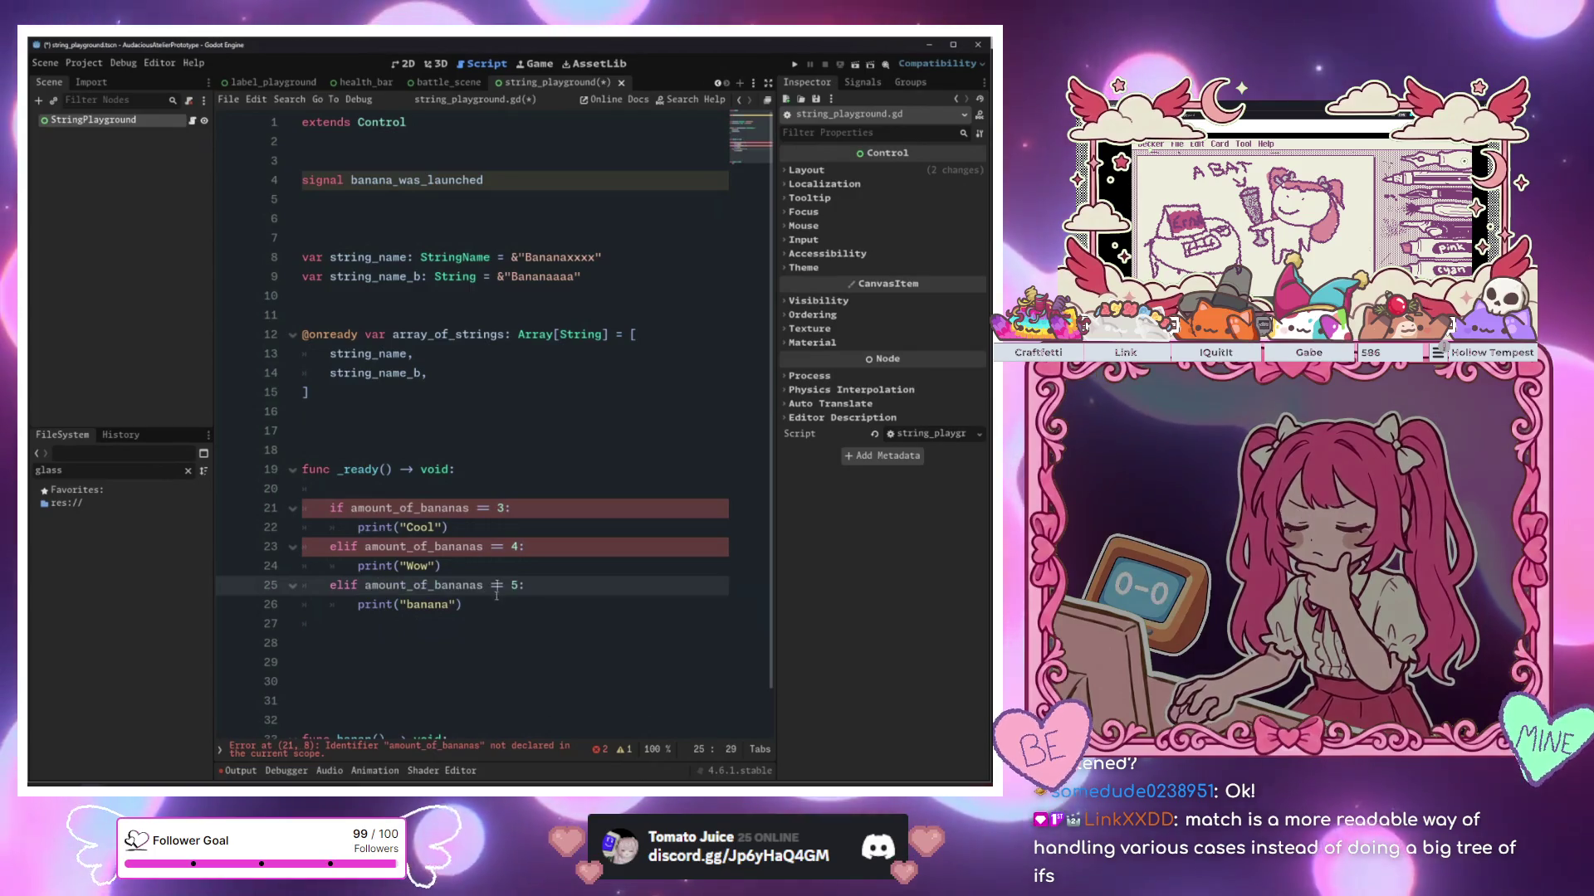
# Step: Declare var amount_of_bananas: int = 3 at the top of _ready and remove the extra blank line
pyautogui.click(402, 490)
pyautogui.press('Return')
pyautogui.press('Return')
pyautogui.press('Up')
pyautogui.press('Up')
pyautogui.write('var amount')
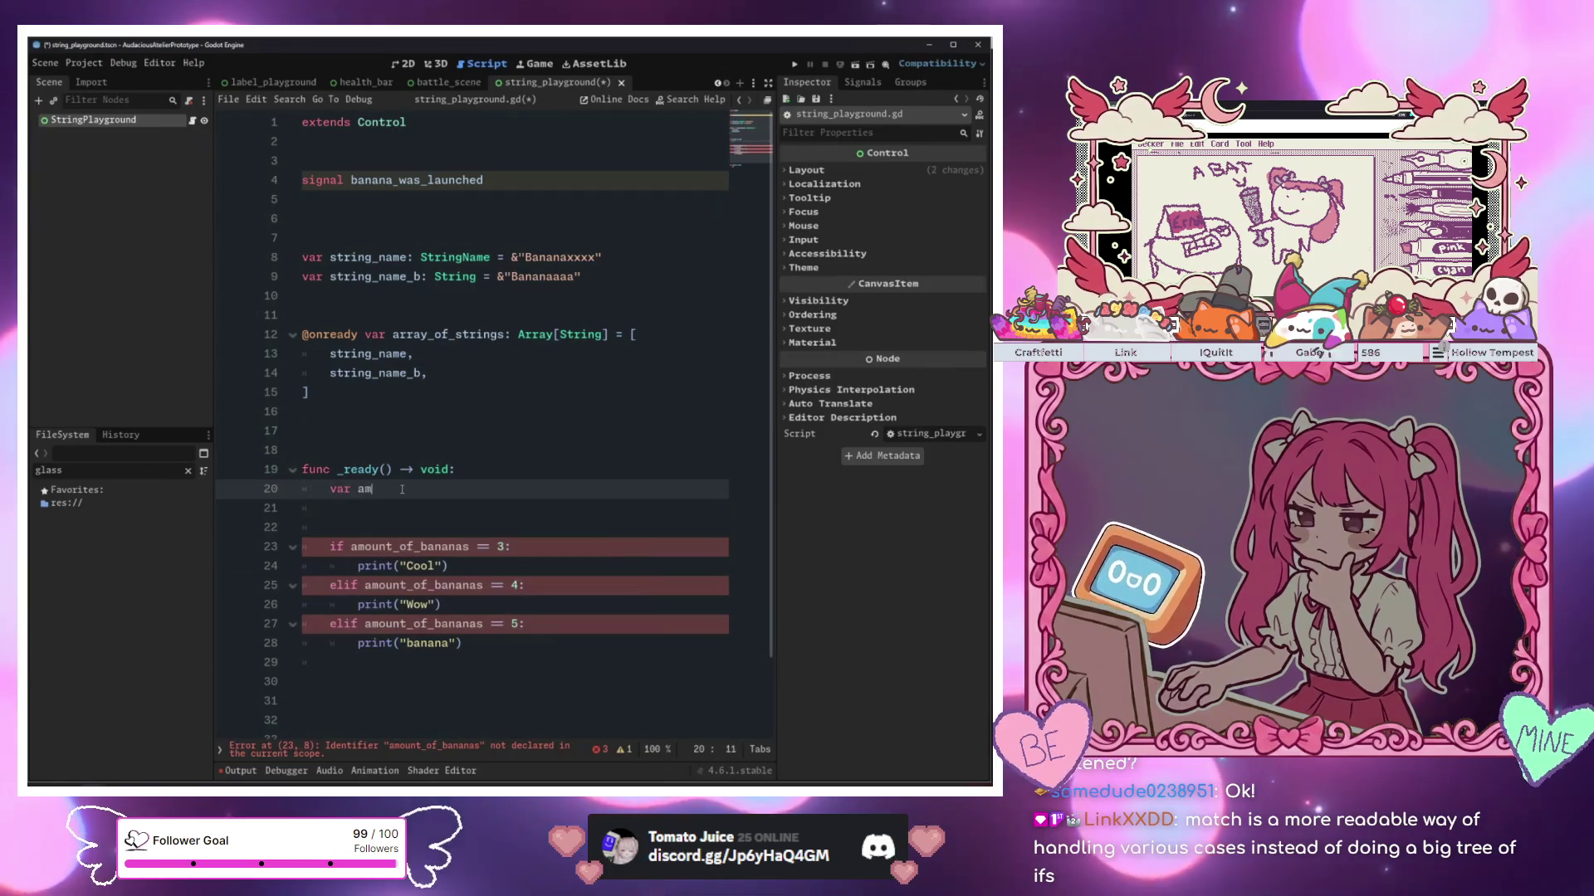
pyautogui.write('_of_bananas: it')
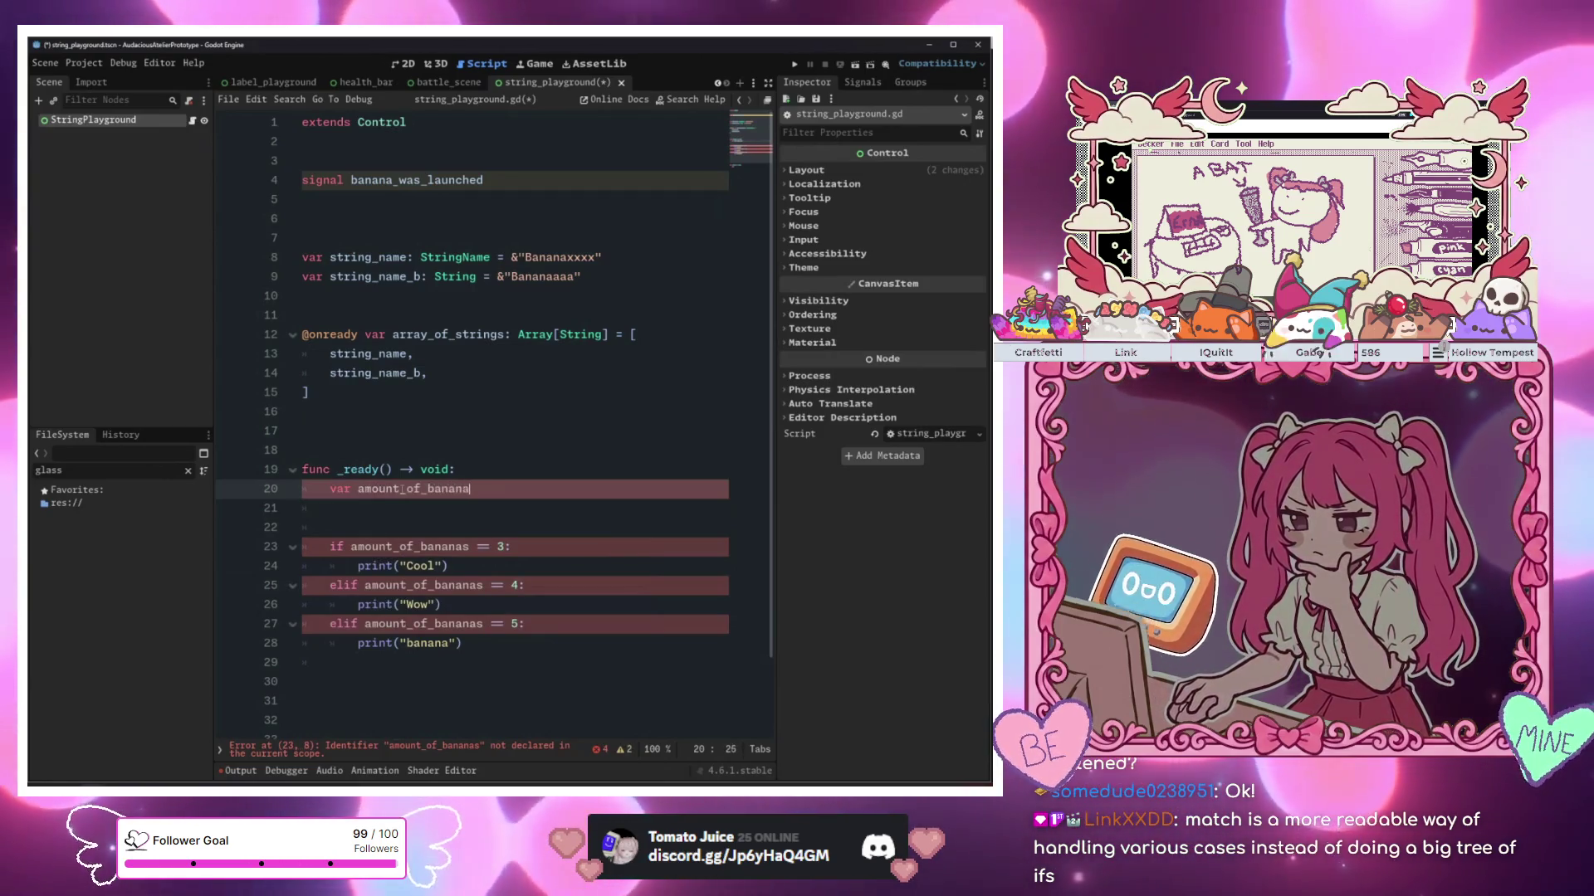
pyautogui.press('BackSpace')
pyautogui.write('nt = ')
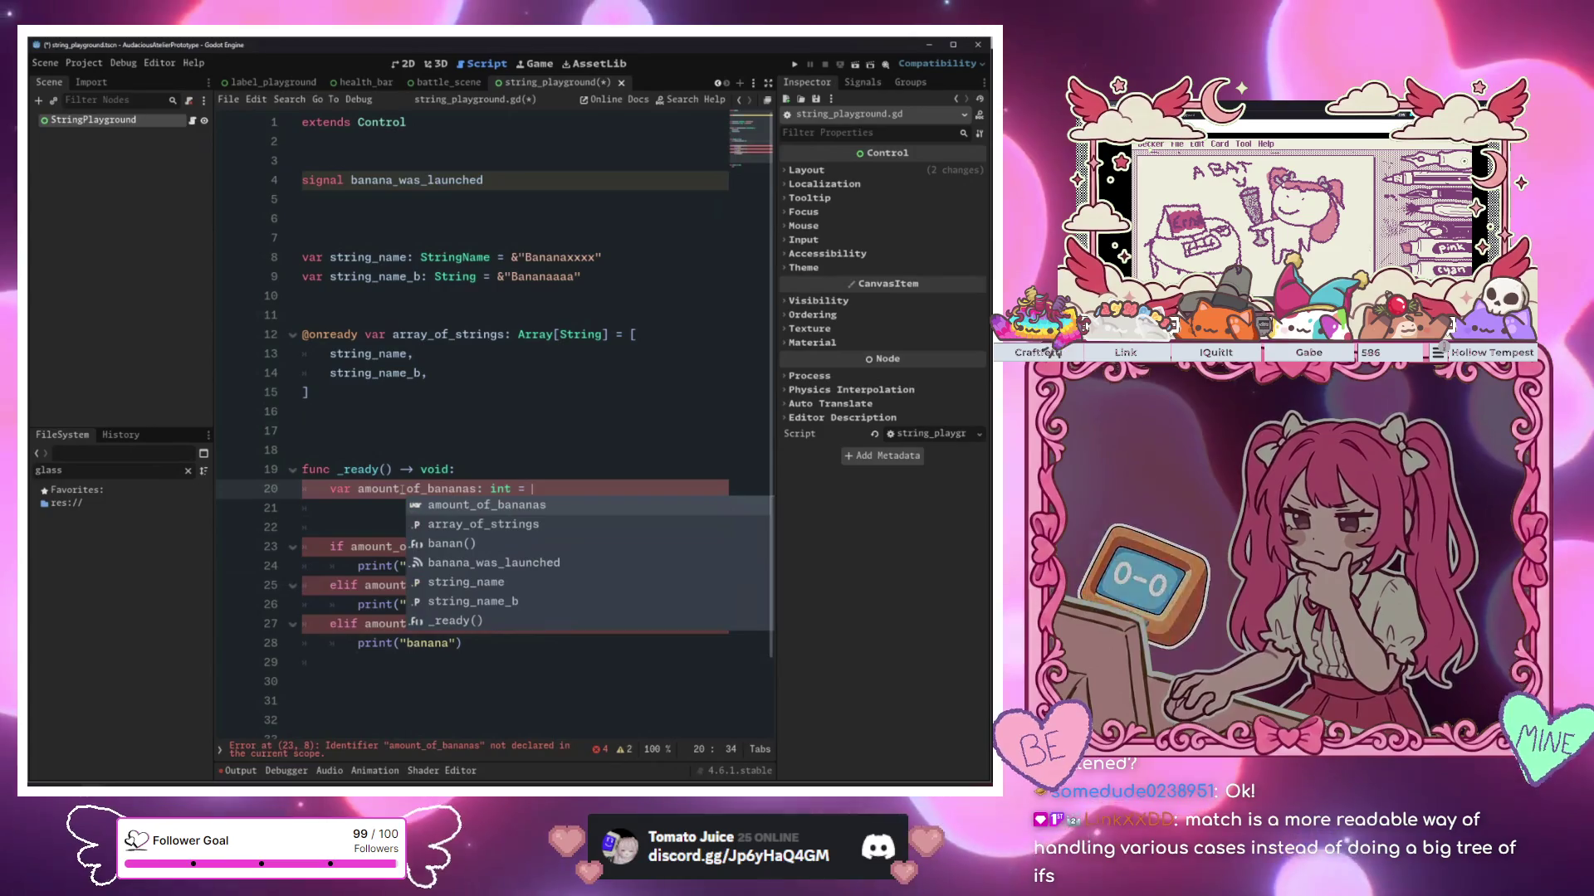
pyautogui.write('3')
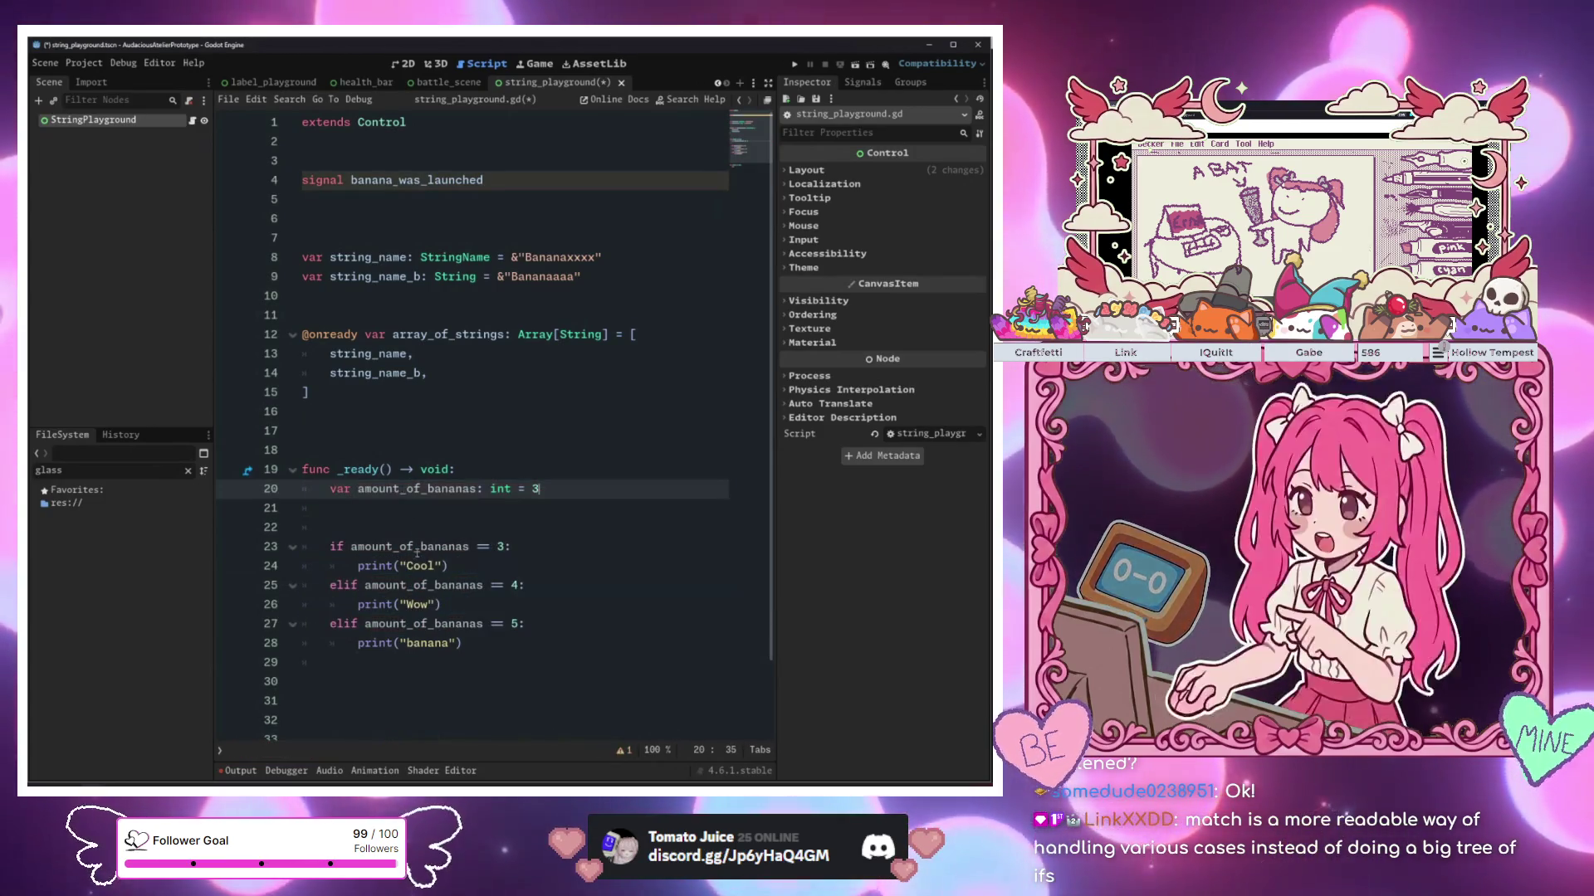
pyautogui.press('Down')
pyautogui.press('Down')
pyautogui.press('BackSpace')
pyautogui.press('BackSpace')
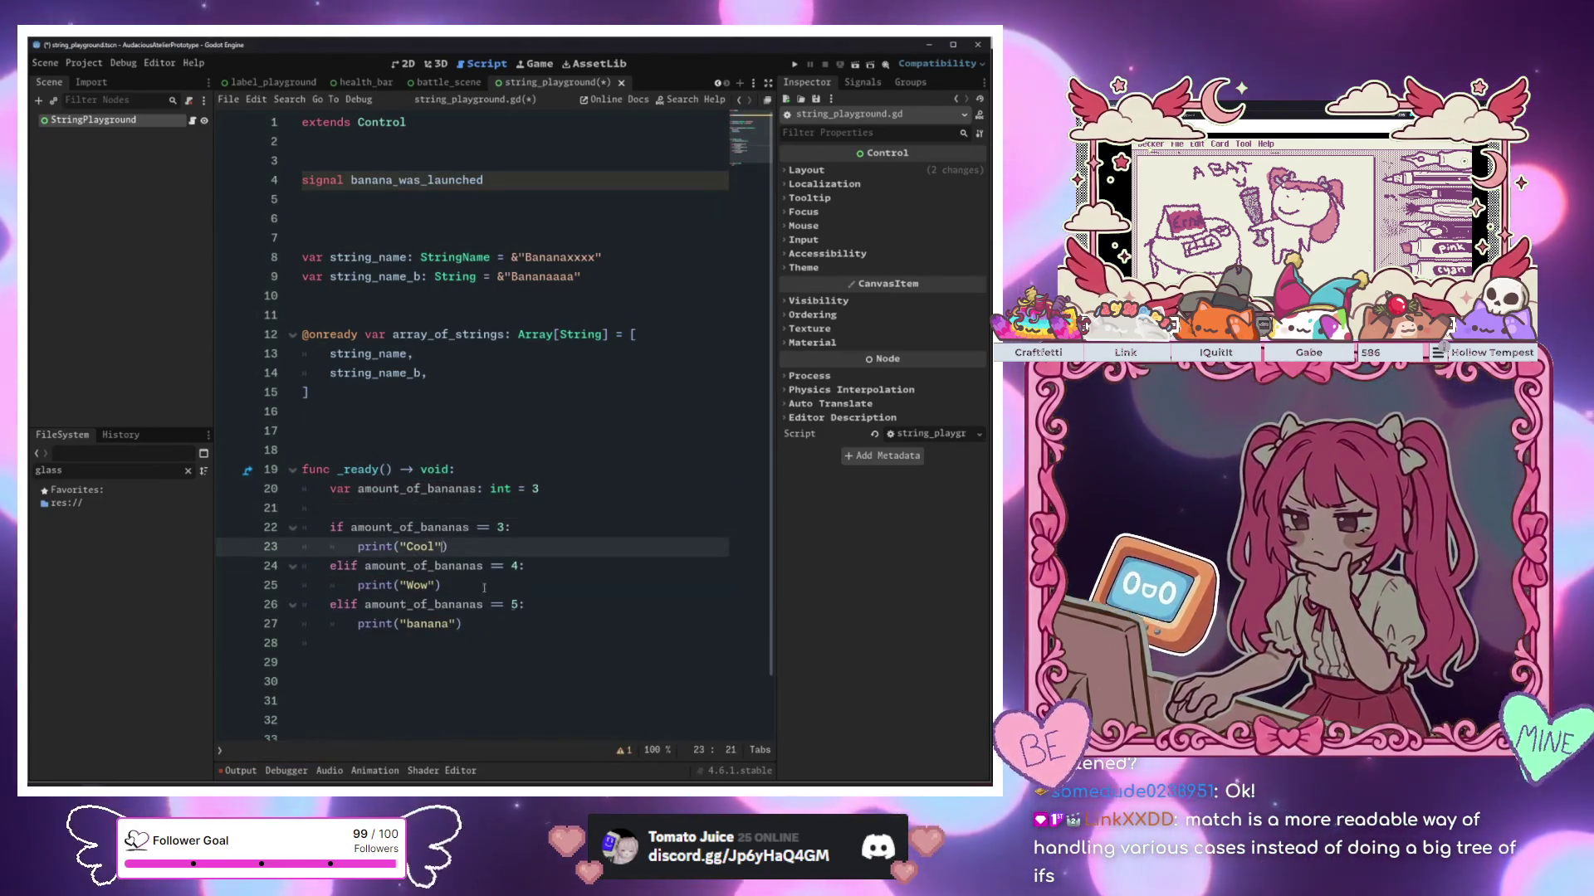
# Step: Change the amount_of_bananas value from 3 to 5
pyautogui.click(446, 546)
pyautogui.click(603, 489)
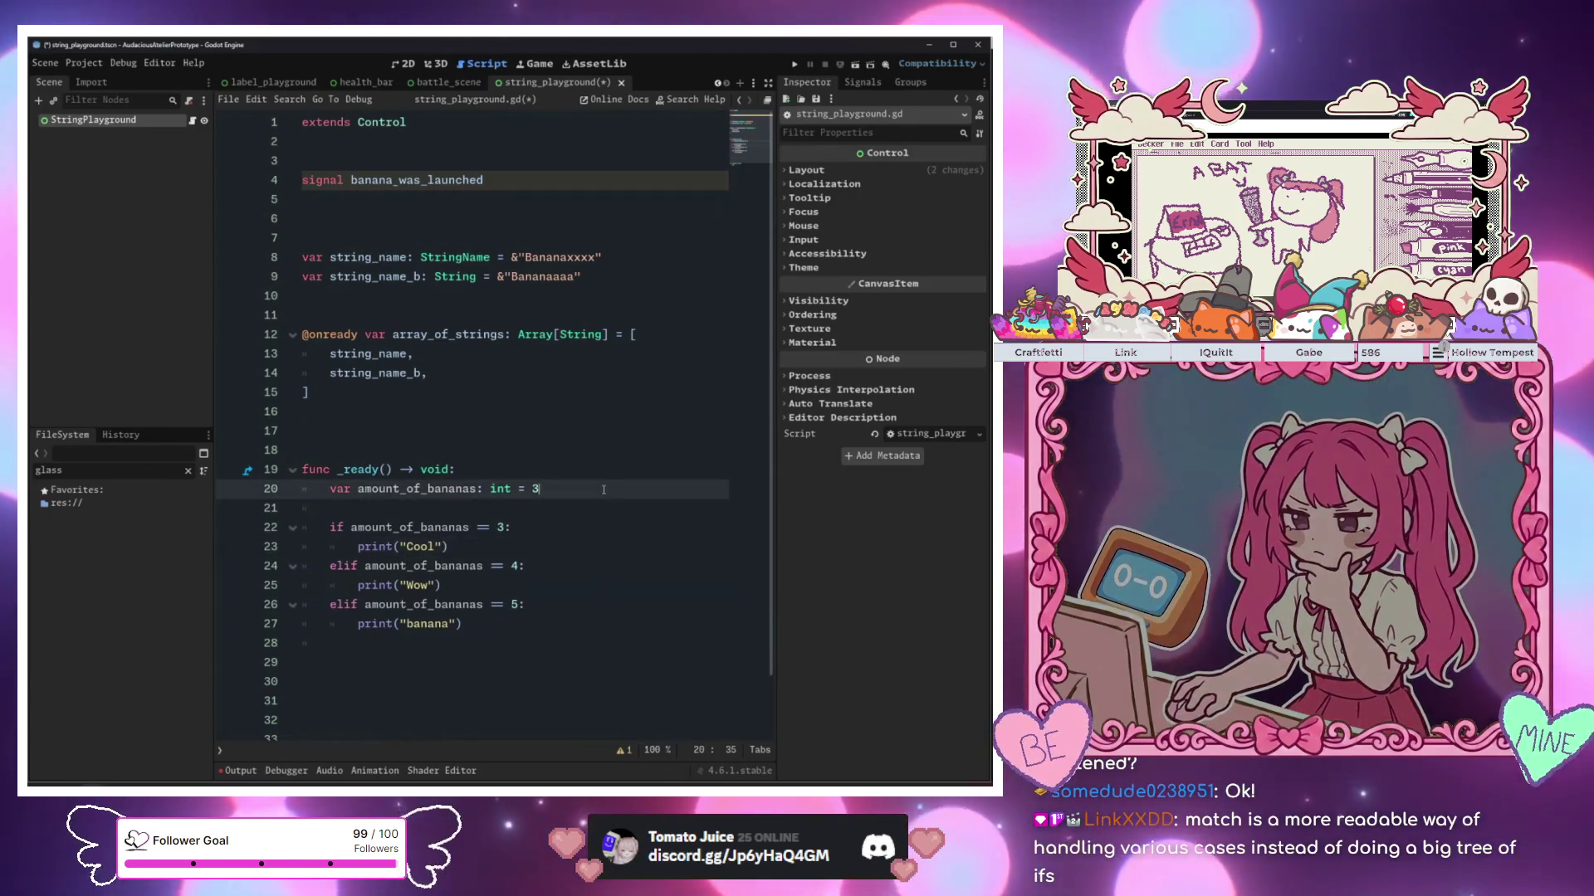
pyautogui.write('5')
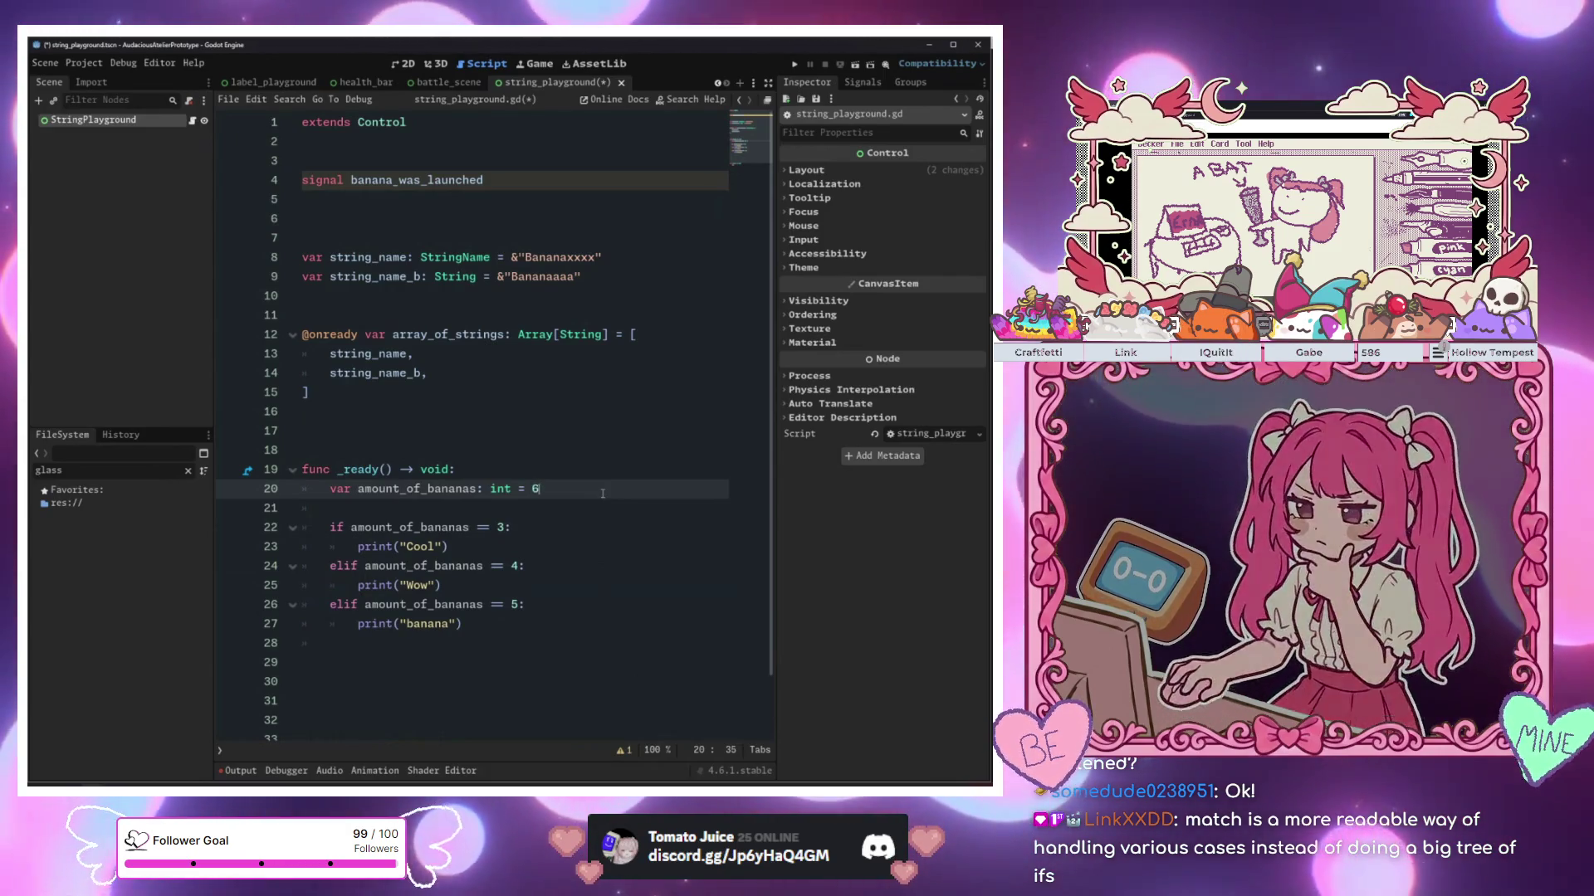
pyautogui.click(571, 621)
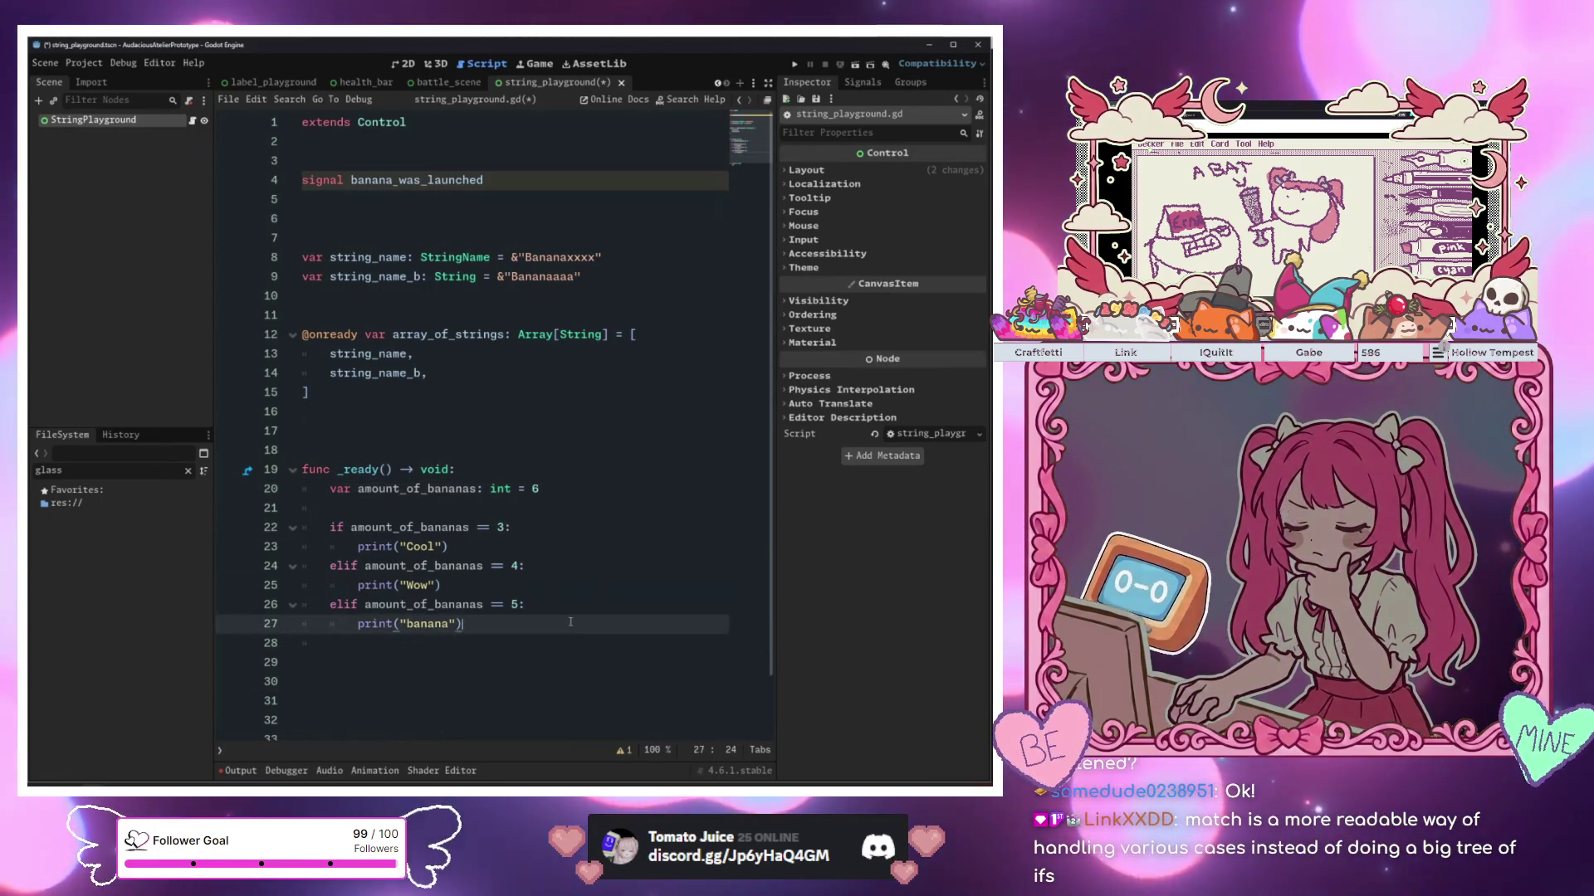
# Step: Add an else branch after the banana print that prints "apple"
pyautogui.press('Return')
pyautogui.press('BackSpace')
pyautogui.write('else:')
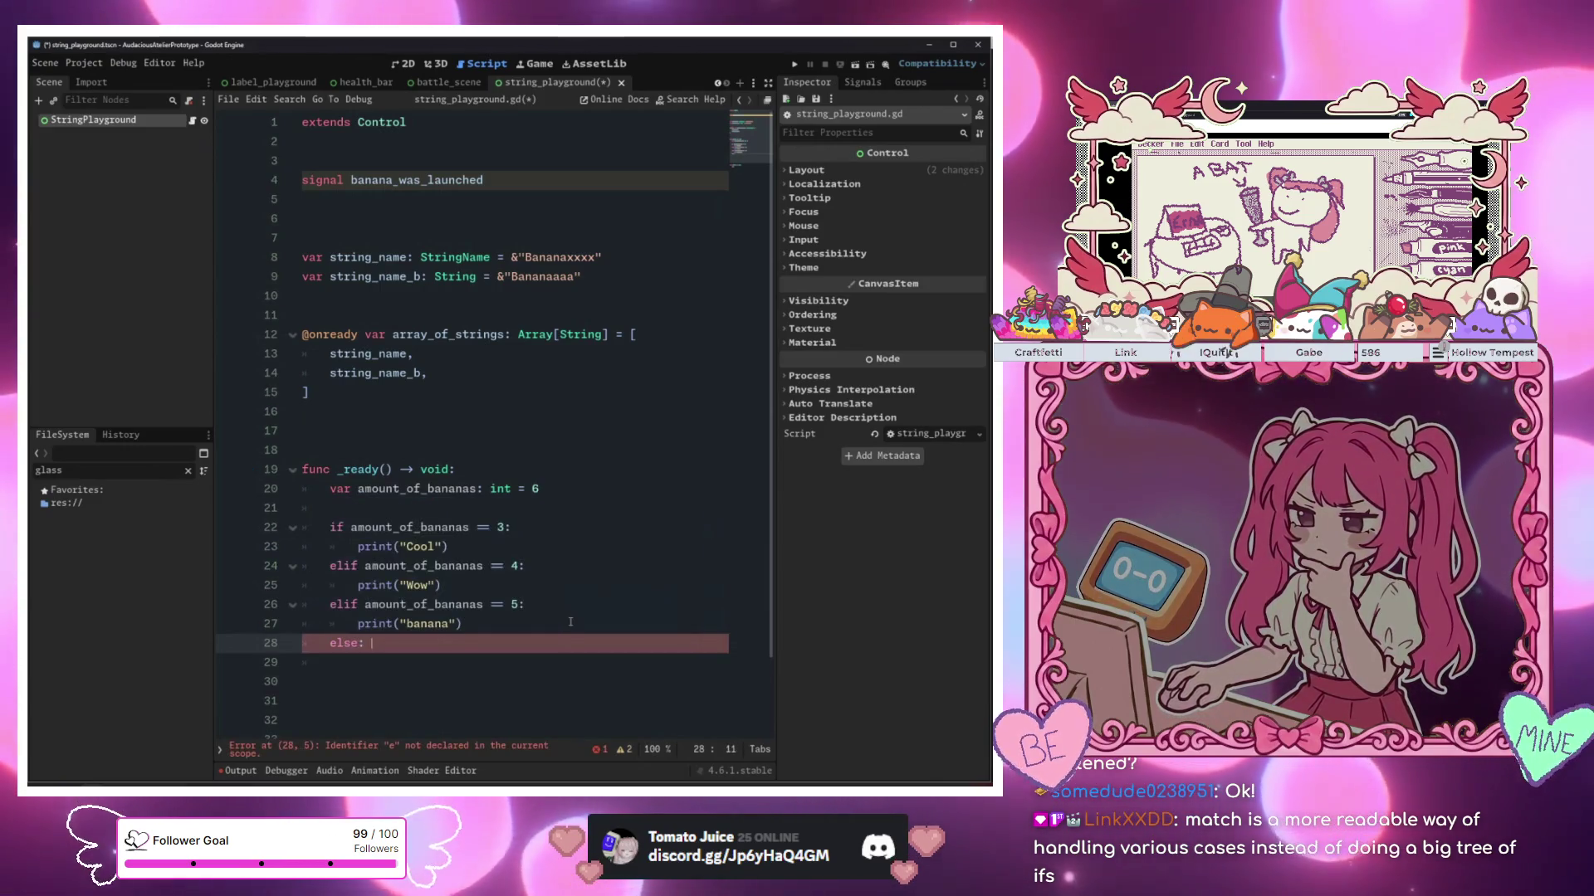
pyautogui.press('Return')
pyautogui.write('print("')
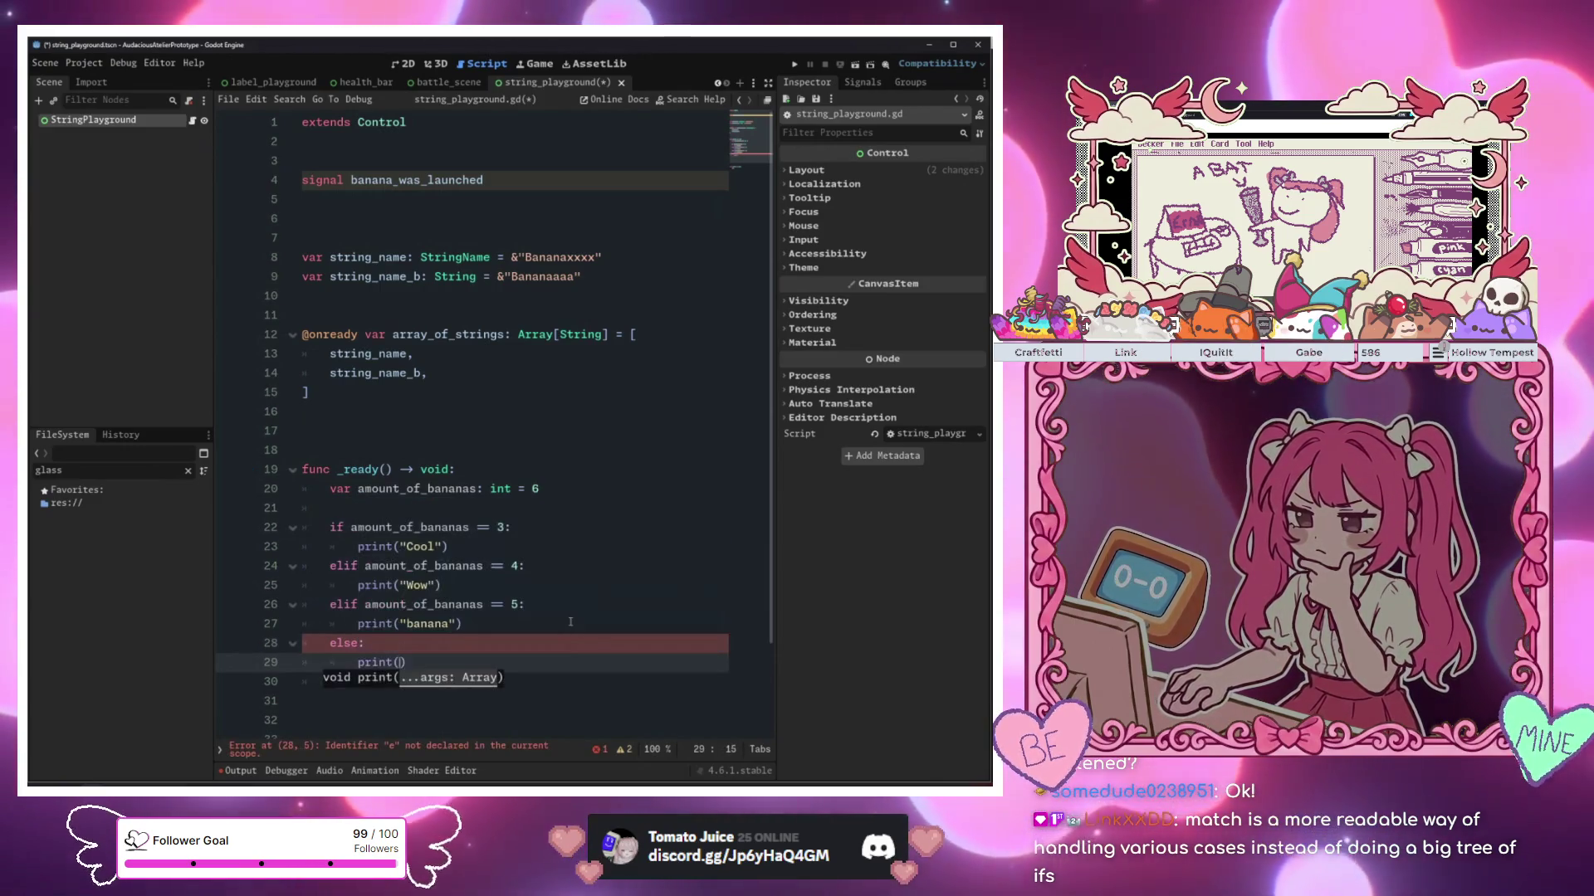
pyautogui.write('apple')
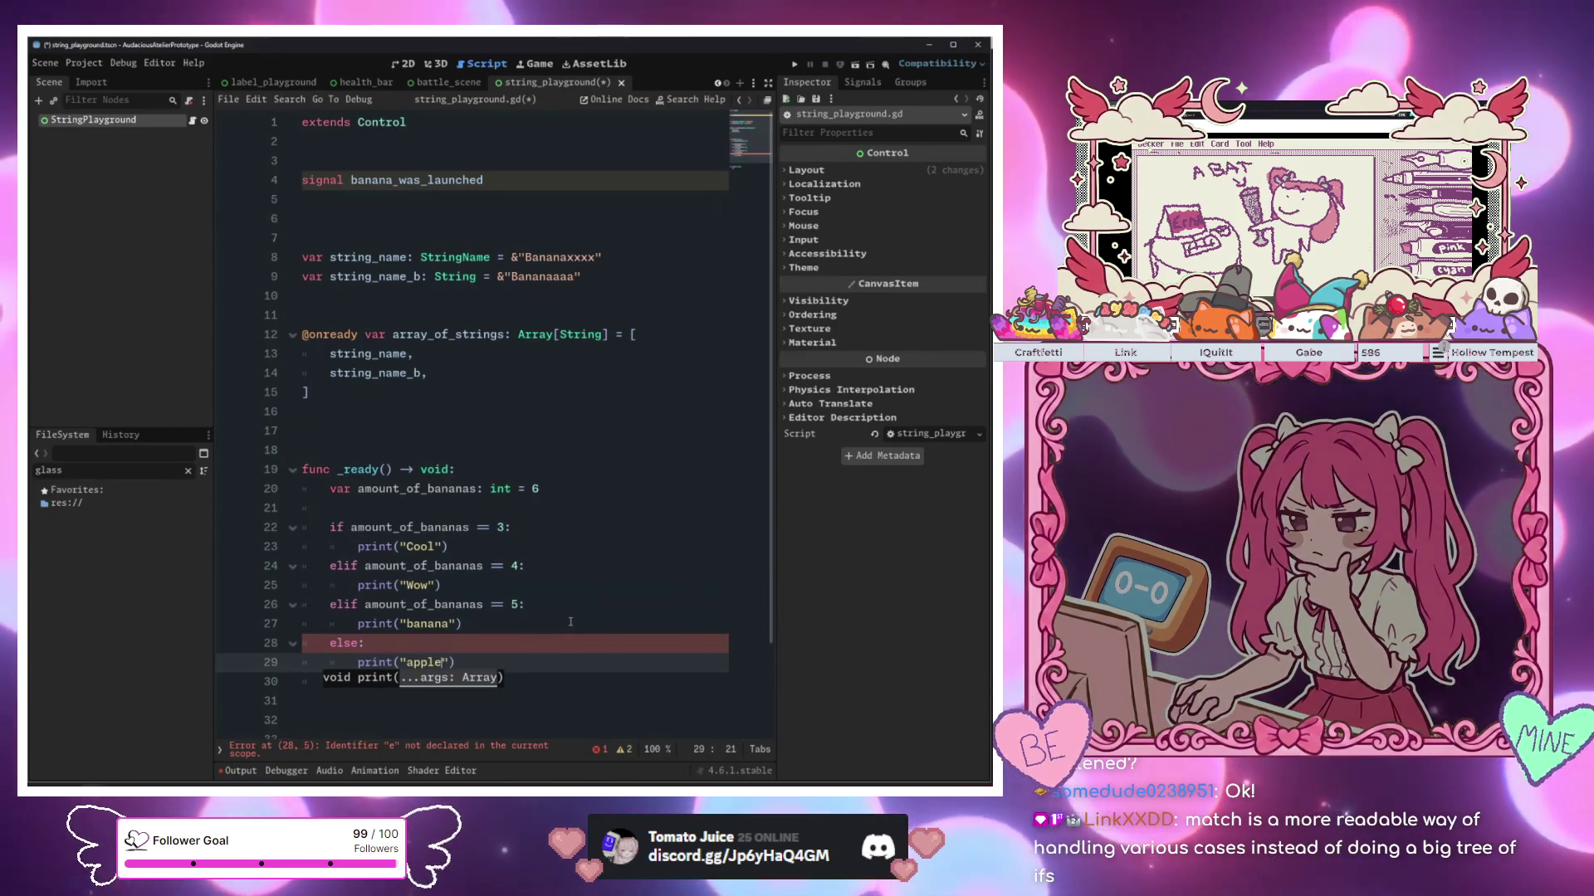
pyautogui.press('End')
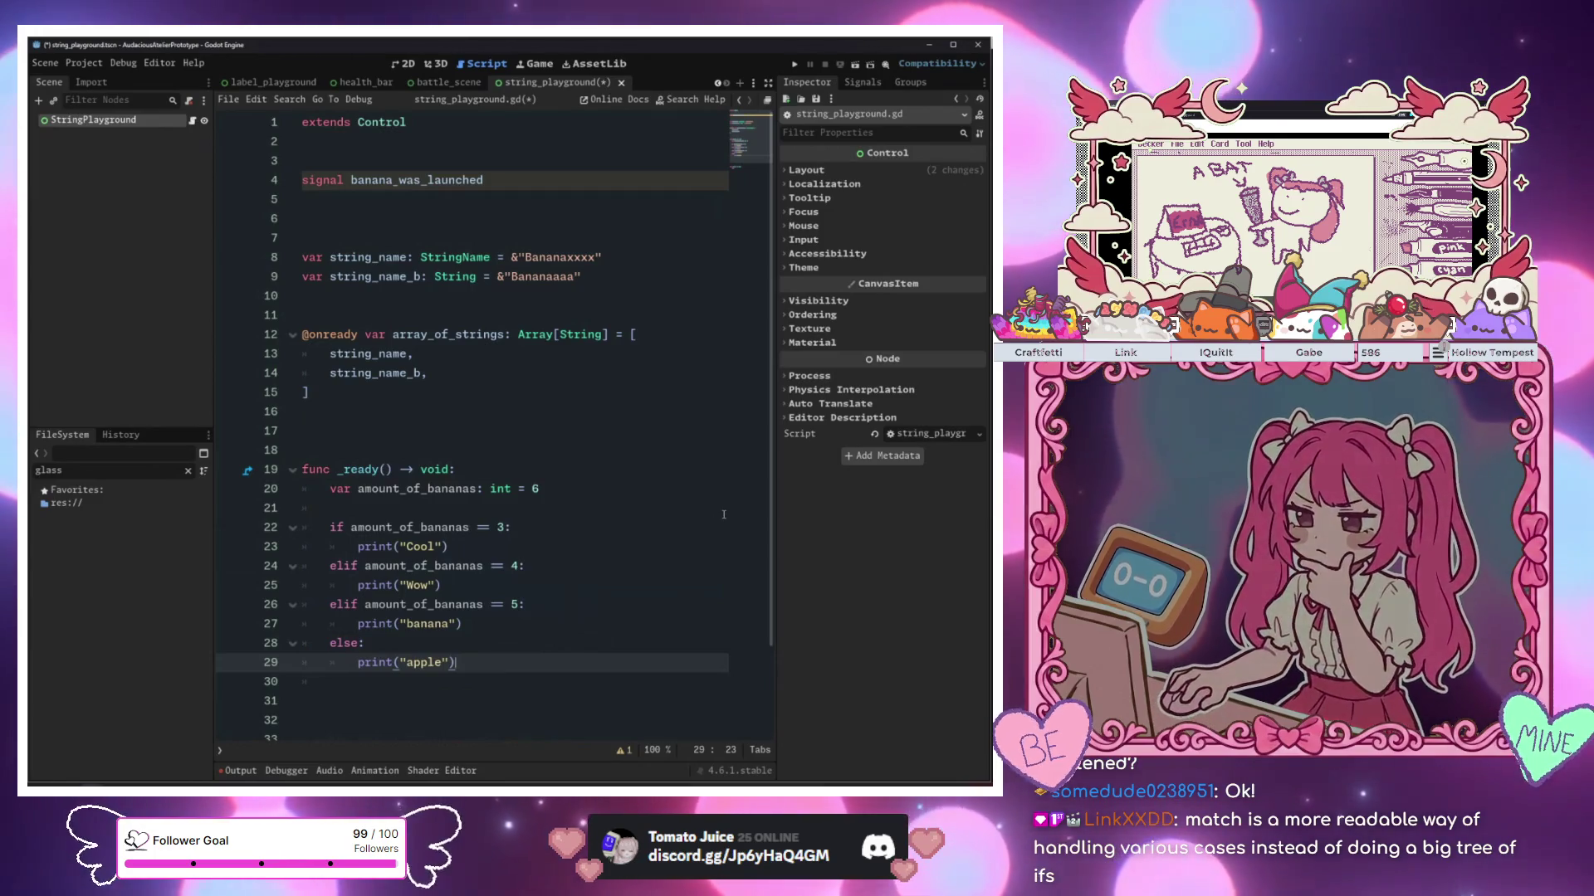
# Step: Save string_playground.gd with the new else branch, then return to the banana count value
pyautogui.click(656, 546)
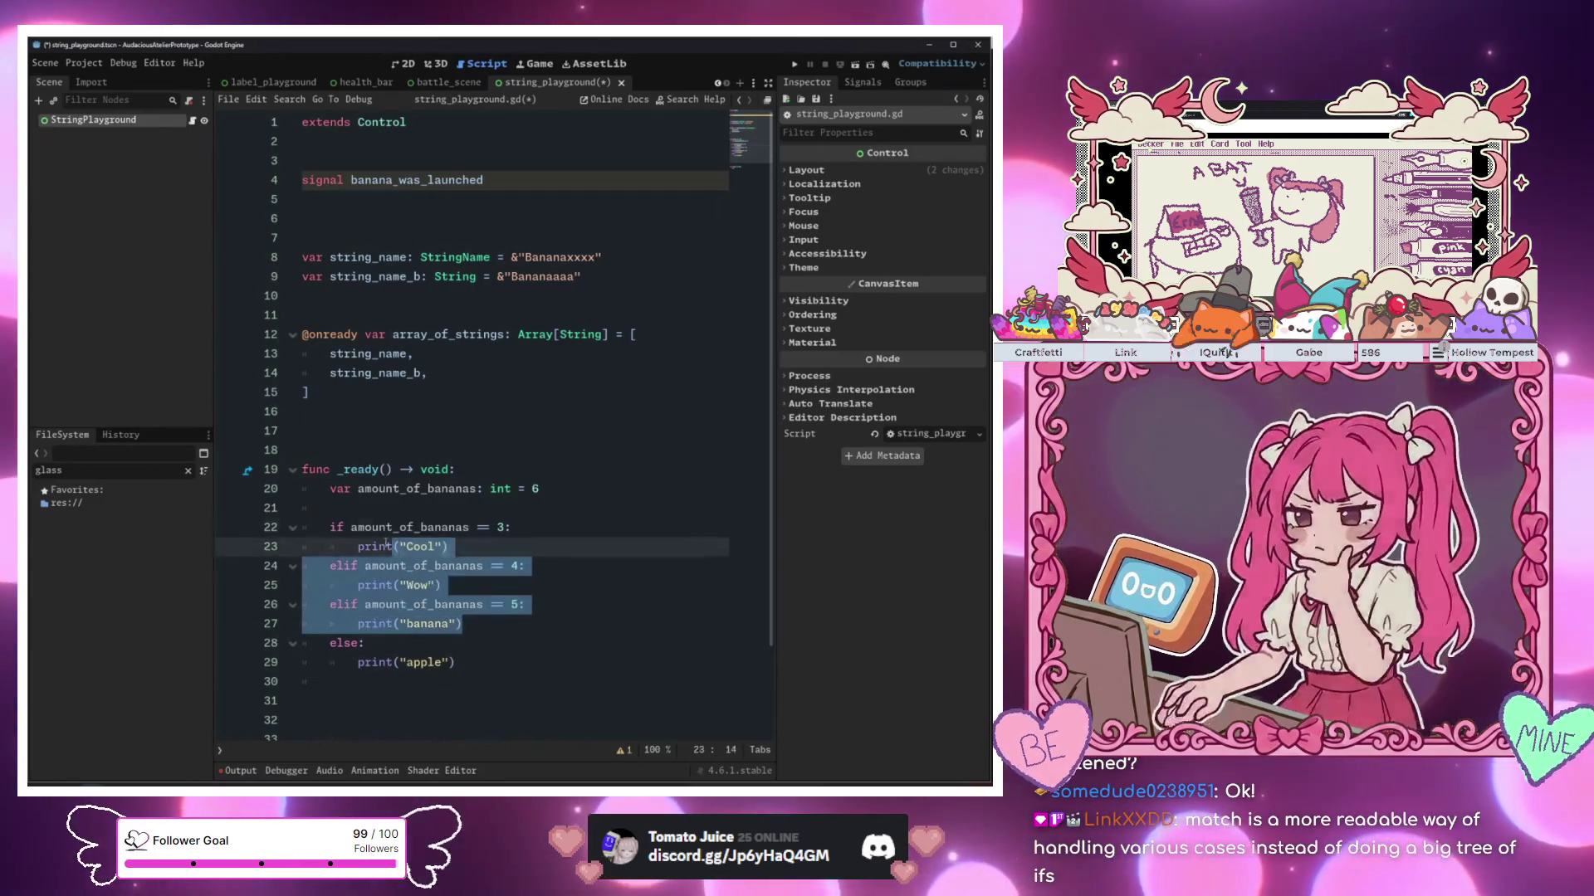
pyautogui.moveTo(329, 644); pyautogui.dragTo(494, 671)
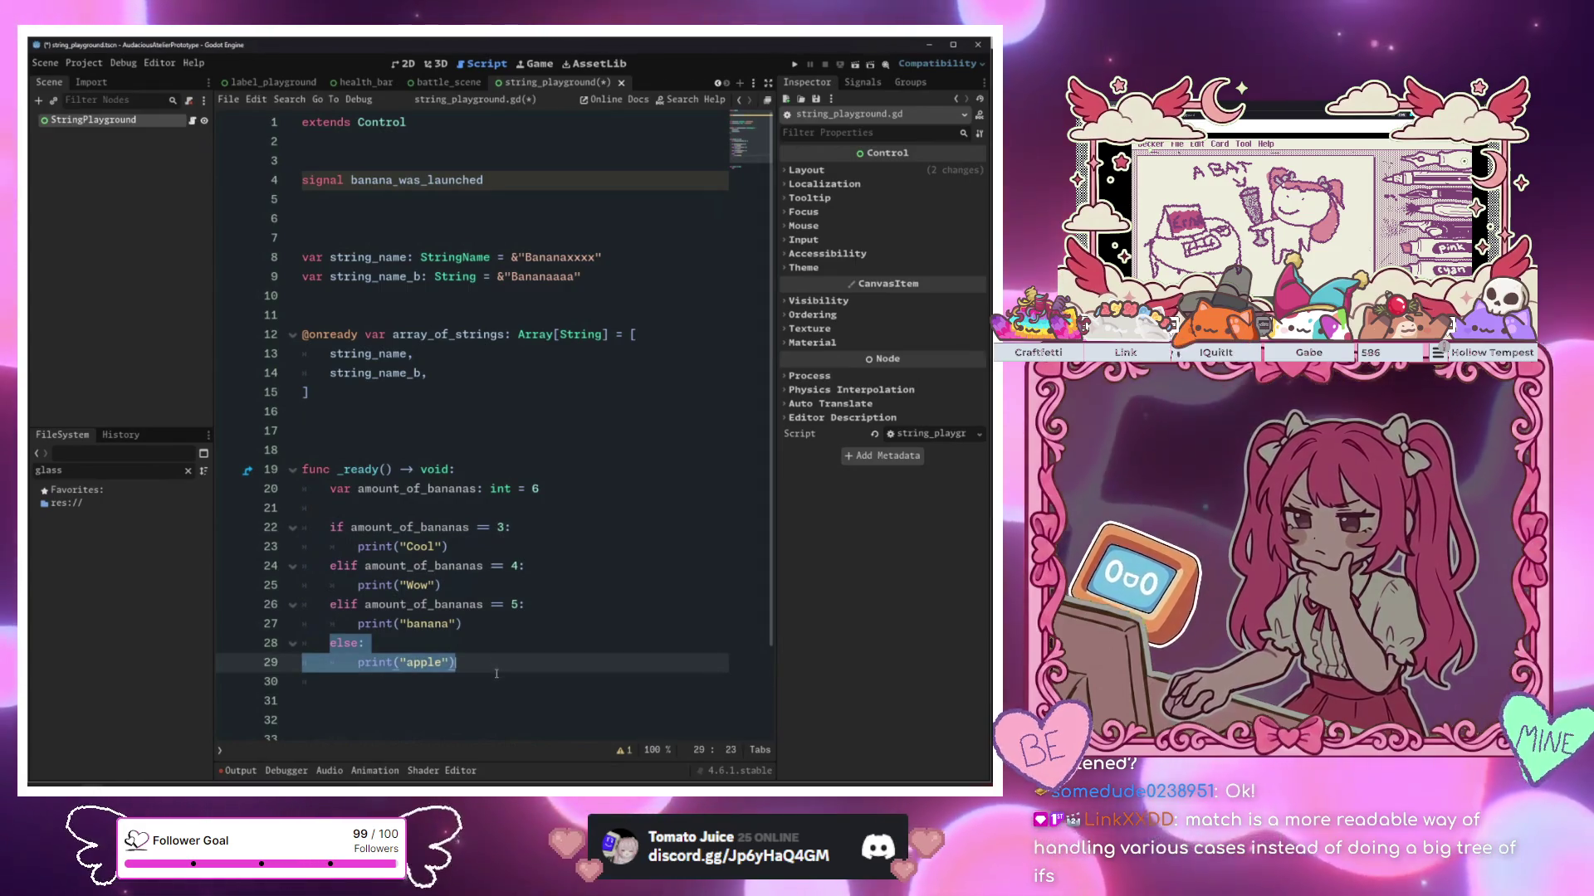
pyautogui.click(496, 674)
pyautogui.hotkey('ctrl', 's')
pyautogui.click(498, 607)
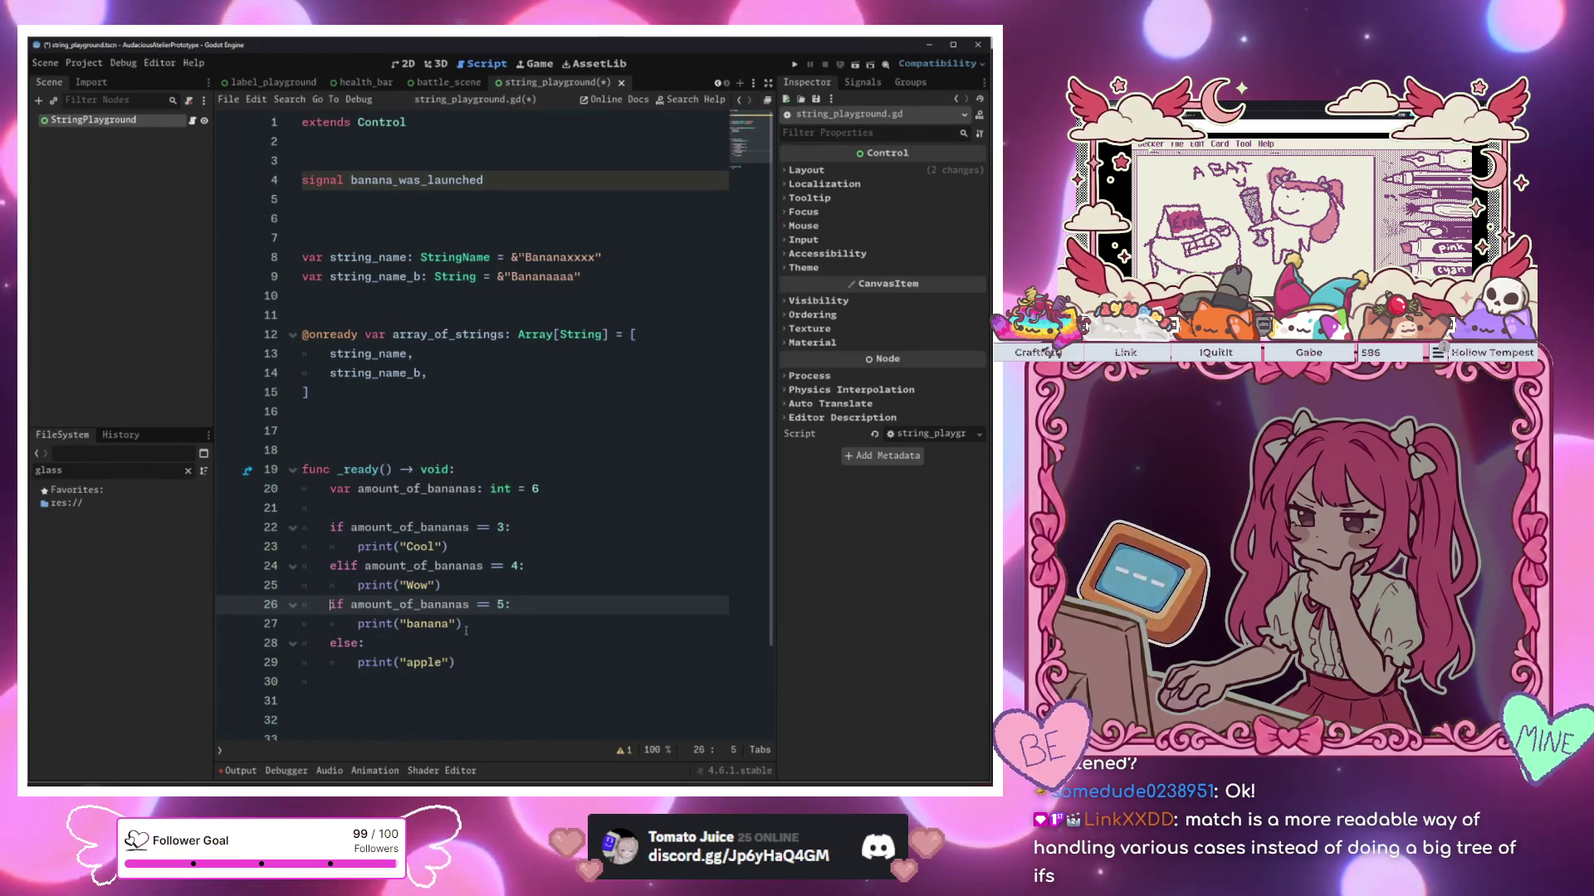
pyautogui.click(512, 530)
pyautogui.click(573, 492)
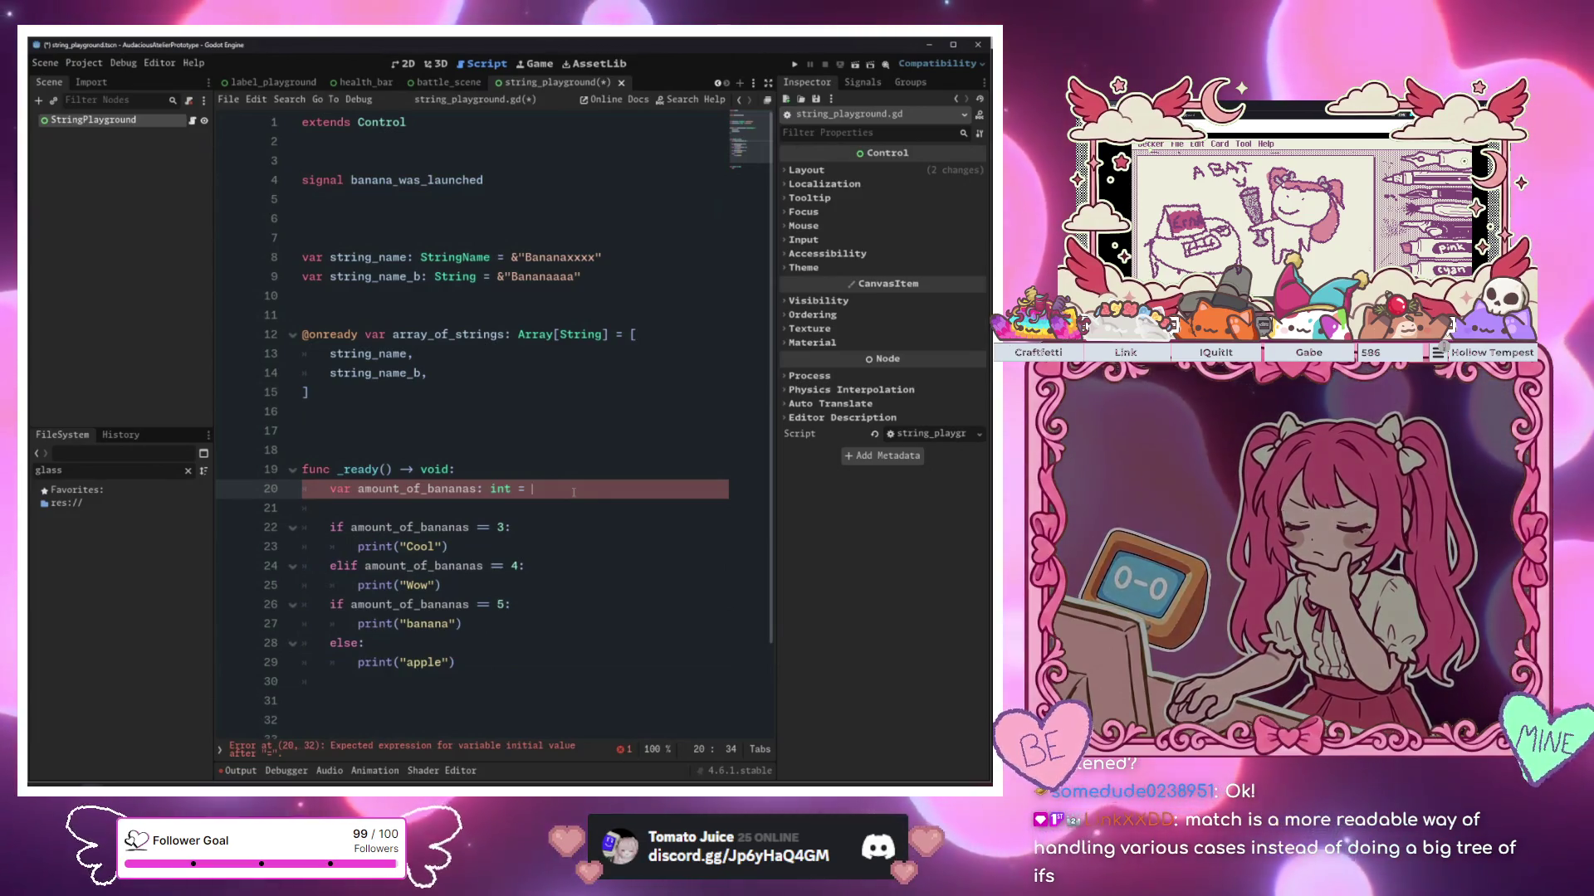
# Step: Enter 4 as the amount_of_bananas value, then delete it again
pyautogui.write('4')
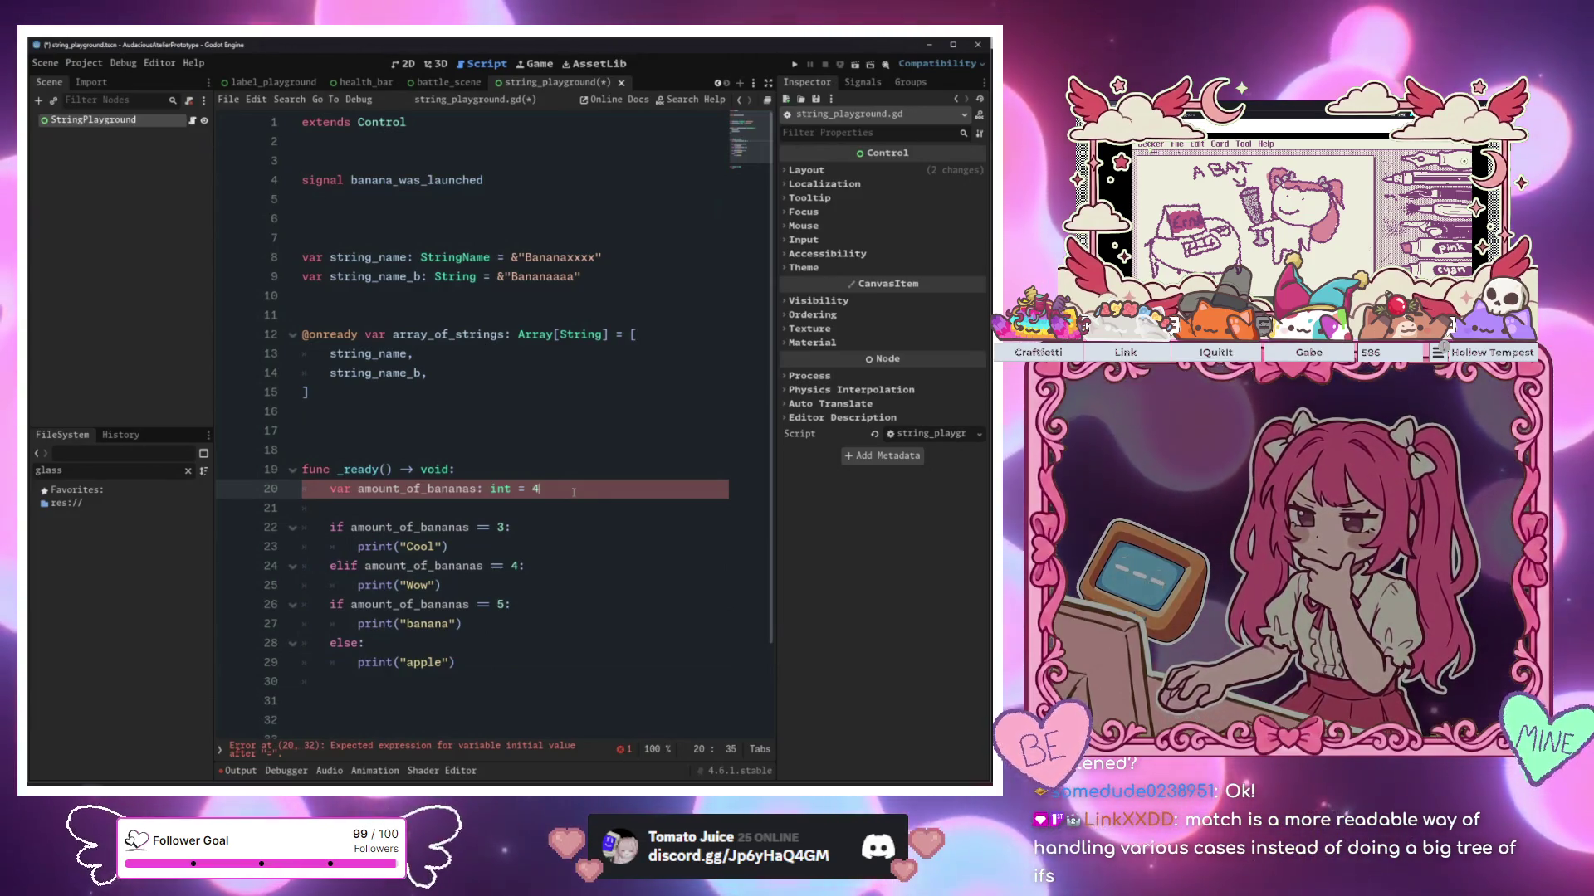
pyautogui.press('BackSpace')
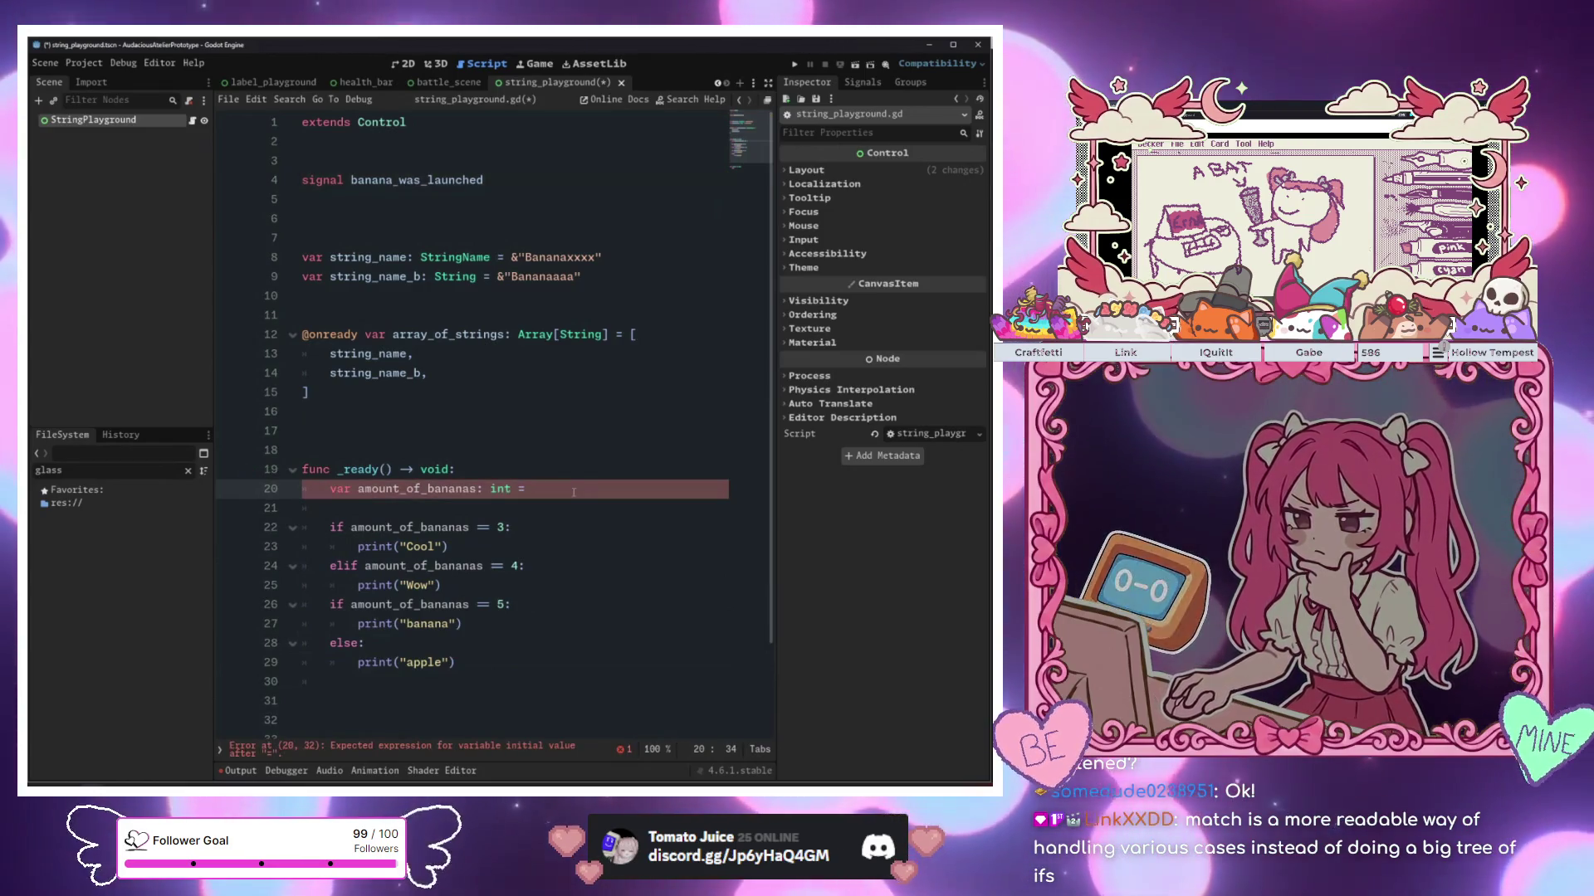
pyautogui.click(506, 528)
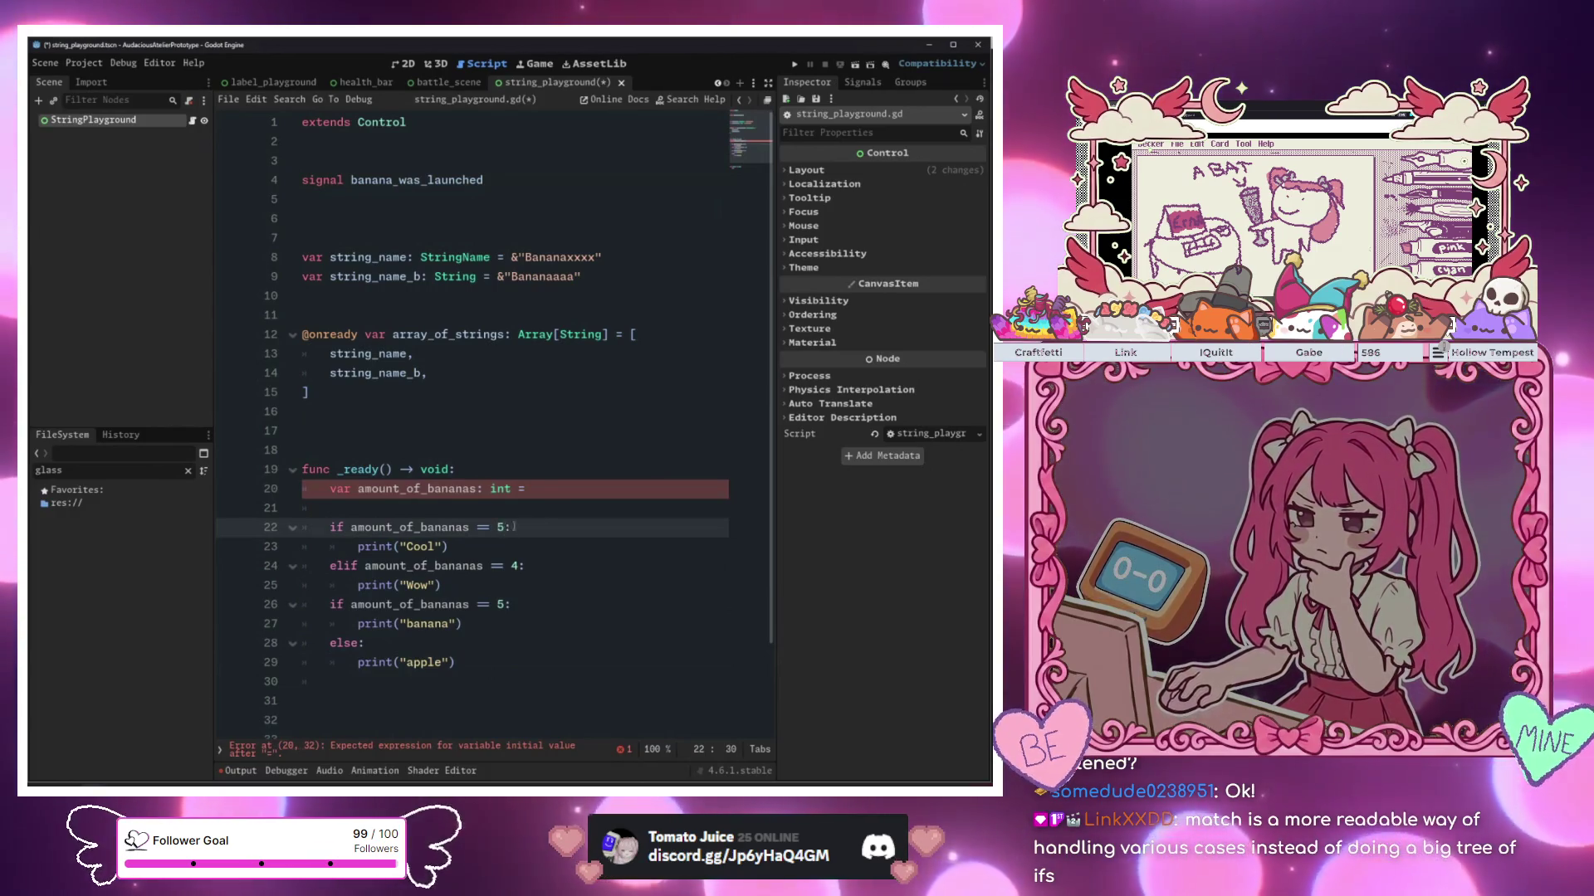
pyautogui.click(552, 489)
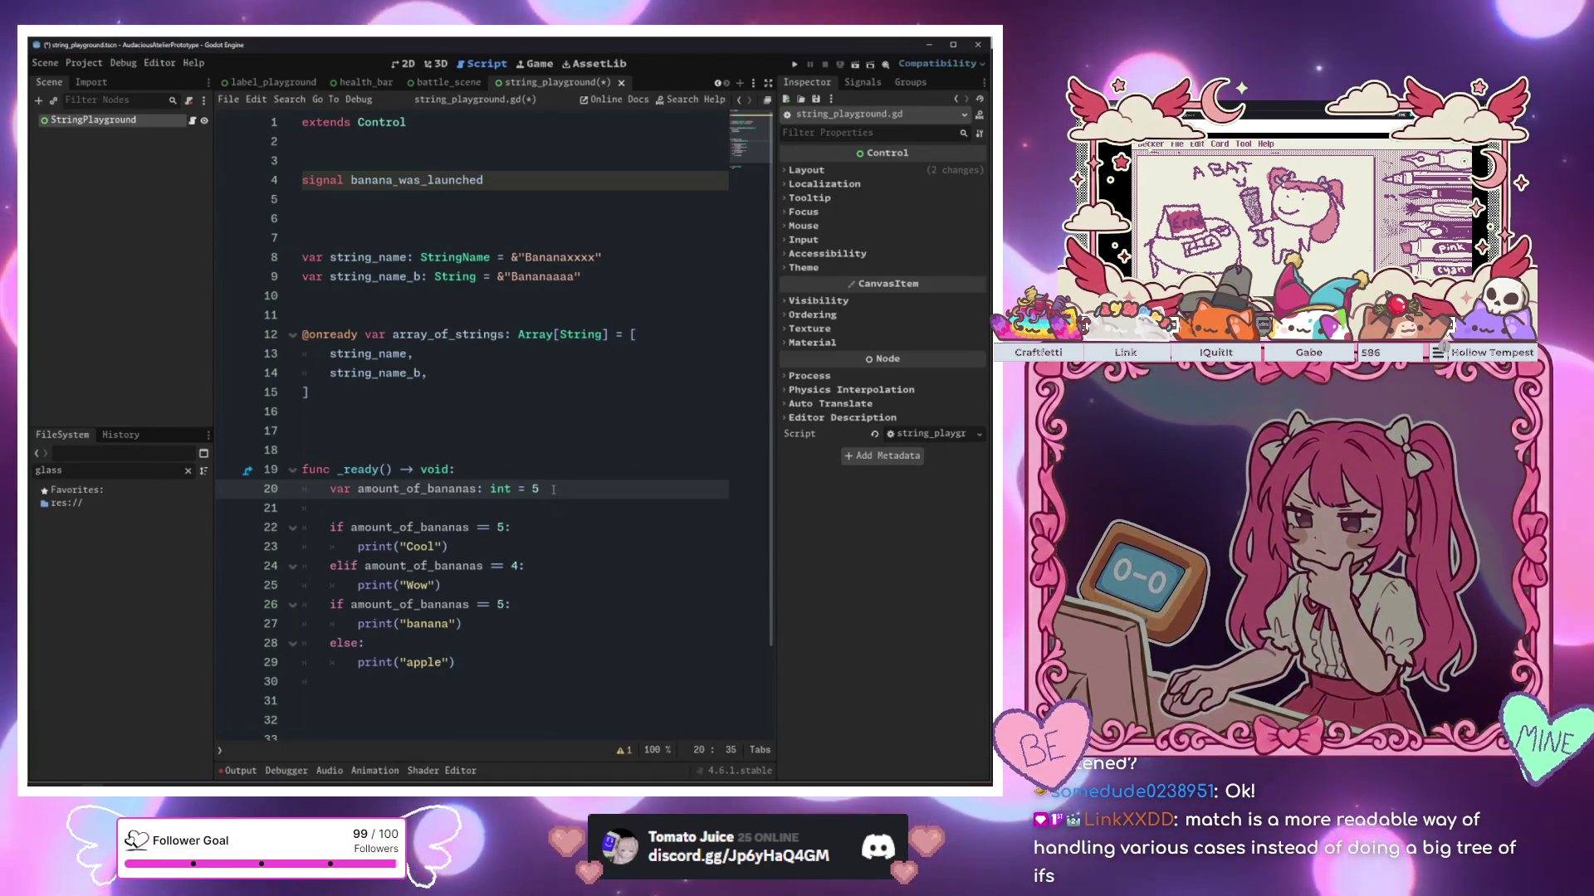
# Step: Add blank lines after the Wow print to separate the two if chains
pyautogui.click(489, 584)
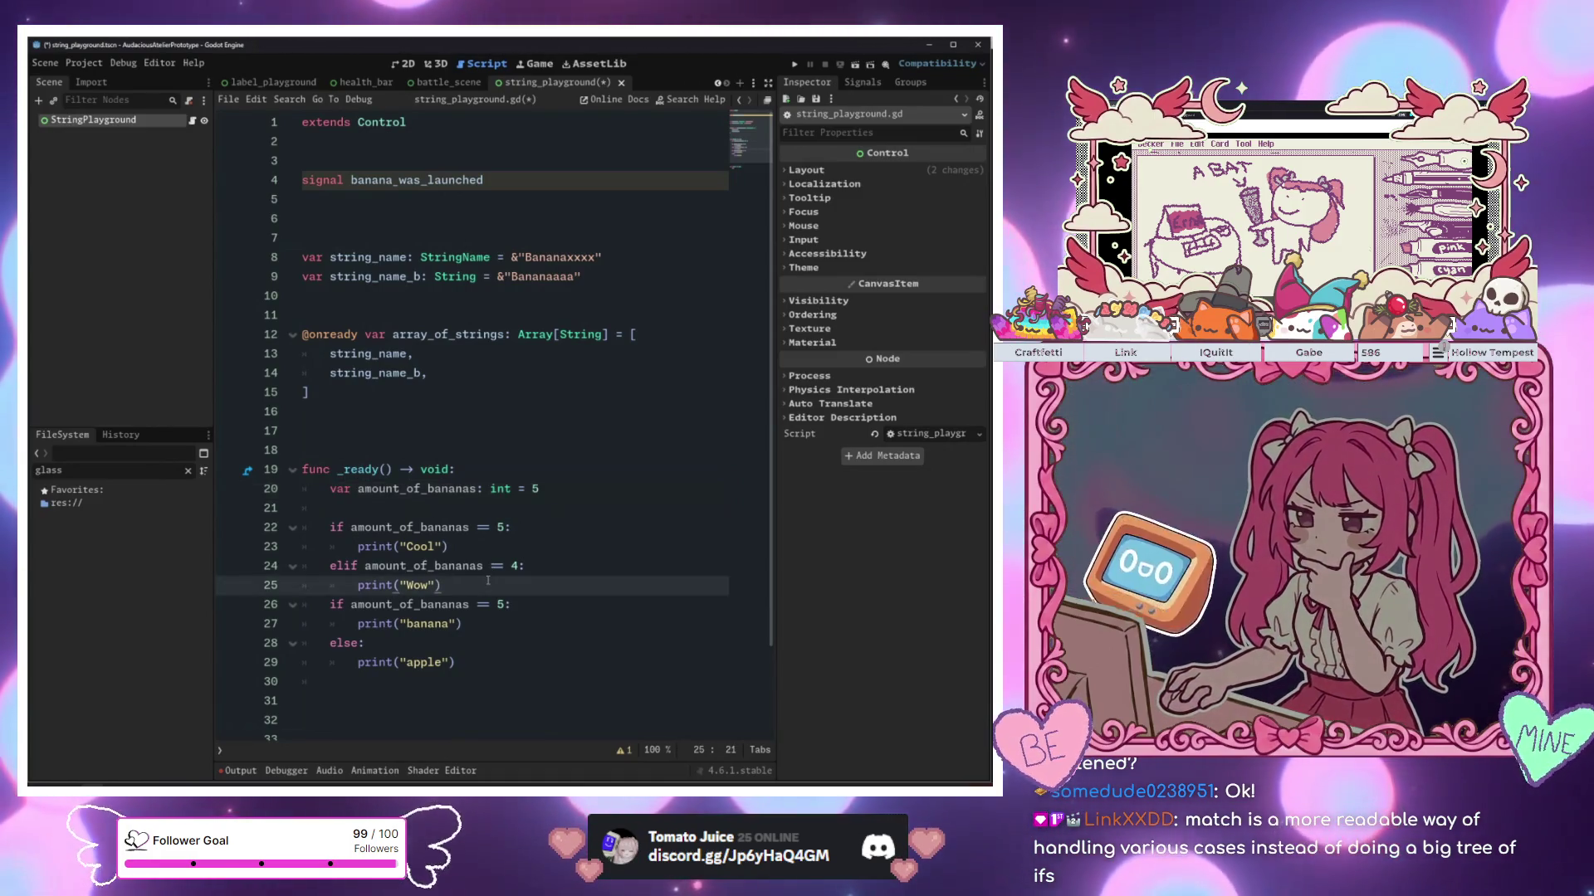
pyautogui.press('Return')
pyautogui.press('BackSpace')
pyautogui.press('Return')
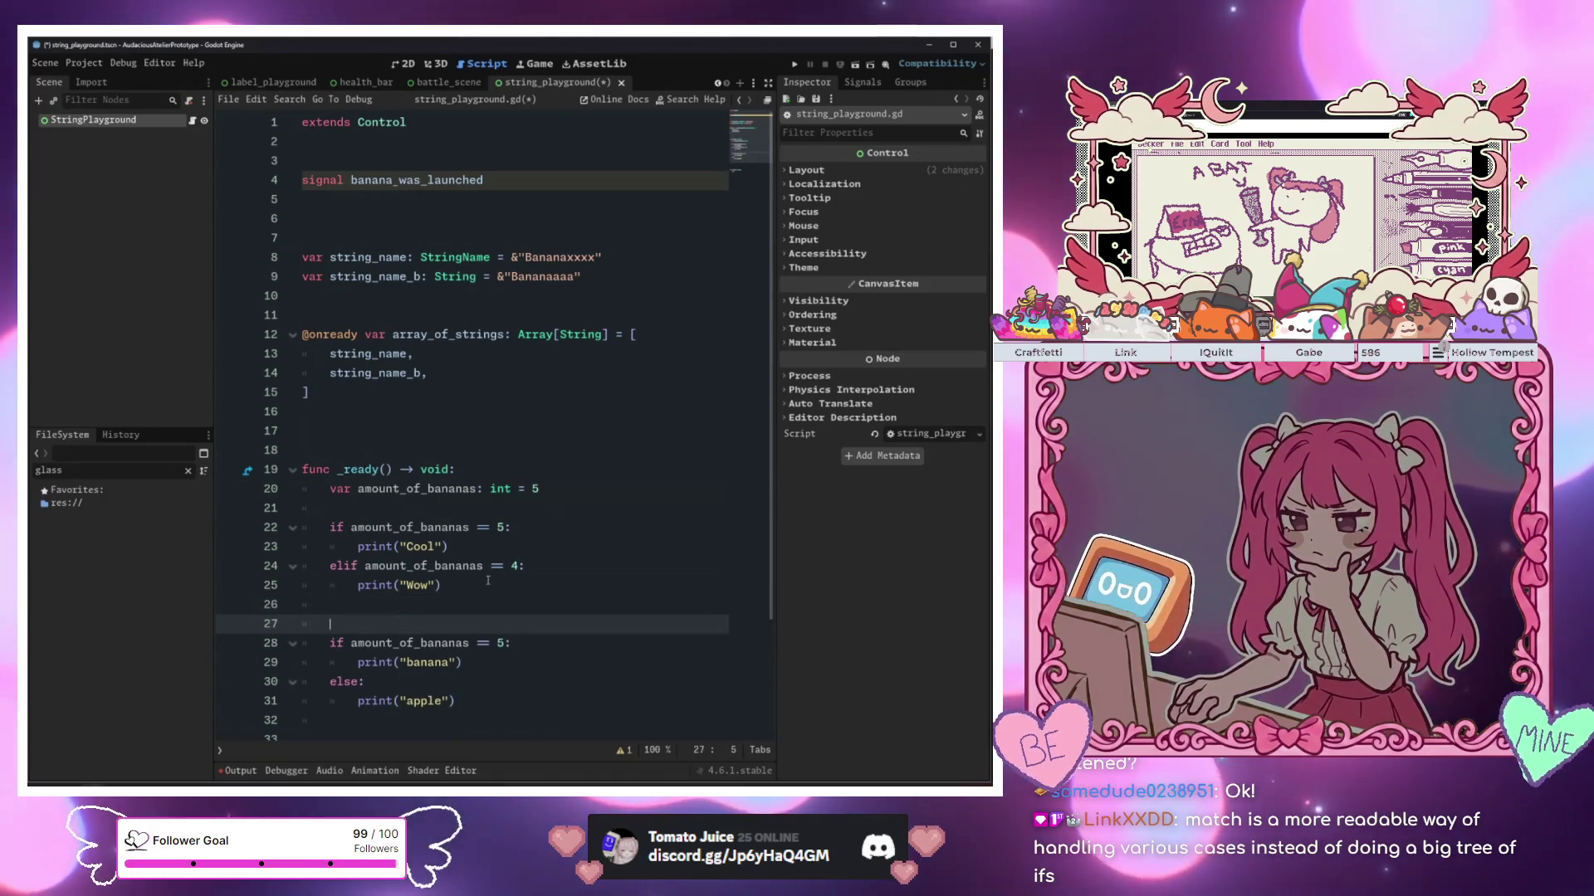
pyautogui.click(488, 580)
pyautogui.click(554, 488)
pyautogui.click(517, 513)
pyautogui.click(442, 546)
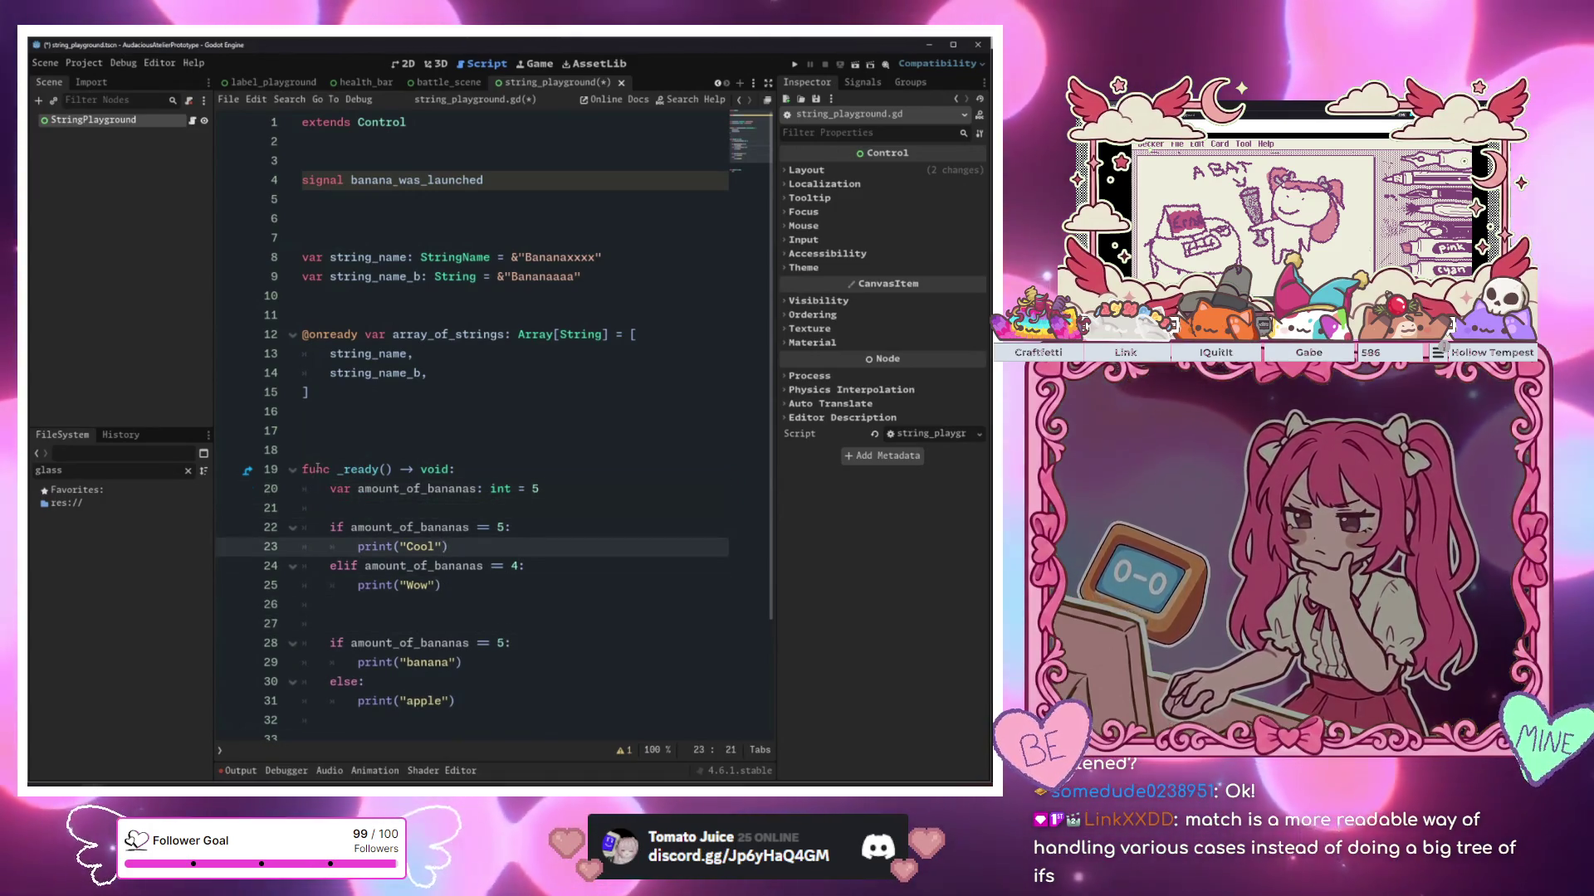
pyautogui.click(336, 512)
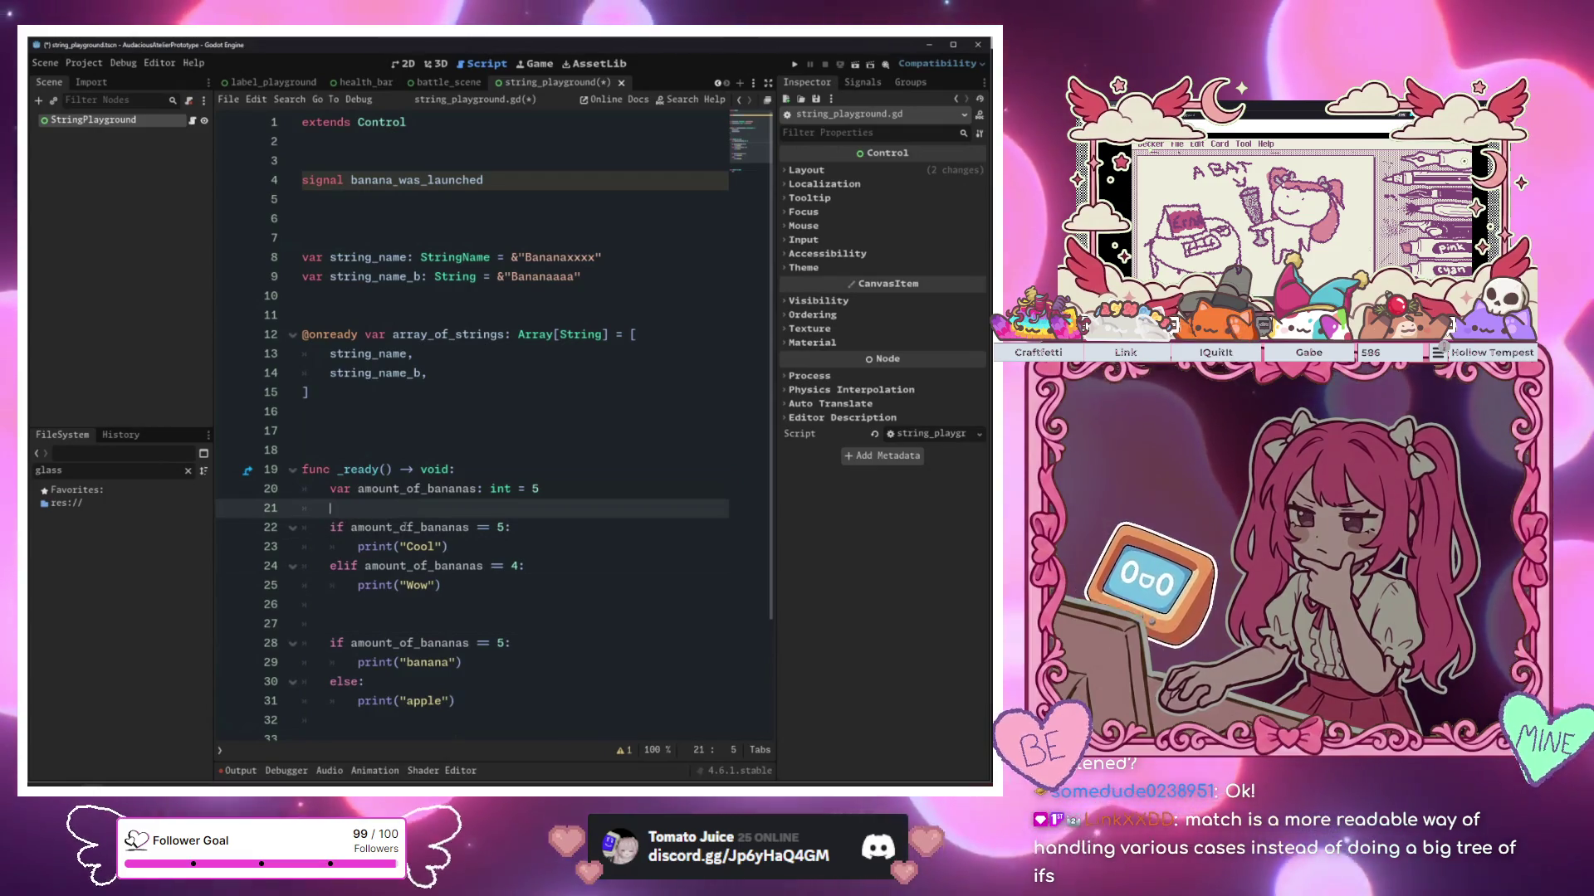
pyautogui.click(444, 546)
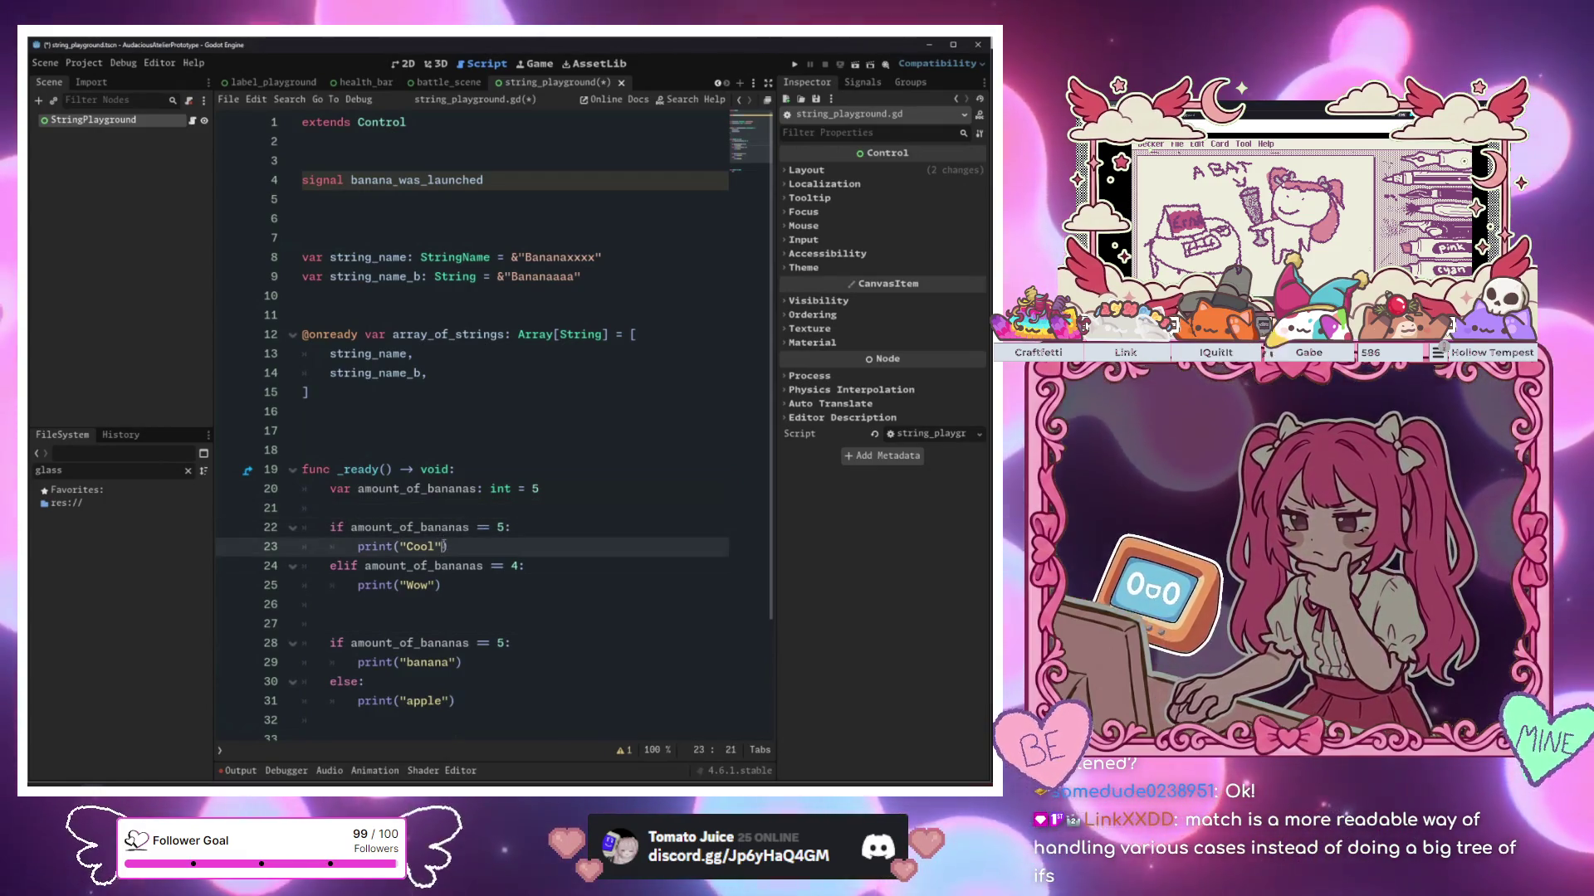
pyautogui.press('Up')
pyautogui.press('Down')
pyautogui.press('Left')
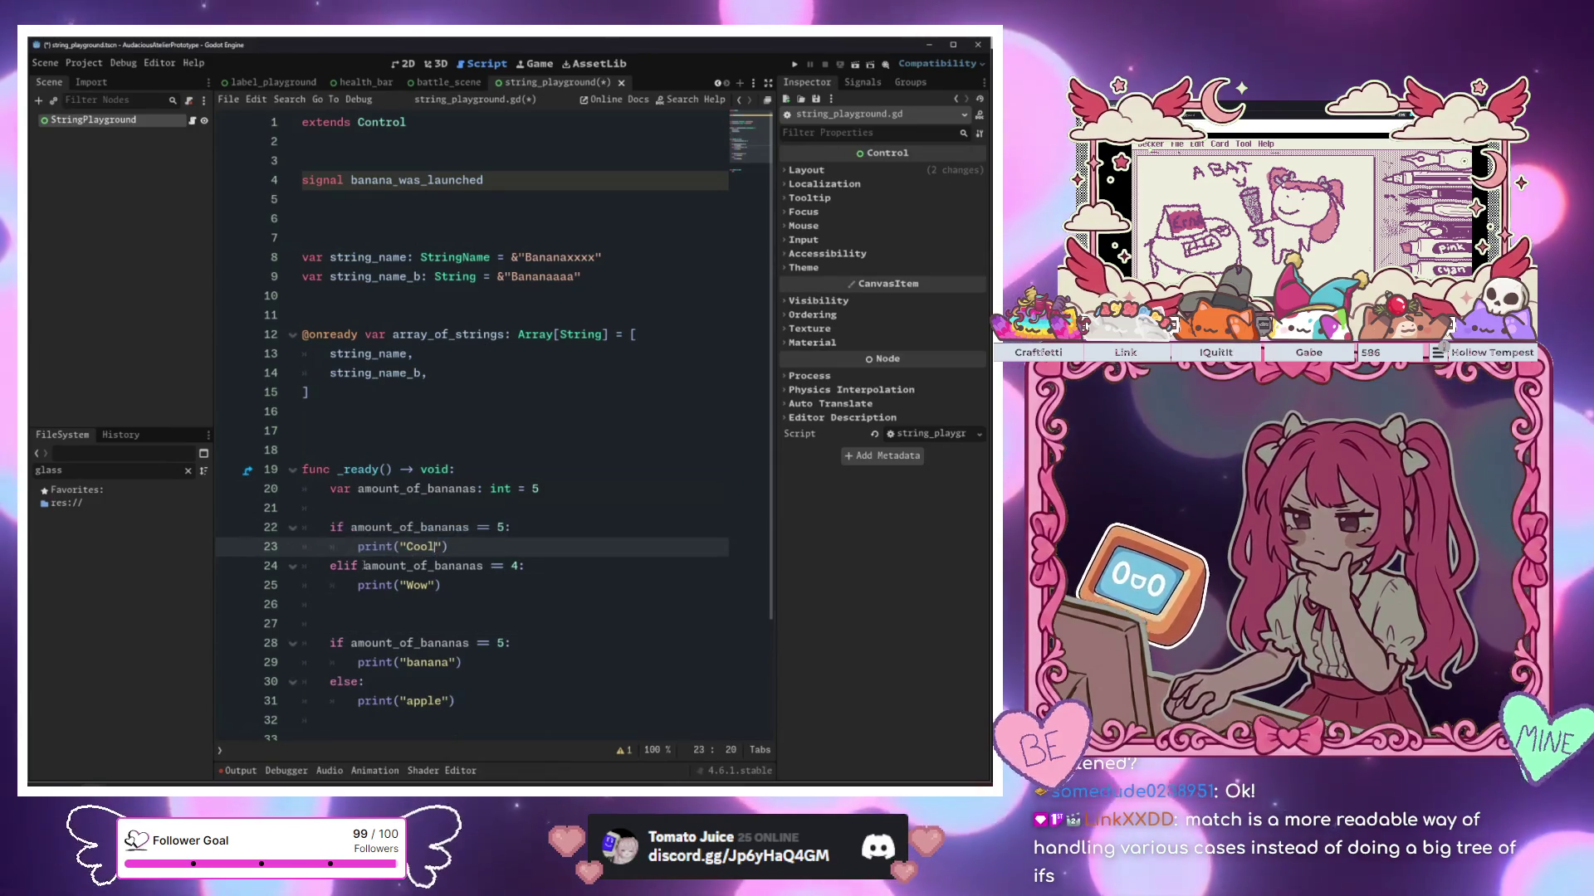
# Step: Compare the Wow and banana blocks, typing el before the if on line 28
pyautogui.moveTo(331, 565); pyautogui.dragTo(444, 585)
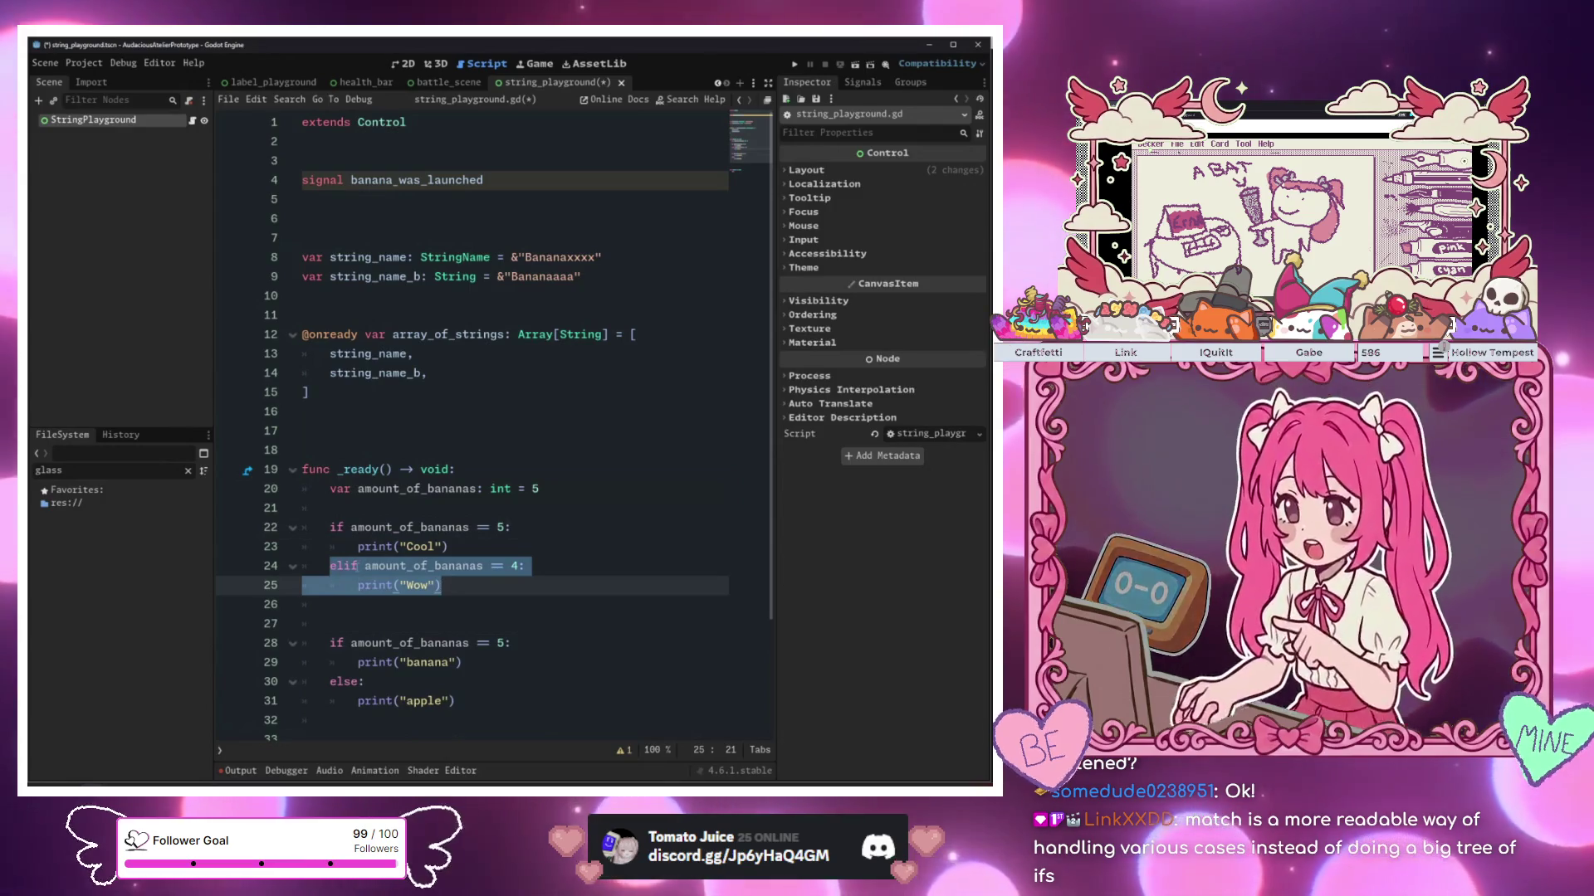
pyautogui.click(413, 618)
pyautogui.press('Down')
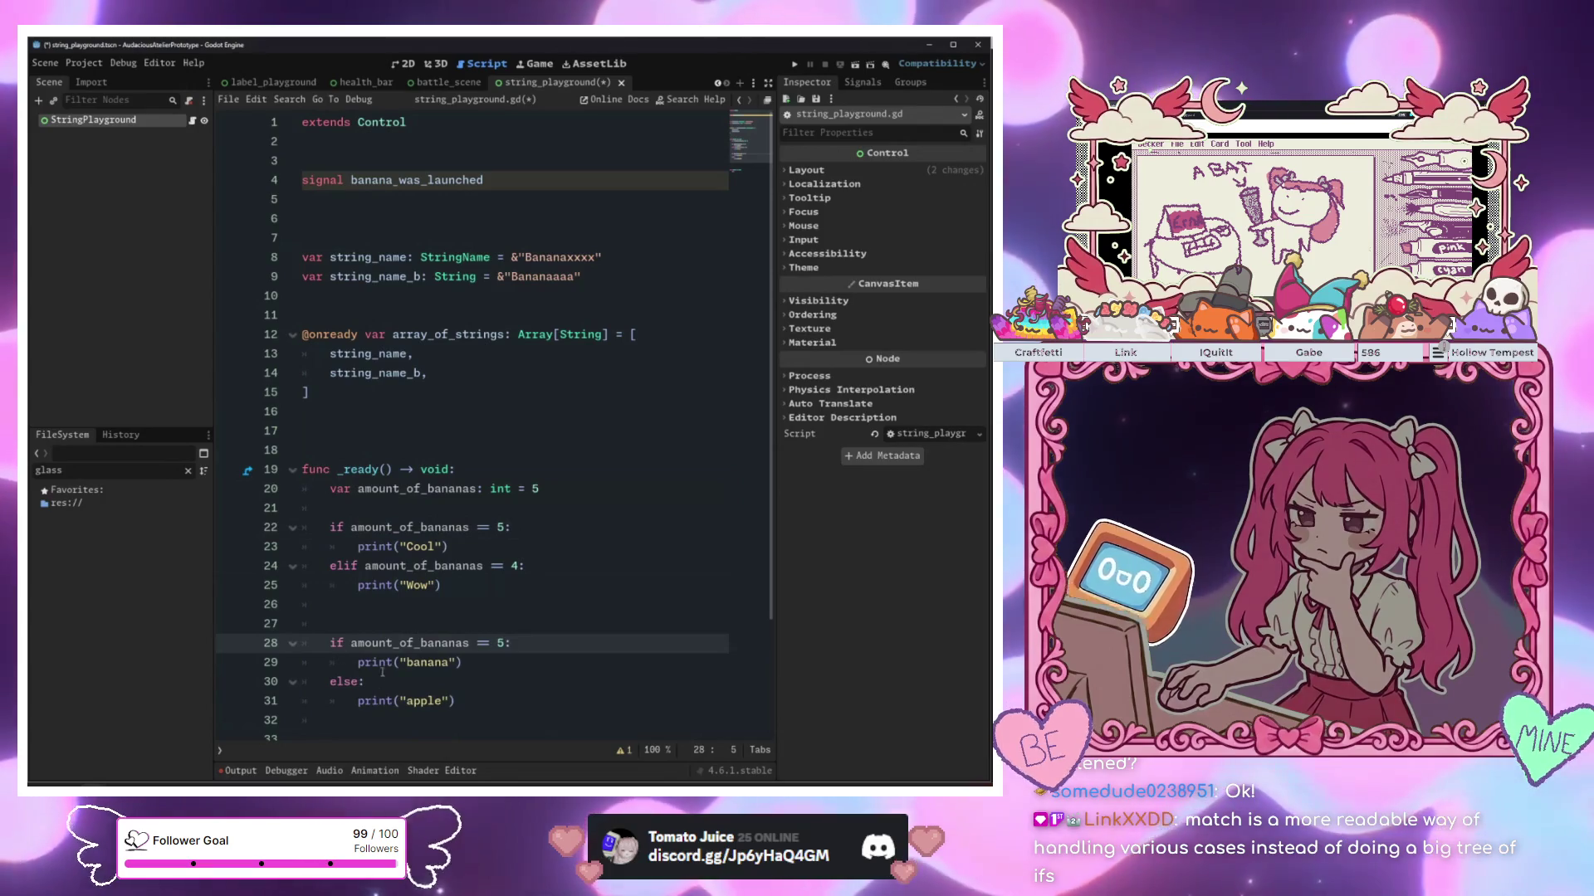
pyautogui.click(442, 663)
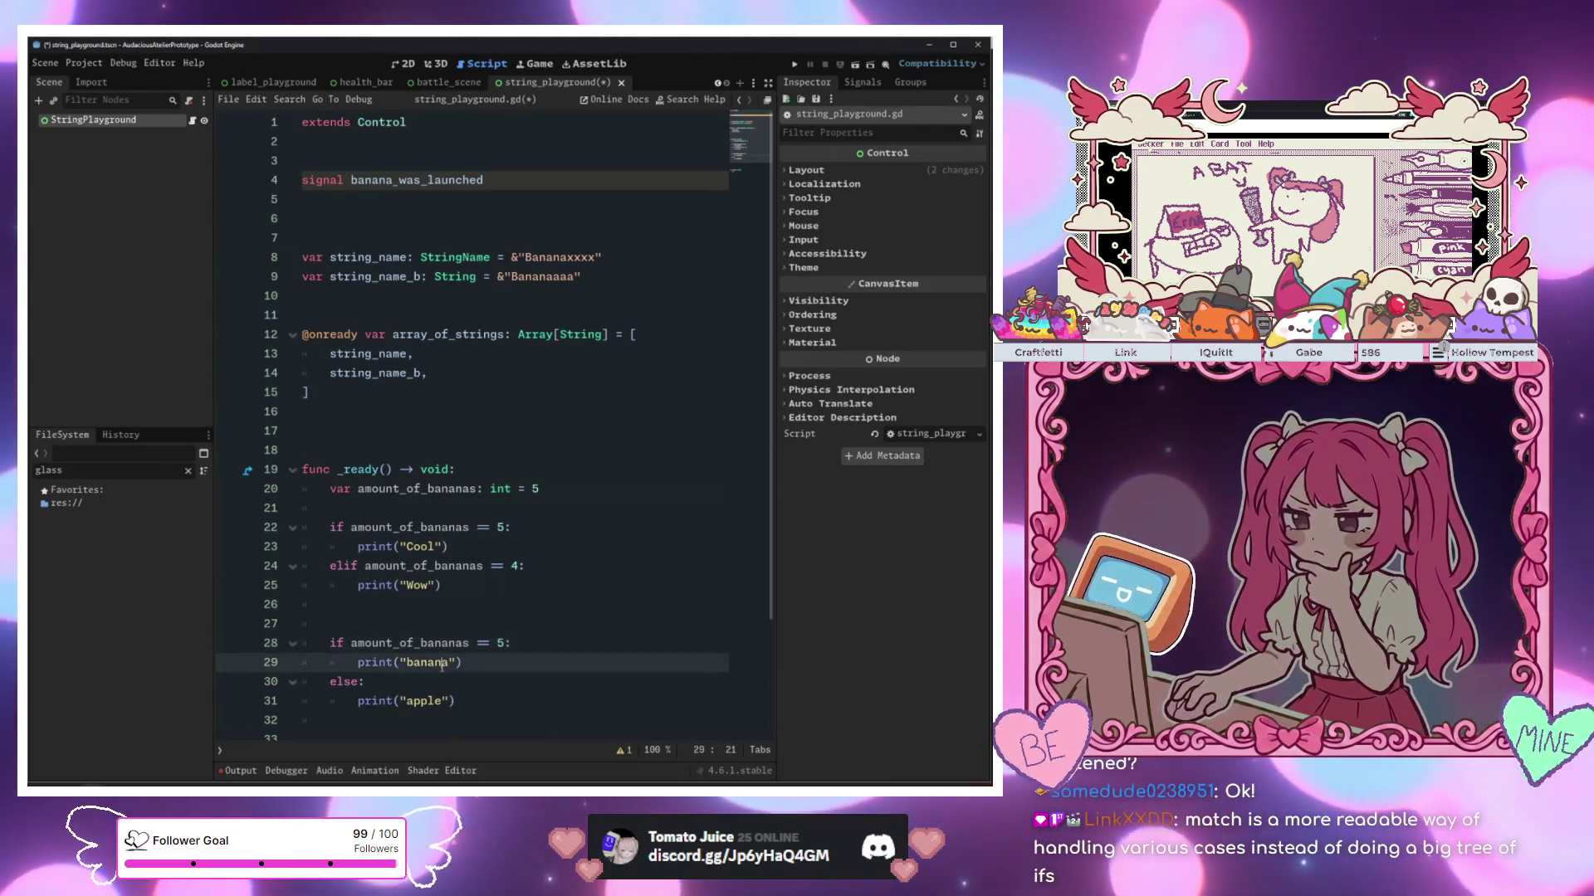
pyautogui.moveTo(337, 643)
pyautogui.mouseDown()
pyautogui.moveTo(514, 644)
pyautogui.moveTo(461, 663)
pyautogui.mouseUp()
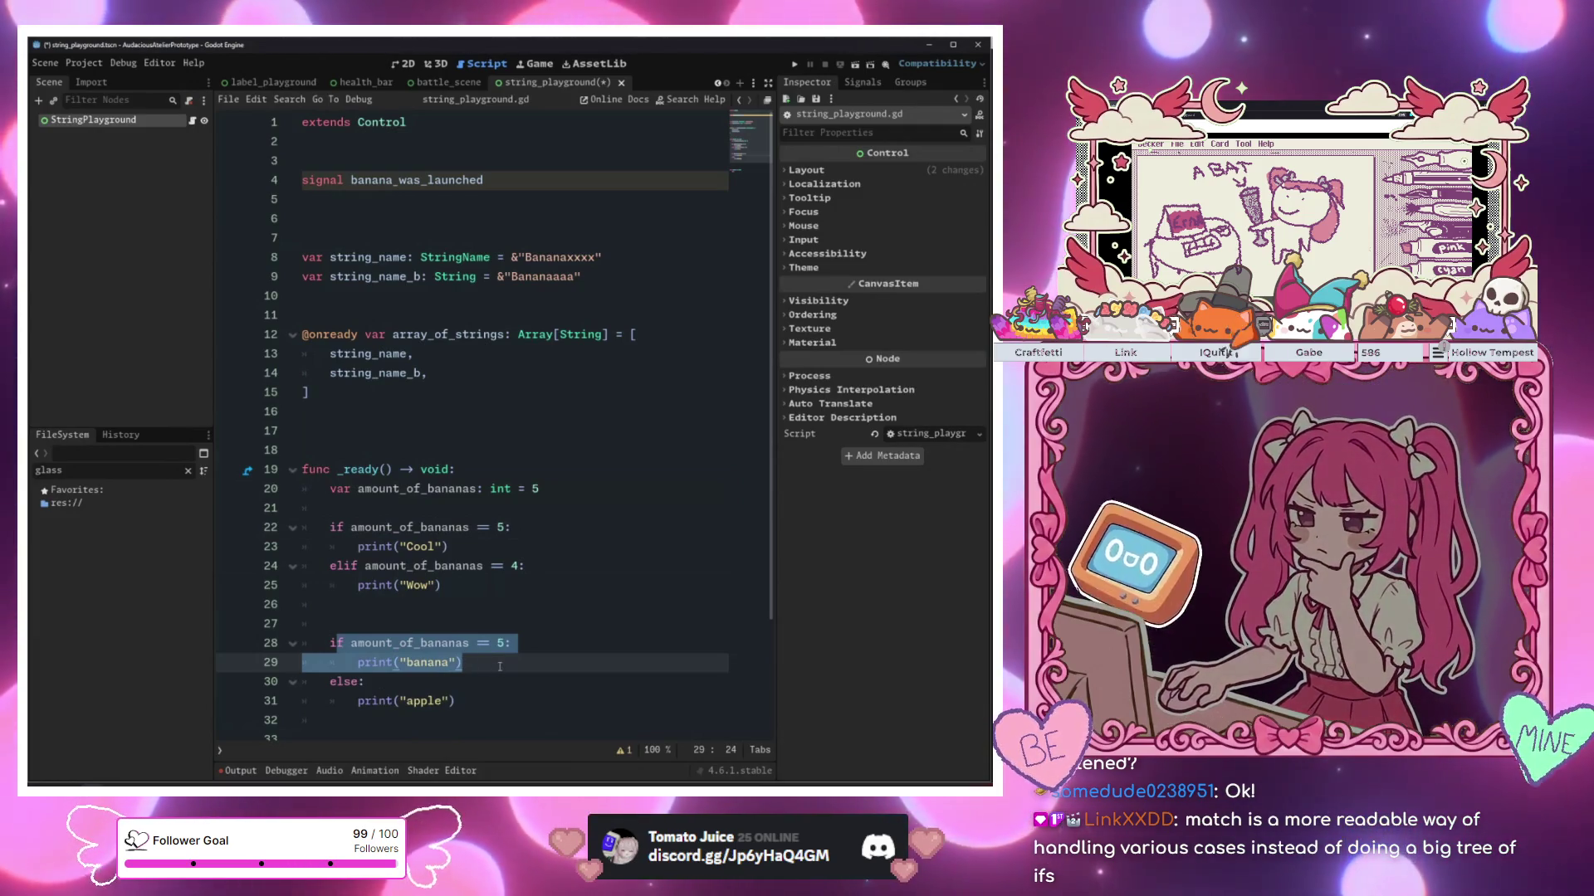
pyautogui.click(331, 644)
pyautogui.write('el')
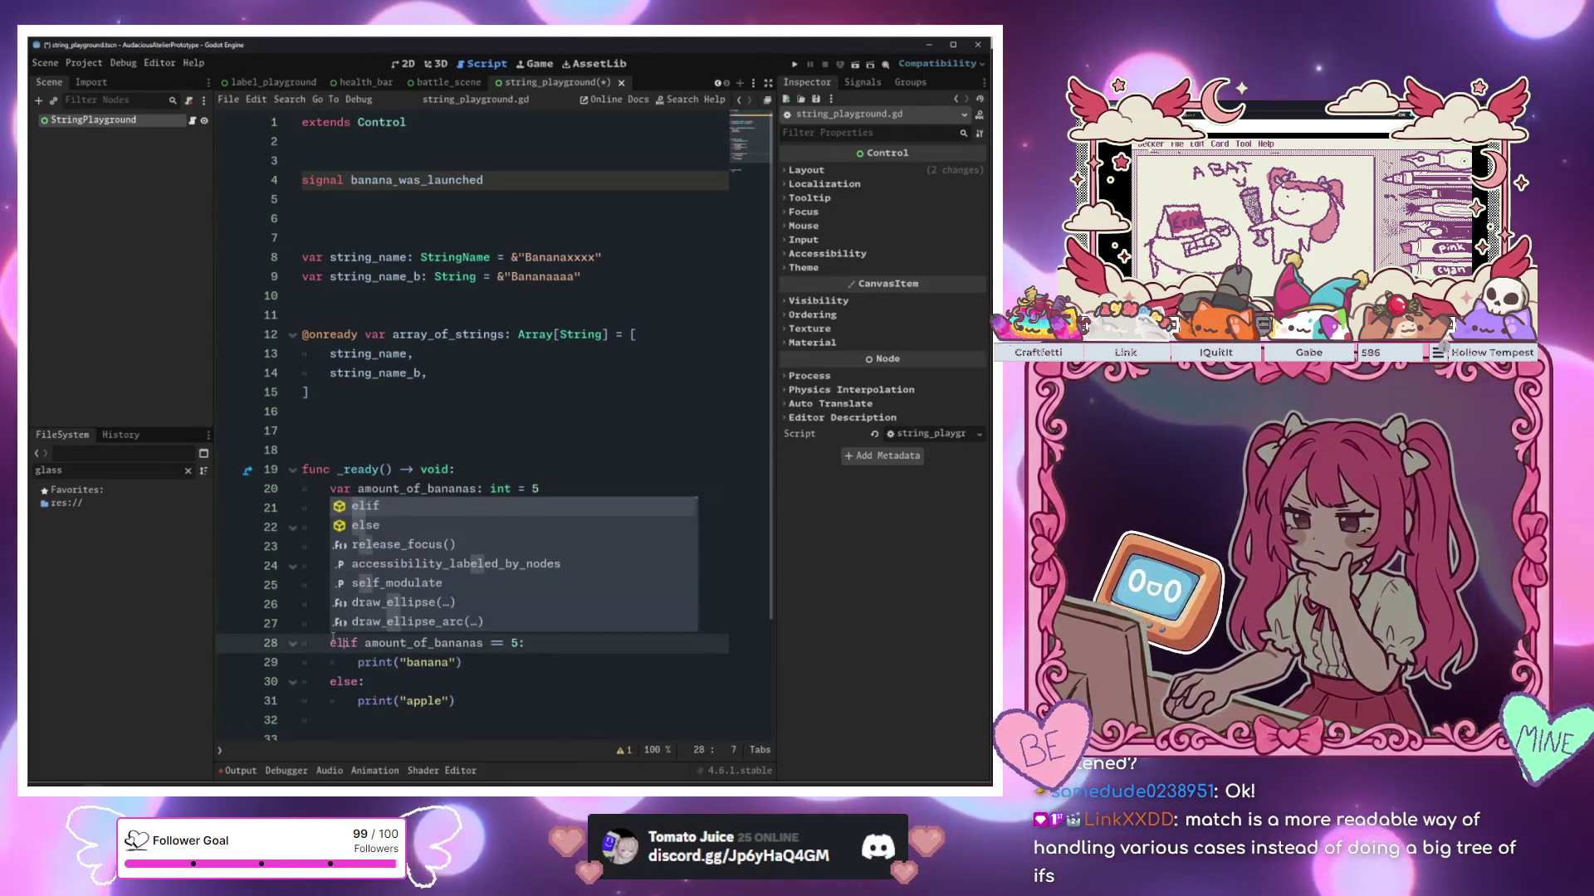
pyautogui.press('Escape')
pyautogui.moveTo(329, 565); pyautogui.dragTo(469, 584)
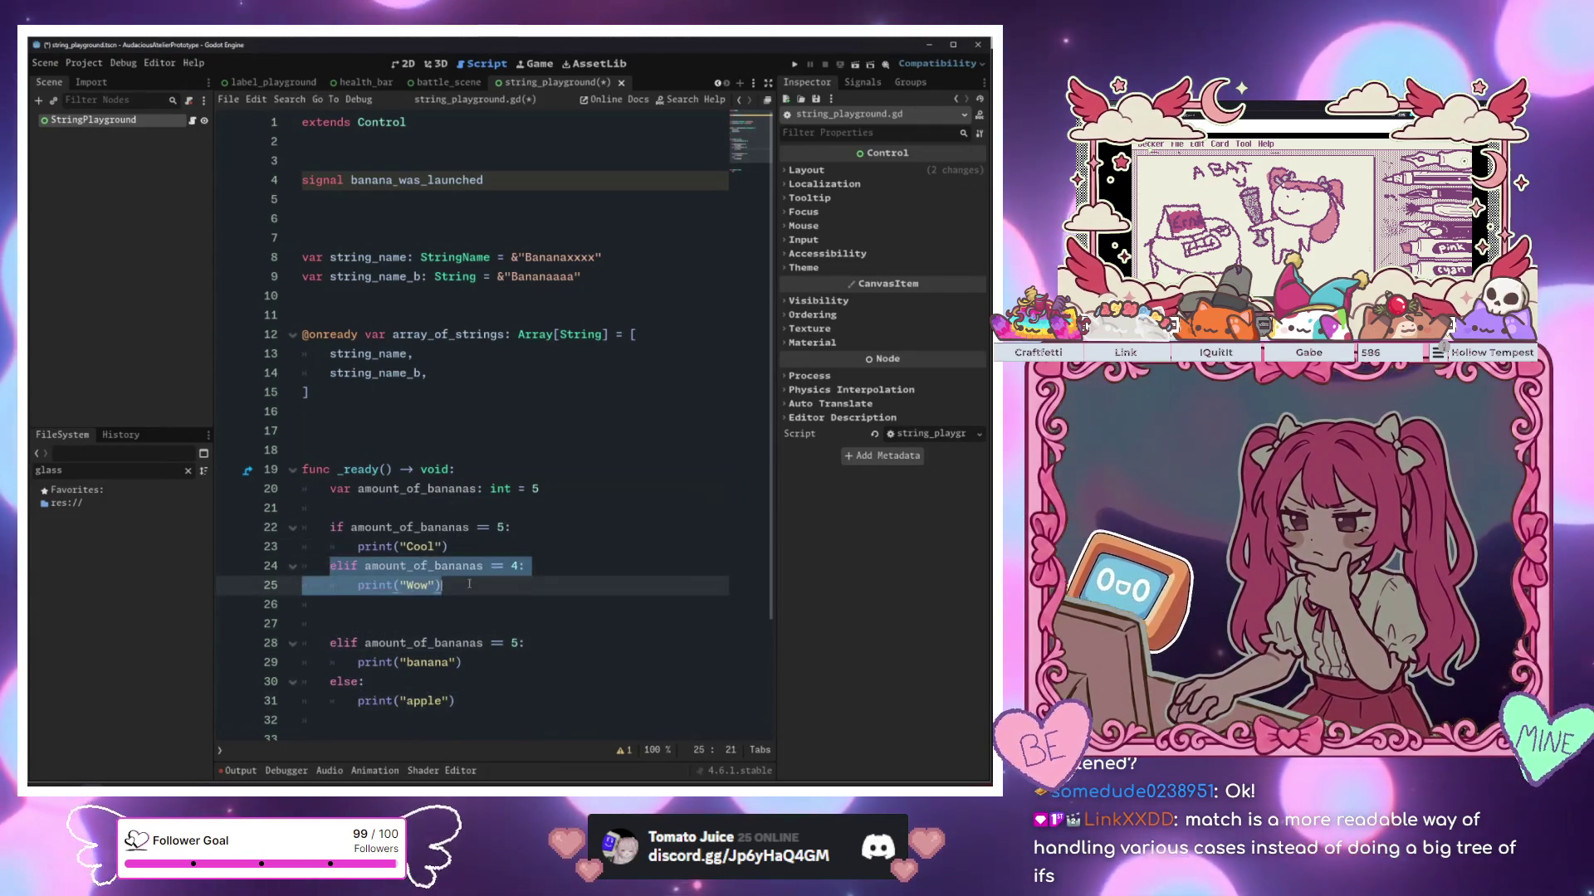
pyautogui.click(469, 584)
# Step: Remove el from line 28 so the banana check starts a standalone if
pyautogui.moveTo(476, 663); pyautogui.dragTo(330, 643)
pyautogui.moveTo(336, 527); pyautogui.dragTo(465, 564)
pyautogui.click(469, 543)
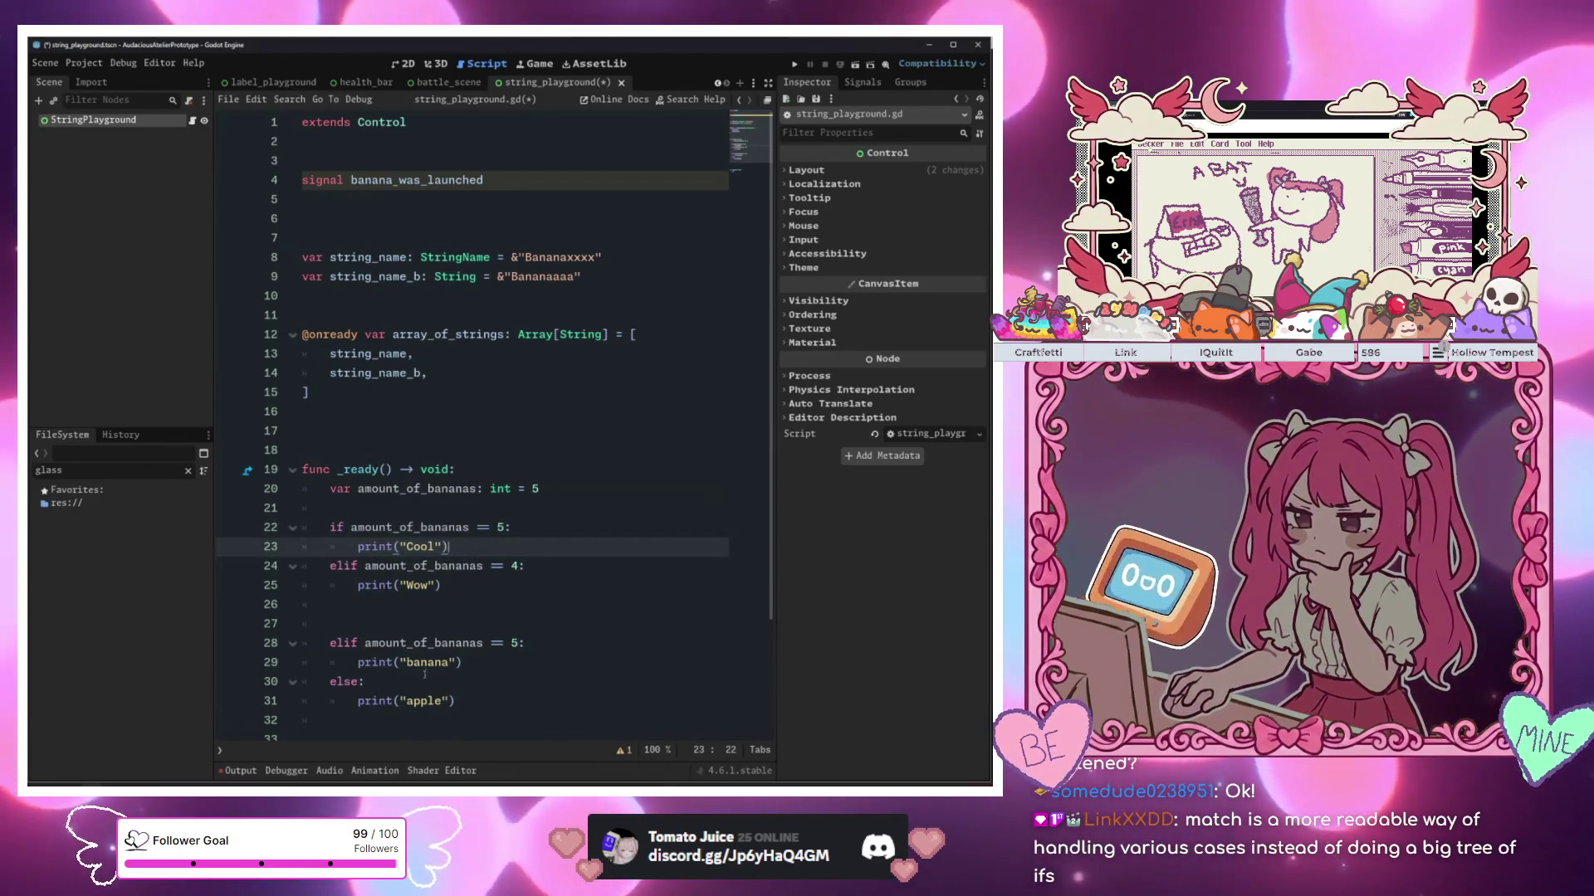
pyautogui.click(463, 663)
pyautogui.click(439, 645)
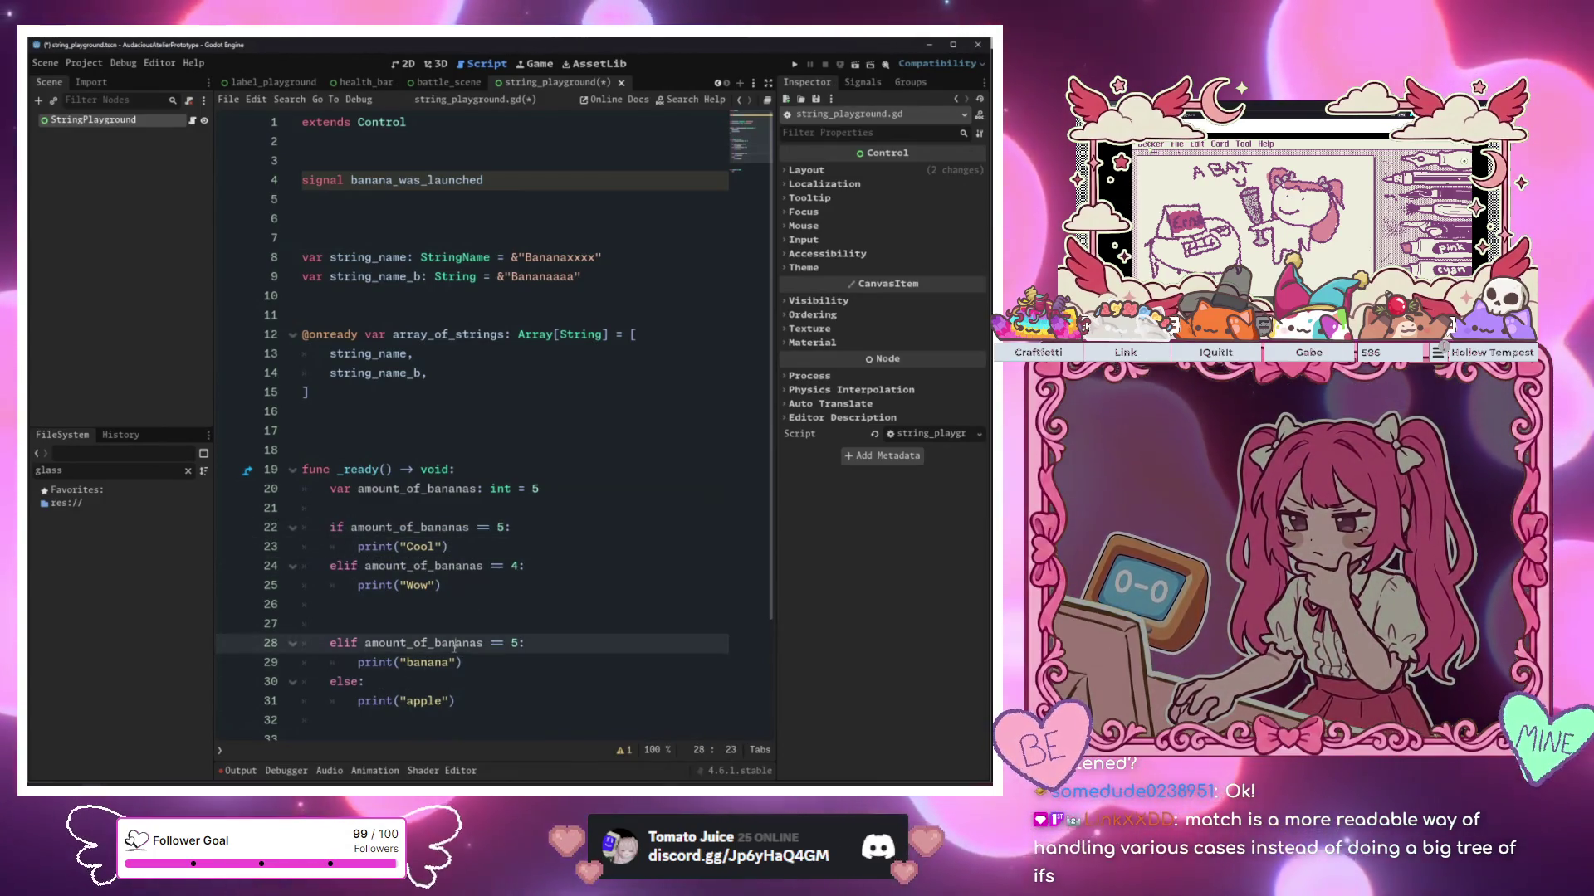
pyautogui.press('Home')
pyautogui.press('Delete')
pyautogui.press('Delete')
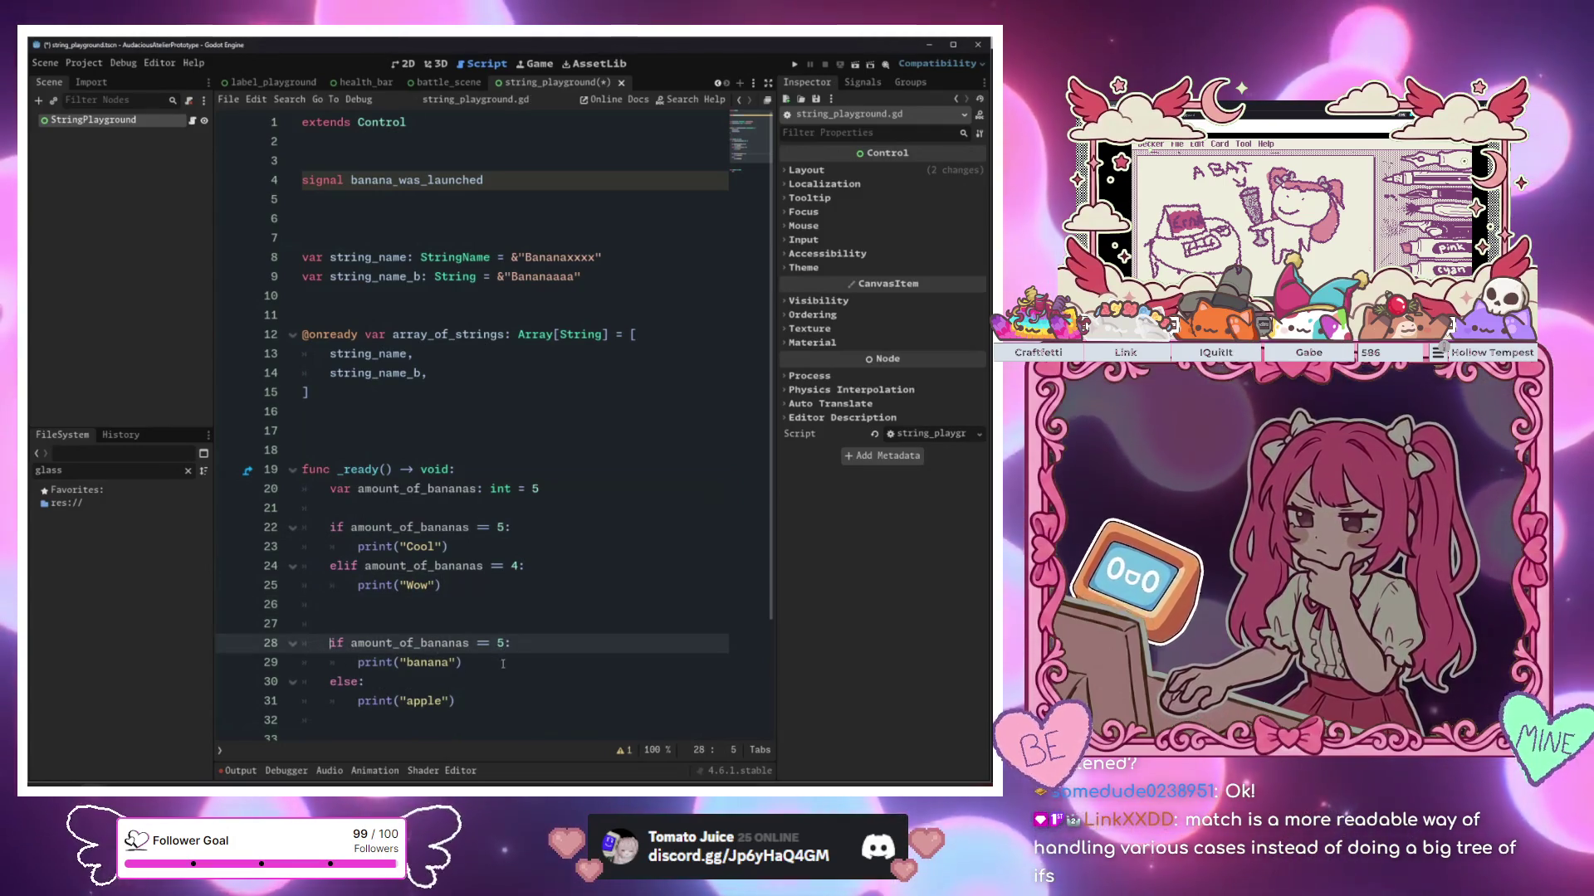
# Step: Review the Cool and Wow lines and return to the amount_of_bananas value
pyautogui.click(452, 663)
pyautogui.moveTo(394, 546); pyautogui.dragTo(449, 546)
pyautogui.click(465, 656)
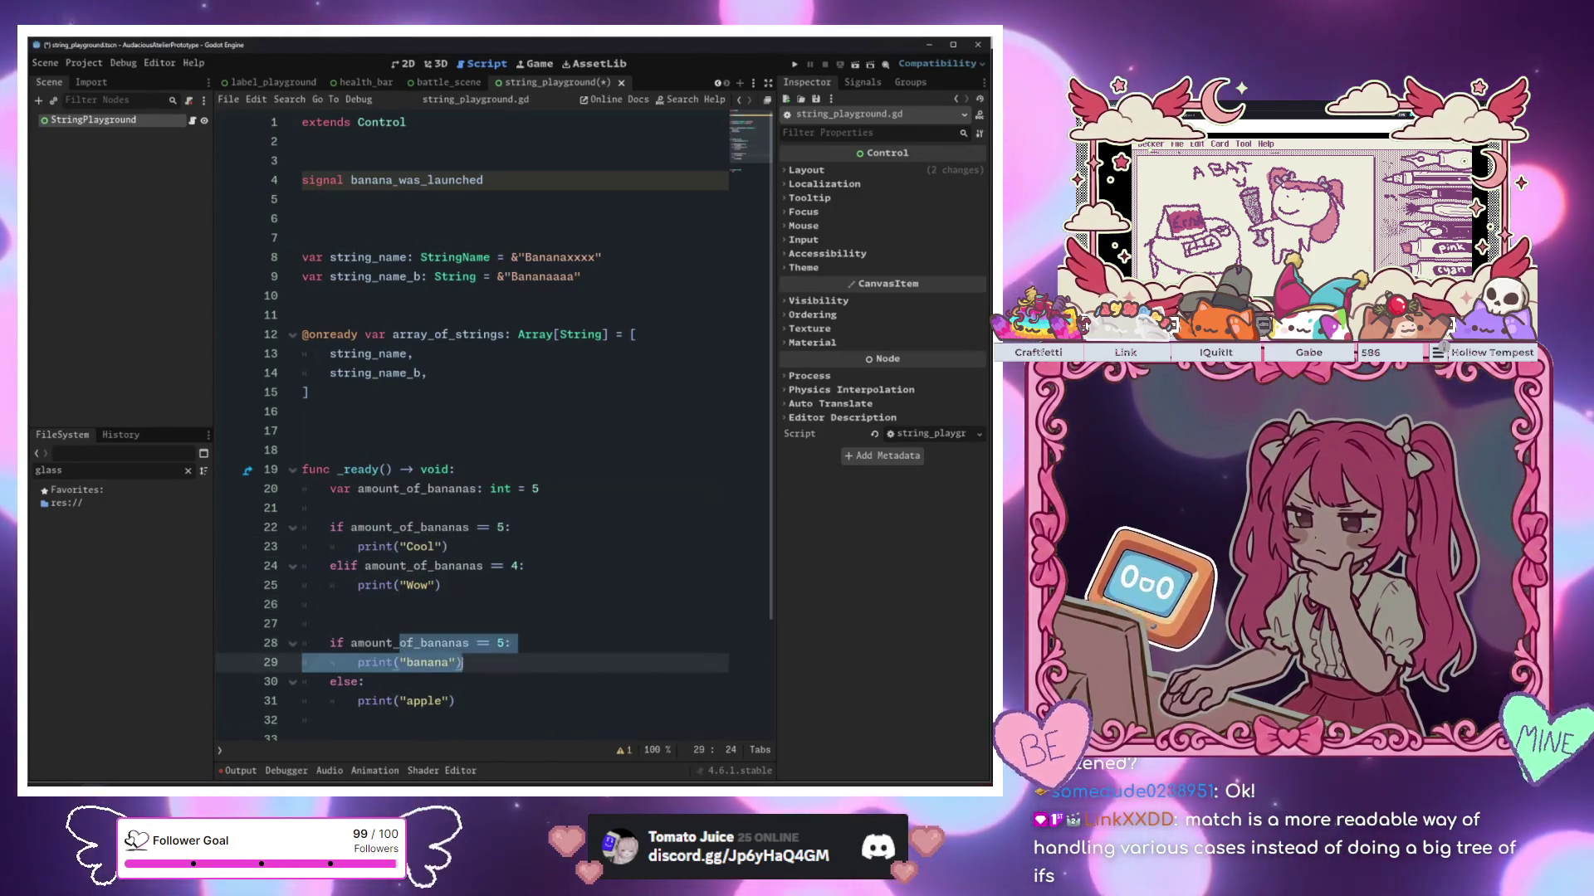
pyautogui.click(517, 582)
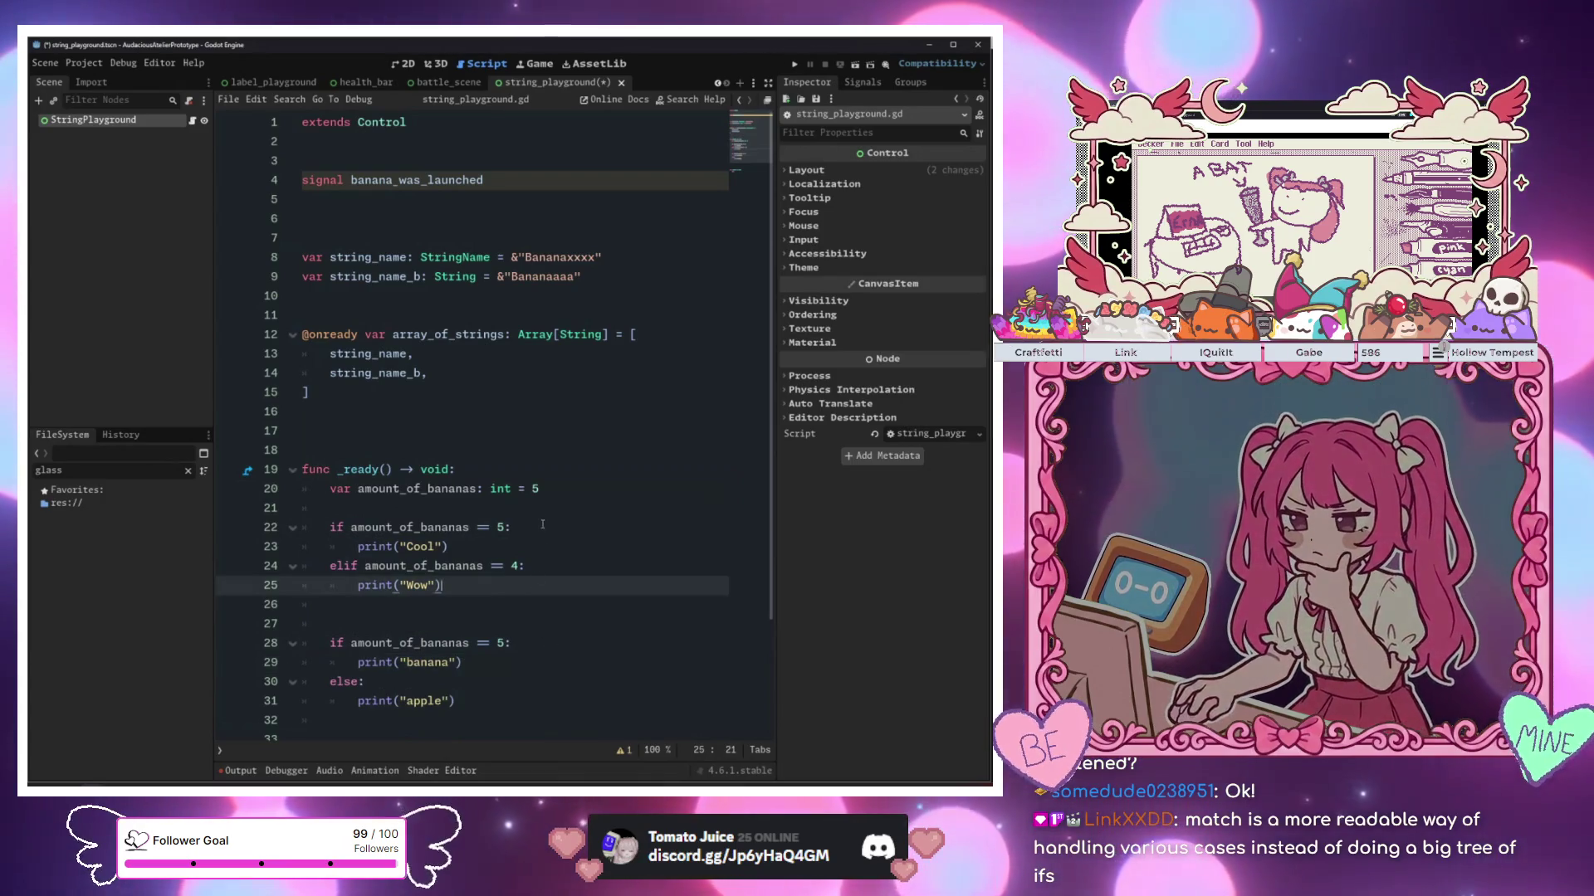
pyautogui.click(550, 490)
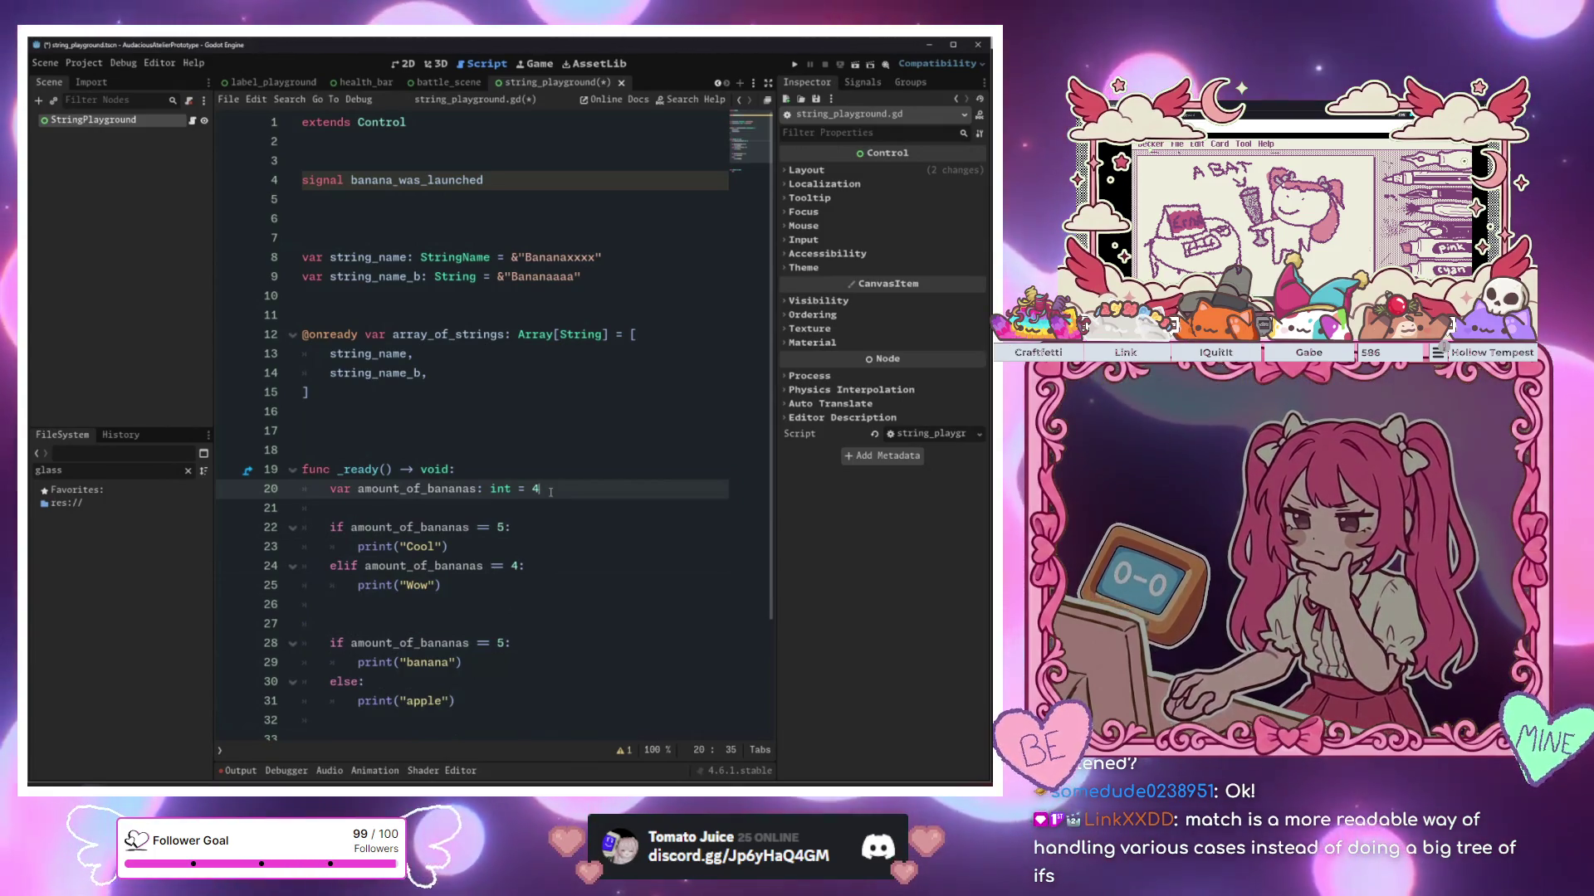
pyautogui.click(374, 585)
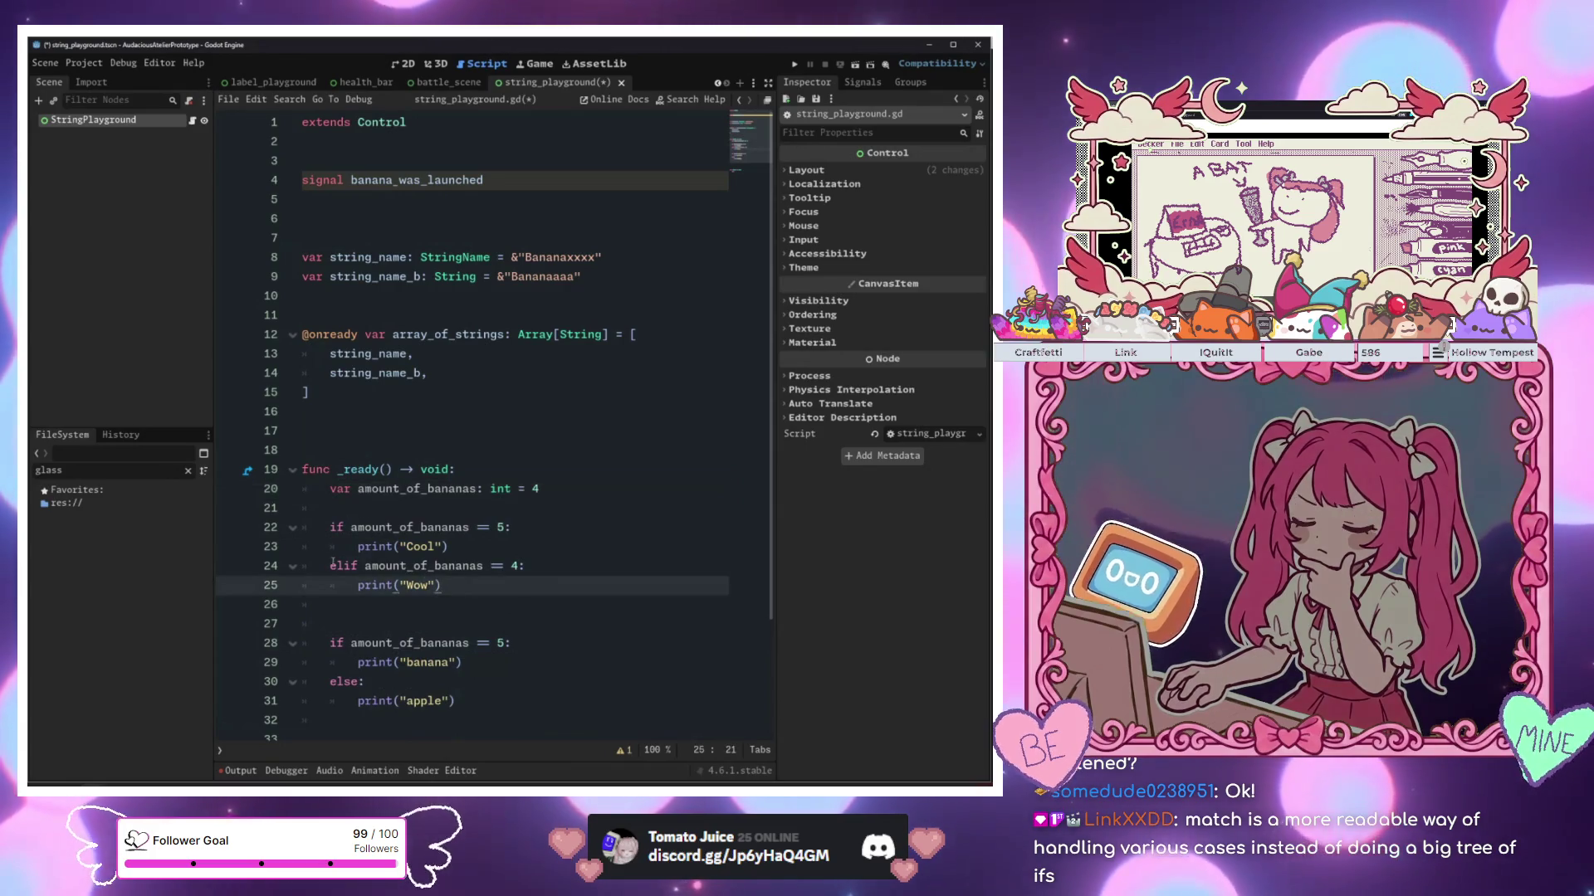
pyautogui.click(360, 644)
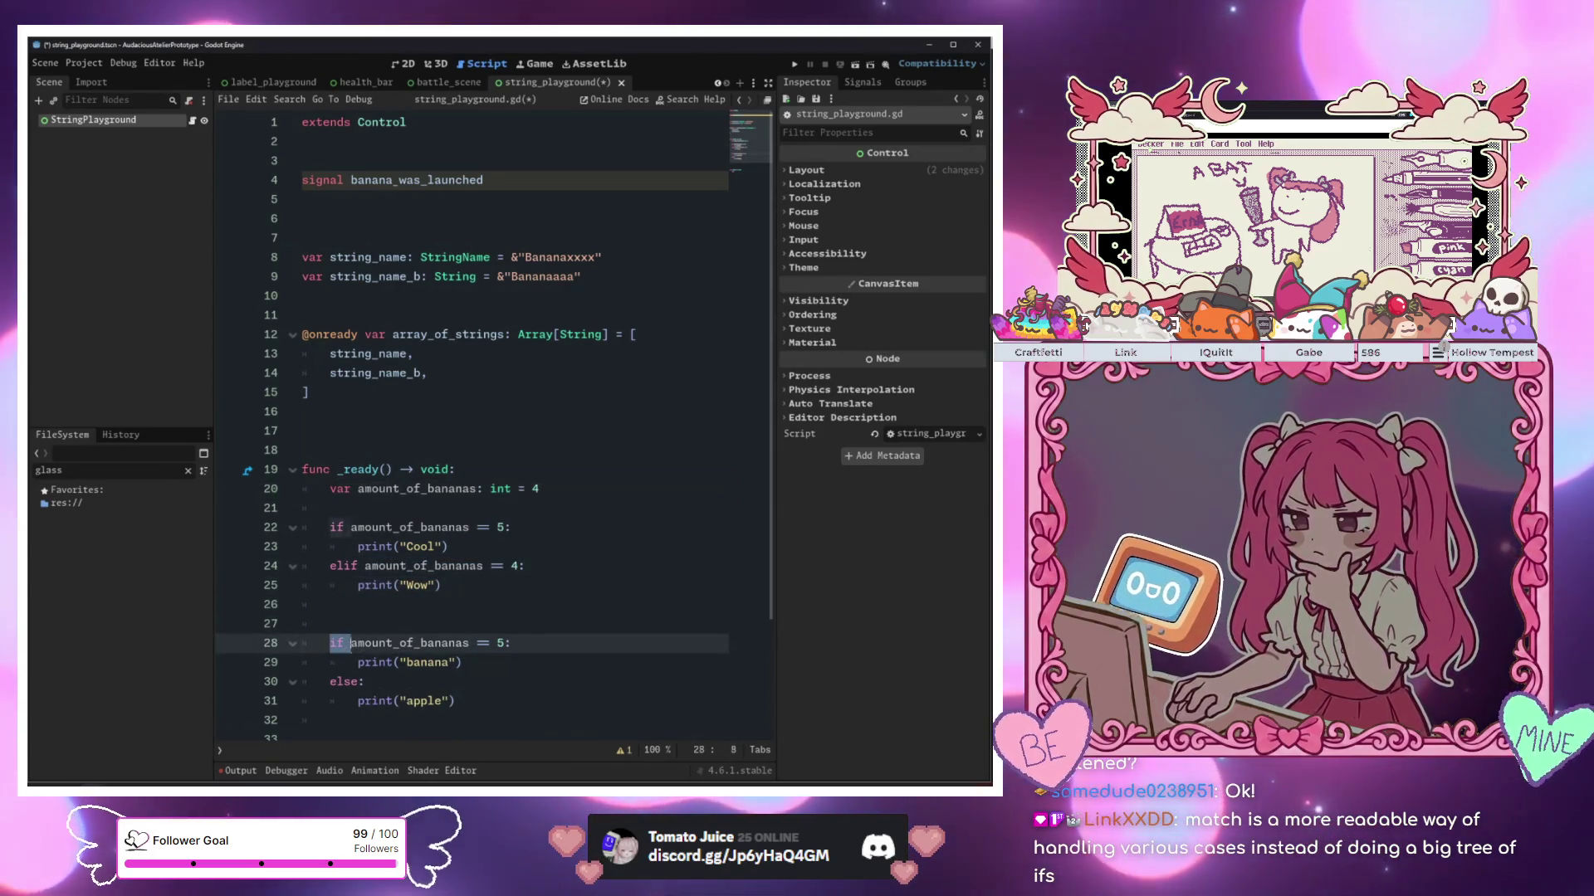
pyautogui.moveTo(336, 643)
pyautogui.mouseDown()
pyautogui.moveTo(465, 701)
pyautogui.moveTo(509, 661)
pyautogui.mouseUp()
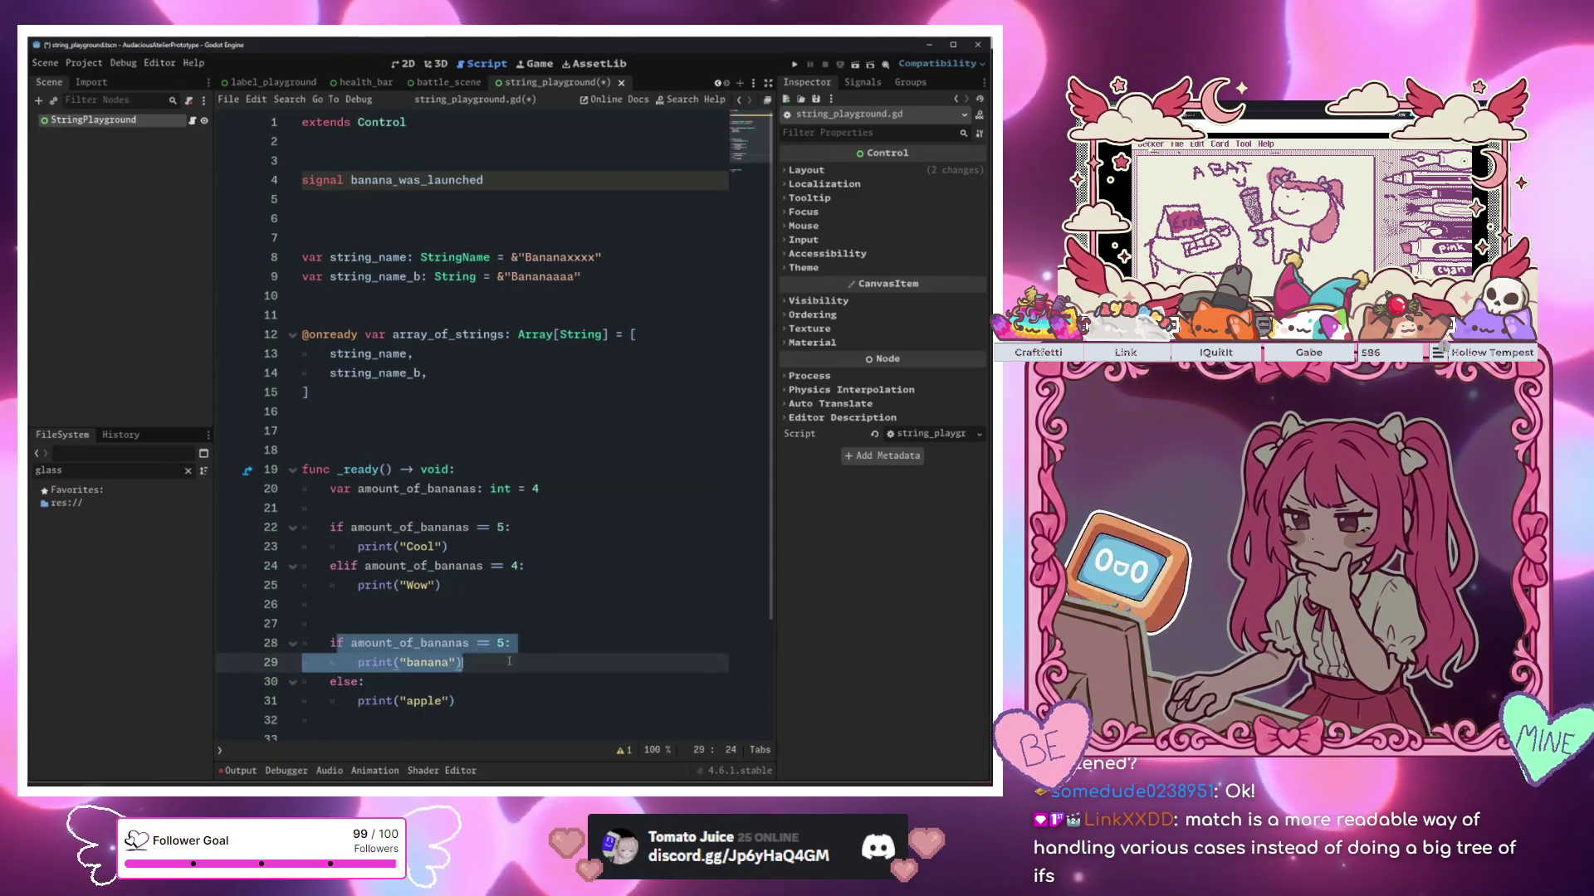
pyautogui.click(507, 699)
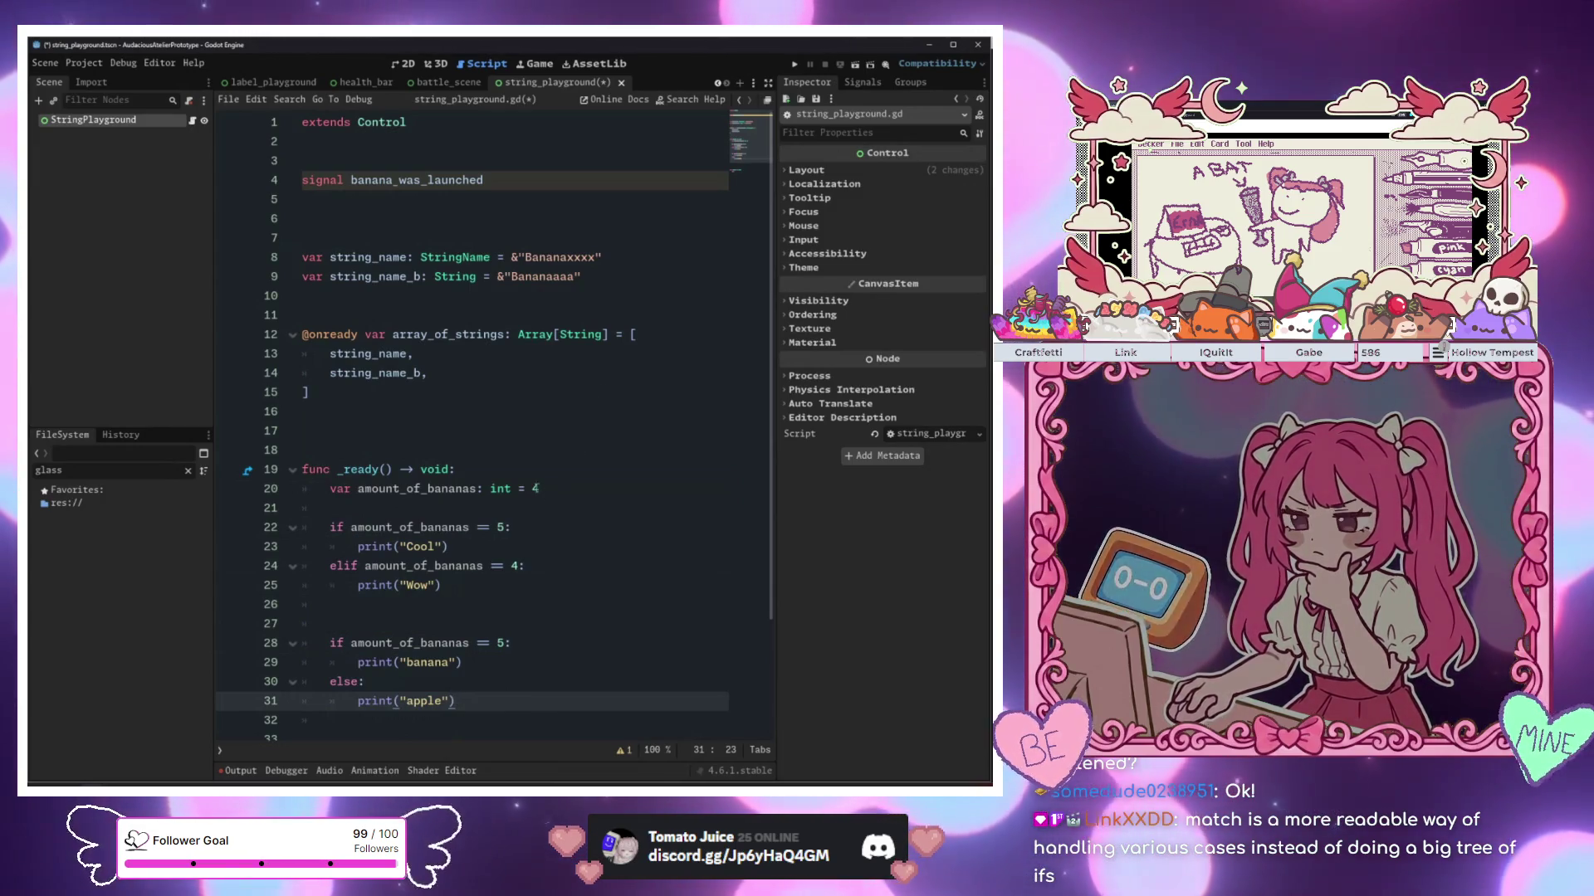
pyautogui.click(425, 626)
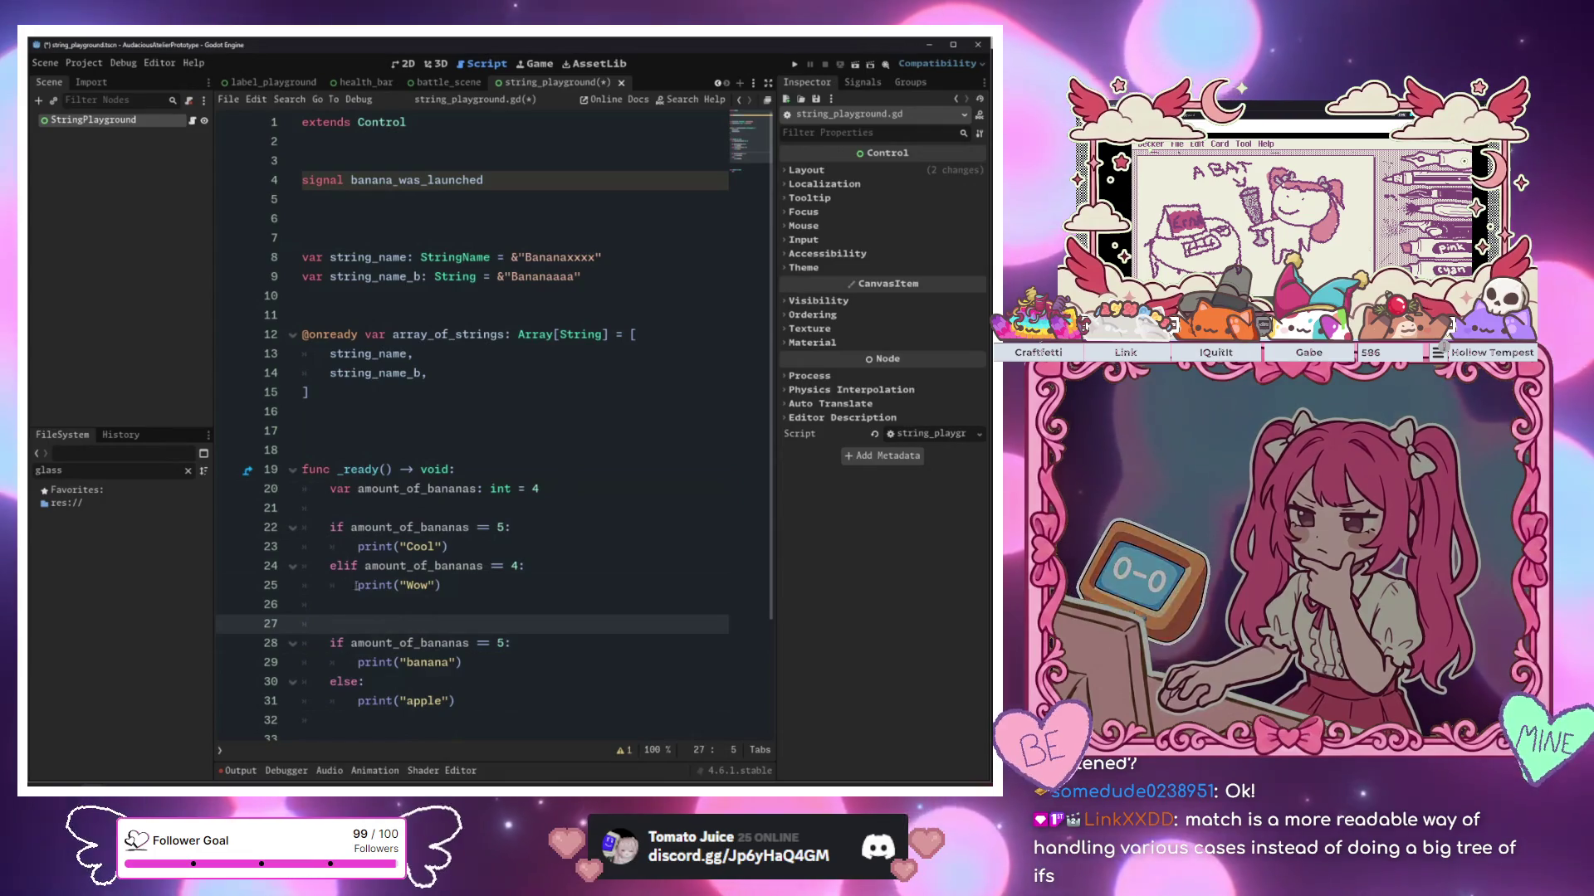
pyautogui.moveTo(357, 532)
pyautogui.mouseDown()
pyautogui.moveTo(465, 680)
pyautogui.moveTo(598, 708)
pyautogui.mouseUp()
pyautogui.click(604, 711)
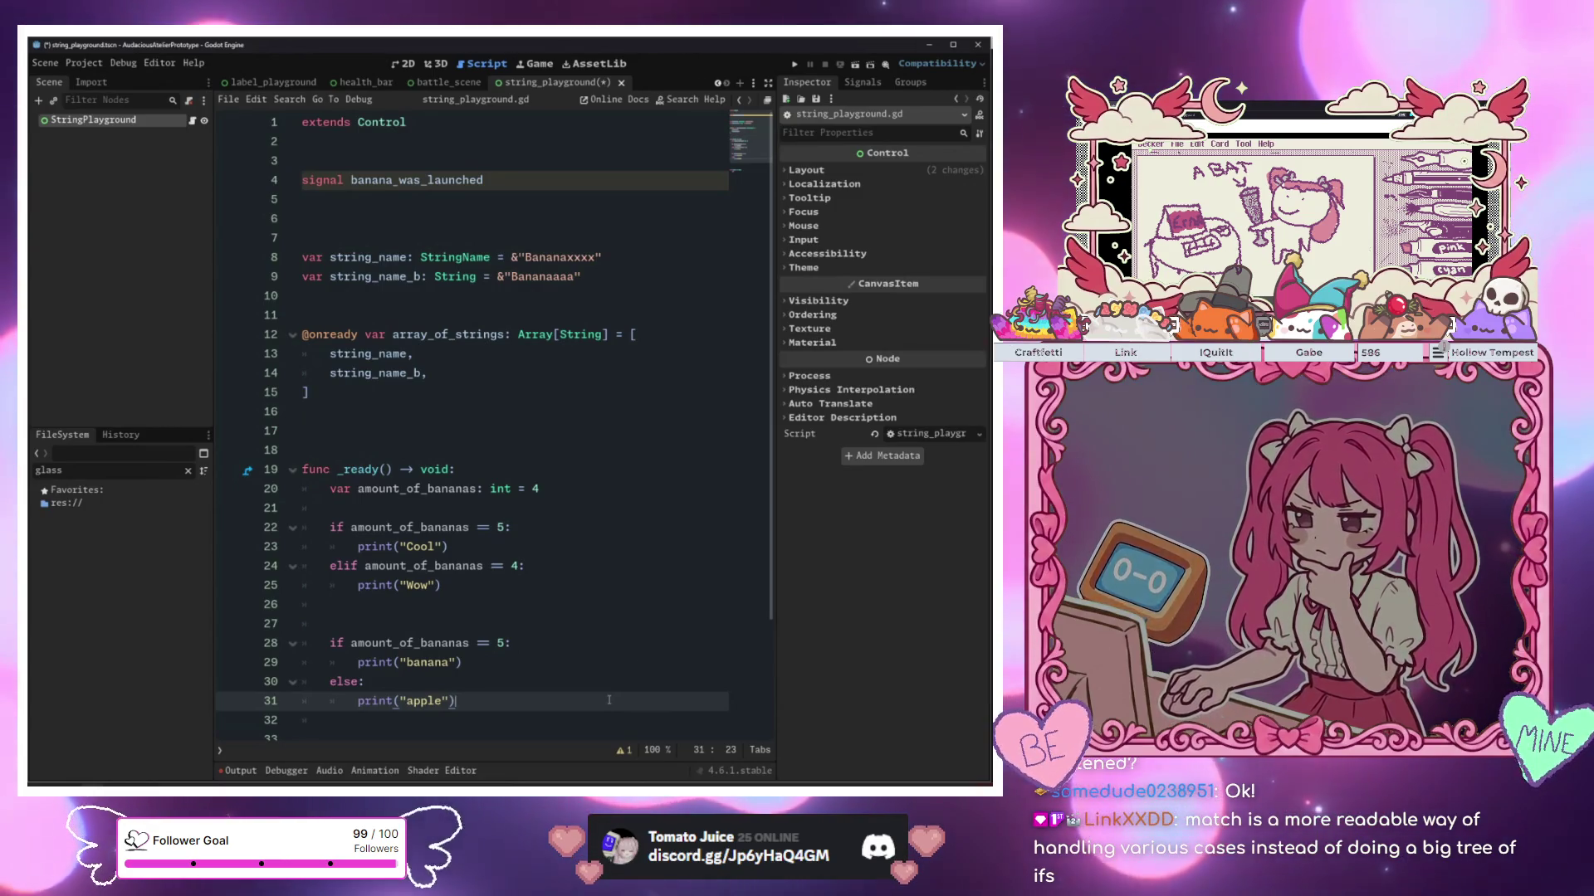
pyautogui.click(477, 623)
pyautogui.press('BackSpace')
pyautogui.press('BackSpace')
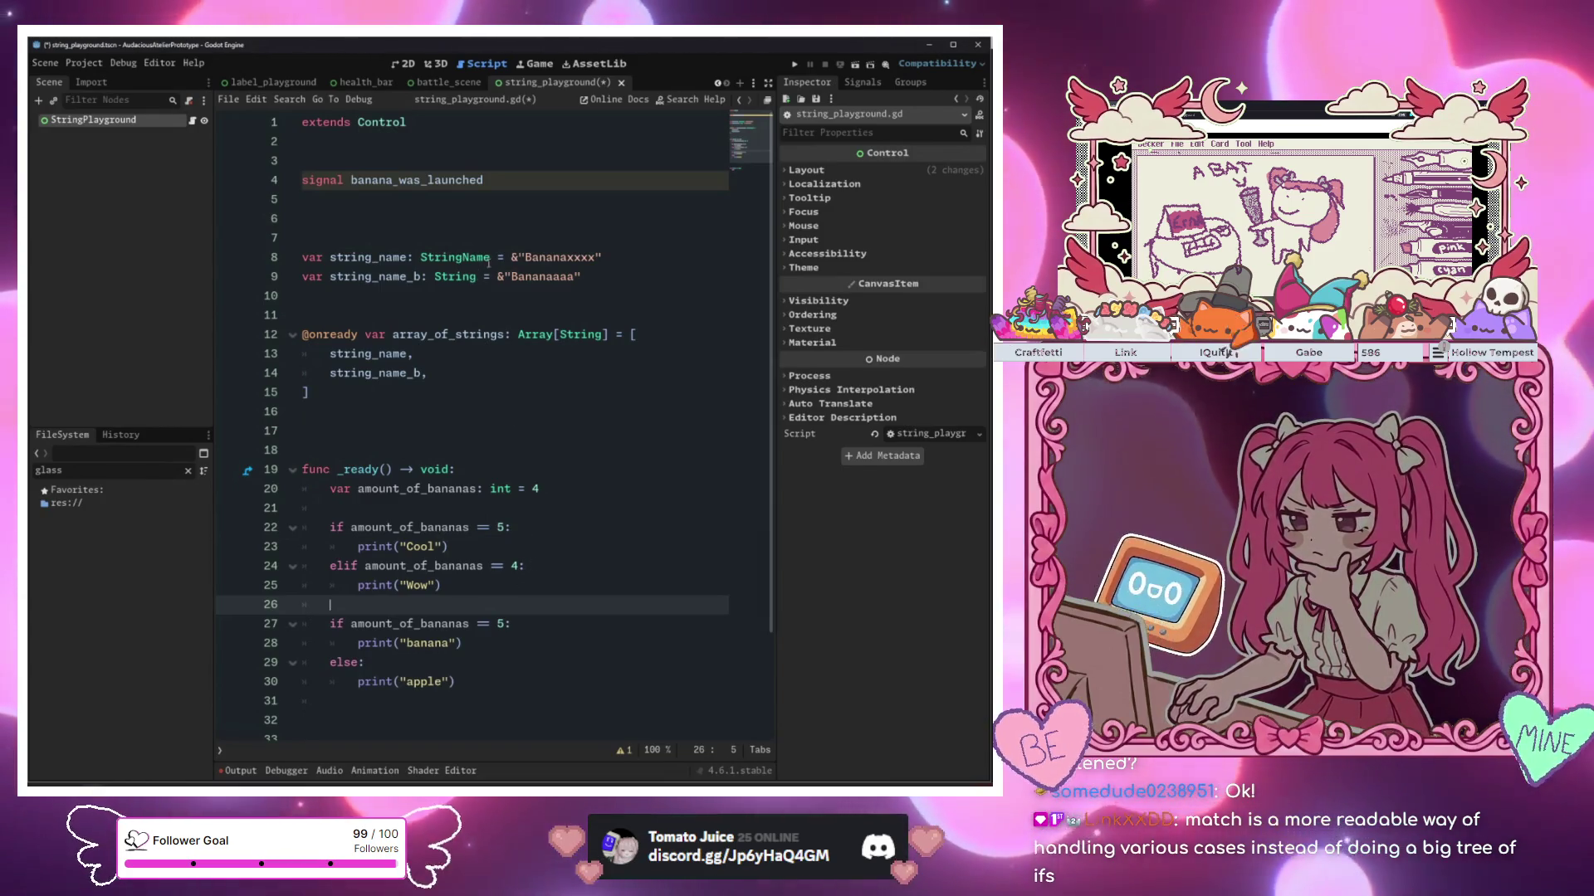
# Step: Check the blank lines 10–16, then switch to battle_scene and back to string_playground
pyautogui.click(471, 406)
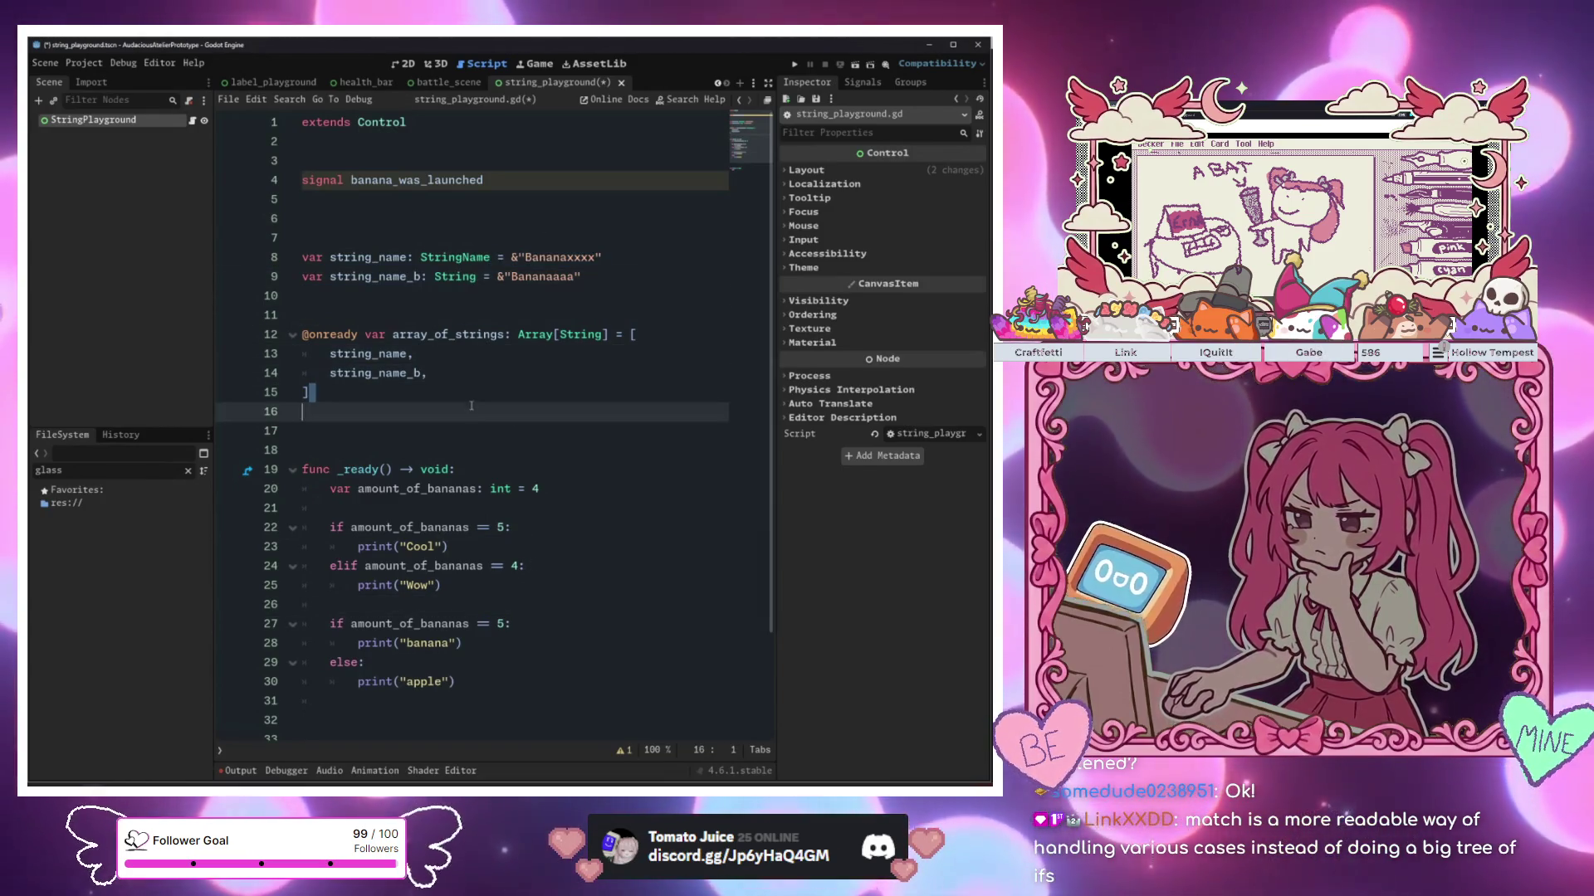
pyautogui.click(601, 288)
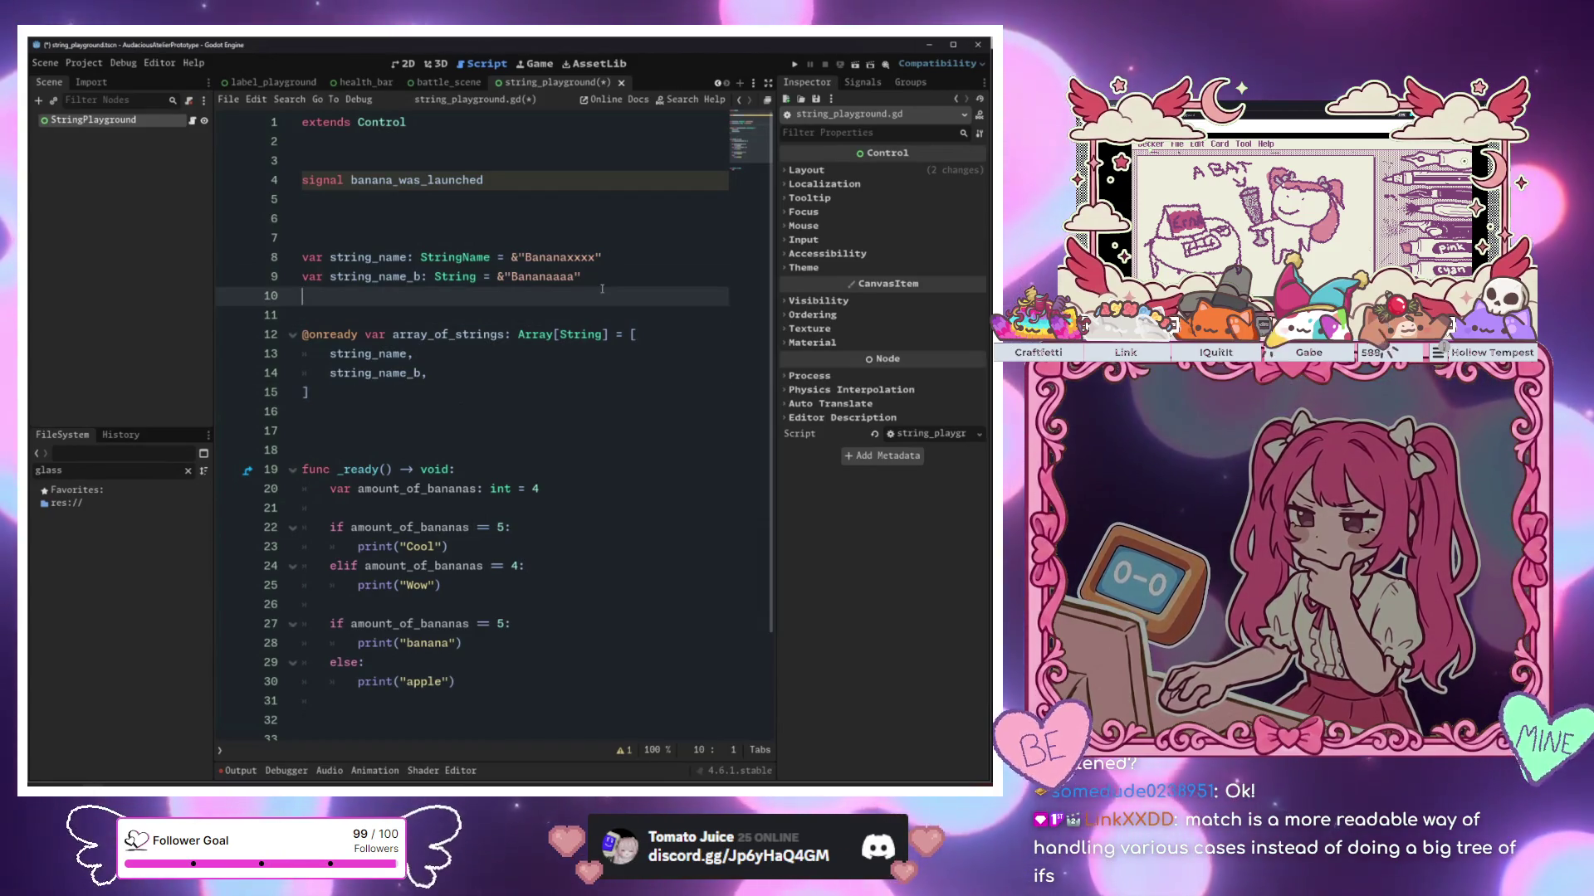
pyautogui.click(618, 354)
pyautogui.click(624, 400)
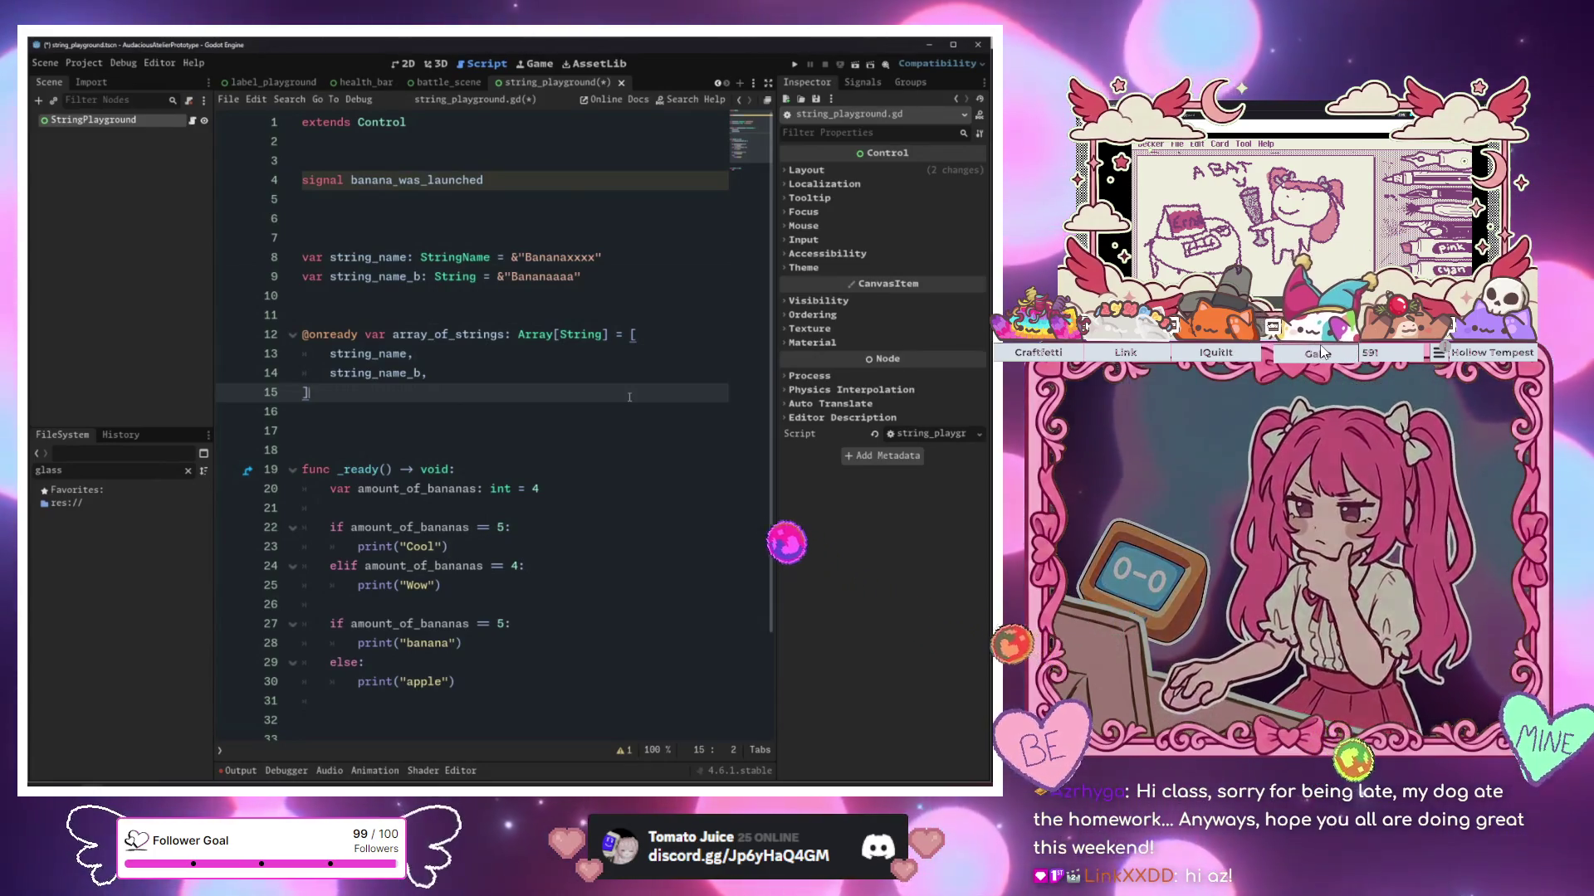
pyautogui.scroll(-3, 620, 401)
pyautogui.scroll(3, 620, 401)
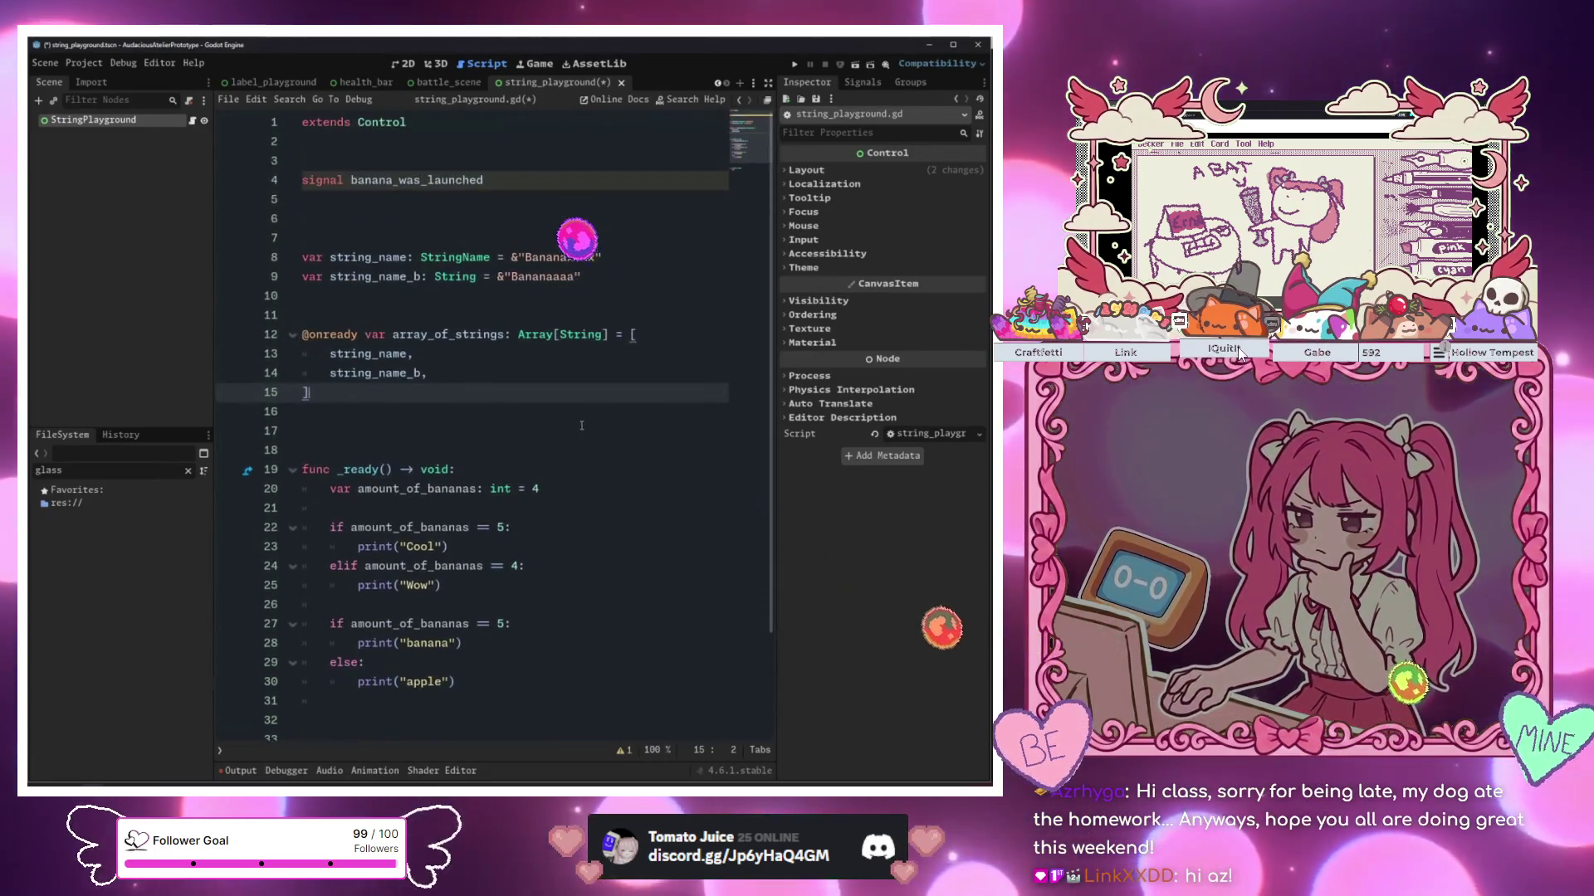
pyautogui.click(458, 83)
pyautogui.click(552, 82)
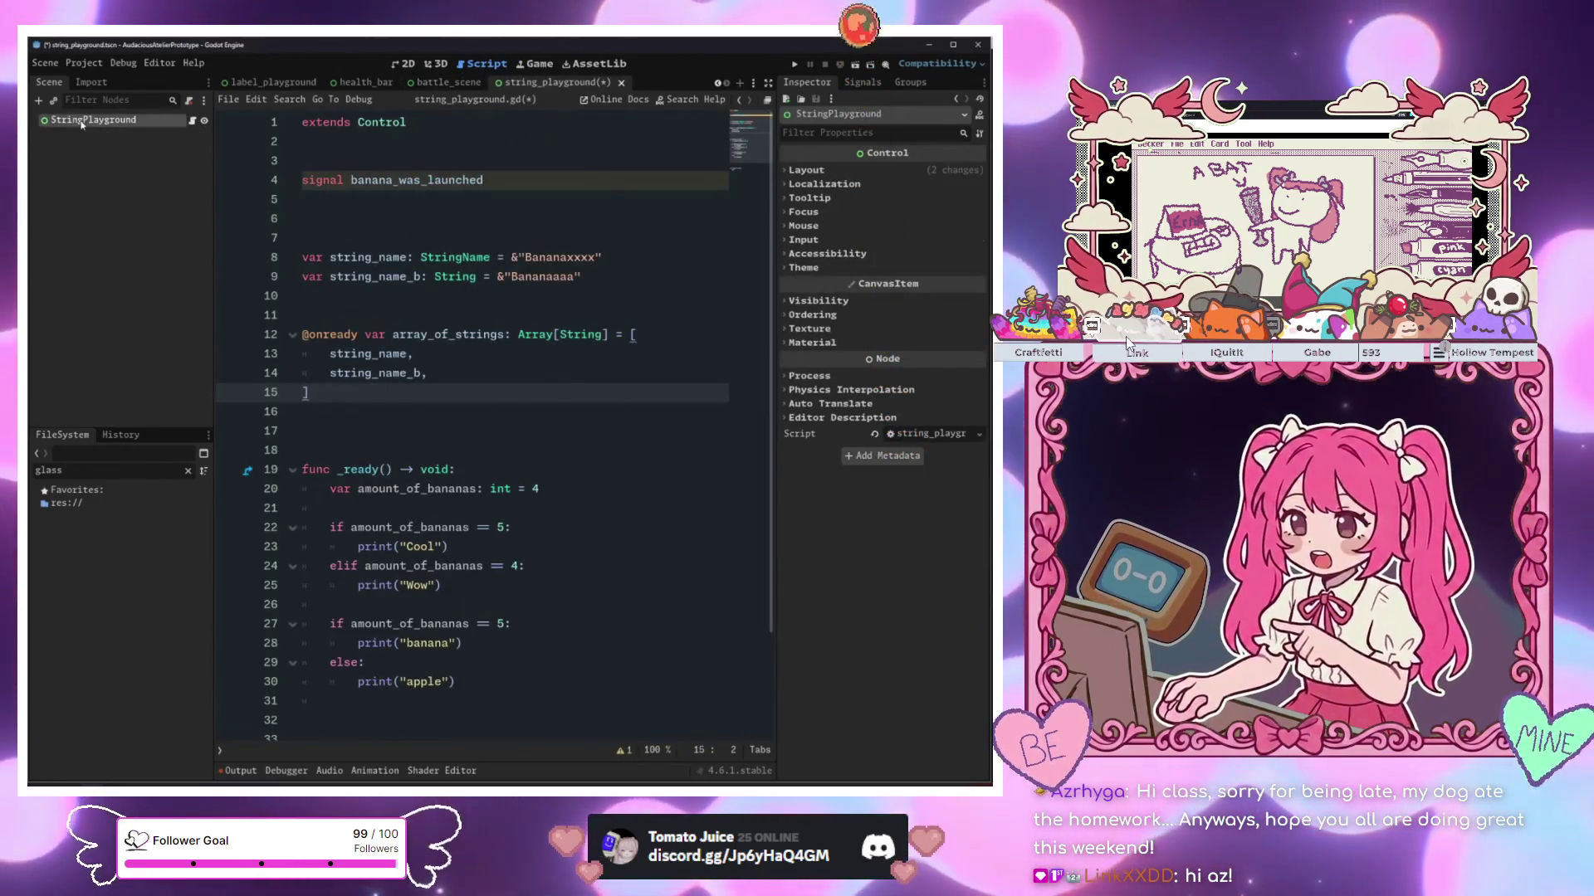
# Step: Open the Create New Node list and close it without adding a node
pyautogui.hotkey('ctrl', 'a')
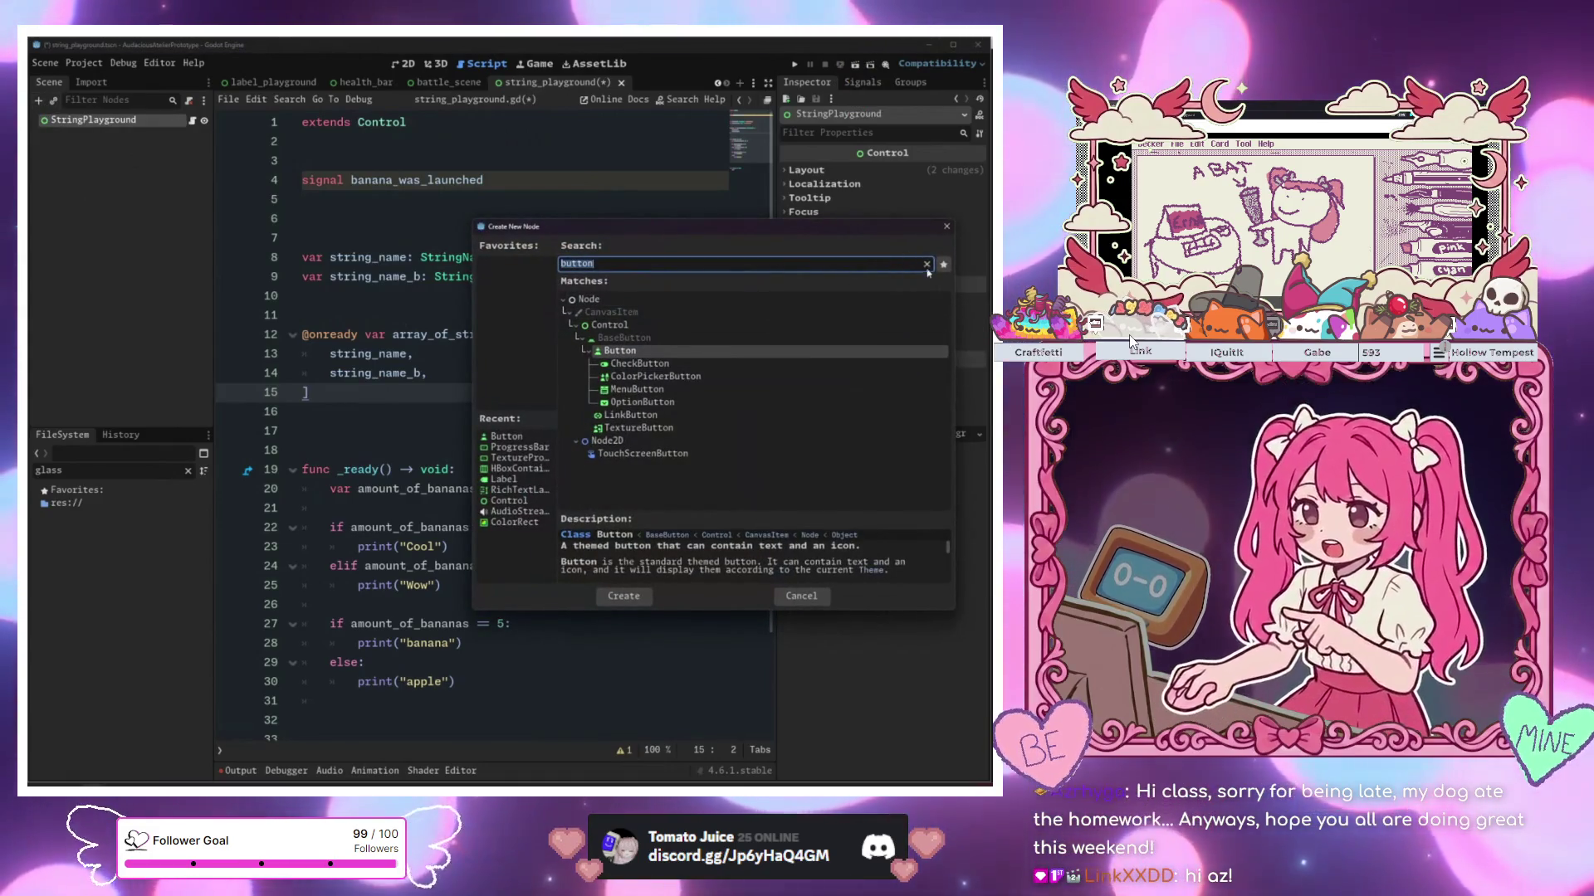
pyautogui.press('BackSpace')
pyautogui.scroll(-5, 839, 402)
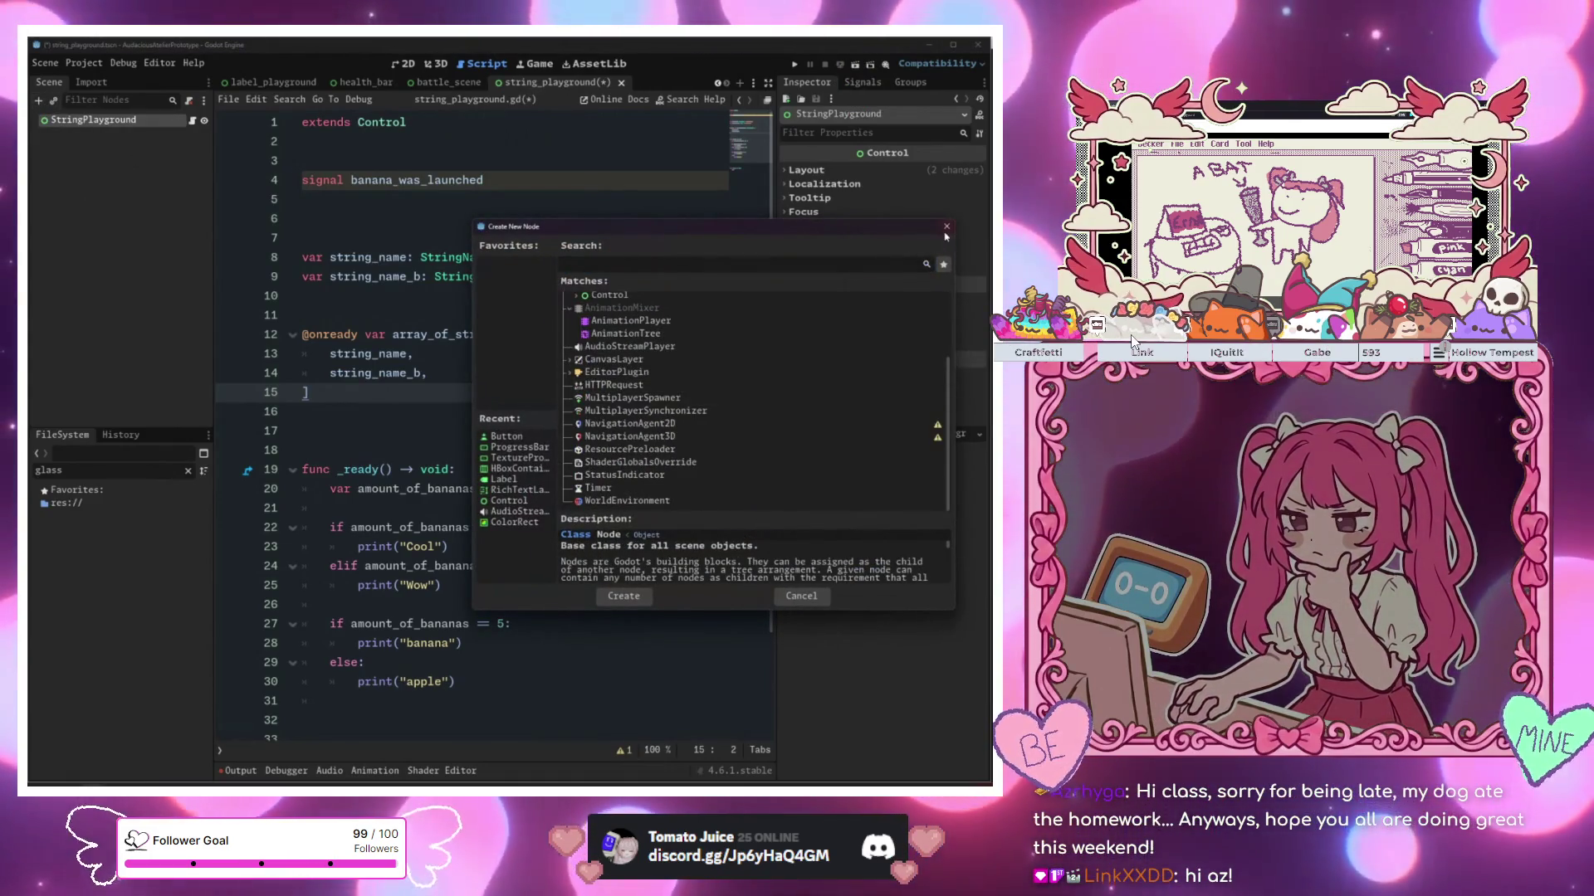
pyautogui.press('Escape')
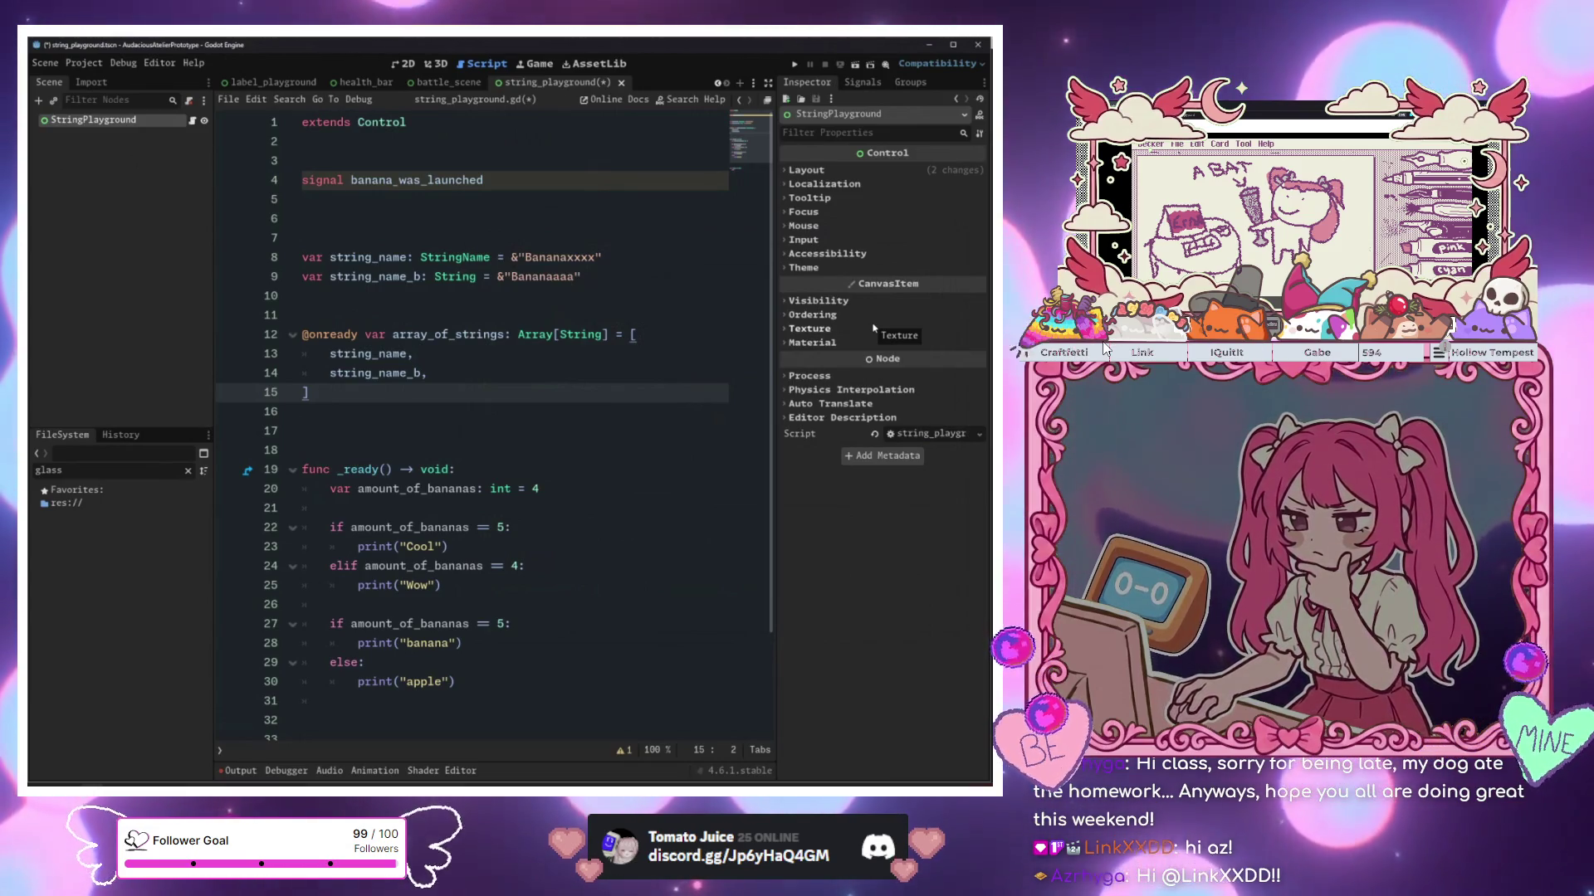
# Step: Save string_playground.gd and switch over to the web browser
pyautogui.hotkey('ctrl', 'alt', 's')
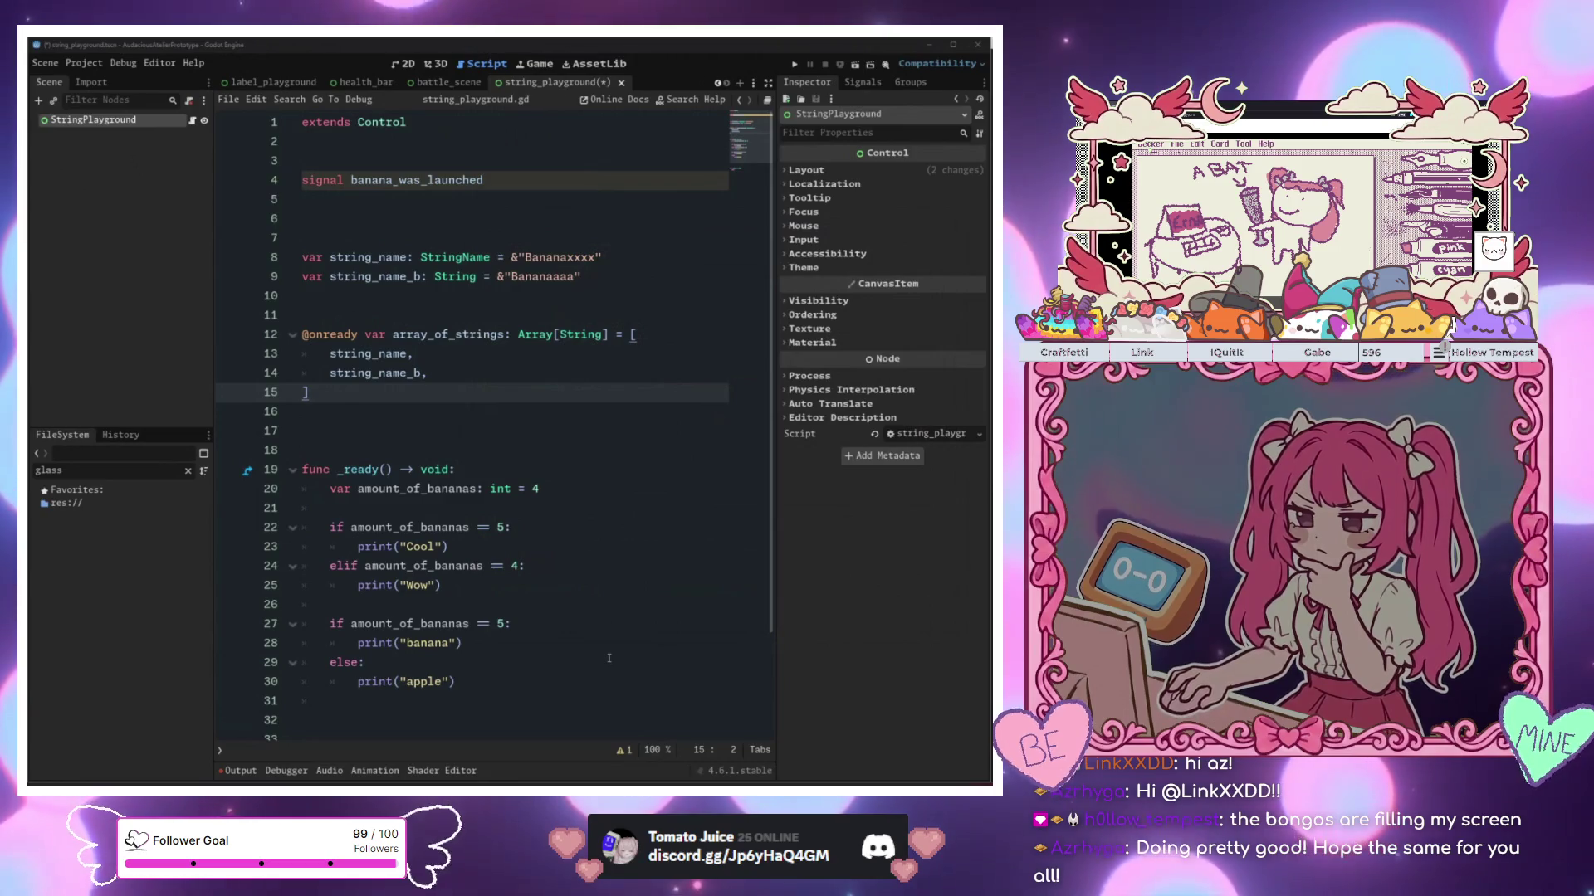
pyautogui.click(546, 528)
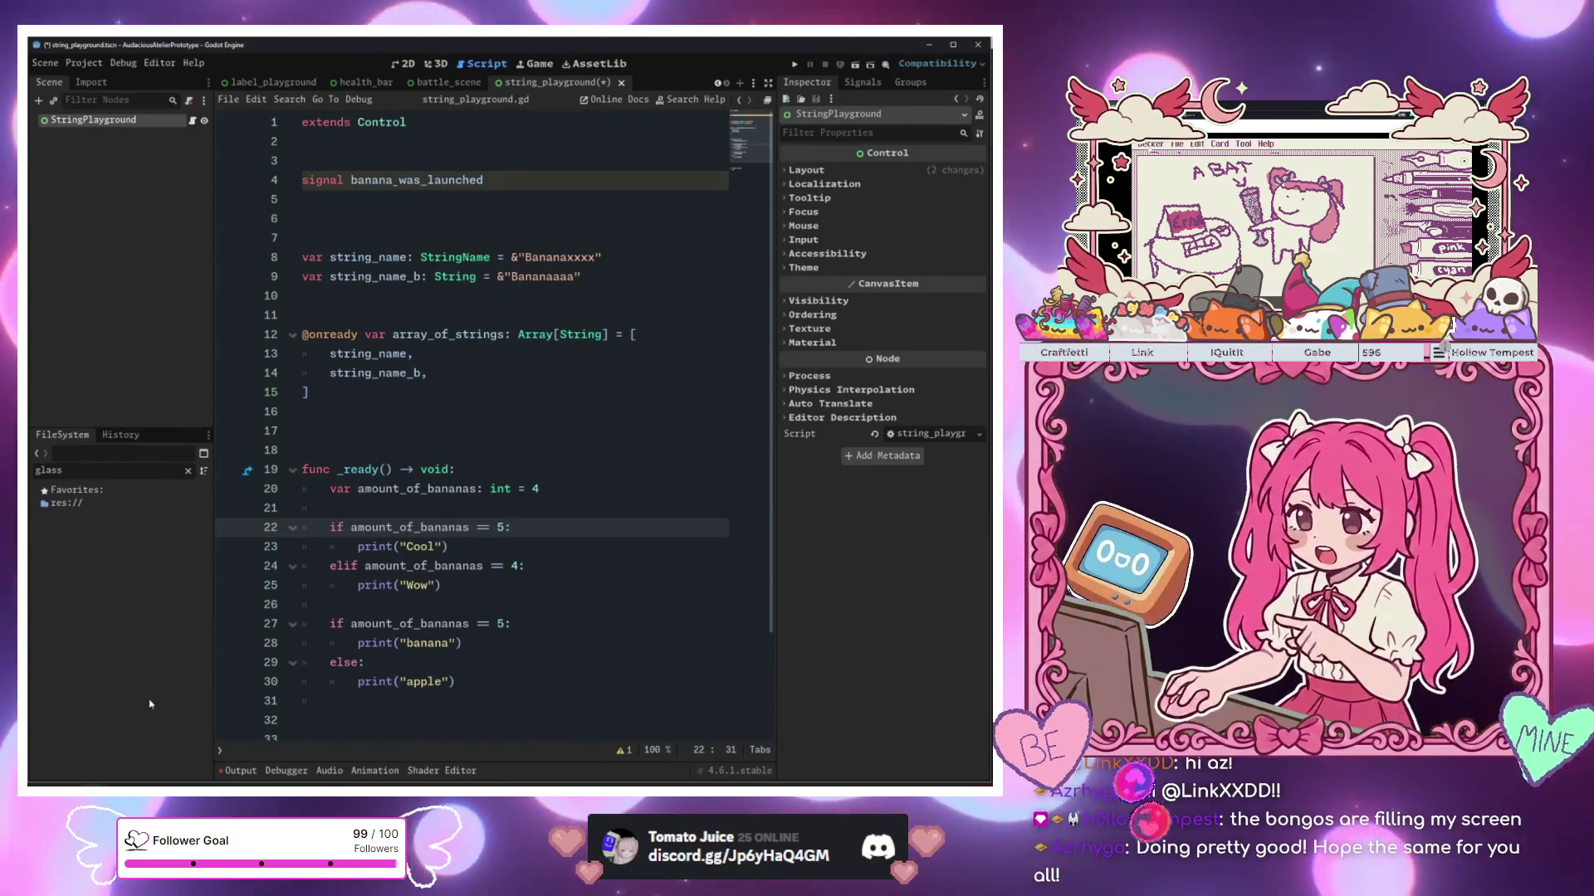
pyautogui.hotkey('alt', 'Tab')
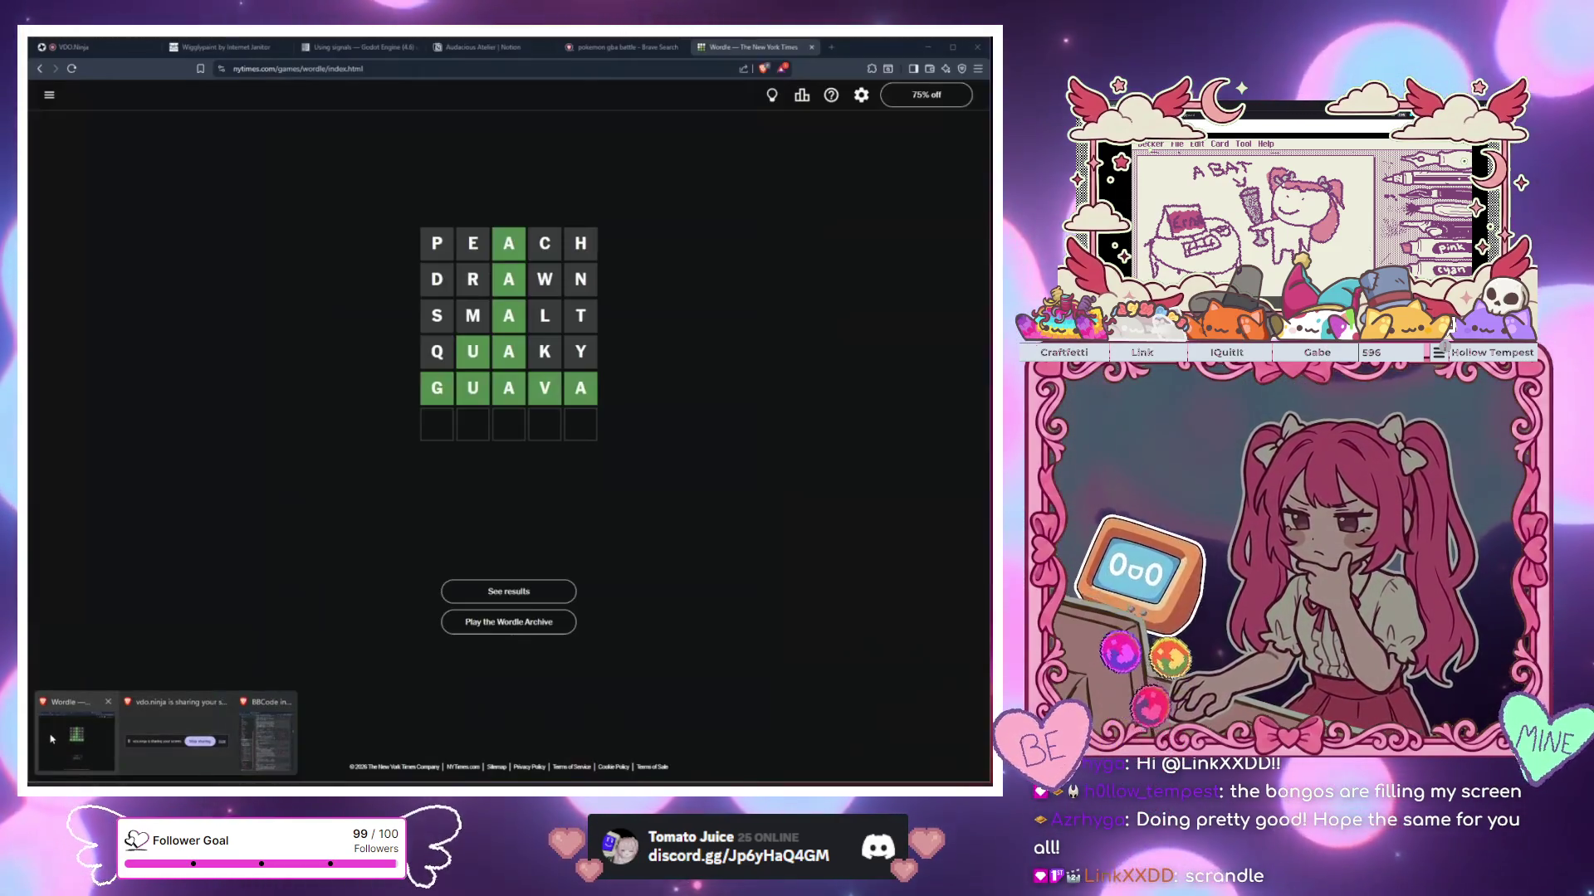
# Step: Search for scrantle in a new Brave tab, then return to Godot
pyautogui.click(835, 47)
pyautogui.write('sc')
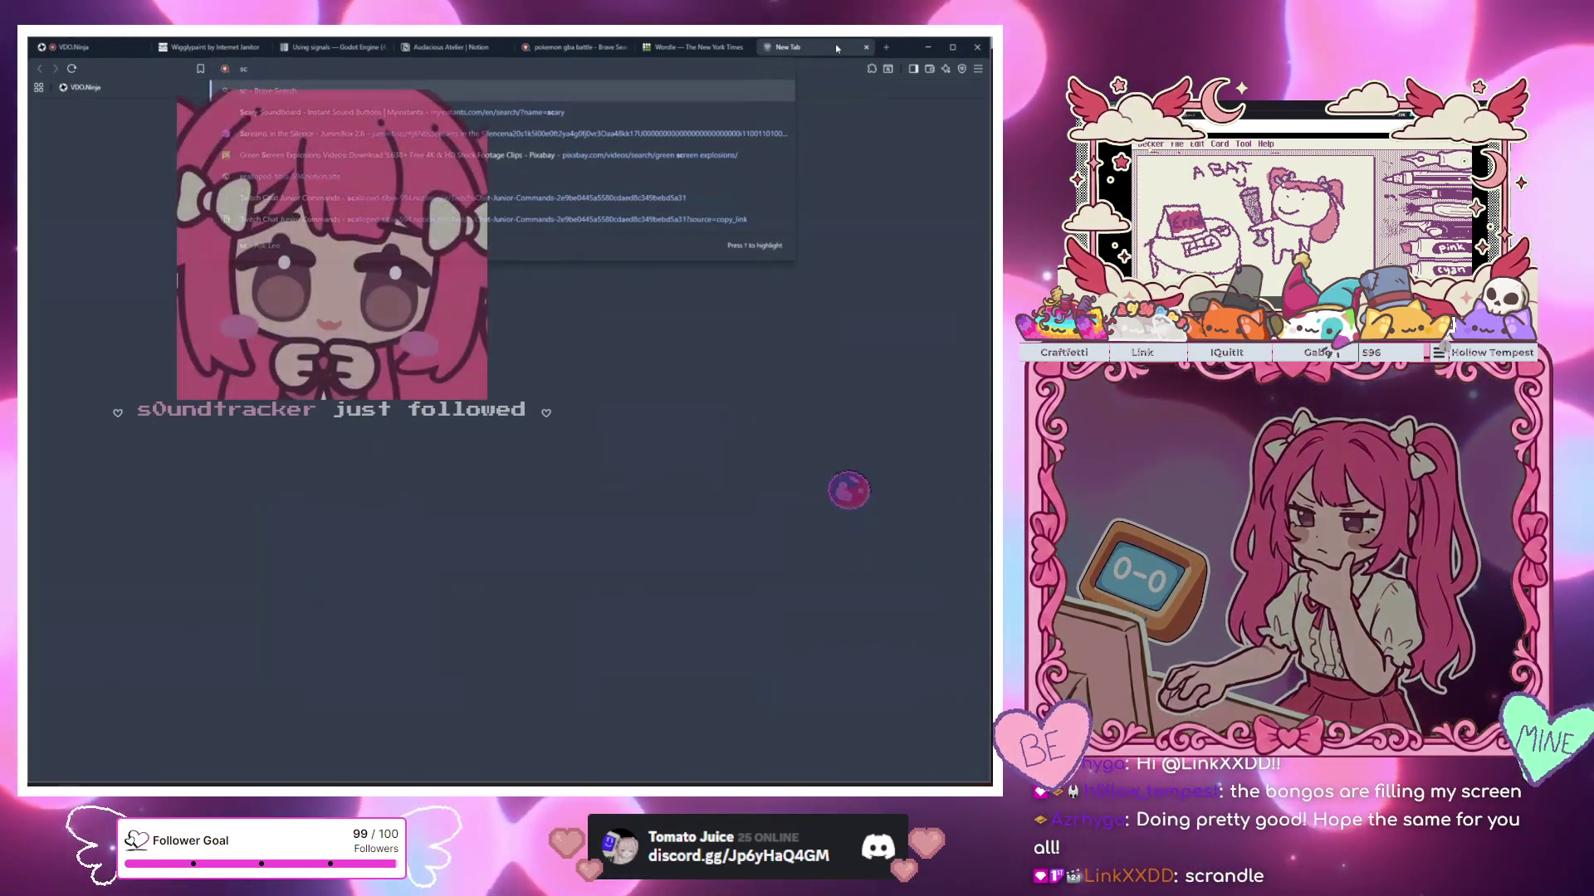
pyautogui.write('rantle')
pyautogui.press('Return')
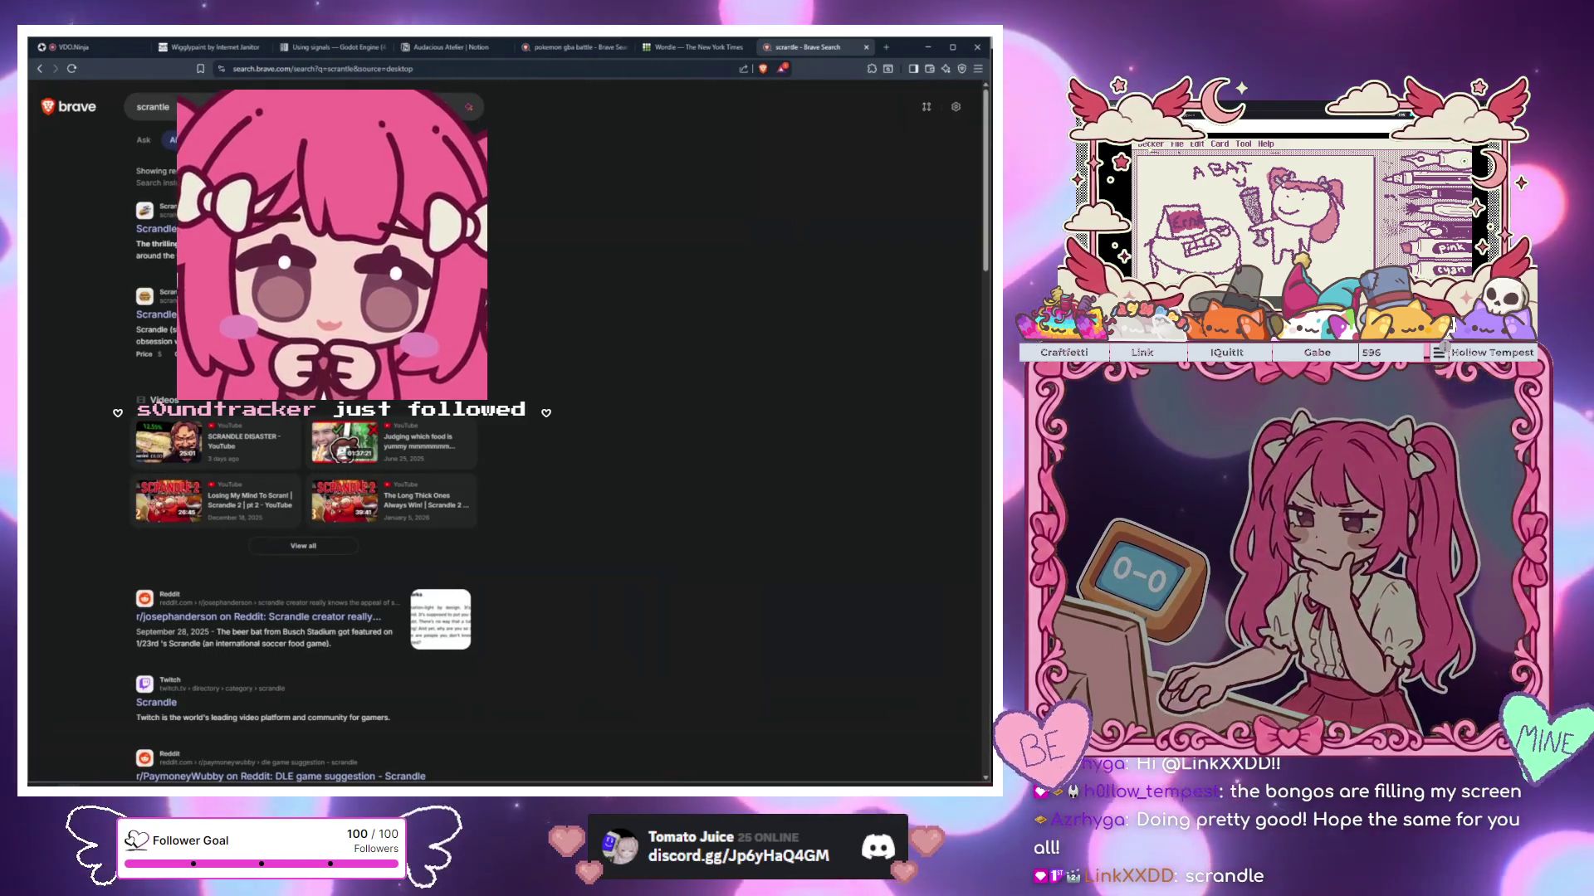
pyautogui.hotkey('alt', 'Tab')
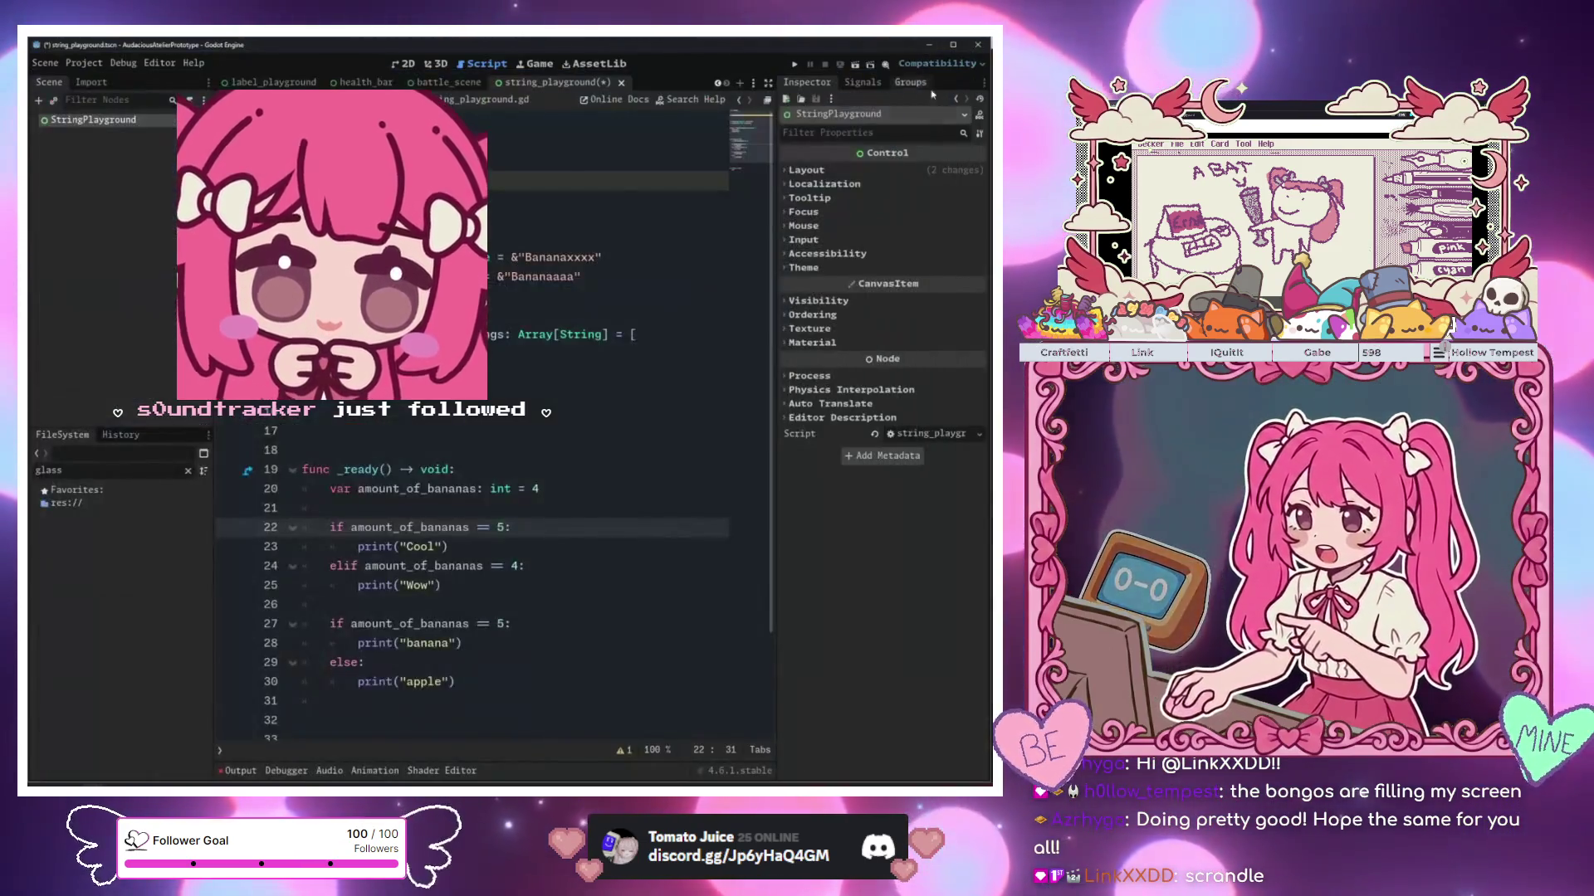
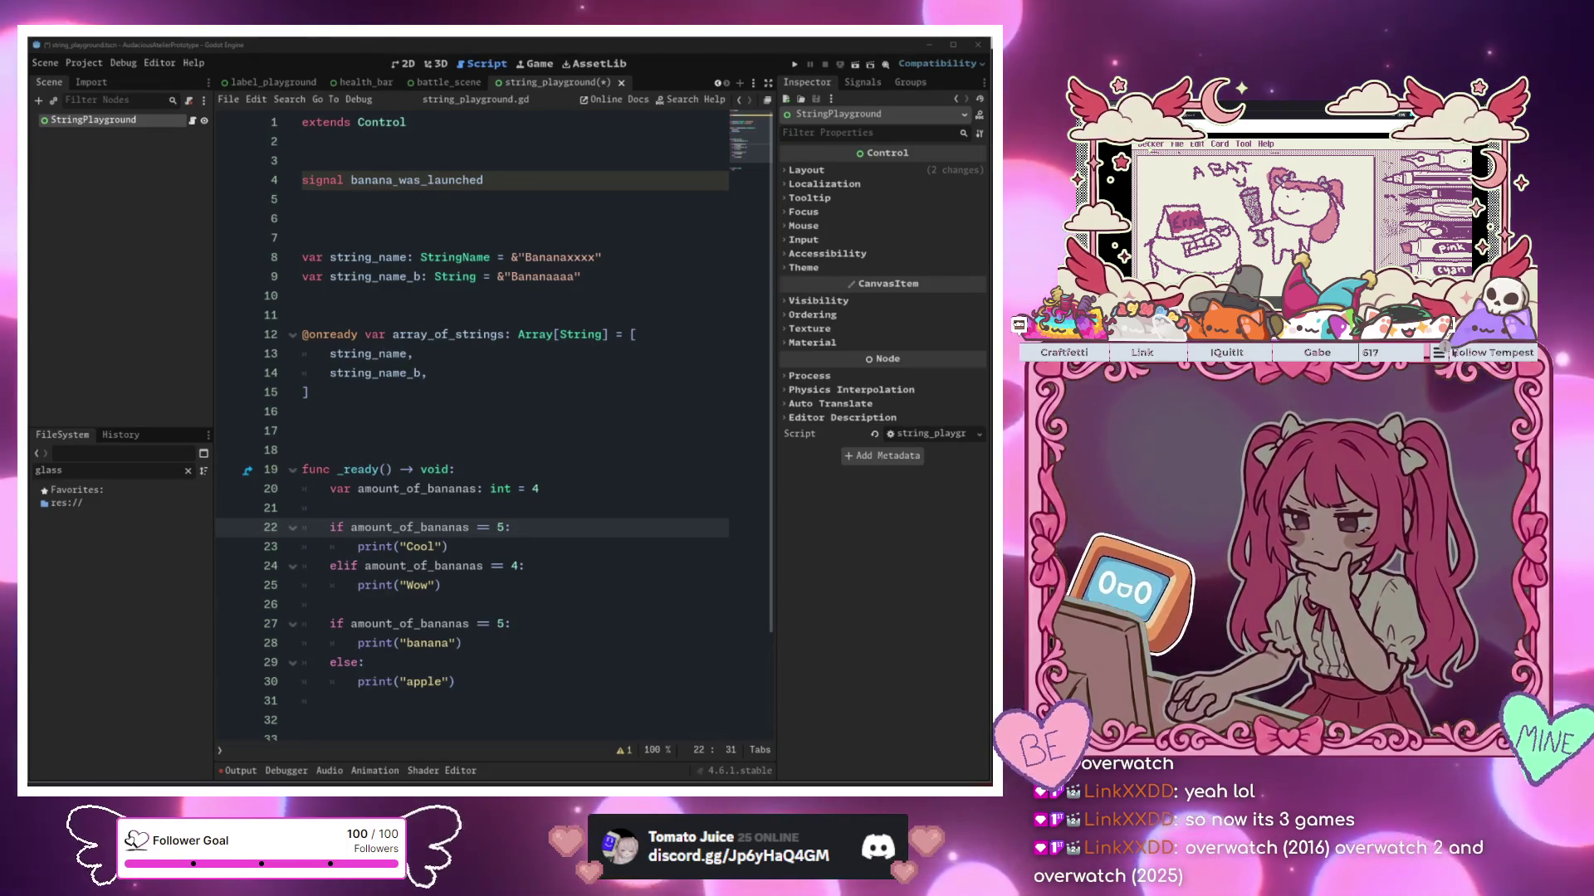
# Step: Launch Windows Clock from search, go to Timer, and begin adding a new timer
pyautogui.press('super')
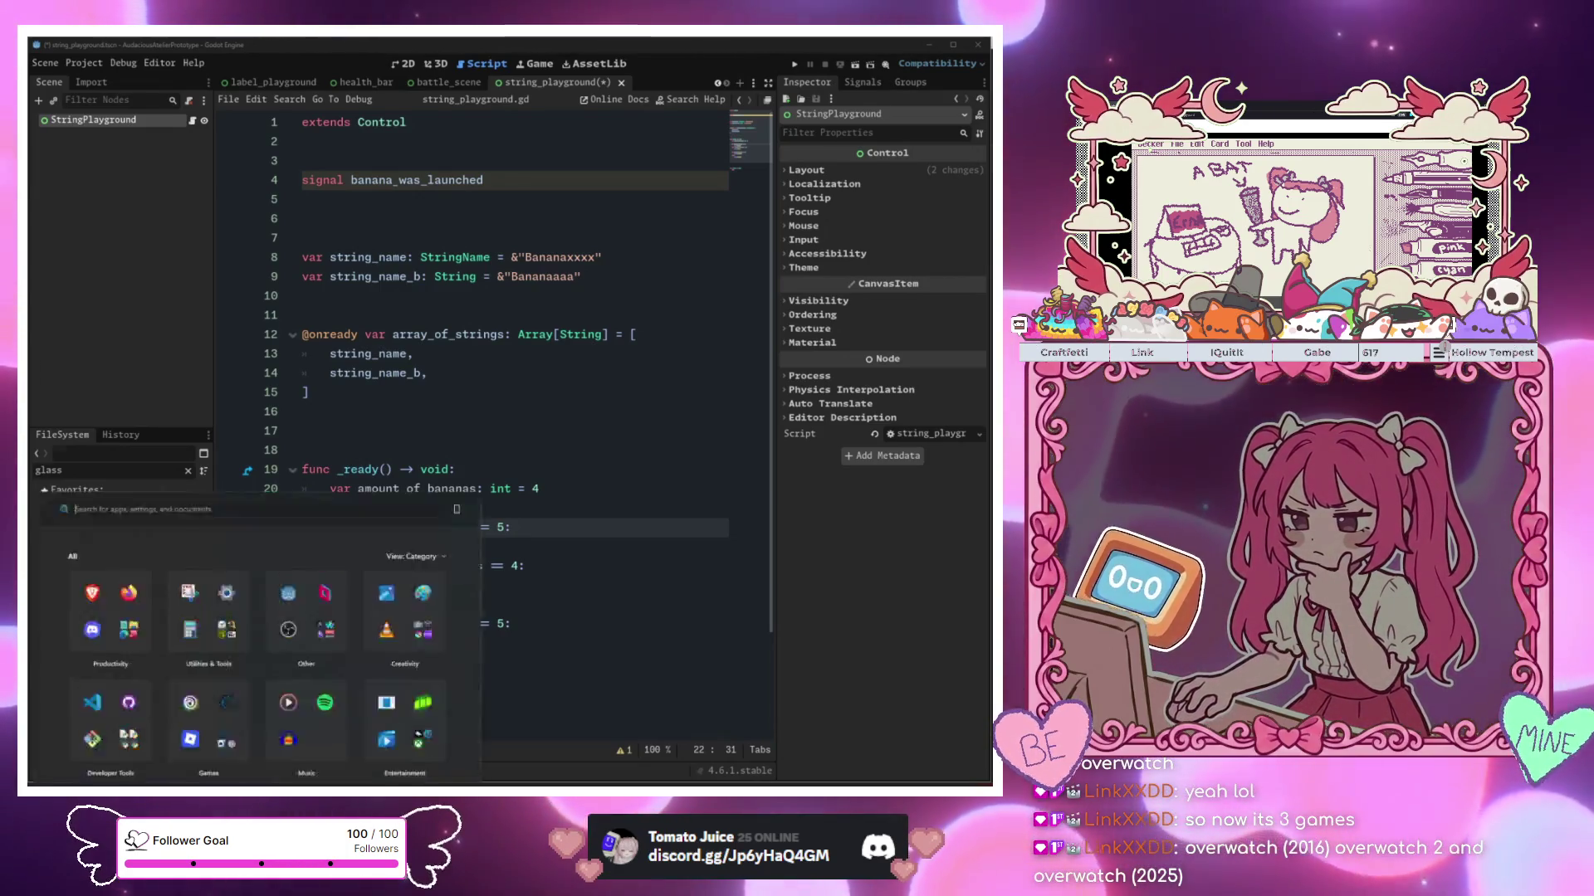
pyautogui.write('clock')
pyautogui.press('Return')
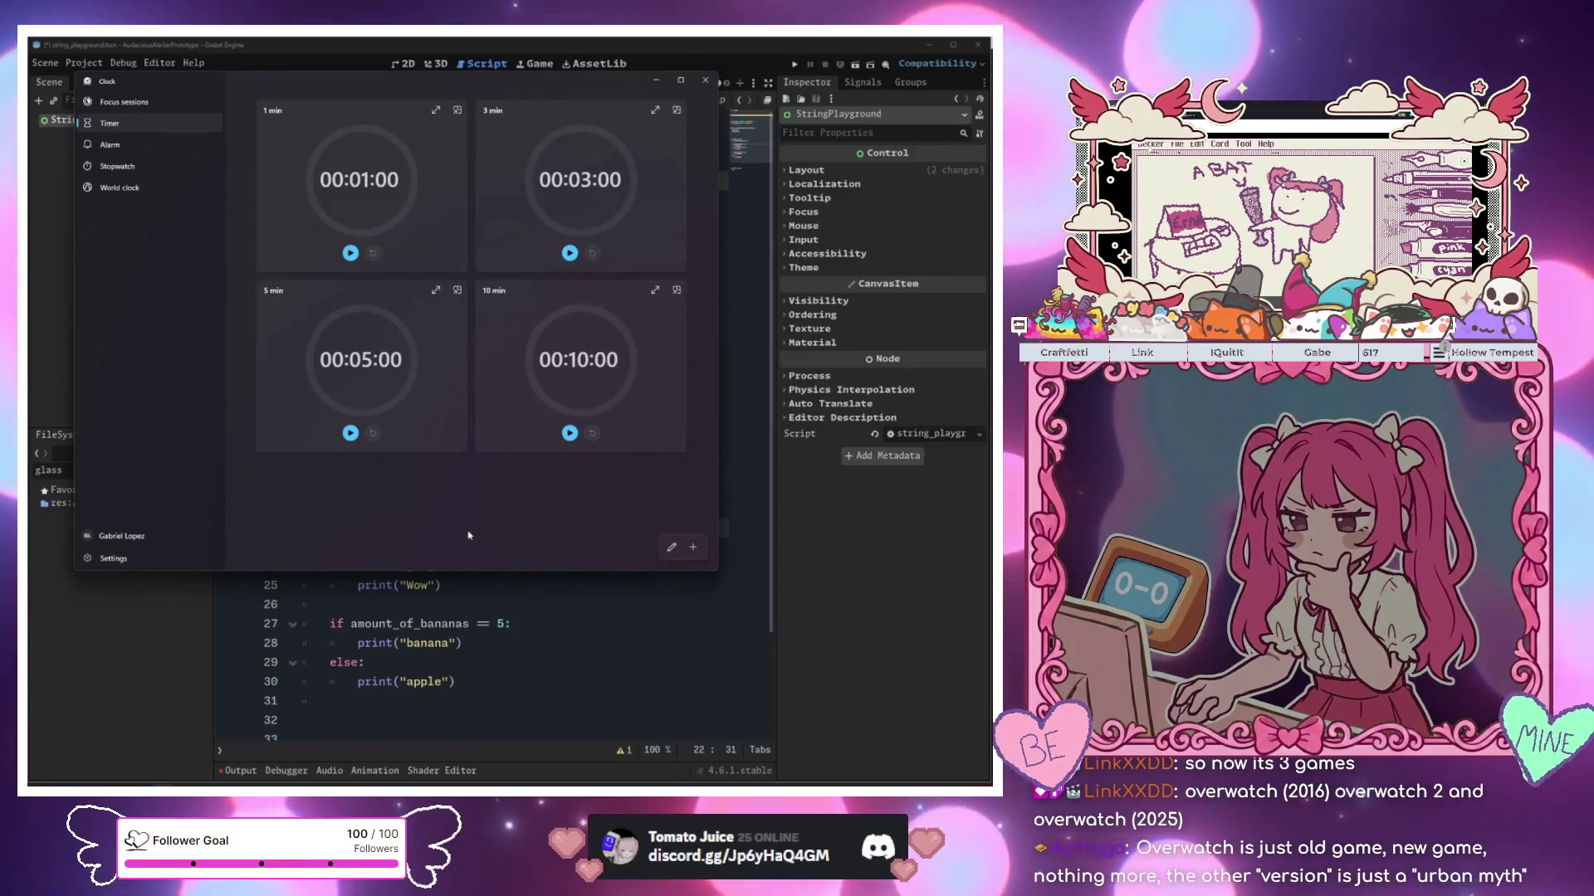
pyautogui.click(137, 146)
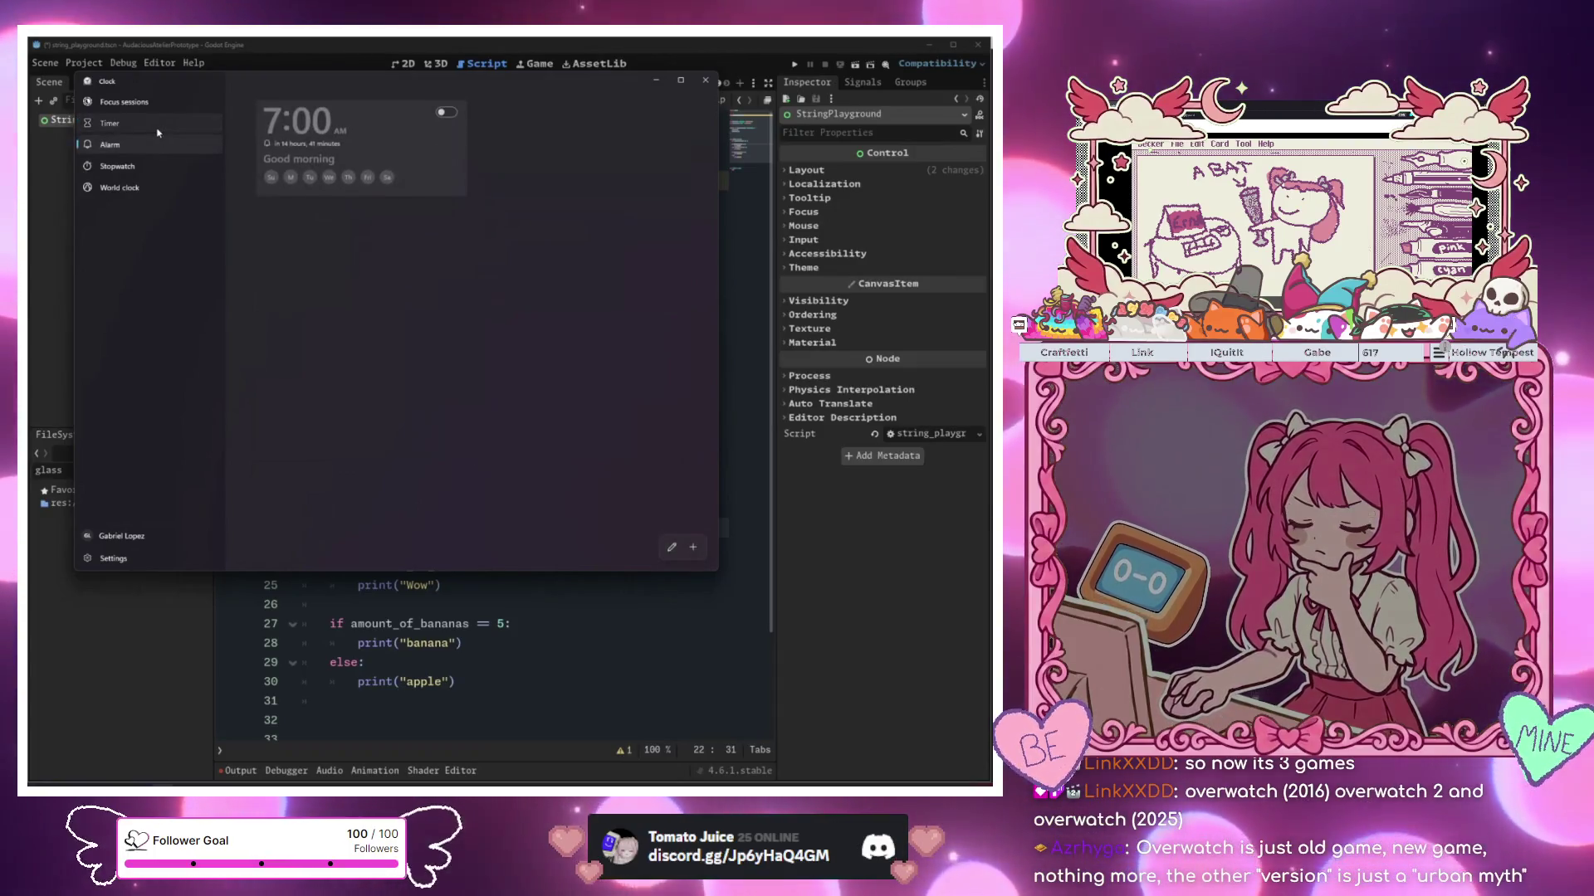
pyautogui.click(157, 126)
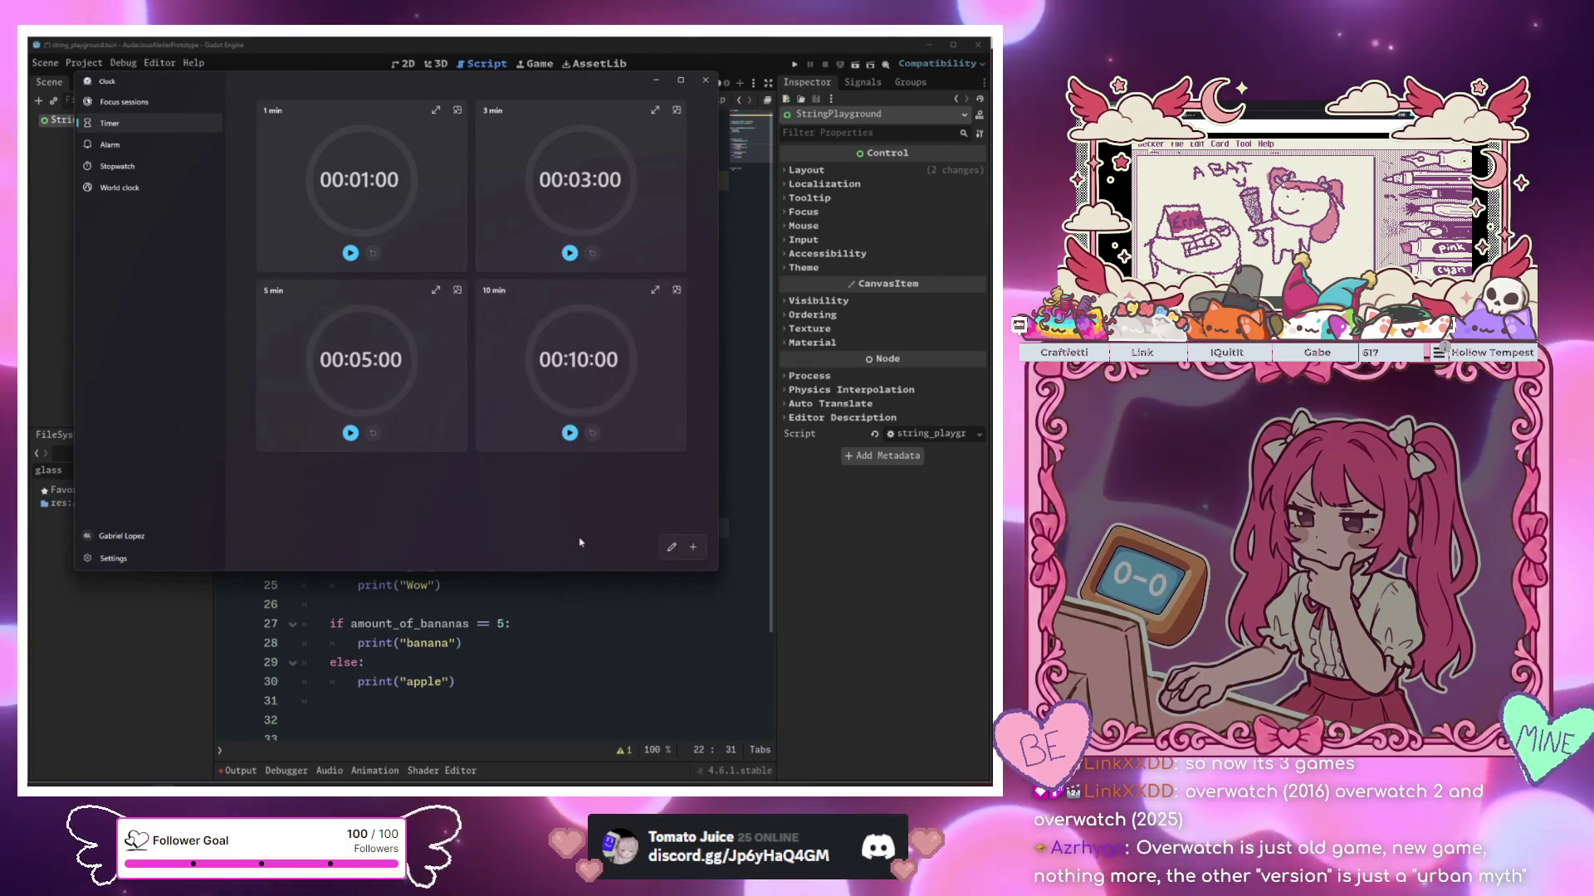
pyautogui.click(693, 547)
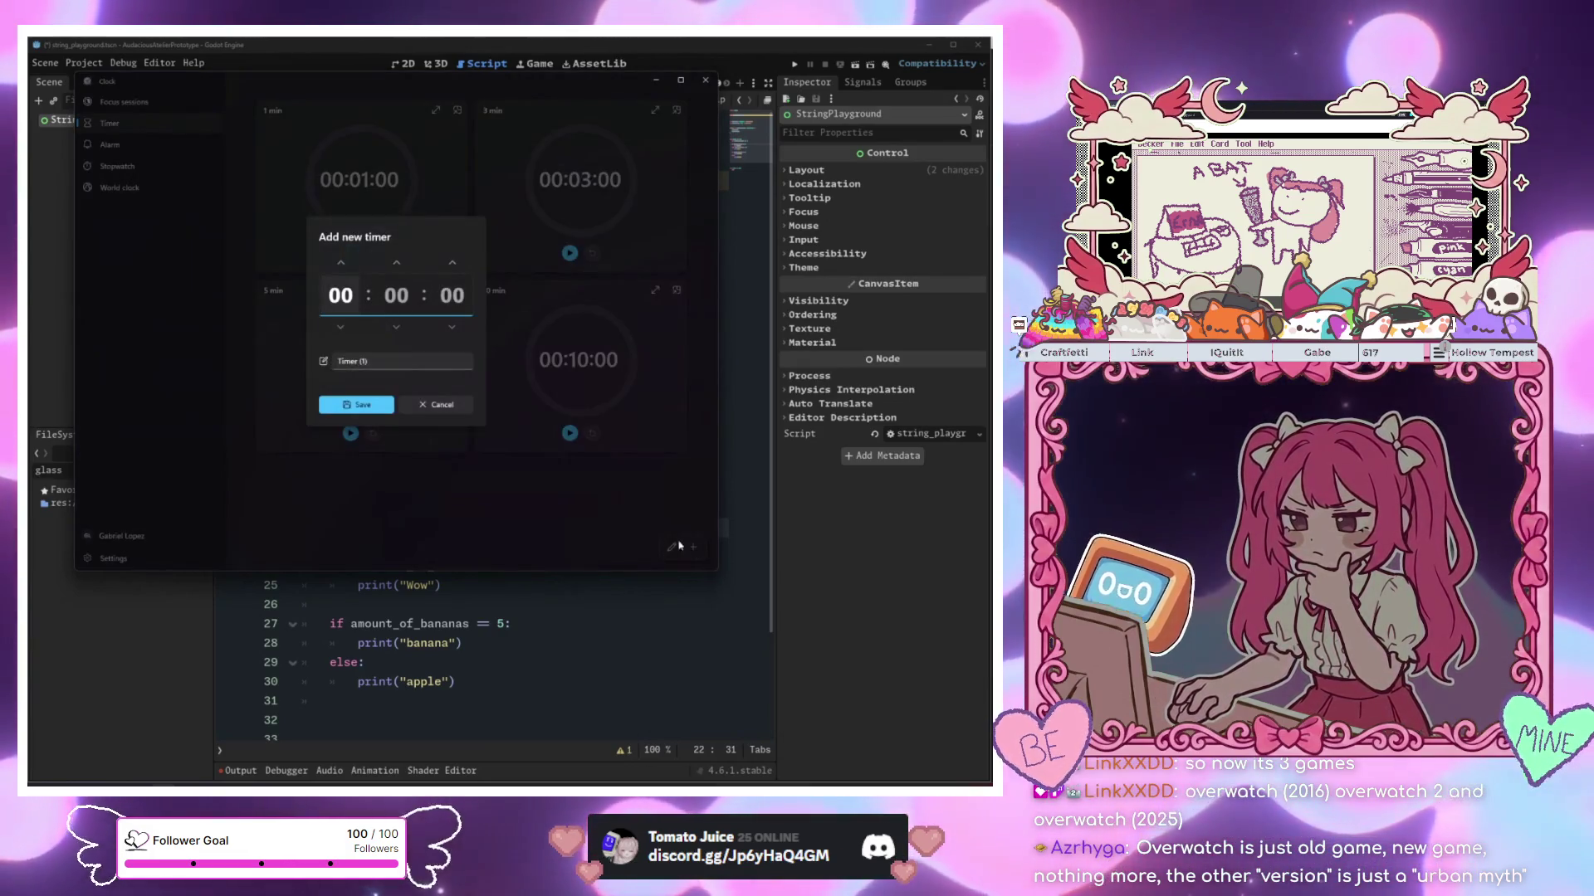
# Step: Adjust the draft timer's minutes and name, then cancel it, keeping the 1, 3, 5, 10 min timers
pyautogui.click(397, 264)
pyautogui.click(396, 264)
pyautogui.click(397, 264)
pyautogui.click(396, 263)
pyautogui.click(397, 264)
pyautogui.click(397, 264)
pyautogui.click(396, 264)
pyautogui.click(397, 264)
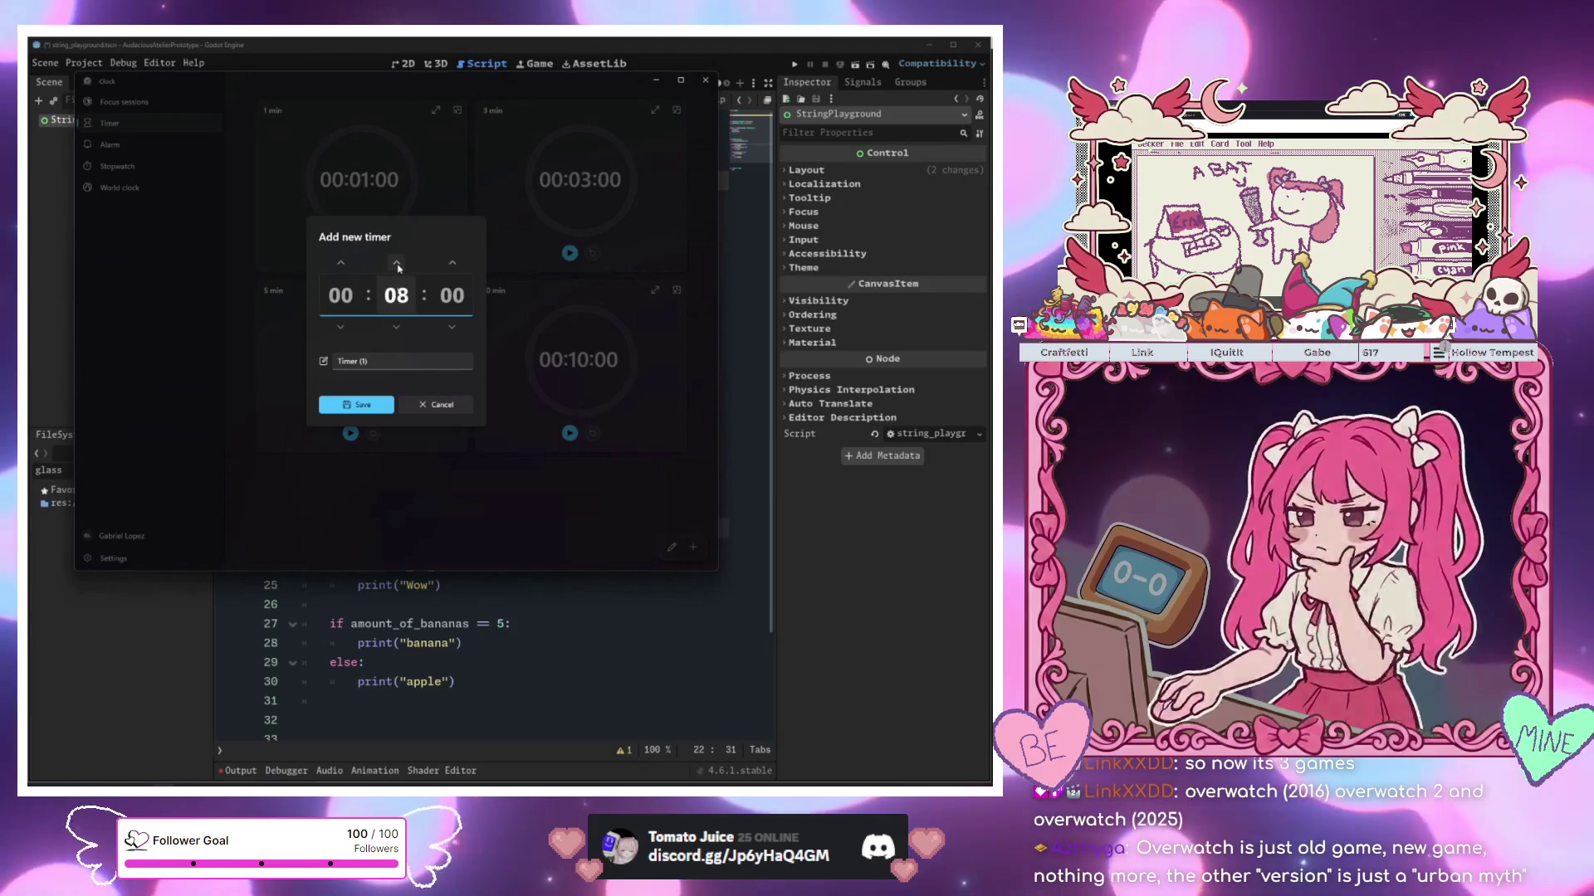
pyautogui.click(397, 264)
pyautogui.click(397, 264)
pyautogui.click(384, 363)
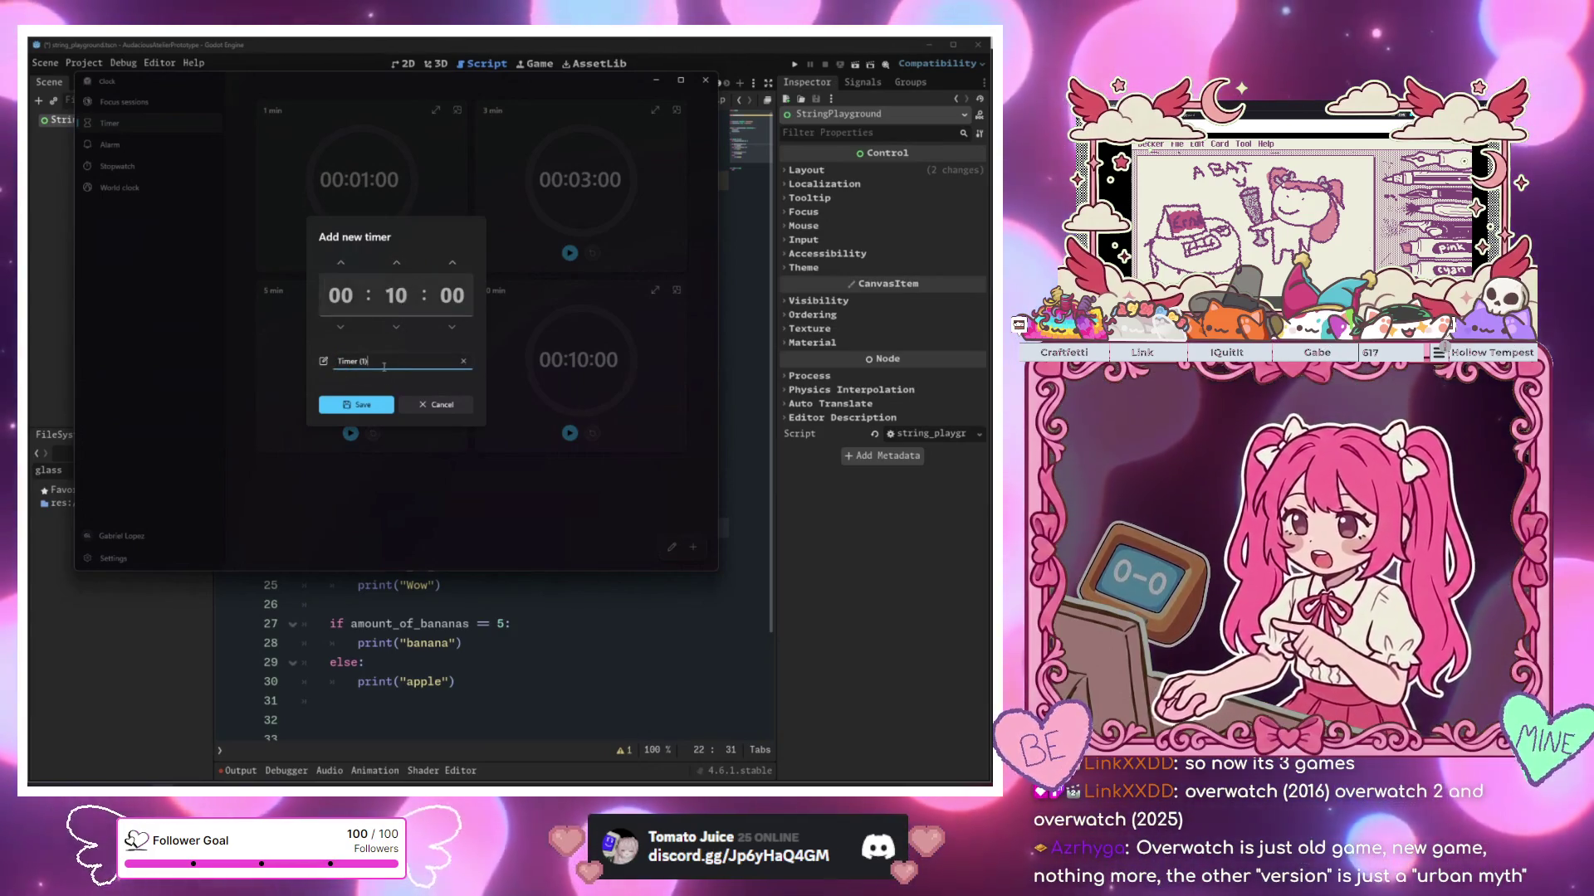
pyautogui.tripleClick(400, 358)
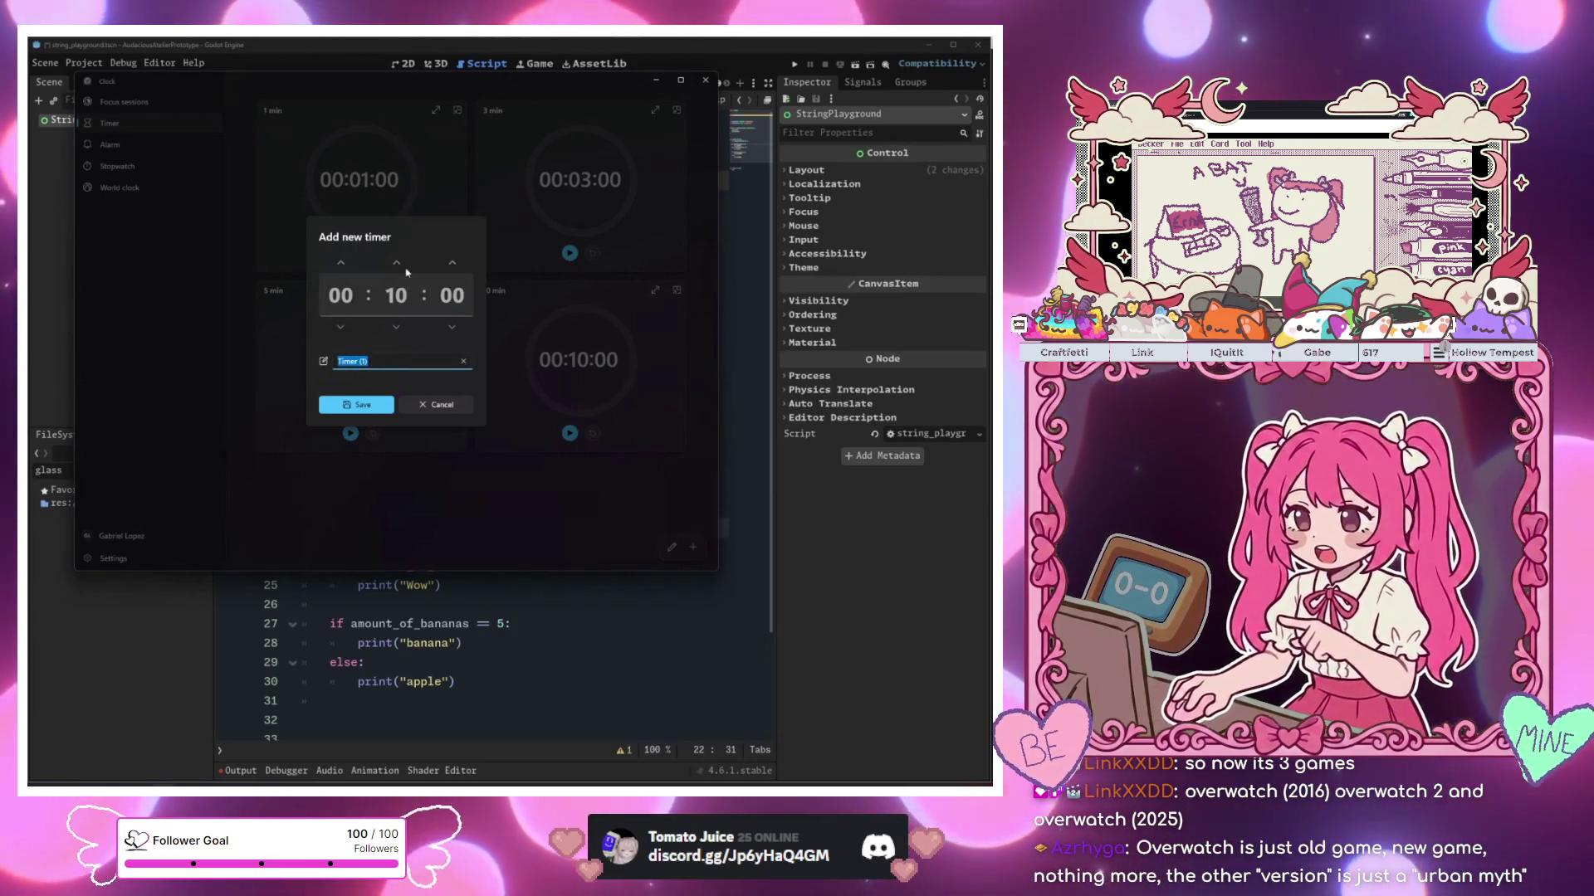
pyautogui.click(396, 295)
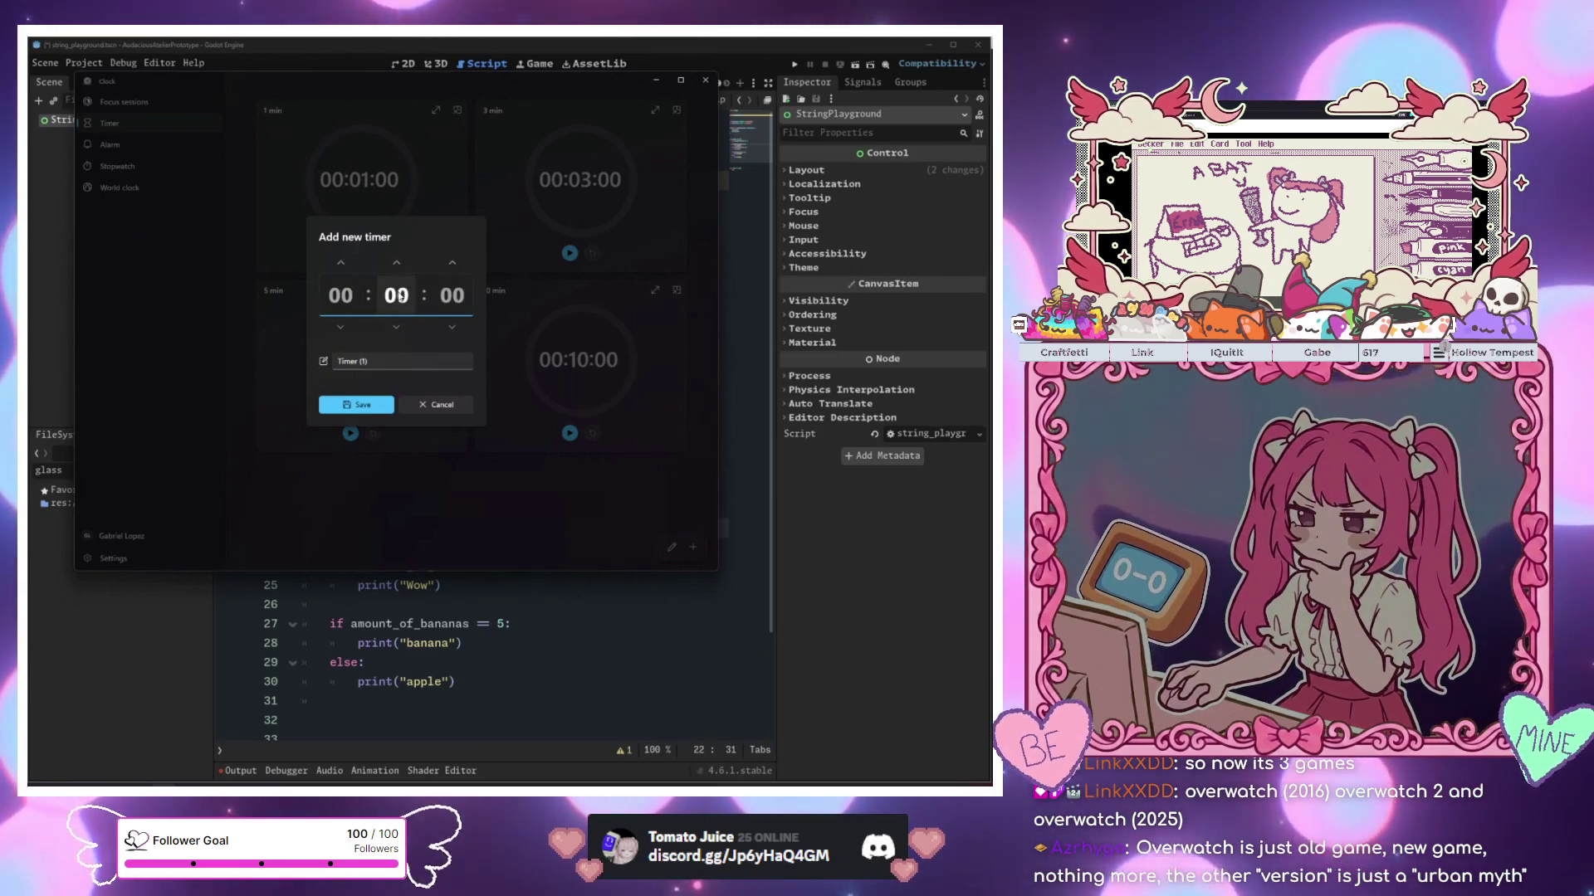
pyautogui.scroll(-1, 396, 295)
pyautogui.scroll(1, 397, 295)
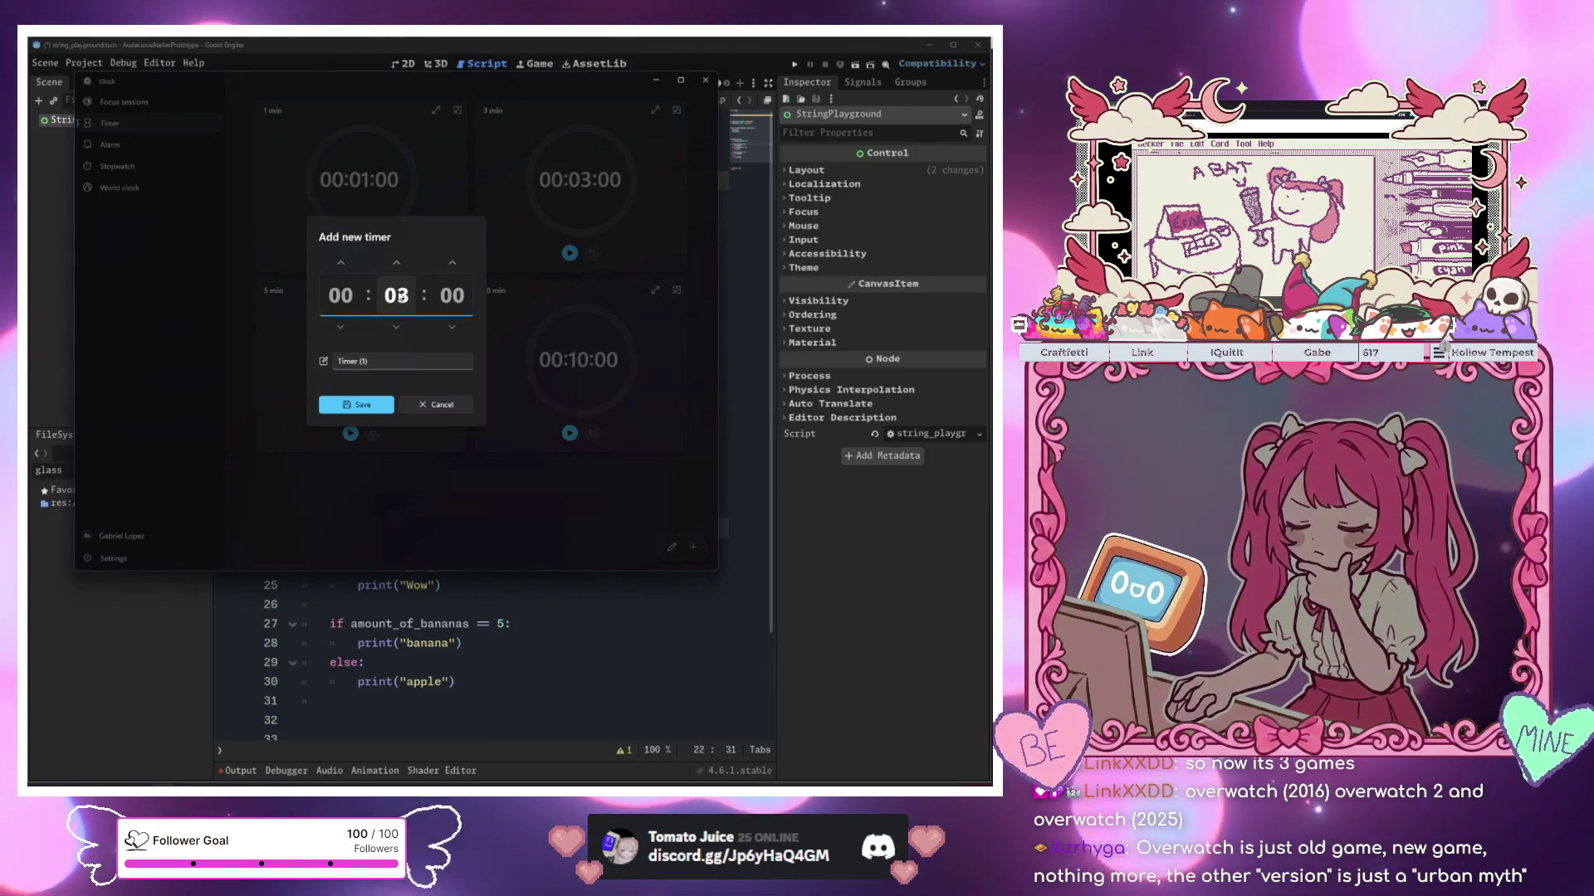
pyautogui.scroll(-9, 397, 296)
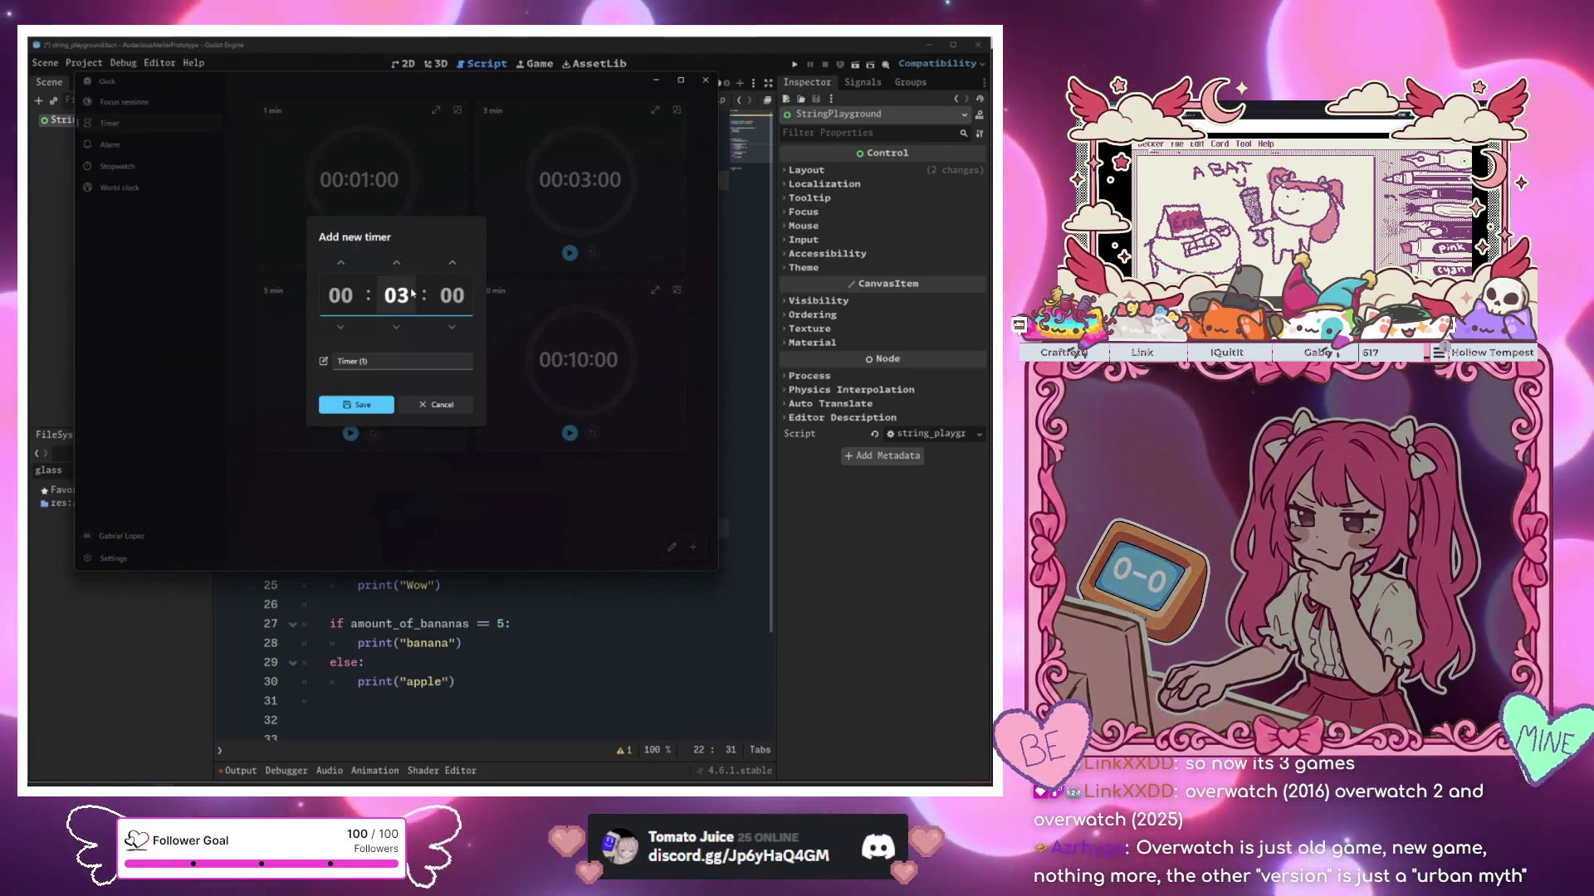
pyautogui.scroll(-3, 413, 294)
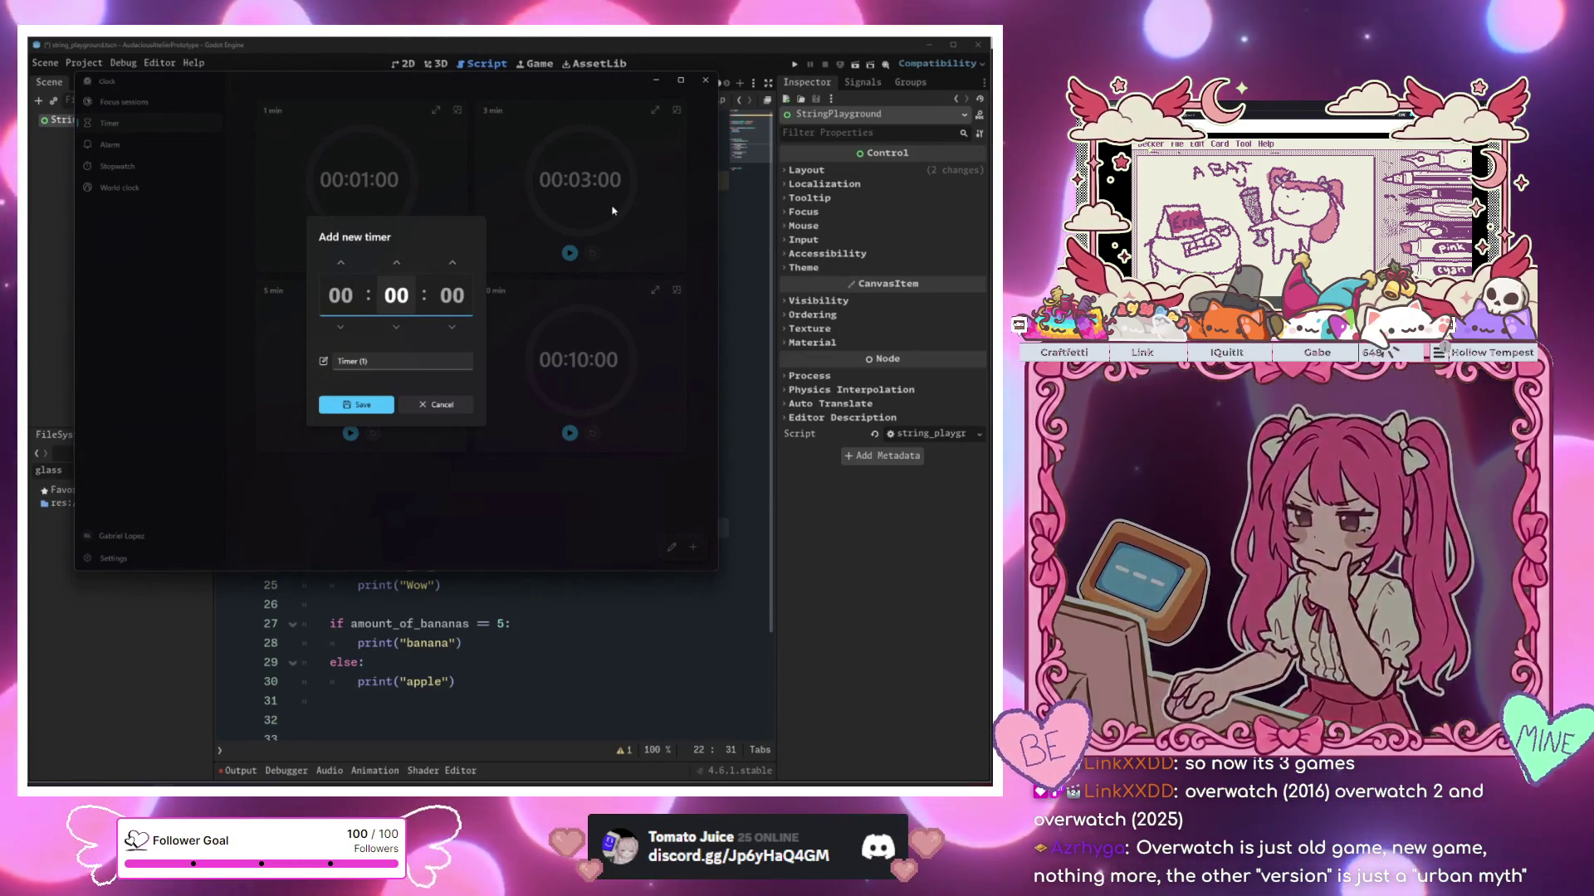
pyautogui.press('Escape')
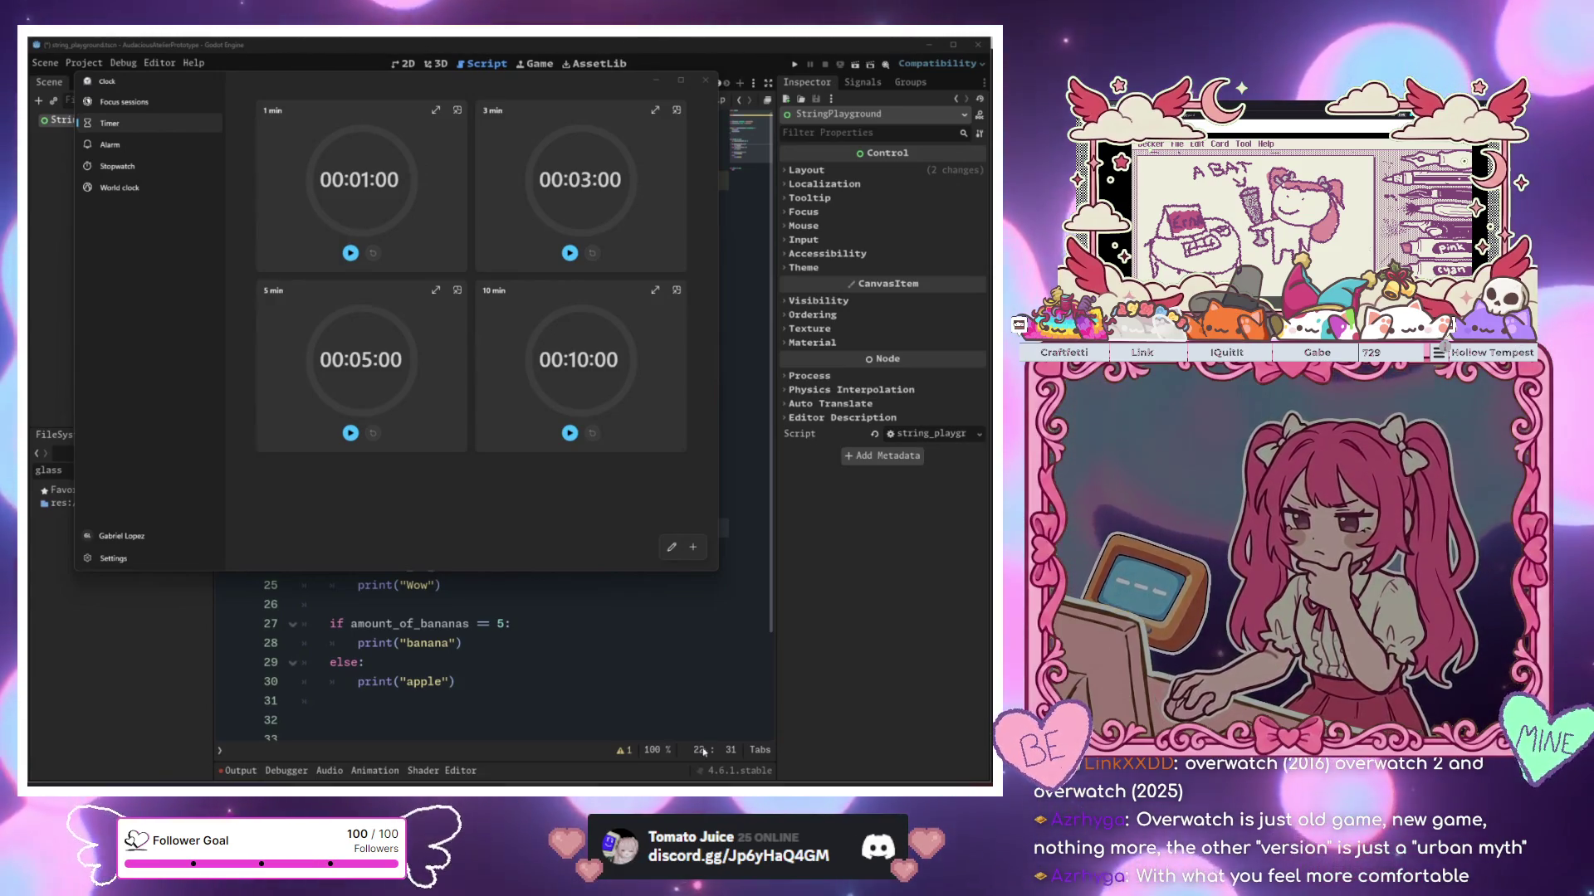
# Step: Add and save a 30-minute Timer (1), then bring the Brave search window forward
pyautogui.click(680, 544)
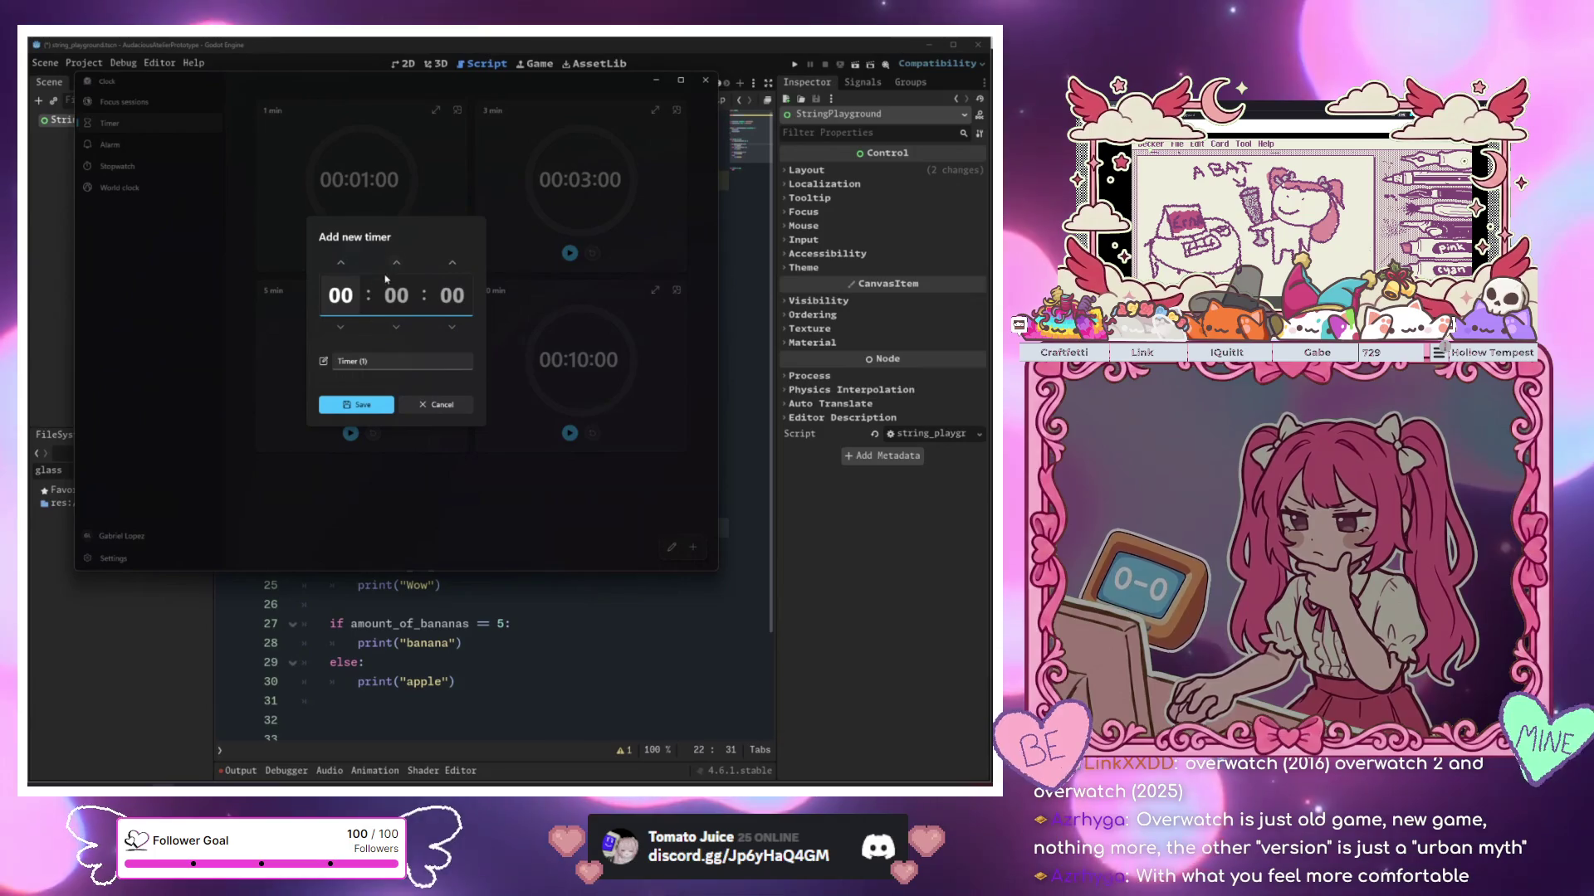
pyautogui.scroll(9, 398, 265)
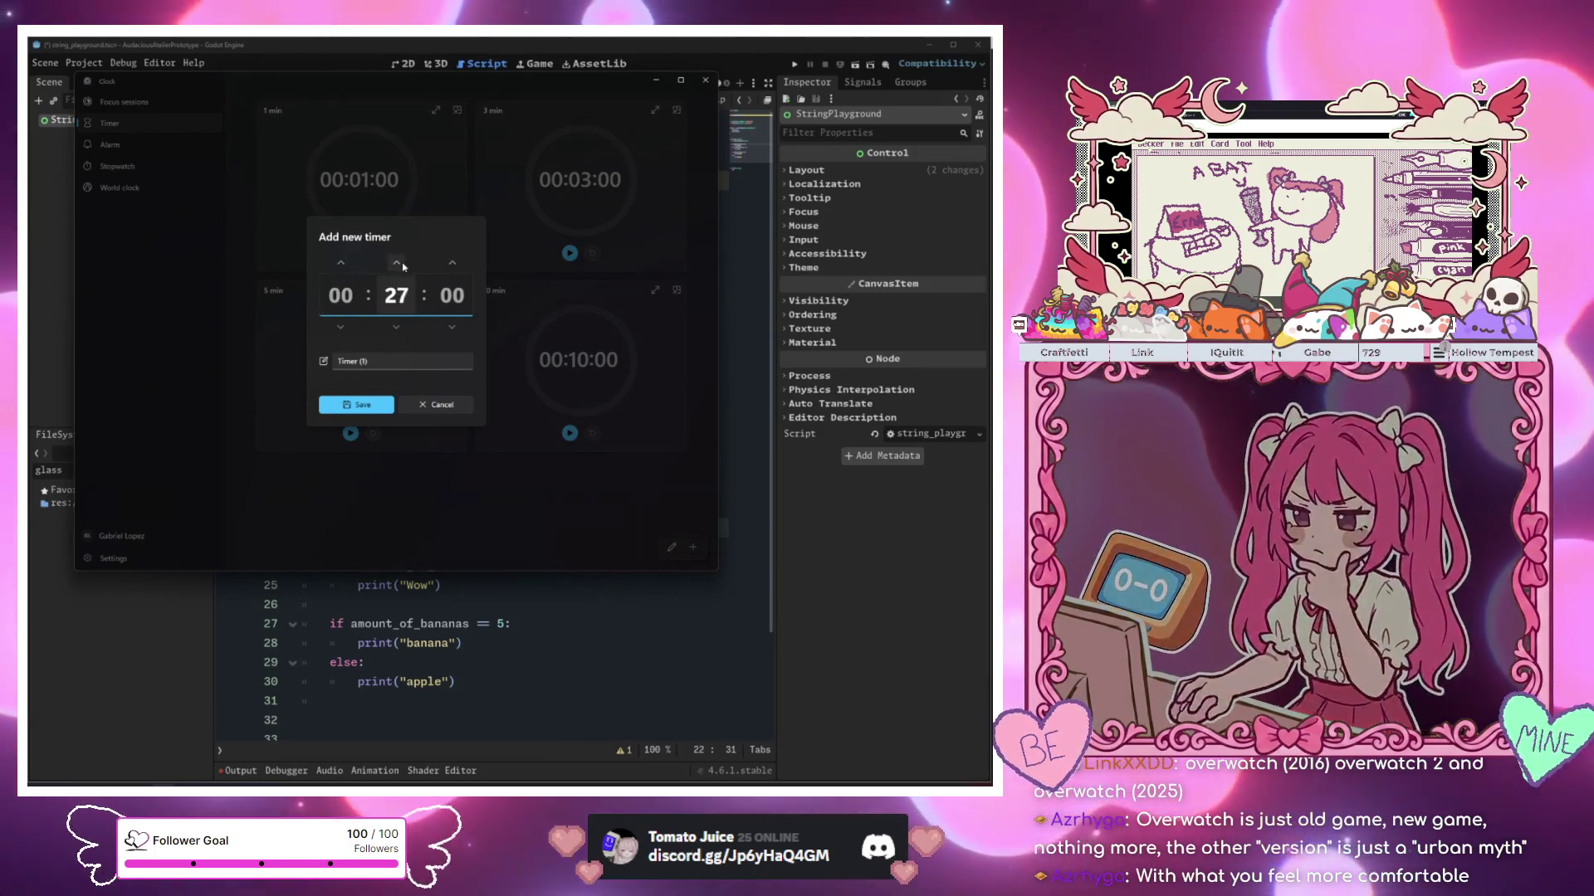
pyautogui.scroll(3, 403, 266)
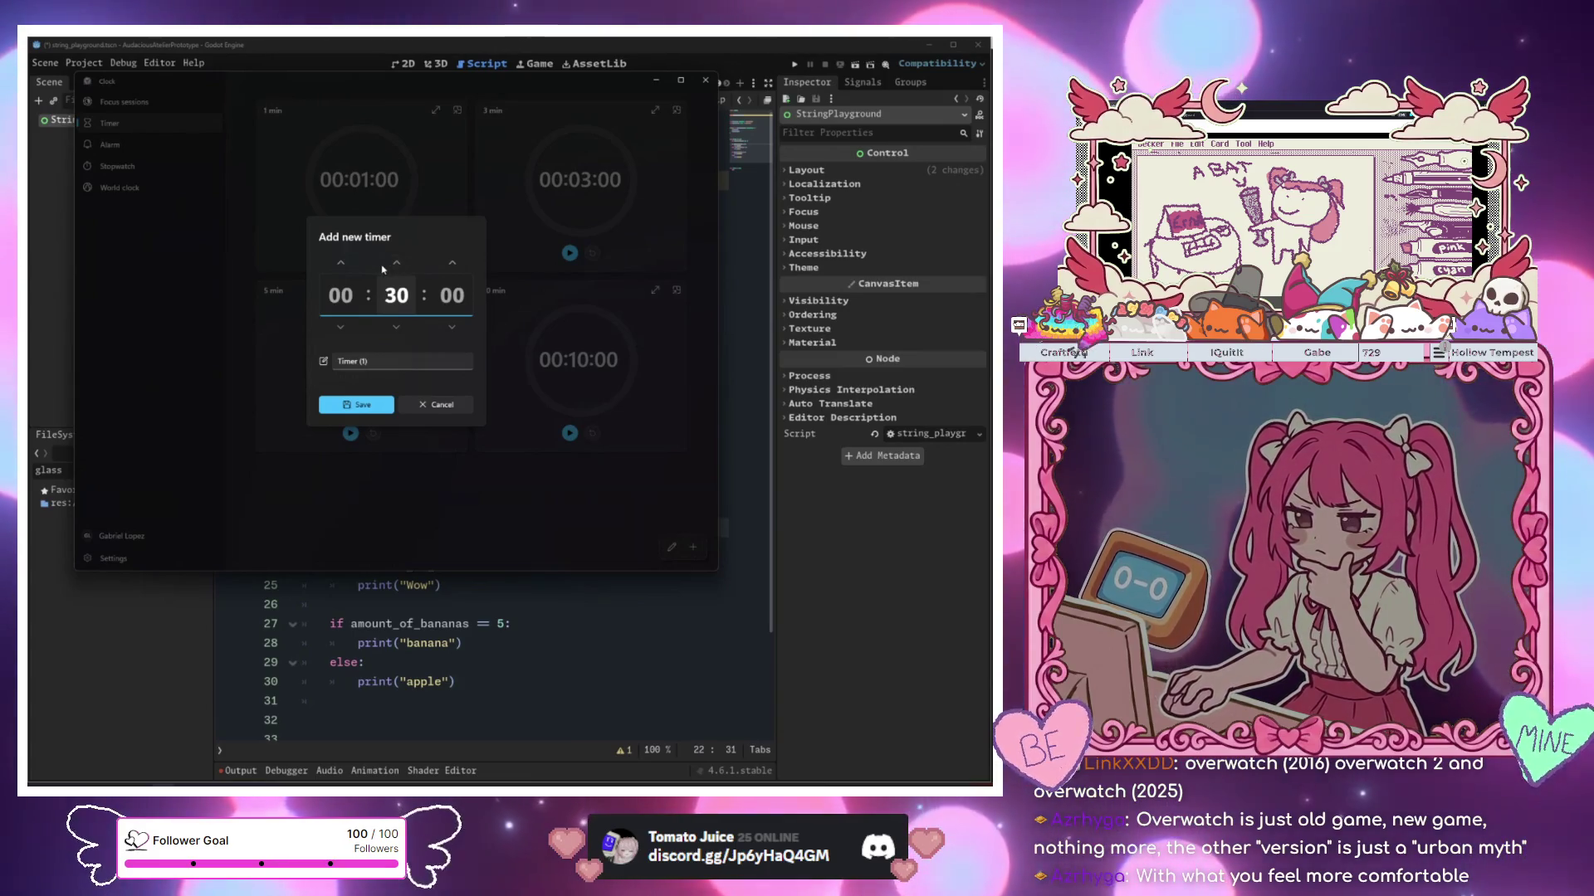
pyautogui.click(349, 404)
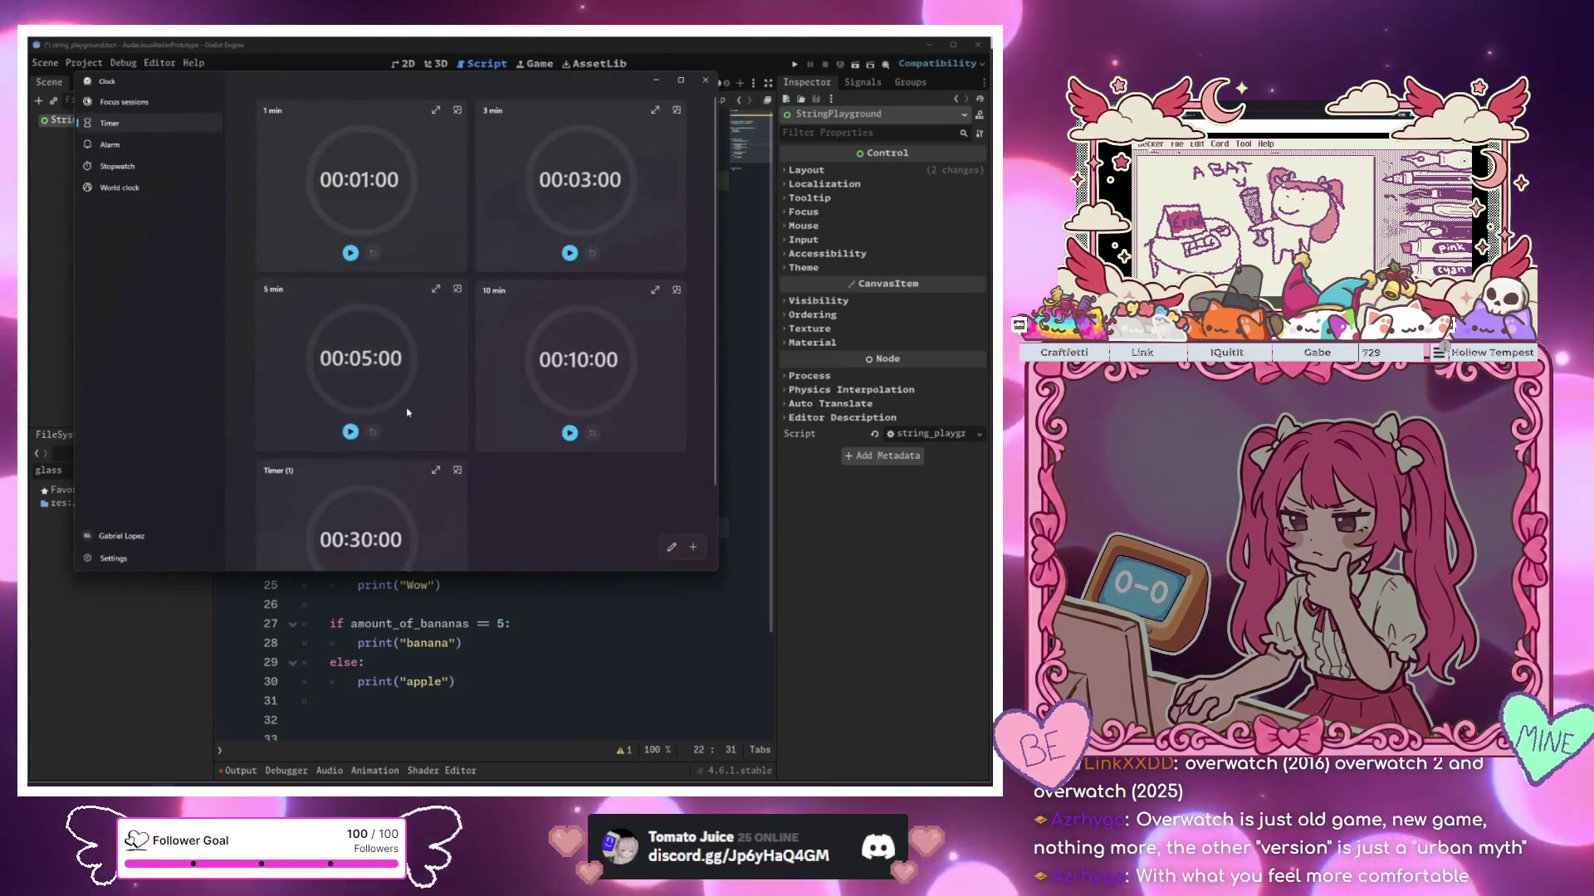
pyautogui.scroll(-1, 347, 498)
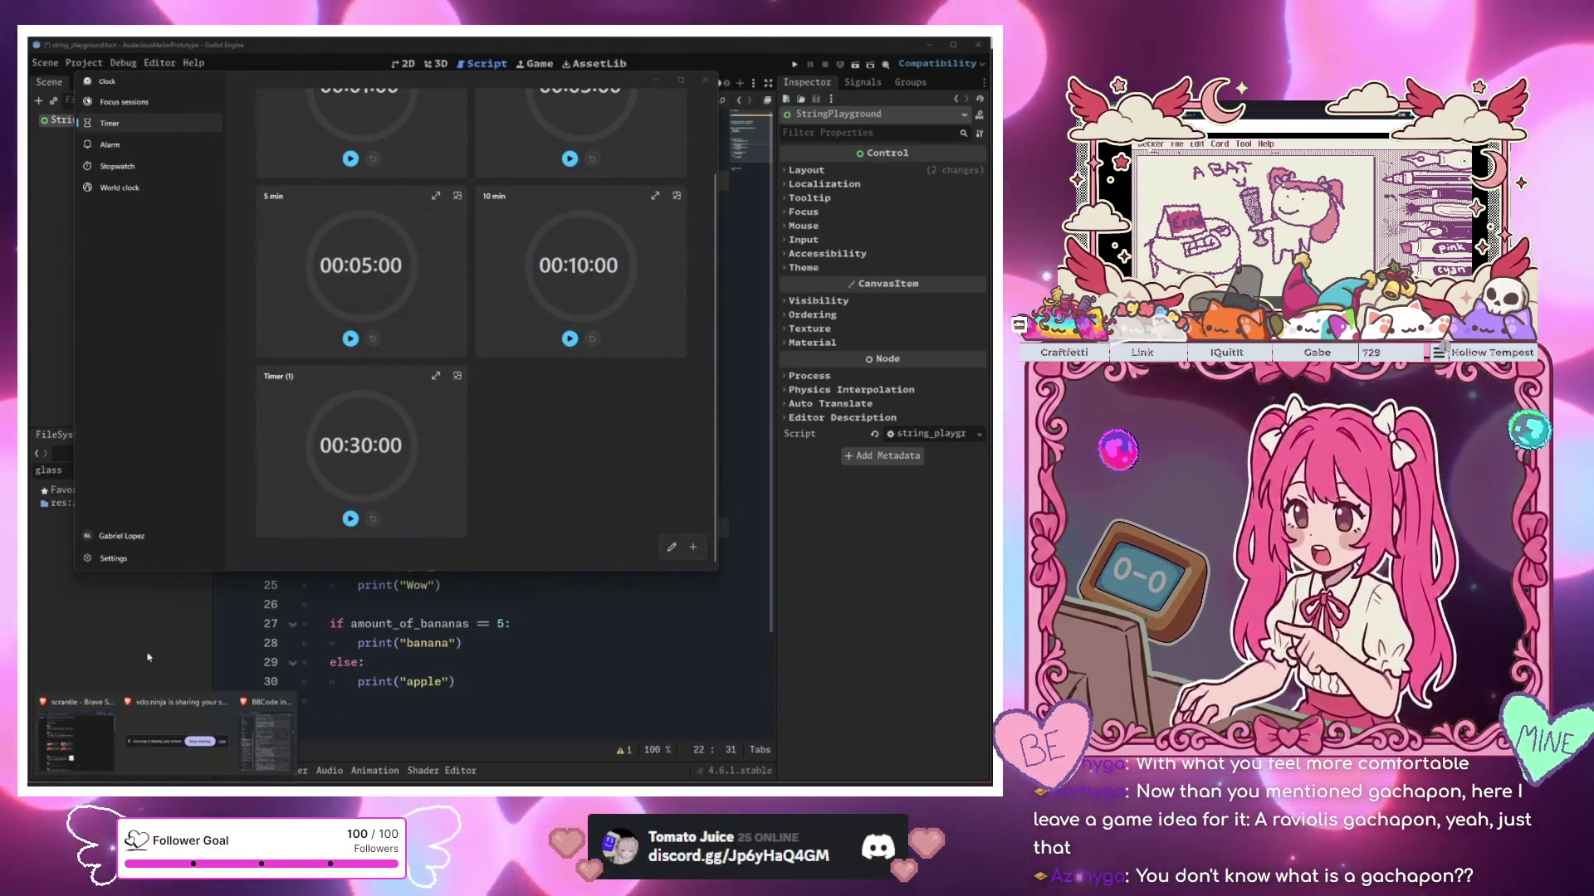
pyautogui.click(81, 755)
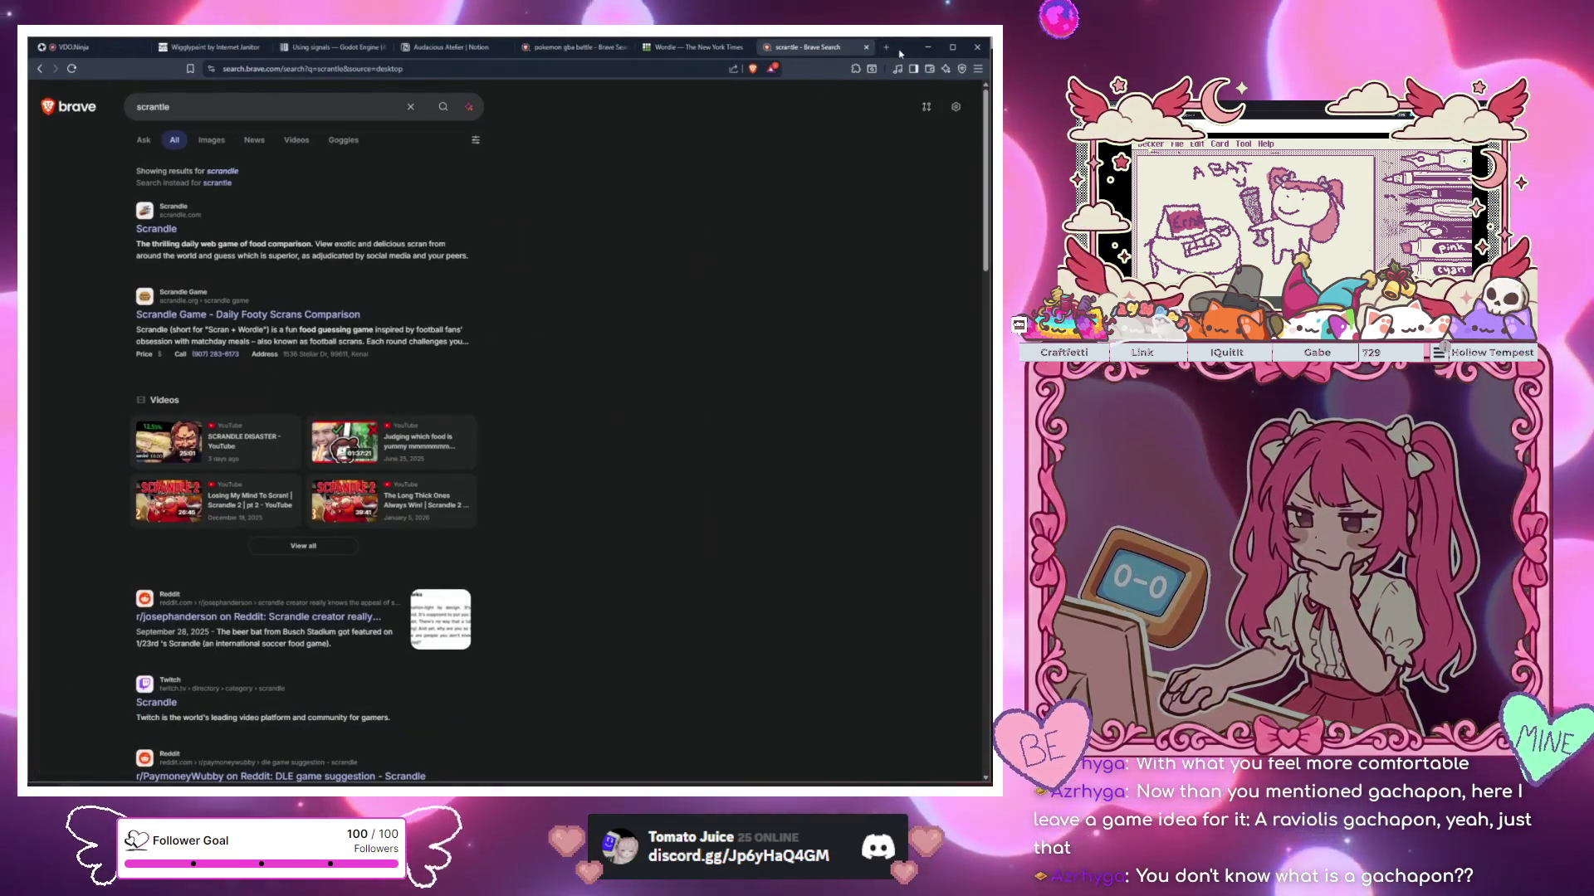
pyautogui.click(928, 47)
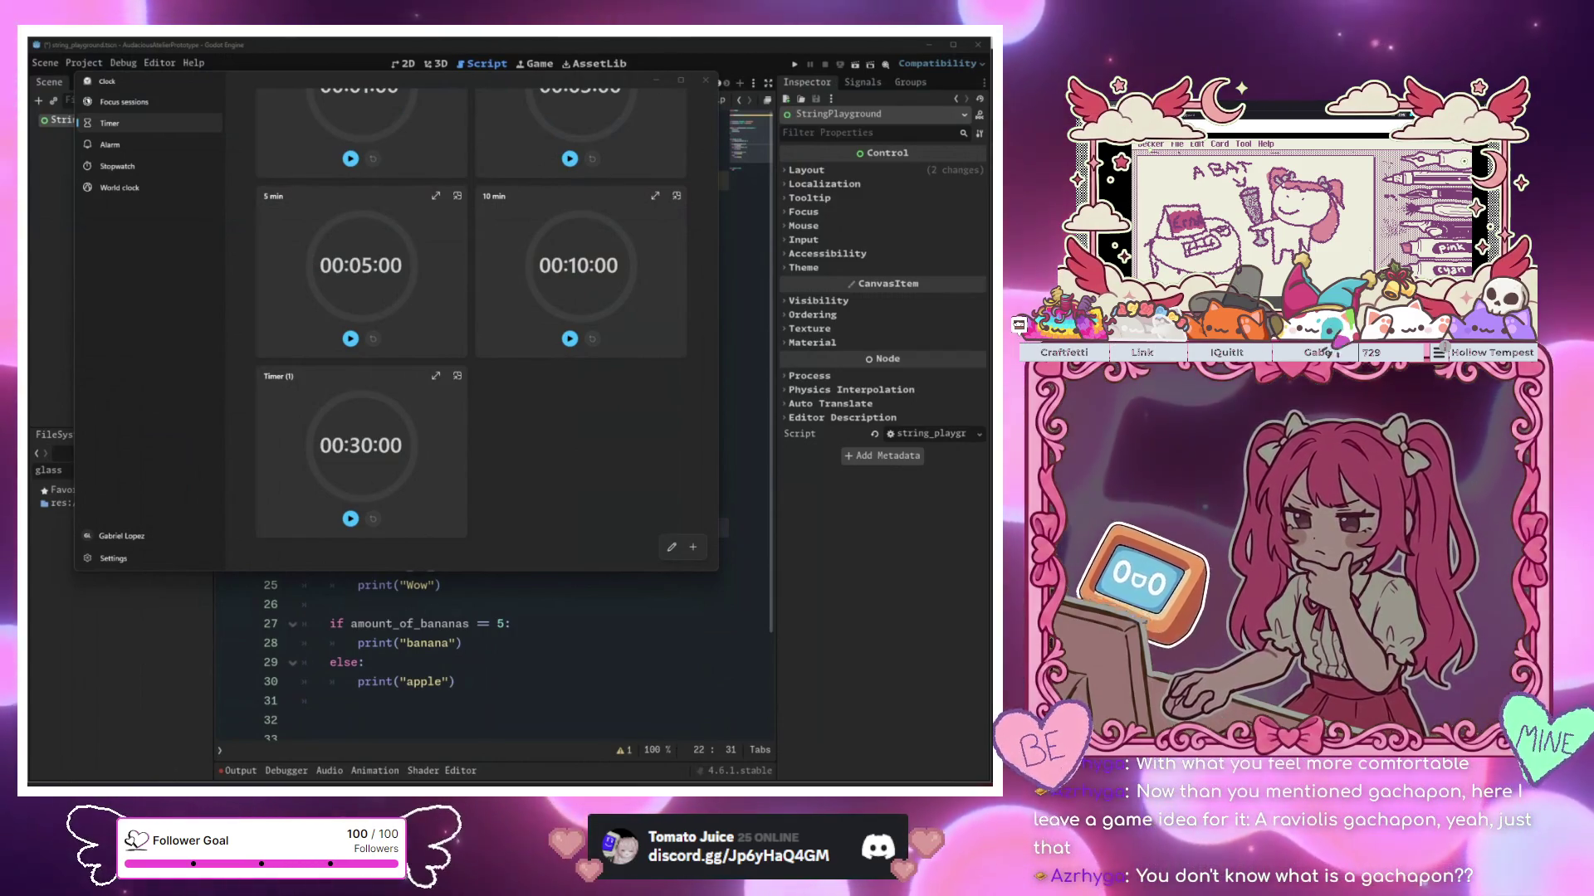
# Step: Restore Brave's gachapon image results and maximize the browser window
pyautogui.hotkey('alt', 'Tab')
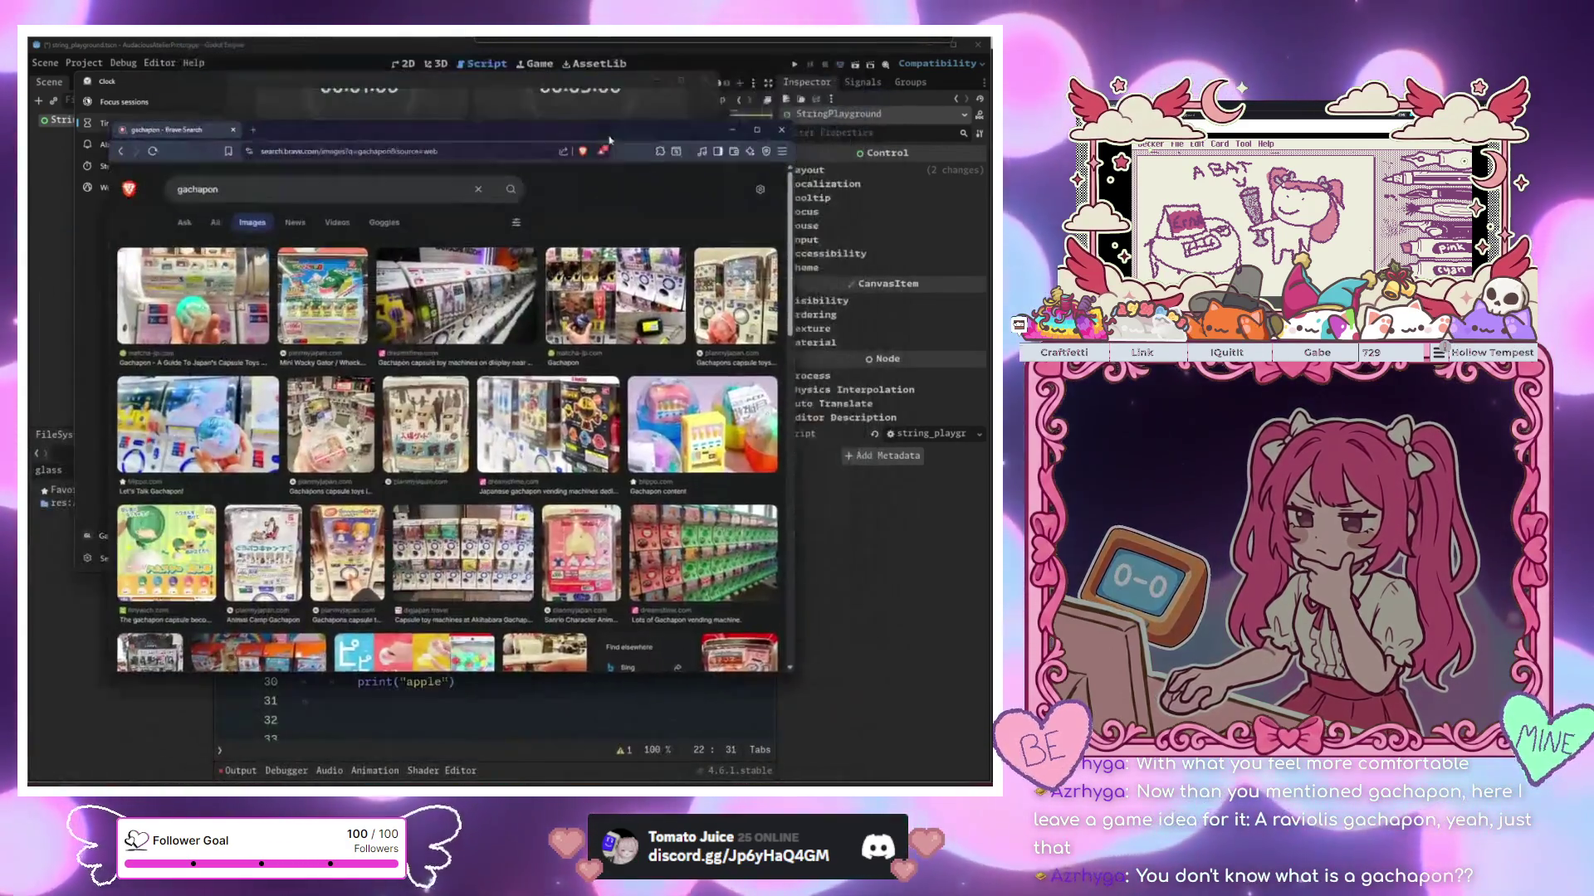
pyautogui.moveTo(689, 116); pyautogui.dragTo(676, 58)
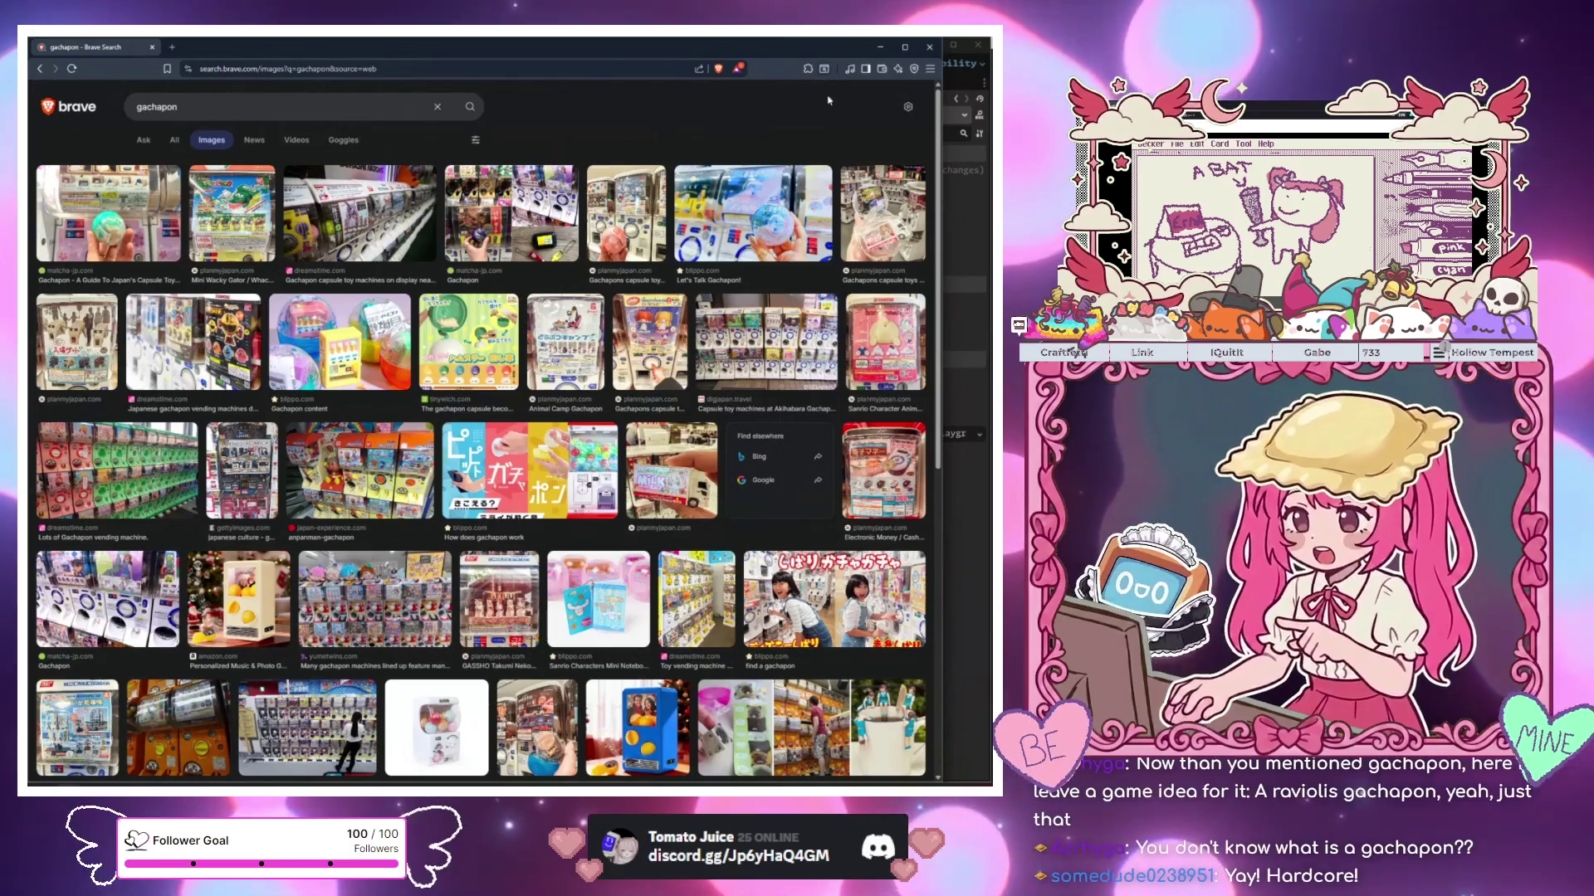
# Step: Bring the Clock timers forward, then switch to the Parsec settings window
pyautogui.hotkey('alt', 'Tab')
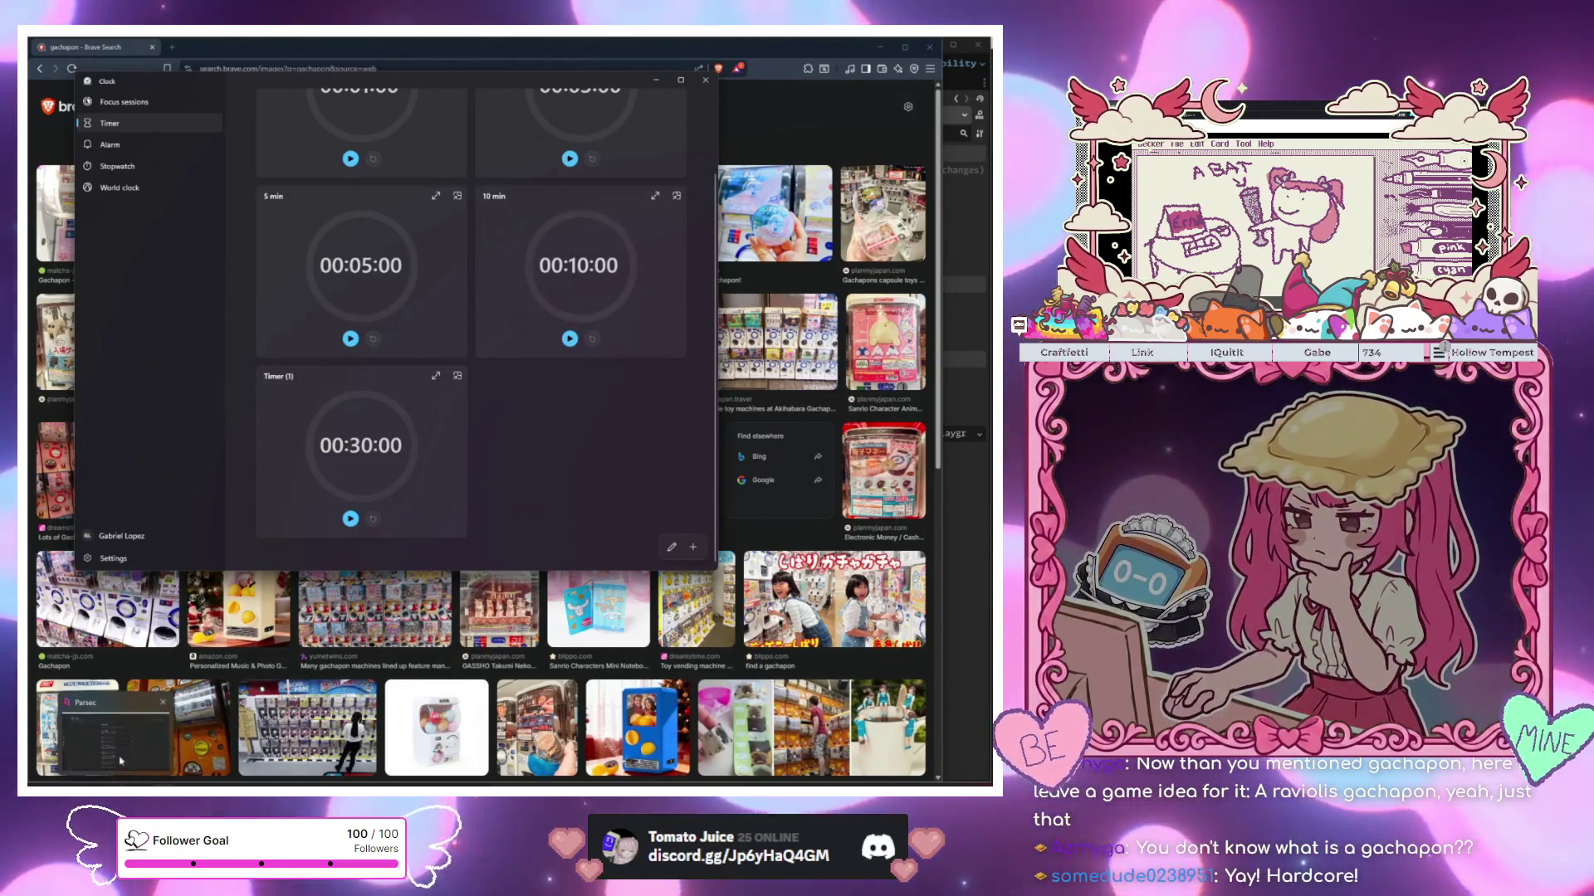
pyautogui.click(121, 761)
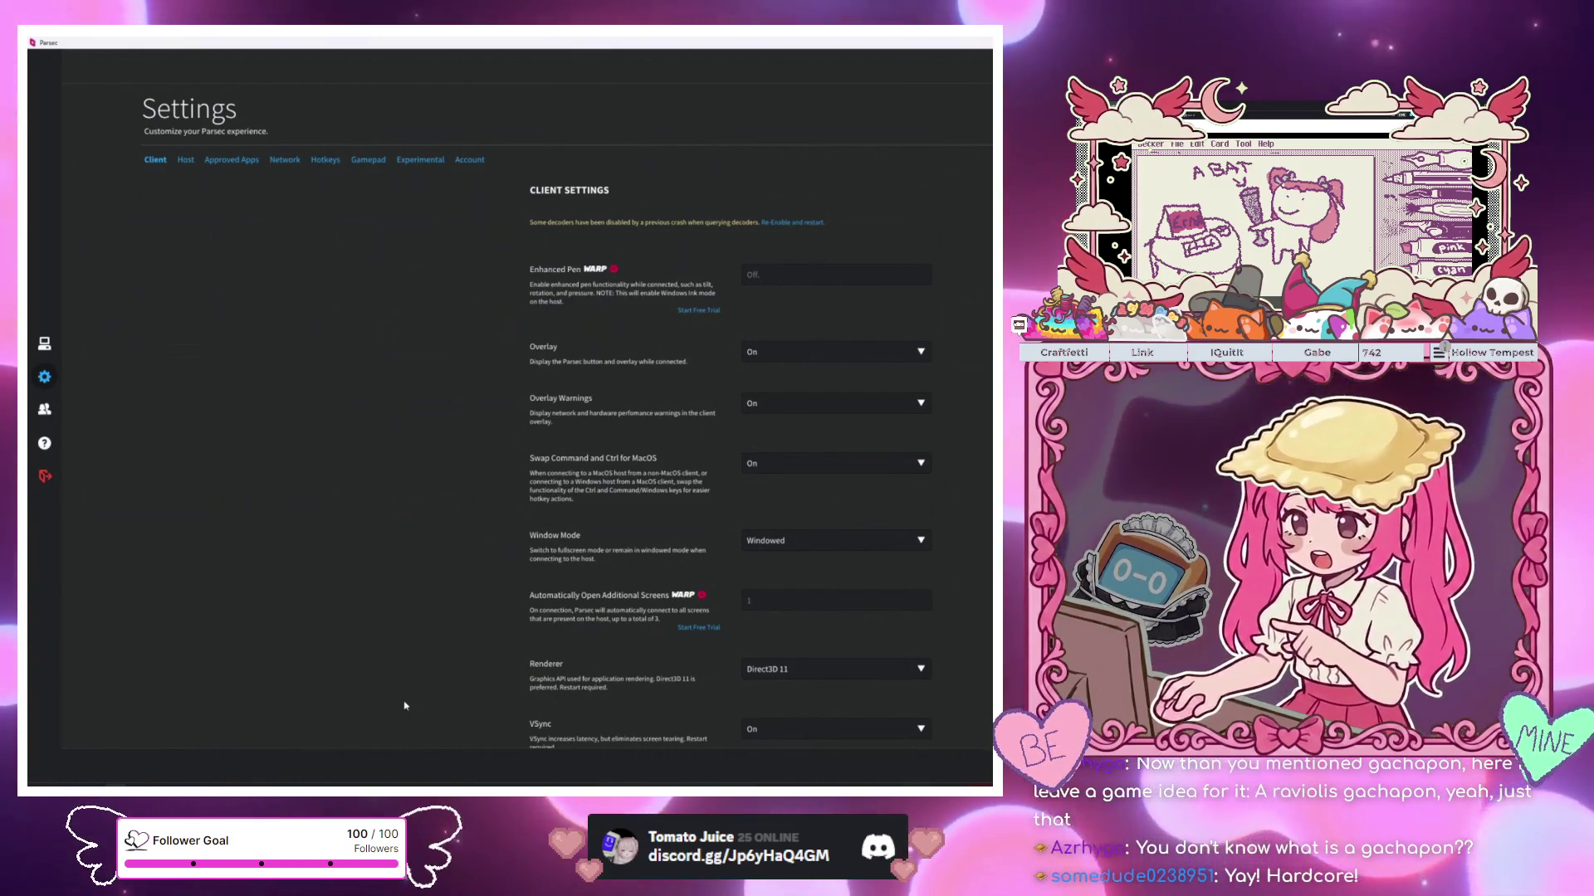
# Step: Launch Aseprite from the system search
pyautogui.press('super')
pyautogui.write('ase')
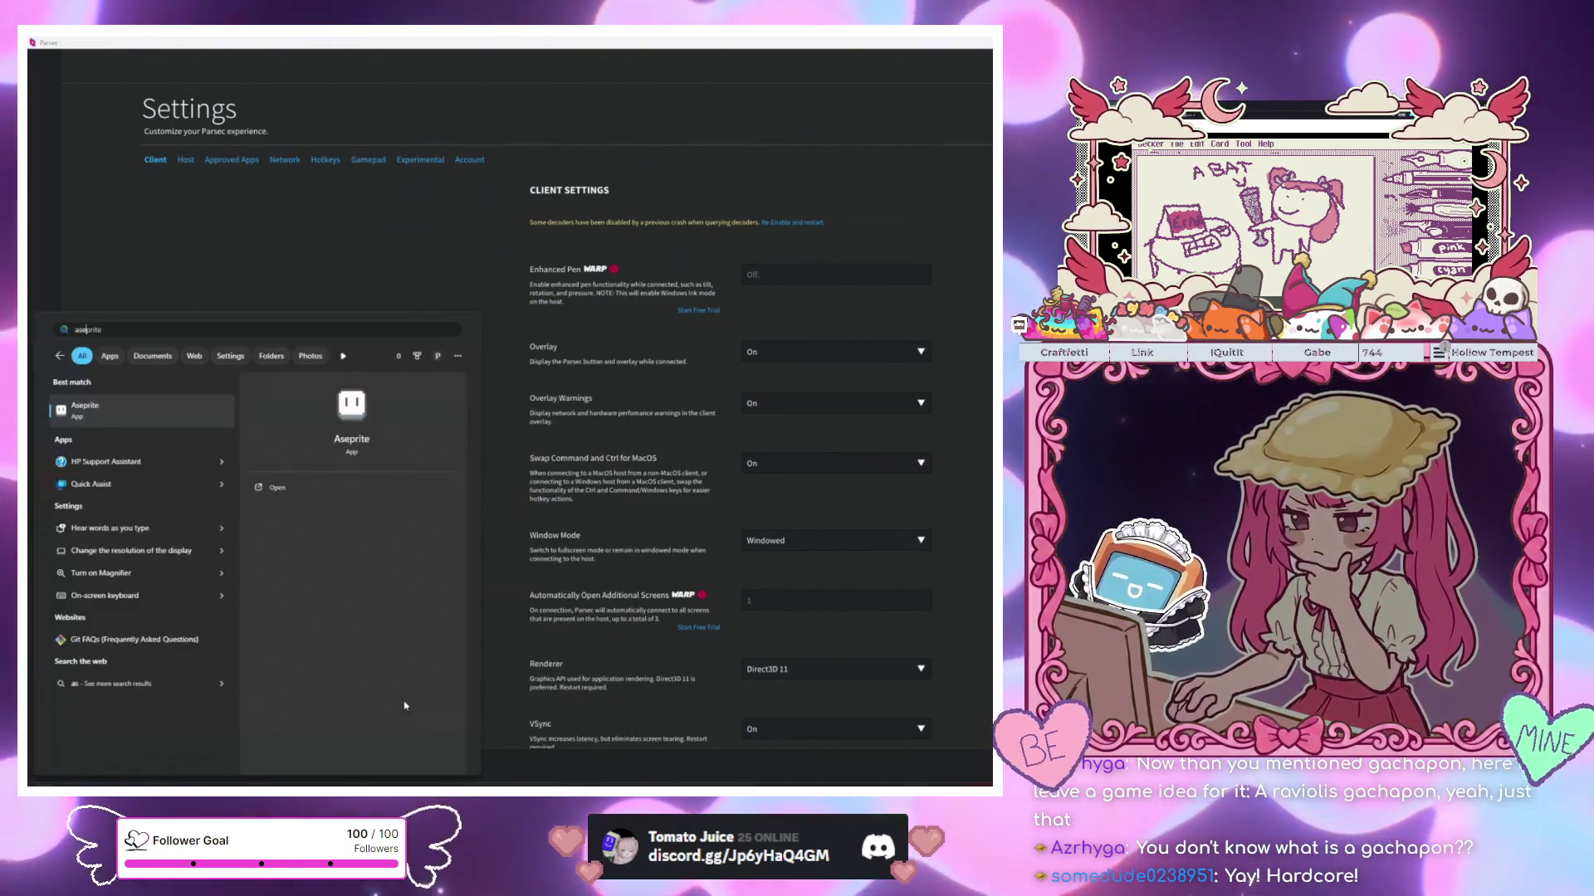
pyautogui.press('Return')
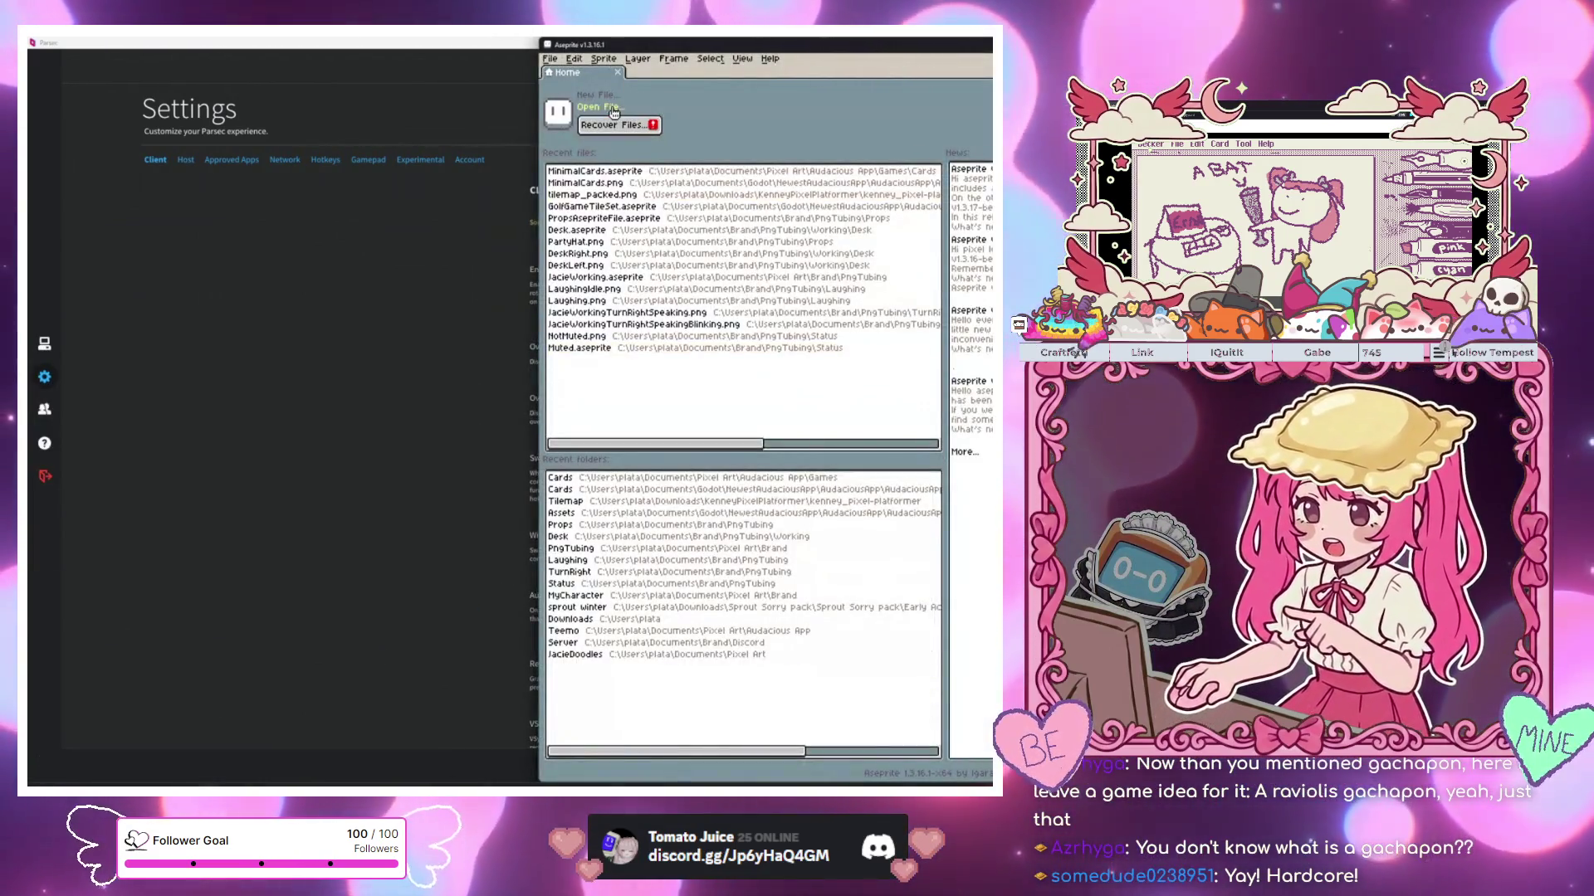
# Step: Create a new sprite with width and height both 128 pixels
pyautogui.click(608, 97)
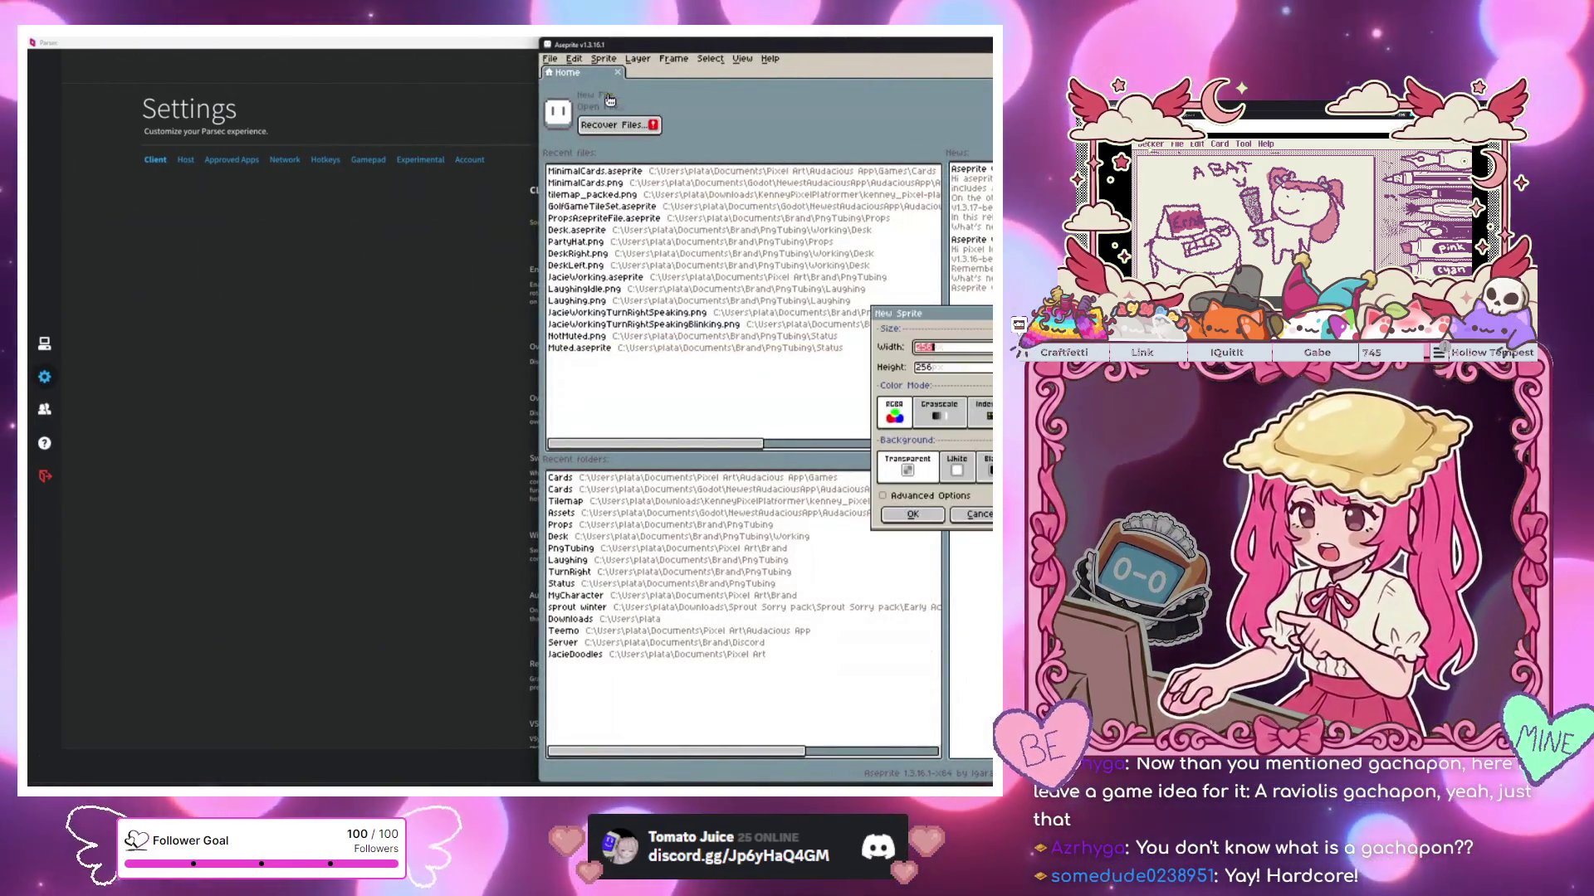
pyautogui.press('BackSpace')
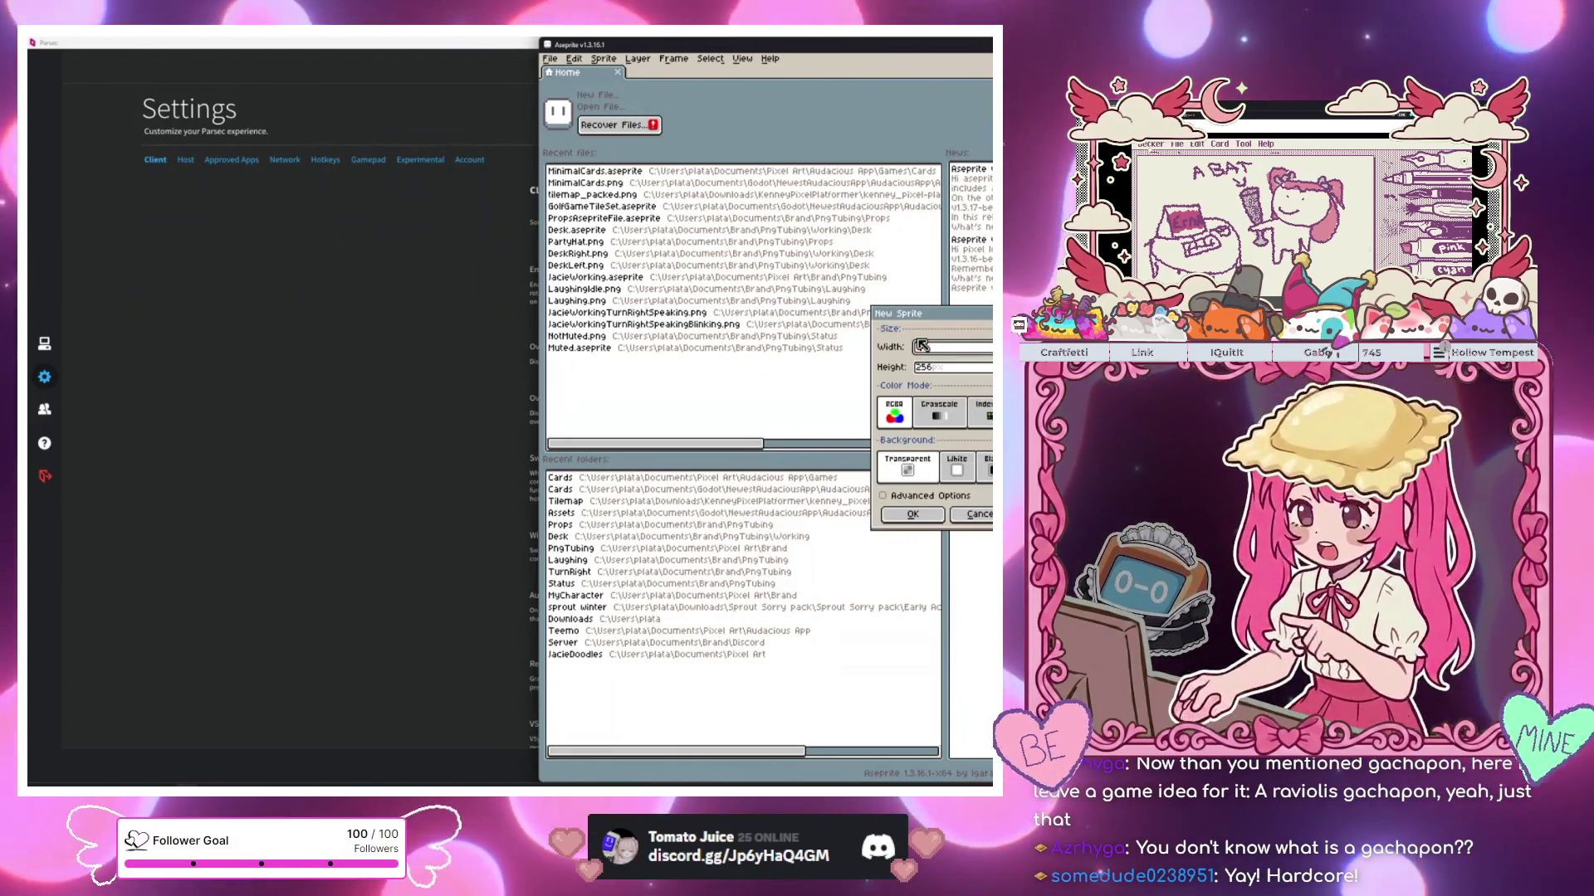
pyautogui.press('Tab')
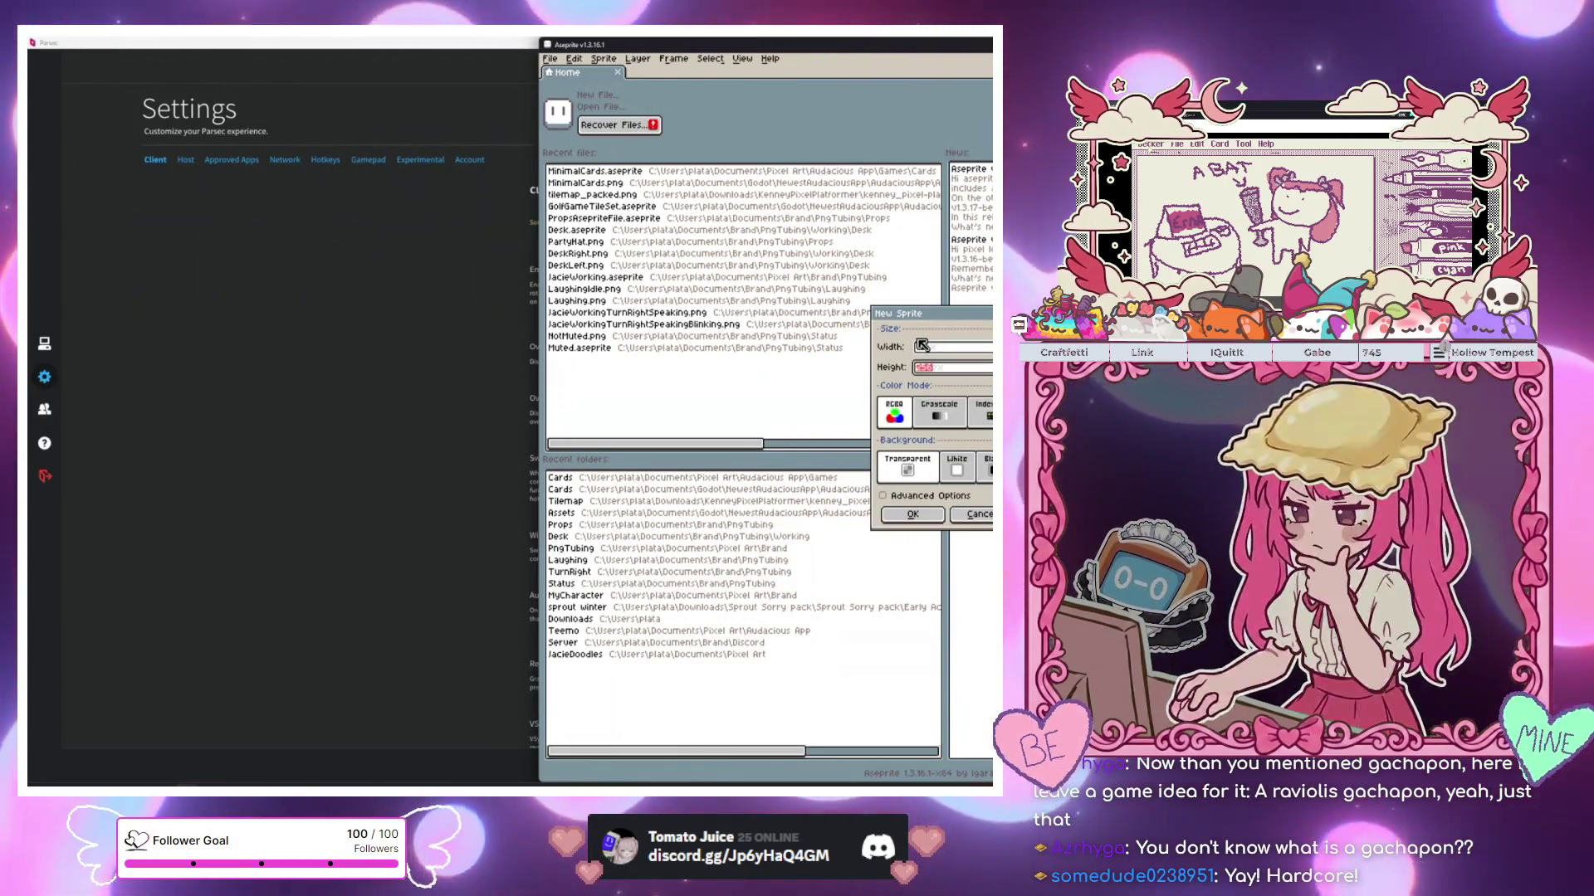
pyautogui.write('8')
pyautogui.click(936, 347)
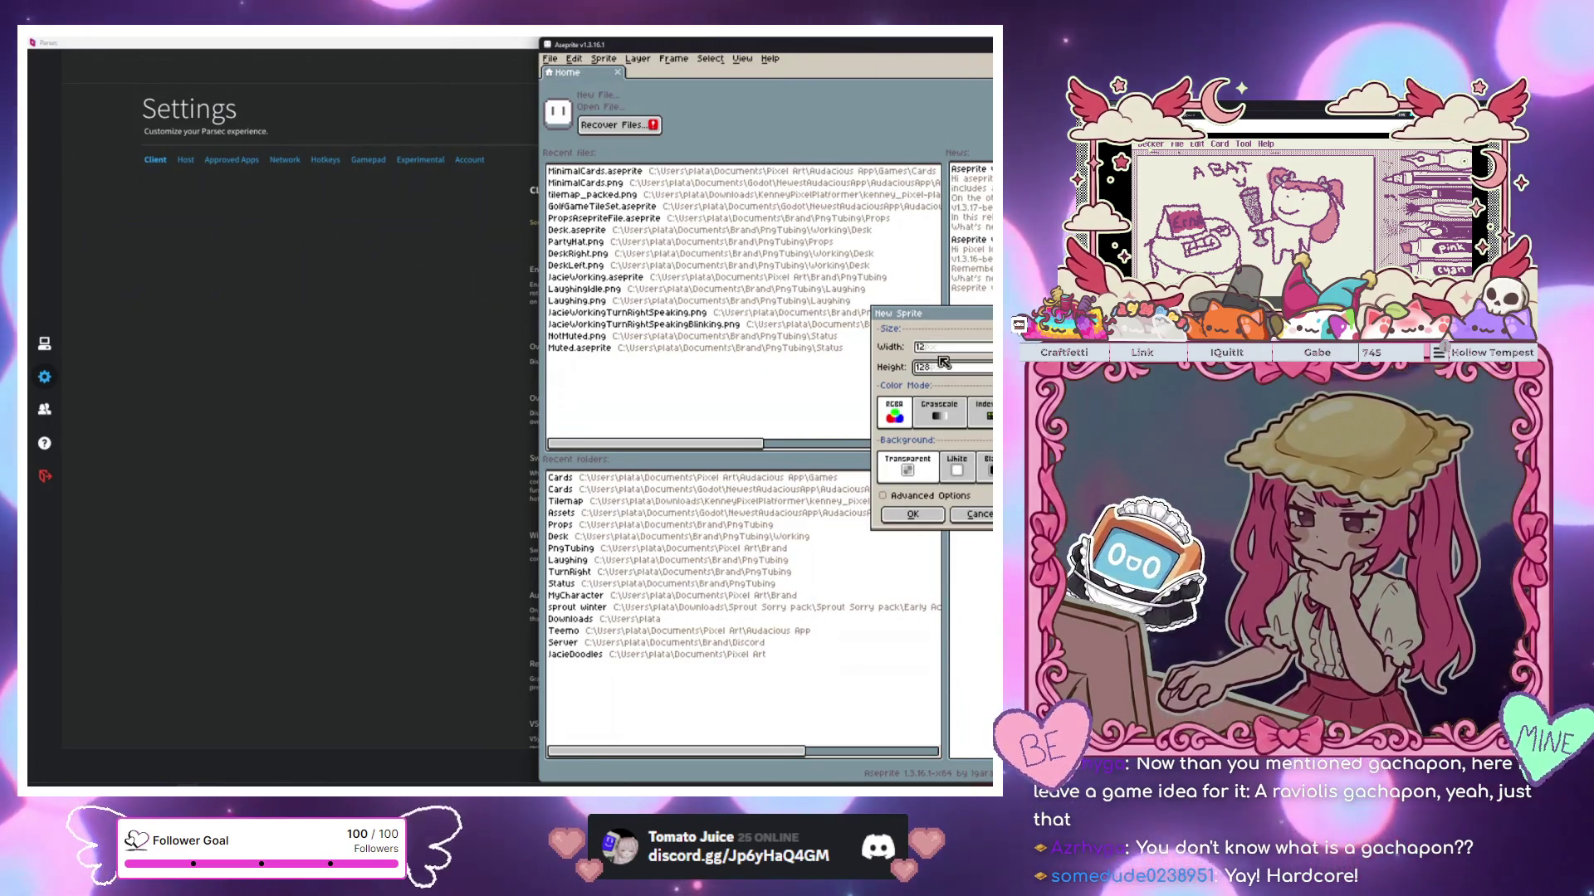
pyautogui.write('128')
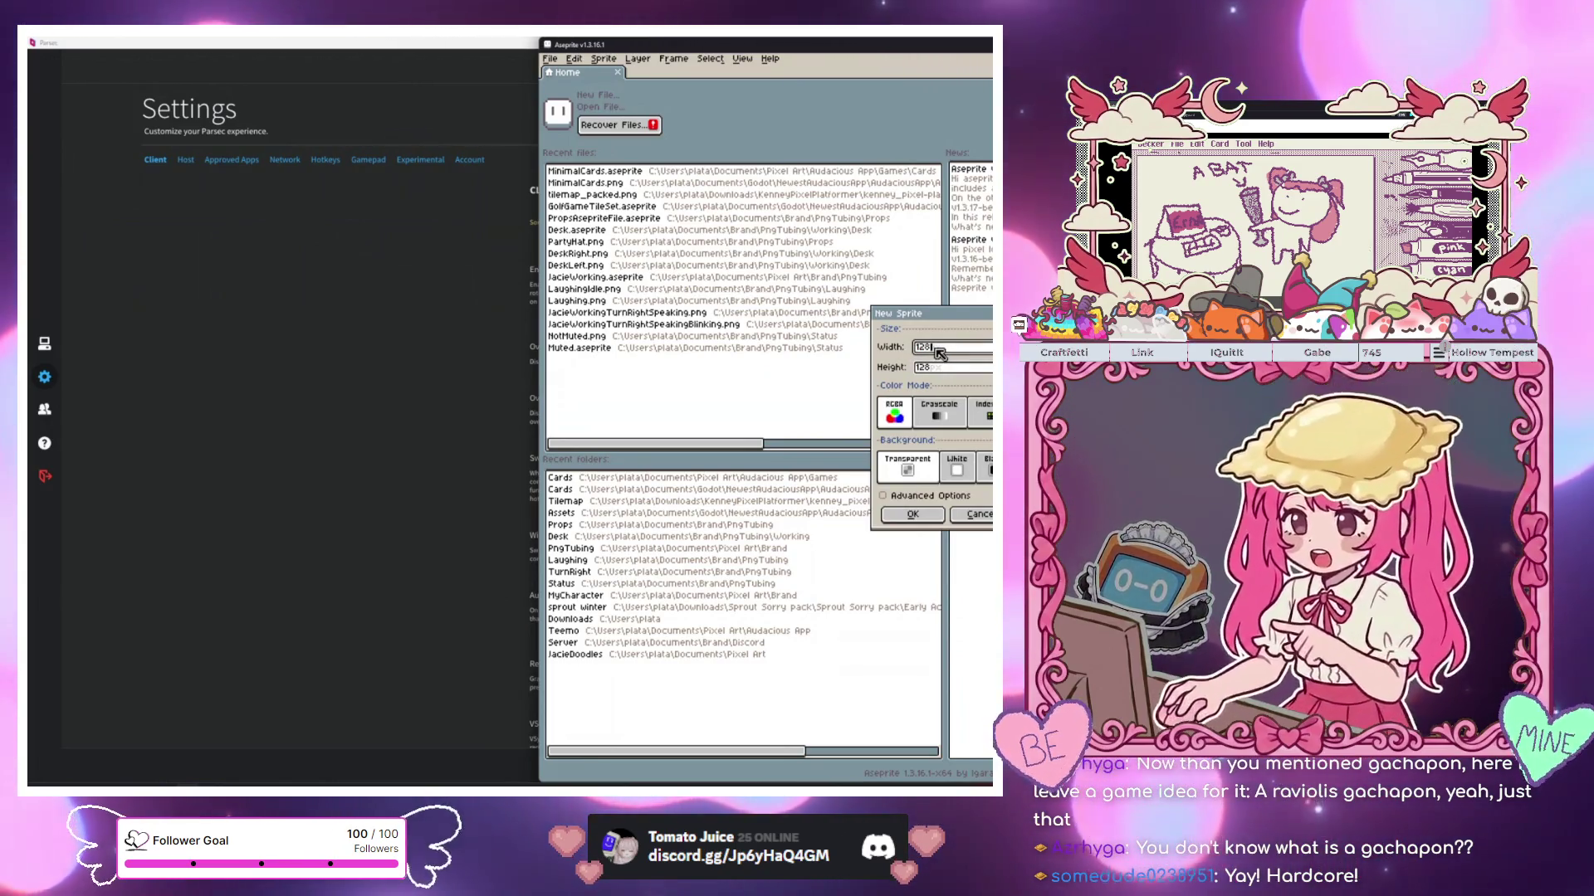
pyautogui.press('Return')
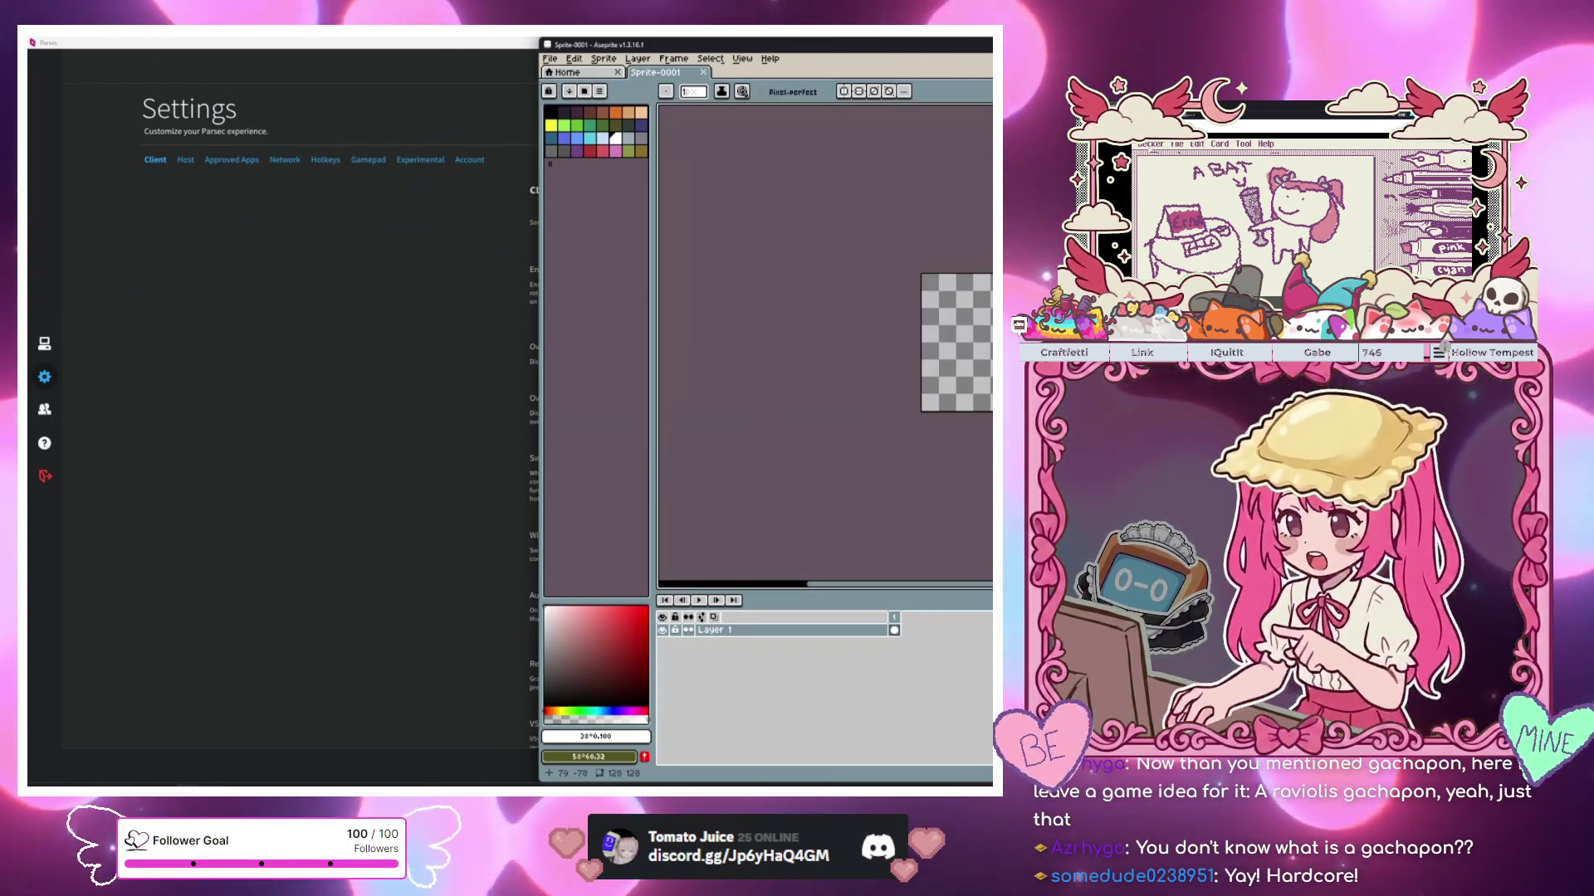
# Step: Zoom the canvas, pick black from the palette, and switch to the Pencil
pyautogui.scroll(3, 955, 332)
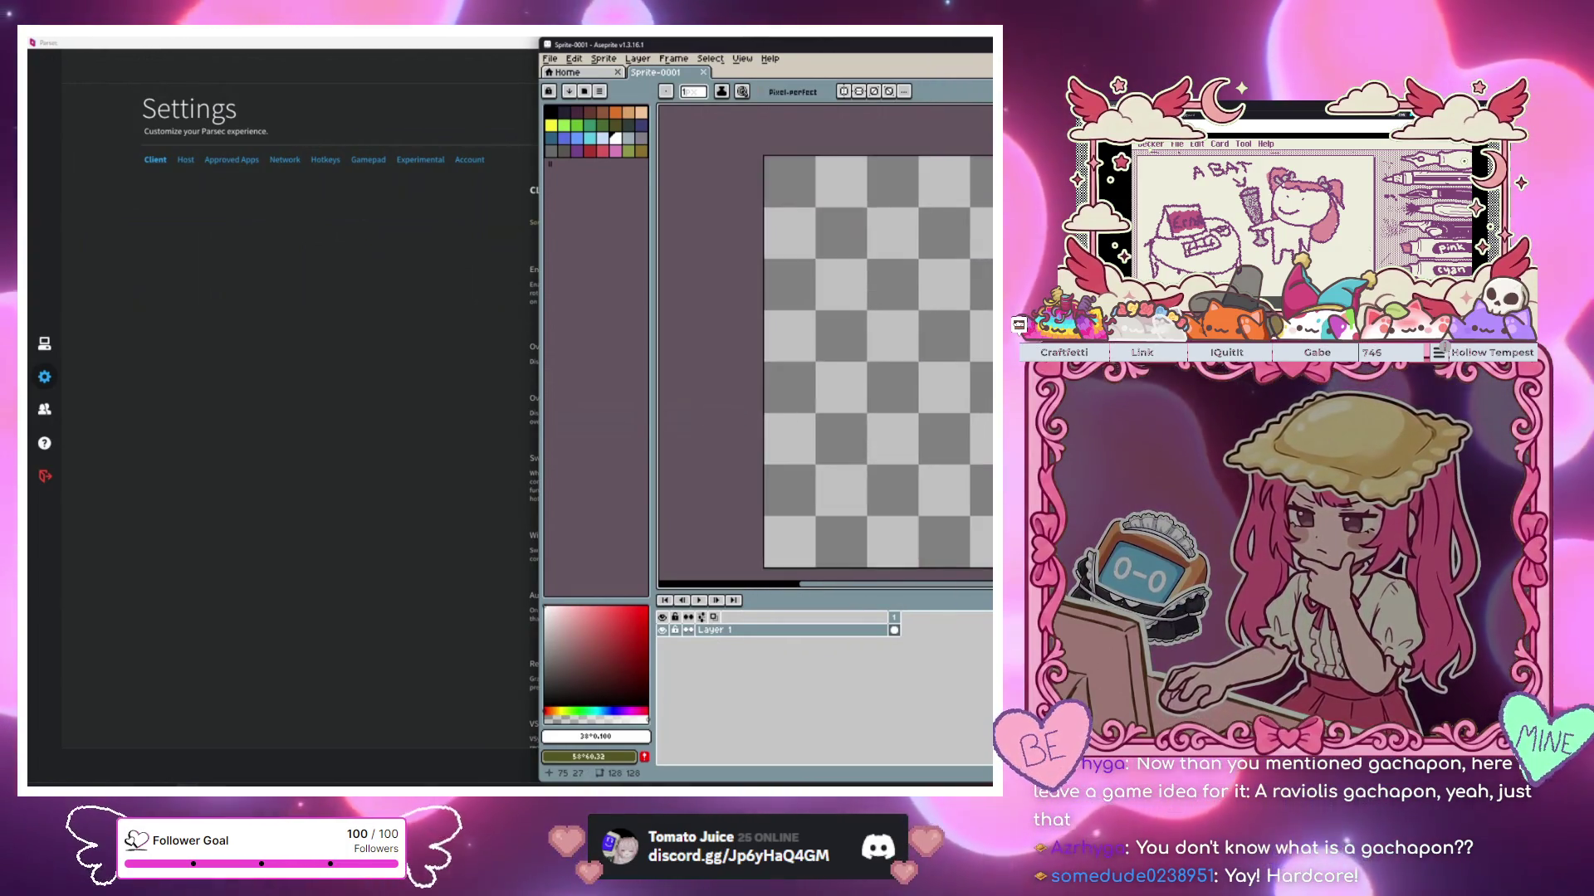
pyautogui.scroll(-1, 880, 349)
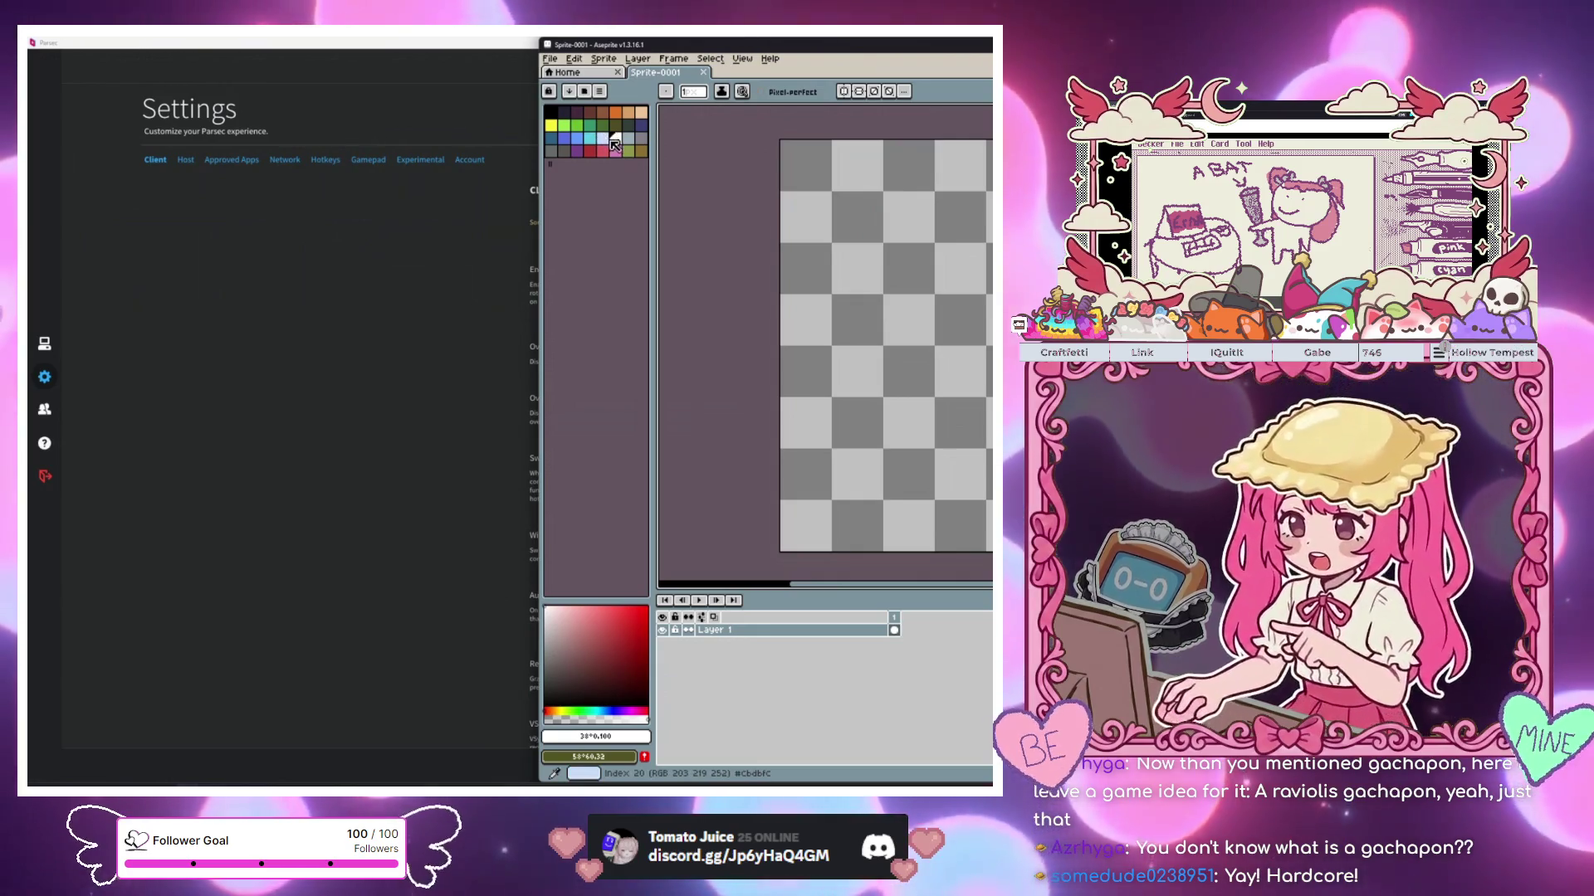
pyautogui.click(549, 111)
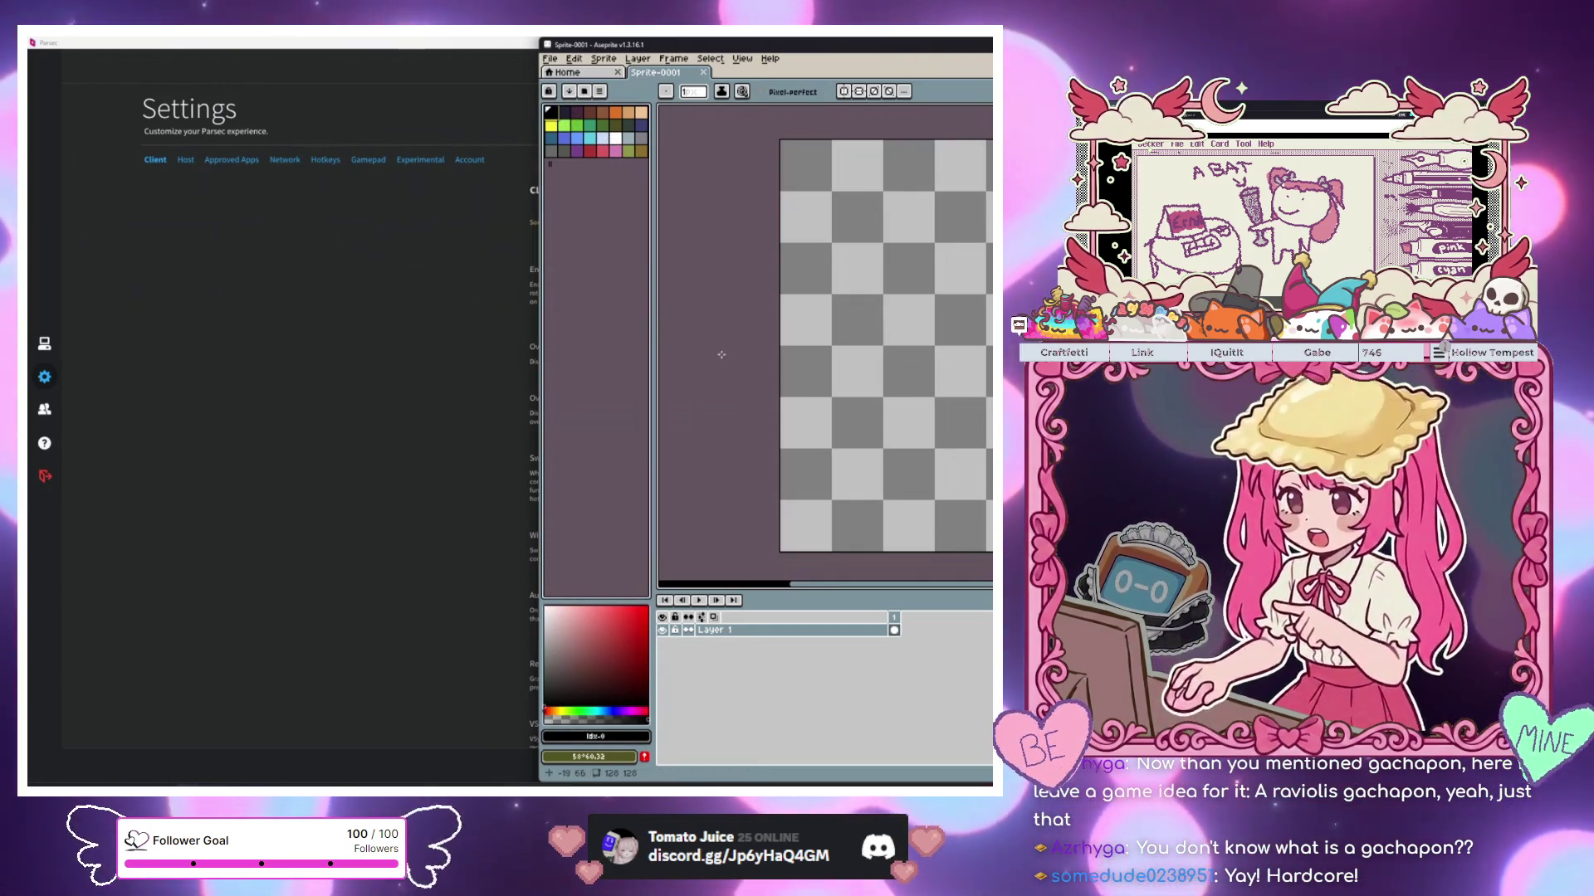
pyautogui.press('b')
# Step: Draw test scribbles on the sprite, then delete and undo them to leave it blank
pyautogui.hotkey('ctrl', 'a')
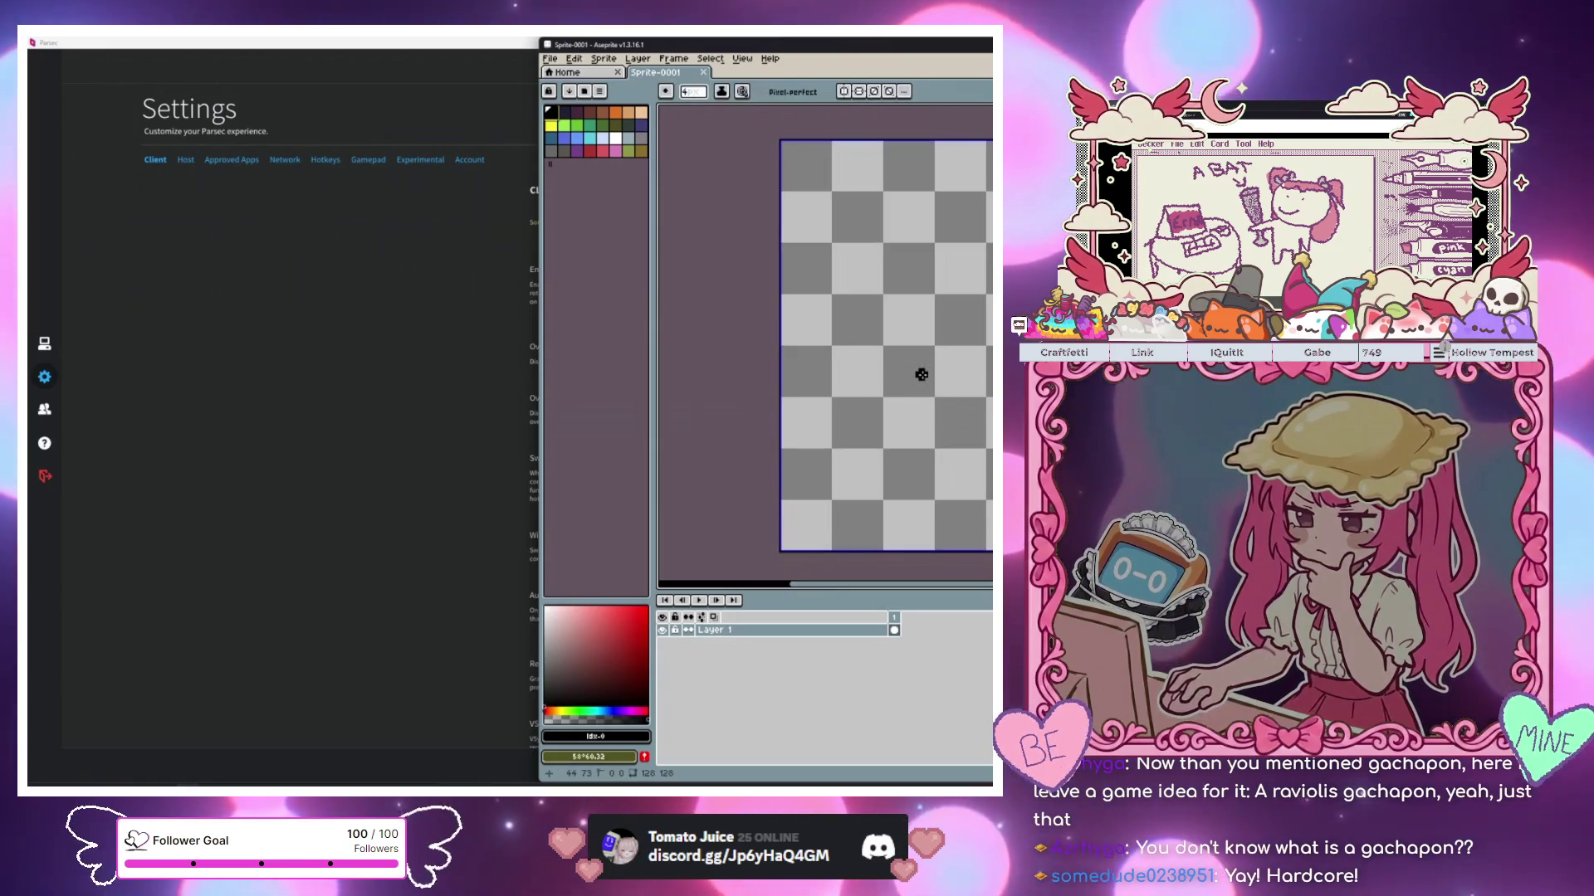
pyautogui.moveTo(992, 508); pyautogui.dragTo(948, 479)
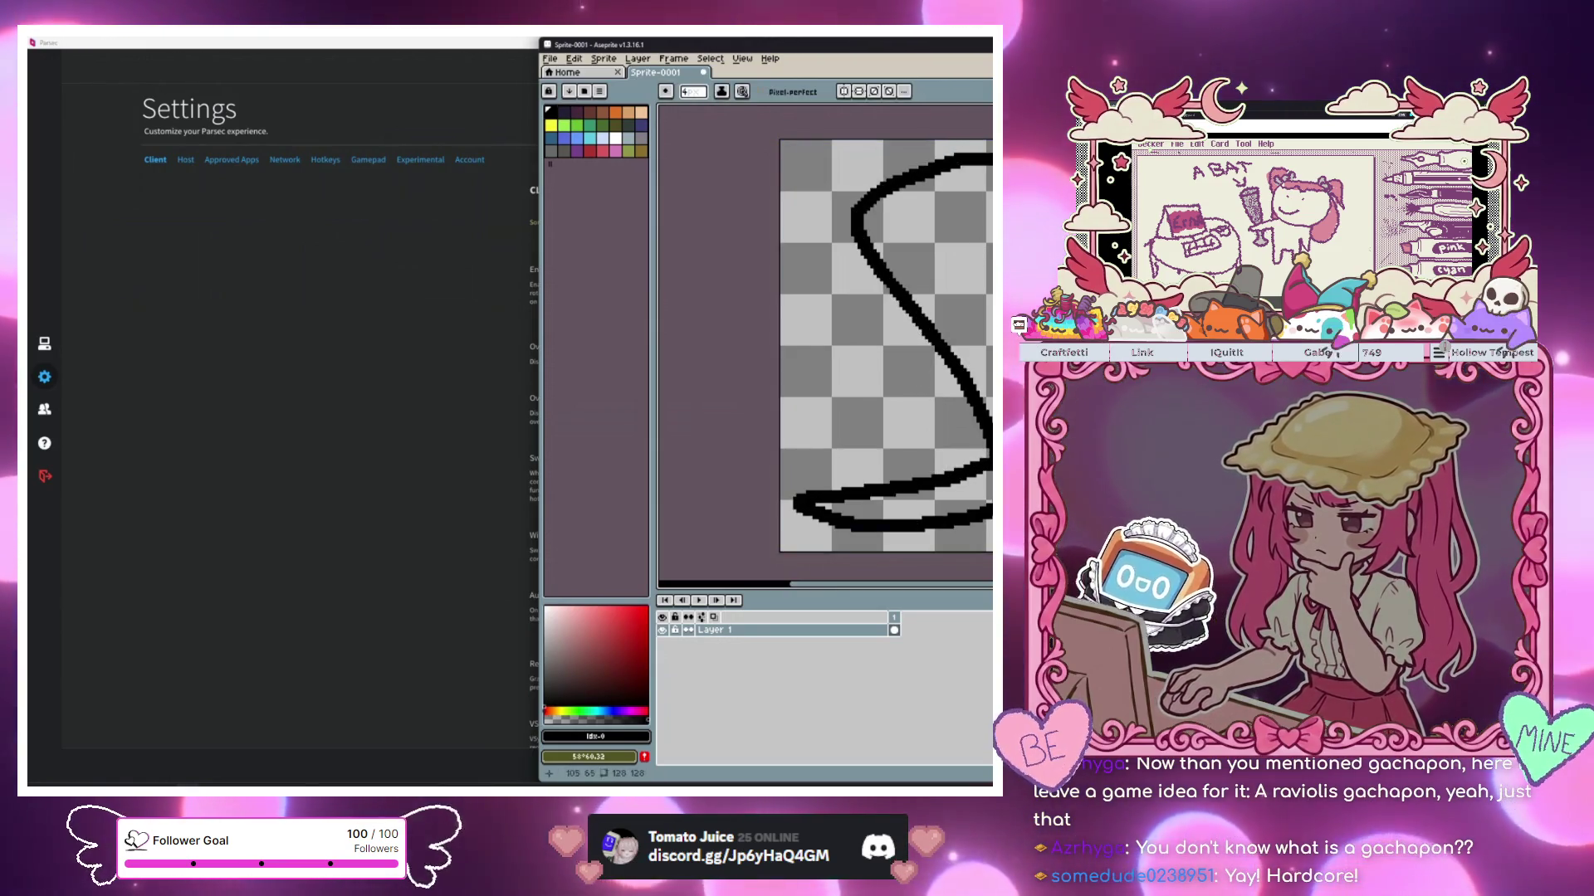
pyautogui.press('Delete')
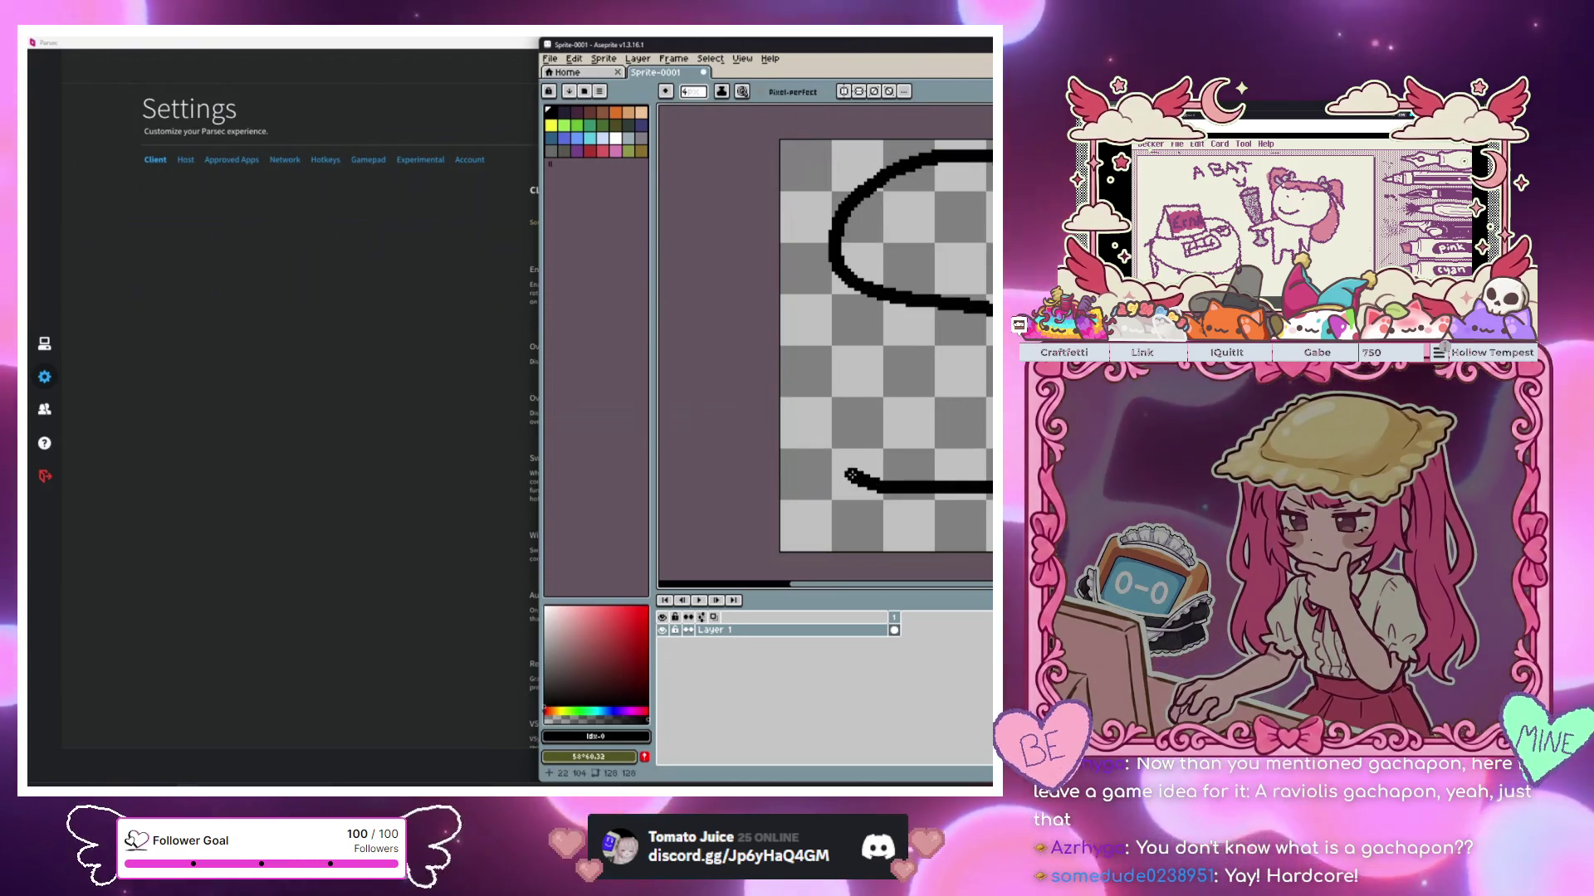
pyautogui.hotkey('ctrl', 'z')
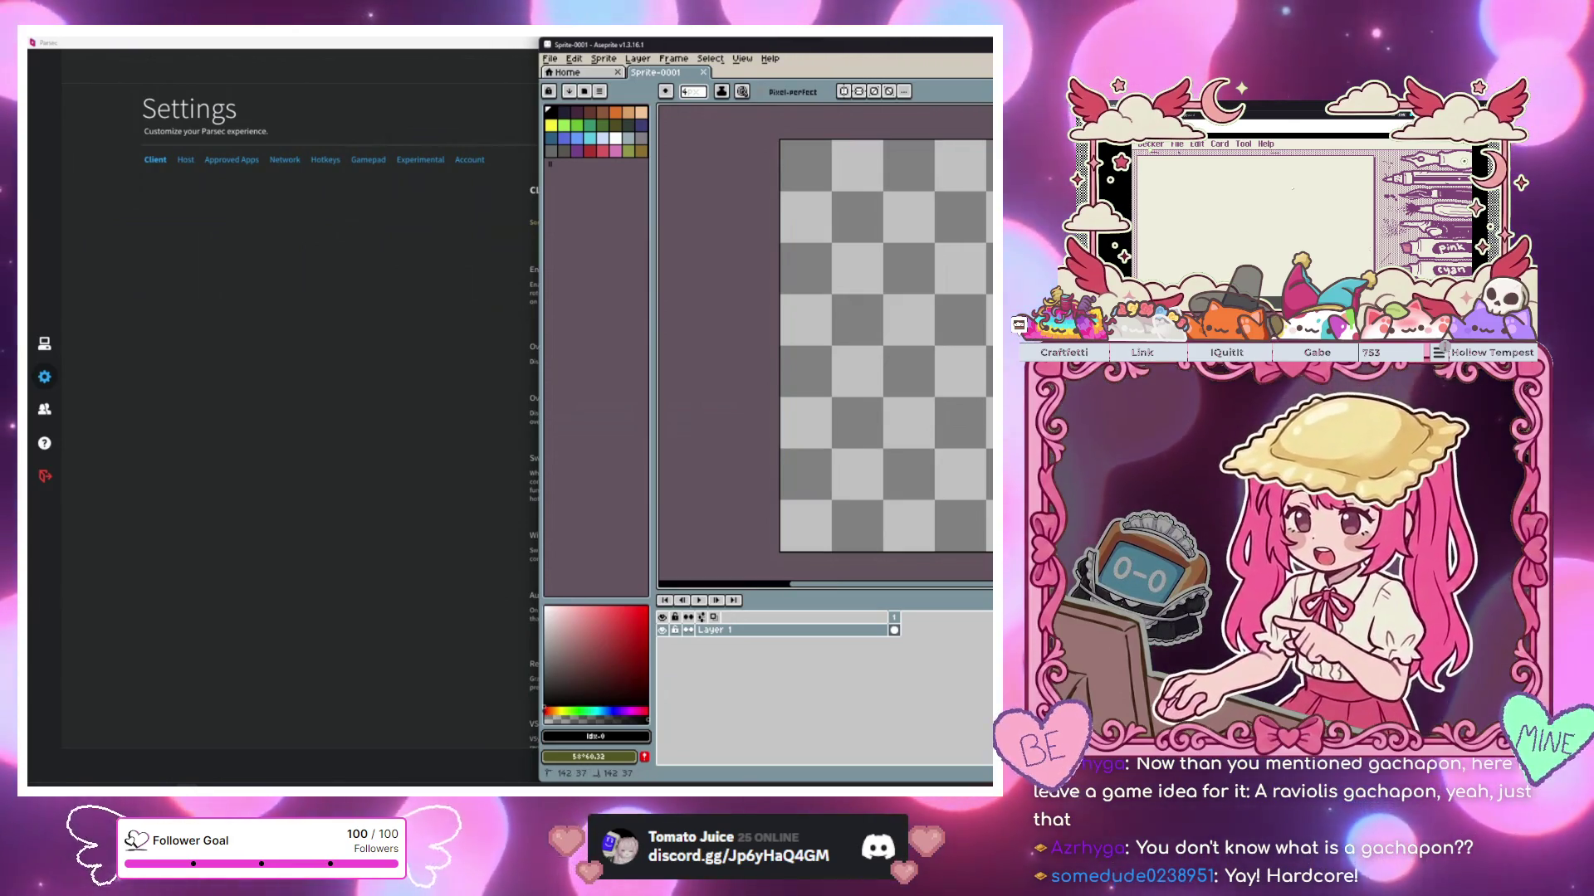
pyautogui.hotkey('ctrl', 'a')
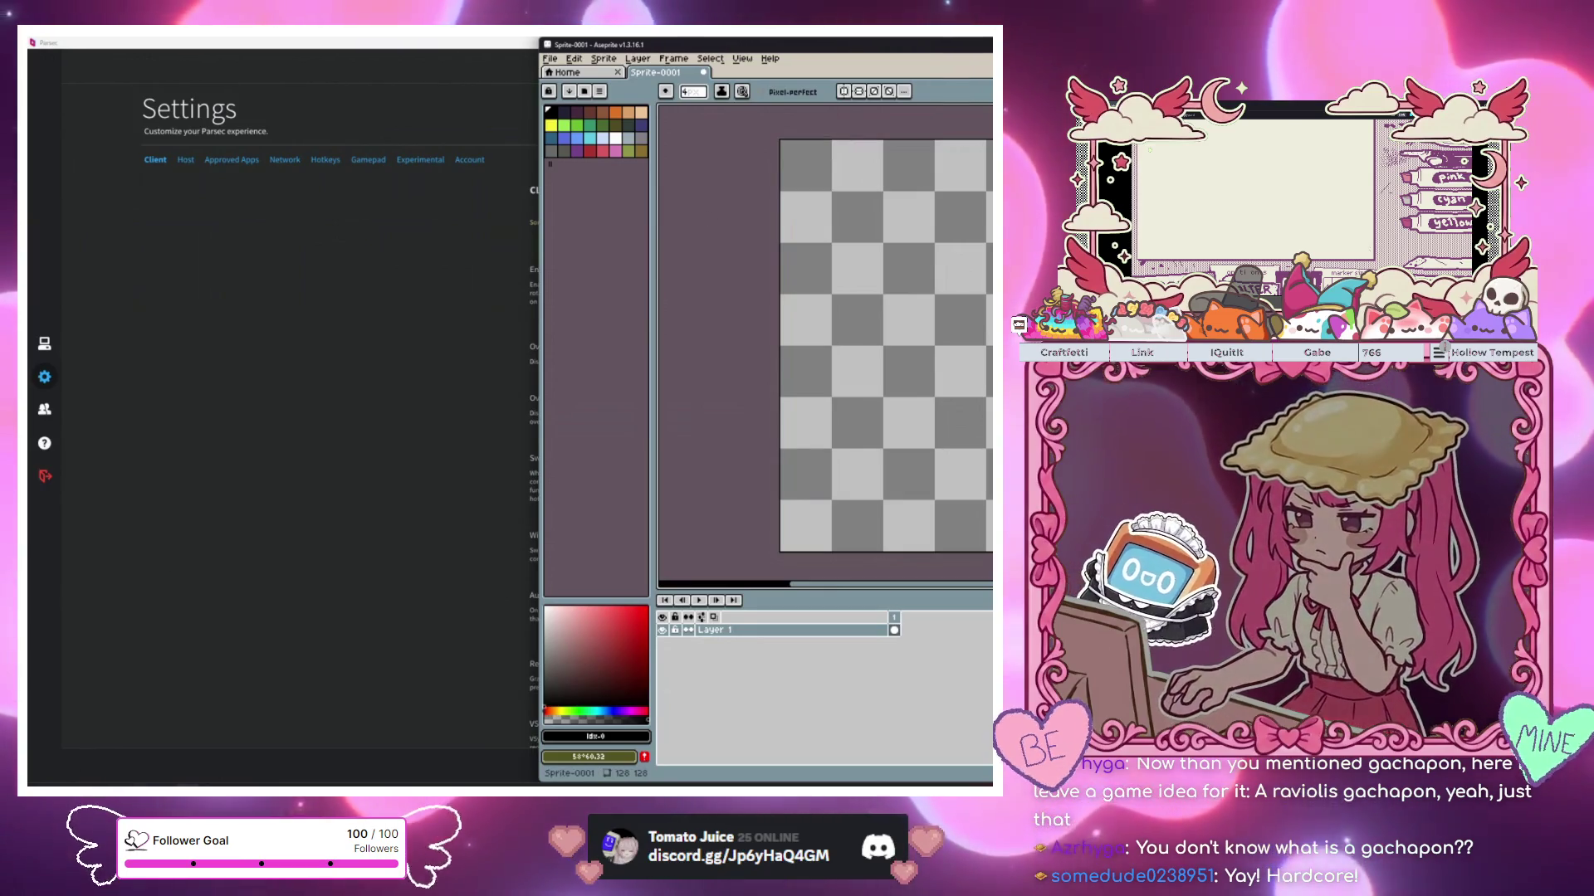
pyautogui.hotkey('alt', 'Tab')
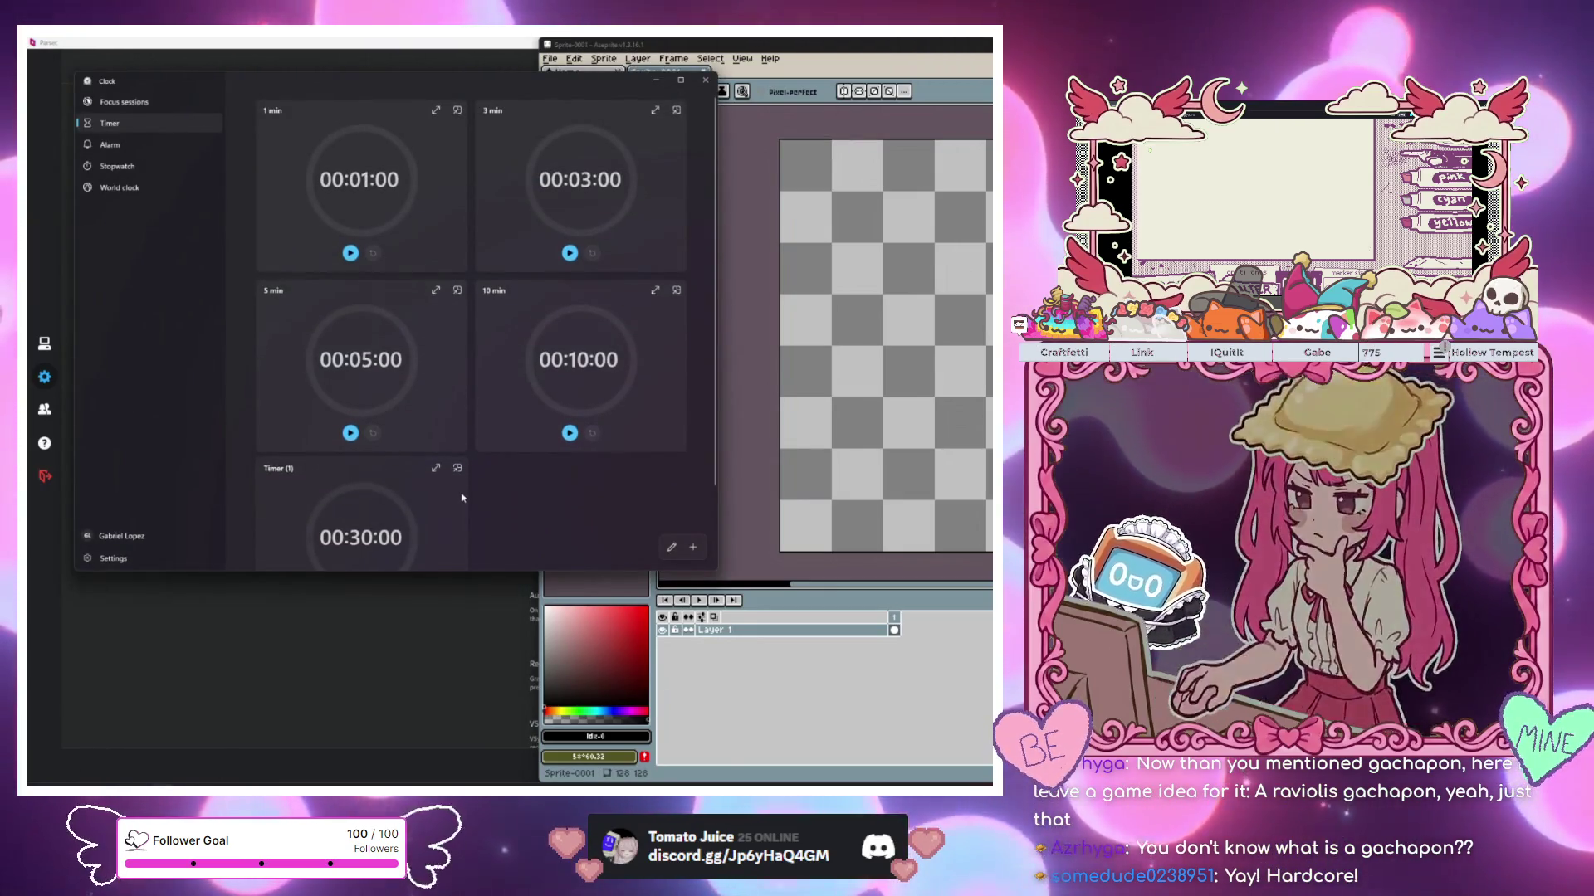
# Step: Add and save a new 45-minute Timer (2)
pyautogui.scroll(-2, 462, 498)
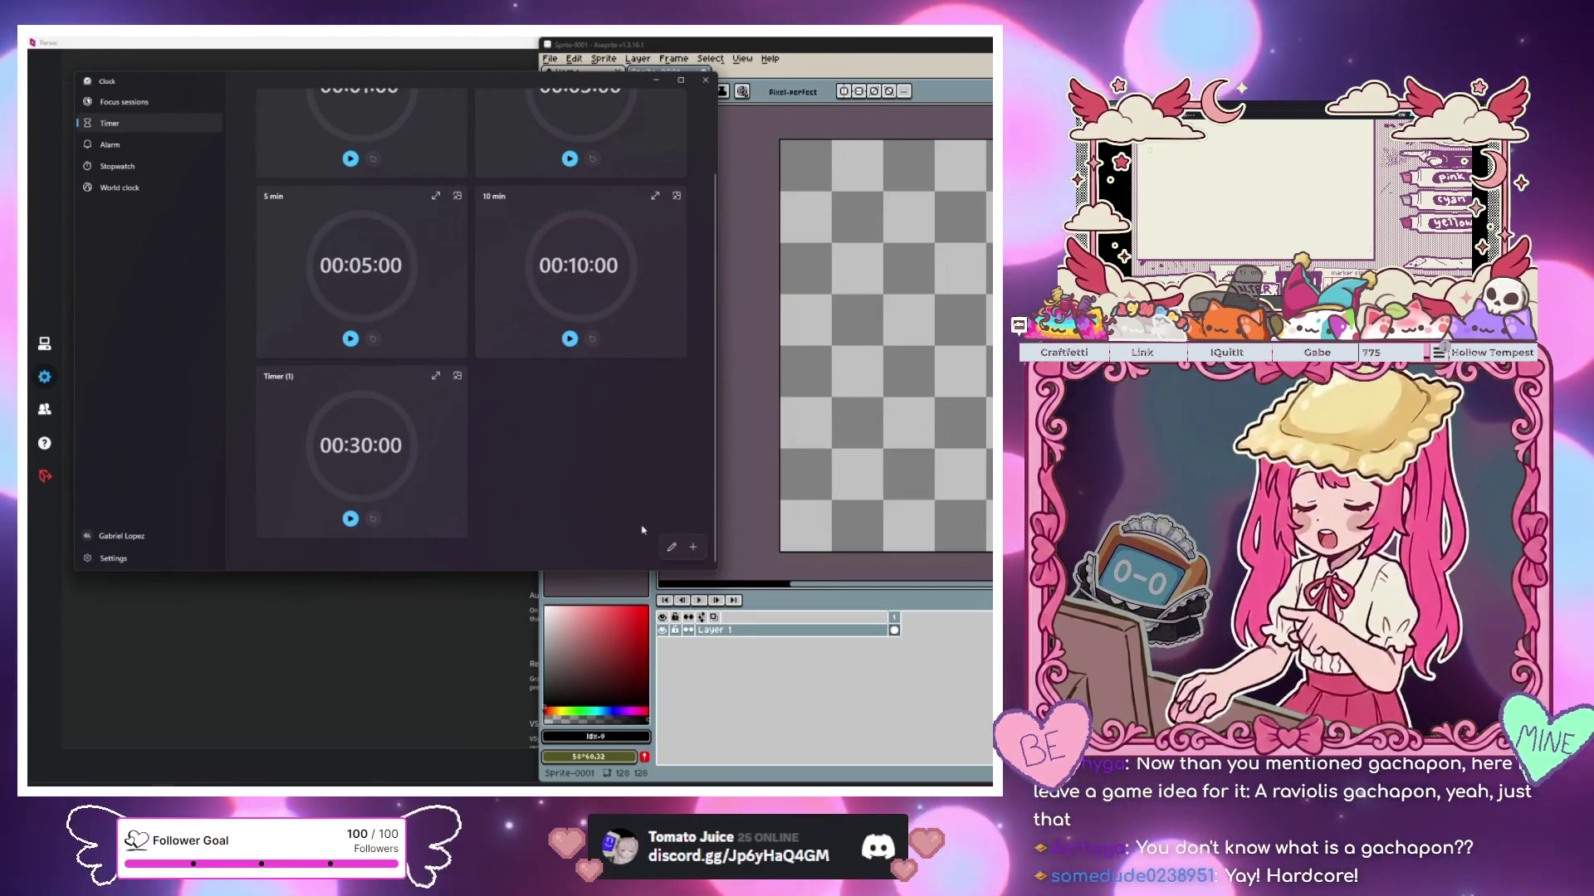
pyautogui.scroll(2, 431, 462)
pyautogui.scroll(-2, 527, 514)
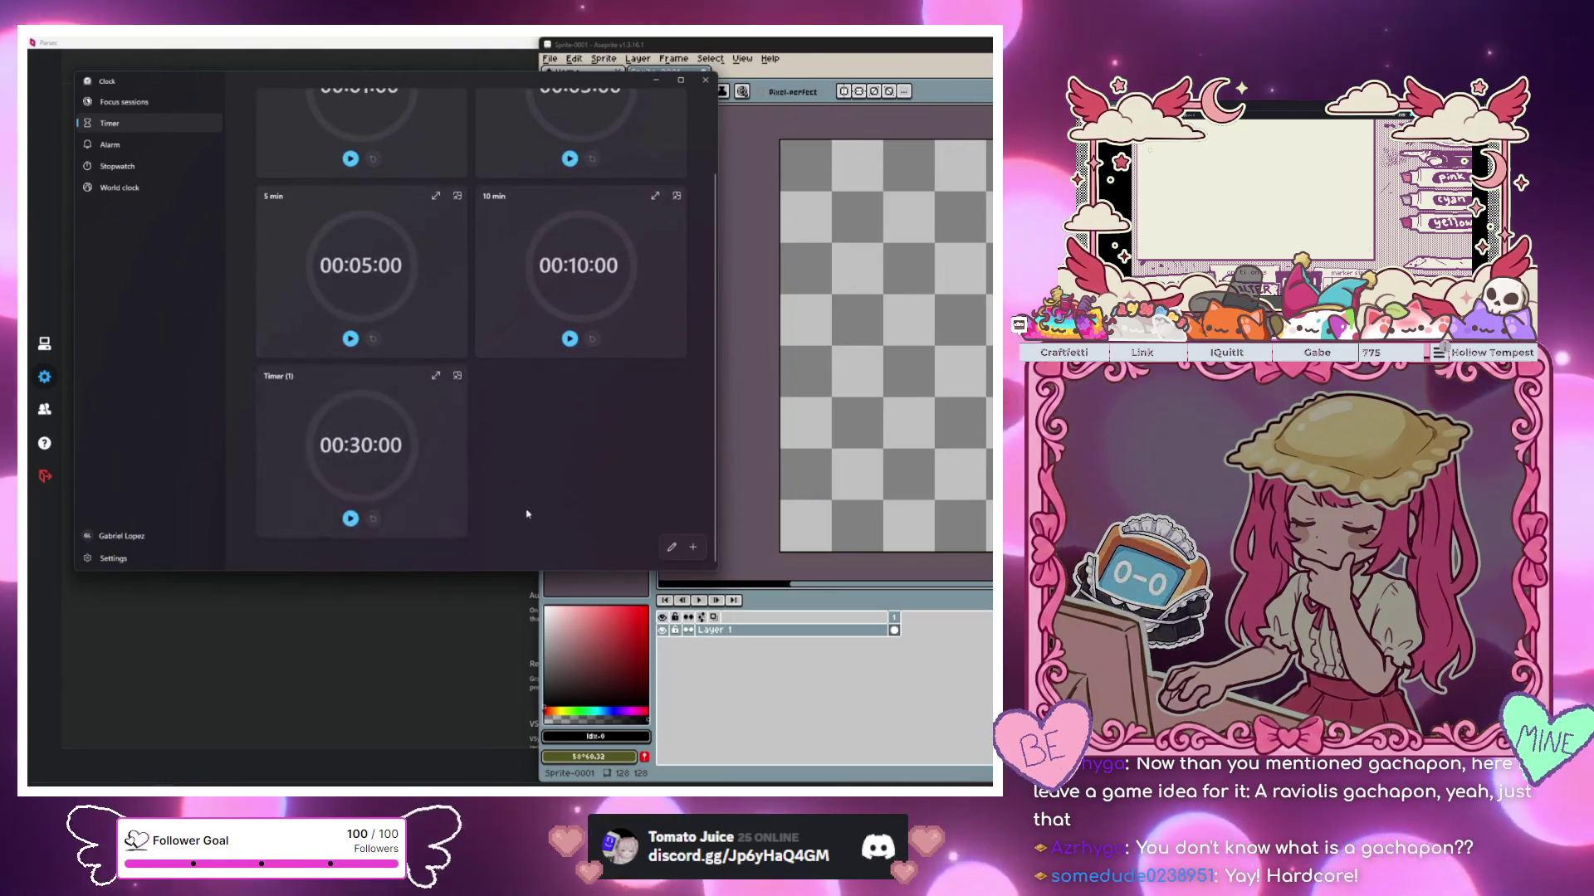
pyautogui.click(695, 547)
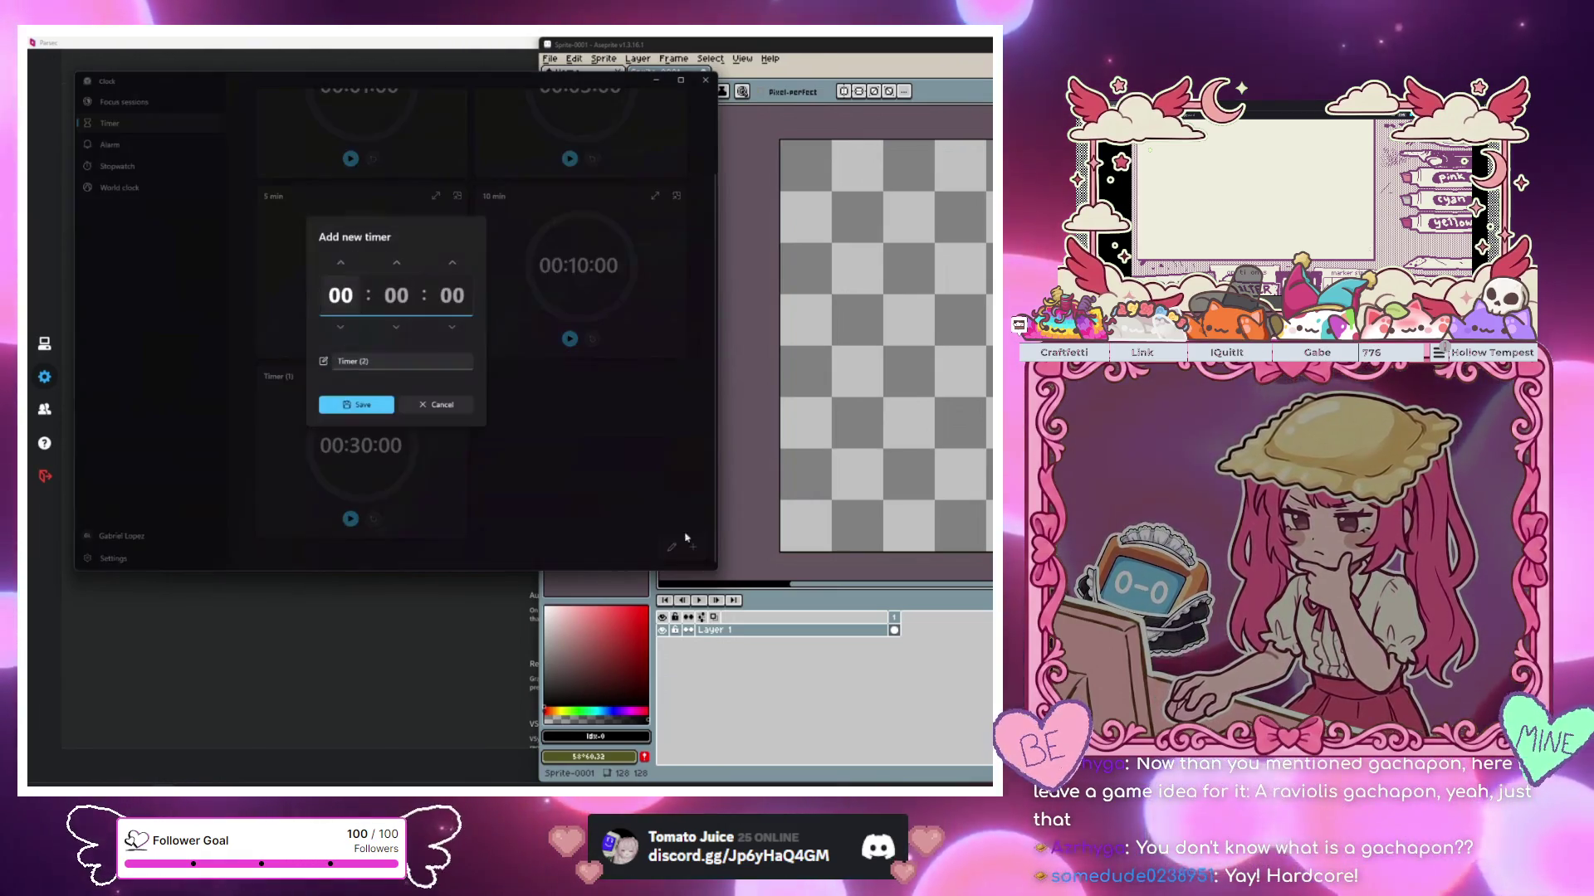
pyautogui.click(396, 262)
pyautogui.click(396, 262)
pyautogui.click(396, 262)
pyautogui.click(396, 263)
pyautogui.click(396, 262)
pyautogui.click(395, 263)
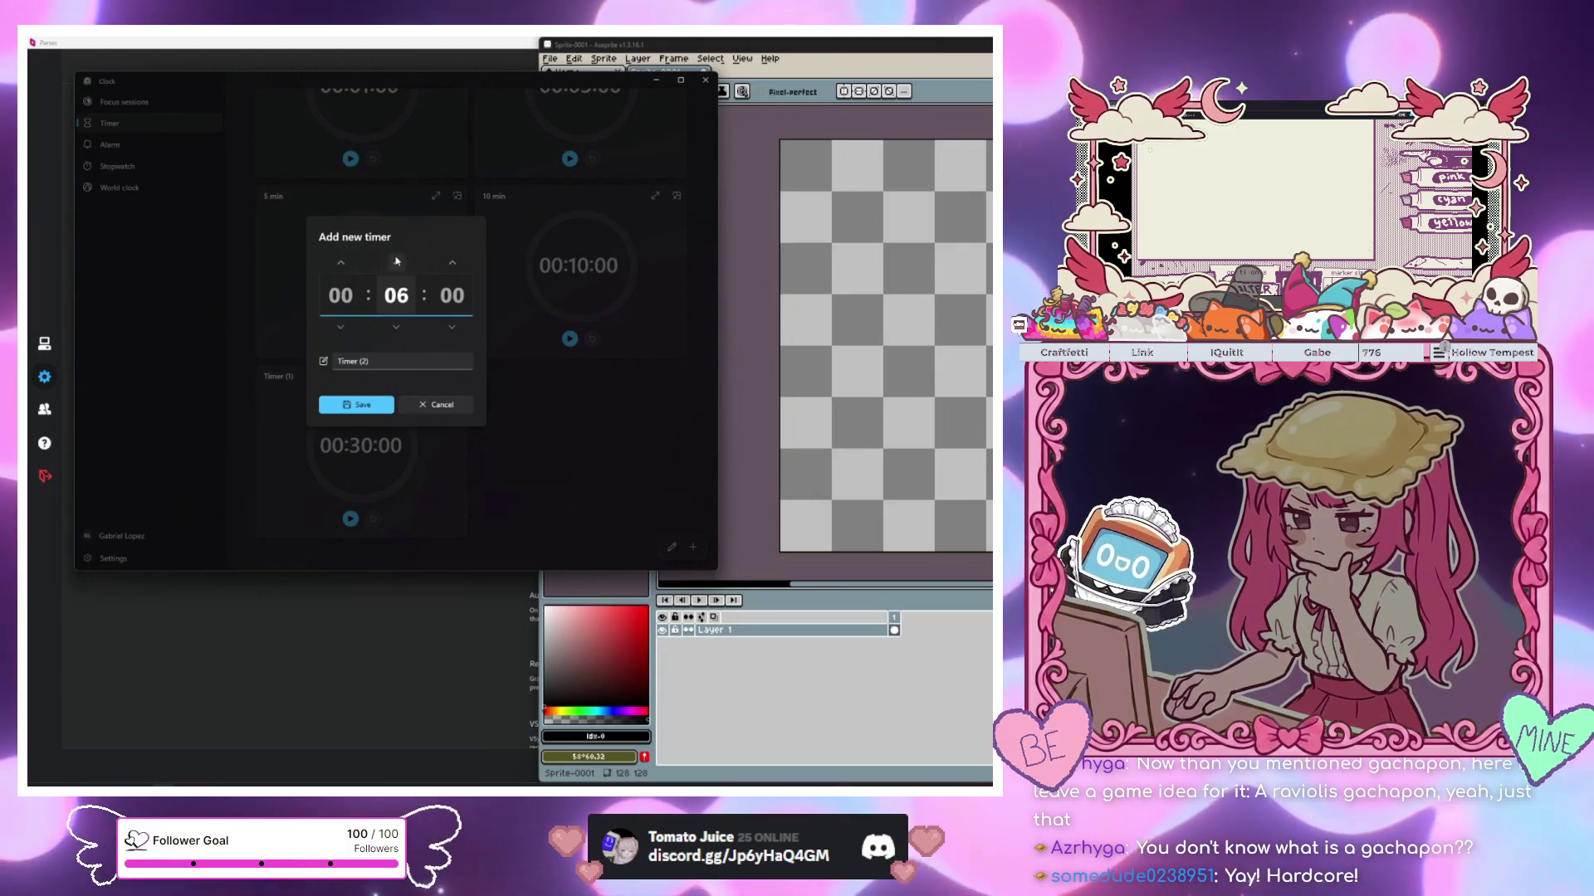
pyautogui.scroll(16, 396, 262)
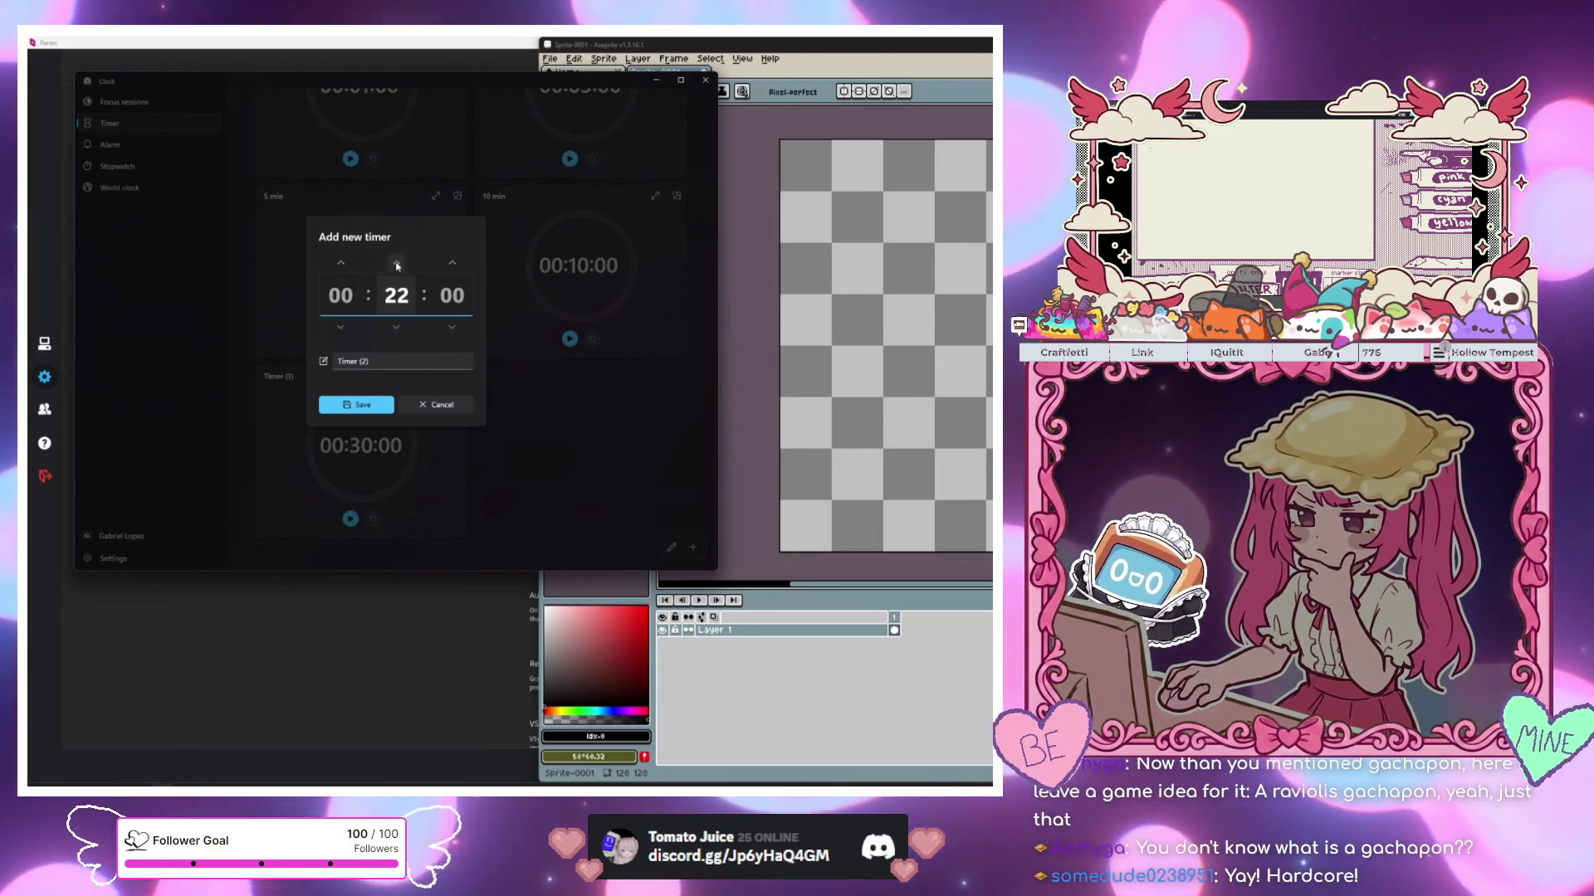
pyautogui.scroll(17, 397, 266)
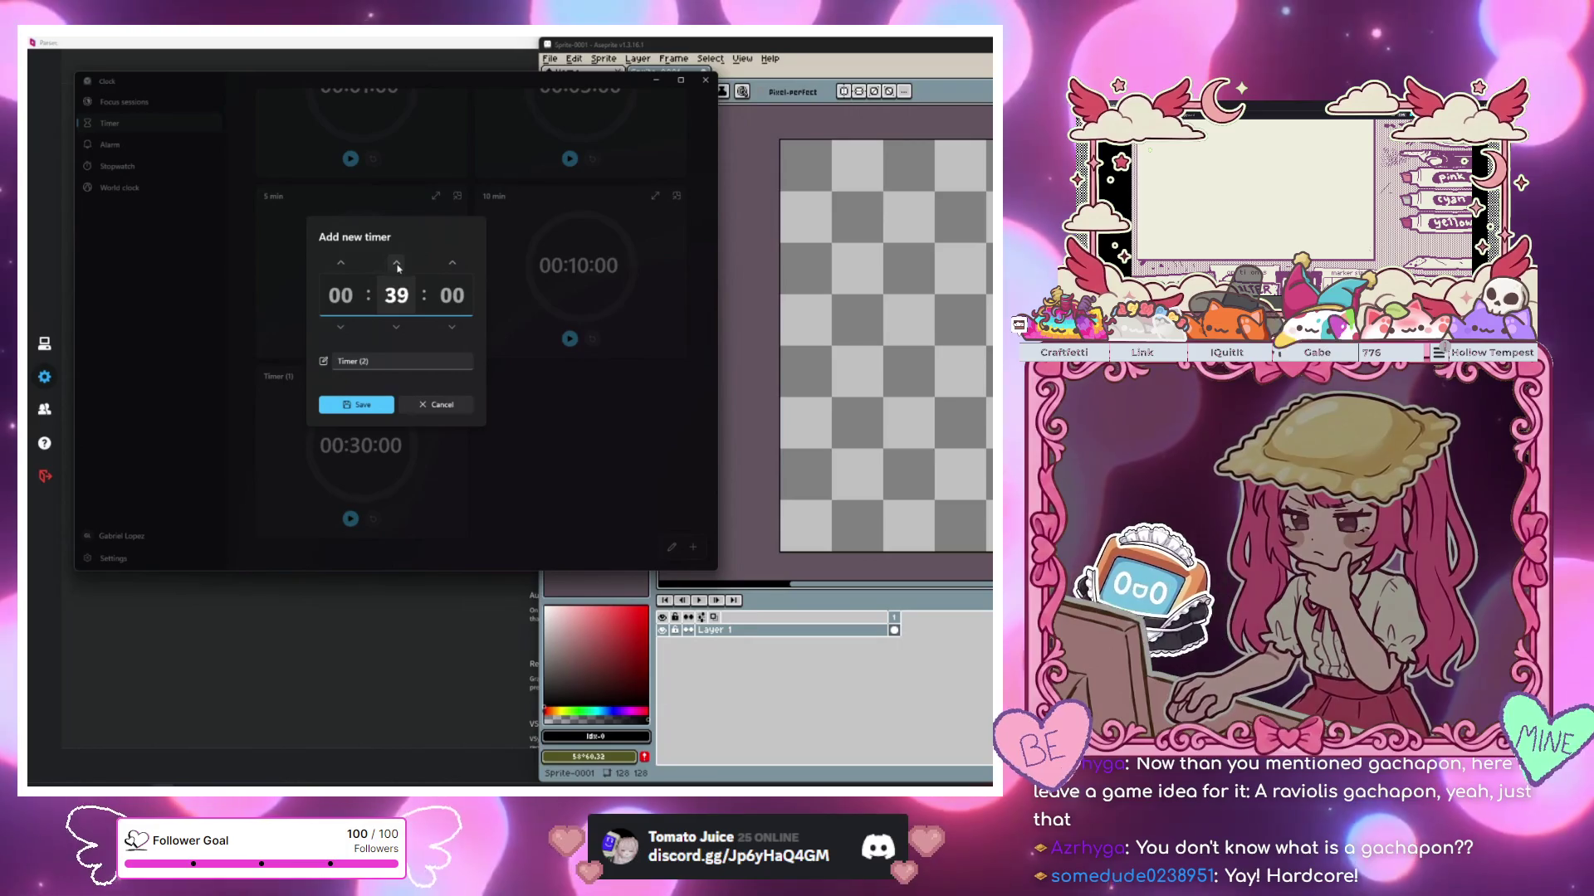
pyautogui.scroll(6, 397, 265)
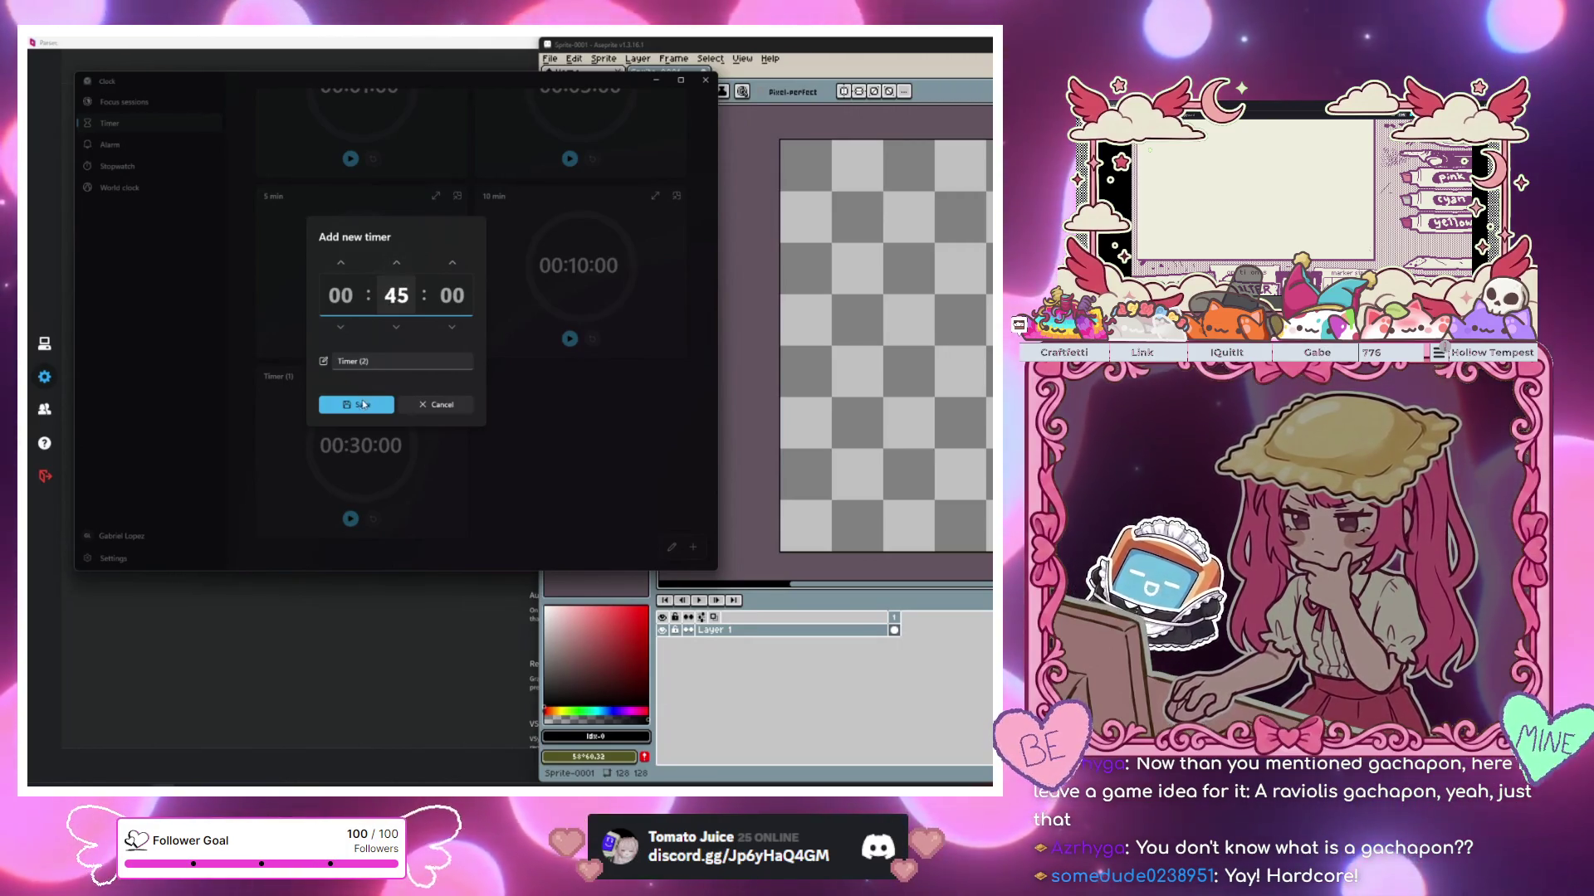
pyautogui.click(357, 404)
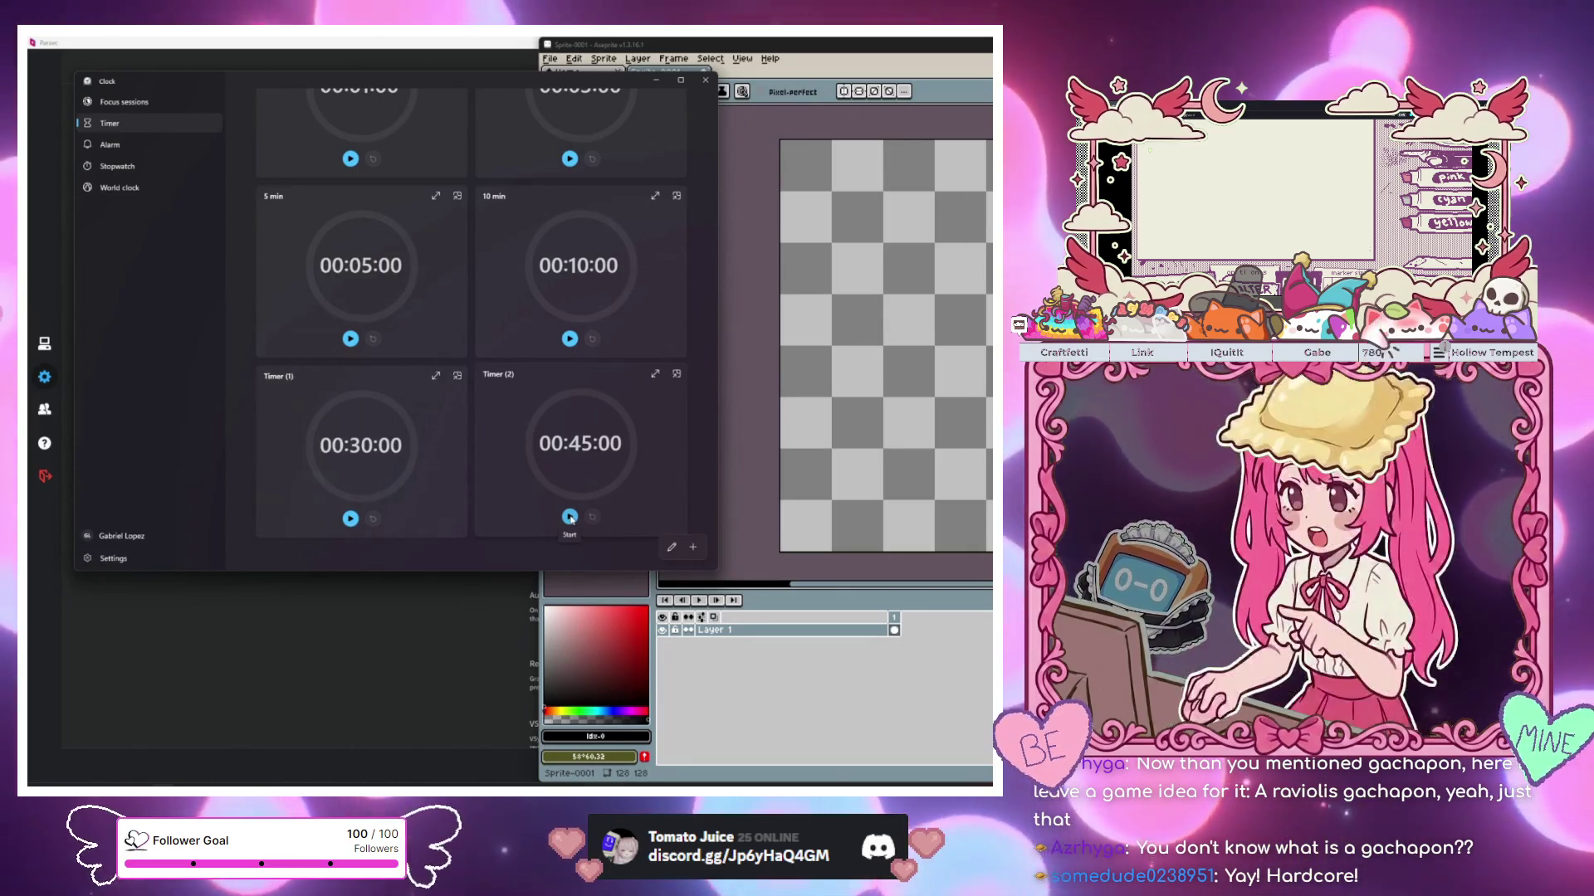
# Step: Start the 45-minute countdown and shrink it into a compact floating window
pyautogui.click(570, 518)
pyautogui.click(655, 374)
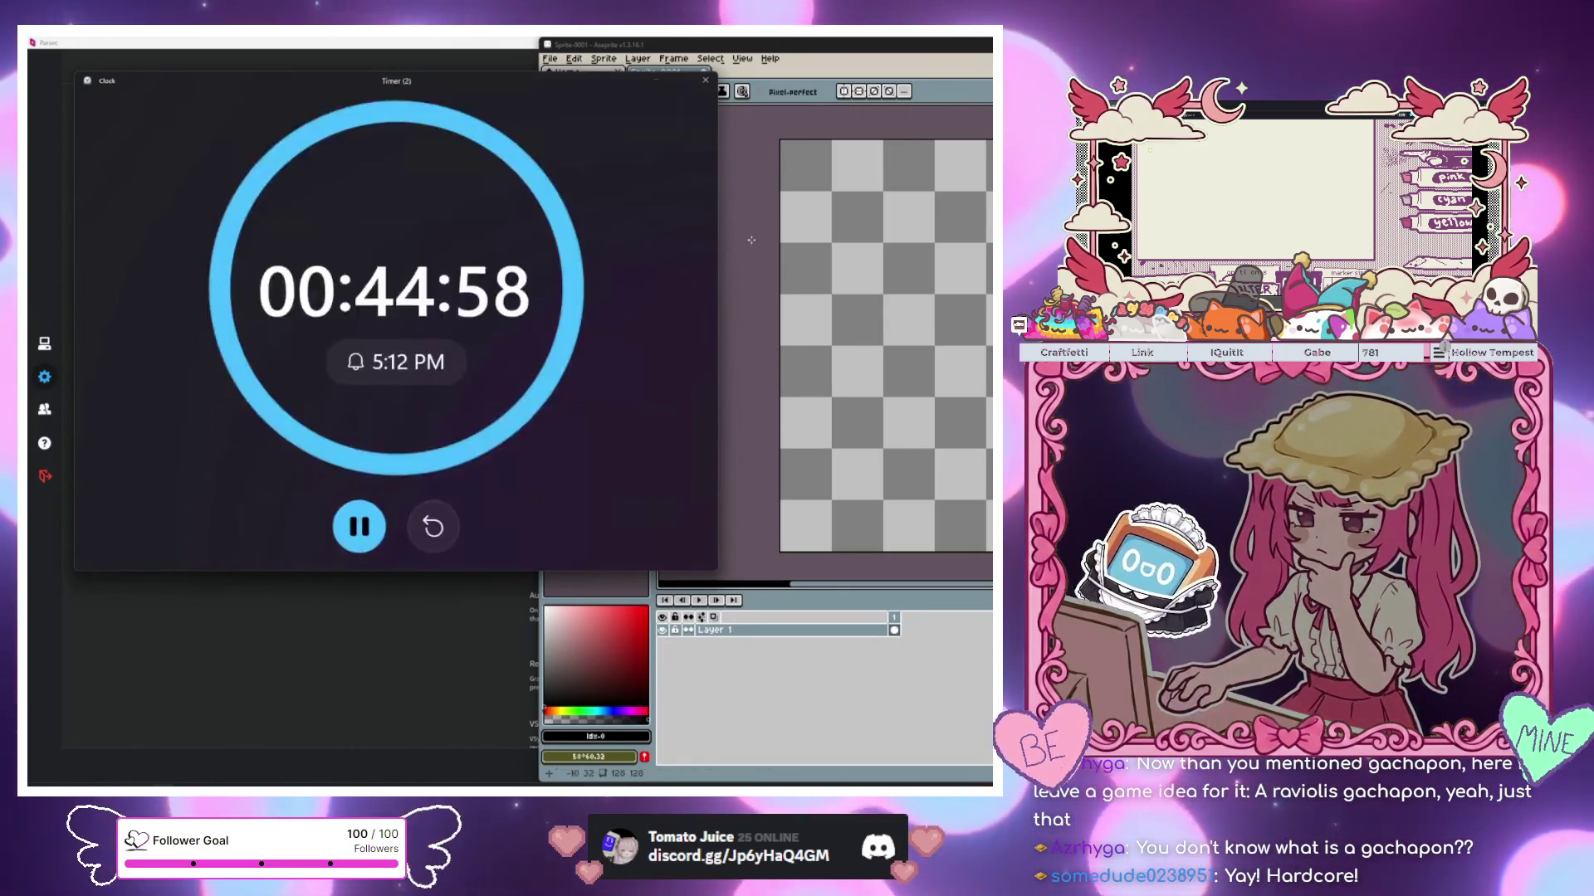
pyautogui.click(437, 582)
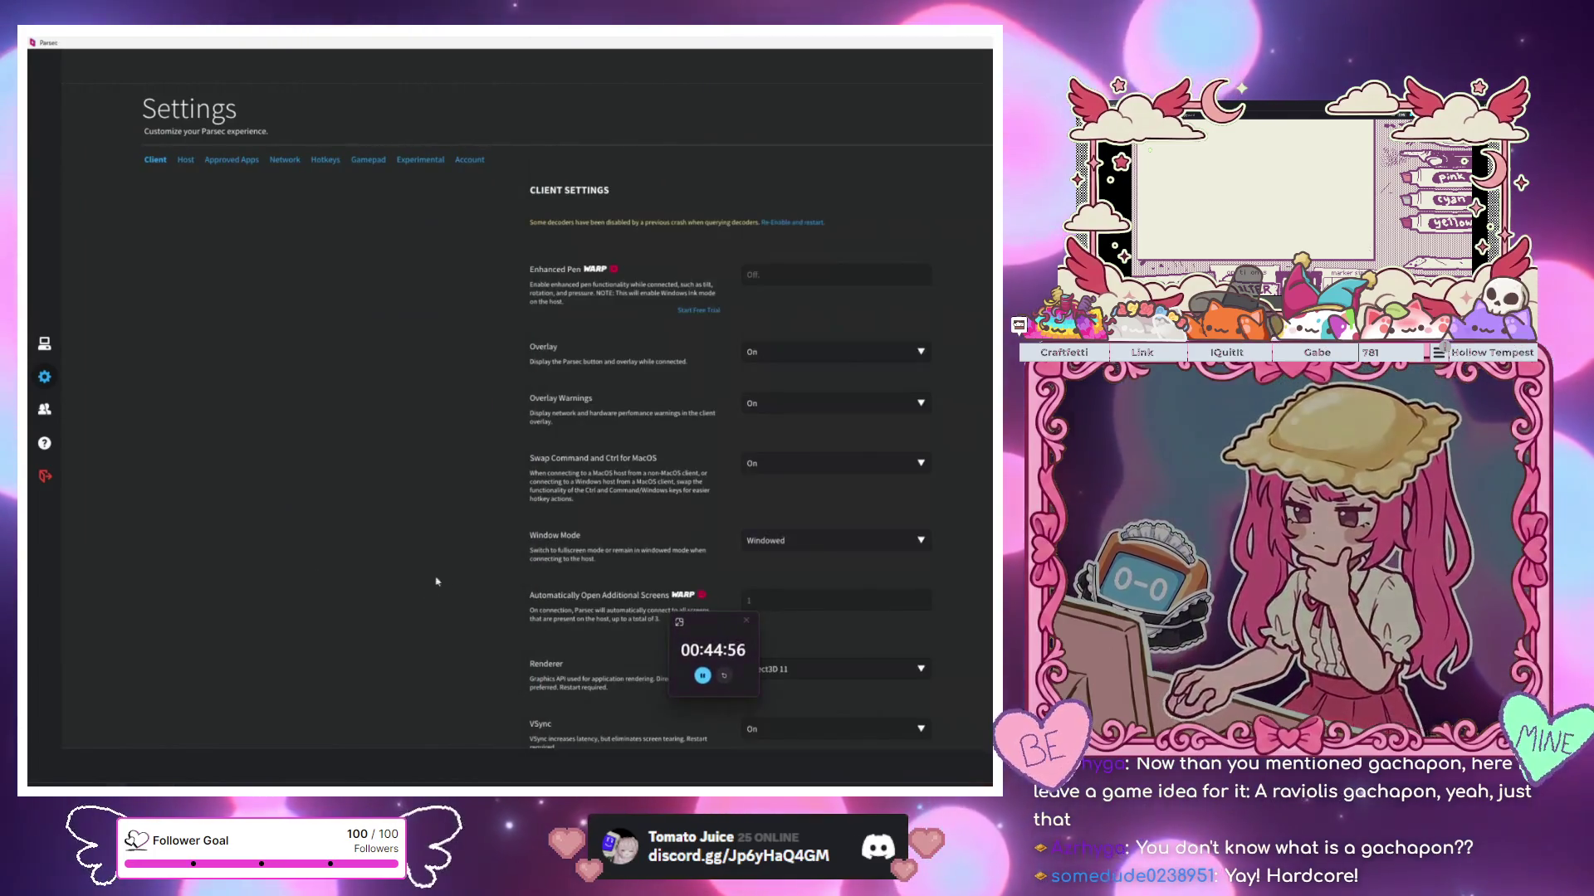
# Step: Minimize Parsec and Aseprite, then switch to the Godot editor window
pyautogui.press('super+Down')
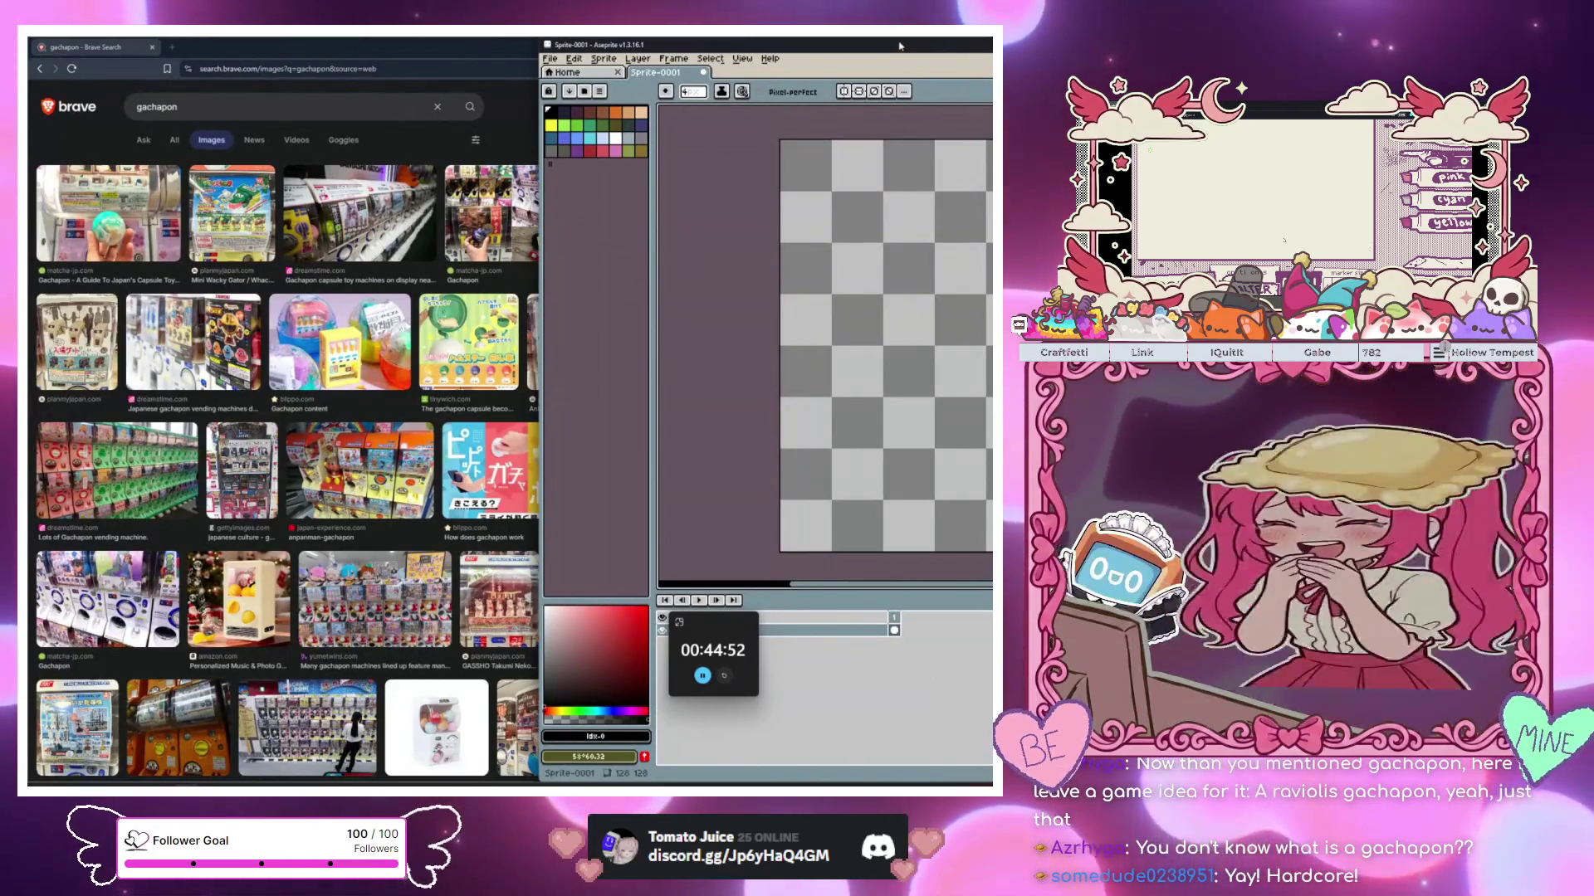
pyautogui.press('super+Down')
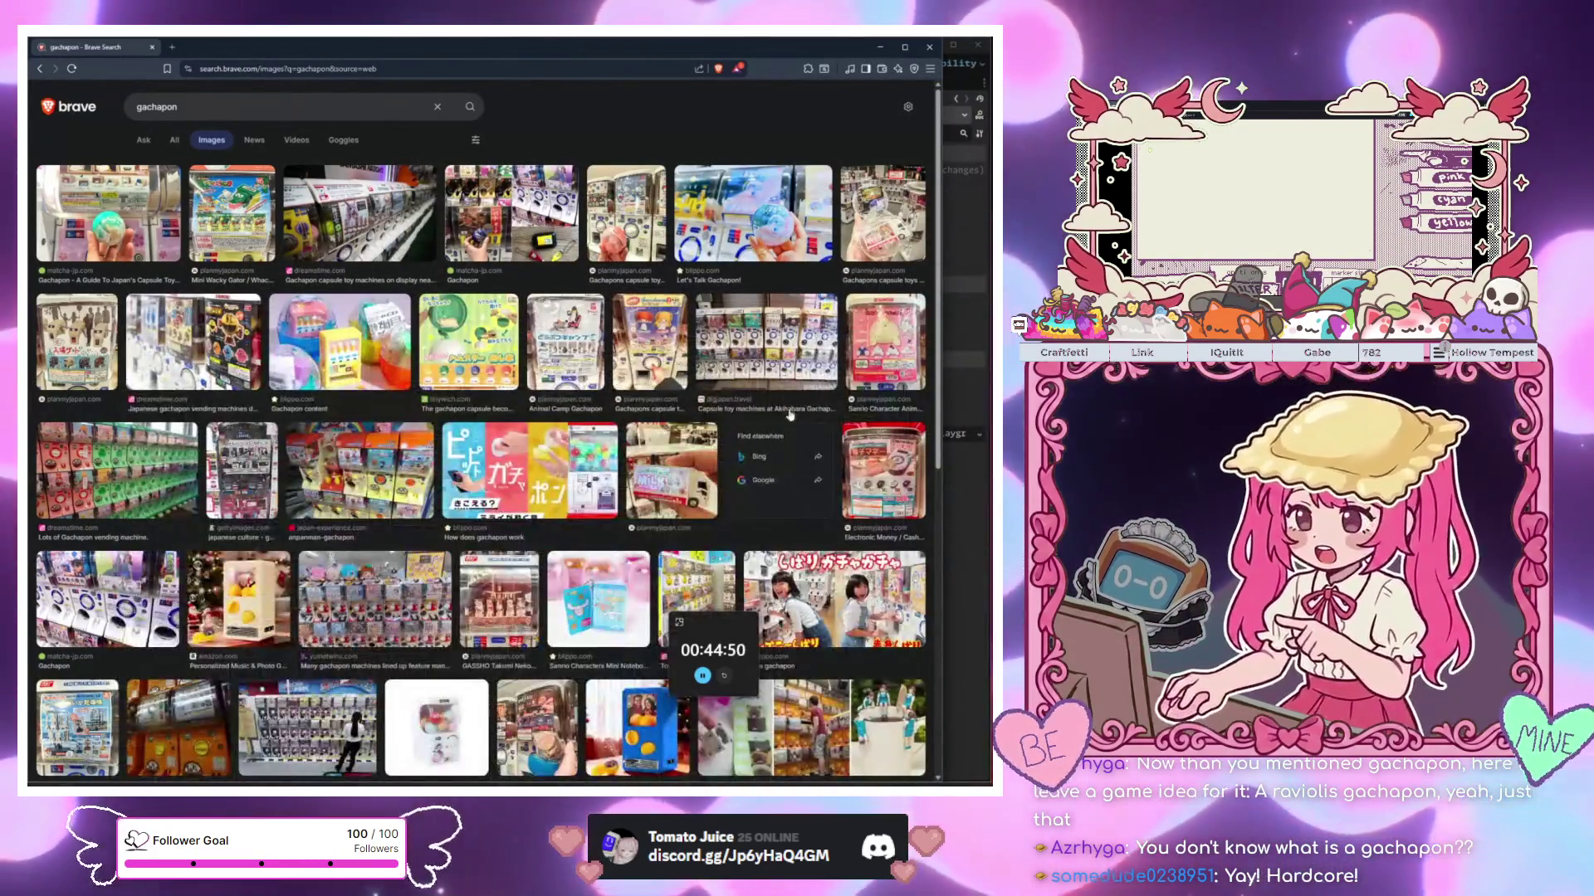
pyautogui.moveTo(120, 784)
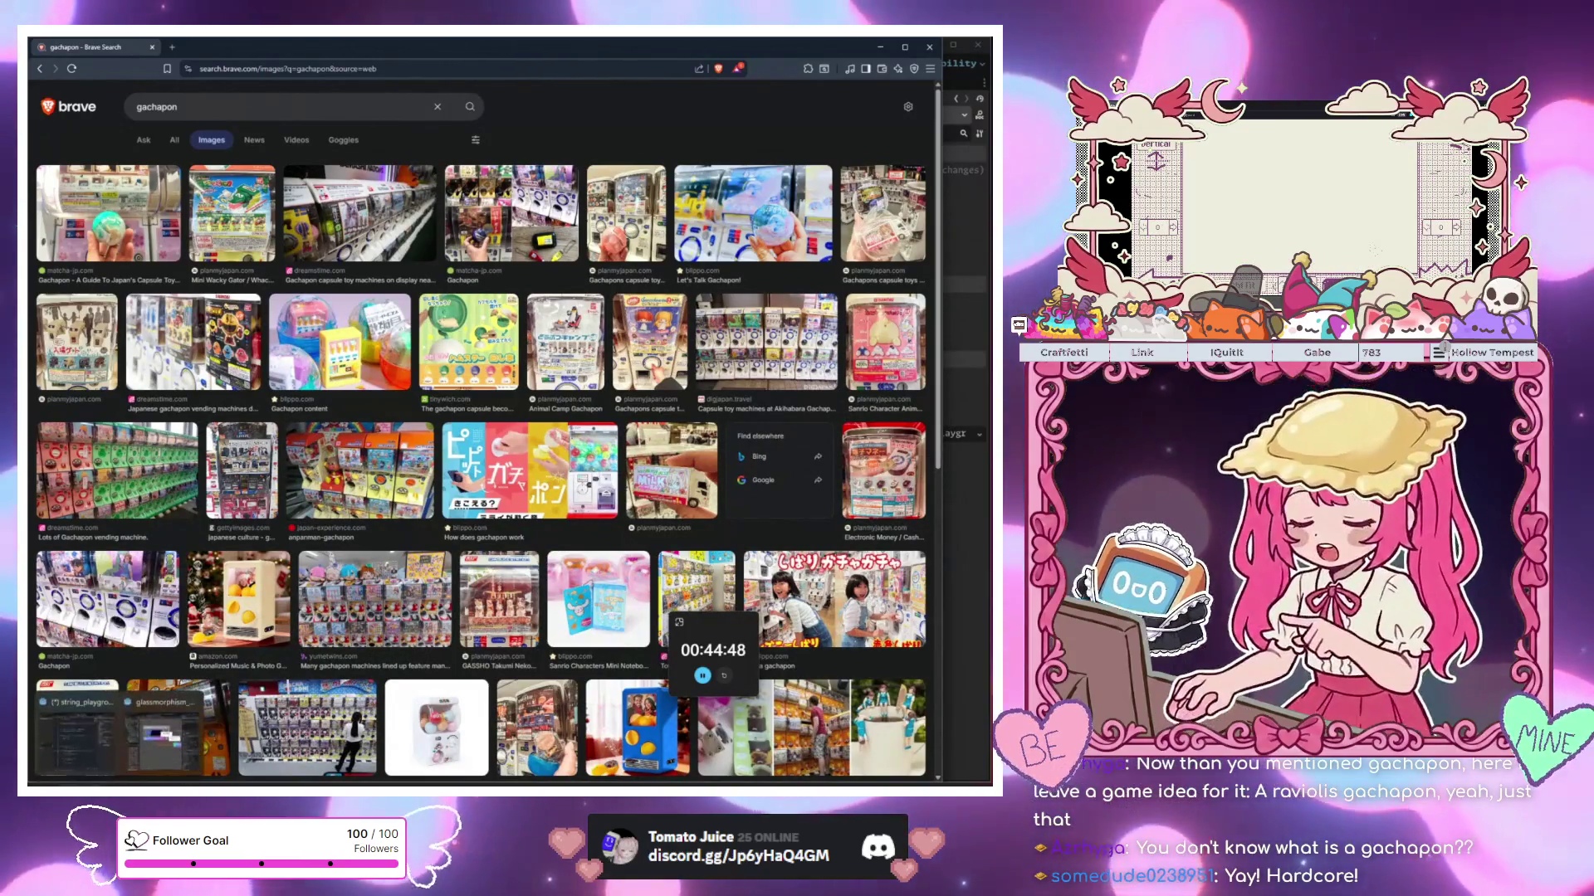
pyautogui.click(79, 731)
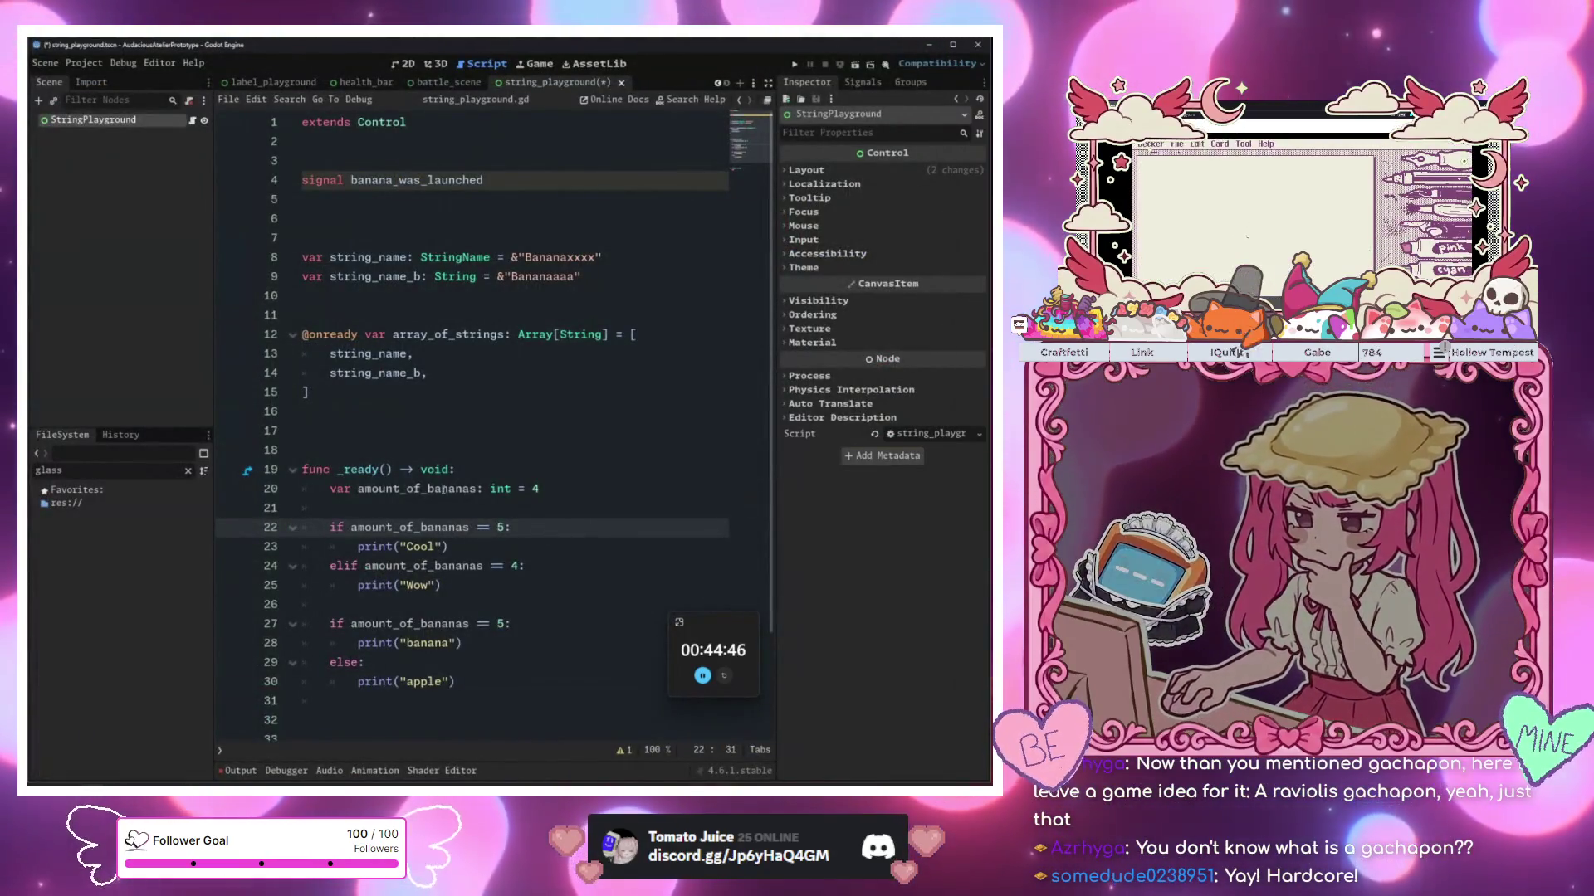
# Step: Open a new scene in the 2D view with a Control node as its root
pyautogui.click(647, 180)
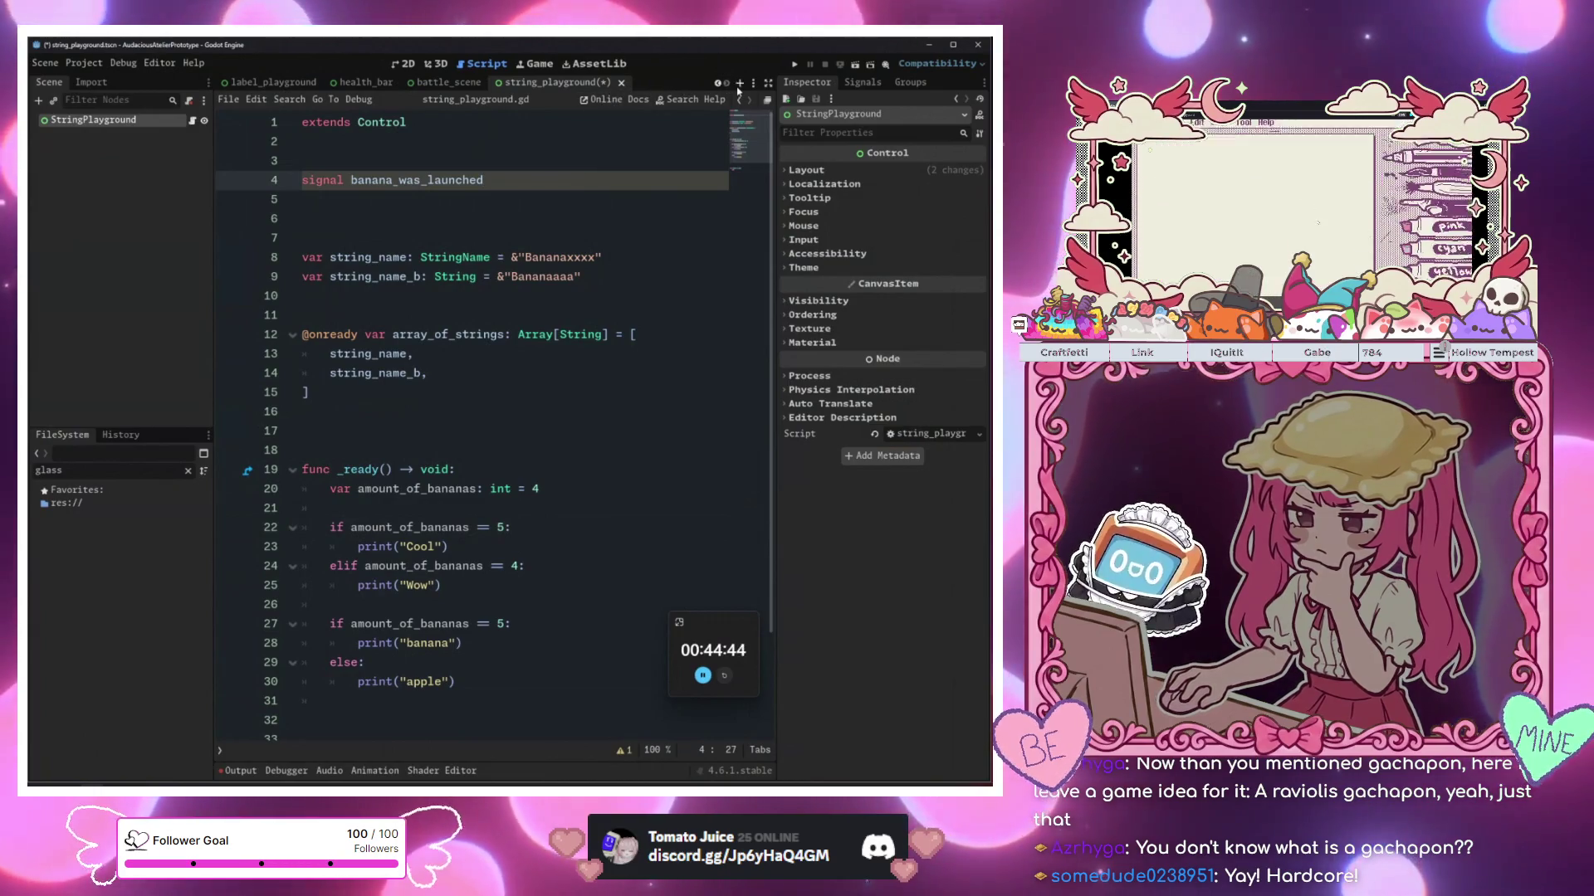
pyautogui.click(739, 84)
pyautogui.click(403, 63)
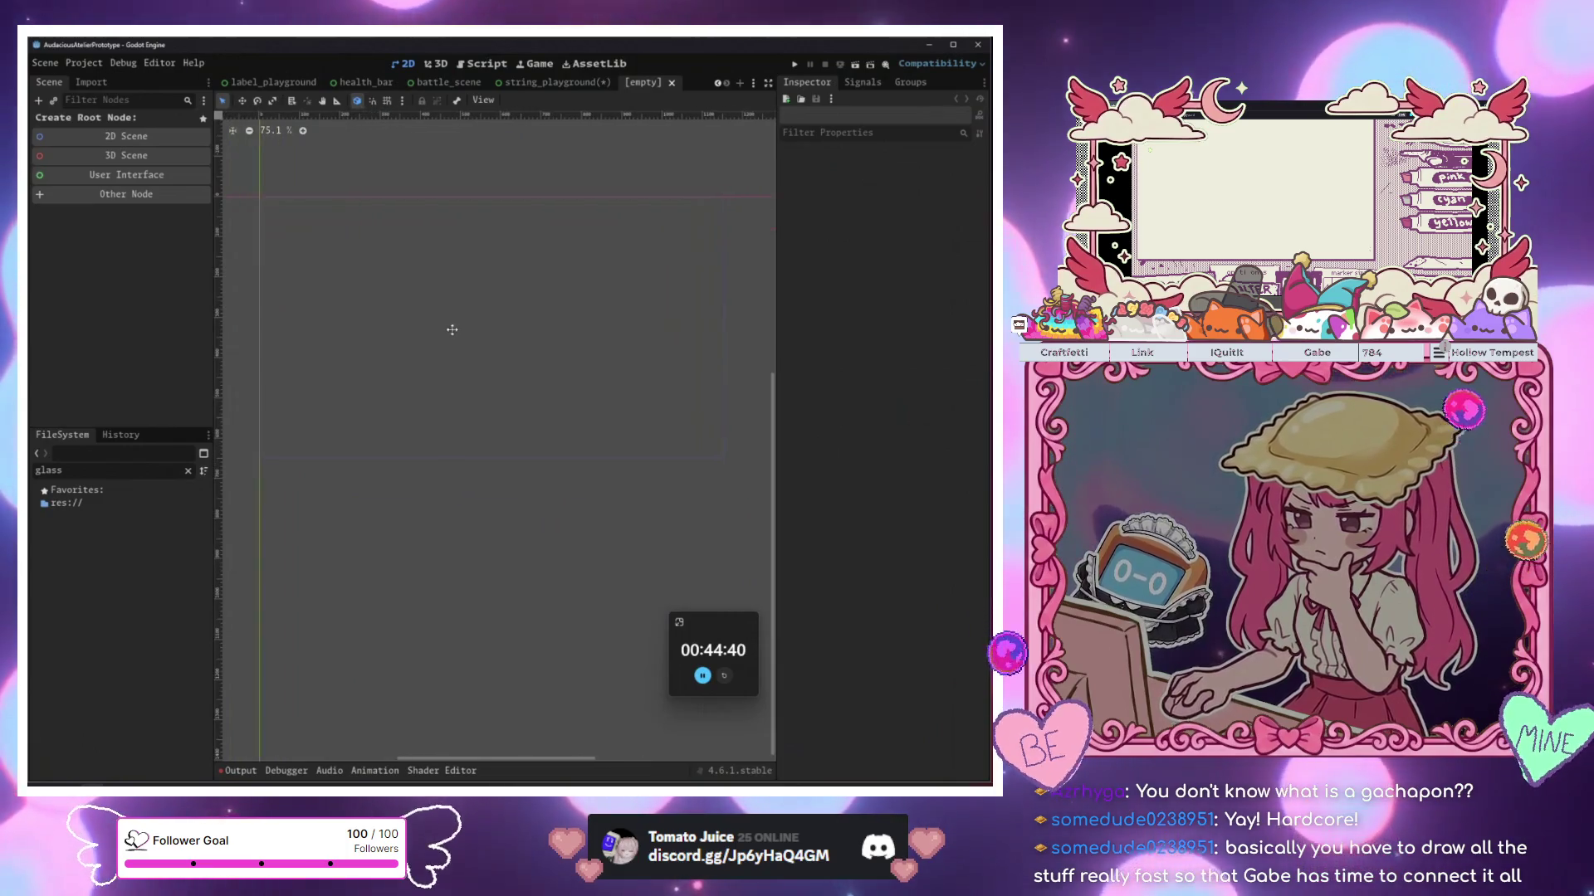
pyautogui.moveTo(76, 784)
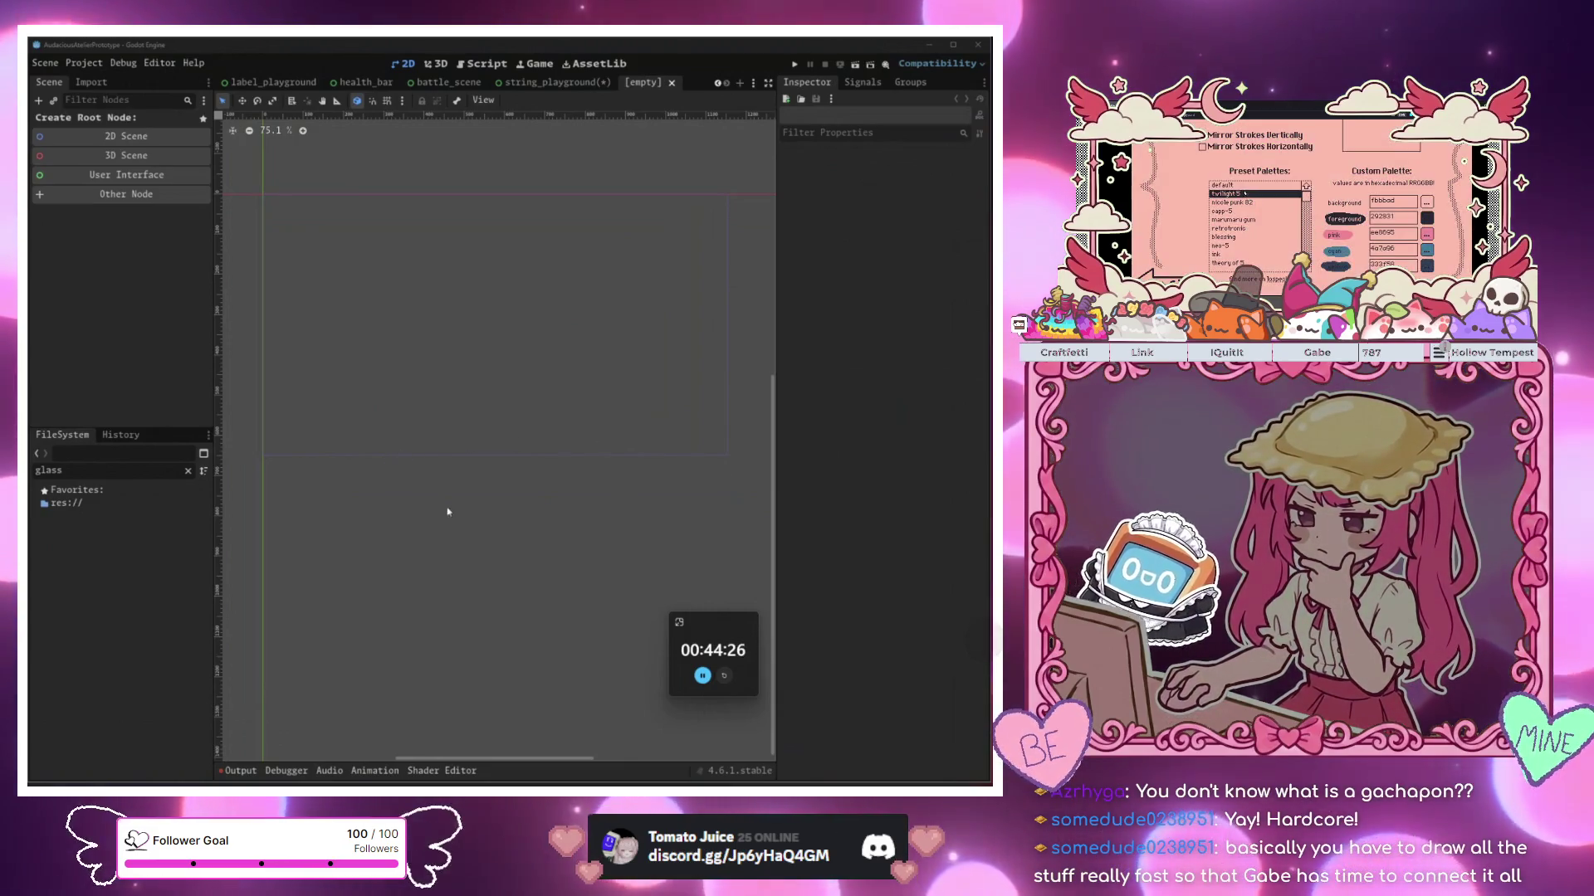
pyautogui.click(141, 177)
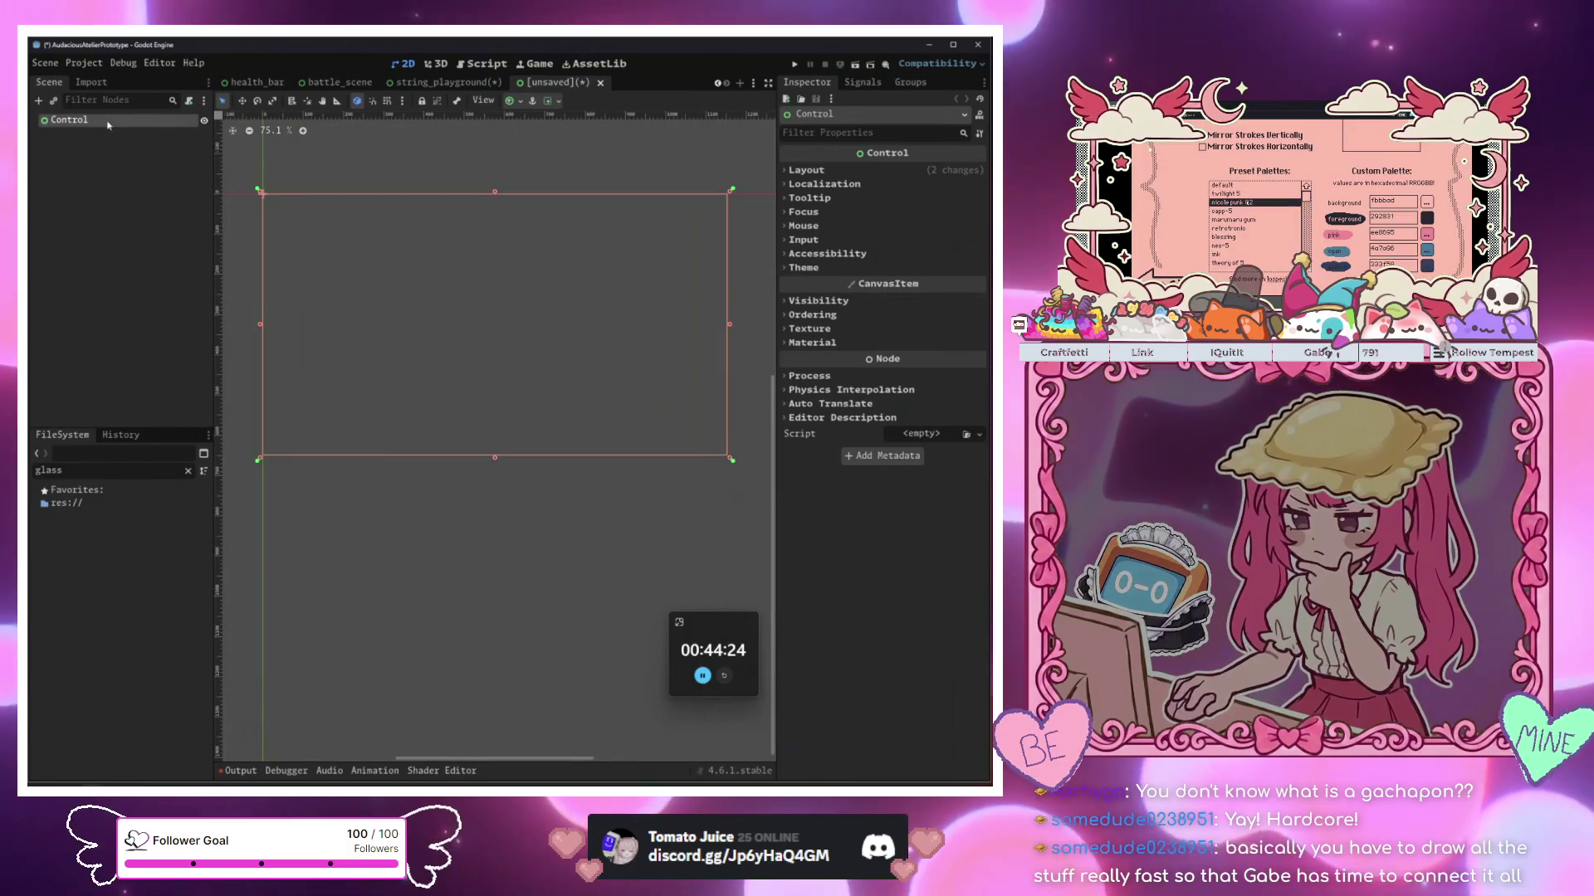
# Step: Rename the Control root to 'Gachapon' and bring up Create New Node
pyautogui.doubleClick(105, 121)
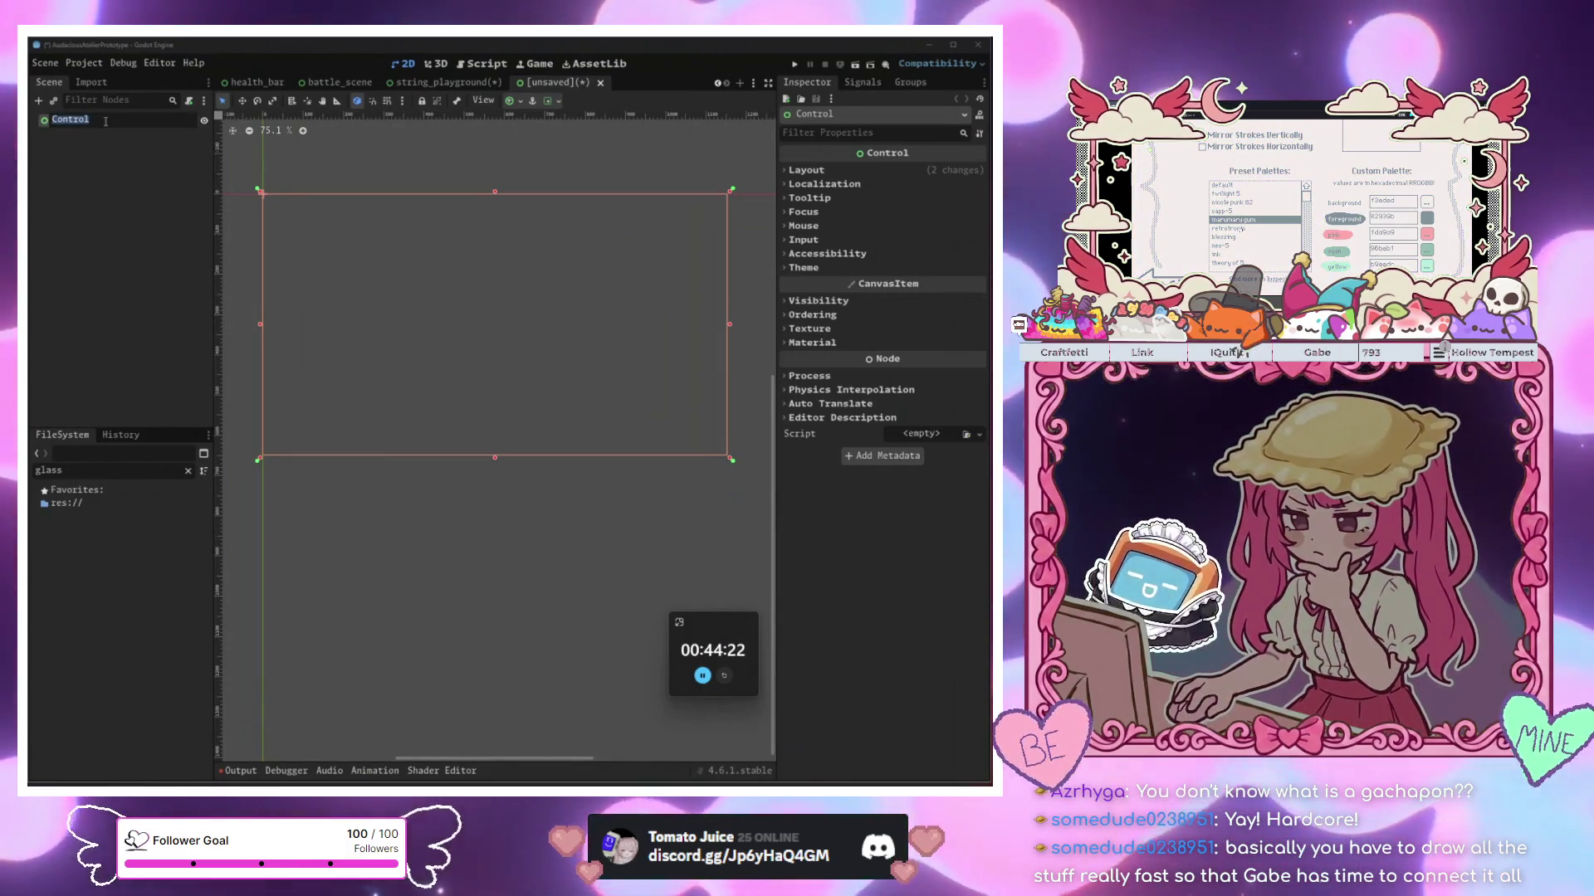
pyautogui.press('BackSpace')
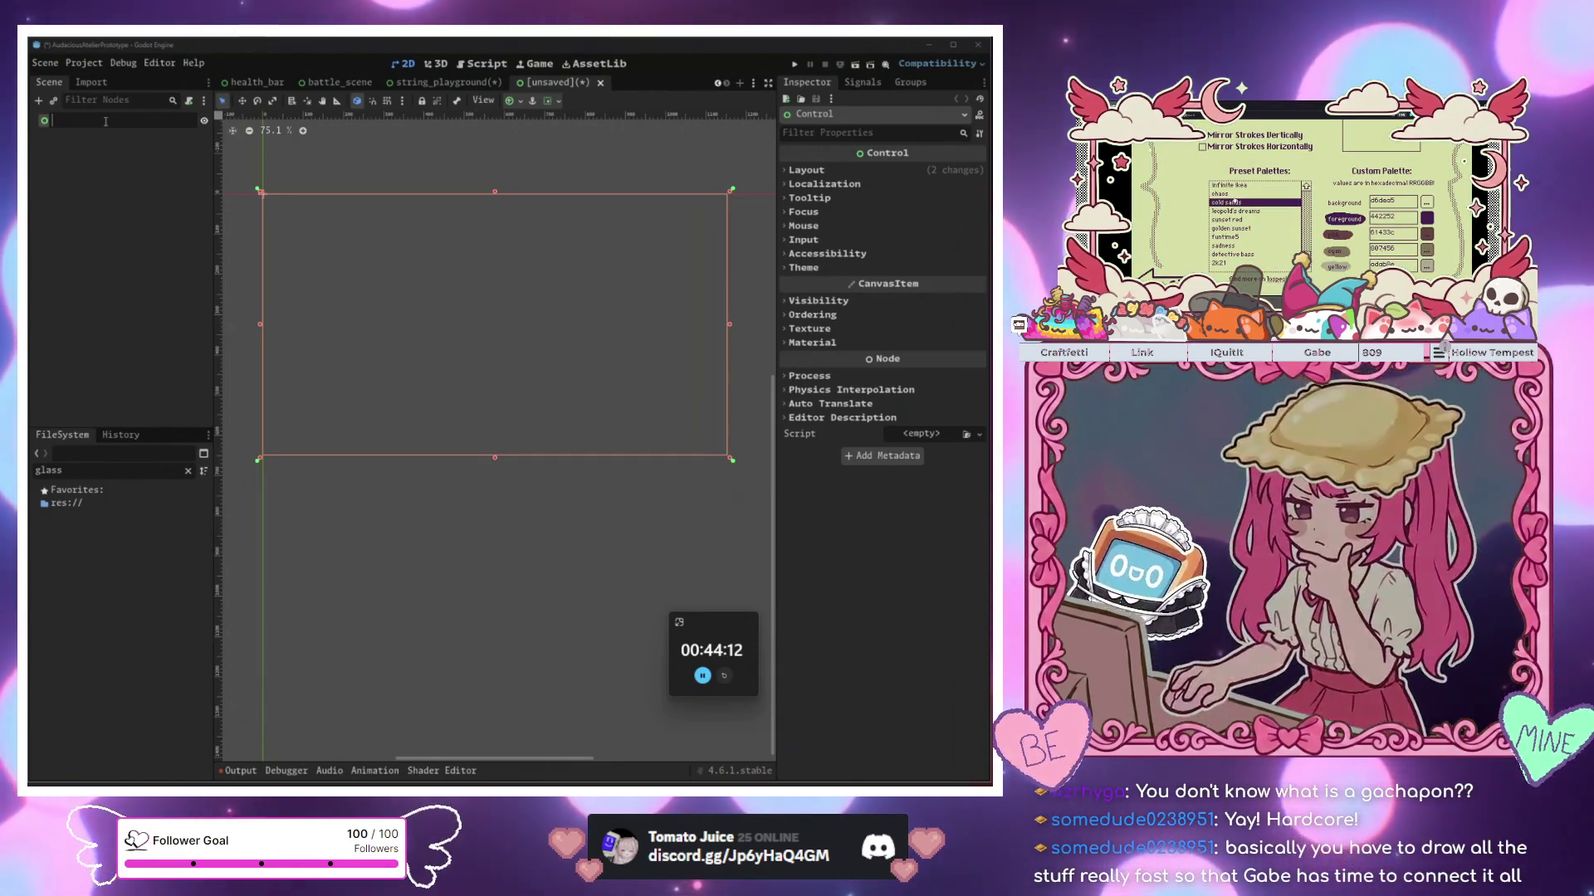
pyautogui.write('achab')
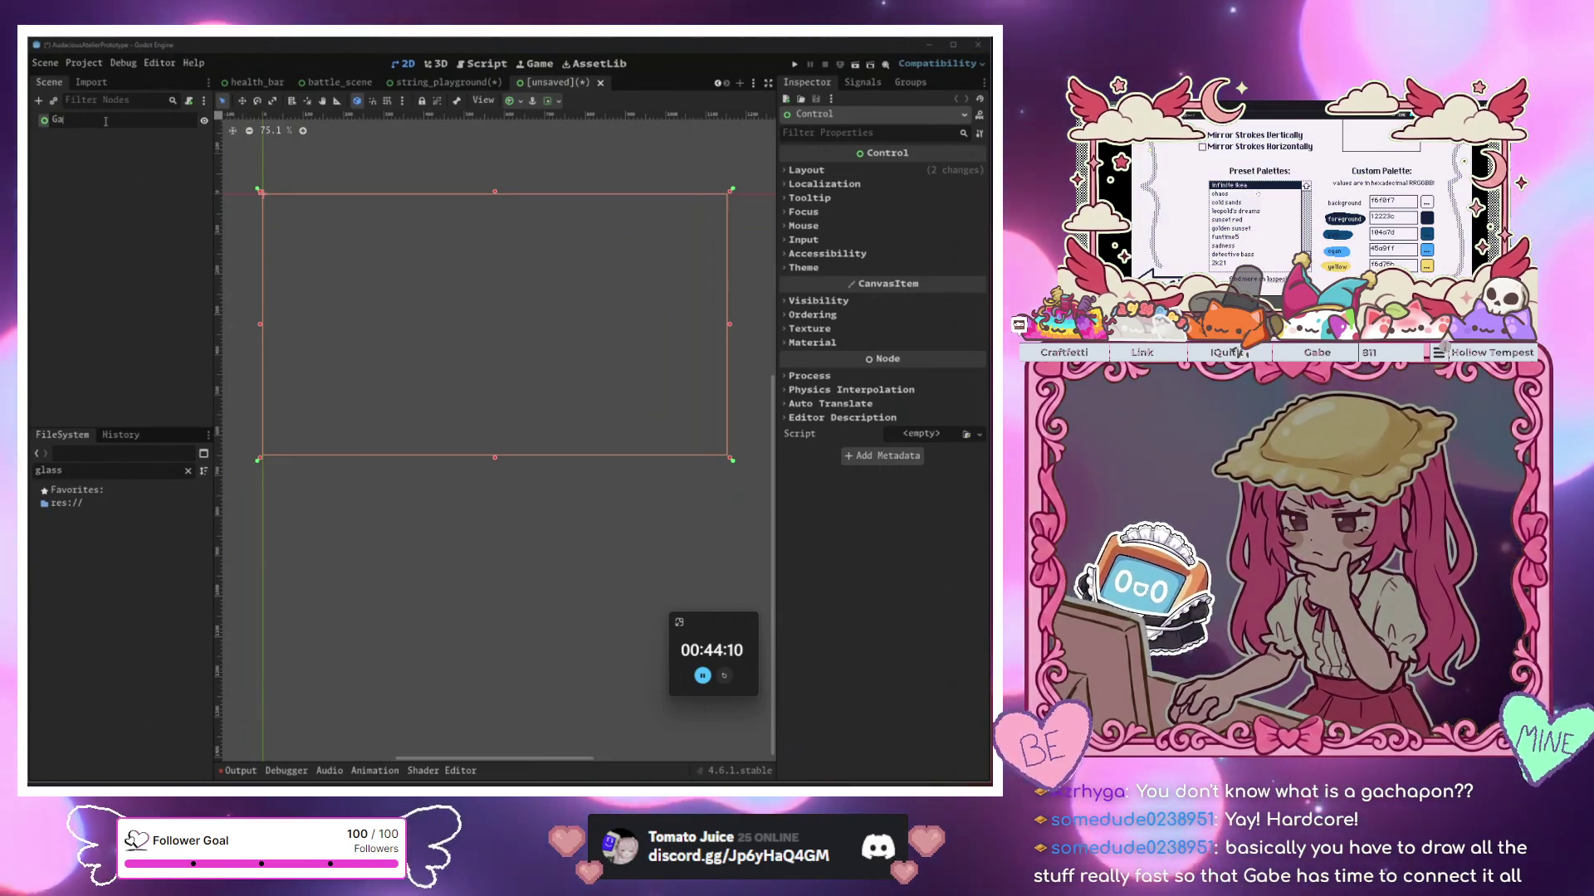
pyautogui.write('on')
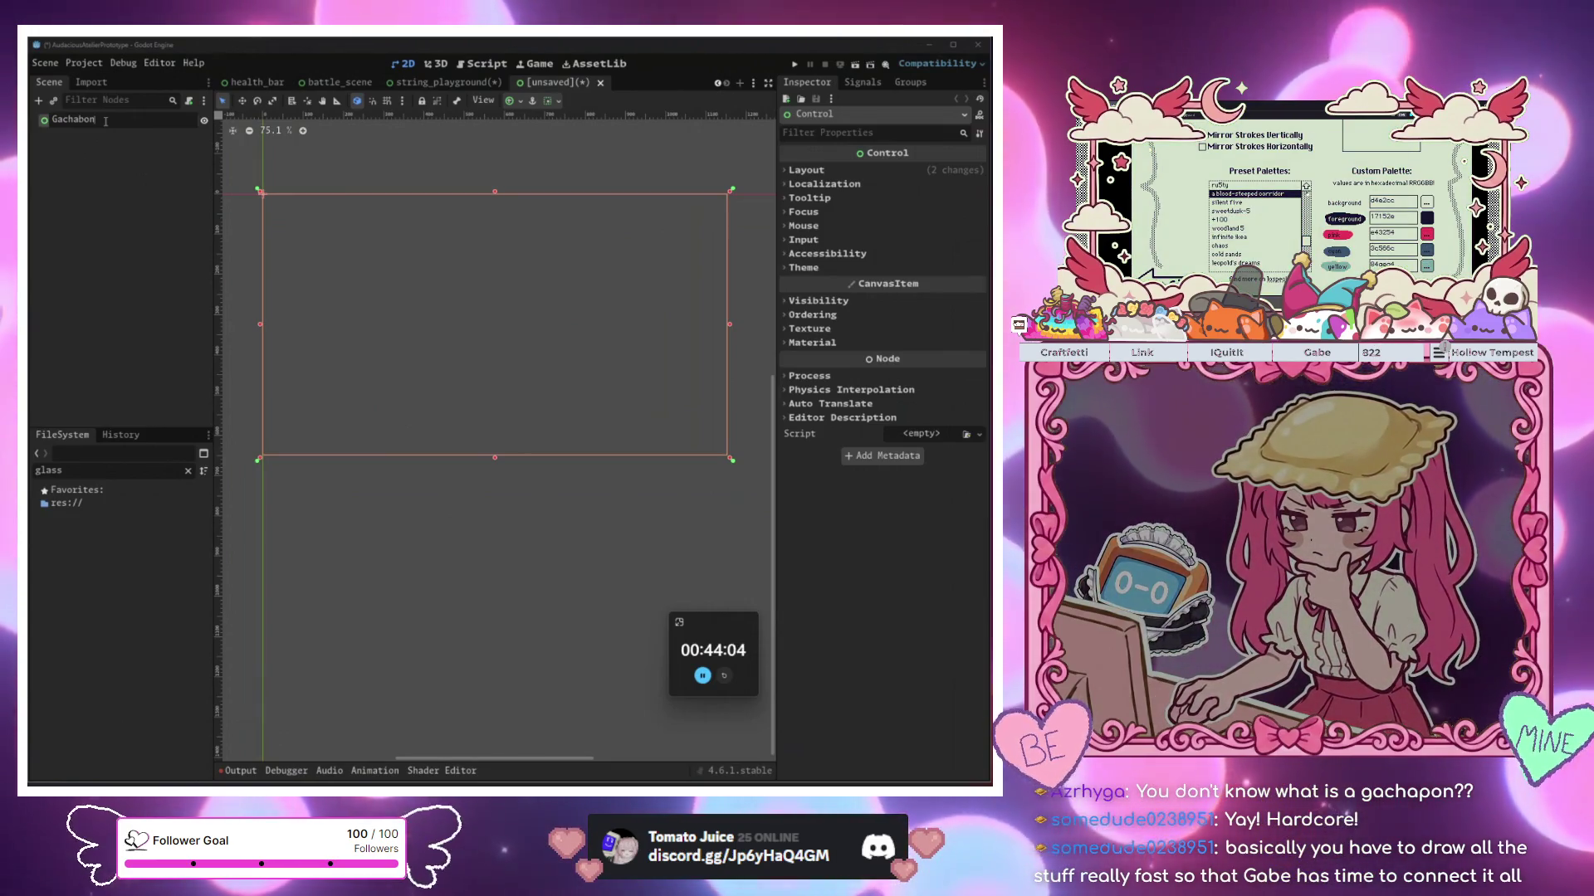
pyautogui.press('BackSpace')
pyautogui.press('BackSpace')
pyautogui.press('BackSpace')
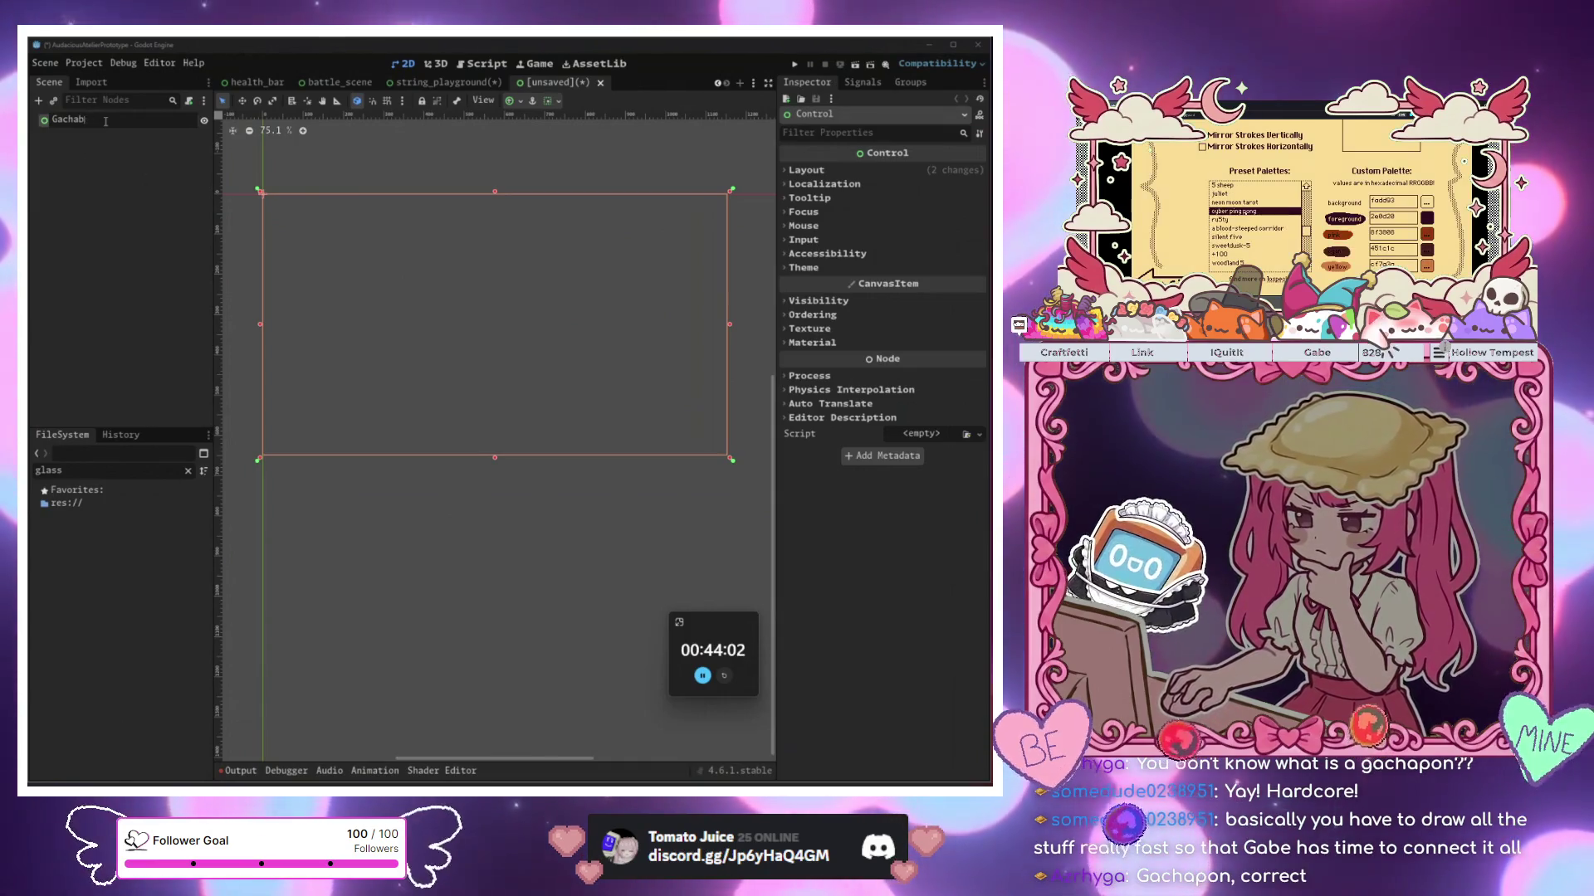
pyautogui.write('pon')
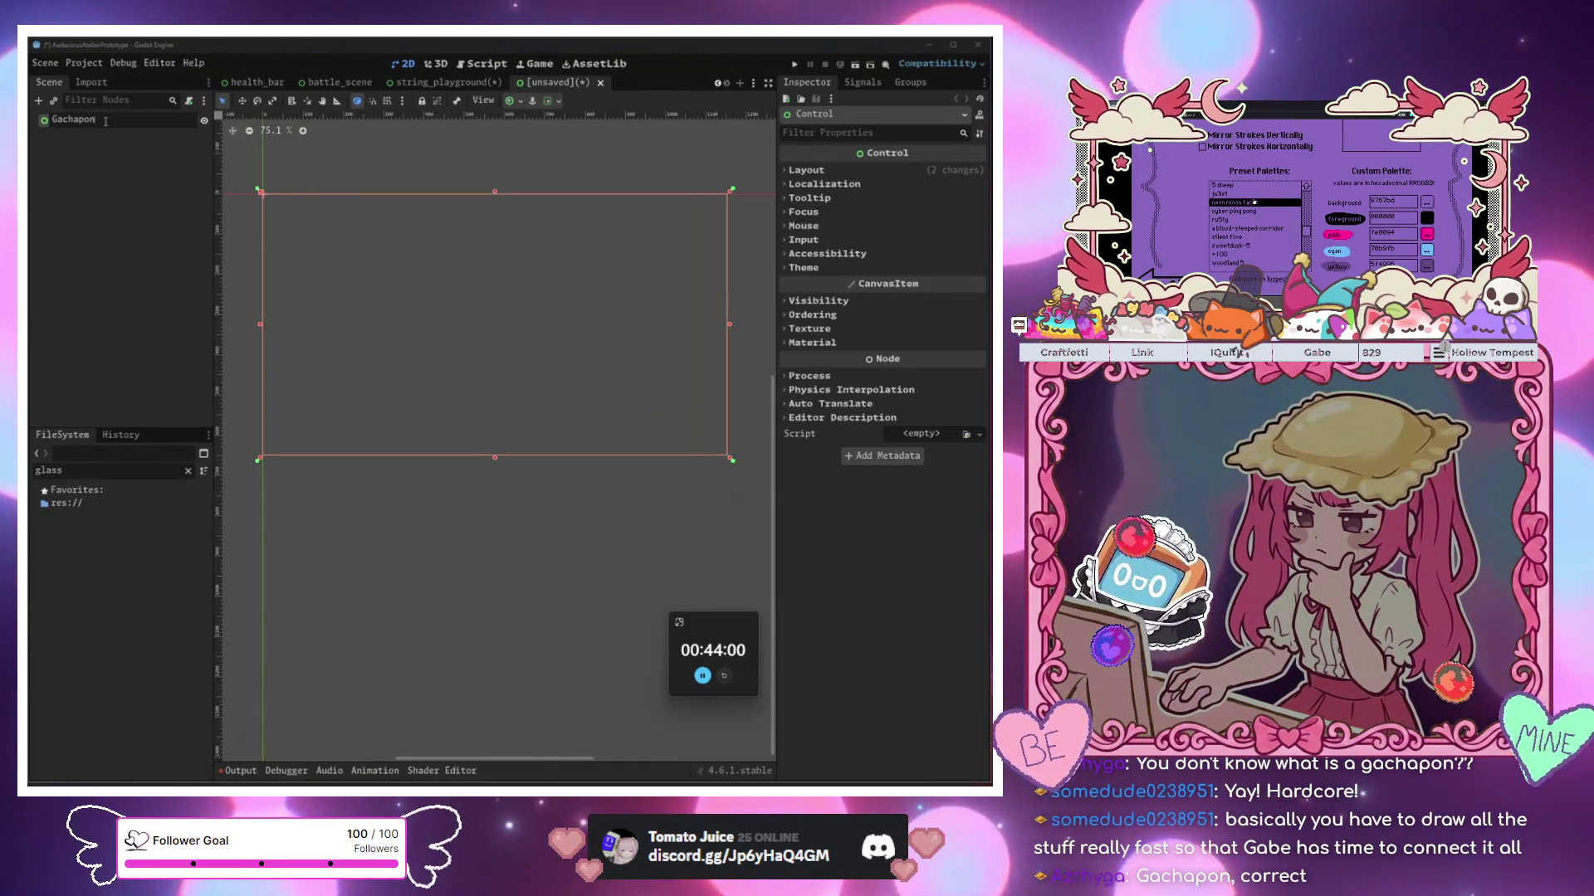
pyautogui.hotkey('ctrl', 'a')
# Step: Add a Full Rect TextureRect under Gachapon and rename it MachineTextureRect
pyautogui.write('texturerect')
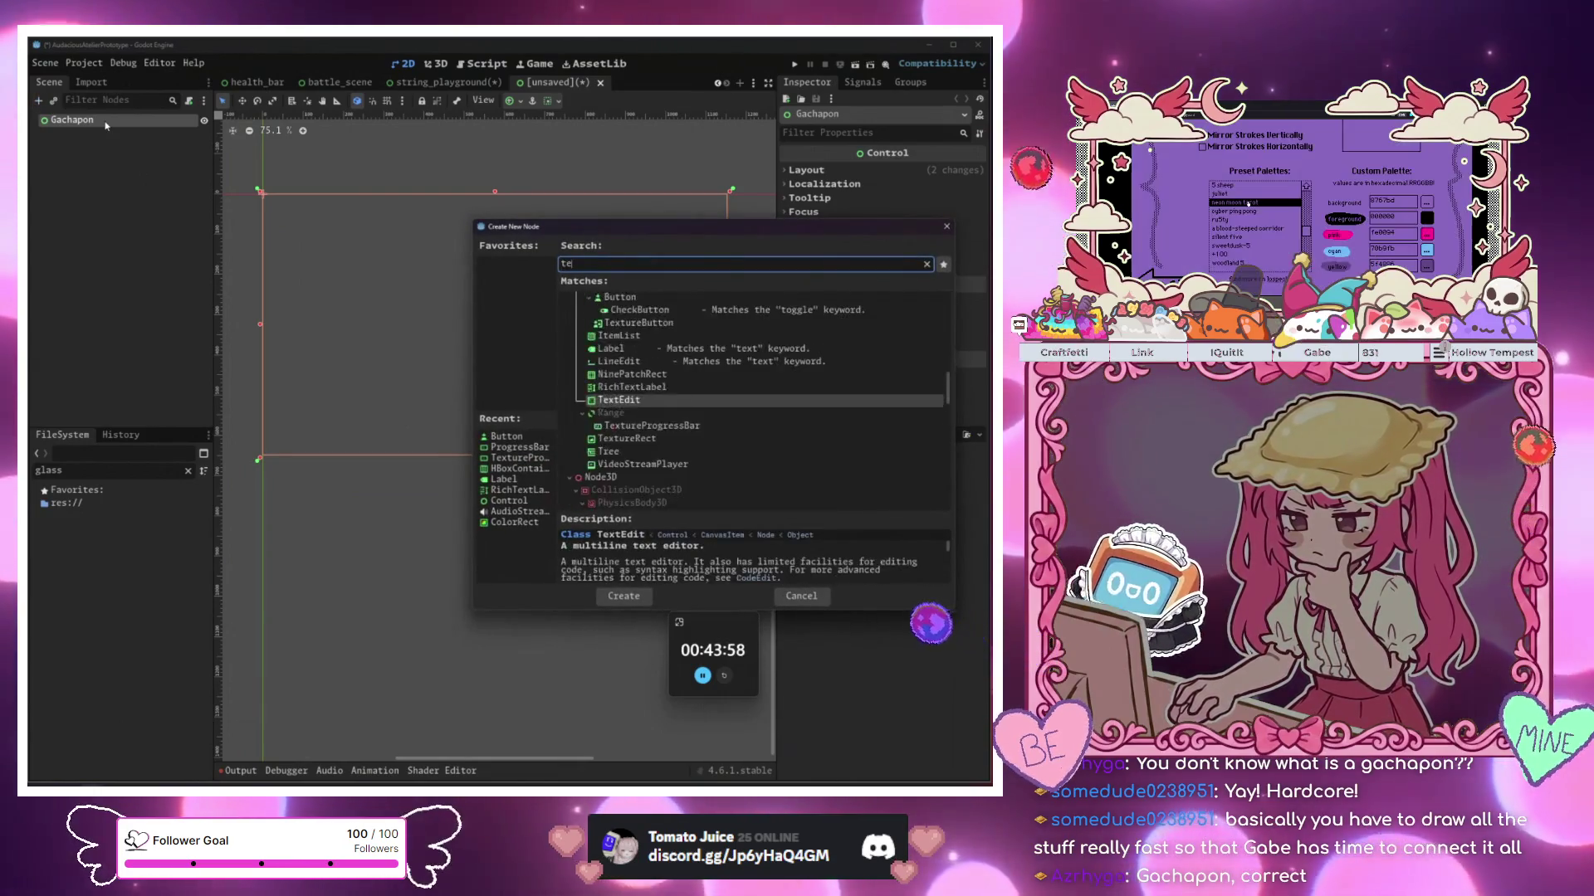
pyautogui.press('Return')
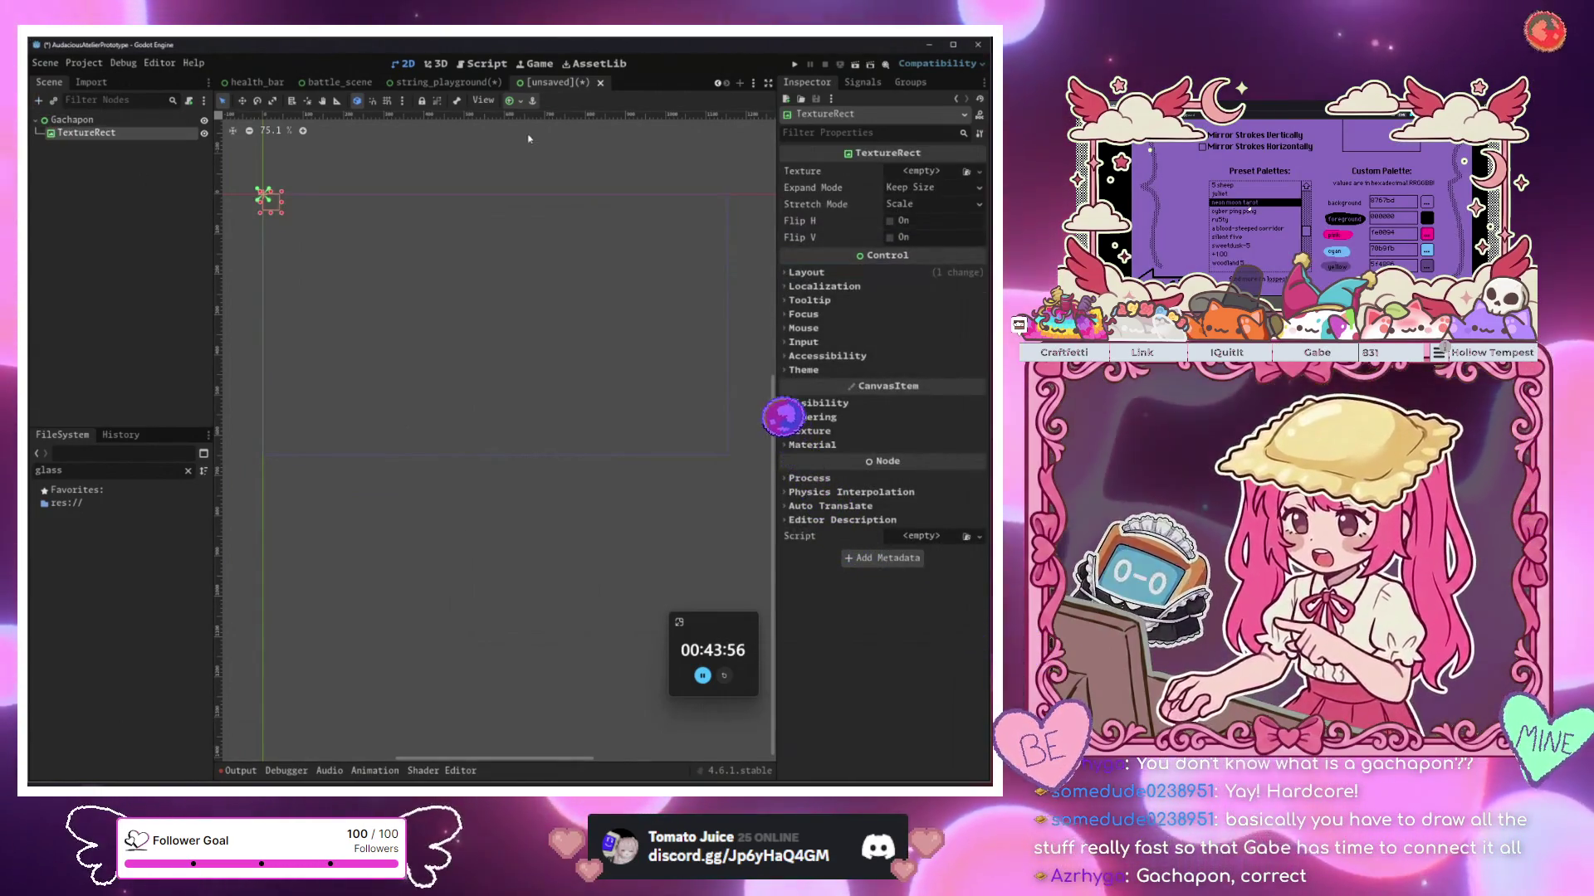
pyautogui.click(548, 100)
pyautogui.click(553, 192)
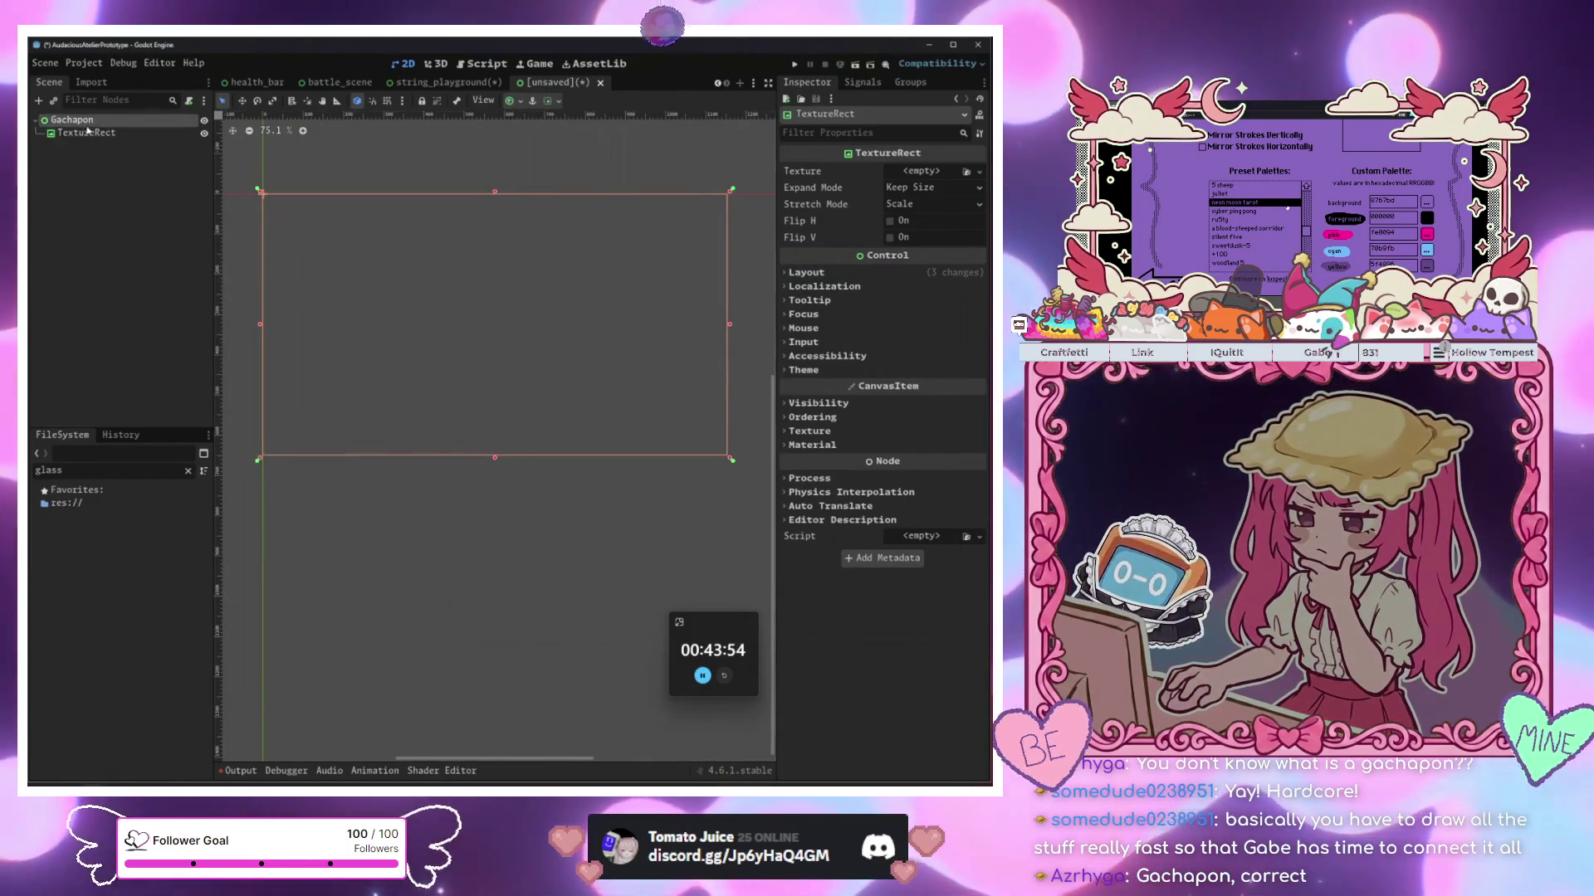
pyautogui.doubleClick(87, 132)
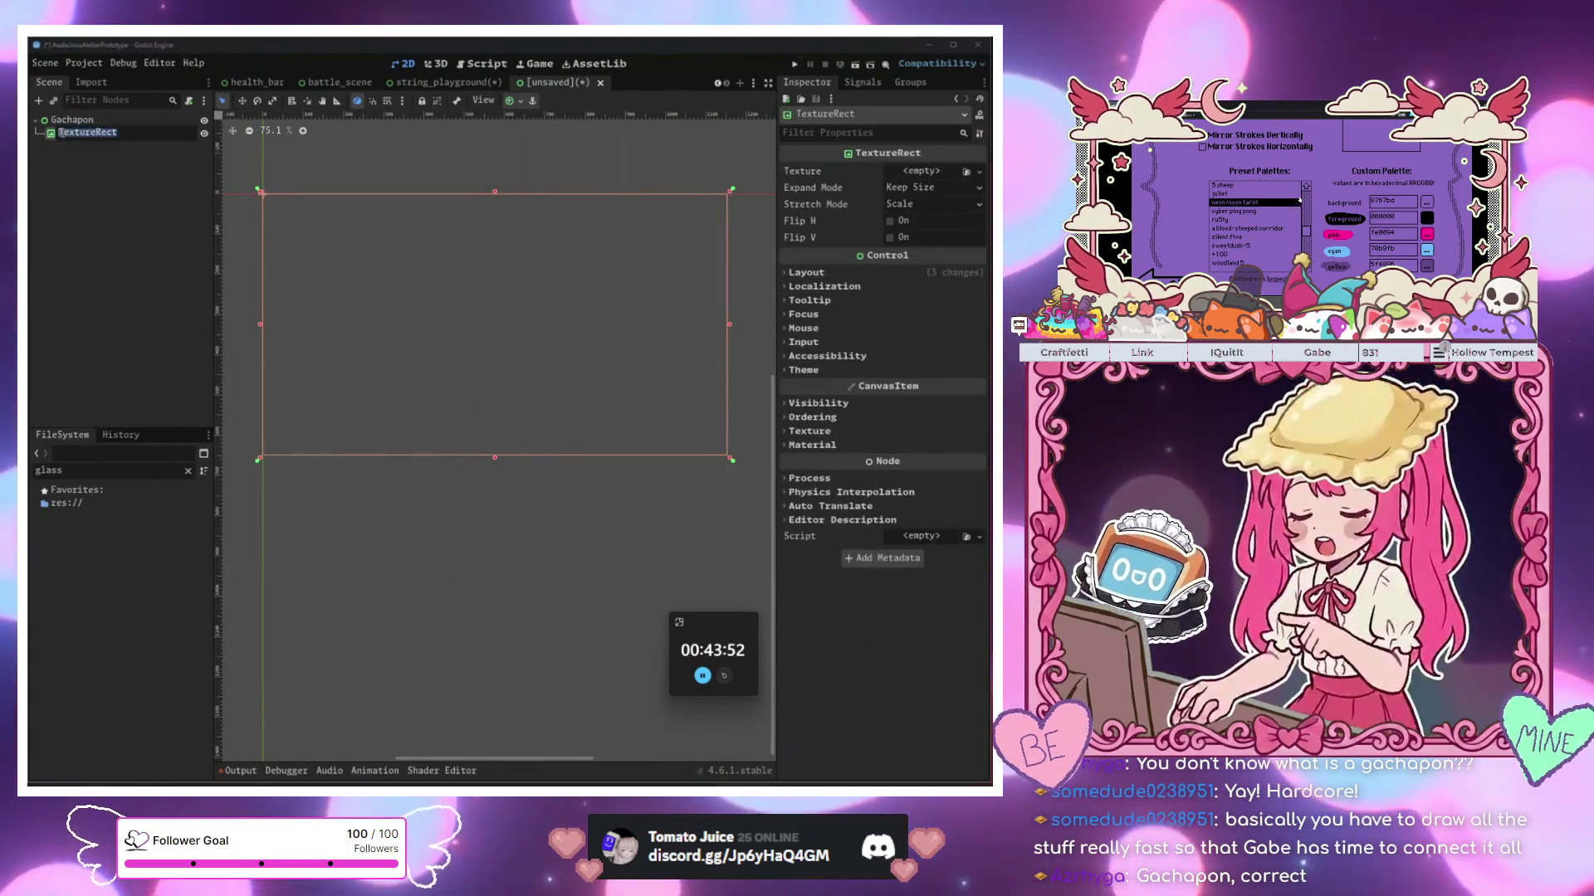
pyautogui.write('Machine')
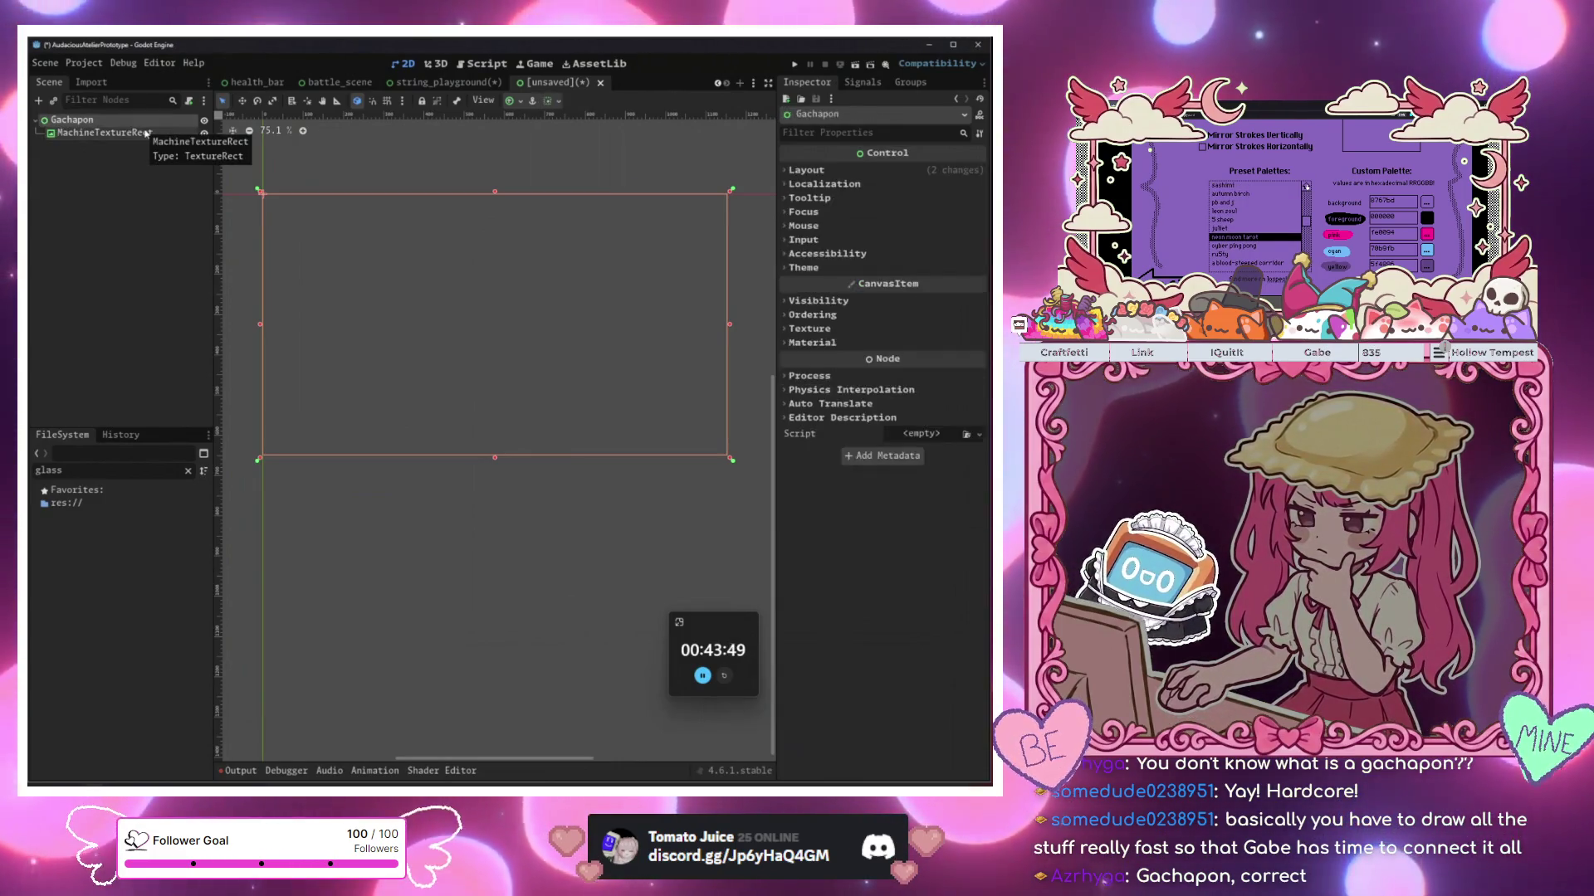
# Step: Add a child TextureRect under MachineTextureRect named CrankTextureRect
pyautogui.hotkey('ctrl', 'a')
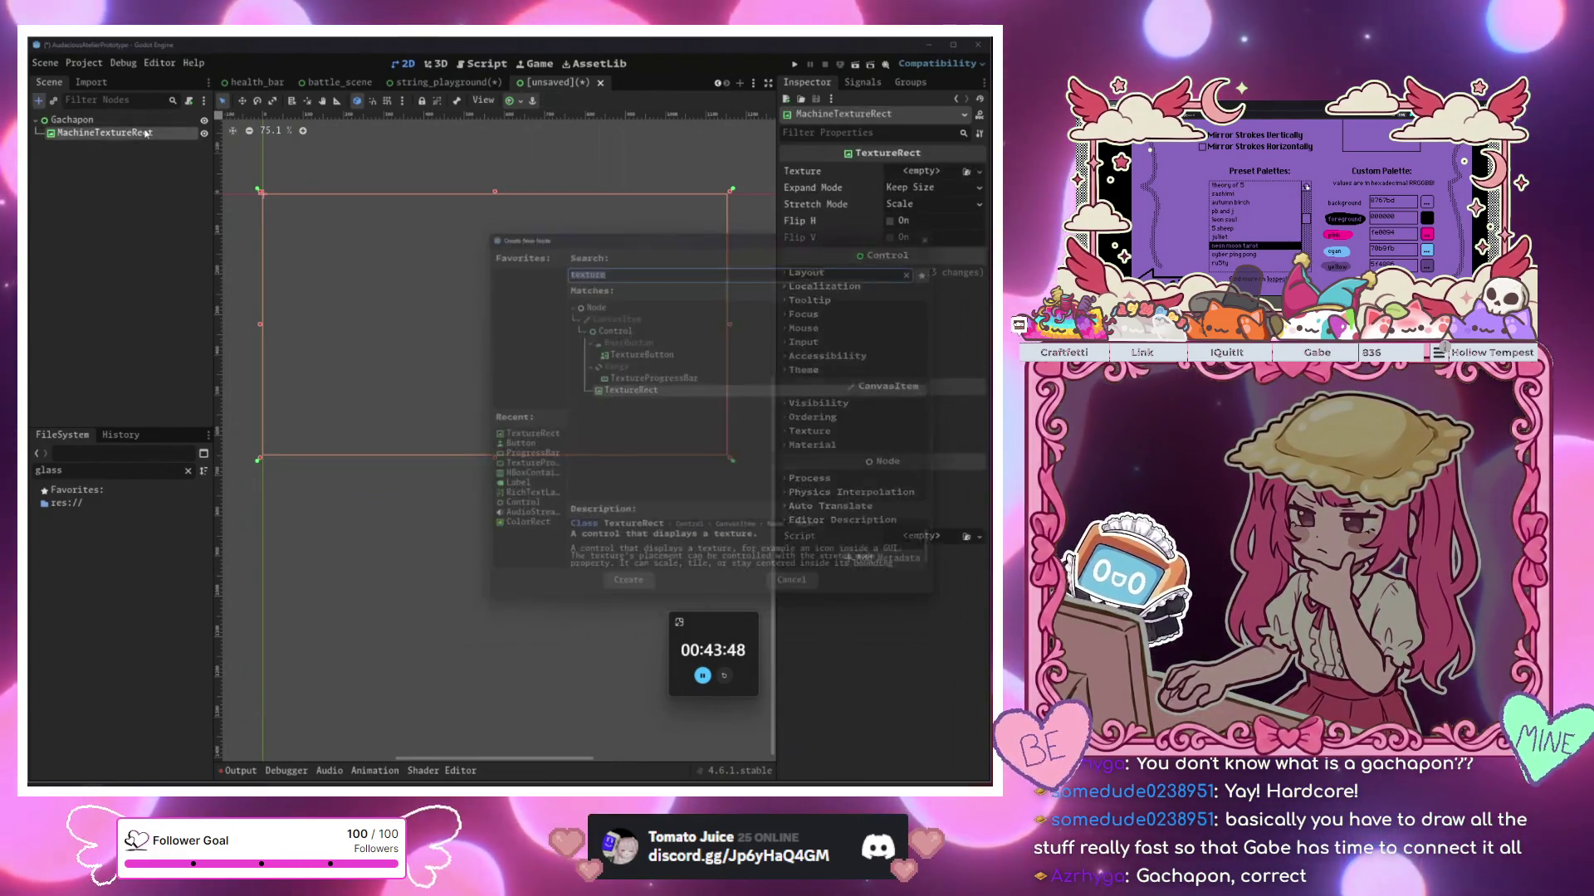
pyautogui.write('Cra')
pyautogui.press('BackSpace')
pyautogui.press('BackSpace')
pyautogui.press('BackSpace')
pyautogui.write('text')
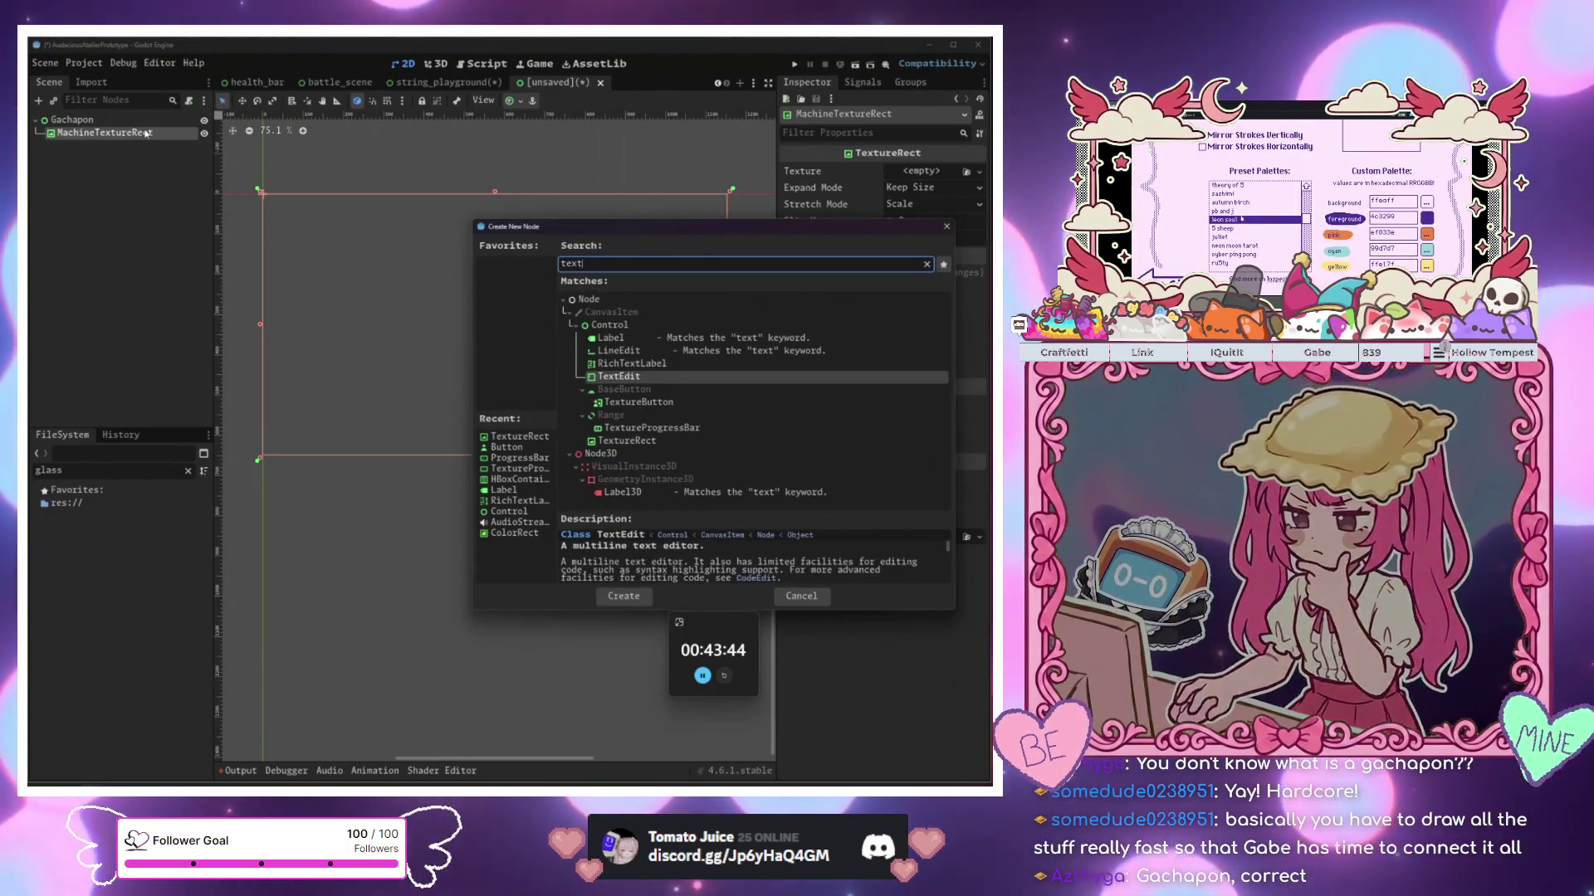
pyautogui.press('Down')
pyautogui.press('Down')
pyautogui.press('Down')
pyautogui.press('Return')
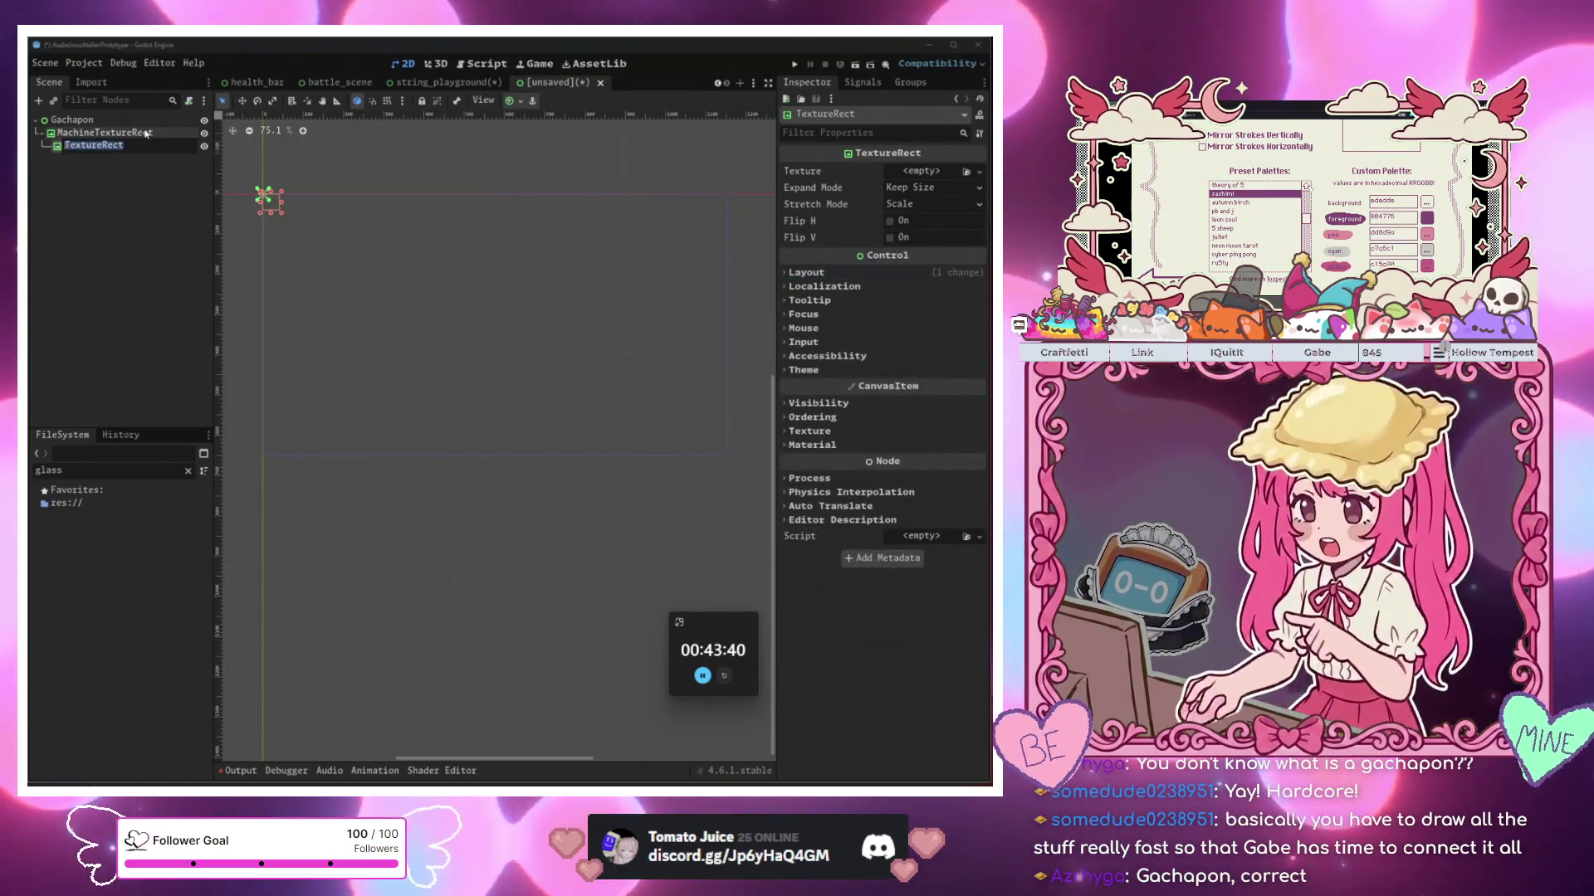
pyautogui.press('F2')
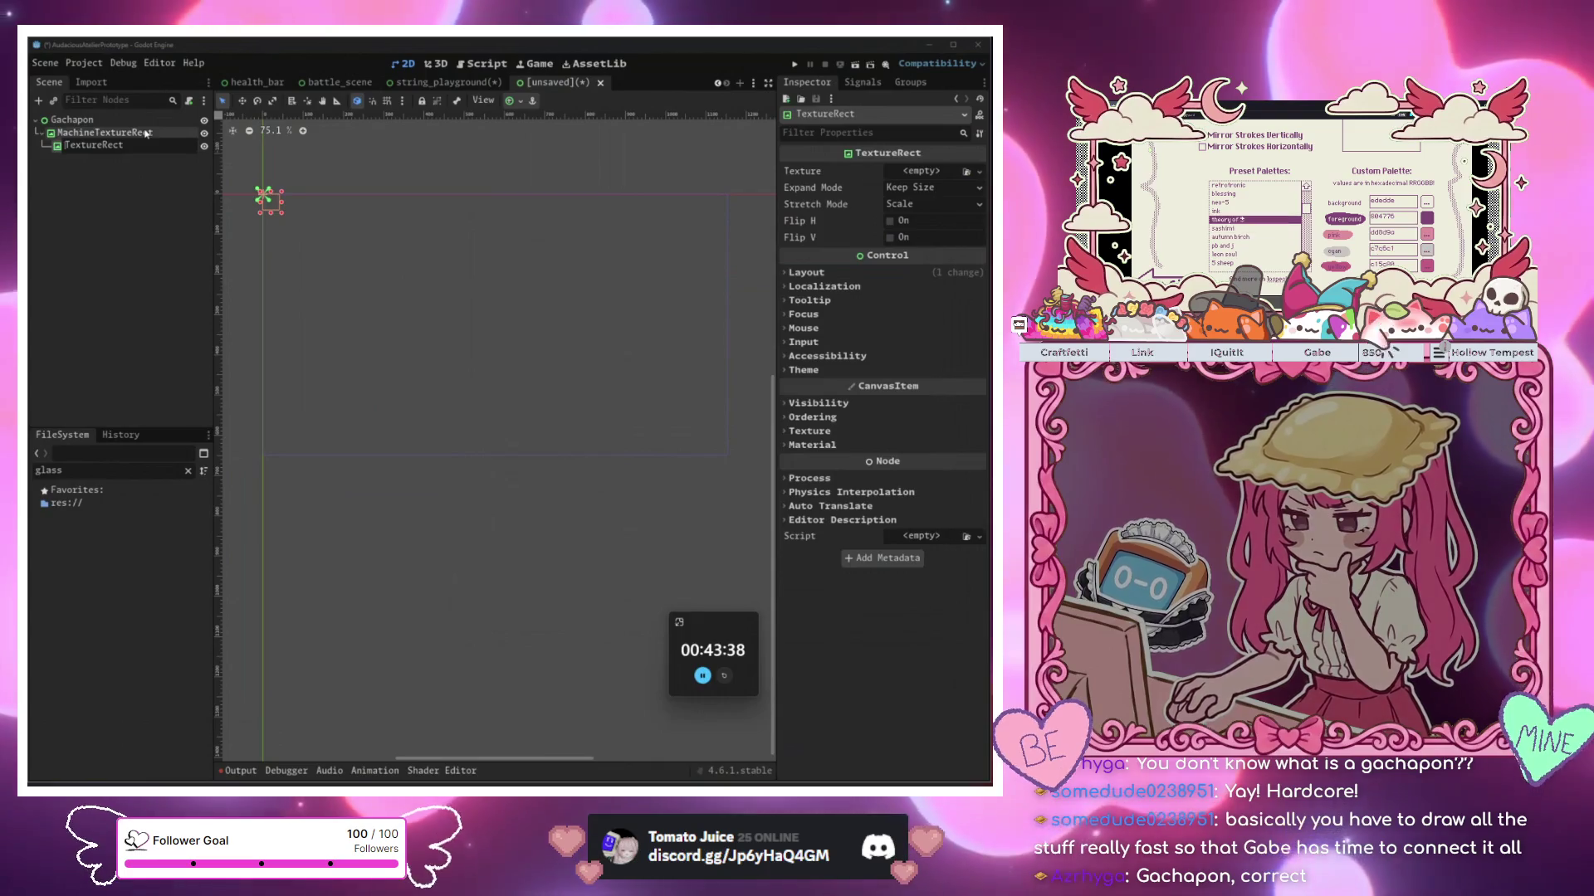
pyautogui.write('Crank')
pyautogui.press('Return')
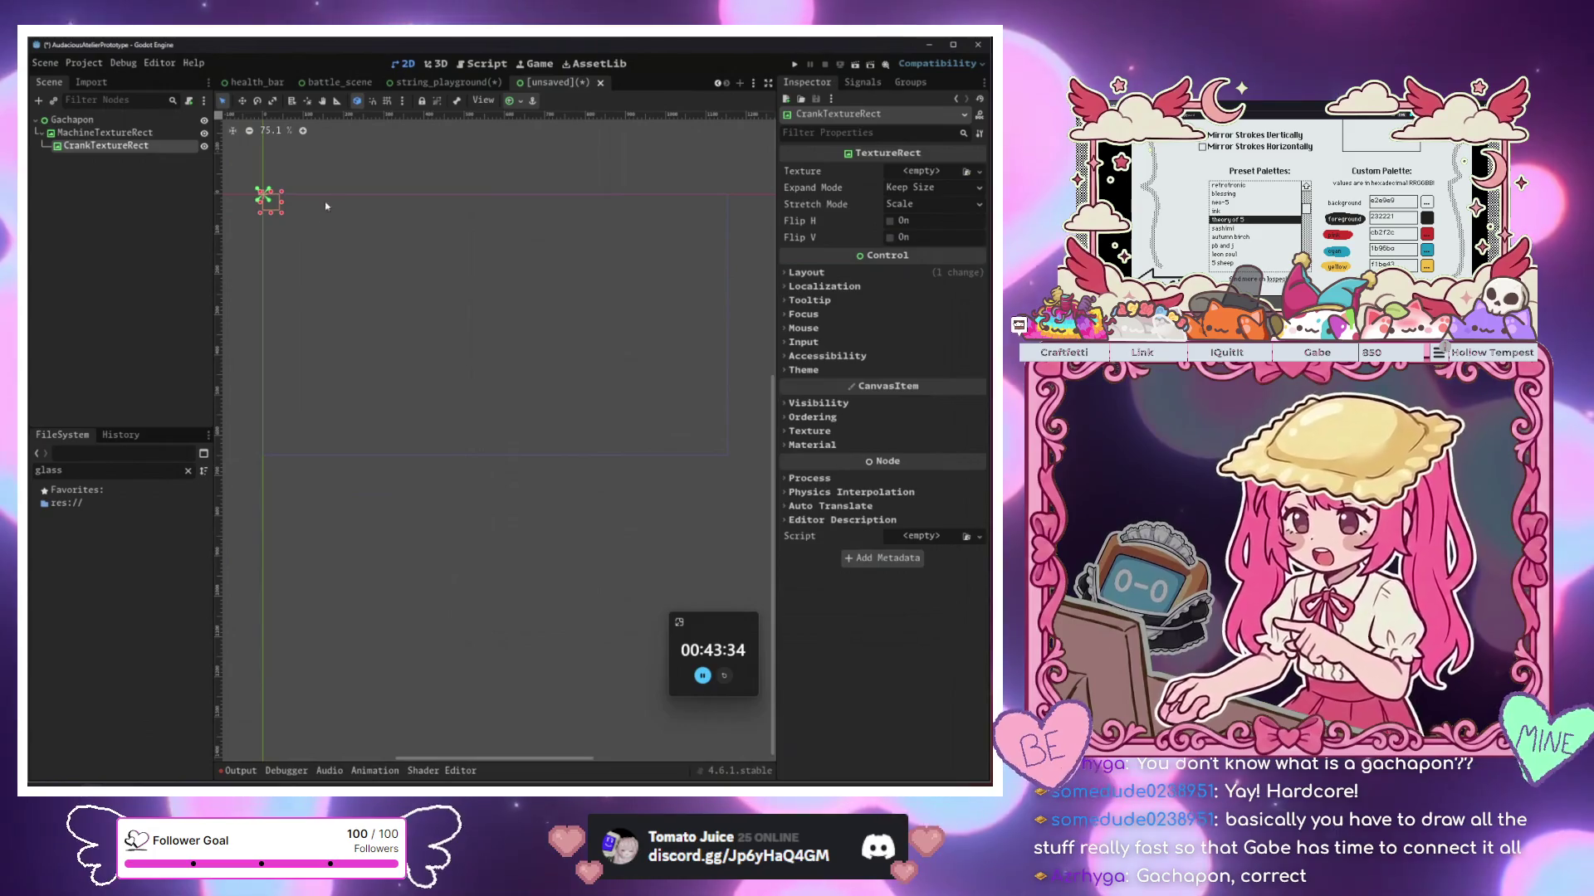
# Step: Add a Button node to Gachapon and drag it under CrankTextureRect
pyautogui.click(106, 123)
pyautogui.hotkey('ctrl', 'a')
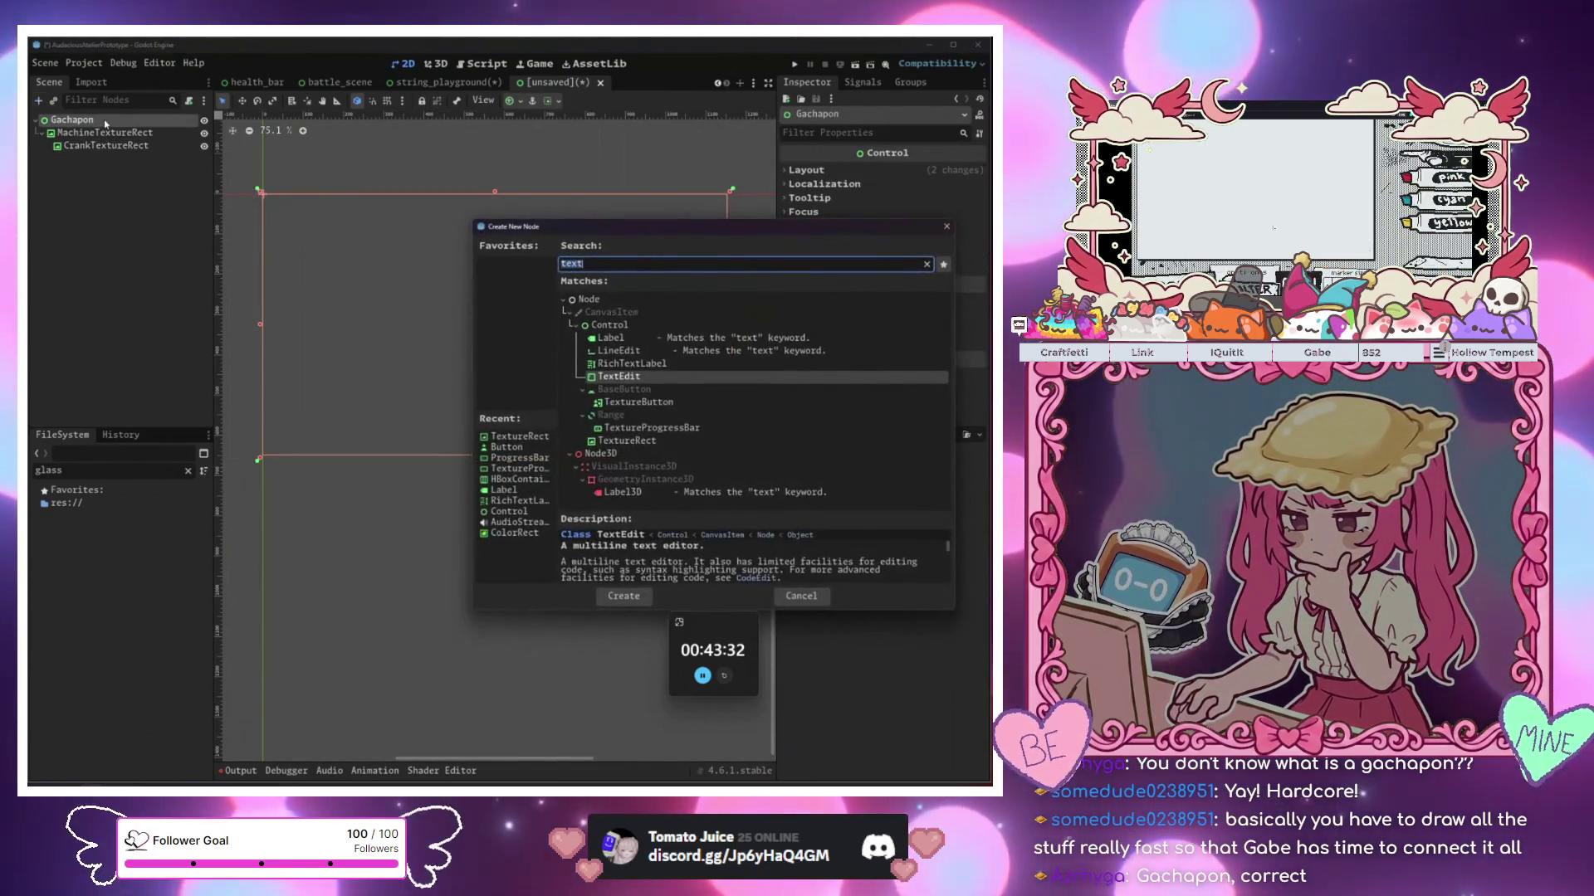
pyautogui.write('button')
pyautogui.press('Return')
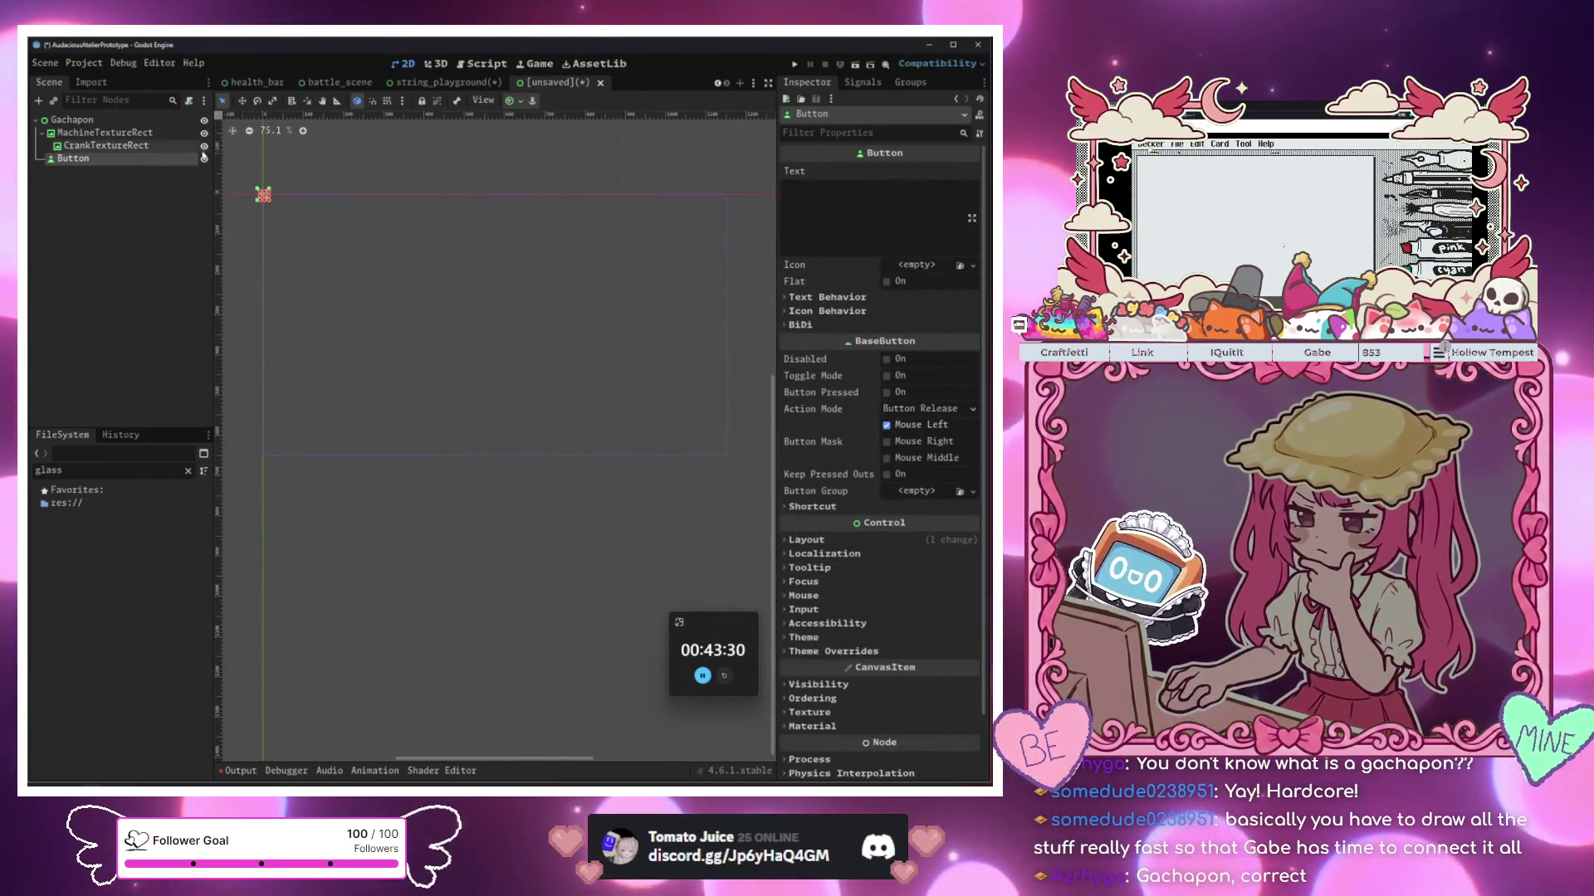
pyautogui.moveTo(203, 156); pyautogui.dragTo(125, 146)
# Step: Apply a layout preset to the button and move CrankTextureRect toward the canvas centre
pyautogui.click(511, 101)
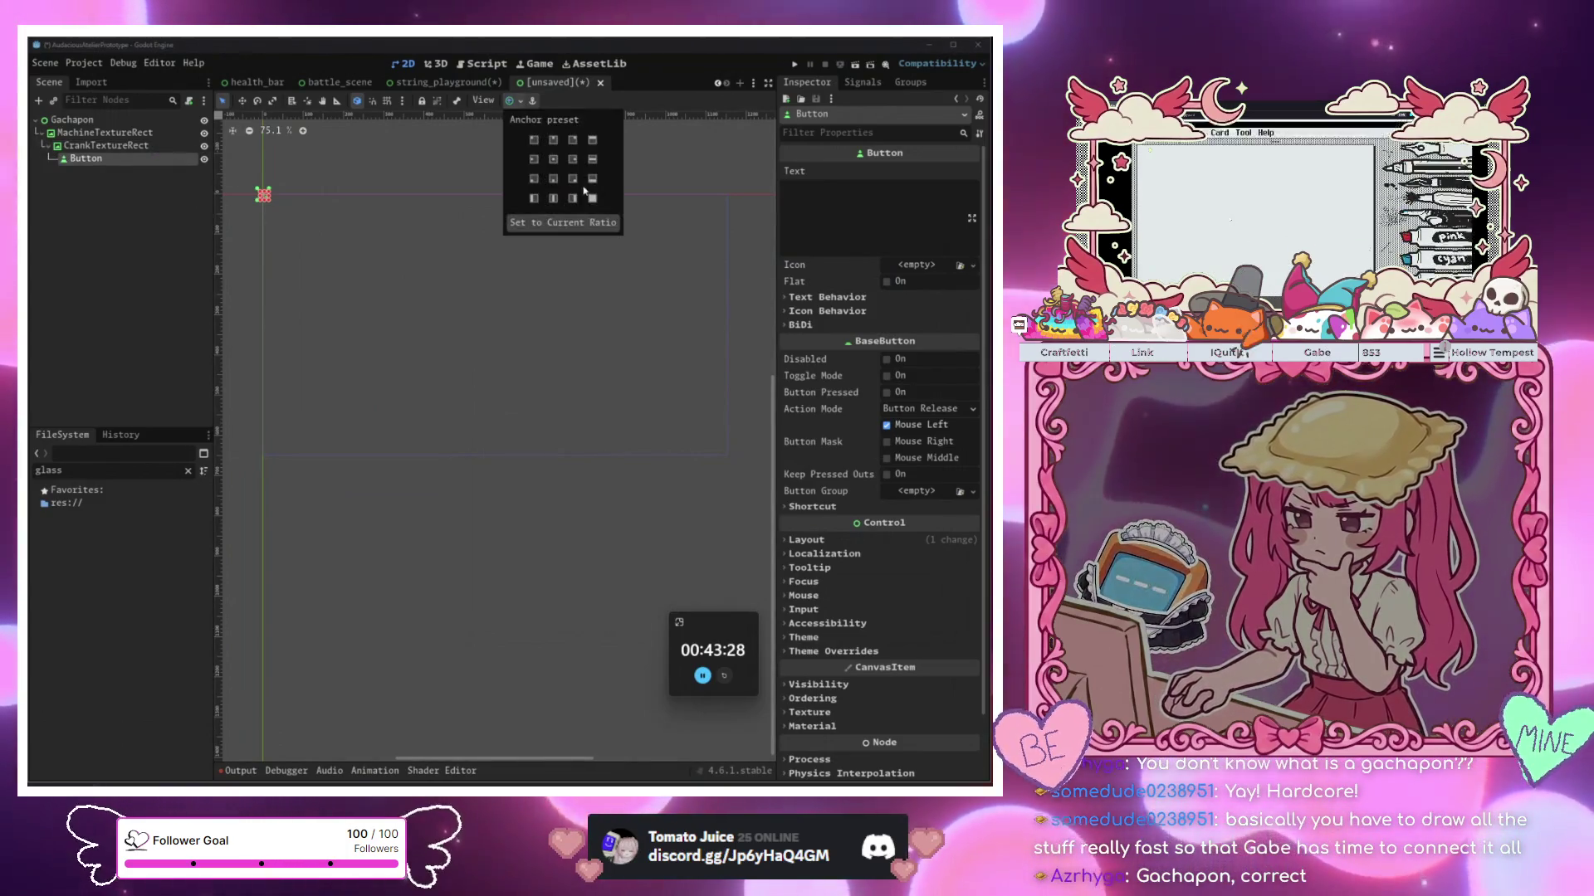
pyautogui.click(106, 145)
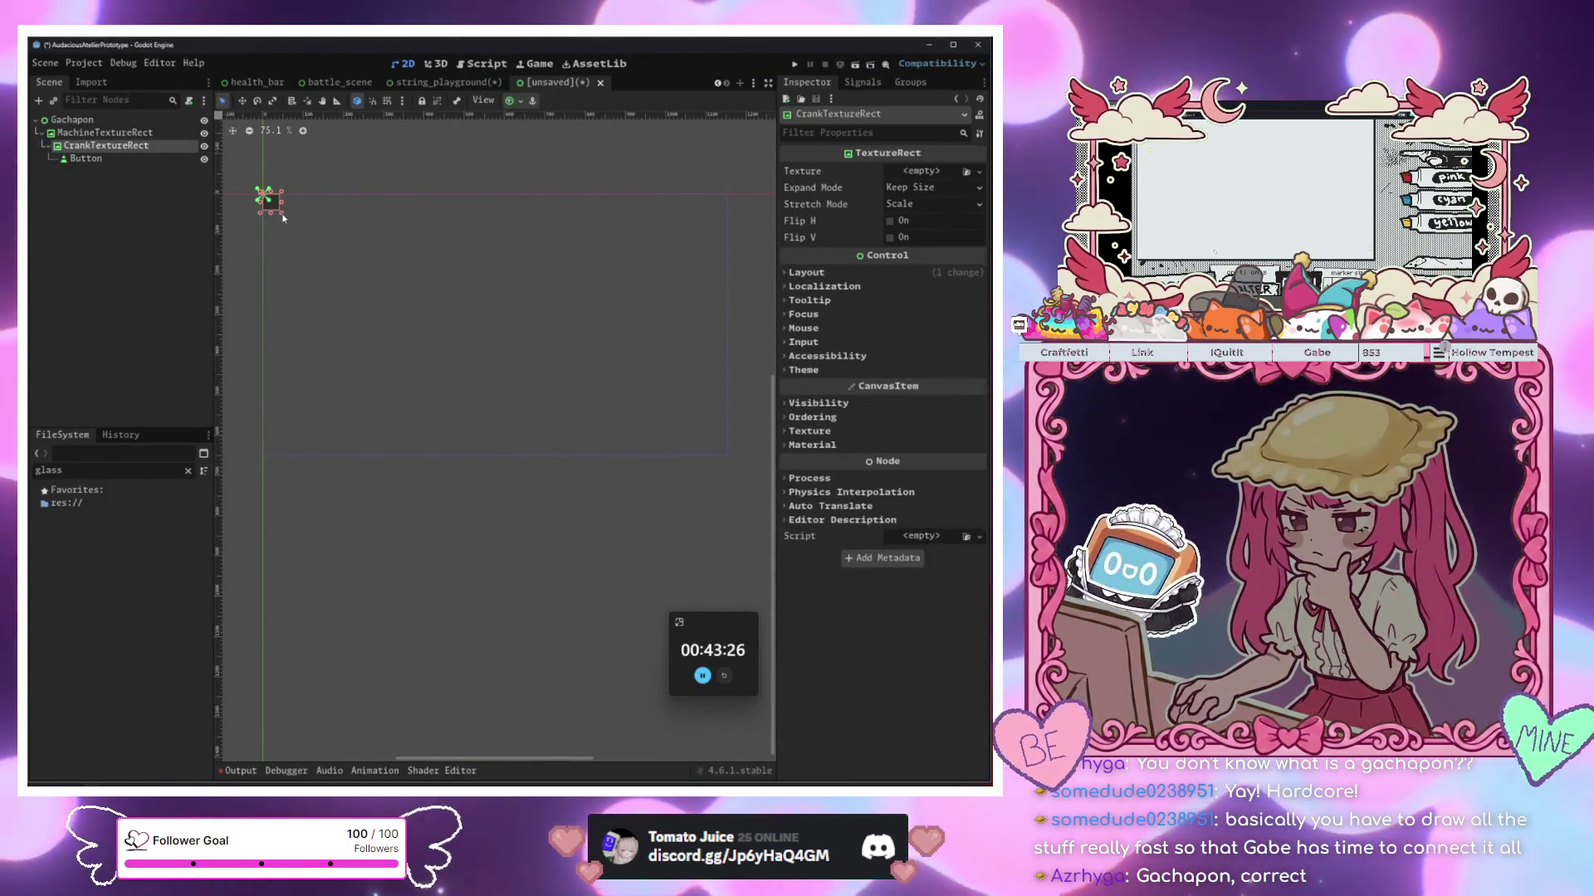
pyautogui.moveTo(332, 224); pyautogui.dragTo(485, 336)
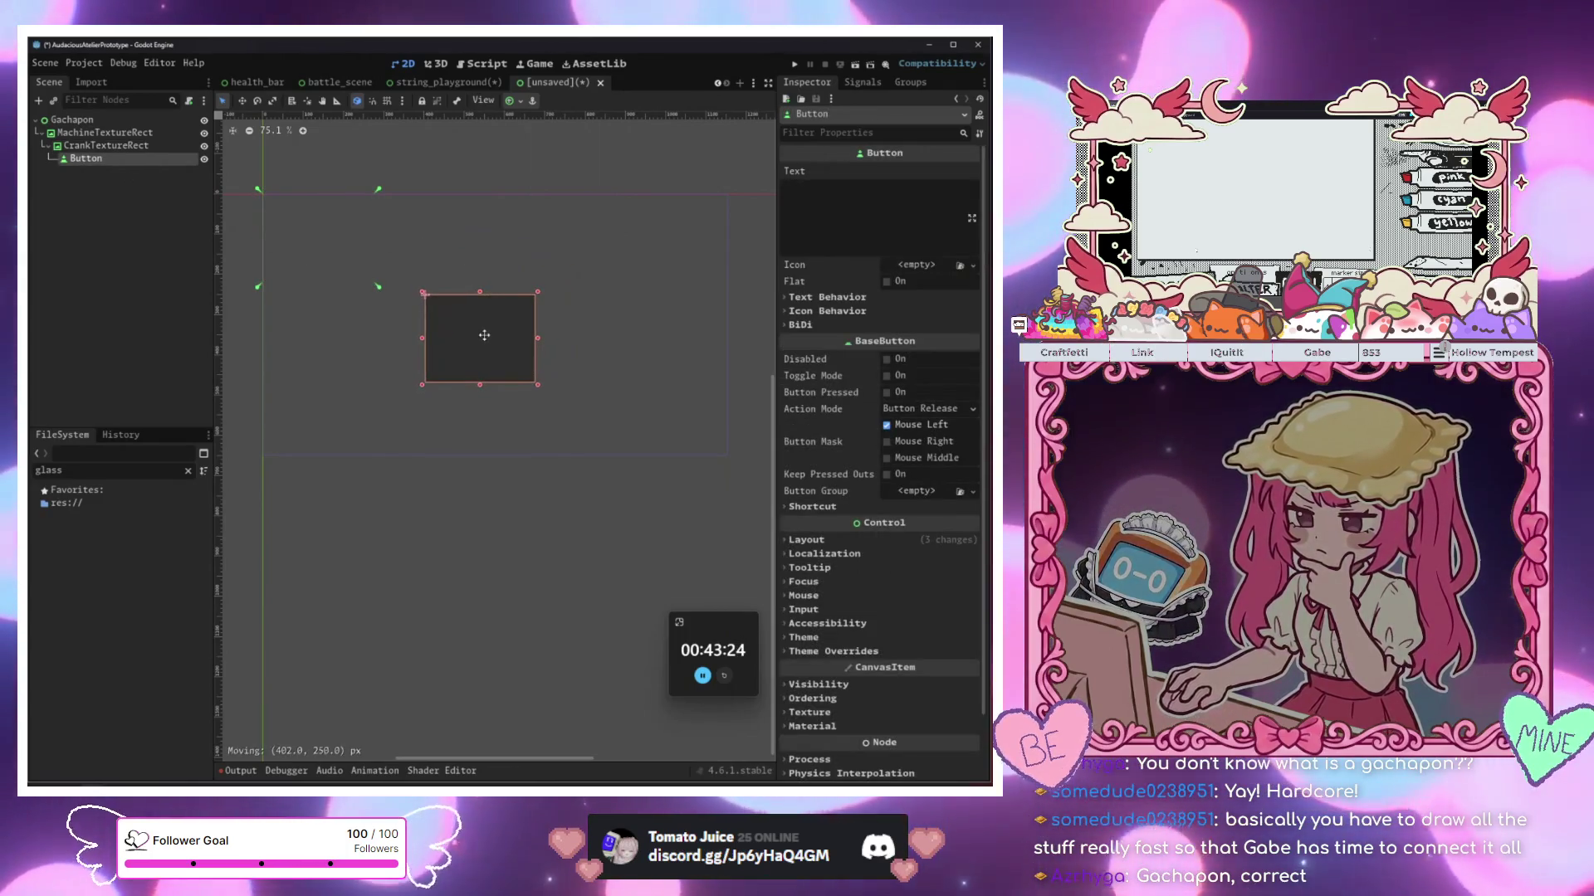
pyautogui.click(94, 145)
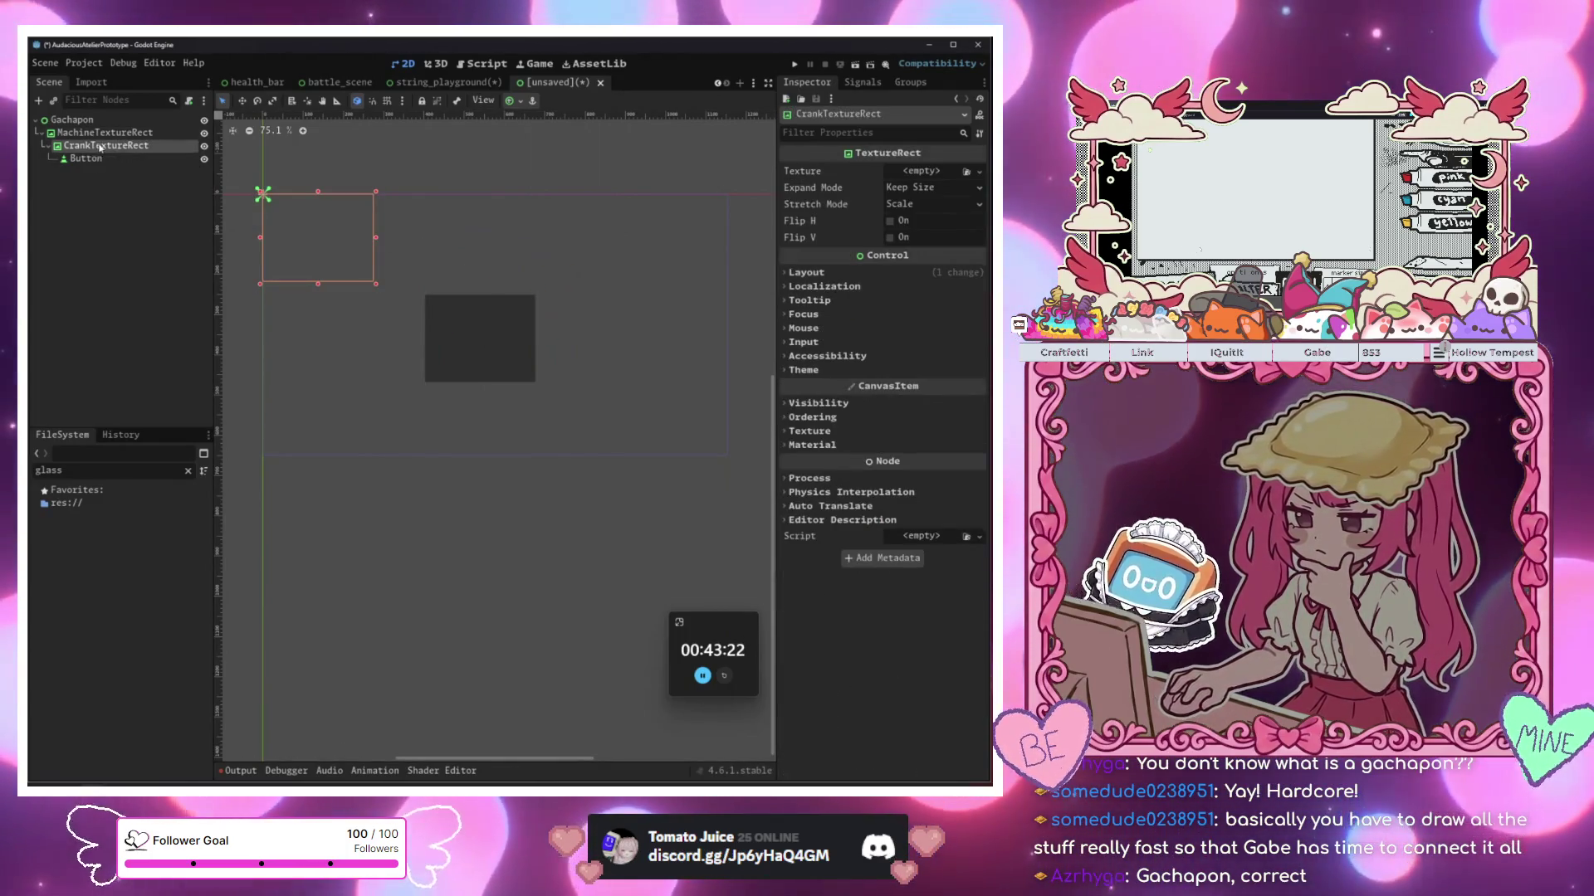
pyautogui.hotkey('ctrl', 'z')
pyautogui.click(91, 158)
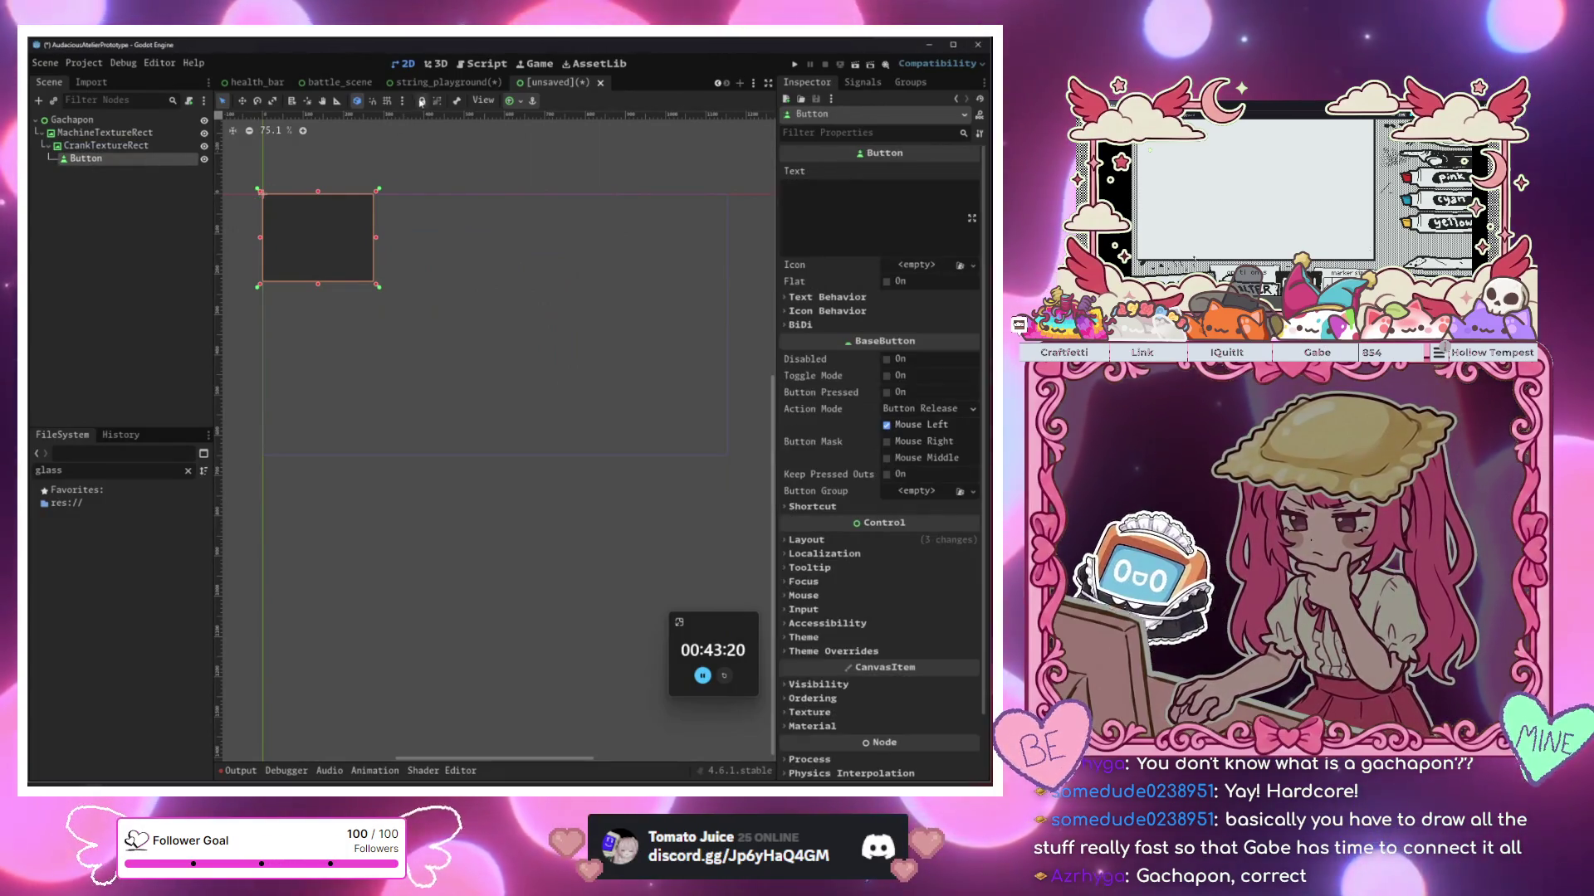
pyautogui.click(136, 146)
pyautogui.moveTo(322, 235)
pyautogui.mouseDown()
pyautogui.moveTo(527, 321)
pyautogui.moveTo(493, 331)
pyautogui.mouseUp()
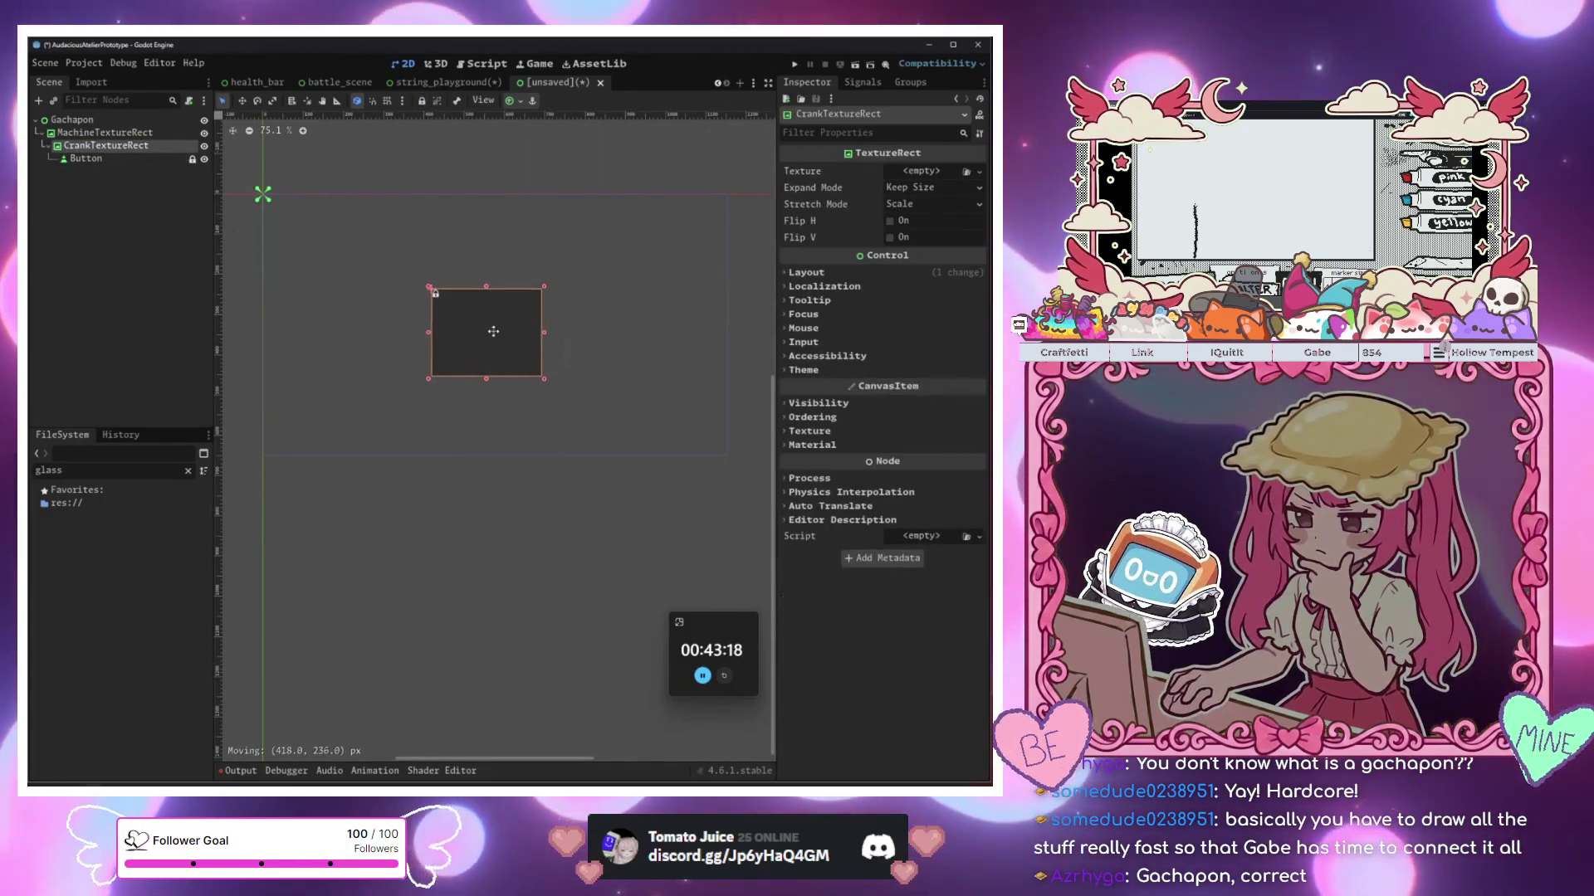
# Step: Nudge the crank box slightly upward and save the scene as gachapon.tscn
pyautogui.click(104, 133)
pyautogui.click(107, 145)
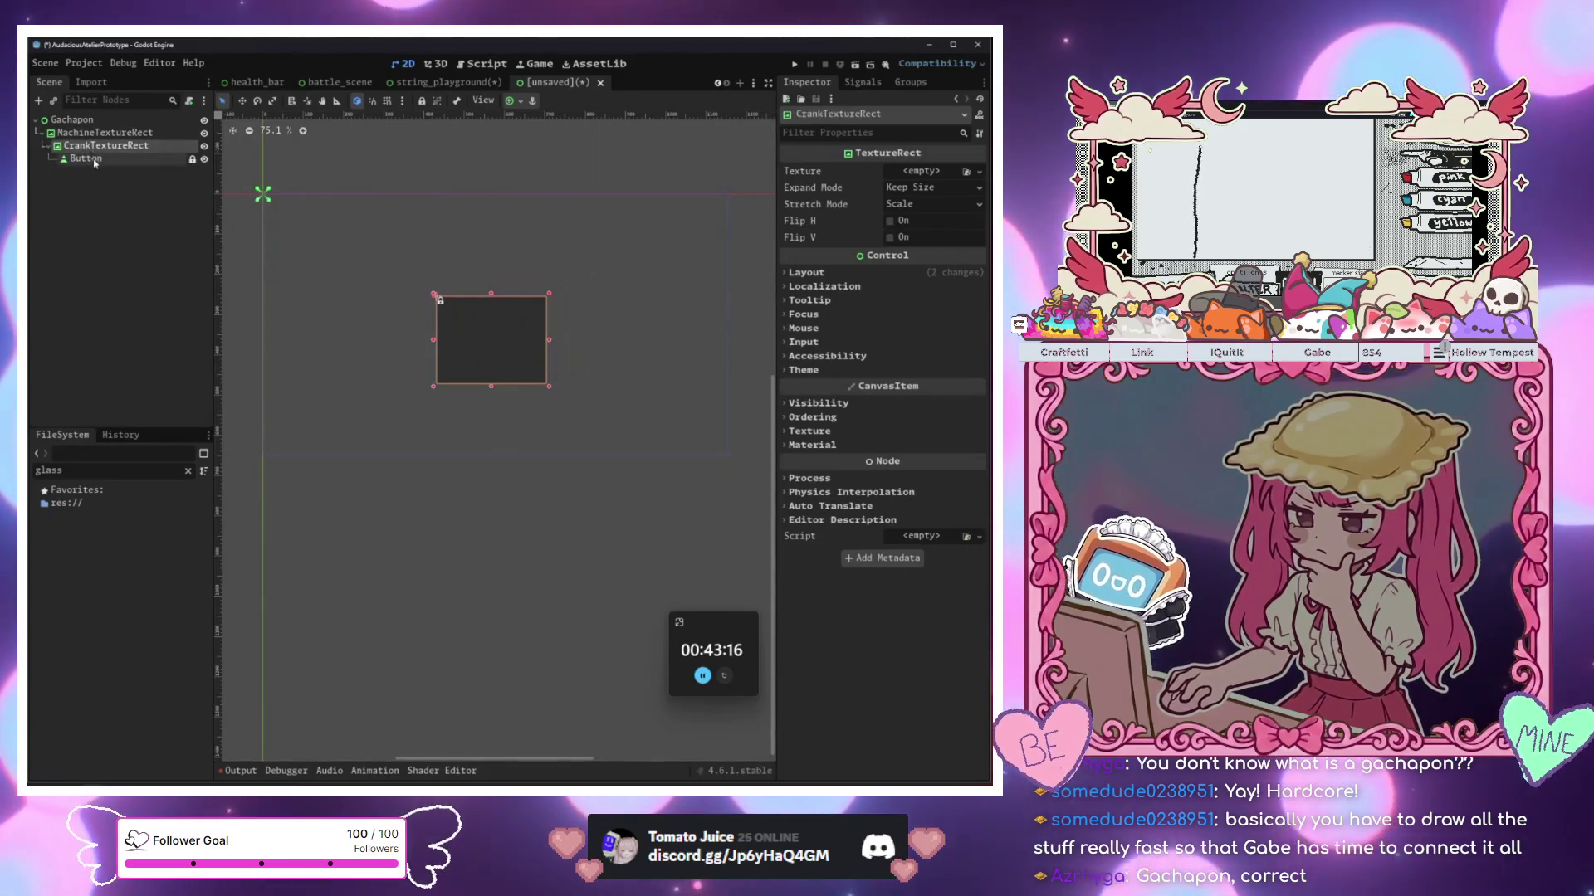
pyautogui.click(955, 272)
pyautogui.click(984, 274)
pyautogui.click(91, 158)
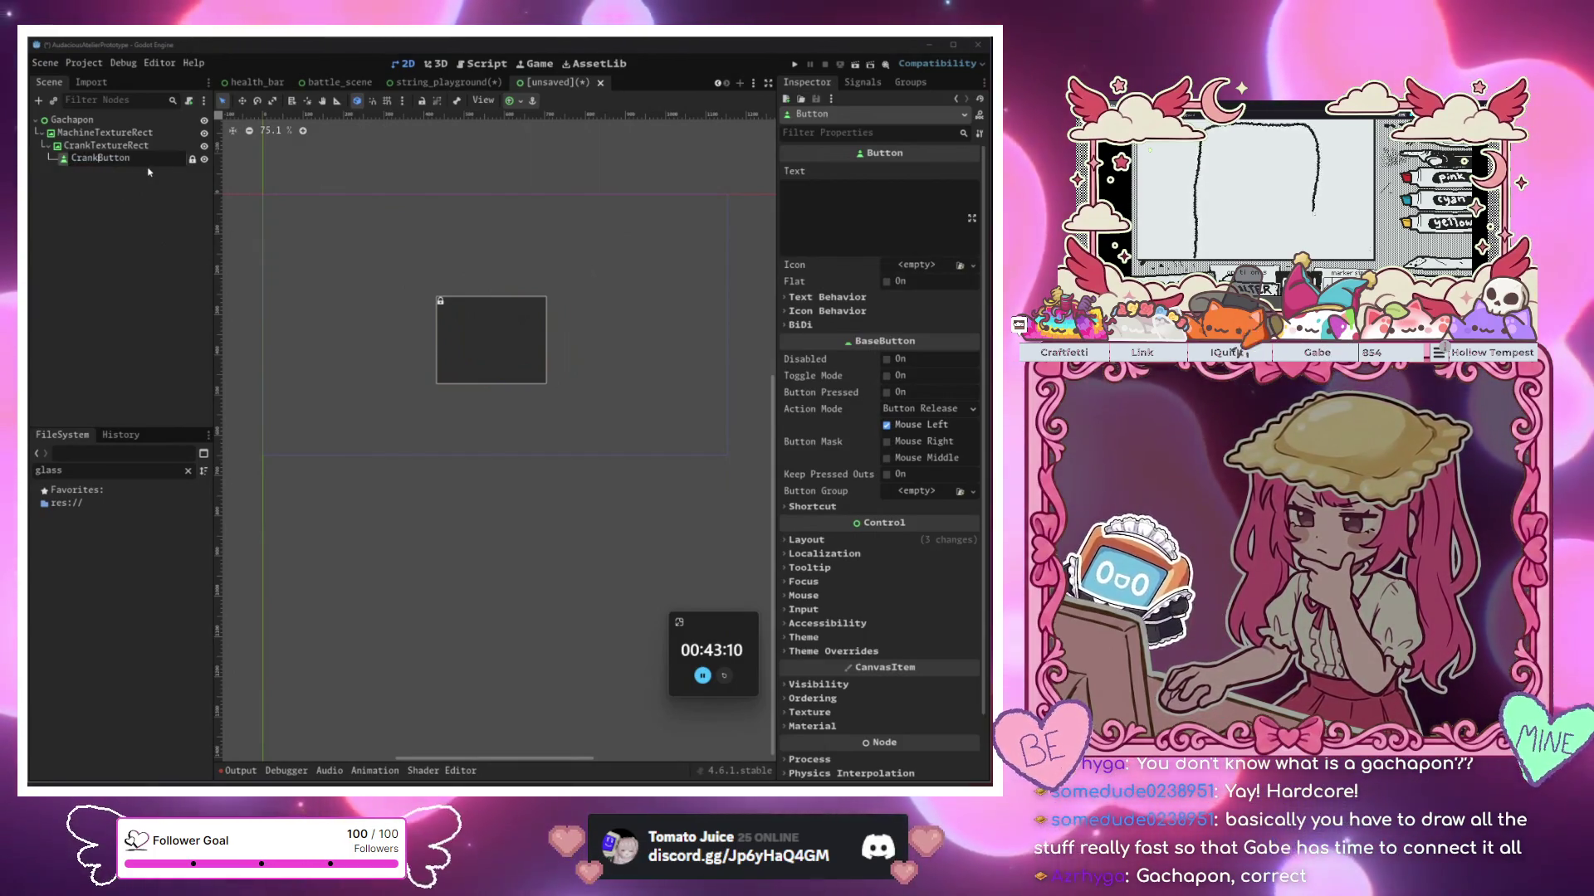
pyautogui.click(549, 354)
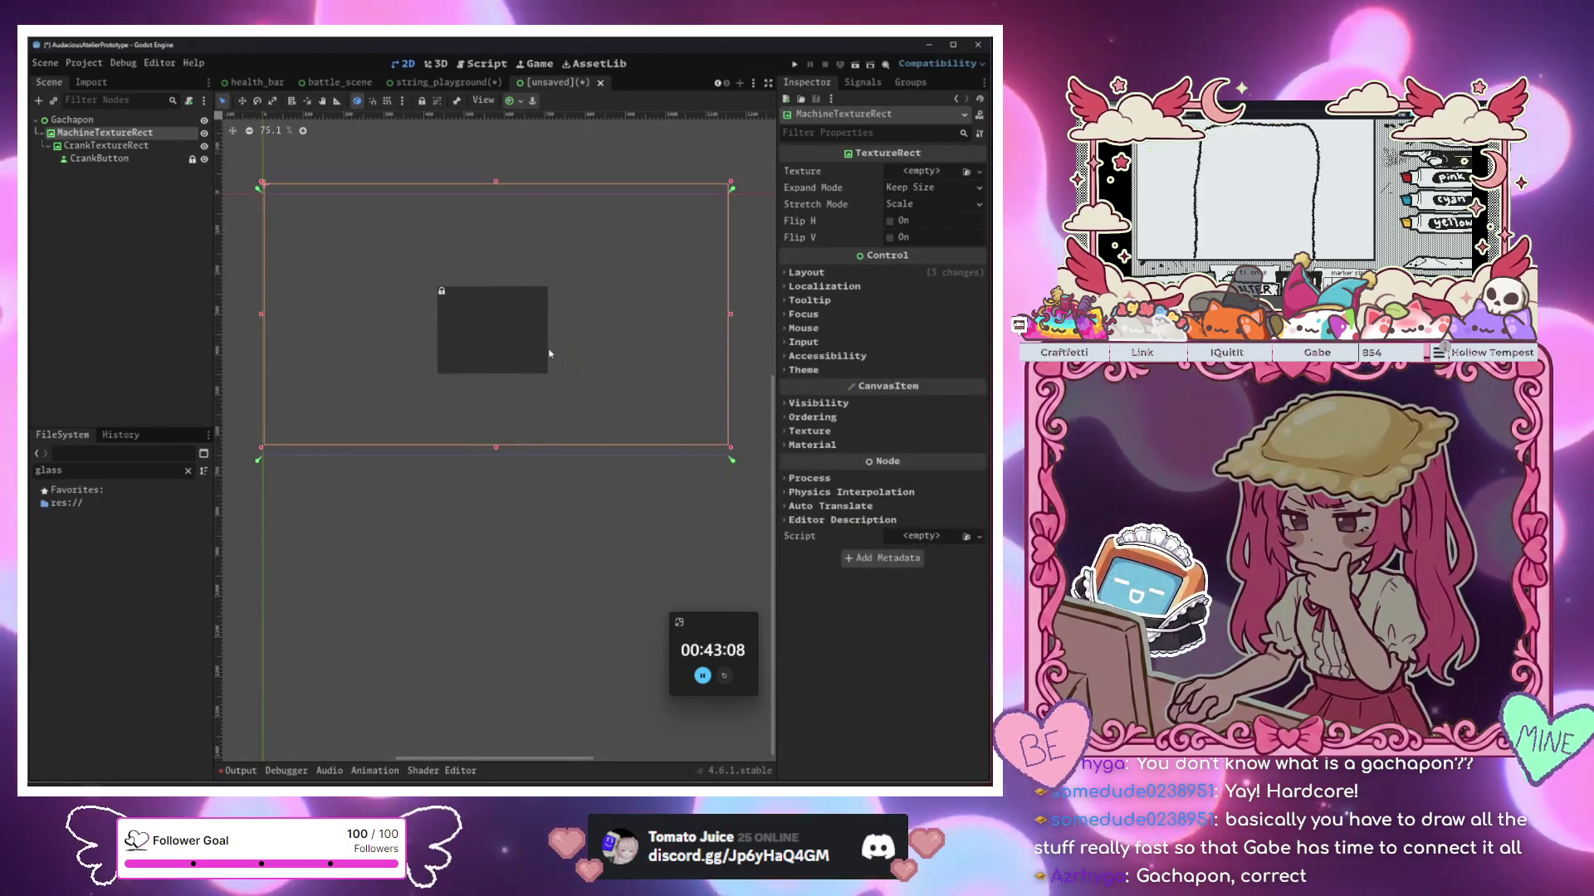
pyautogui.click(485, 340)
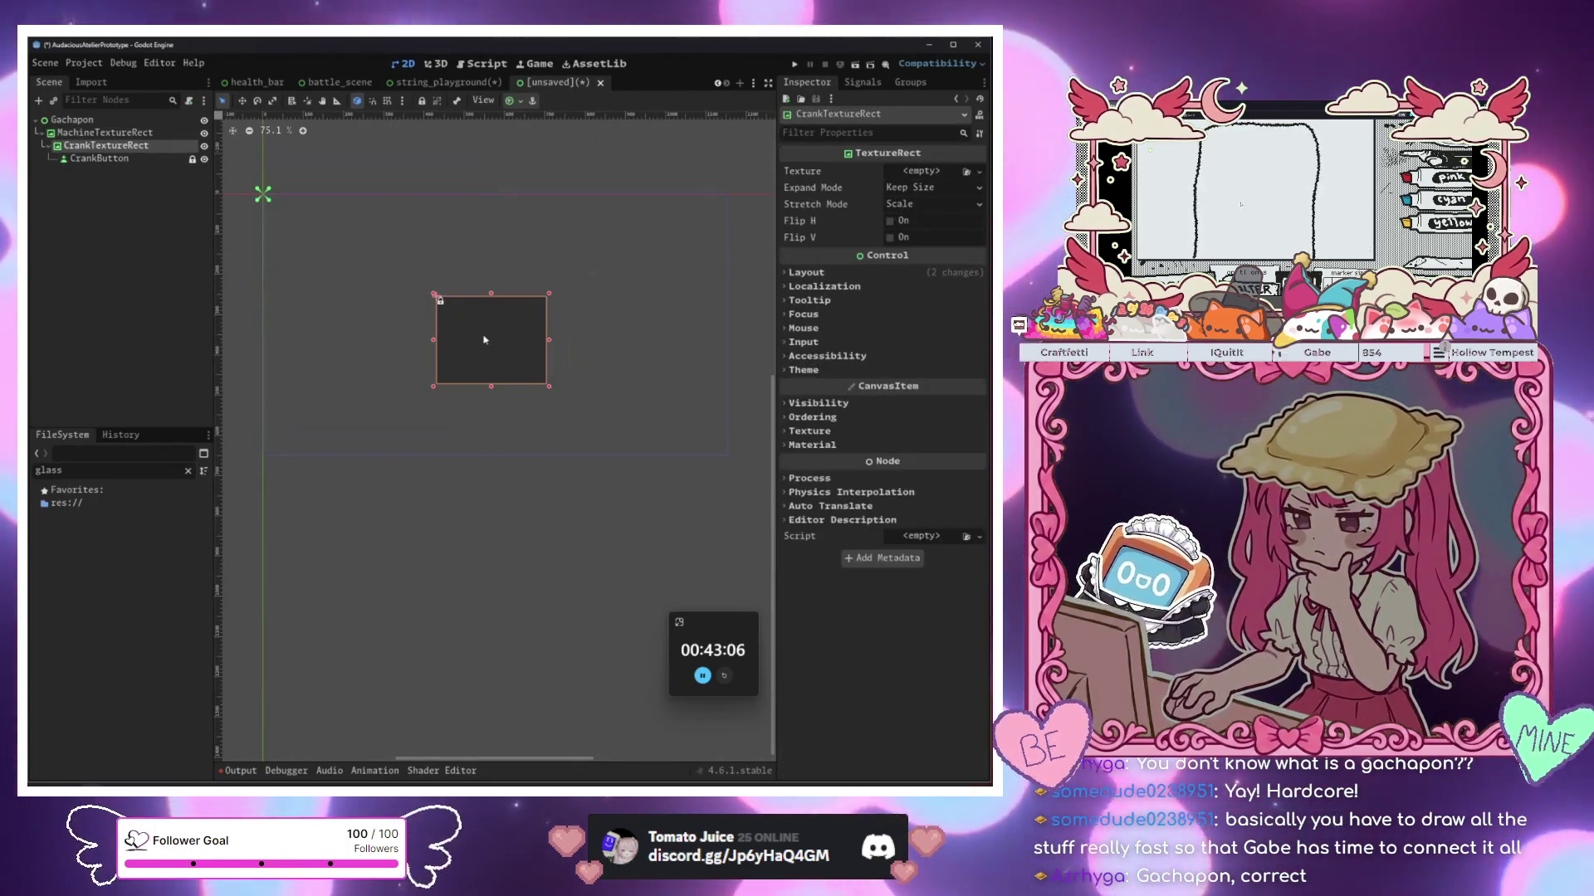
pyautogui.moveTo(484, 340); pyautogui.dragTo(485, 323)
pyautogui.click(540, 613)
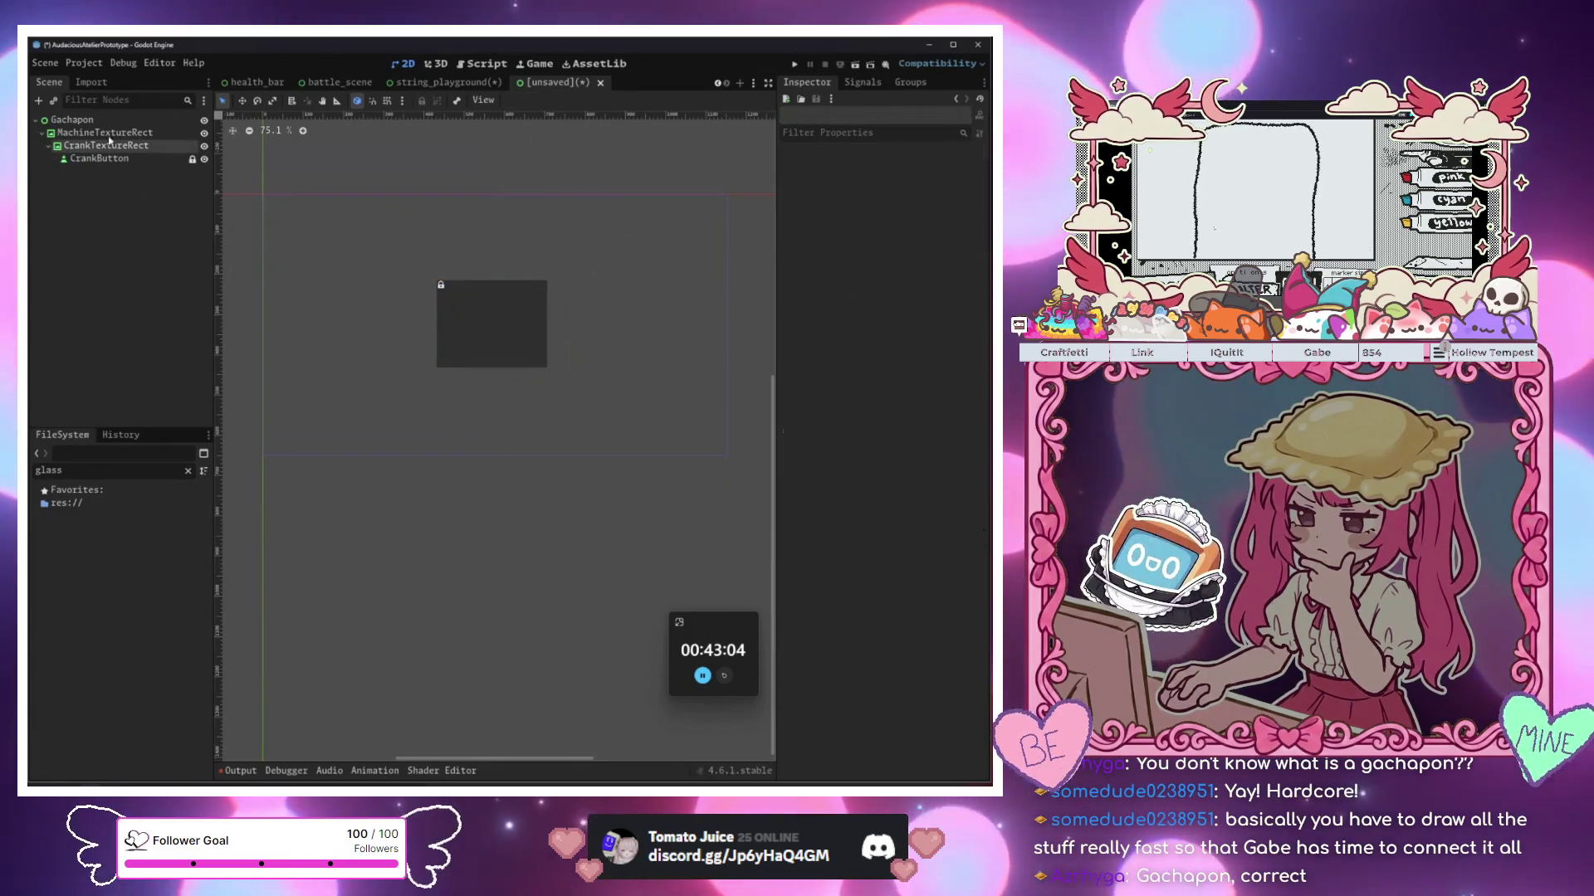
pyautogui.hotkey('ctrl', 's')
pyautogui.click(610, 595)
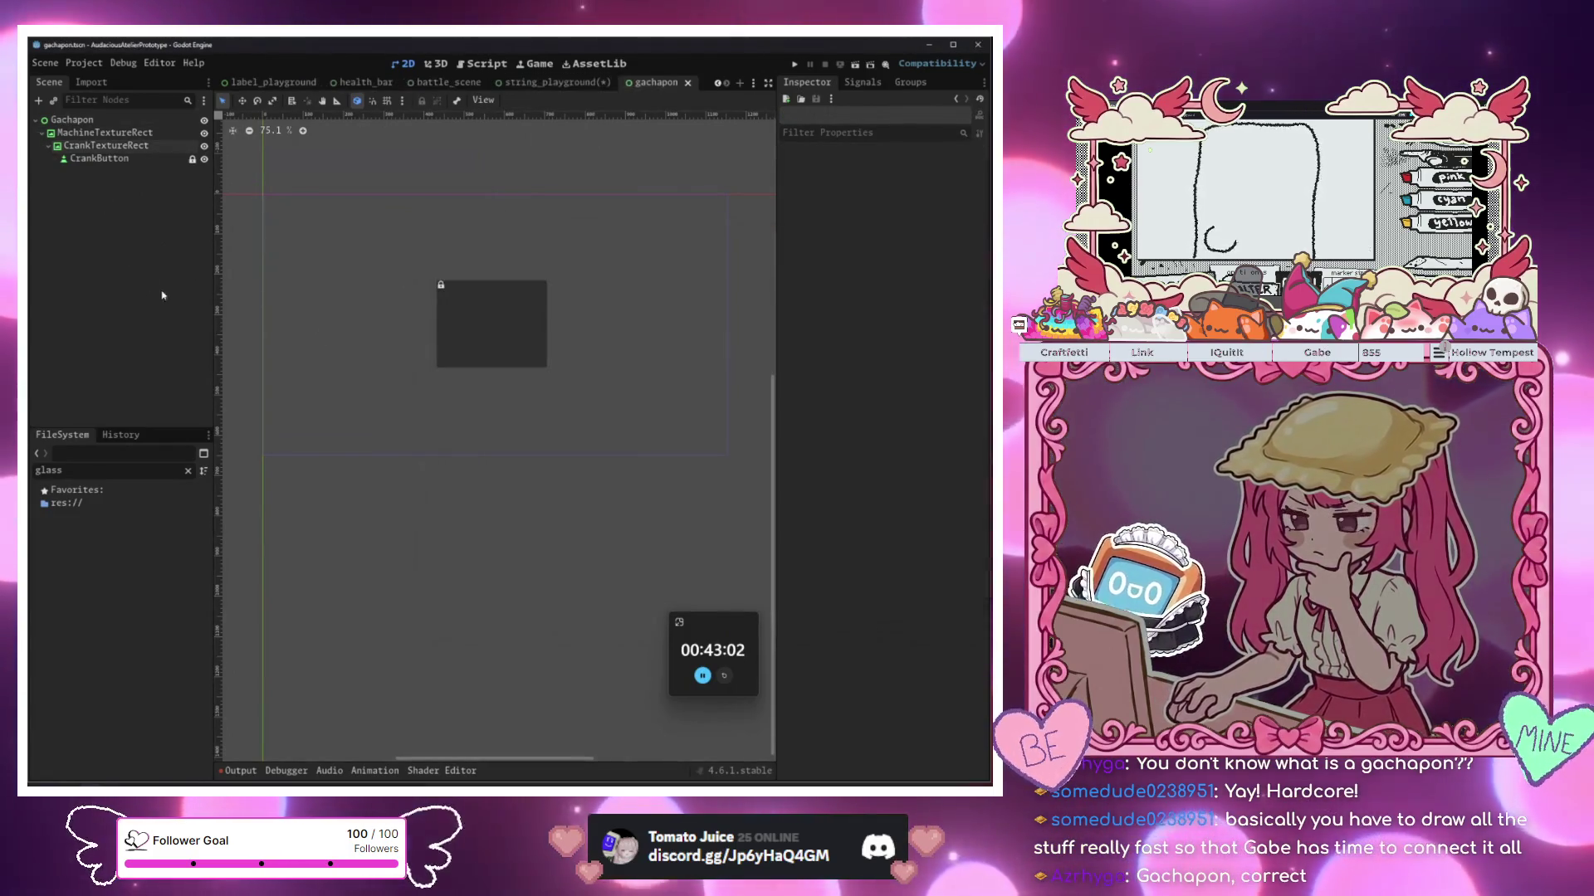
# Step: Attach a new gachapon.gd script to the Gachapon node and return to the gachapon scene
pyautogui.click(161, 121)
pyautogui.click(189, 100)
pyautogui.click(651, 534)
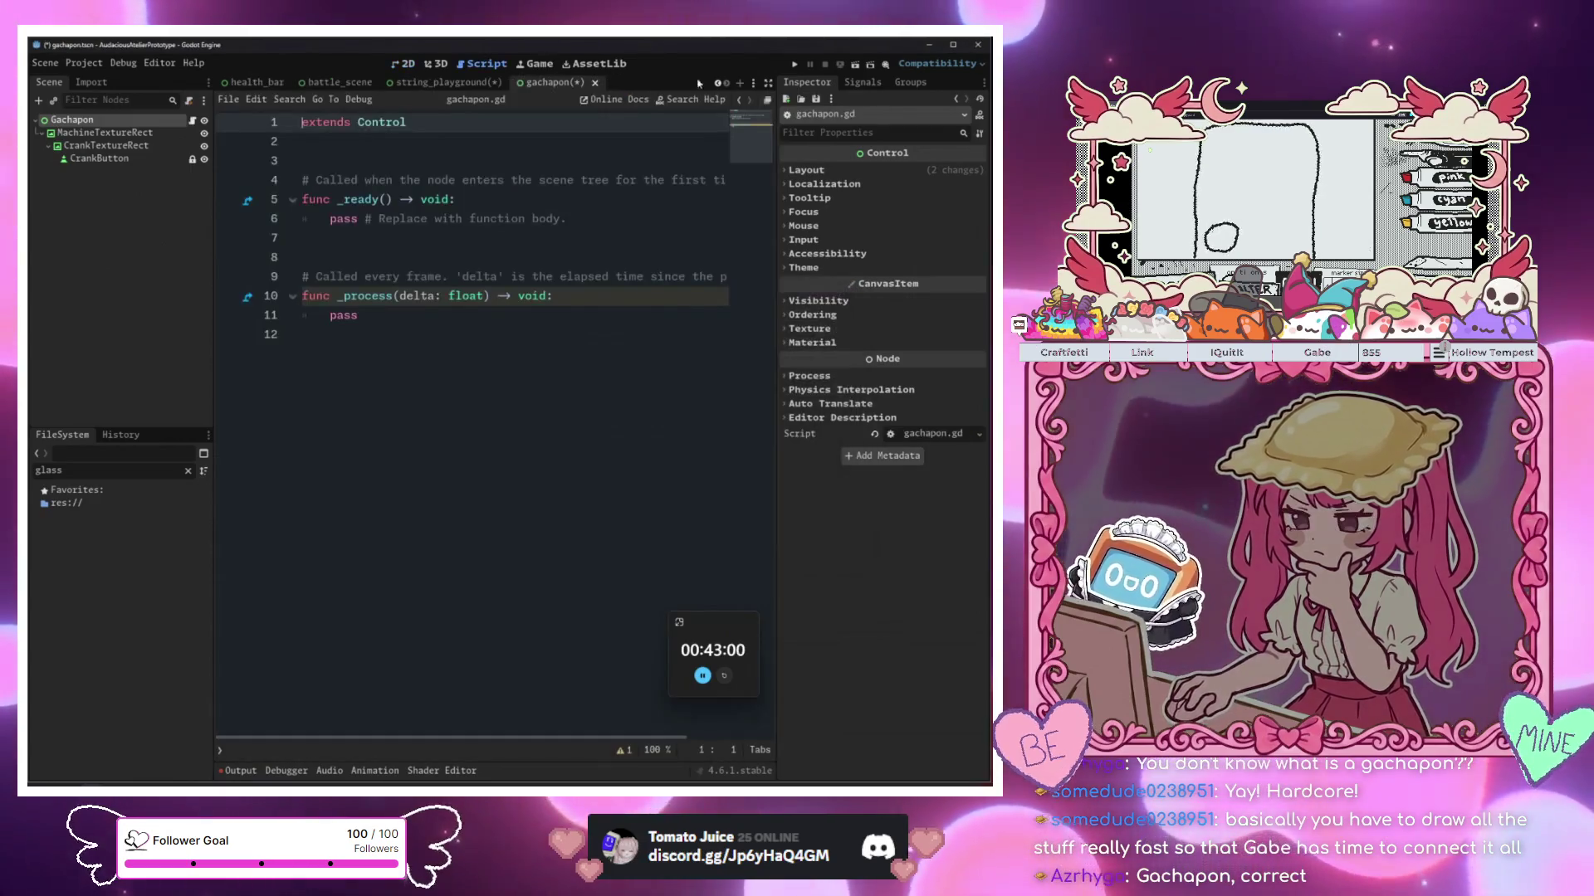
pyautogui.hotkey('ctrl', 'n')
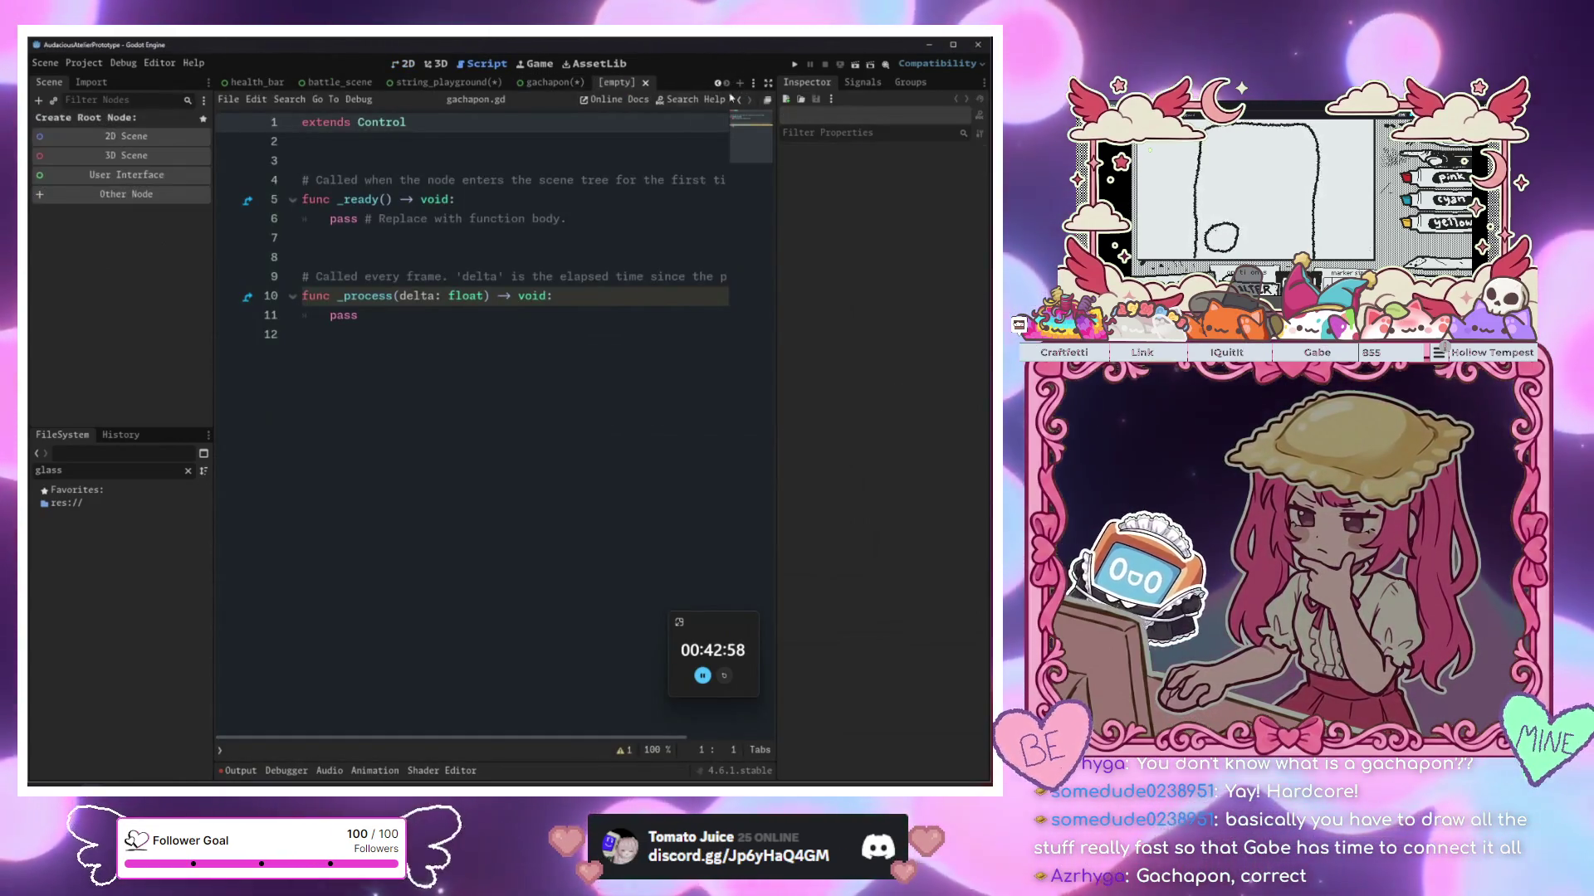
pyautogui.click(554, 81)
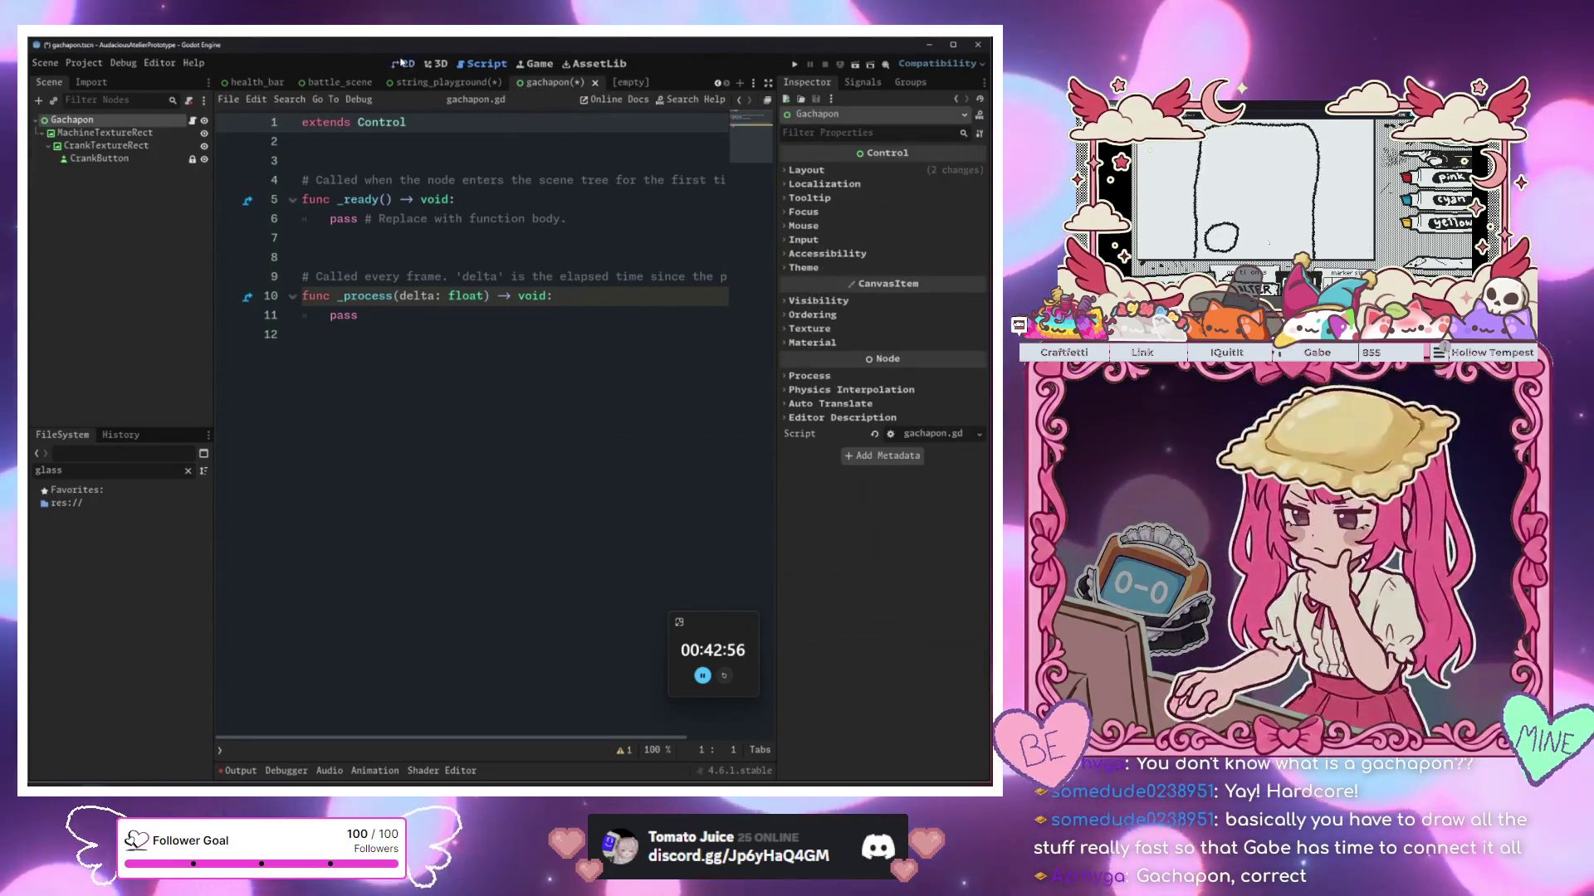
pyautogui.click(403, 63)
pyautogui.click(615, 188)
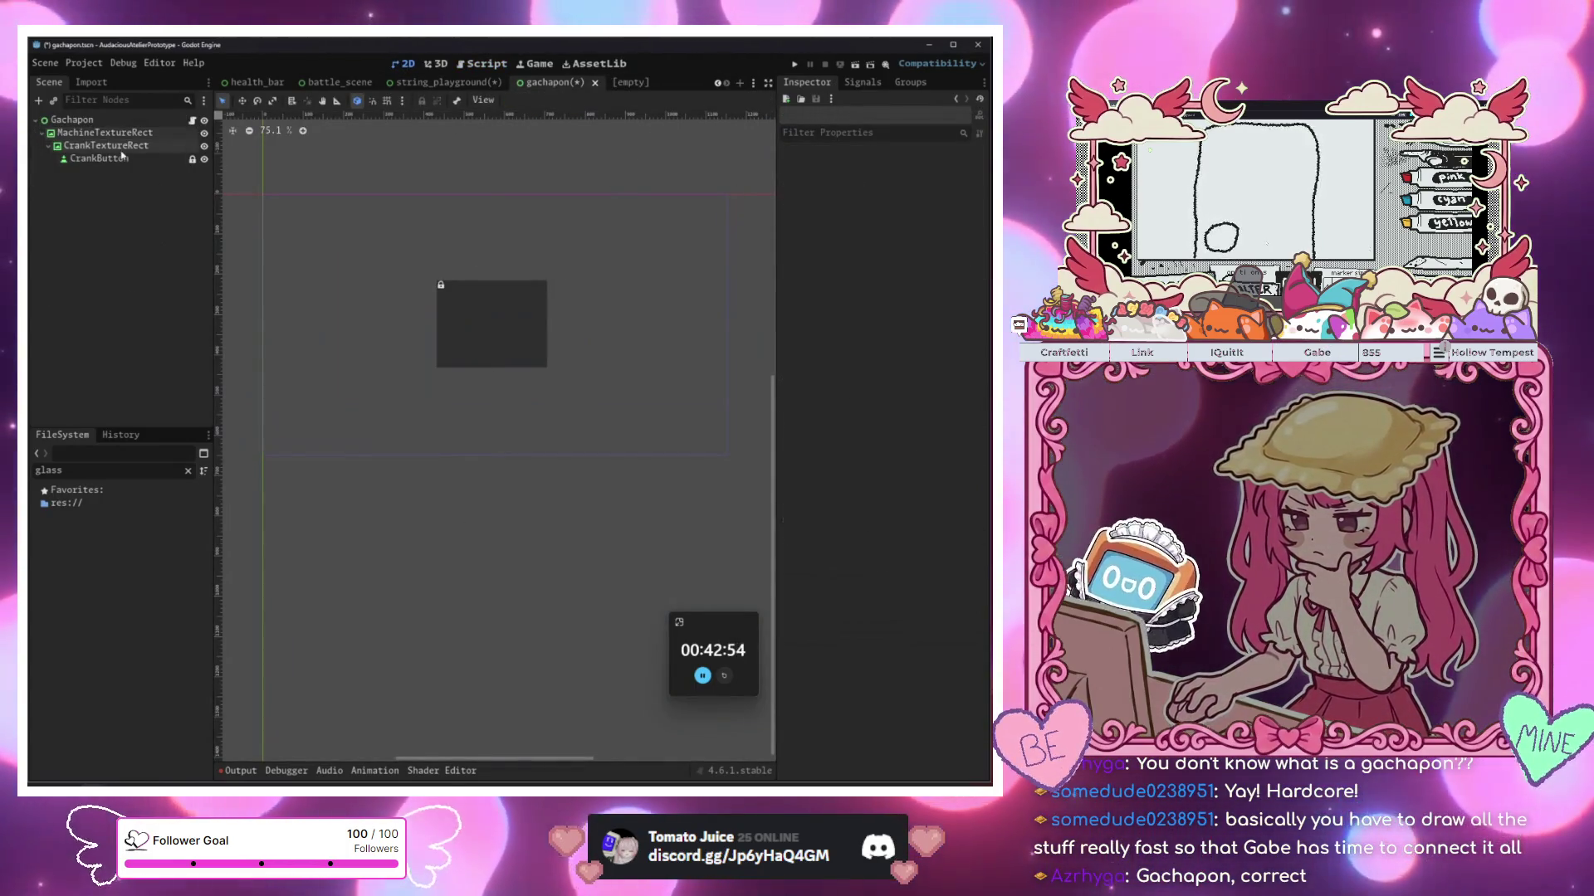
pyautogui.click(123, 157)
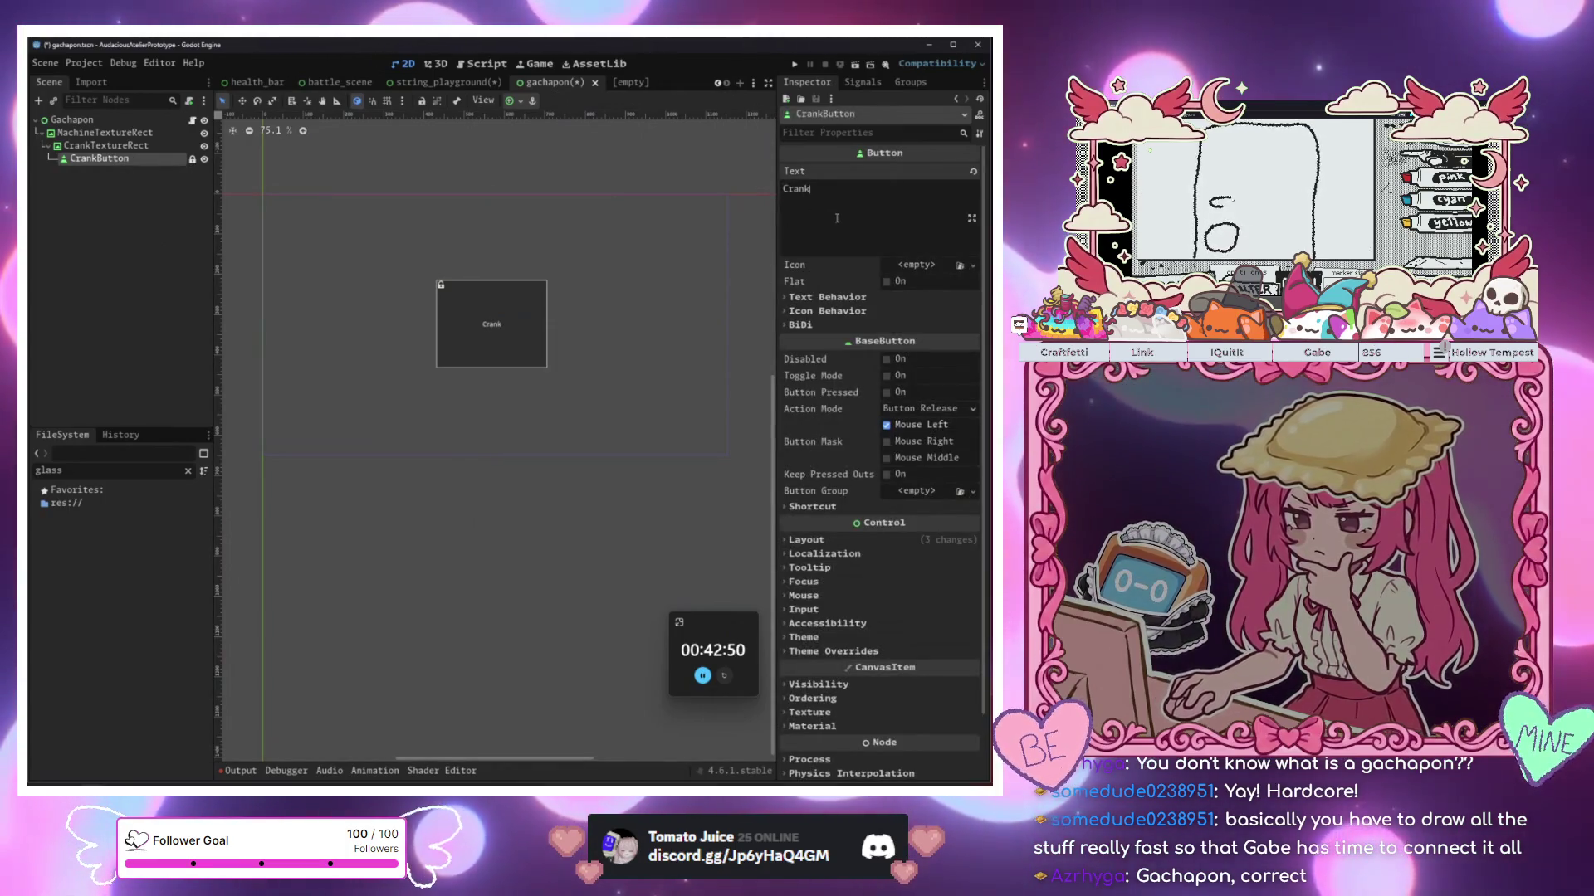
pyautogui.click(454, 407)
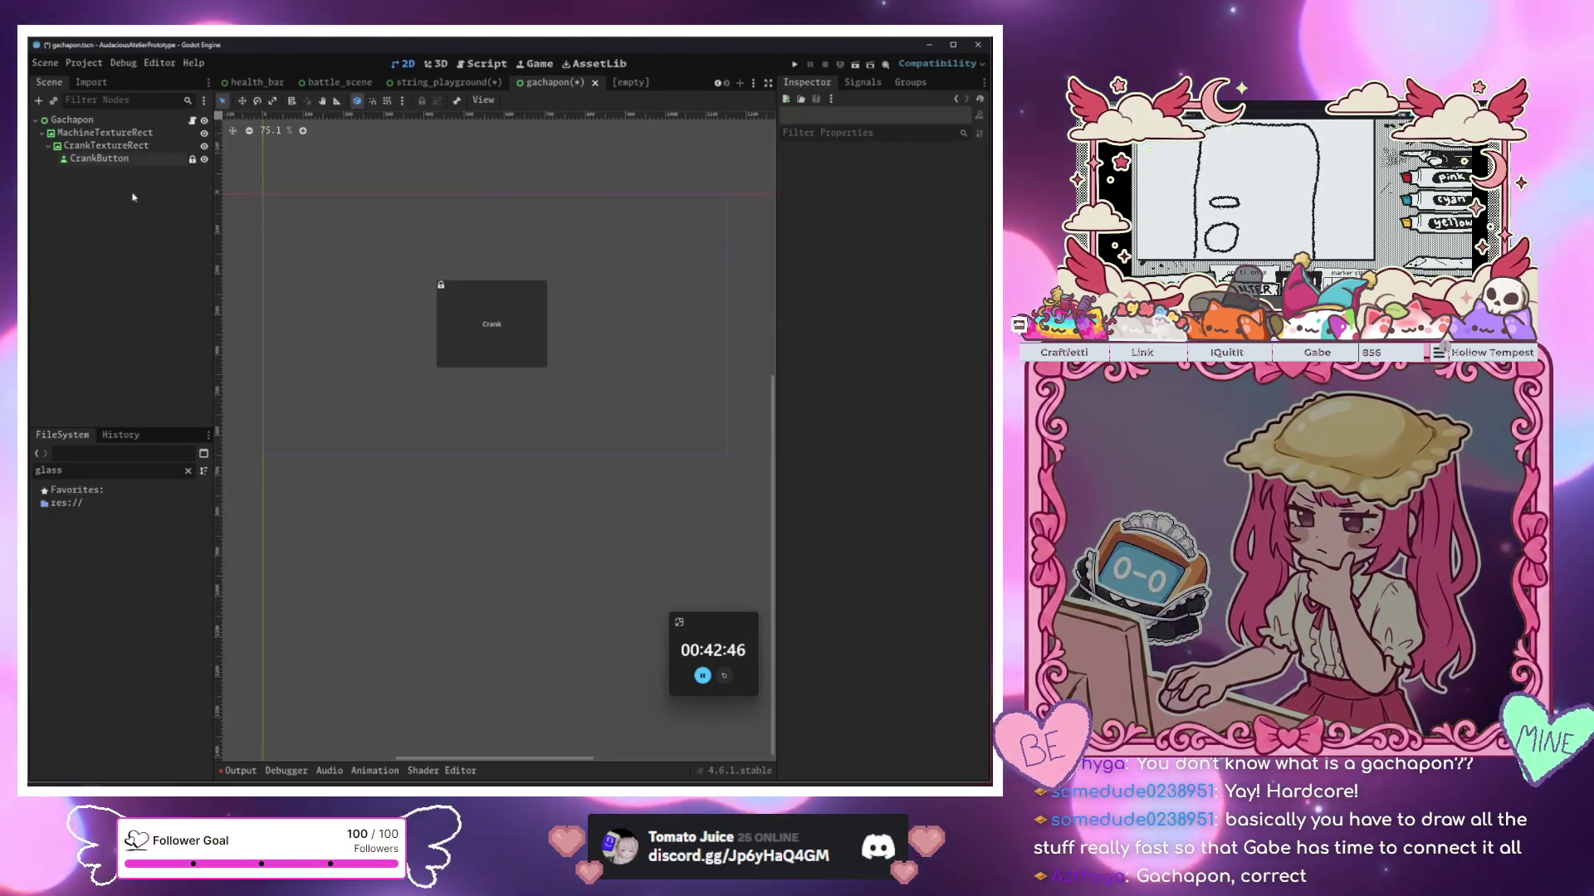
# Step: Delete the template functions from gachapon.gd, leaving extends Control and blank lines
pyautogui.click(72, 120)
pyautogui.click(193, 120)
pyautogui.moveTo(365, 320); pyautogui.dragTo(318, 189)
pyautogui.press('BackSpace')
pyautogui.press('Return')
pyautogui.press('Return')
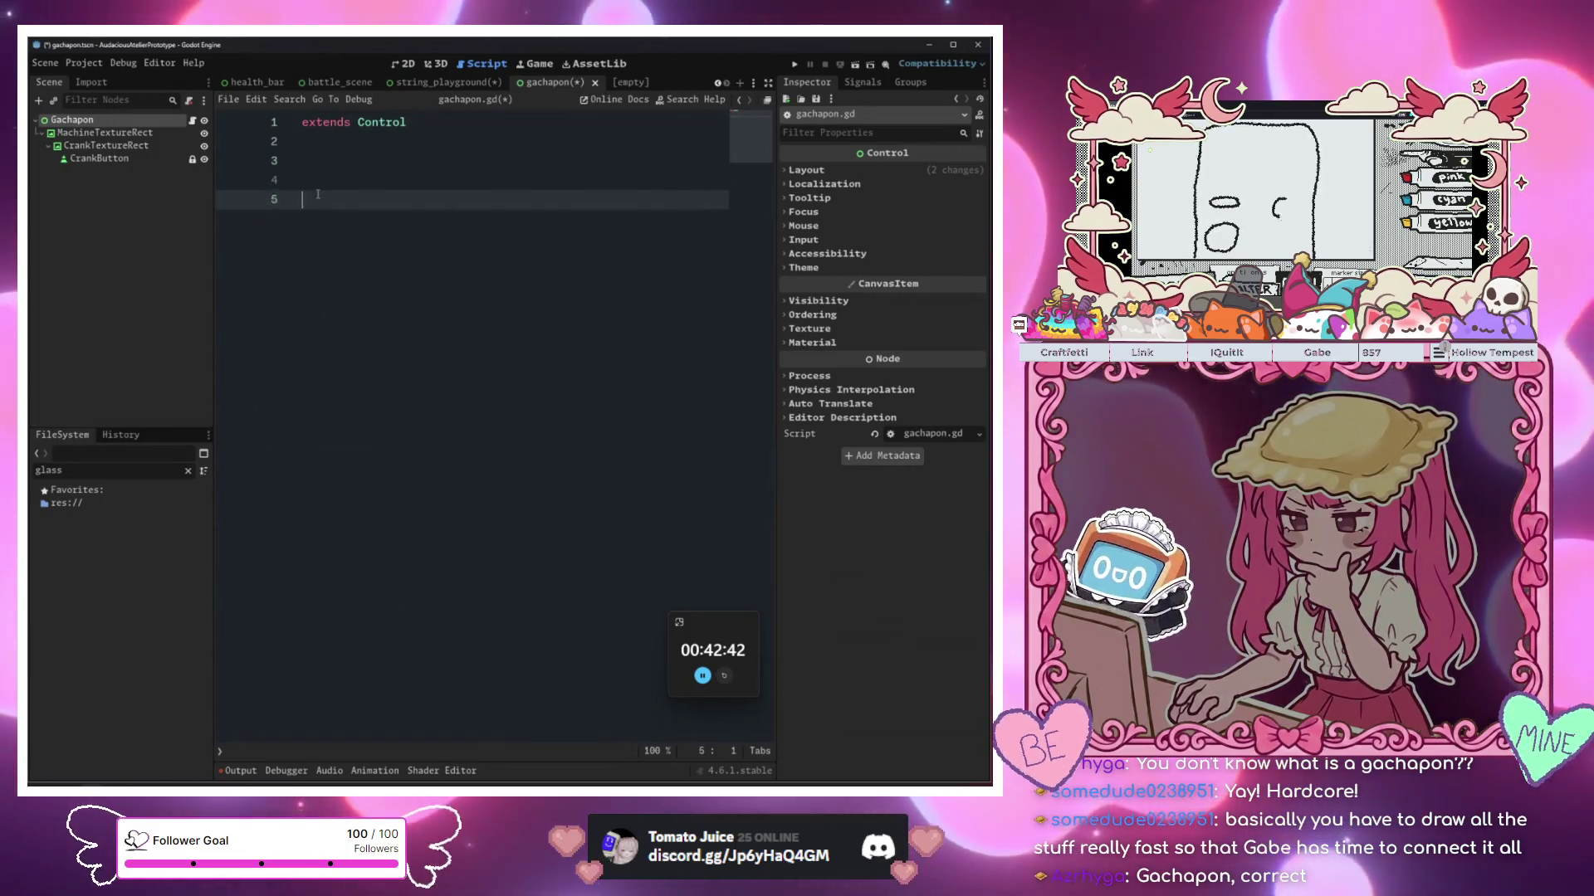
# Step: Write an enum Capsule line in gachapon.gd, then delete it again
pyautogui.press('Up')
pyautogui.press('Up')
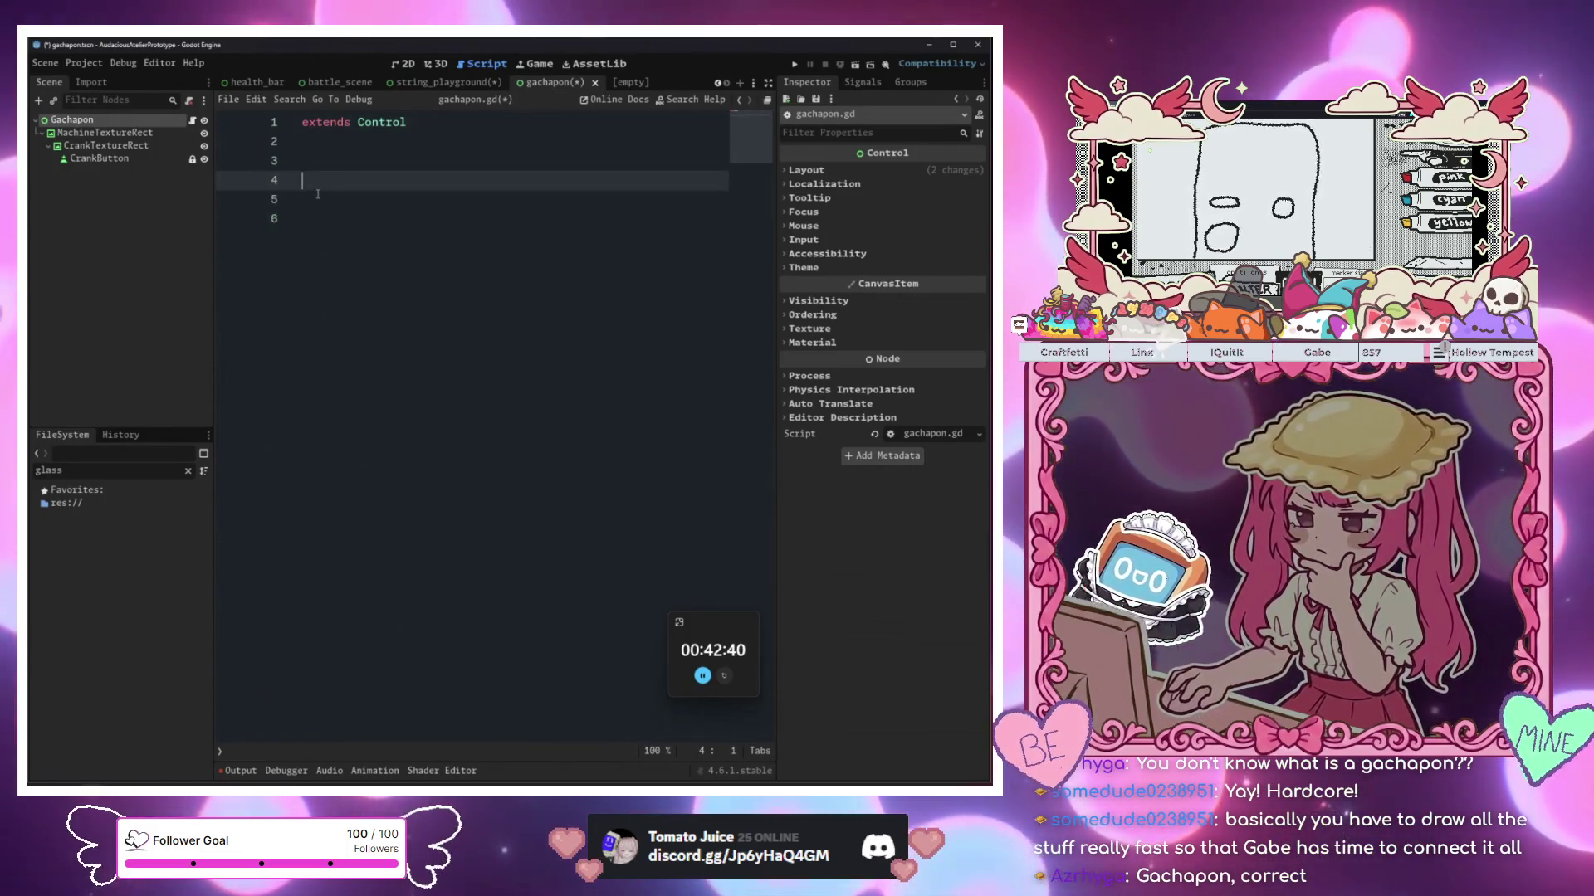
pyautogui.write('enum Capsule{')
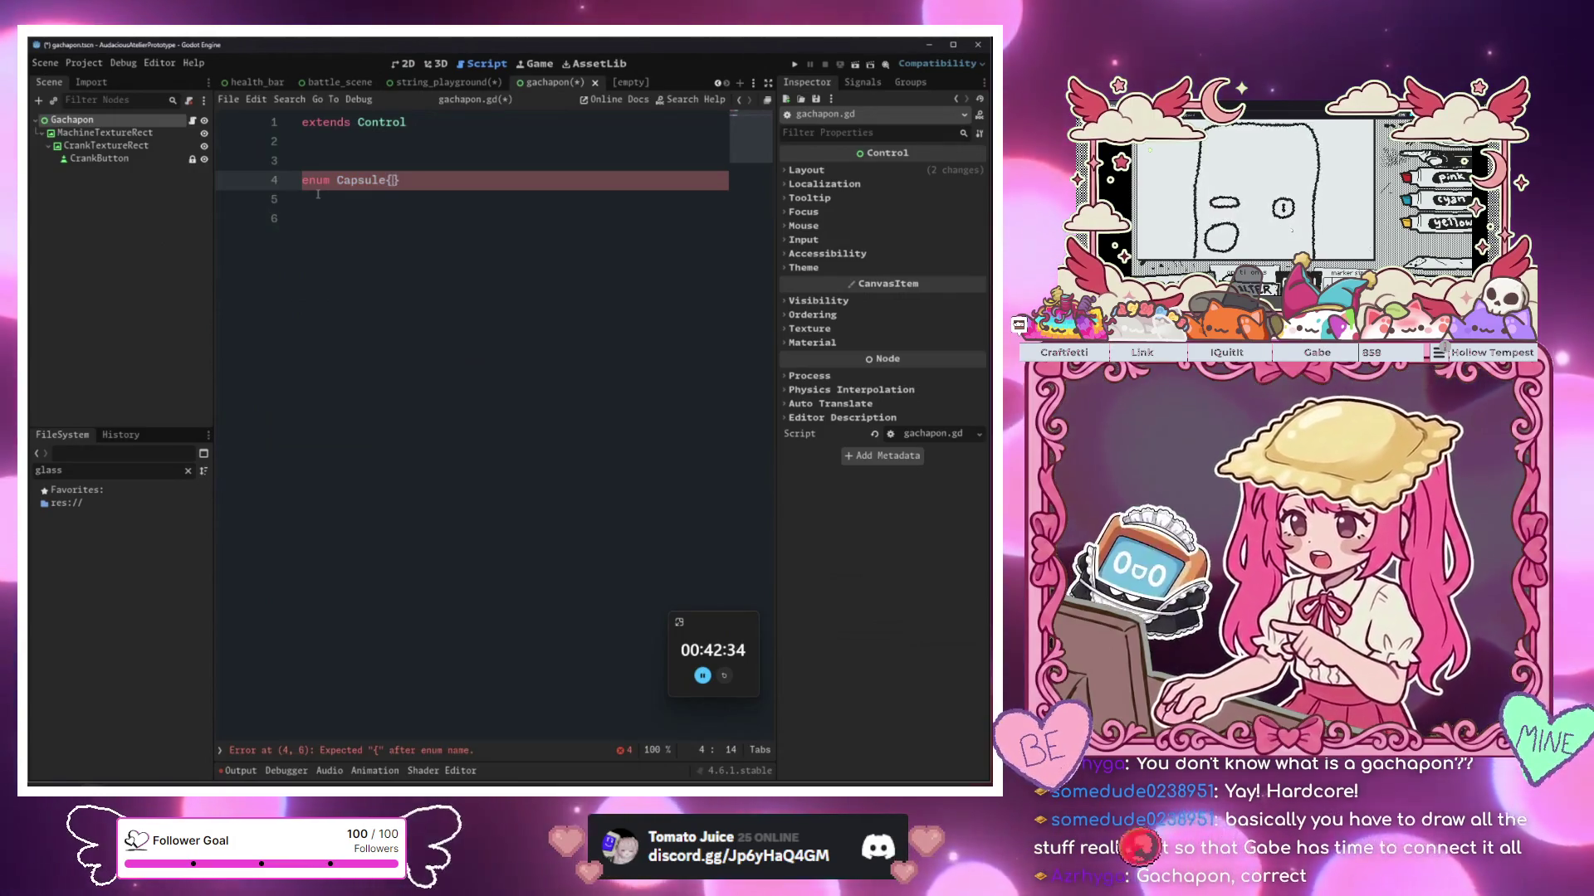
pyautogui.hotkey('ctrl', 'a')
pyautogui.hotkey('ctrl', 'x')
pyautogui.hotkey('ctrl', 'z')
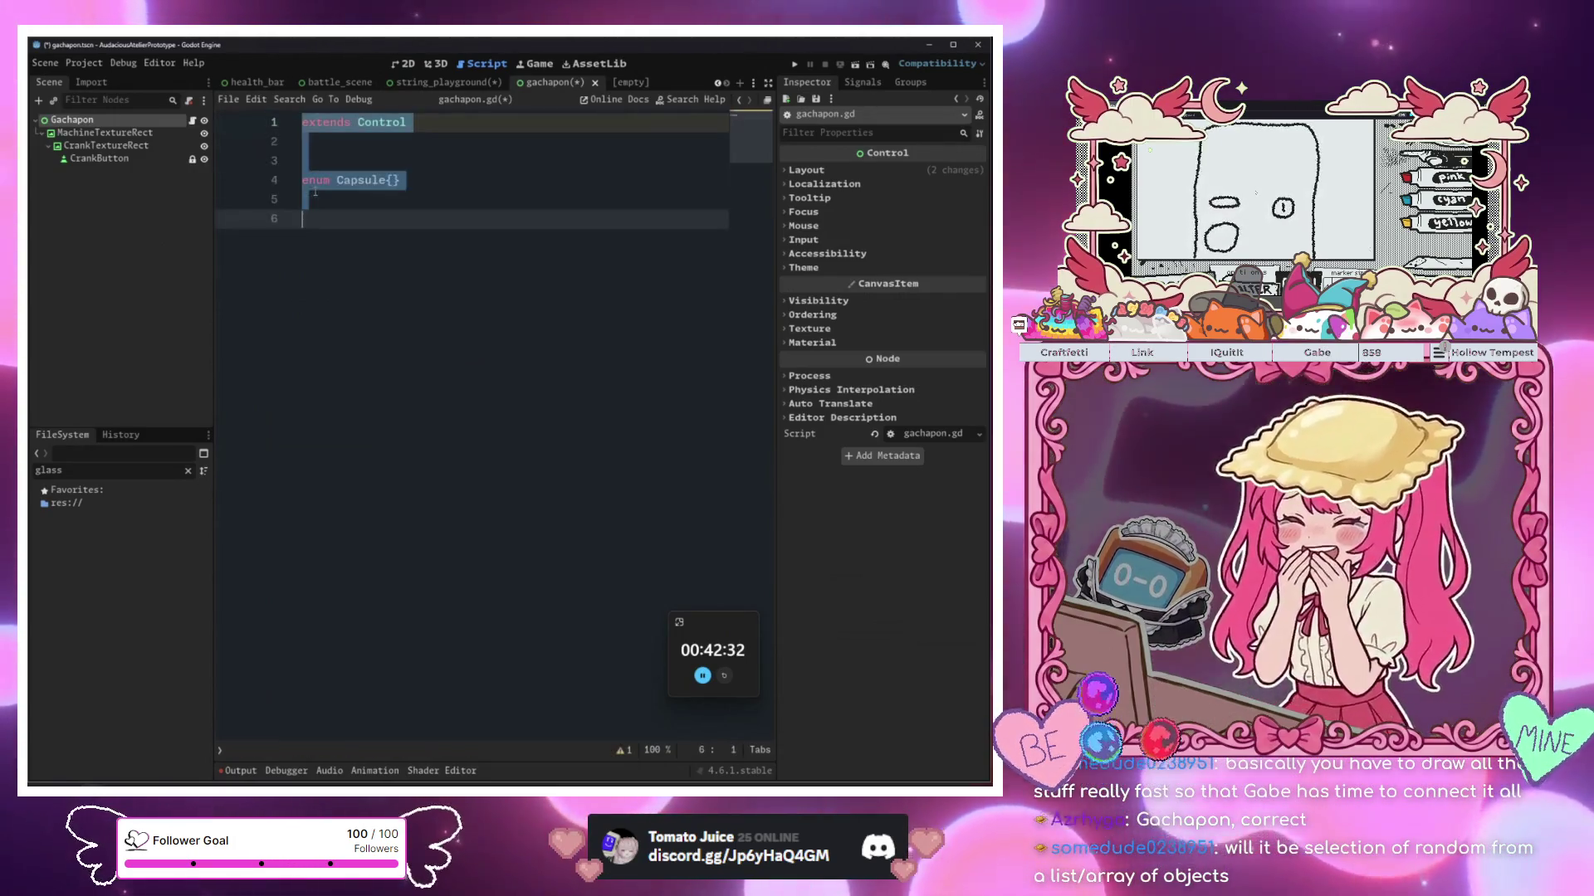
pyautogui.click(368, 221)
pyautogui.press('BackSpace')
pyautogui.press('BackSpace')
pyautogui.hotkey('shift', 'Home')
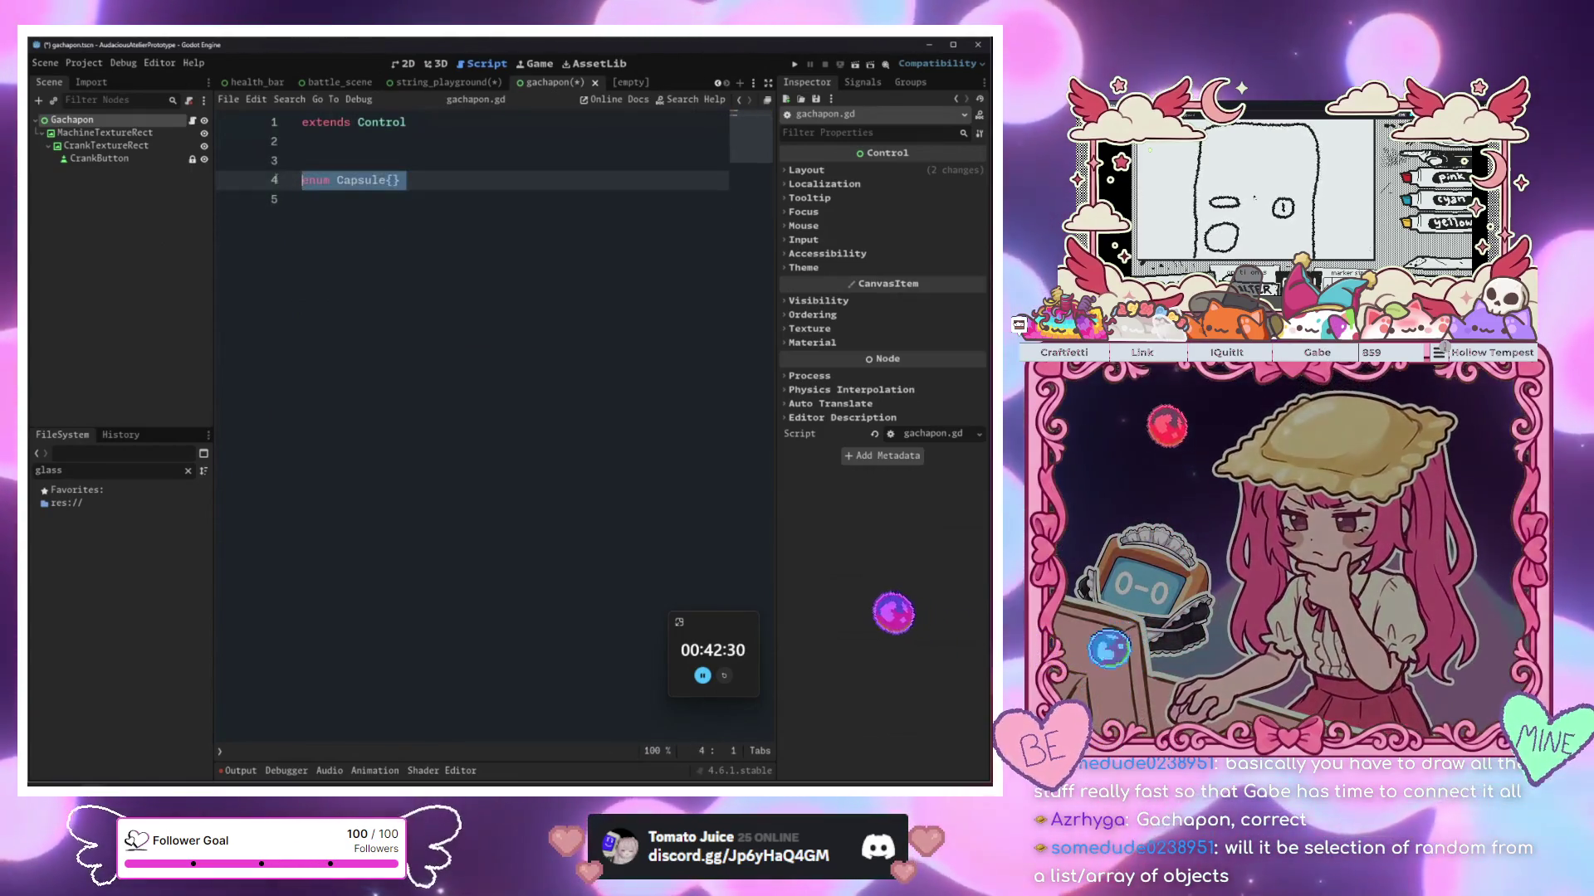
pyautogui.press('BackSpace')
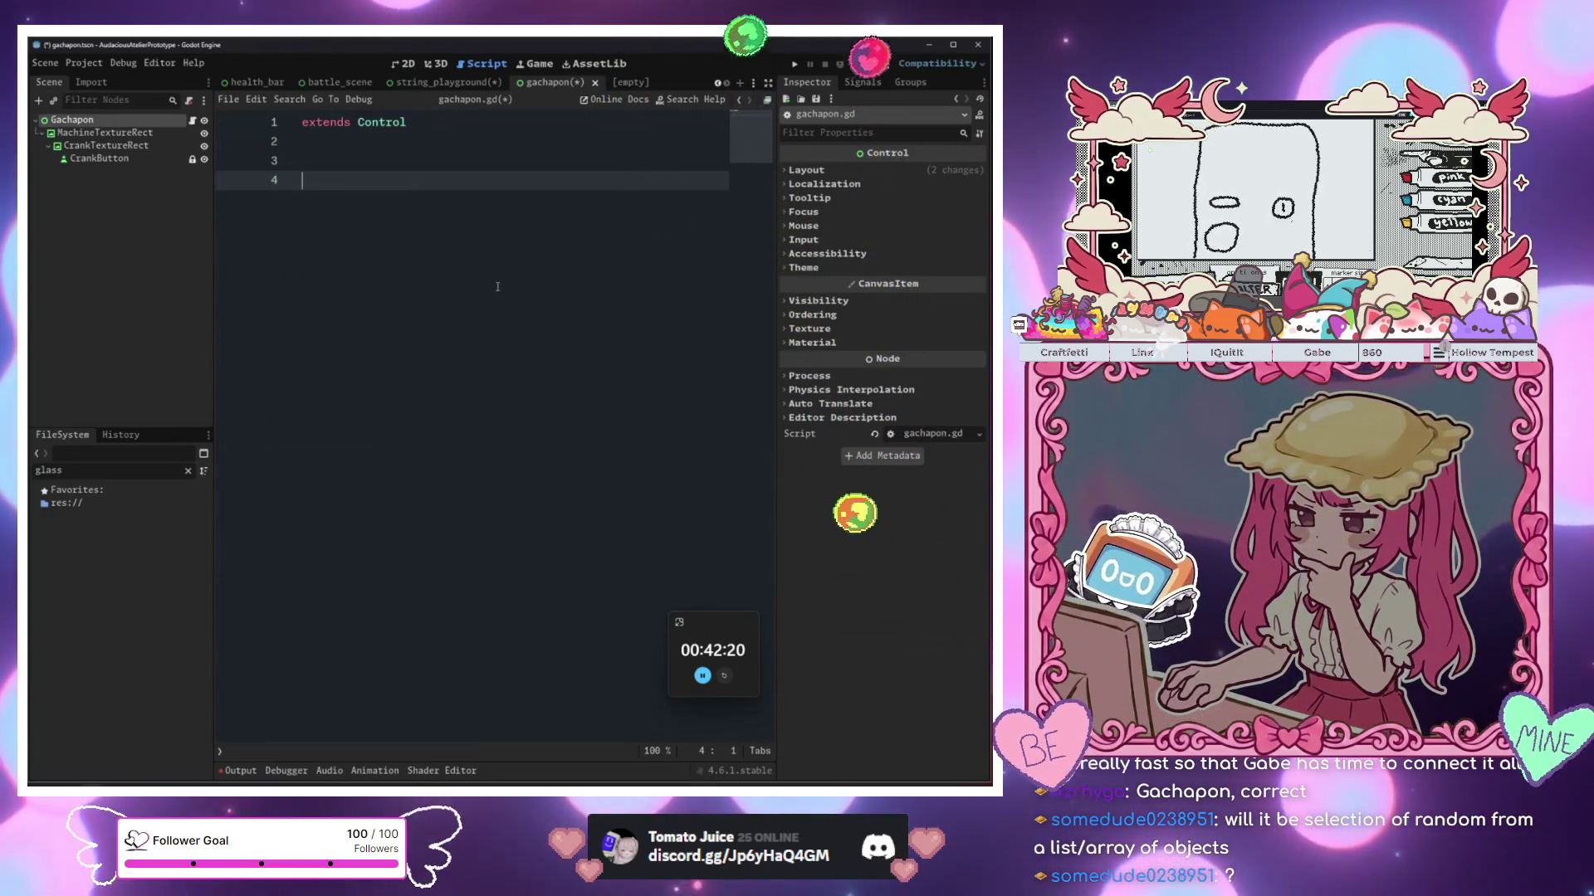
# Step: Start a var declaration on line 6 and switch to the empty new scene
pyautogui.press('Return')
pyautogui.press('Return')
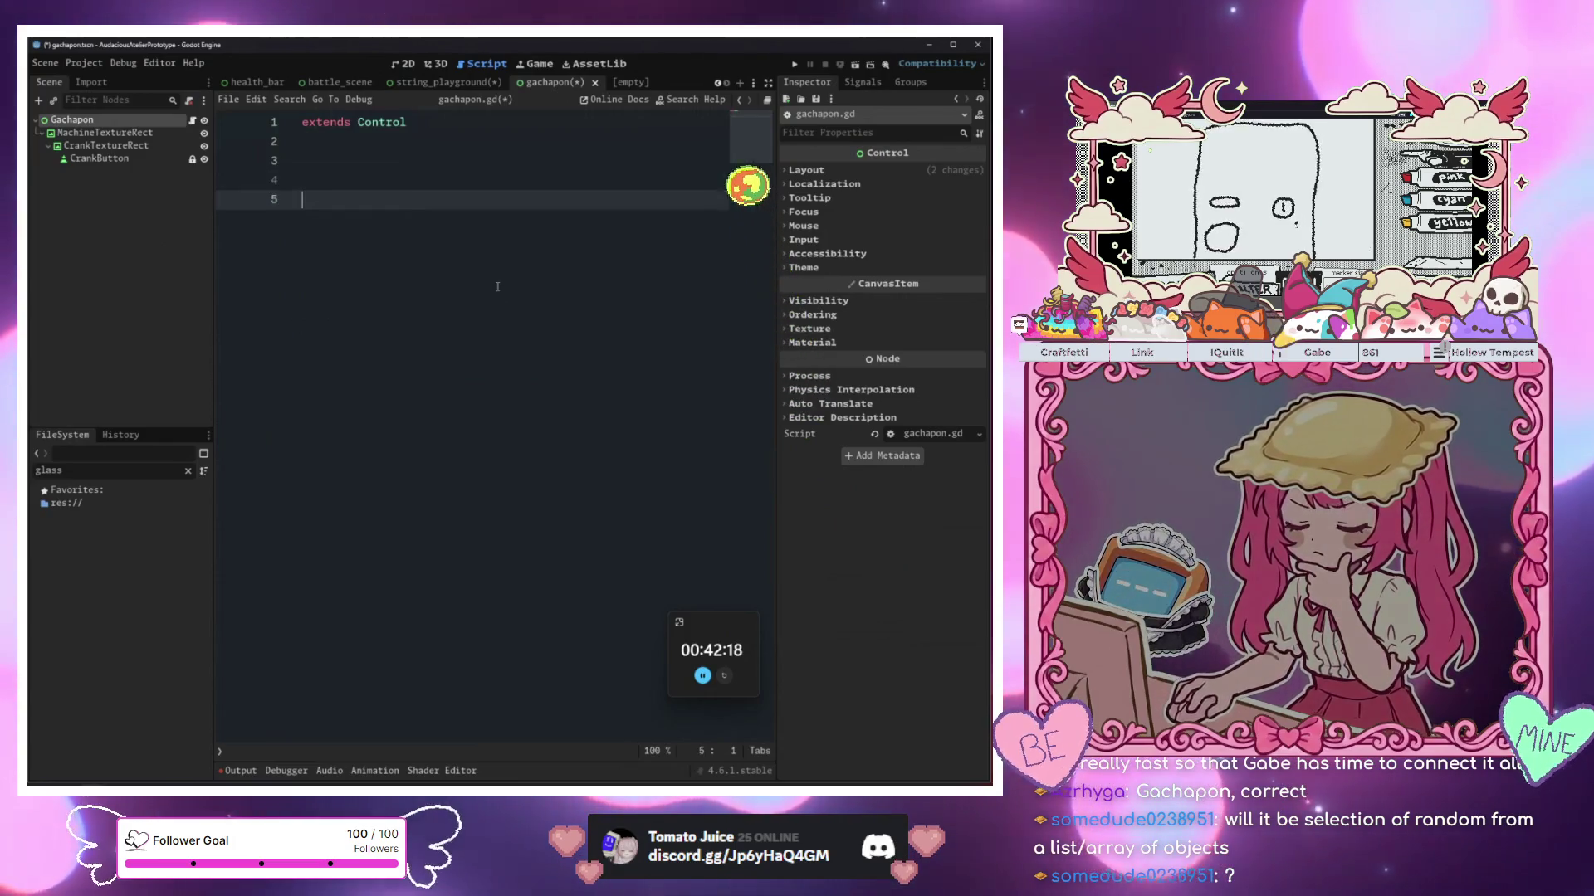
pyautogui.write('var')
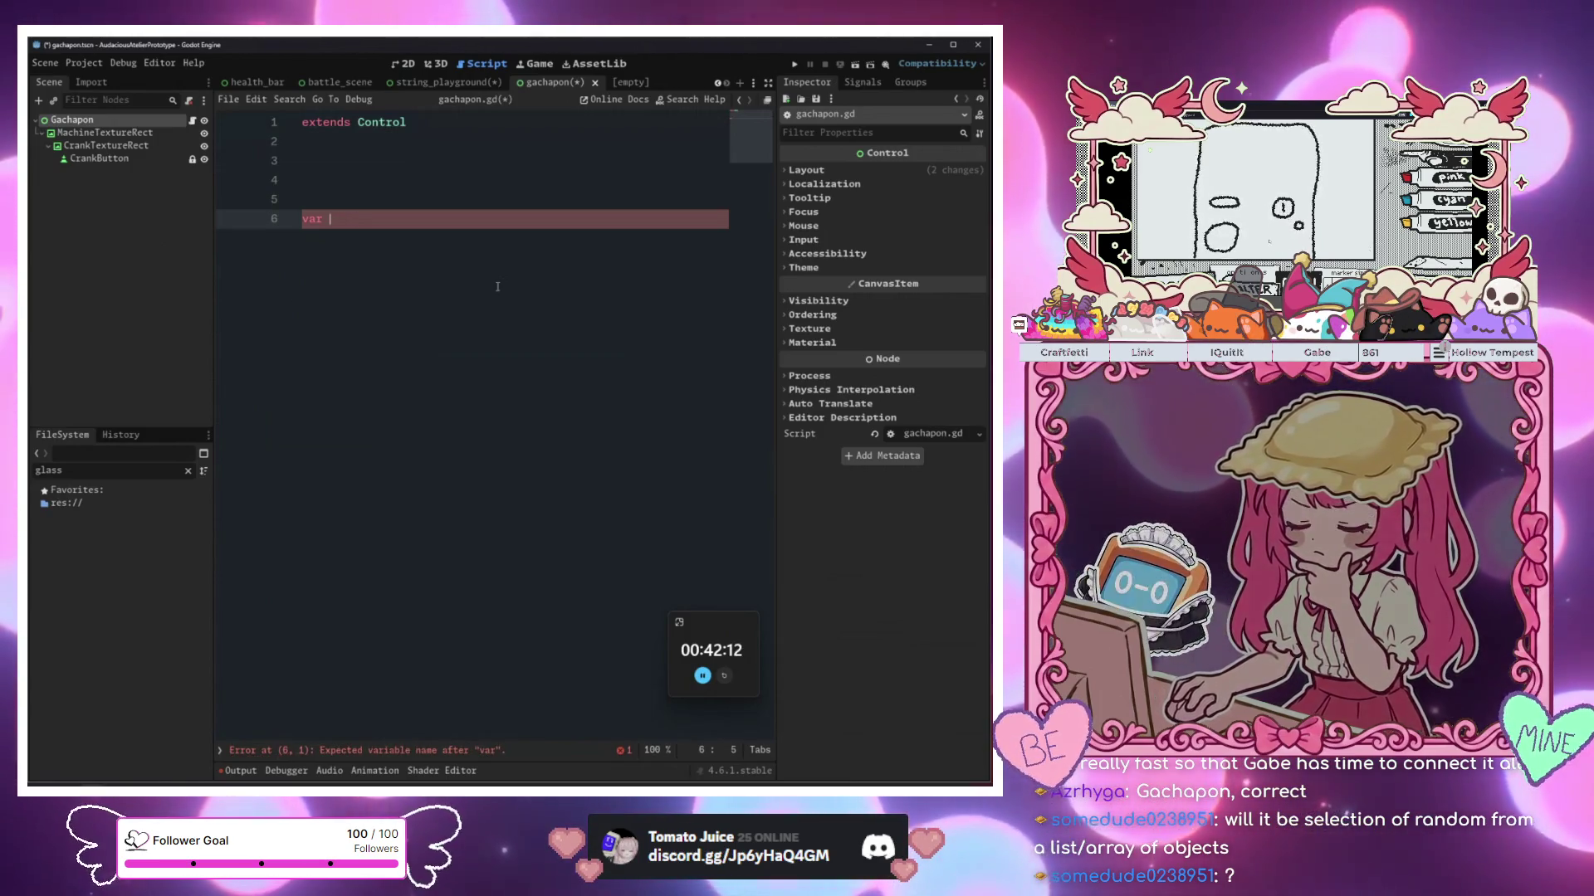
pyautogui.hotkey('ctrl', 'Tab')
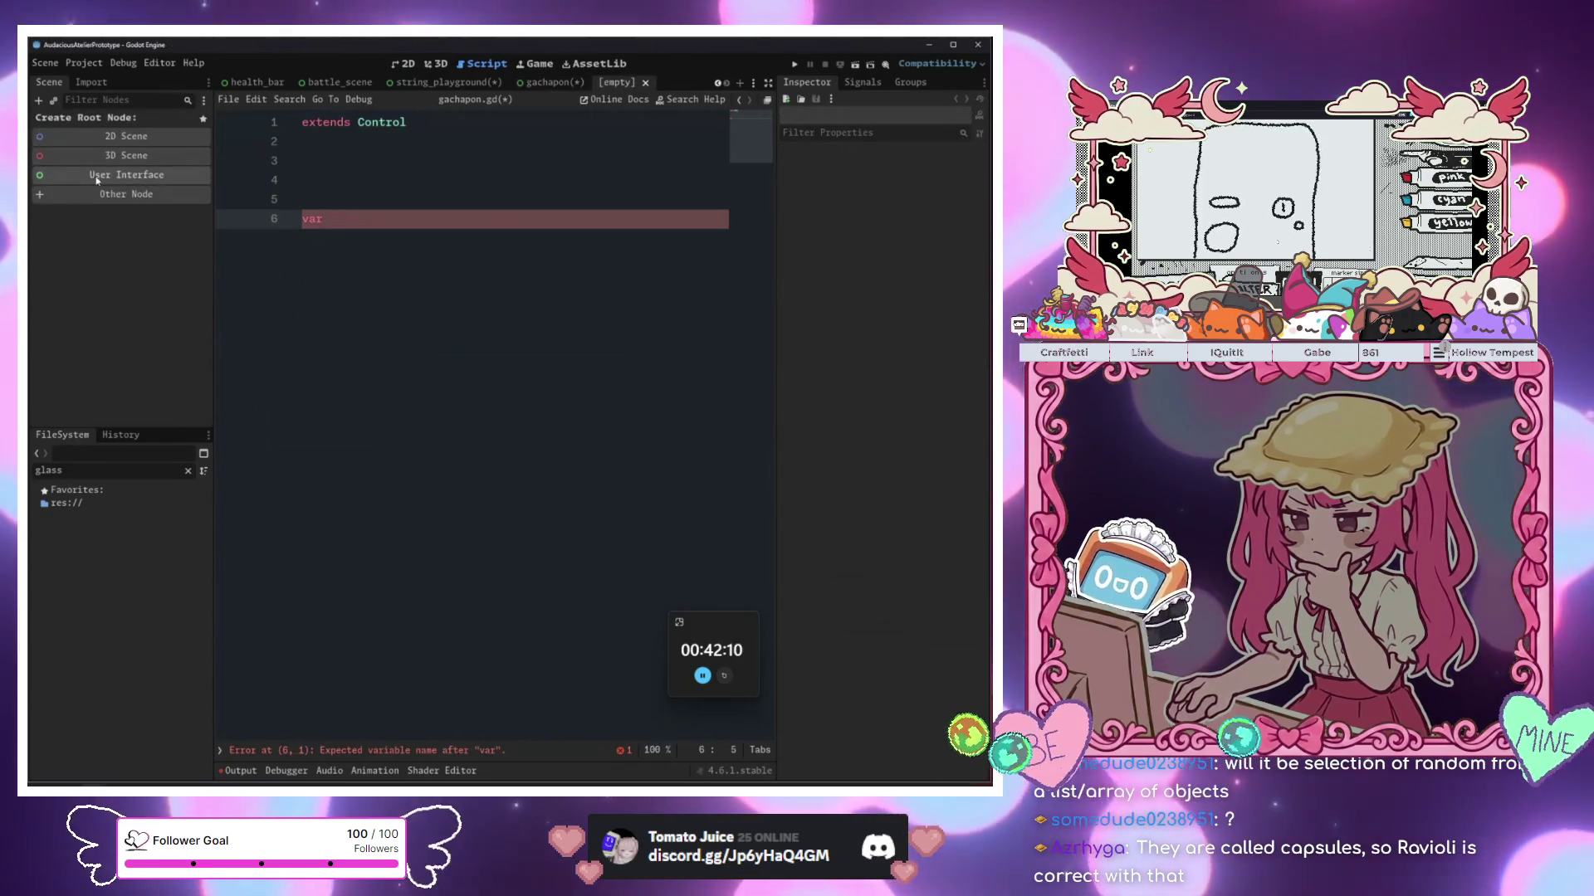
# Step: Create a User Interface Control root and save the scene as capsules.tscn
pyautogui.click(97, 177)
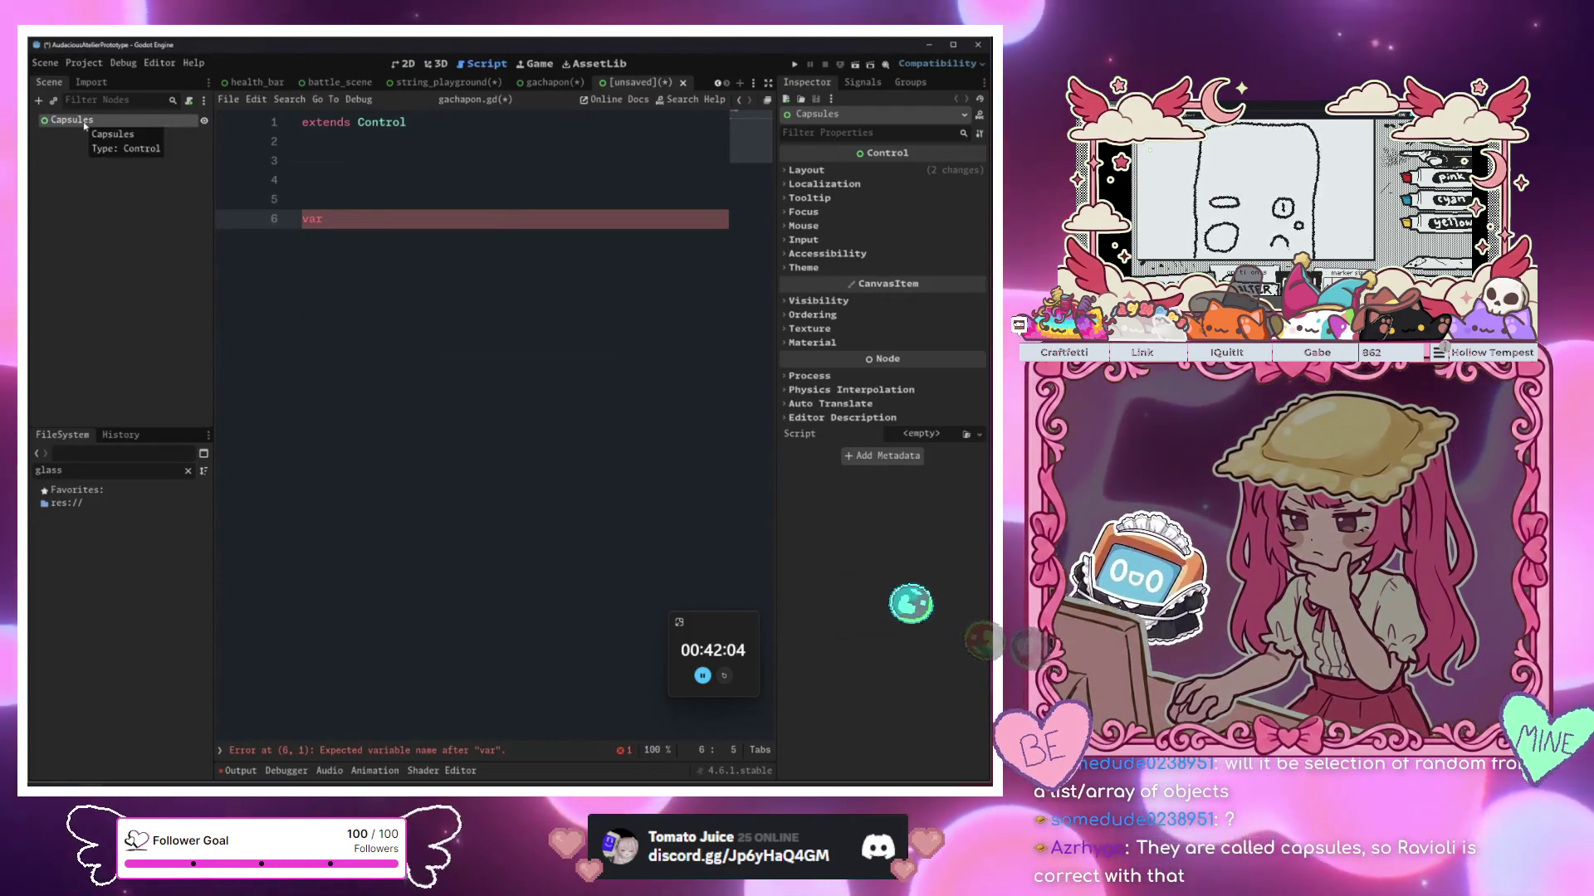
pyautogui.hotkey('ctrl', 's')
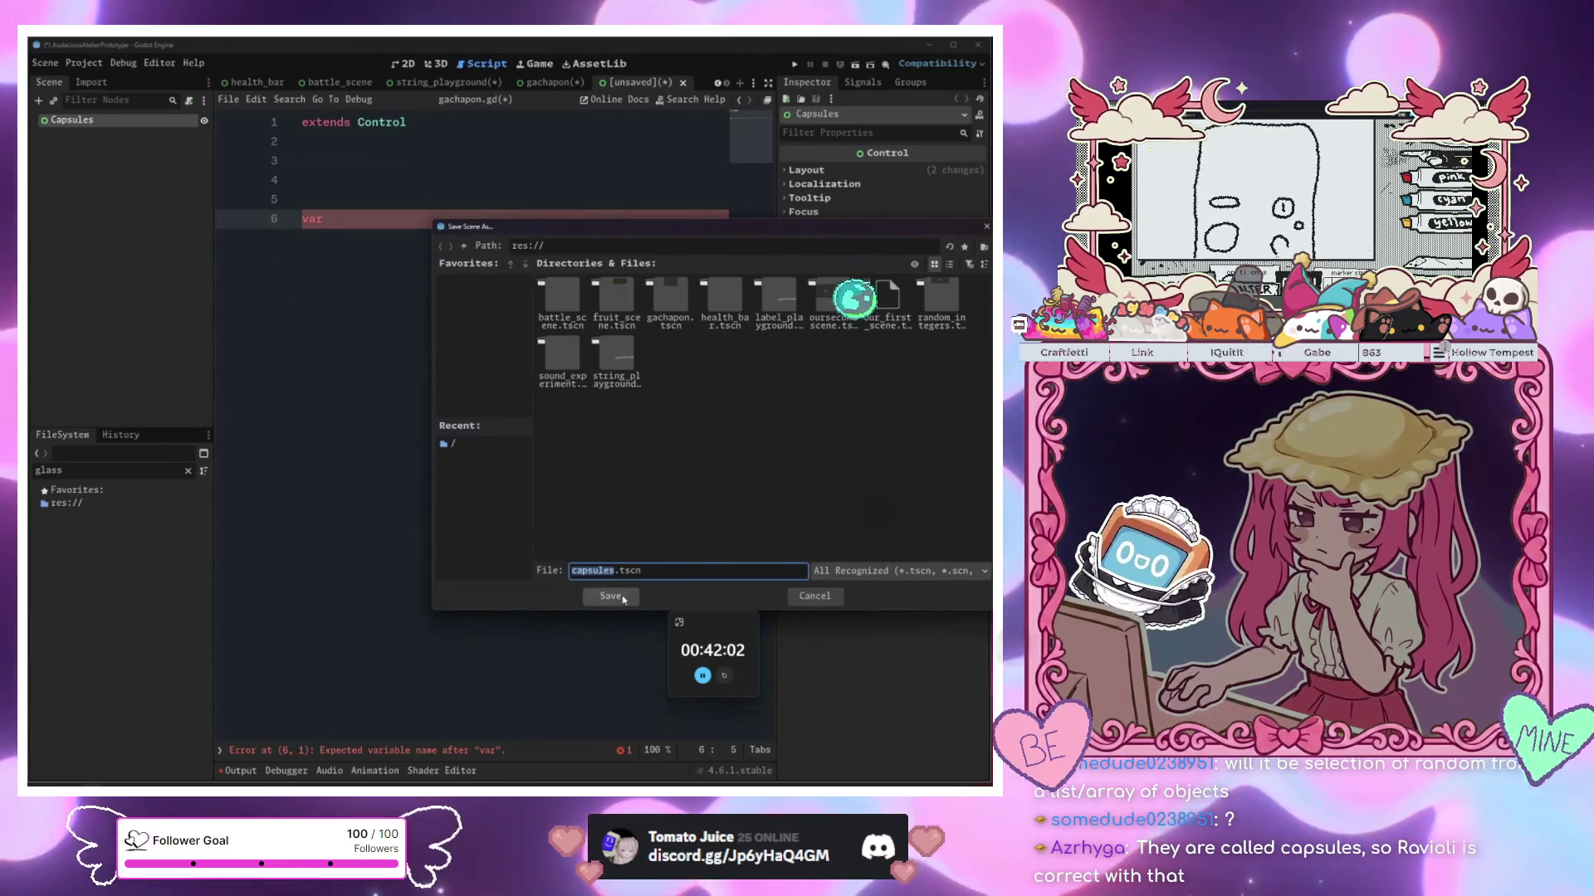
pyautogui.click(611, 596)
# Step: Attach a new capsules.gd script to the Capsules root and open it
pyautogui.click(189, 99)
pyautogui.click(651, 530)
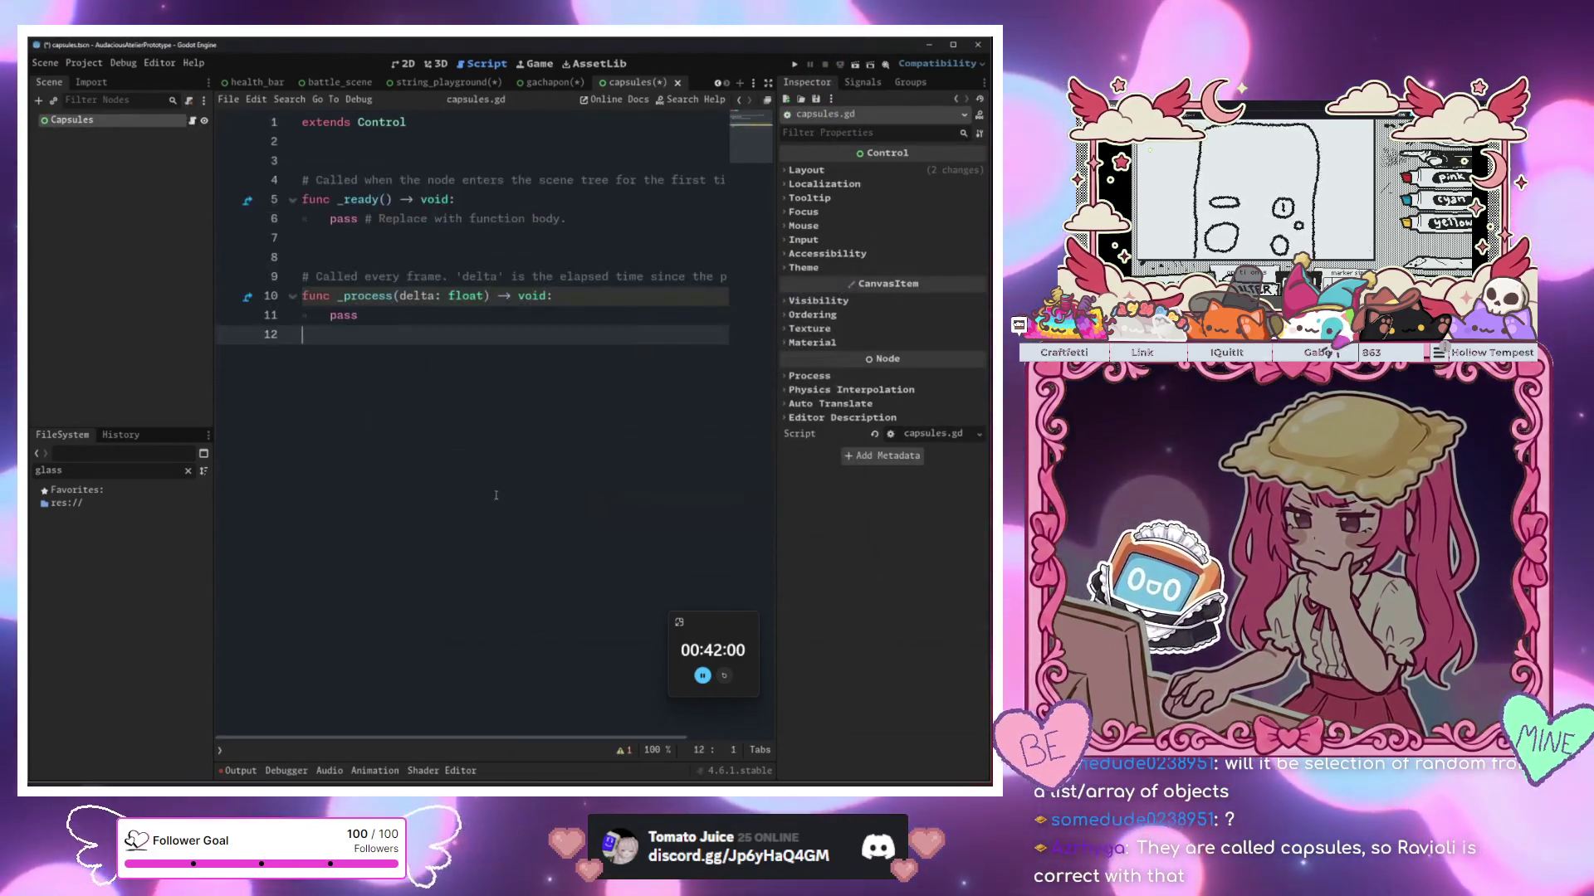
pyautogui.click(173, 121)
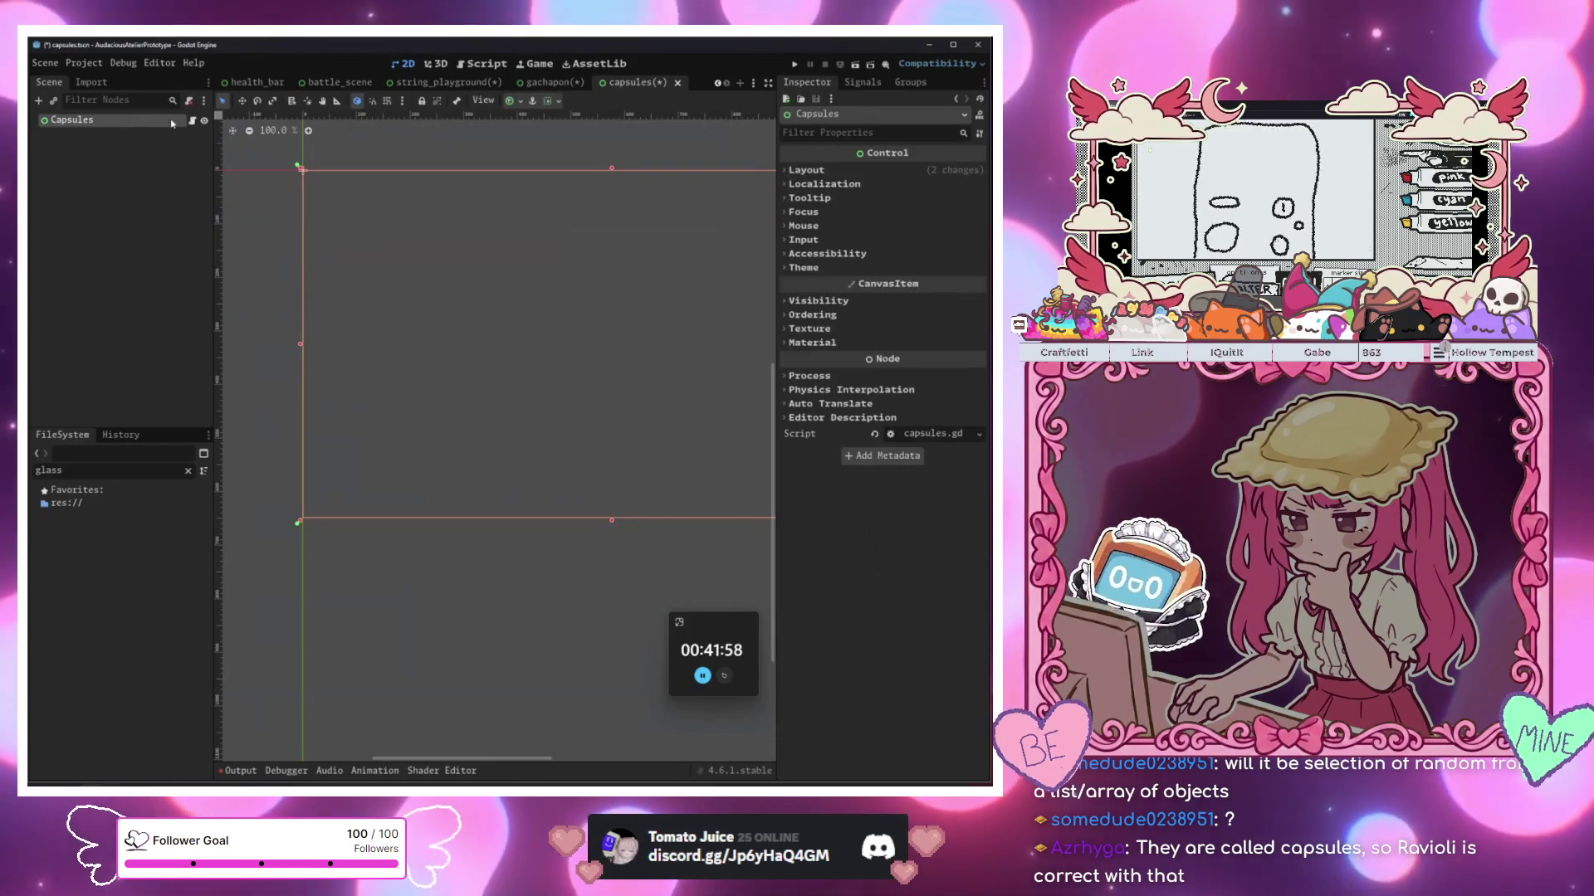
pyautogui.click(192, 121)
pyautogui.click(466, 199)
pyautogui.click(304, 124)
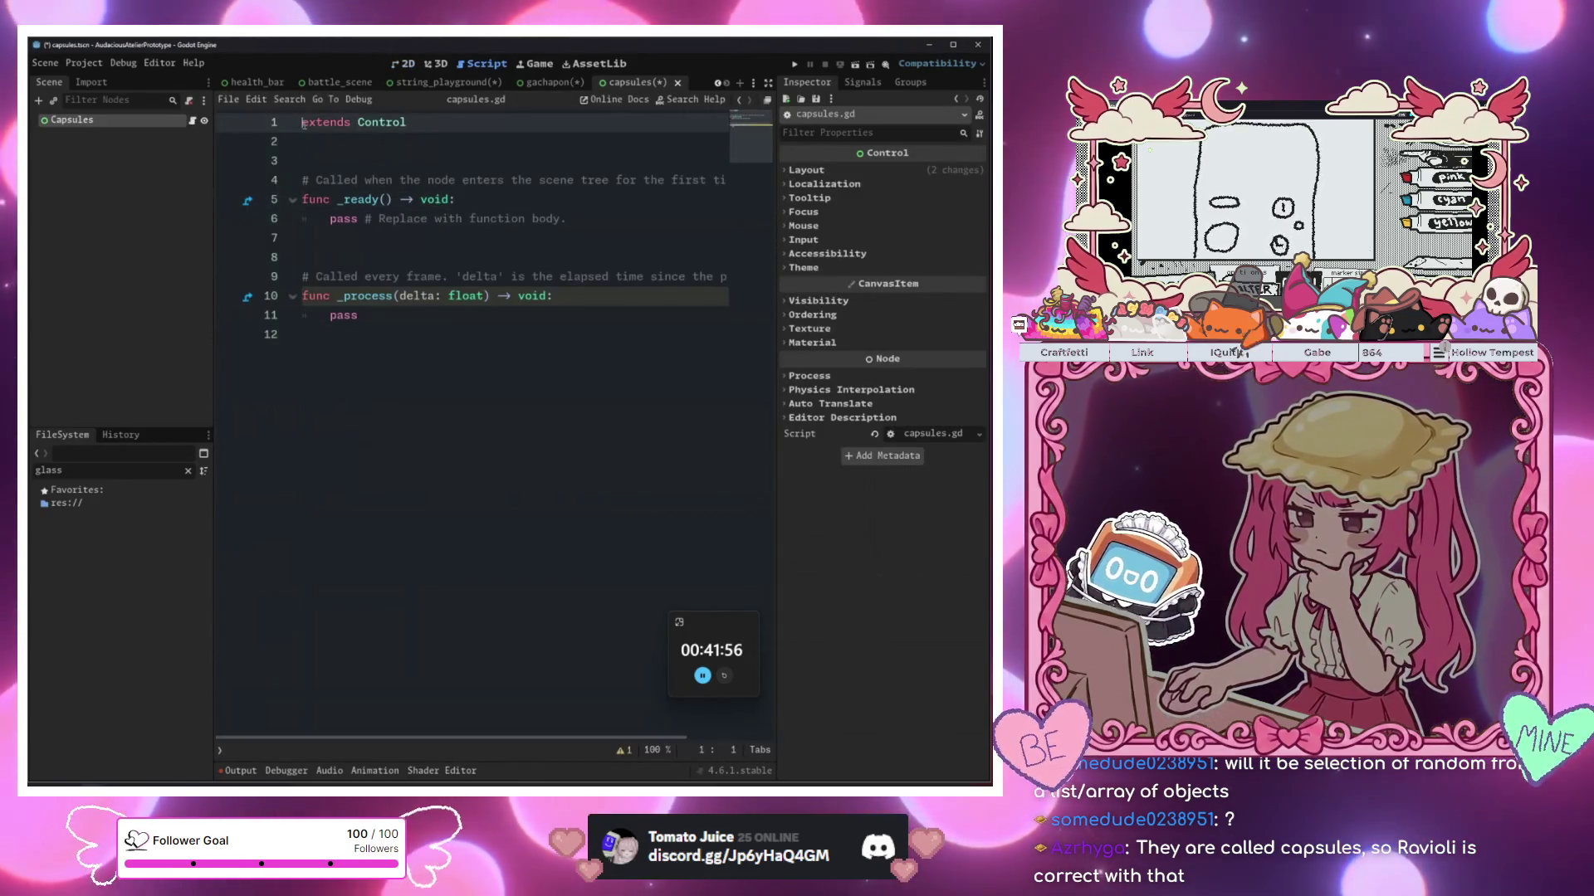
# Step: Add a class_name GacheponCapsule line and delete the template functions from capsules.gd
pyautogui.write('class_n')
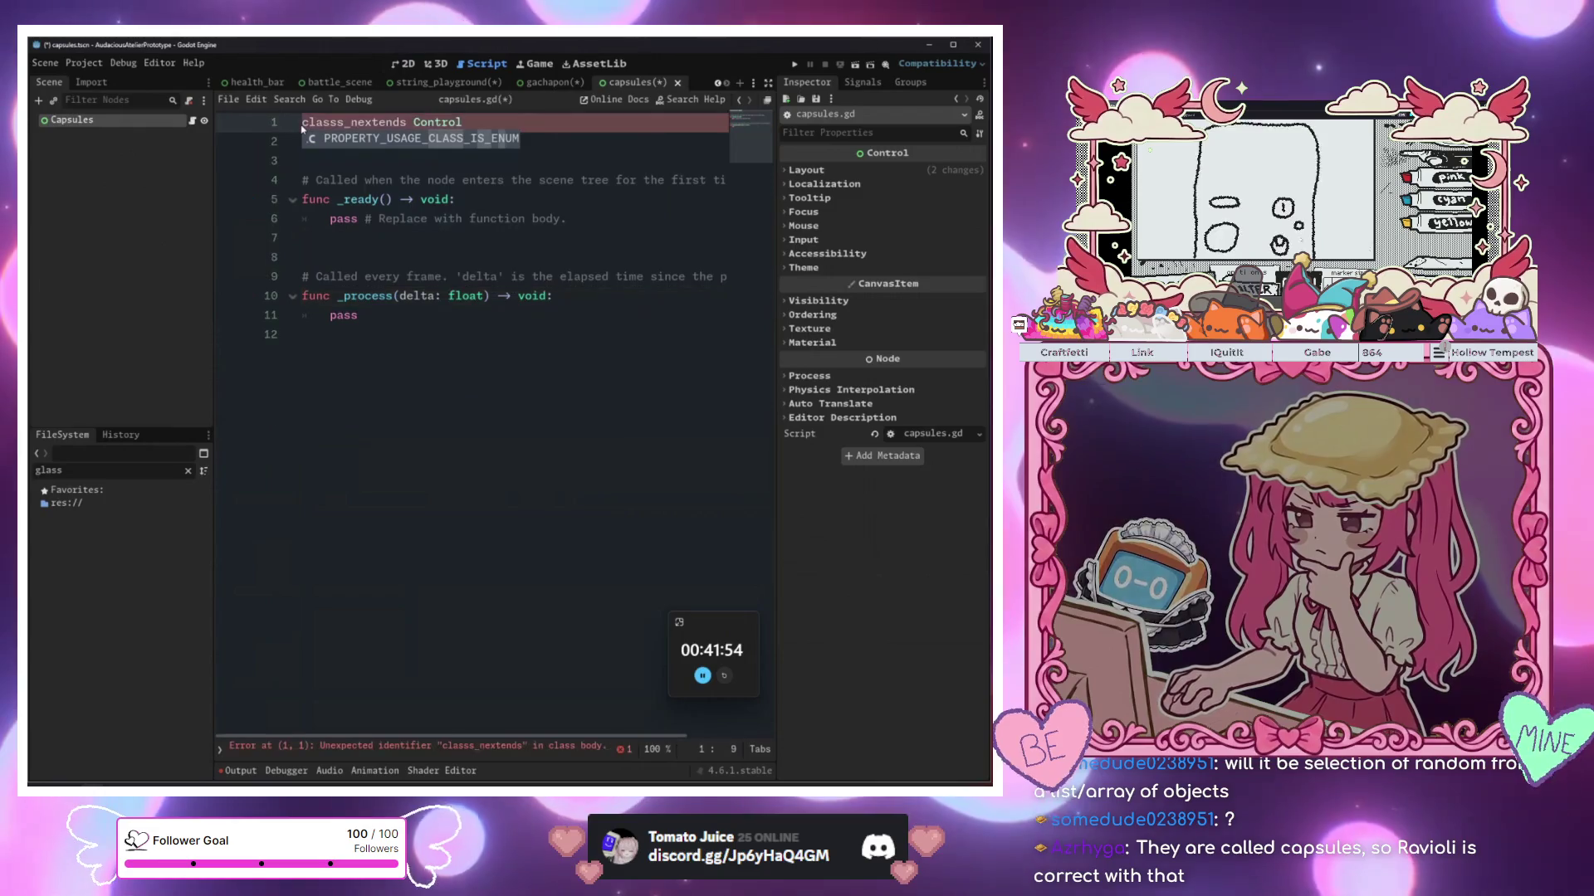
pyautogui.press('BackSpace')
pyautogui.press('BackSpace')
pyautogui.write('_name GacheponCapsule')
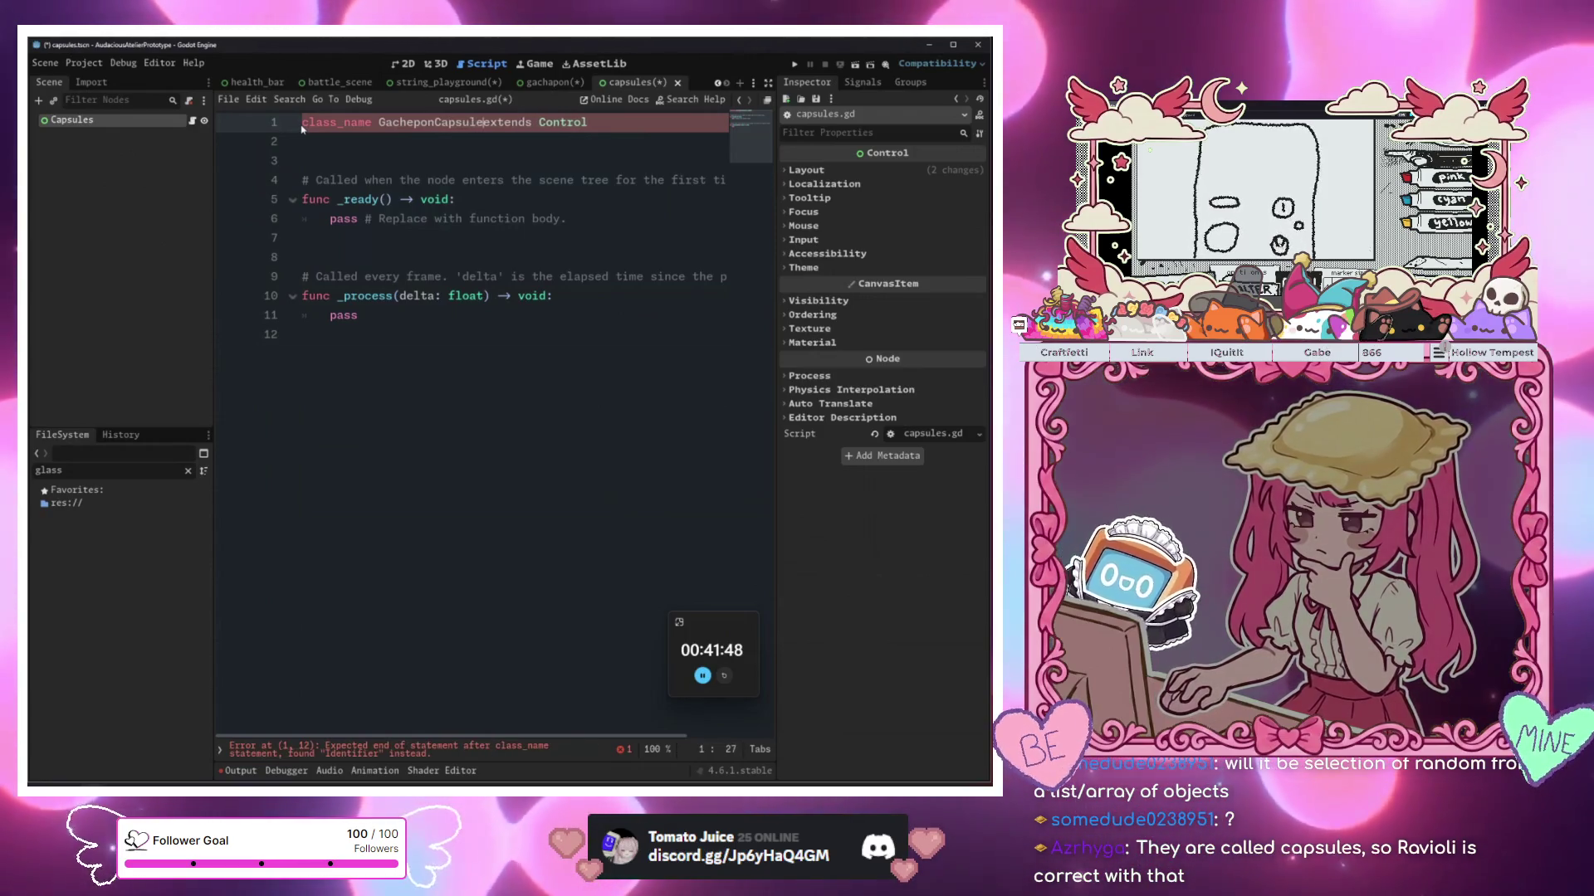
pyautogui.moveTo(370, 315)
pyautogui.mouseDown()
pyautogui.moveTo(340, 277)
pyautogui.moveTo(326, 192)
pyautogui.mouseUp()
pyautogui.click(349, 295)
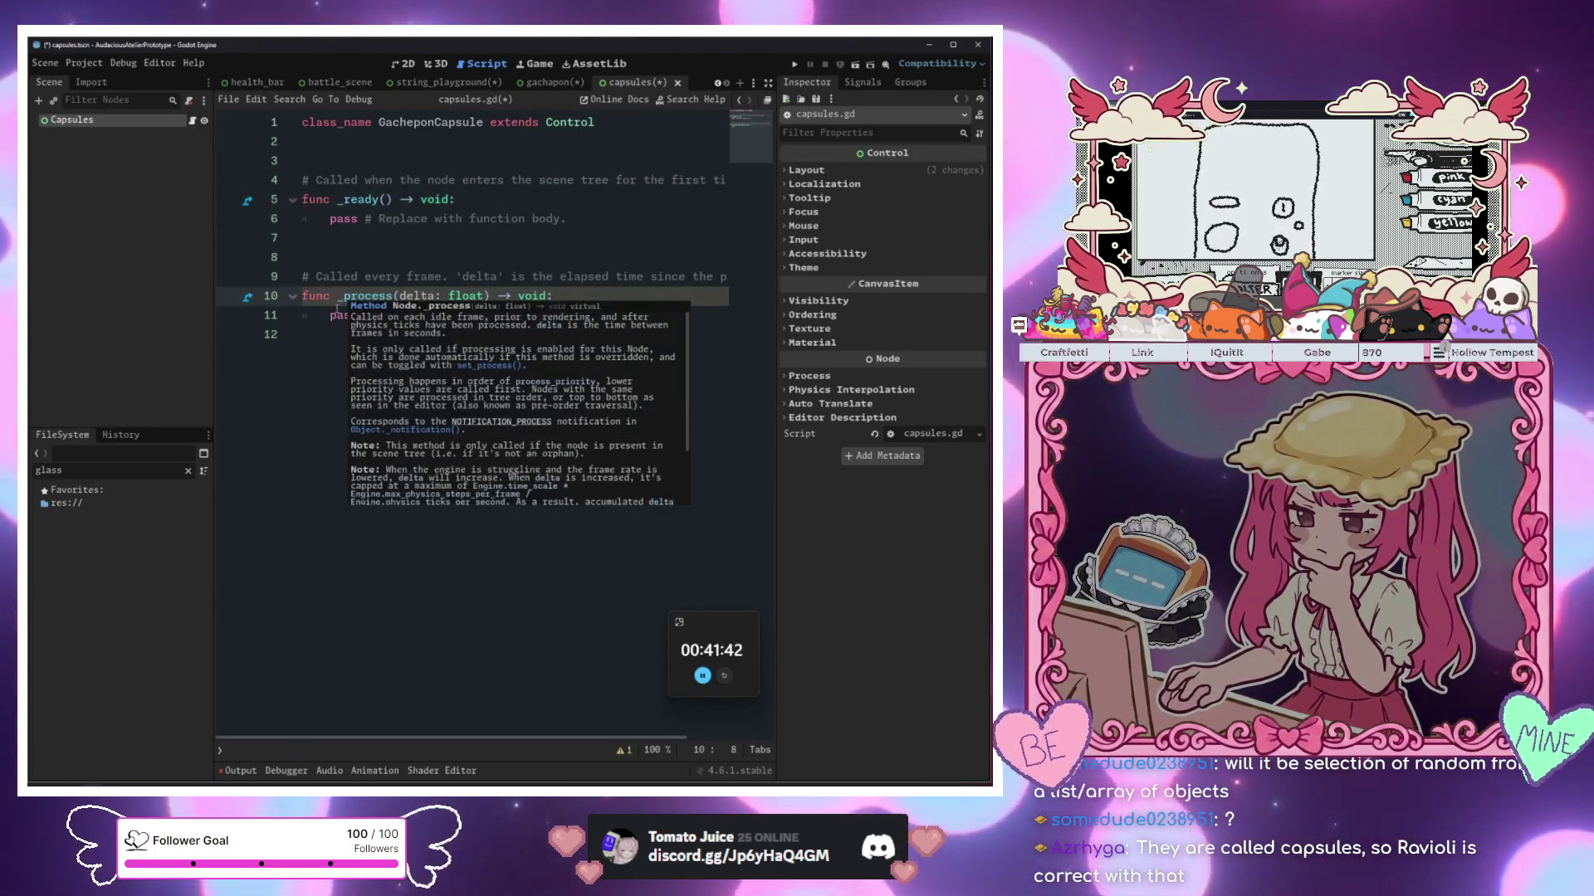
pyautogui.moveTo(397, 371); pyautogui.dragTo(304, 173)
pyautogui.press('BackSpace')
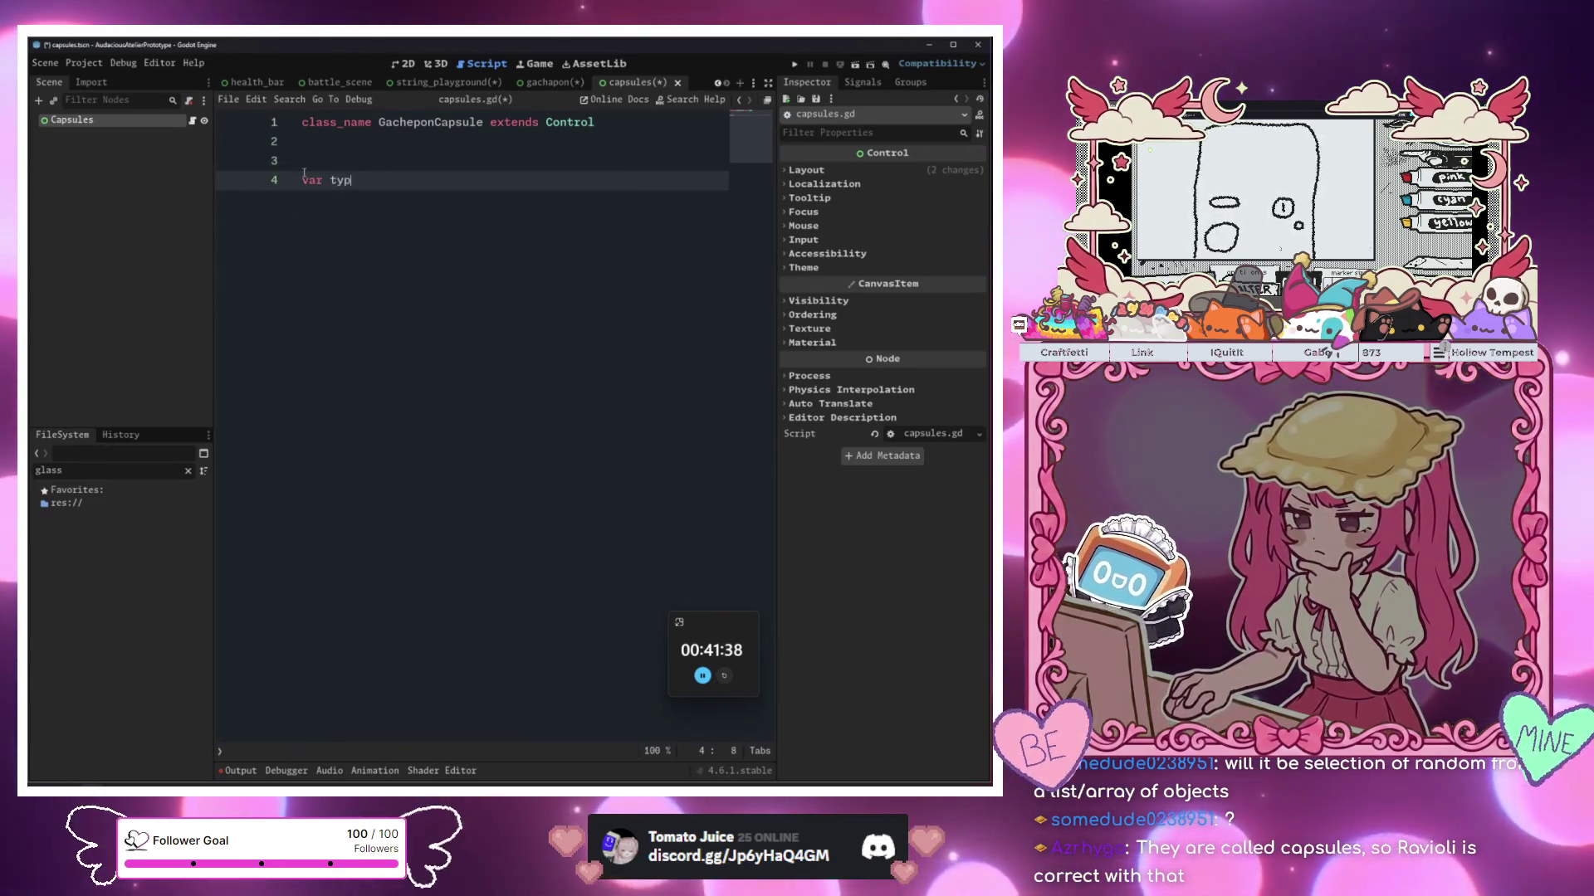
# Step: Begin an enum Type block above the type variable with its first entry
pyautogui.write('Type')
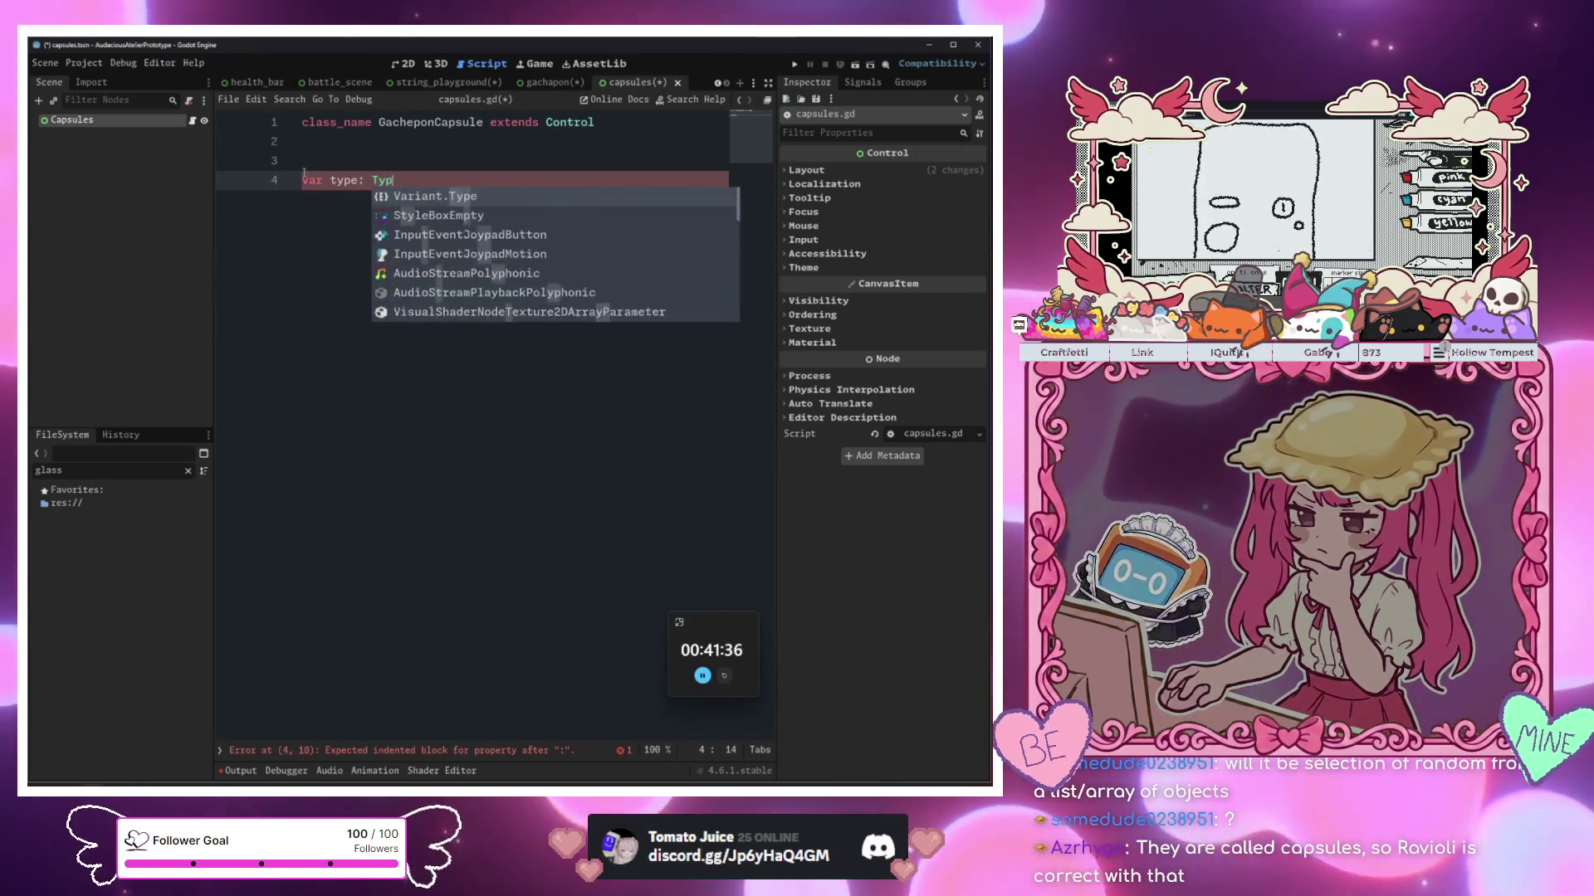
pyautogui.click(304, 173)
pyautogui.press('Return')
pyautogui.press('Return')
pyautogui.press('Up')
pyautogui.press('Up')
pyautogui.press('Up')
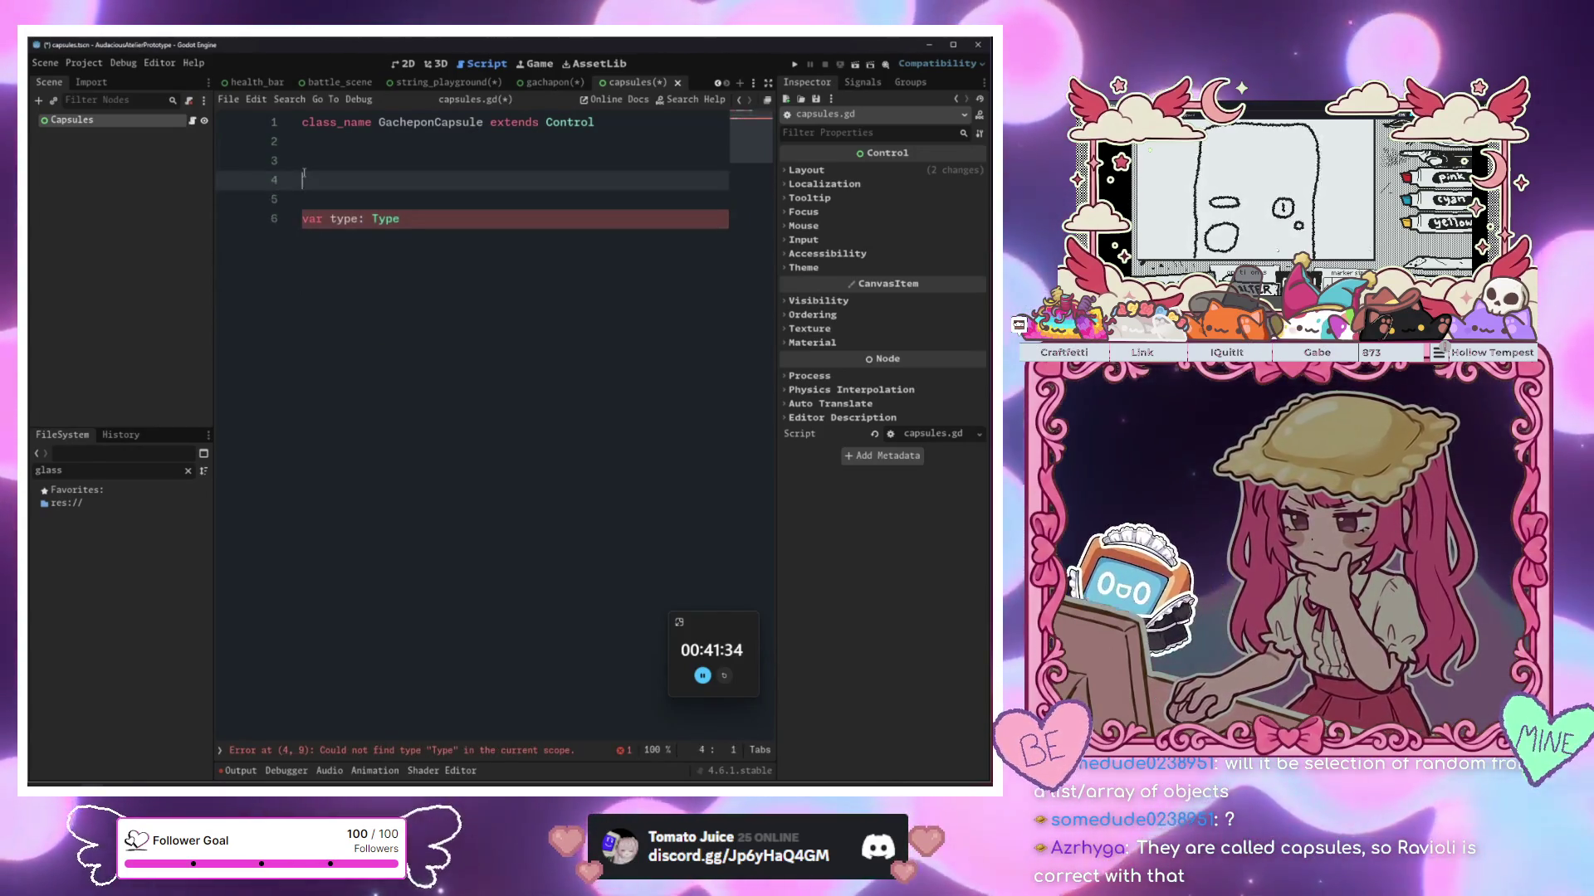
pyautogui.write('enum Type')
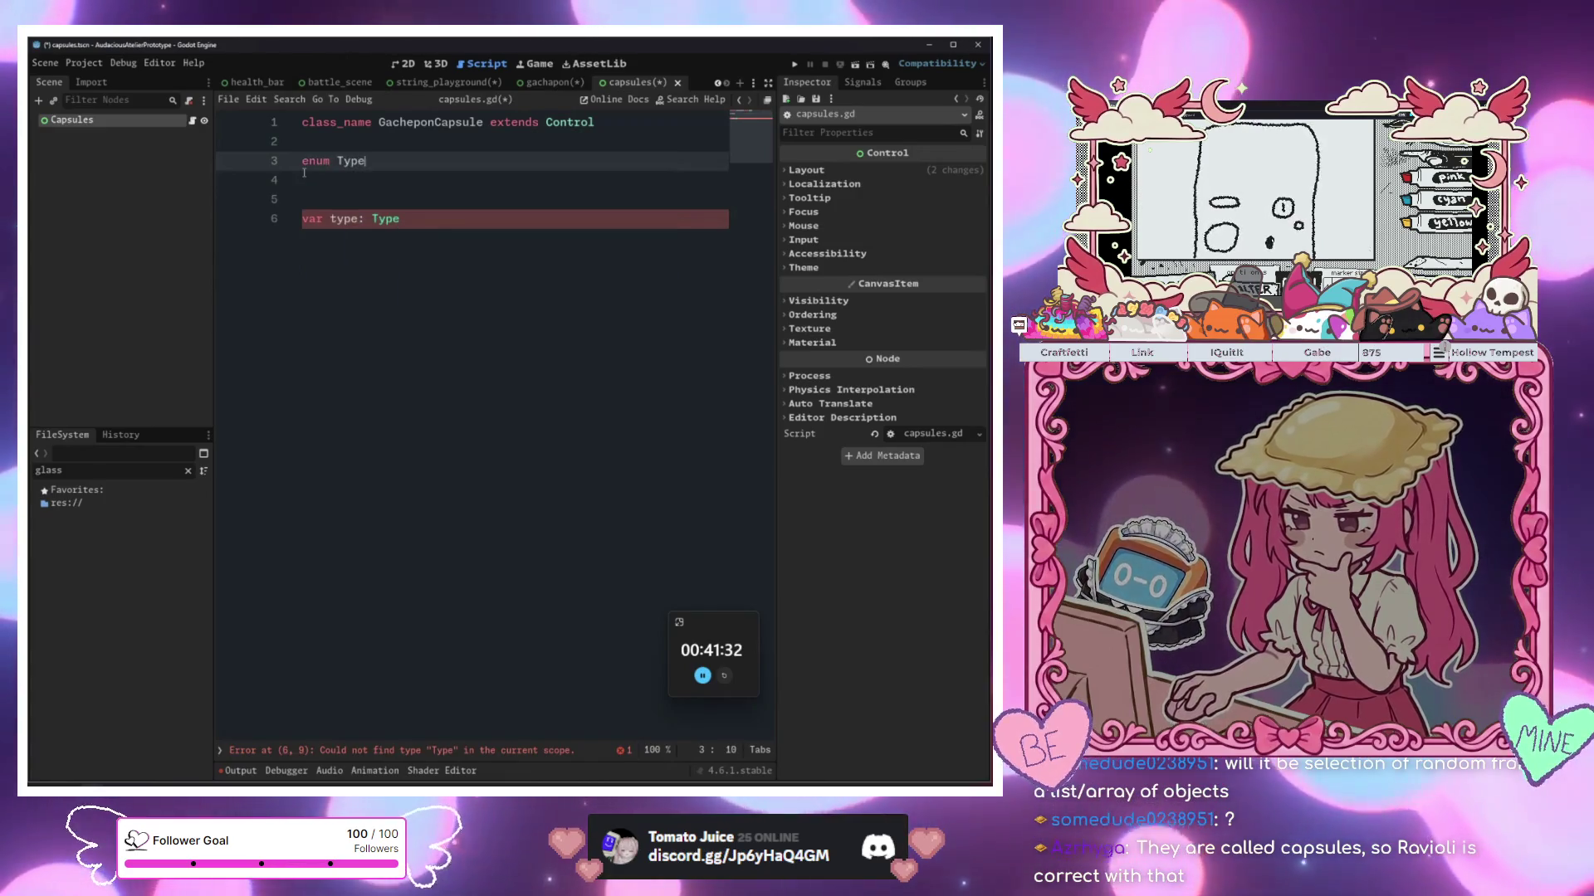
pyautogui.write('{')
pyautogui.press('Return')
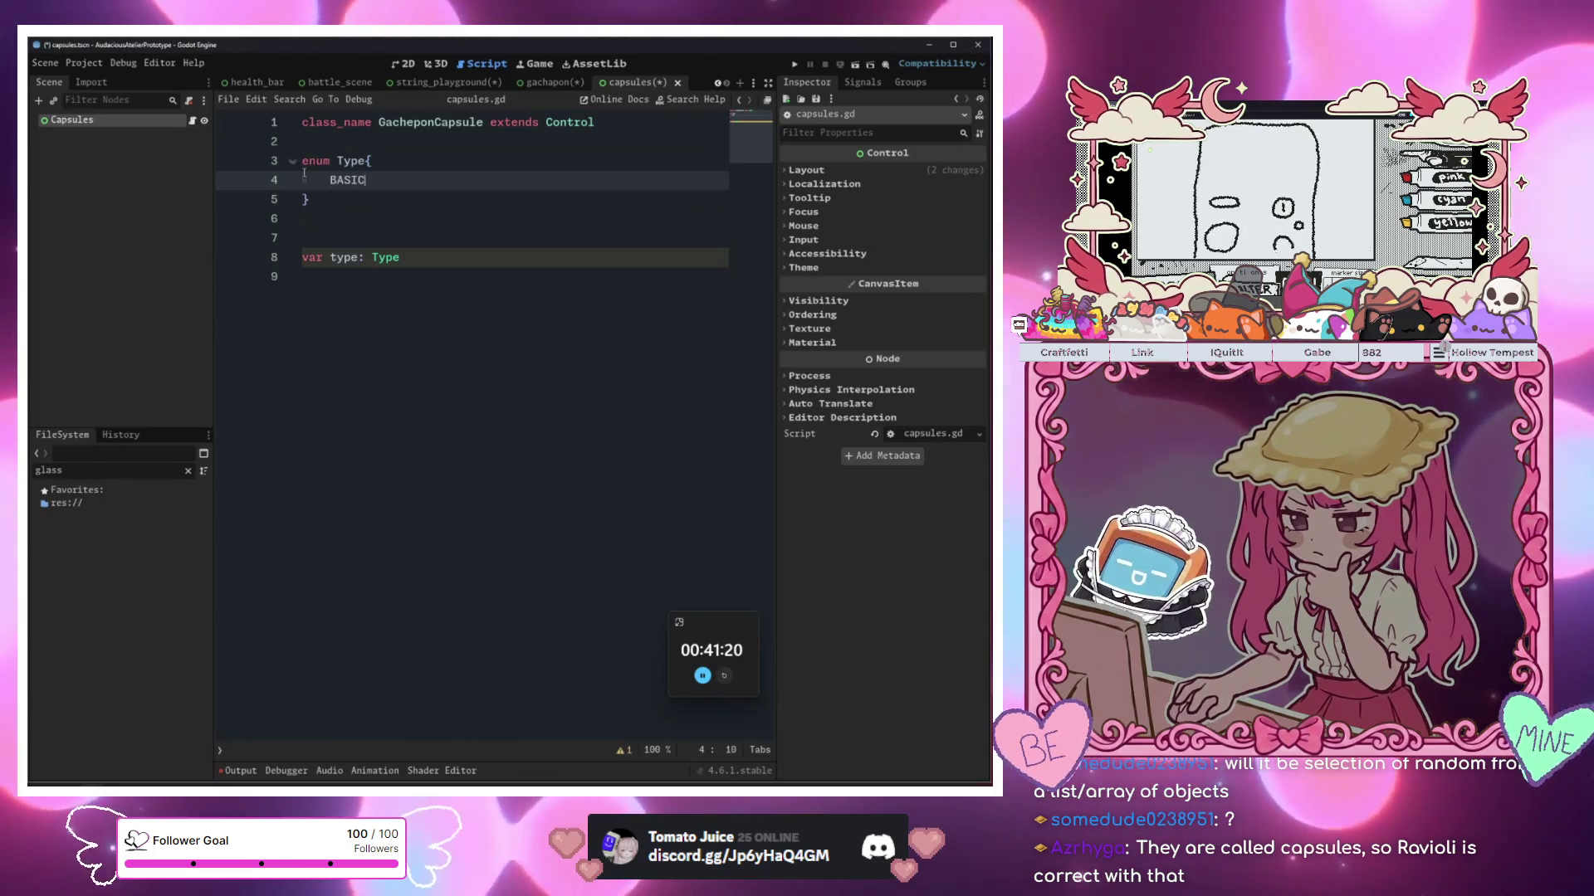
pyautogui.write(',')
pyautogui.press('Return')
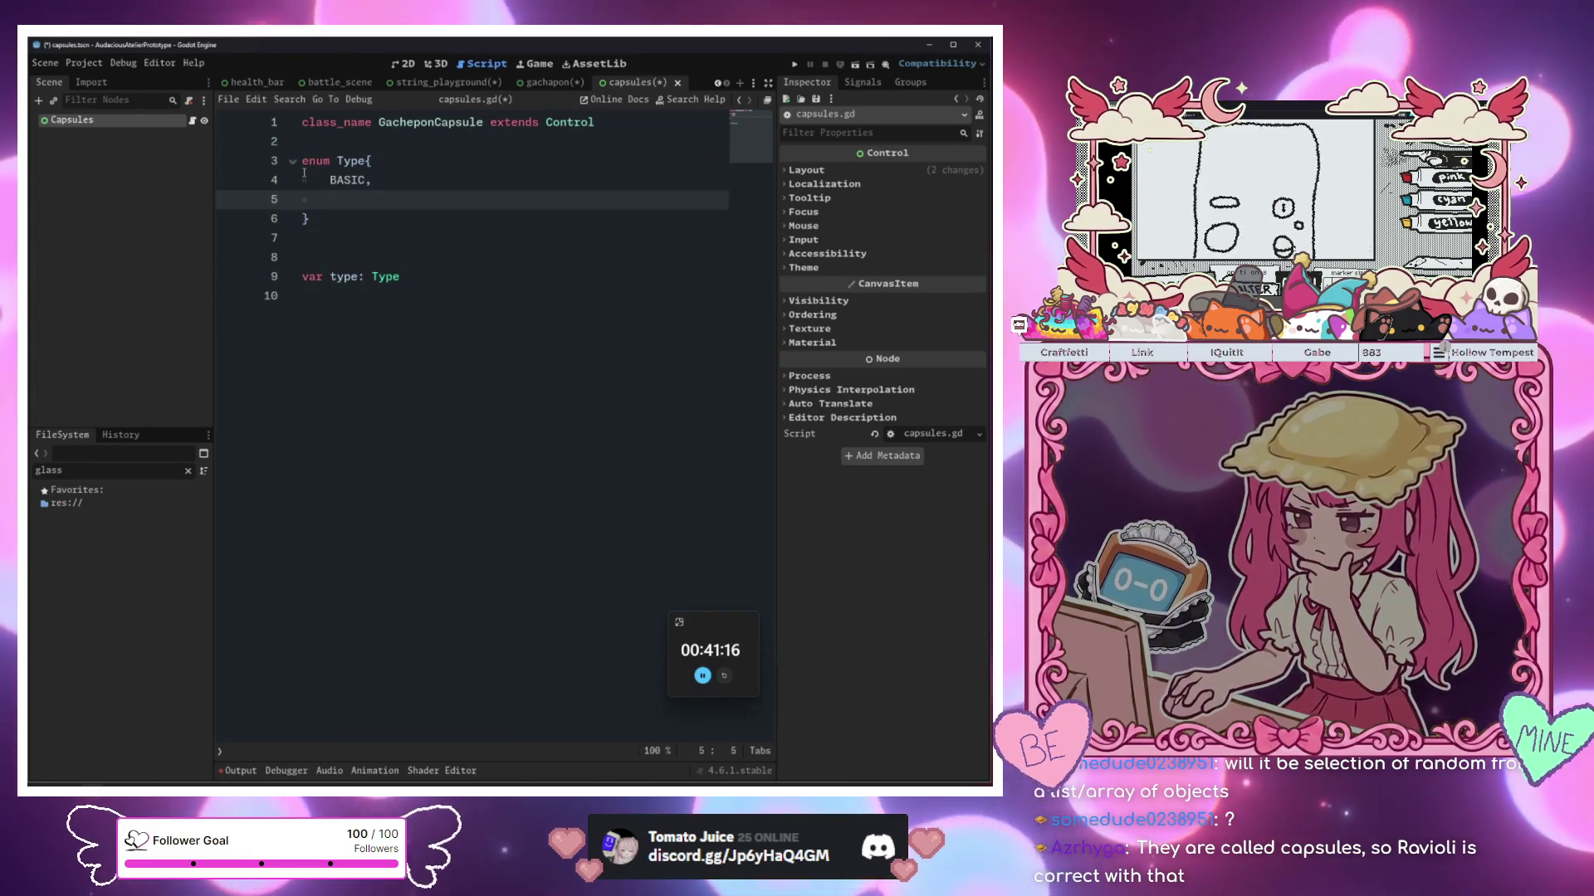
# Step: Add RARE, OMEGA_RARE, THE_BEST and UNCOMMON entries to the Type enum
pyautogui.write('RARE,')
pyautogui.press('Return')
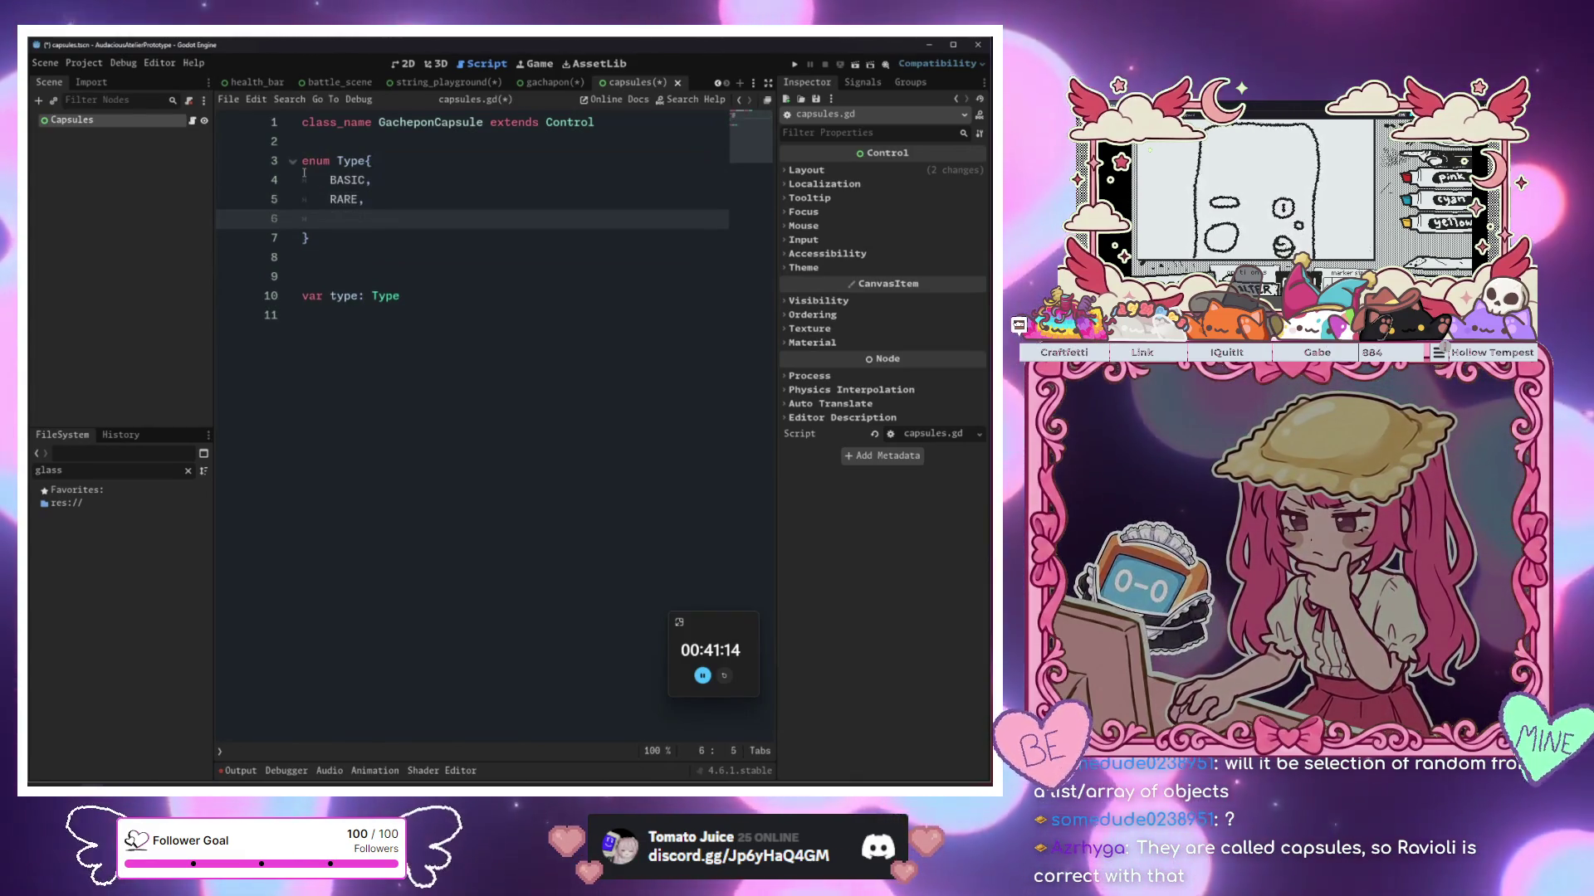
pyautogui.write('OMEGA_')
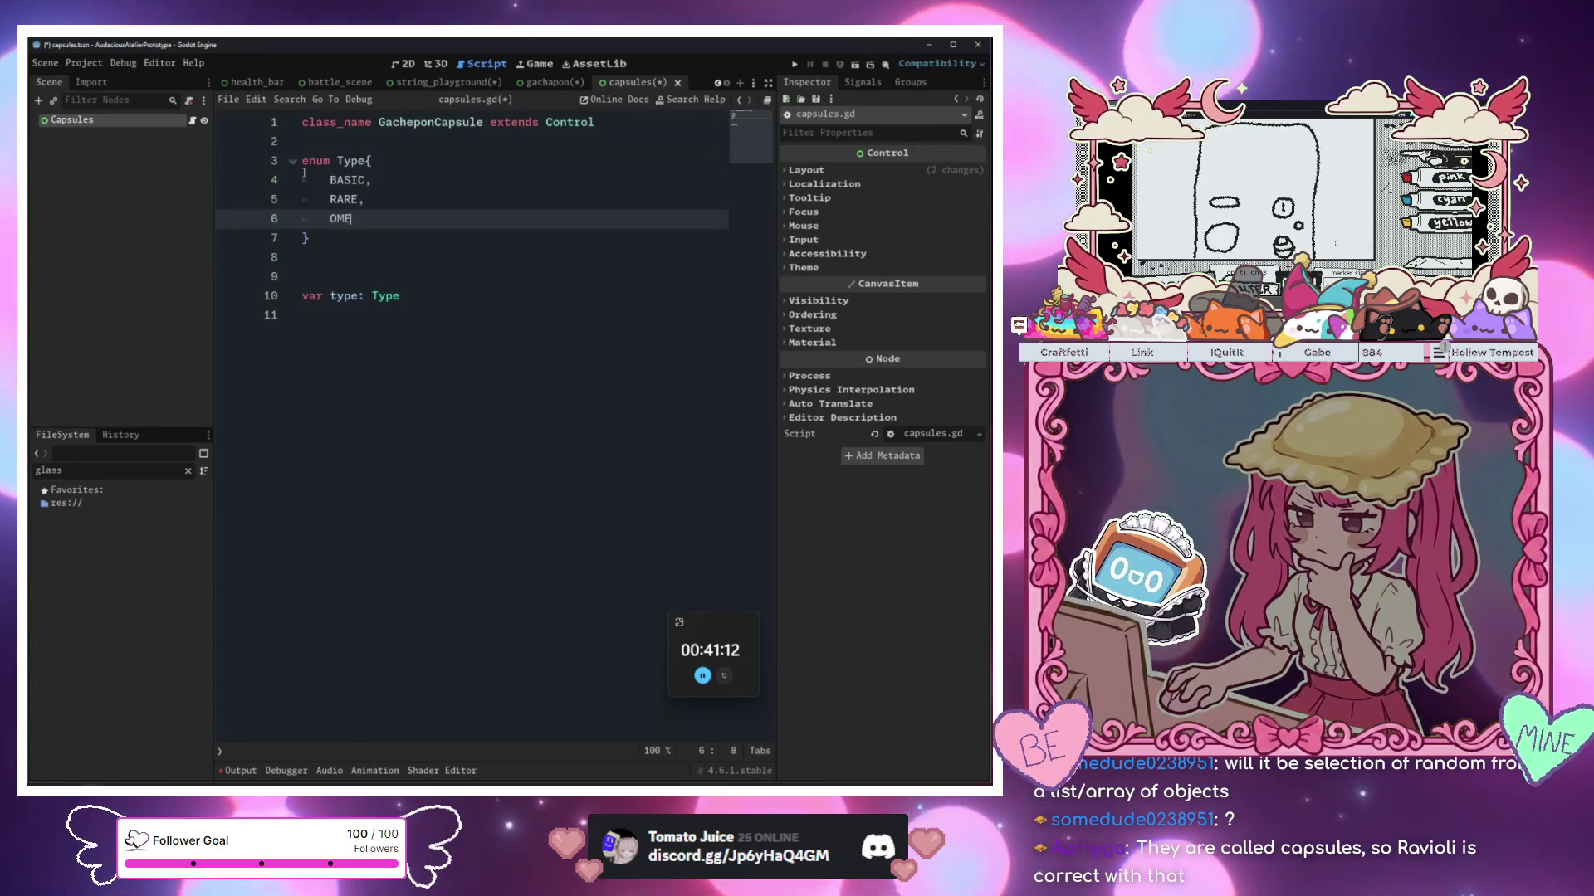
pyautogui.write('RARE')
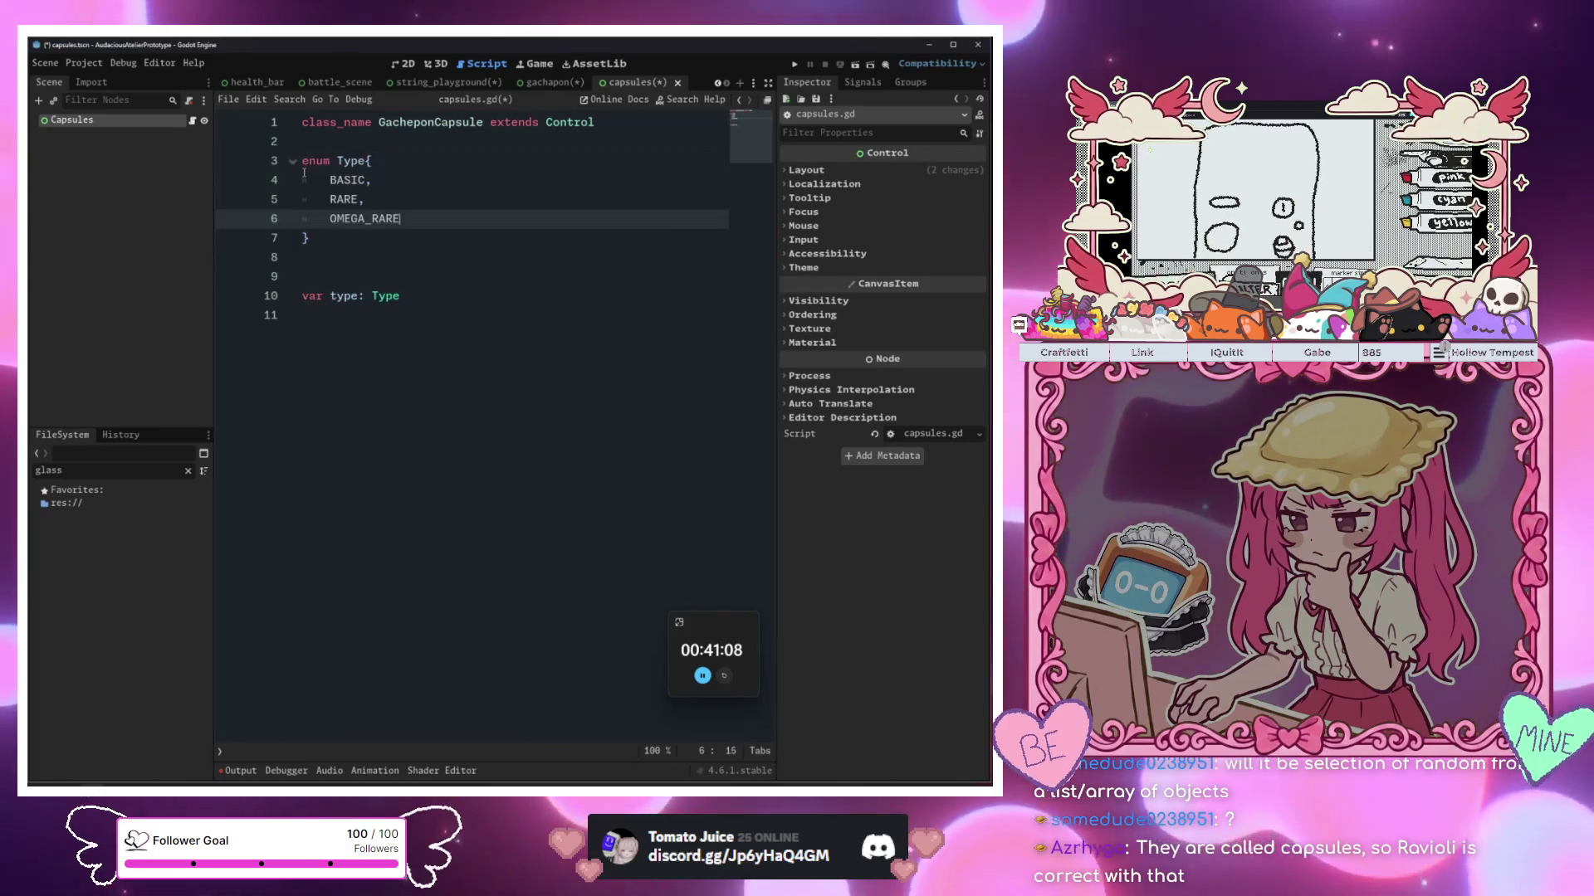
pyautogui.write(',')
pyautogui.press('Return')
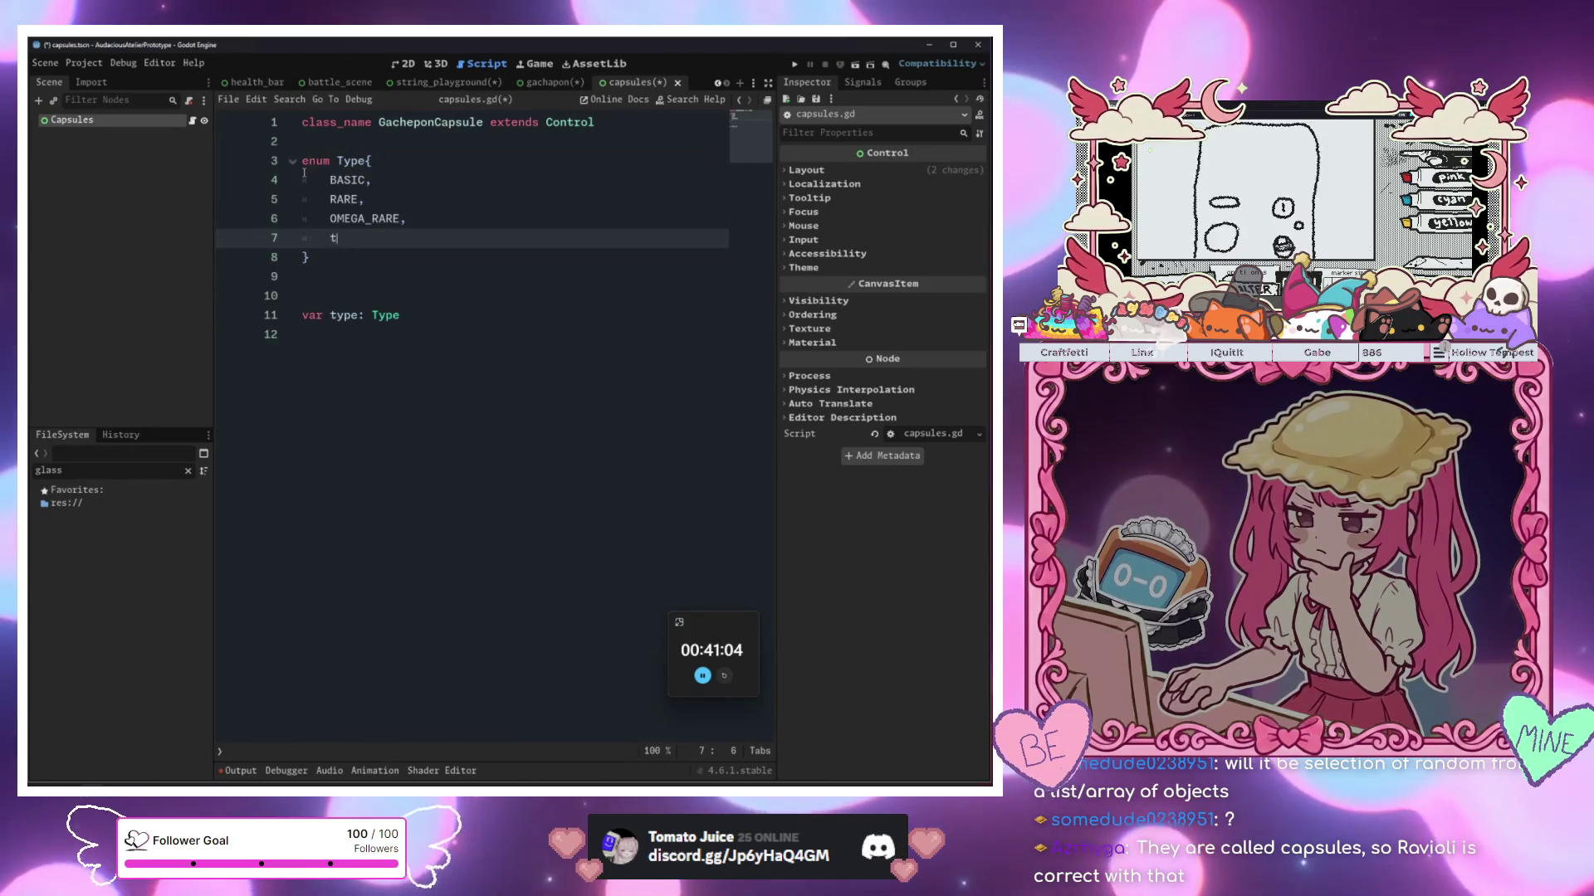
pyautogui.write('HE_BEST')
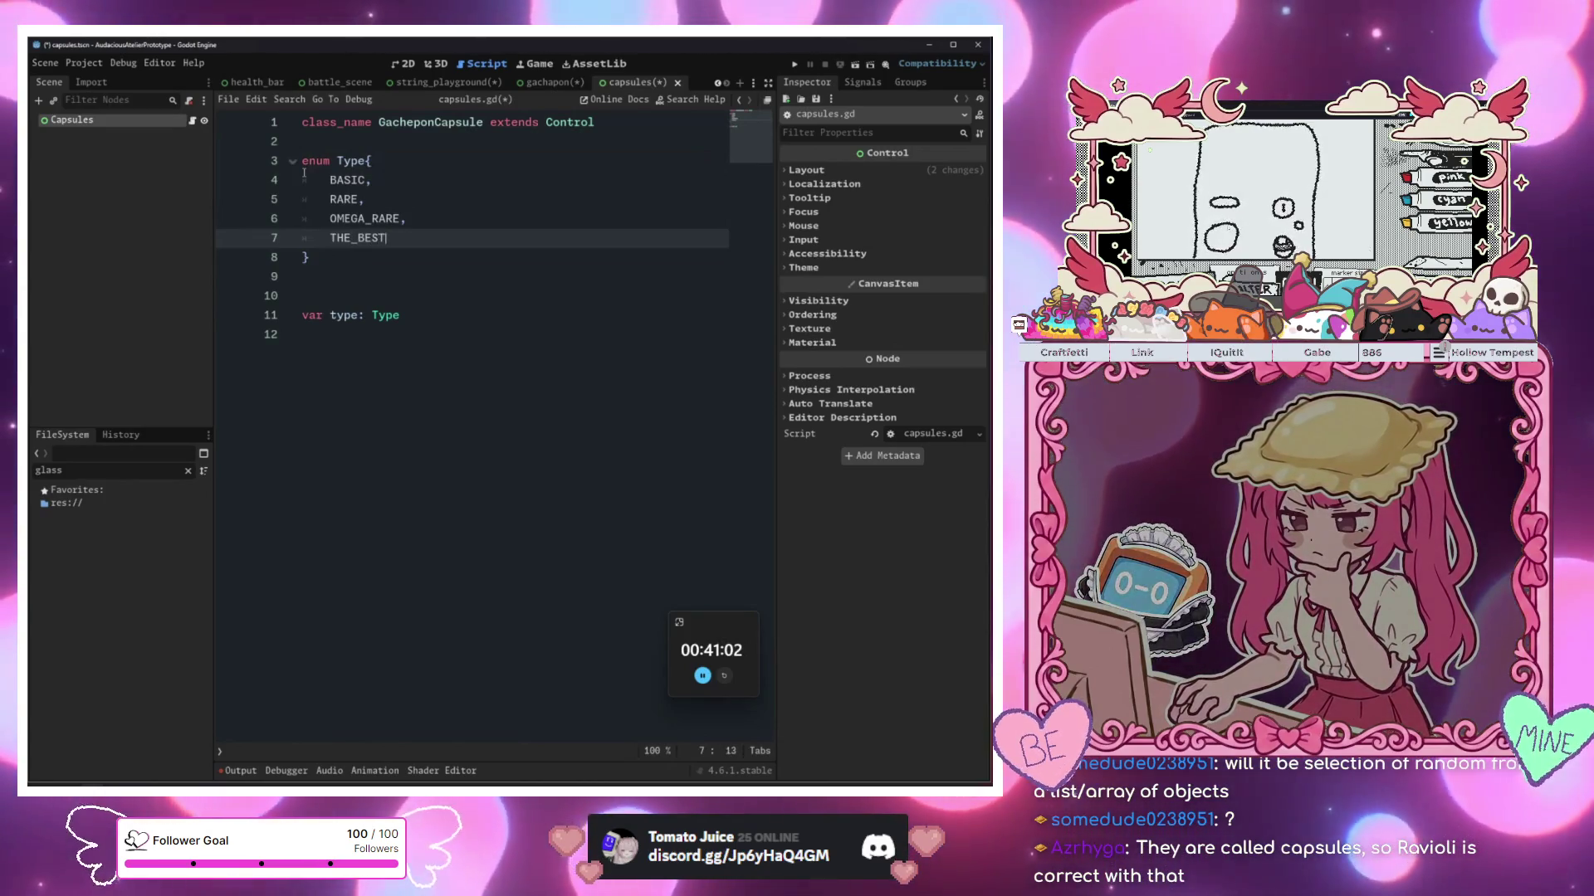
pyautogui.press('Down')
pyautogui.press('Down')
pyautogui.press('Down')
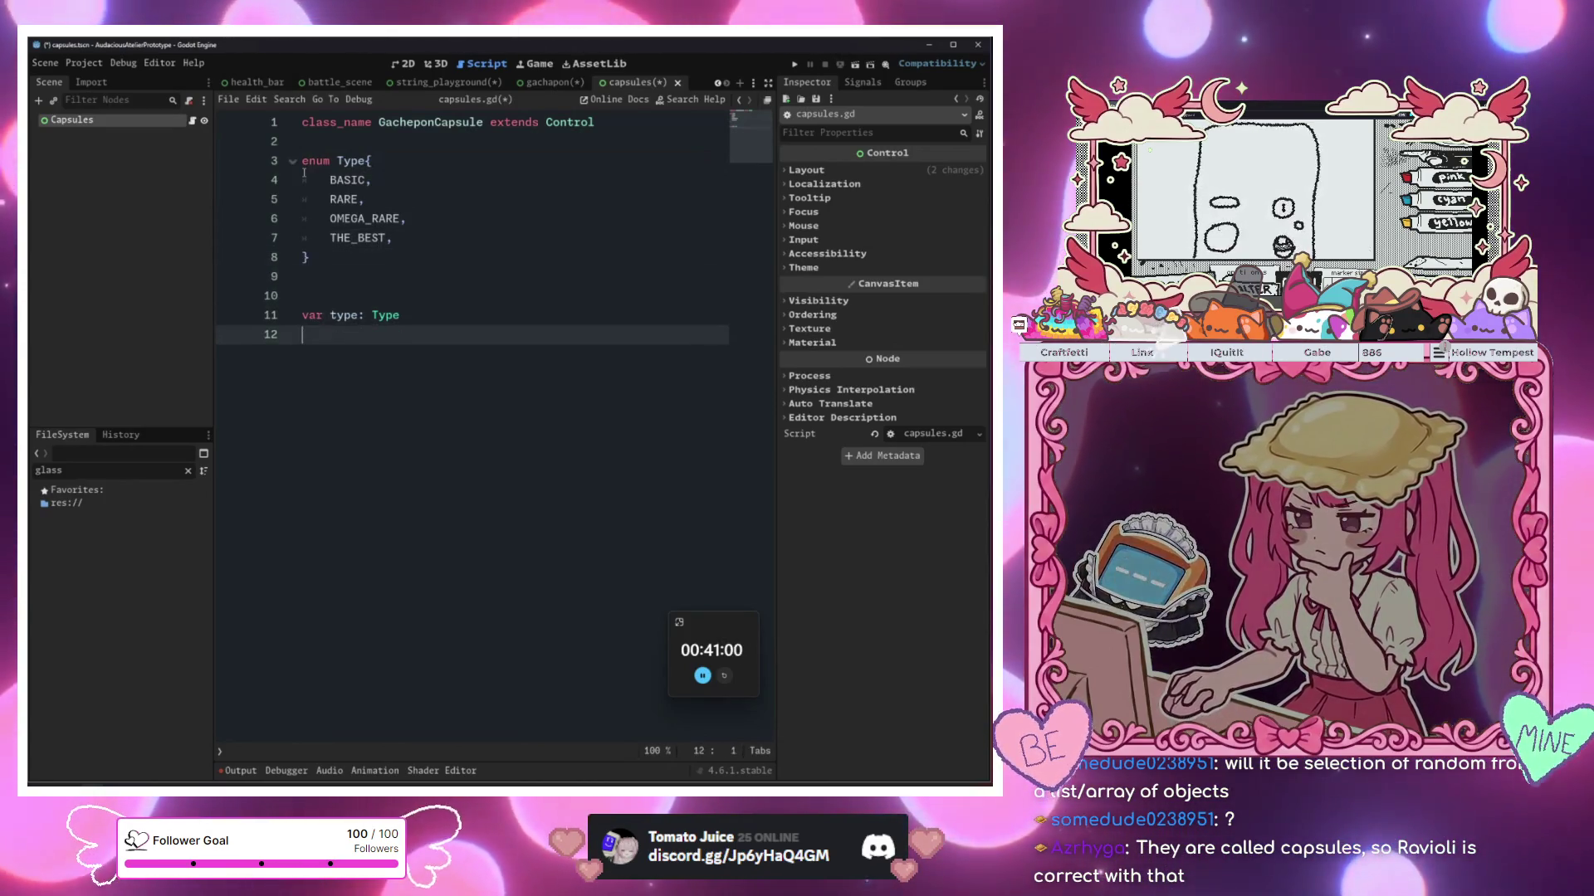
pyautogui.press('Up')
pyautogui.press('Up')
pyautogui.press('Up')
pyautogui.press('Up')
pyautogui.press('Up')
pyautogui.press('Up')
pyautogui.press('Down')
pyautogui.press('Return')
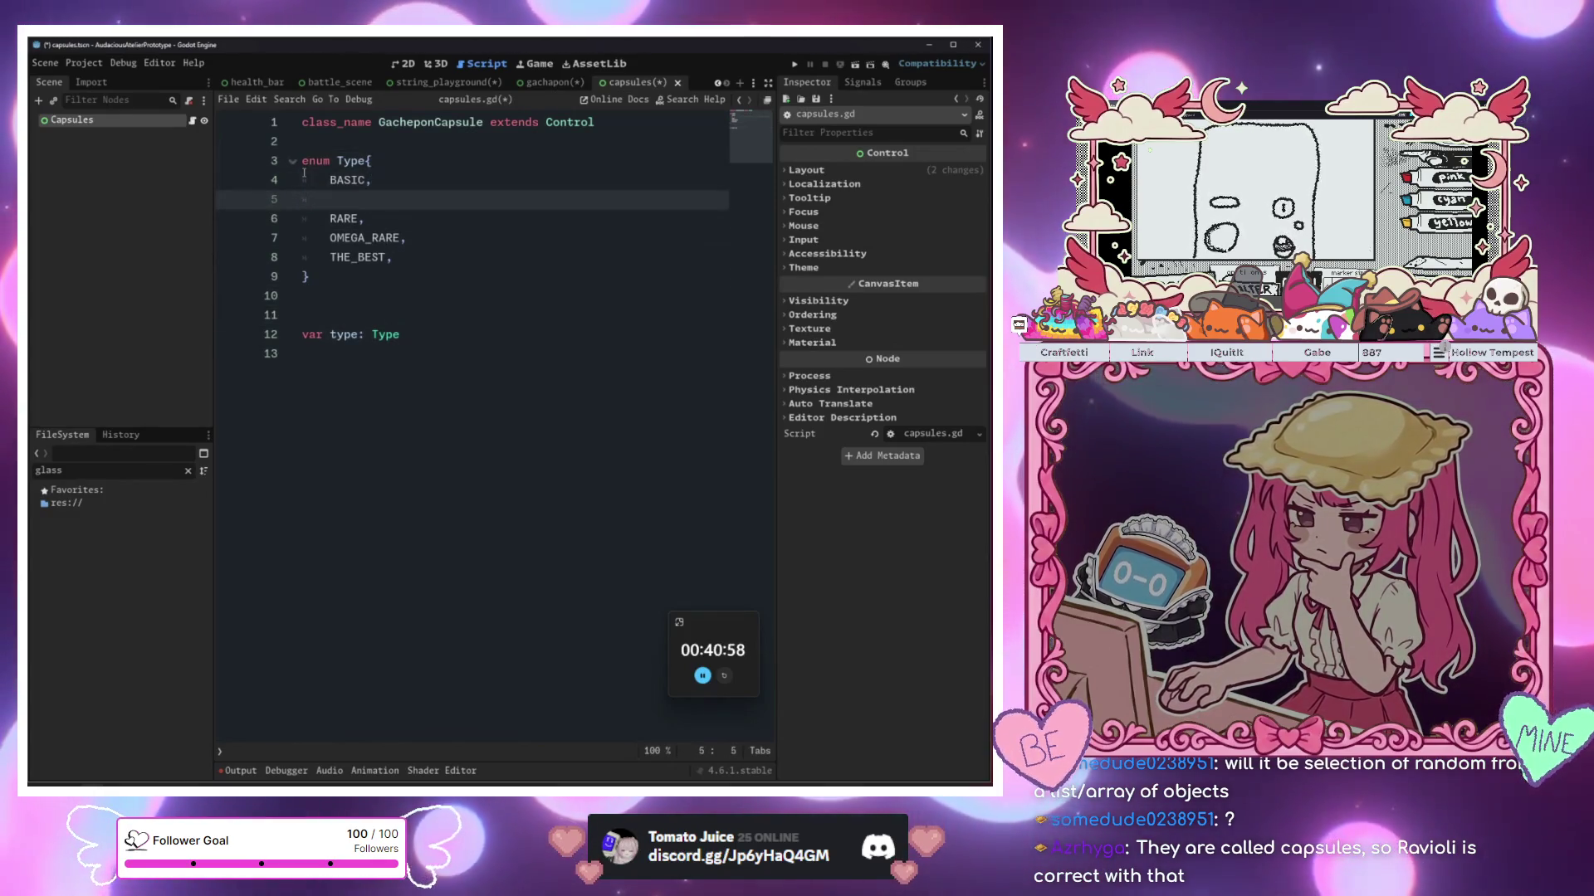
pyautogui.write('UNCOO')
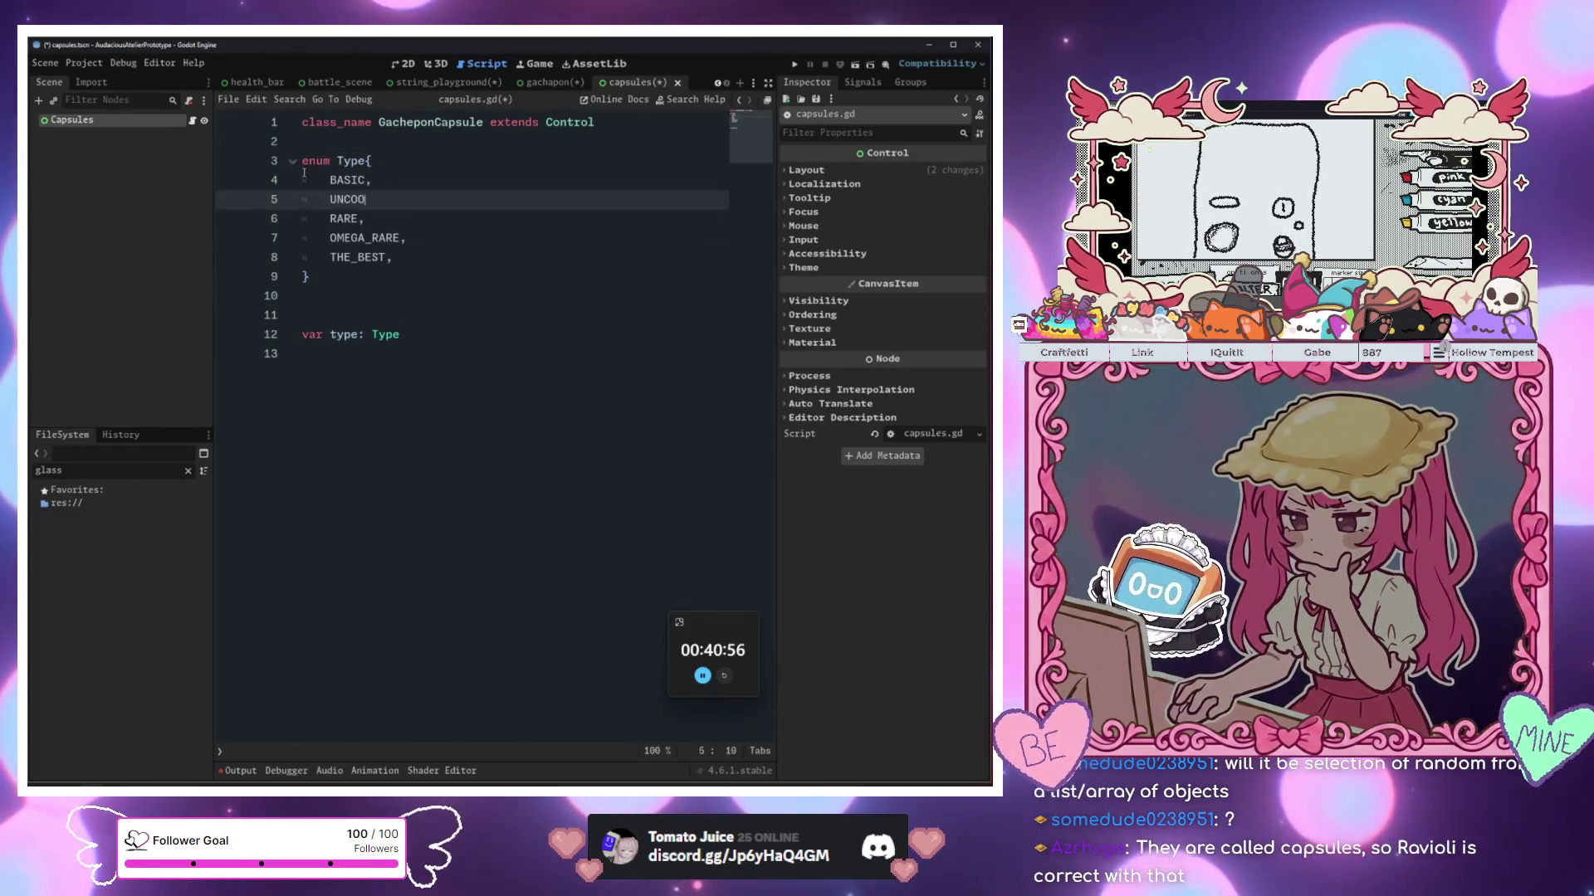
pyautogui.press('Down')
pyautogui.press('Down')
pyautogui.press('Down')
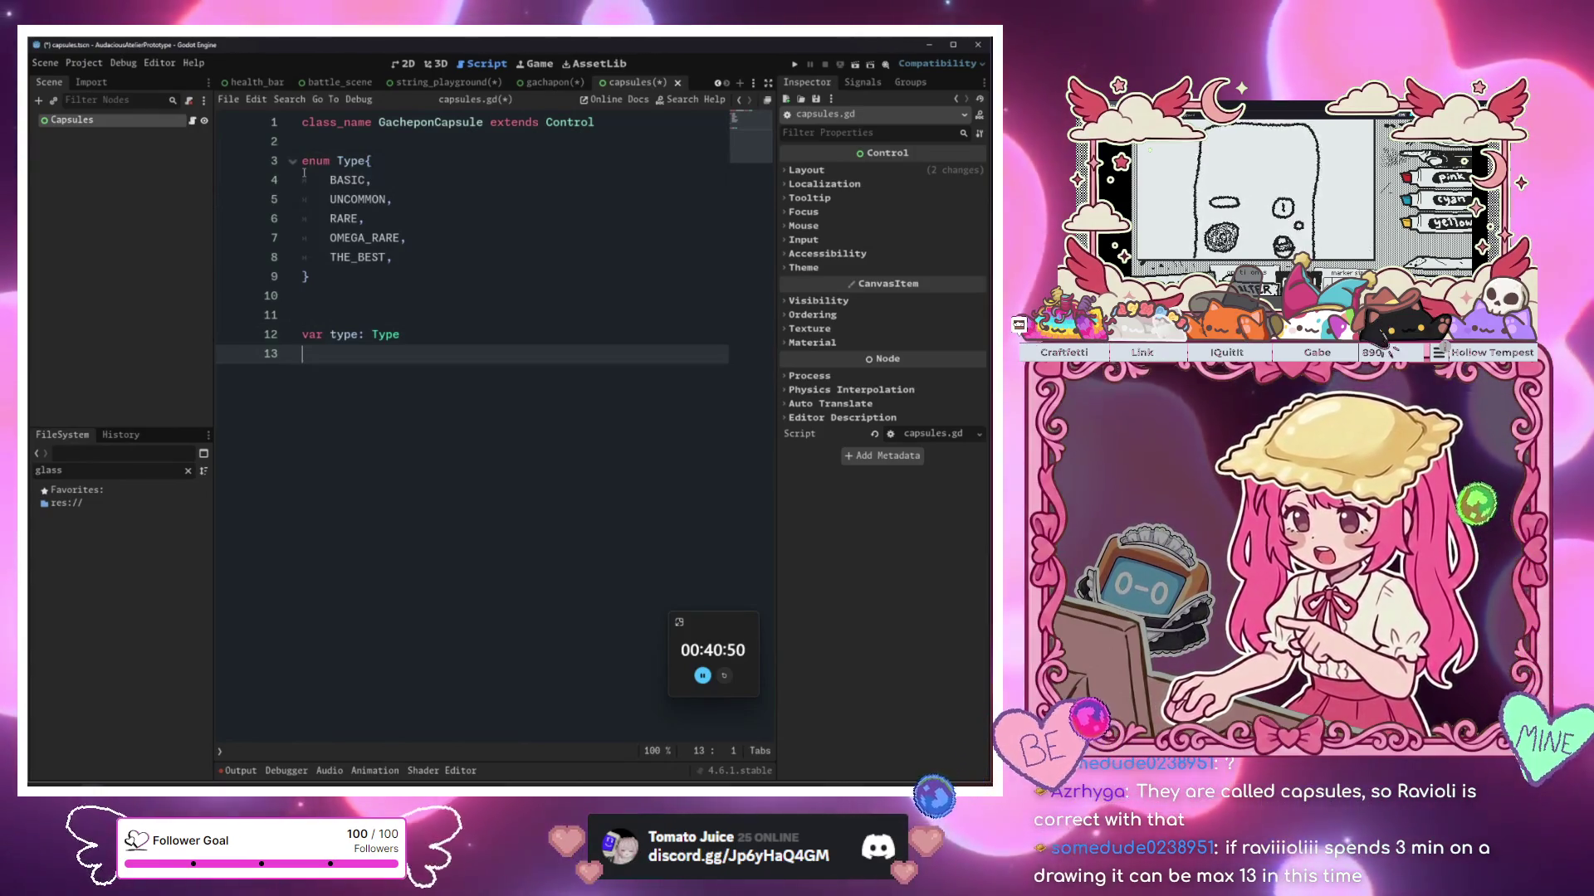
pyautogui.press('Return')
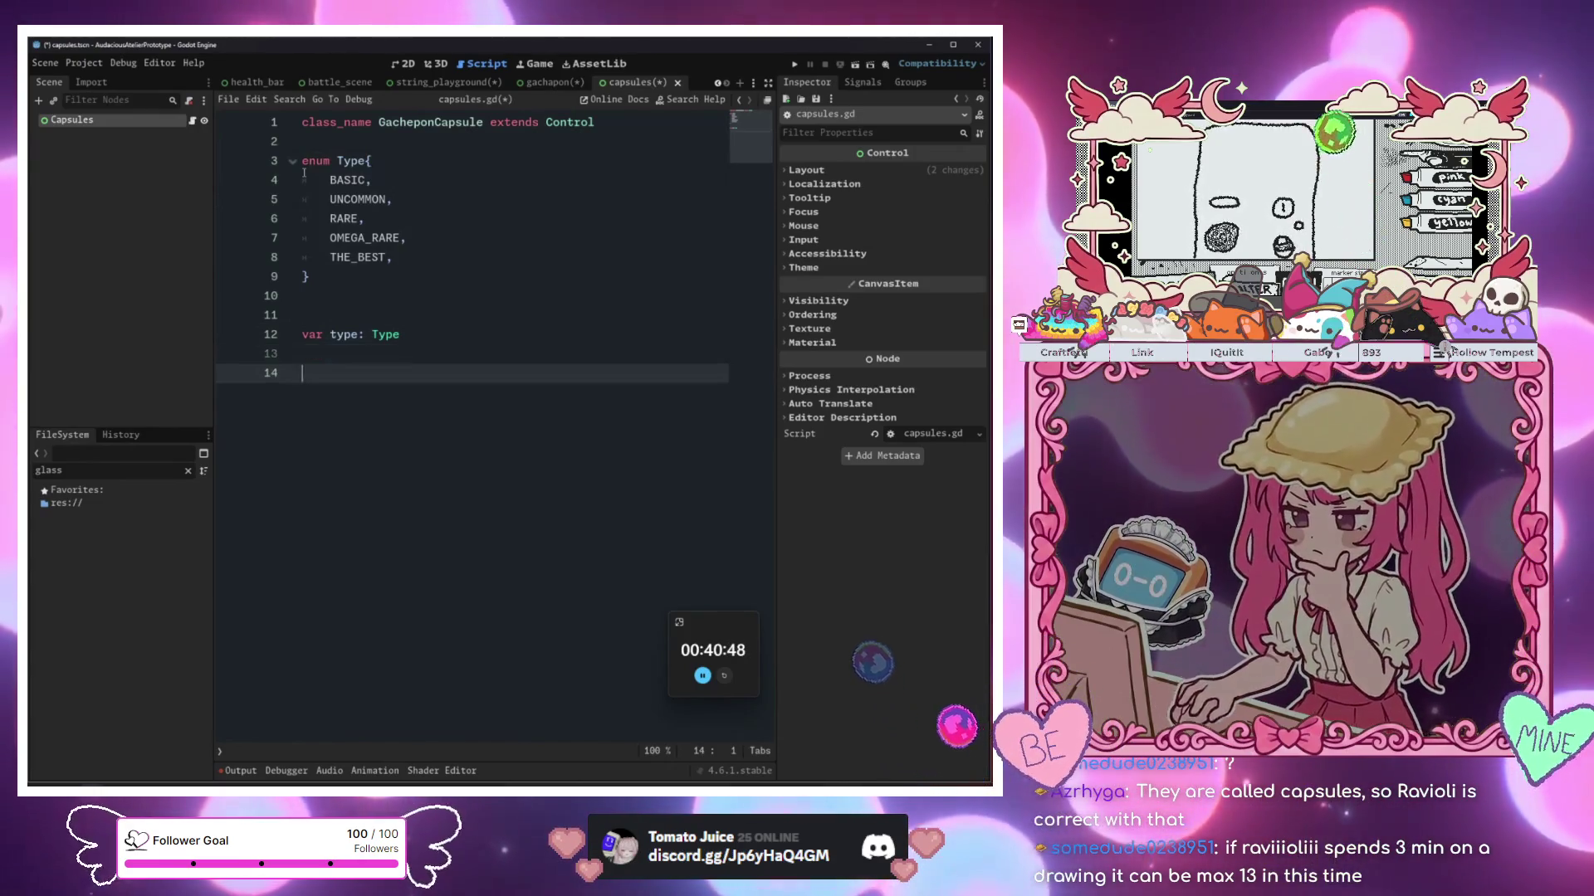
pyautogui.press('Return')
pyautogui.press('Return')
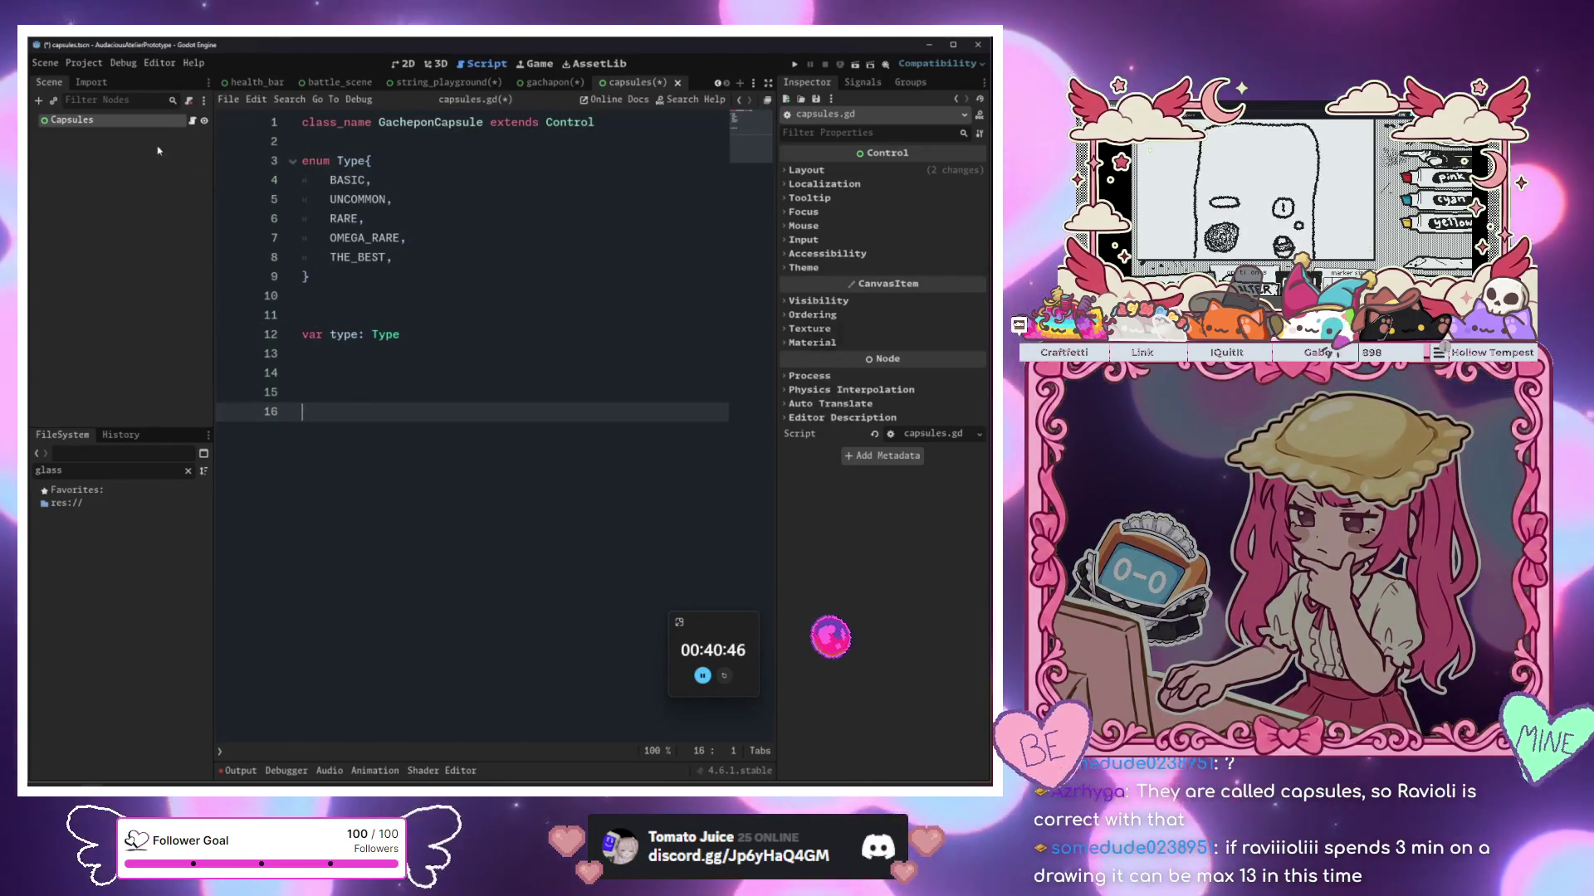
pyautogui.click(303, 352)
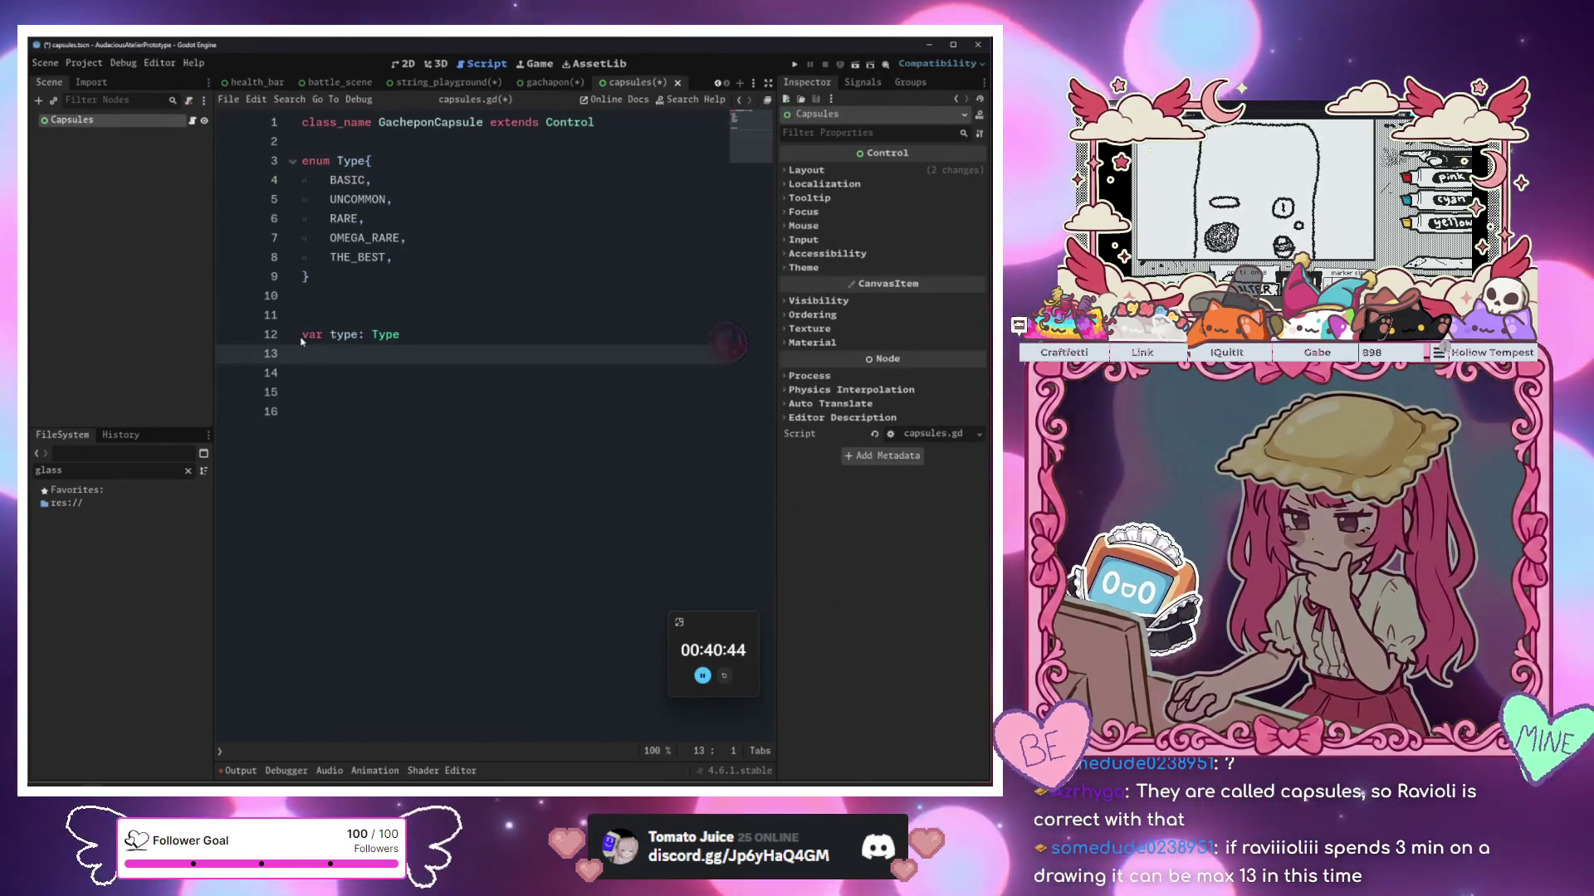
pyautogui.click(303, 341)
pyautogui.write('@export v')
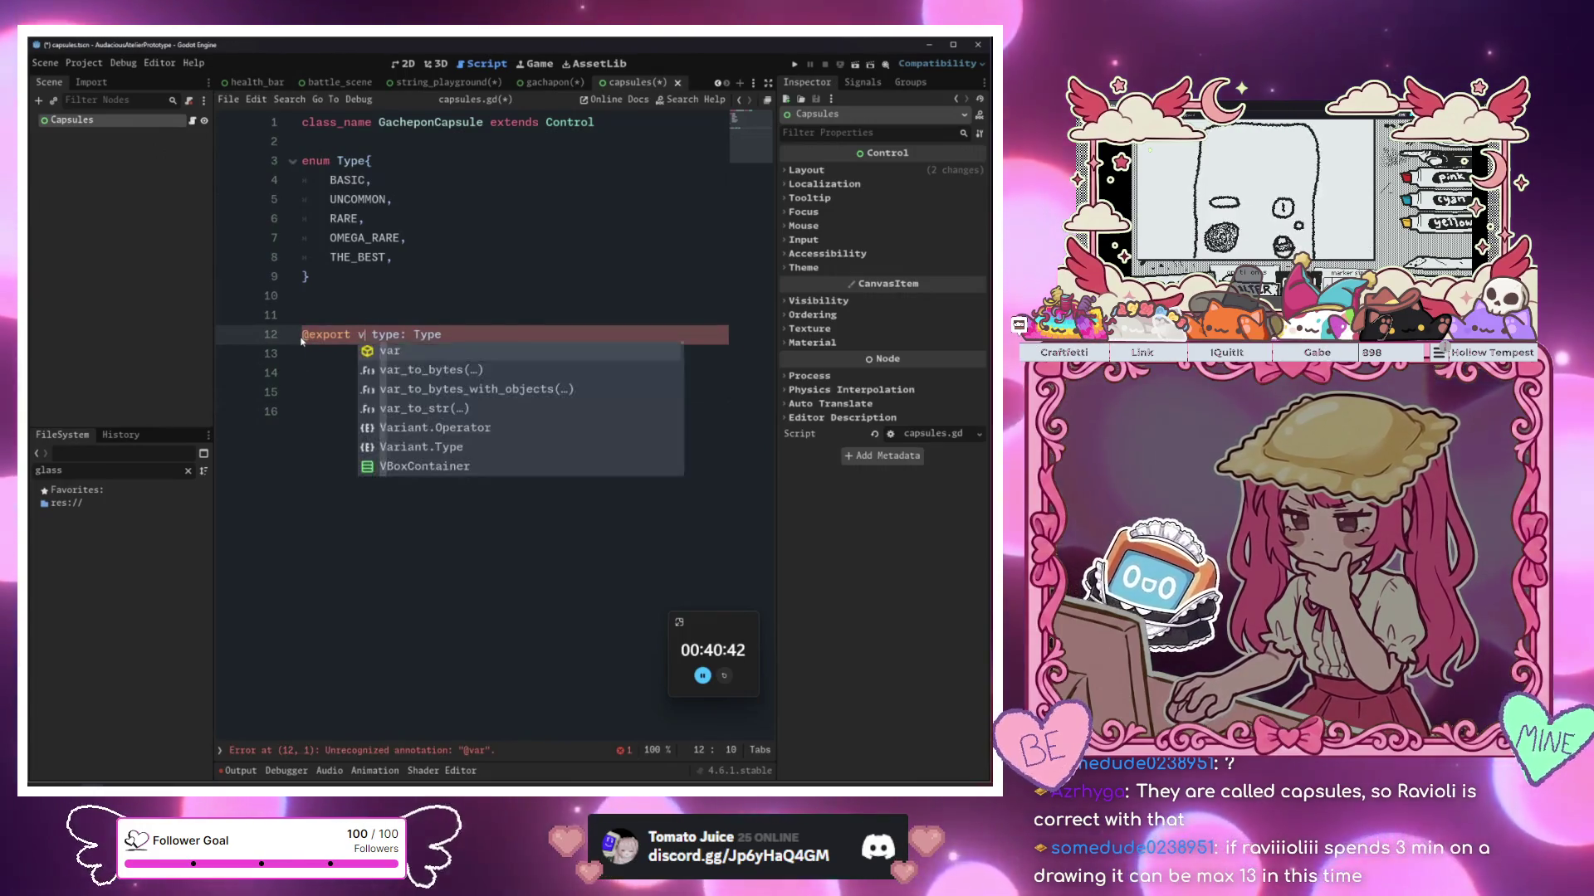
pyautogui.press('Return')
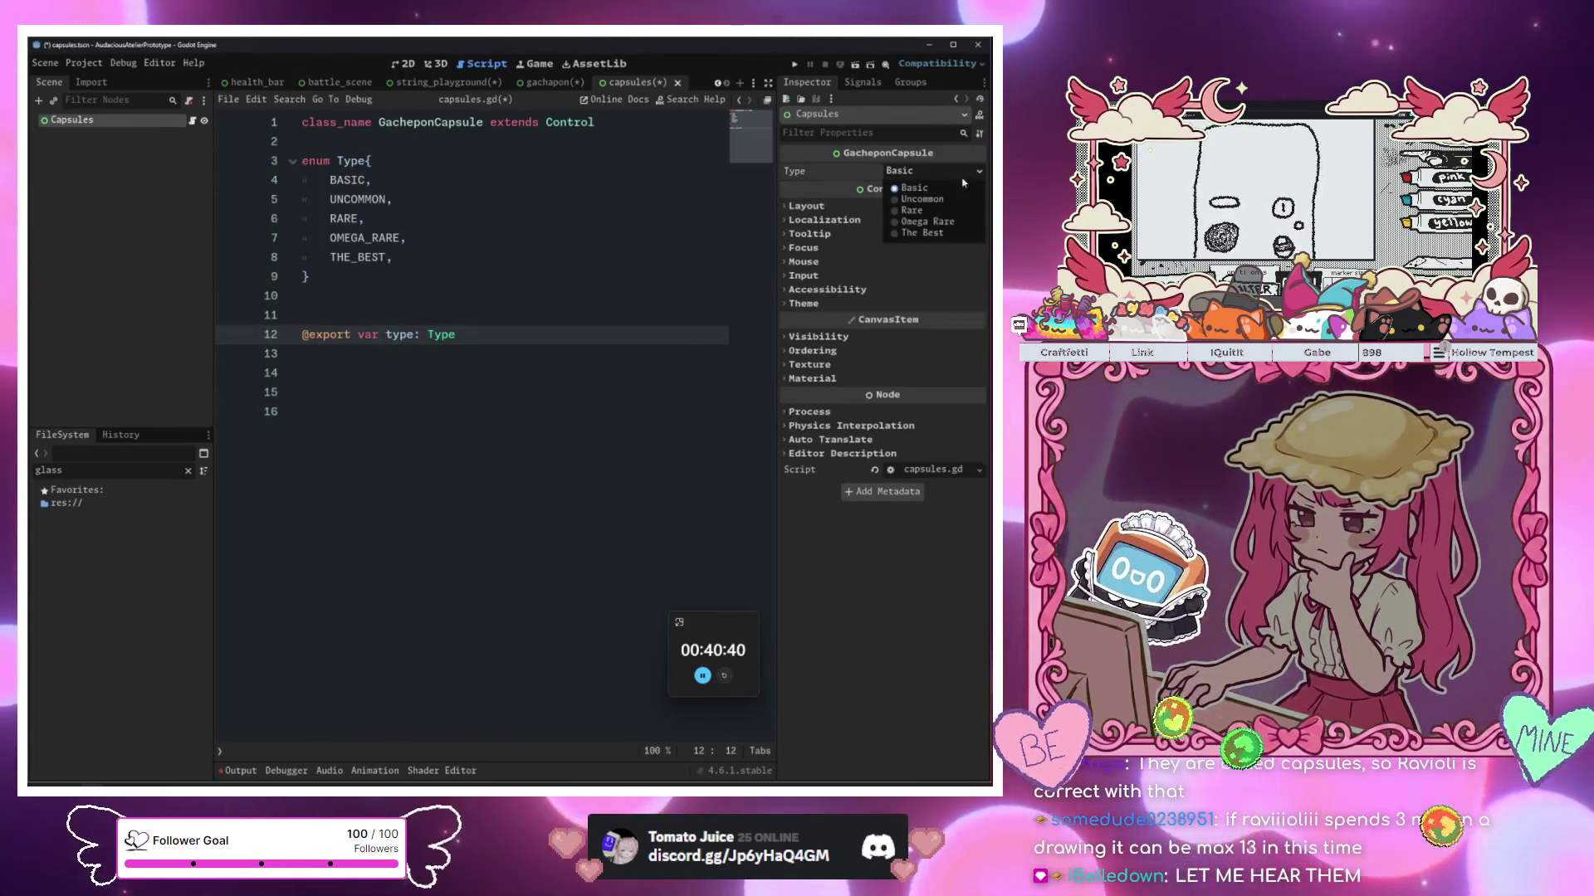
pyautogui.click(397, 432)
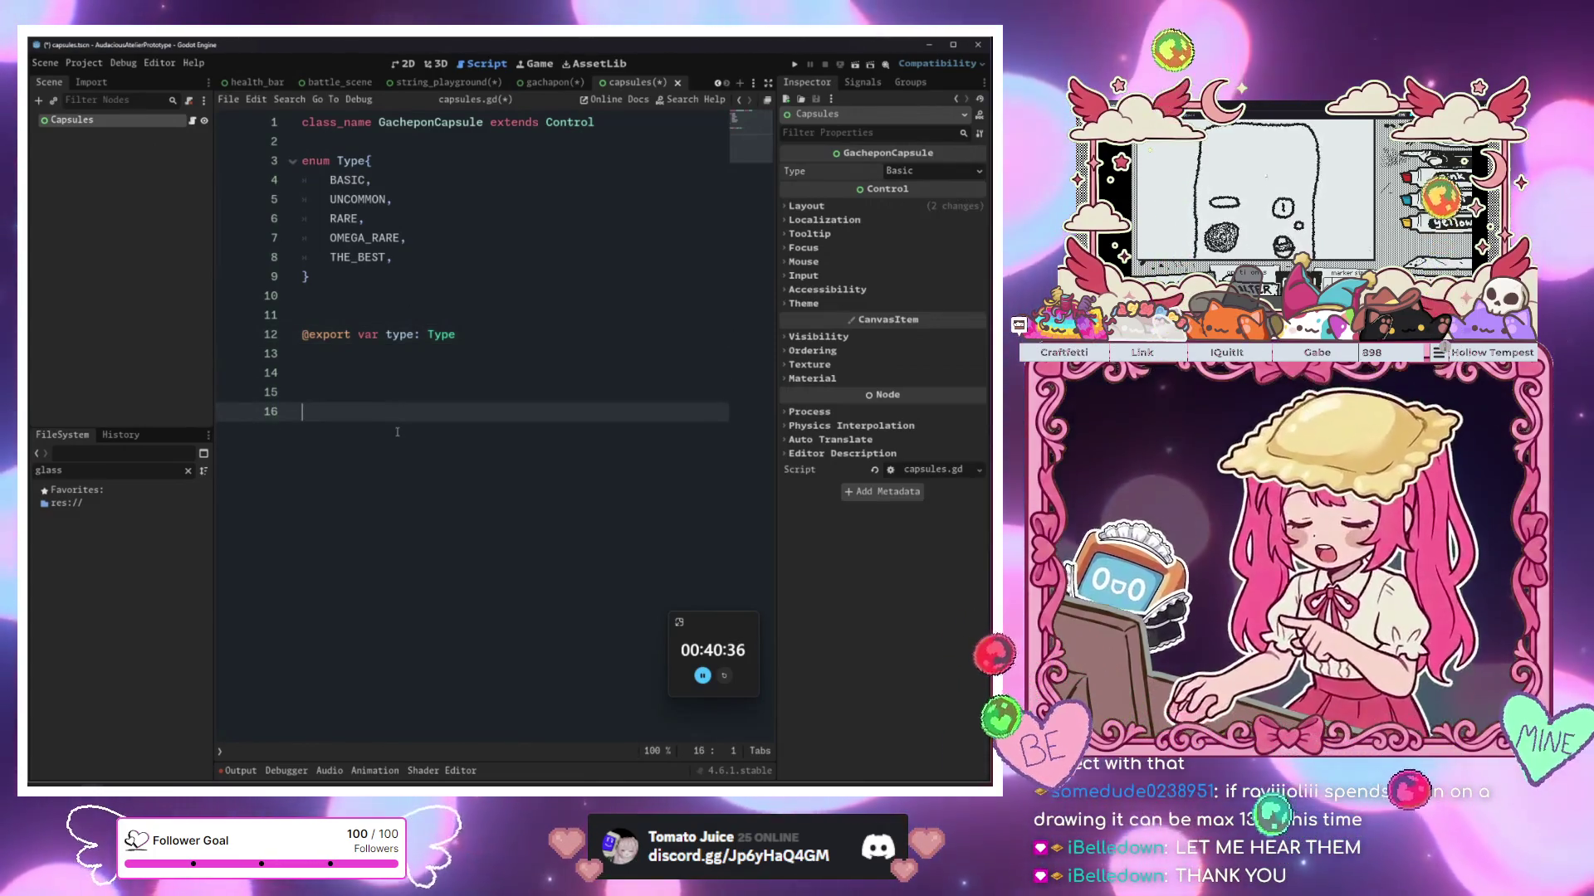
pyautogui.click(567, 81)
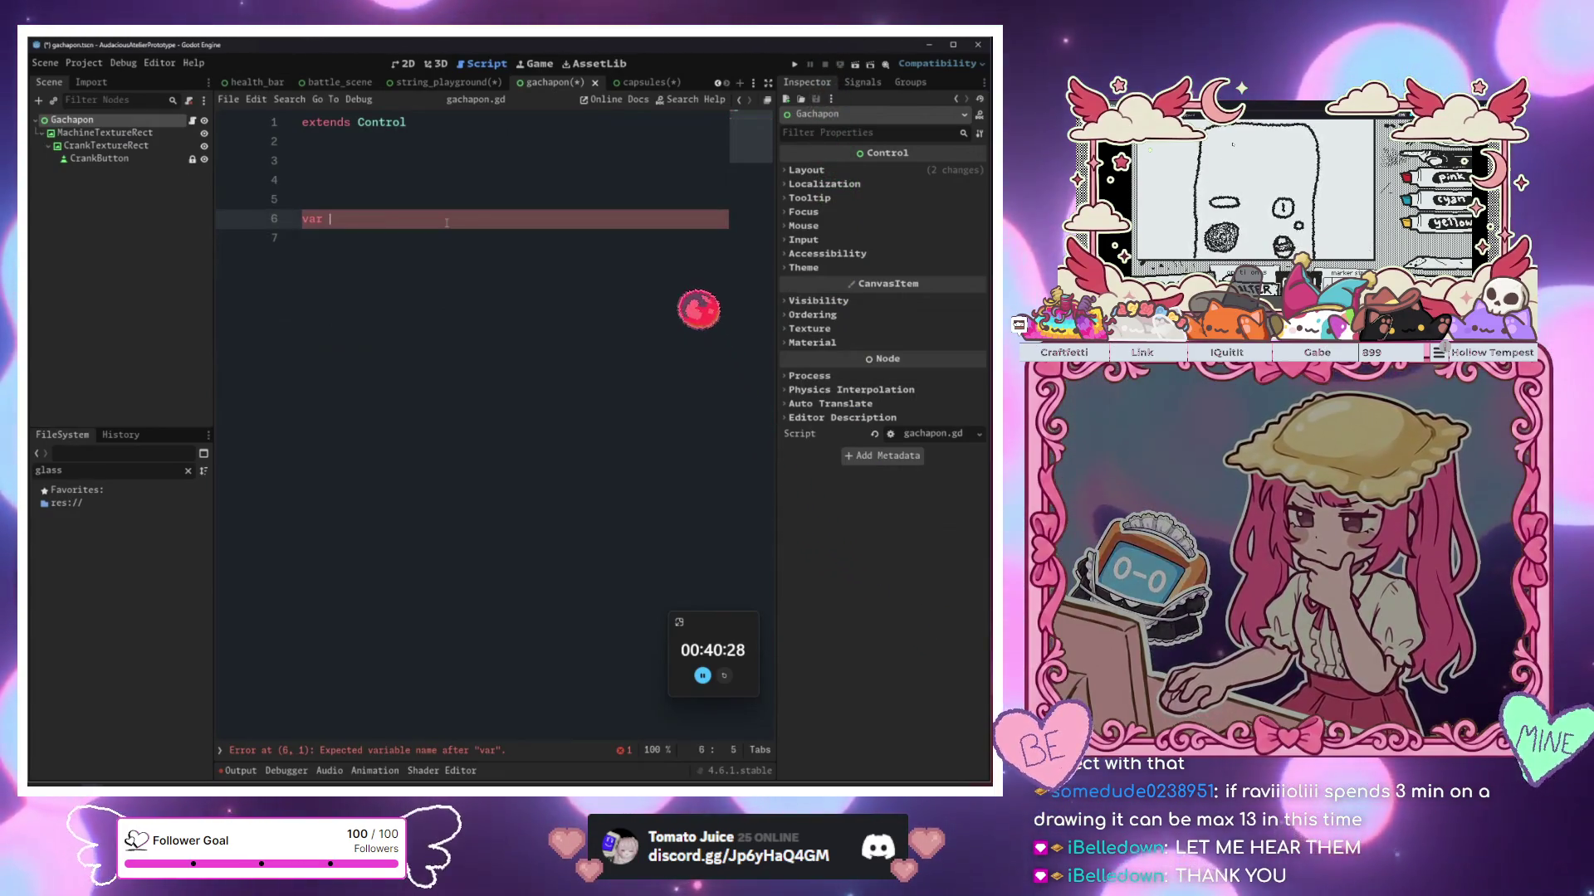
# Step: Replace the stray var with func get_ransom_capsule() returning a Ga… capsule type
pyautogui.press('BackSpace')
pyautogui.press('BackSpace')
pyautogui.press('BackSpace')
pyautogui.press('Return')
pyautogui.press('Return')
pyautogui.press('Return')
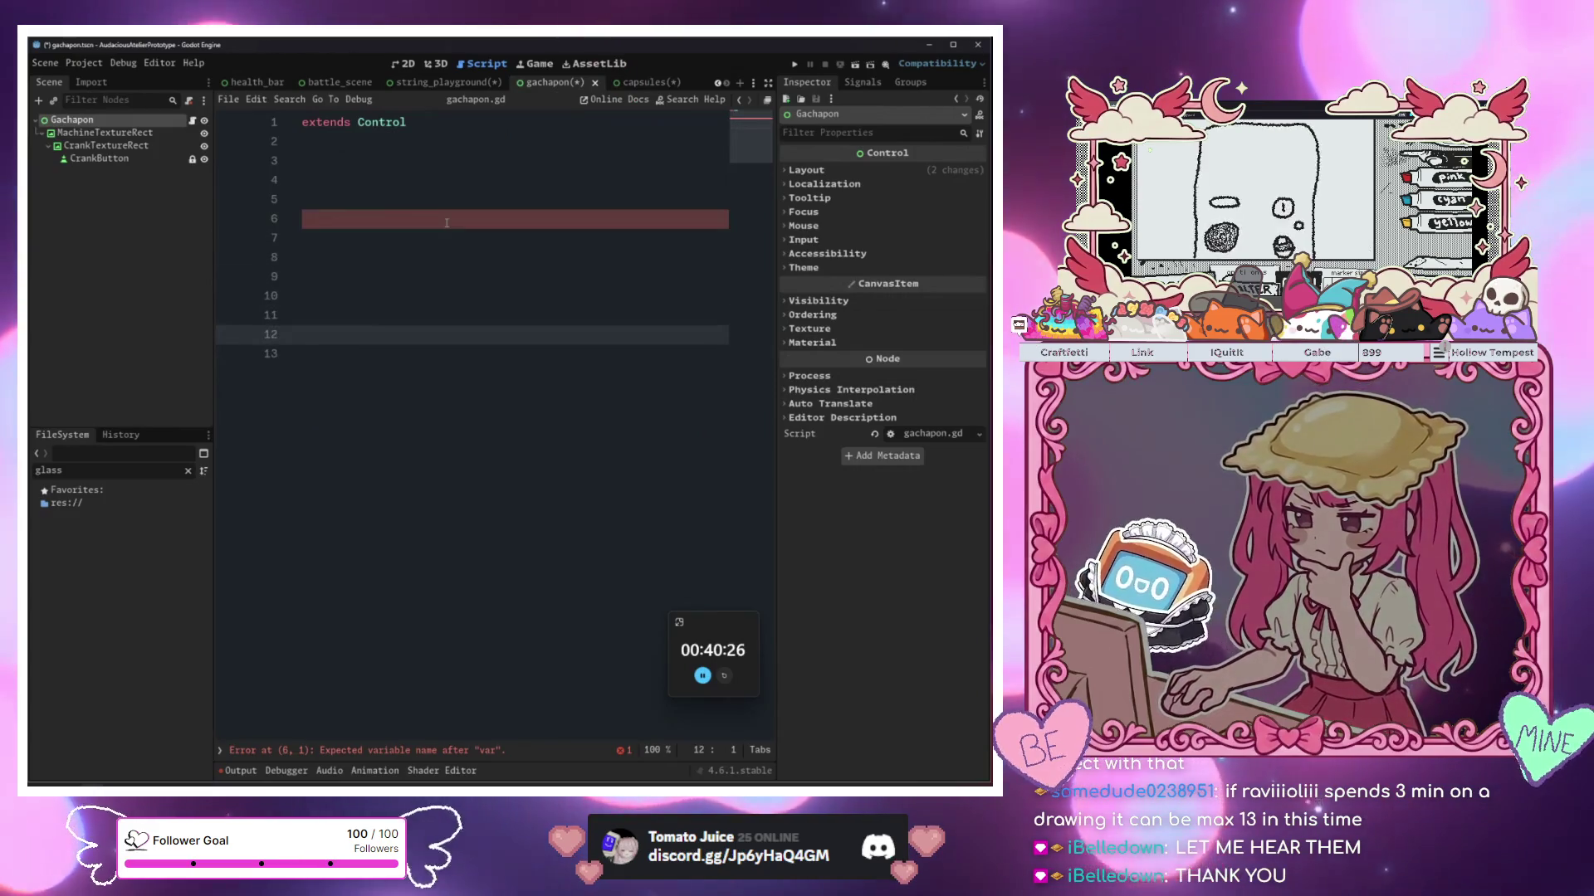
pyautogui.write('func ')
pyautogui.write('get_')
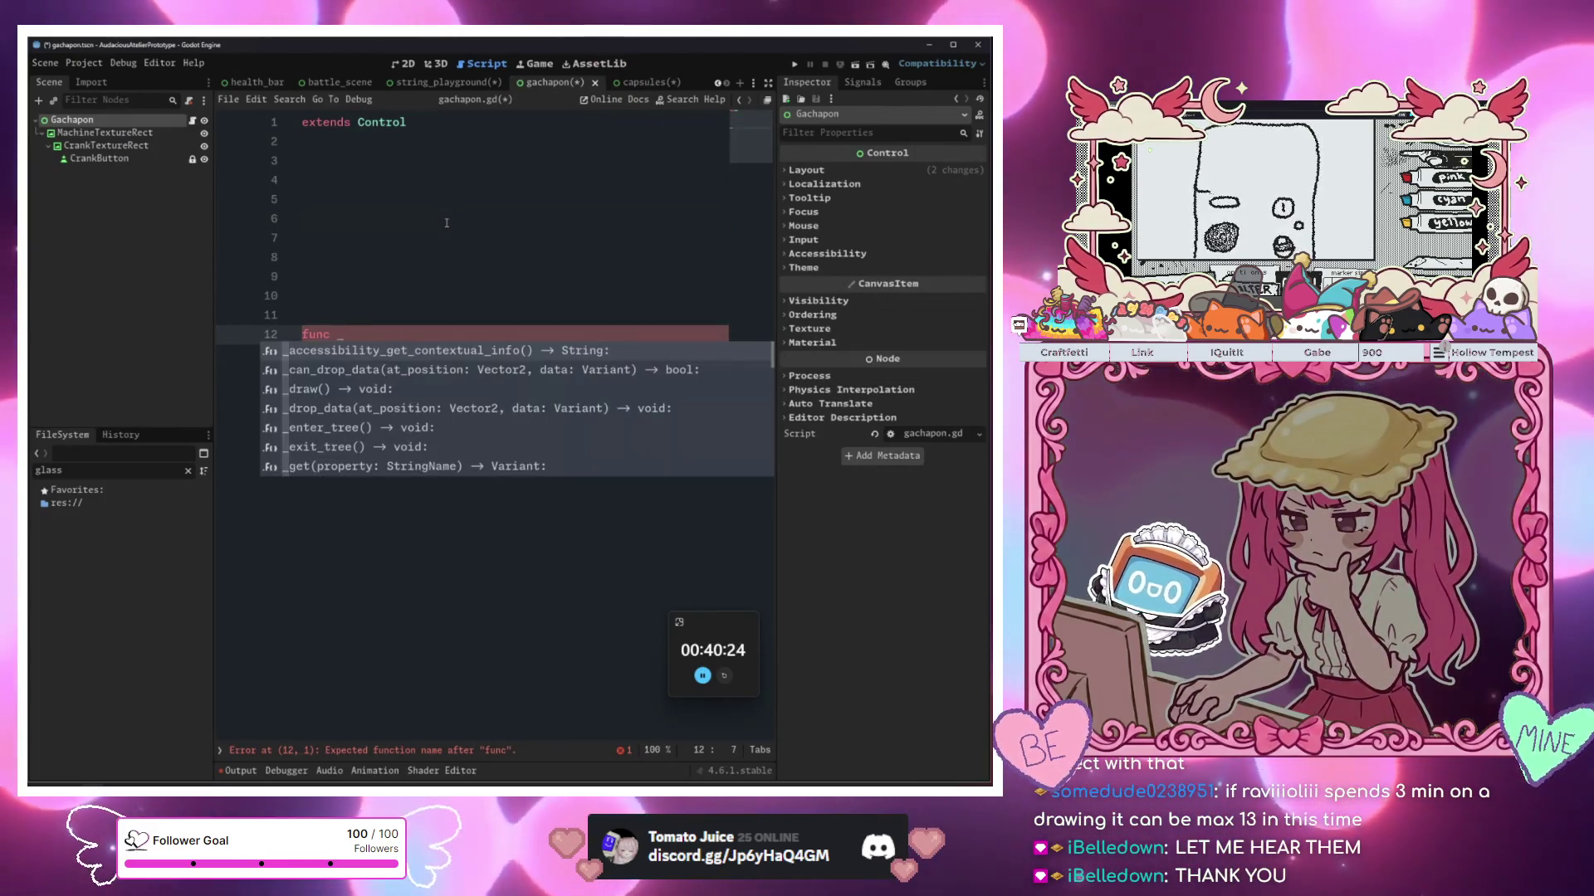
pyautogui.write('cap')
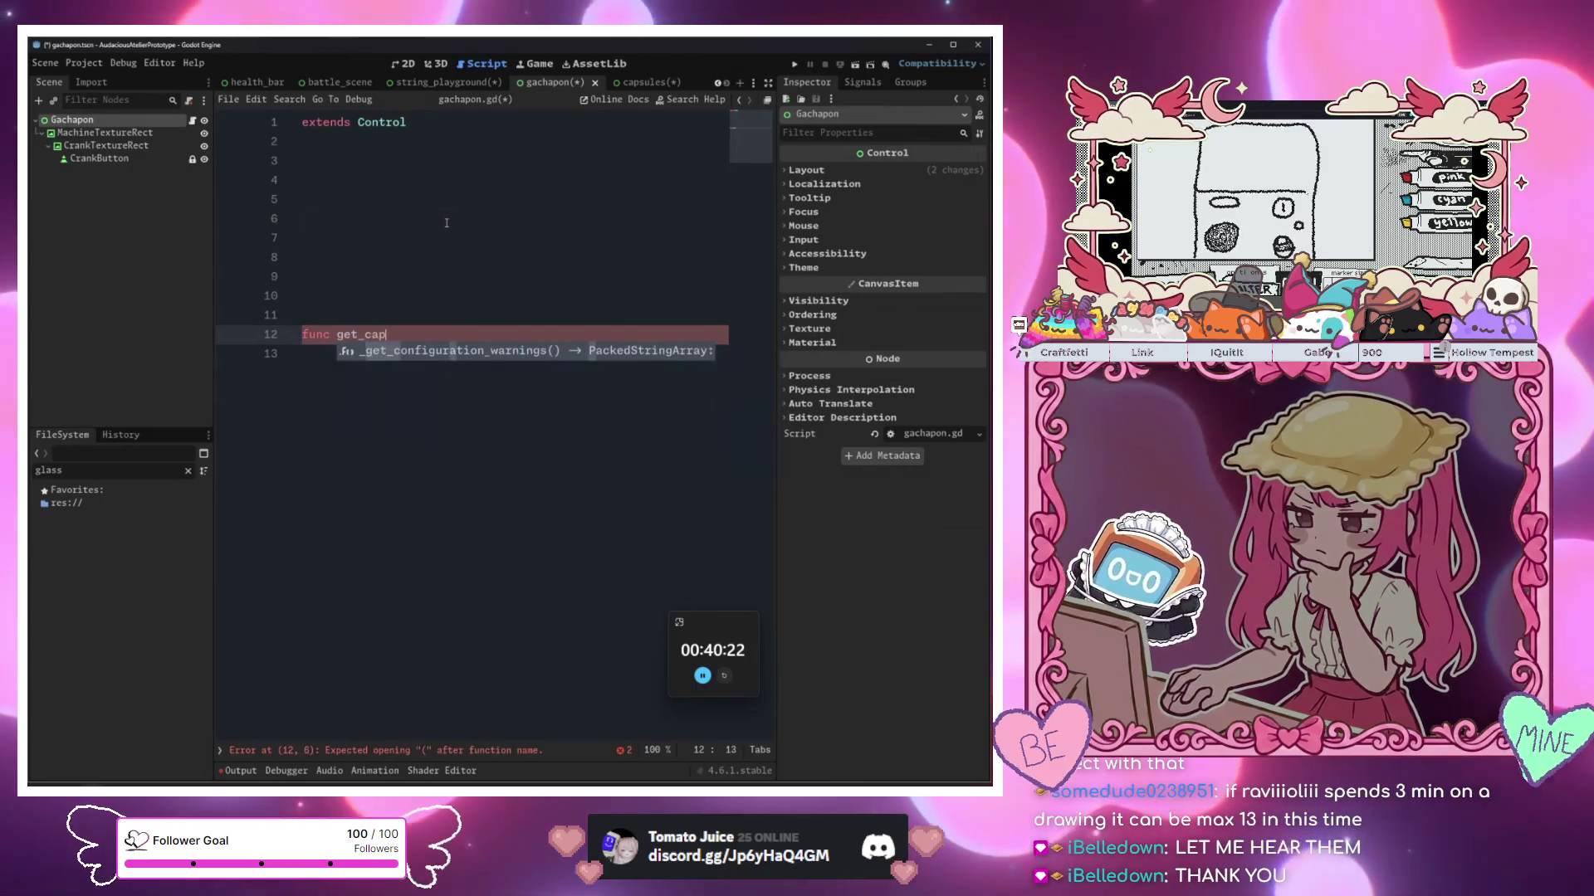
pyautogui.press('BackSpace')
pyautogui.press('BackSpace')
pyautogui.press('BackSpace')
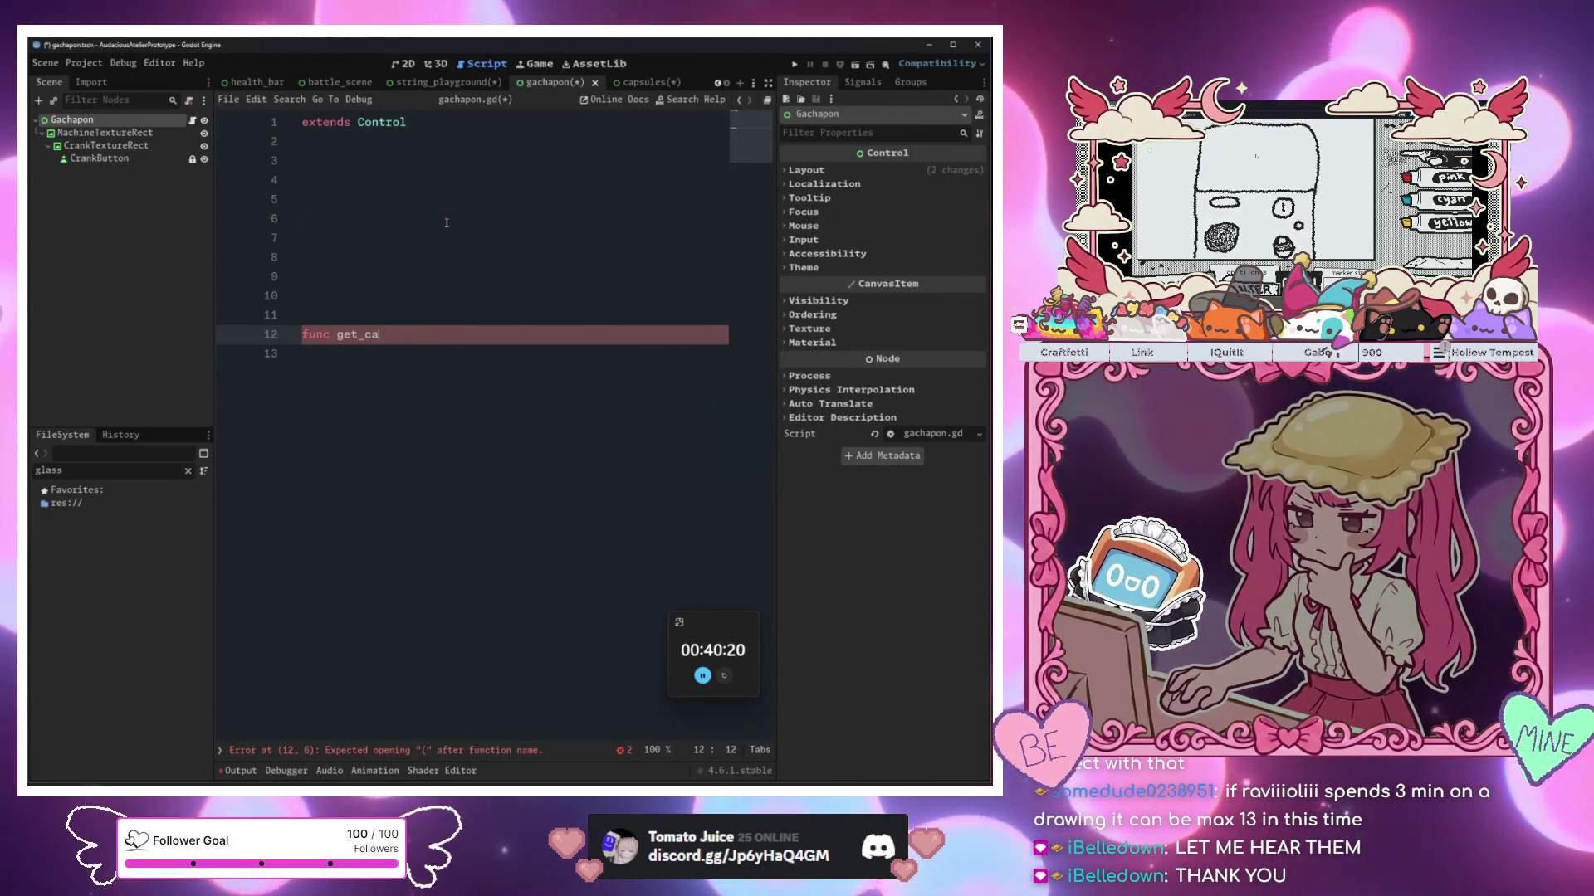
pyautogui.write('ransom ')
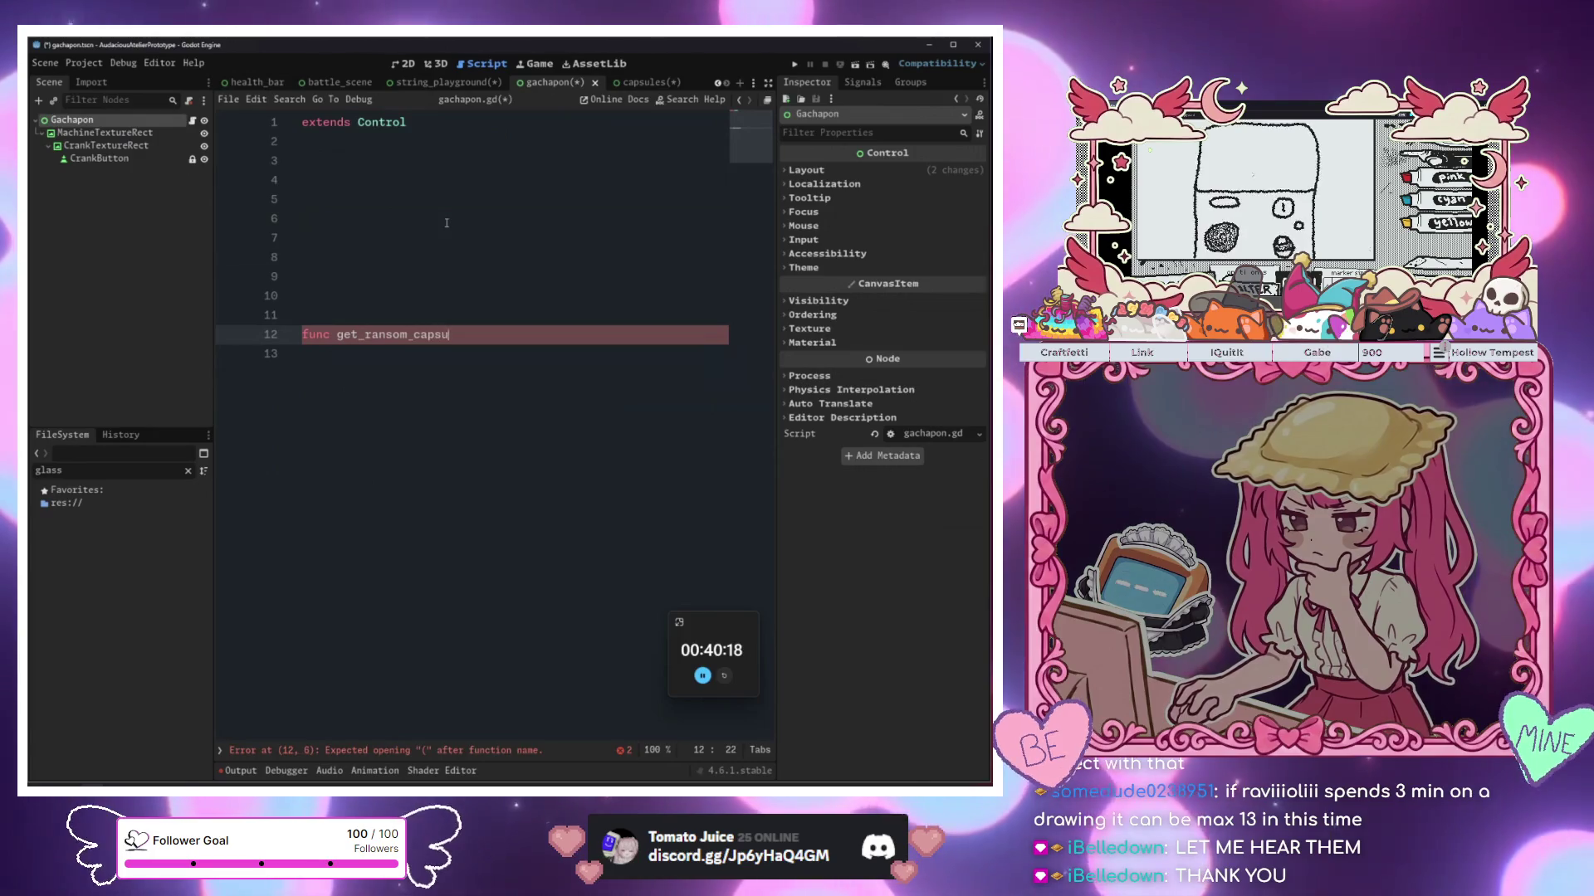
pyautogui.write('le() ->')
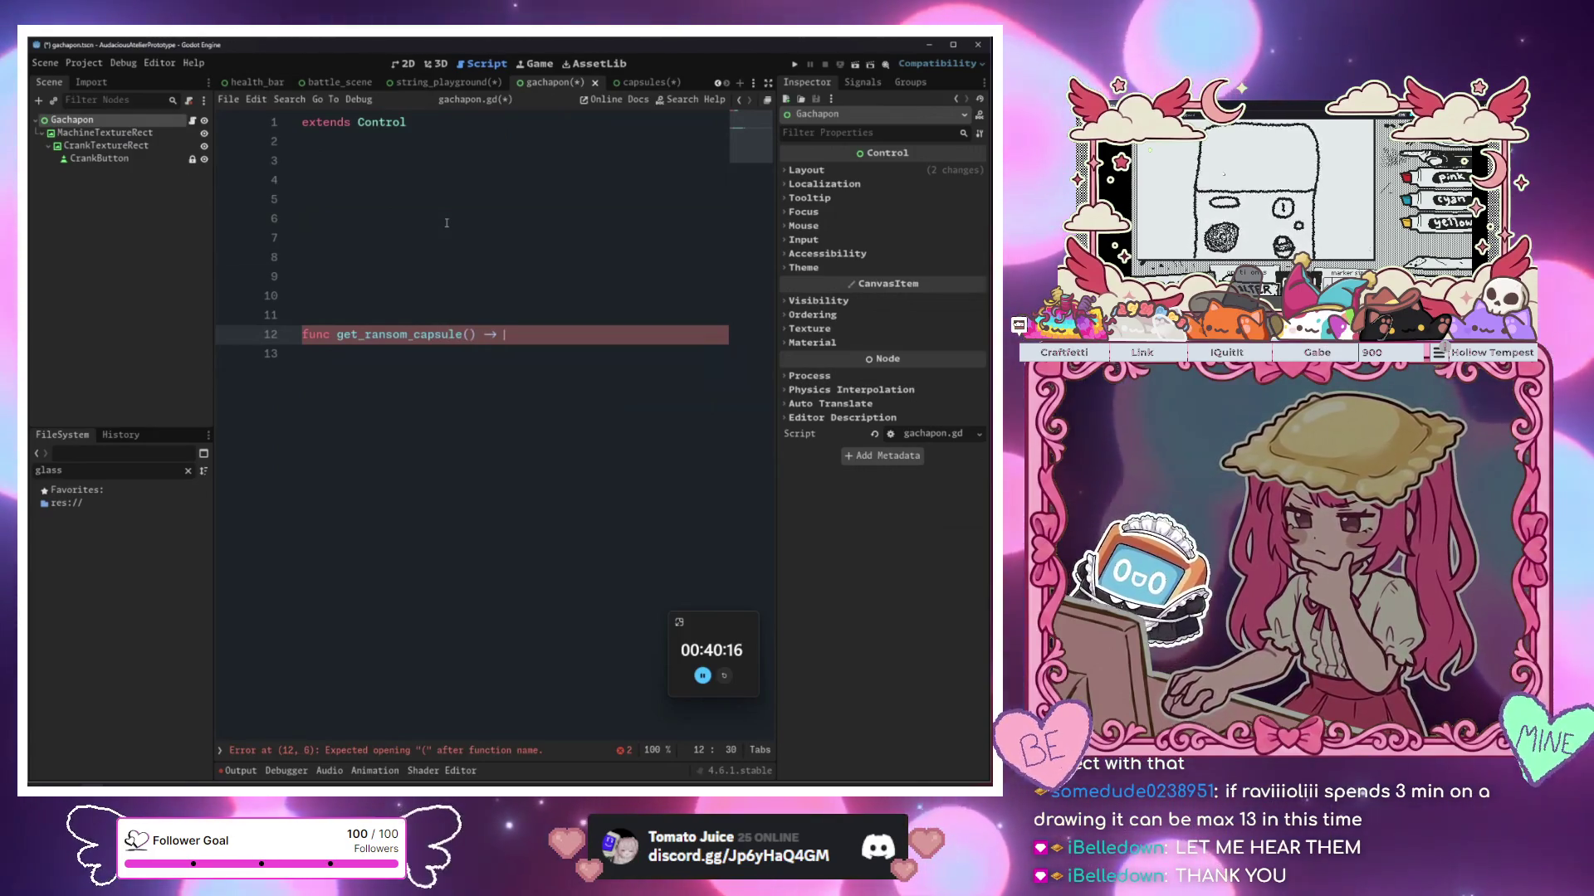
pyautogui.write('H')
pyautogui.press('BackSpace')
pyautogui.write('Ga')
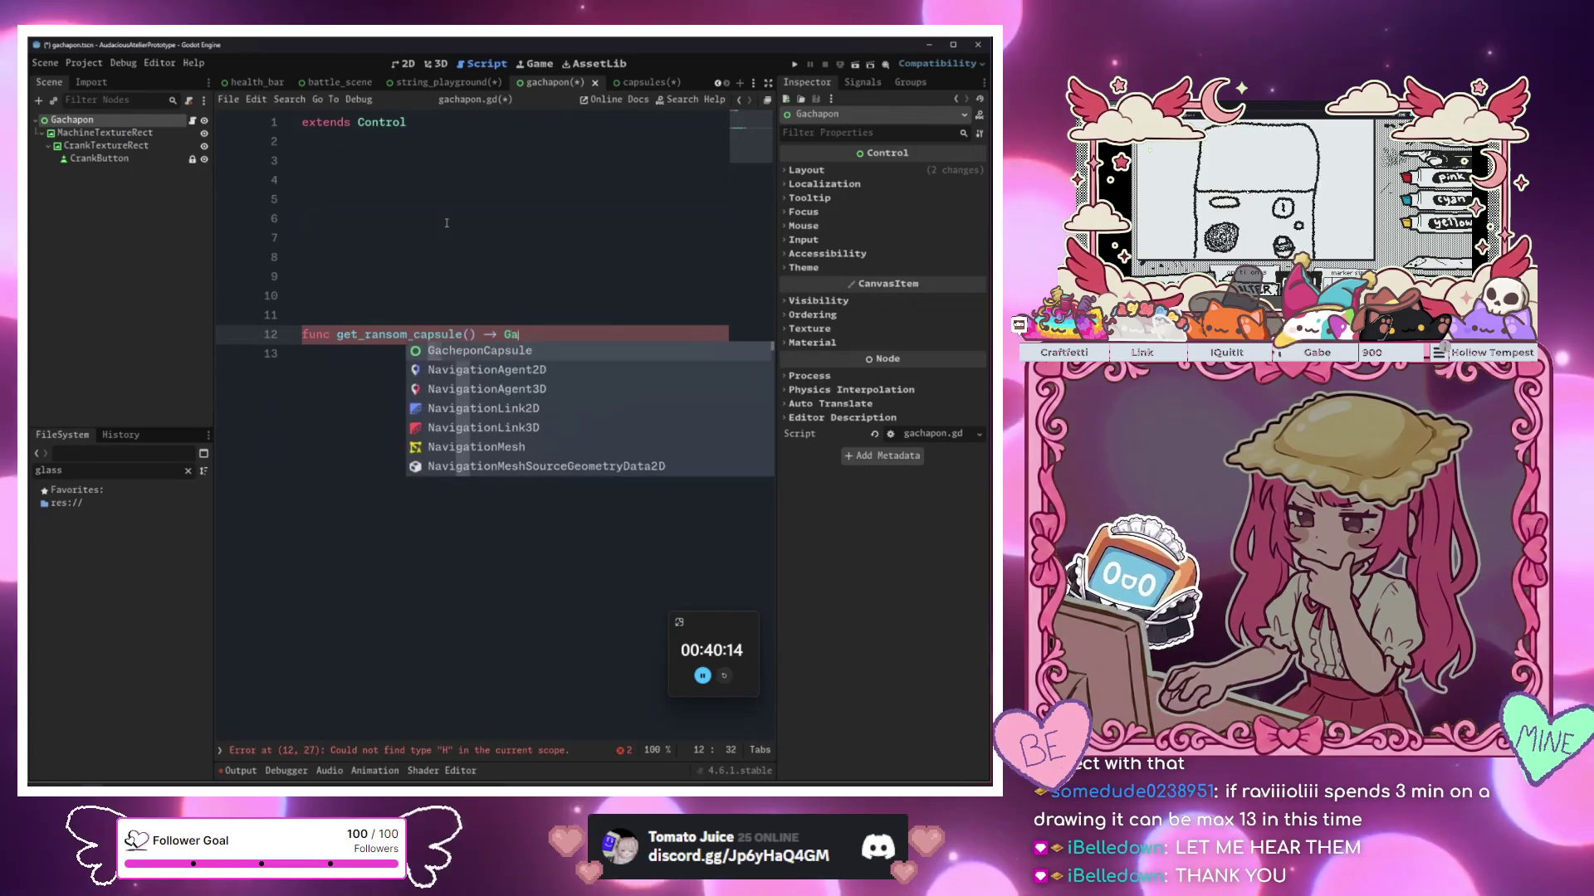
pyautogui.press('Return')
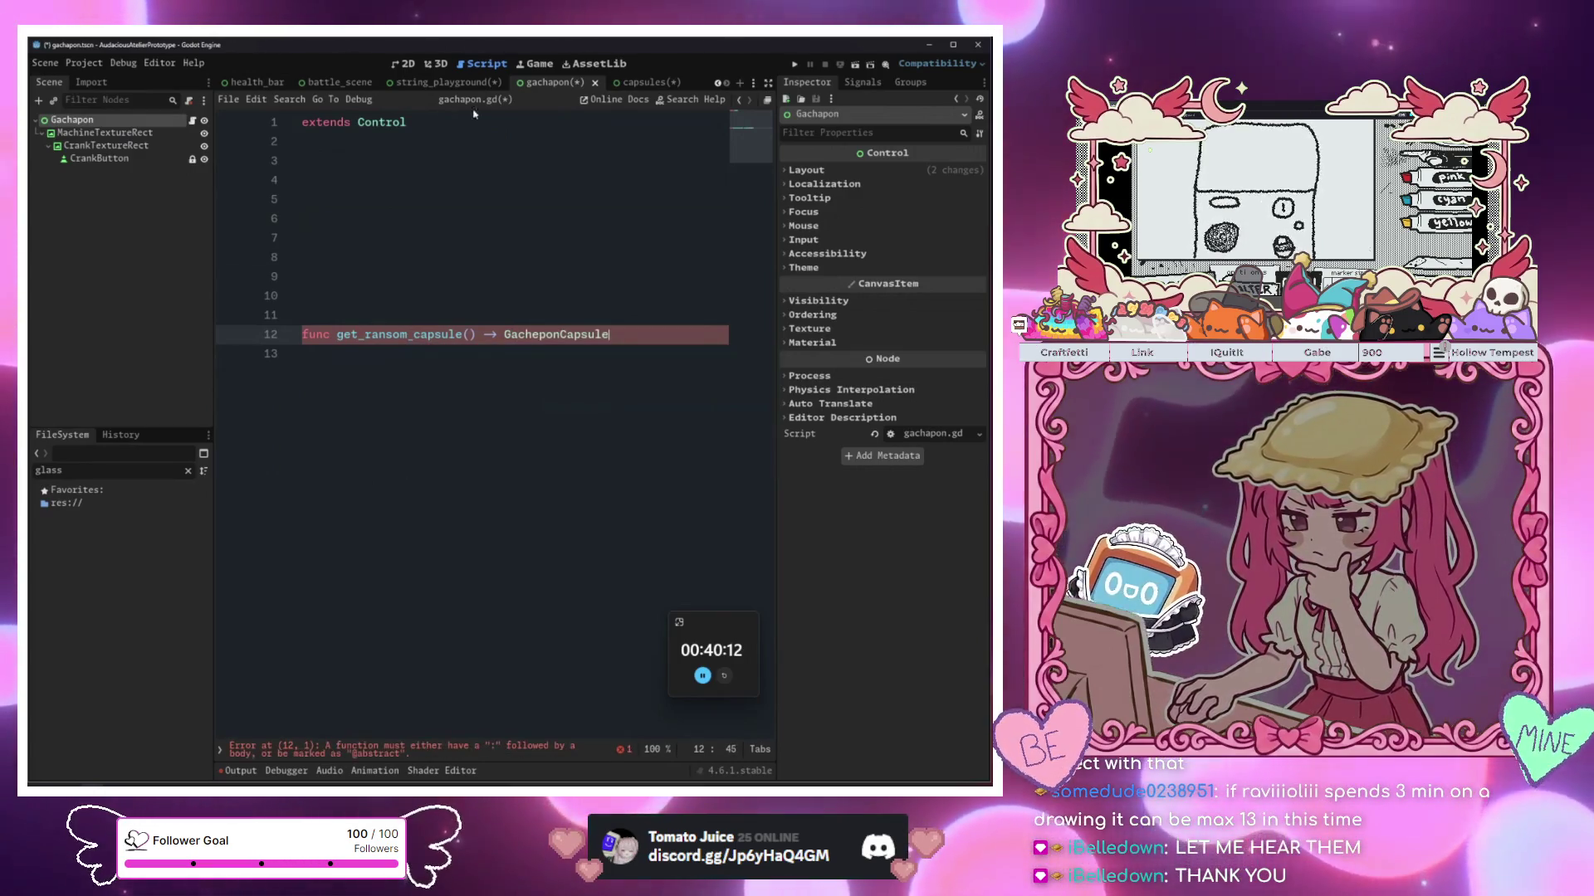
# Step: Fix the return type to GachaponCapsule, end the header with a colon, and begin var random_percentage
pyautogui.click(646, 82)
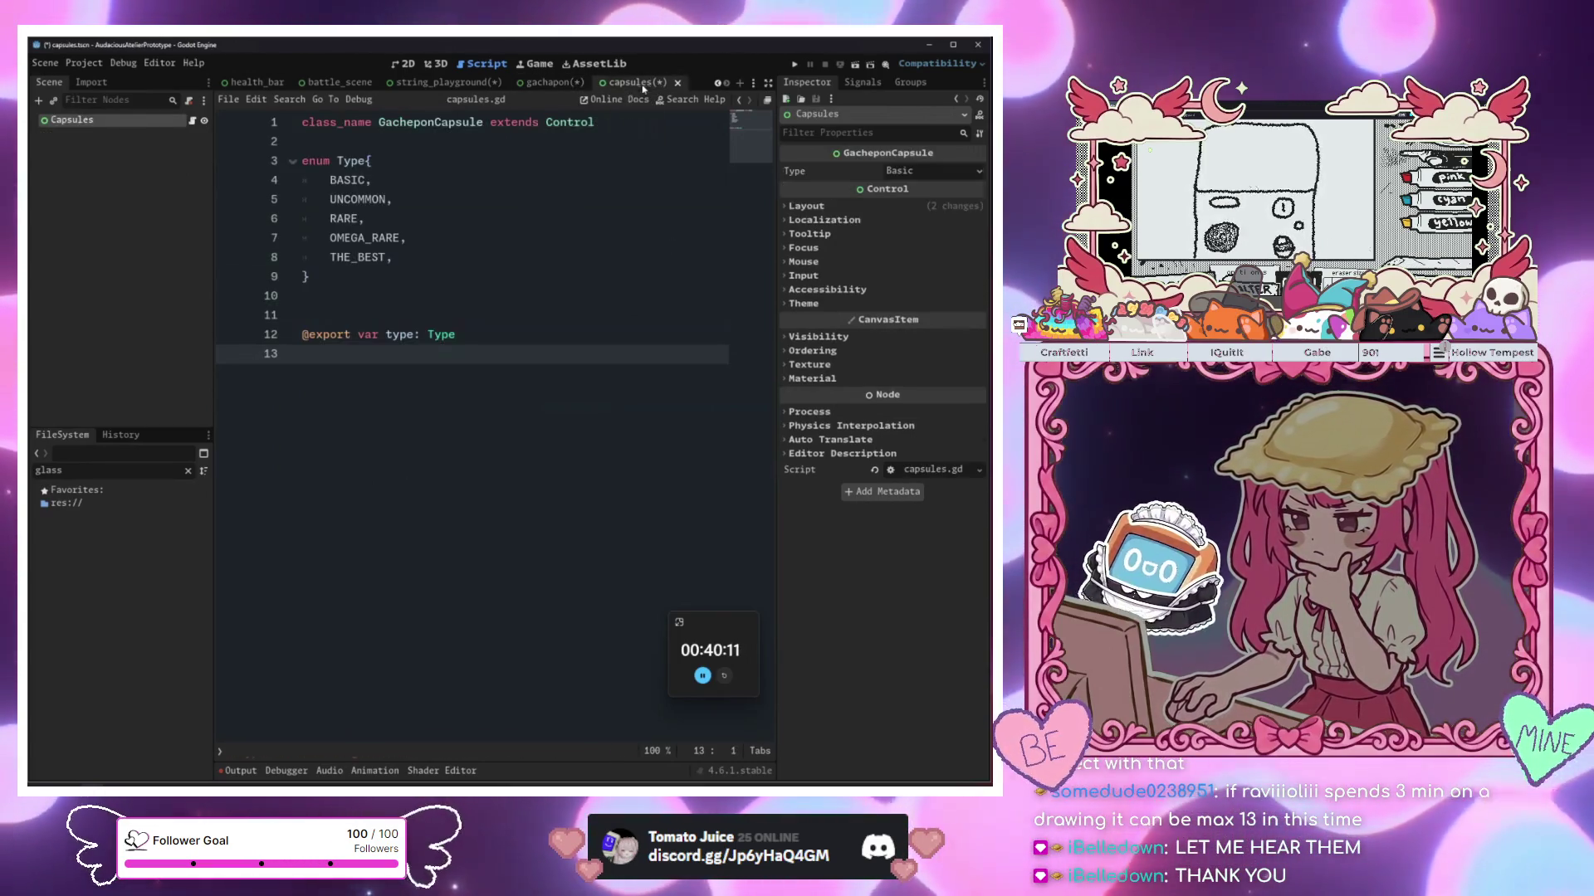
pyautogui.click(339, 125)
pyautogui.click(462, 162)
pyautogui.click(551, 82)
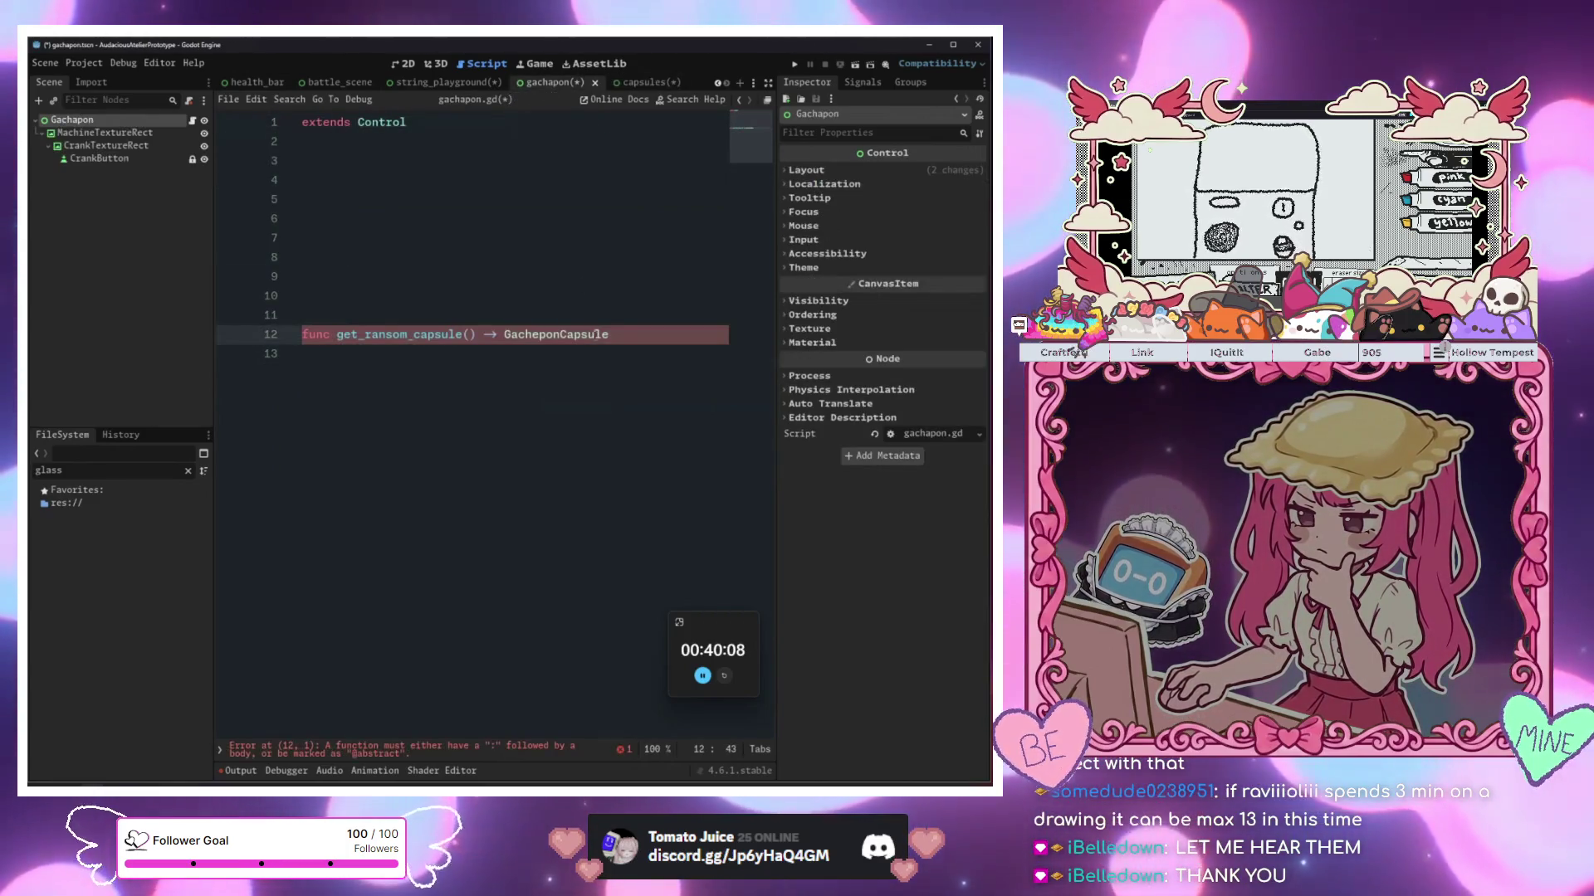
pyautogui.press('BackSpace')
pyautogui.write('a')
pyautogui.click(647, 338)
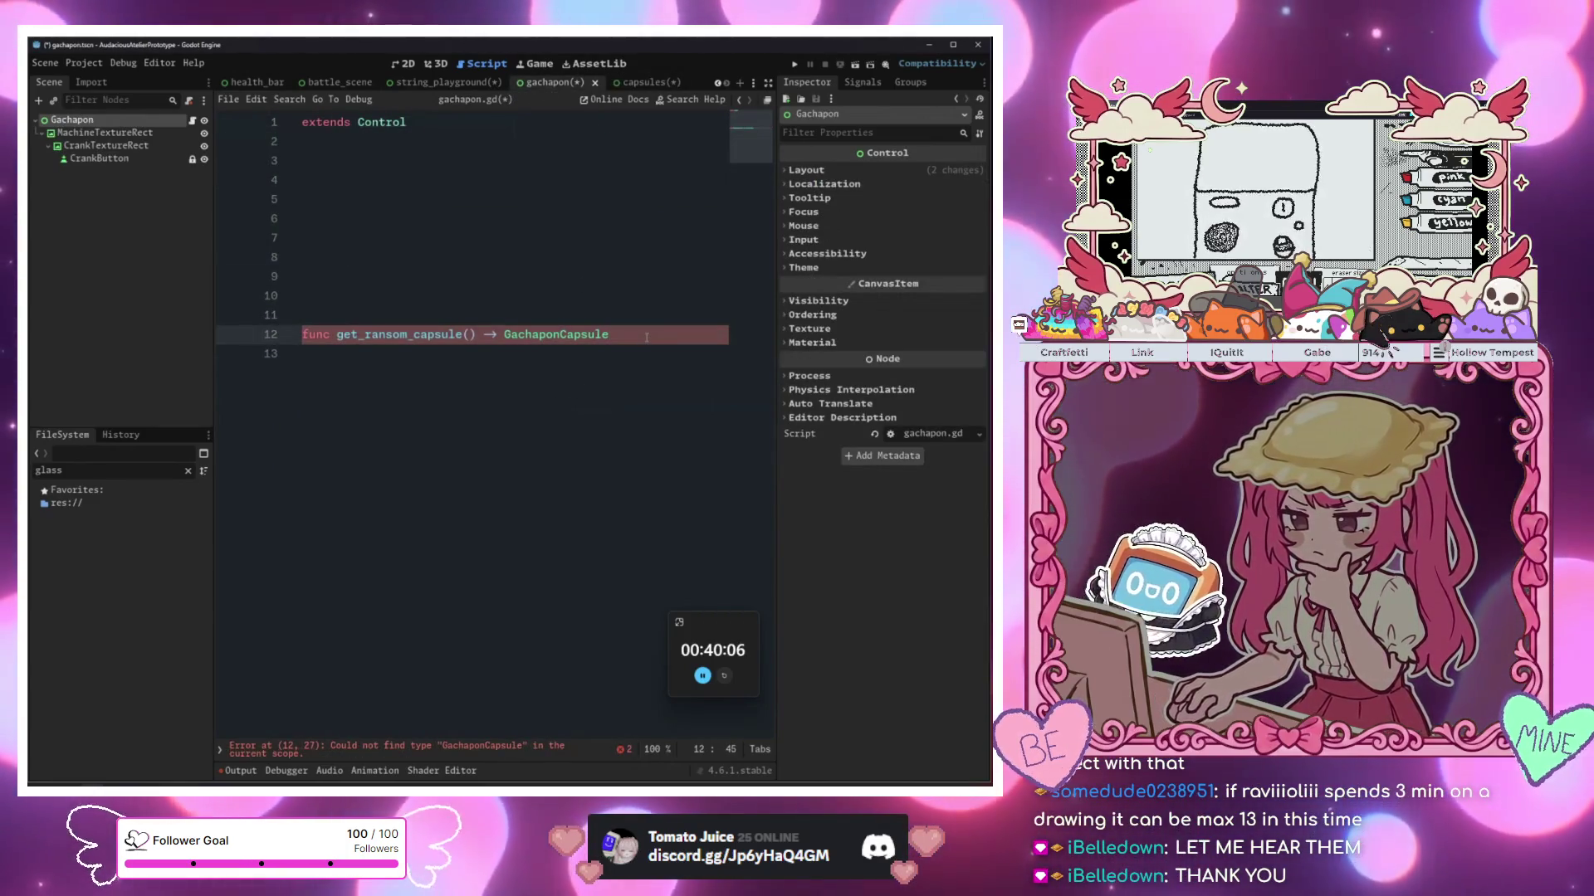
pyautogui.write(':')
pyautogui.press('Return')
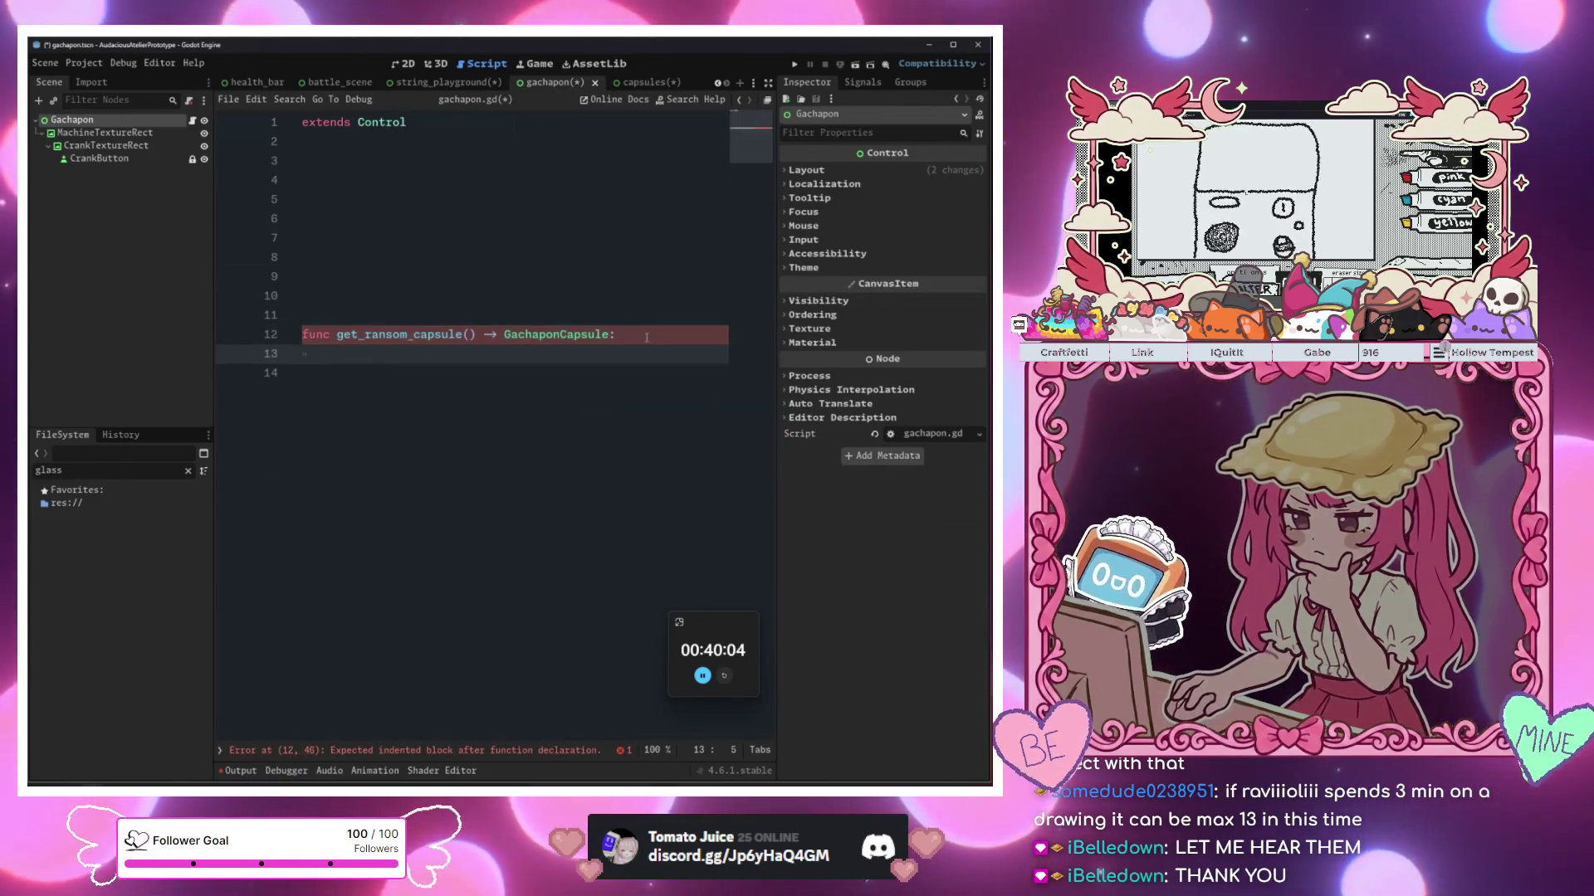
pyautogui.write('var random')
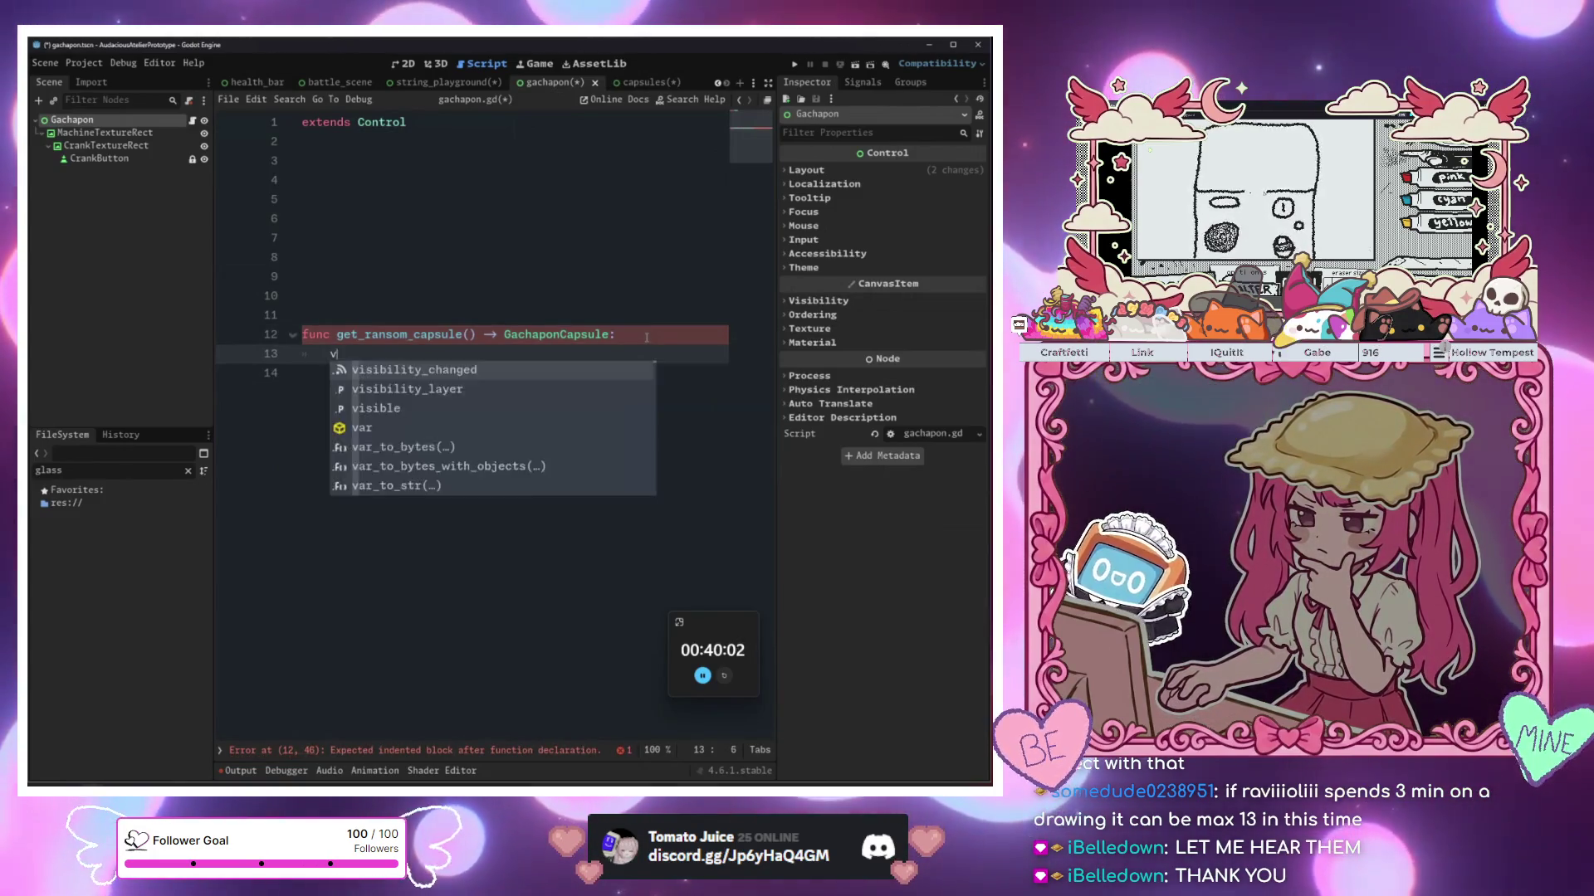
pyautogui.write('_percentage: ')
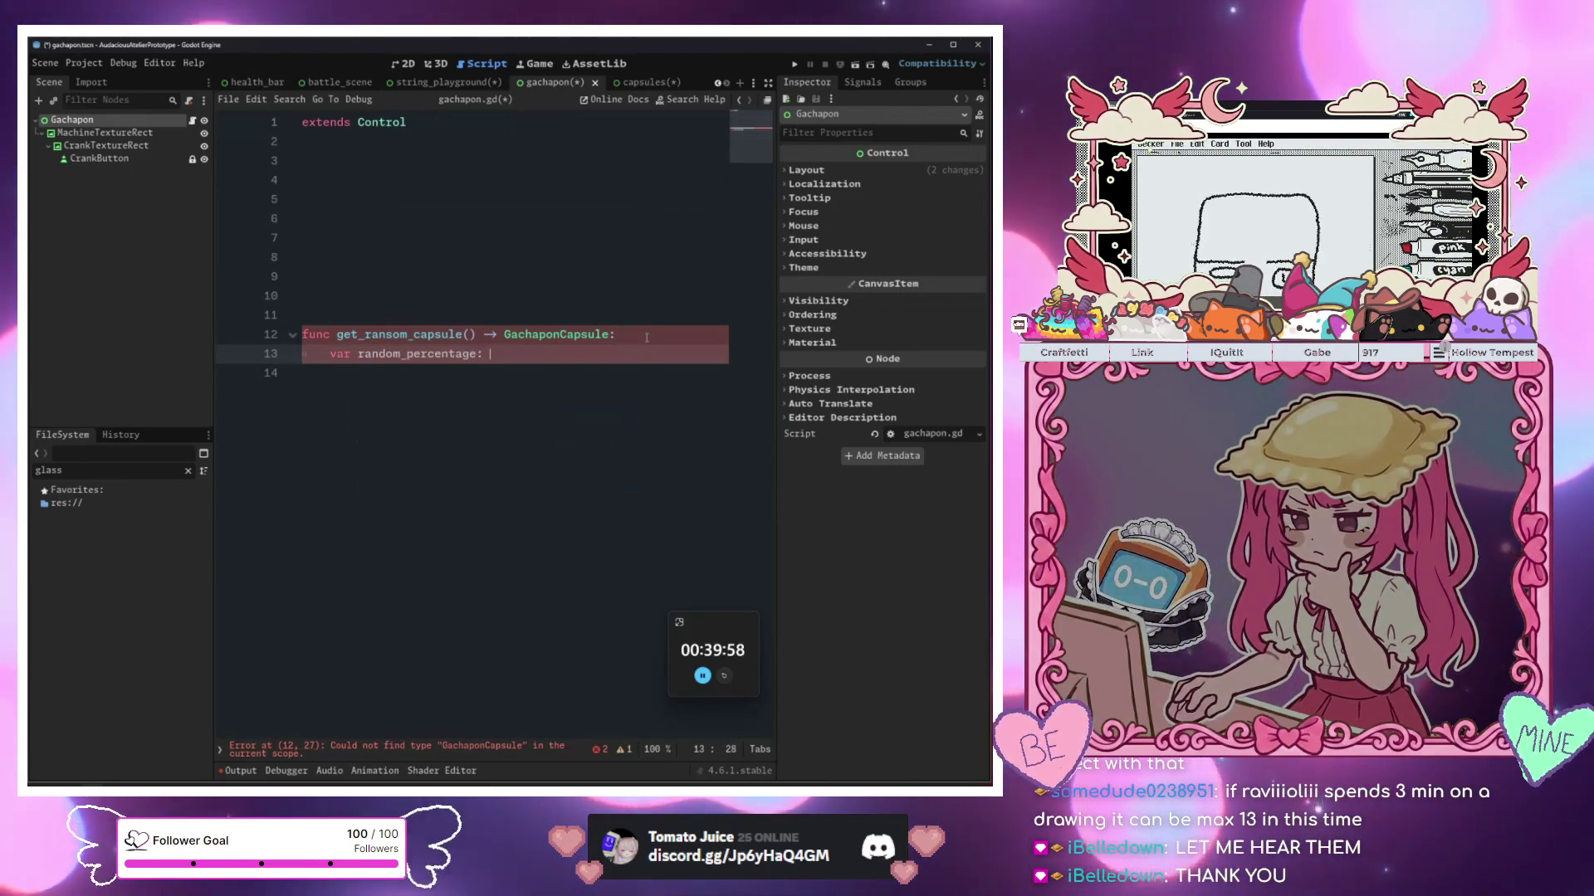
pyautogui.write('in')
# Step: Set random_percentage: float = randf_range(0, 100) inside get_ransom_capsule
pyautogui.press('BackSpace')
pyautogui.write('float')
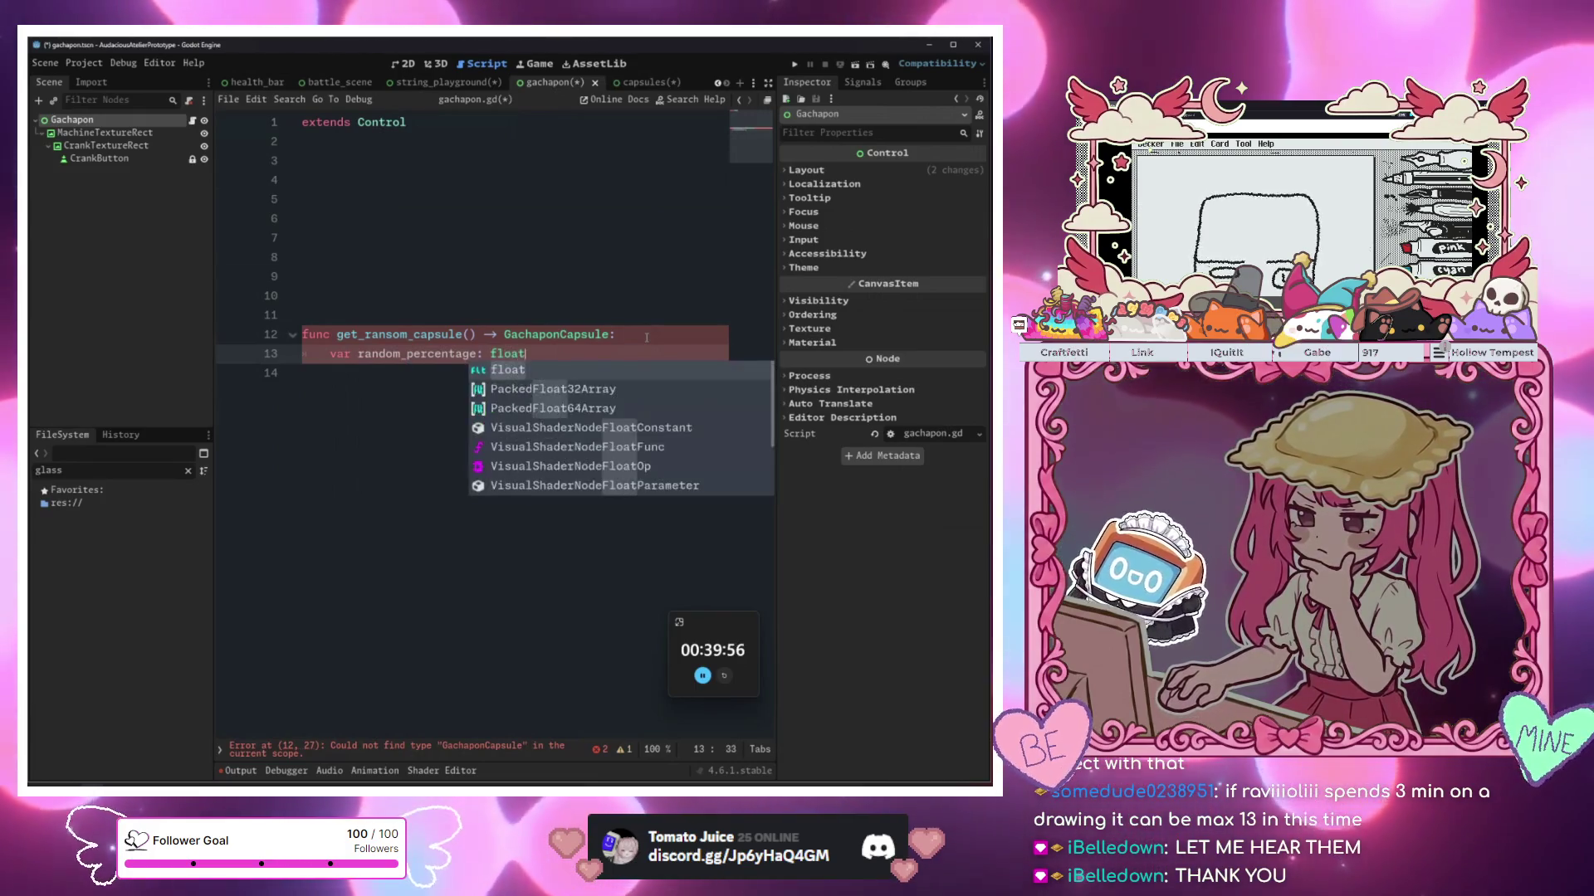
pyautogui.write(' = rand')
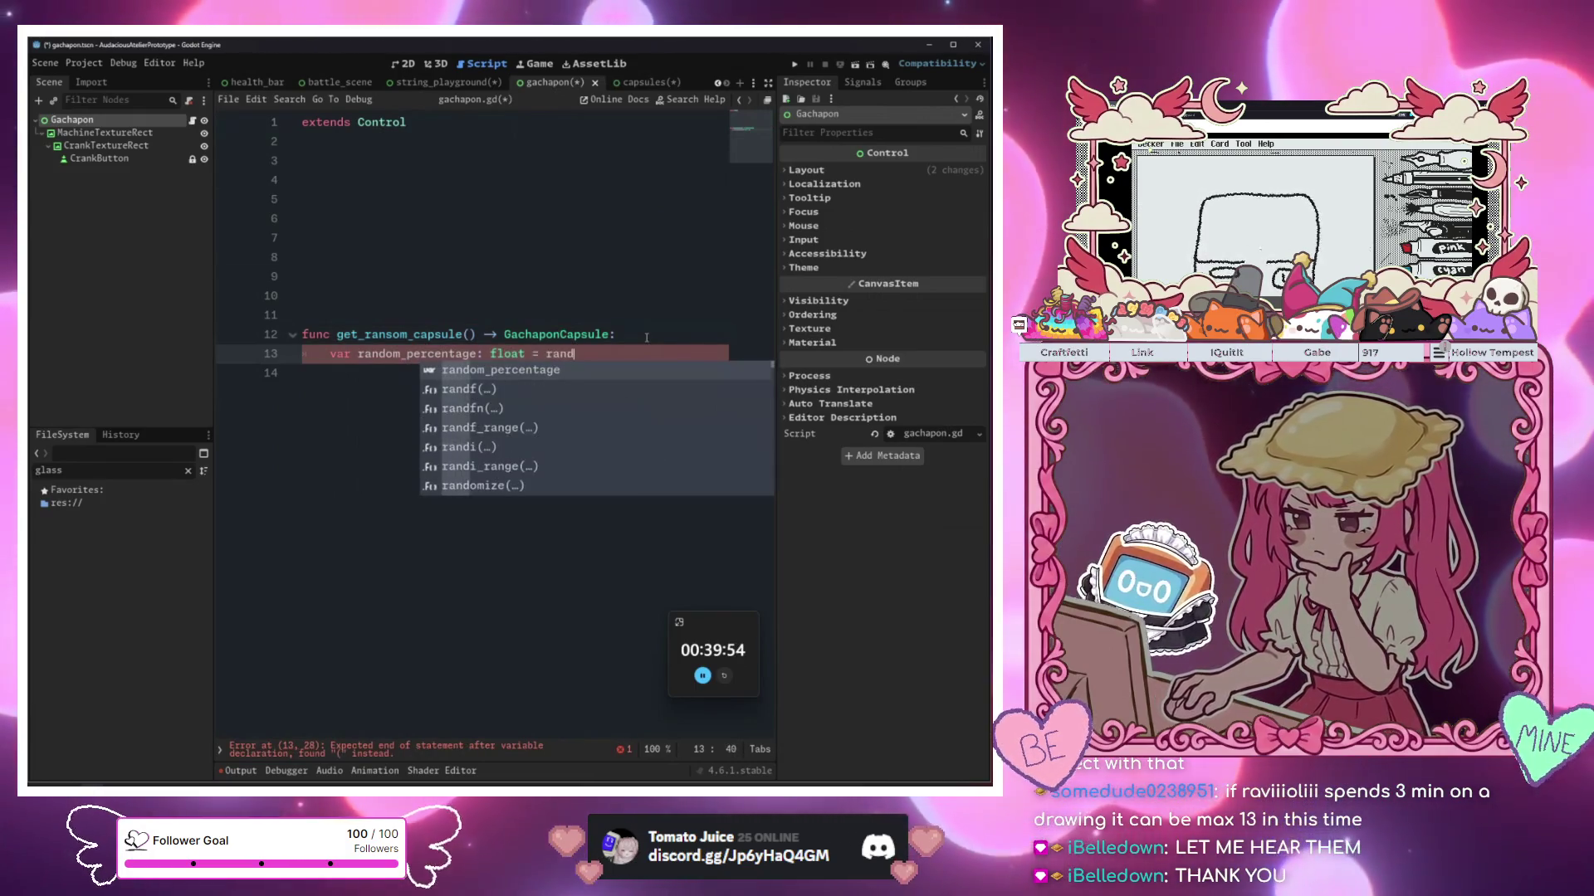
pyautogui.press('Down')
pyautogui.press('Down')
pyautogui.press('Return')
pyautogui.write('0, 100)')
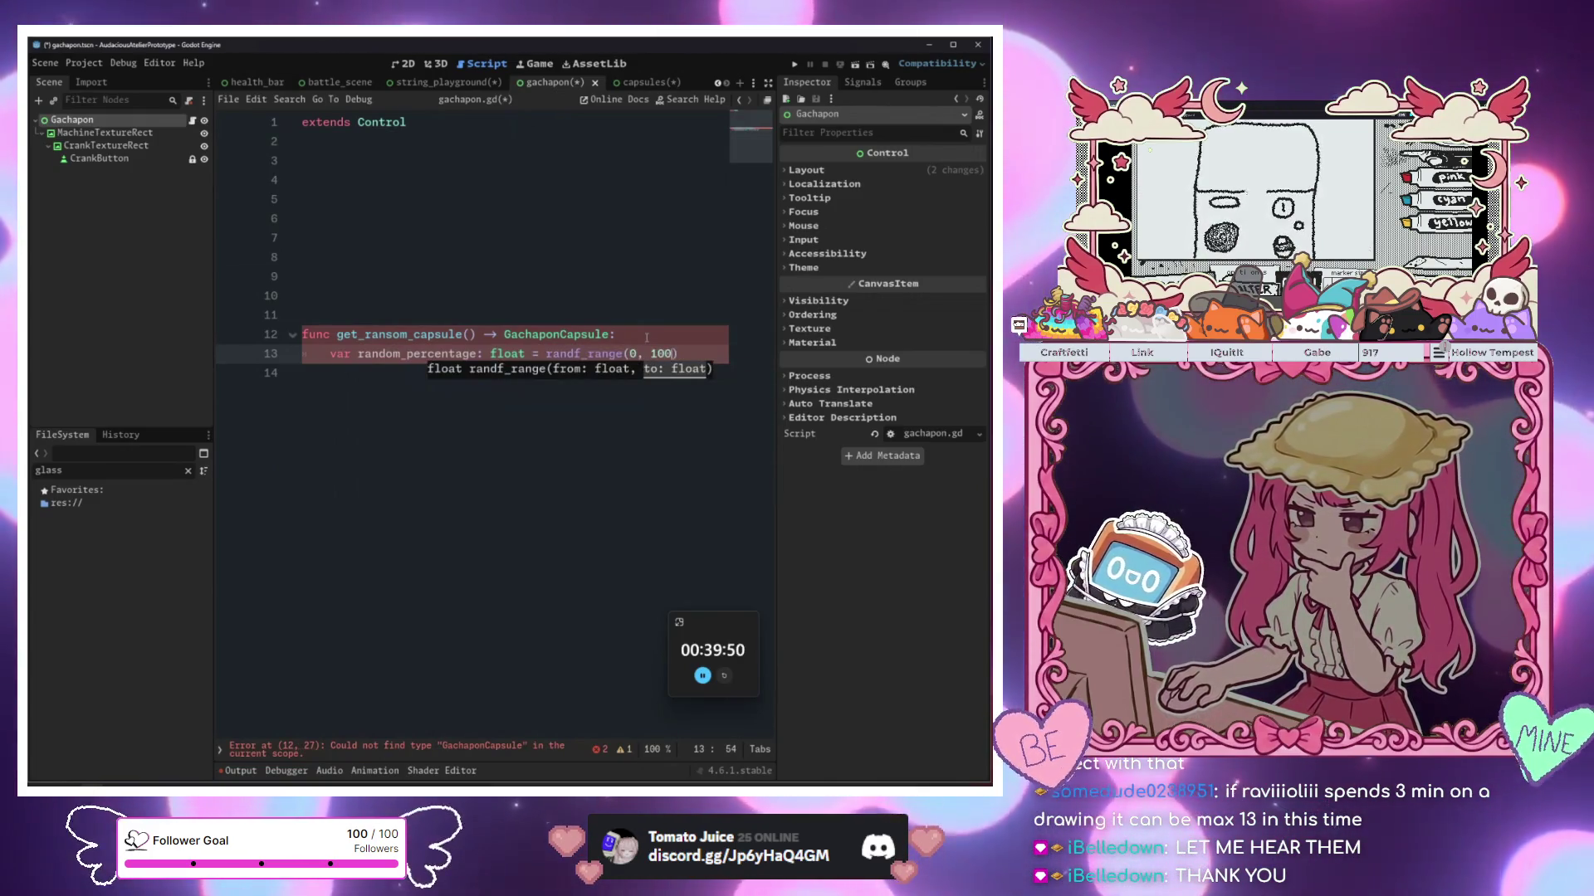
pyautogui.press('Return')
pyautogui.press('Return')
pyautogui.press('Return')
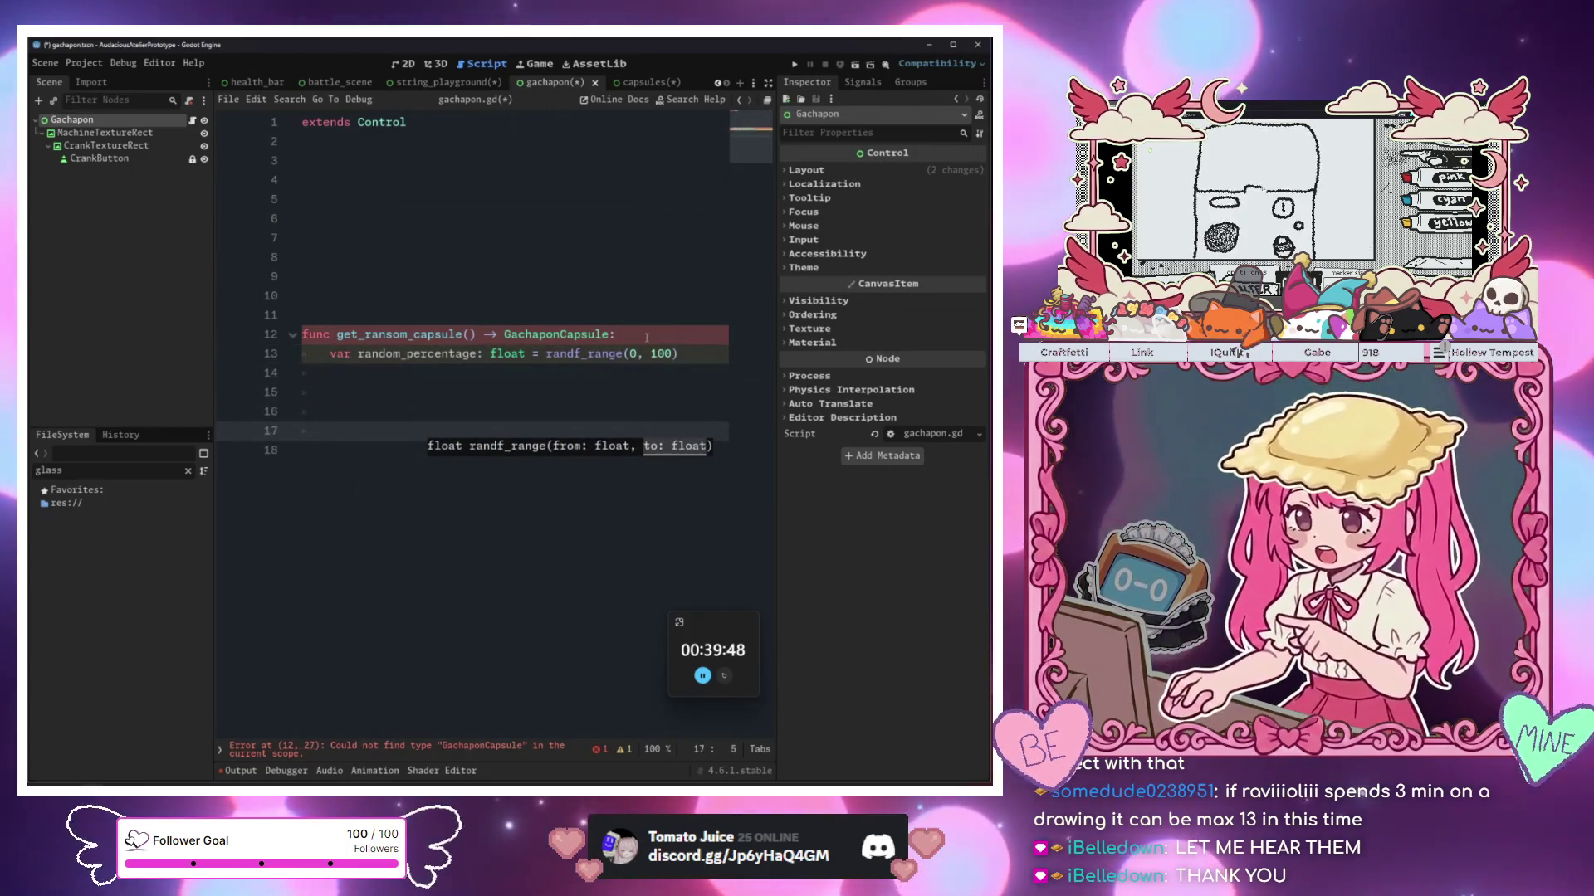
pyautogui.press('BackSpace')
pyautogui.press('BackSpace')
pyautogui.press('BackSpace')
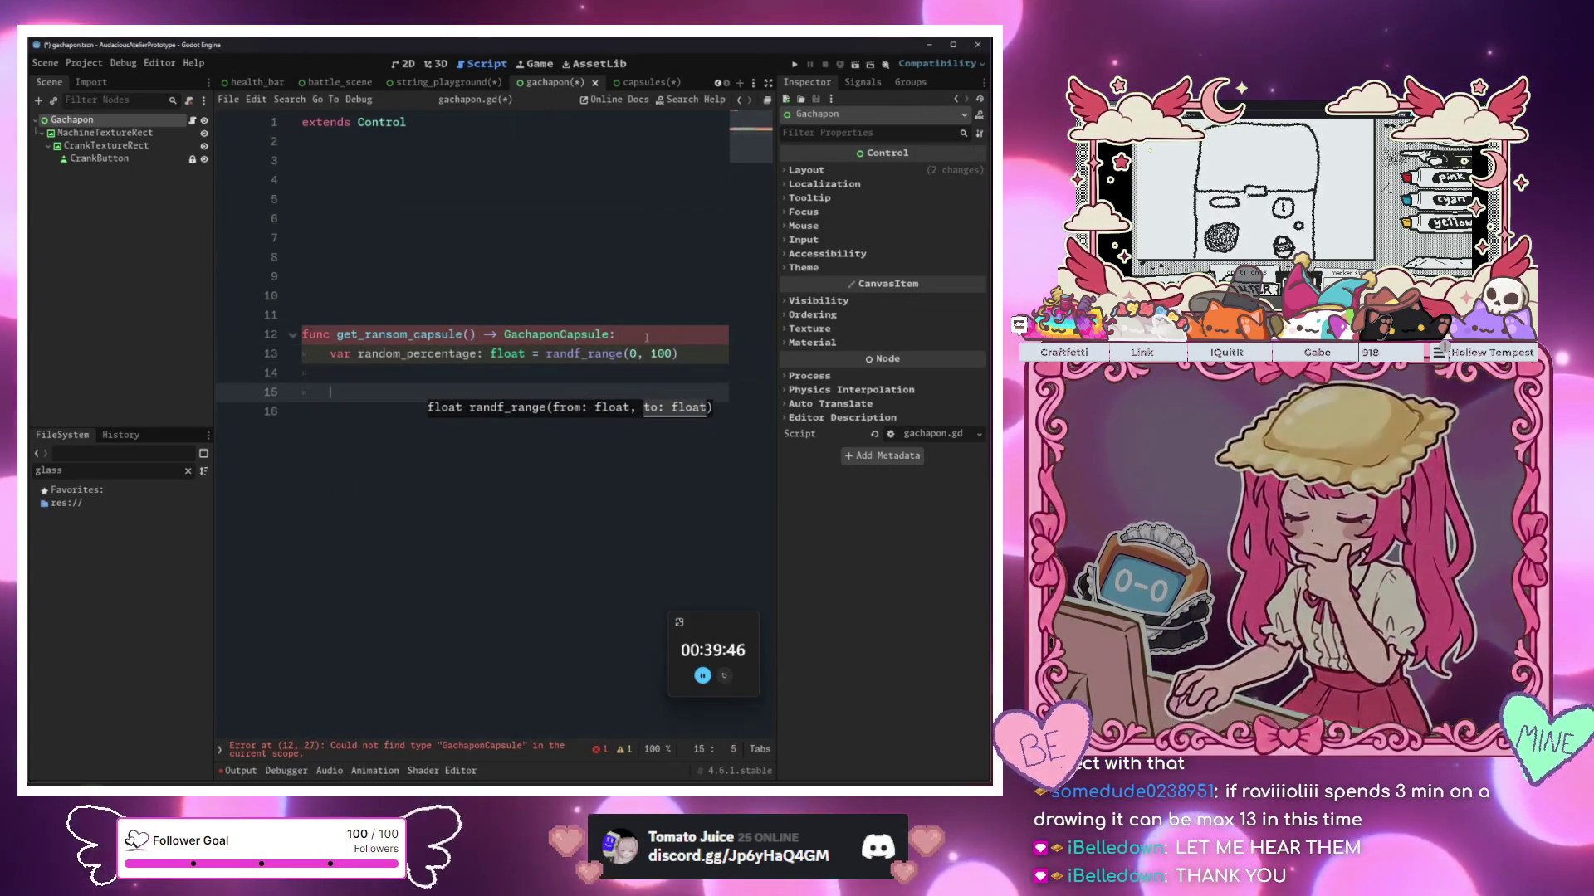
pyautogui.write('if')
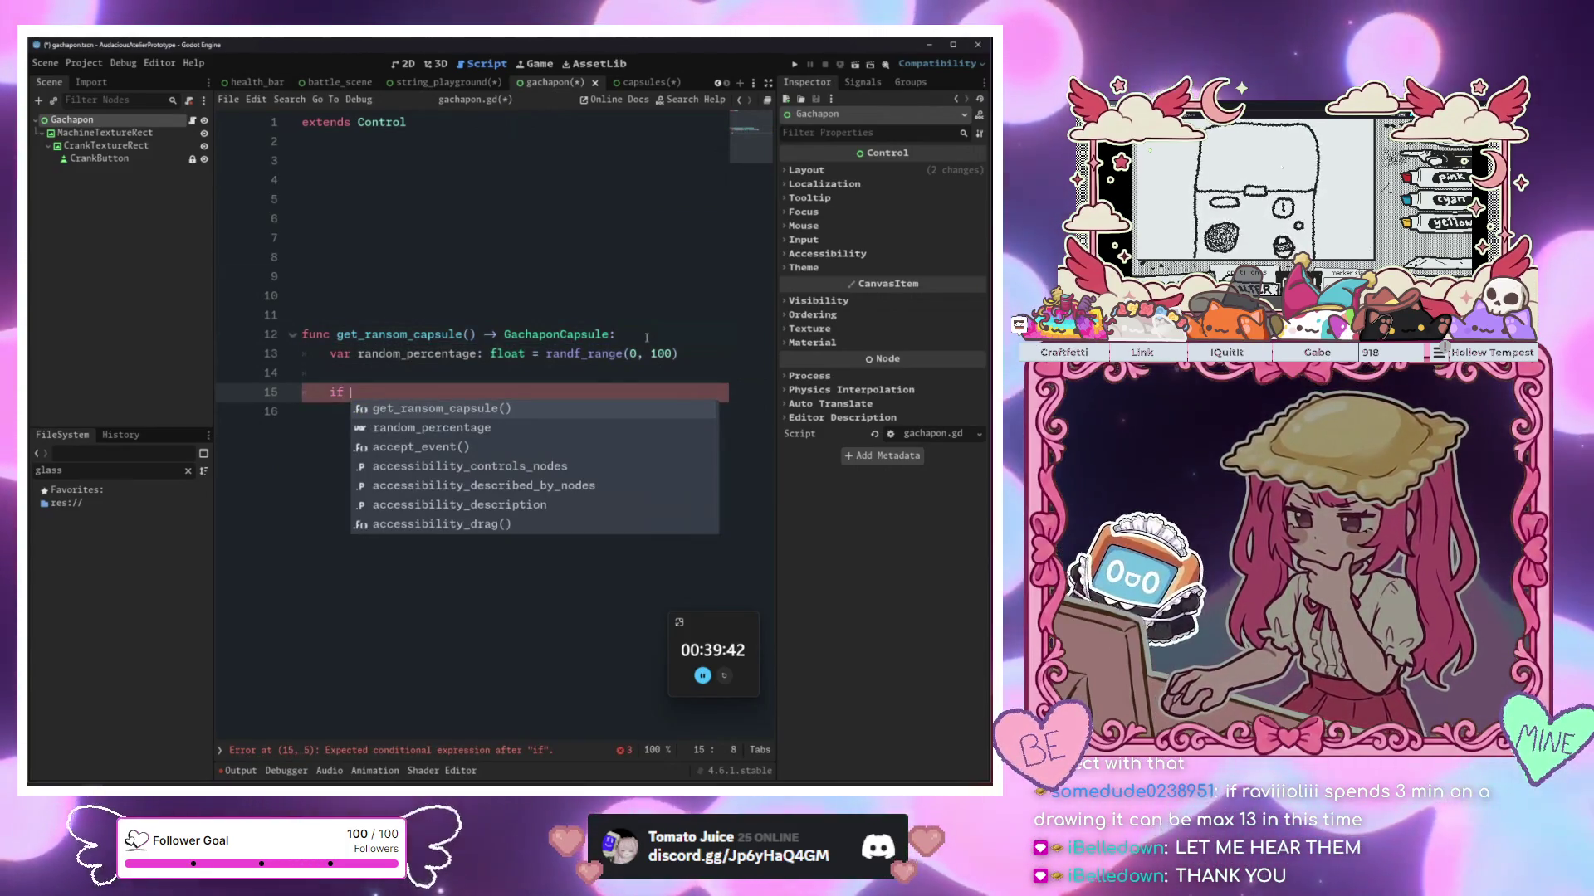
pyautogui.press('Escape')
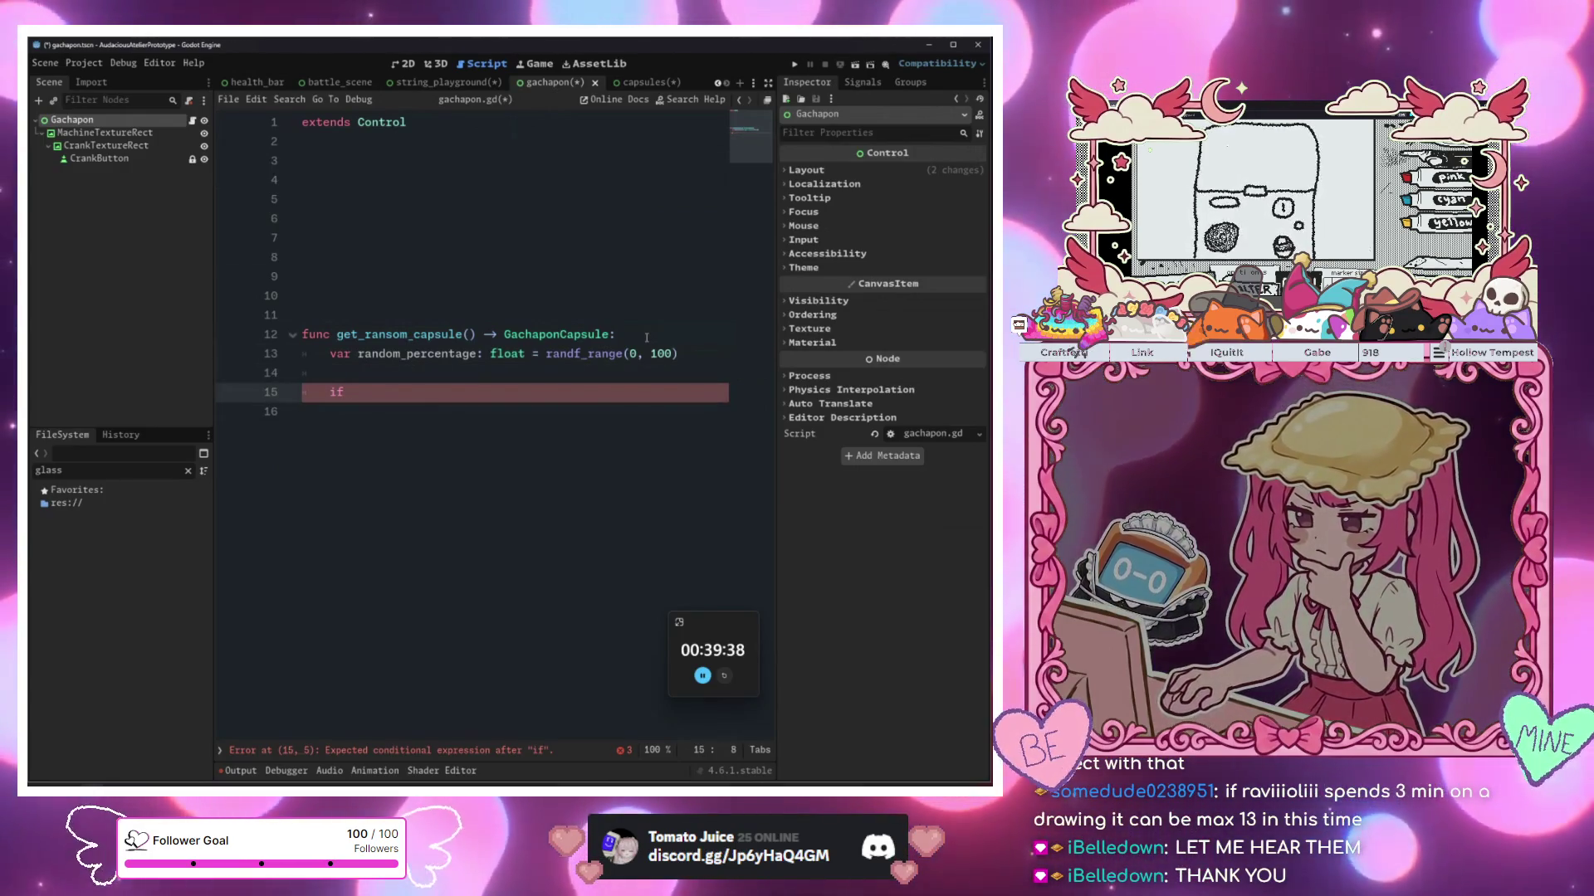
pyautogui.write('ran')
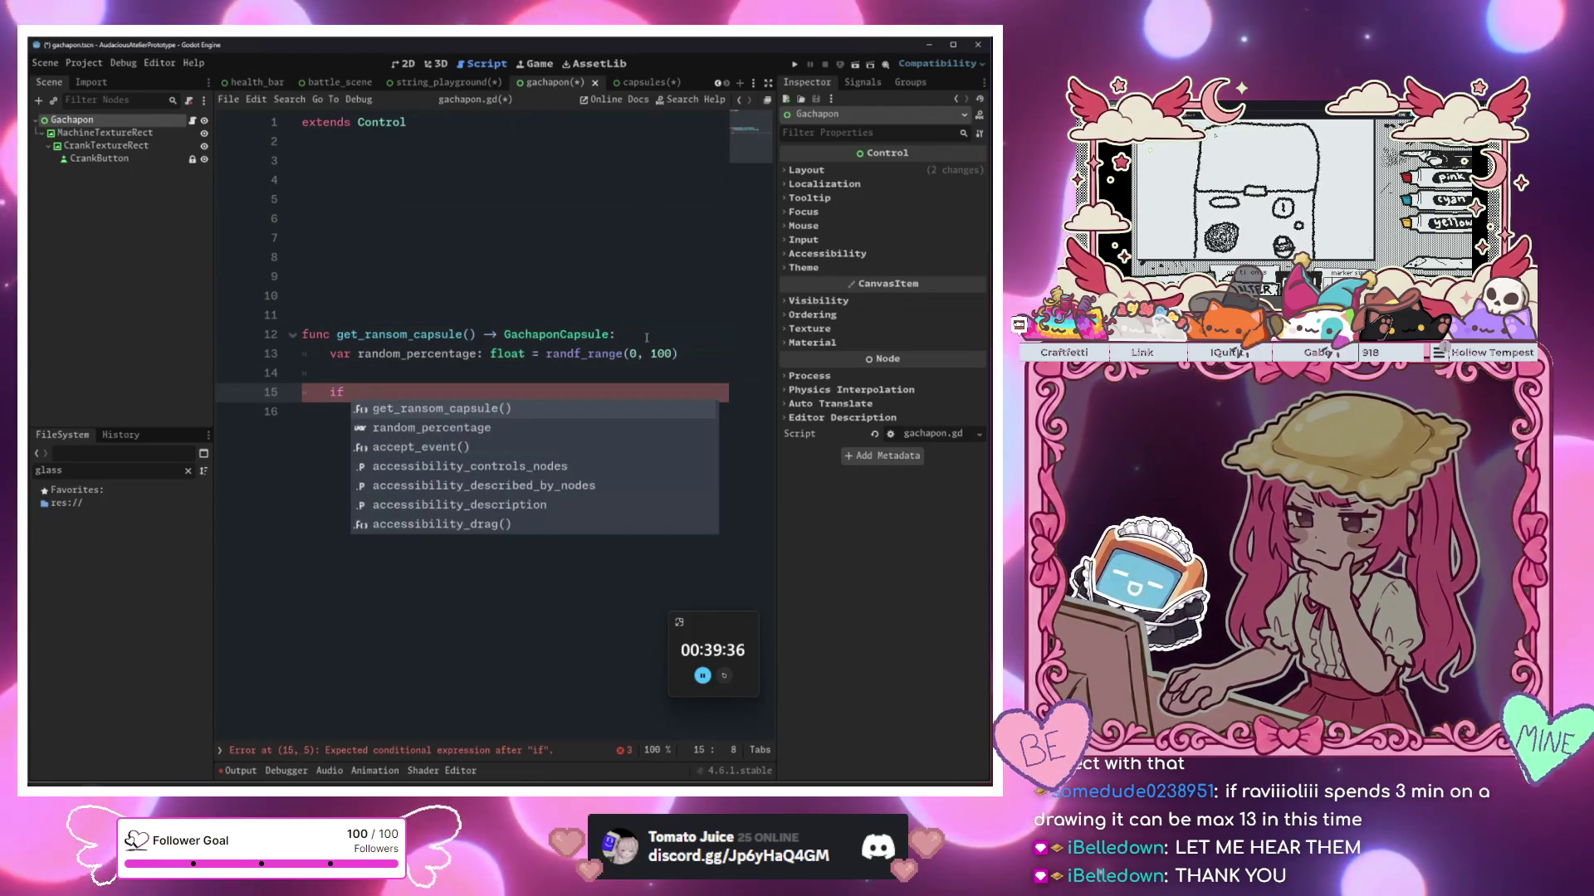
pyautogui.press('Return')
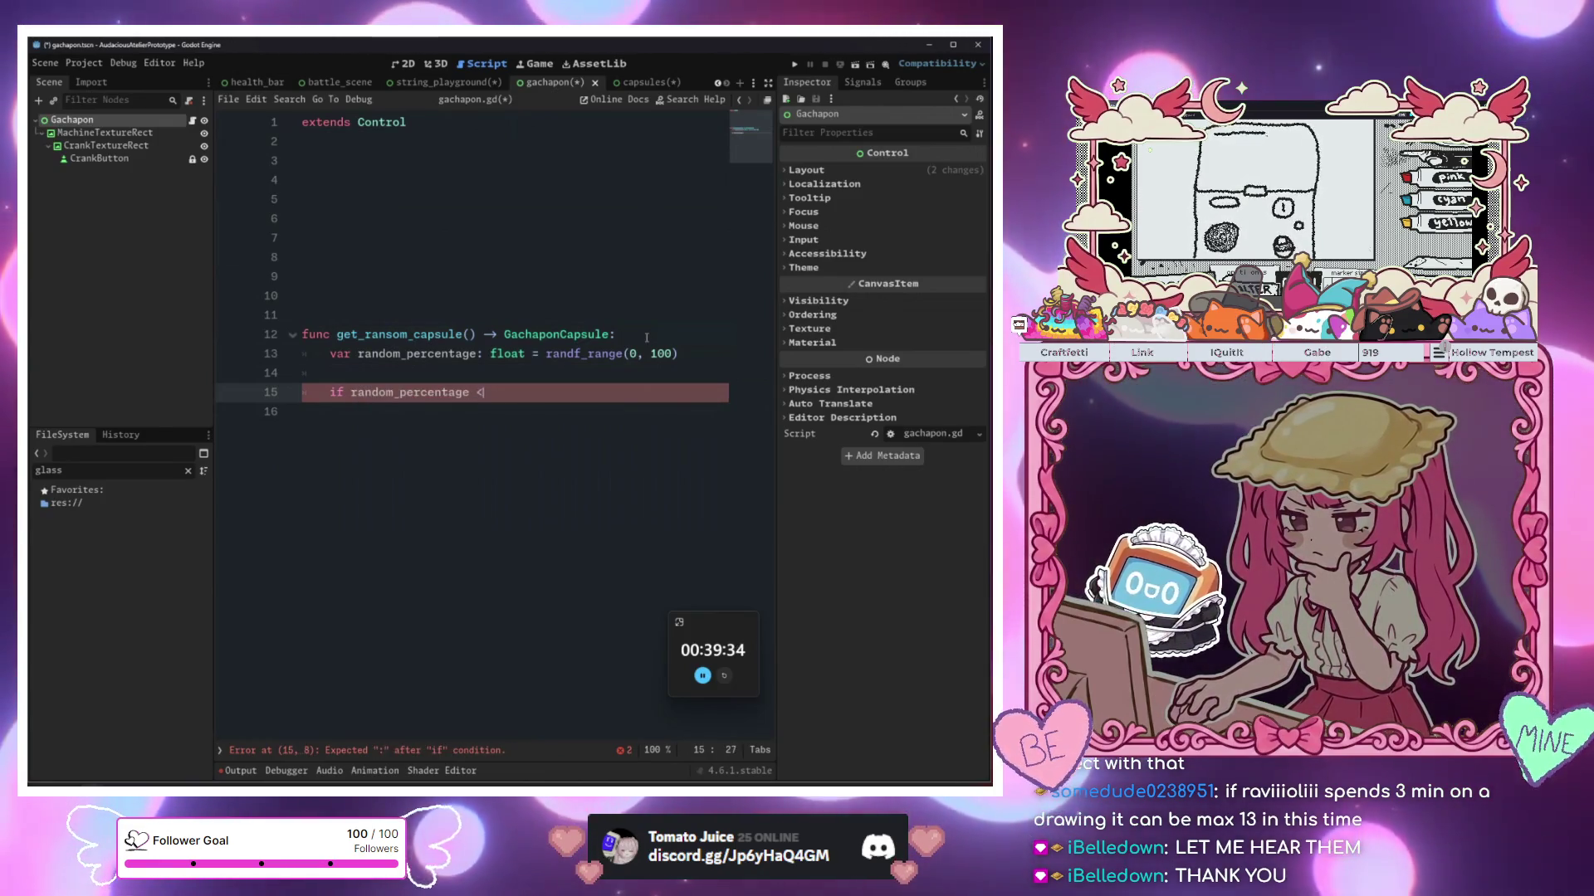
pyautogui.write('30')
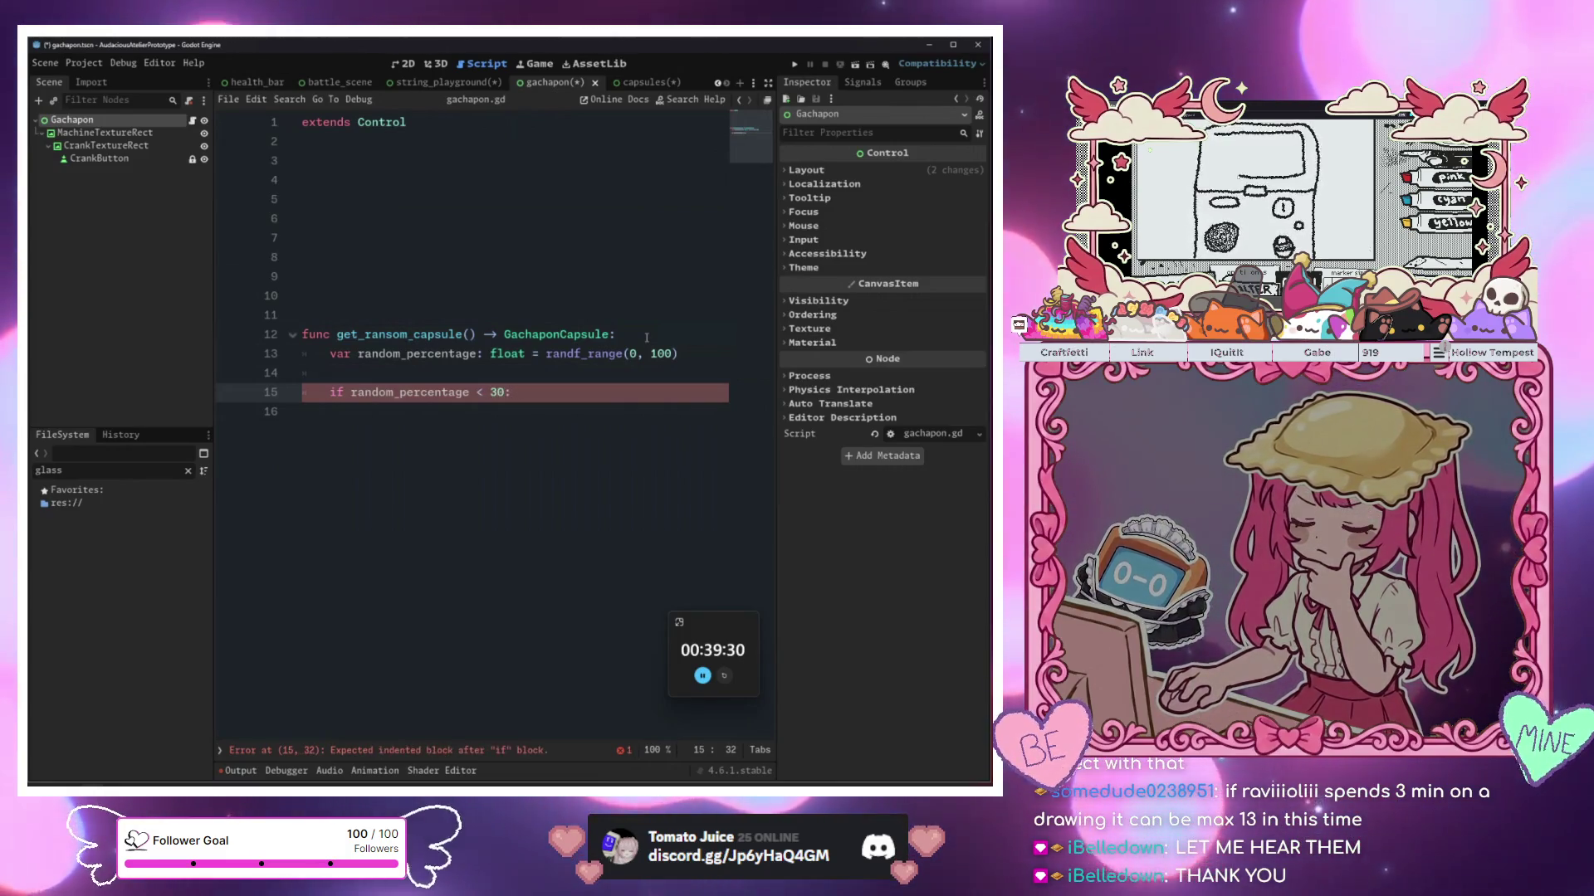
pyautogui.write('.0')
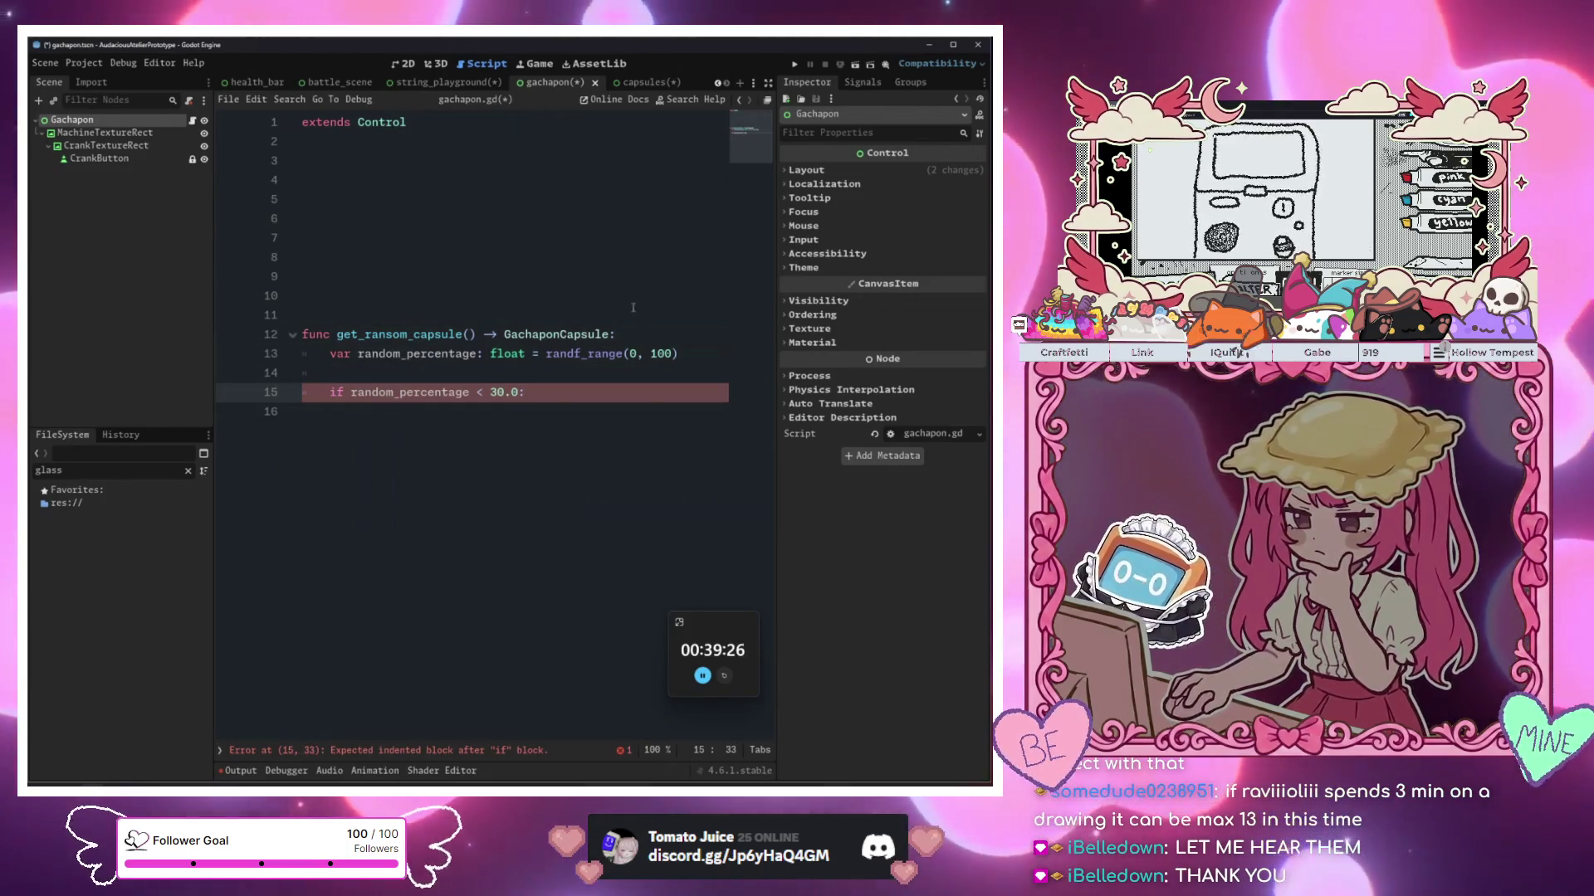
pyautogui.click(620, 179)
pyautogui.write('@')
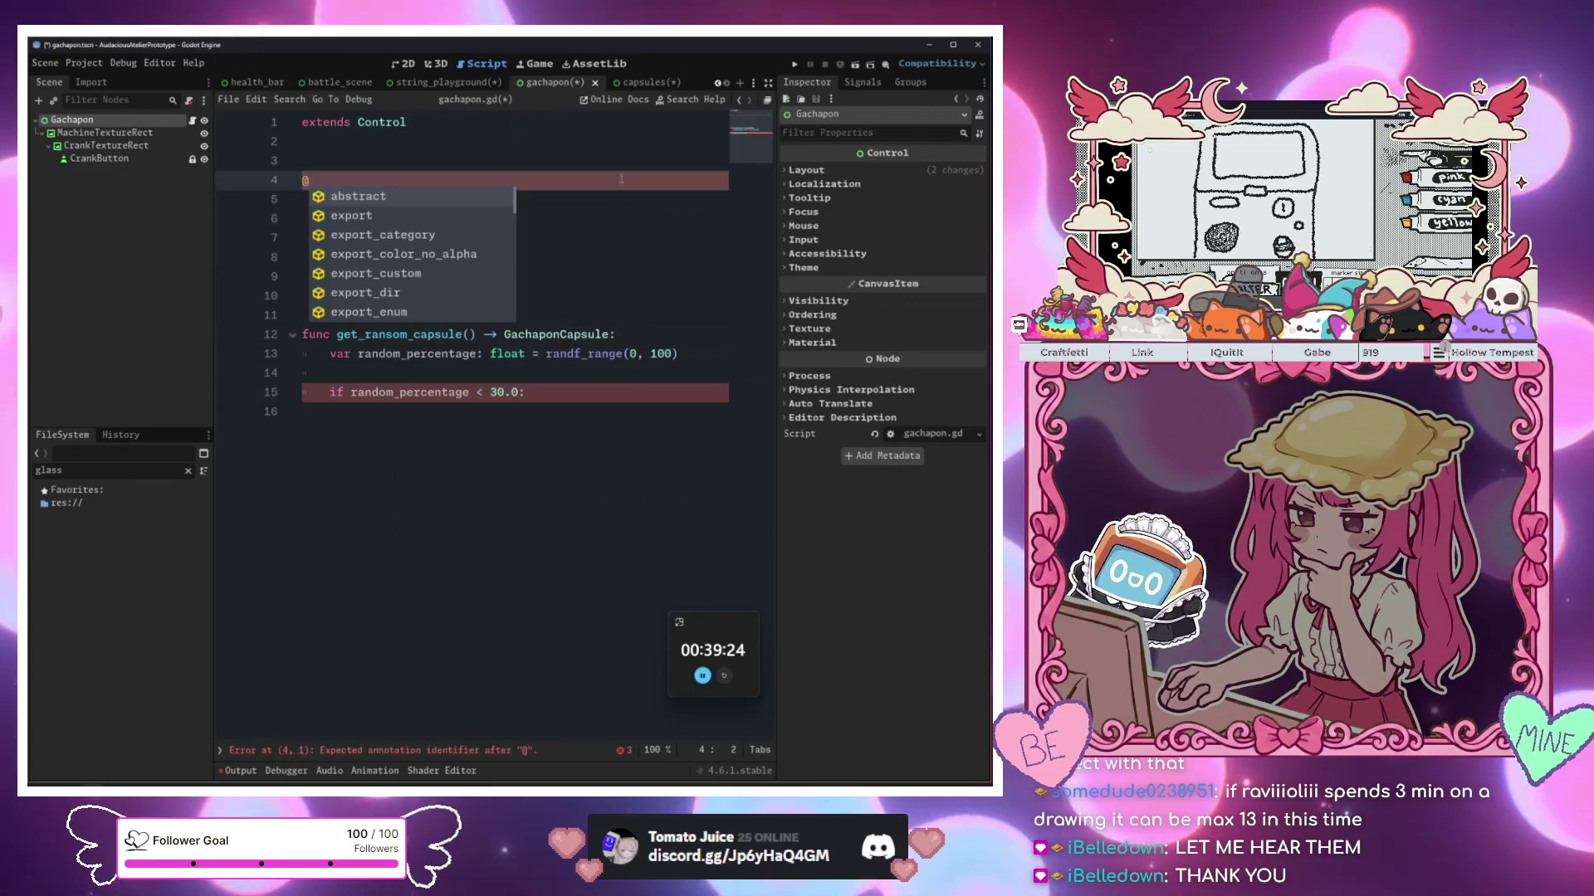
pyautogui.write('export var basi')
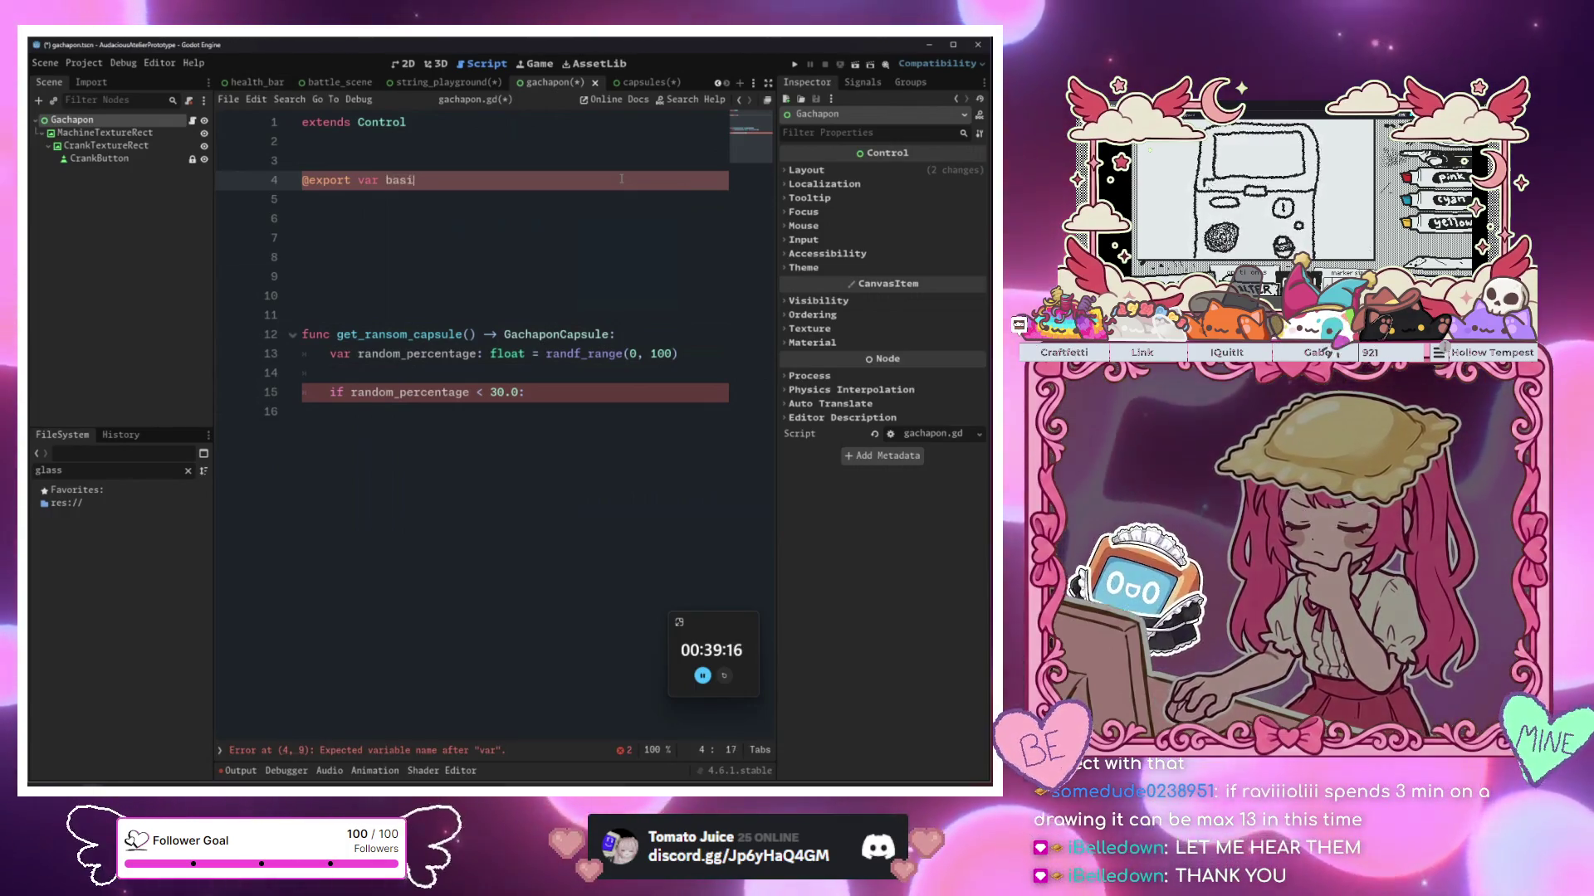
pyautogui.write('c_r')
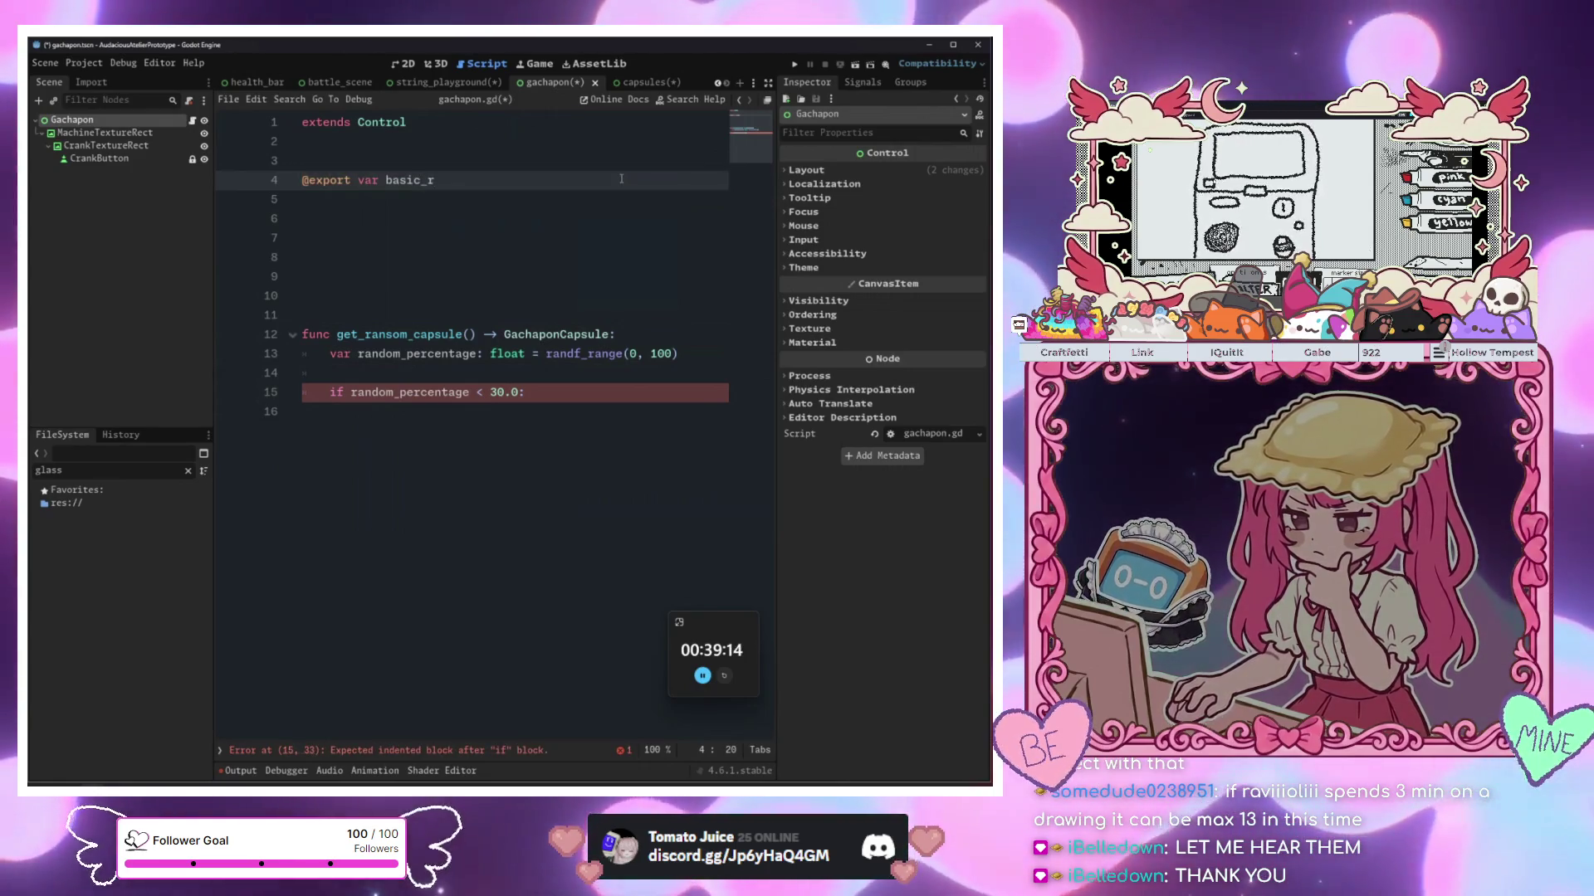
pyautogui.write('arity')
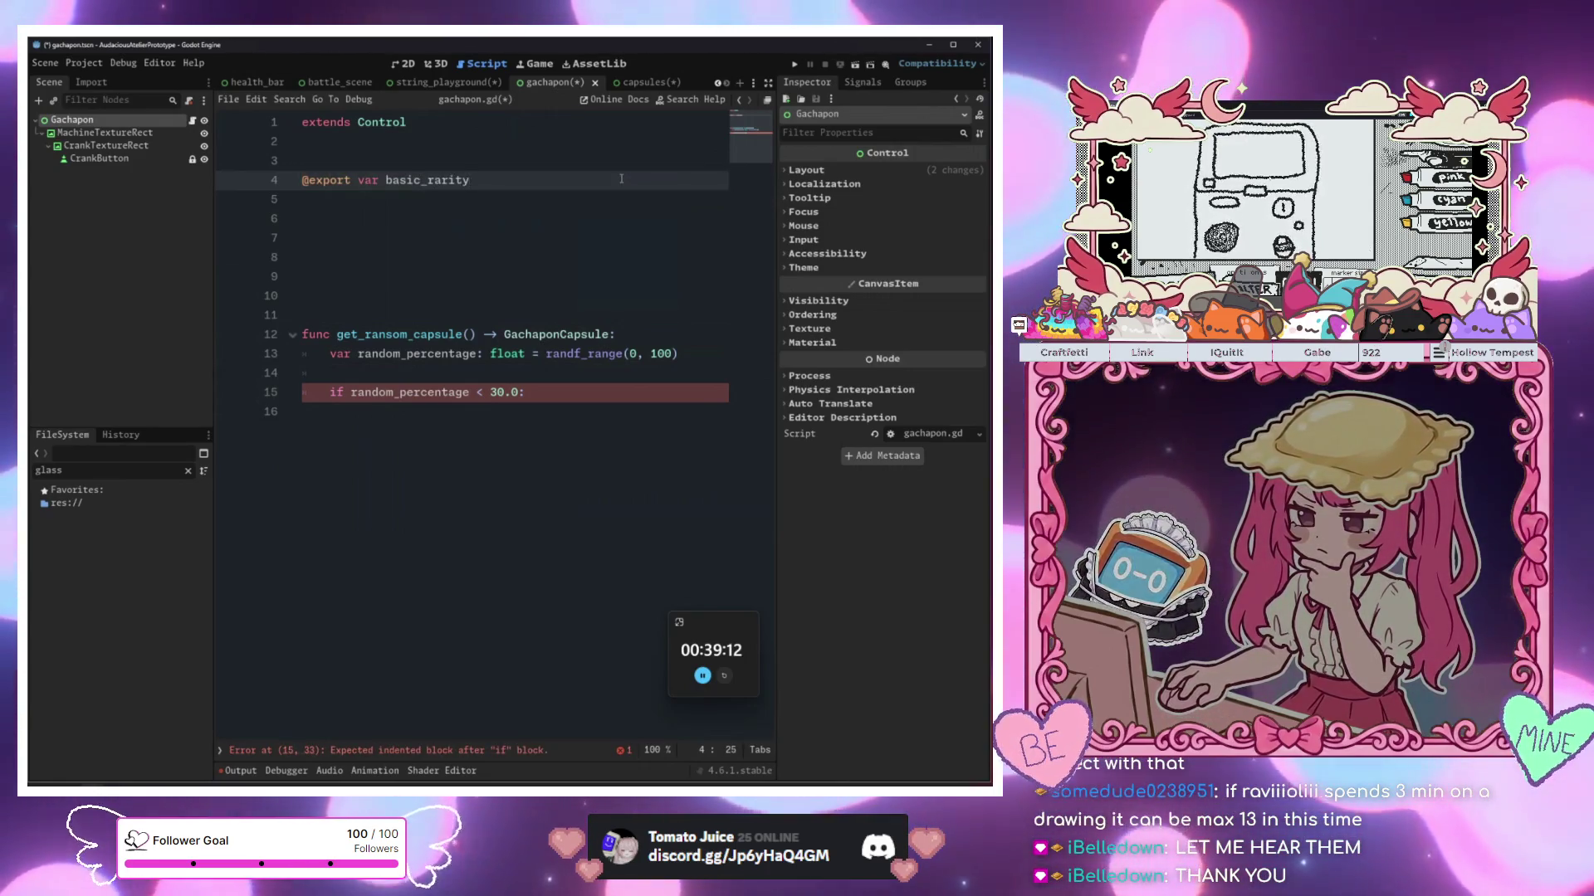
pyautogui.press('BackSpace')
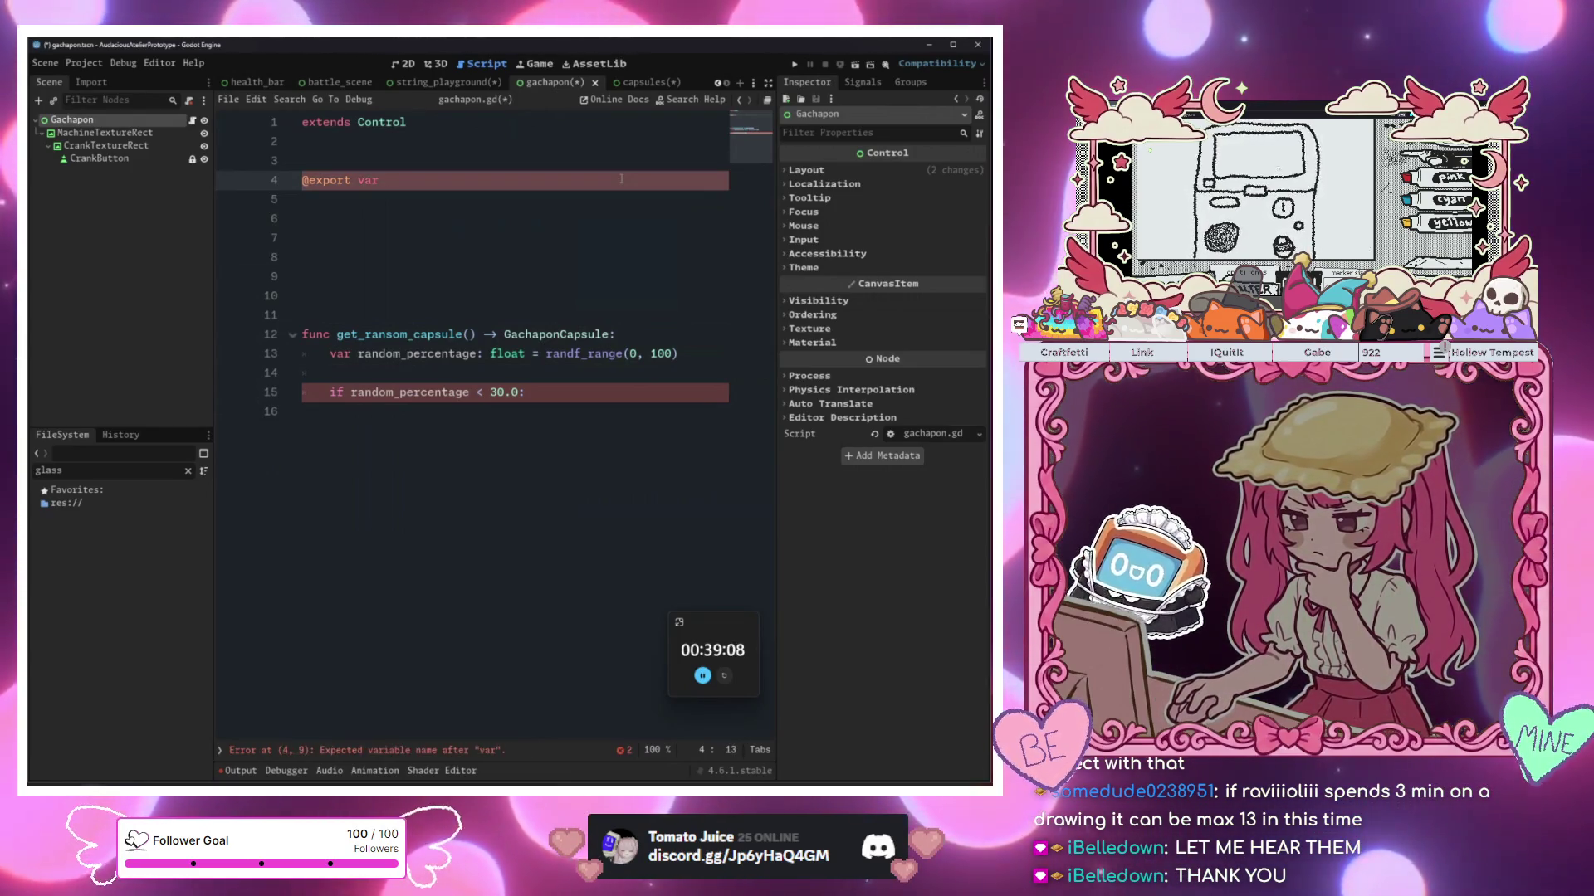
pyautogui.hotkey('ctrl', 'z')
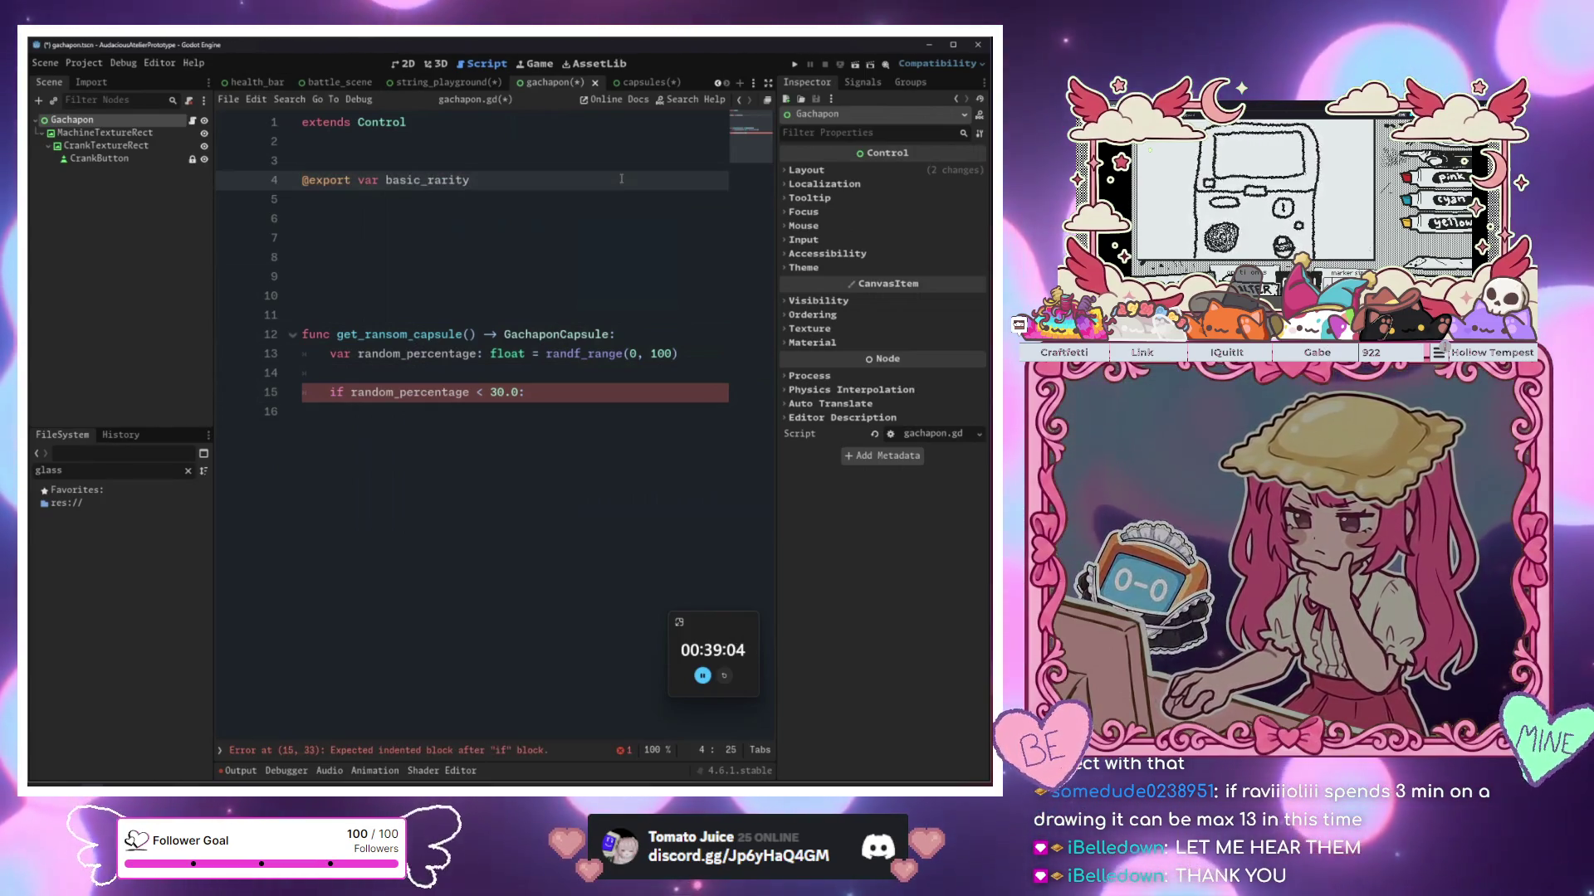
pyautogui.write(': float = ')
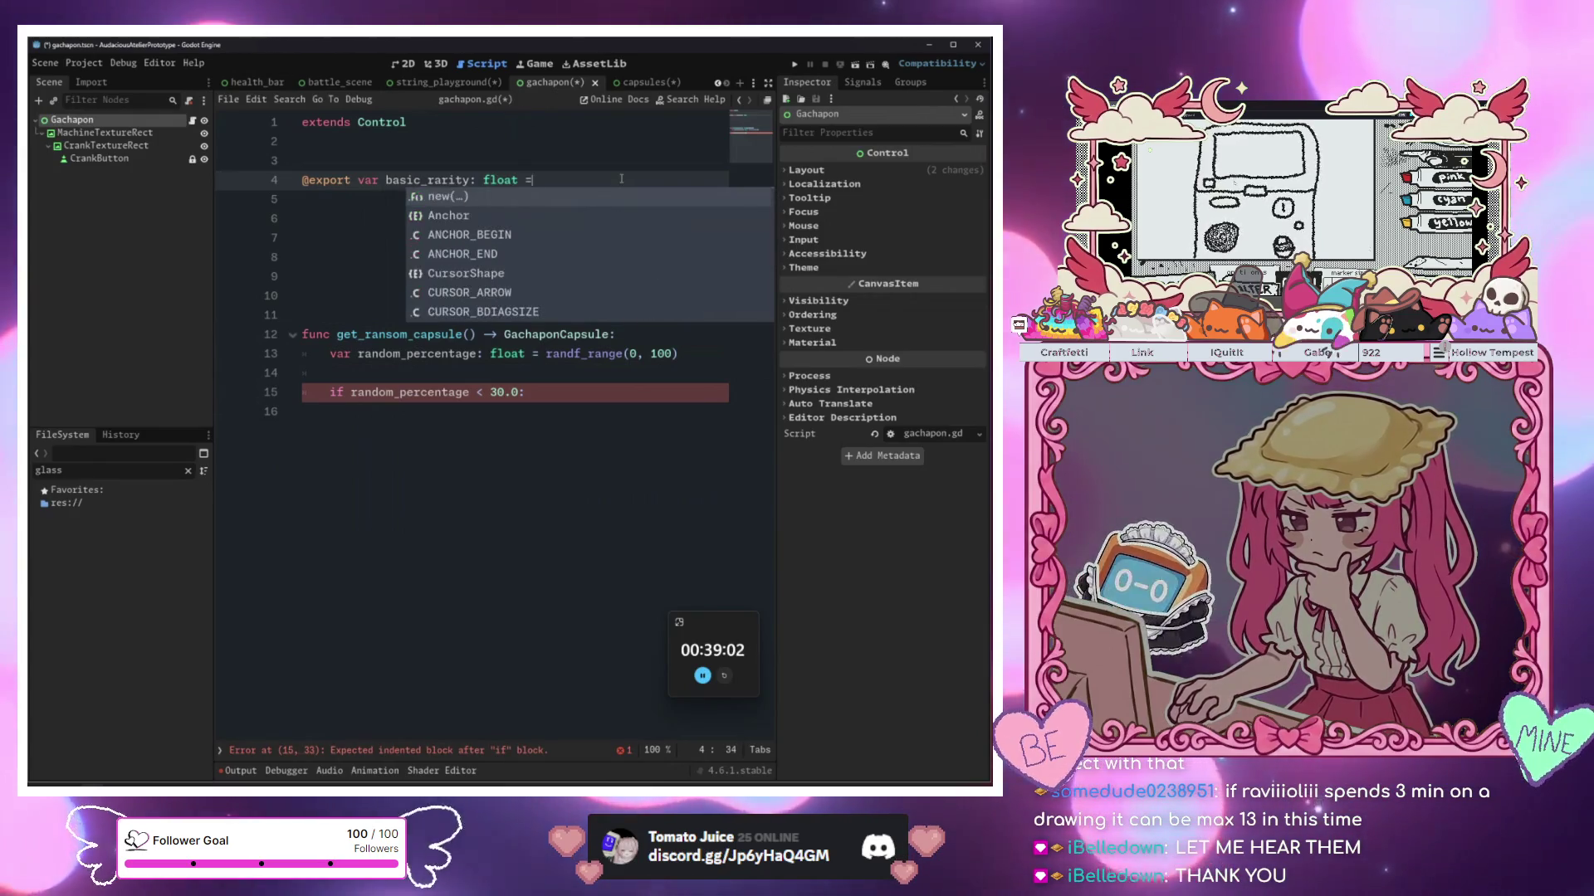
pyautogui.write('1')
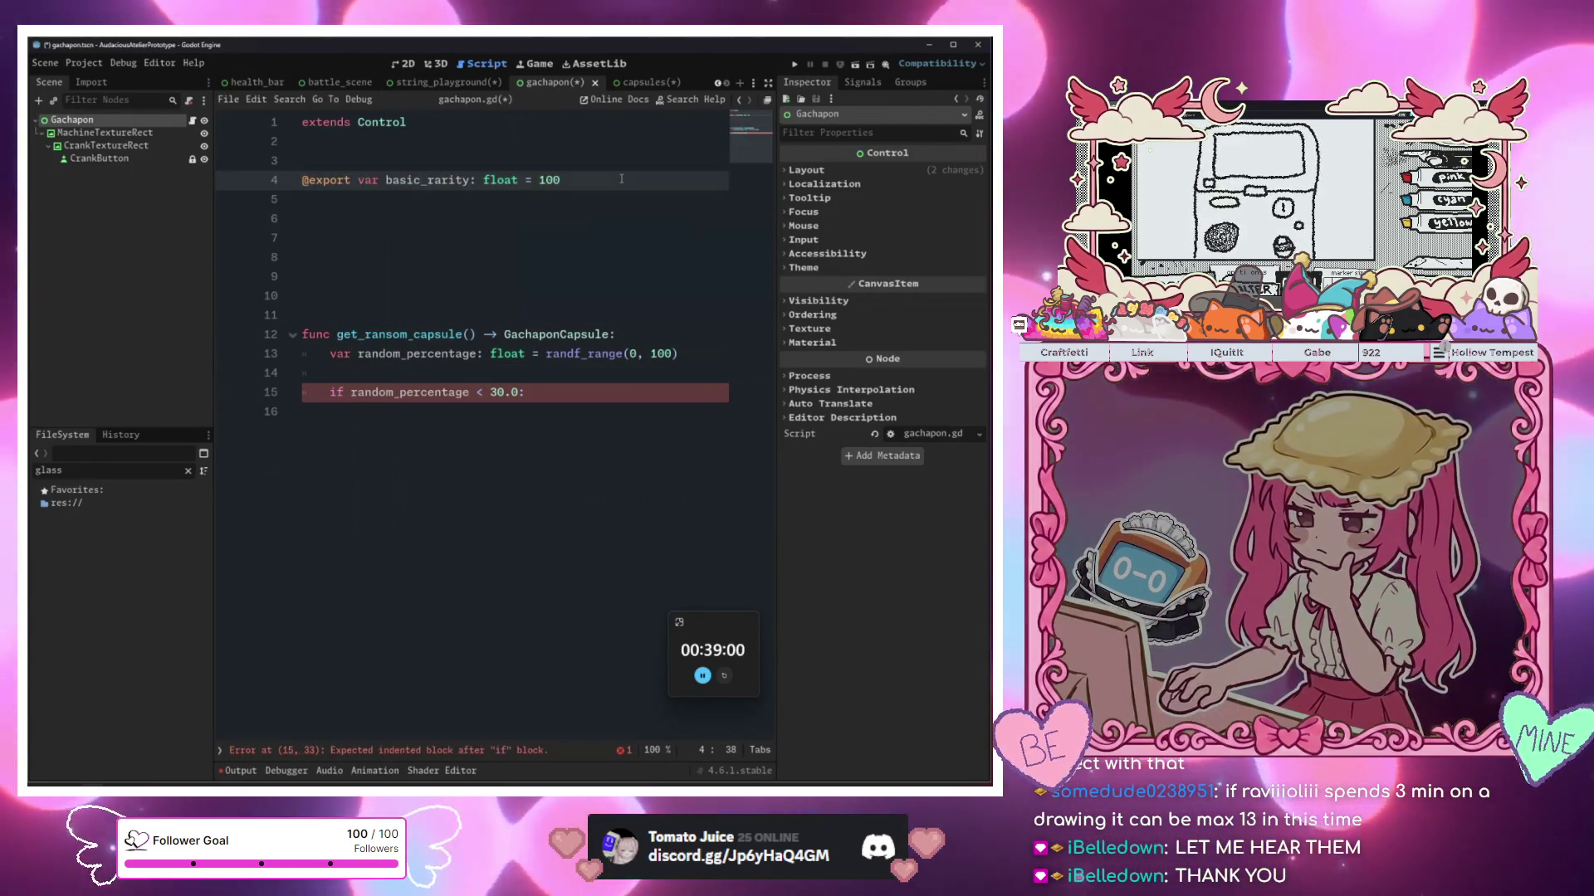
pyautogui.press('BackSpace')
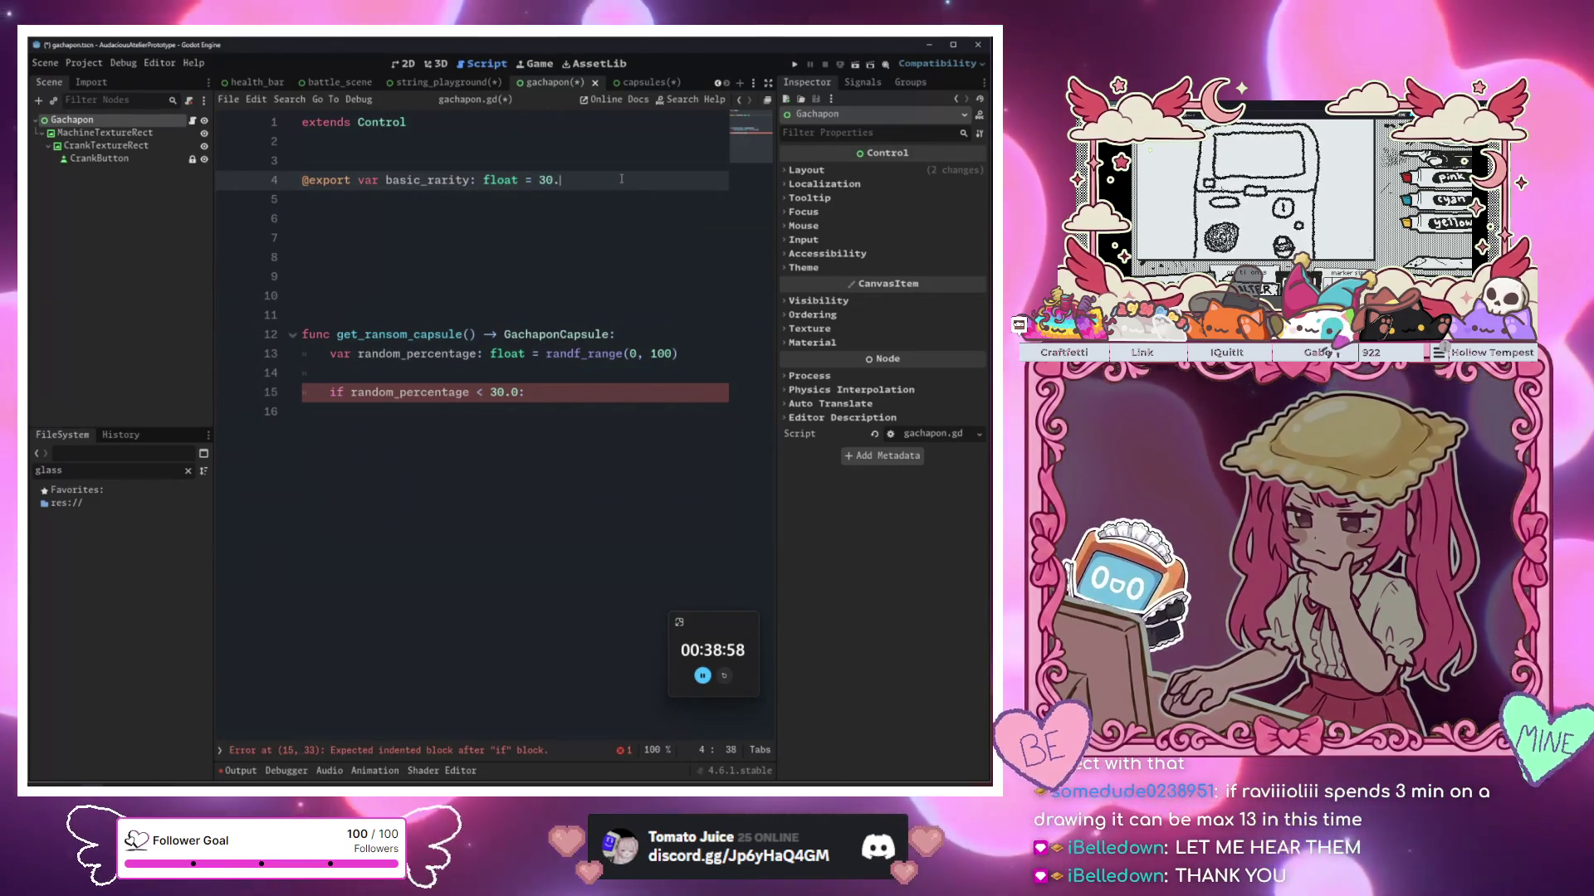
pyautogui.write('0')
pyautogui.click(353, 181)
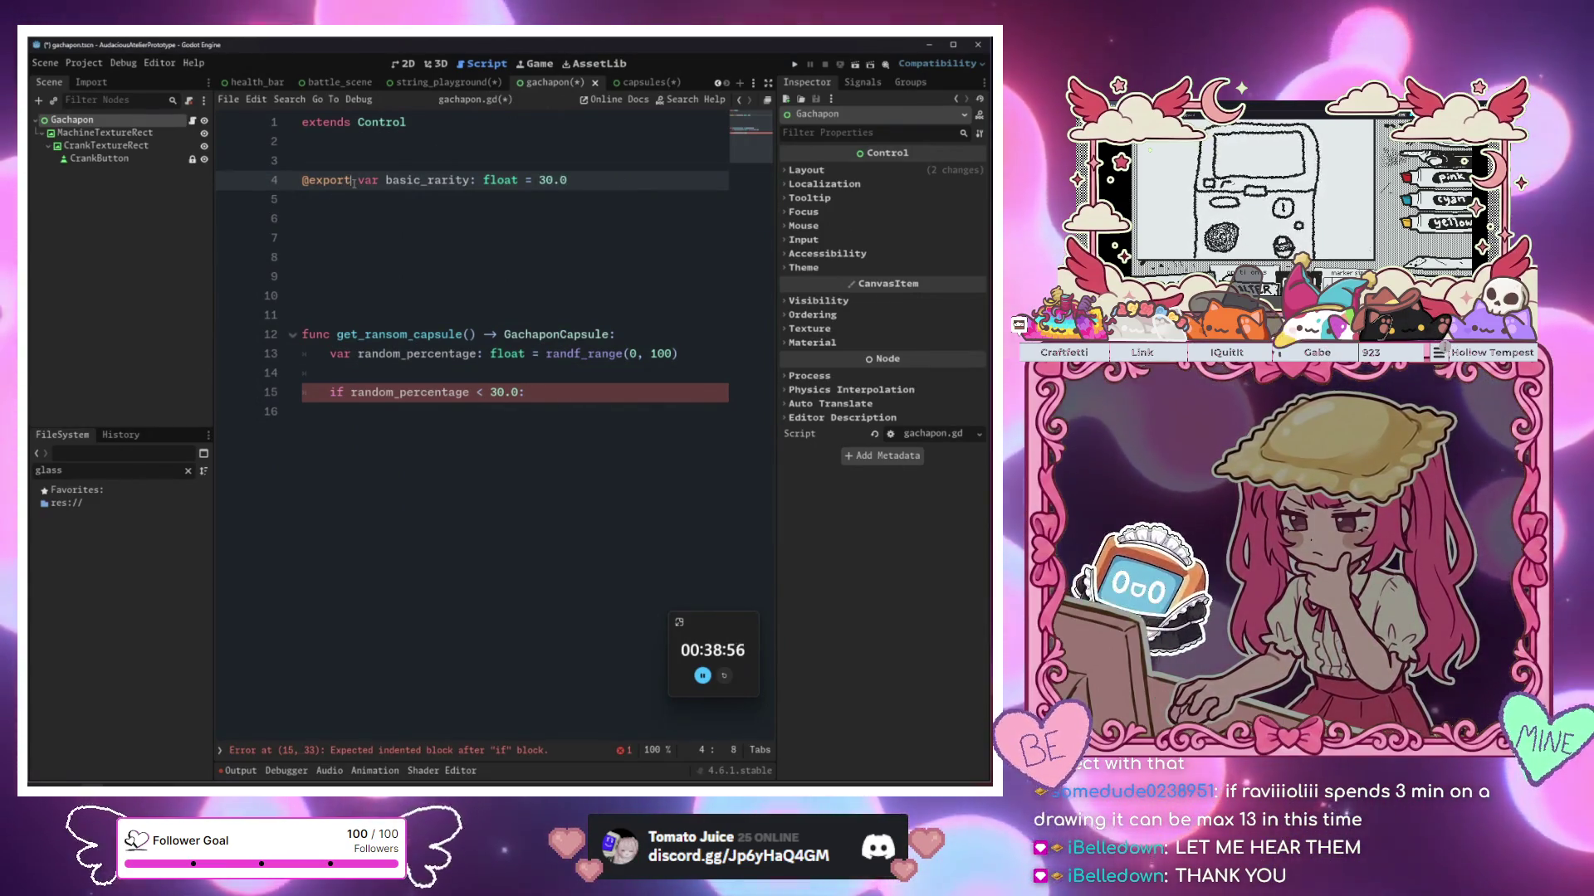
pyautogui.write('_range(')
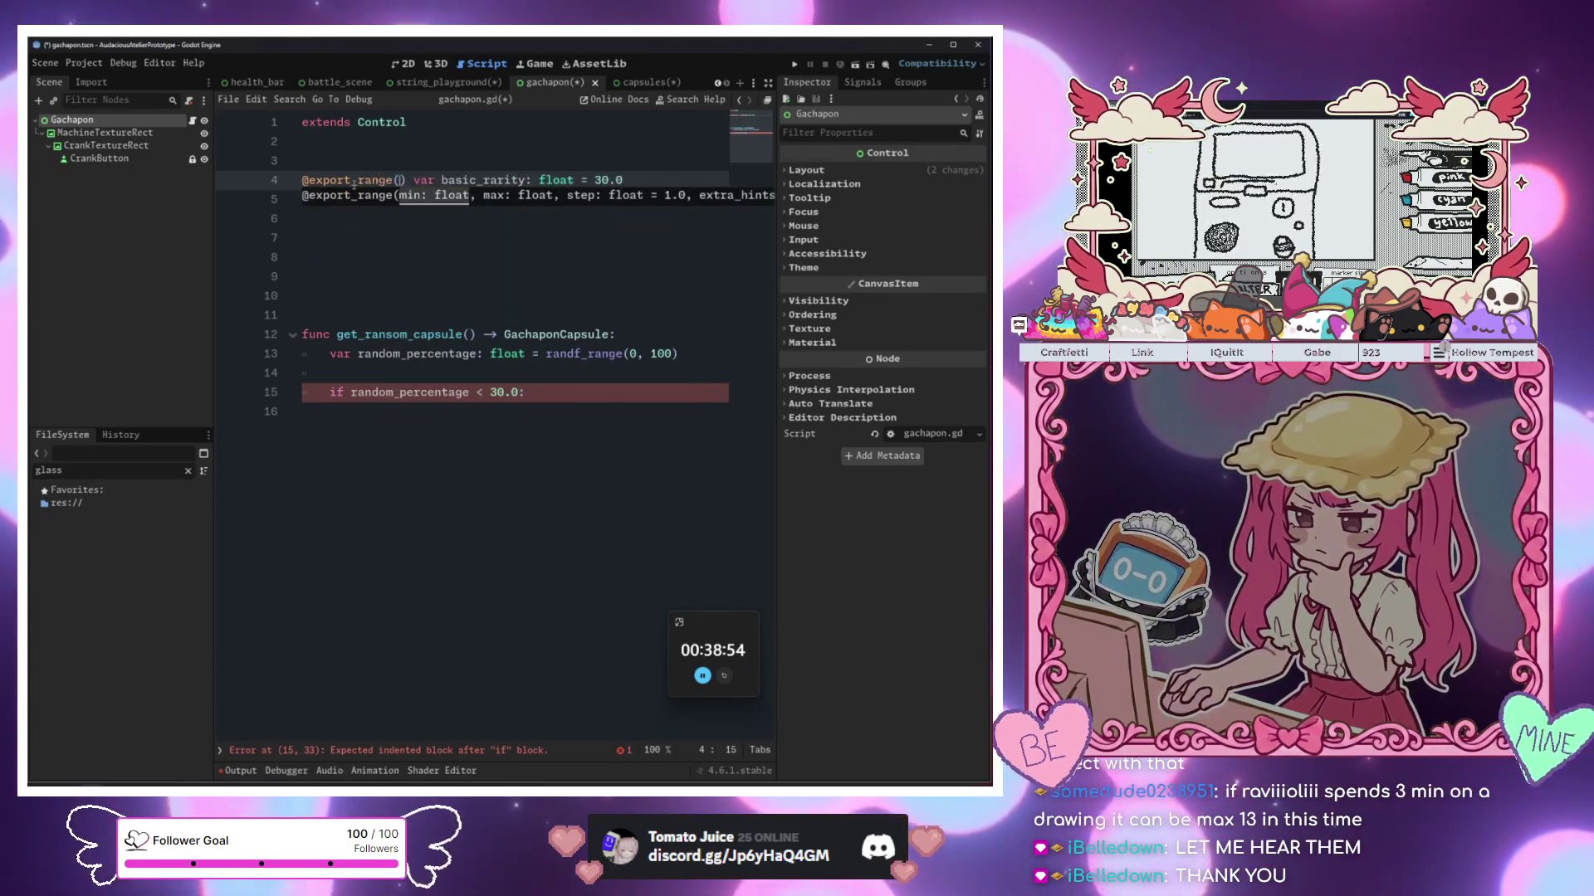
pyautogui.write('0, 100')
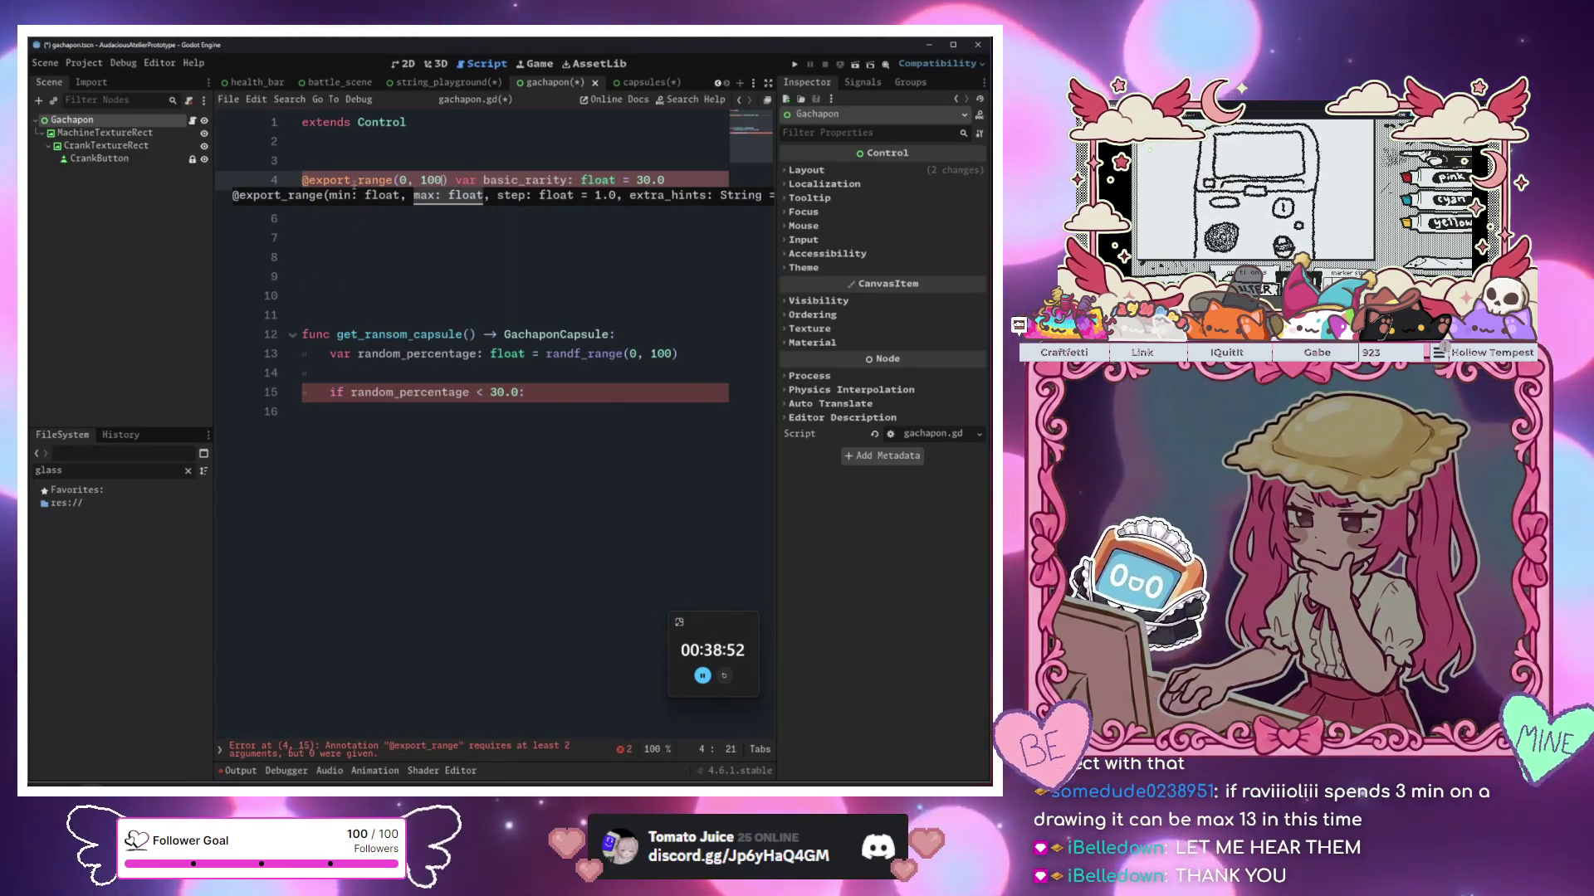
# Step: Duplicate the basic_rarity line four times, renaming copies to uncommon_rarity and rare_rarity
pyautogui.click(691, 182)
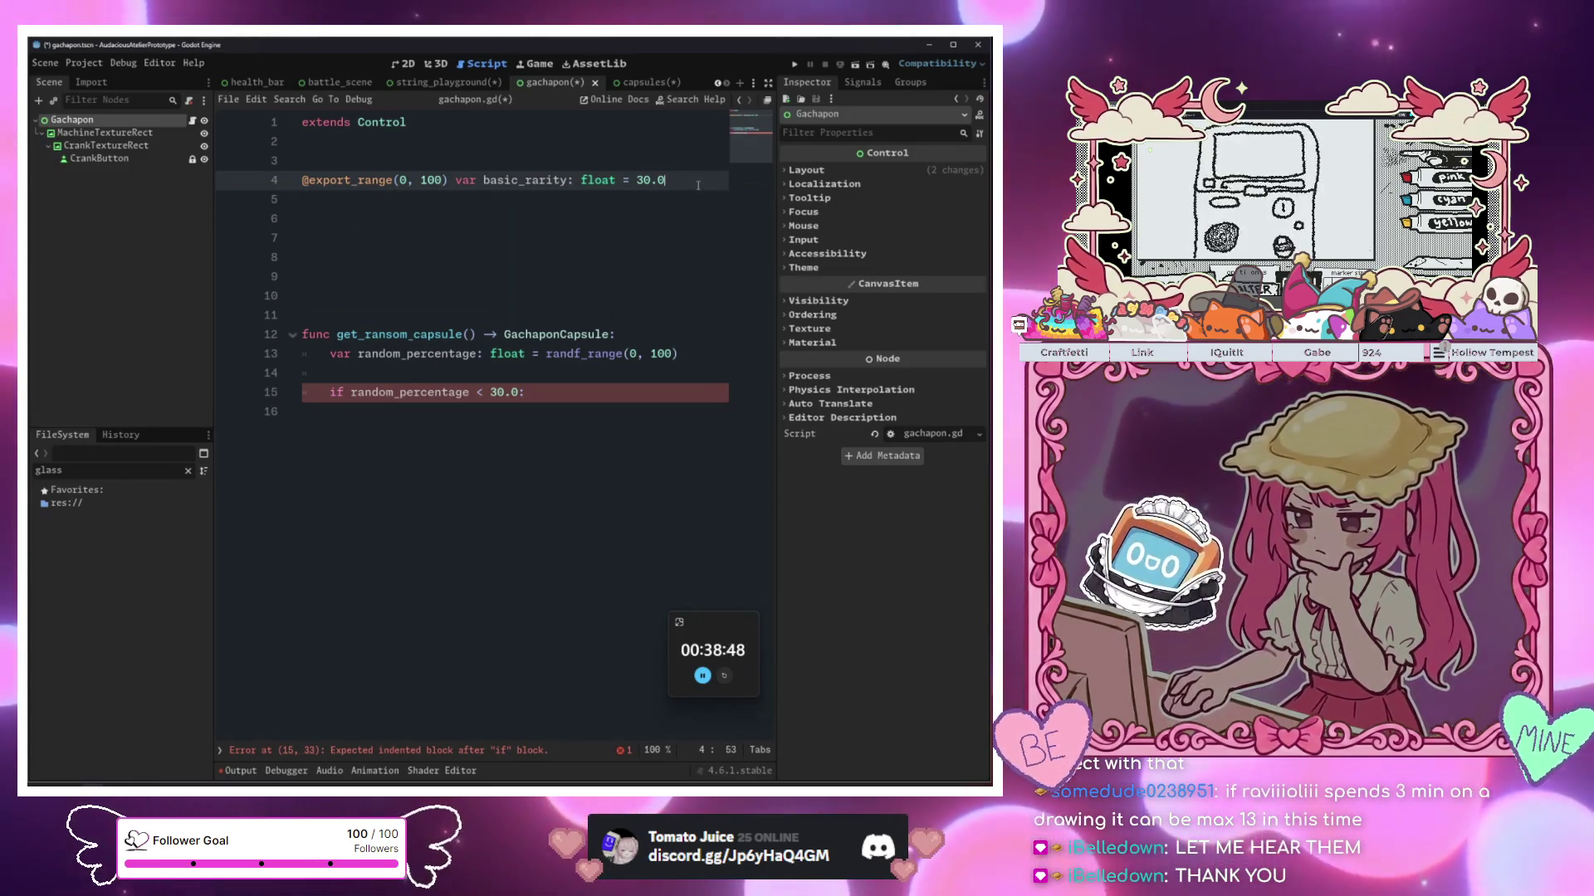
pyautogui.hotkey('ctrl', 'shift', 'd')
pyautogui.hotkey('ctrl', 'shift', 'd')
pyautogui.hotkey('ctrl', 'shift', 'd')
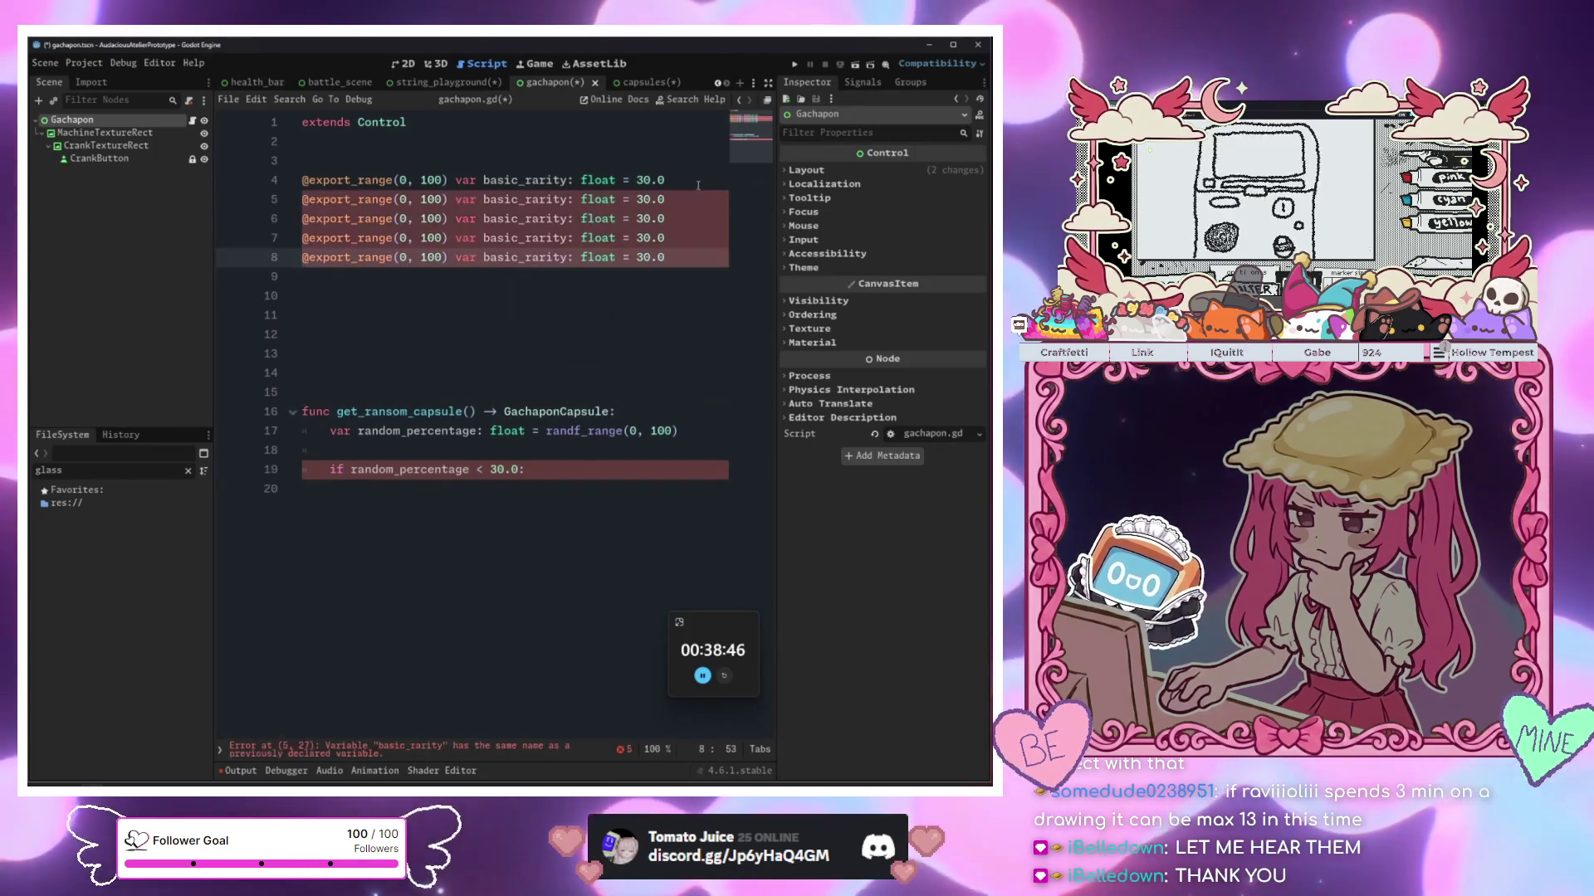
pyautogui.doubleClick(499, 199)
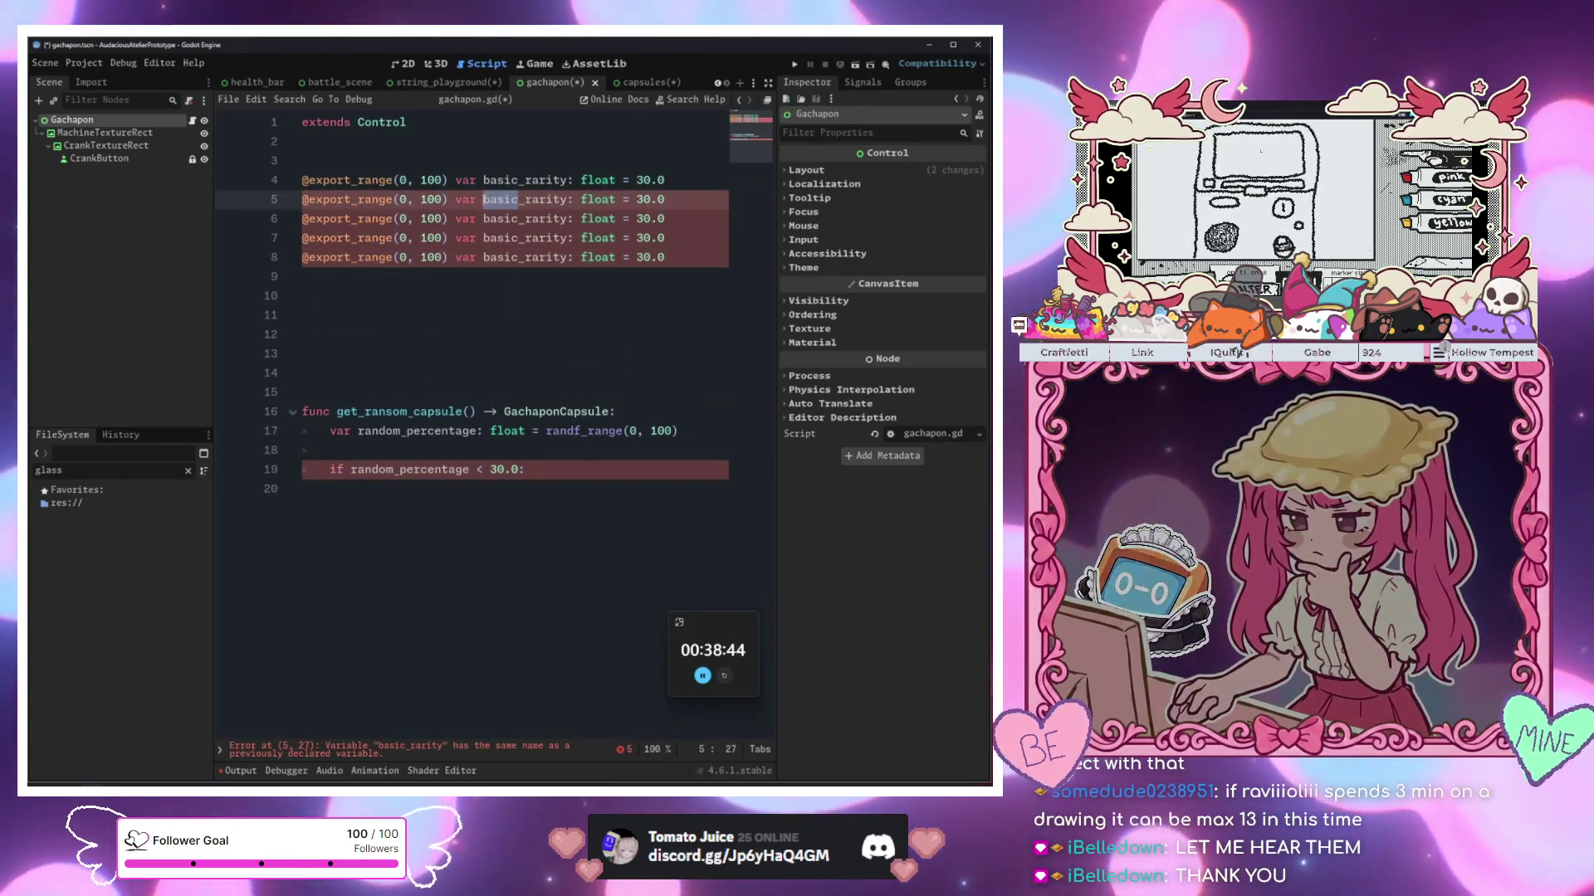
pyautogui.write('uncommon')
pyautogui.click(540, 219)
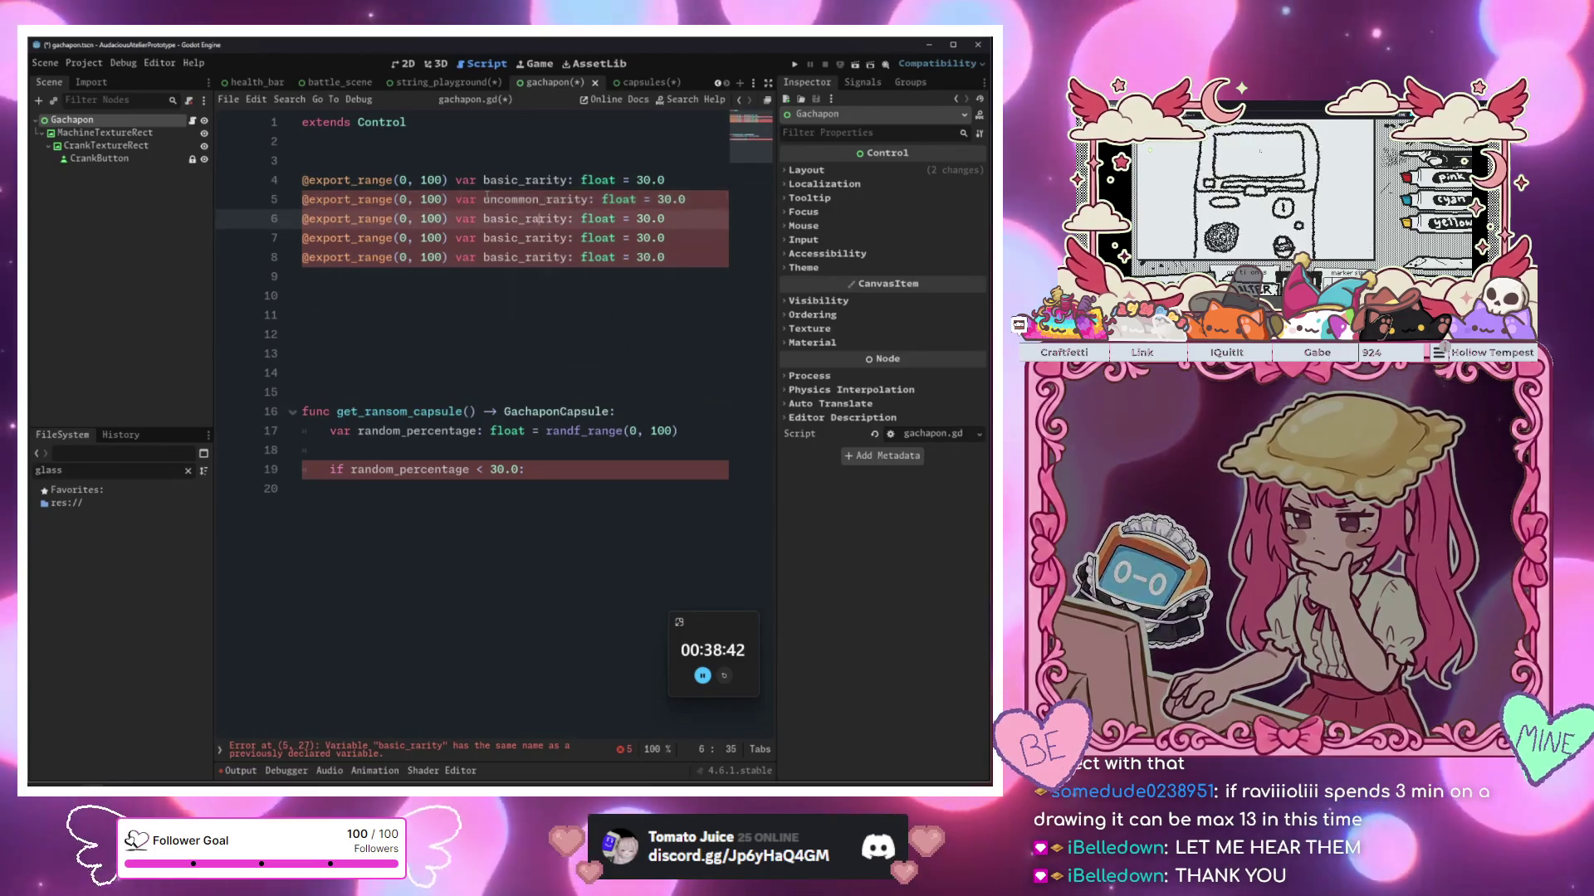
pyautogui.press('Left')
pyautogui.press('Left')
pyautogui.press('Left')
pyautogui.press('BackSpace')
pyautogui.write('rare')
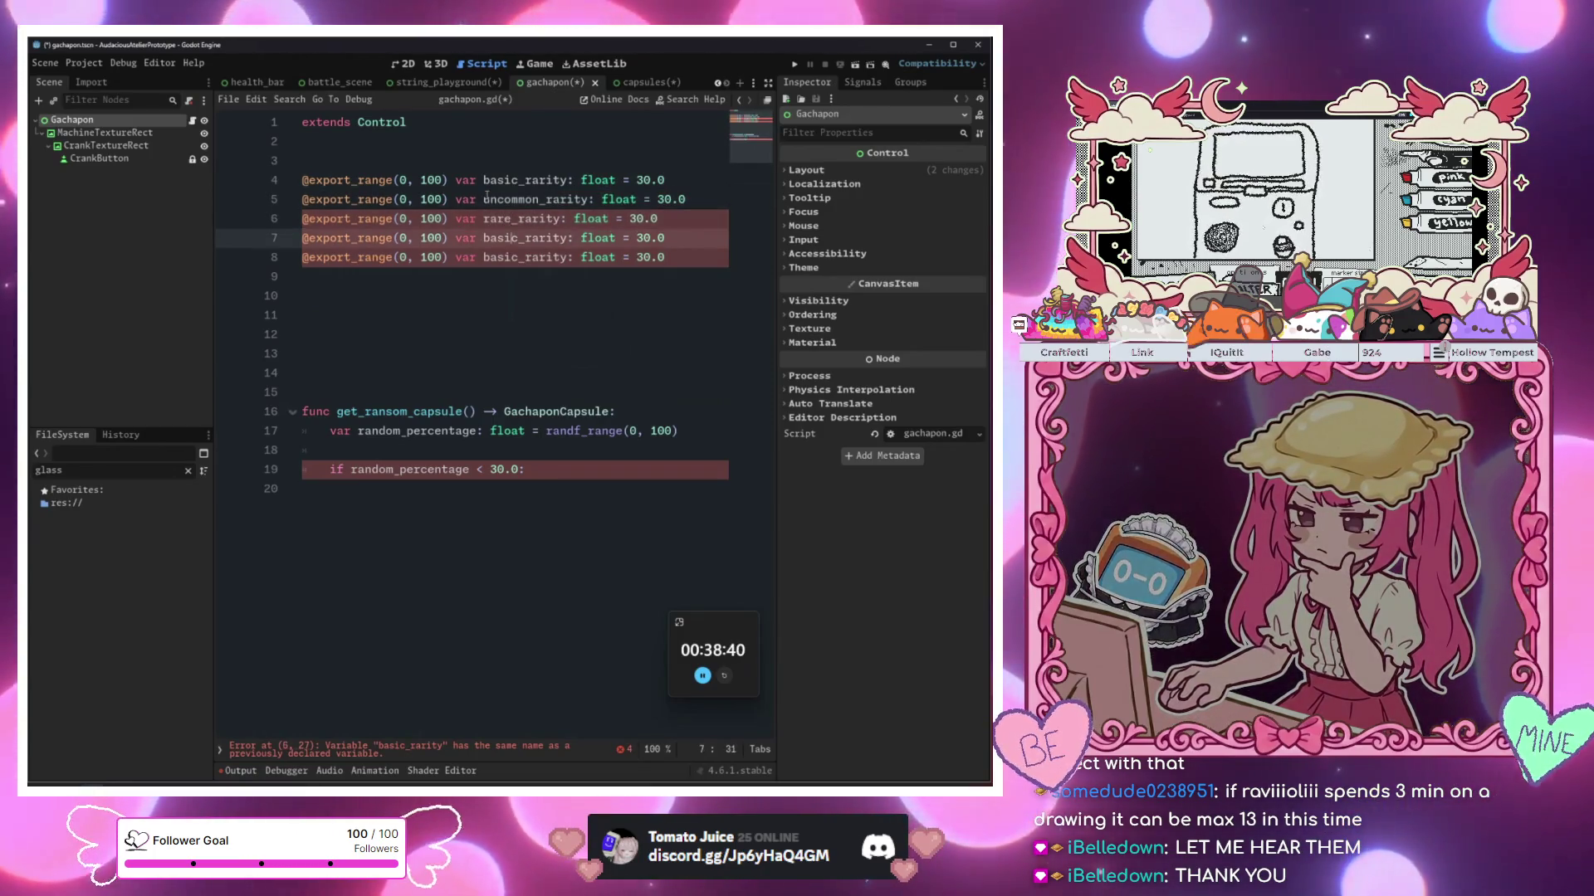
# Step: Rename the remaining copies to omegarare_rarity and the_best_rarity
pyautogui.press('Down')
pyautogui.press('Right')
pyautogui.press('BackSpace')
pyautogui.press('BackSpace')
pyautogui.press('BackSpace')
pyautogui.write('omega')
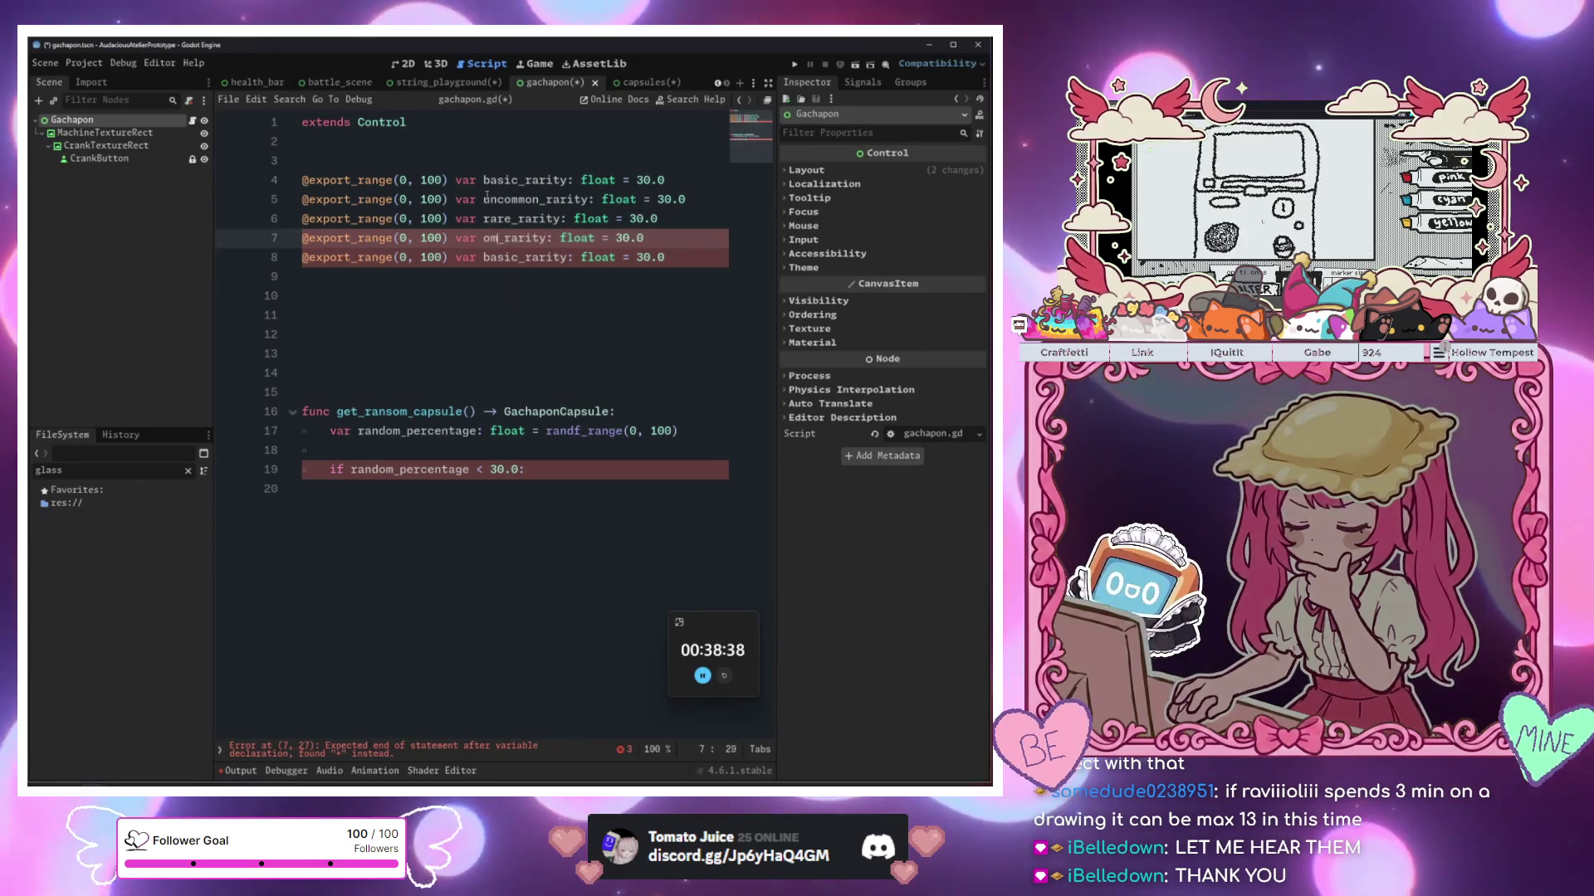
pyautogui.write('rare')
pyautogui.press('Down')
pyautogui.press('Left')
pyautogui.press('Left')
pyautogui.press('Left')
pyautogui.press('BackSpace')
pyautogui.press('BackSpace')
pyautogui.press('BackSpace')
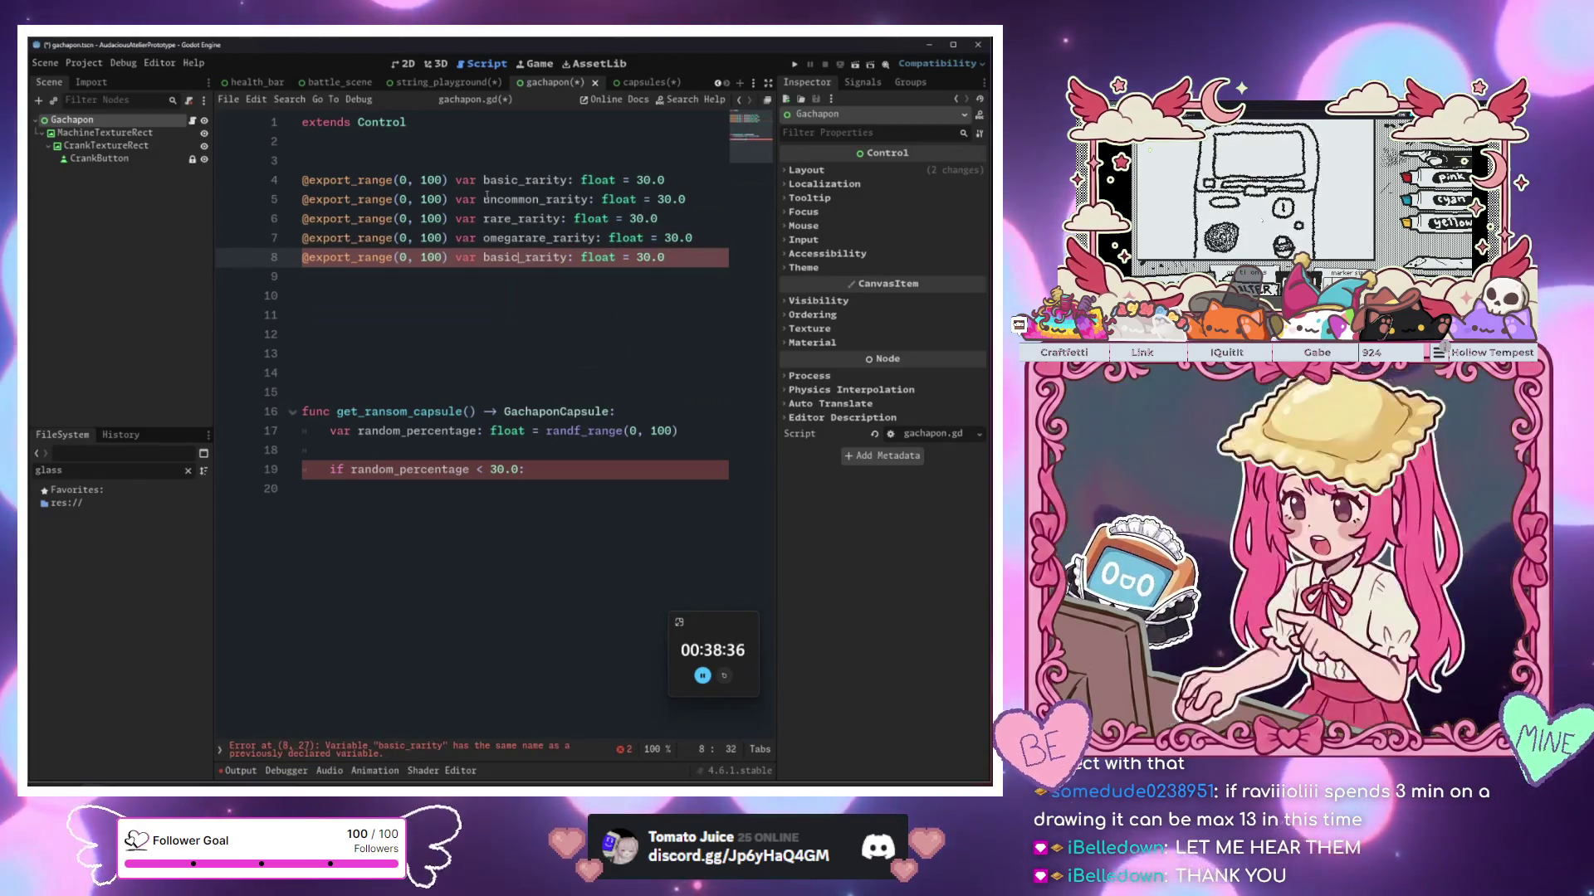
pyautogui.press('BackSpace')
pyautogui.press('BackSpace')
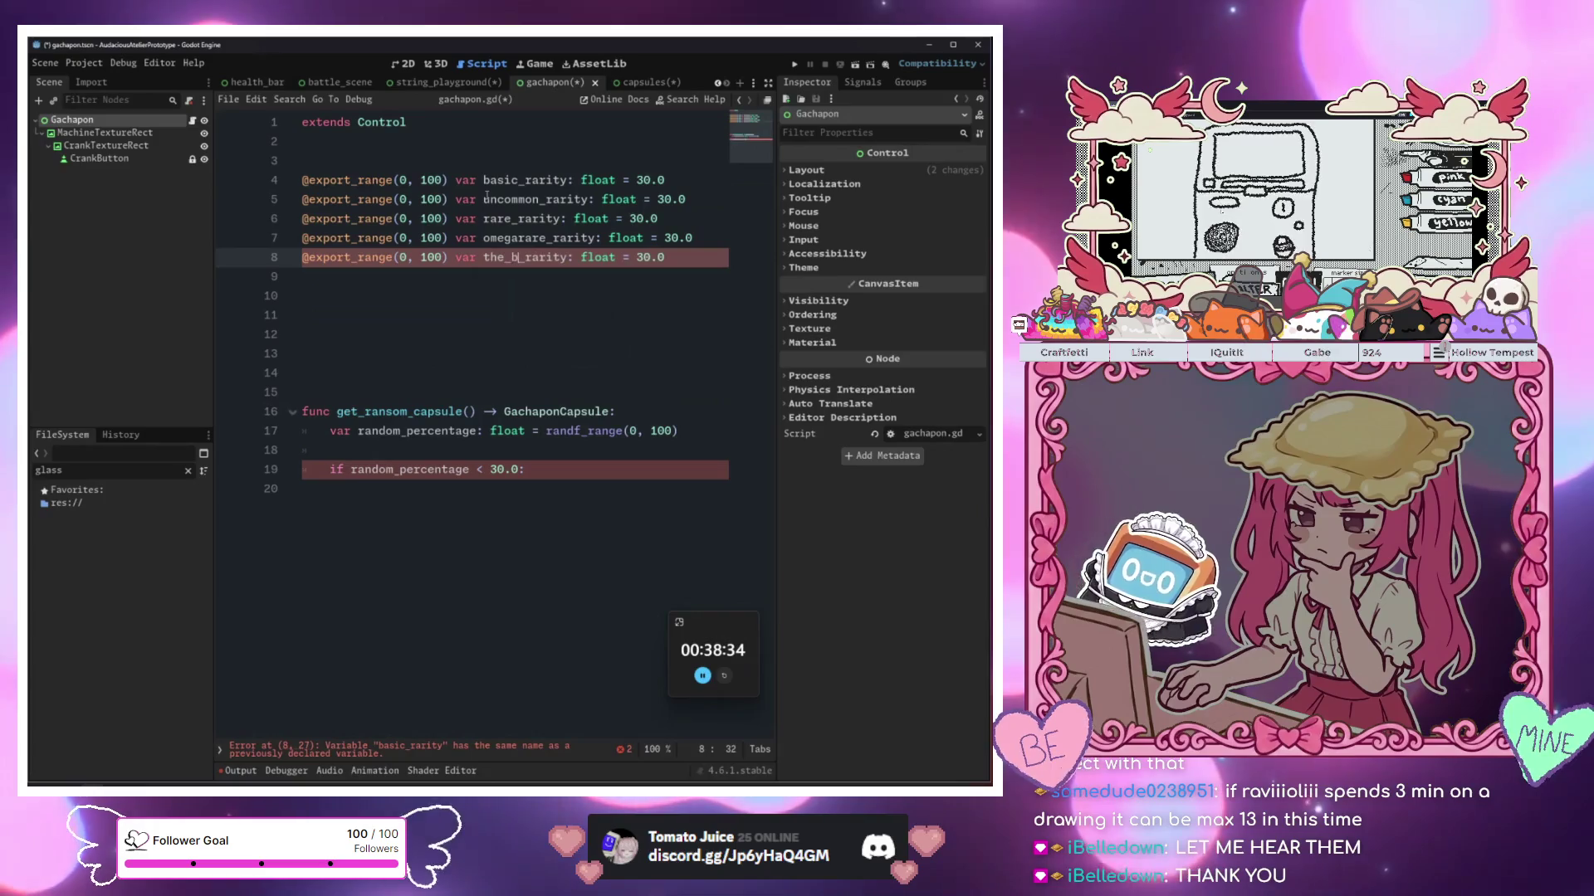
pyautogui.press('Down')
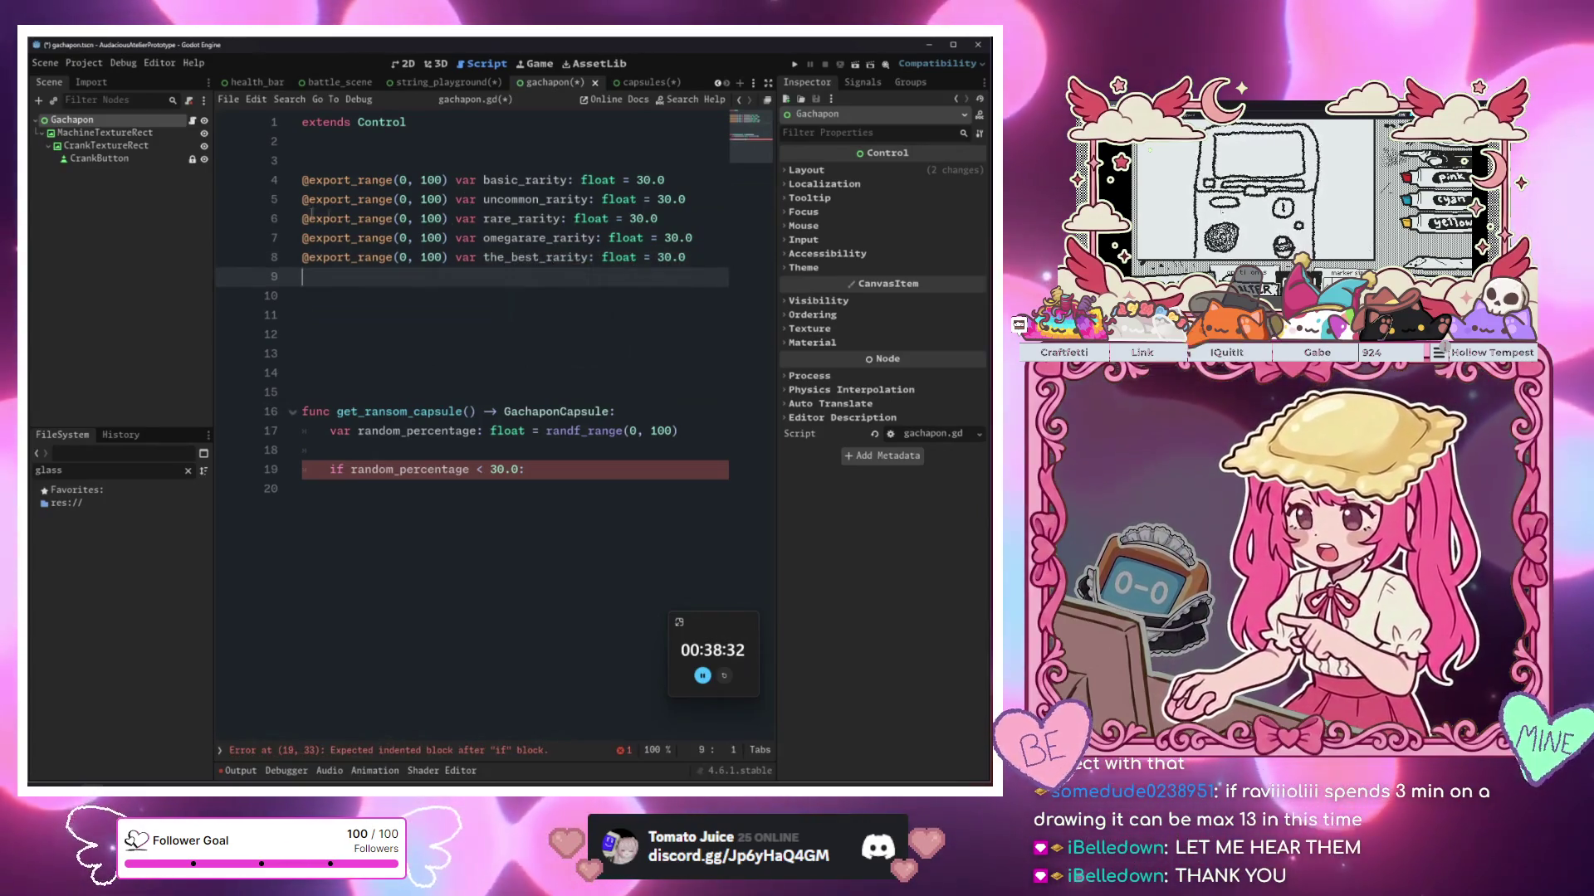
pyautogui.click(155, 130)
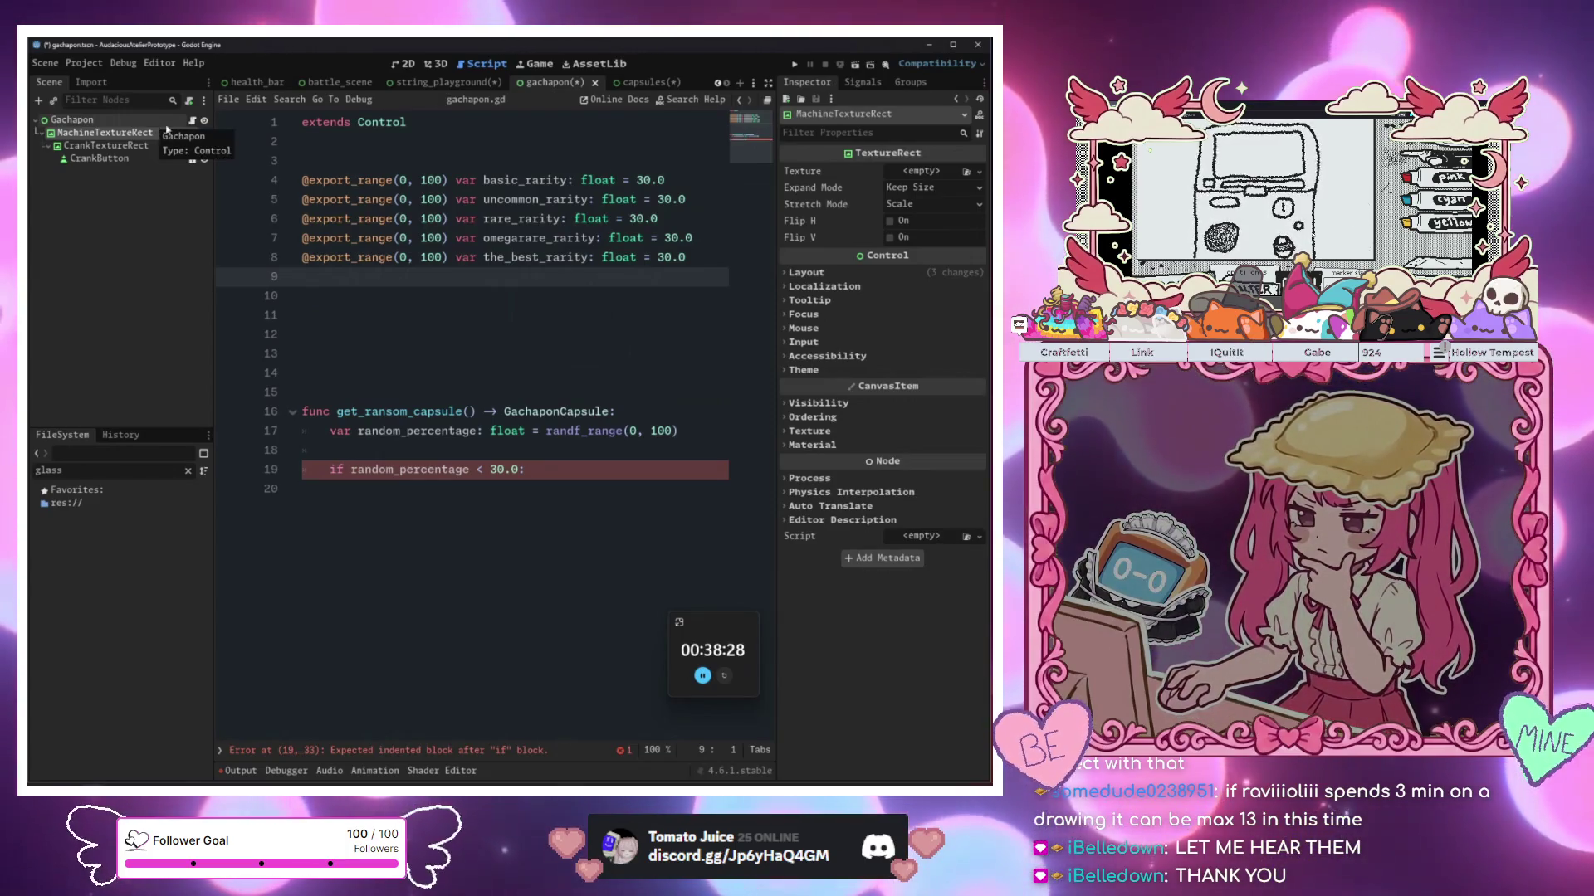
# Step: Replace the hard-coded 30.0 threshold in the if check with basic_rarity
pyautogui.press('Down')
pyautogui.press('Down')
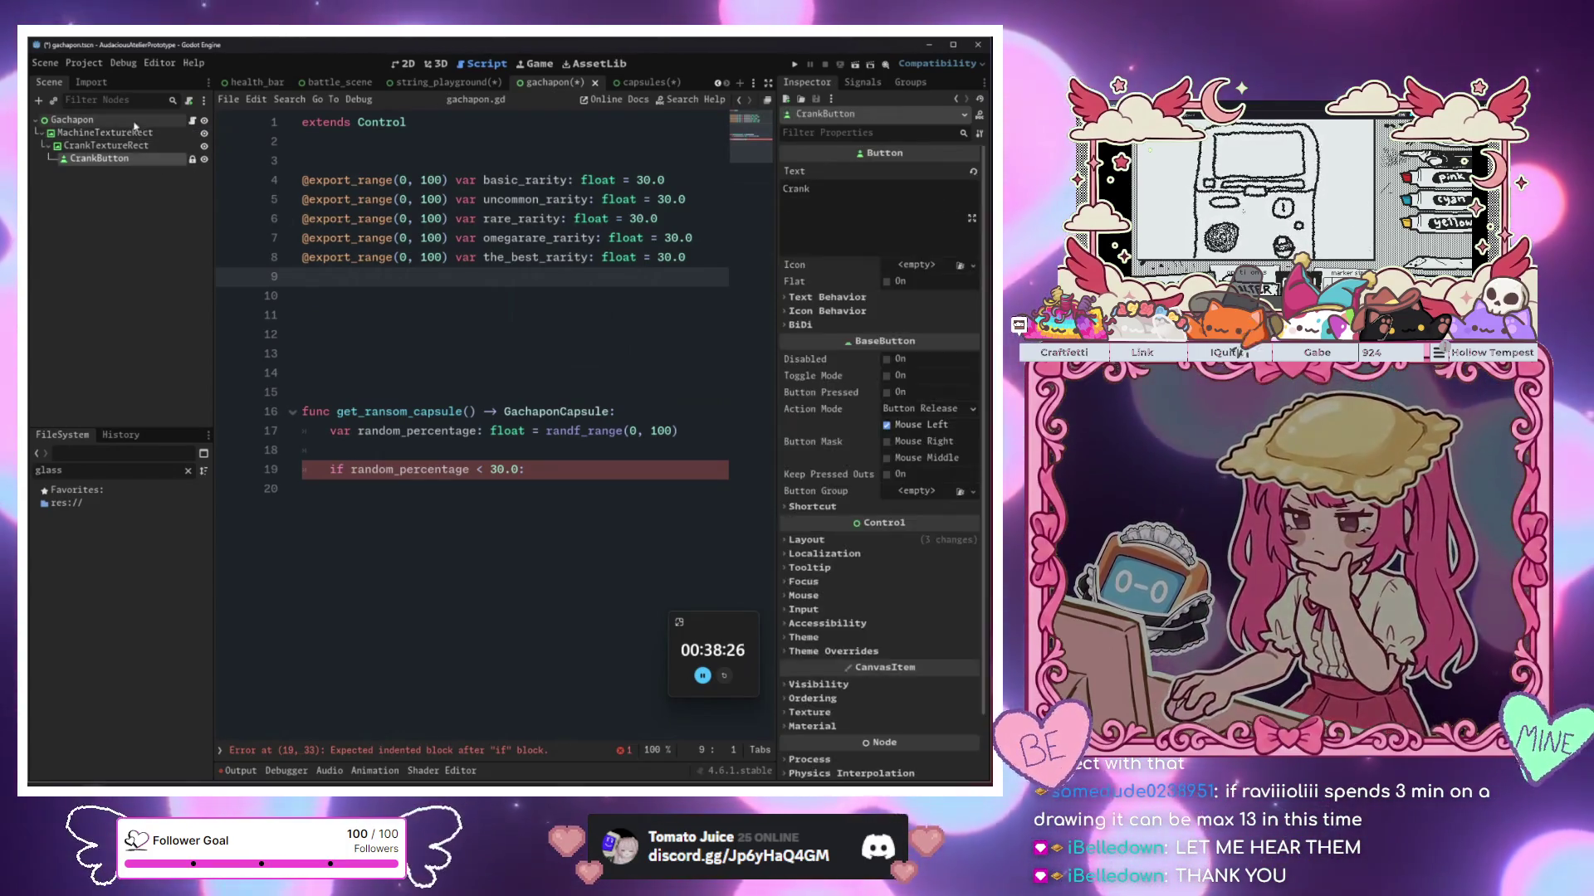
pyautogui.click(134, 121)
pyautogui.click(564, 491)
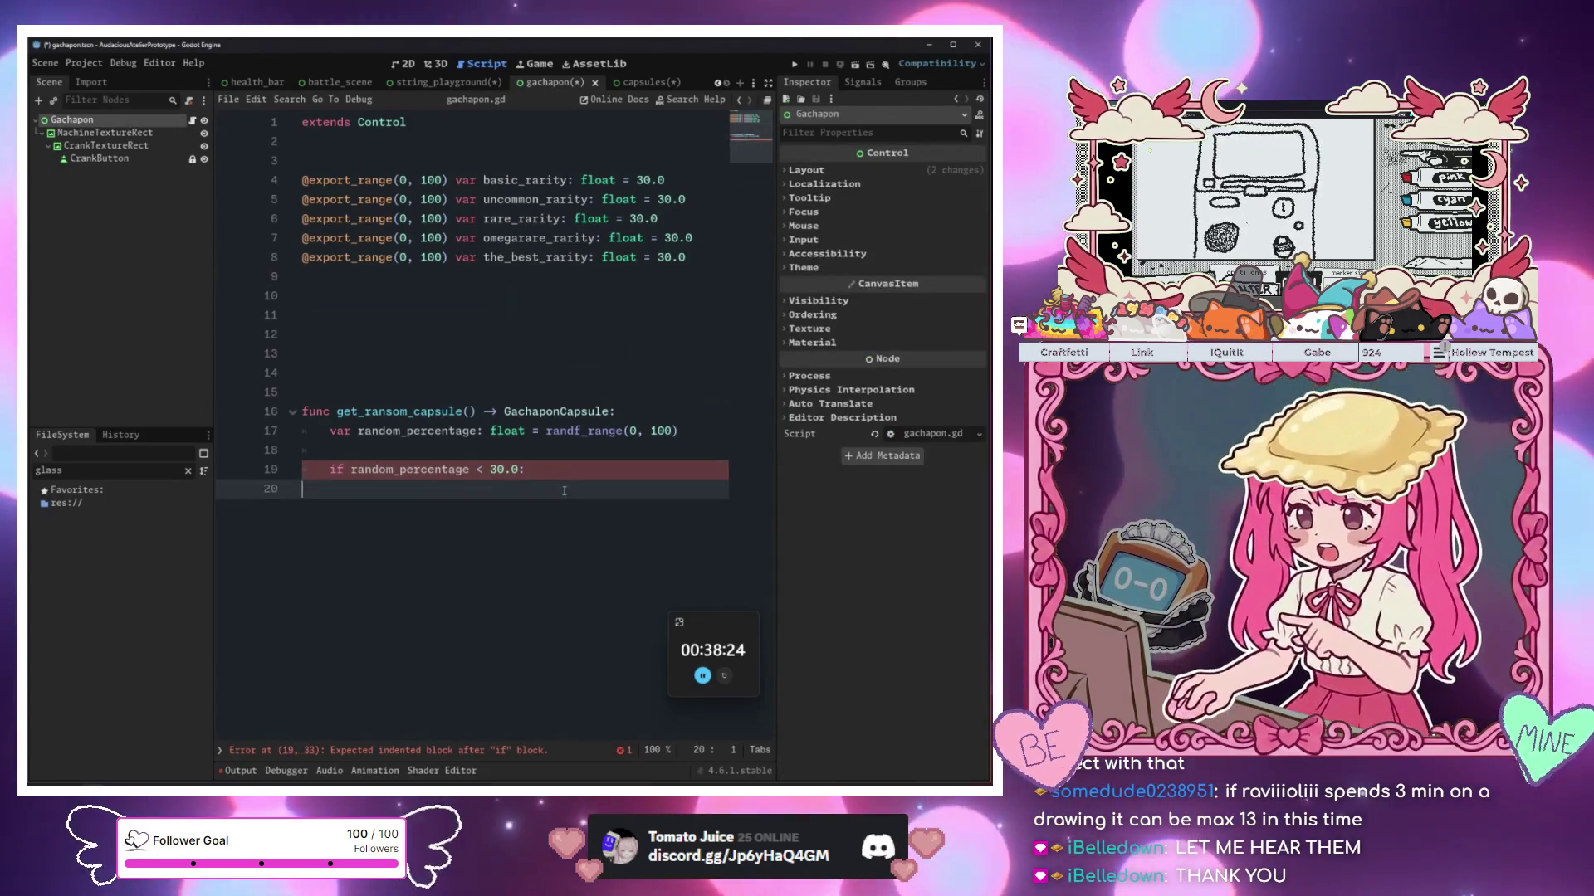
pyautogui.click(518, 470)
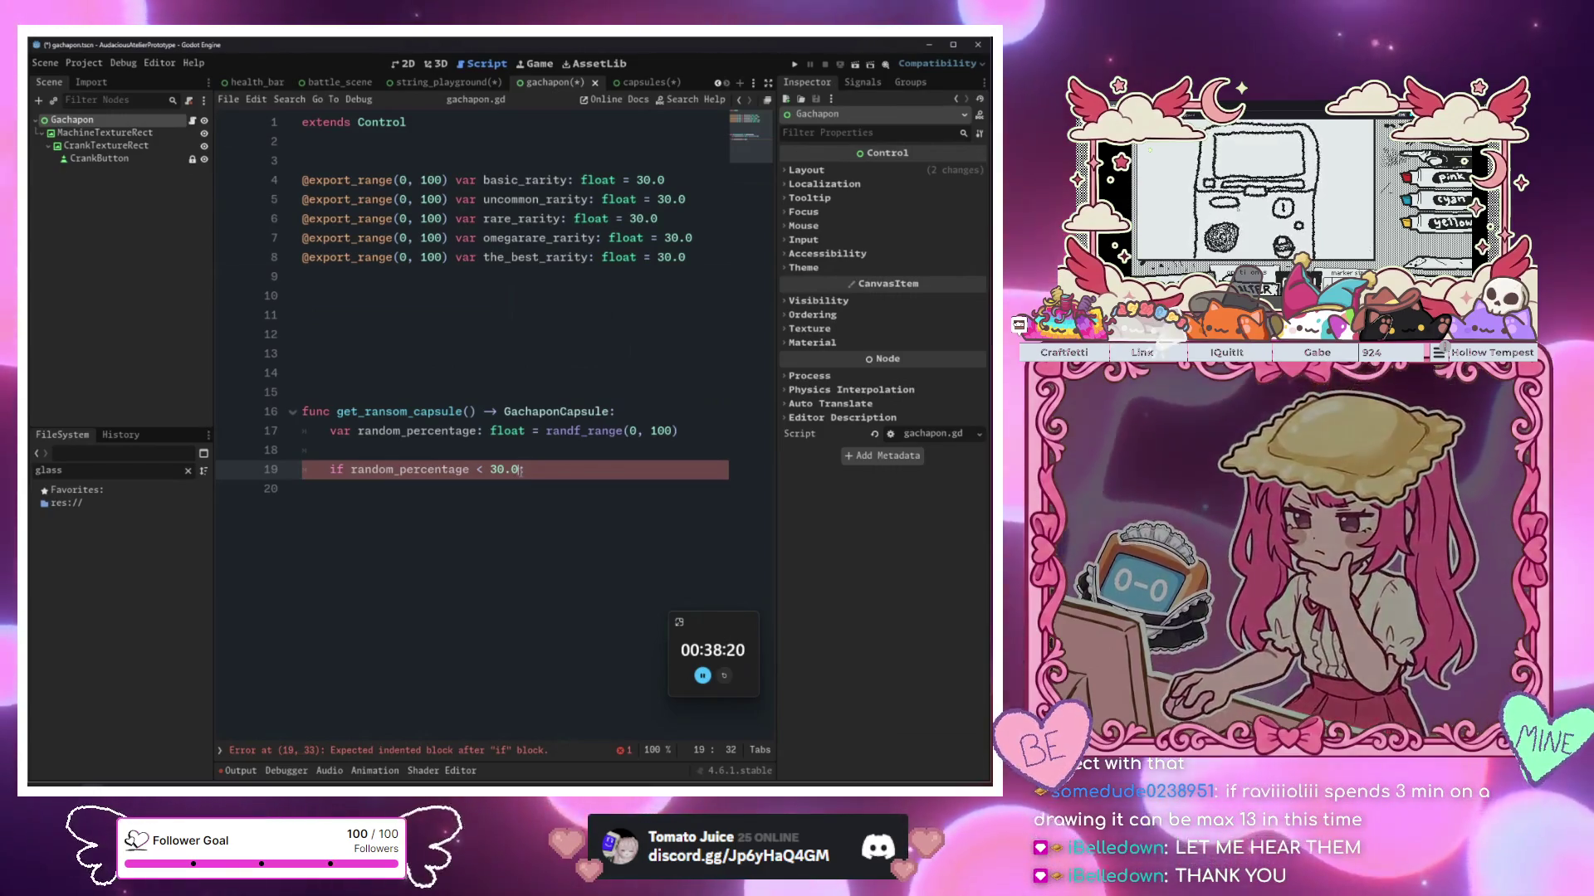
pyautogui.press('BackSpace')
pyautogui.press('BackSpace')
pyautogui.press('BackSpace')
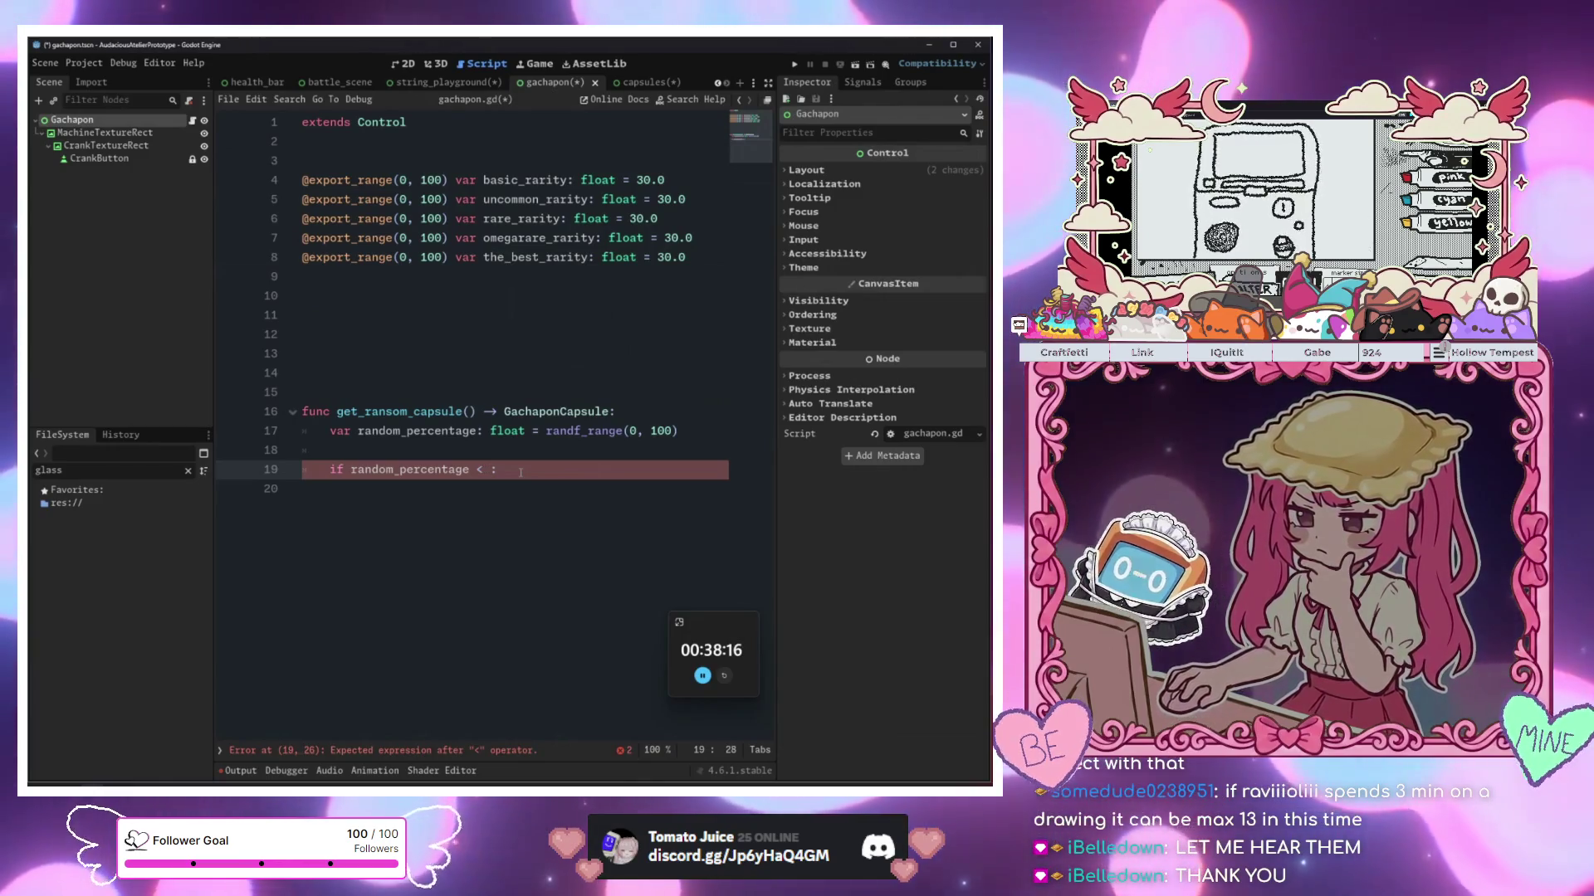
pyautogui.write('bas')
pyautogui.press('Return')
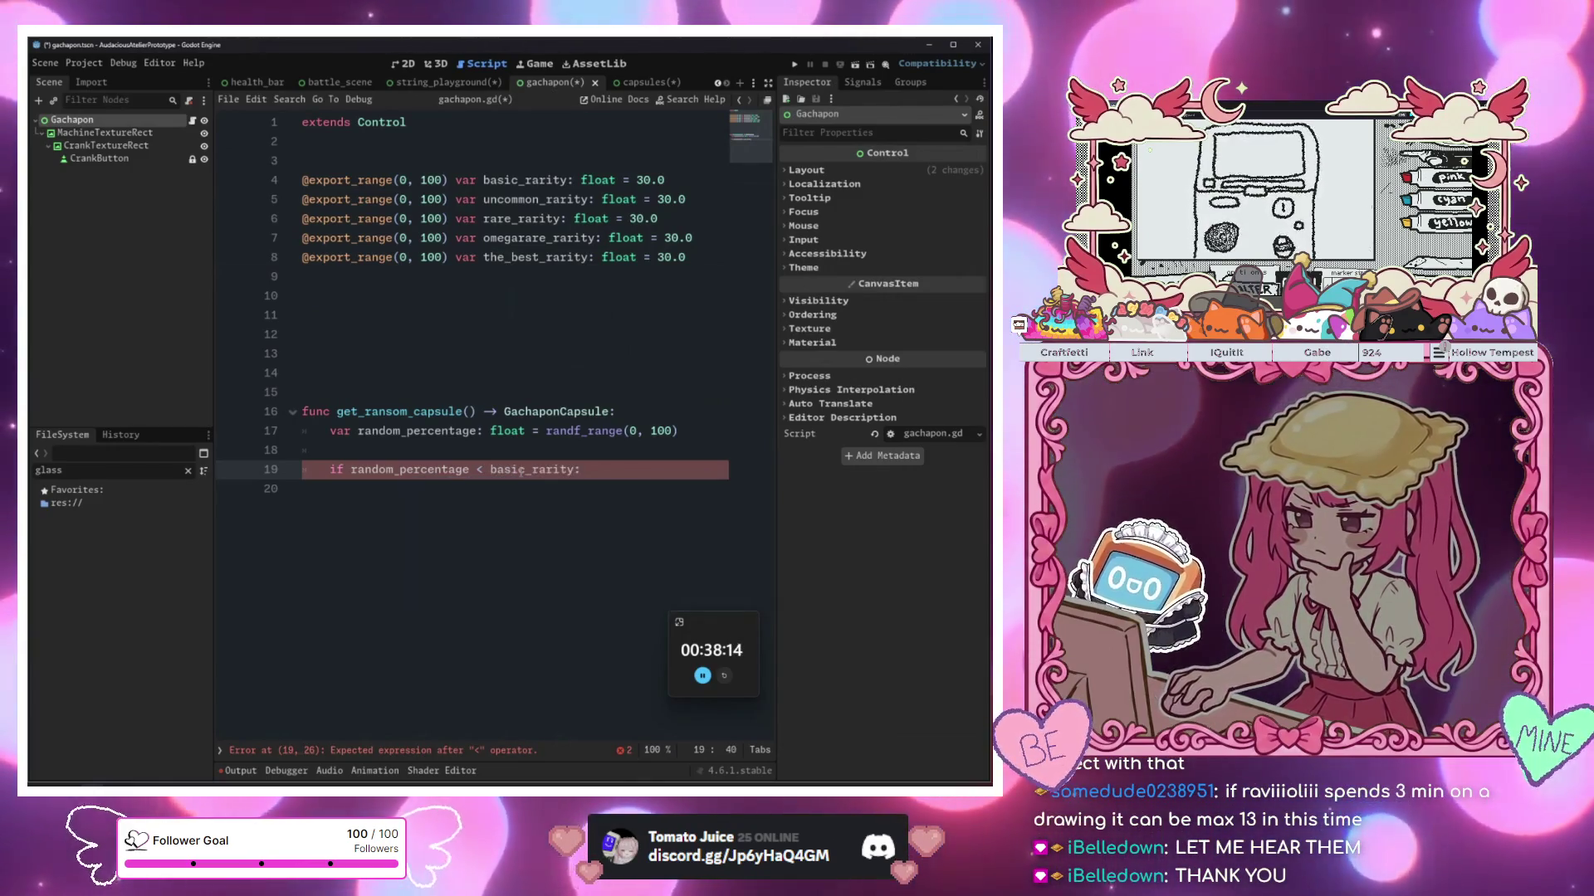
# Step: Give the if block a pass body, add blank lines above it, and select the function
pyautogui.press('Return')
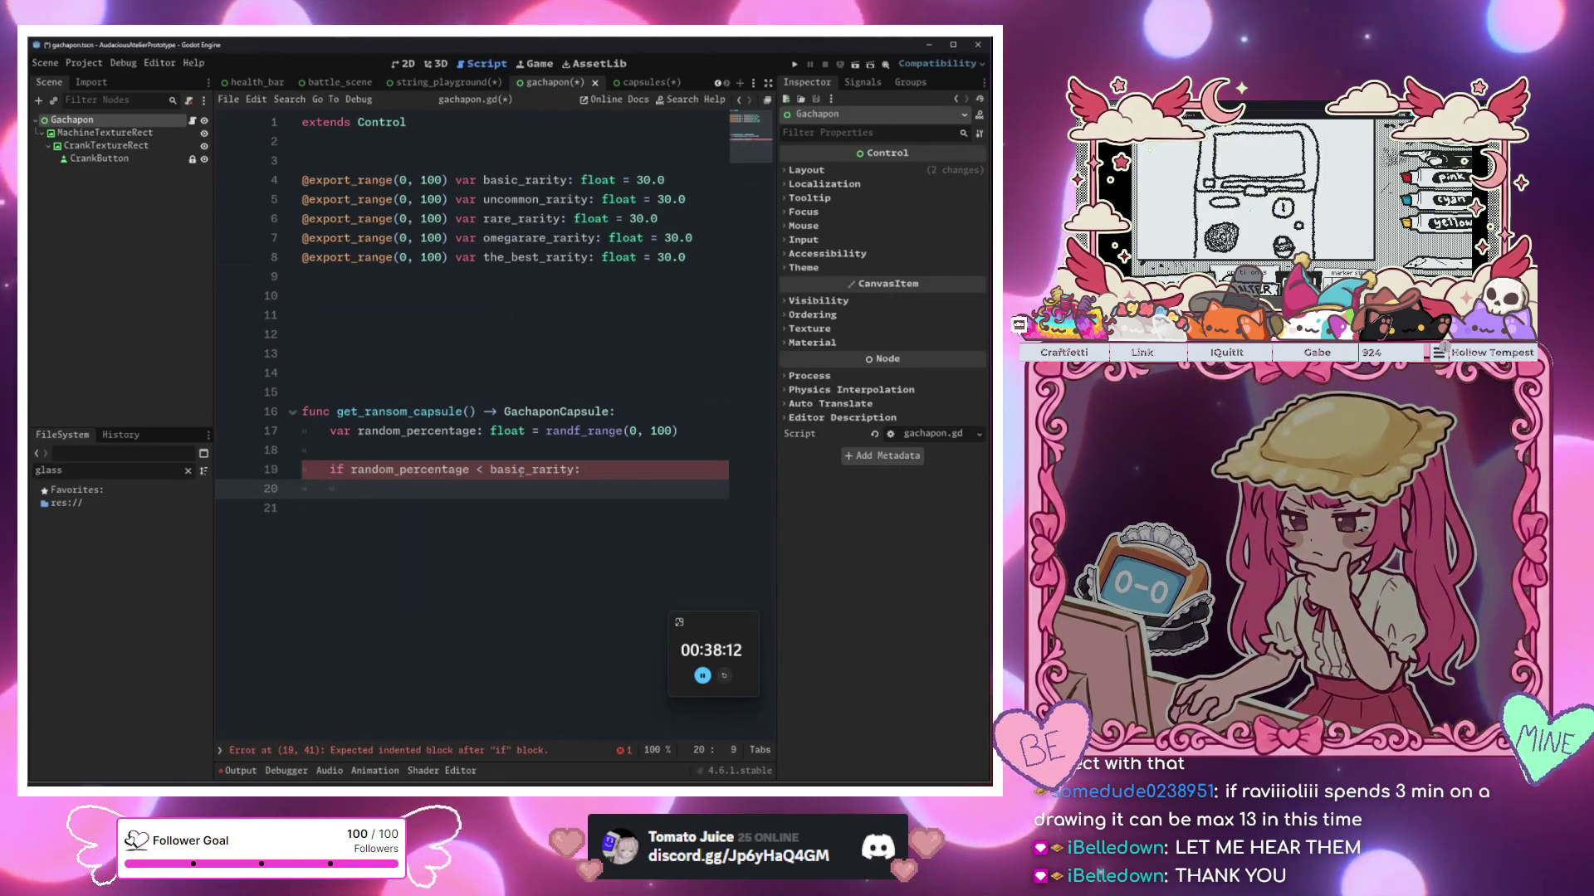
pyautogui.write('pass')
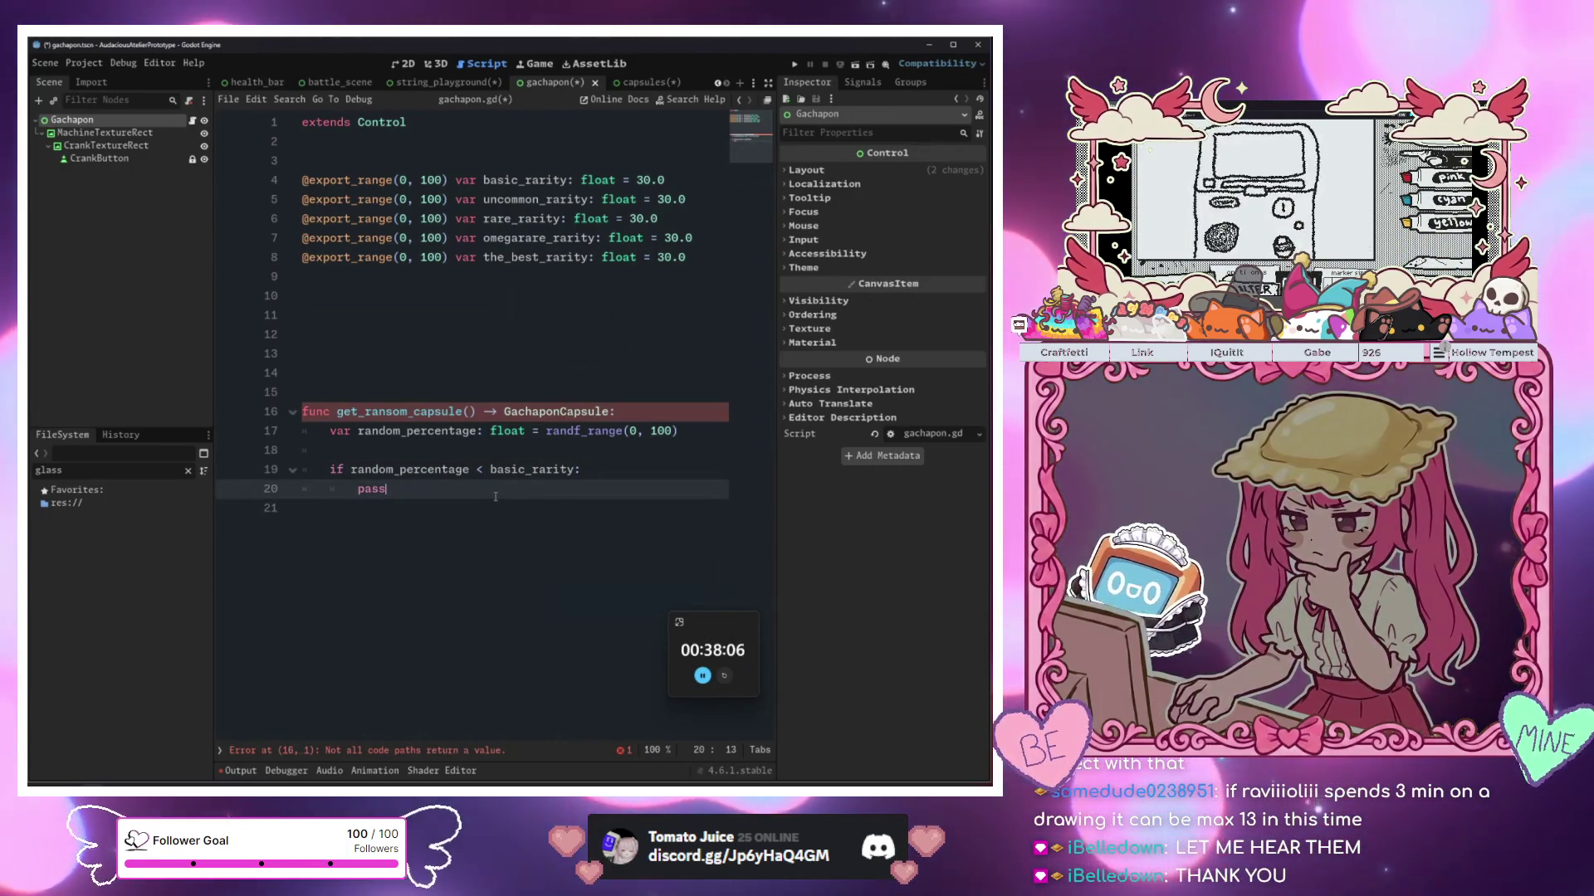
pyautogui.press('Up')
pyautogui.press('Up')
pyautogui.press('Return')
pyautogui.press('Return')
pyautogui.press('Return')
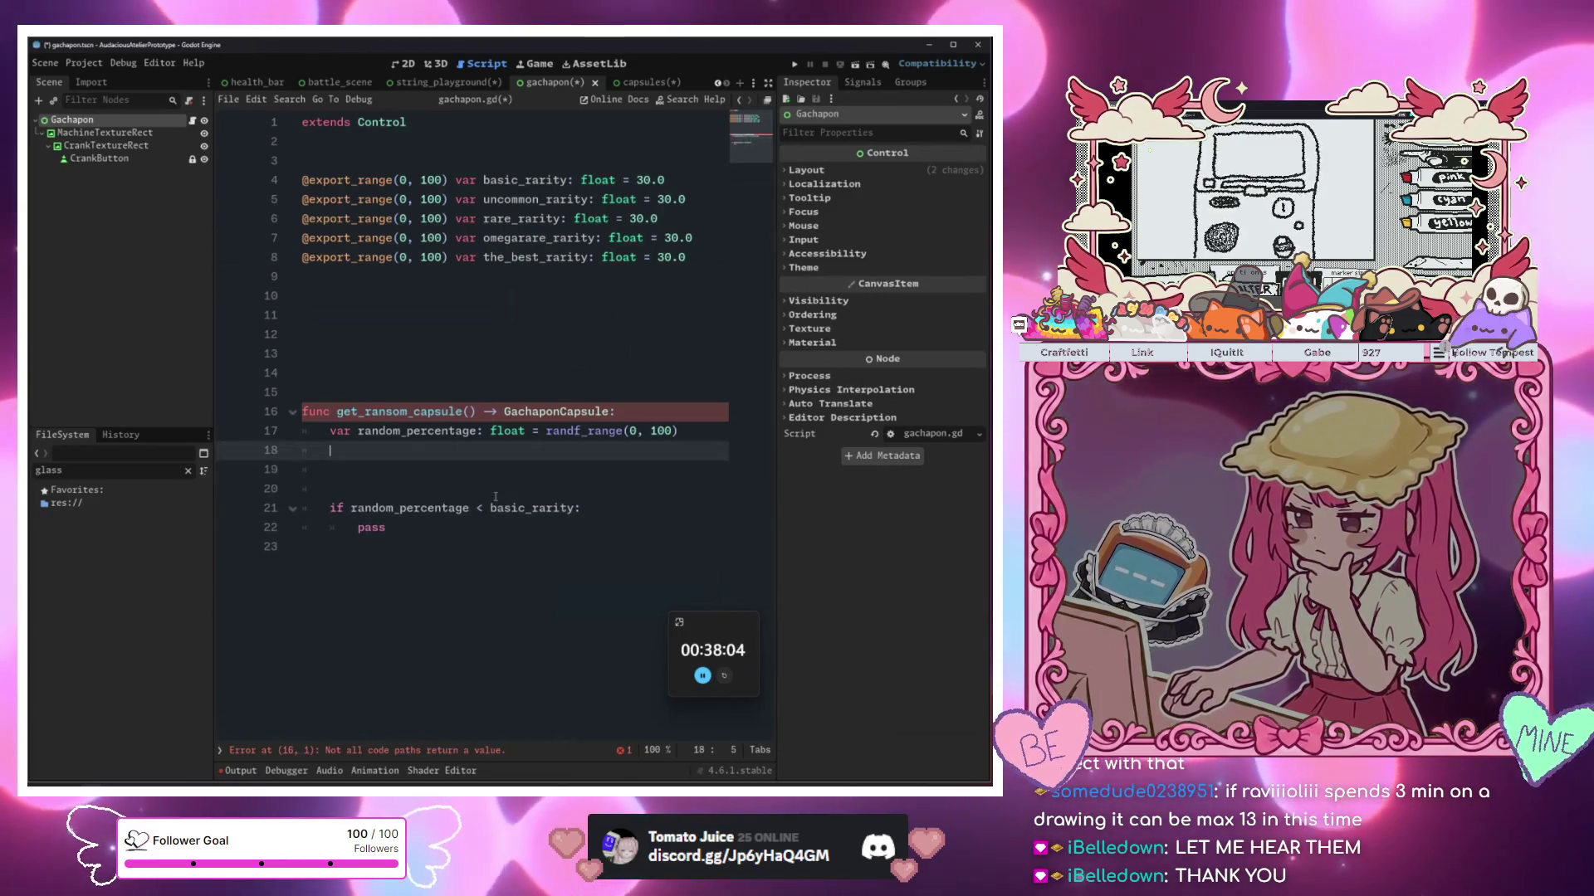
pyautogui.press('Up')
pyautogui.press('Up')
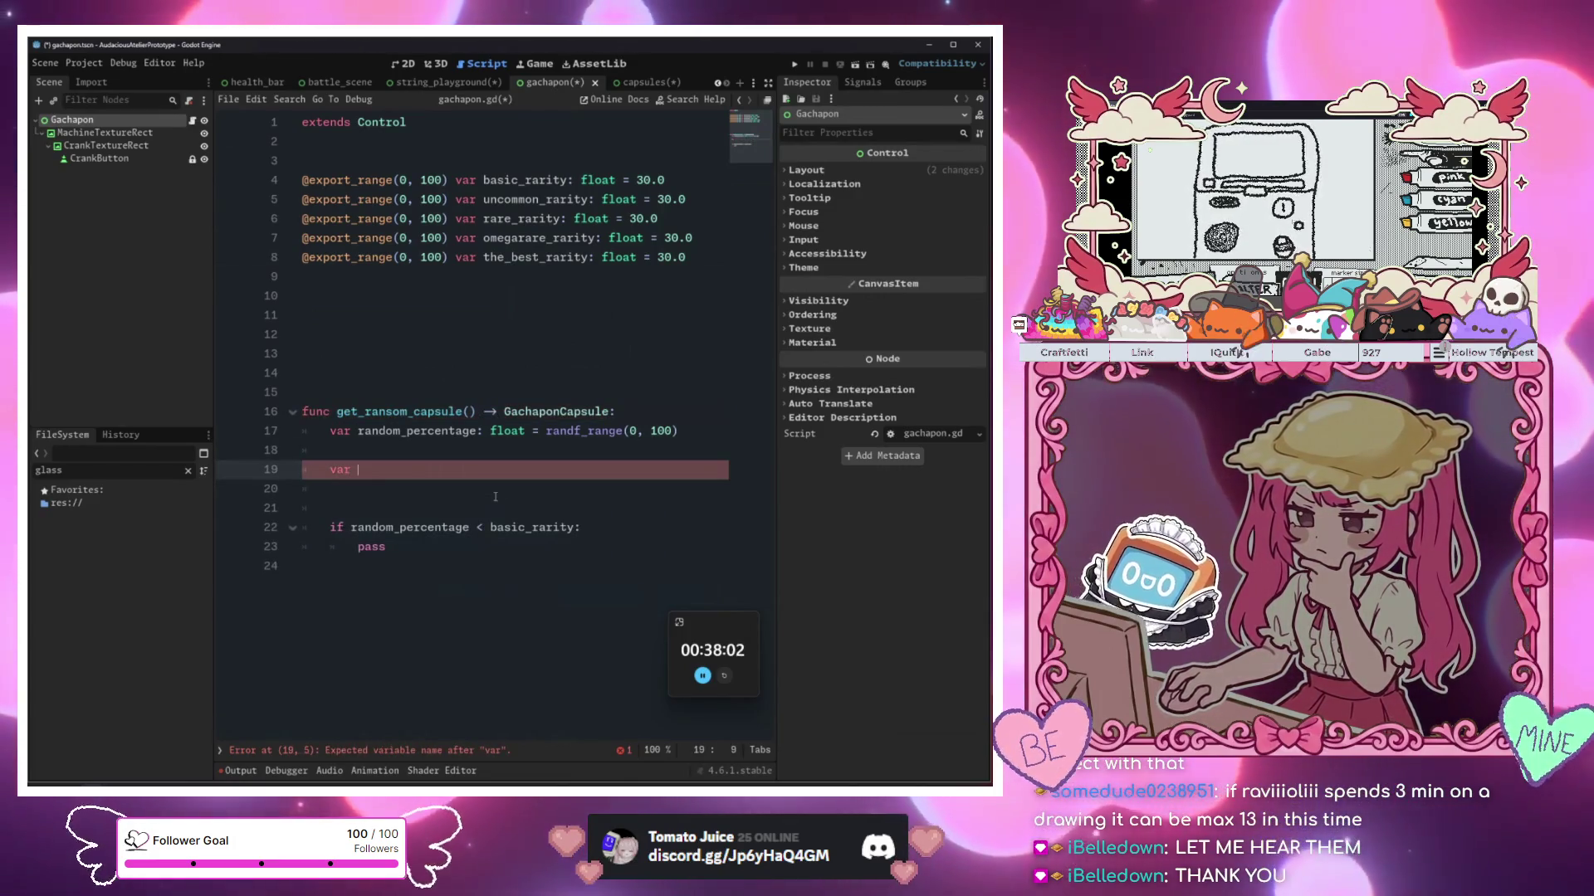
pyautogui.click(498, 353)
pyautogui.click(502, 314)
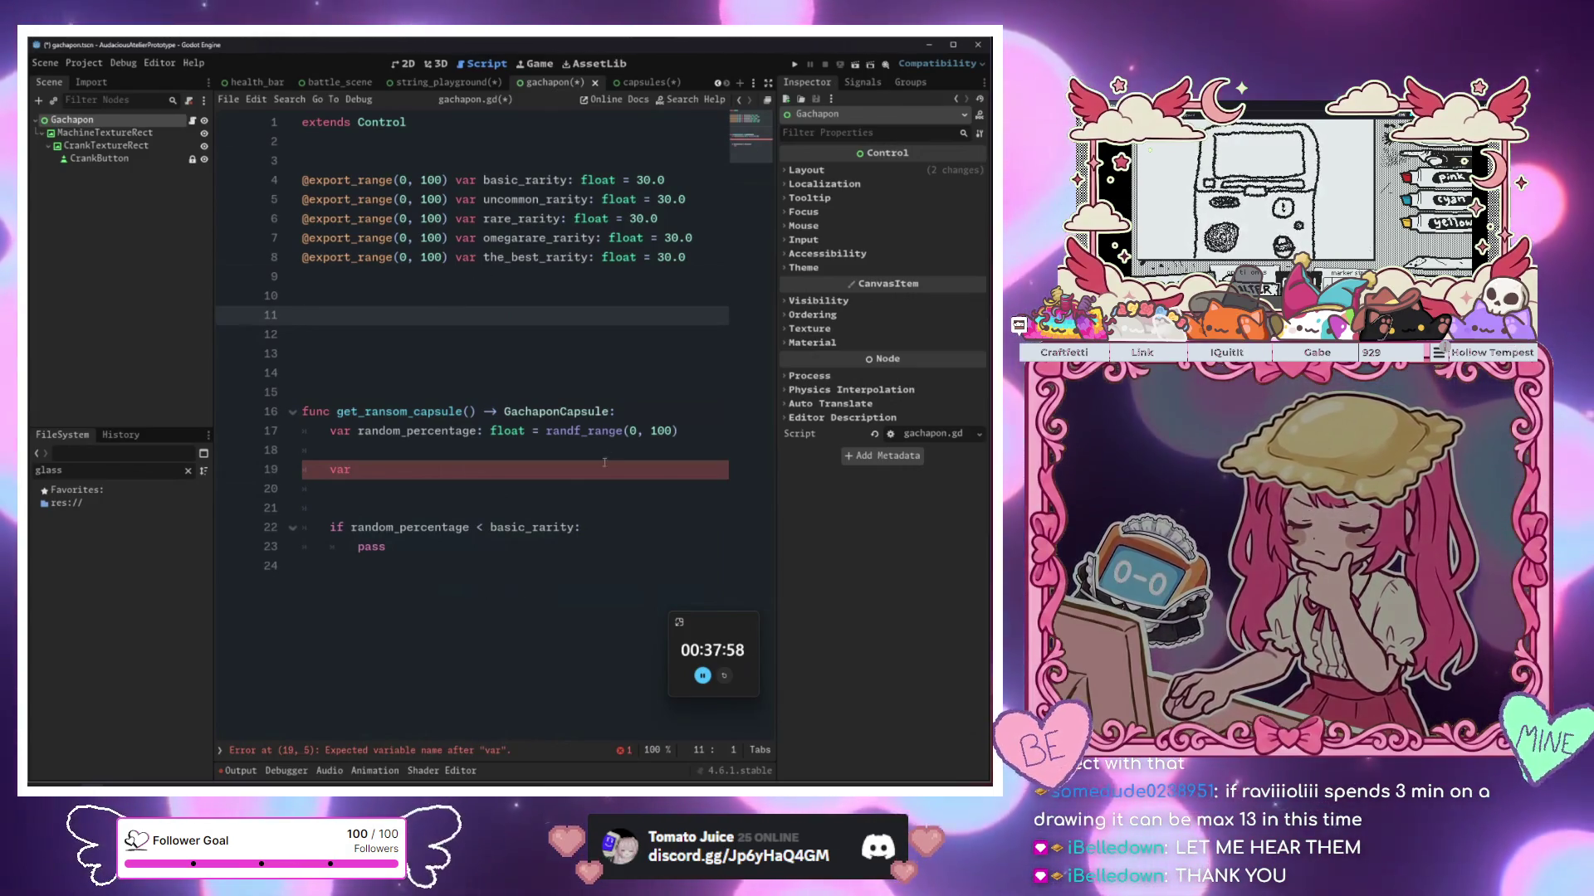
pyautogui.moveTo(553, 566); pyautogui.dragTo(304, 411)
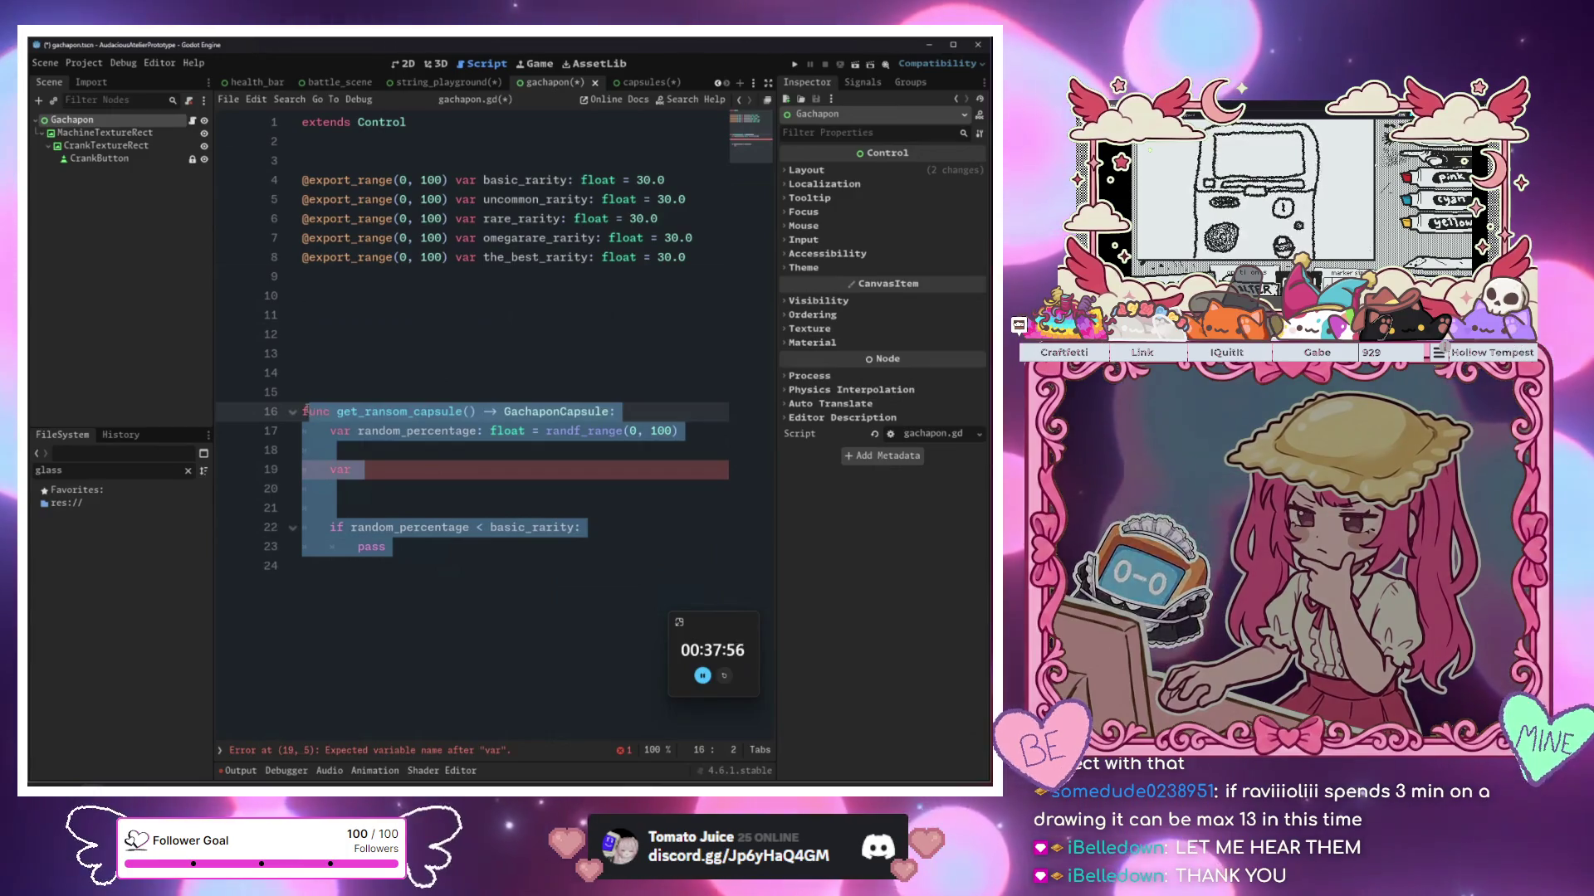
# Step: Comment out get_ransom_capsule and enter Inspector rarity weights, with Basic Rarity 40
pyautogui.press('Up')
pyautogui.press('Up')
pyautogui.press('Up')
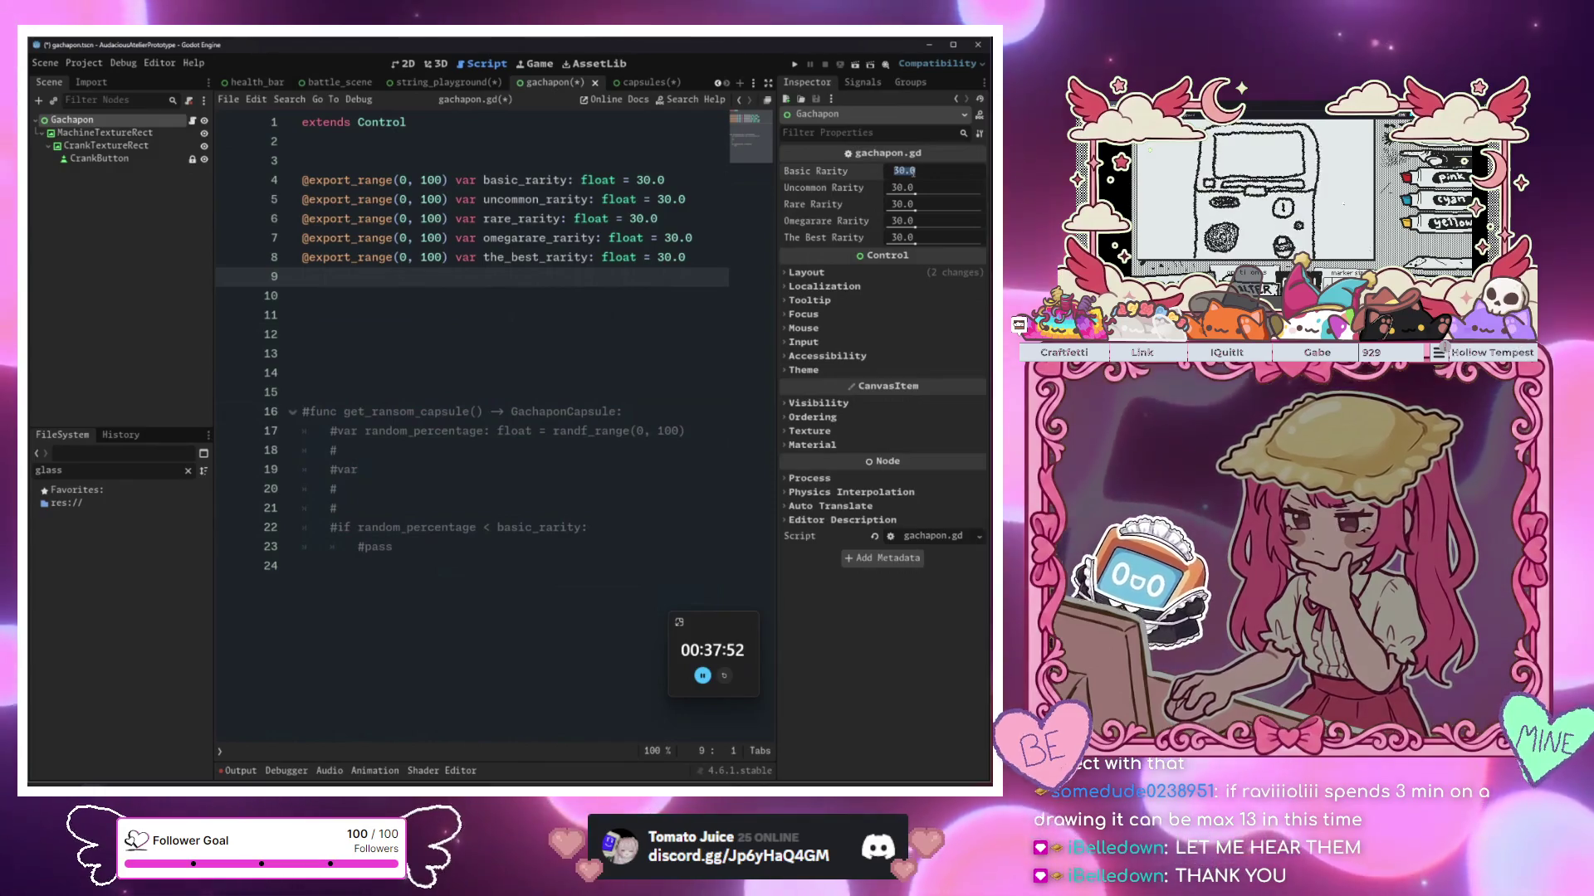
pyautogui.click(923, 189)
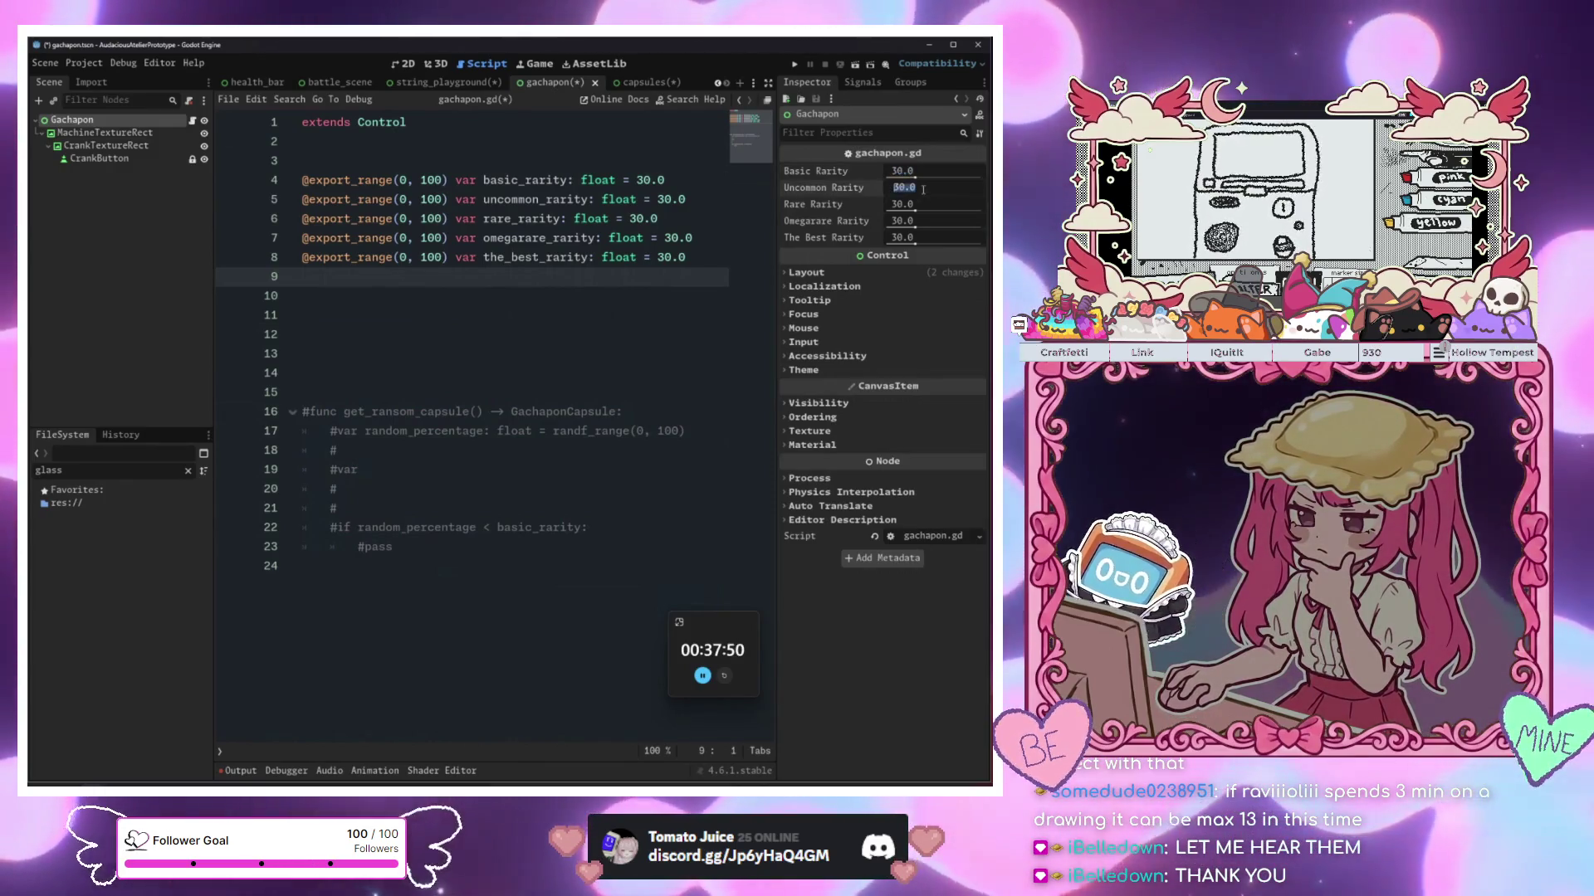
pyautogui.write('20')
pyautogui.press('Return')
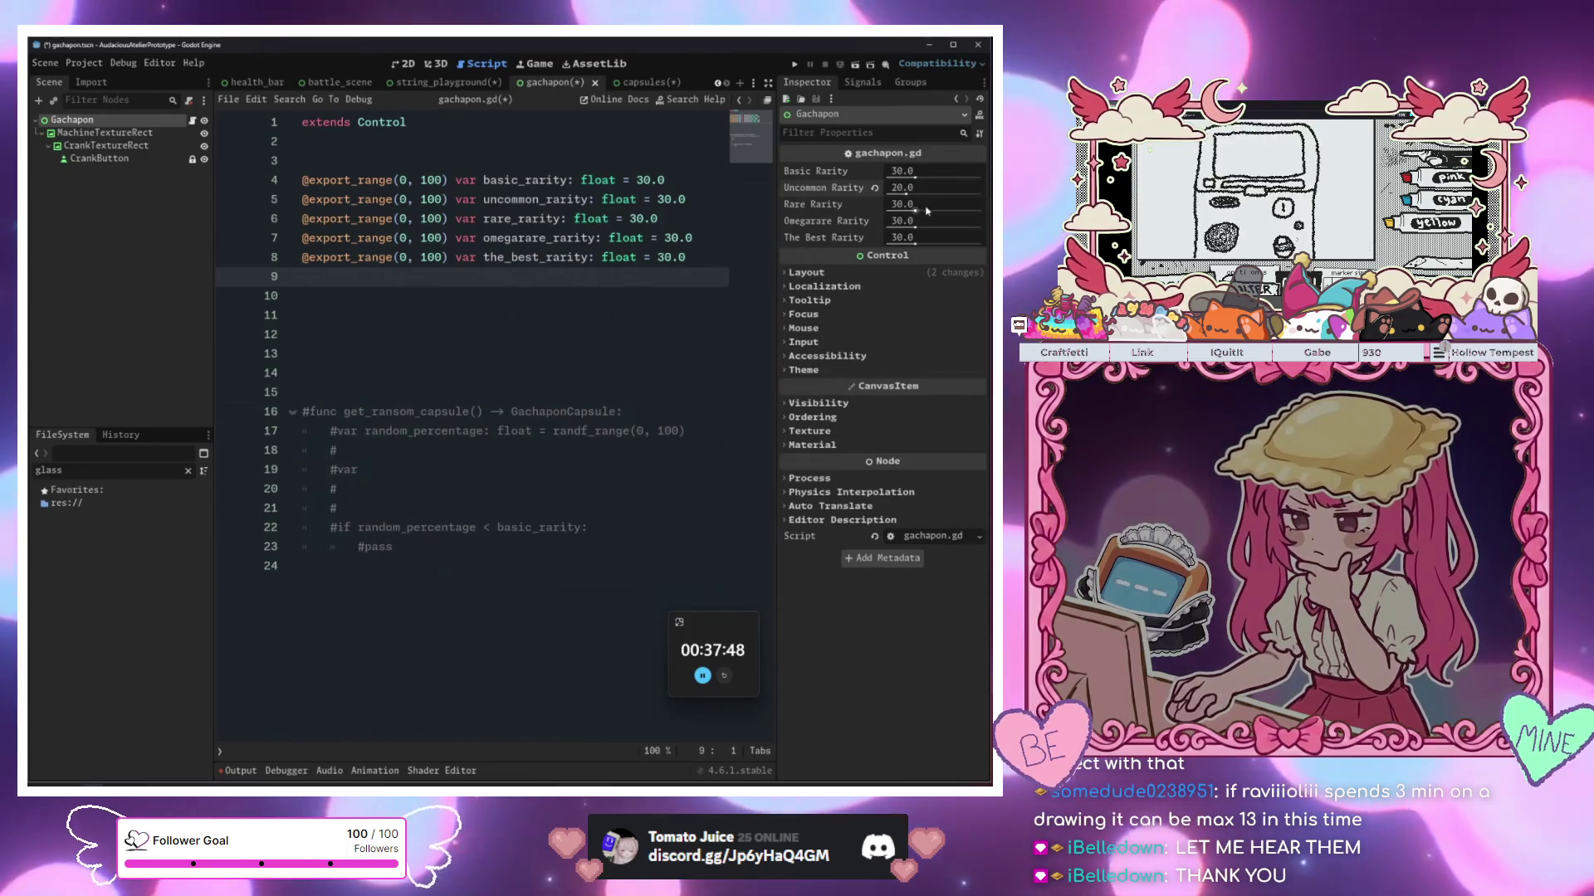
pyautogui.click(927, 207)
pyautogui.write('10')
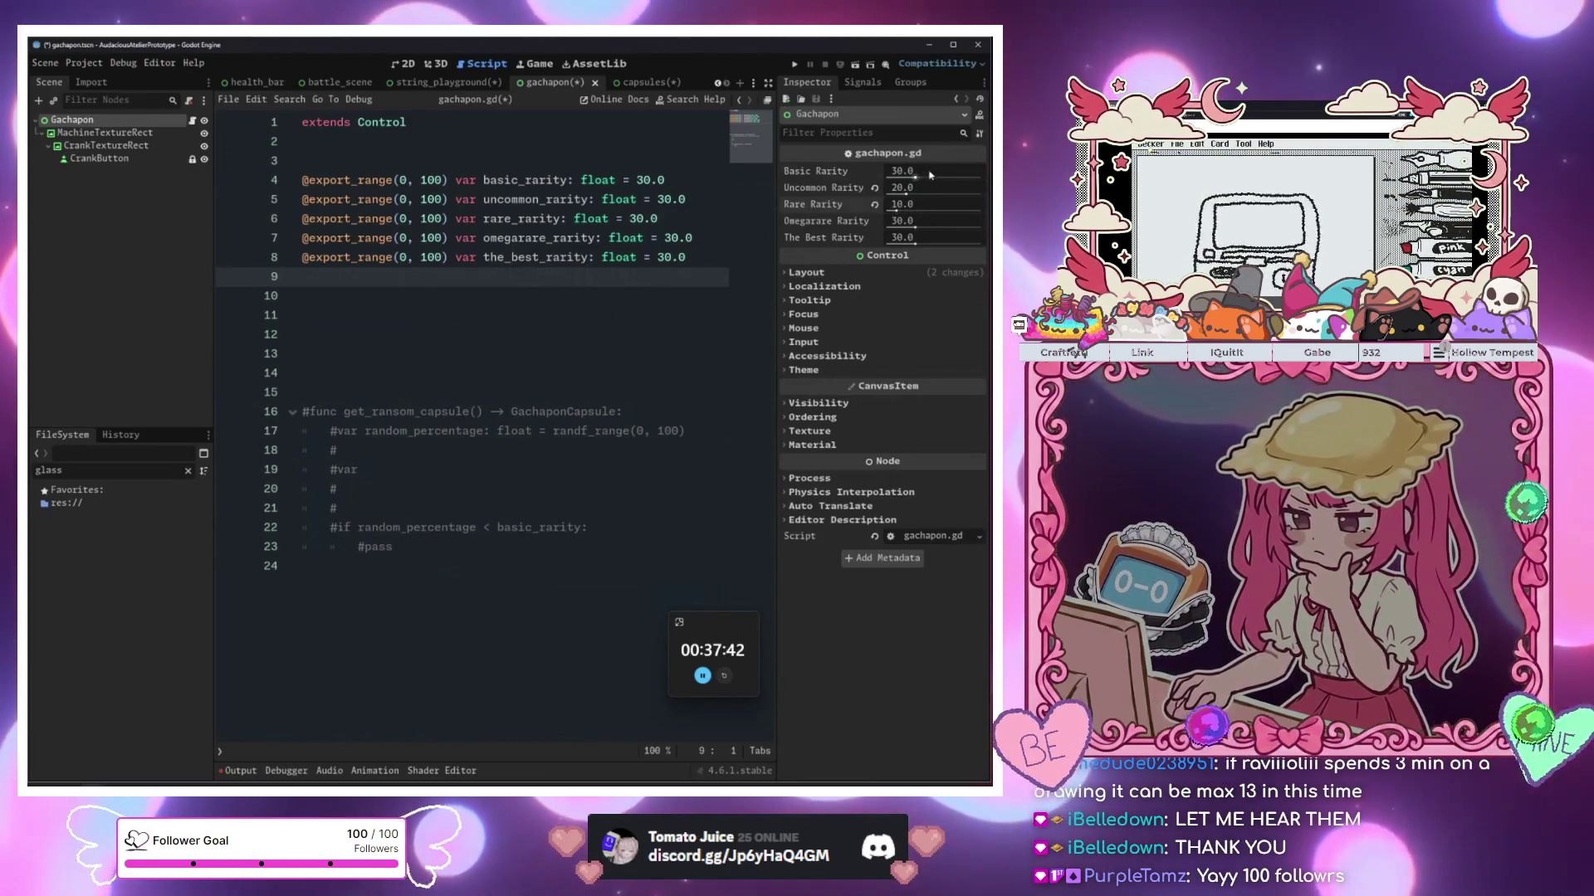
pyautogui.write('40')
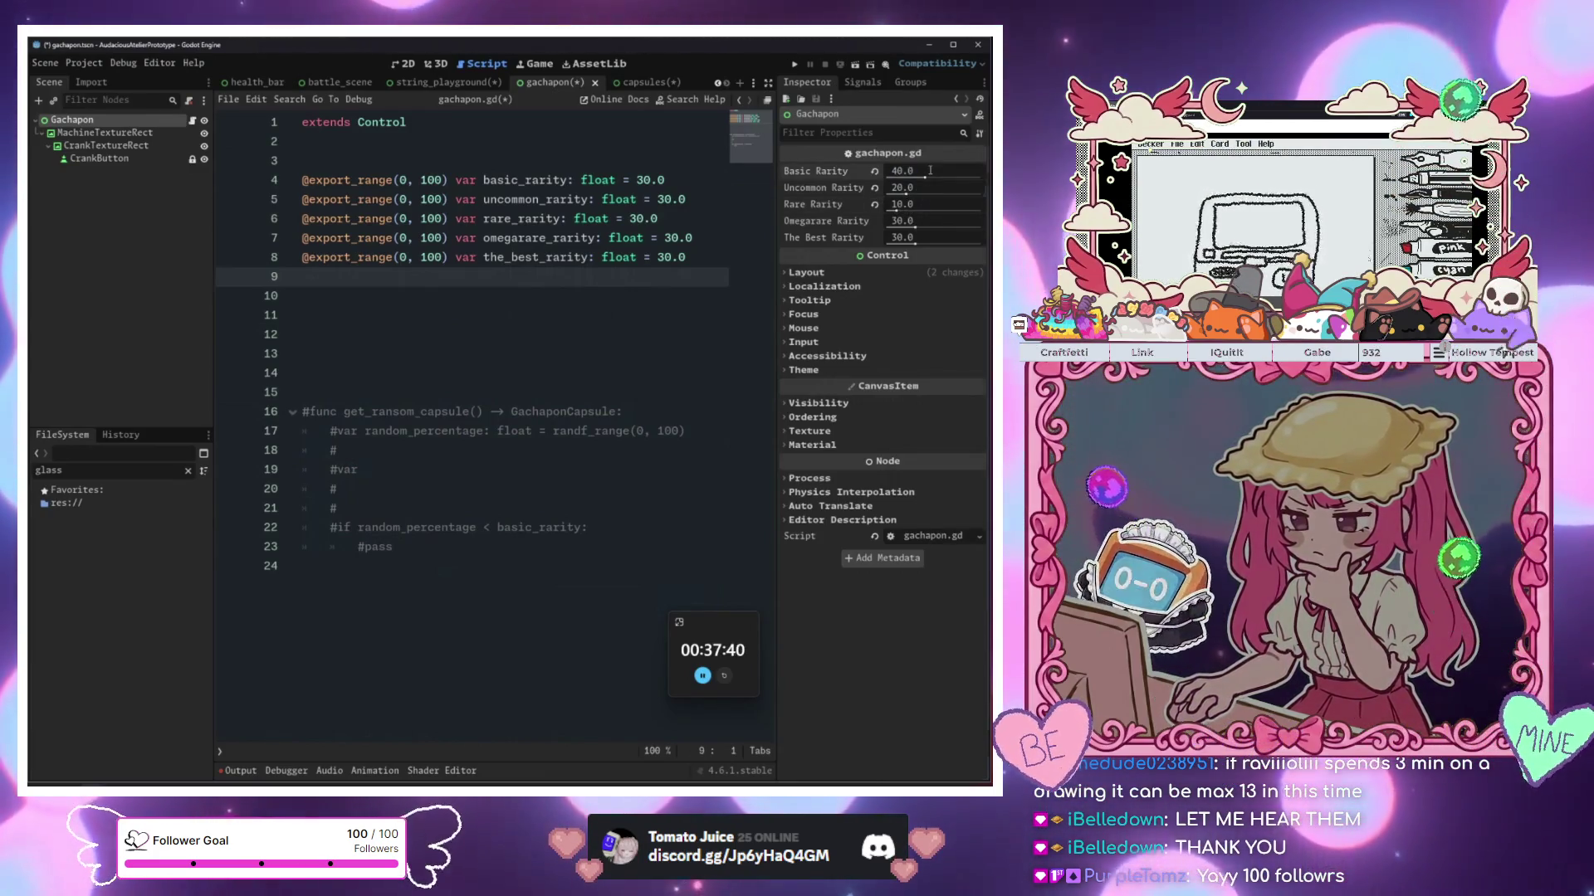
pyautogui.press('Tab')
pyautogui.press('Tab')
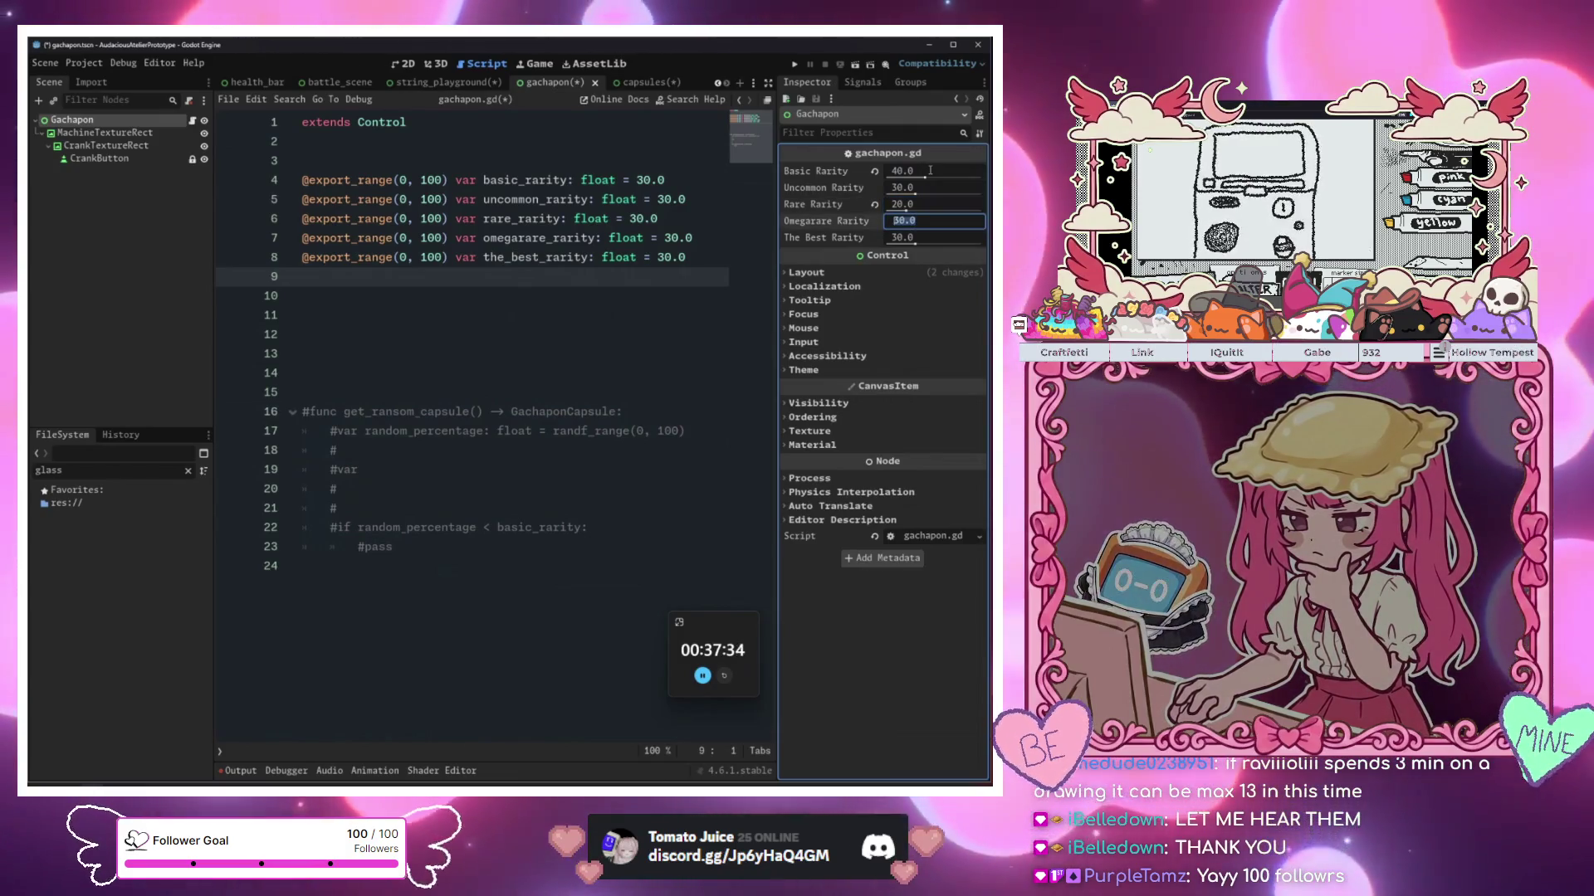
# Step: Adjust the Omegarare Rarity entry and move on to The Best Rarity
pyautogui.write('5')
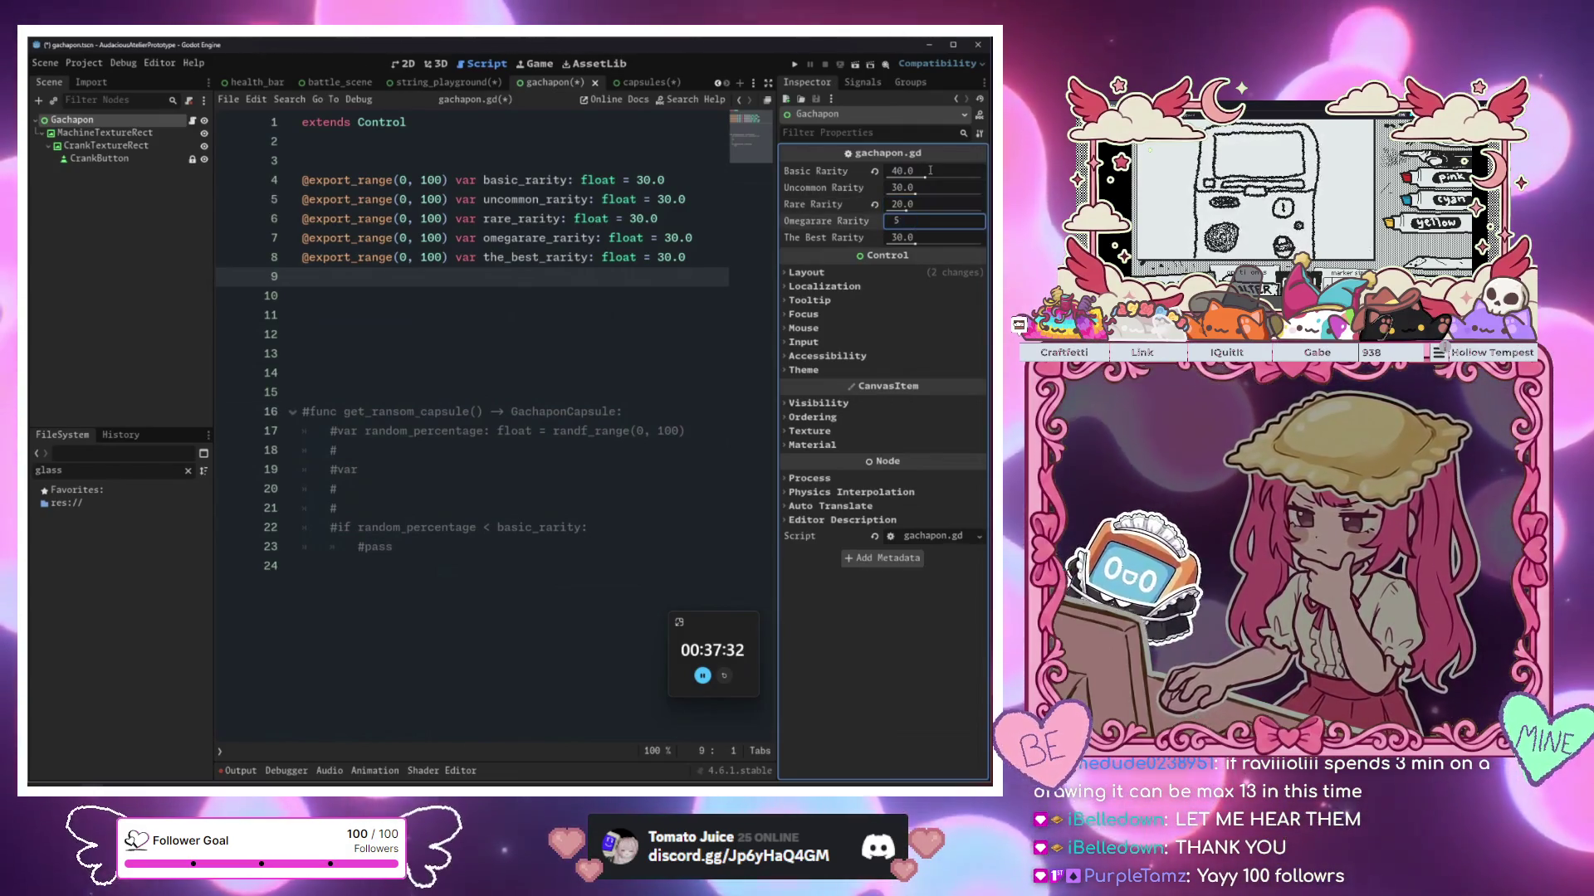
pyautogui.press('BackSpace')
pyautogui.press('Escape')
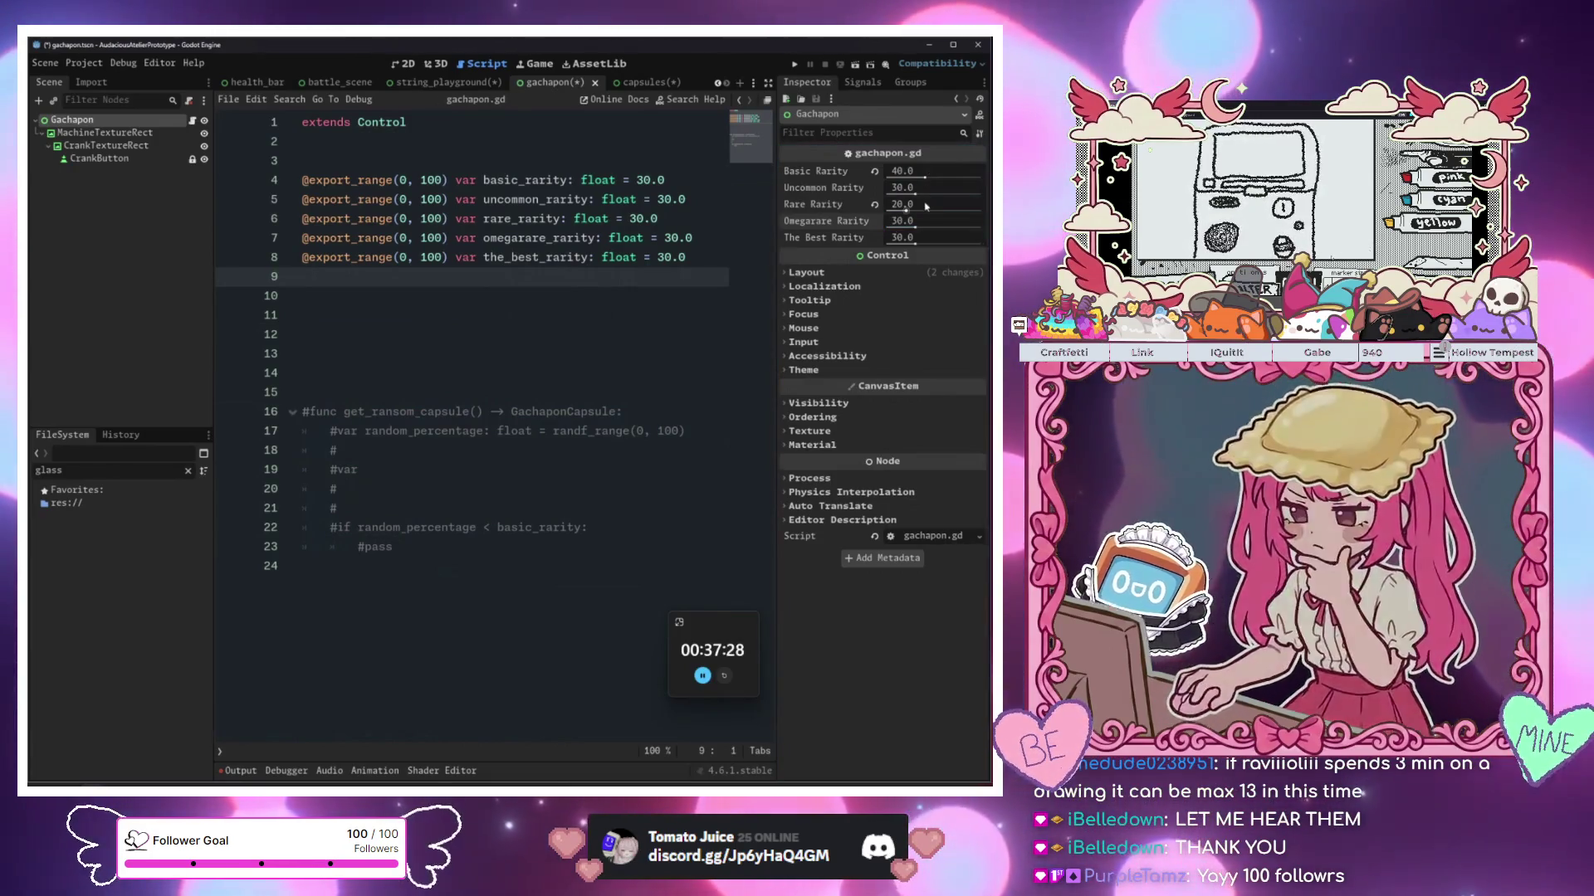
pyautogui.press('Tab')
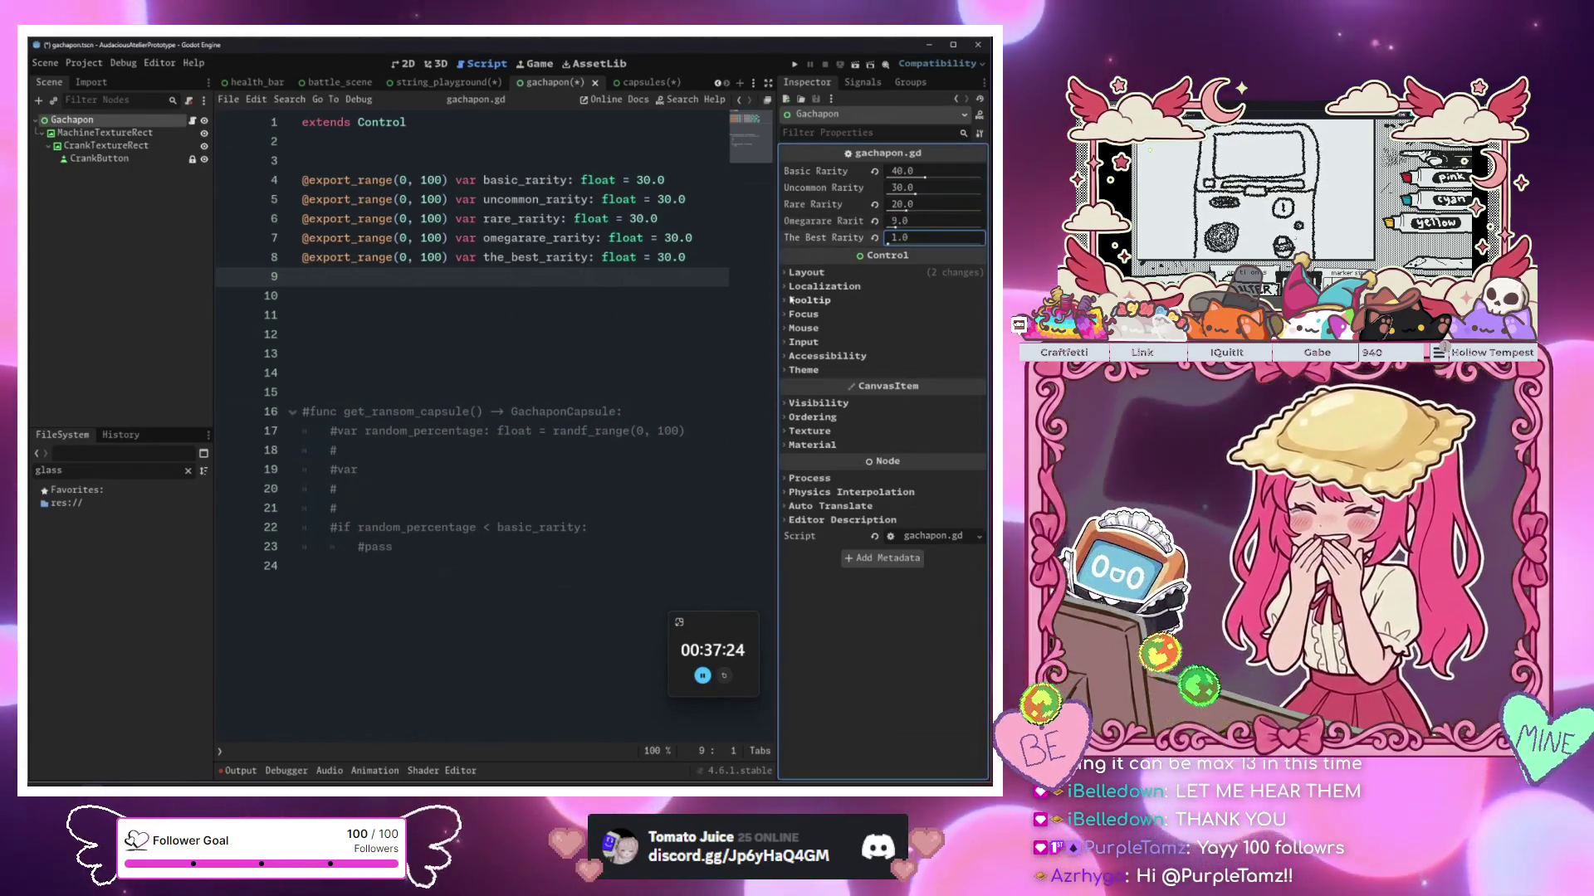
pyautogui.click(449, 489)
pyautogui.click(449, 295)
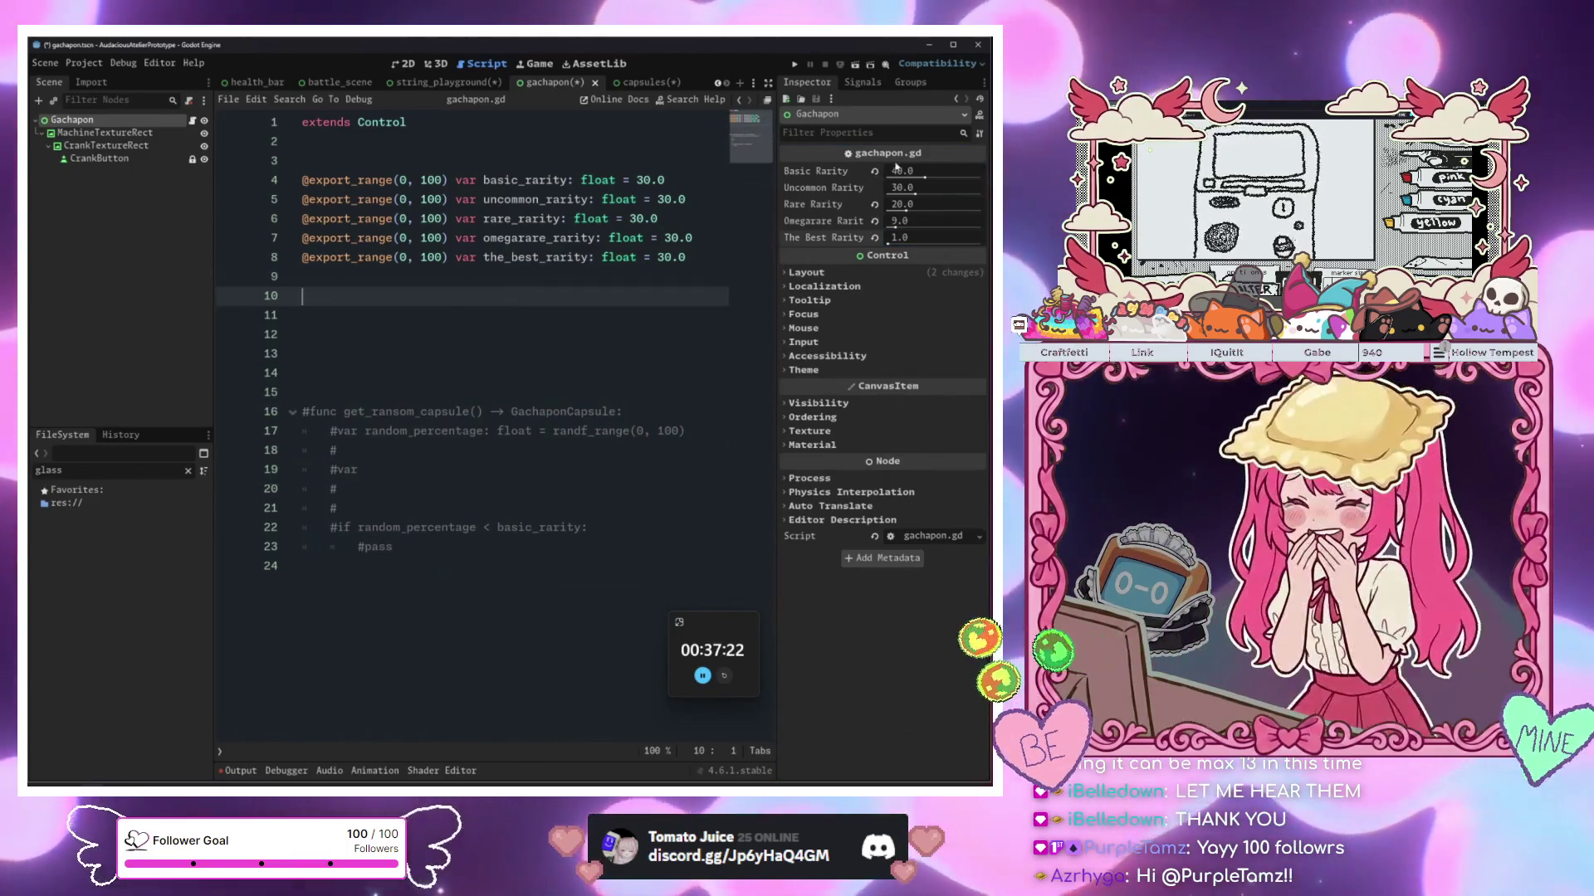
pyautogui.click(302, 372)
pyautogui.click(412, 438)
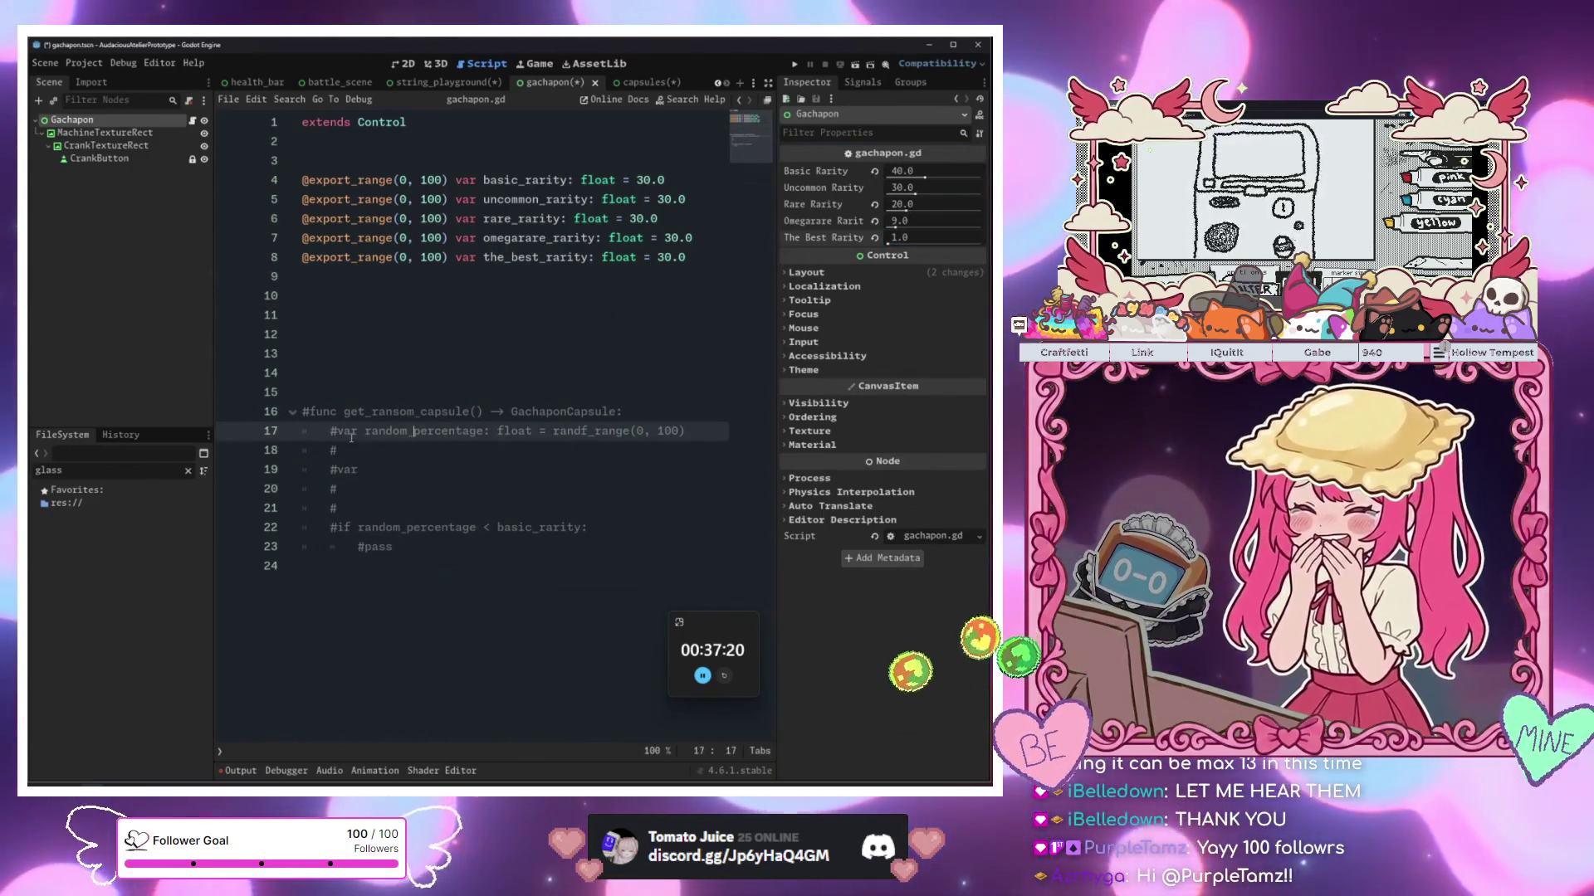
pyautogui.click(409, 315)
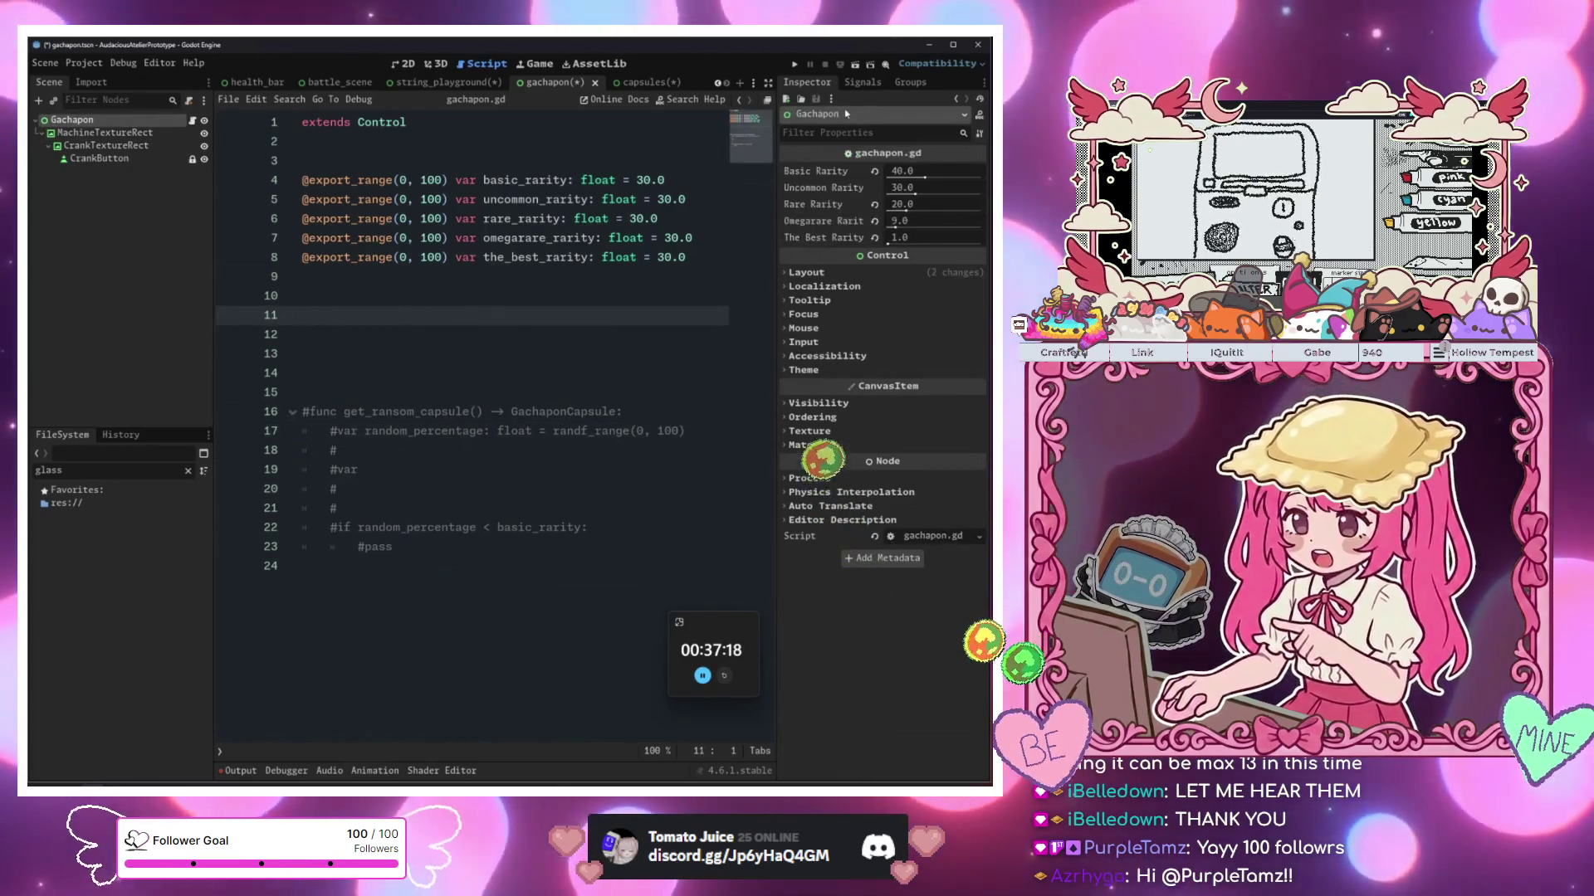
pyautogui.click(859, 83)
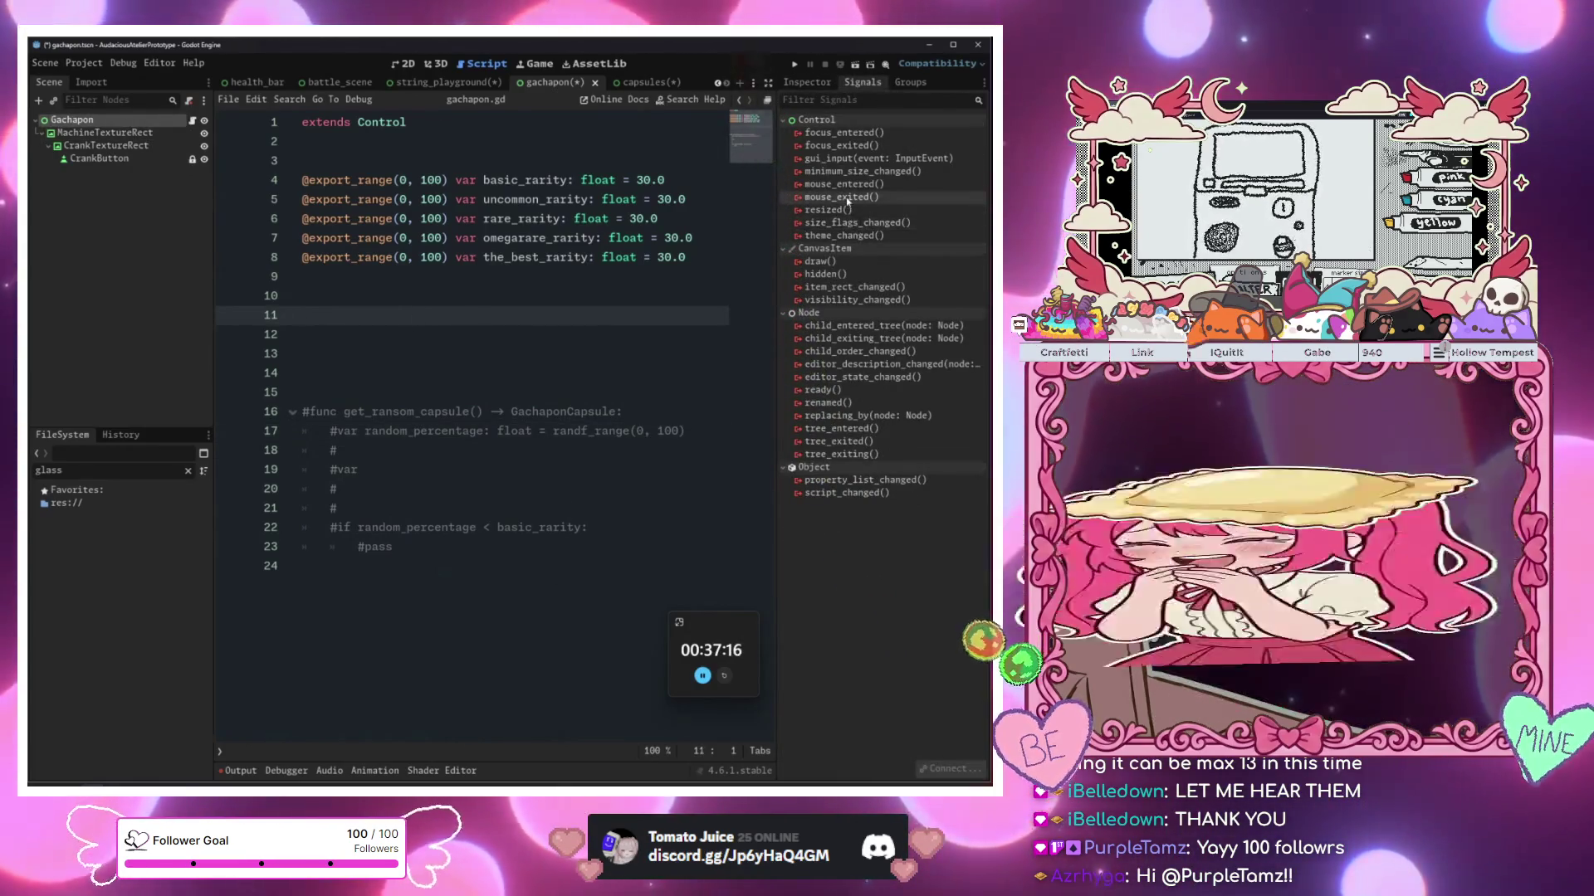
pyautogui.click(818, 84)
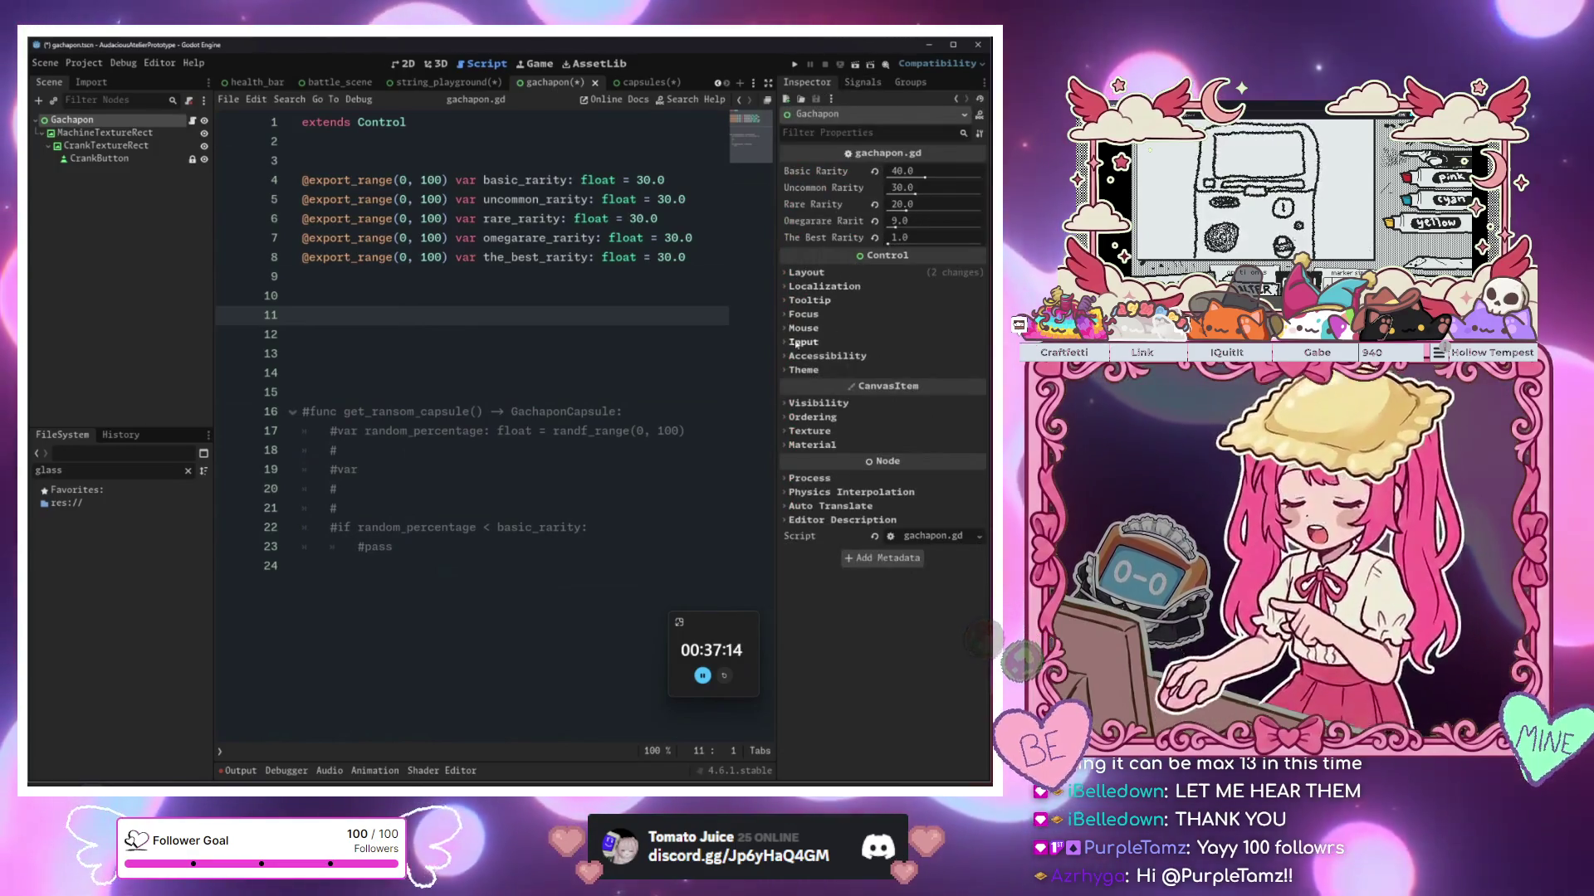
pyautogui.click(498, 334)
pyautogui.click(463, 296)
pyautogui.click(482, 354)
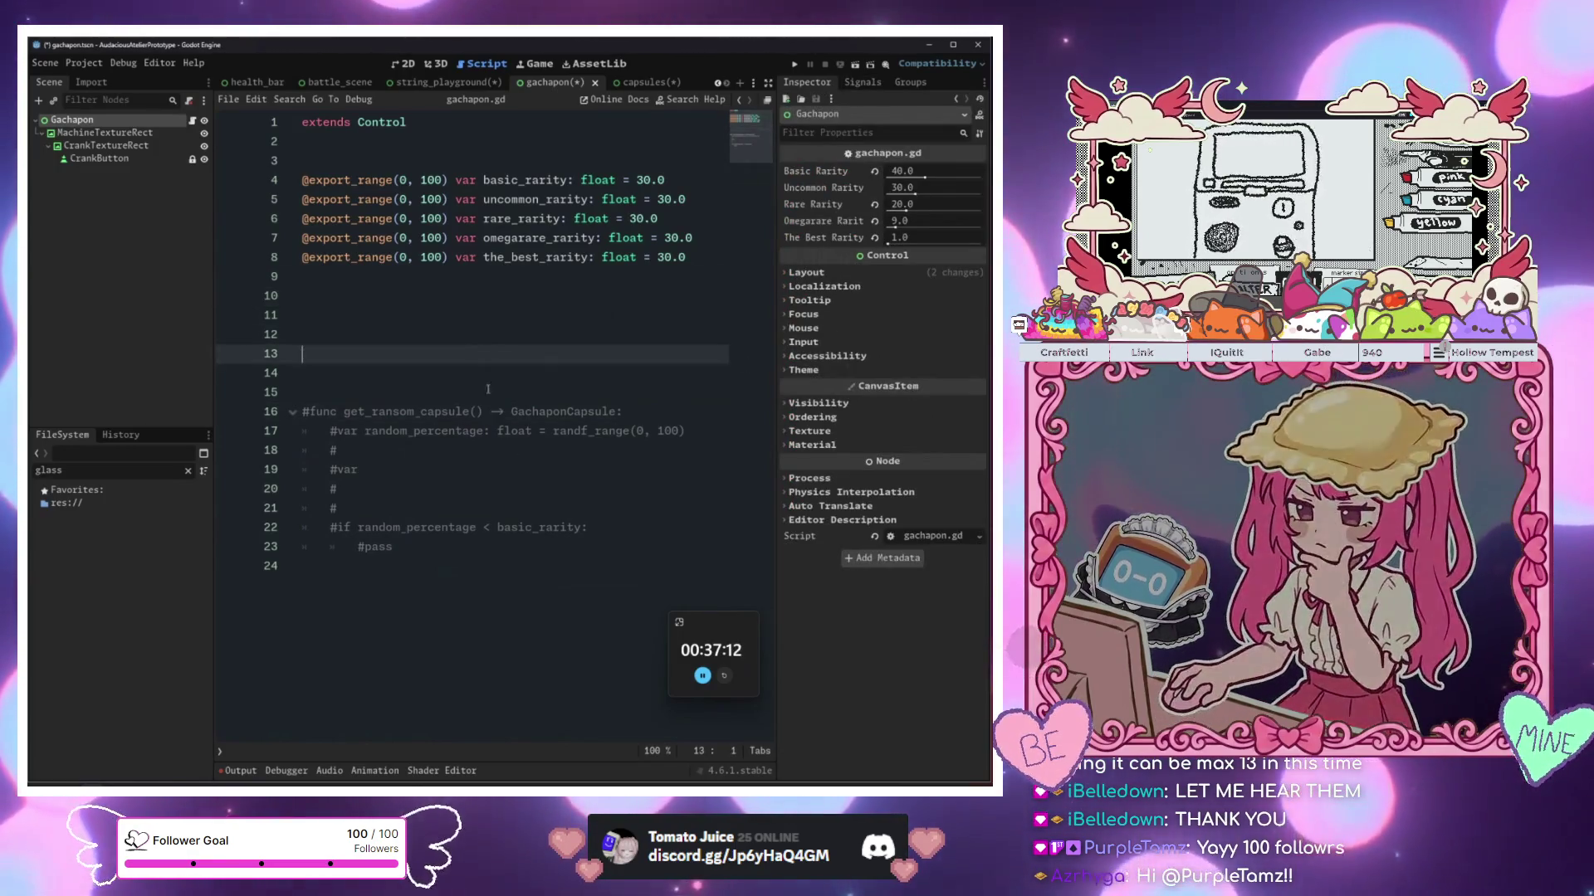
pyautogui.moveTo(475, 411)
pyautogui.mouseDown()
pyautogui.moveTo(415, 431)
pyautogui.moveTo(399, 546)
pyautogui.mouseUp()
pyautogui.hotkey('ctrl', 'k')
pyautogui.click(409, 489)
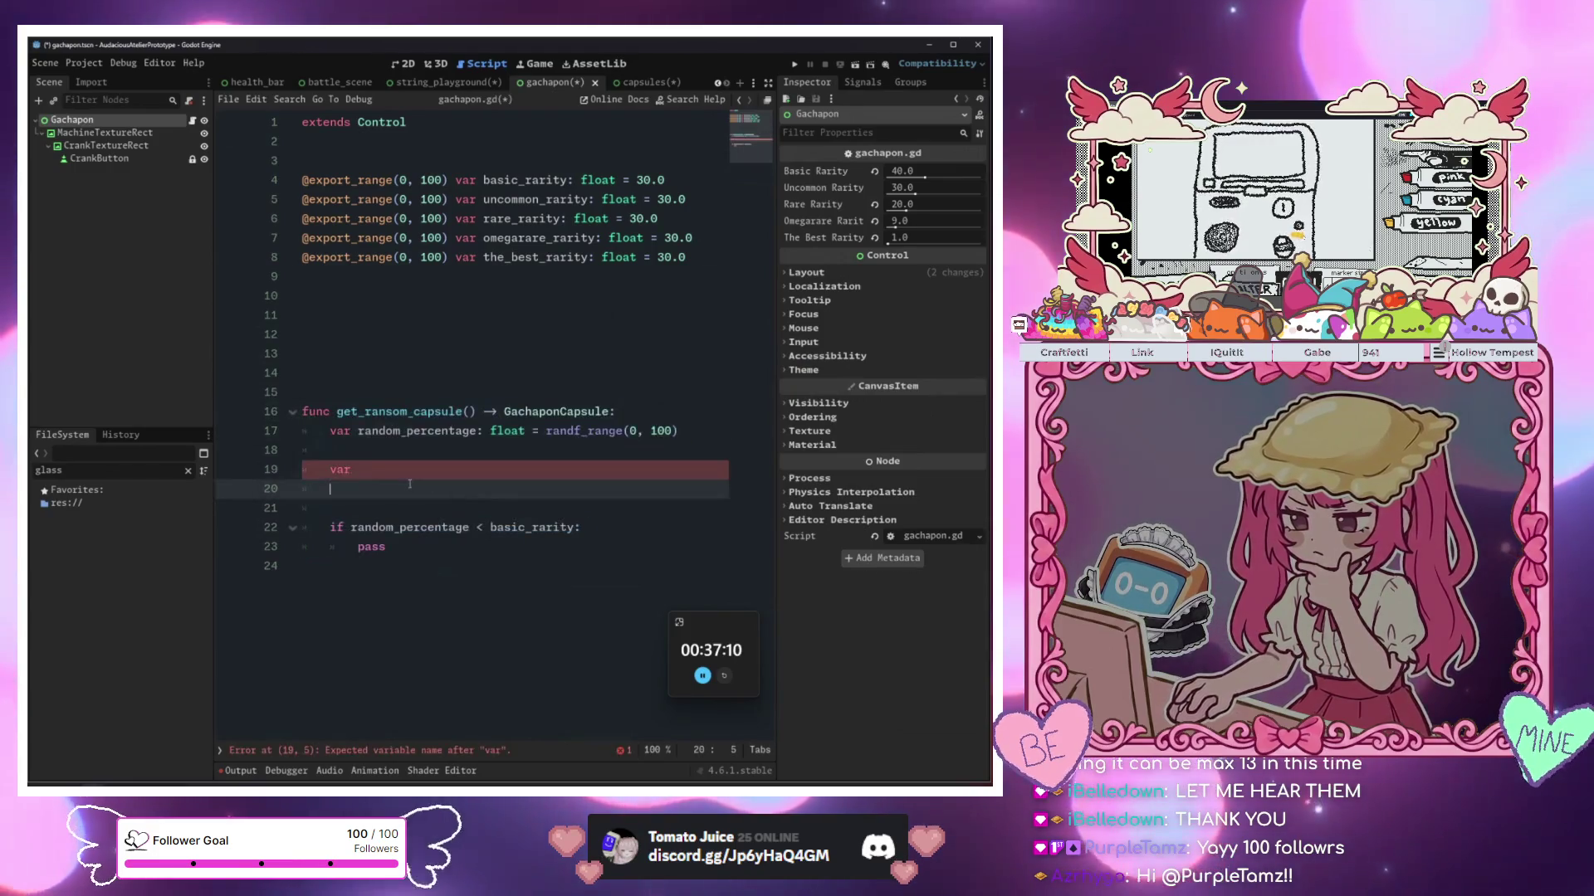
pyautogui.hotkey('ctrl', 'z')
pyautogui.click(416, 315)
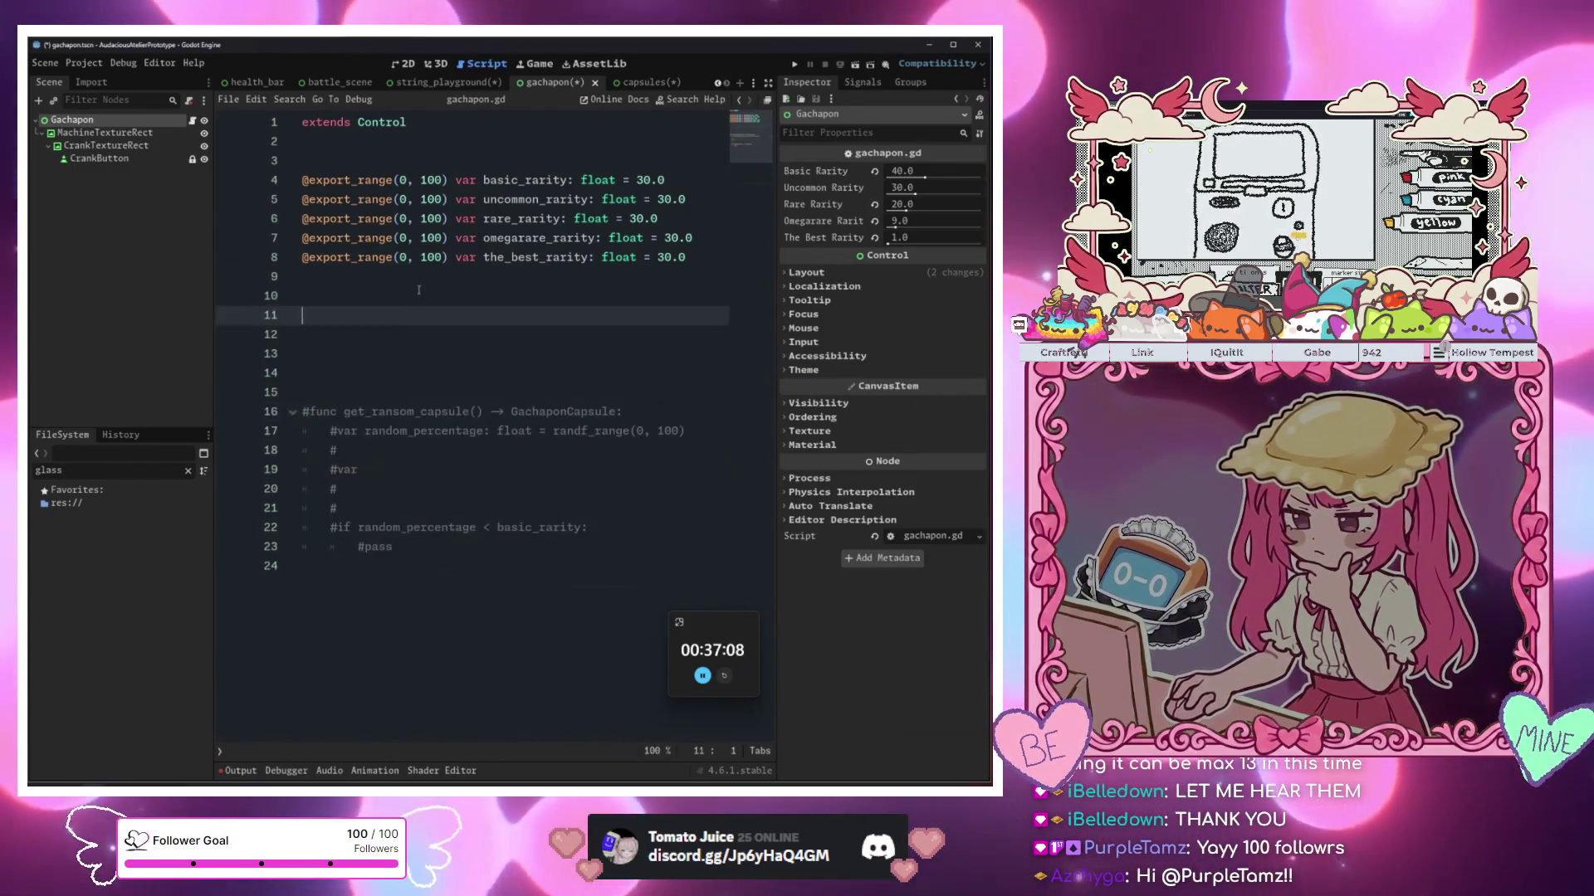
pyautogui.click(415, 297)
pyautogui.write('@export var ')
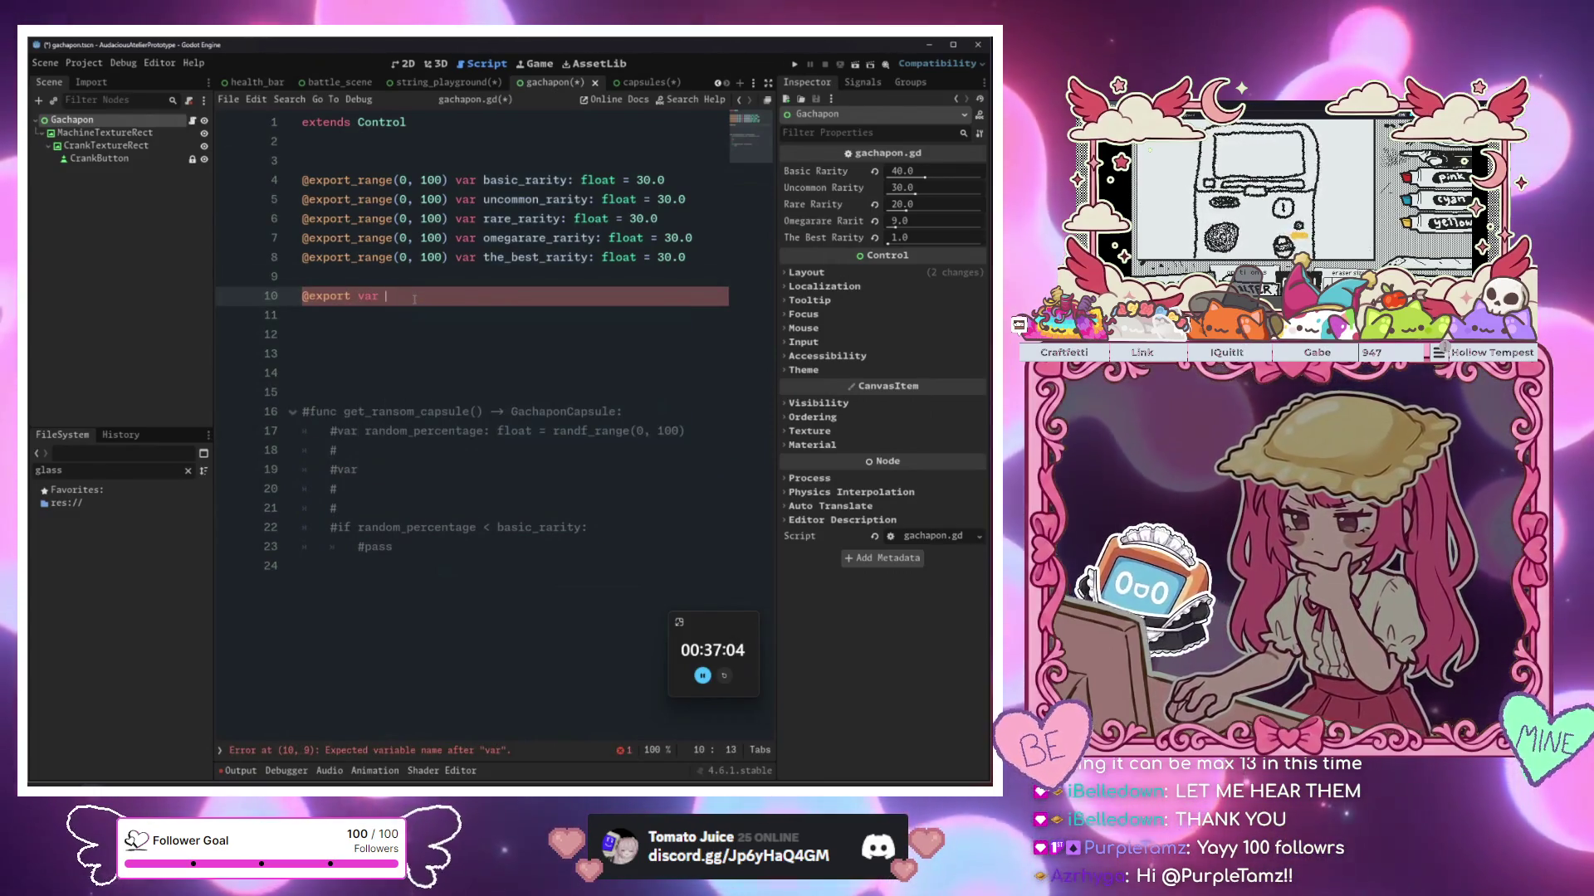
pyautogui.write('capsule_scene: ')
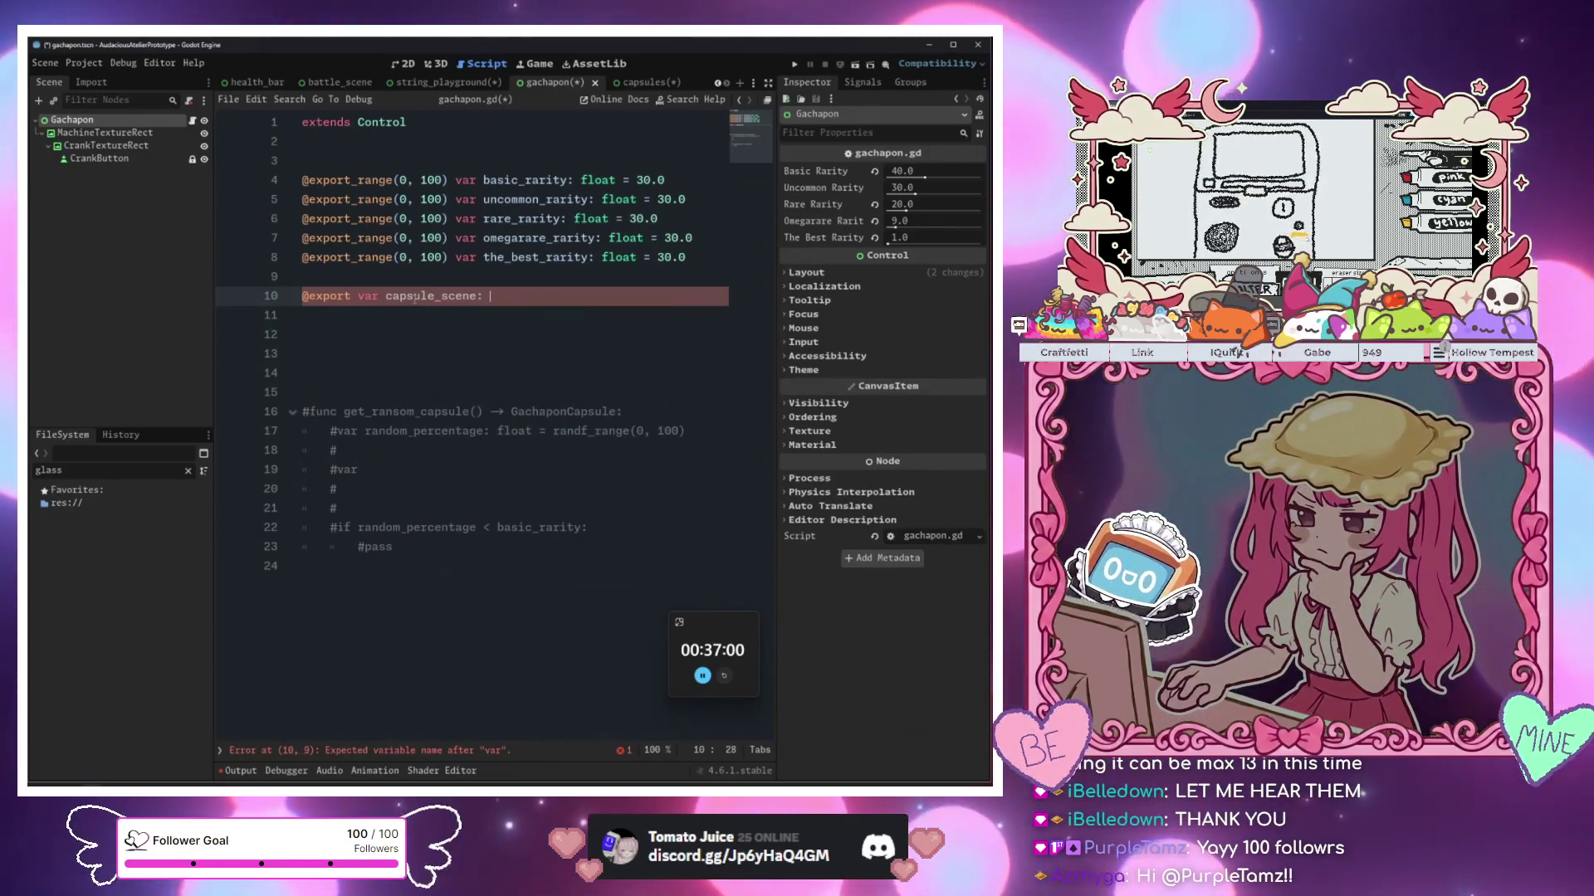
pyautogui.write('PackedScene')
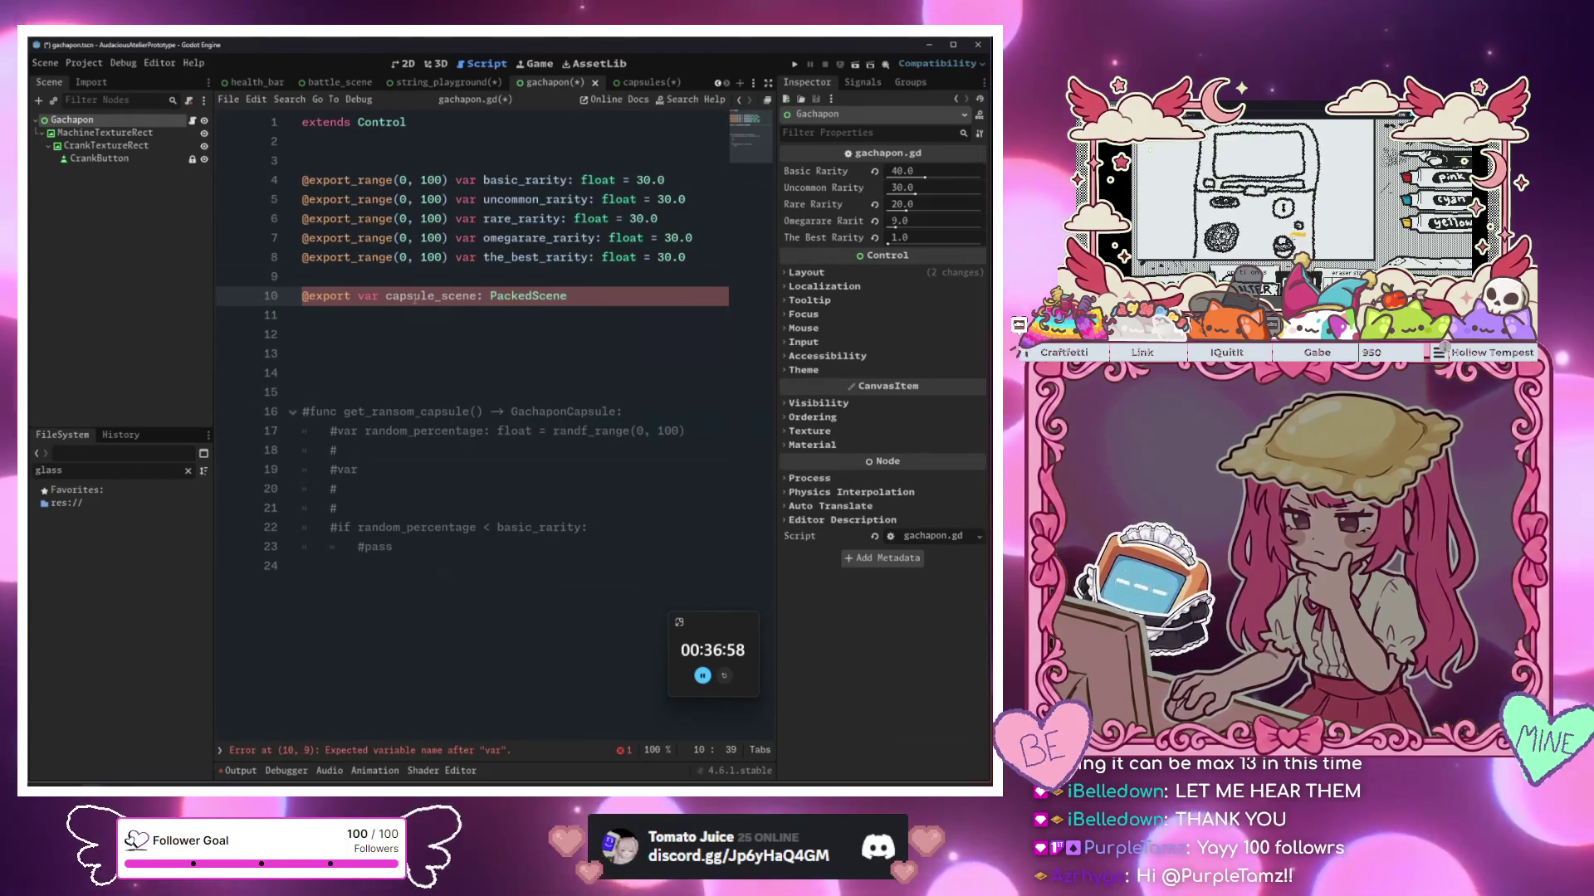
# Step: Open the fill options for the Gachapon node's Capsule Scene slot in the Inspector
pyautogui.click(639, 82)
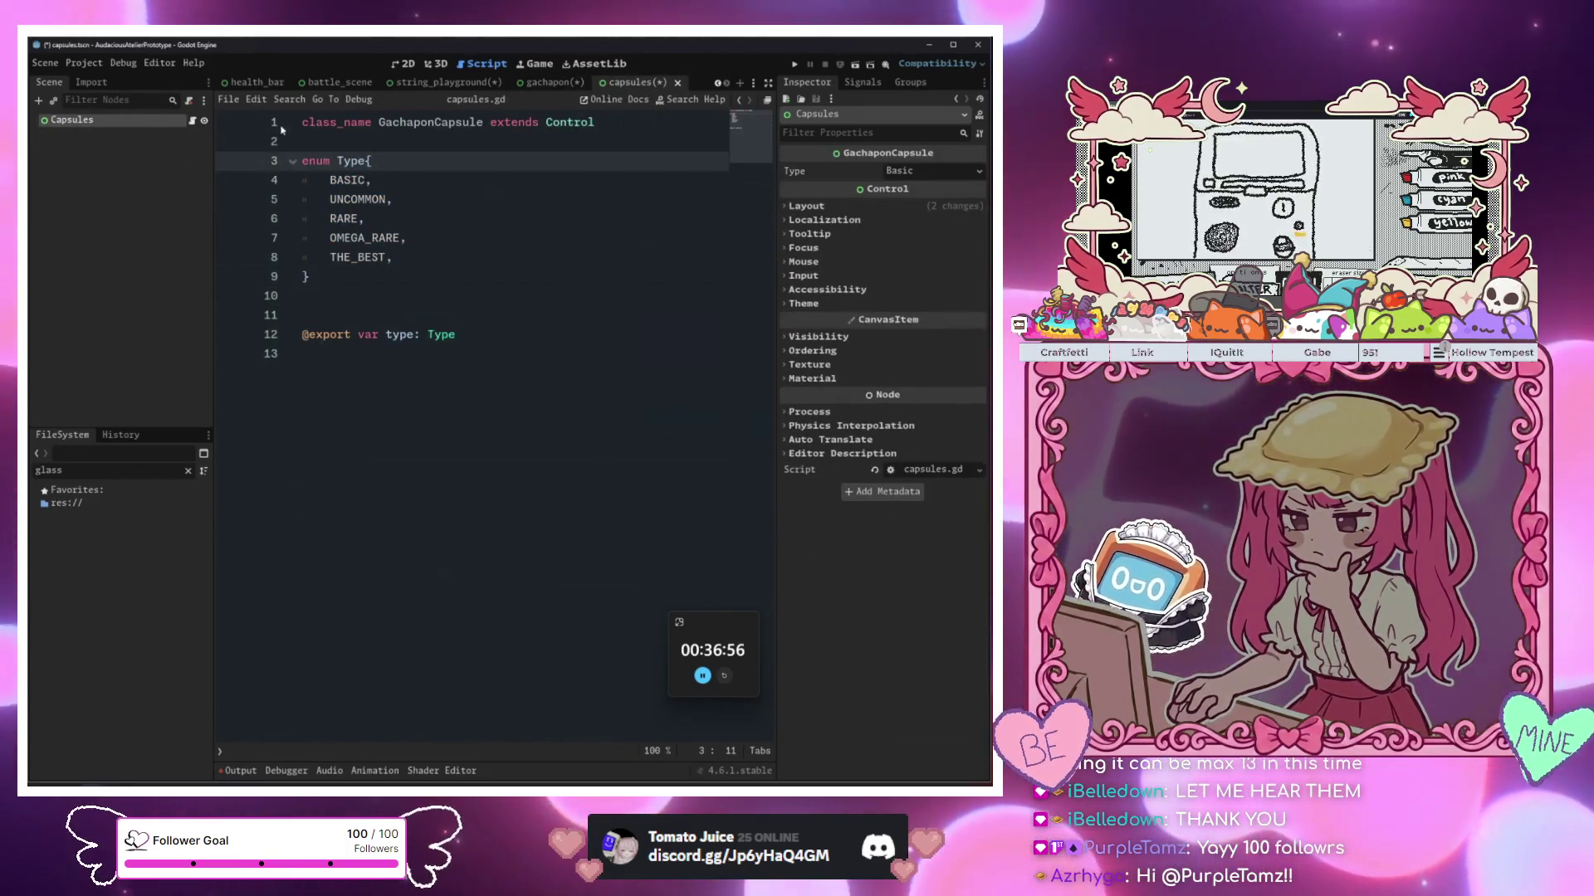
pyautogui.click(554, 82)
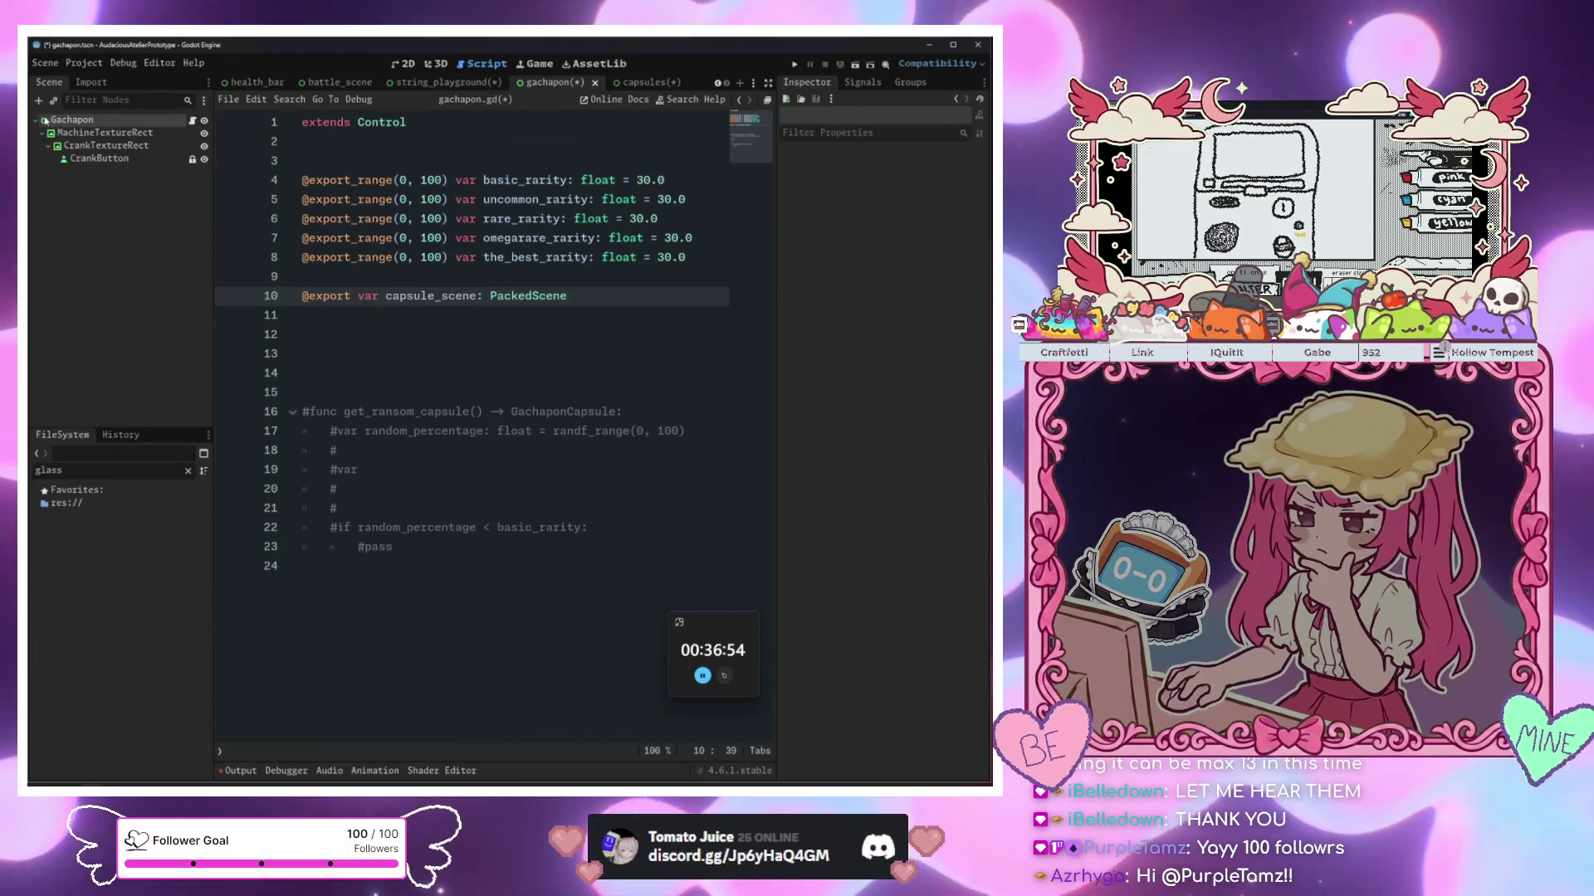
pyautogui.click(46, 120)
pyautogui.click(979, 255)
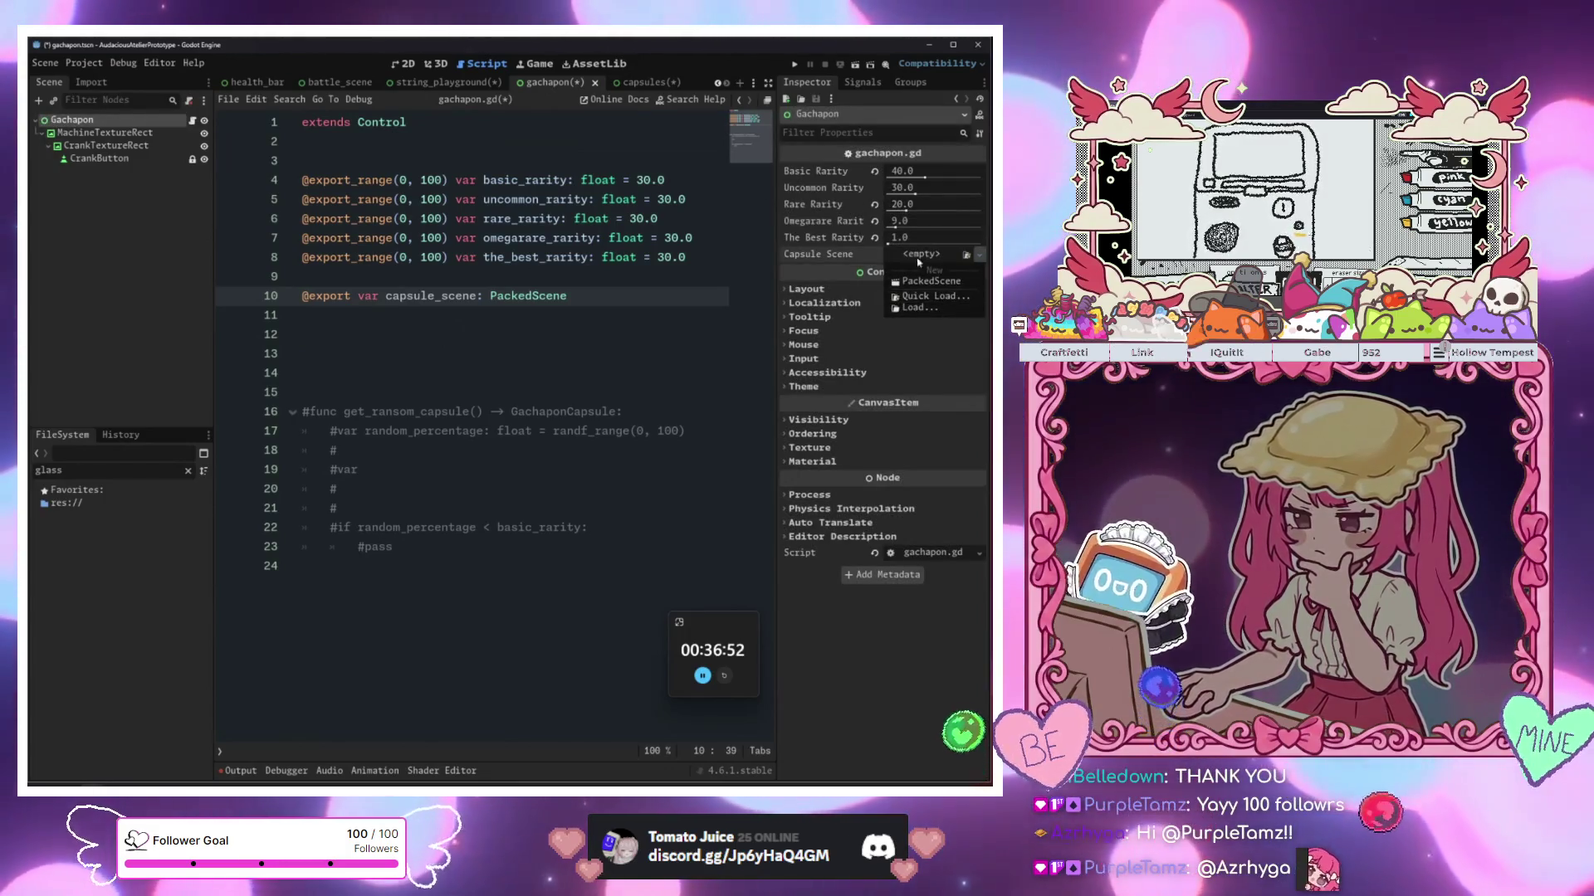
pyautogui.click(638, 82)
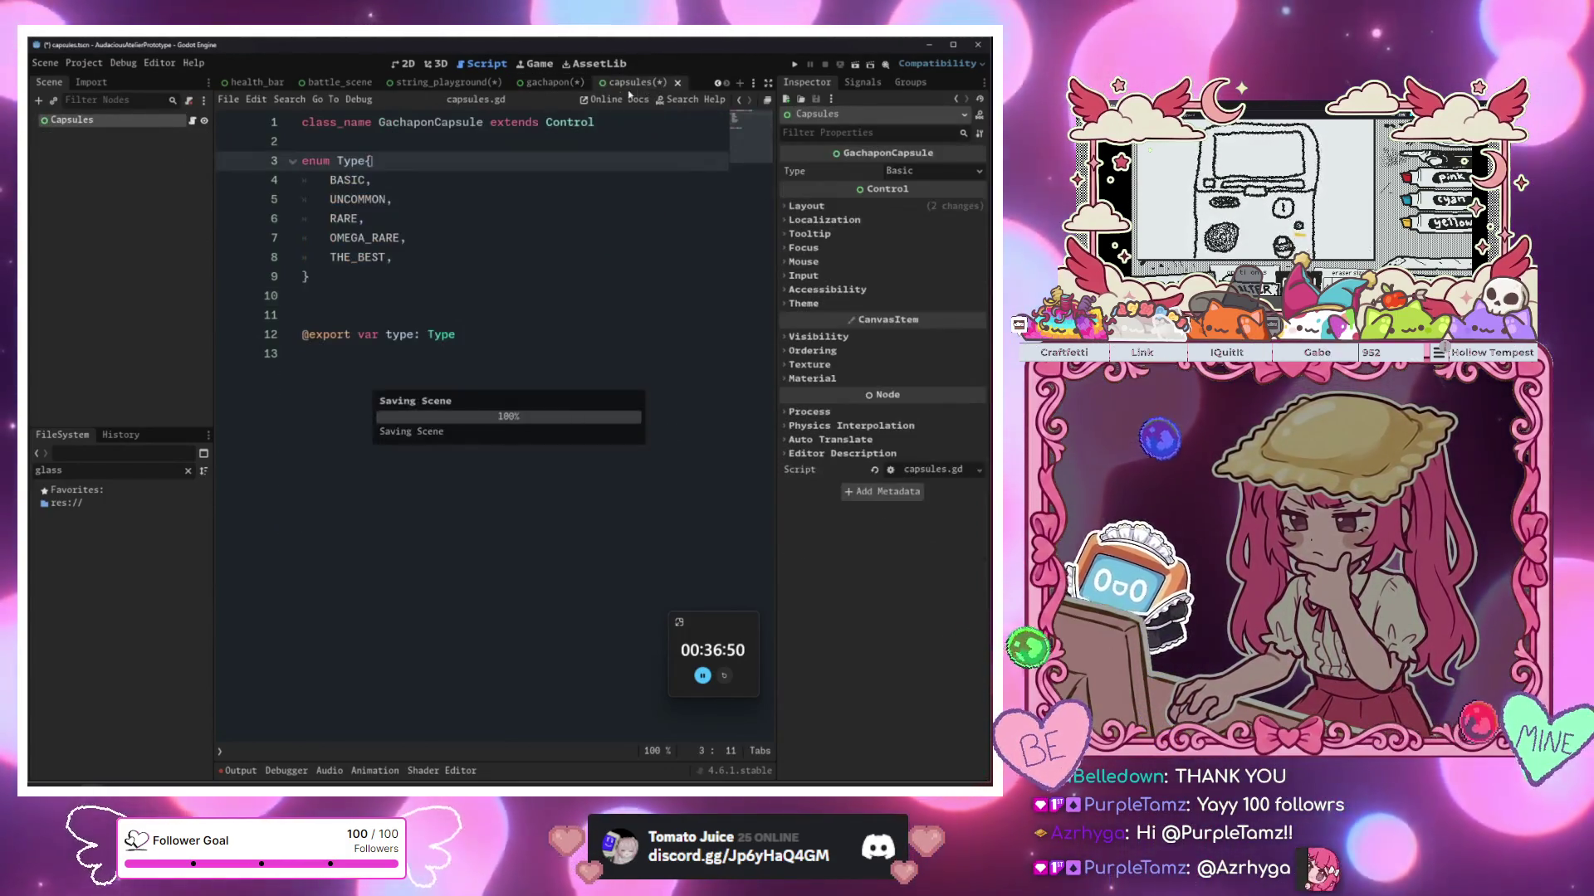
pyautogui.click(555, 82)
pyautogui.click(978, 255)
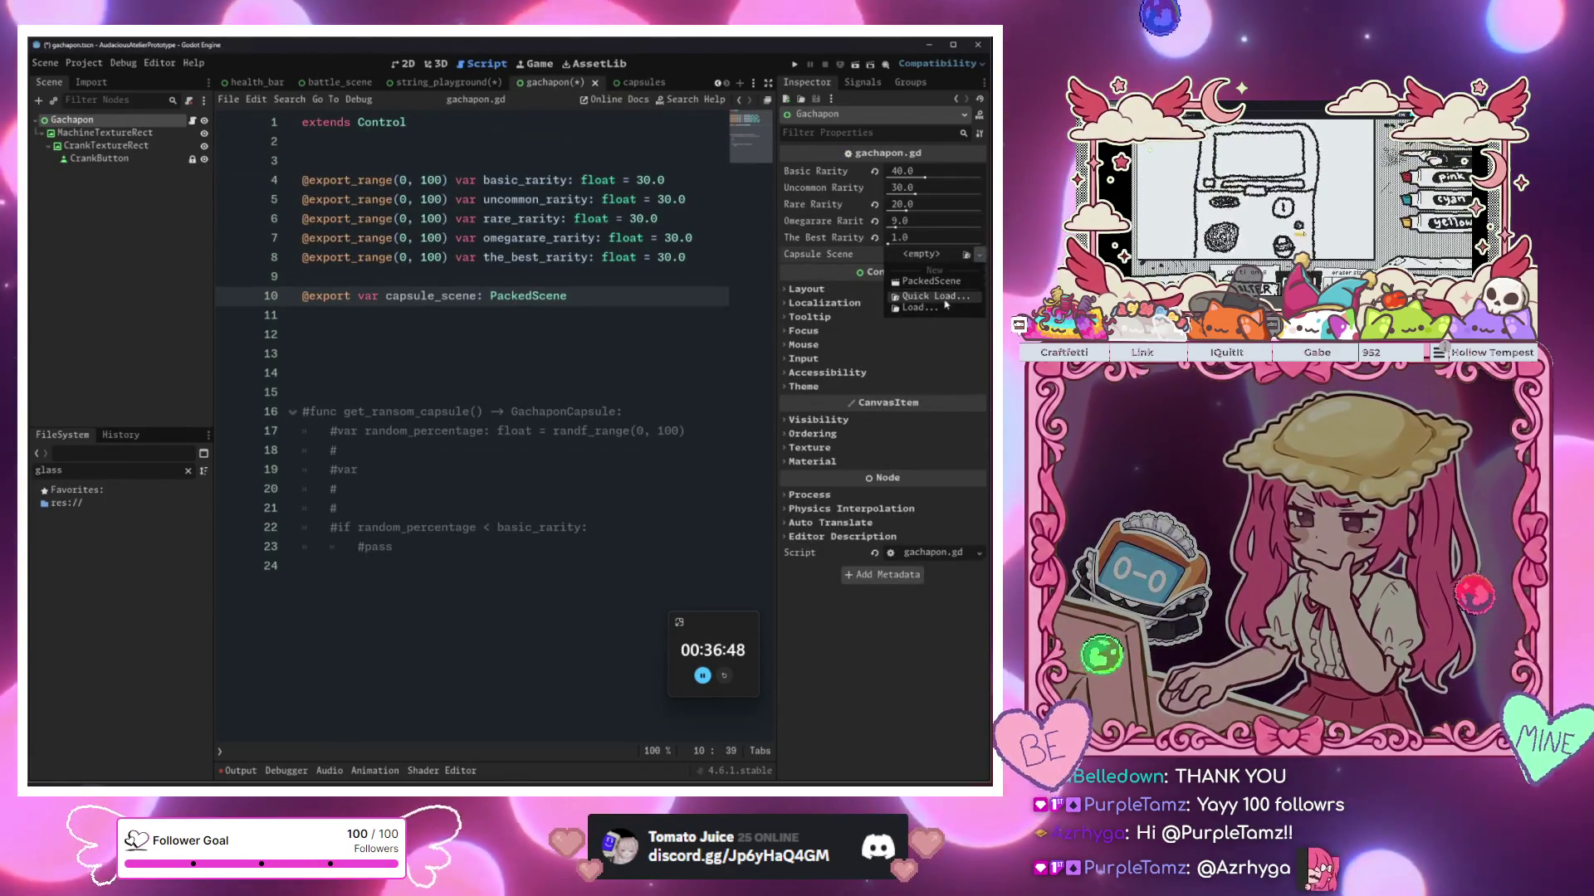
# Step: Quick Load capsules.tscn into the Capsule Scene slot
pyautogui.click(933, 297)
pyautogui.write('ga')
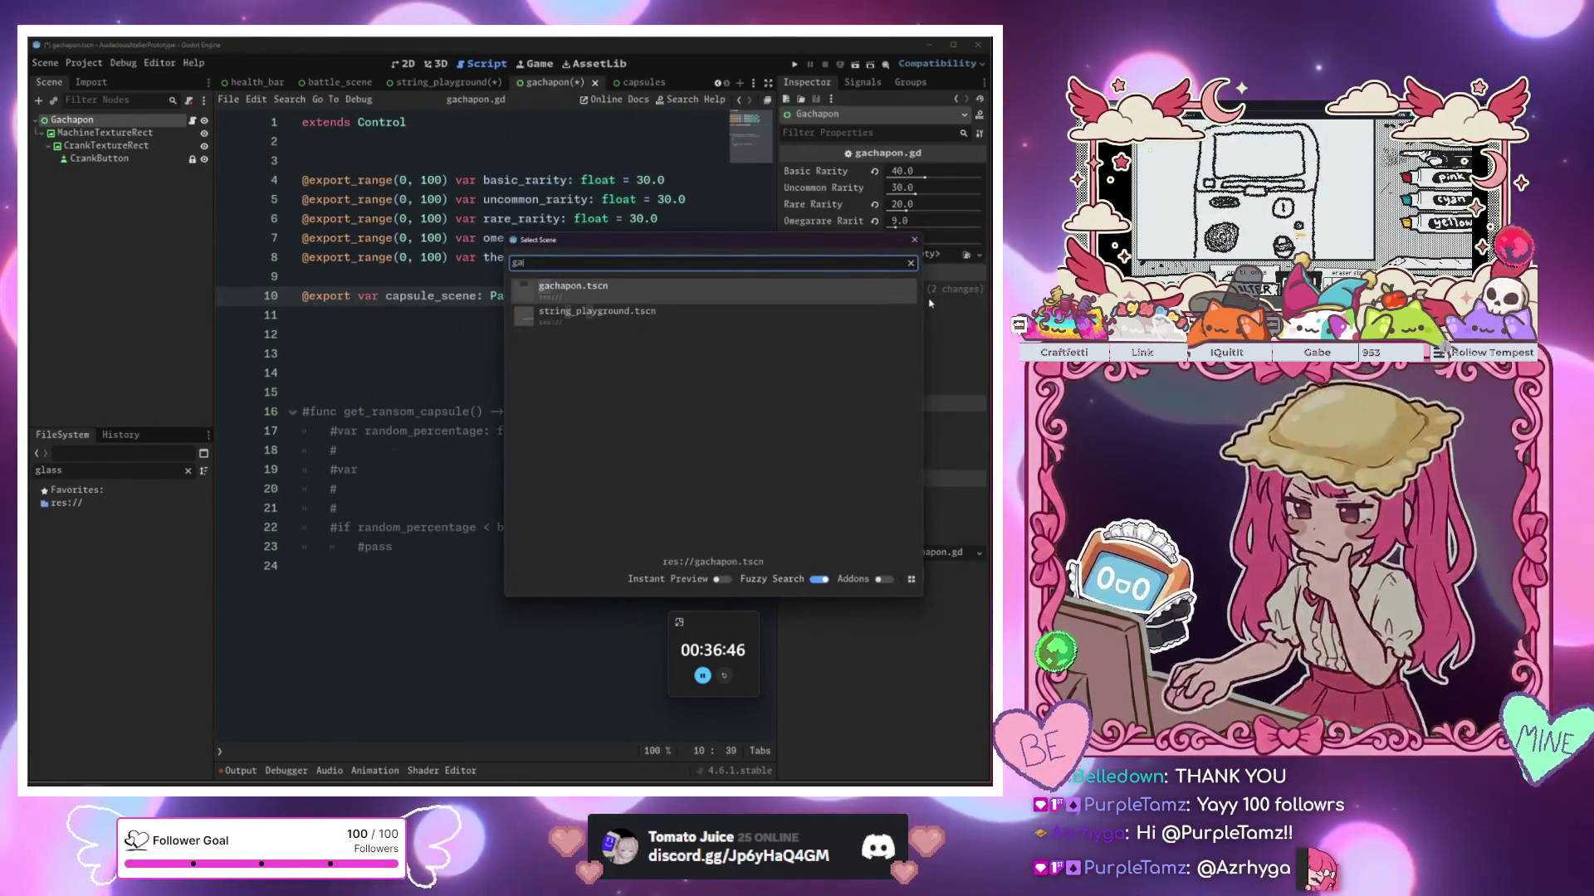
pyautogui.press('BackSpace')
pyautogui.press('BackSpace')
pyautogui.write('capsule')
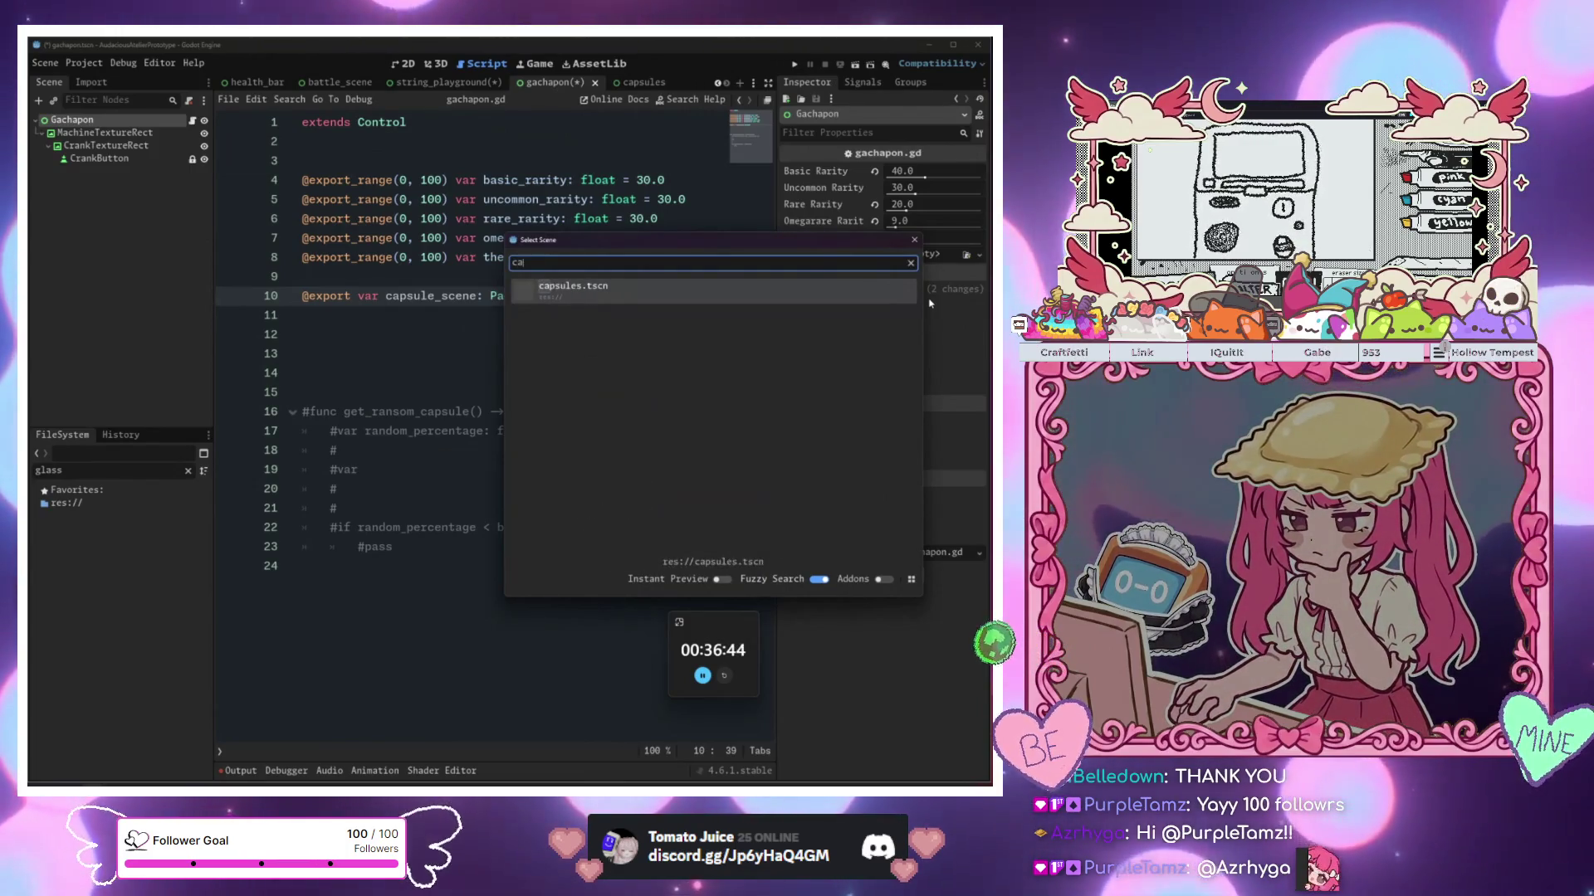
pyautogui.press('Return')
pyautogui.click(625, 83)
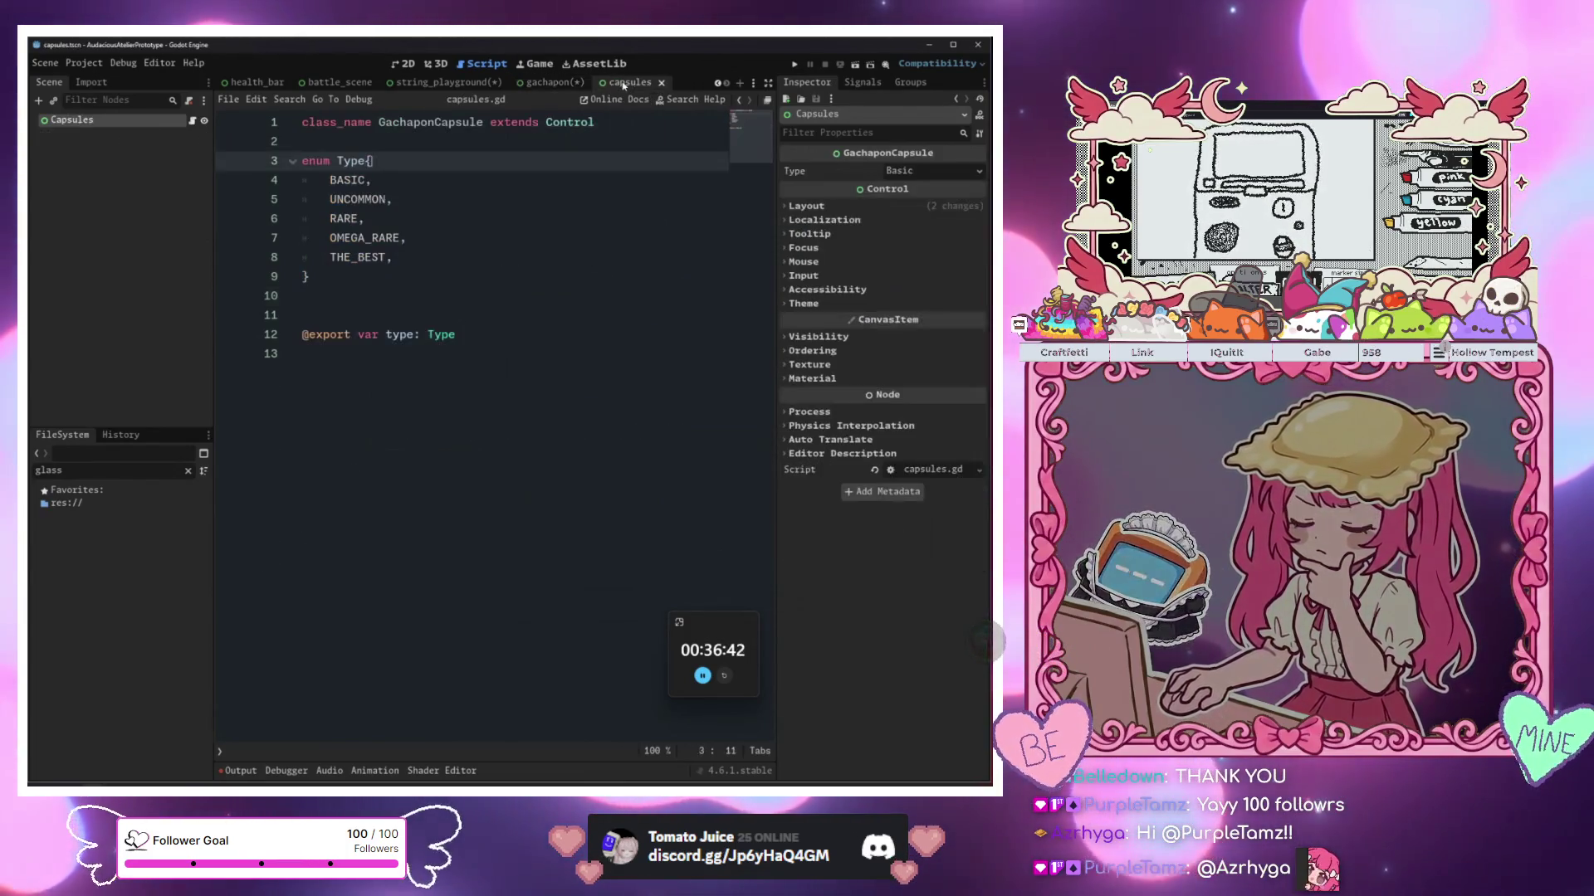
pyautogui.click(552, 82)
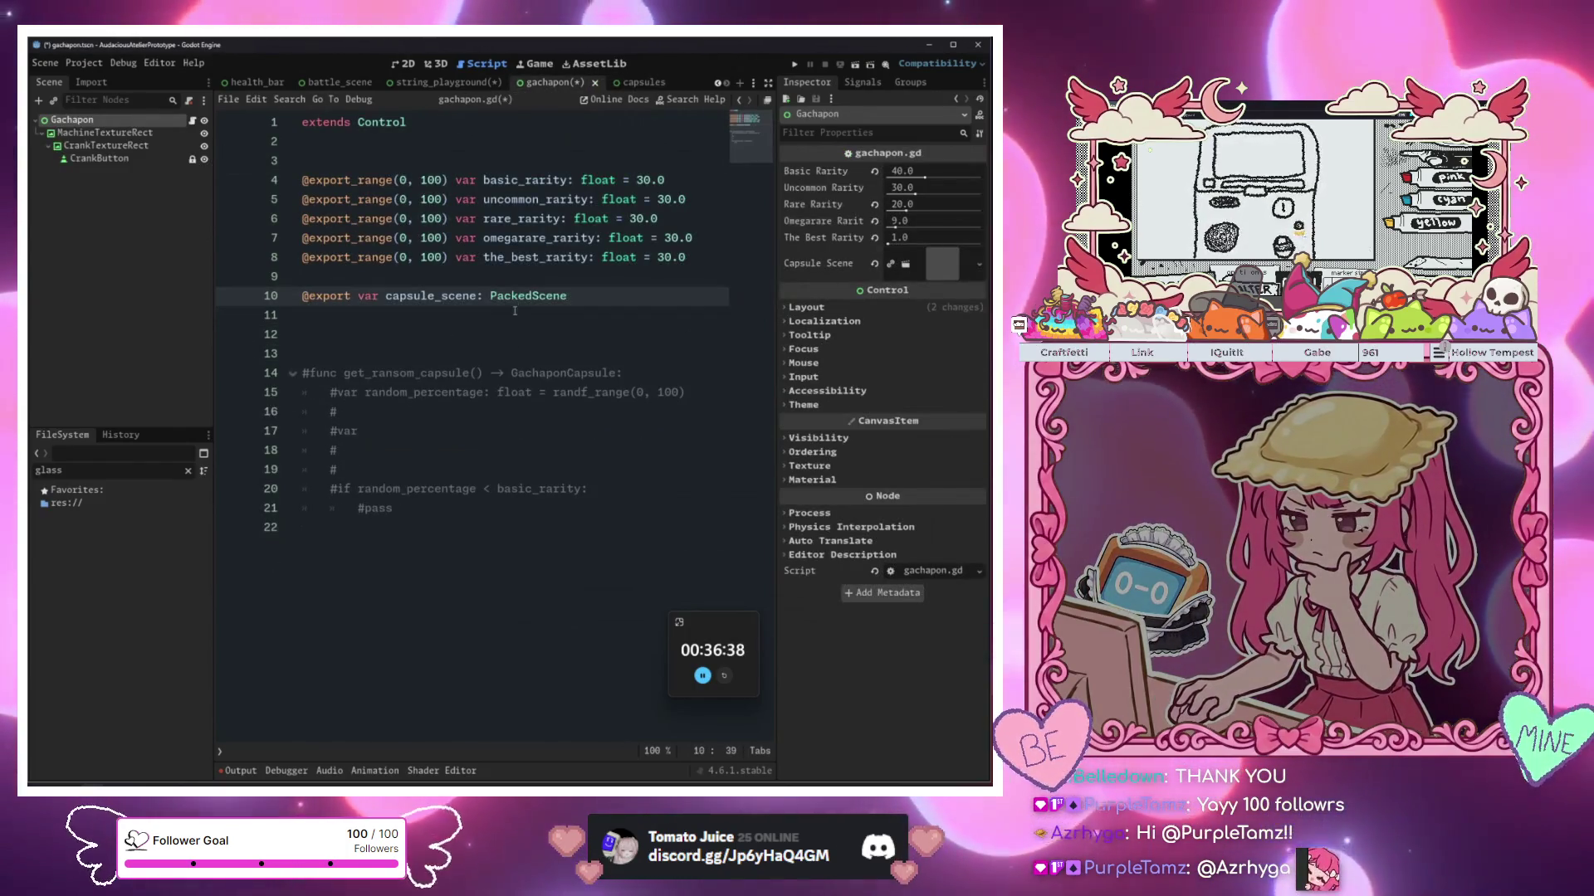
# Step: Tidy the blank lines, save, and uncomment get_ransom_capsule
pyautogui.press('Return')
pyautogui.press('Return')
pyautogui.hotkey('ctrl', 's')
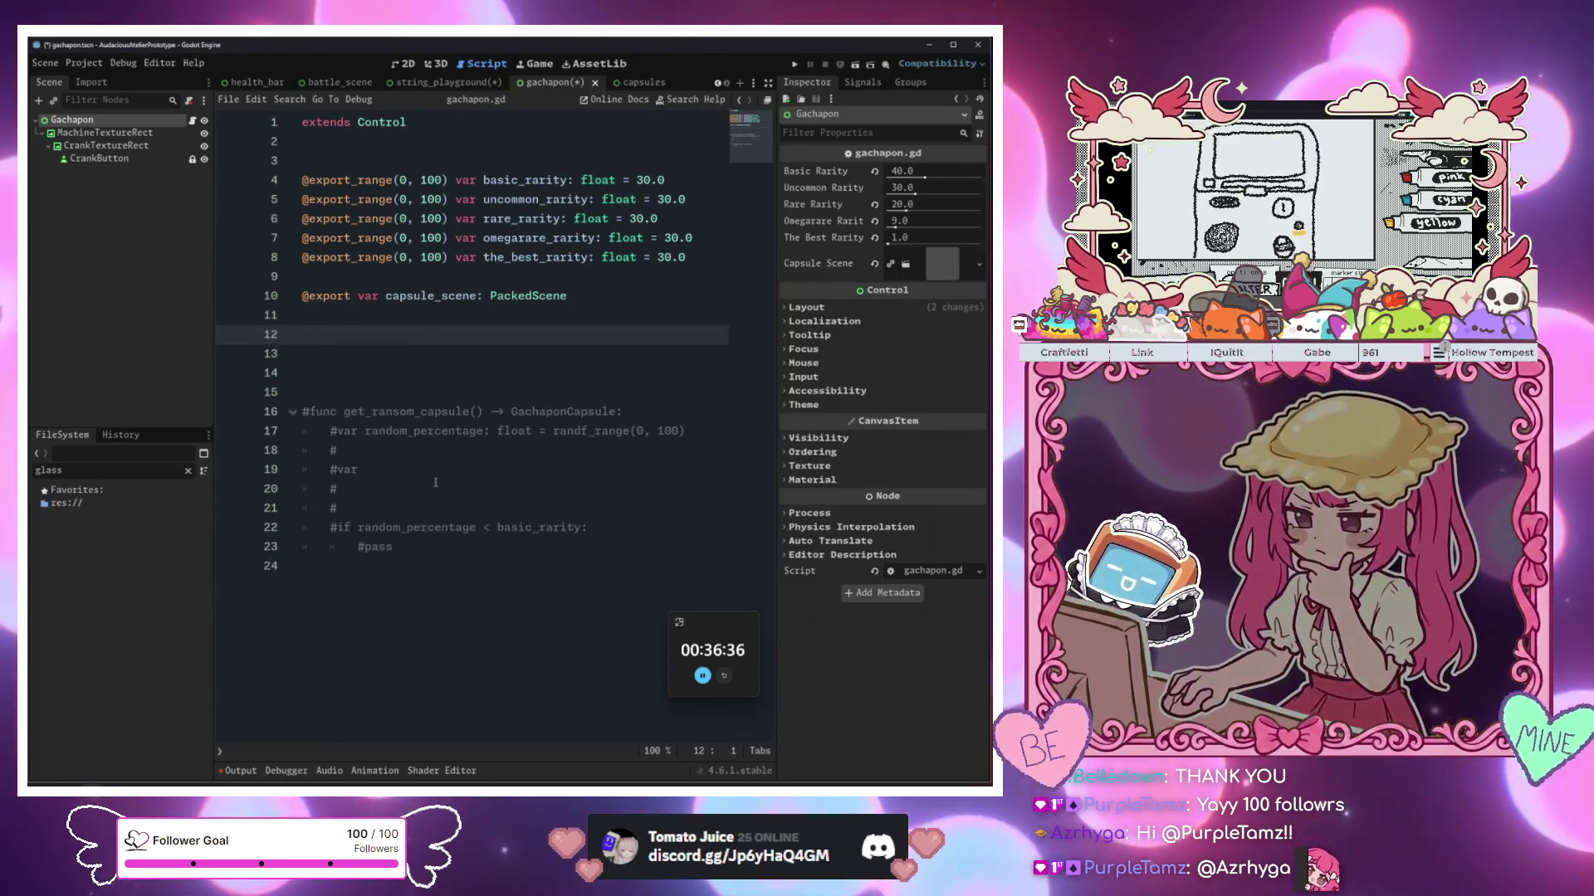
pyautogui.press('BackSpace')
pyautogui.press('BackSpace')
pyautogui.moveTo(435, 508)
pyautogui.mouseDown()
pyautogui.moveTo(390, 432)
pyautogui.moveTo(299, 368)
pyautogui.mouseUp()
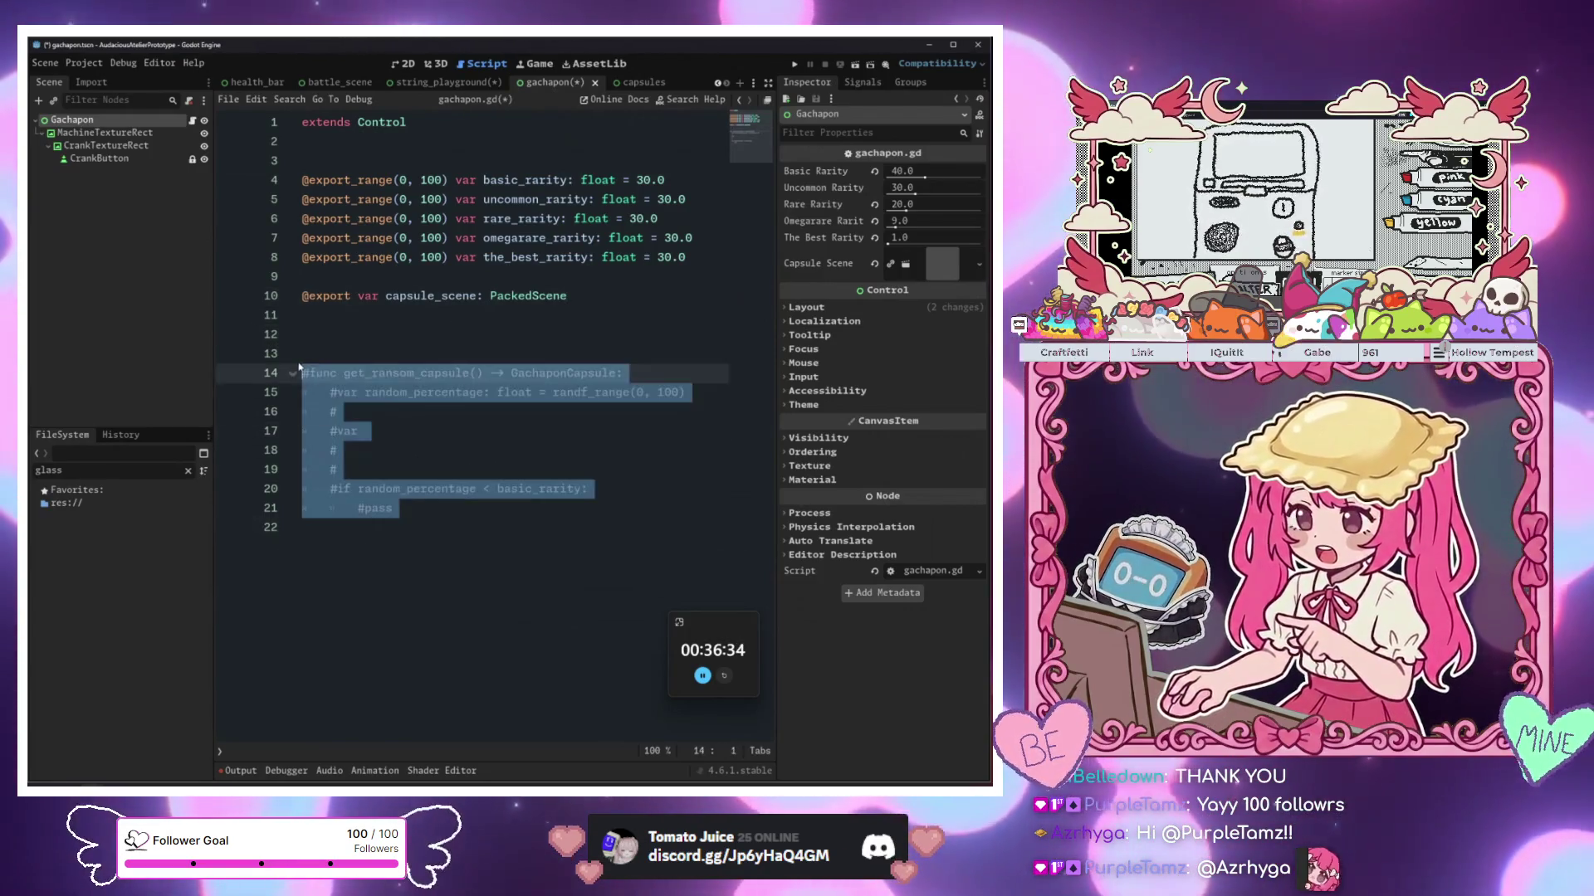
pyautogui.hotkey('ctrl', 'k')
pyautogui.press('Down')
pyautogui.press('Down')
pyautogui.press('Down')
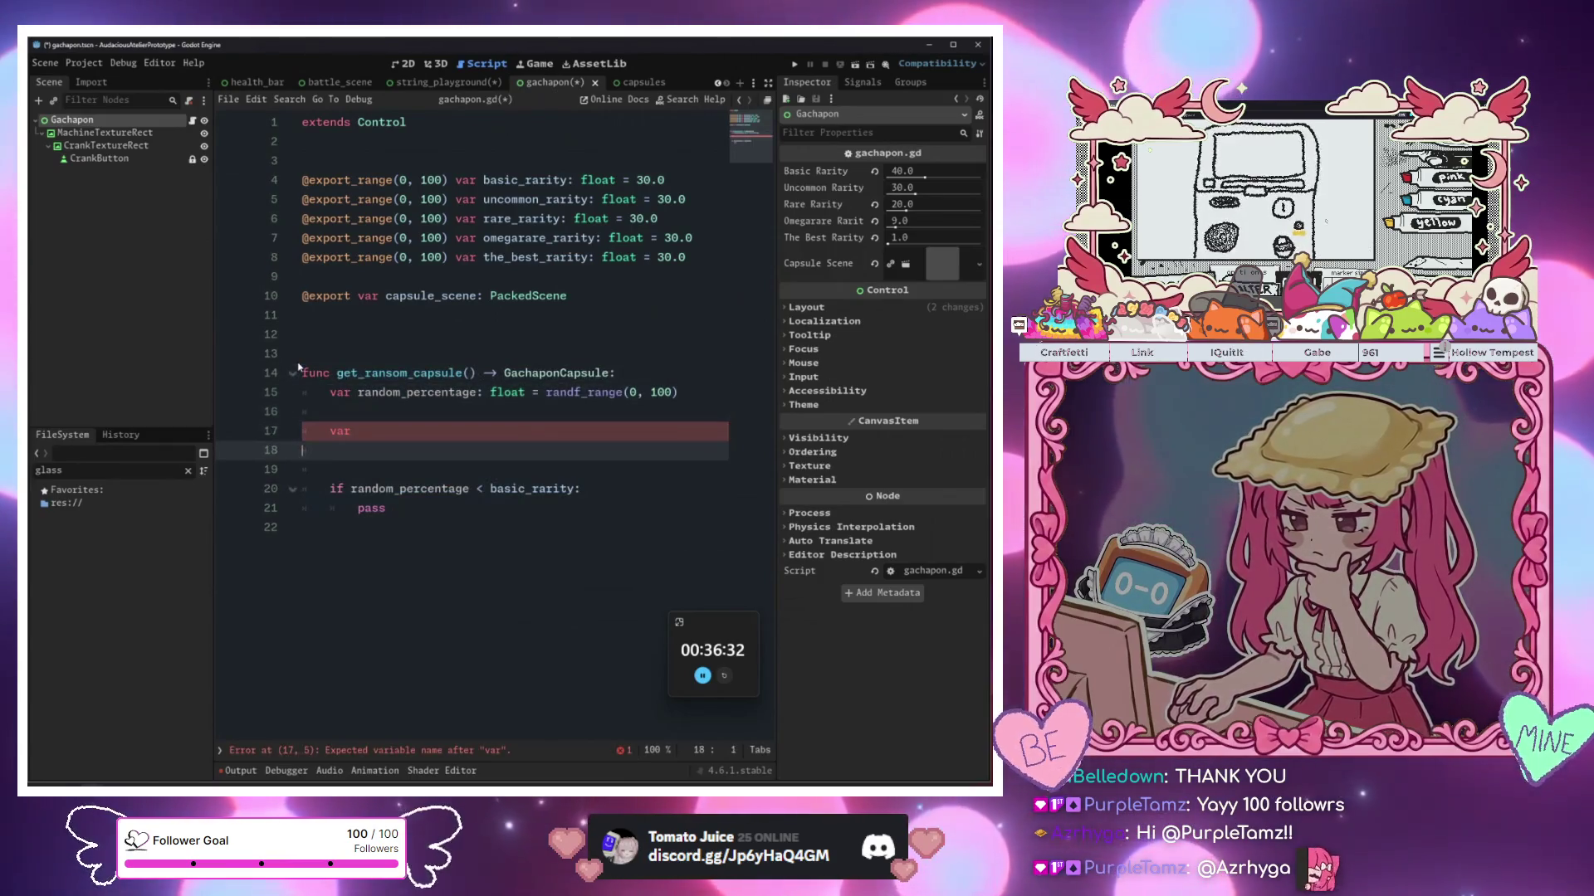
# Step: Declare var capsule: GachaponCapsule = capsule_scene.instantiate() in the function
pyautogui.press('End')
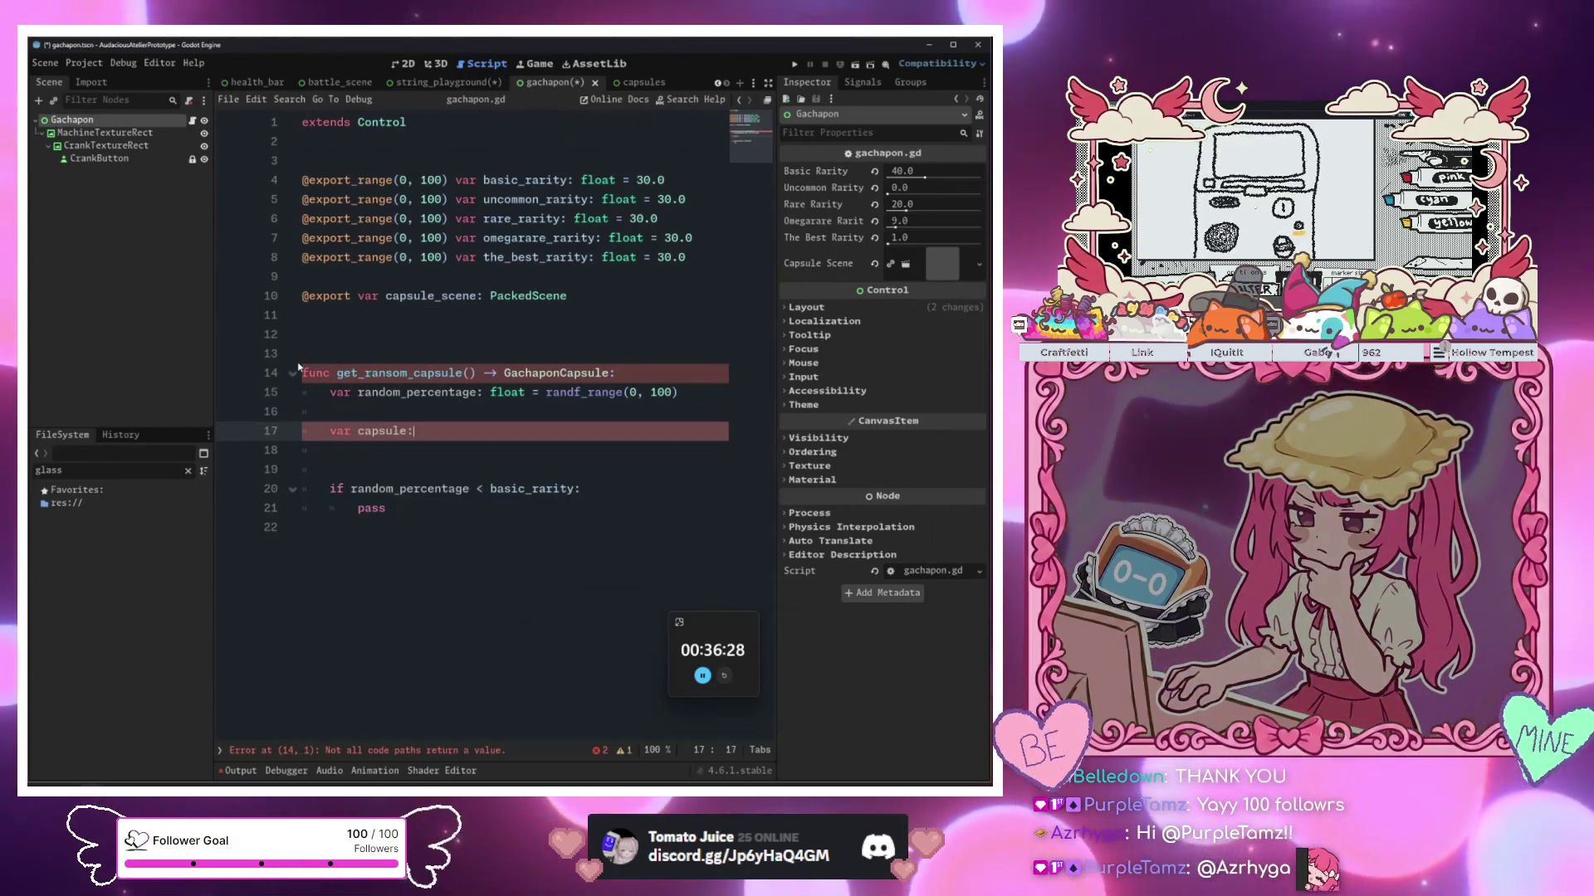
pyautogui.write('Gacha')
pyautogui.press('Return')
pyautogui.write('= ')
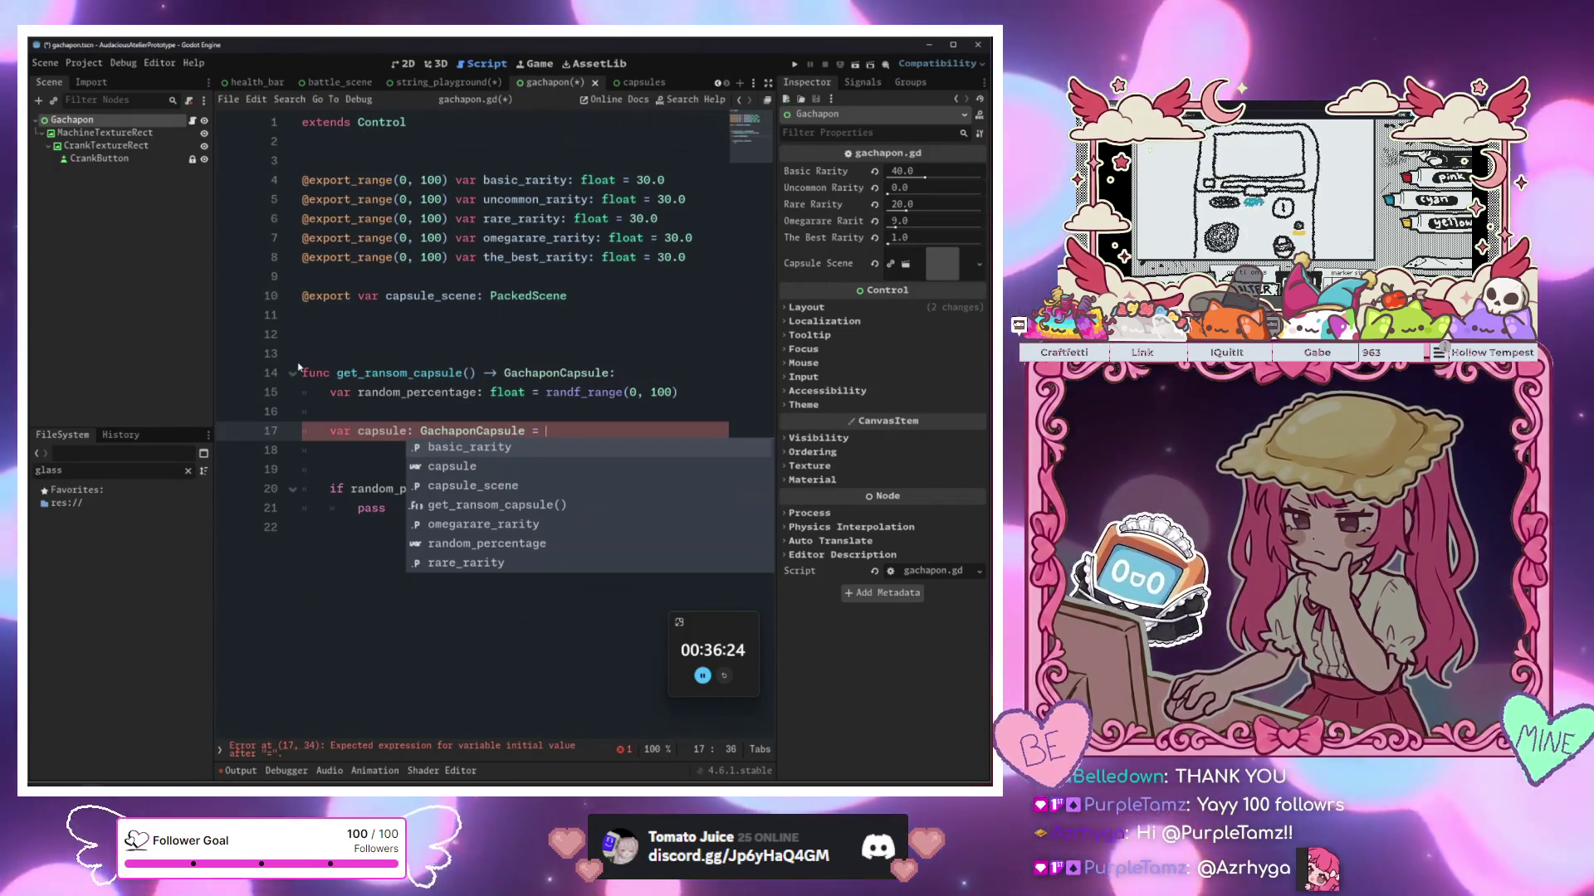
pyautogui.write('capsule_scene.')
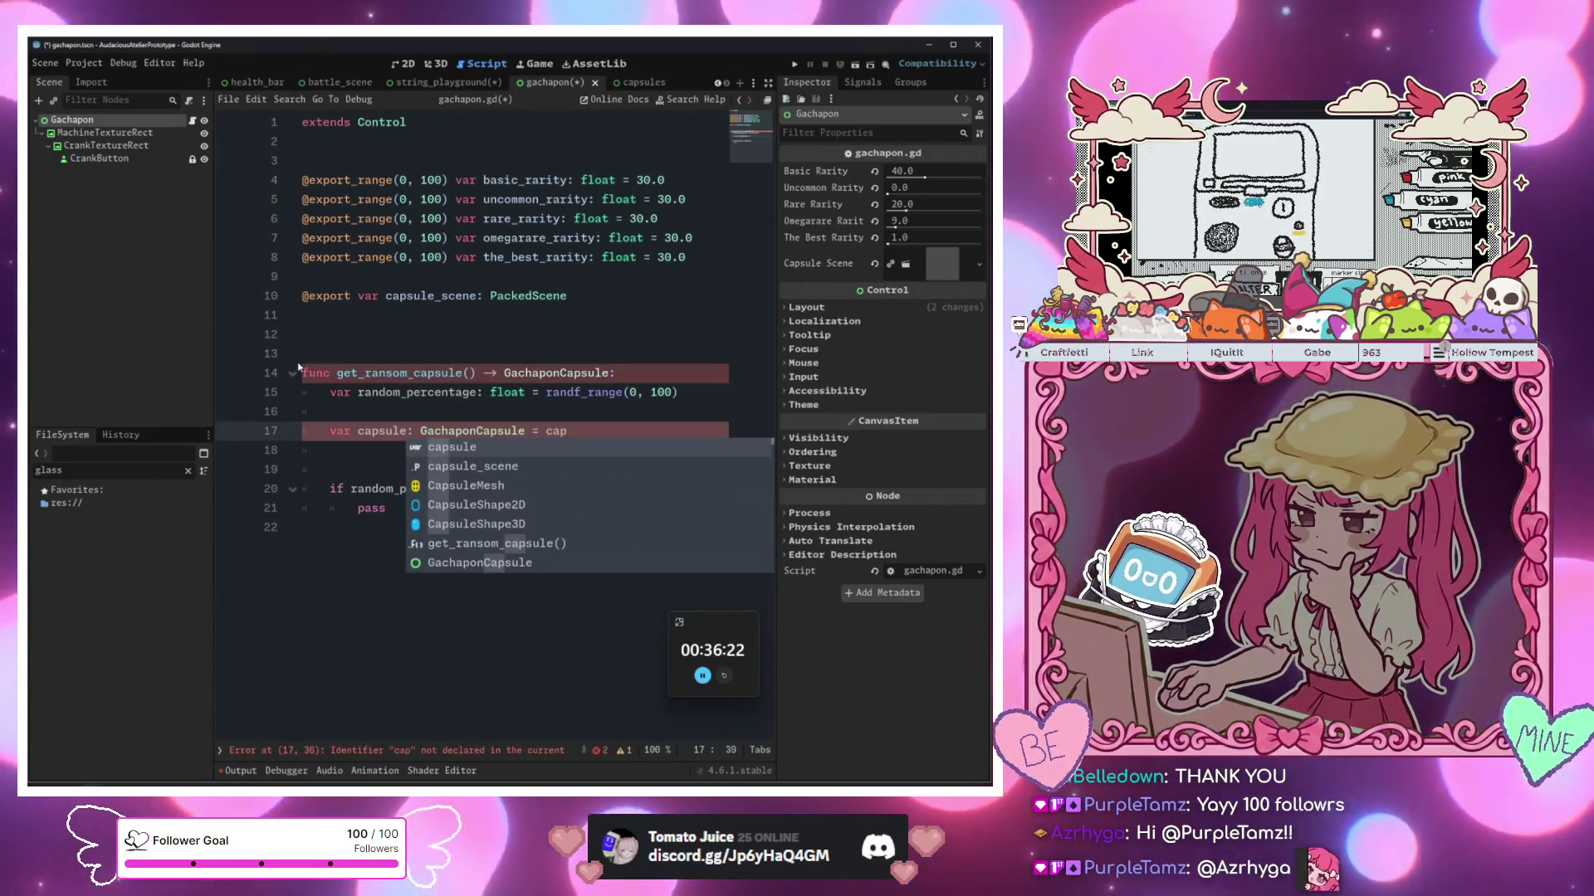
pyautogui.write('inst')
pyautogui.press('Return')
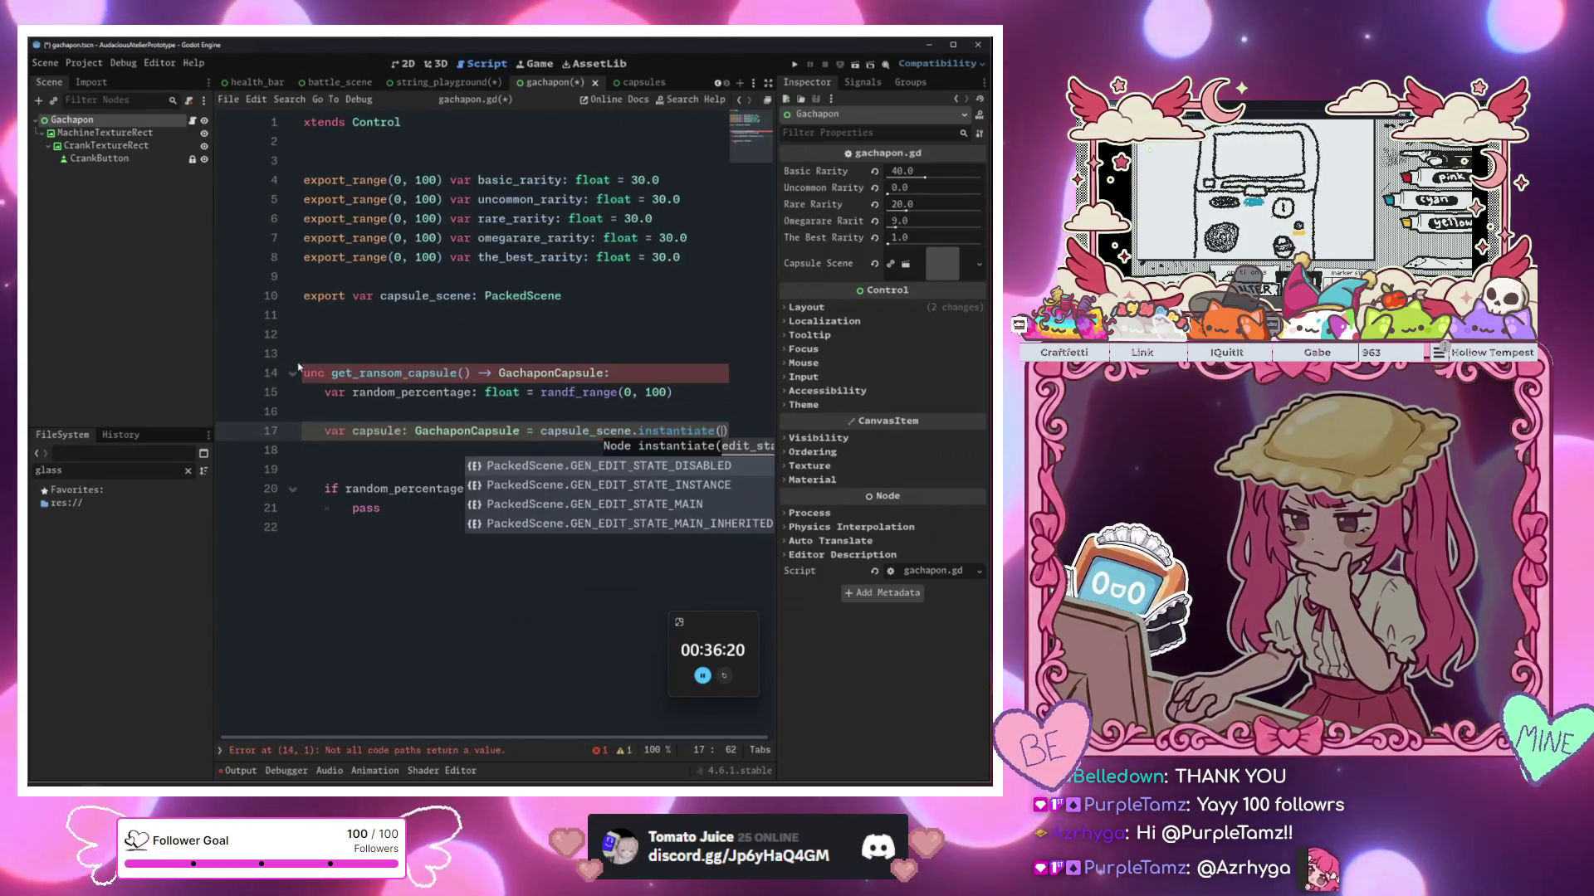
pyautogui.click(567, 392)
# Step: End the function with return capsule and remove the extra blank line
pyautogui.press('Down')
pyautogui.press('Down')
pyautogui.press('Down')
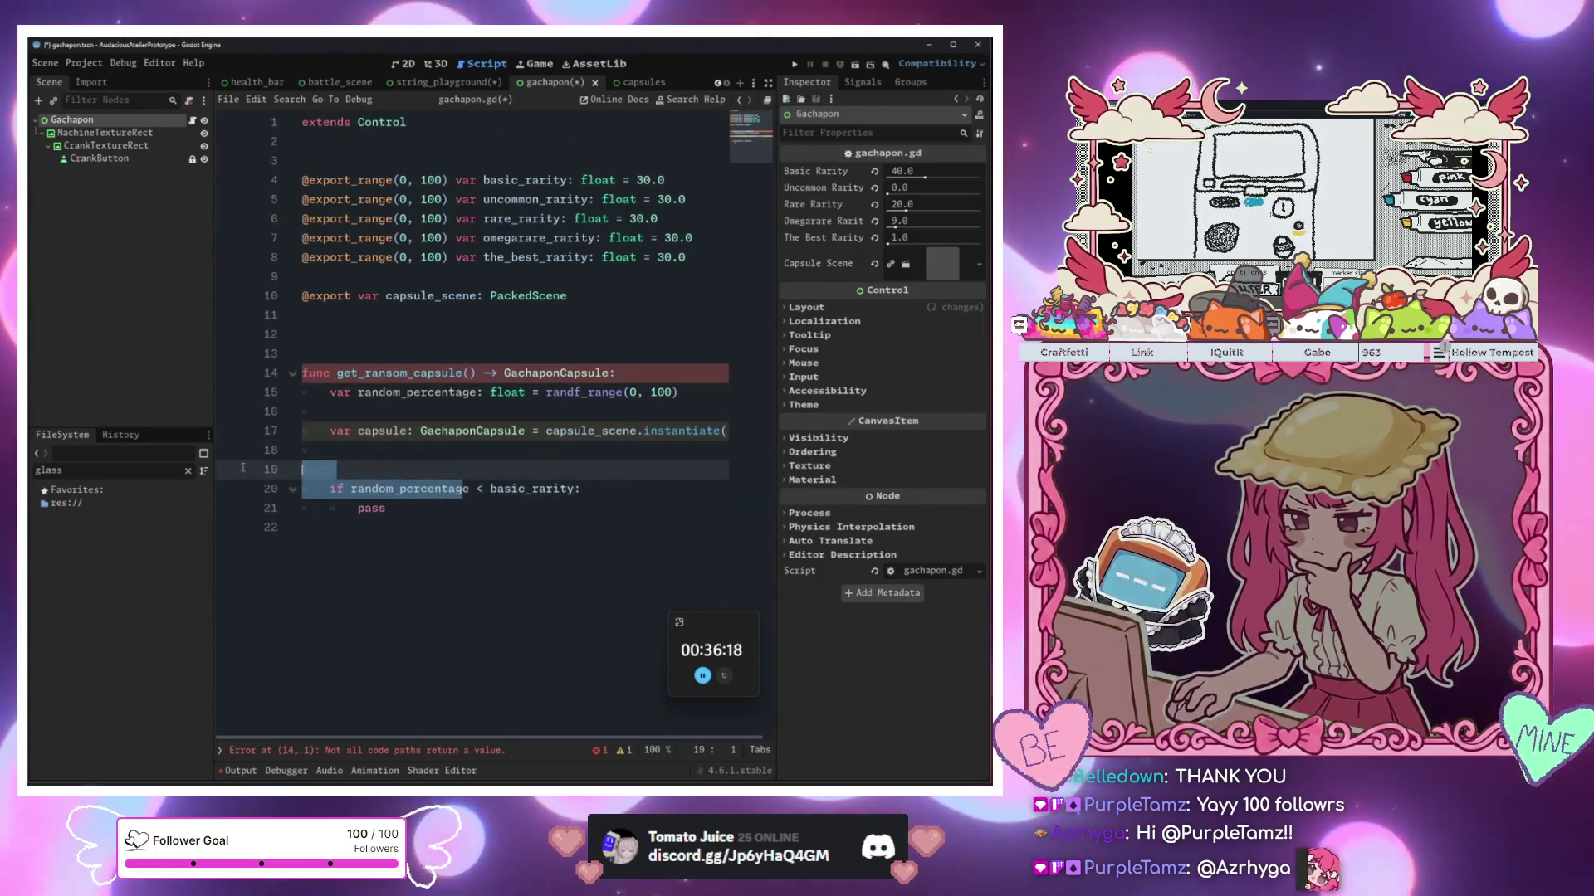
pyautogui.press('Tab')
pyautogui.press('Return')
pyautogui.press('Return')
pyautogui.press('Return')
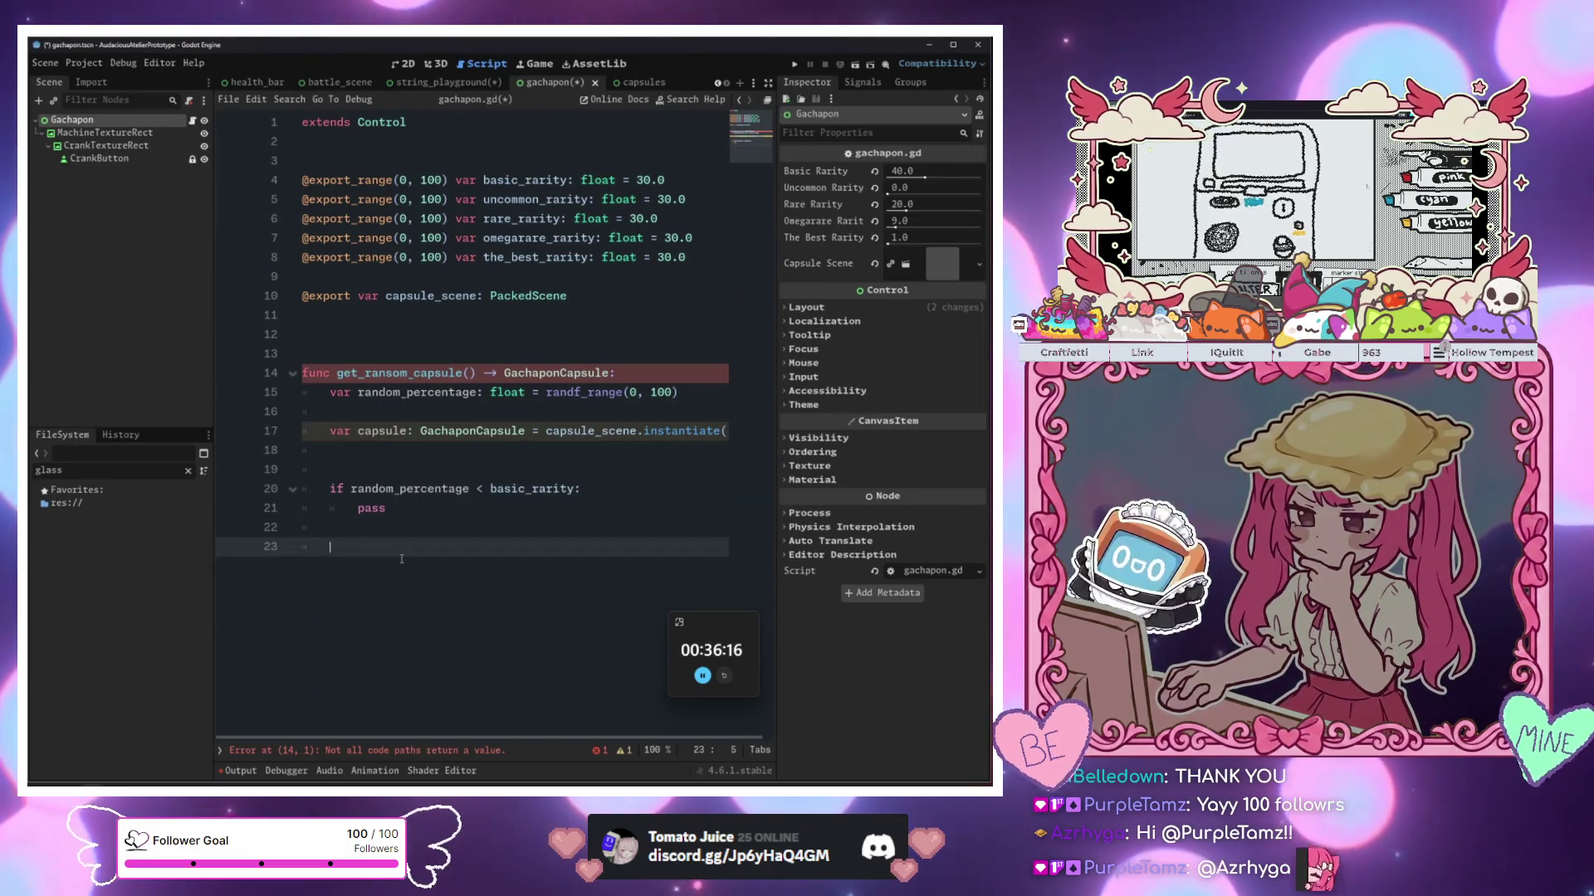
pyautogui.write('return capsule')
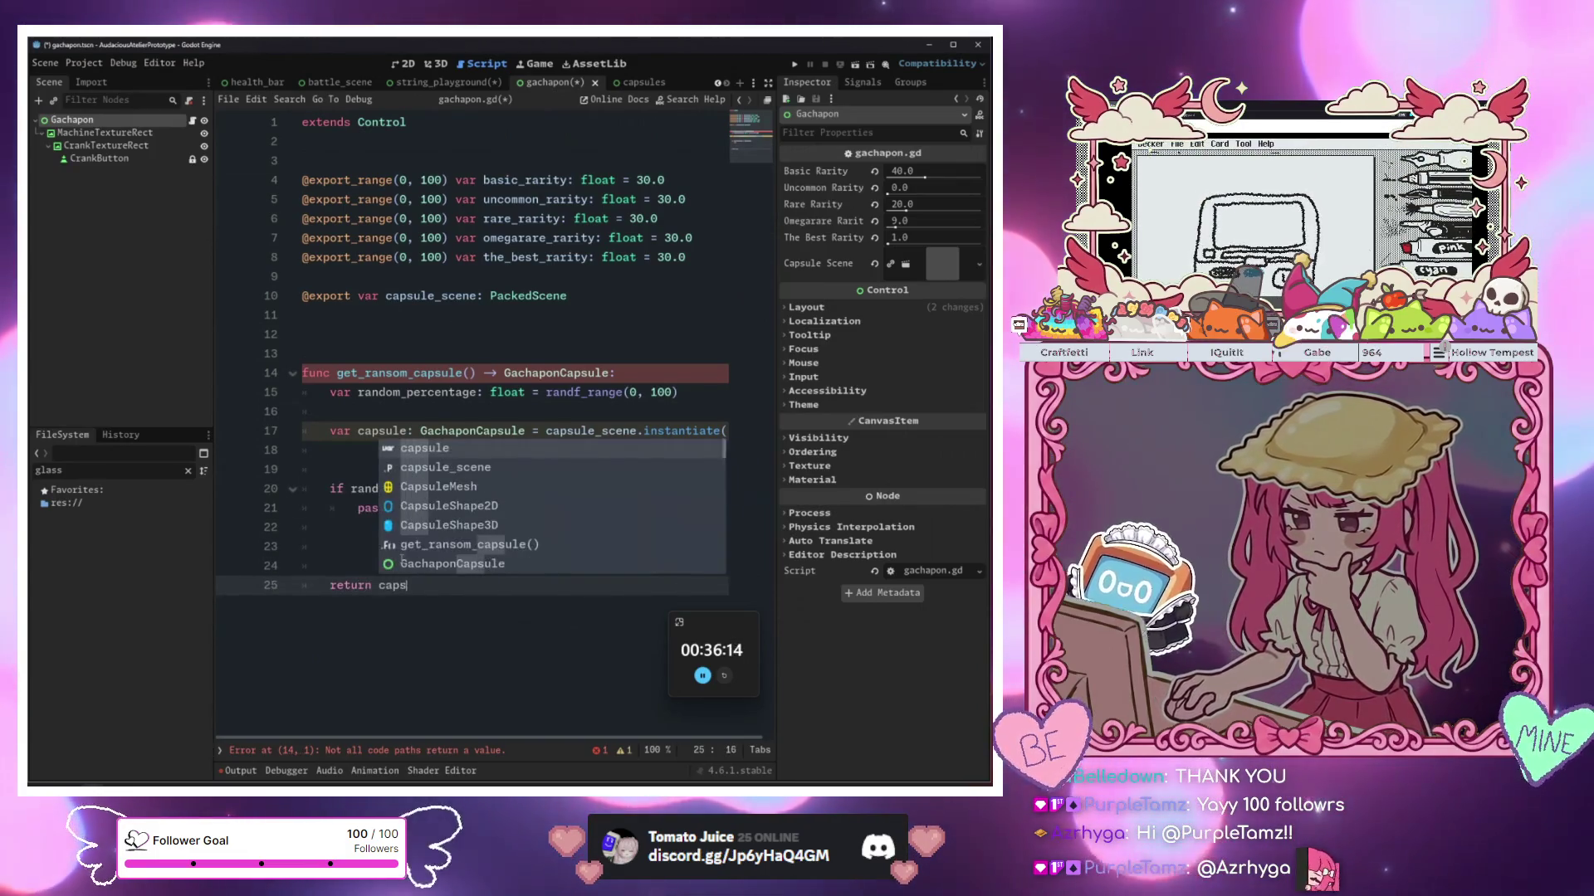
pyautogui.click(344, 449)
pyautogui.hotkey('ctrl', 'shift', 'k')
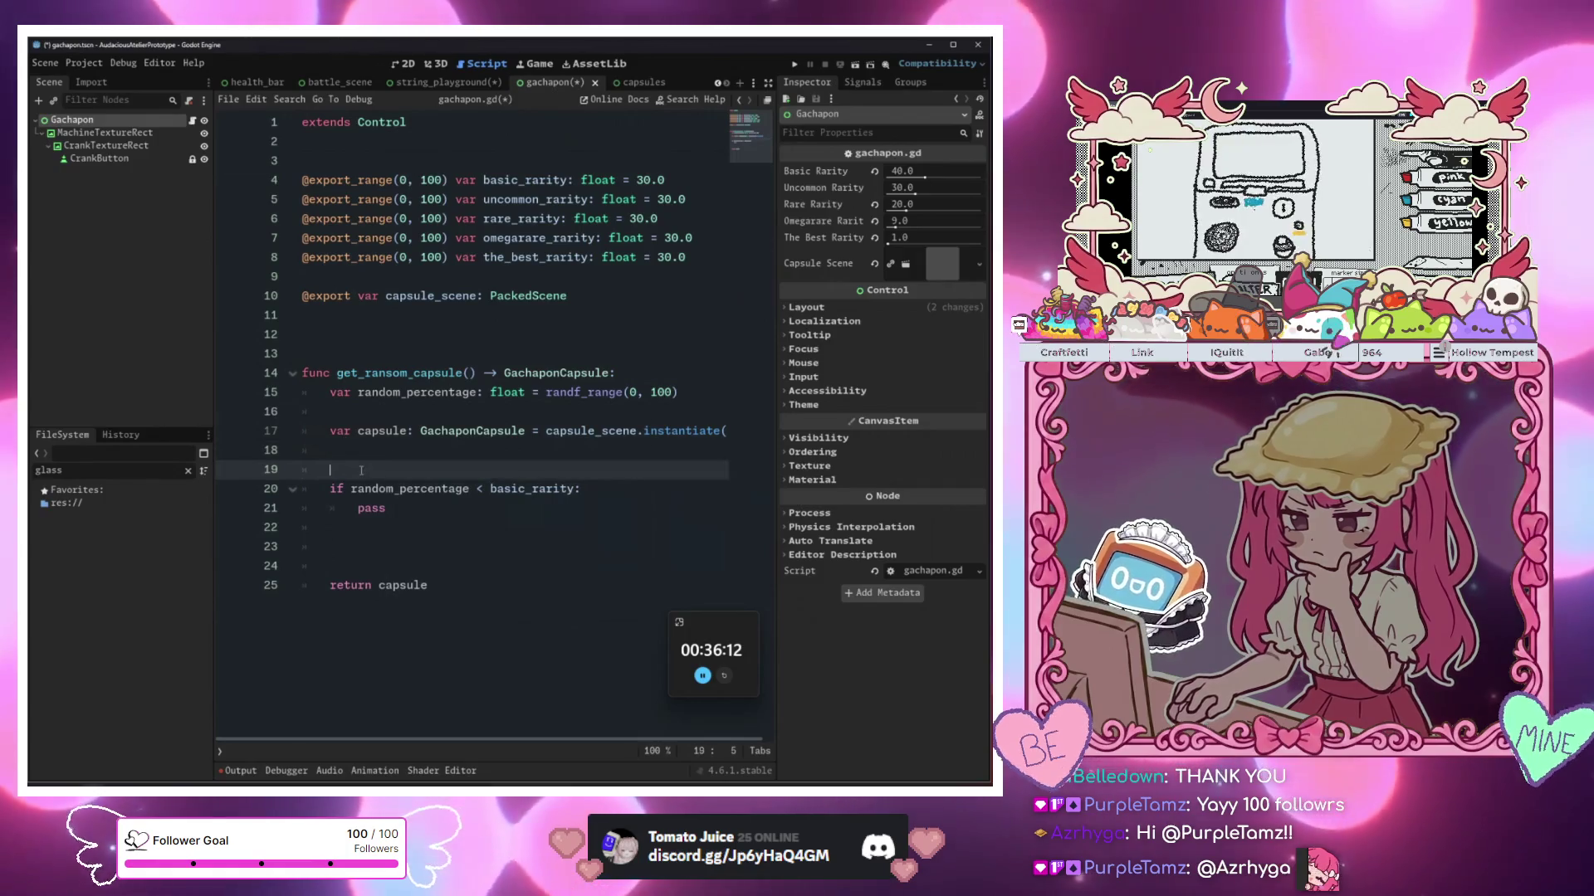
pyautogui.click(467, 488)
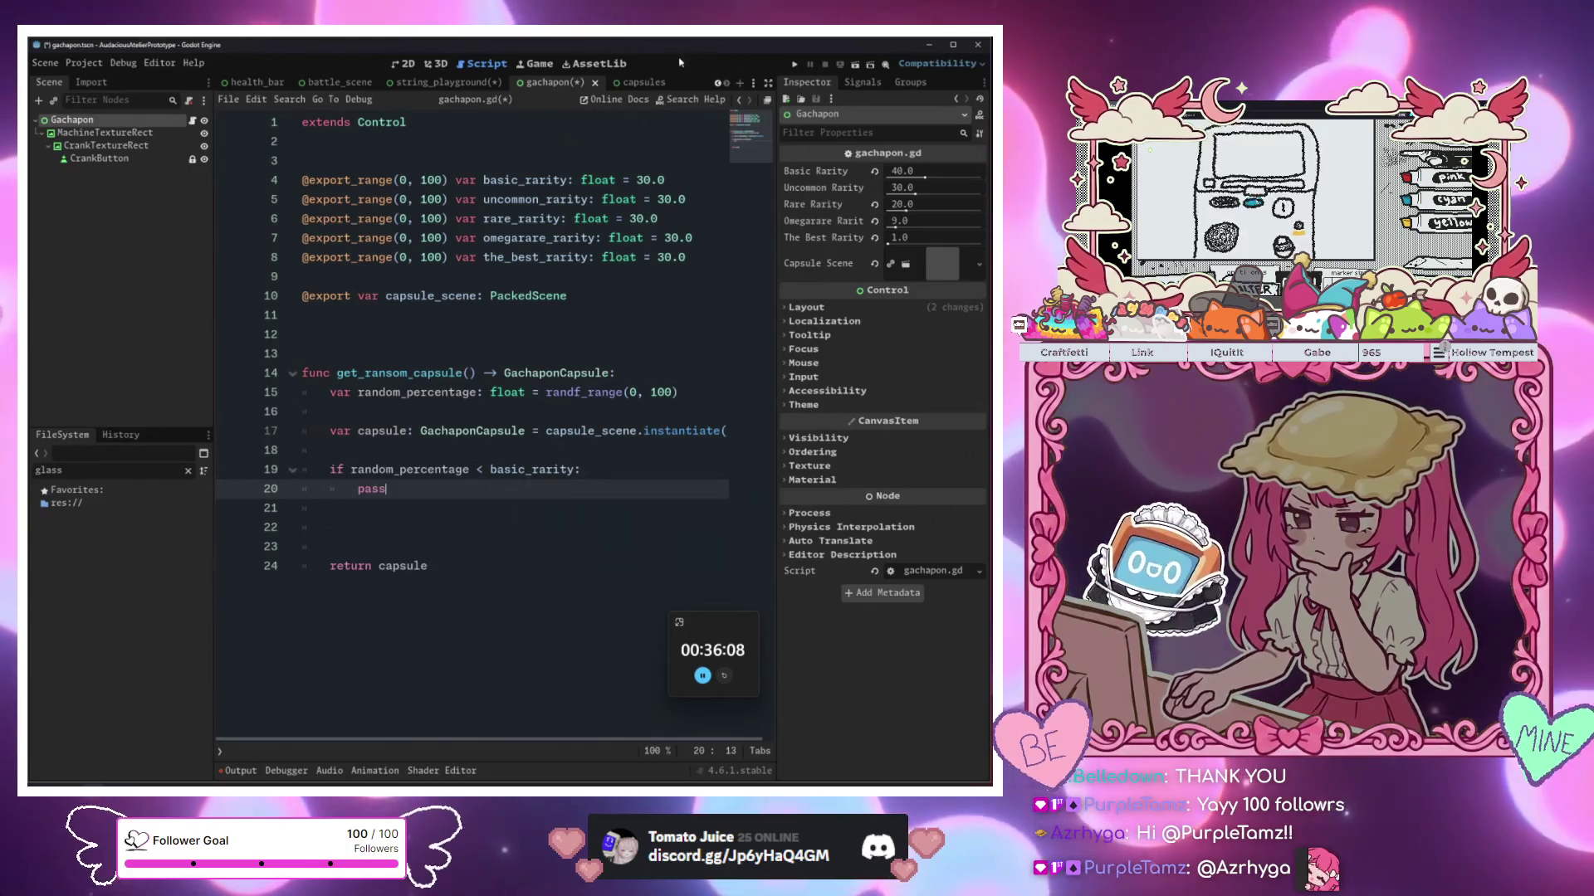
pyautogui.click(631, 83)
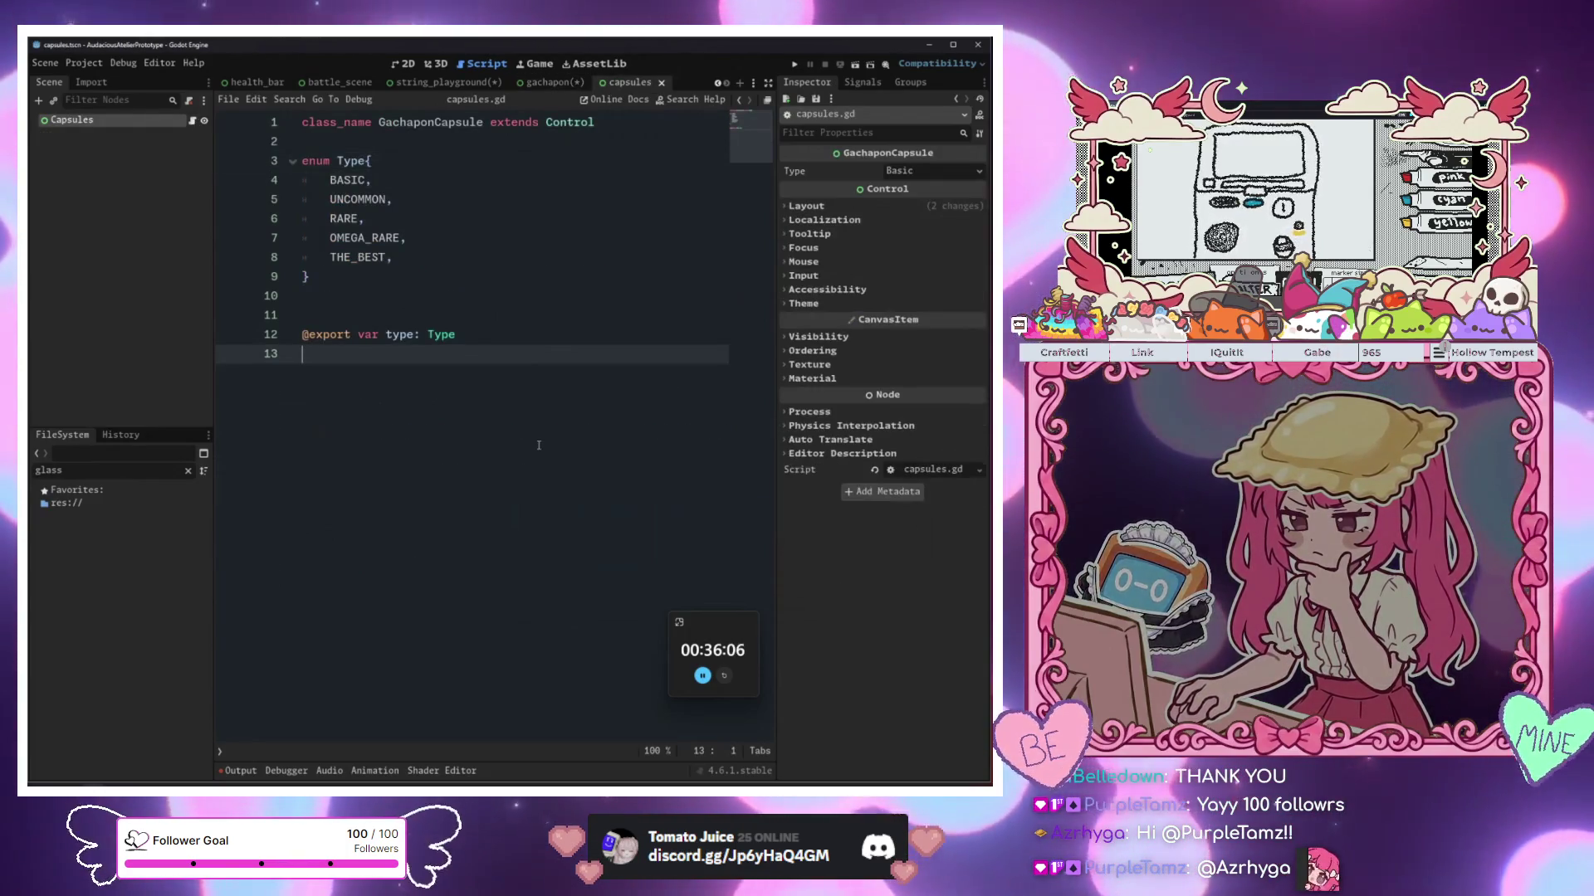
# Step: Declare assign_type(type) in capsules.gd with a match on type and a Type.BASIC case
pyautogui.press('Return')
pyautogui.press('Return')
pyautogui.press('Return')
pyautogui.write('func as')
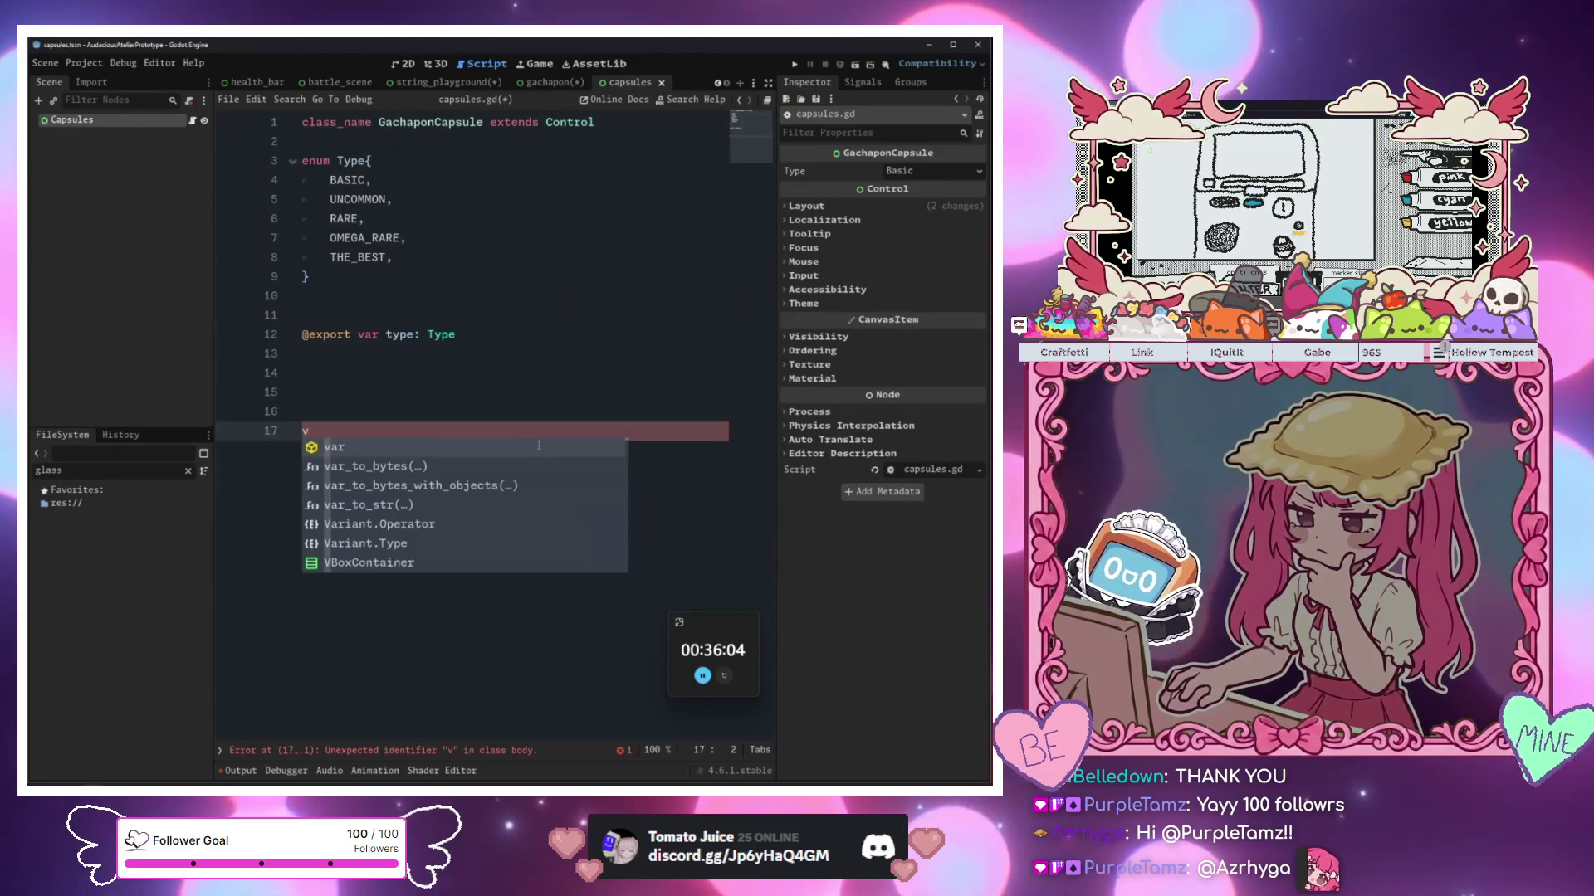
pyautogui.write('sin')
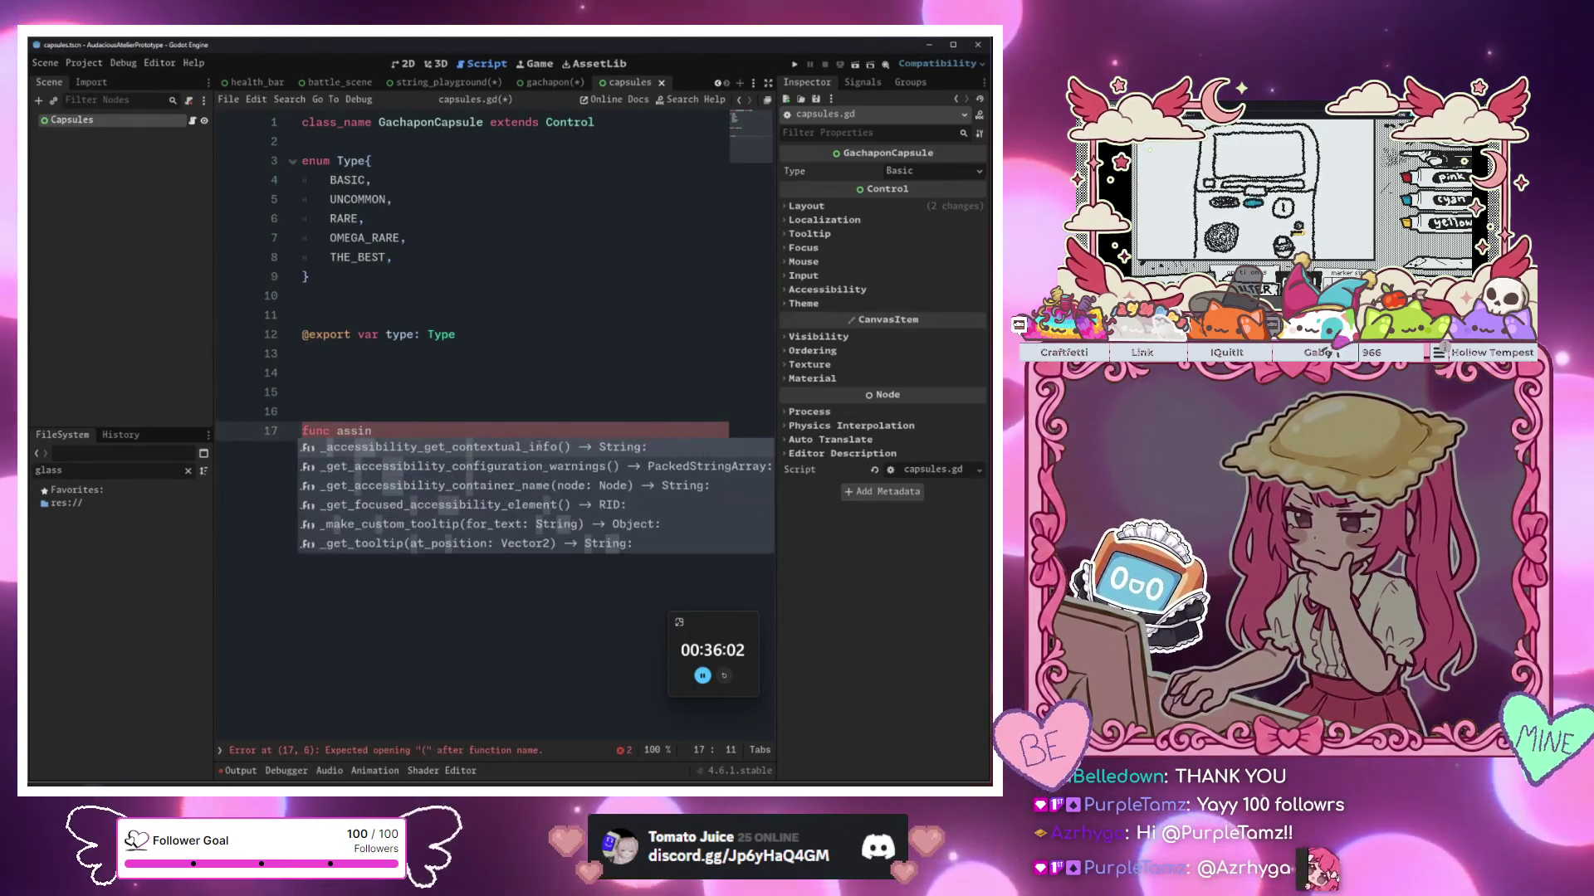
pyautogui.write('gn_type')
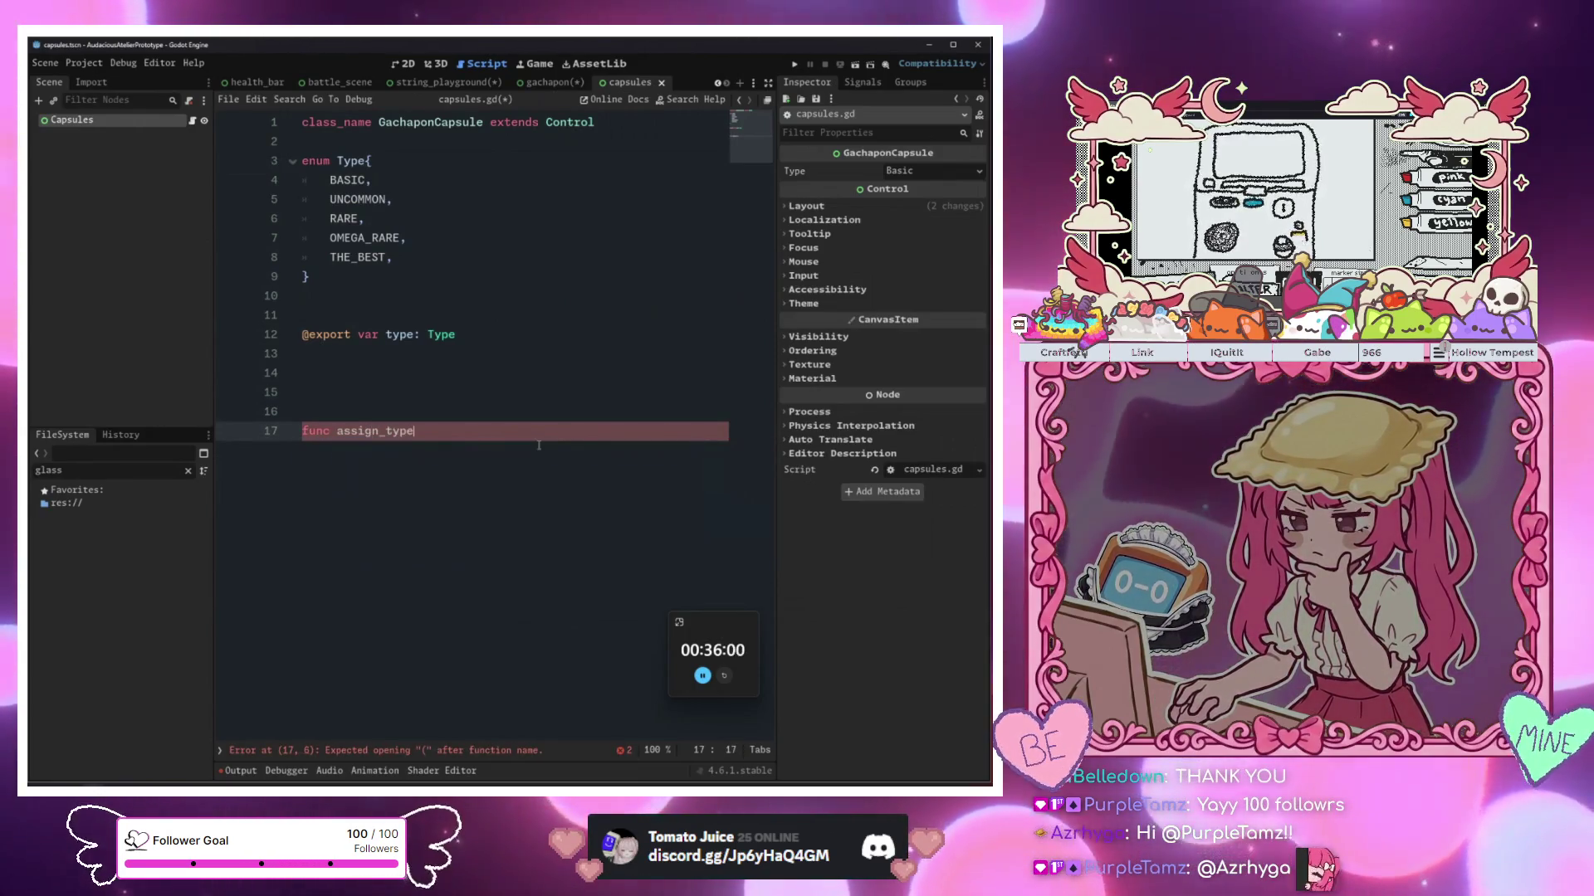
pyautogui.write('() -> void:')
pyautogui.press('Return')
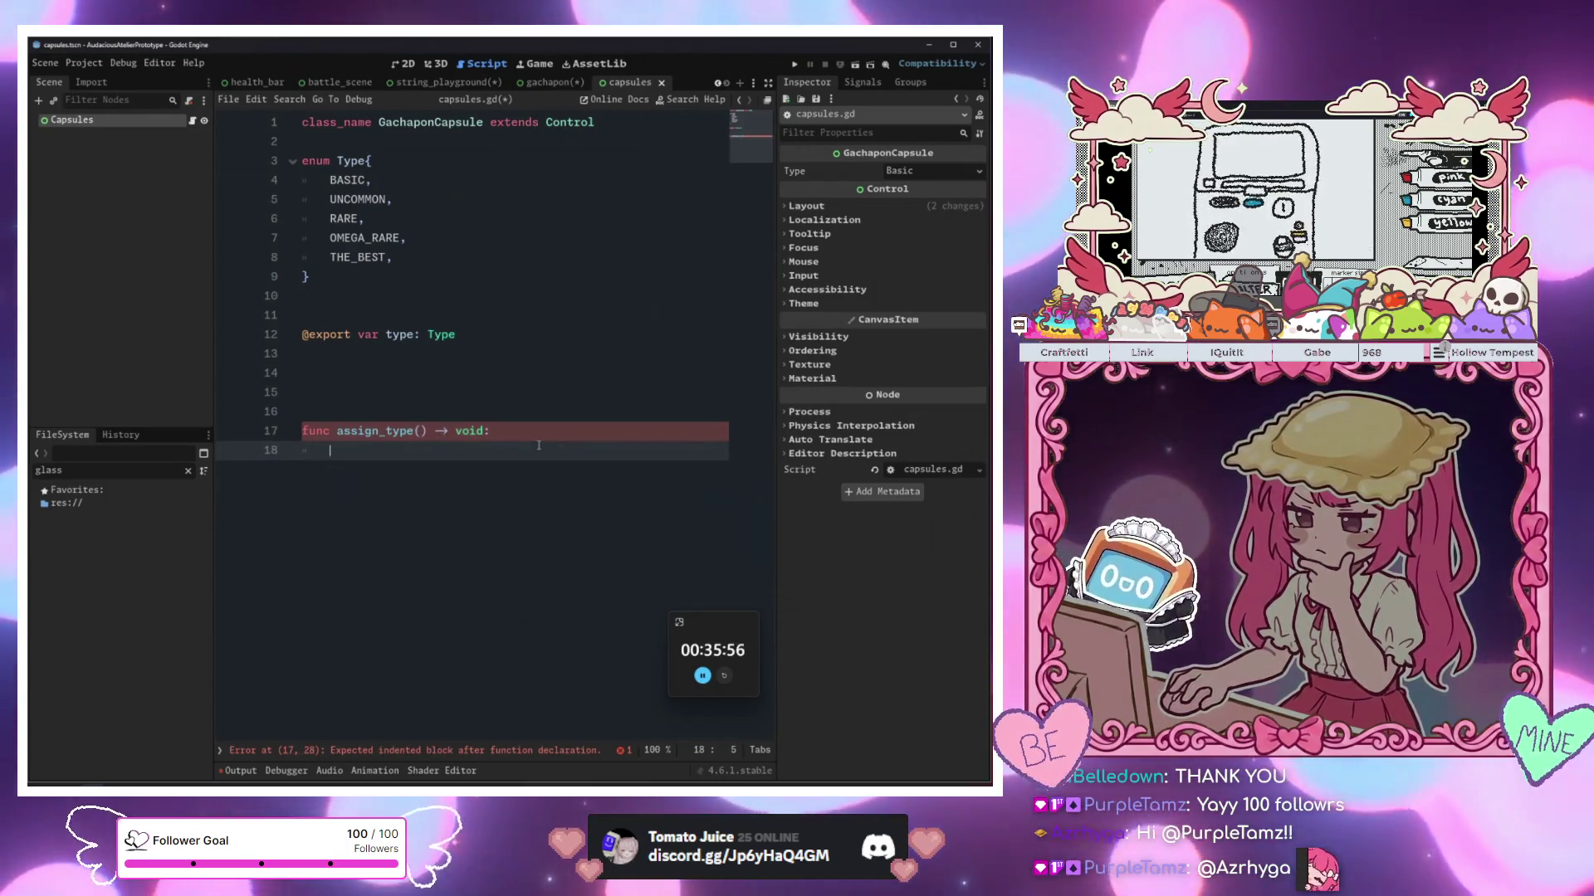
pyautogui.write('match w')
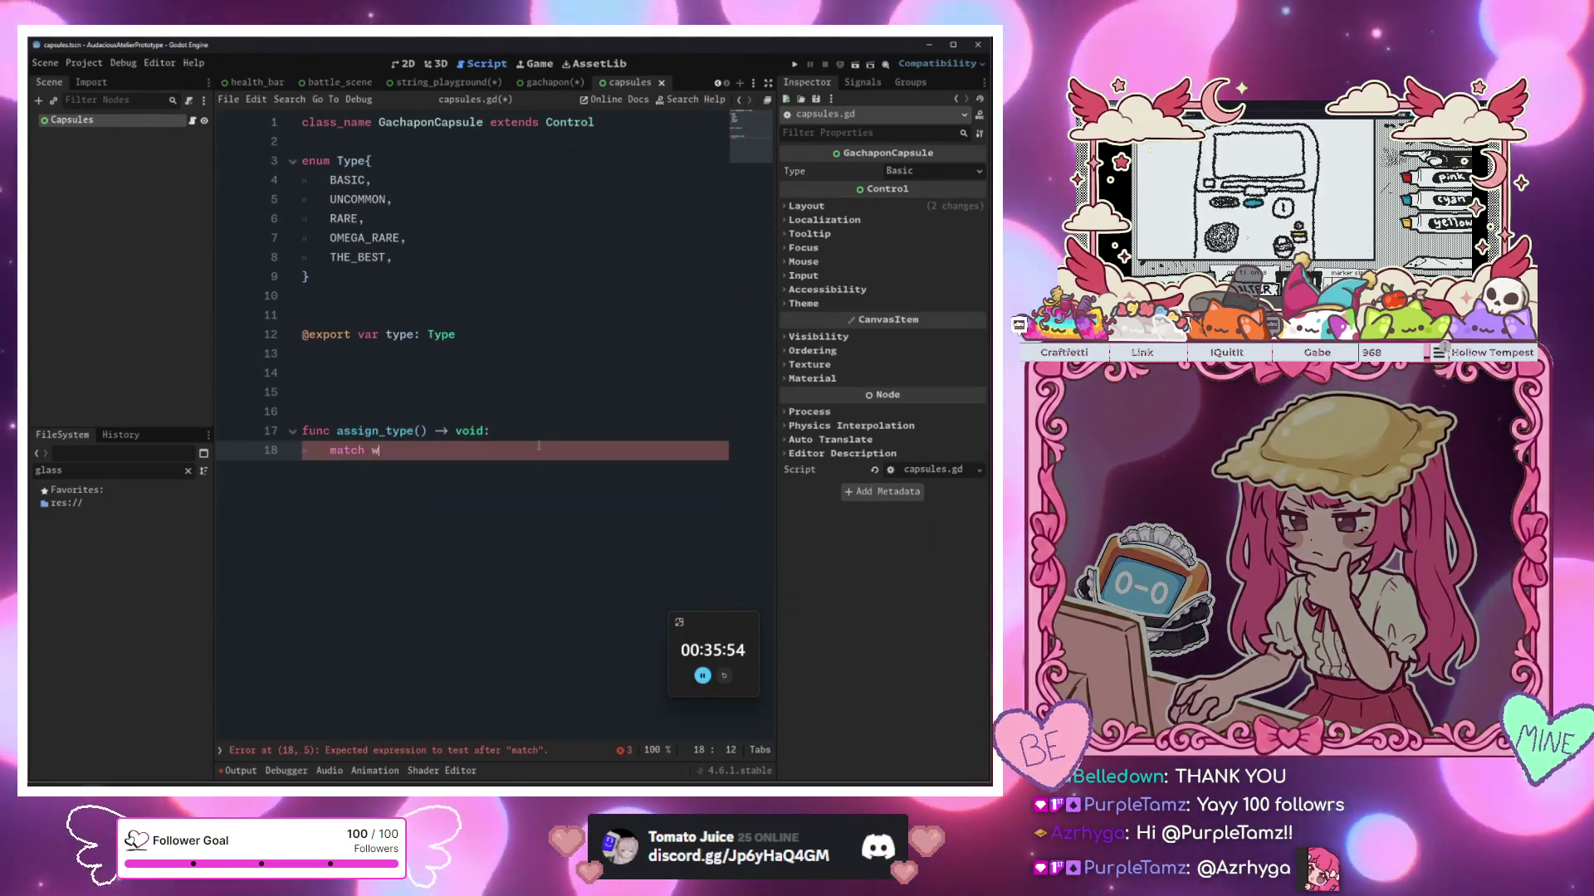
pyautogui.press('Up')
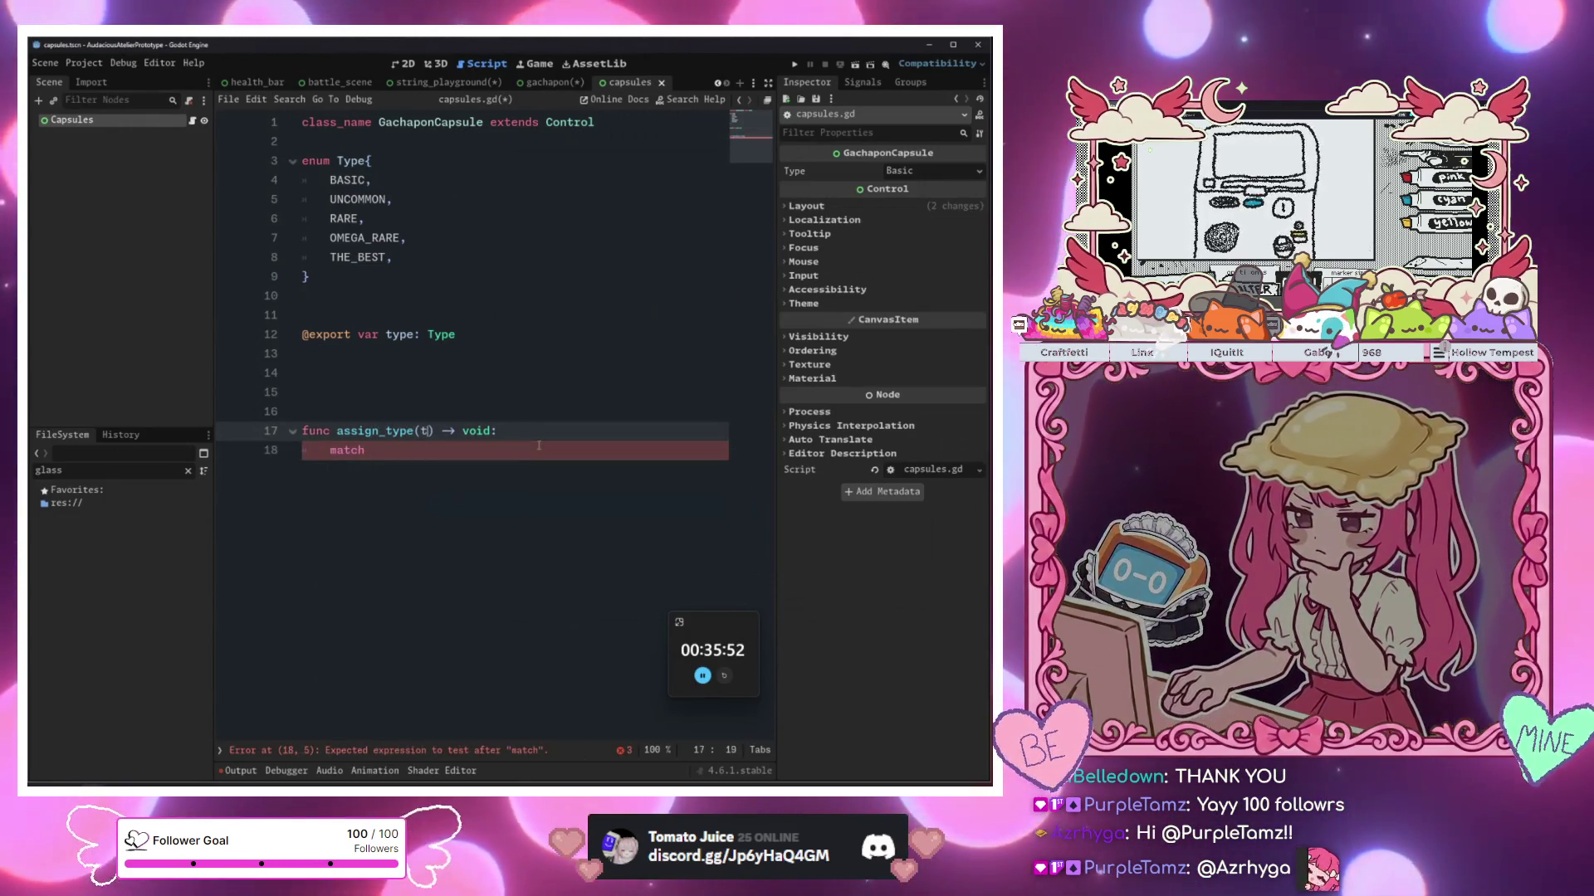
pyautogui.write('Type')
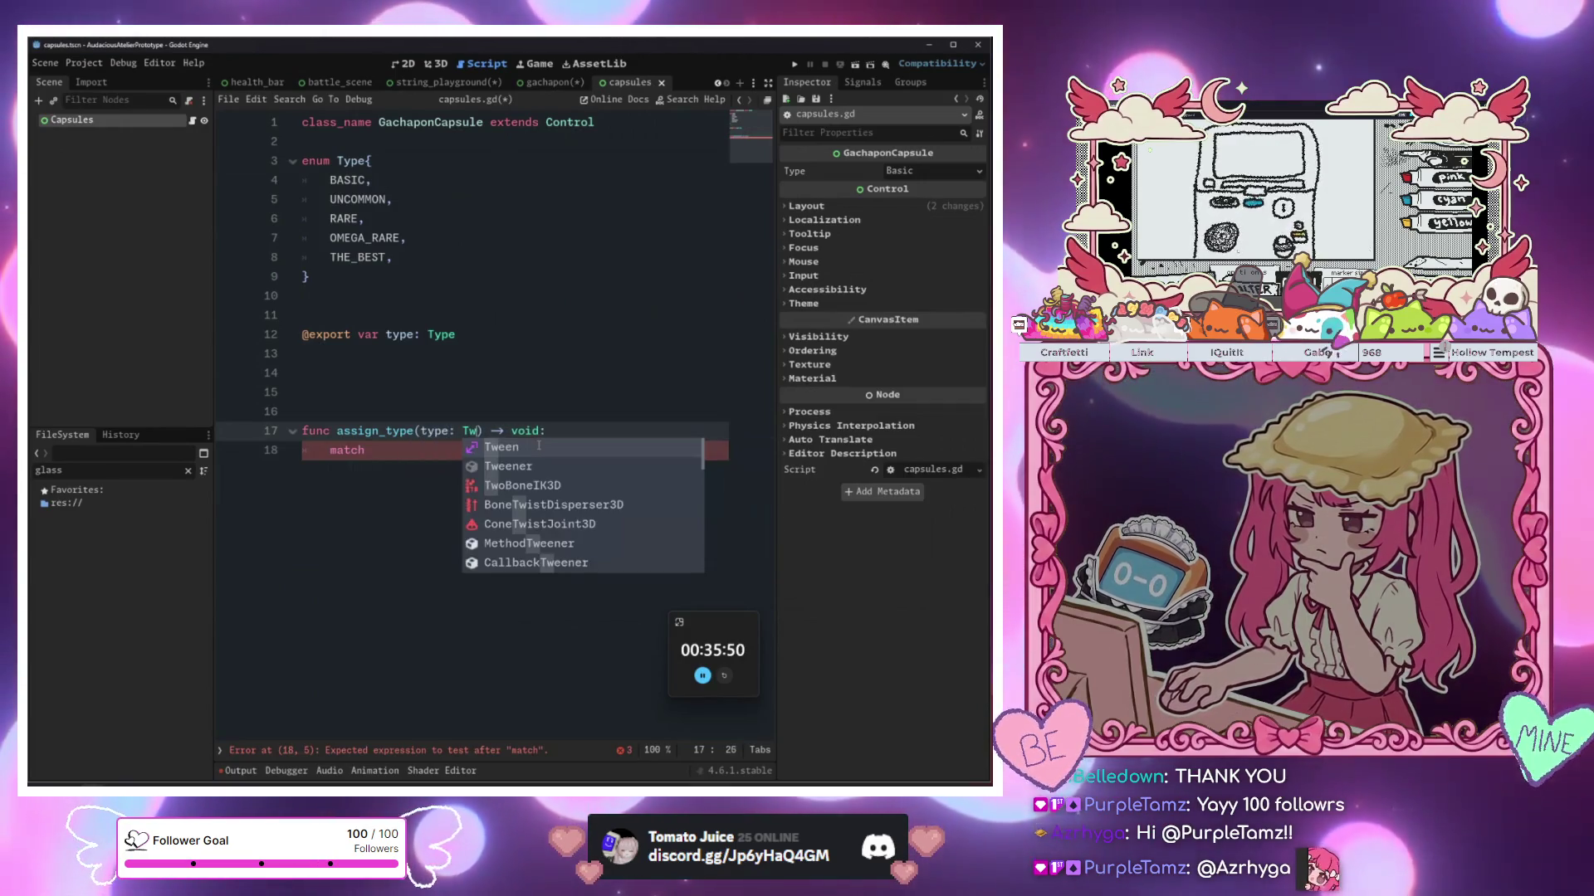
pyautogui.press('Down')
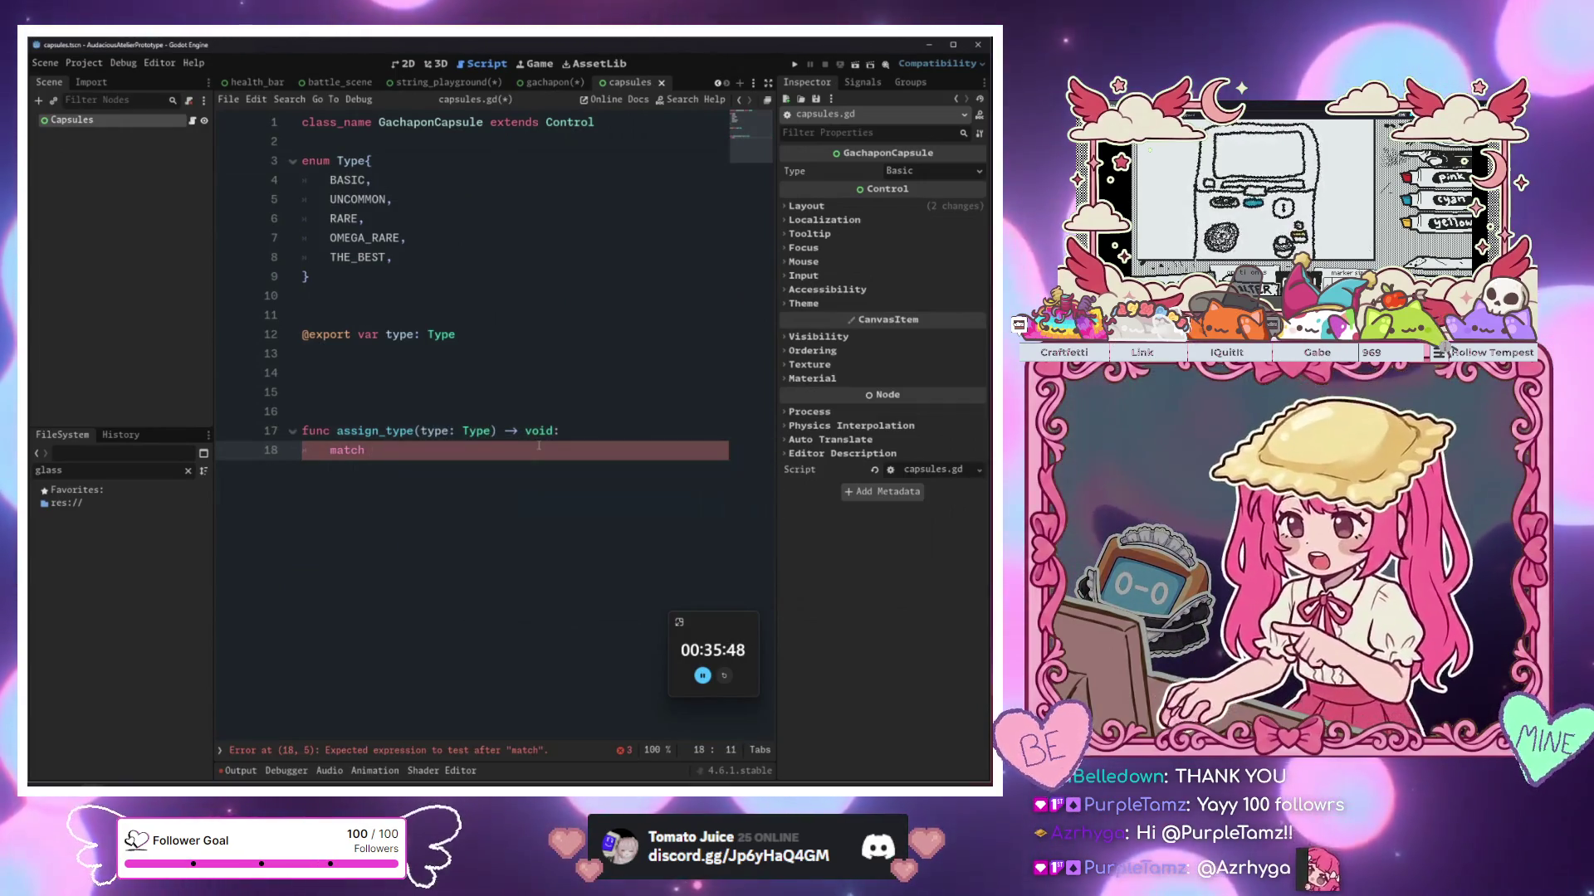
pyautogui.write('type:')
pyautogui.press('Return')
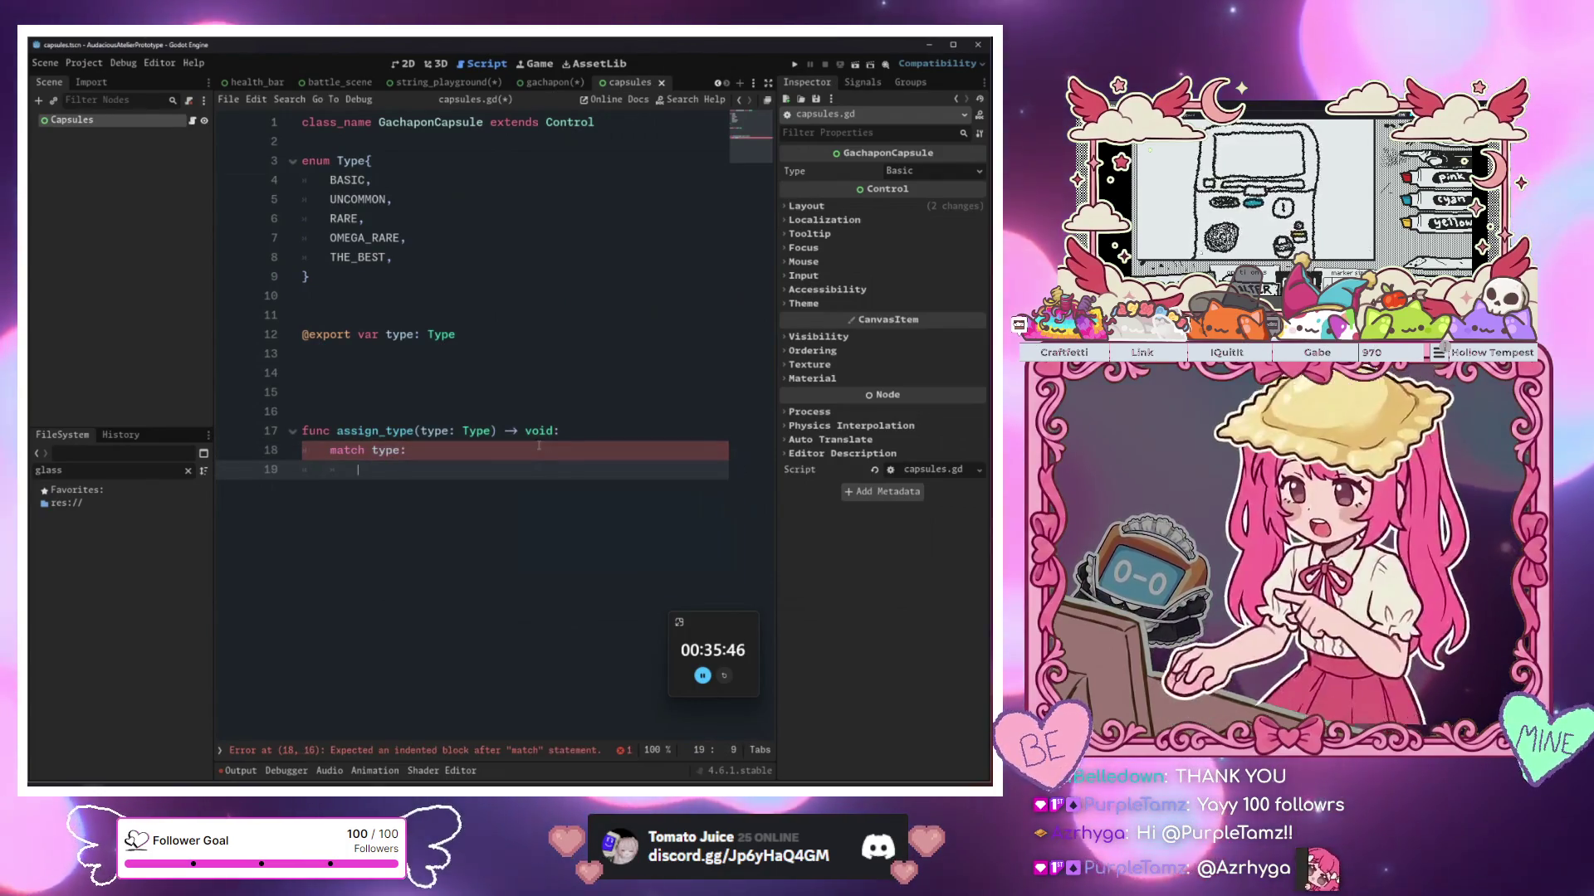
pyautogui.write('Type.BASIC:')
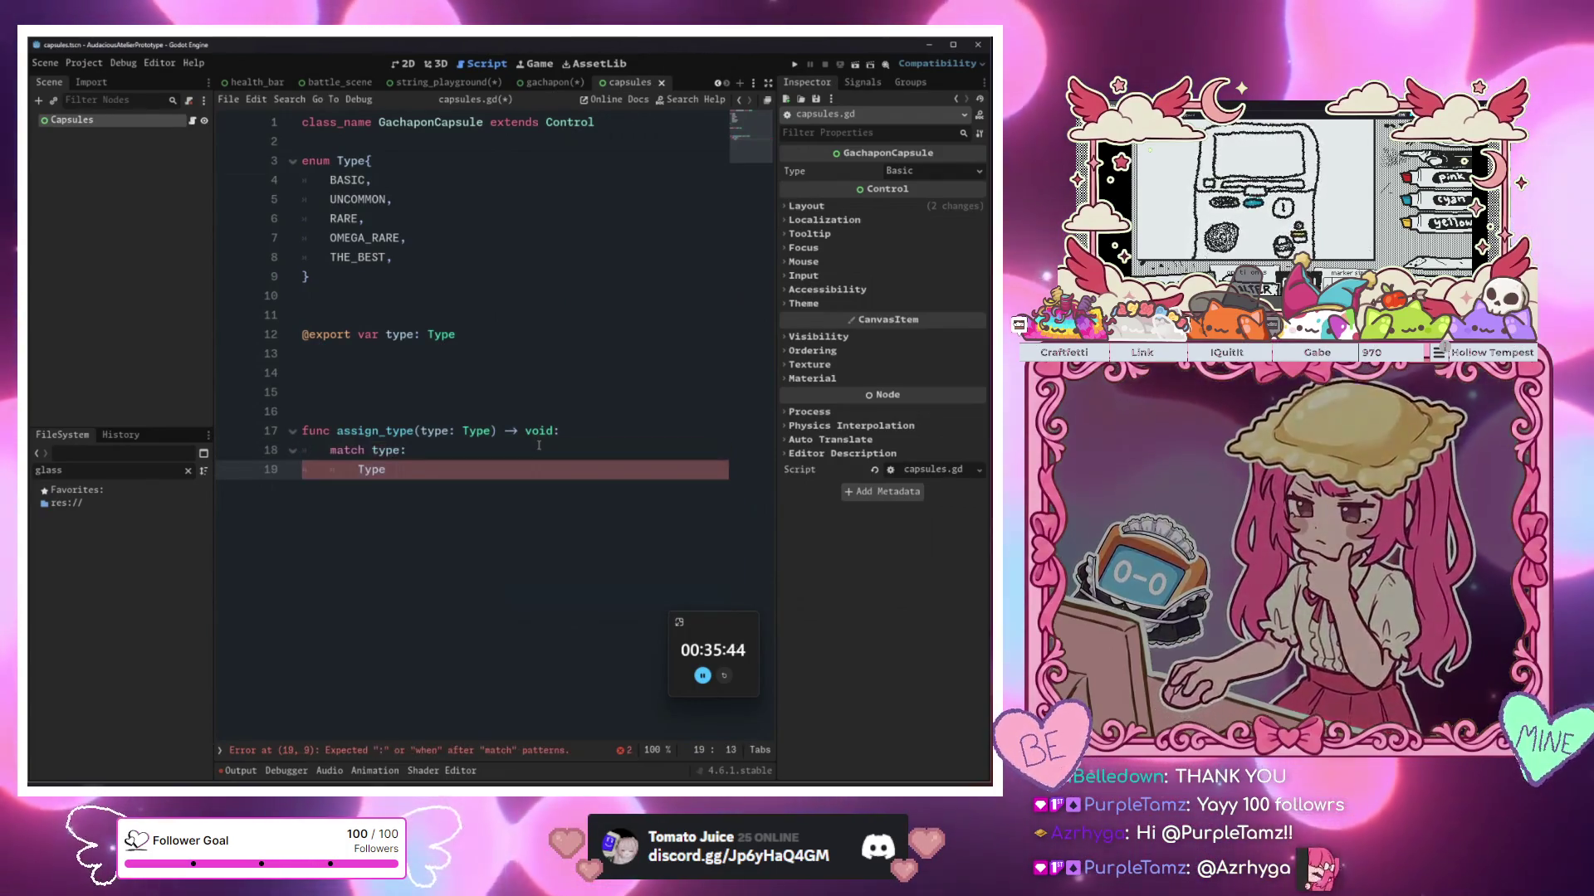
pyautogui.press('Return')
pyautogui.write('pass')
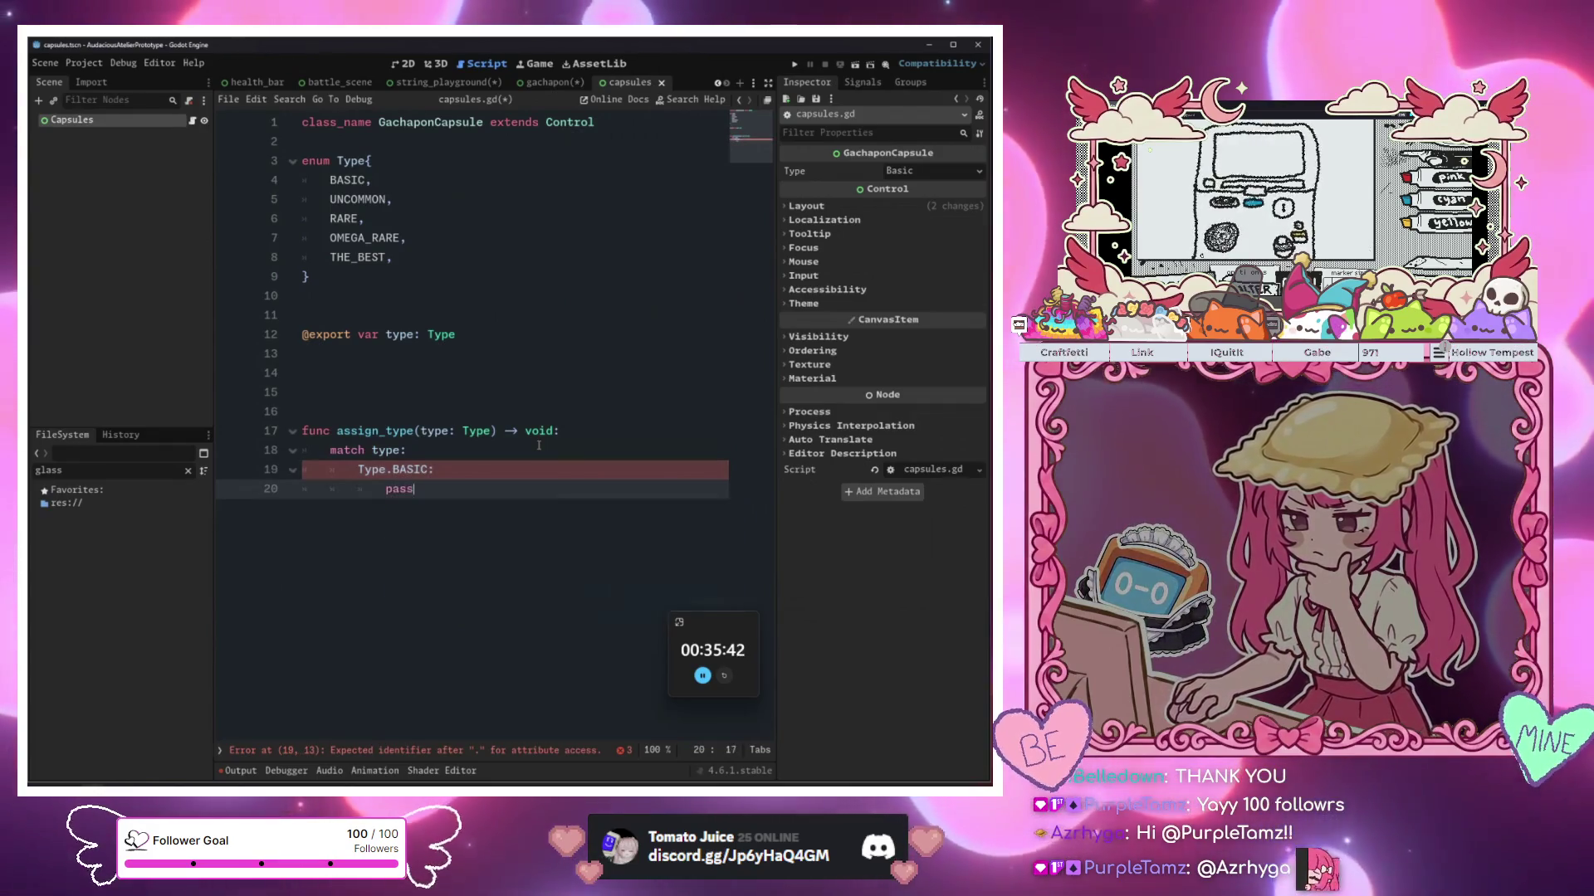
pyautogui.write('s')
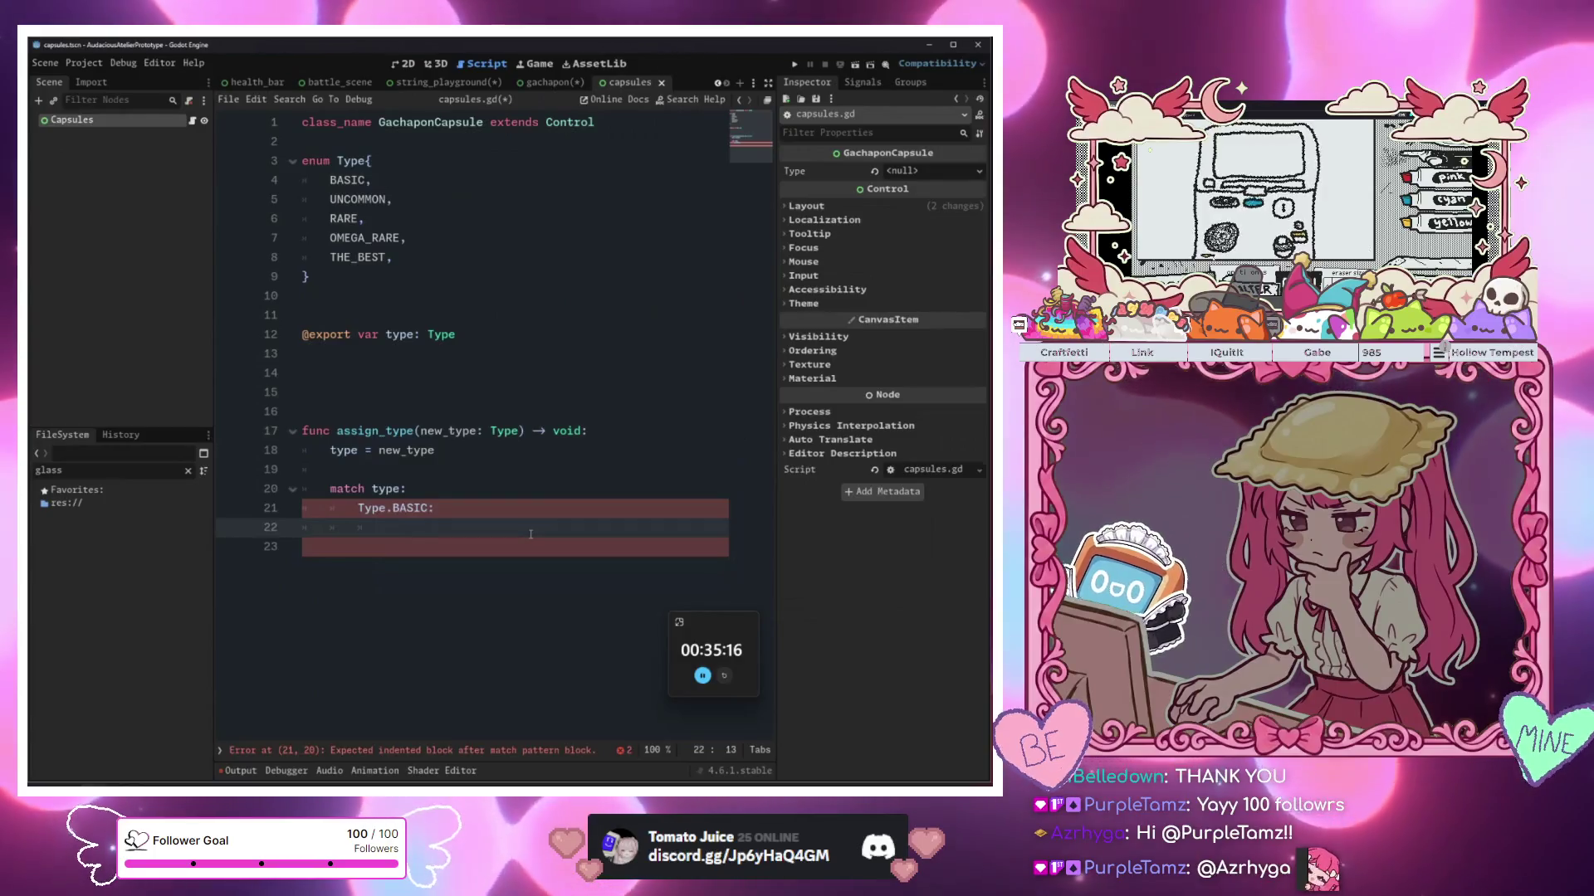
pyautogui.write('pass')
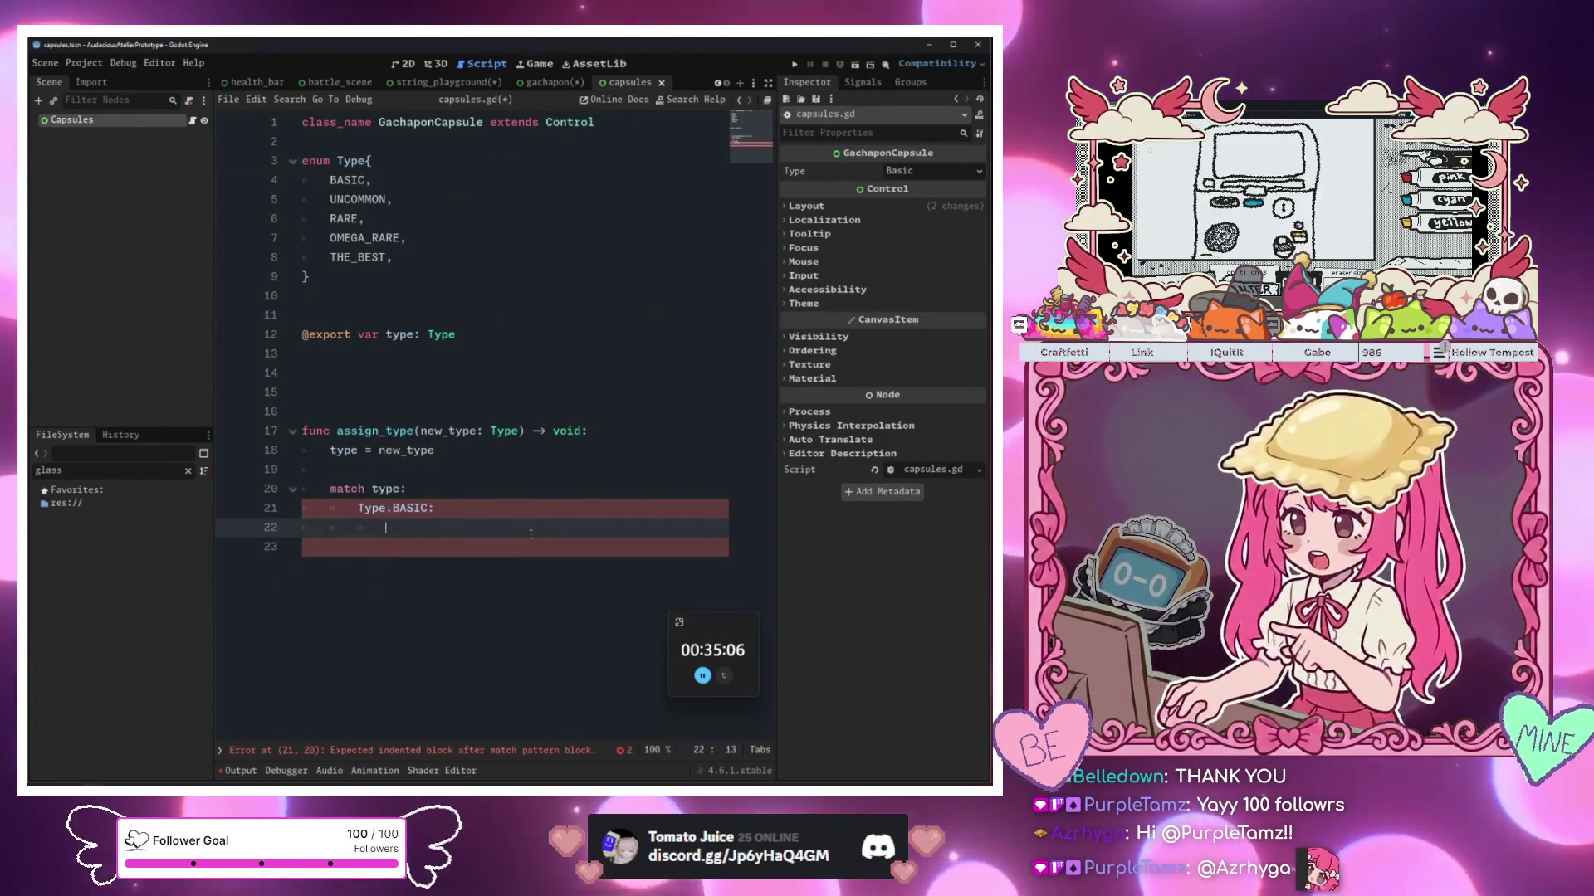
# Step: Add a Type.UNCOMMON case that sets modulate = Color.GREEN
pyautogui.write('module')
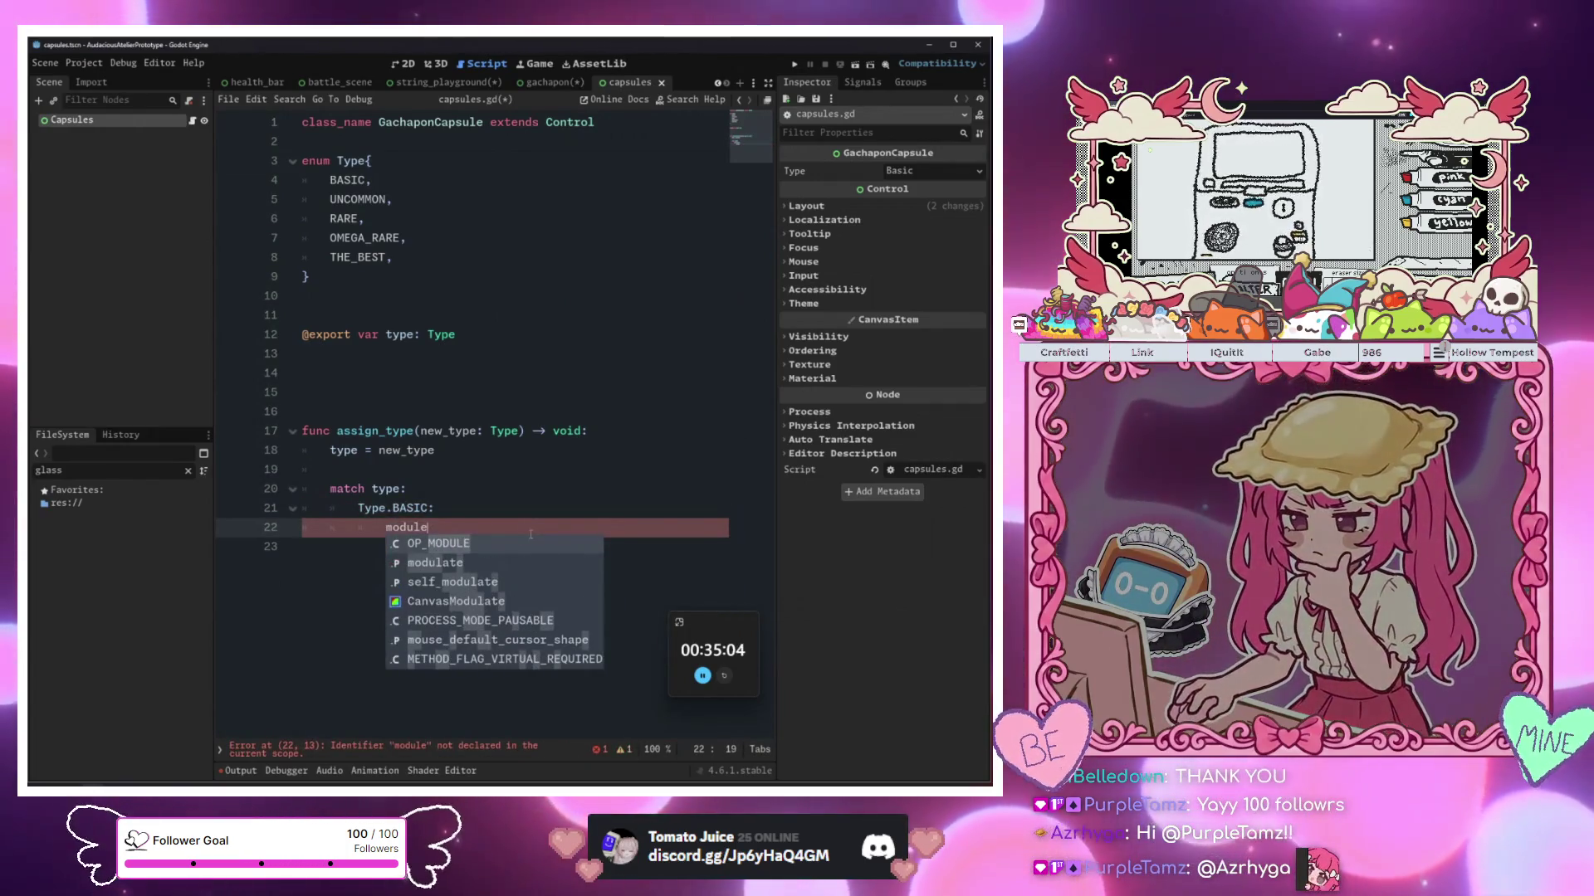
pyautogui.press('Down')
pyautogui.press('Return')
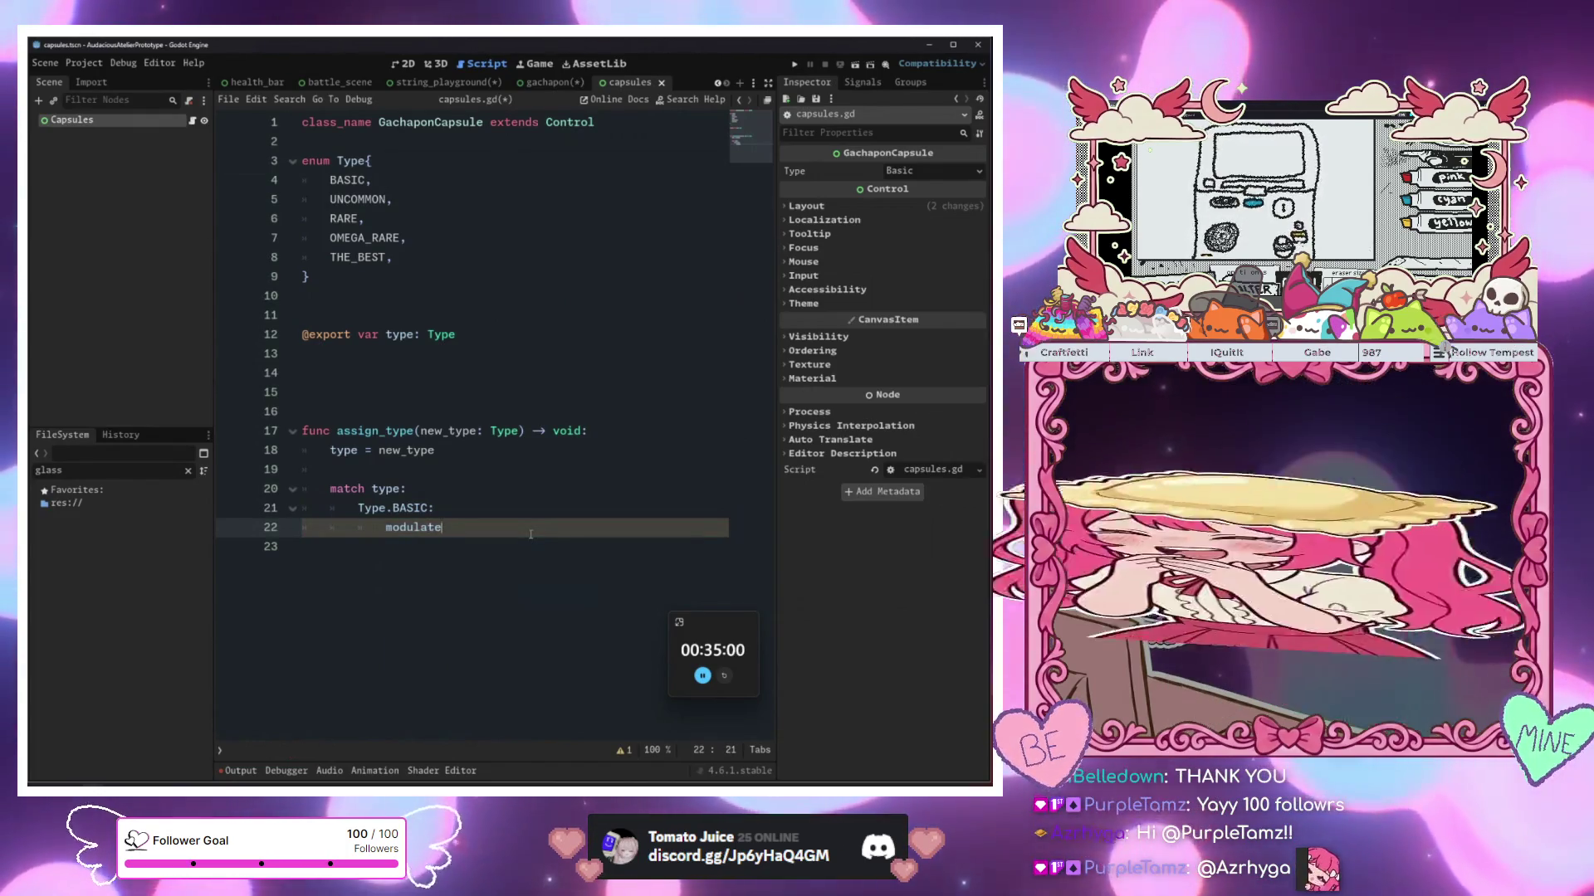
pyautogui.write('= Color')
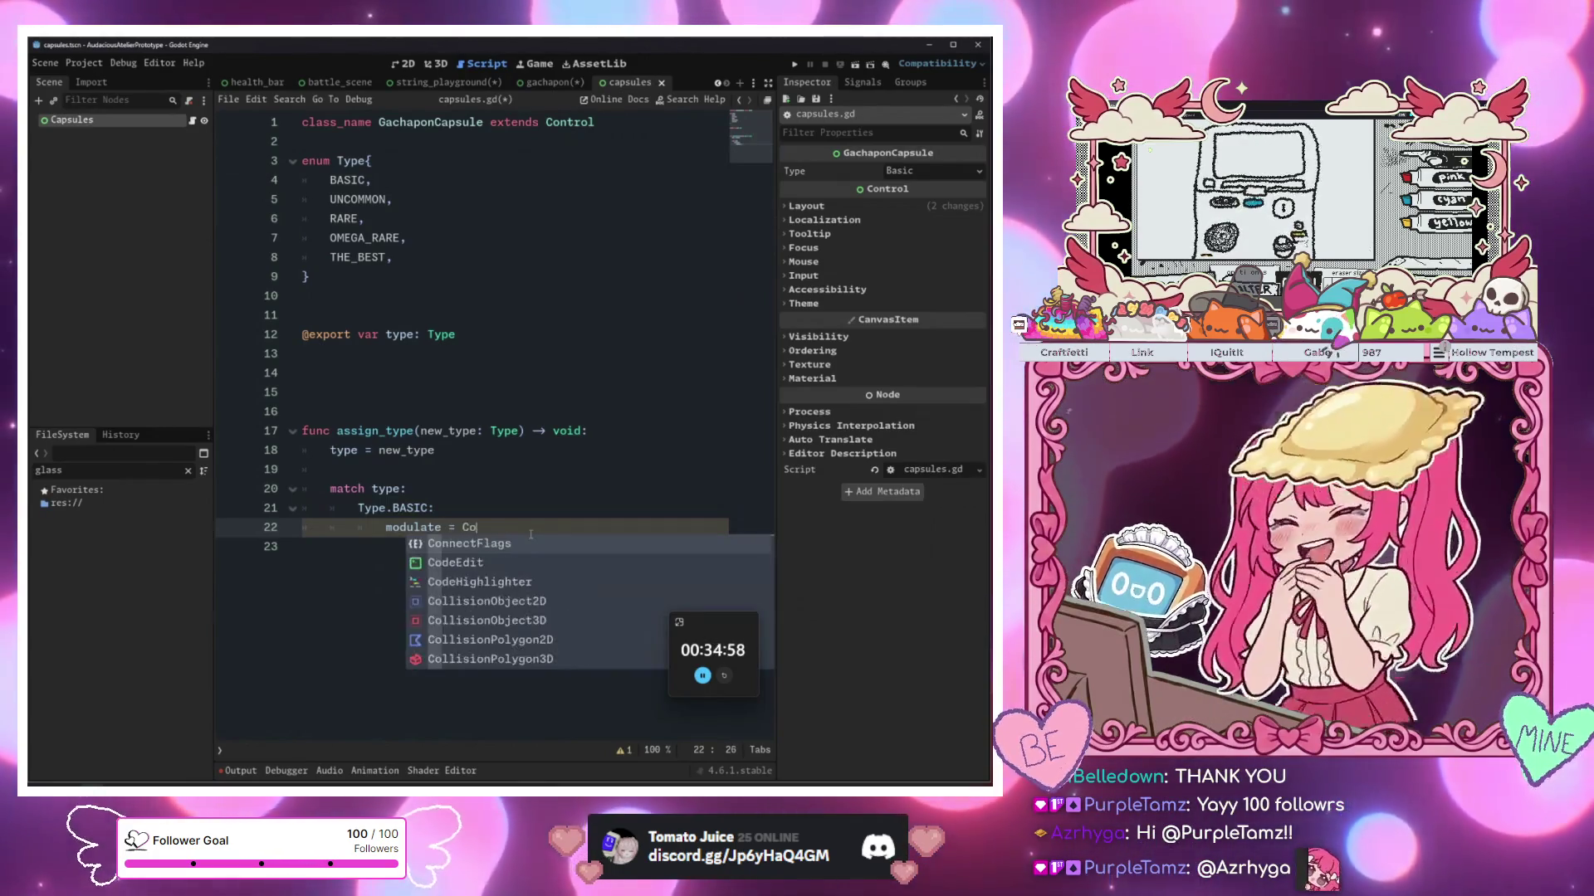
pyautogui.write('.')
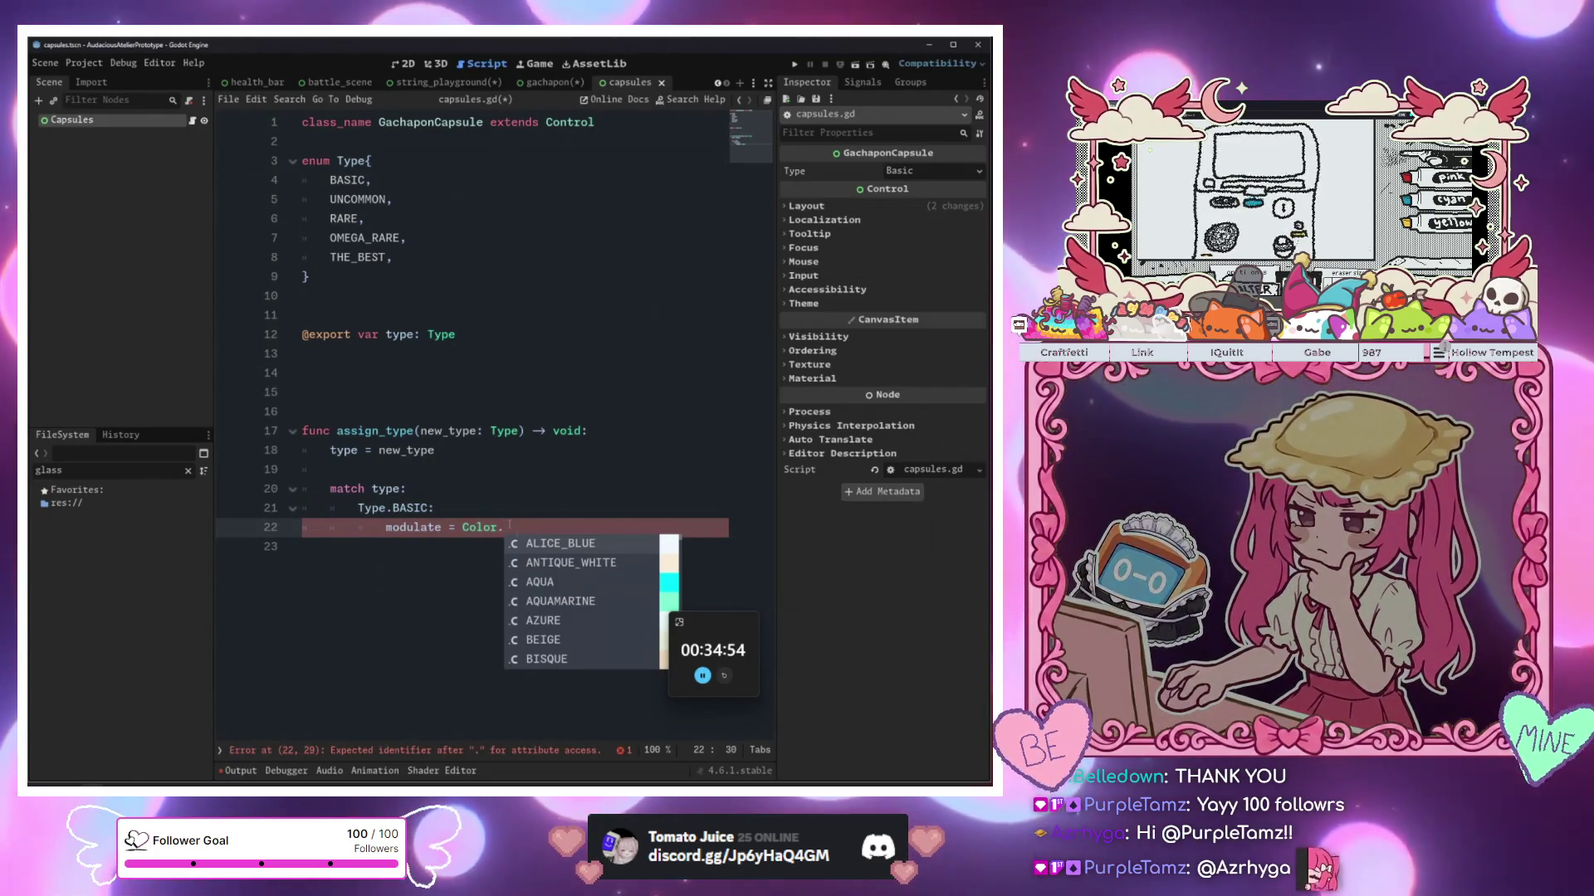
pyautogui.press('Escape')
pyautogui.write('pass')
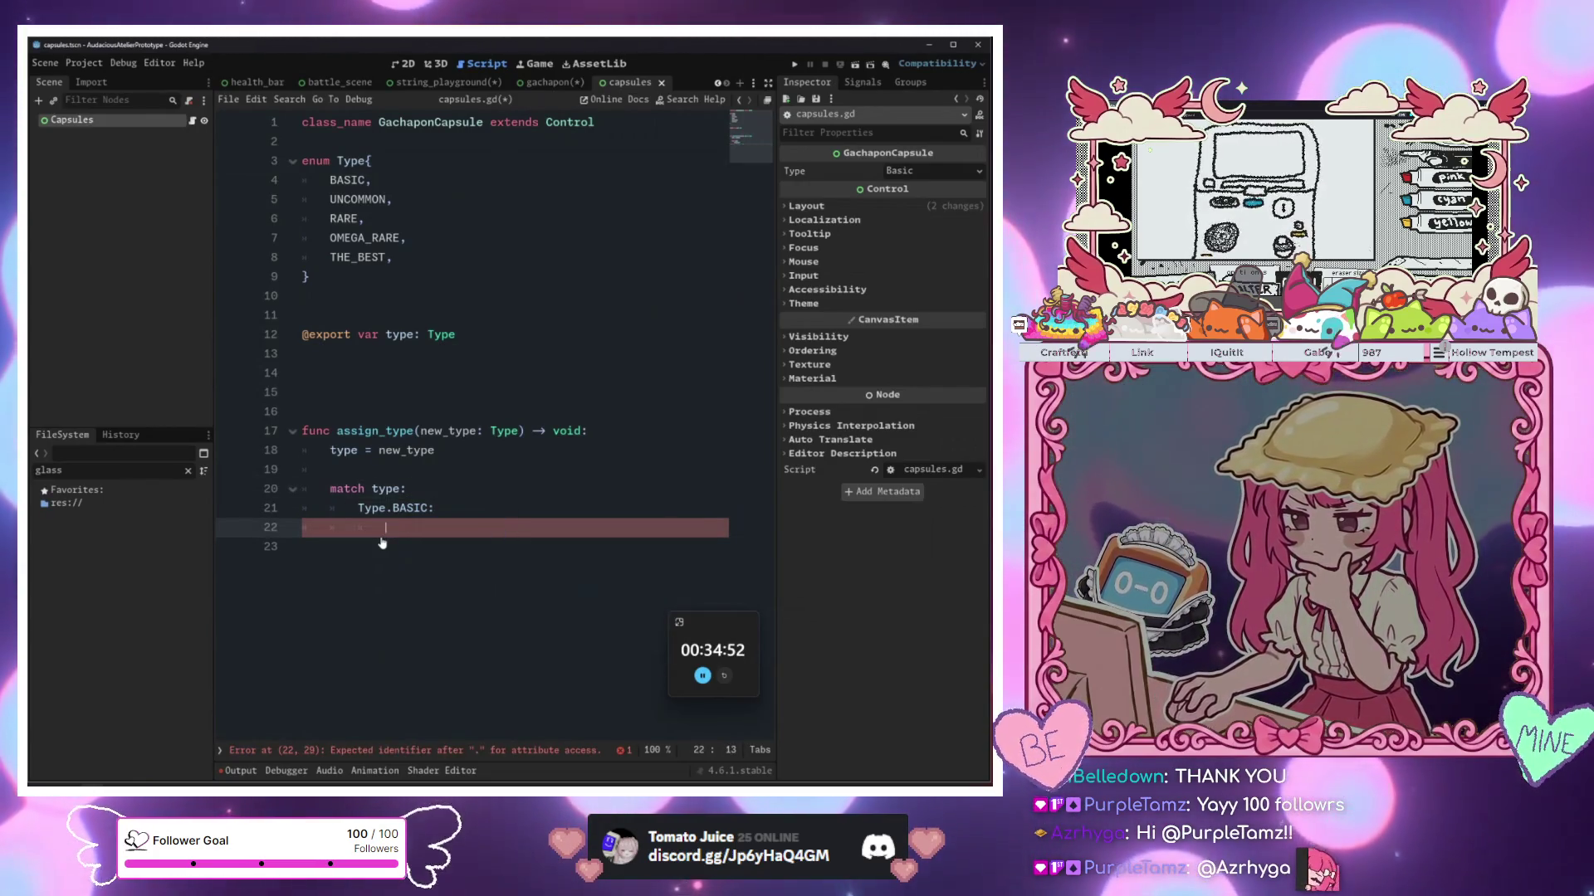
pyautogui.press('Return')
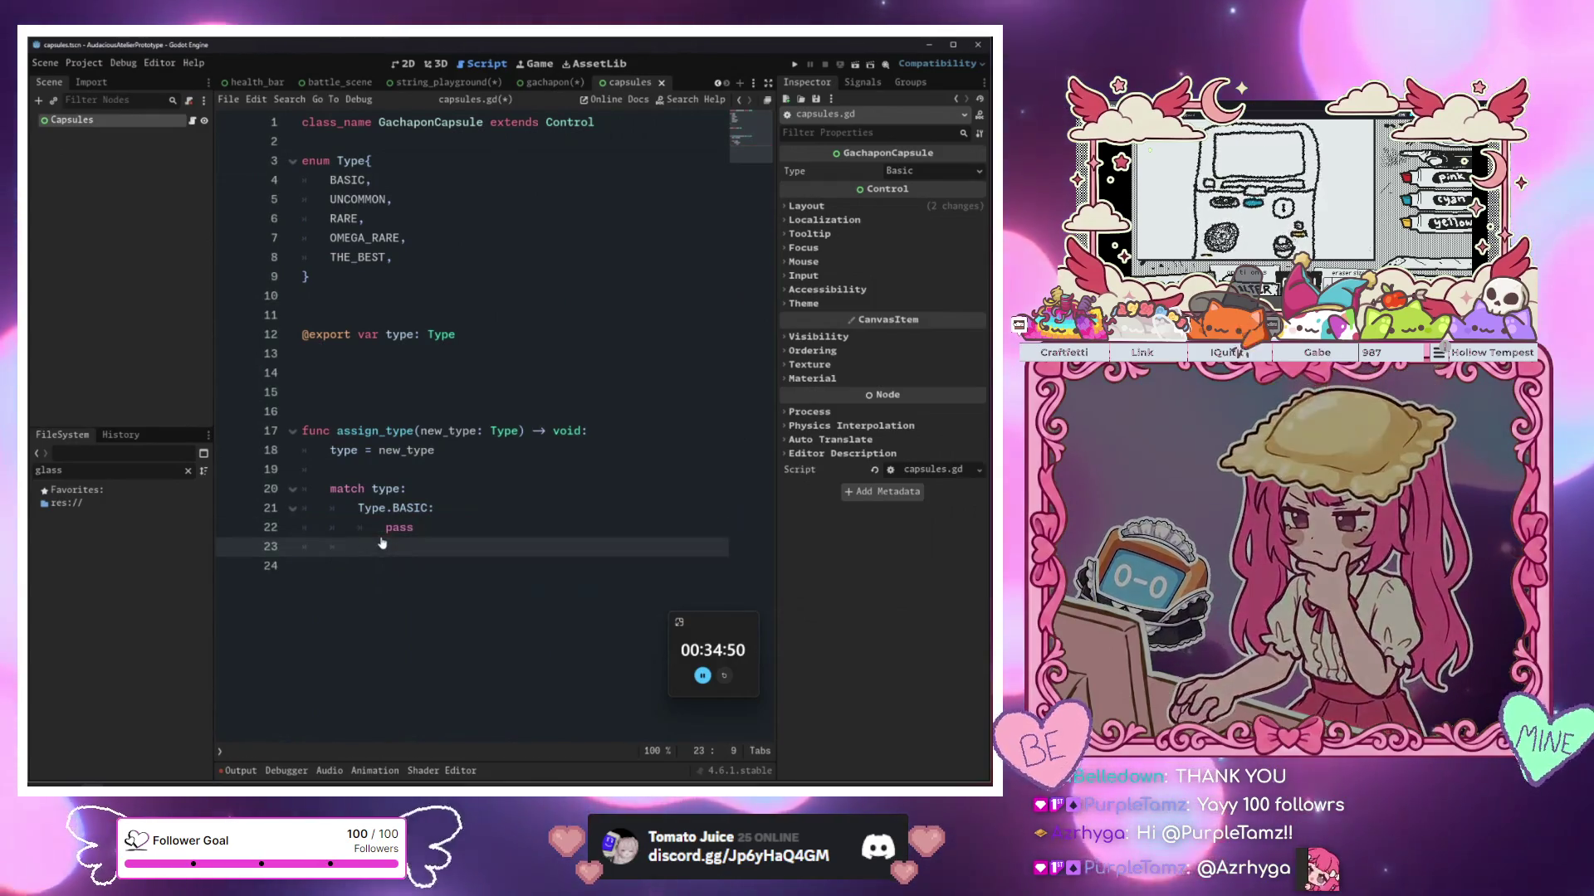
pyautogui.write('ype.')
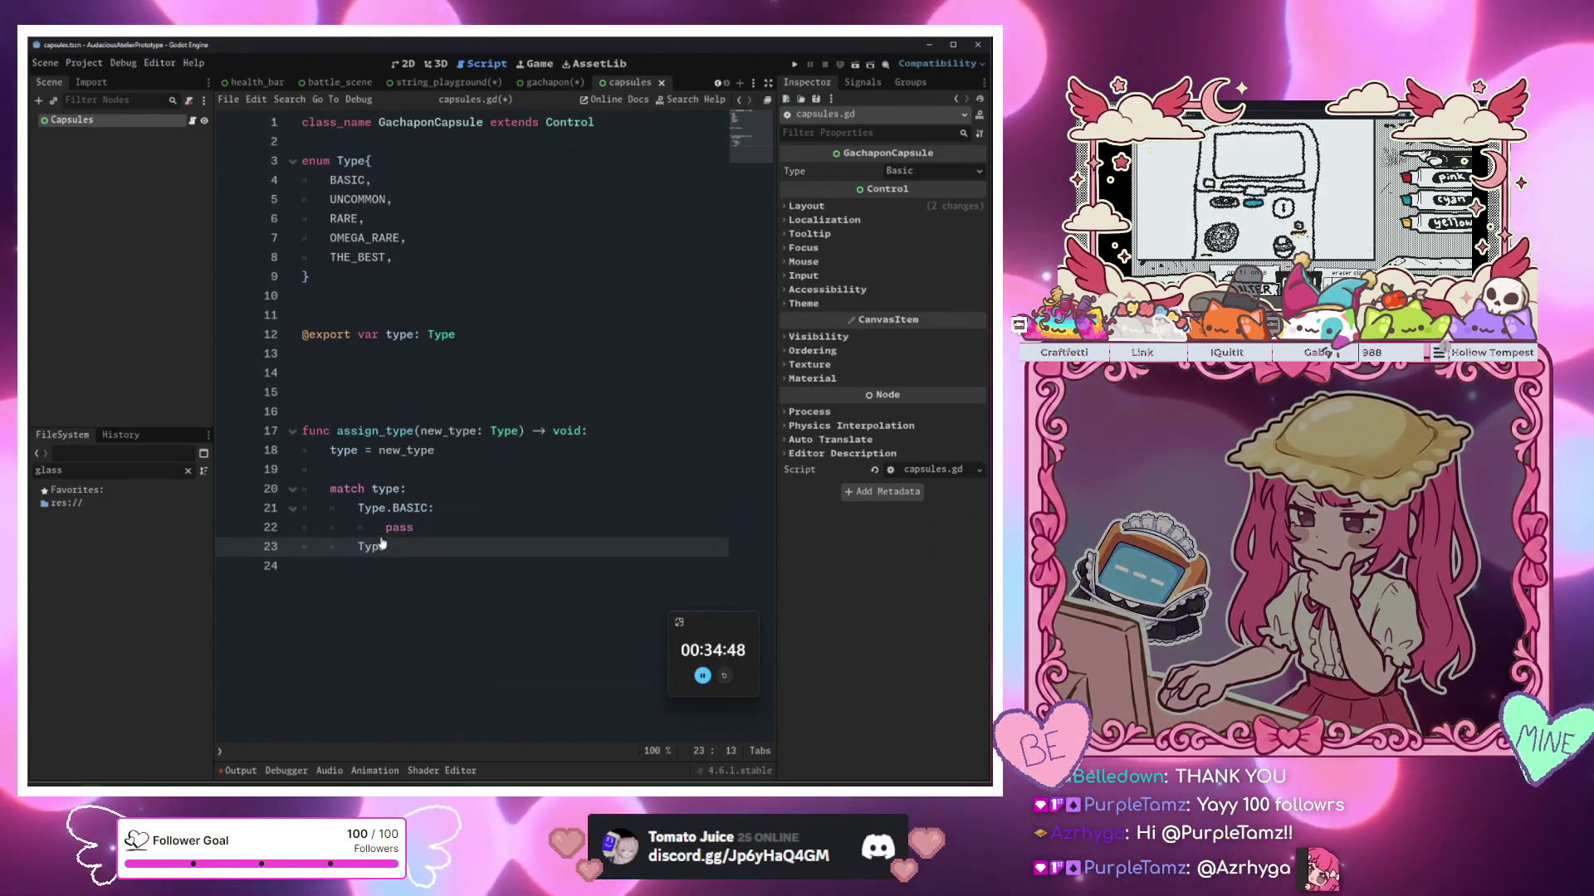
pyautogui.press('Return')
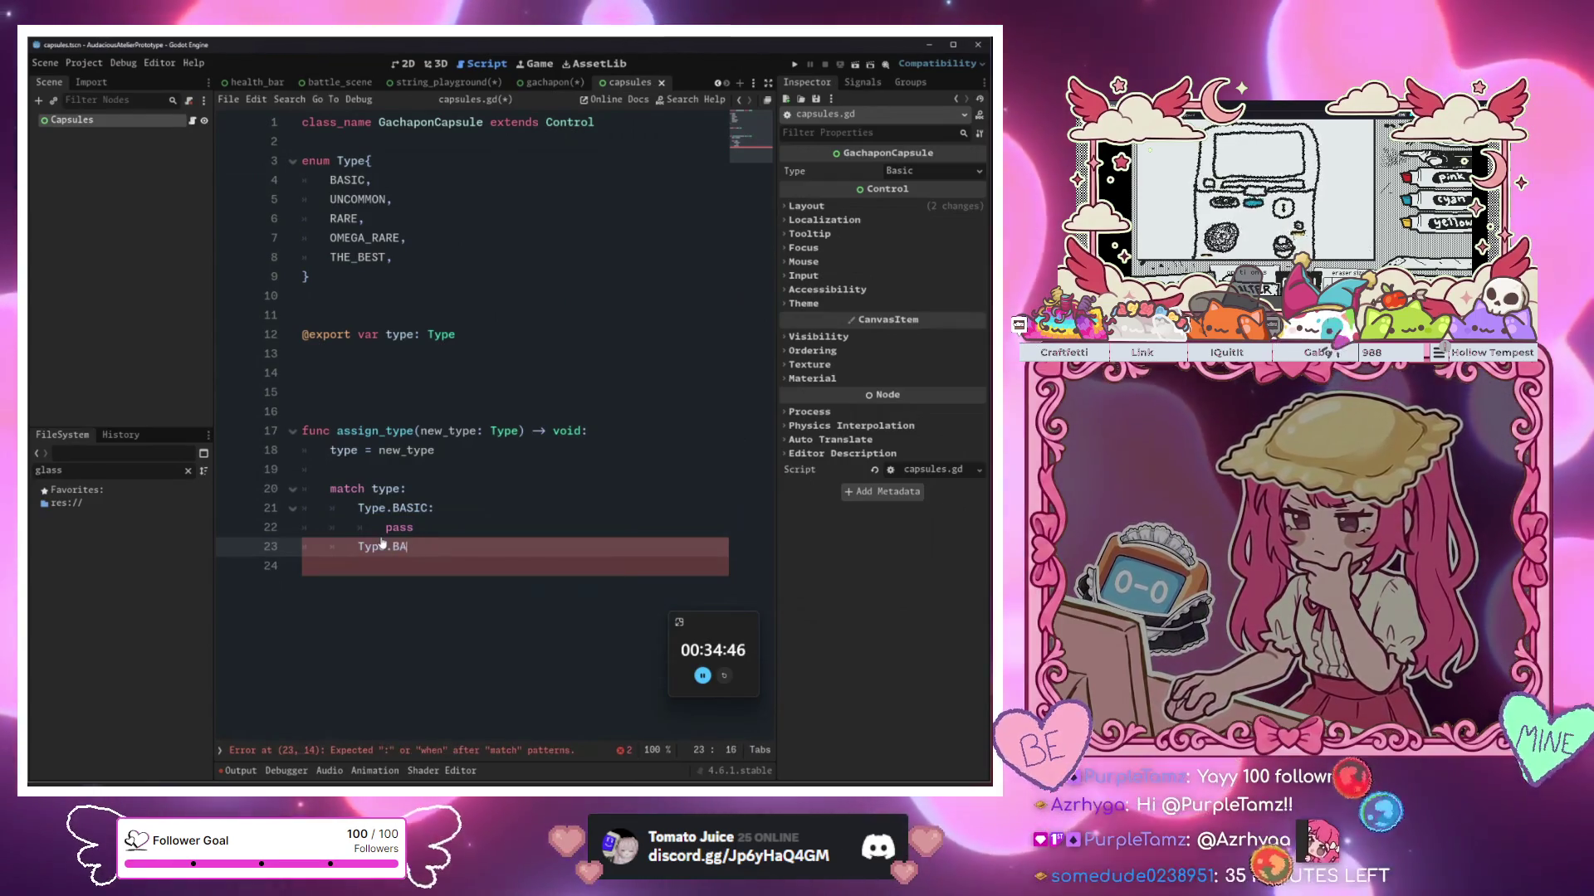
pyautogui.press('BackSpace')
pyautogui.press('BackSpace')
pyautogui.write('UN')
pyautogui.press('Return')
pyautogui.write(':')
pyautogui.press('Return')
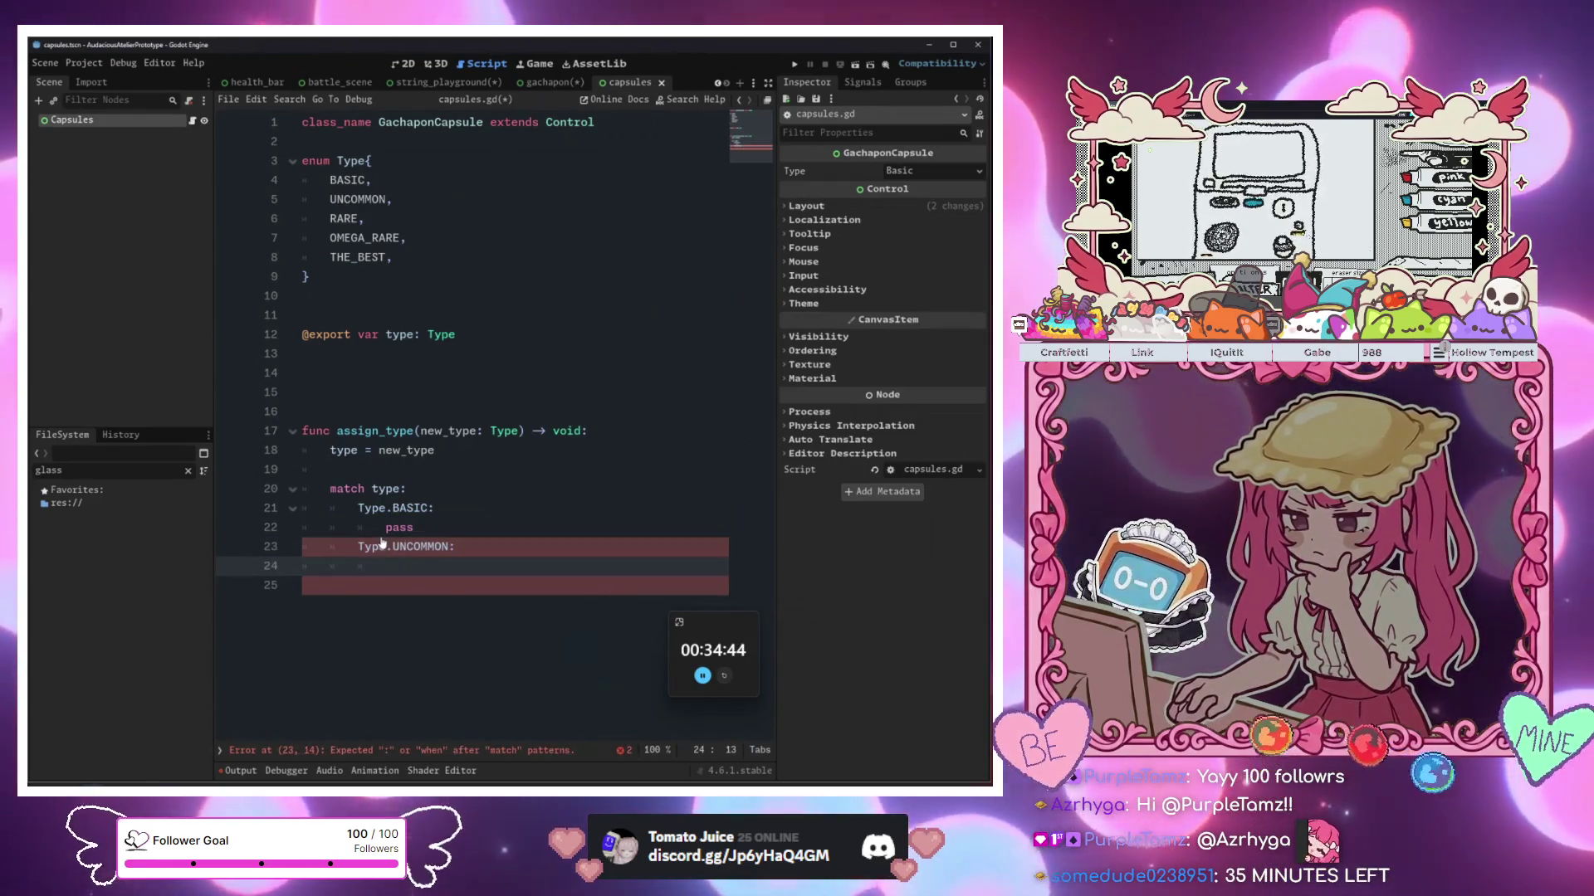
pyautogui.write('modulate = Color.')
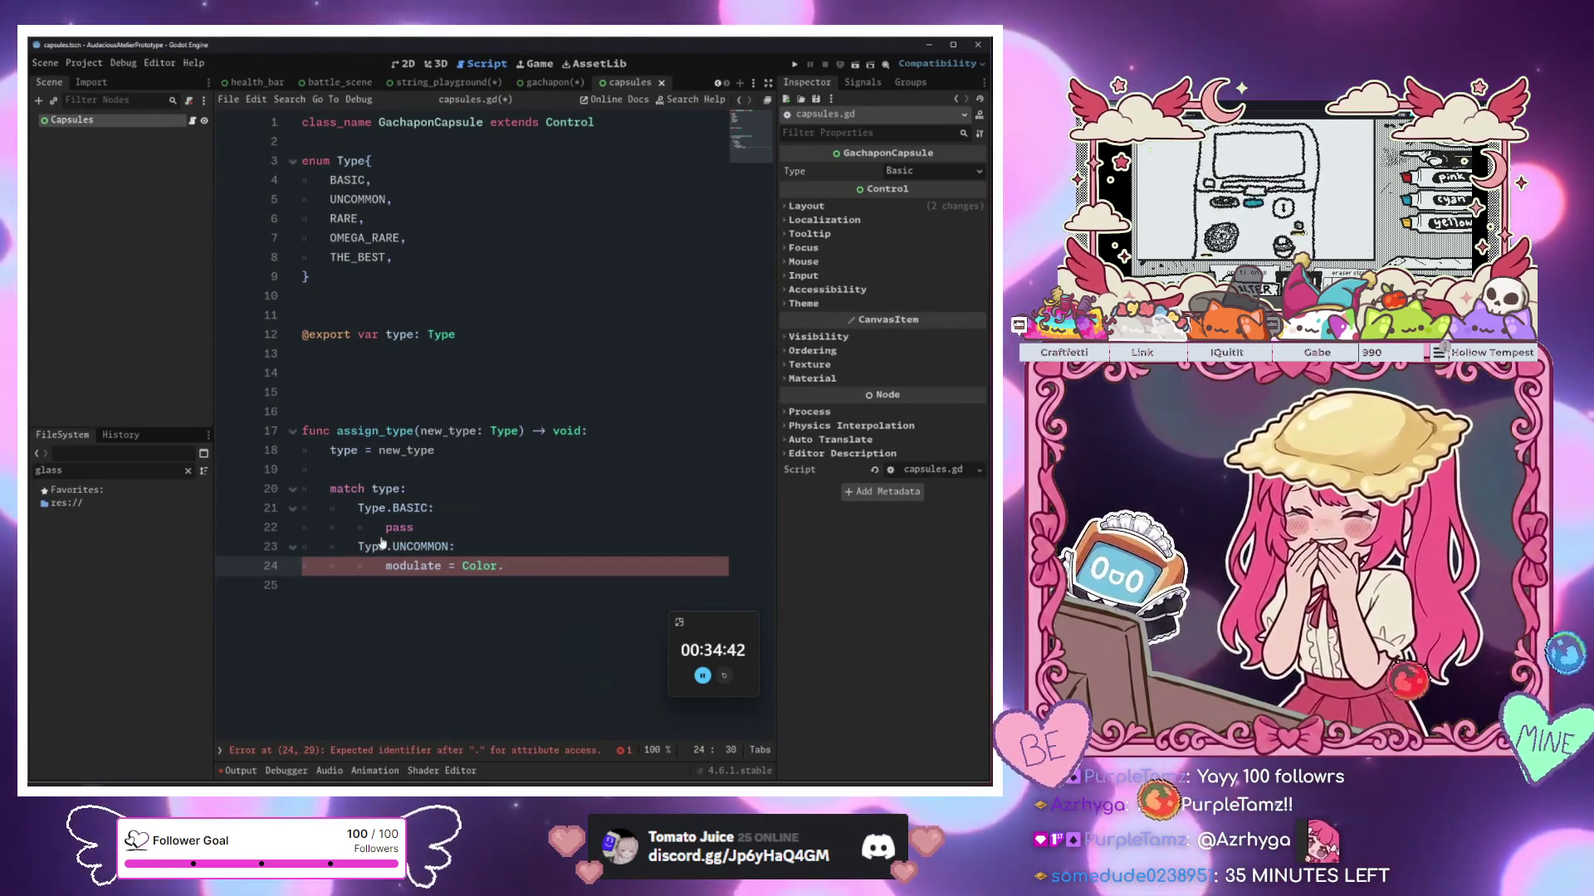
pyautogui.write('GR')
pyautogui.press('Return')
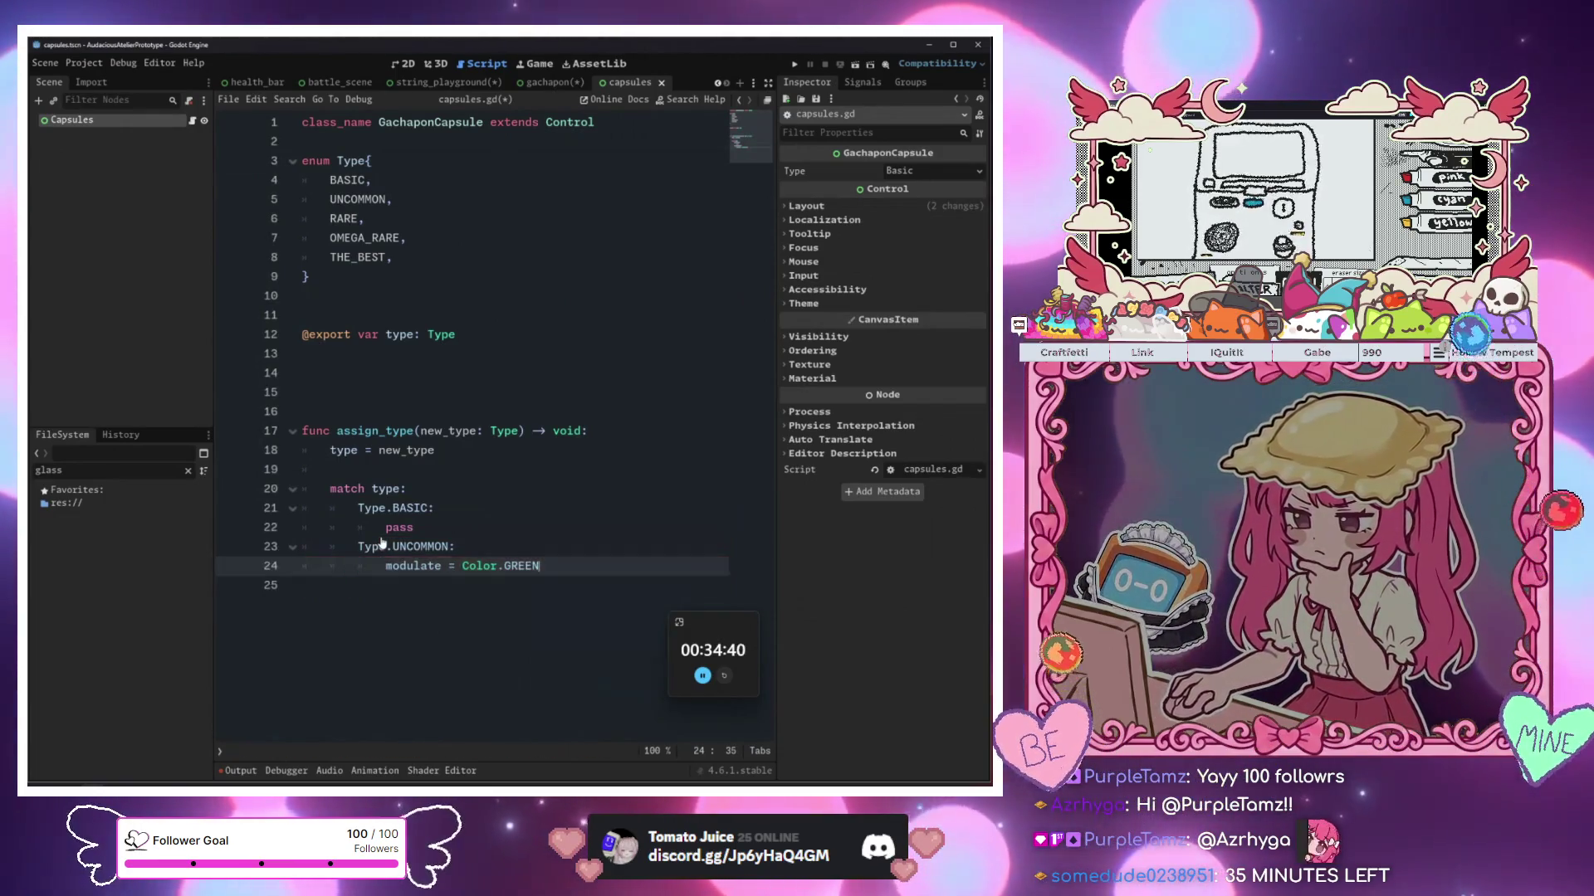
pyautogui.press('Return')
# Step: Add a Type.RARE case that sets modulate = Color.SKY_BLUE
pyautogui.press('BackSpace')
pyautogui.write('T')
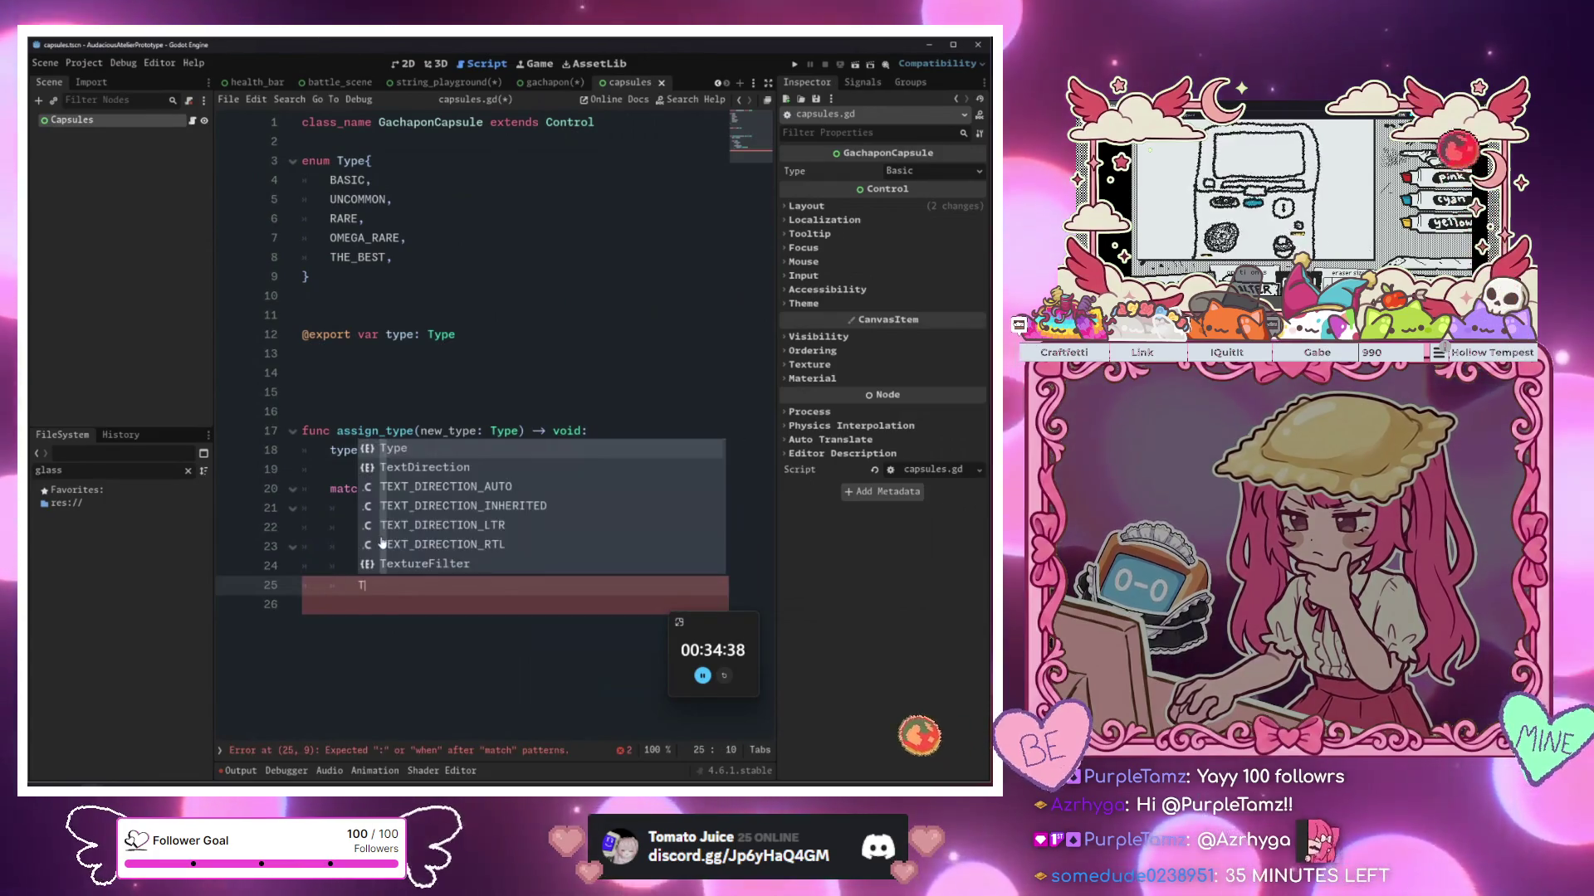
pyautogui.press('Return')
pyautogui.write('.')
pyautogui.press('Down')
pyautogui.press('Down')
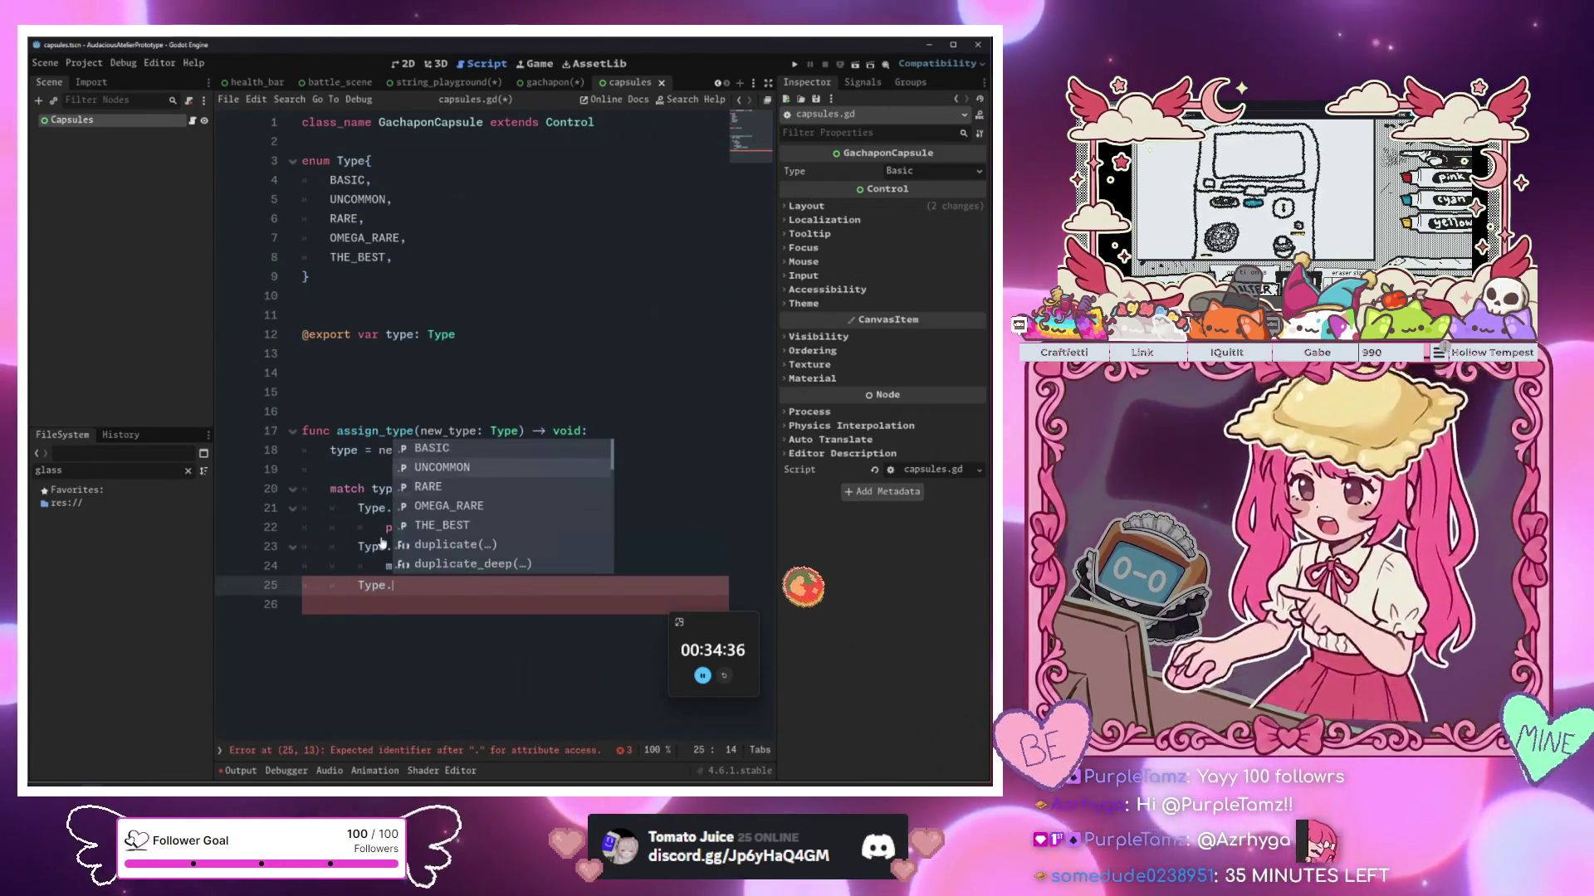
pyautogui.press('Return')
pyautogui.write(':')
pyautogui.press('Return')
pyautogui.write('modu')
pyautogui.press('Return')
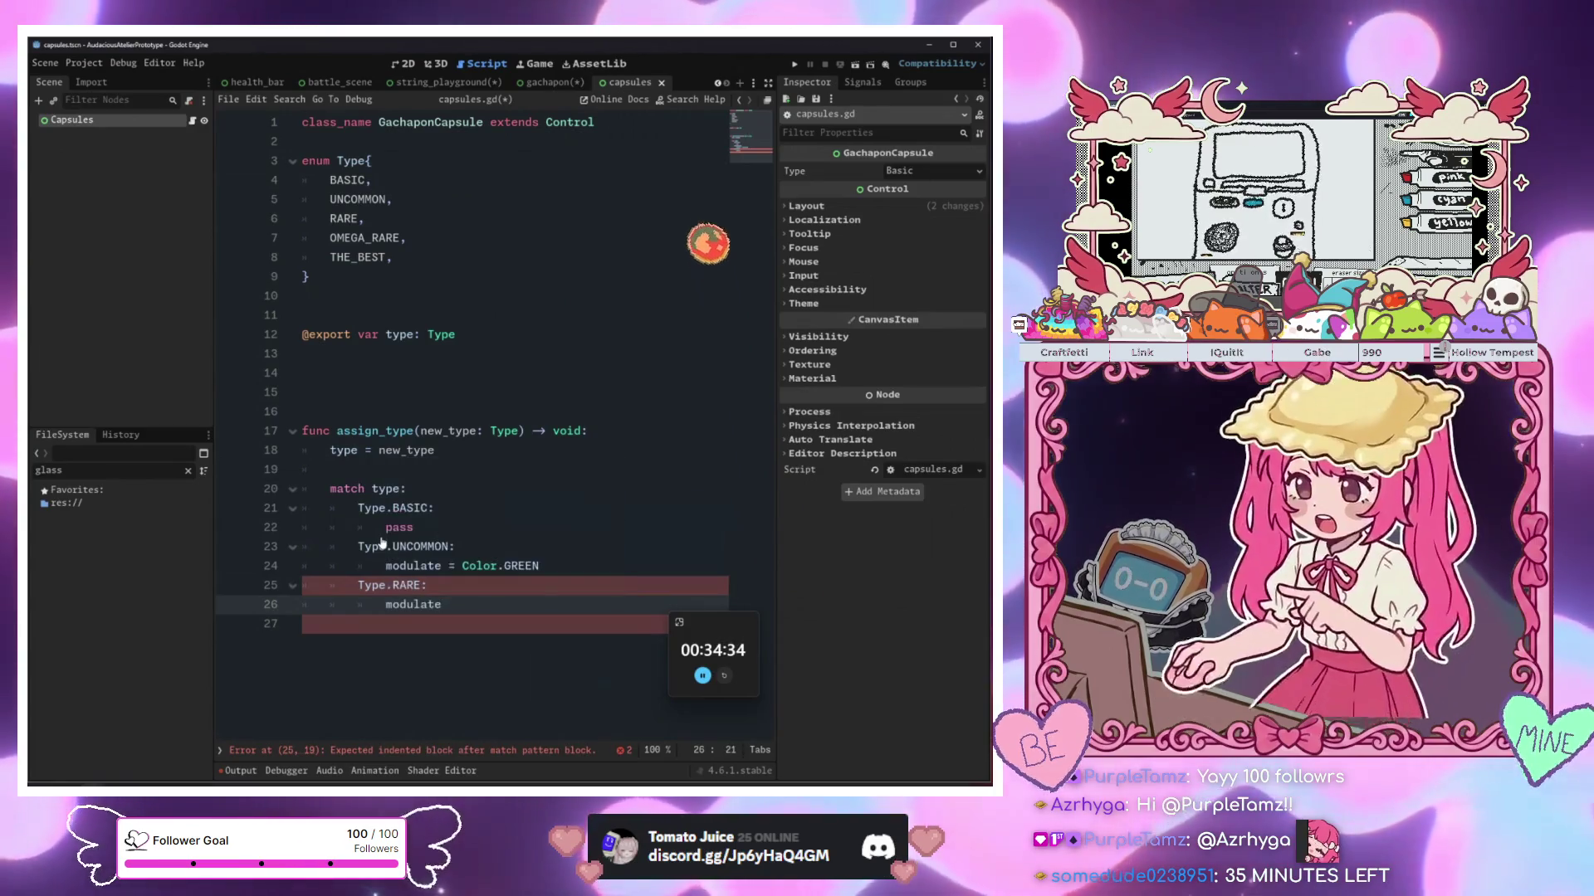
pyautogui.write('= Color.Bl')
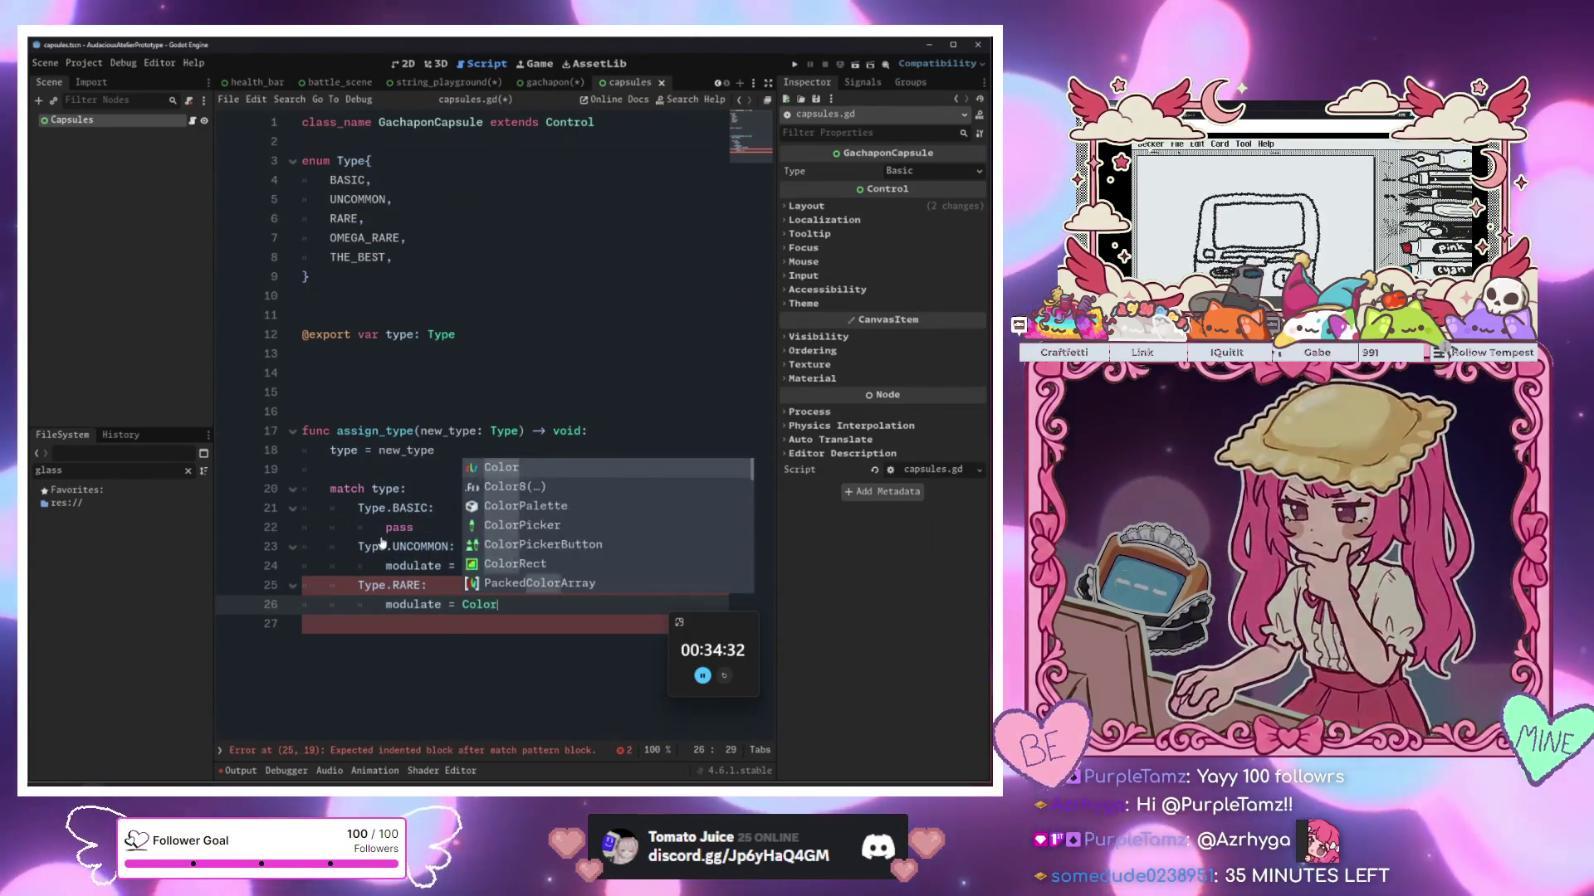
pyautogui.write('u')
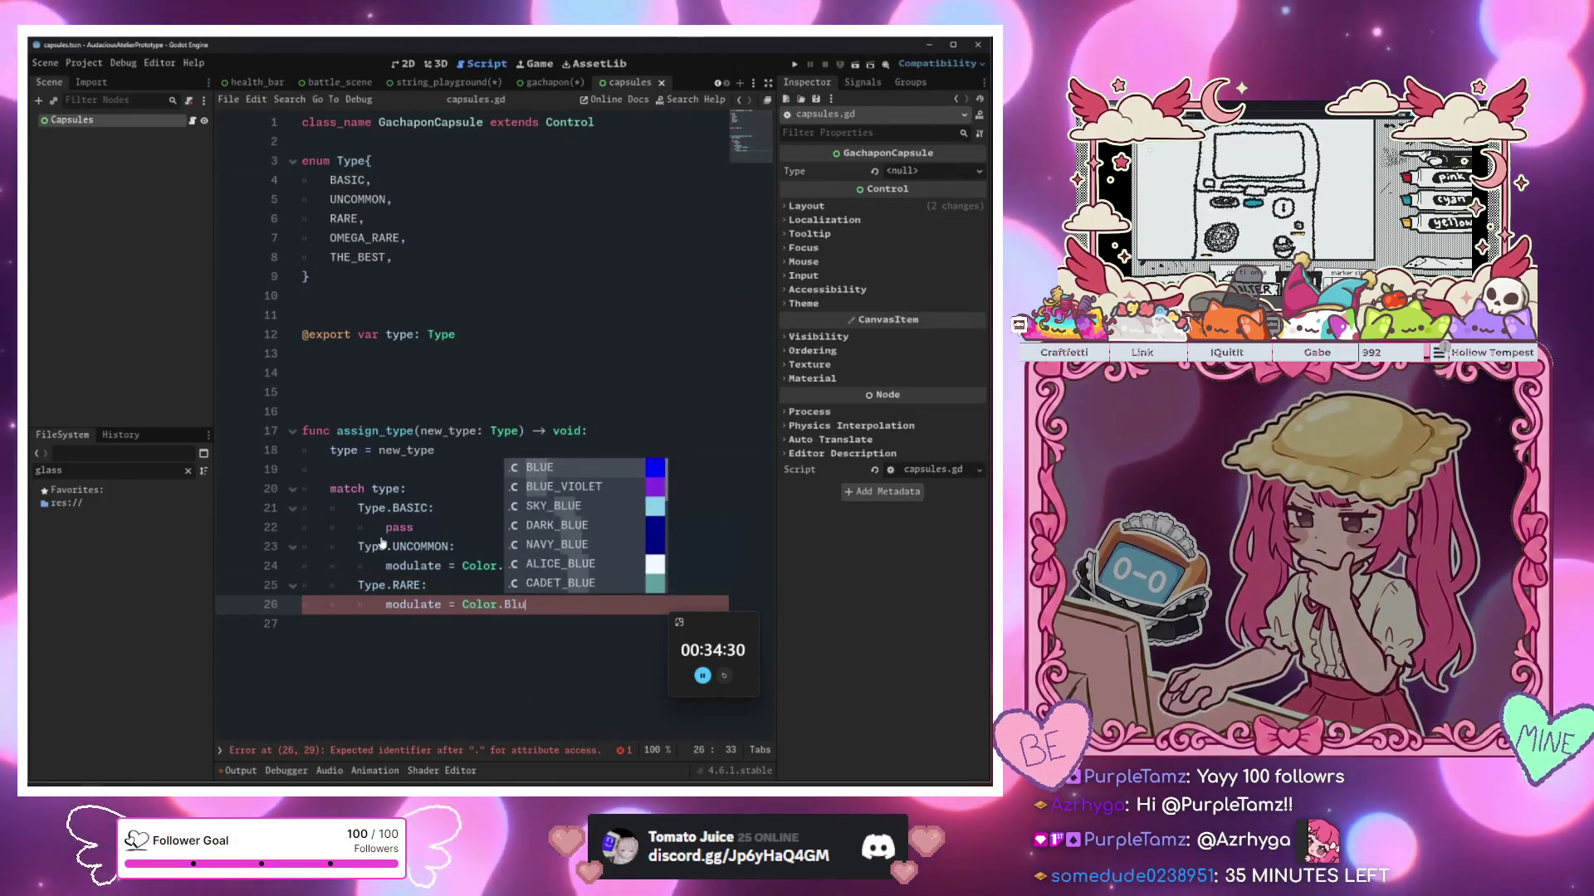
pyautogui.press('Return')
pyautogui.press('BackSpace')
pyautogui.press('BackSpace')
pyautogui.press('BackSpace')
pyautogui.write('lue')
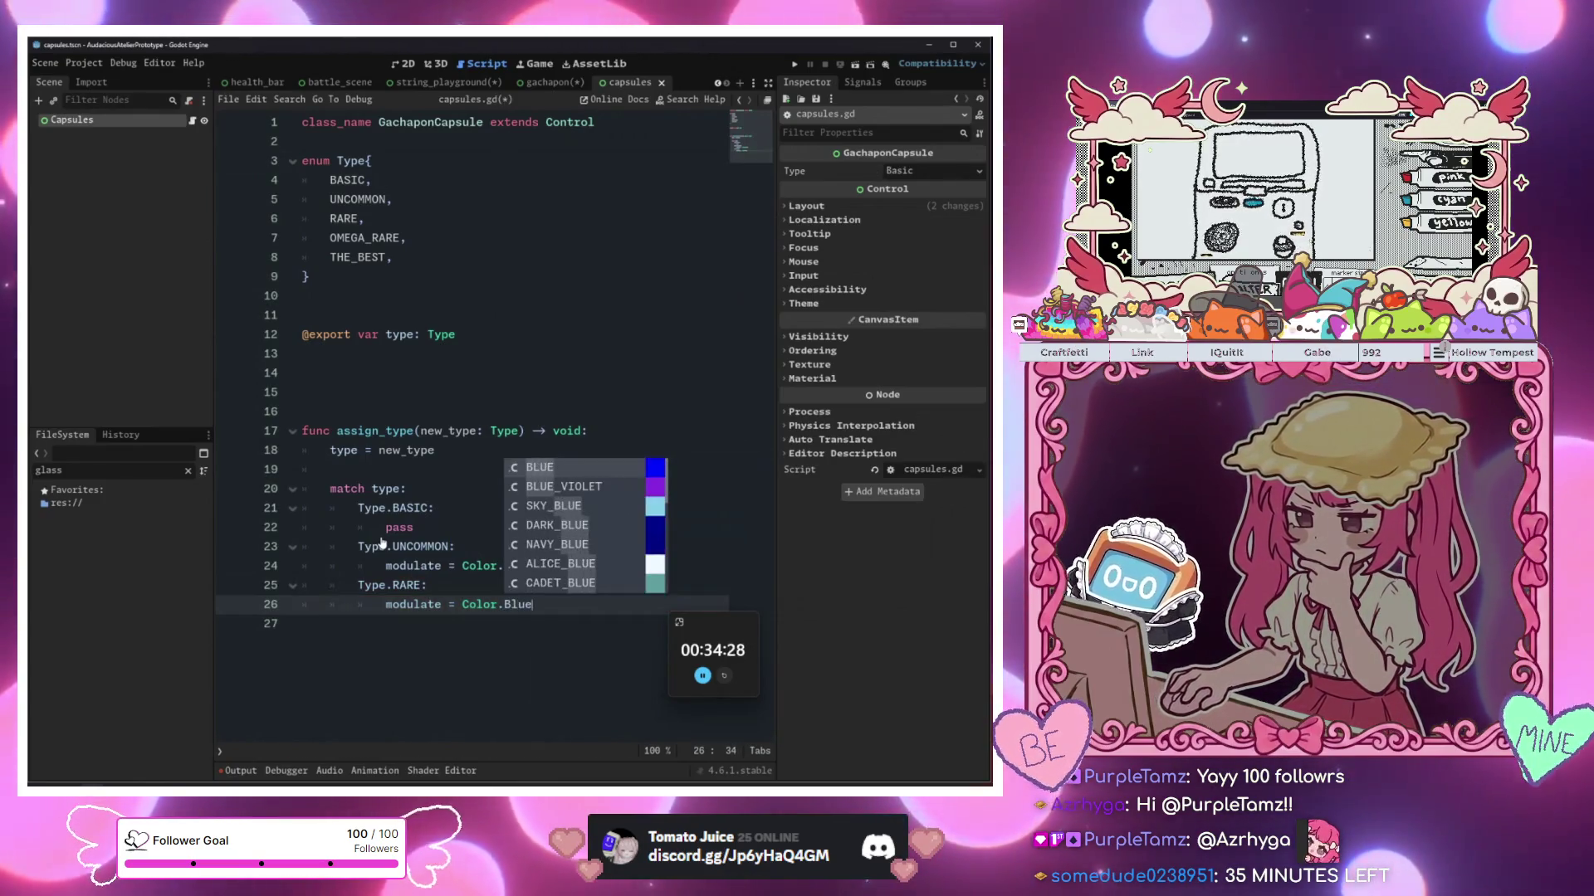
pyautogui.press('Down')
pyautogui.press('Down')
pyautogui.press('Down')
pyautogui.press('Return')
# Step: Change the UNCOMMON capsule colour from GREEN to Color.PALE_GREEN
pyautogui.press('Up')
pyautogui.press('Up')
pyautogui.press('Up')
pyautogui.press('Down')
pyautogui.press('End')
pyautogui.press('BackSpace')
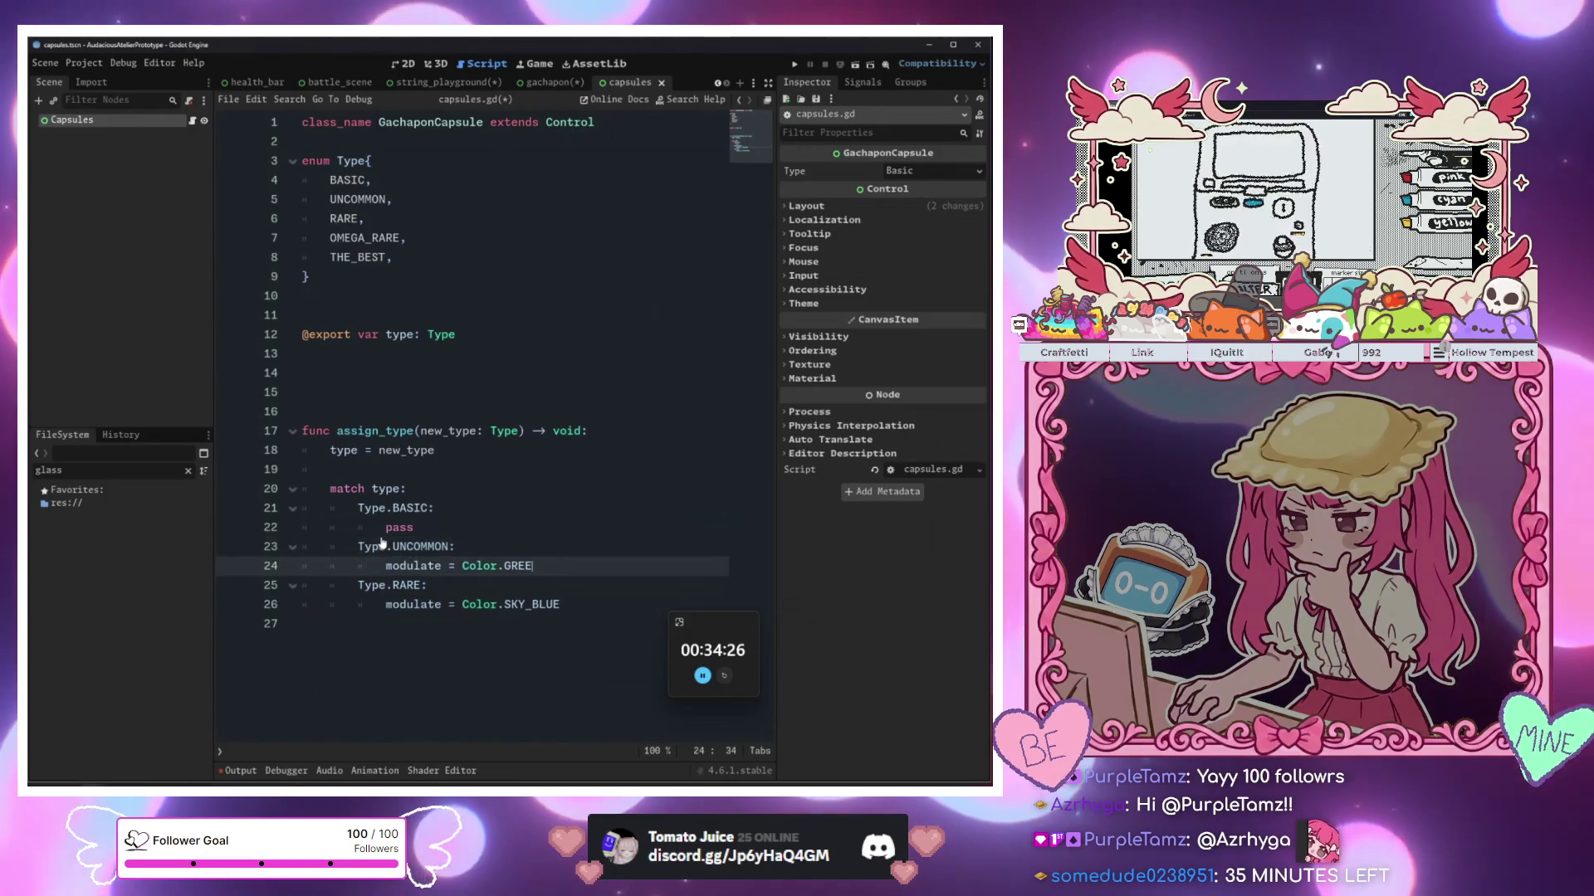
pyautogui.write('reen')
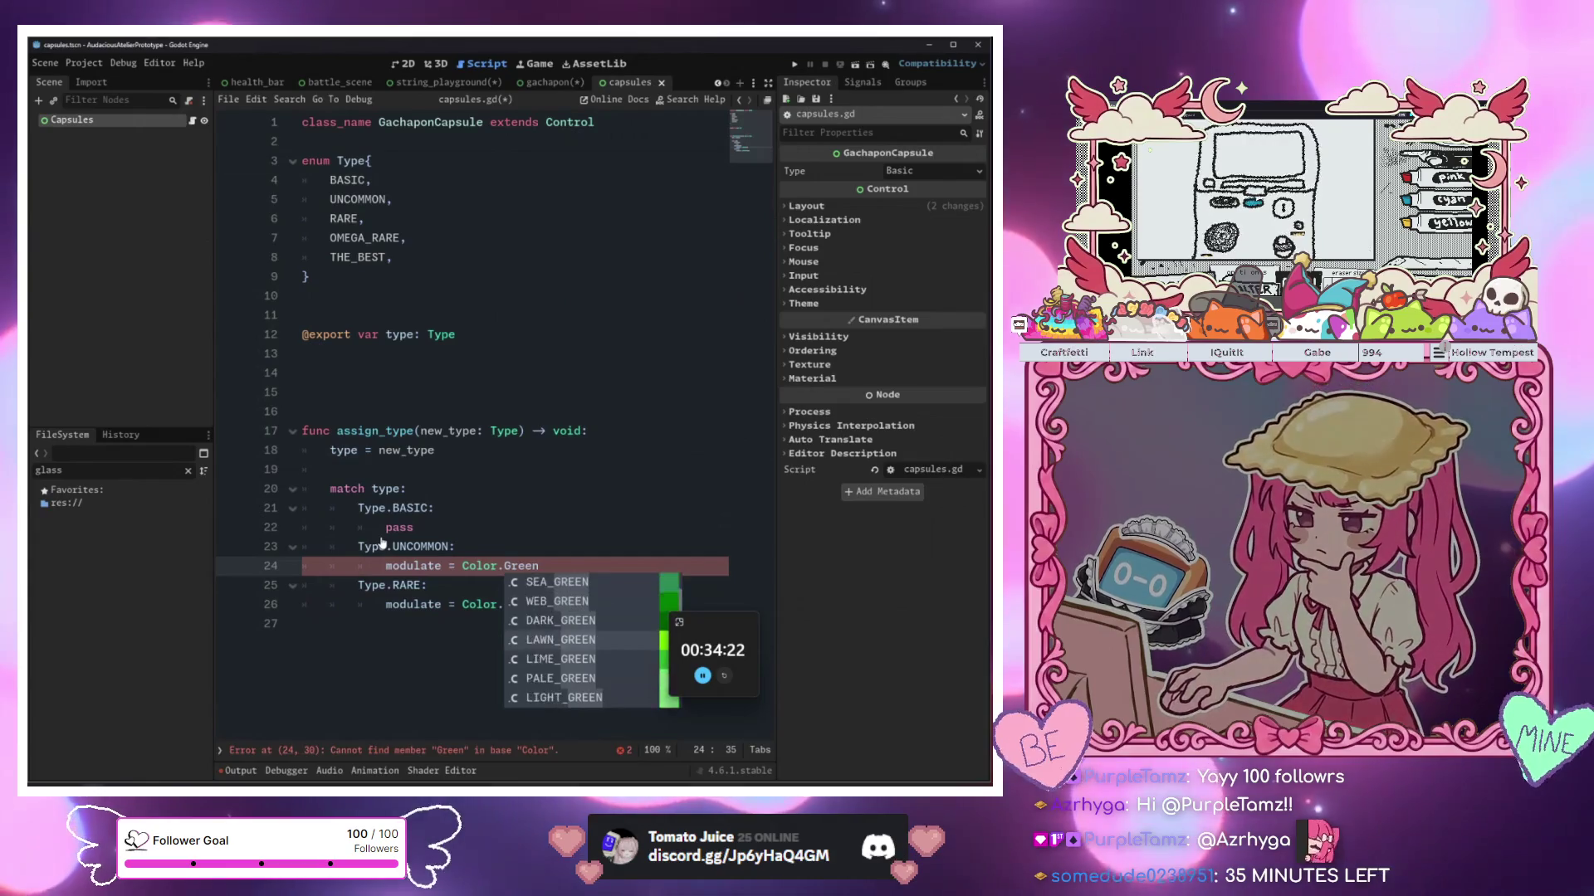
pyautogui.press('Return')
pyautogui.press('Down')
pyautogui.press('Down')
pyautogui.press('Return')
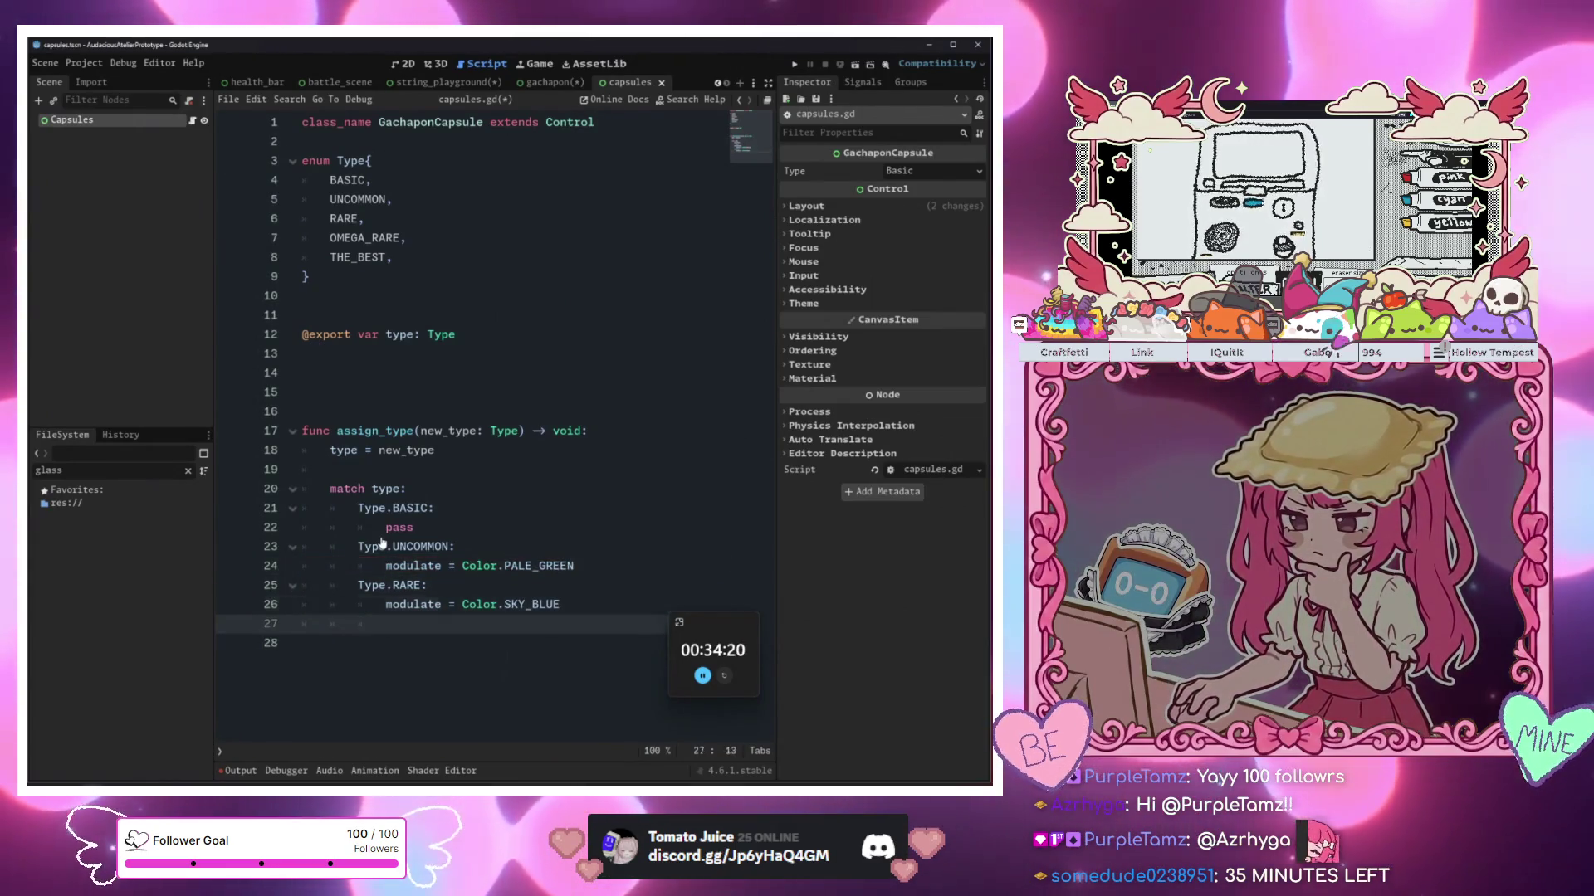
# Step: Add a Type.OMEGA_RARE case that sets modulate = Color.MEDIUM_PURPLE
pyautogui.write('Type.')
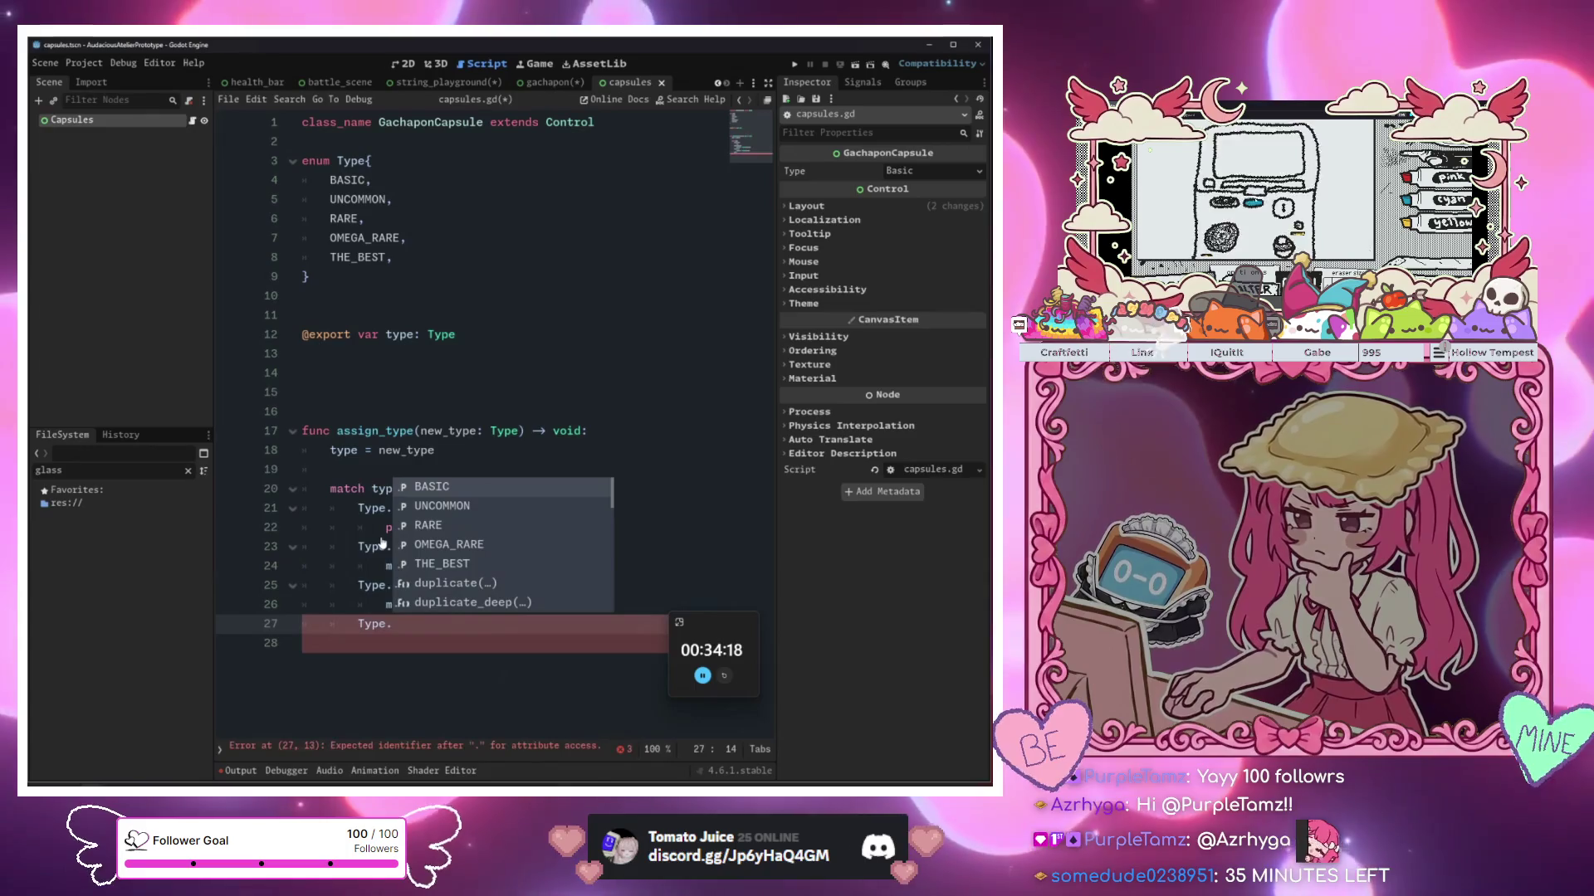
pyautogui.press('Down')
pyautogui.press('Down')
pyautogui.press('Down')
pyautogui.press('Return')
pyautogui.write(':')
pyautogui.press('Return')
pyautogui.write('mod')
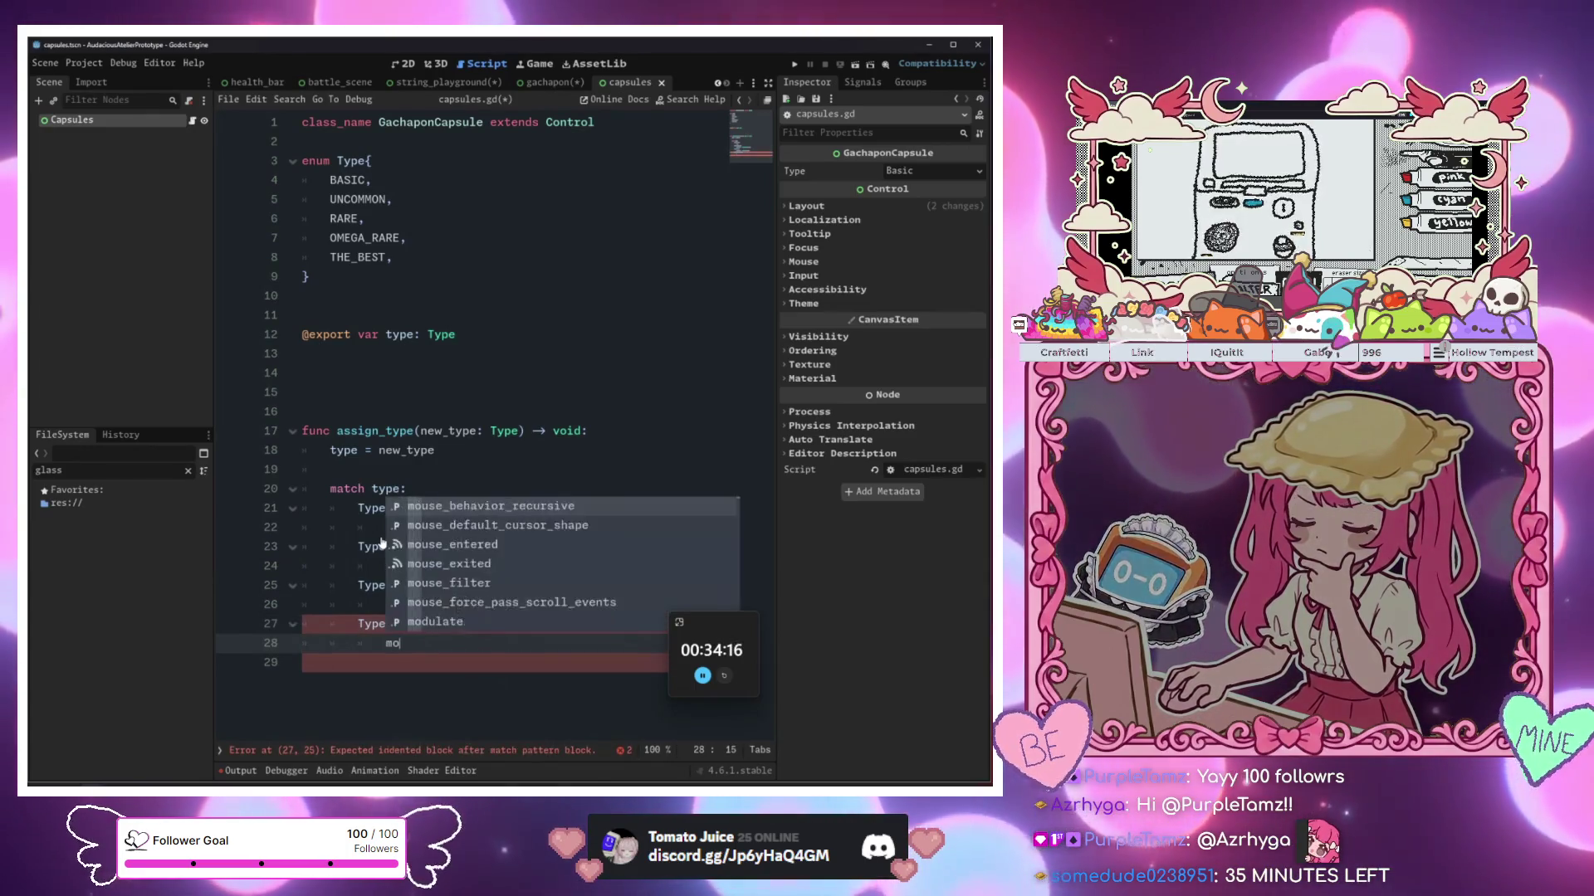
pyautogui.press('Return')
pyautogui.write('= Color.')
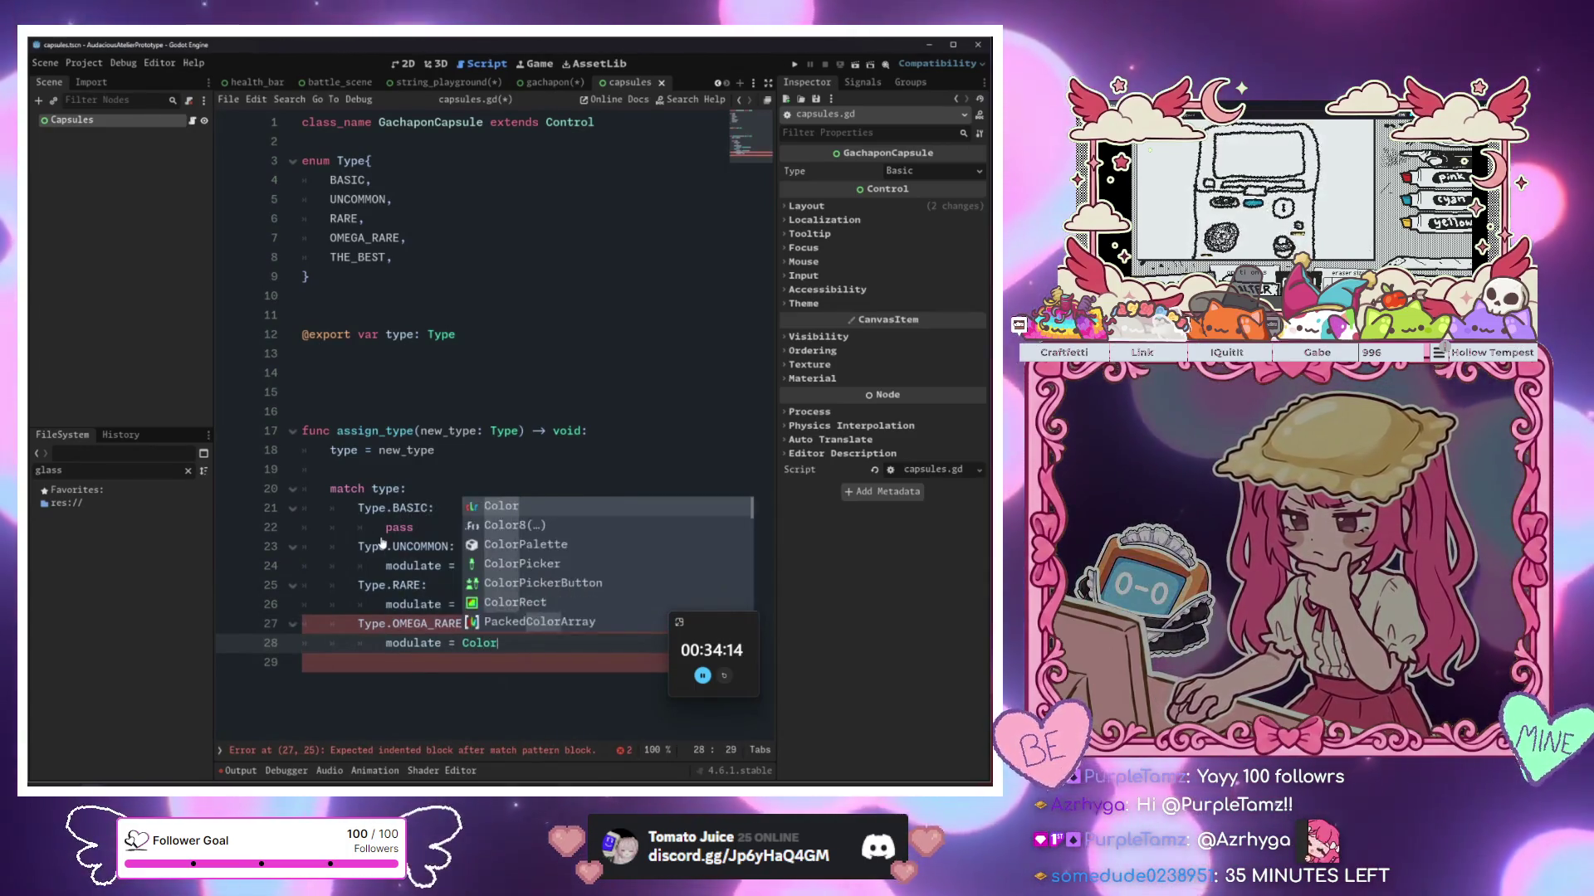
pyautogui.press('Escape')
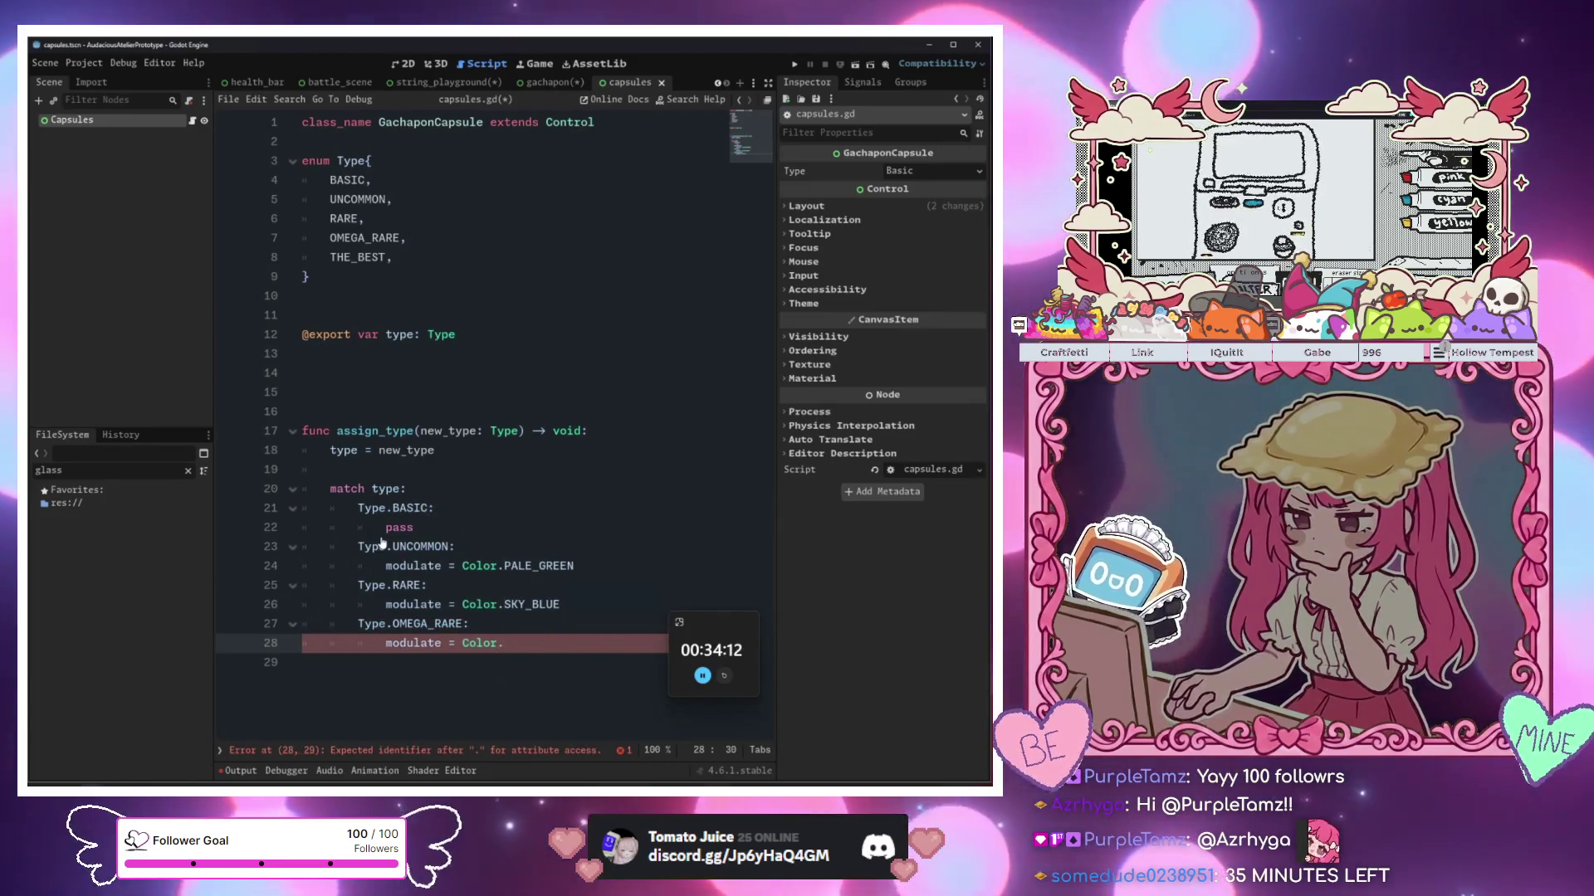
pyautogui.hotkey('ctrl', 'space')
pyautogui.write('Purp')
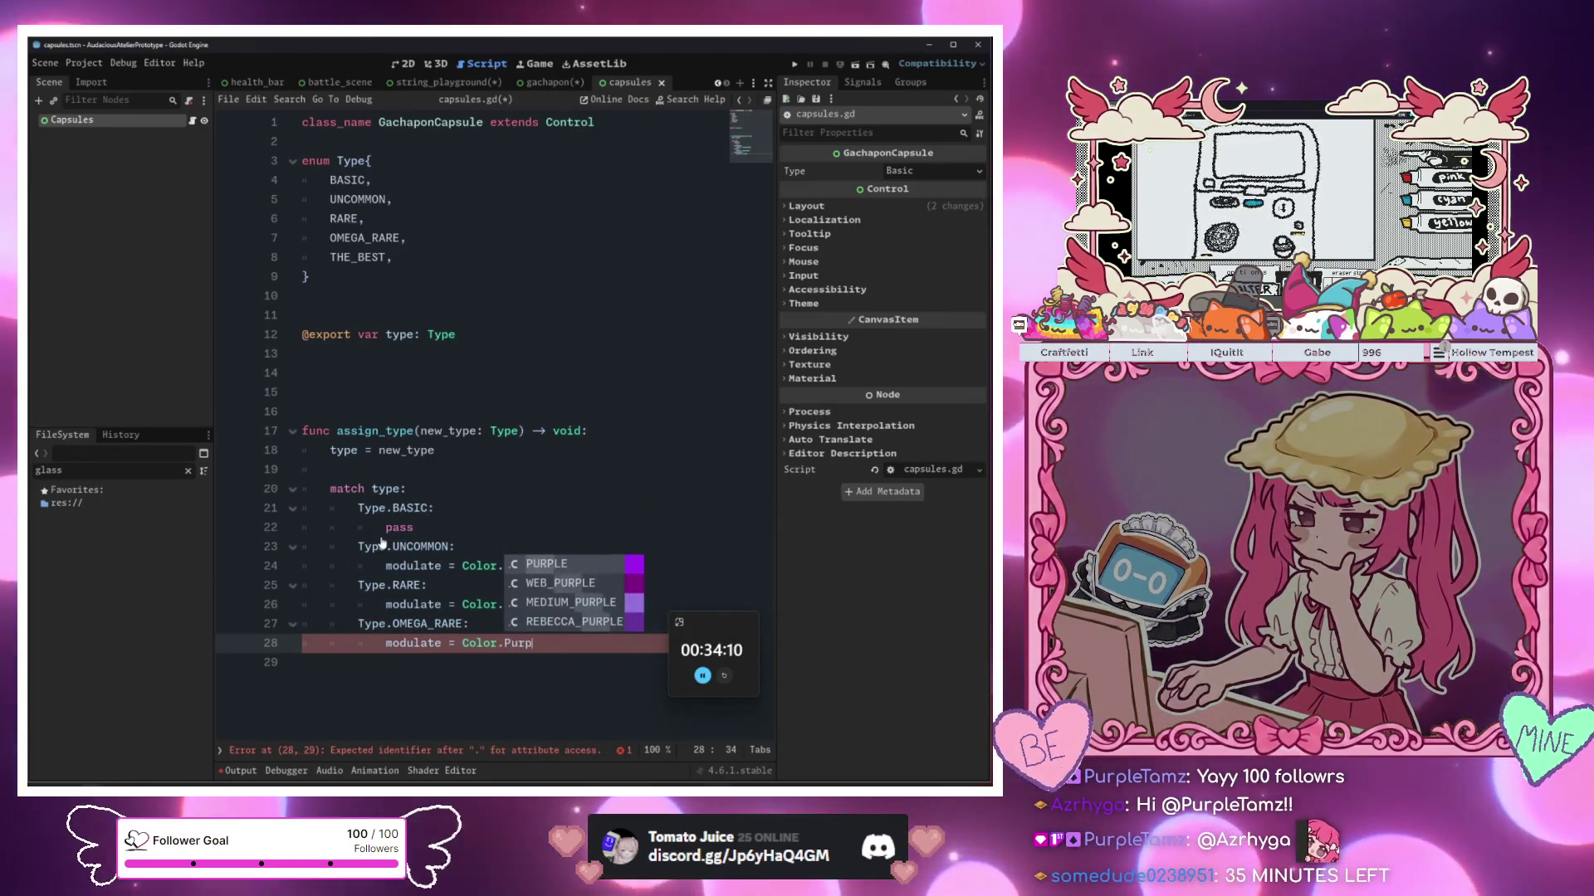
pyautogui.press('Return')
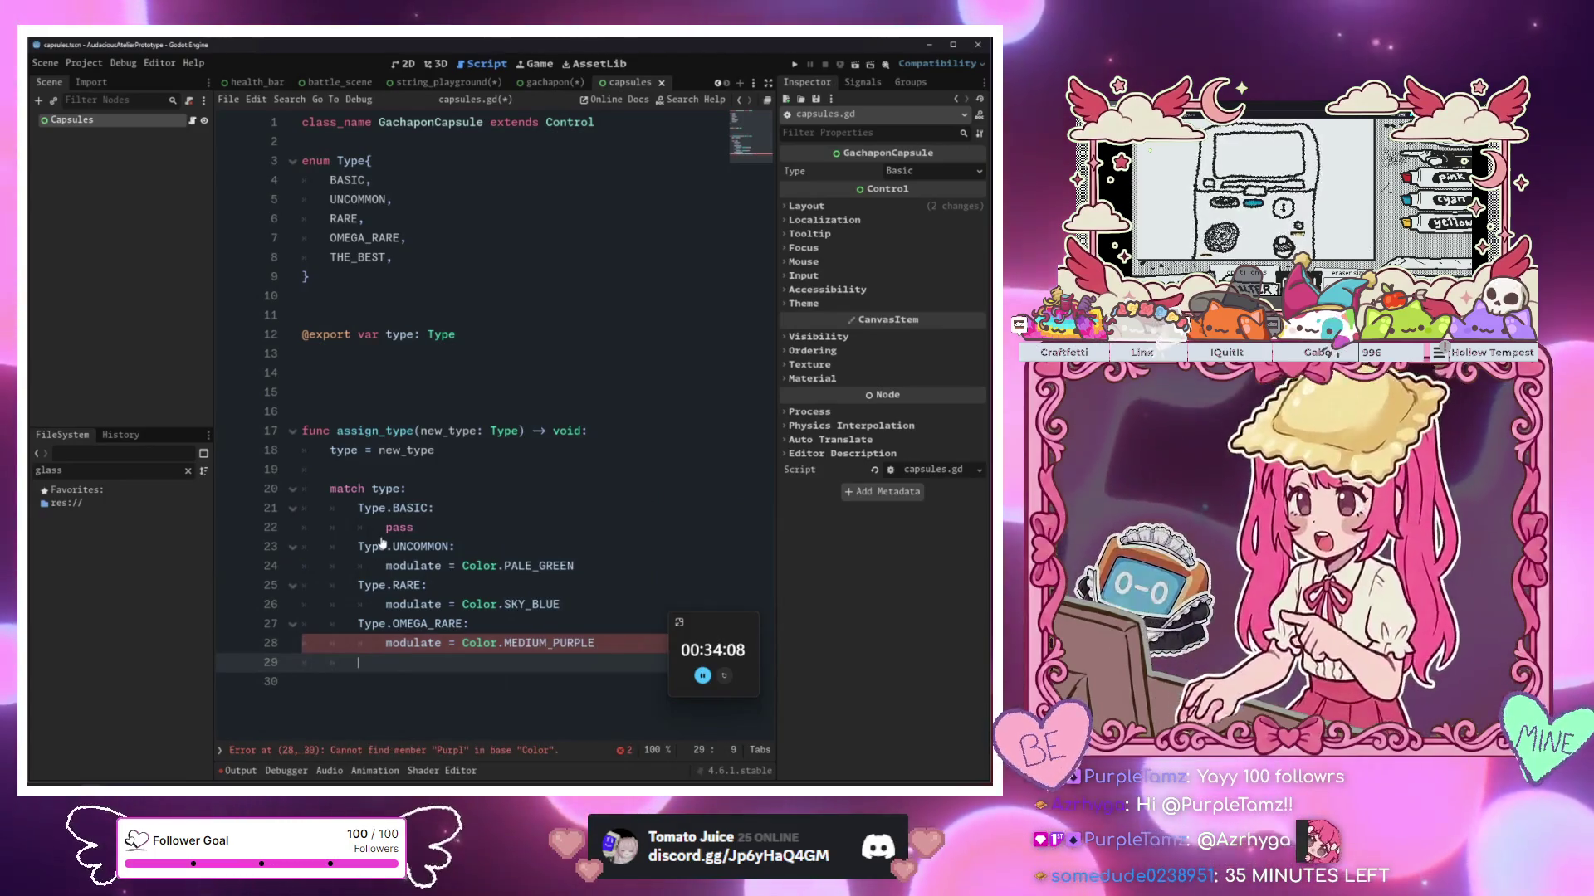
# Step: Add a Type.THE_BEST case that sets modulate = Color.GOLD
pyautogui.write('Type.T')
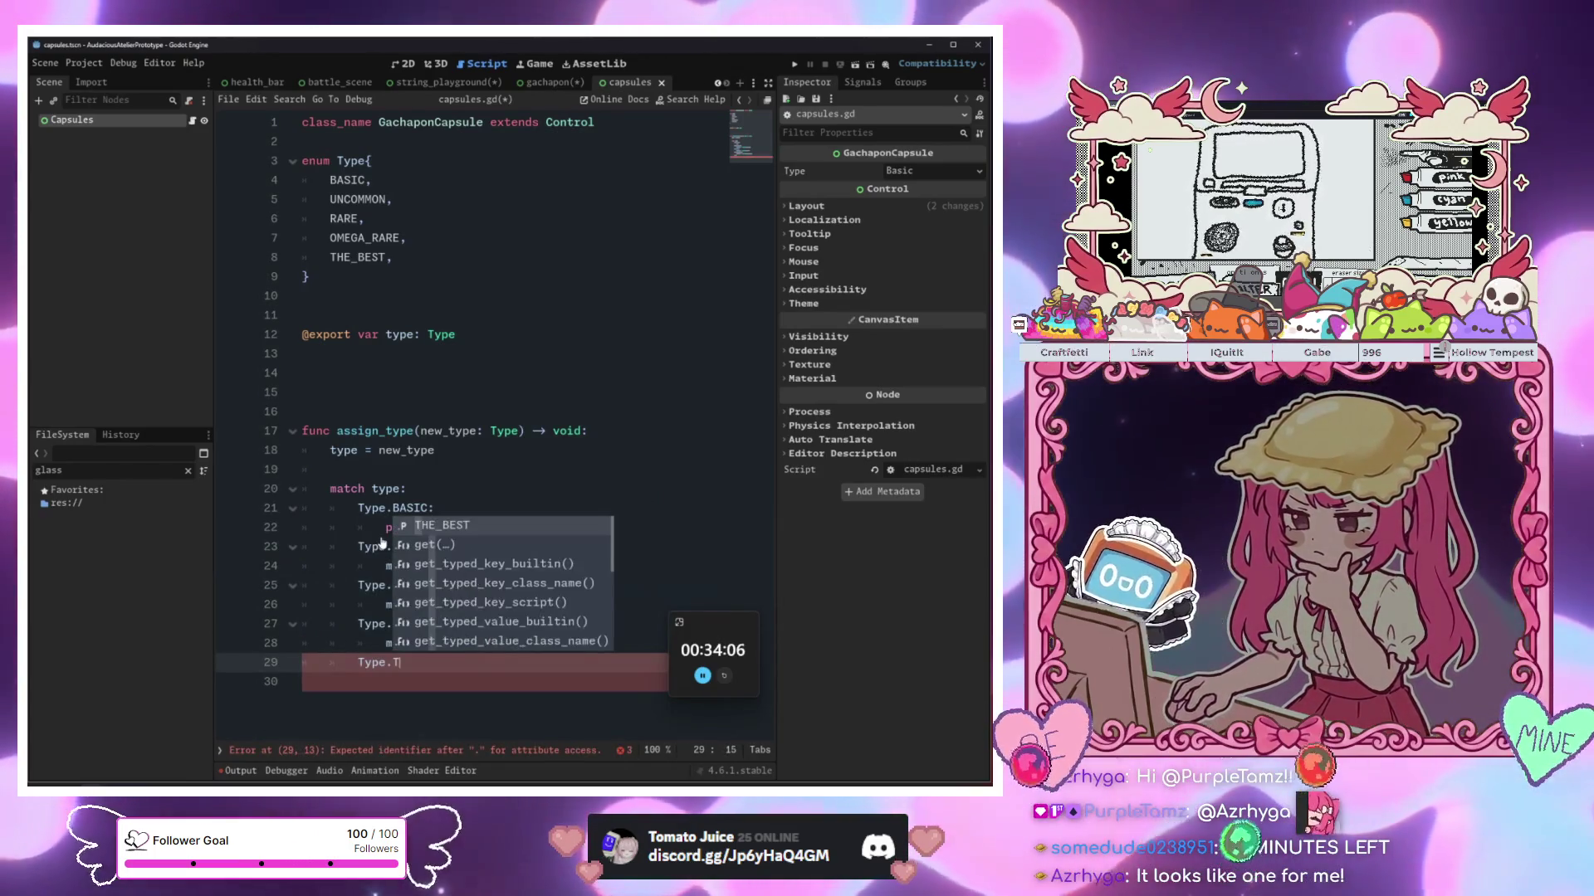
pyautogui.press('Return')
pyautogui.write(':')
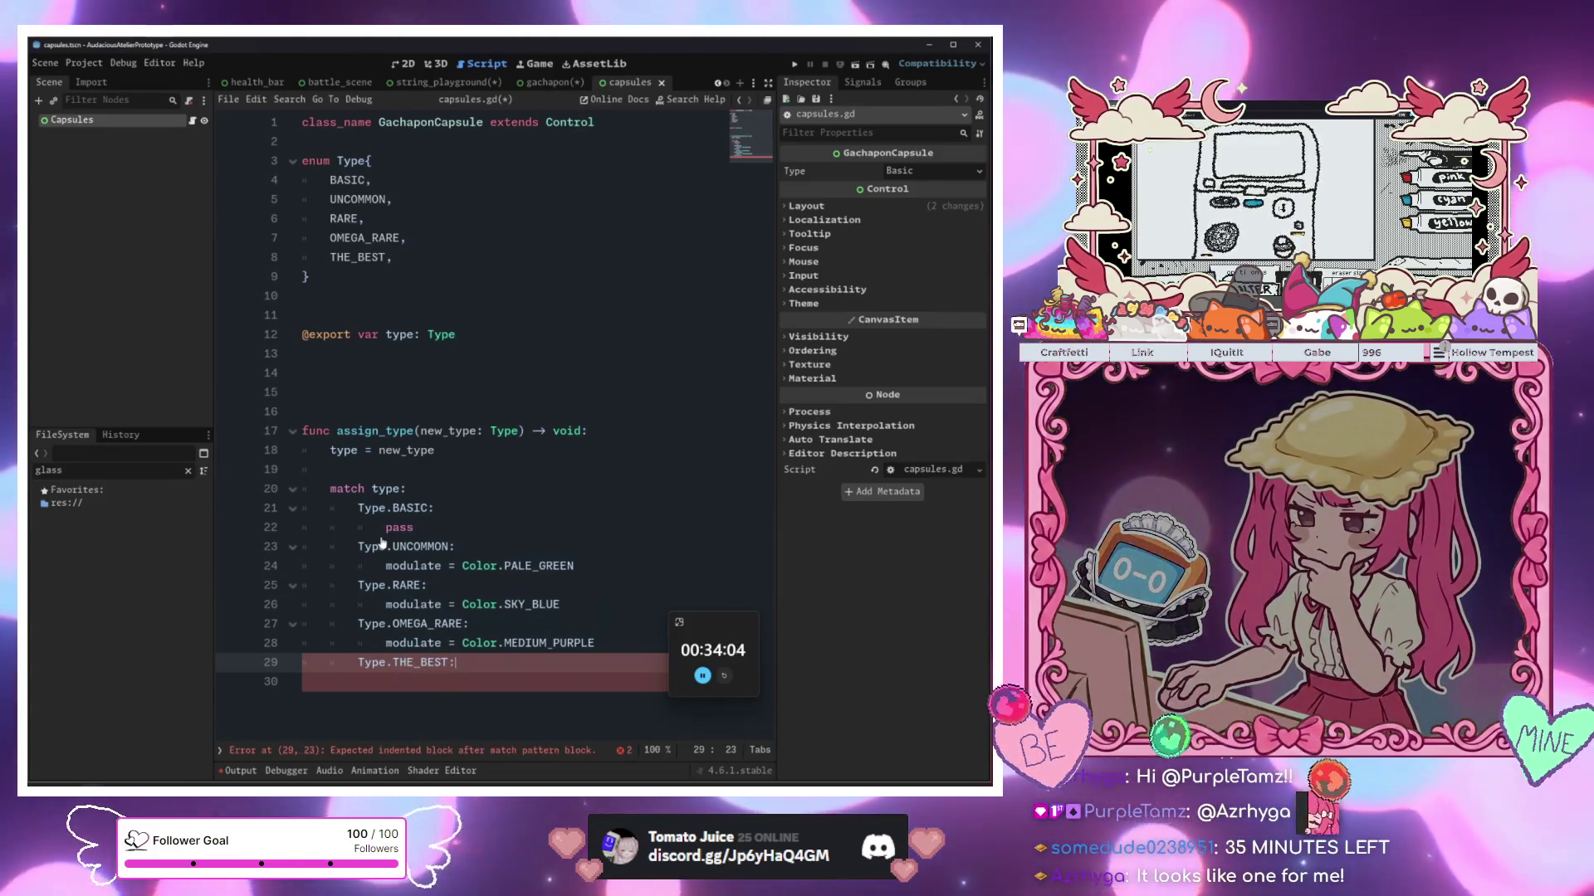
pyautogui.press('Return')
pyautogui.write('modulate ')
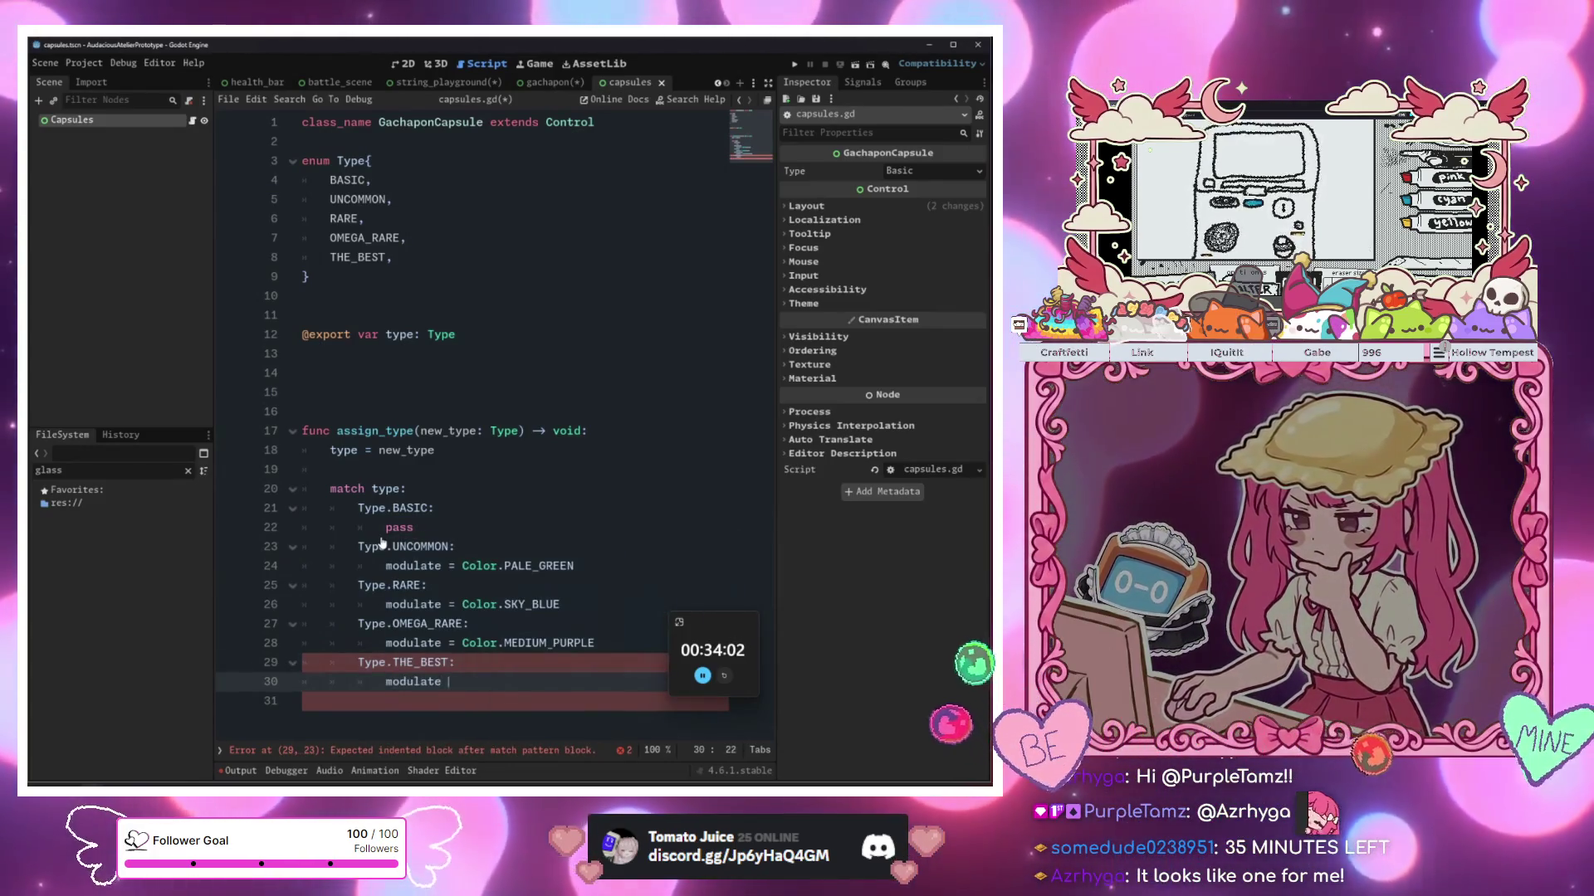
pyautogui.write('= Color.')
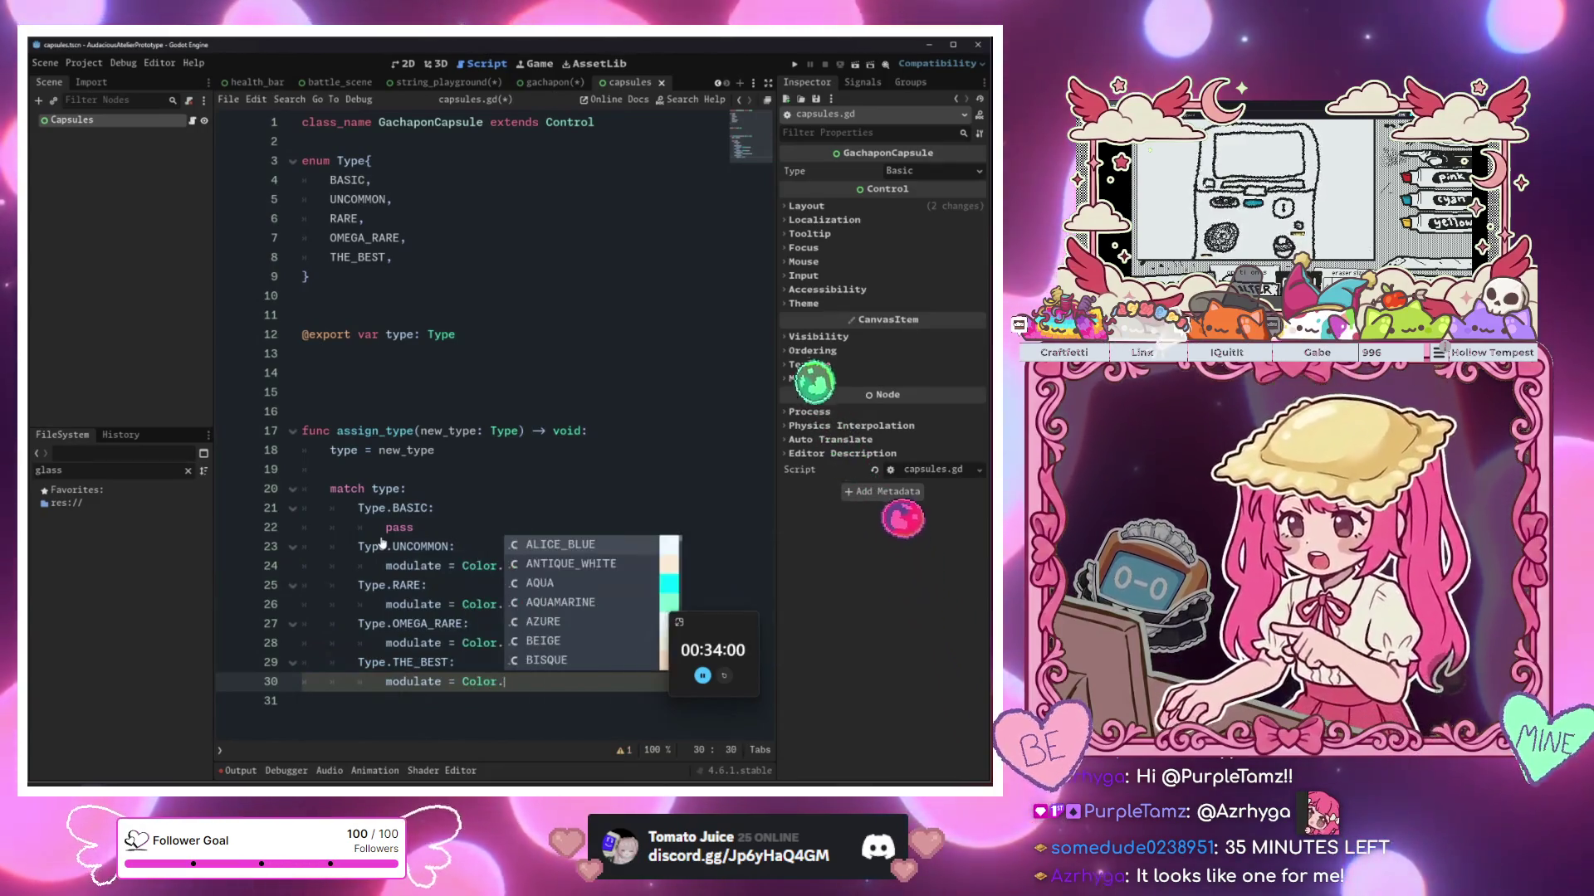
pyautogui.write('GOLD')
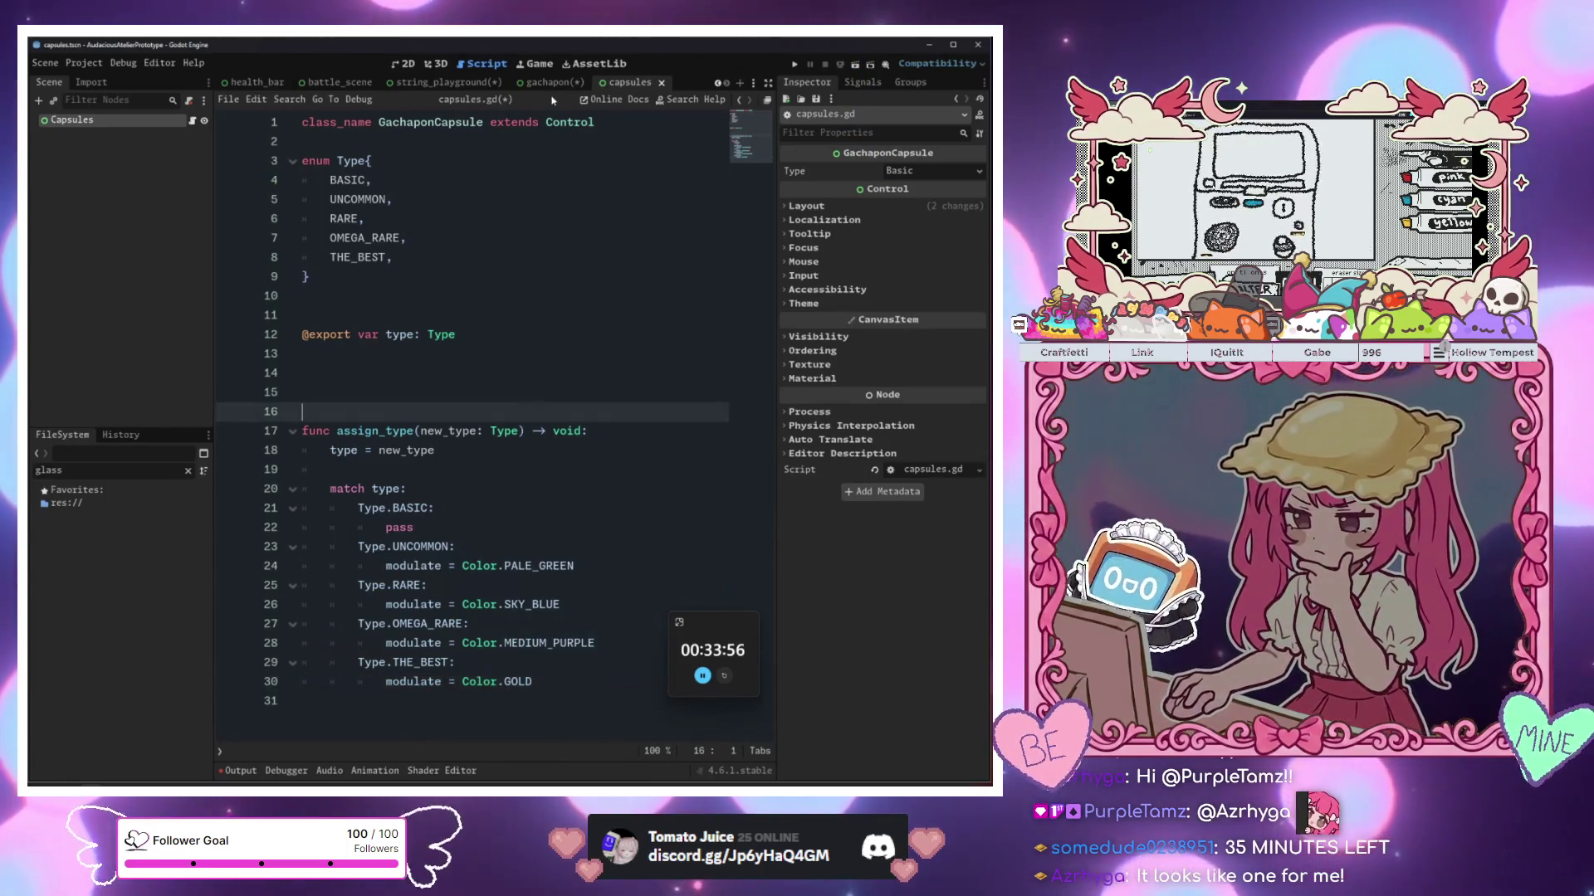
pyautogui.click(550, 81)
pyautogui.click(524, 543)
# Step: Replace the pass under the basic rarity condition with a capsule.assign_type call
pyautogui.click(521, 469)
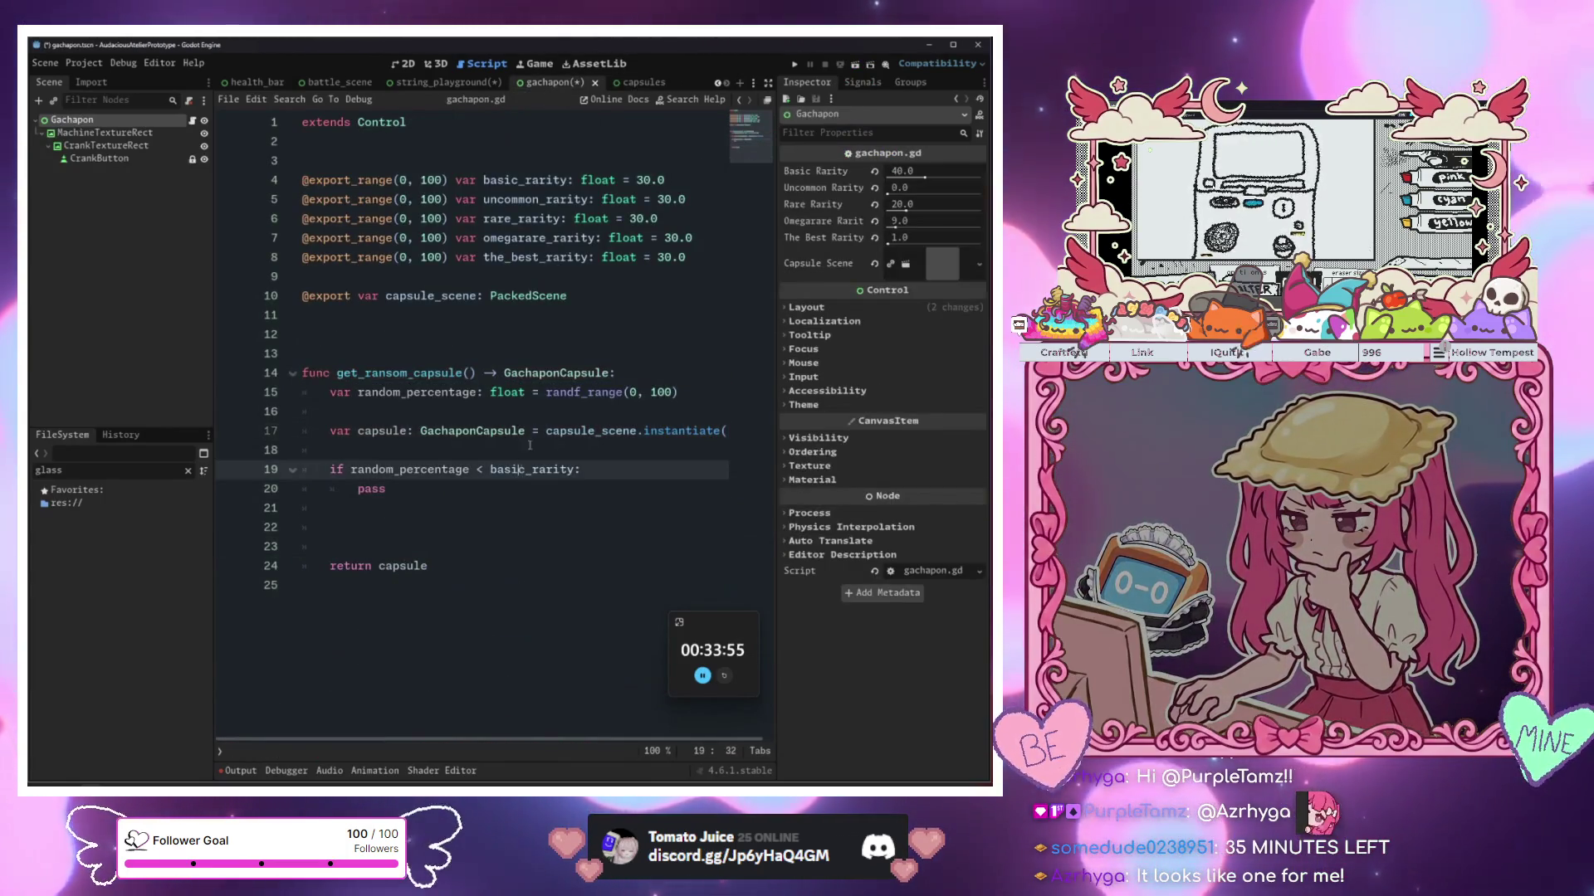
pyautogui.click(575, 536)
pyautogui.click(547, 508)
pyautogui.click(521, 493)
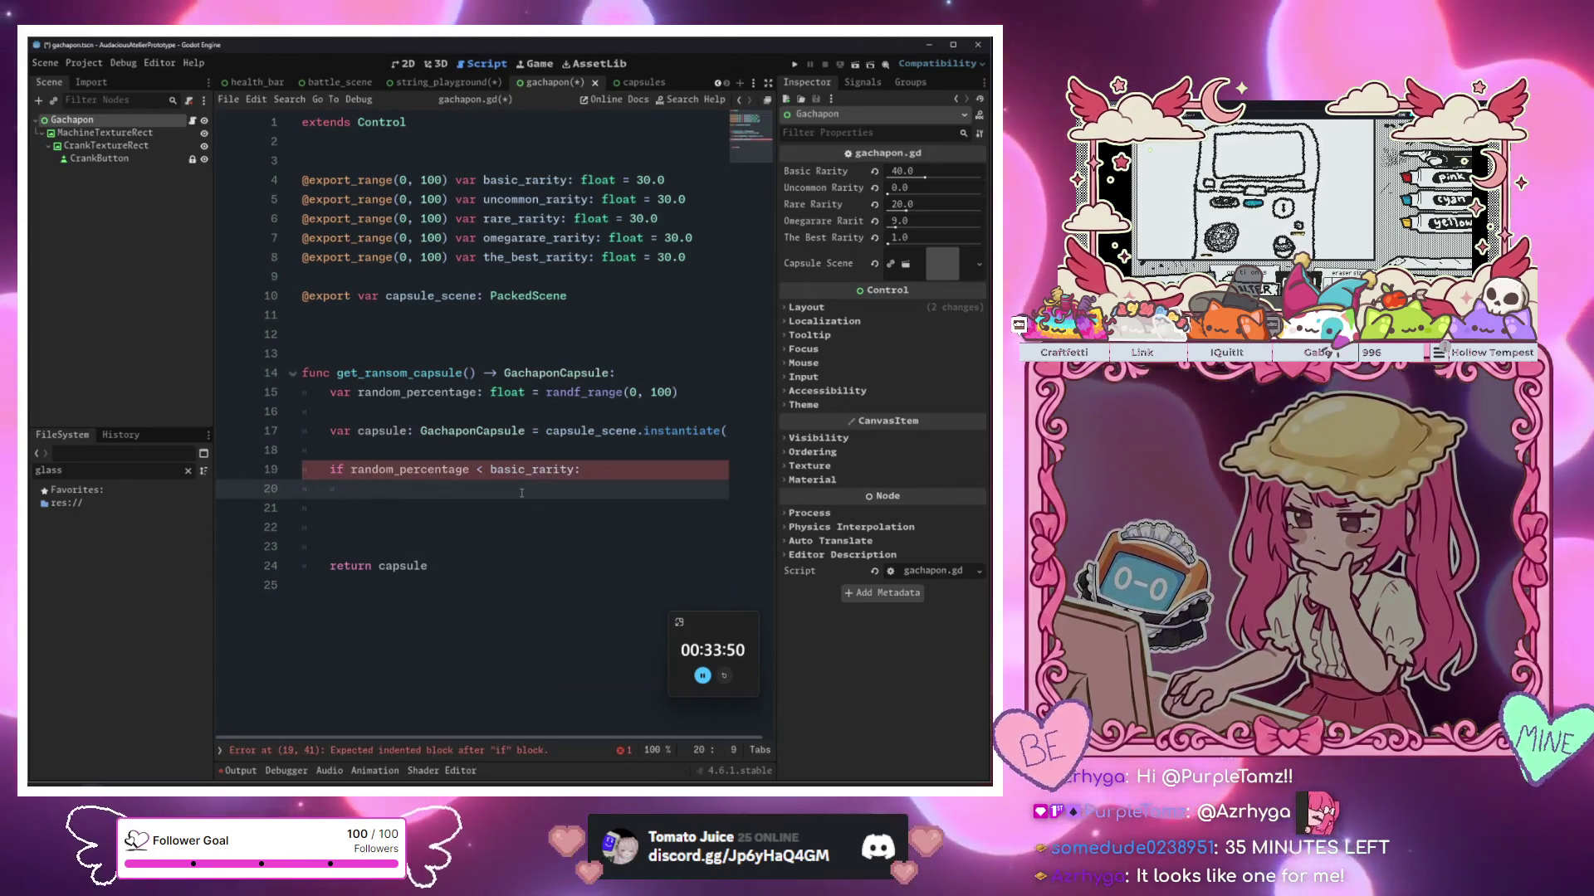
pyautogui.write('capsule.')
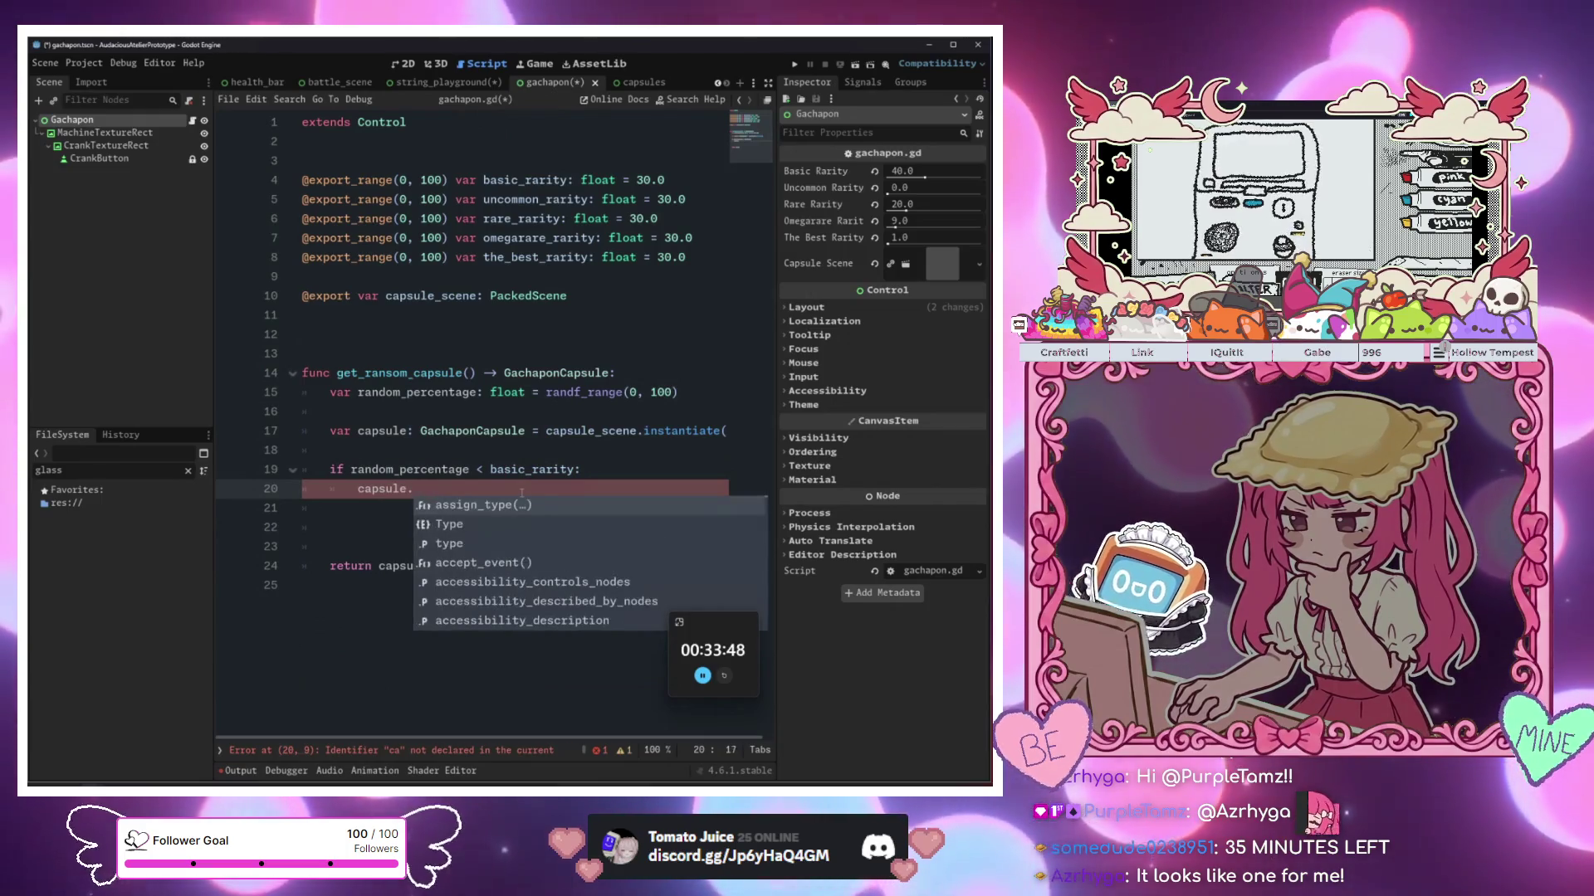
pyautogui.press('Return')
# Step: Pass GachaponCapsule.Type.BASIC as the argument and begin an elif random_percentage line
pyautogui.write('G')
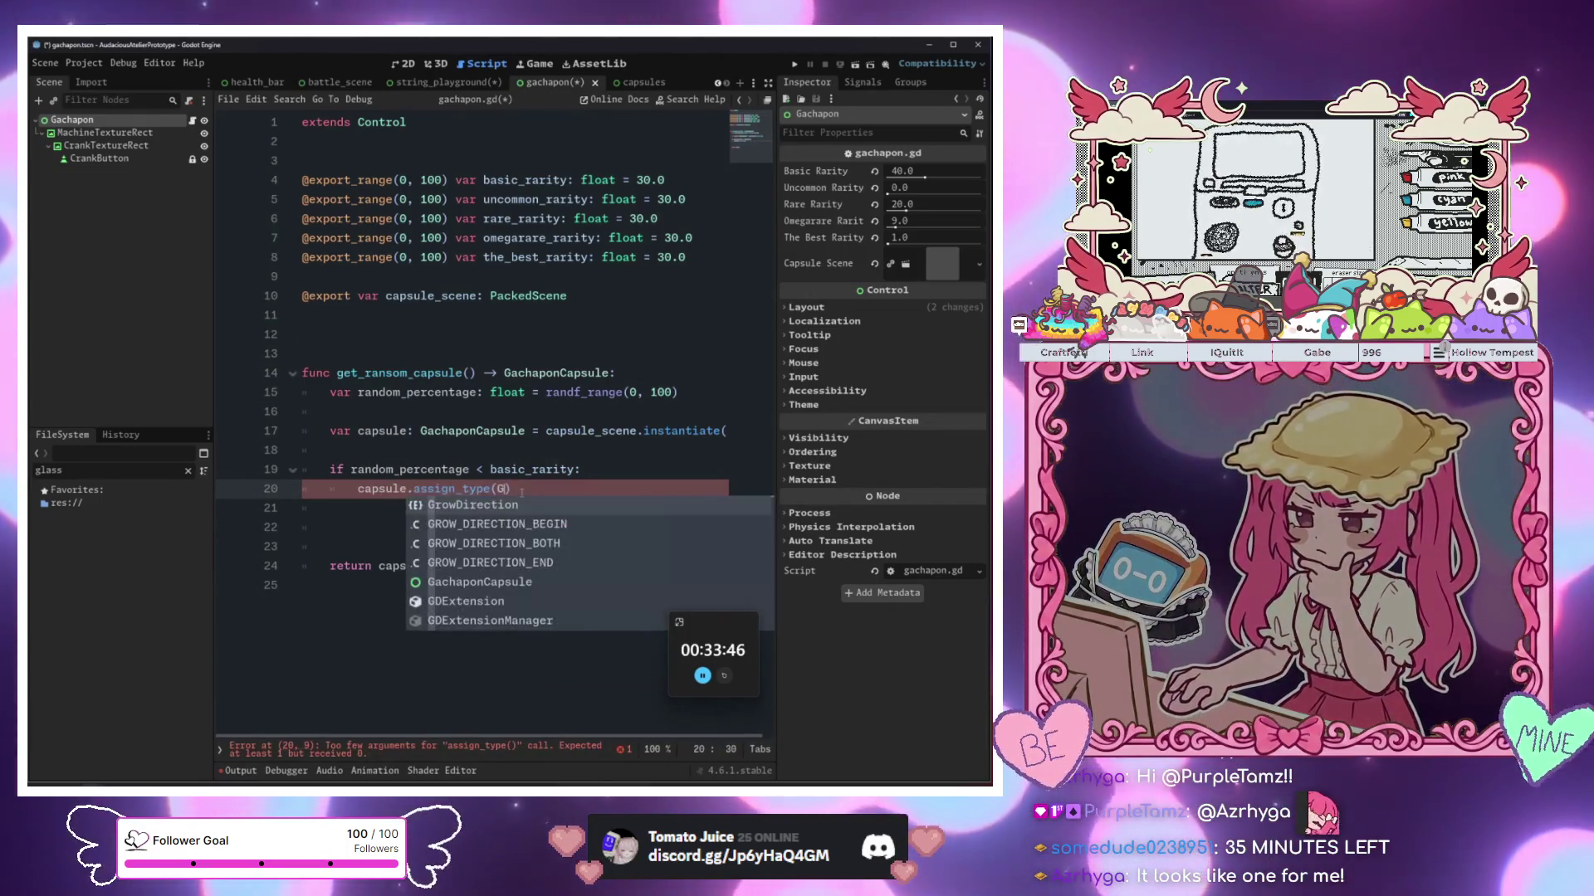
pyautogui.press('BackSpace')
pyautogui.write('GachaponCapsule.T')
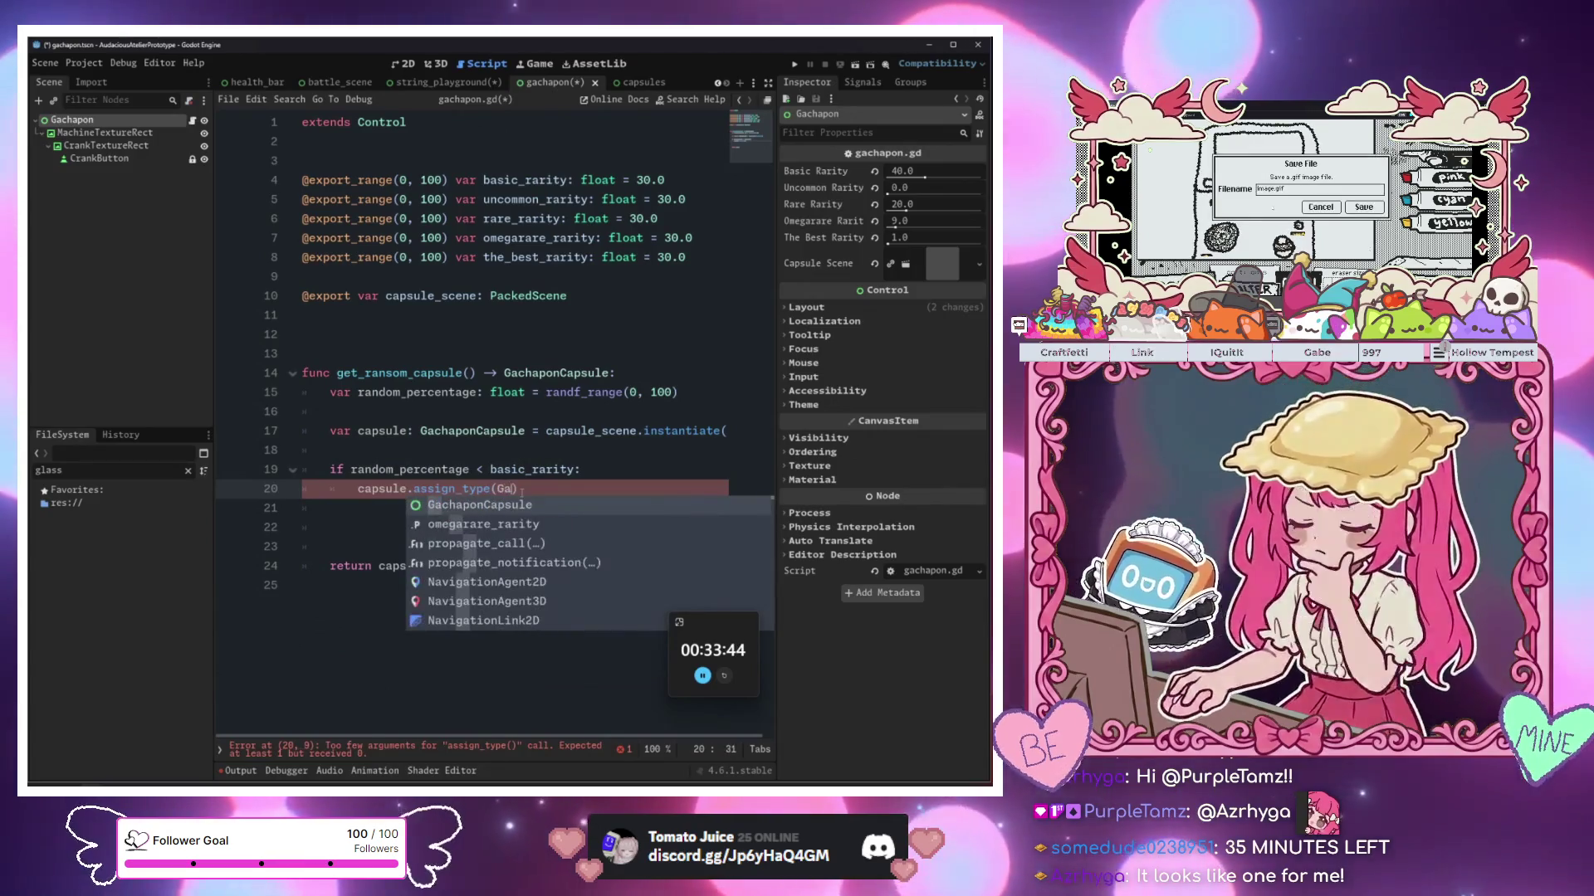
pyautogui.press('Return')
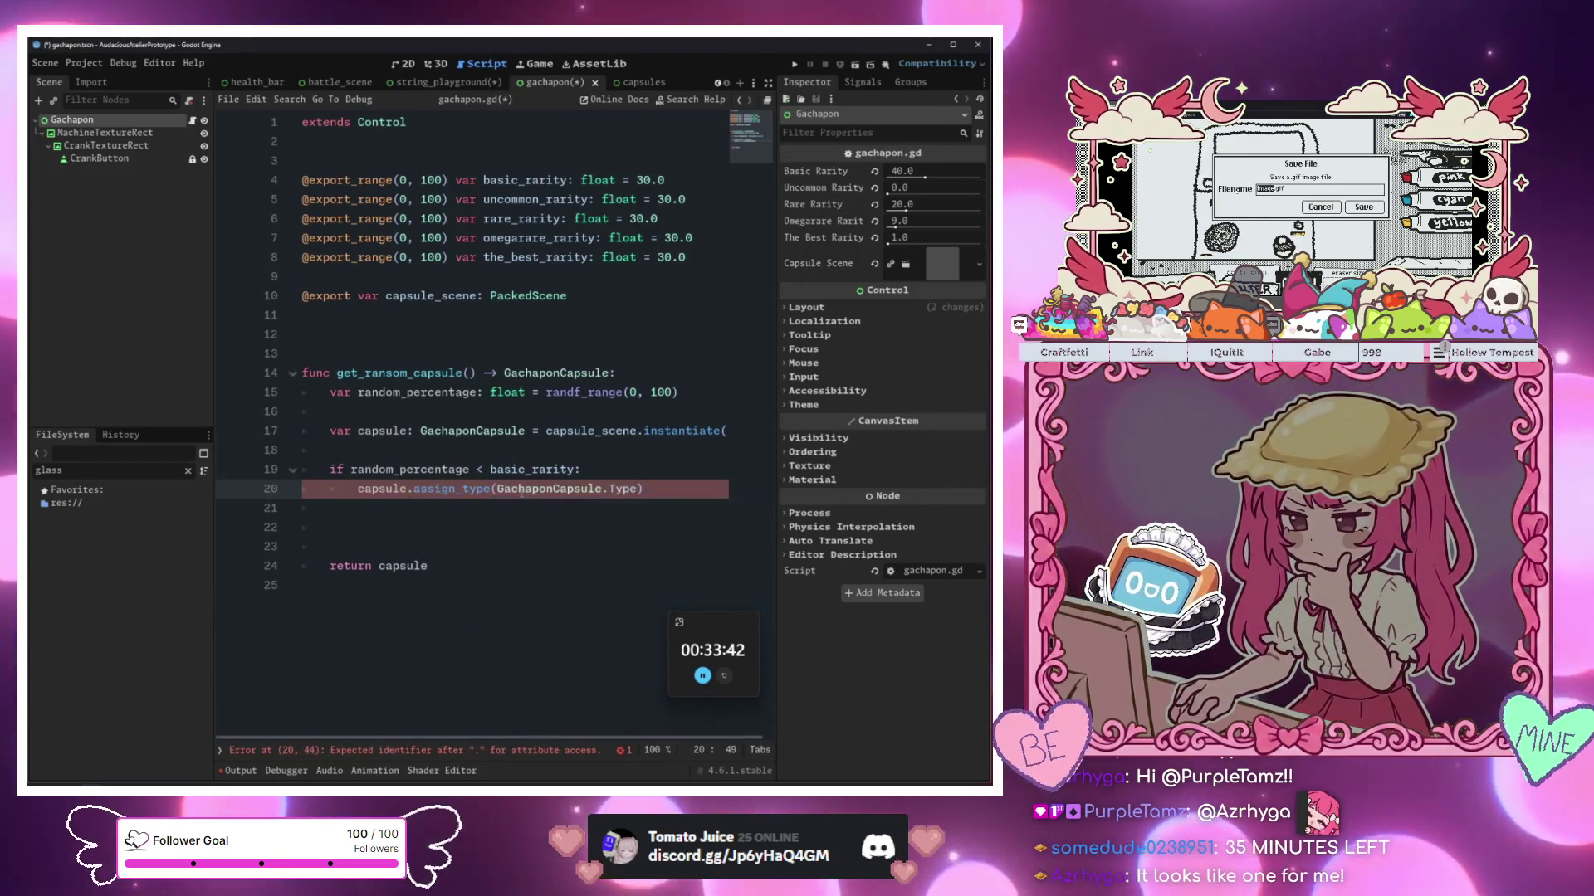
pyautogui.write('.')
pyautogui.press('Return')
pyautogui.write(')')
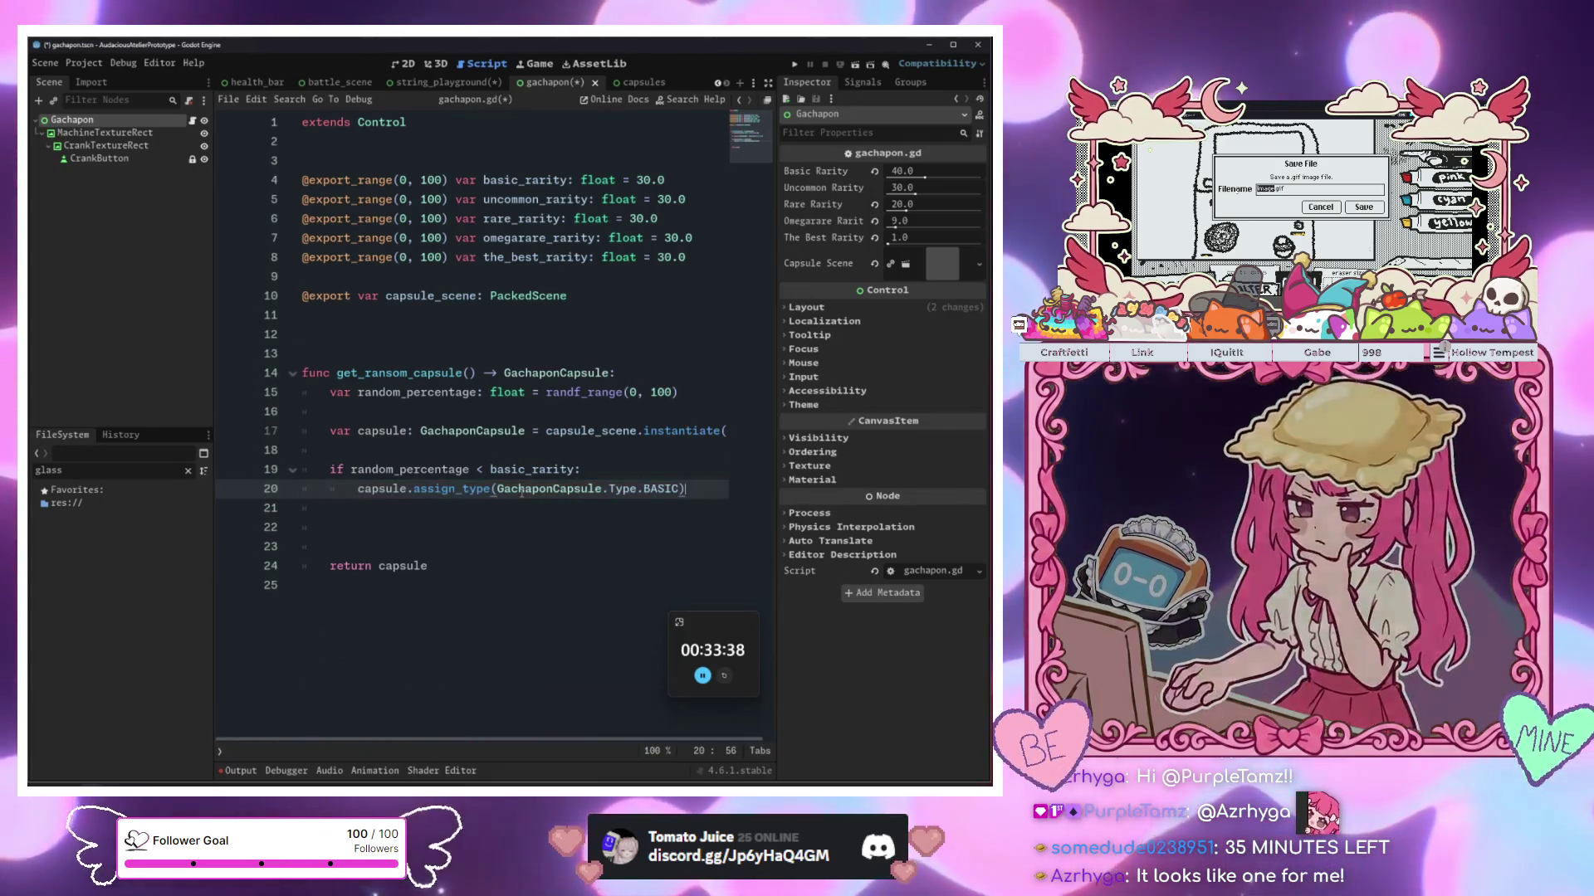
pyautogui.press('Return')
pyautogui.write('elif')
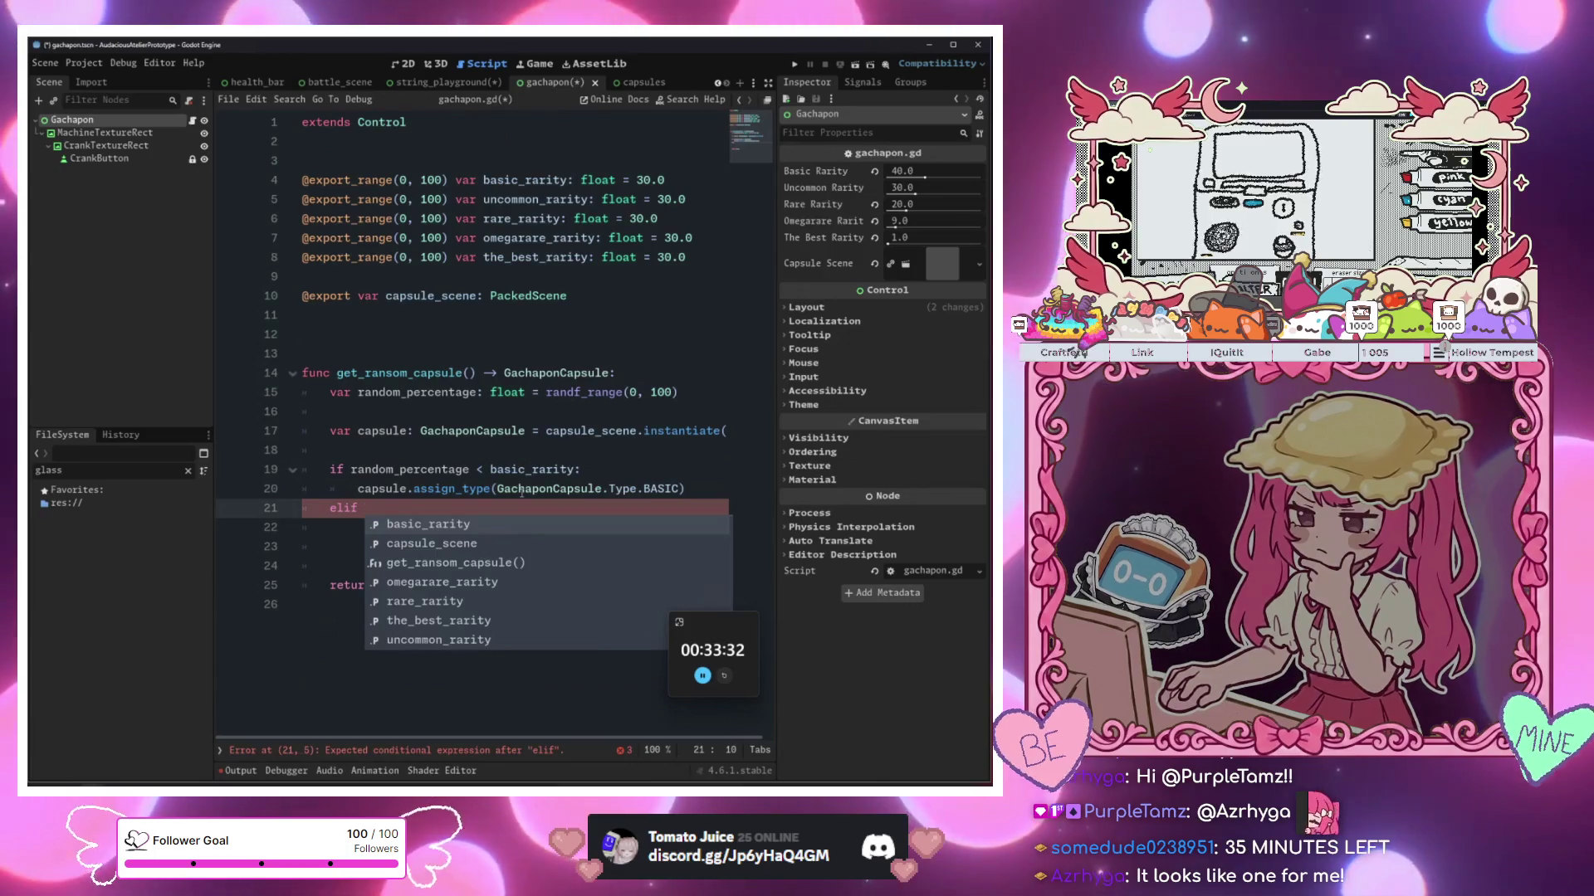
pyautogui.write(' random_percentage <')
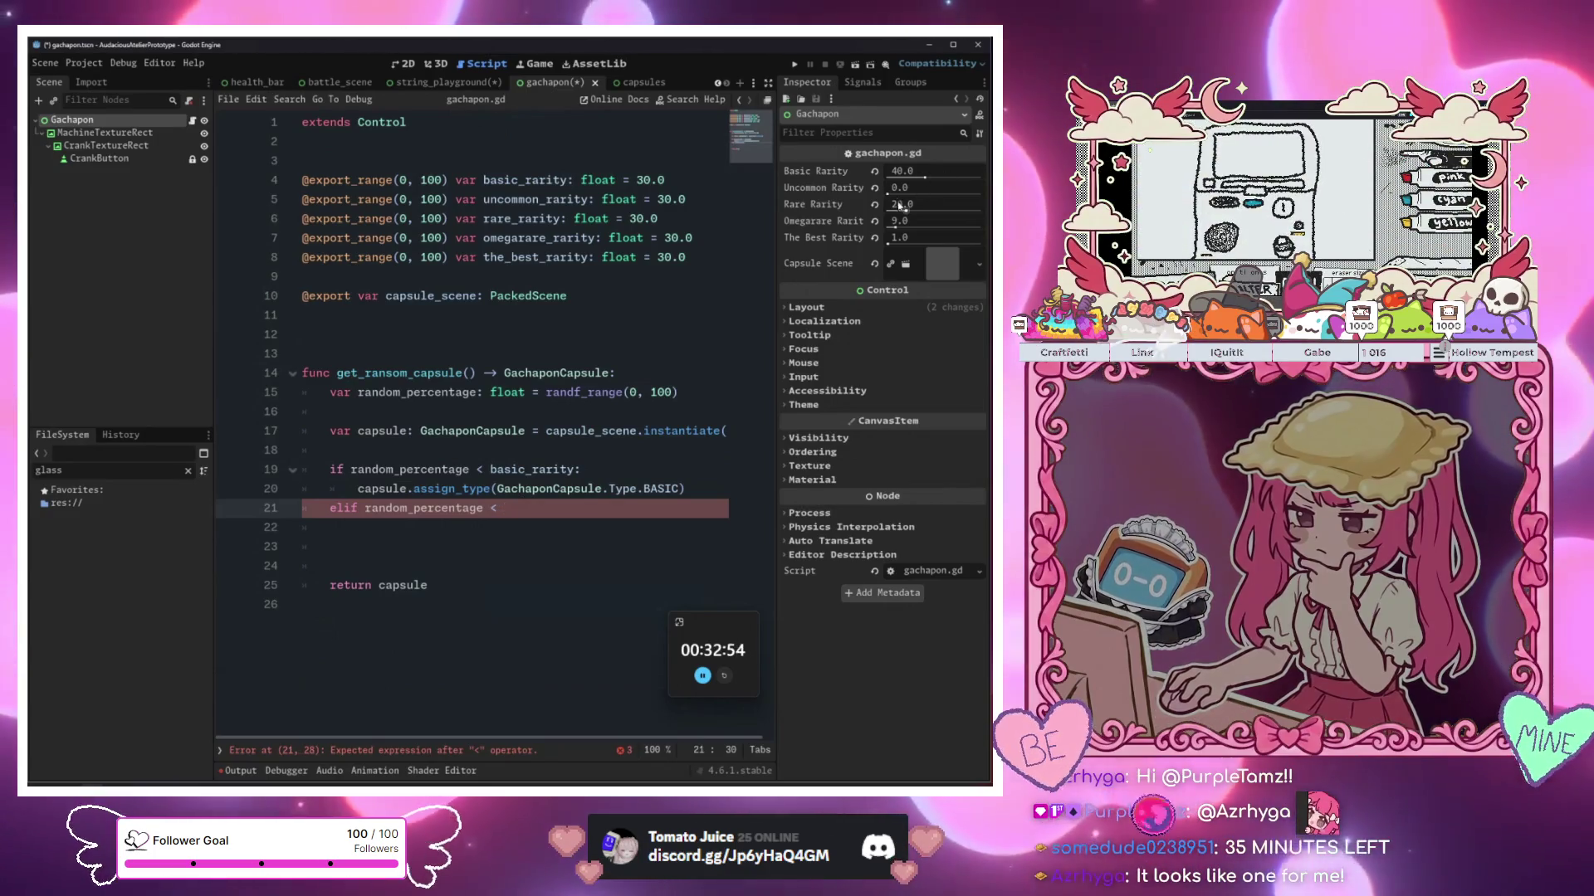
# Step: Enter 30 as the Gachapon's Uncommon Rarity in the Inspector
pyautogui.write('30')
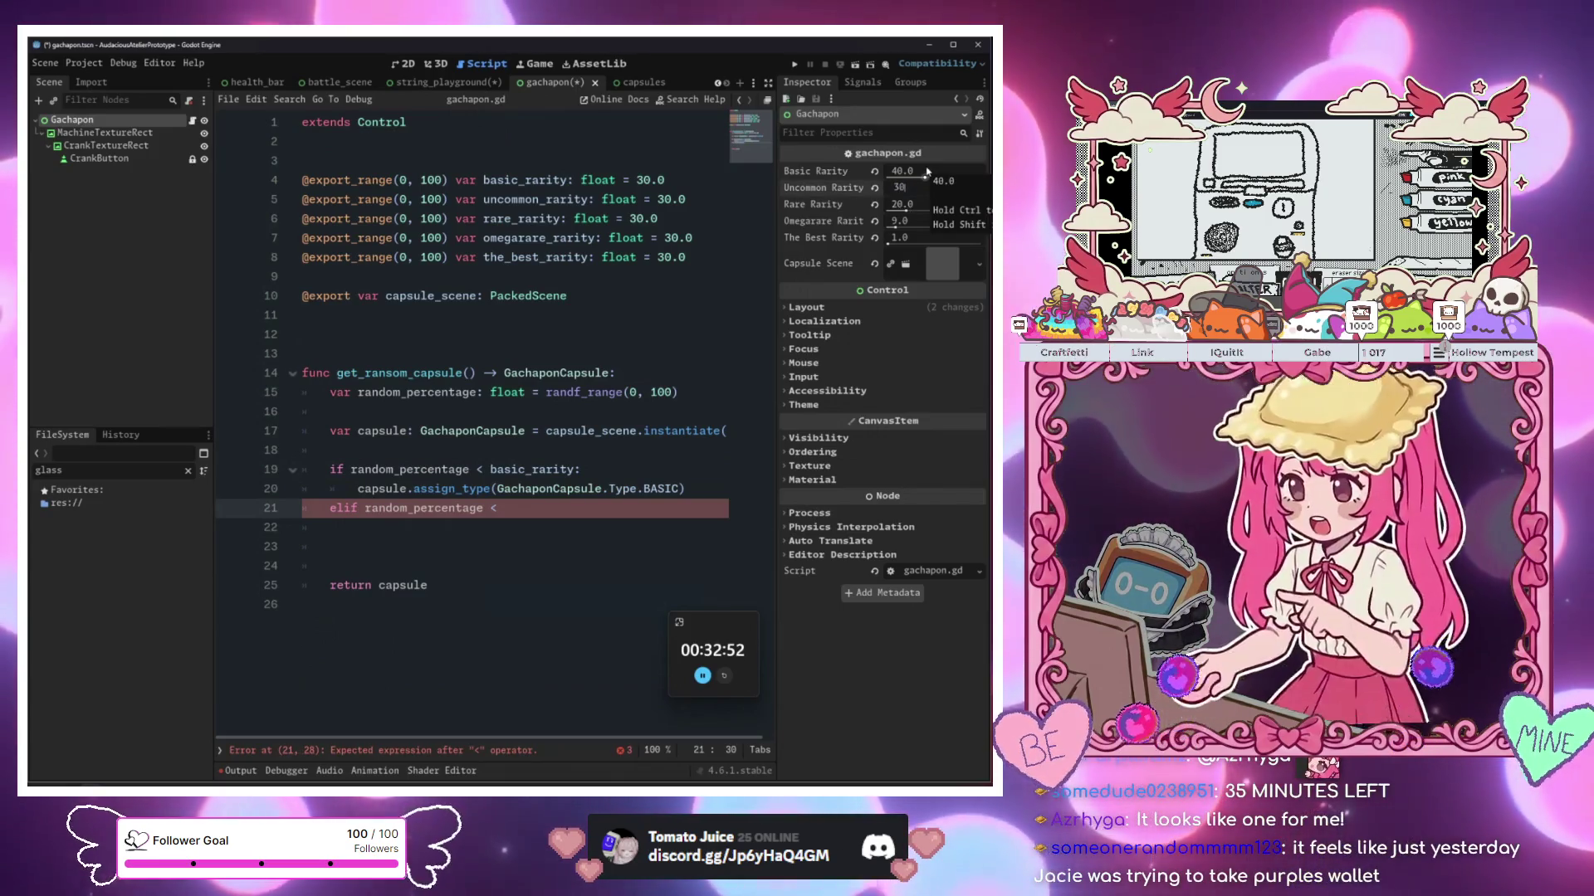
pyautogui.press('Return')
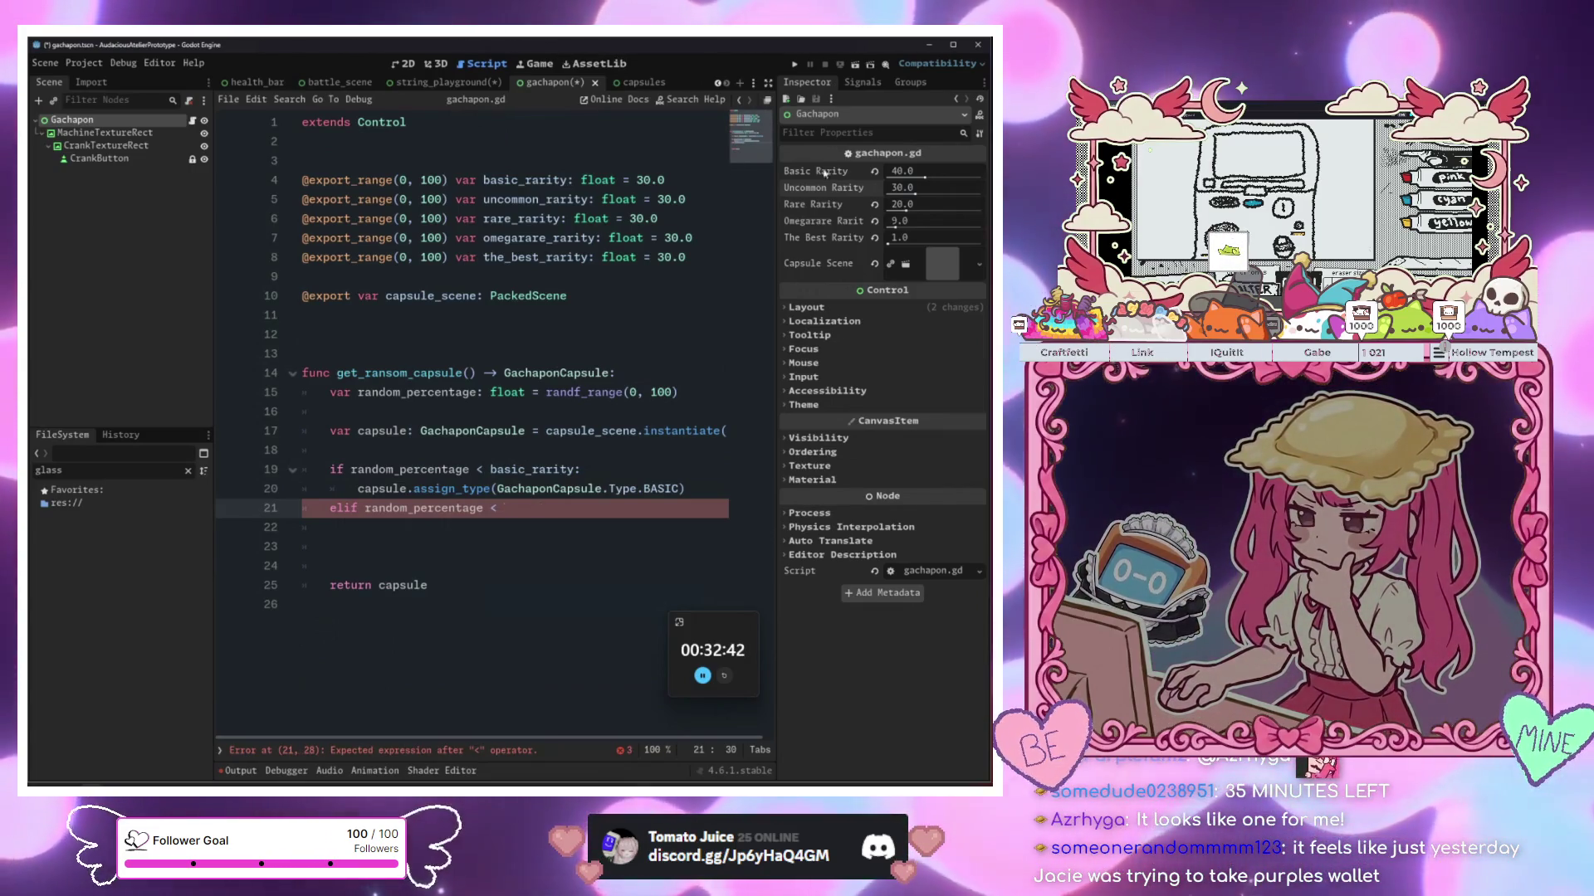
pyautogui.moveTo(926, 171)
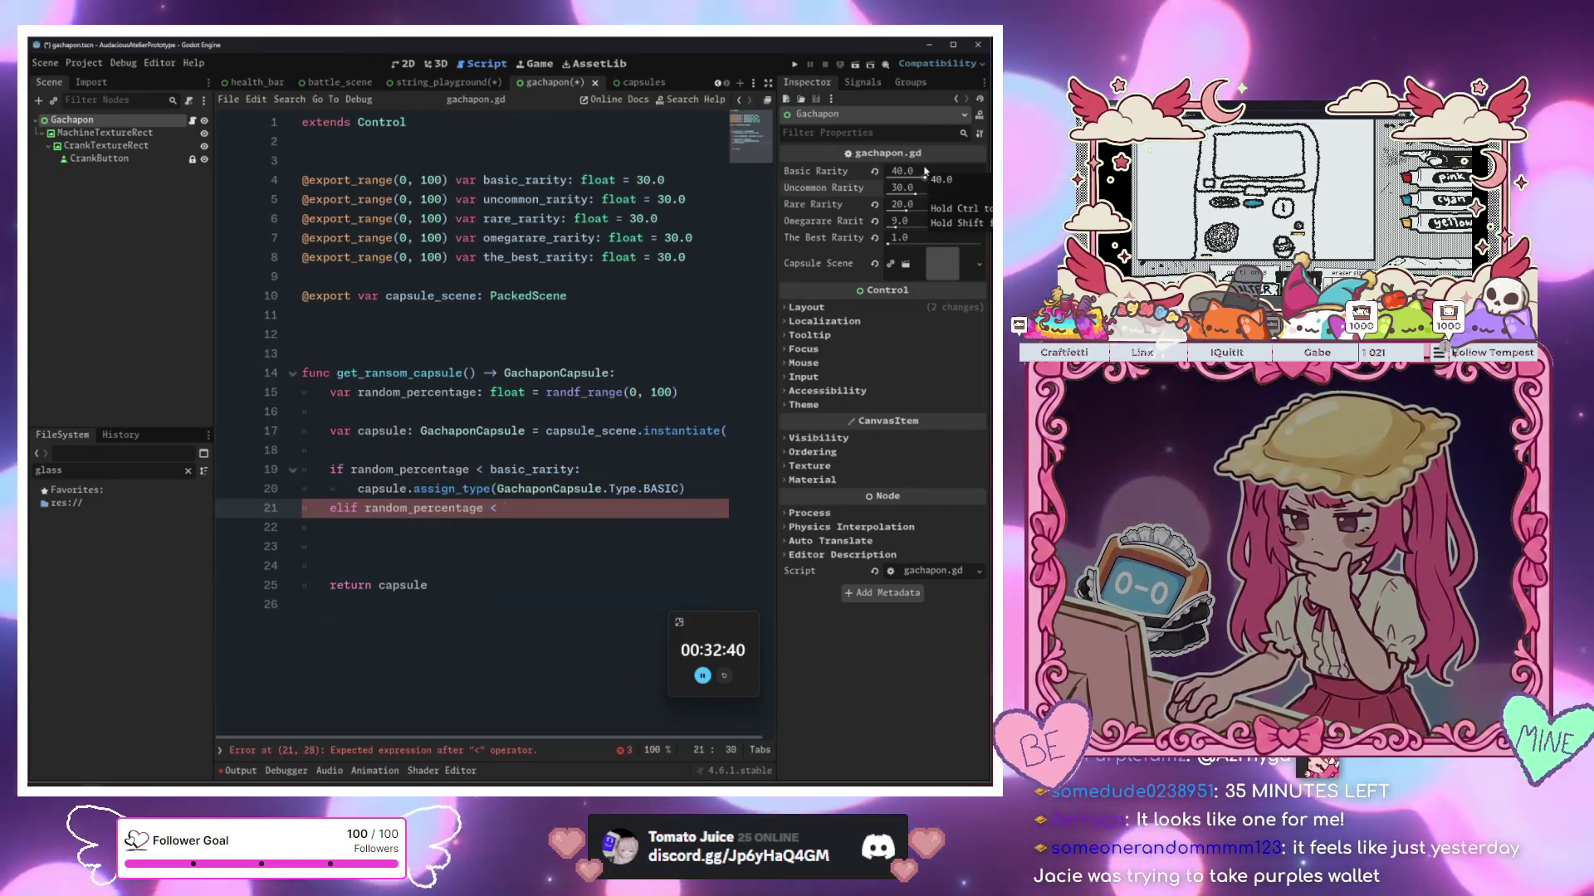
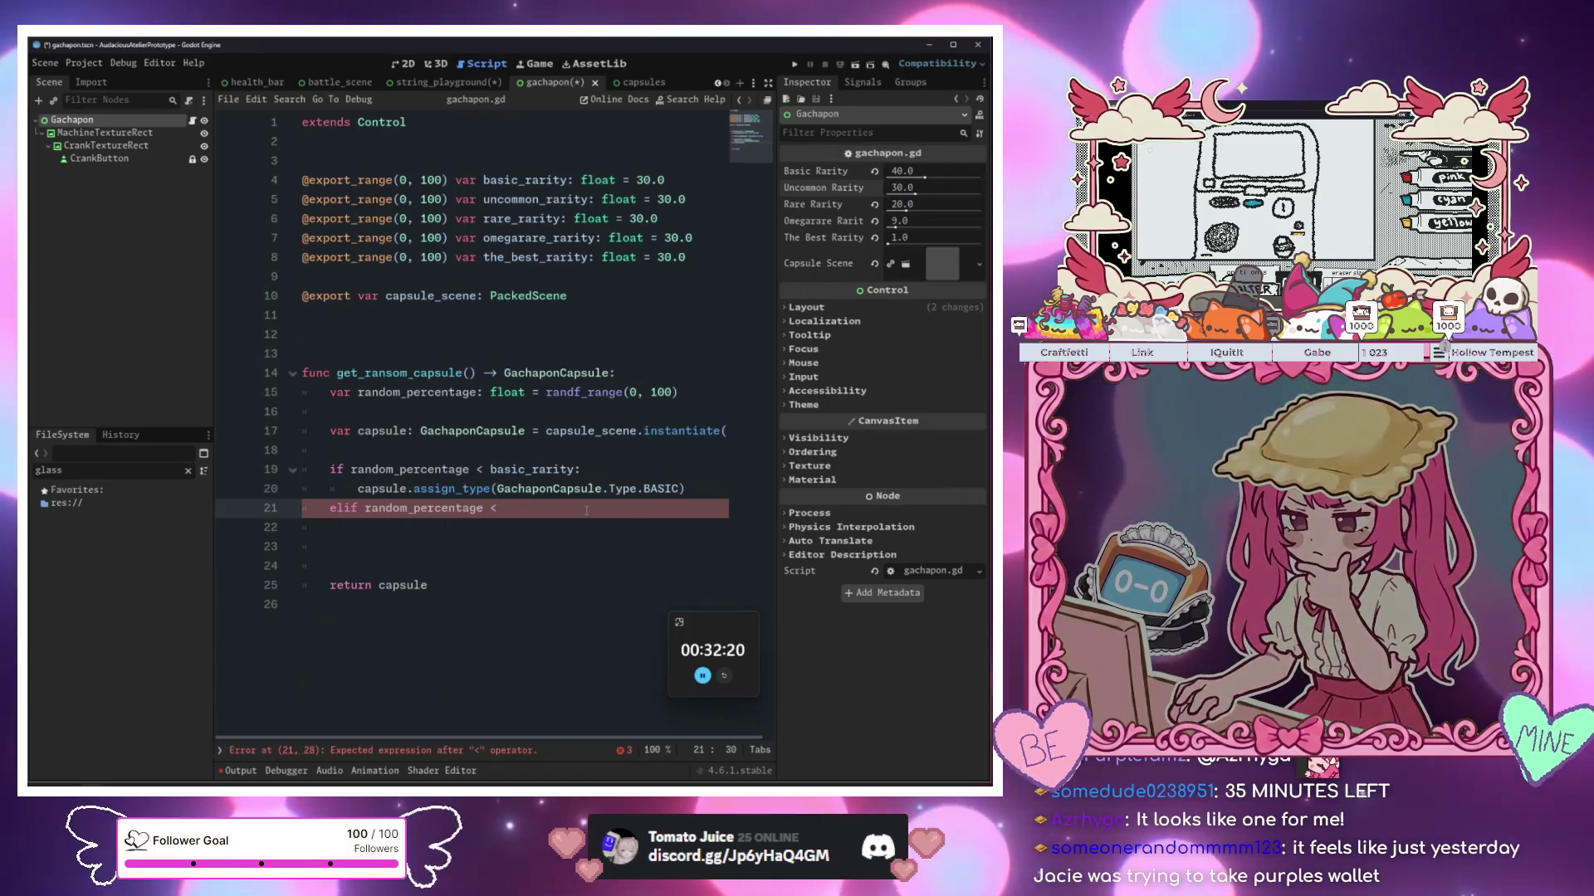
# Step: Review the random_percentage declaration and the BASIC assignment and elif lines below it
pyautogui.click(545, 411)
pyautogui.click(545, 392)
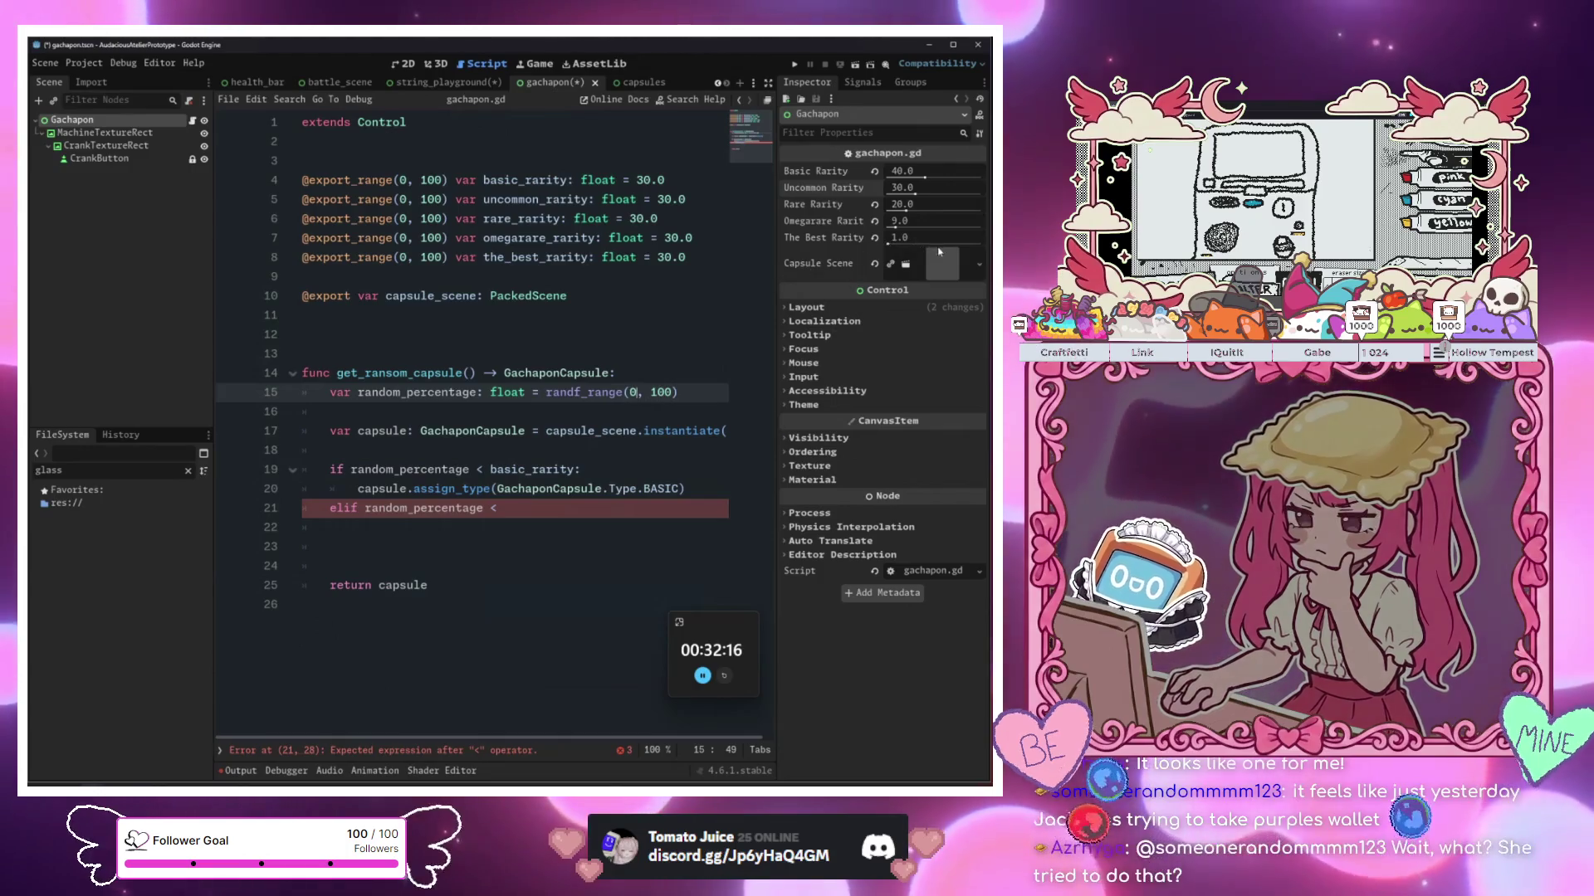
pyautogui.press('End')
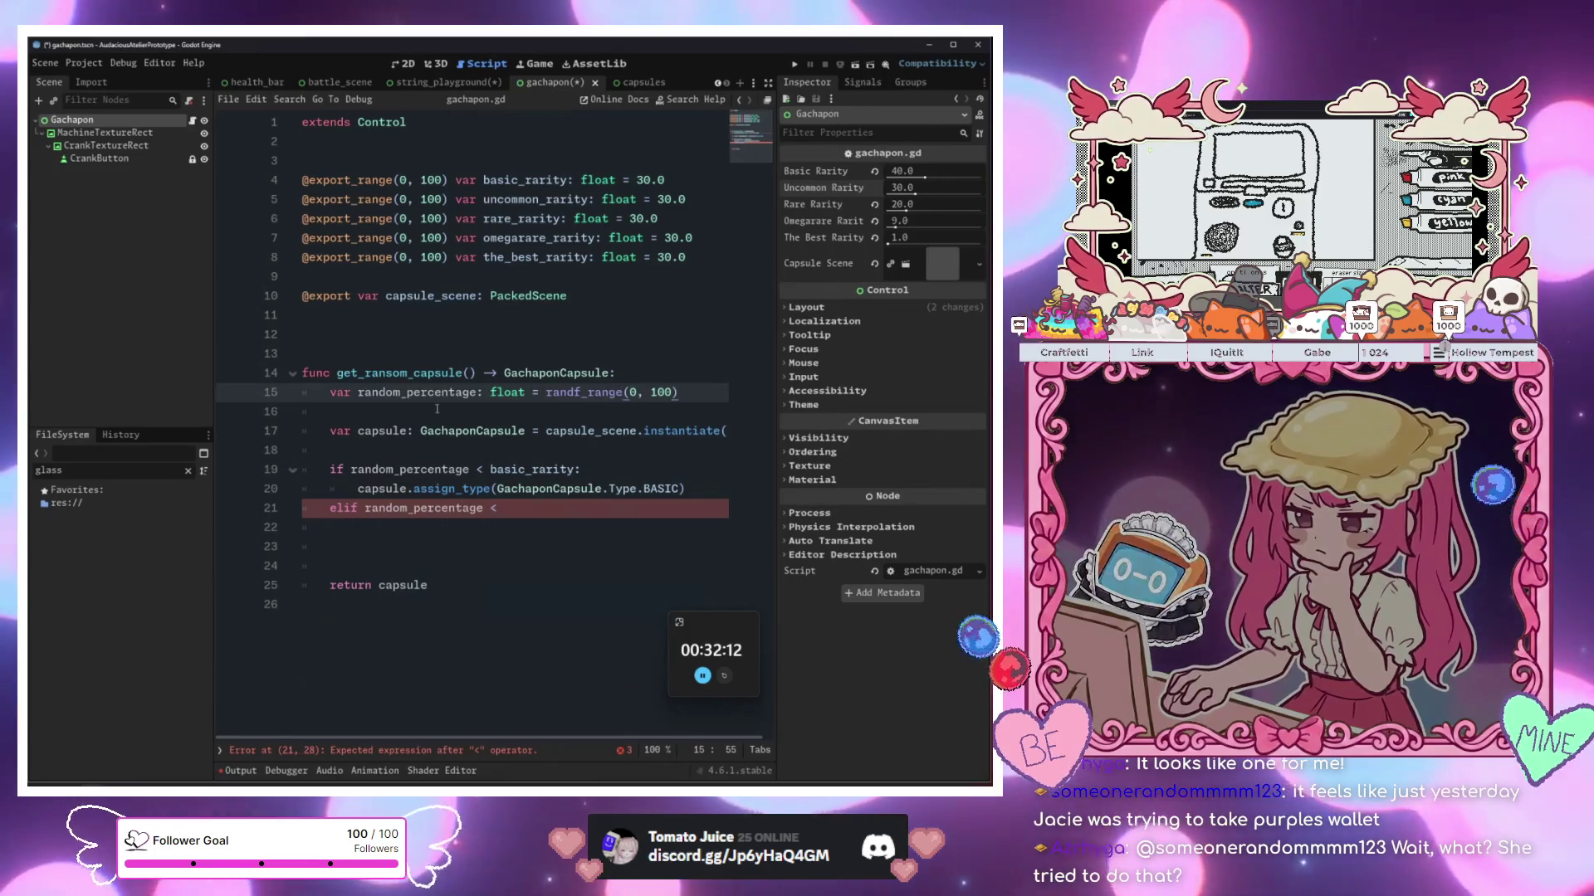
pyautogui.click(490, 391)
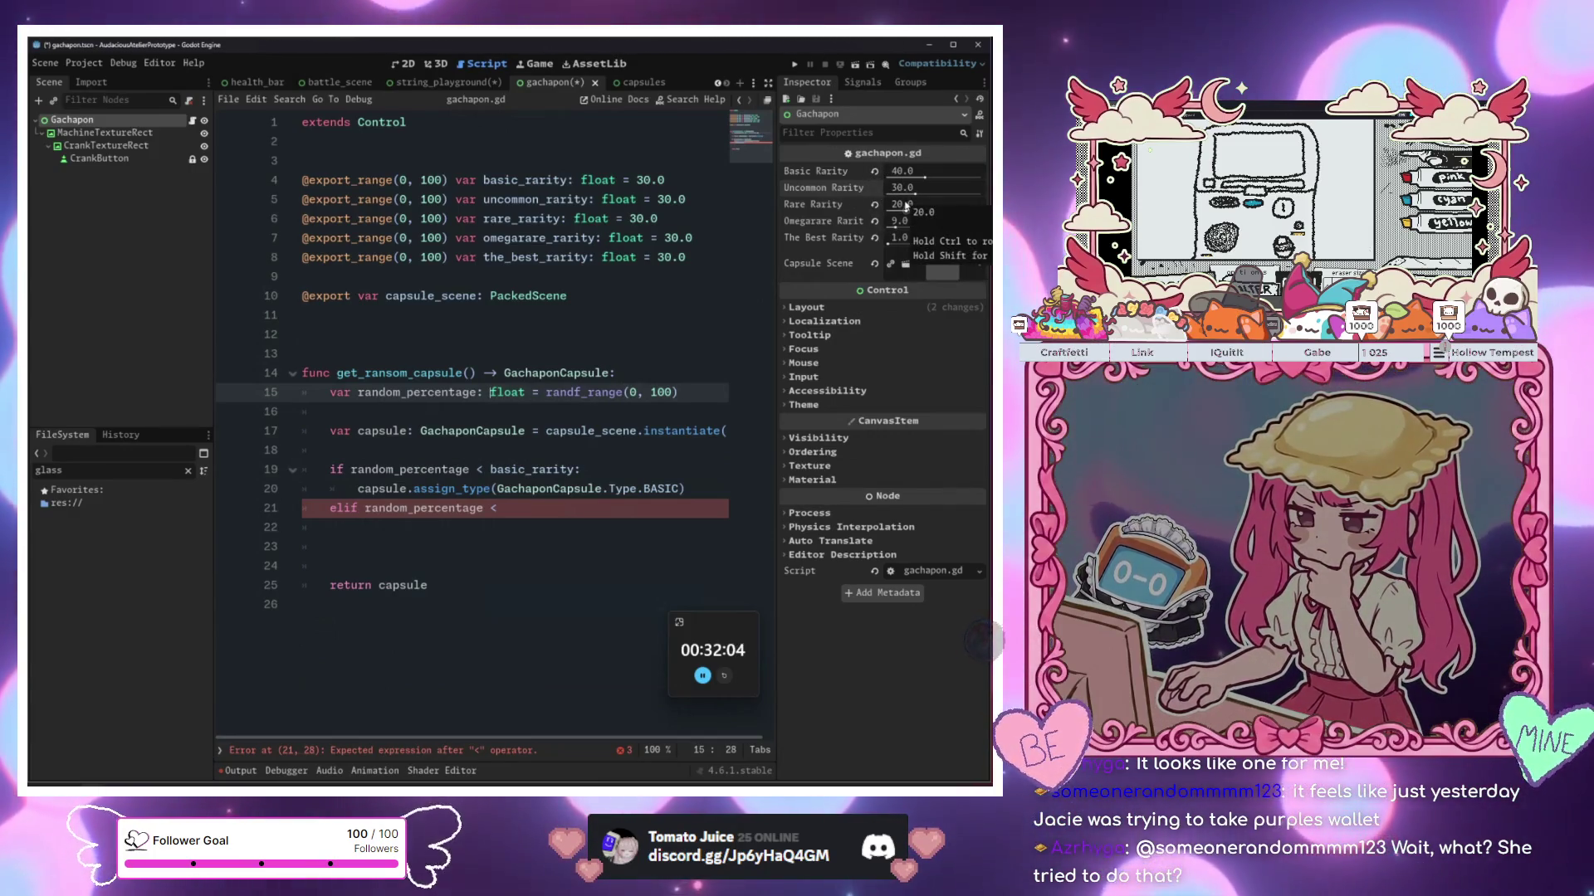
pyautogui.moveTo(506, 508); pyautogui.dragTo(425, 490)
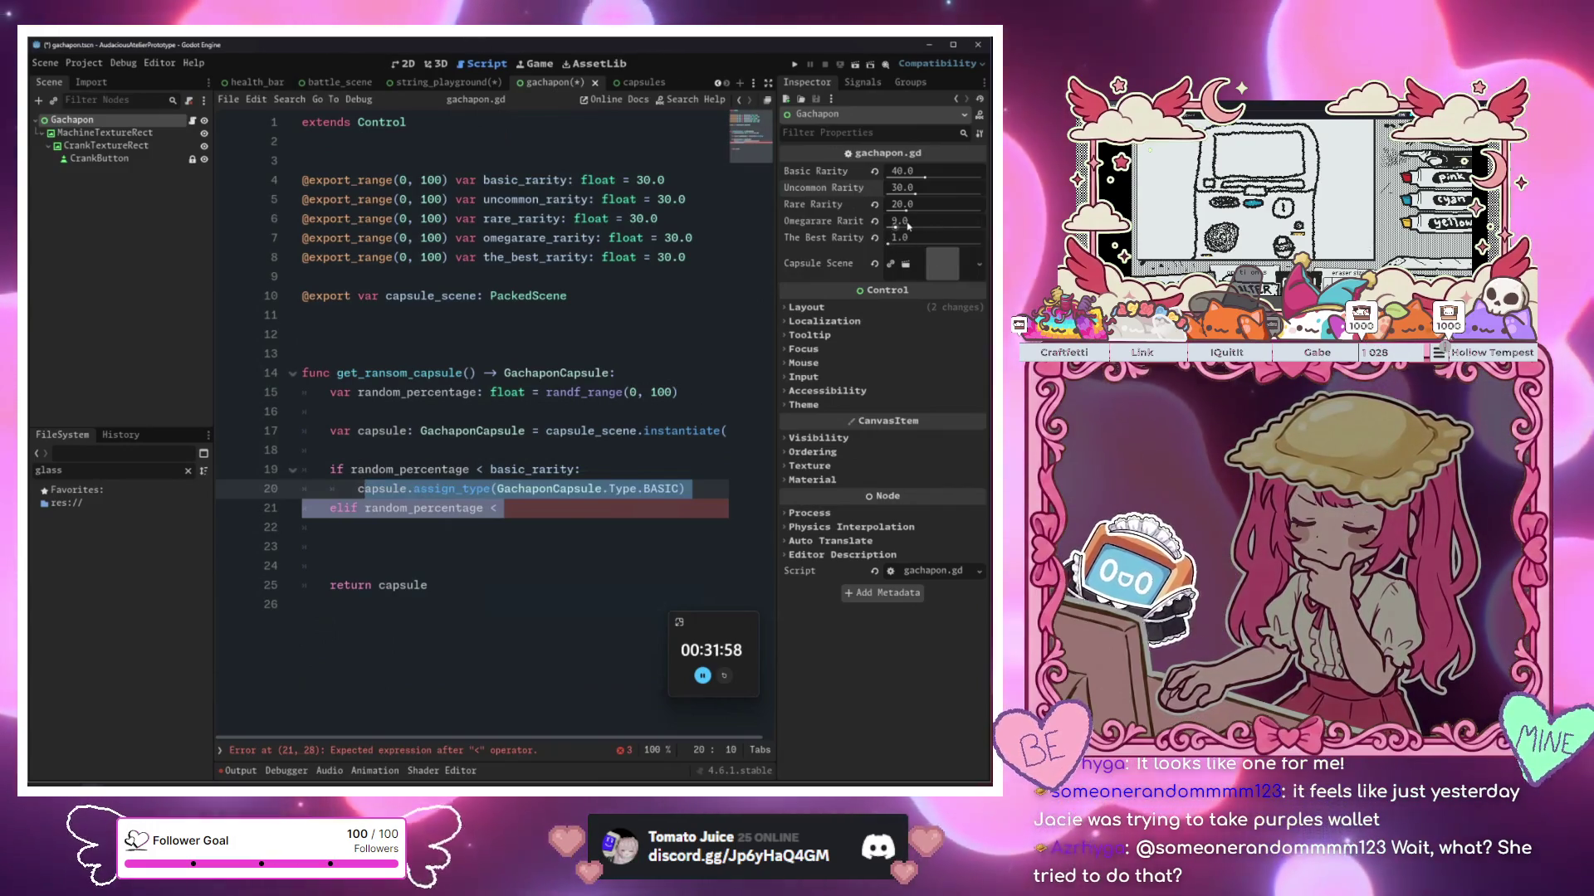
pyautogui.click(521, 431)
pyautogui.press('Down')
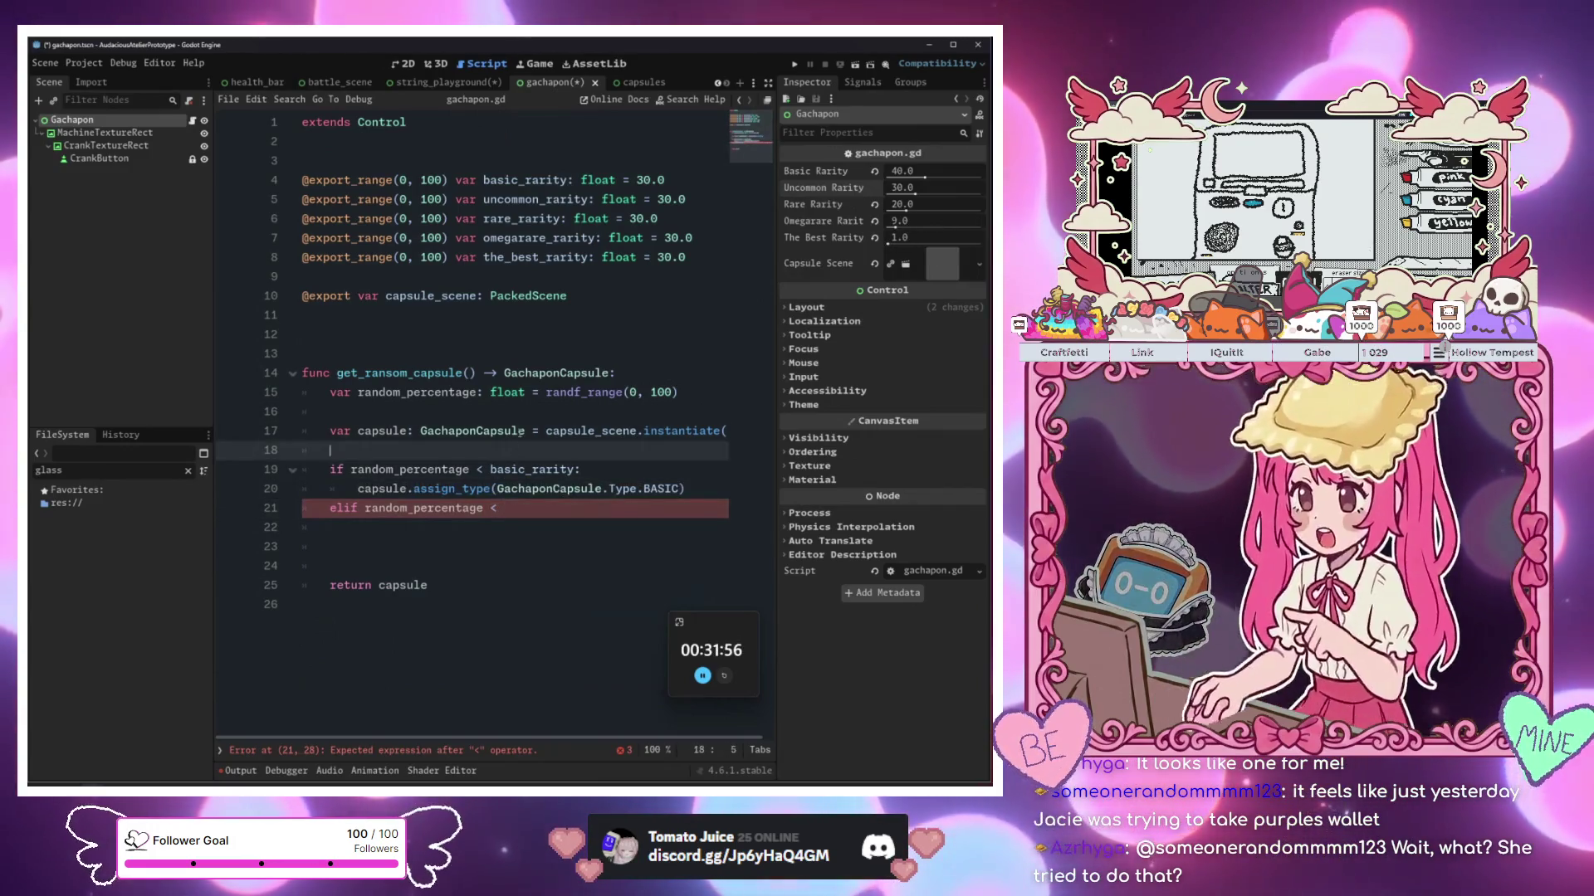
pyautogui.click(528, 419)
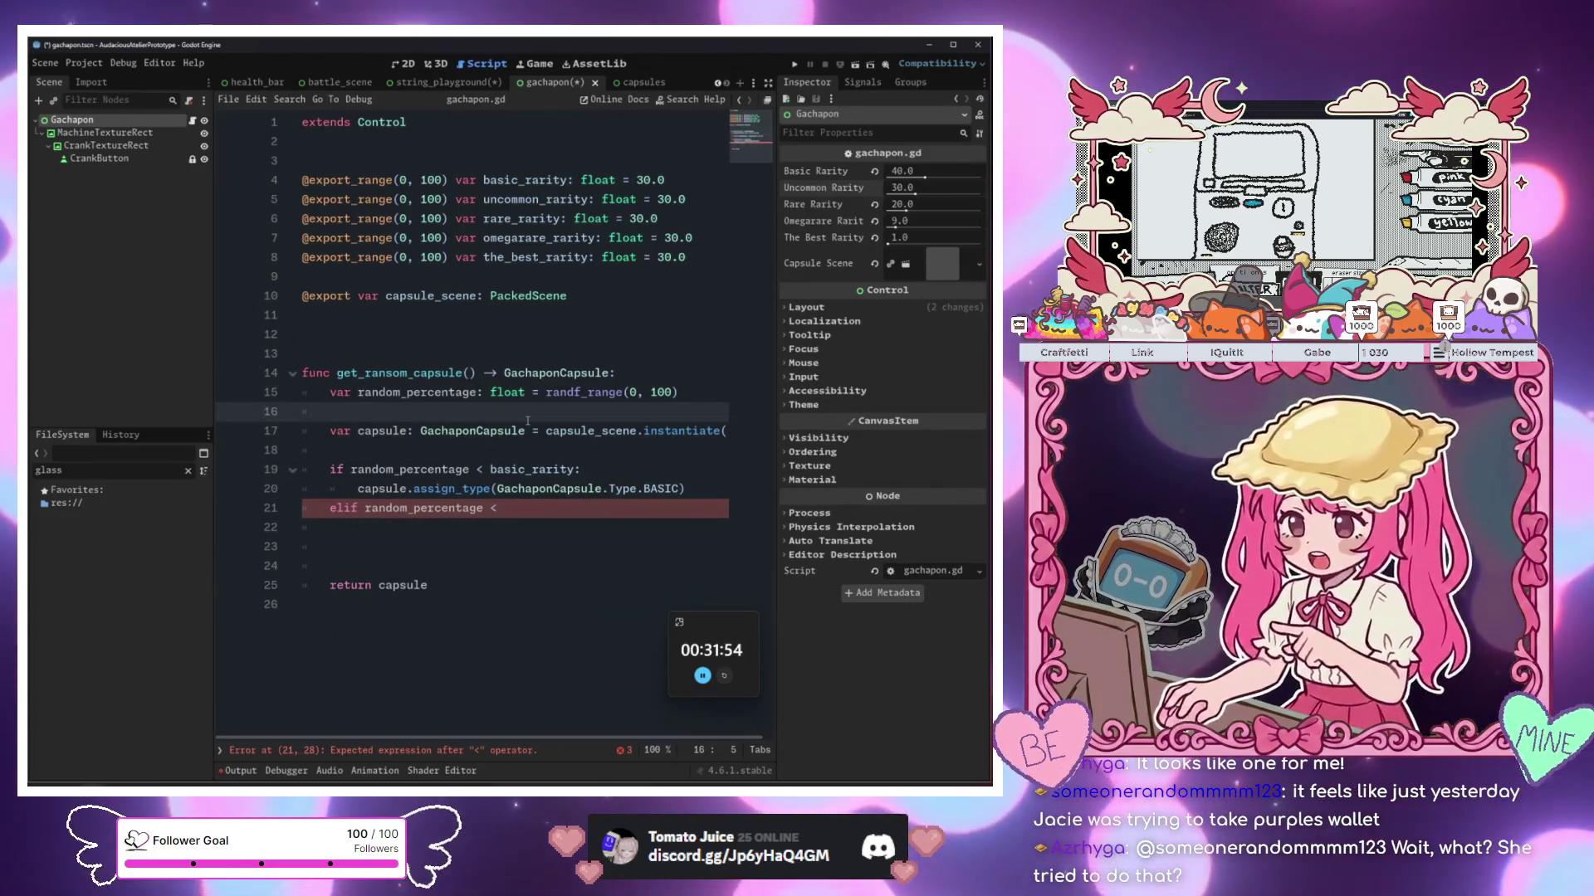
# Step: Remove the blank line after random_percentage and start a 'var' declaration above the if block
pyautogui.press('BackSpace')
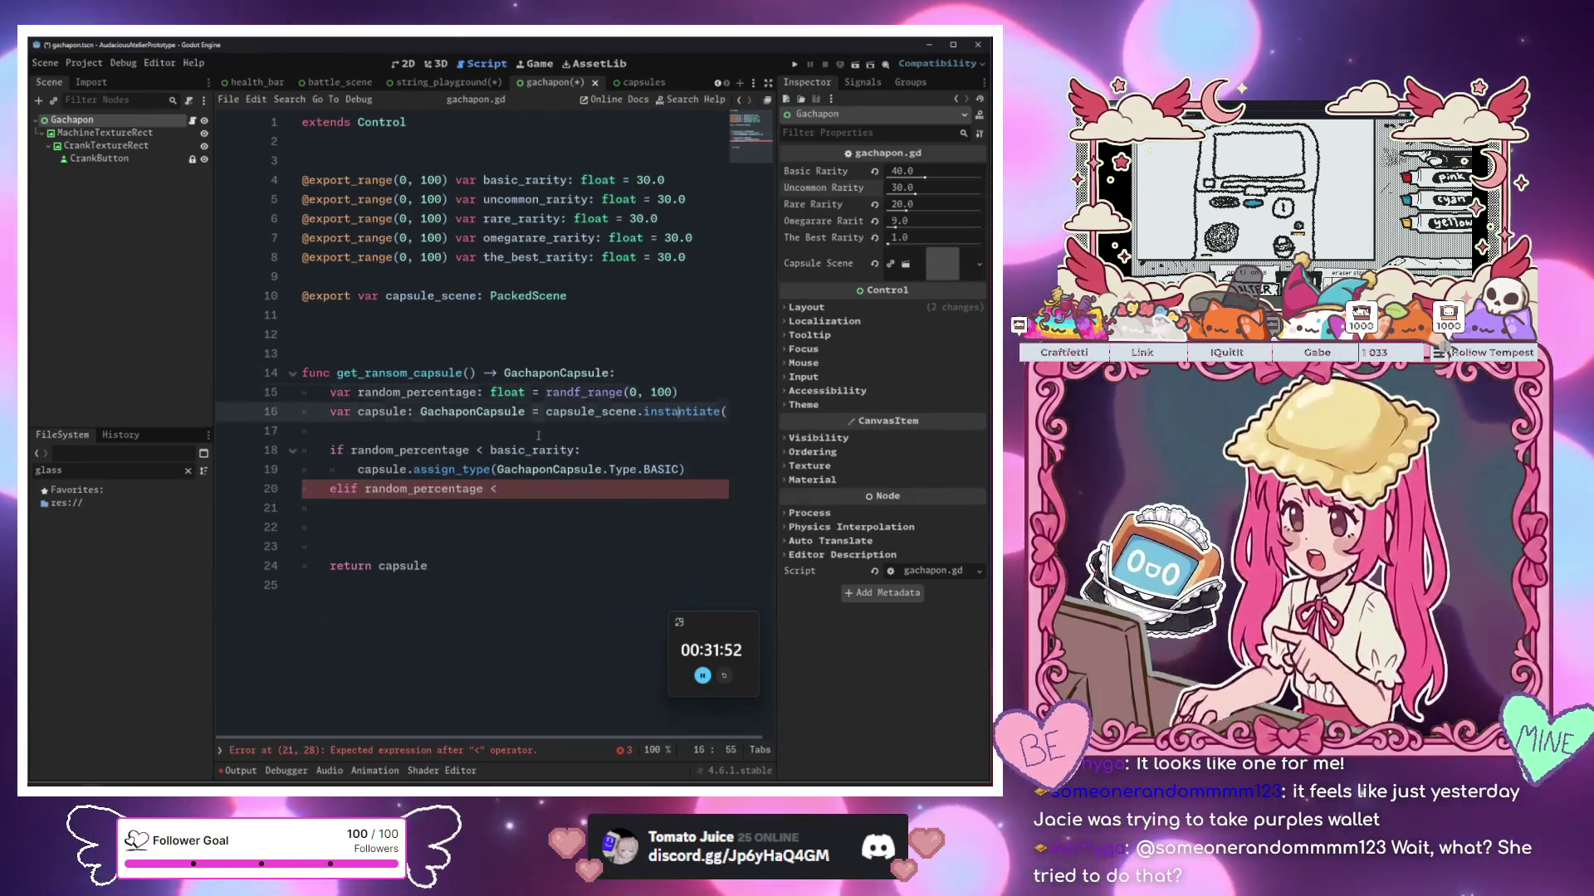
pyautogui.press('Down')
pyautogui.press('Down')
pyautogui.press('Return')
pyautogui.press('Return')
pyautogui.press('Up')
pyautogui.write('var')
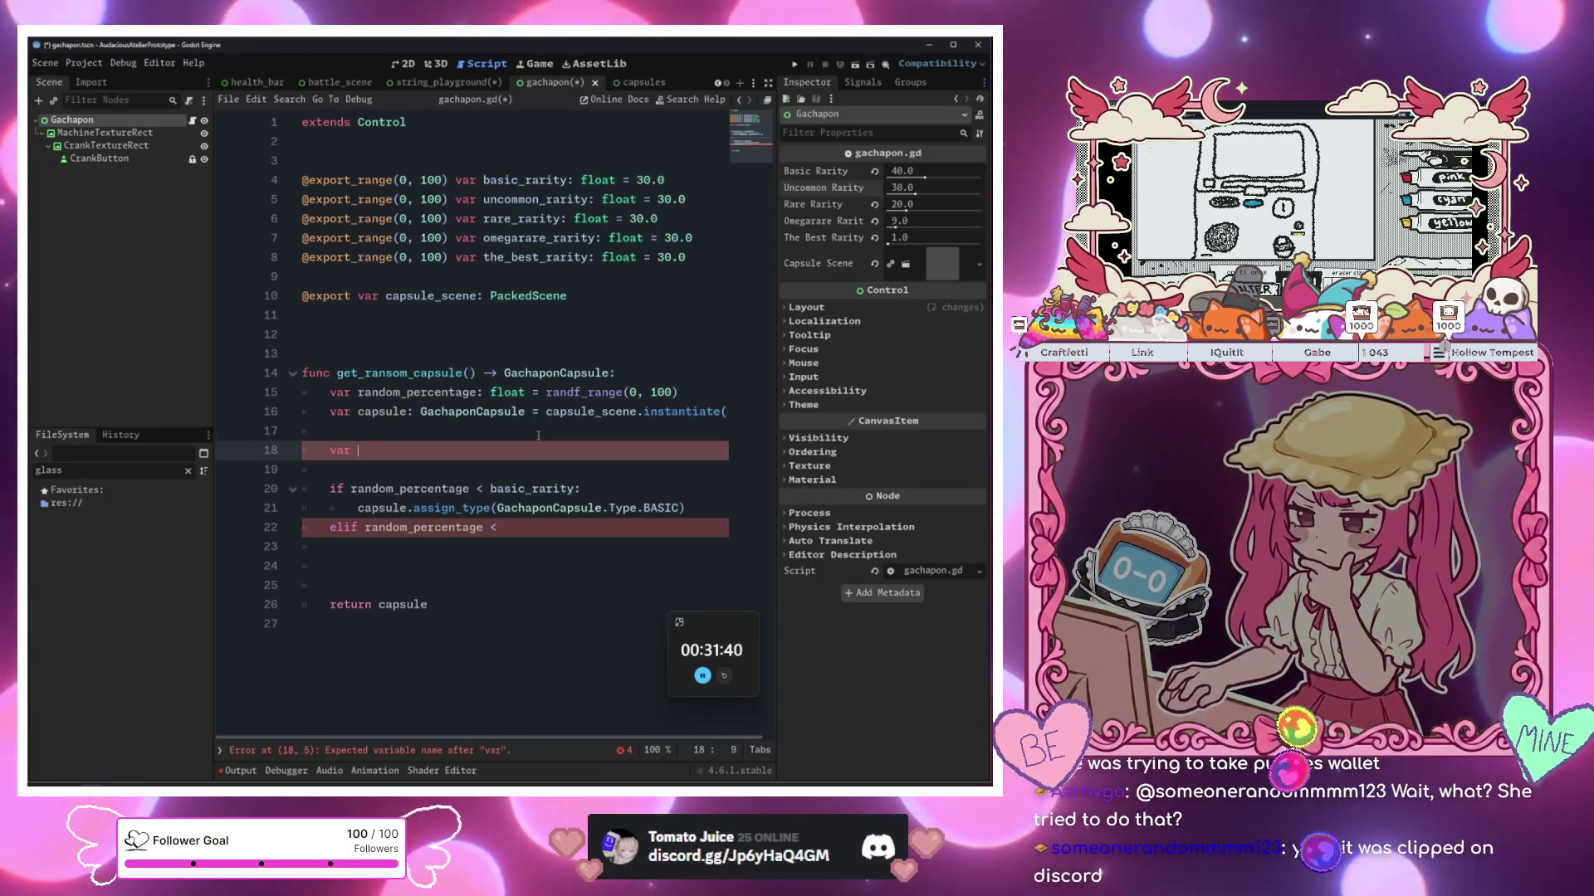
pyautogui.click(507, 322)
pyautogui.press('Return')
pyautogui.press('Return')
pyautogui.press('Return')
pyautogui.write('var ')
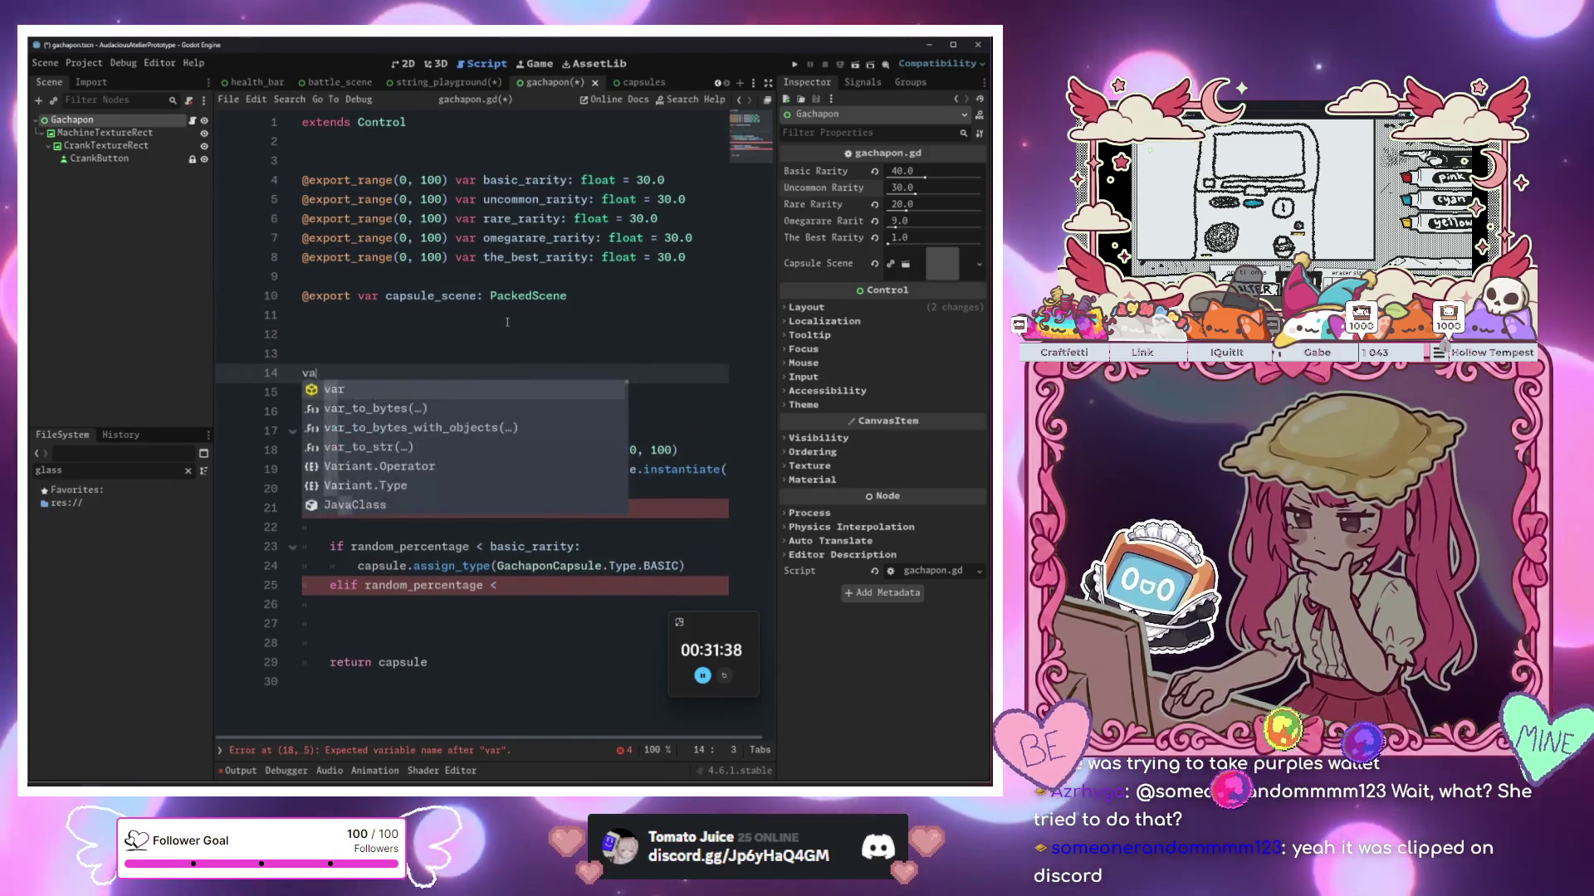
pyautogui.write('rarity_array:')
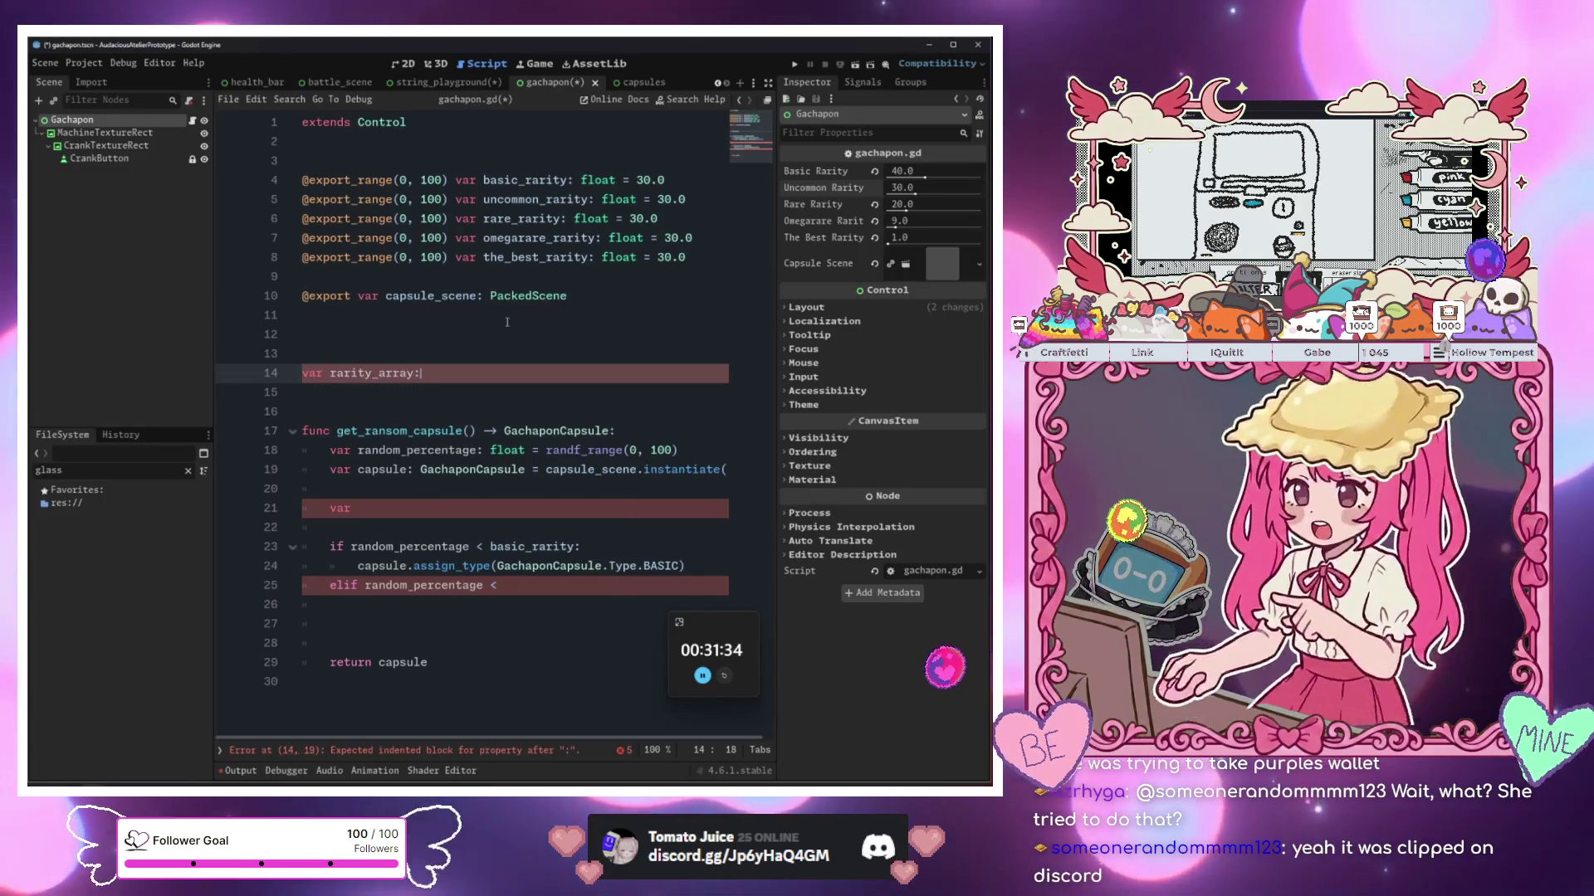
pyautogui.press('Home')
pyautogui.write('@')
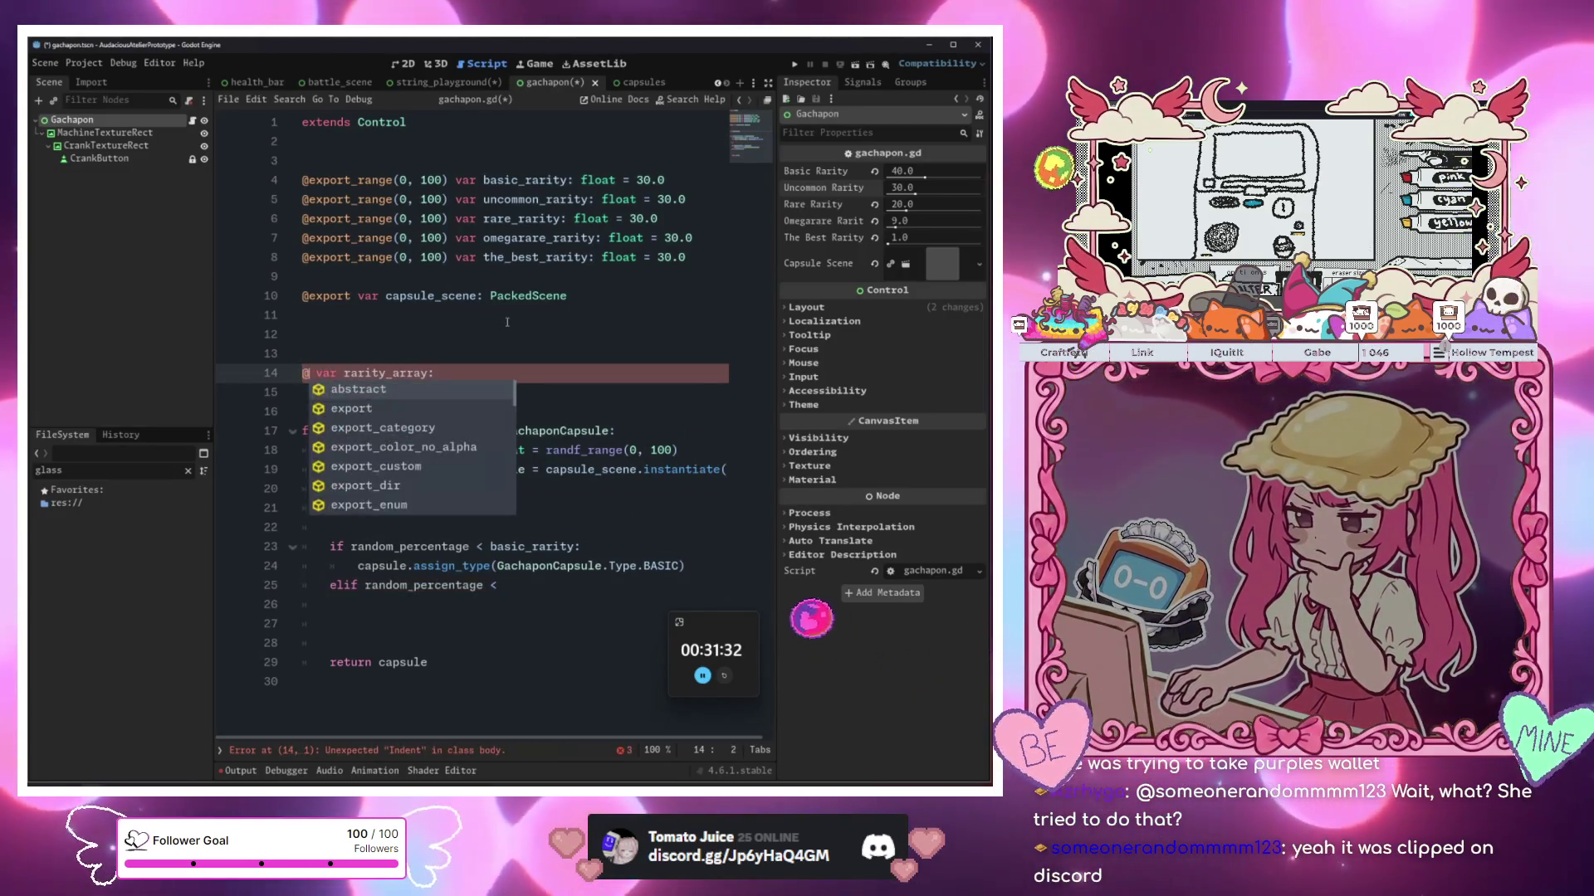
pyautogui.write('onready')
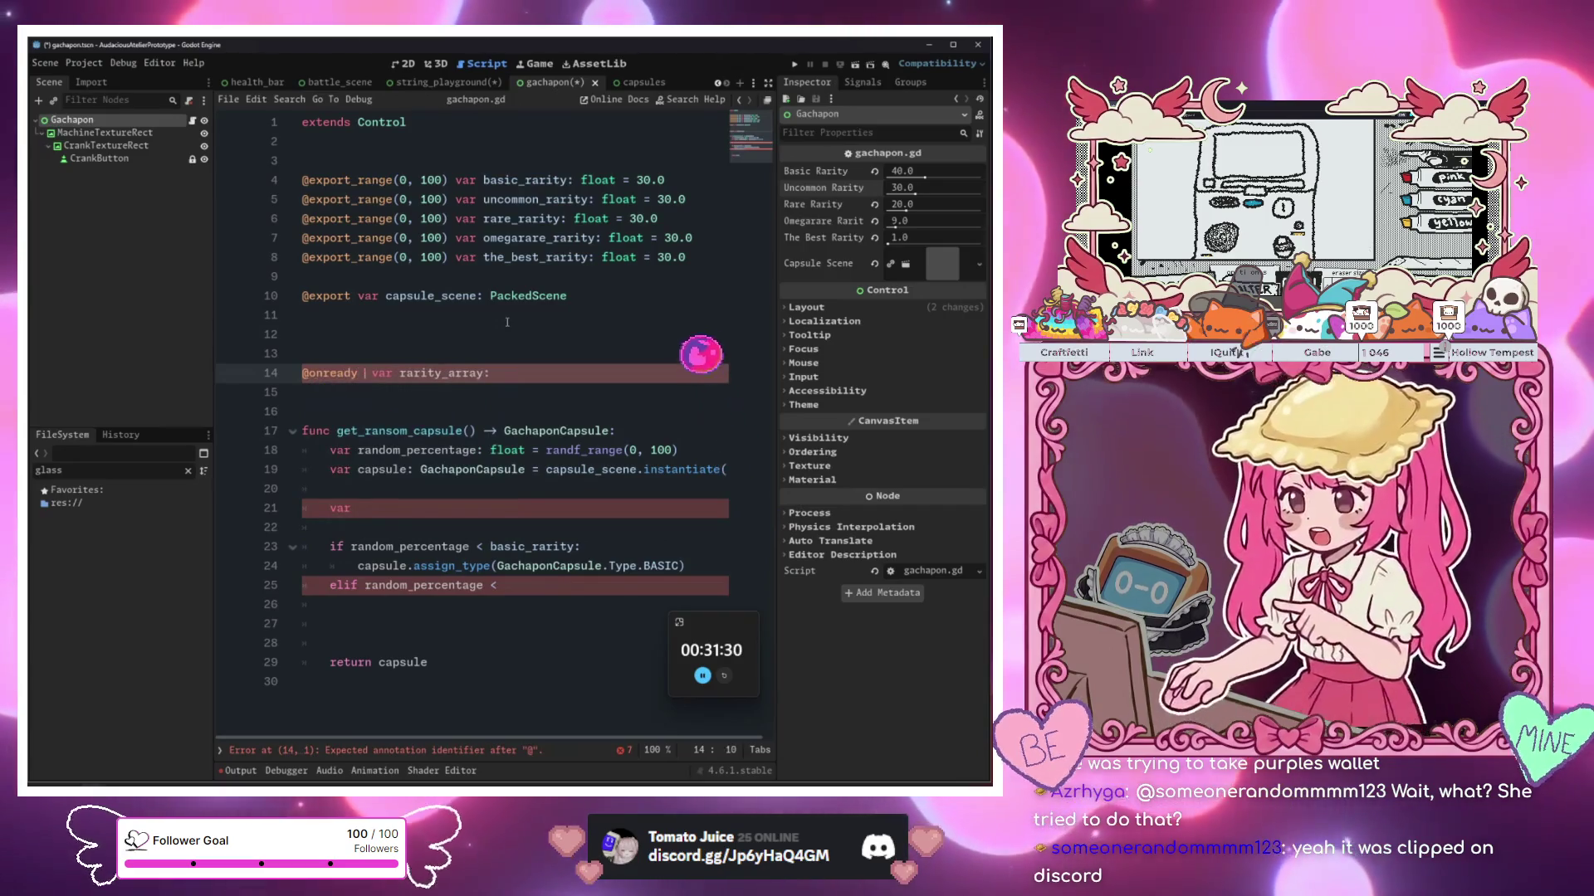
pyautogui.press('End')
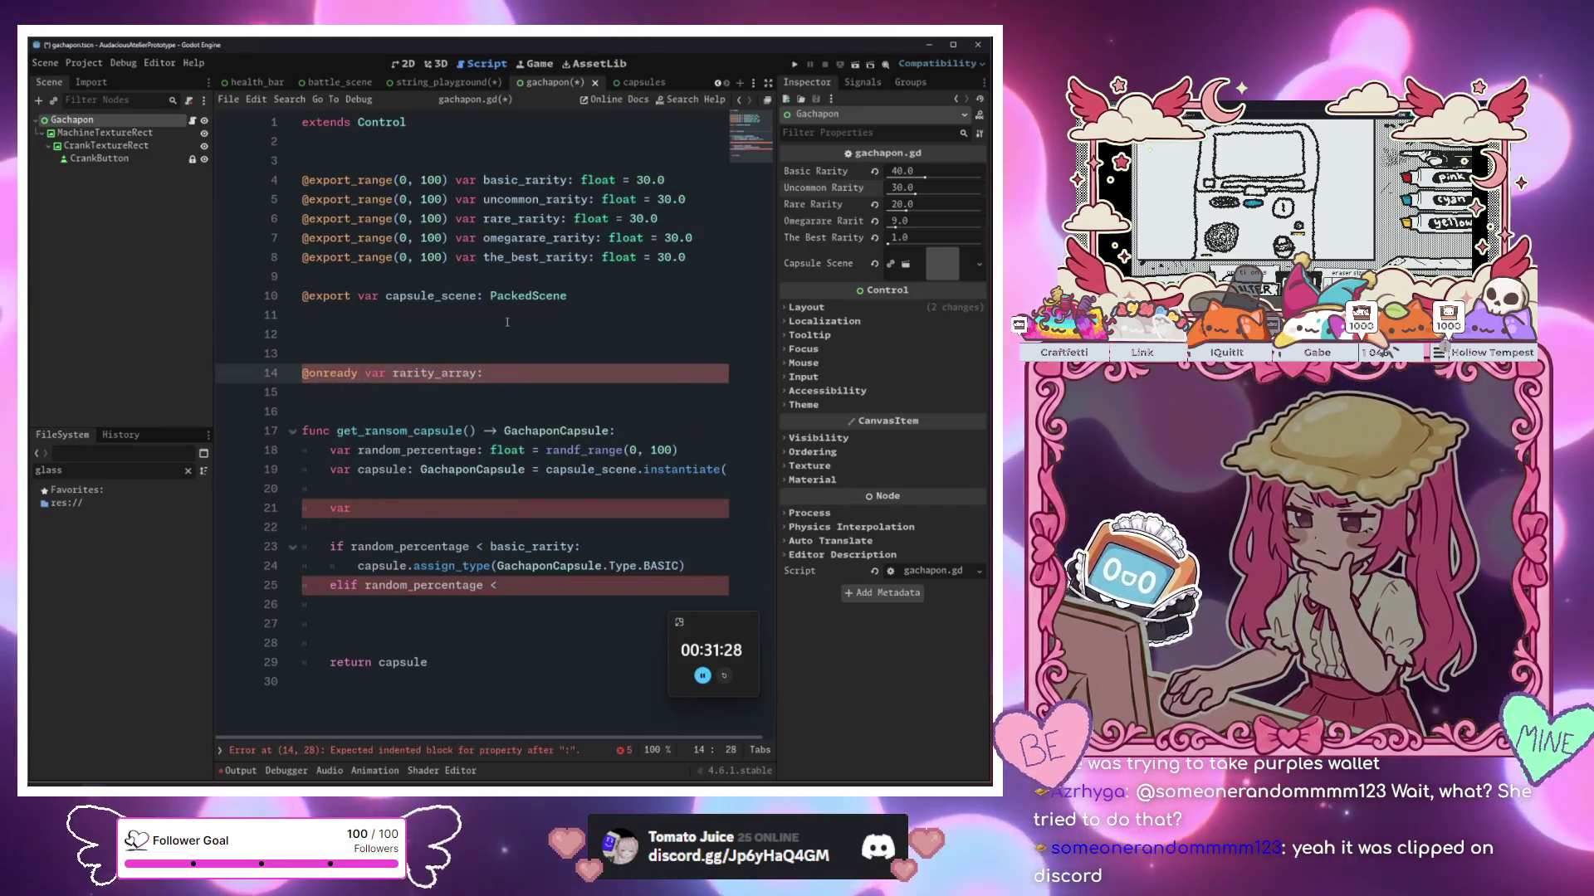
pyautogui.write('Array[flo')
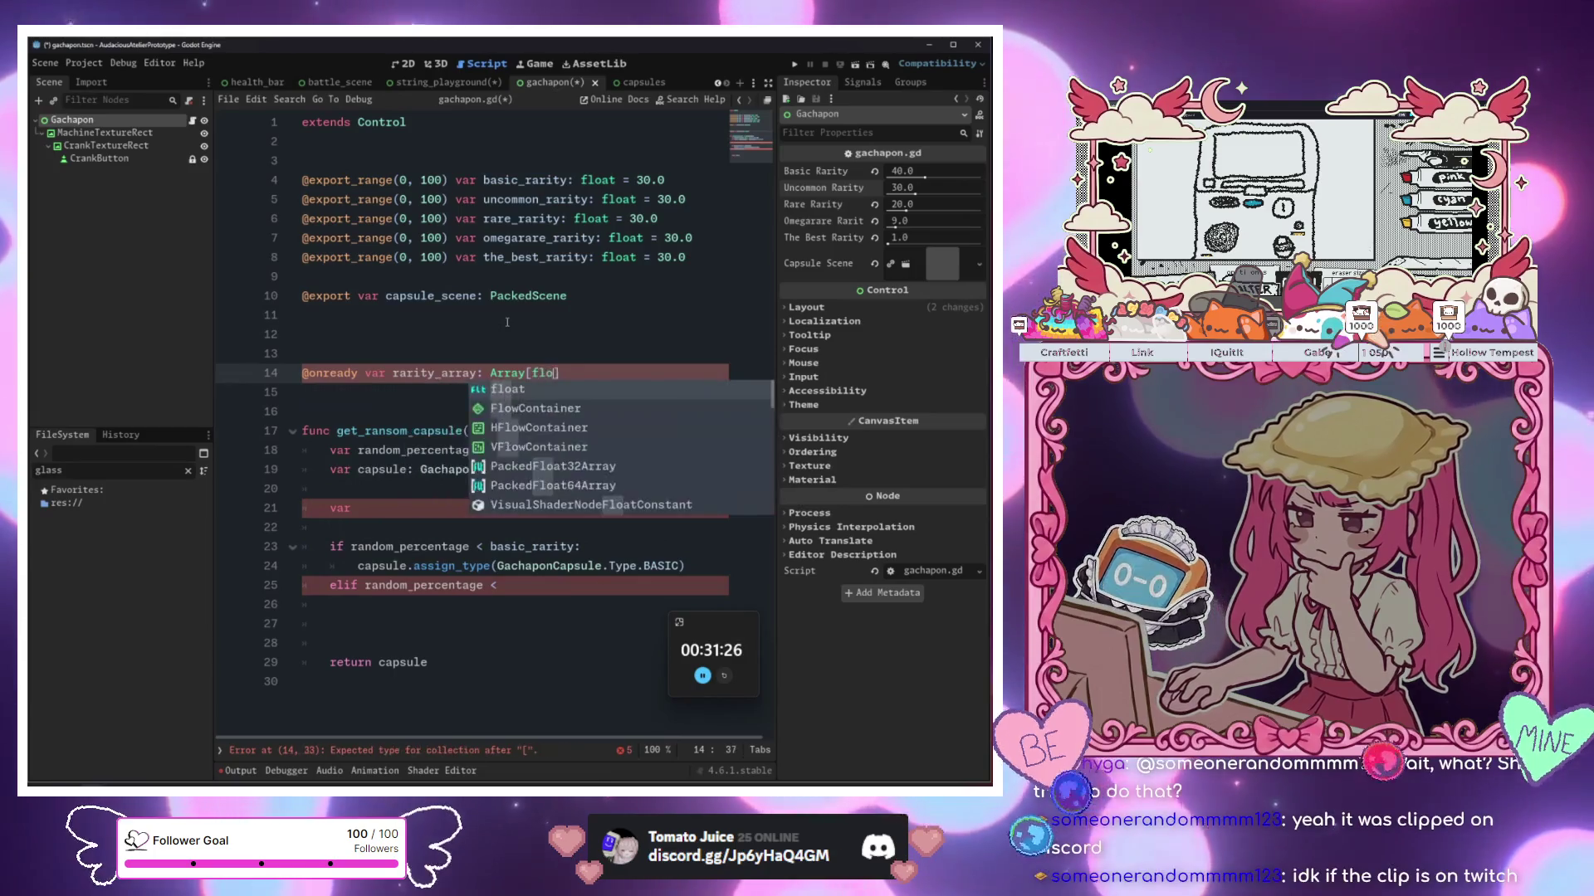
pyautogui.write('at] = ')
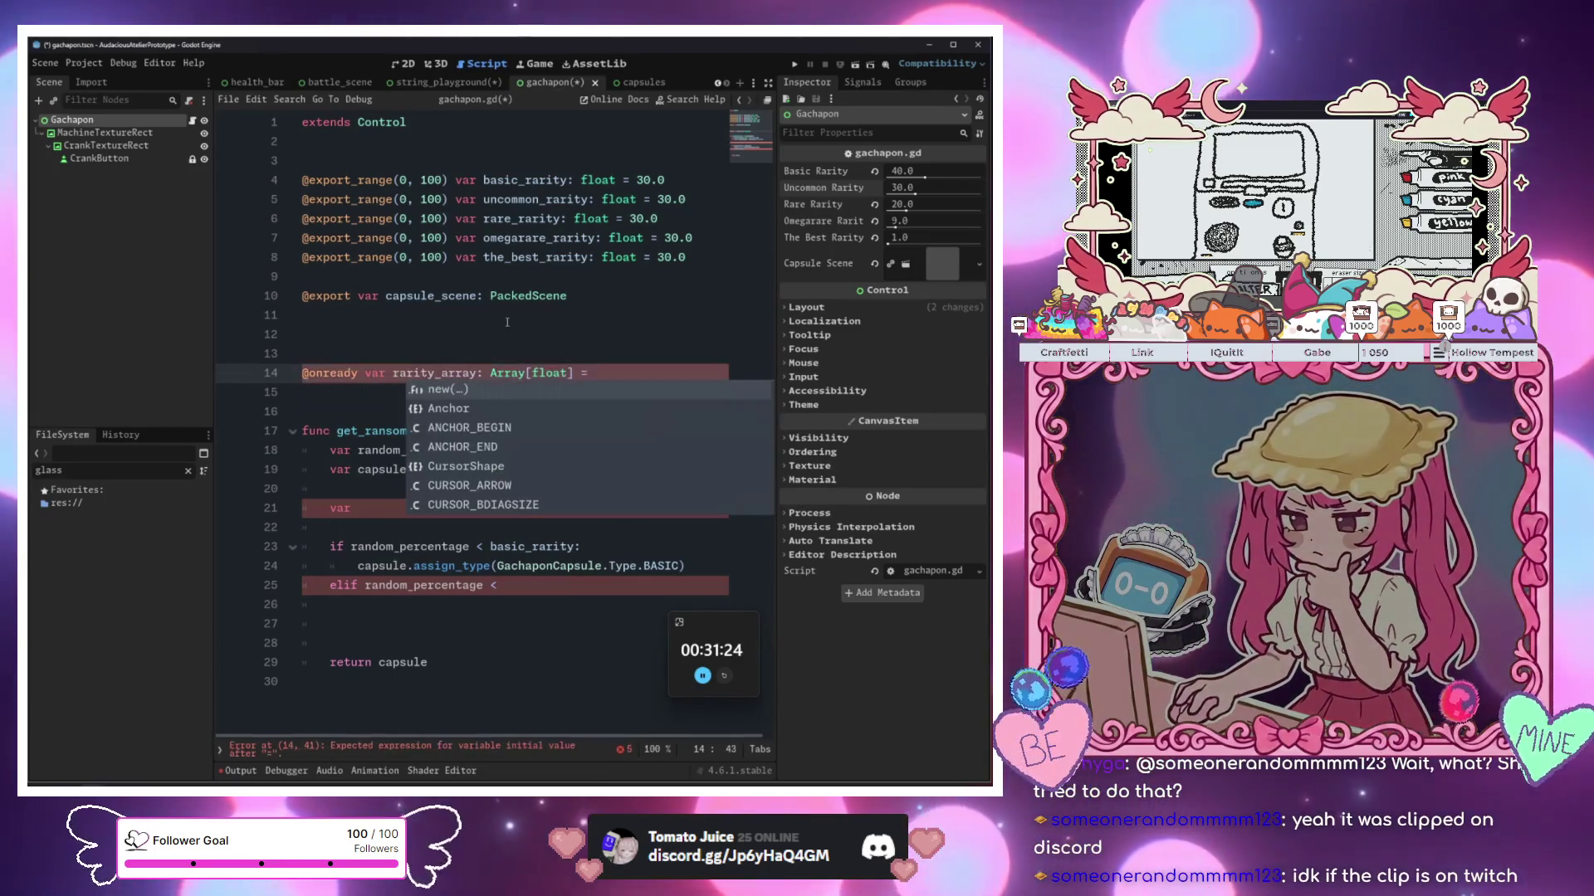
pyautogui.write('[')
pyautogui.press('Return')
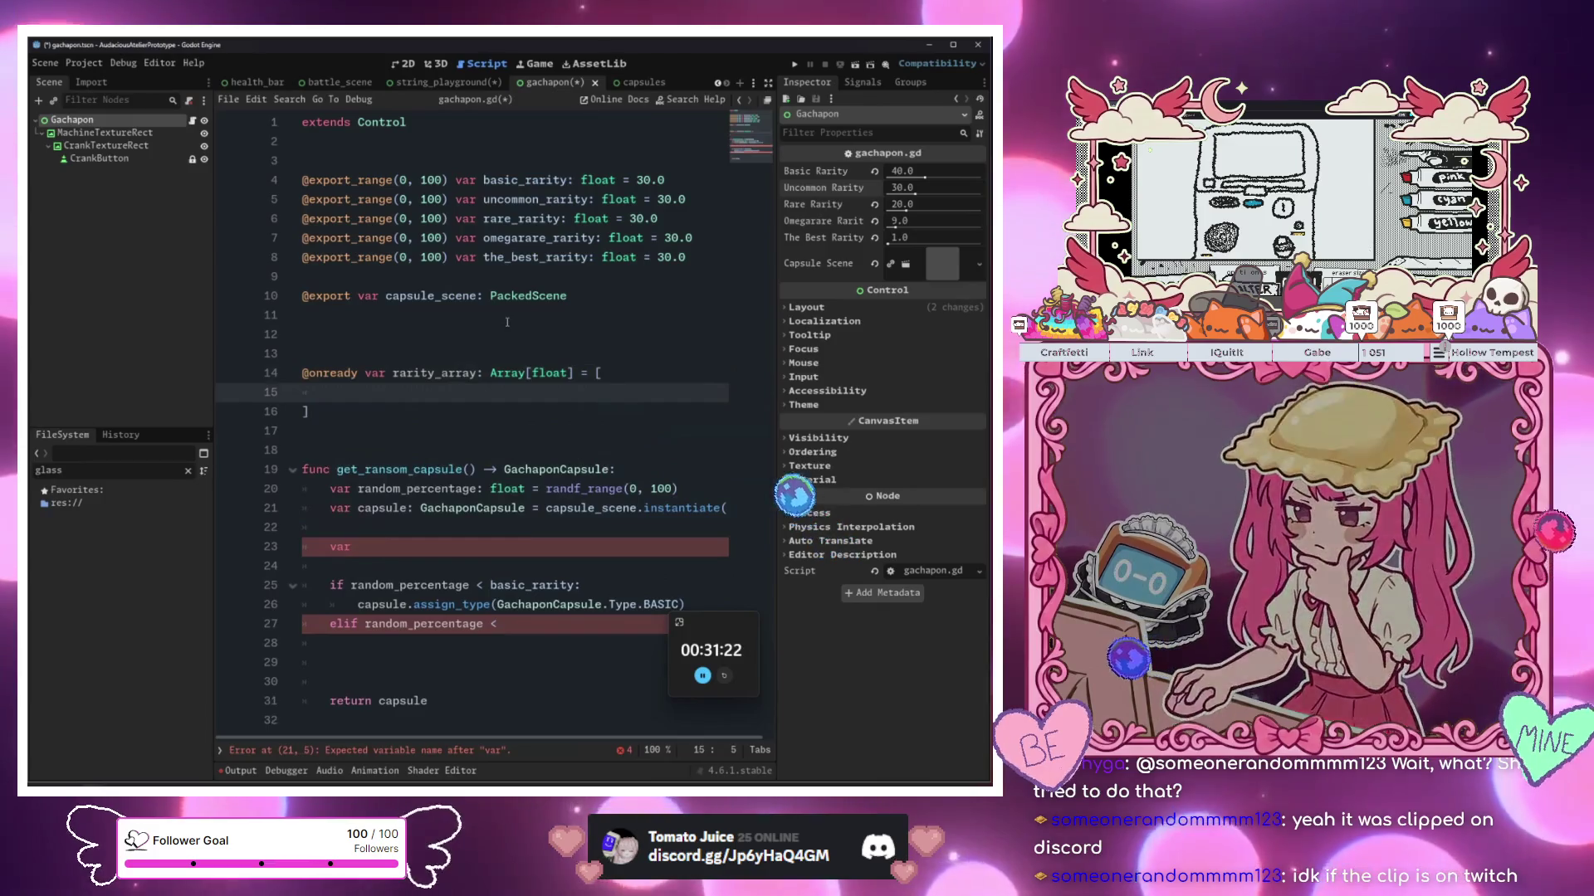
pyautogui.write('asi')
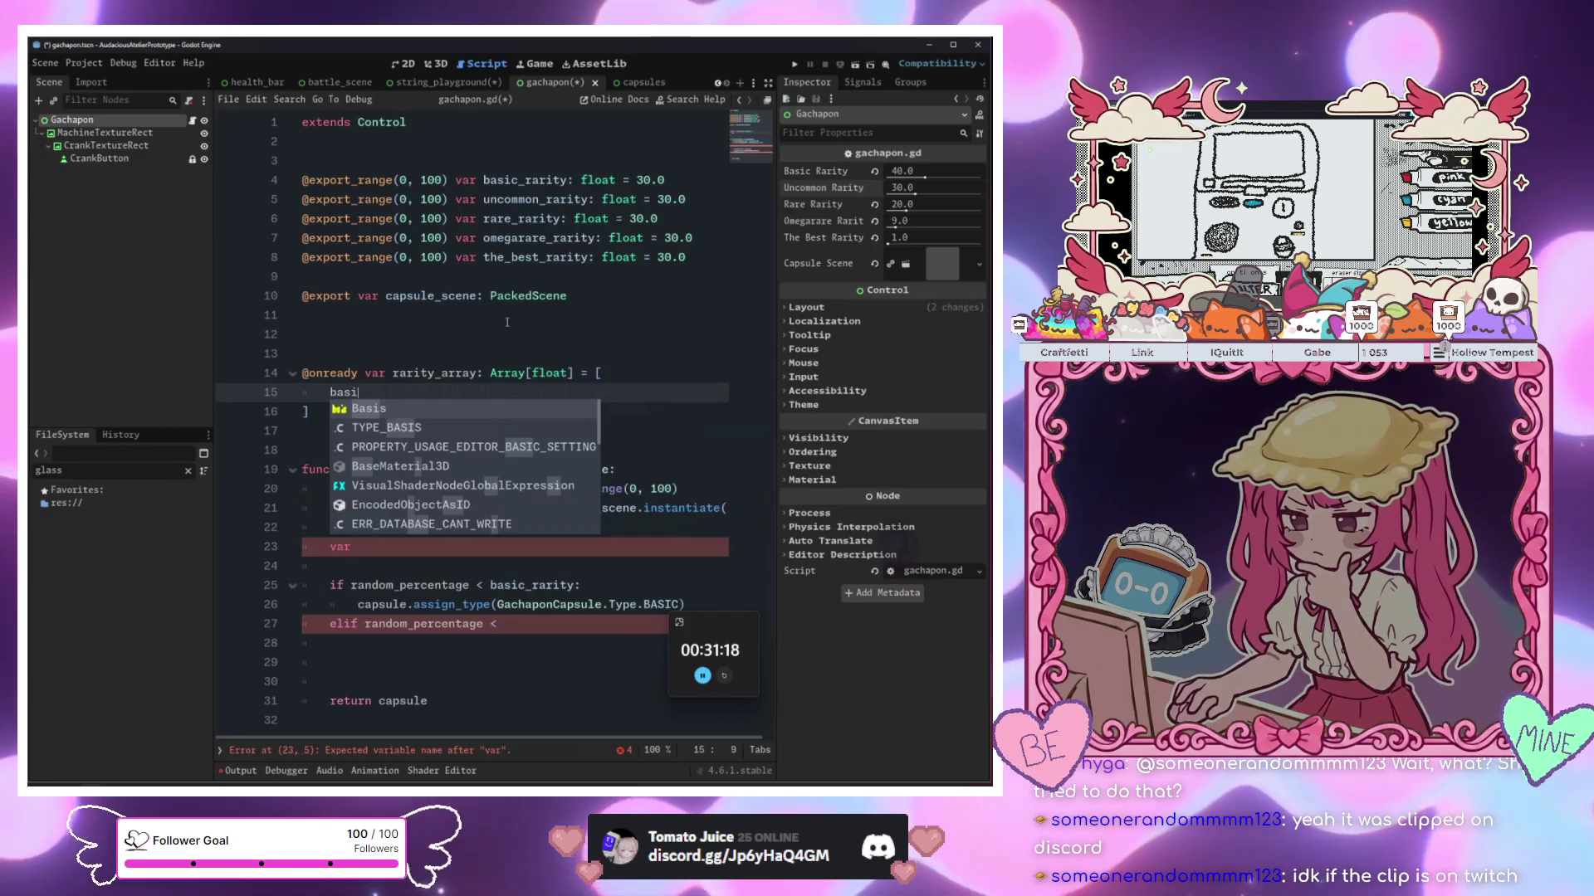
# Step: Delete the drafted rarity_array declaration
pyautogui.click(507, 322)
pyautogui.click(252, 430)
pyautogui.keyDown('shift'); pyautogui.click(252, 347); pyautogui.keyUp('shift')
pyautogui.press('BackSpace')
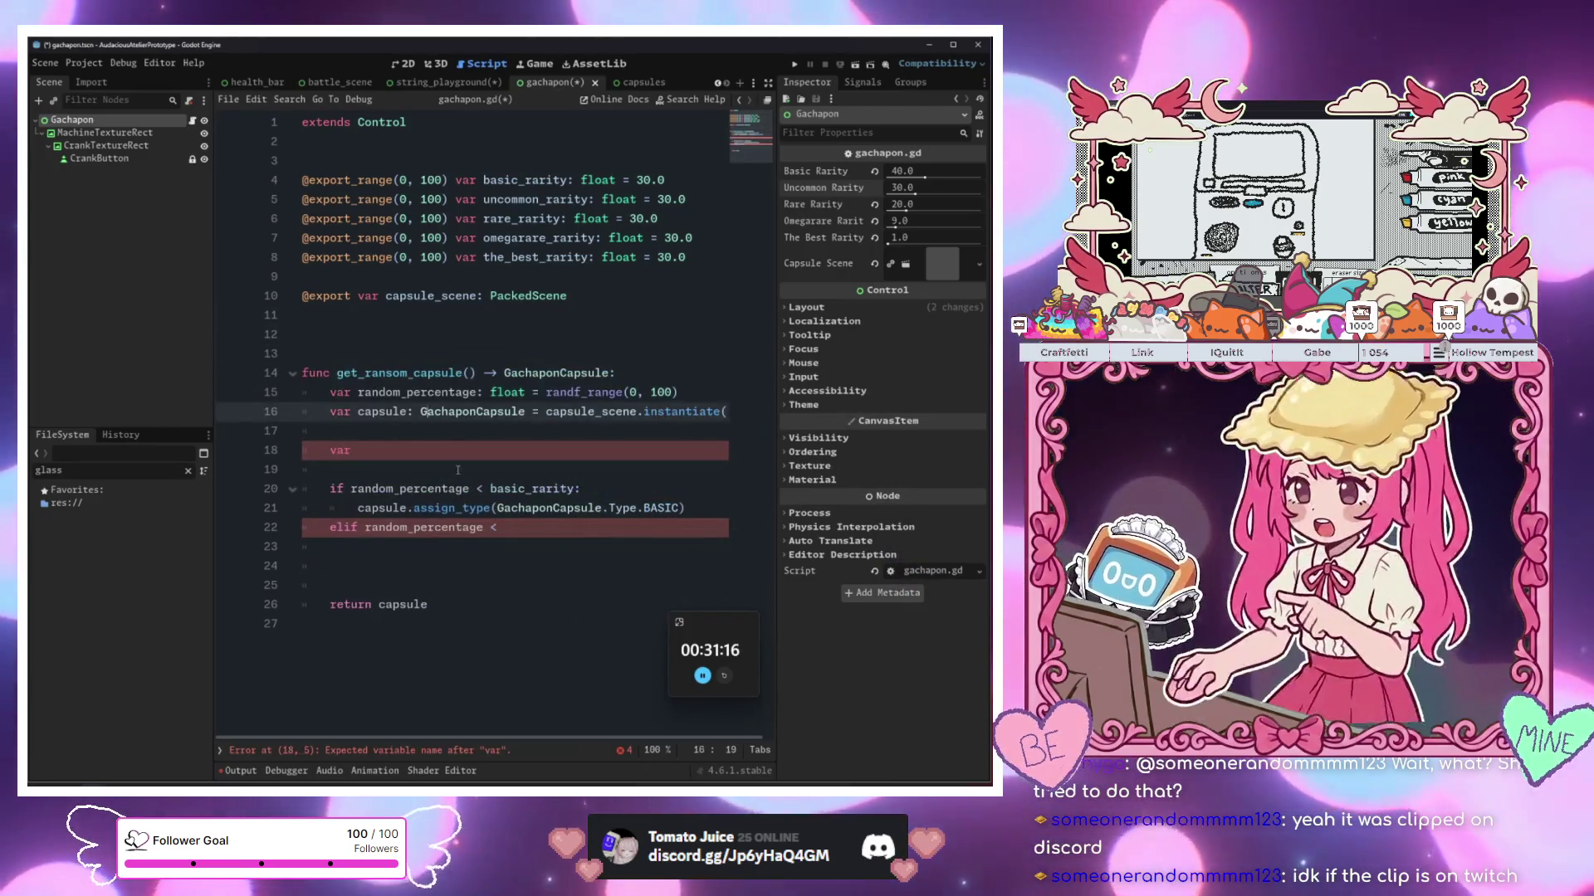
# Step: Delete the stray unfinished var line so get_ransom_capsule ends at the elif
pyautogui.click(451, 447)
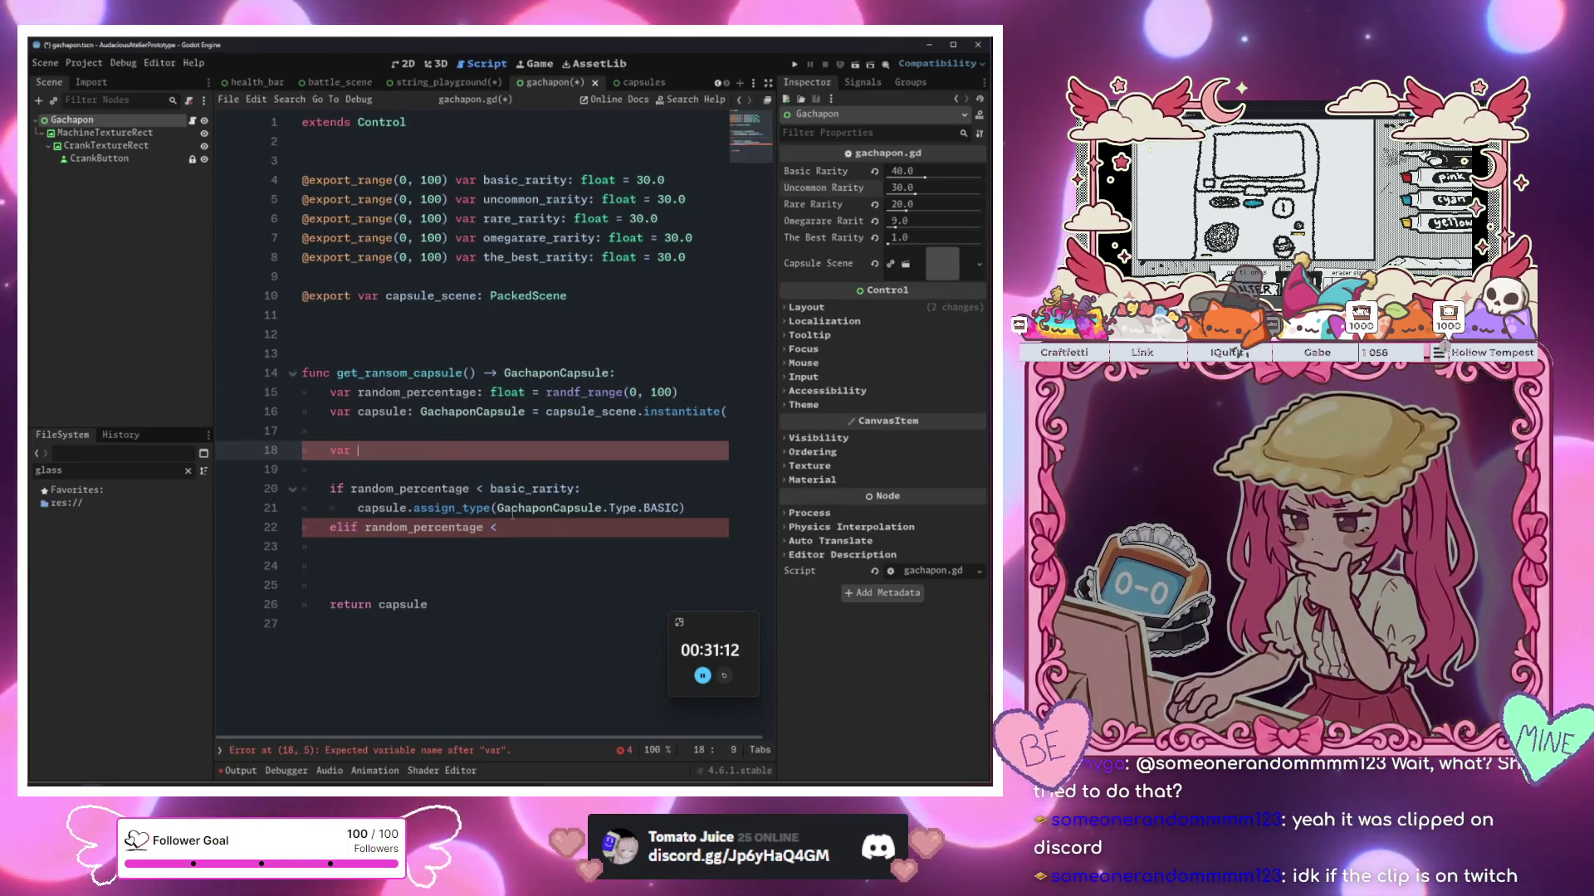
pyautogui.click(548, 543)
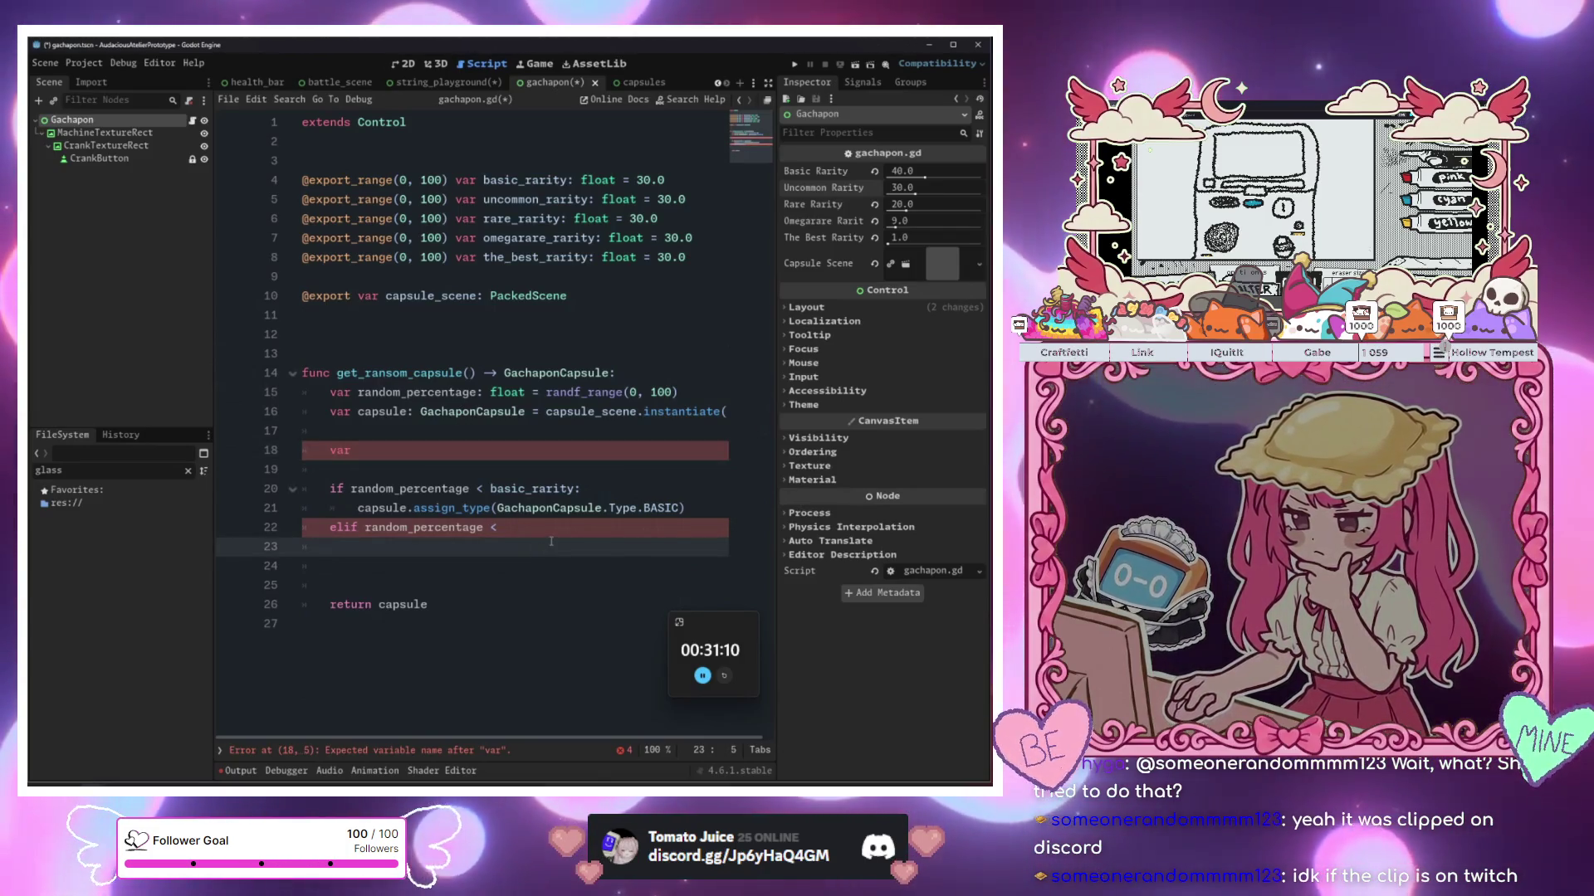
pyautogui.click(535, 450)
pyautogui.hotkey('ctrl', 'shift', 'k')
pyautogui.click(536, 488)
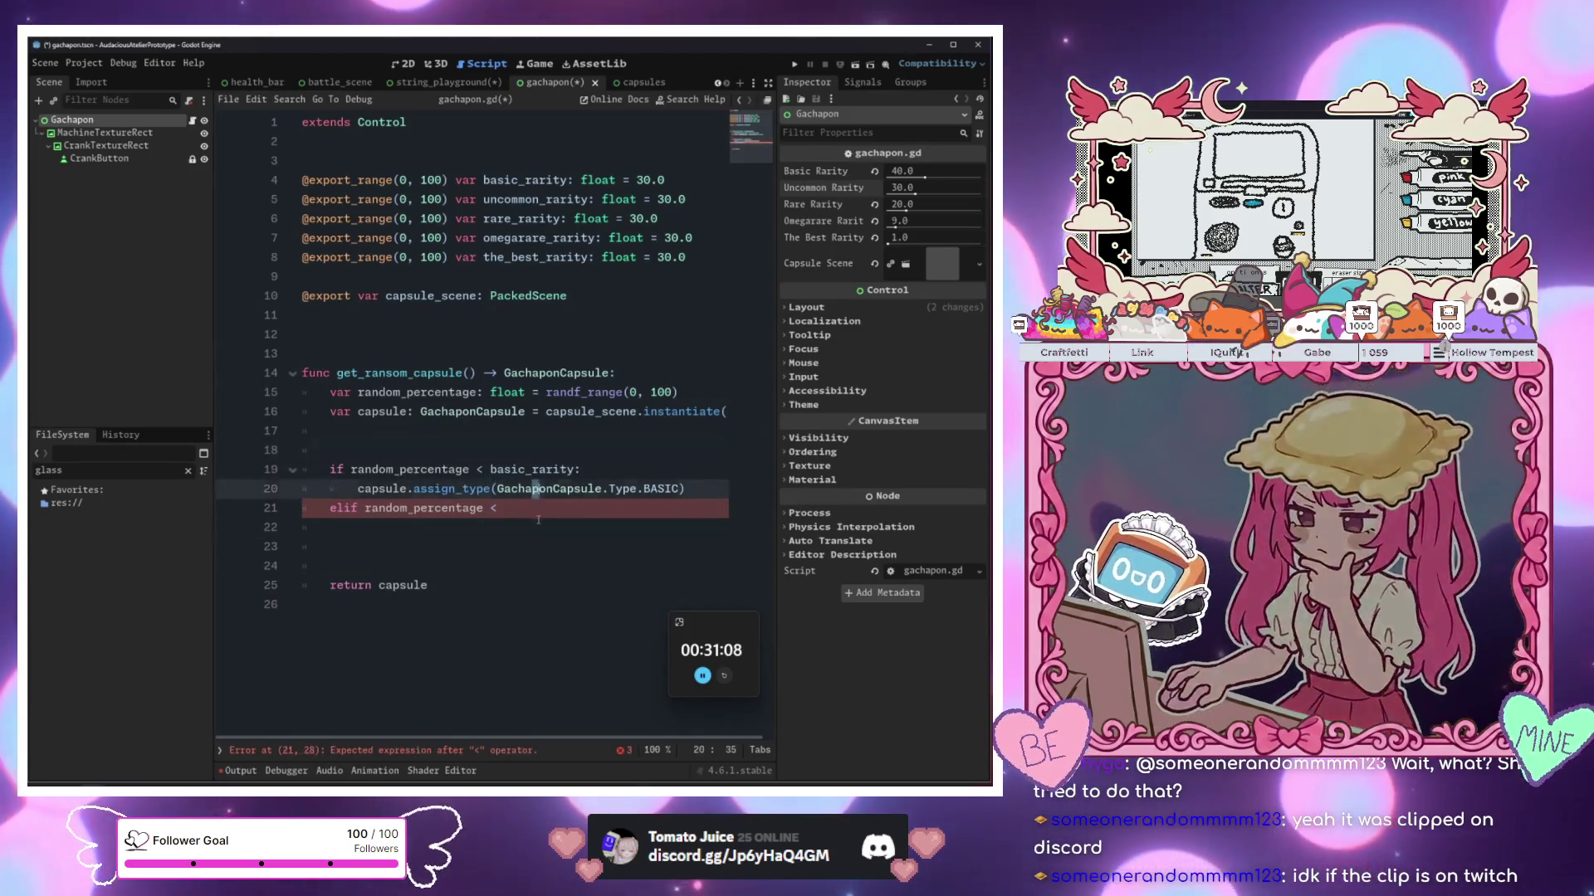
pyautogui.click(550, 509)
pyautogui.press('Up')
pyautogui.press('Up')
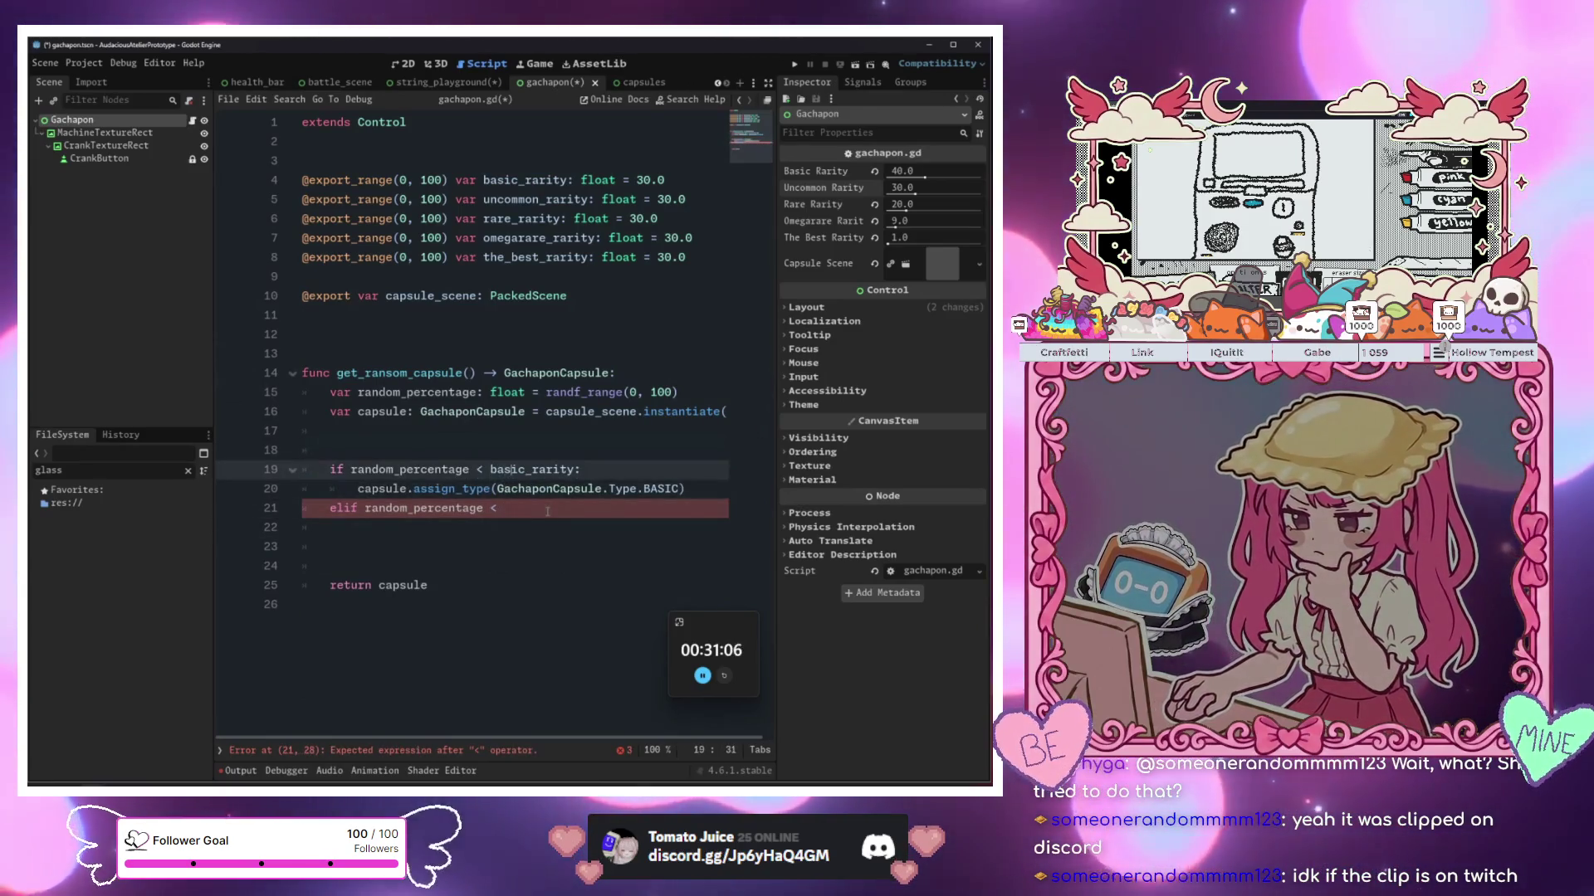
# Step: Change the first condition to '<= the_best_rarity' and assign the THE_BEST type there
pyautogui.press('BackSpace')
pyautogui.press('BackSpace')
pyautogui.press('BackSpace')
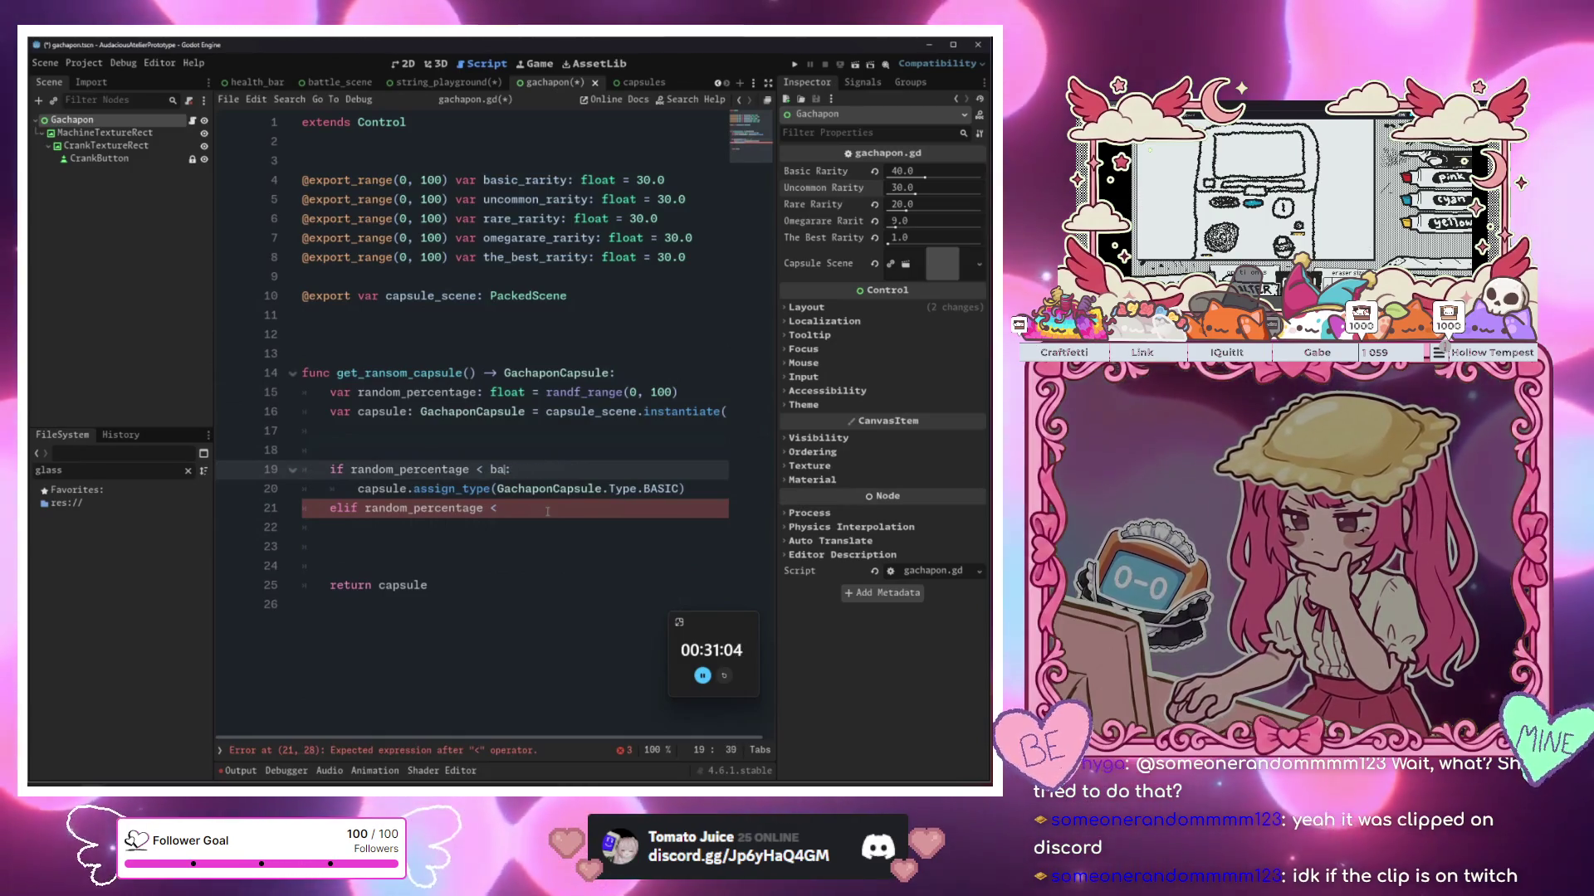
pyautogui.write('= ')
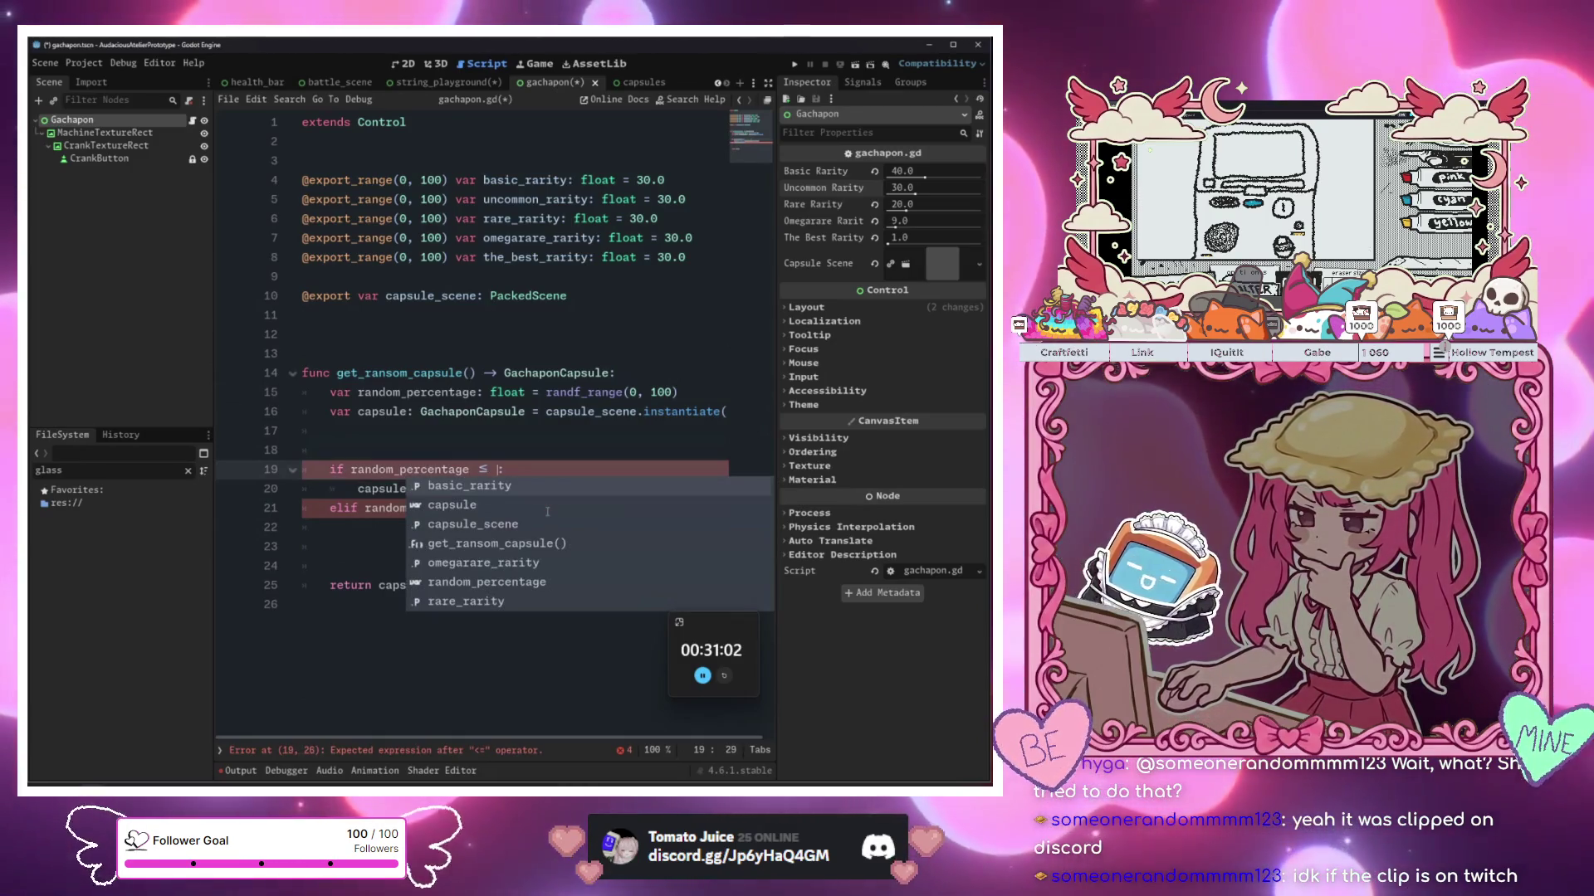
pyautogui.write('the_best_rarity:')
pyautogui.press('Down')
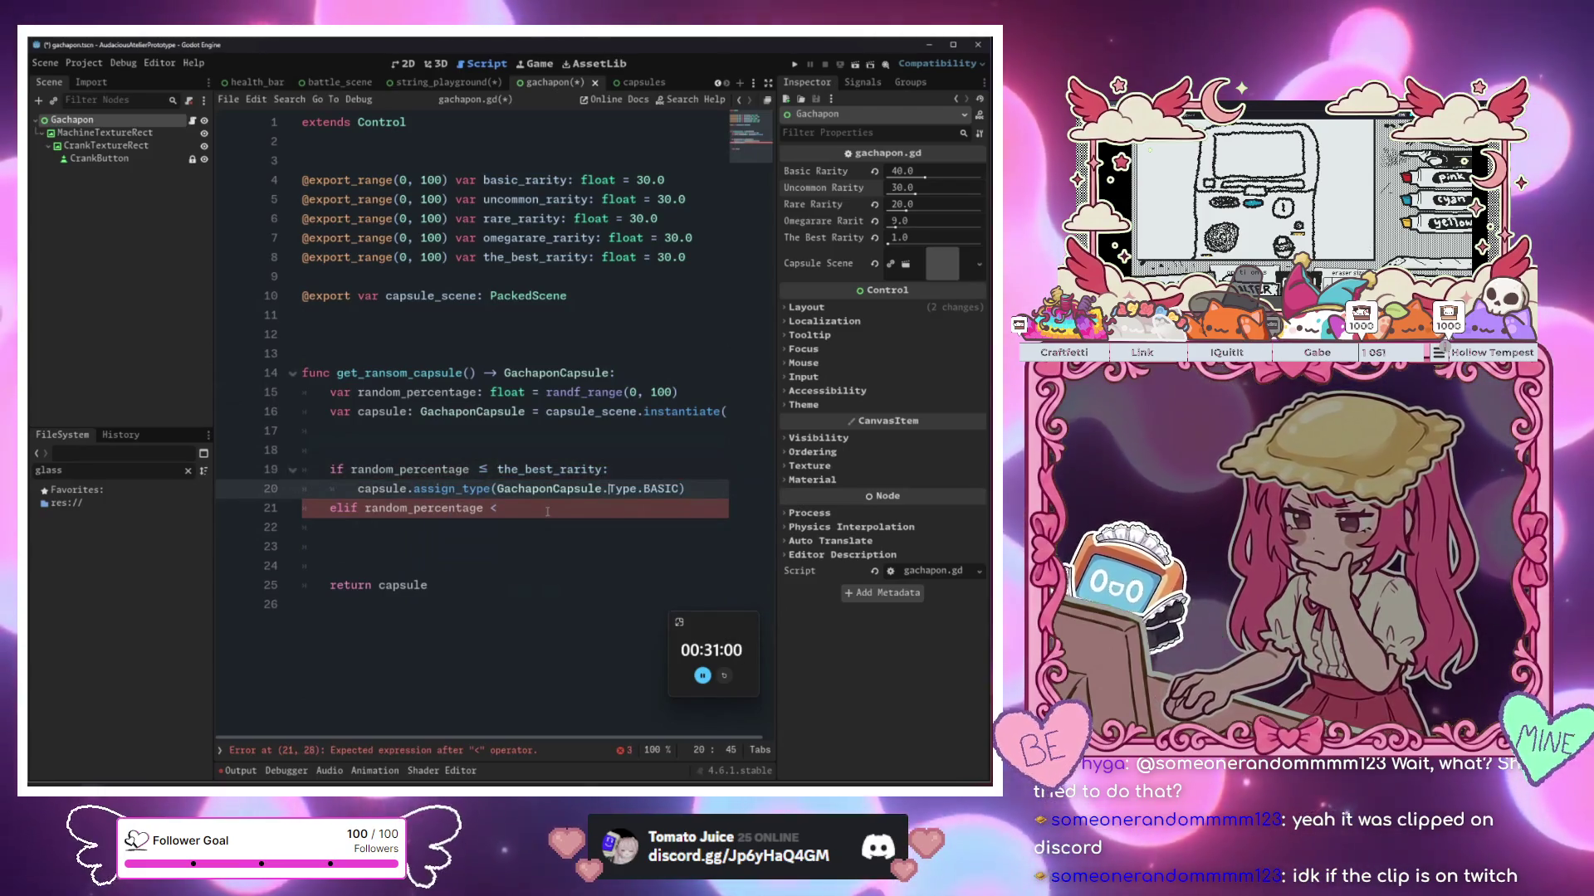
pyautogui.press('Right')
pyautogui.press('Right')
pyautogui.press('Right')
pyautogui.press('Delete')
pyautogui.press('Delete')
pyautogui.press('Delete')
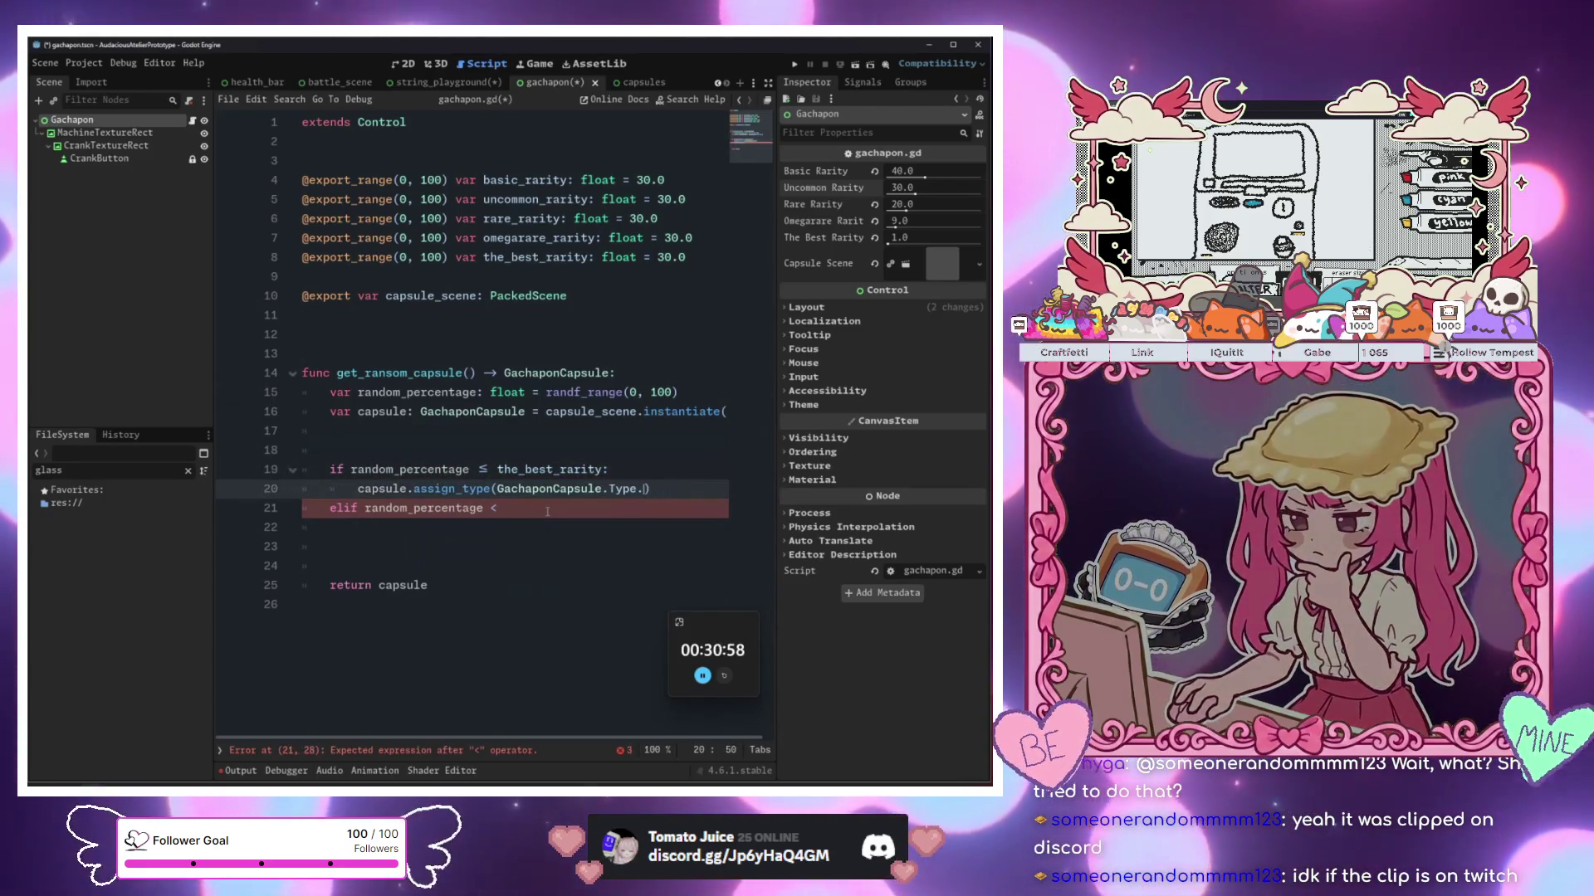
pyautogui.write('THE')
pyautogui.press('Return')
# Step: Begin the elif comparing random_percentage <= the_best_rarity
pyautogui.press('Down')
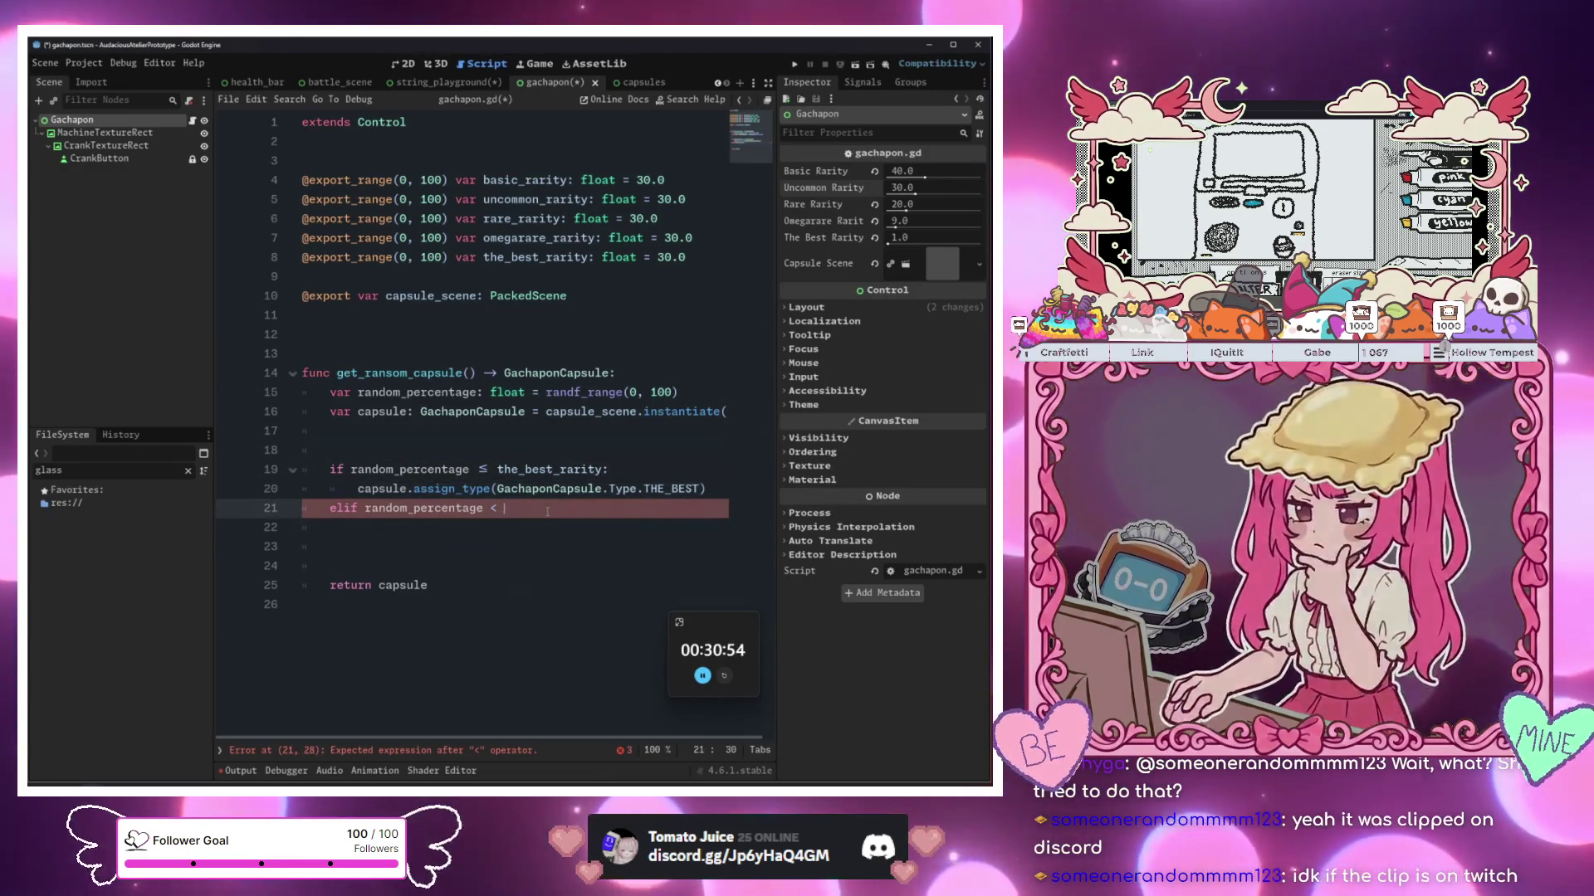
pyautogui.write('=')
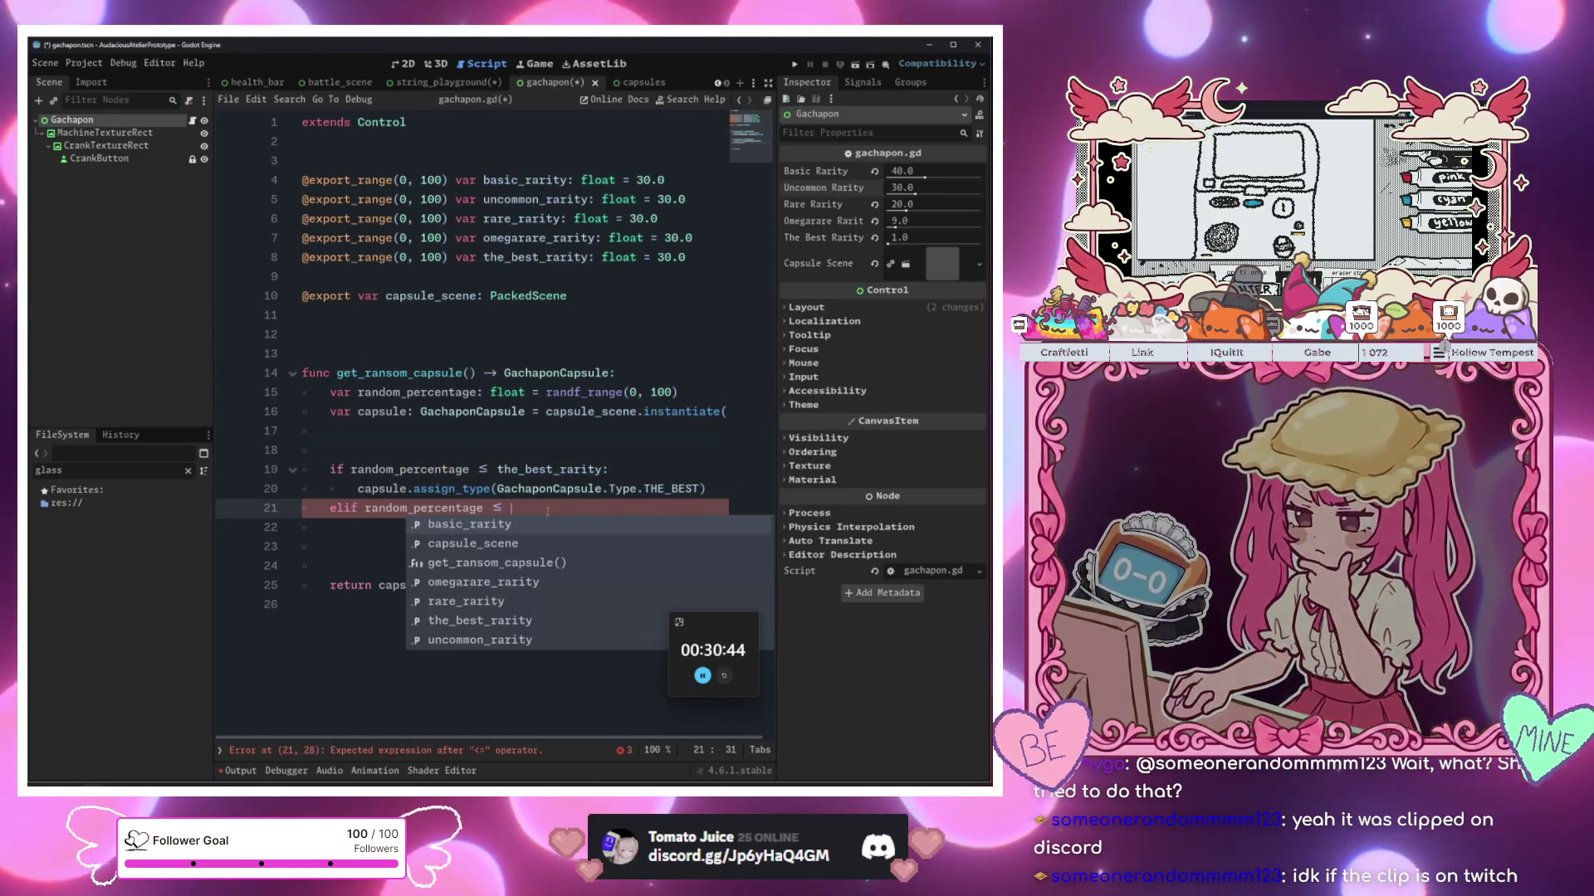
pyautogui.click(518, 451)
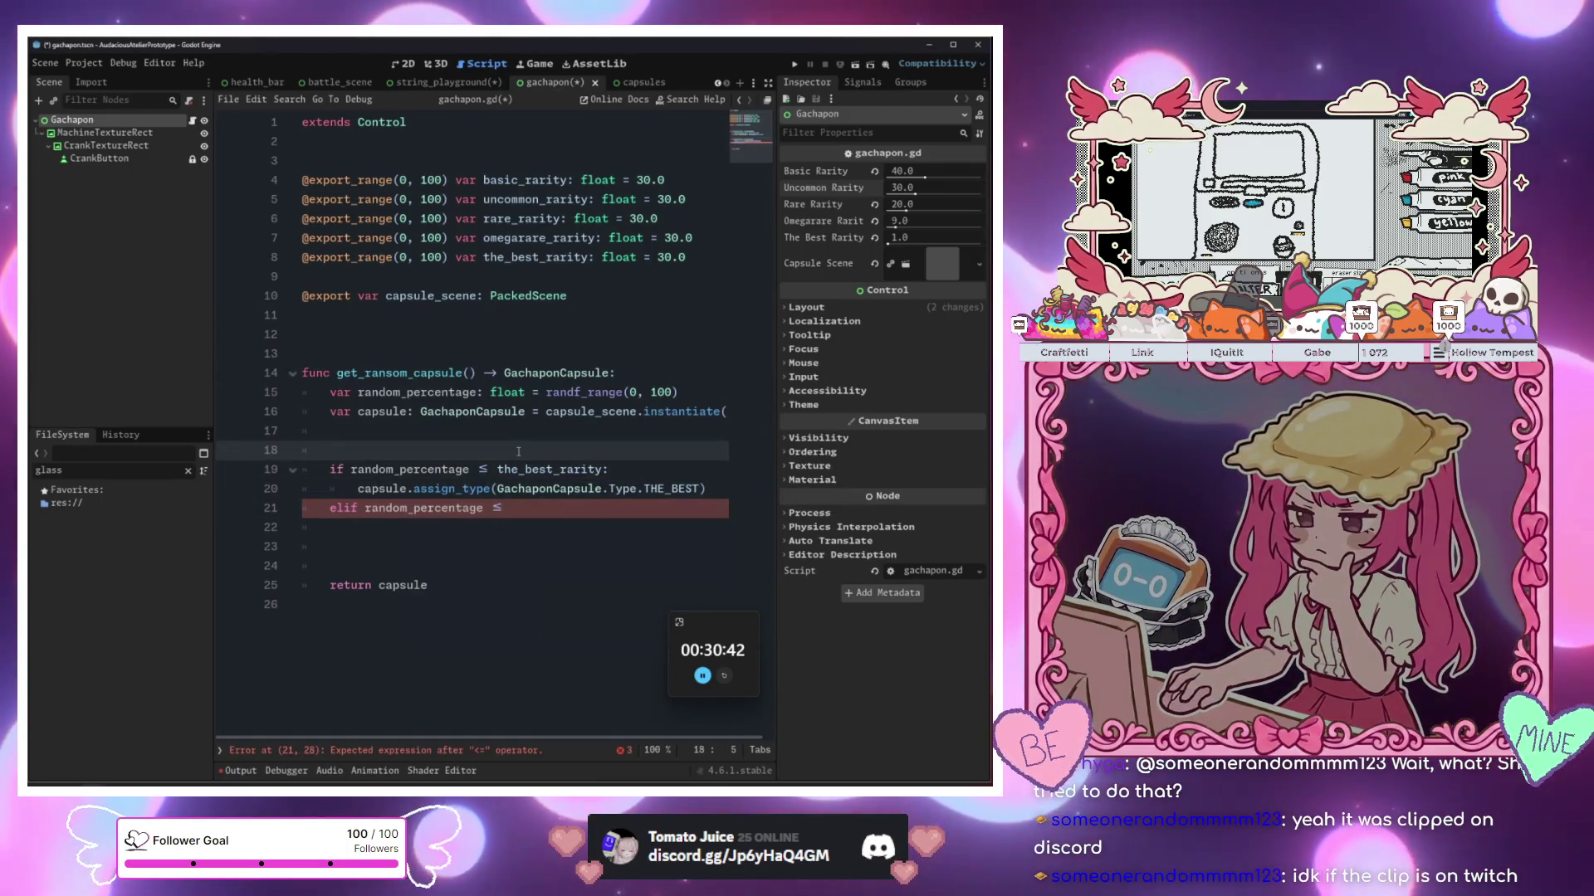
pyautogui.click(615, 512)
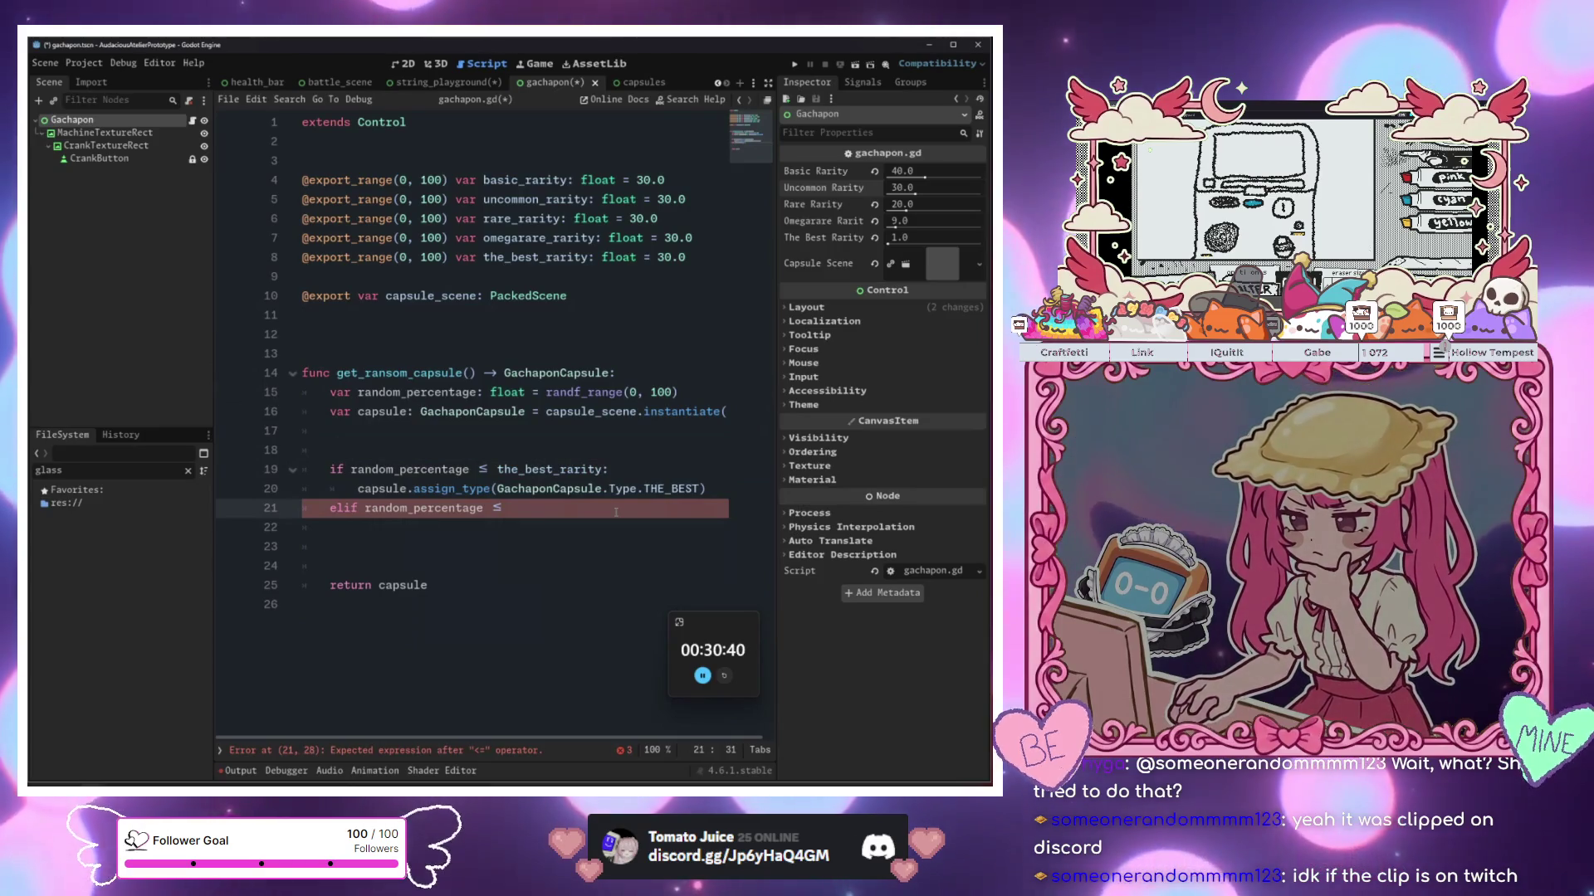
pyautogui.write('the')
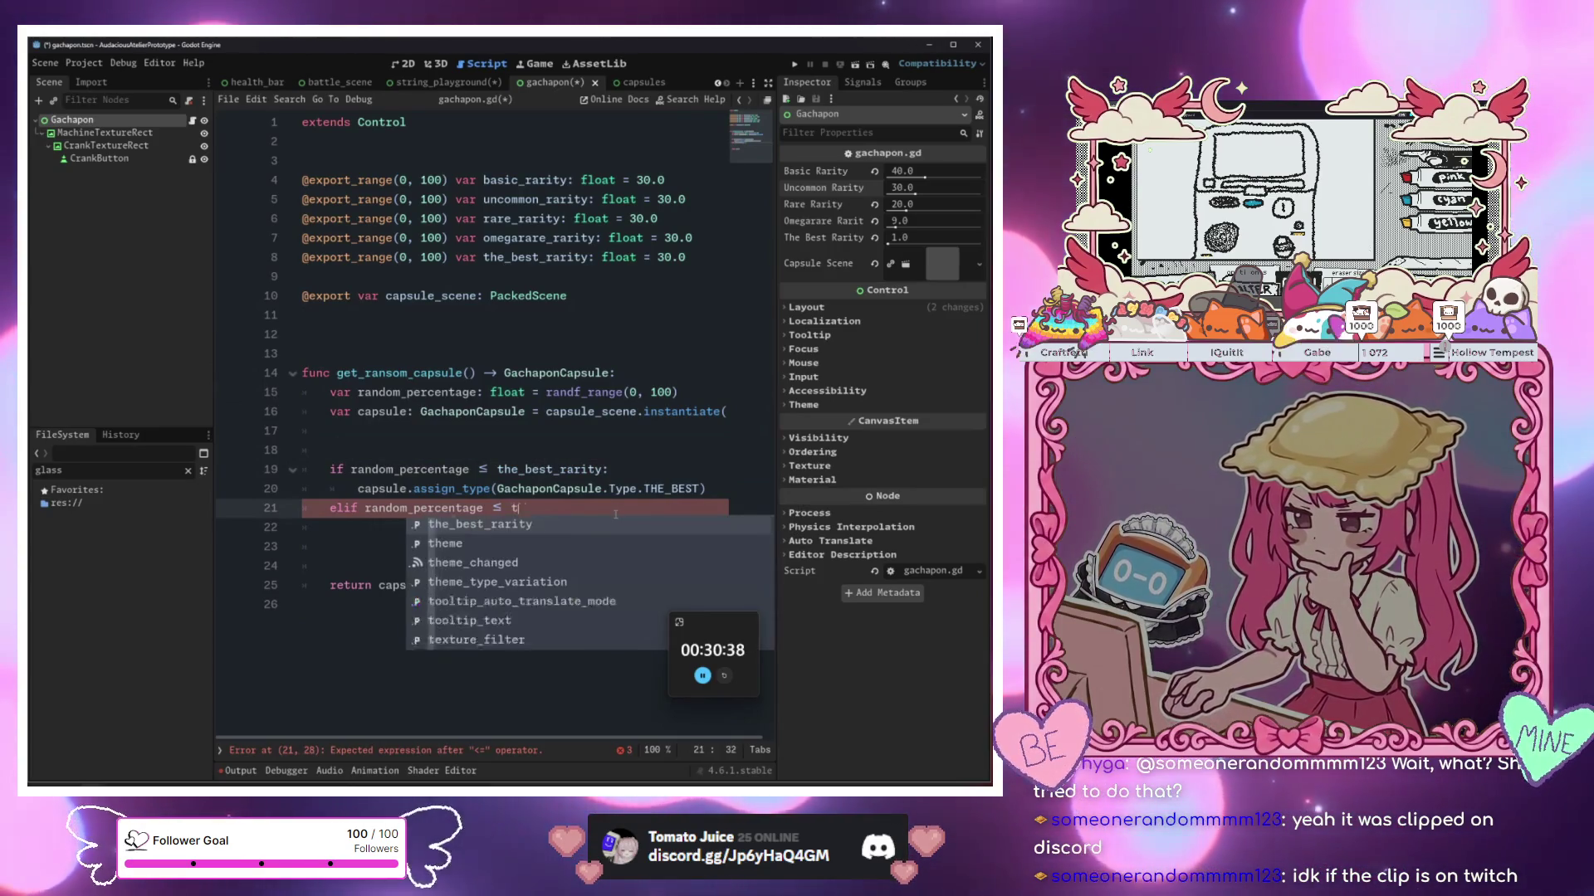
pyautogui.press('Return')
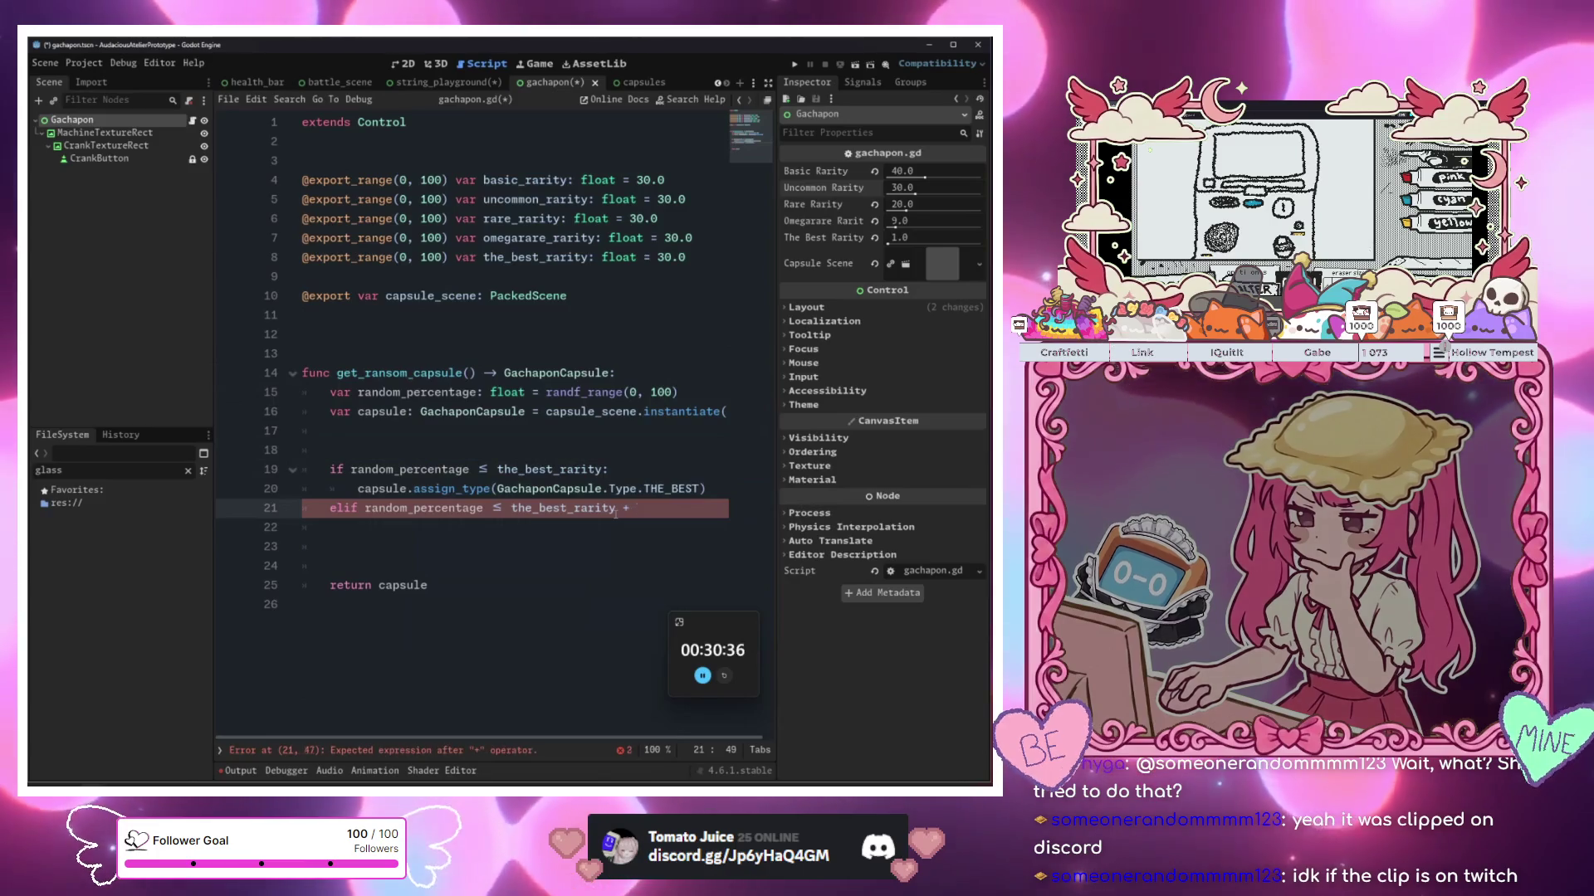
# Step: Finish the elif with '+ omegarare_rarity' and assign GachaponCapsule.Type.OMEGA_RARE in its body
pyautogui.write('om')
pyautogui.press('Return')
pyautogui.write(':')
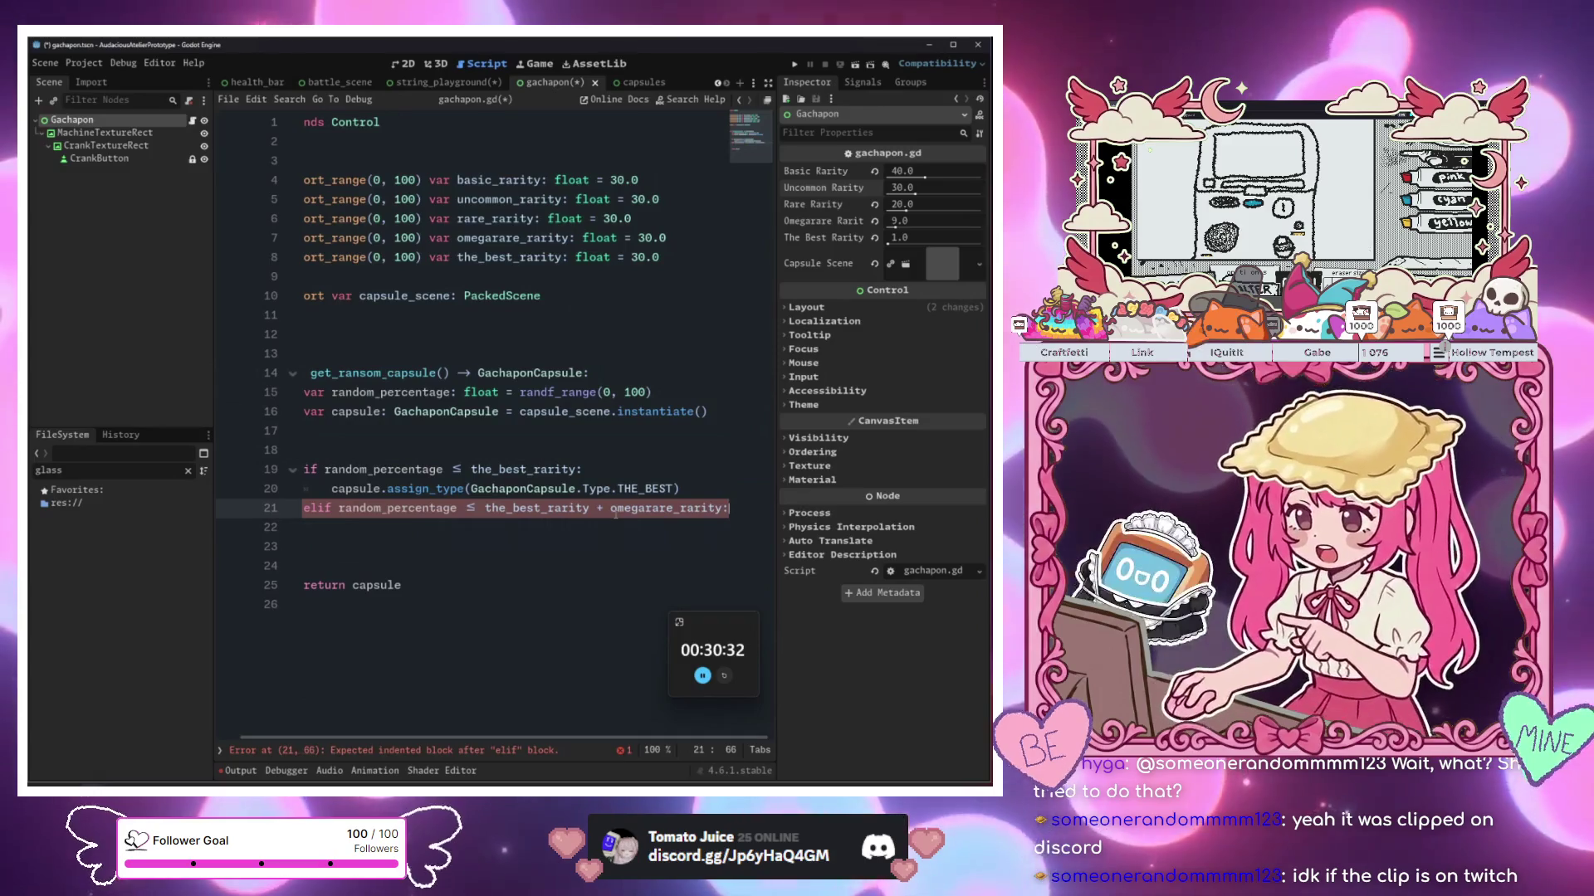
pyautogui.press('Return')
pyautogui.write('capsule_scene')
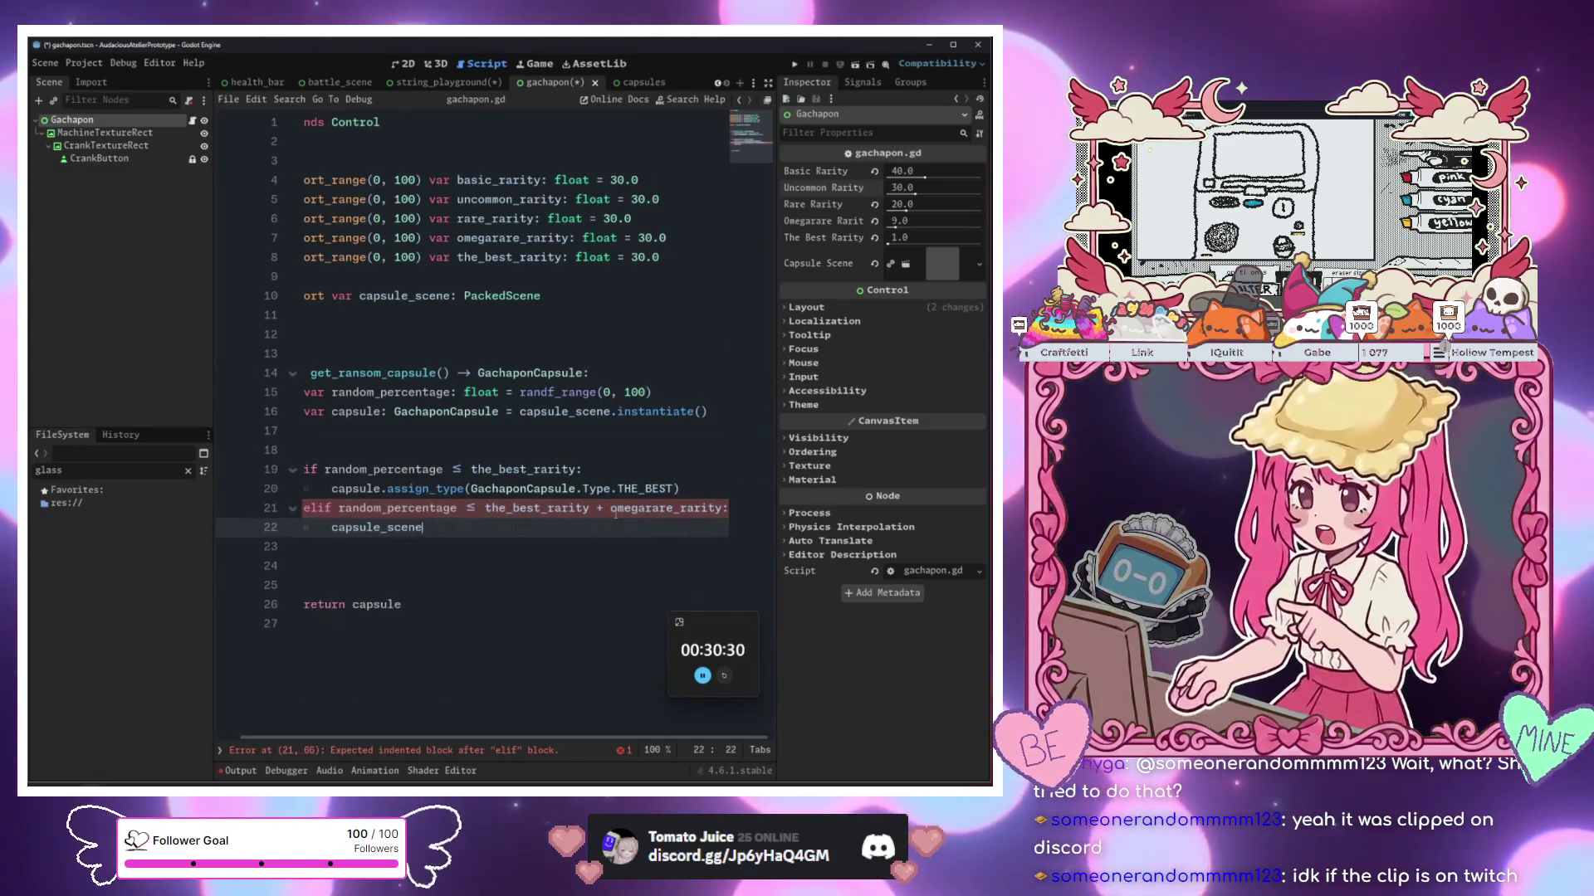
pyautogui.press('BackSpace')
pyautogui.press('BackSpace')
pyautogui.write('.a')
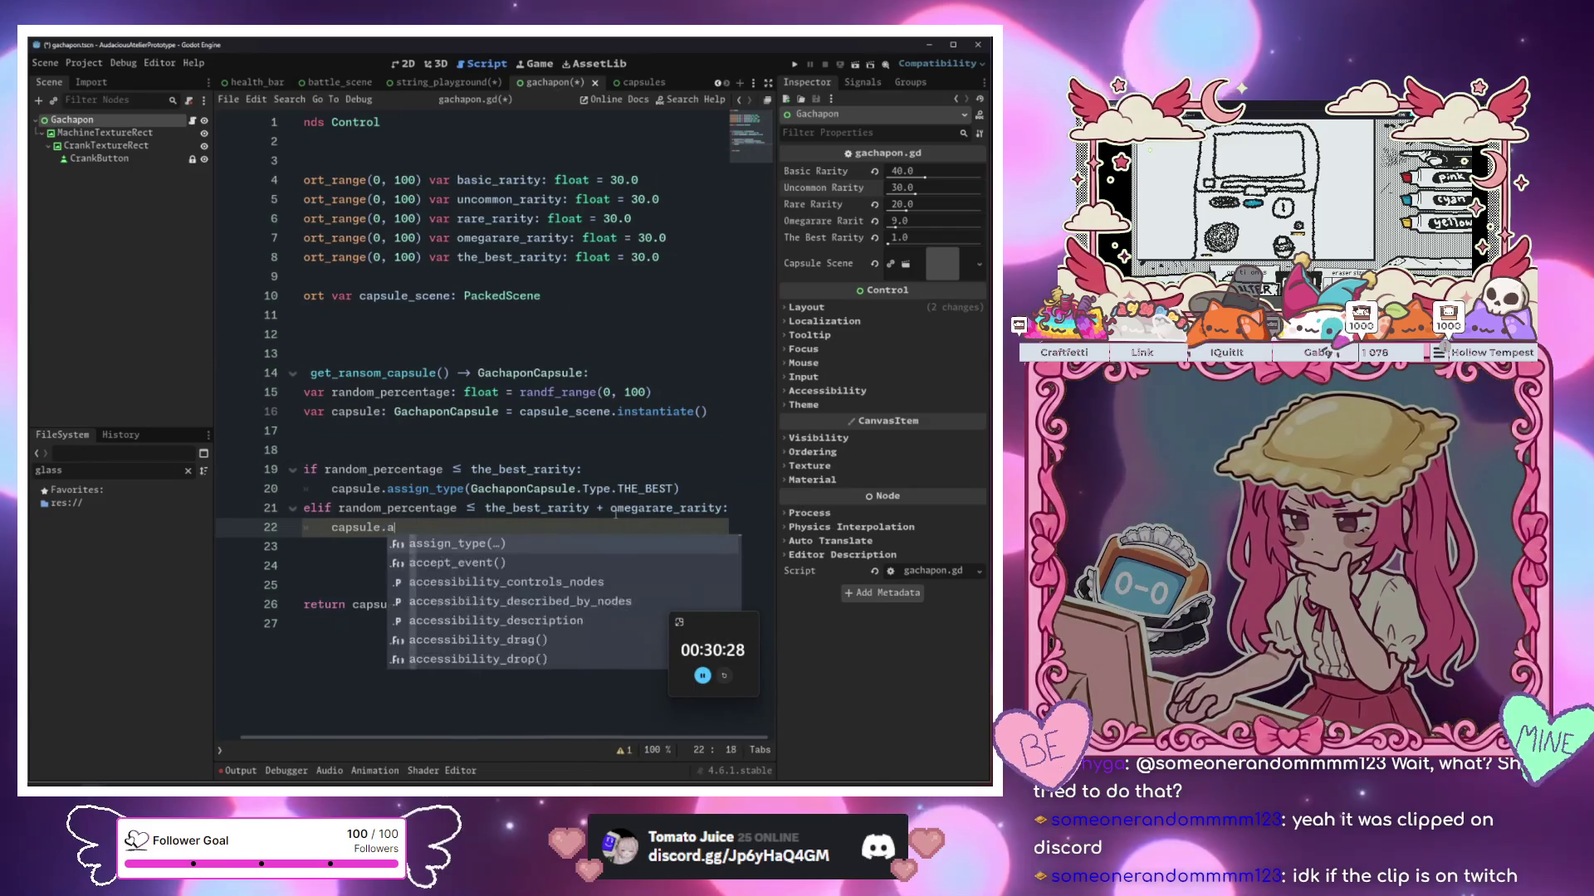
pyautogui.press('Return')
pyautogui.write('G')
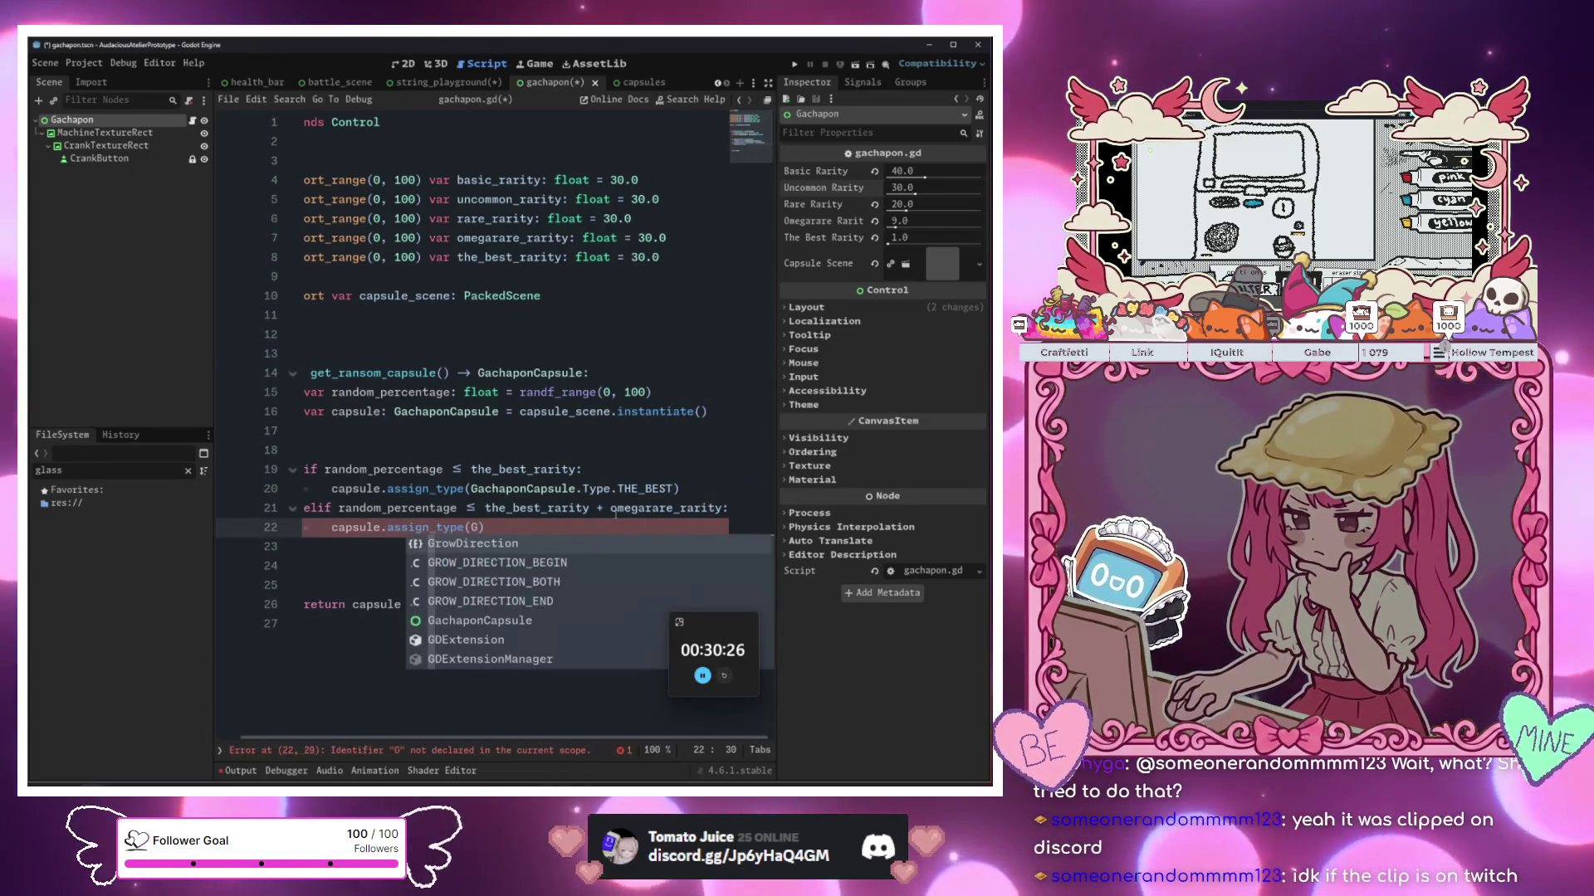
pyautogui.write('acha')
pyautogui.press('Return')
pyautogui.write('.Ty')
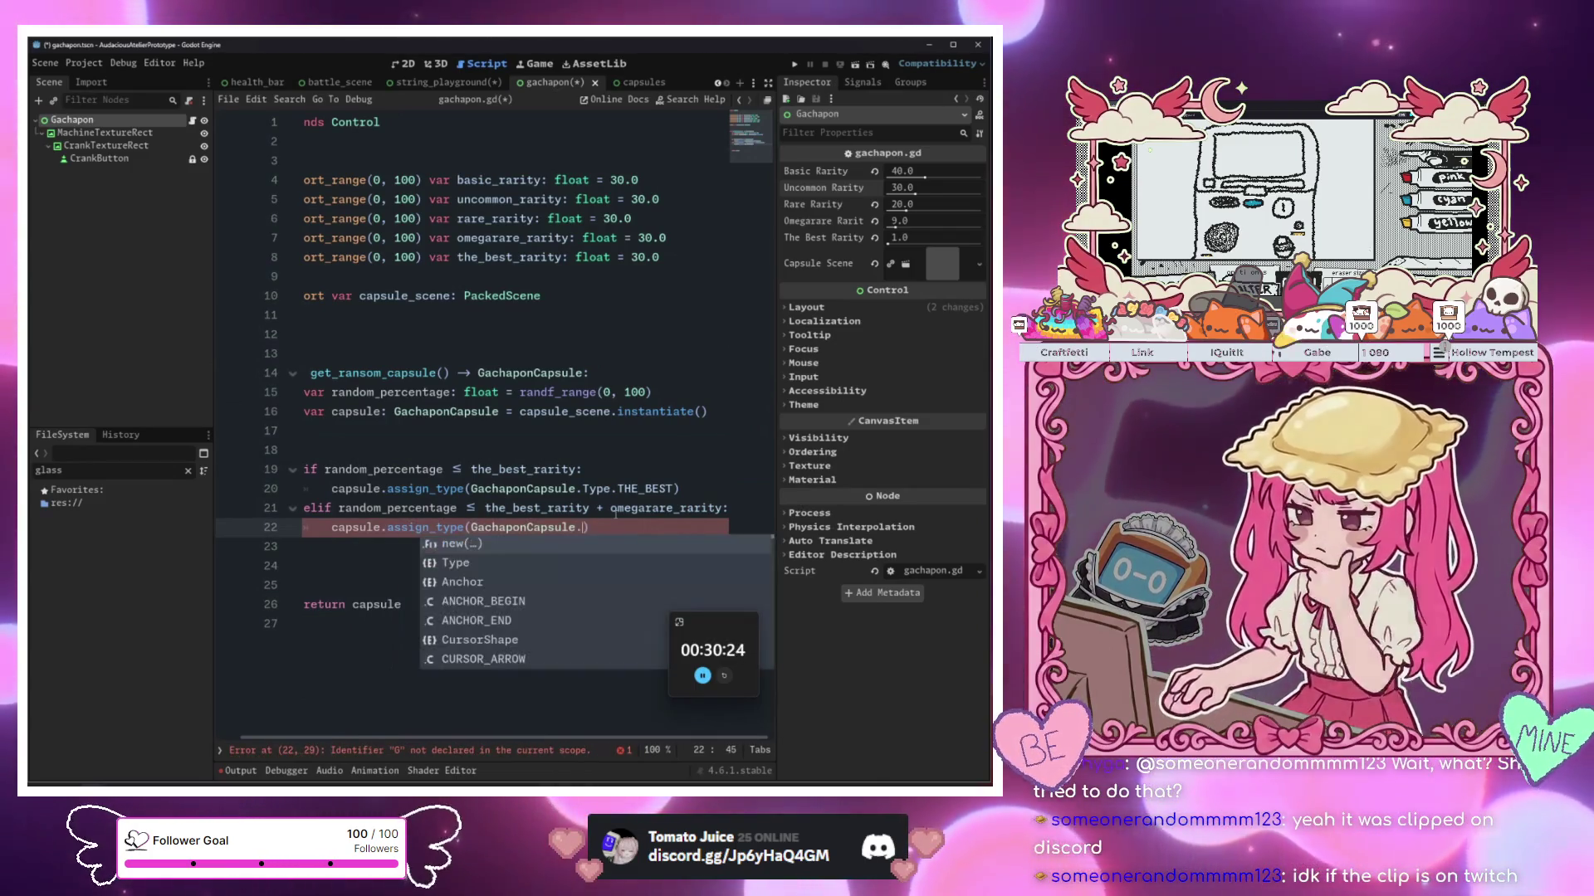
pyautogui.press('Return')
pyautogui.write('.O')
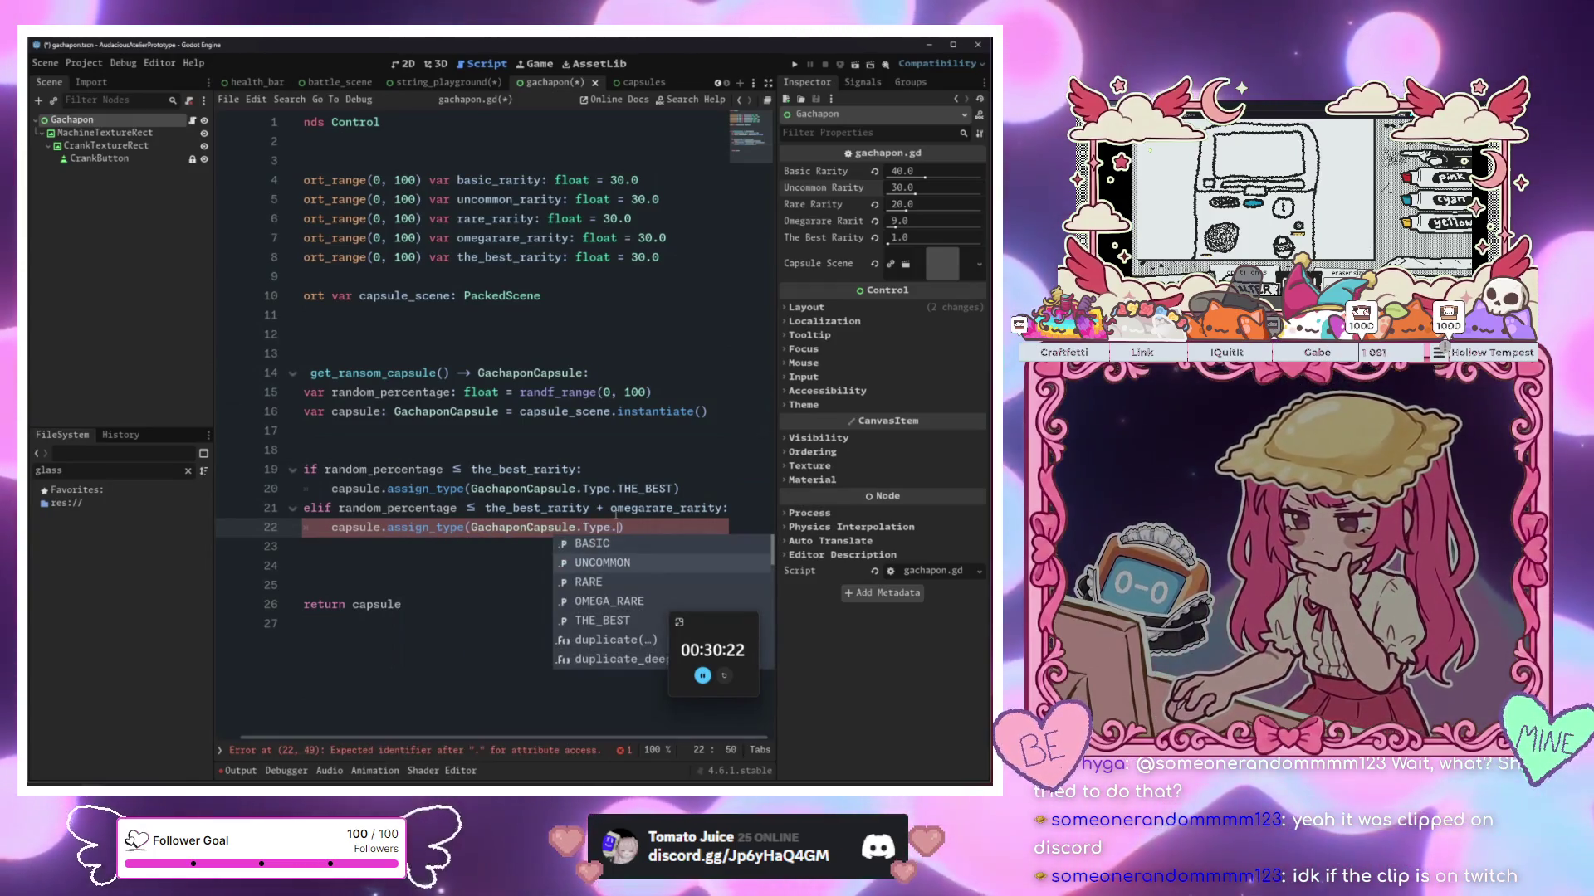
pyautogui.press('Return')
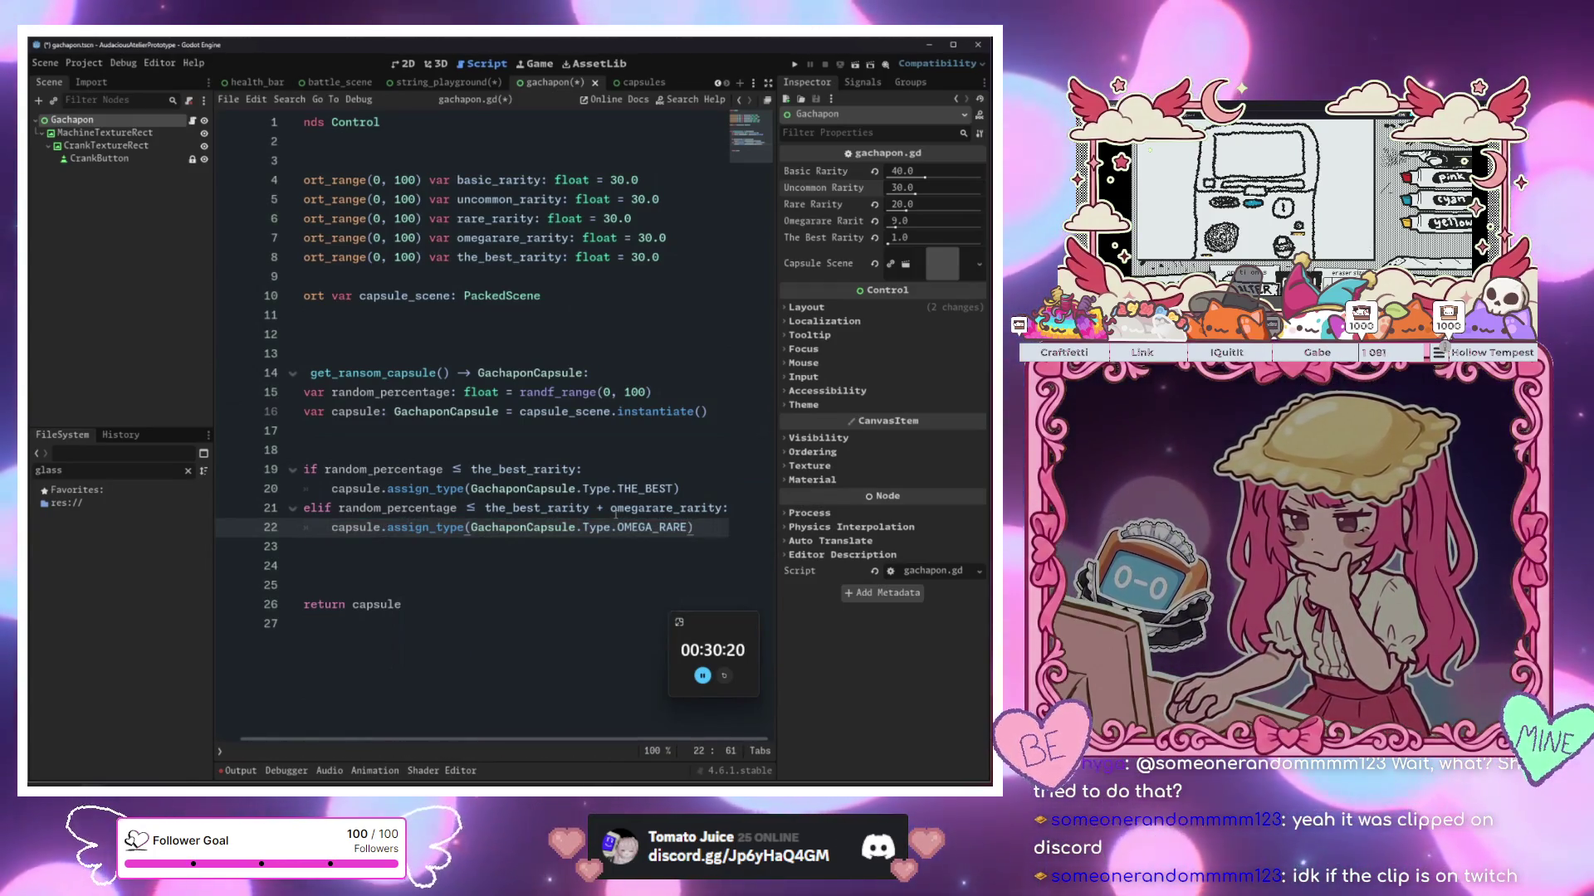
# Step: Add an elif testing random_percentage <= the_best_rarity + omegarare_rarity + rare_rarity
pyautogui.press('End')
pyautogui.press('Return')
pyautogui.press('BackSpace')
pyautogui.write('elif ra')
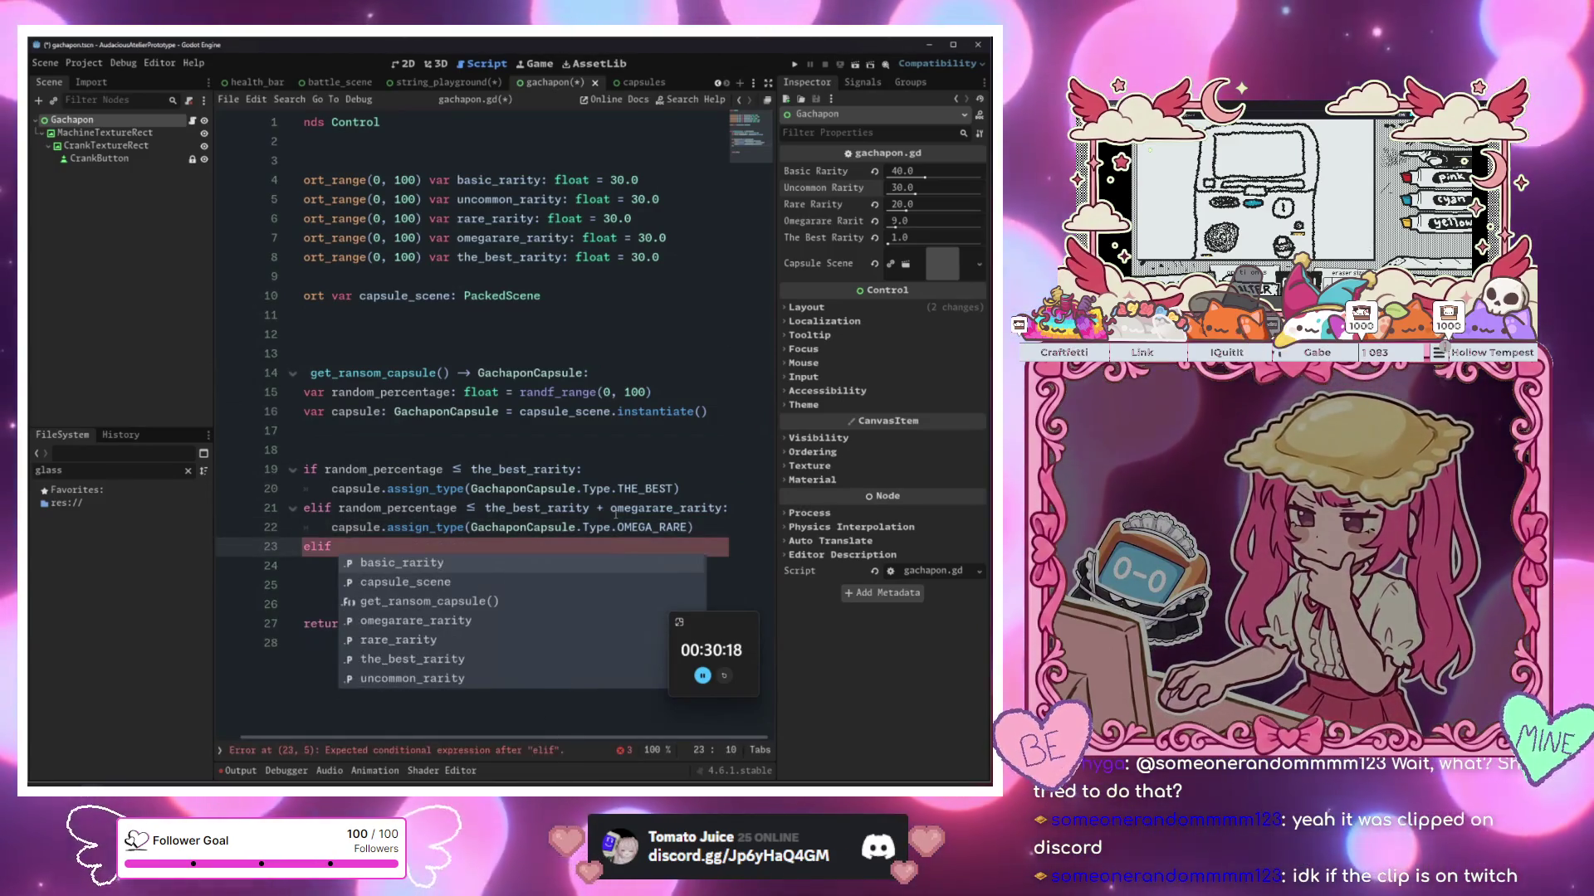
pyautogui.press('Down')
pyautogui.press('Return')
pyautogui.write('<= ')
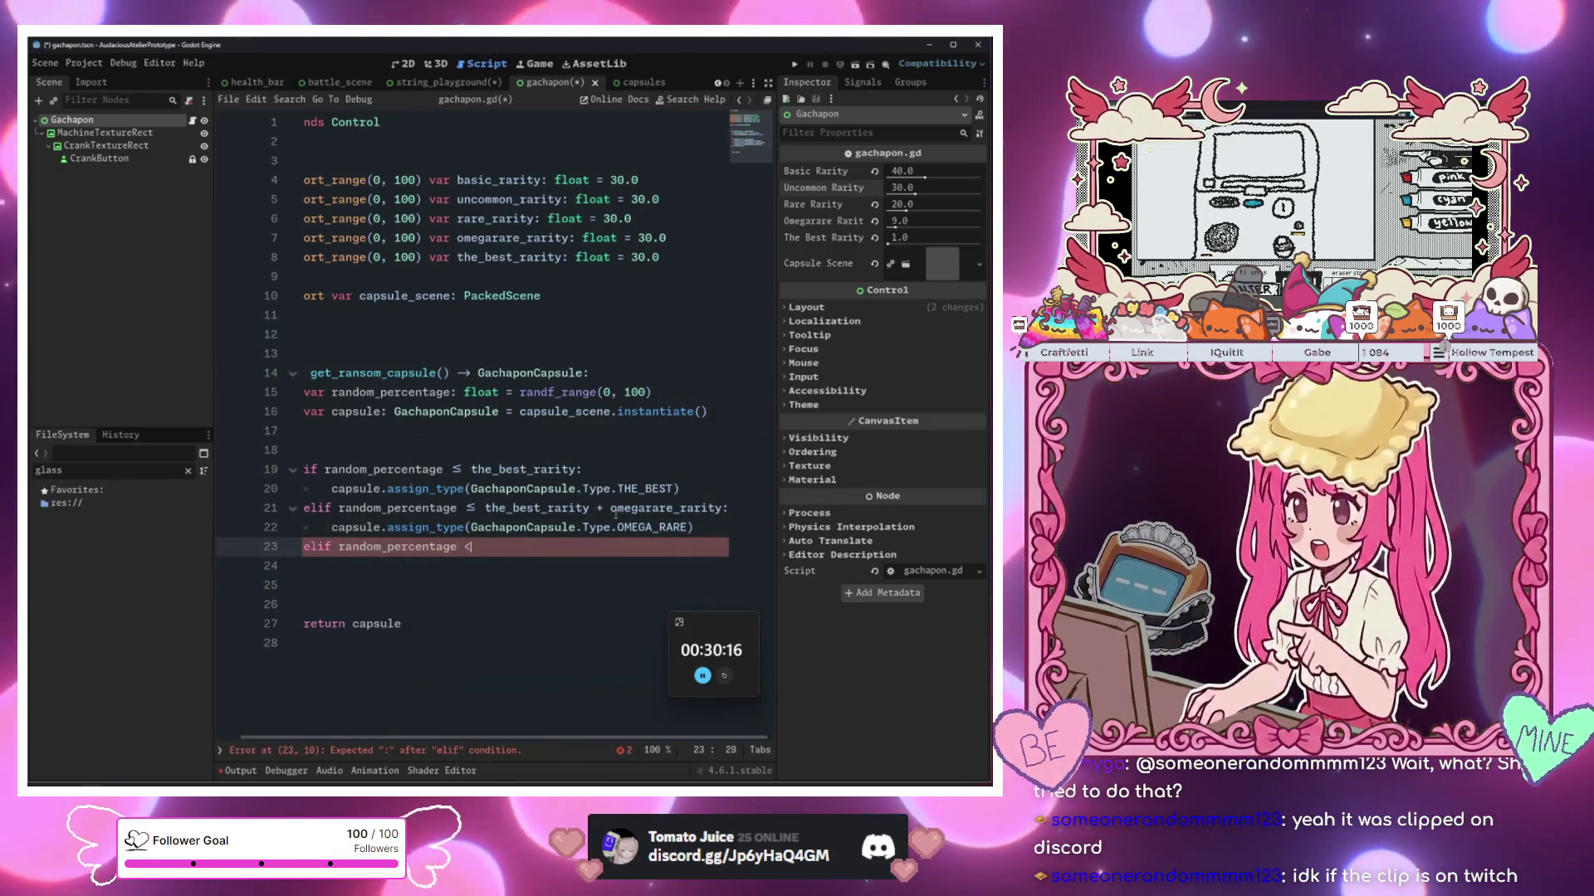
pyautogui.write('the')
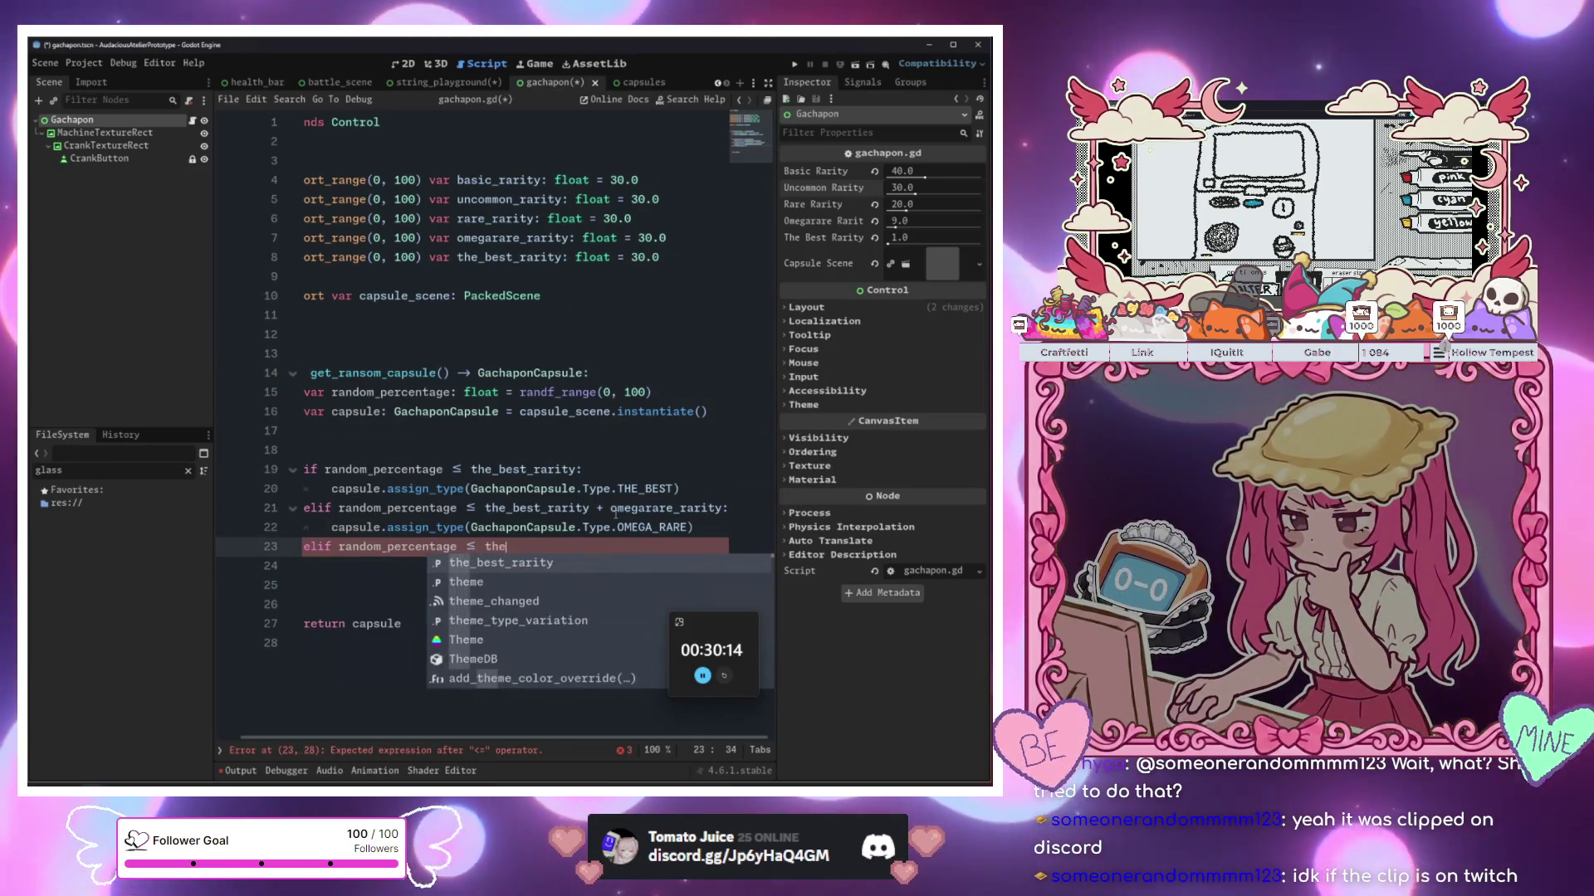
pyautogui.press('Return')
pyautogui.write('ome')
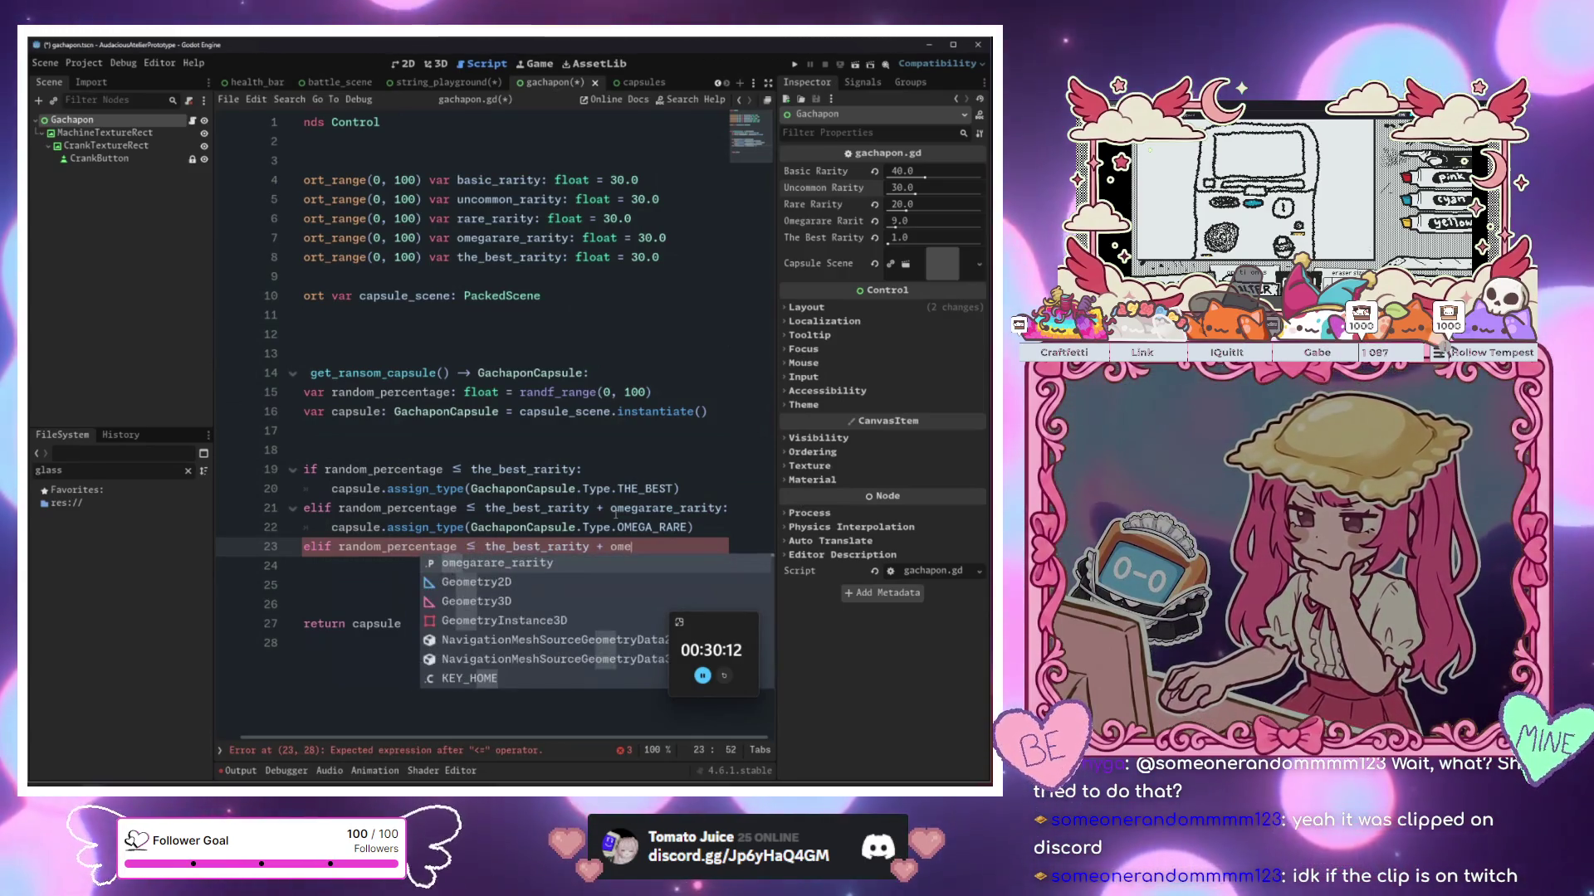
pyautogui.press('Return')
pyautogui.write('+ ')
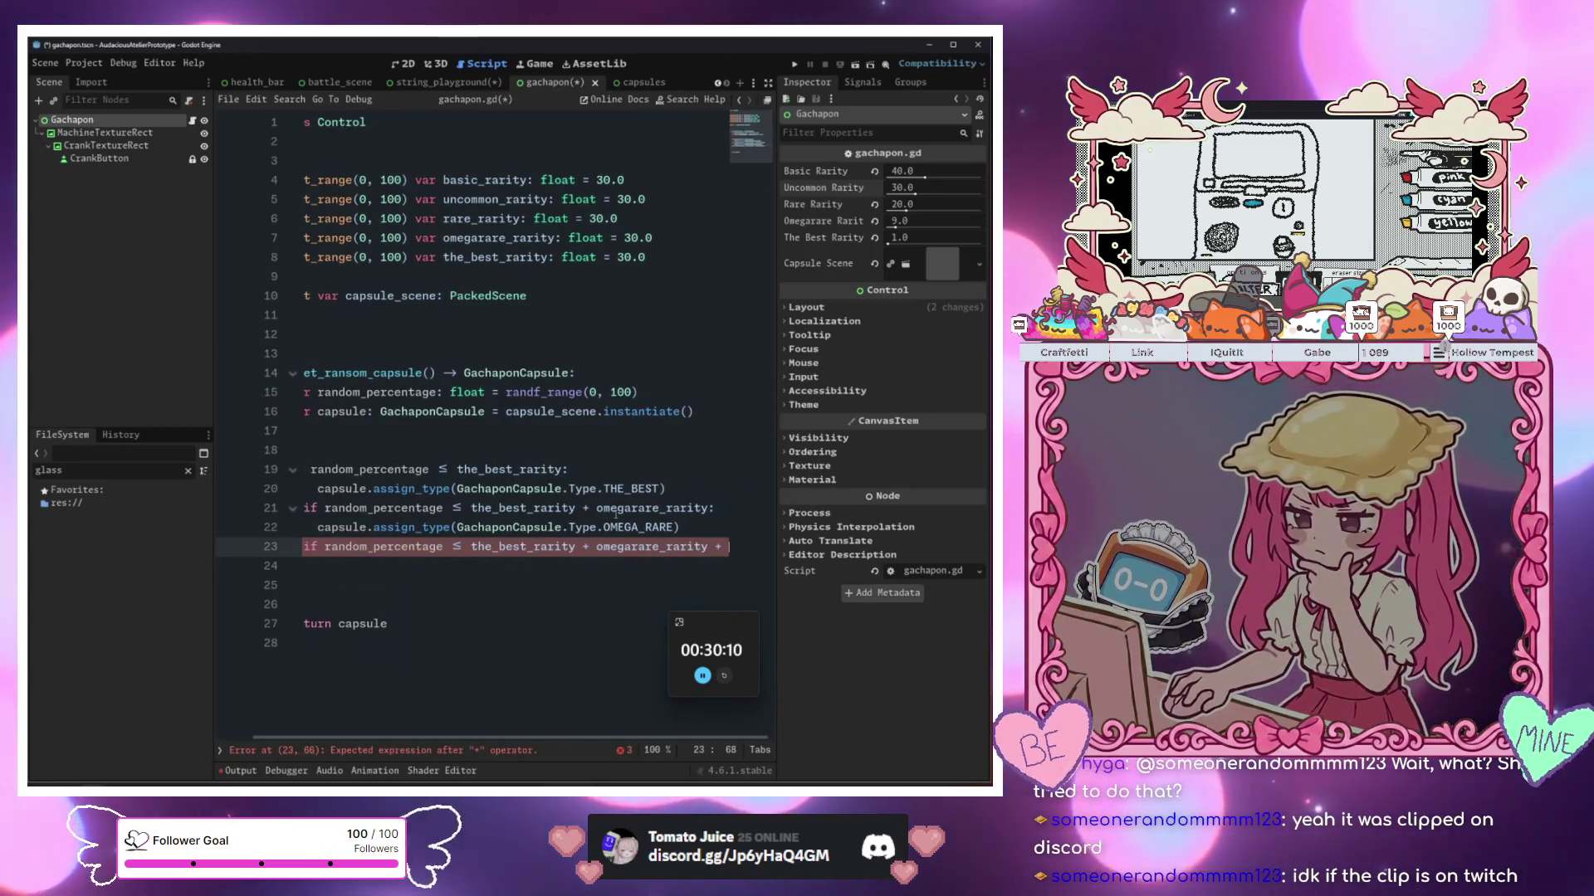
pyautogui.write('ra')
pyautogui.press('Escape')
# Step: Make the rare branch call capsule.assign_type(GachaponCapsule.Type.RARE)
pyautogui.press('Return')
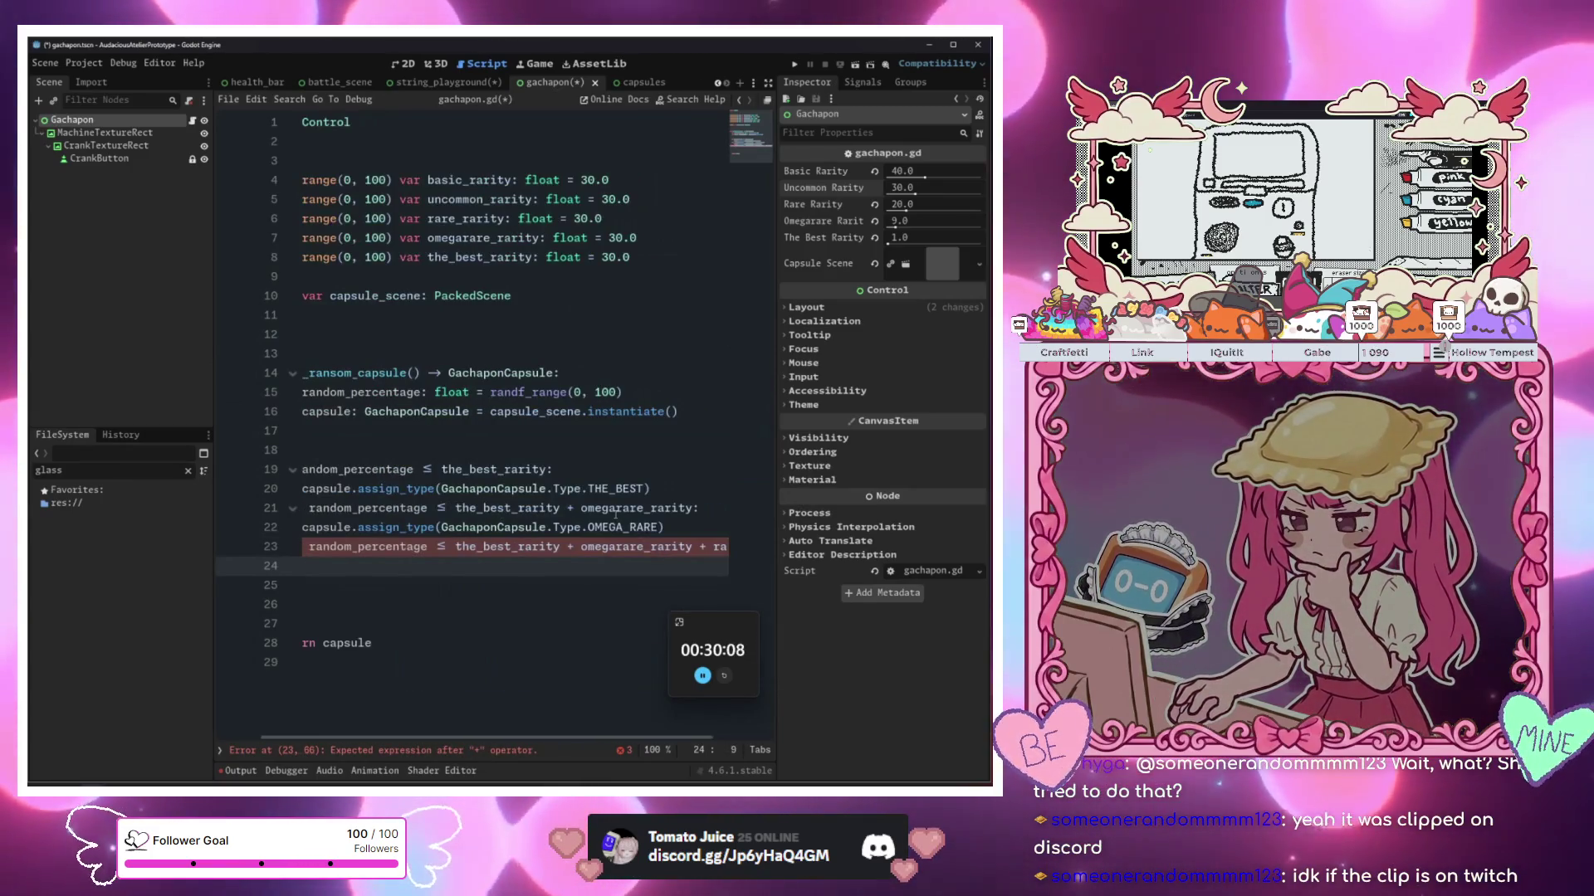
pyautogui.write('capsule_')
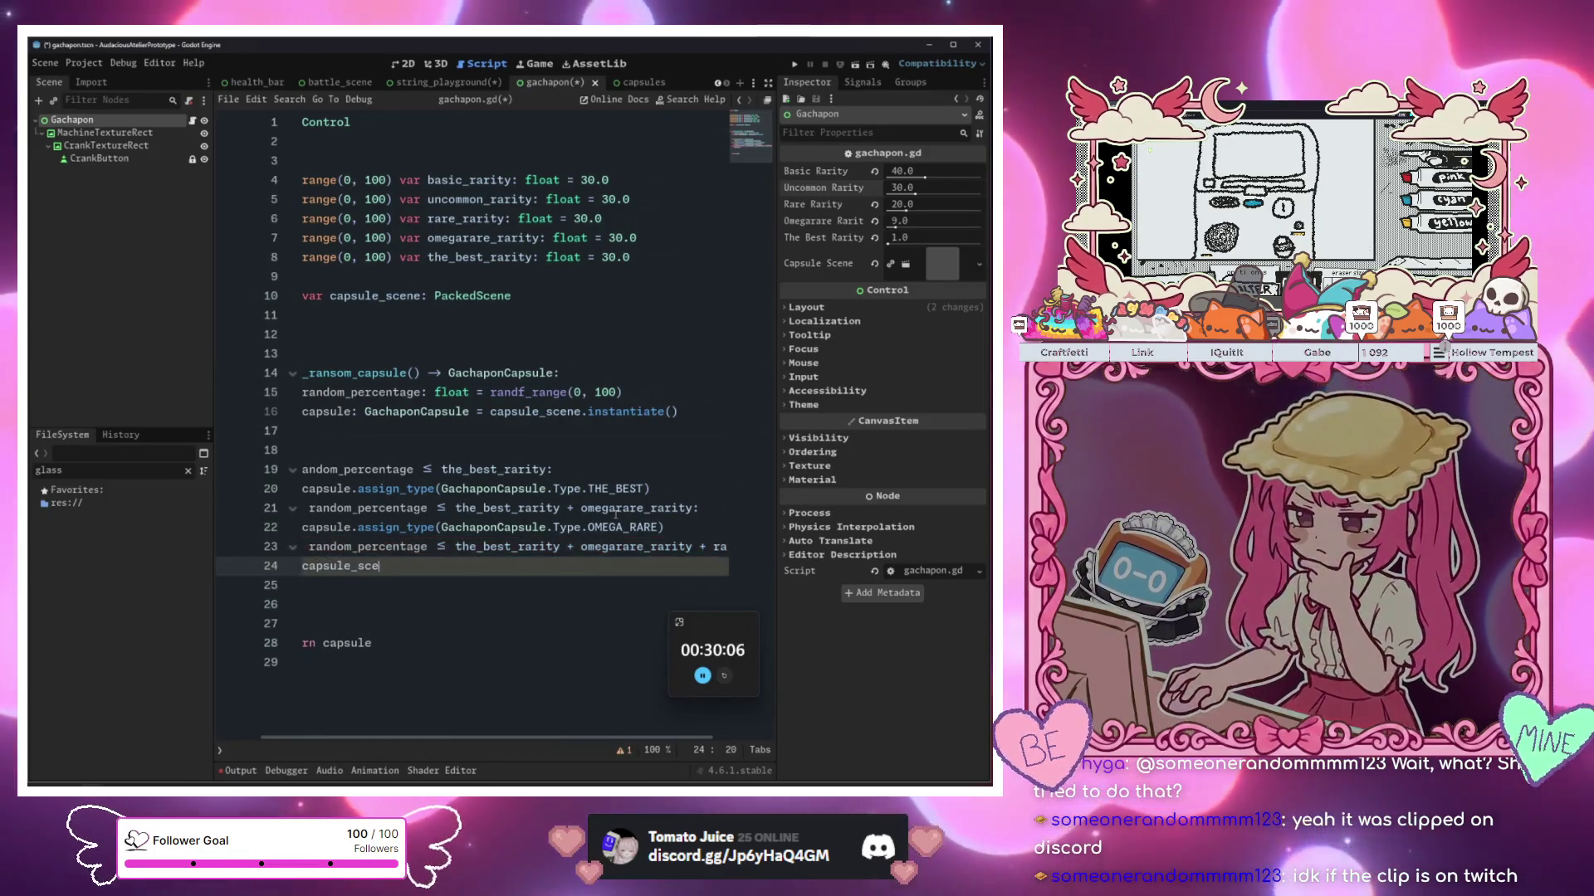
pyautogui.press('BackSpace')
pyautogui.write('.as')
pyautogui.press('Return')
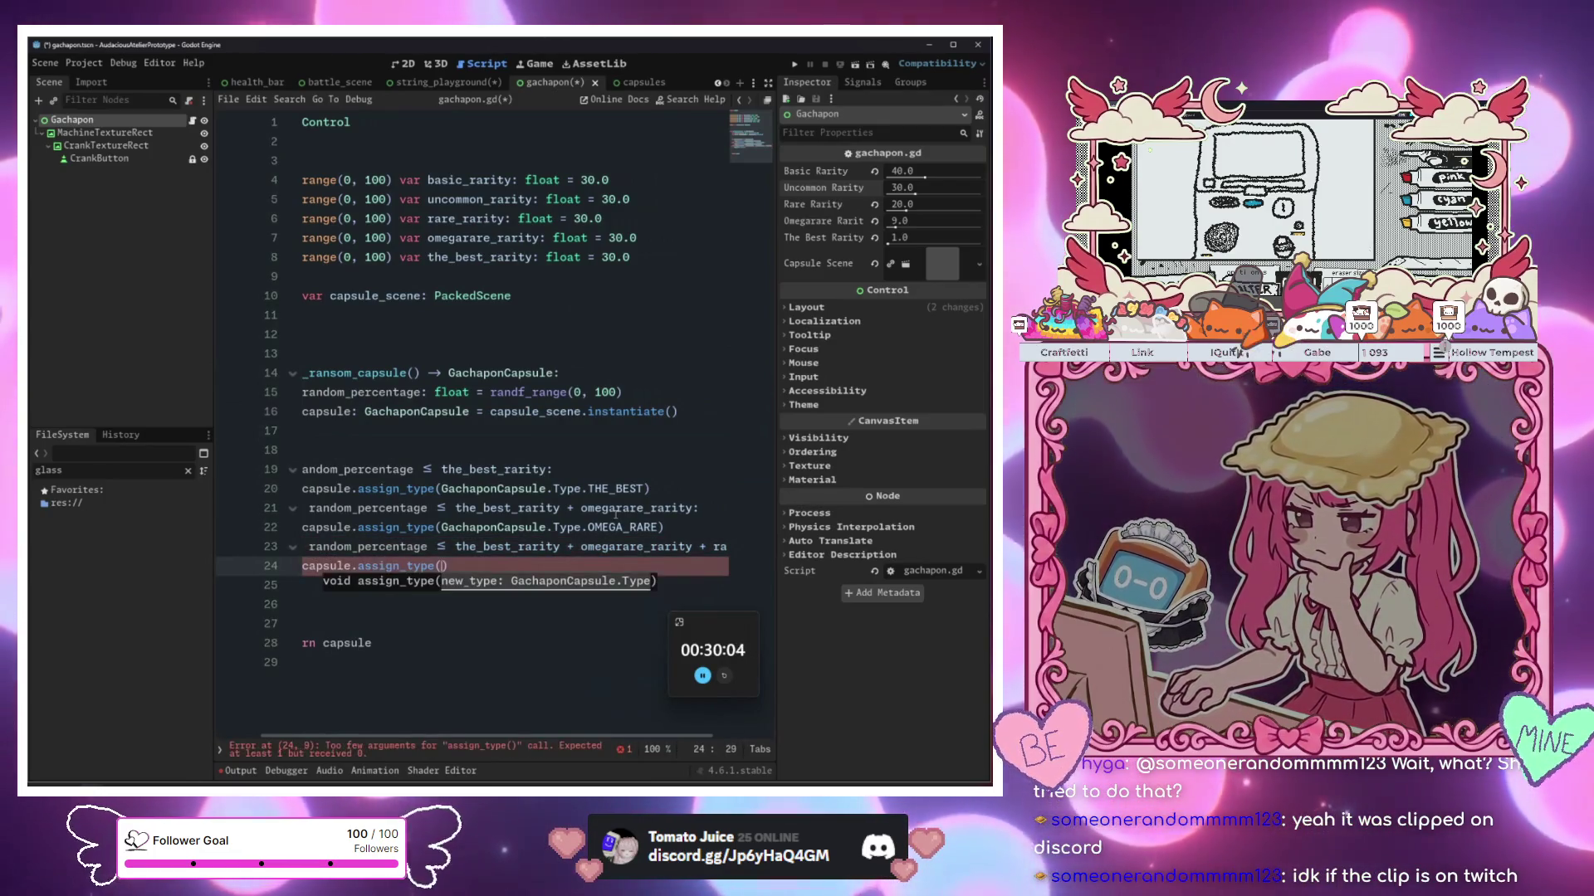
pyautogui.write('Ga')
pyautogui.press('Return')
pyautogui.write('.Ty')
pyautogui.press('Return')
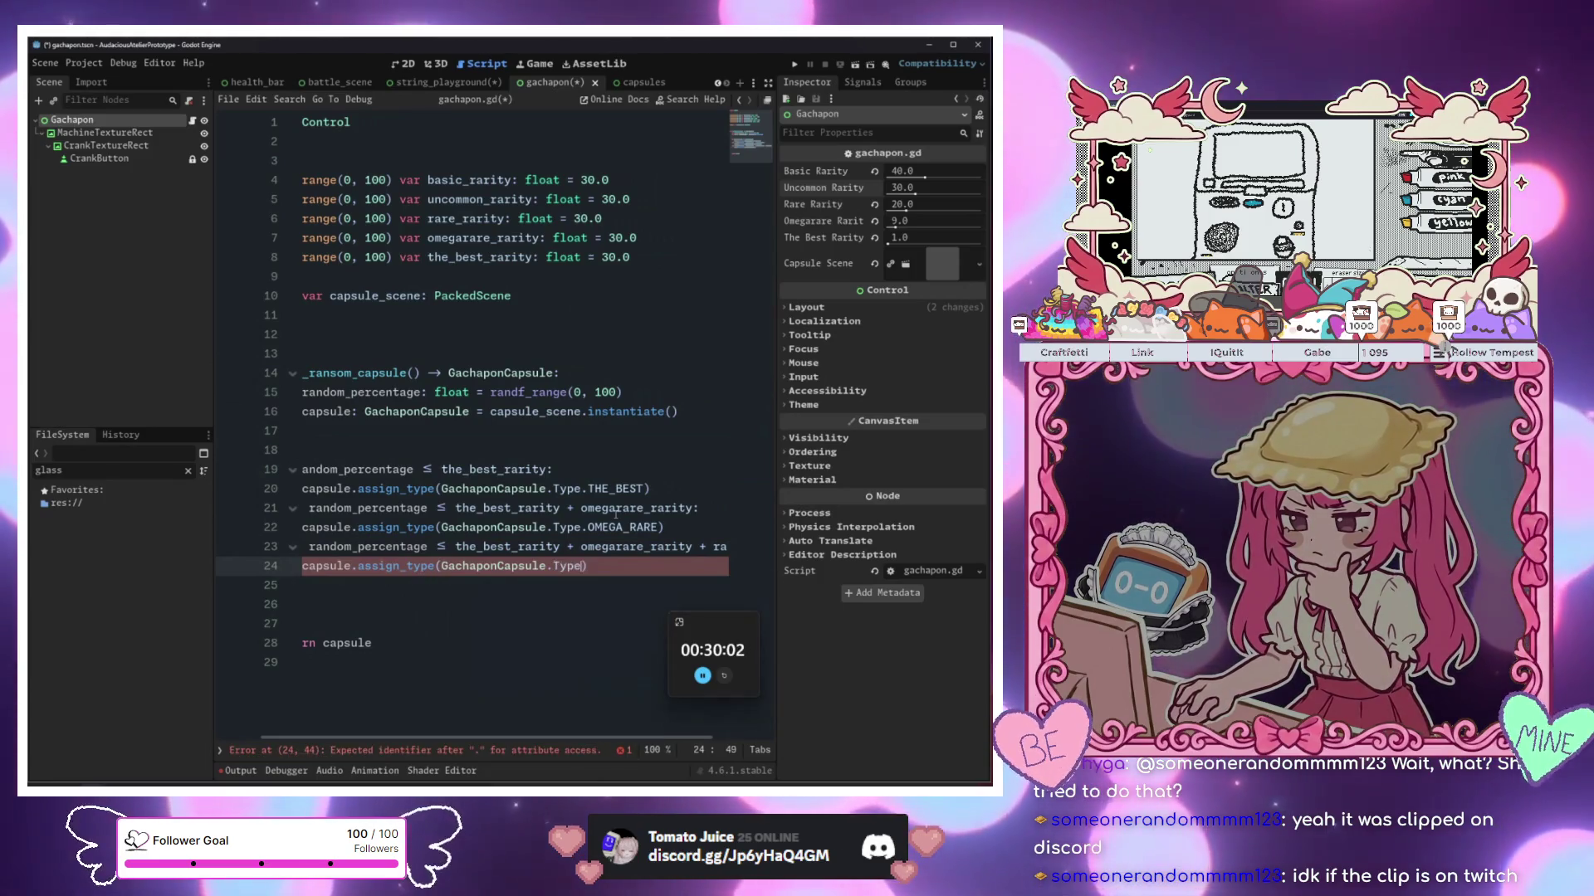
pyautogui.write('.')
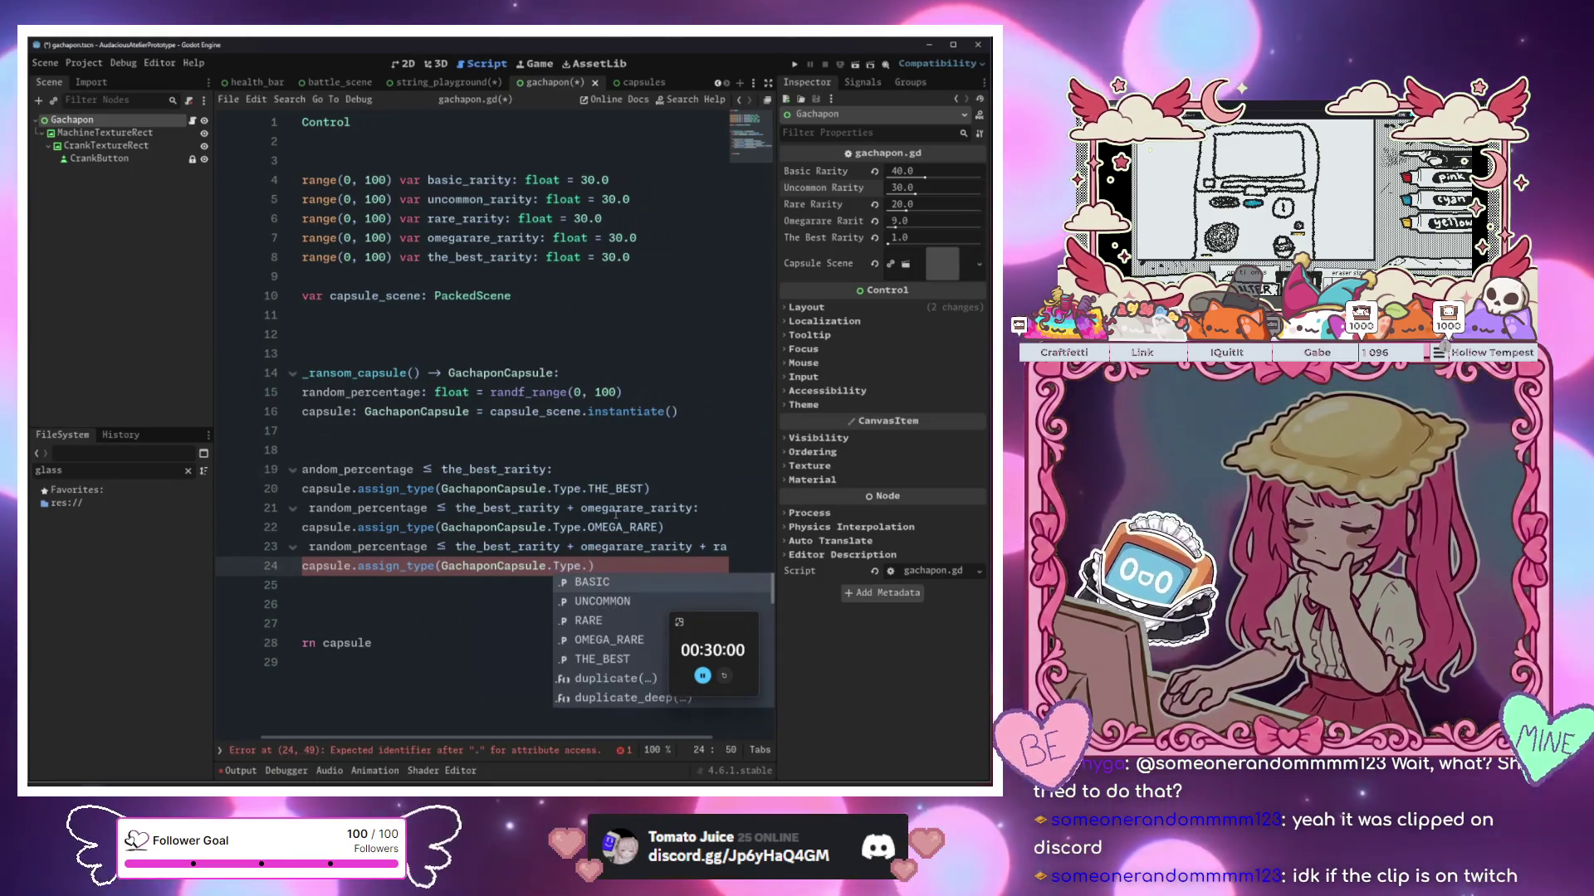
pyautogui.write('R')
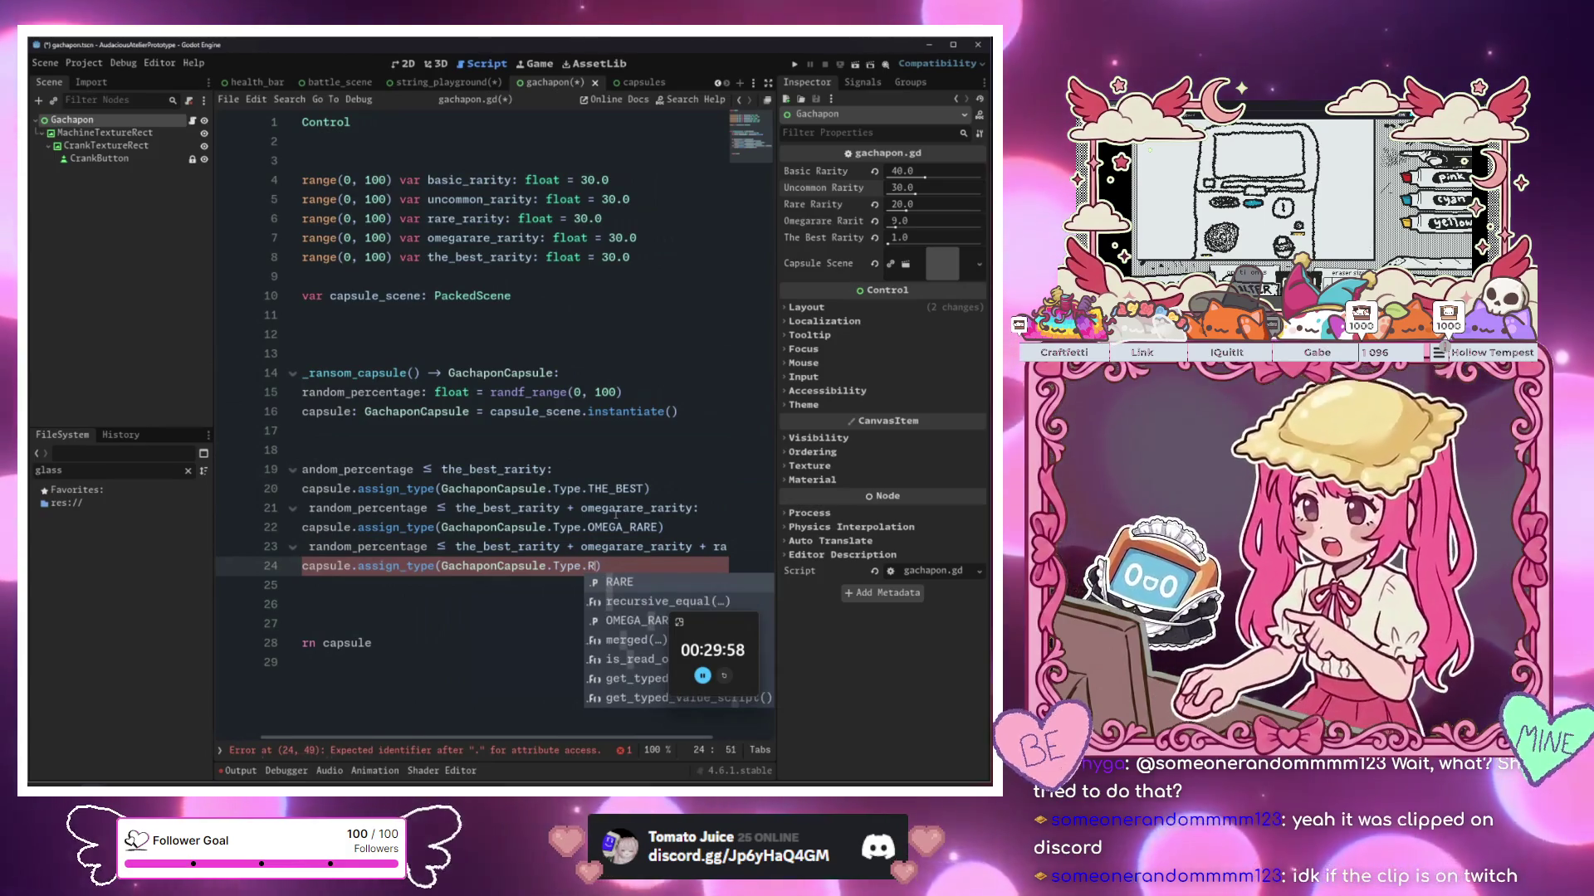
pyautogui.press('Return')
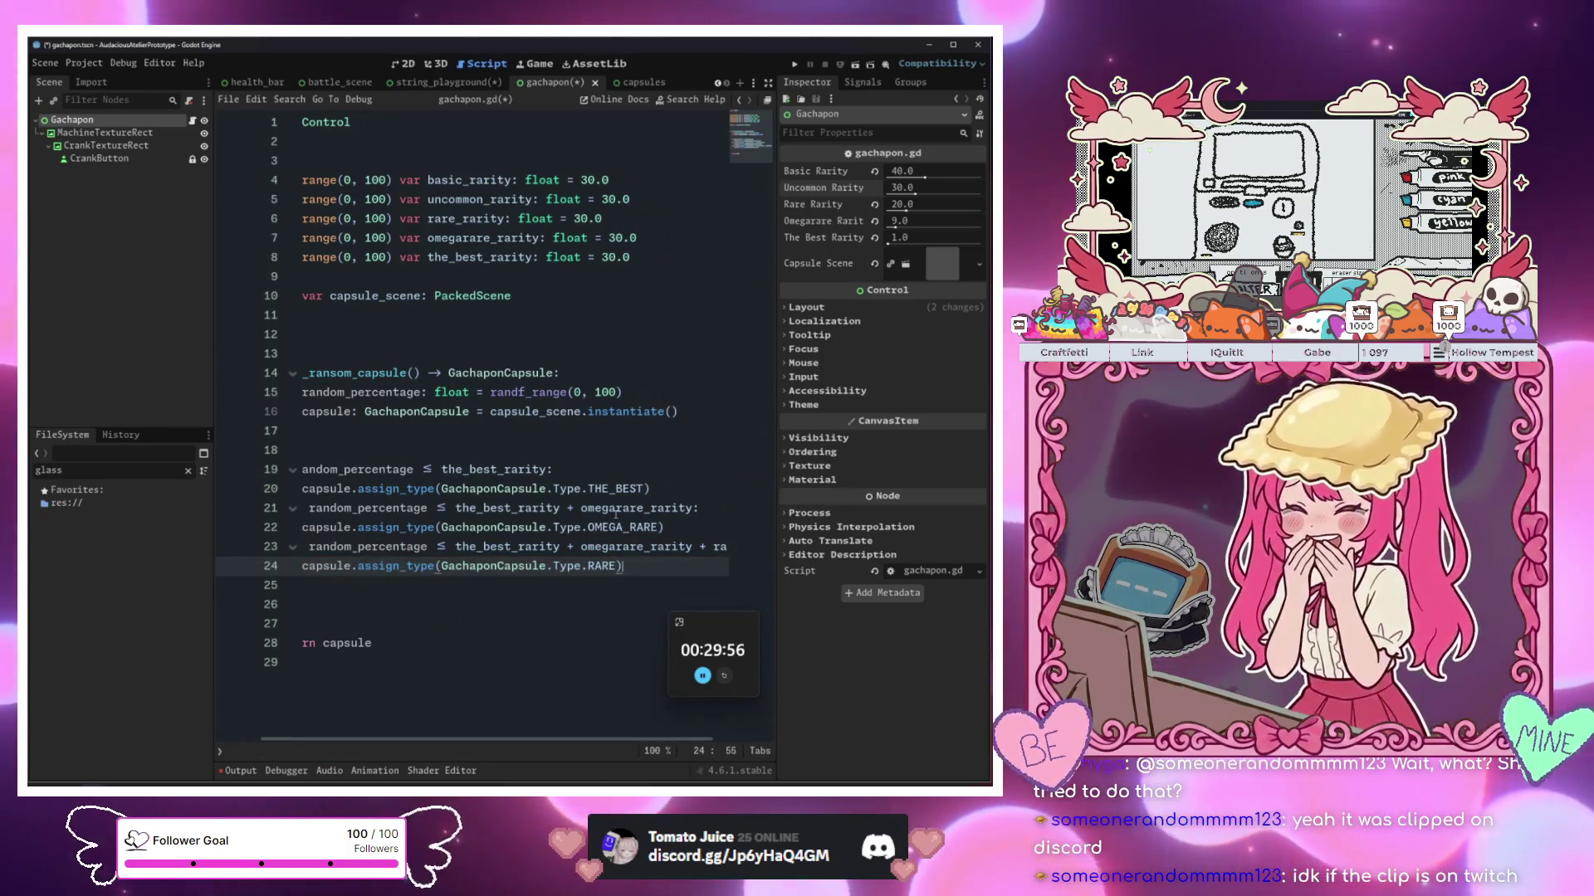
pyautogui.press('Return')
pyautogui.press('BackSpace')
# Step: Add an elif testing random_percentage <= the_best_rarity + omegarare_rarity + rare_rarity + uncommon_rarity
pyautogui.write('elif ')
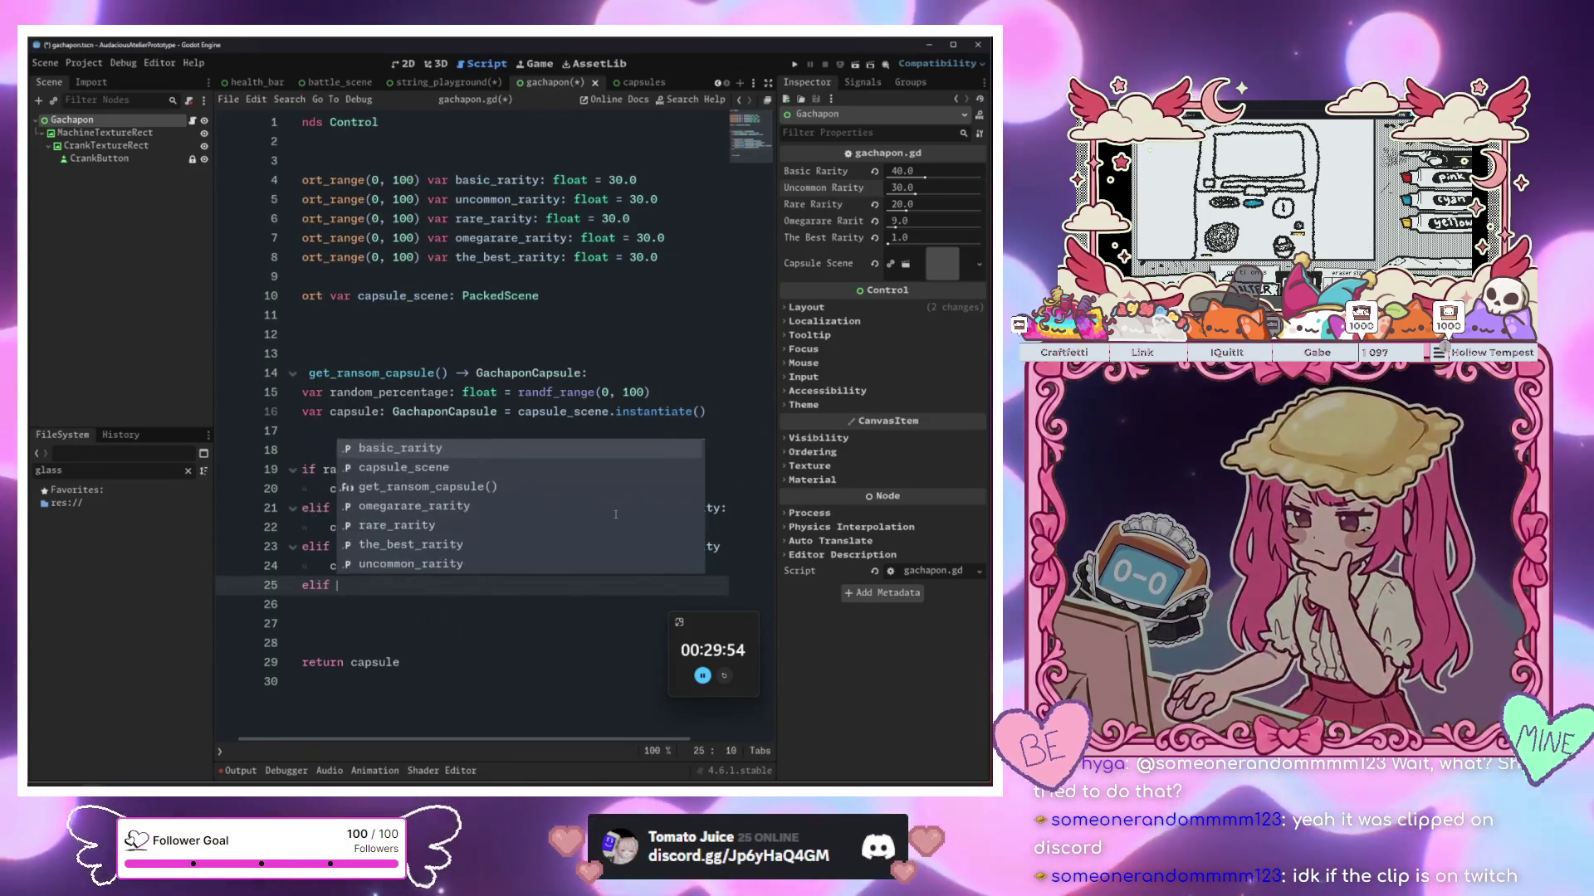
pyautogui.write('un')
pyautogui.press('Return')
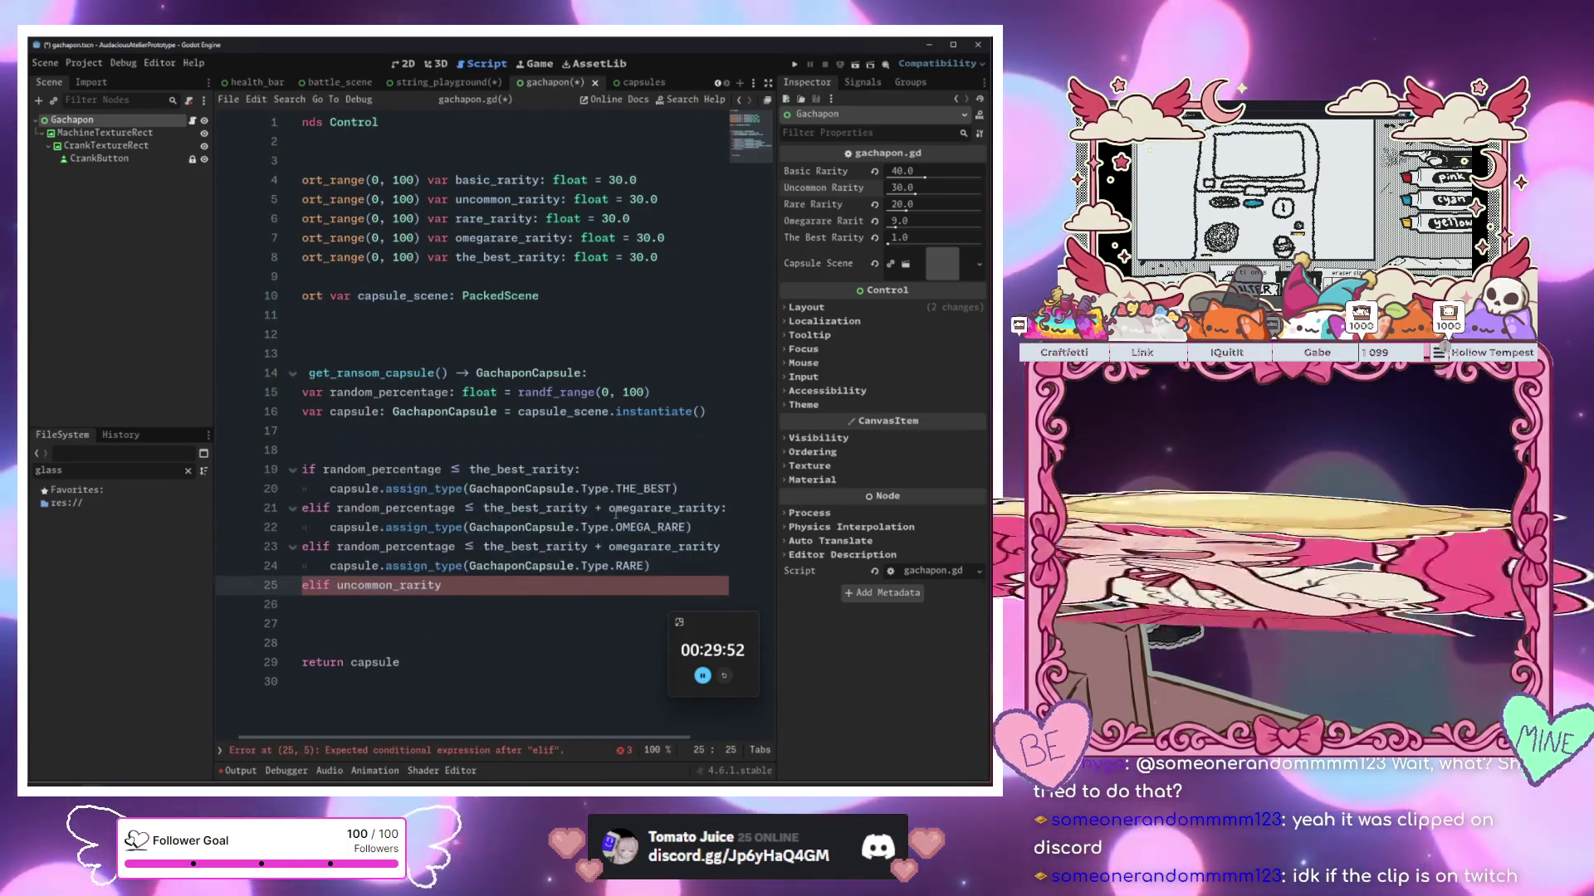
pyautogui.hotkey('ctrl', 'BackSpace')
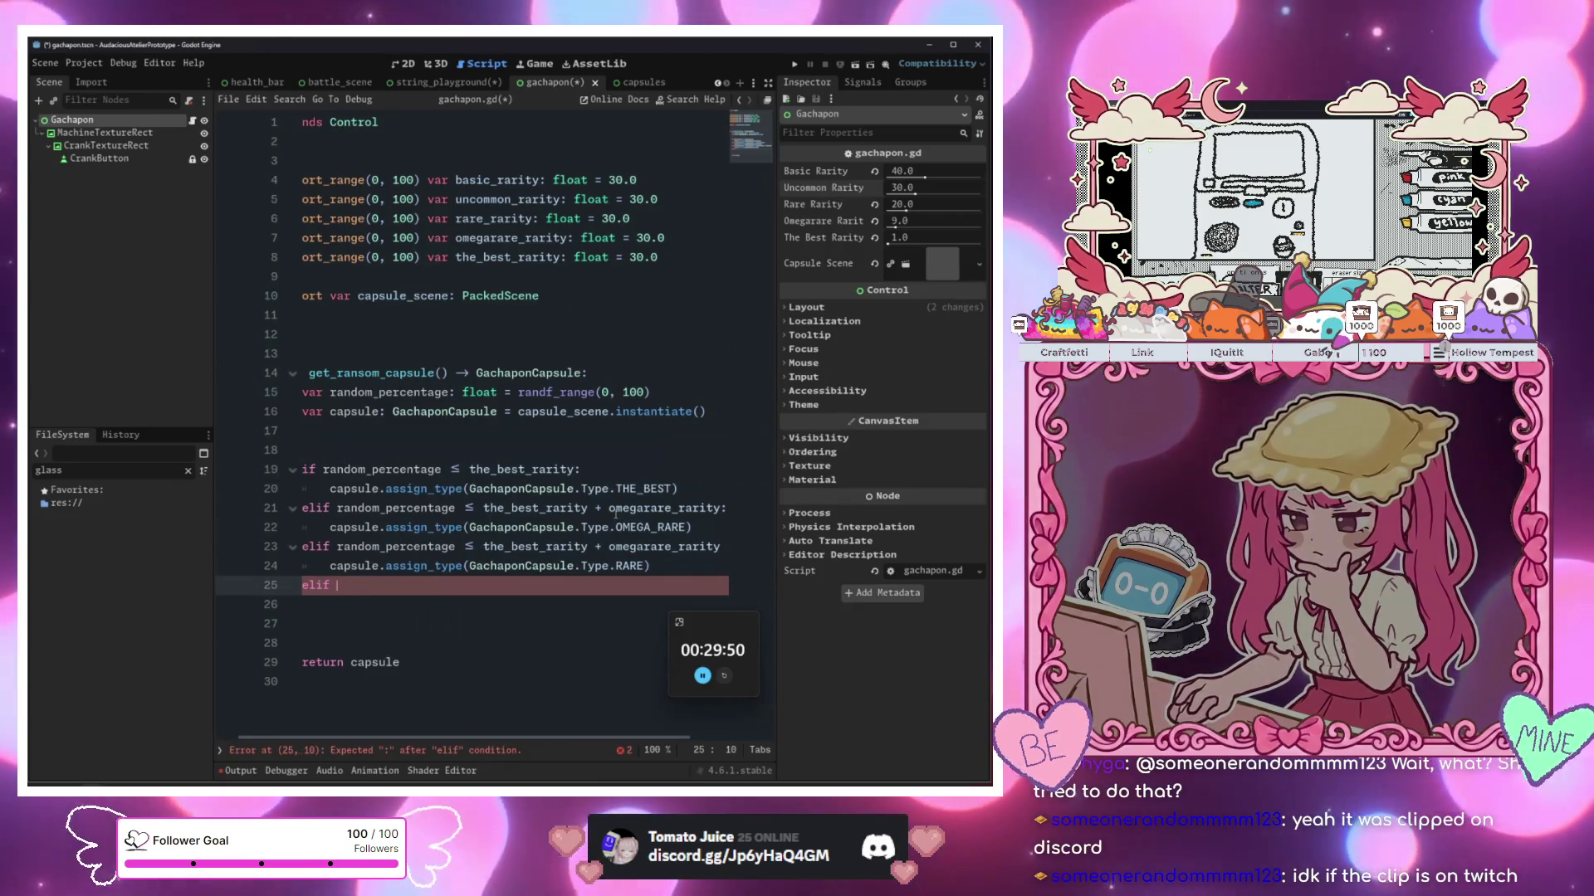
pyautogui.write('ran')
pyautogui.press('Return')
pyautogui.write('=')
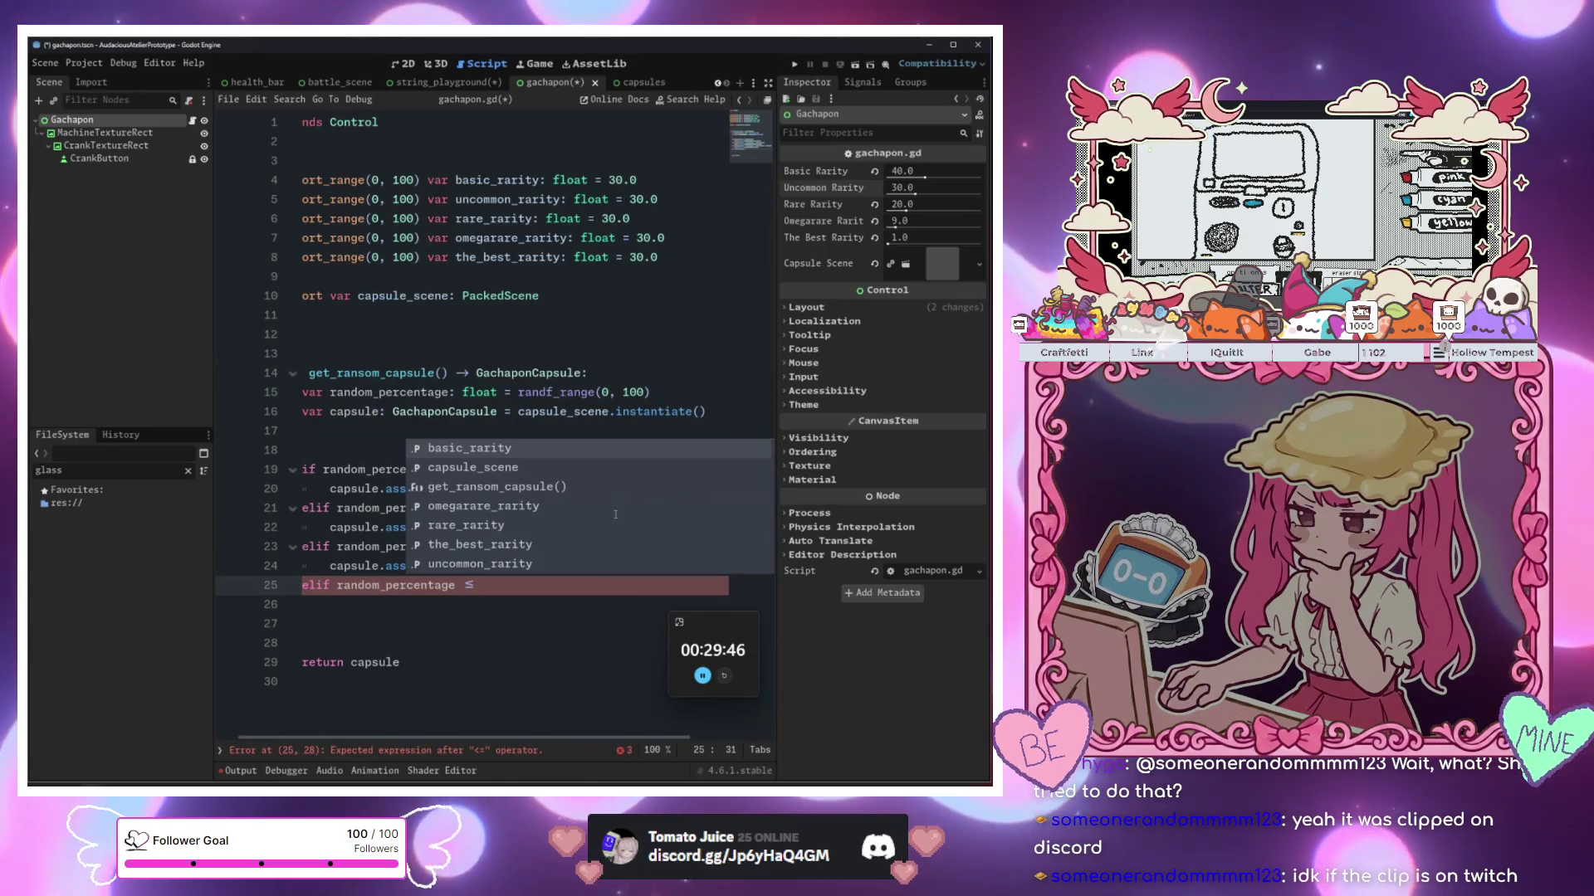
pyautogui.press('Escape')
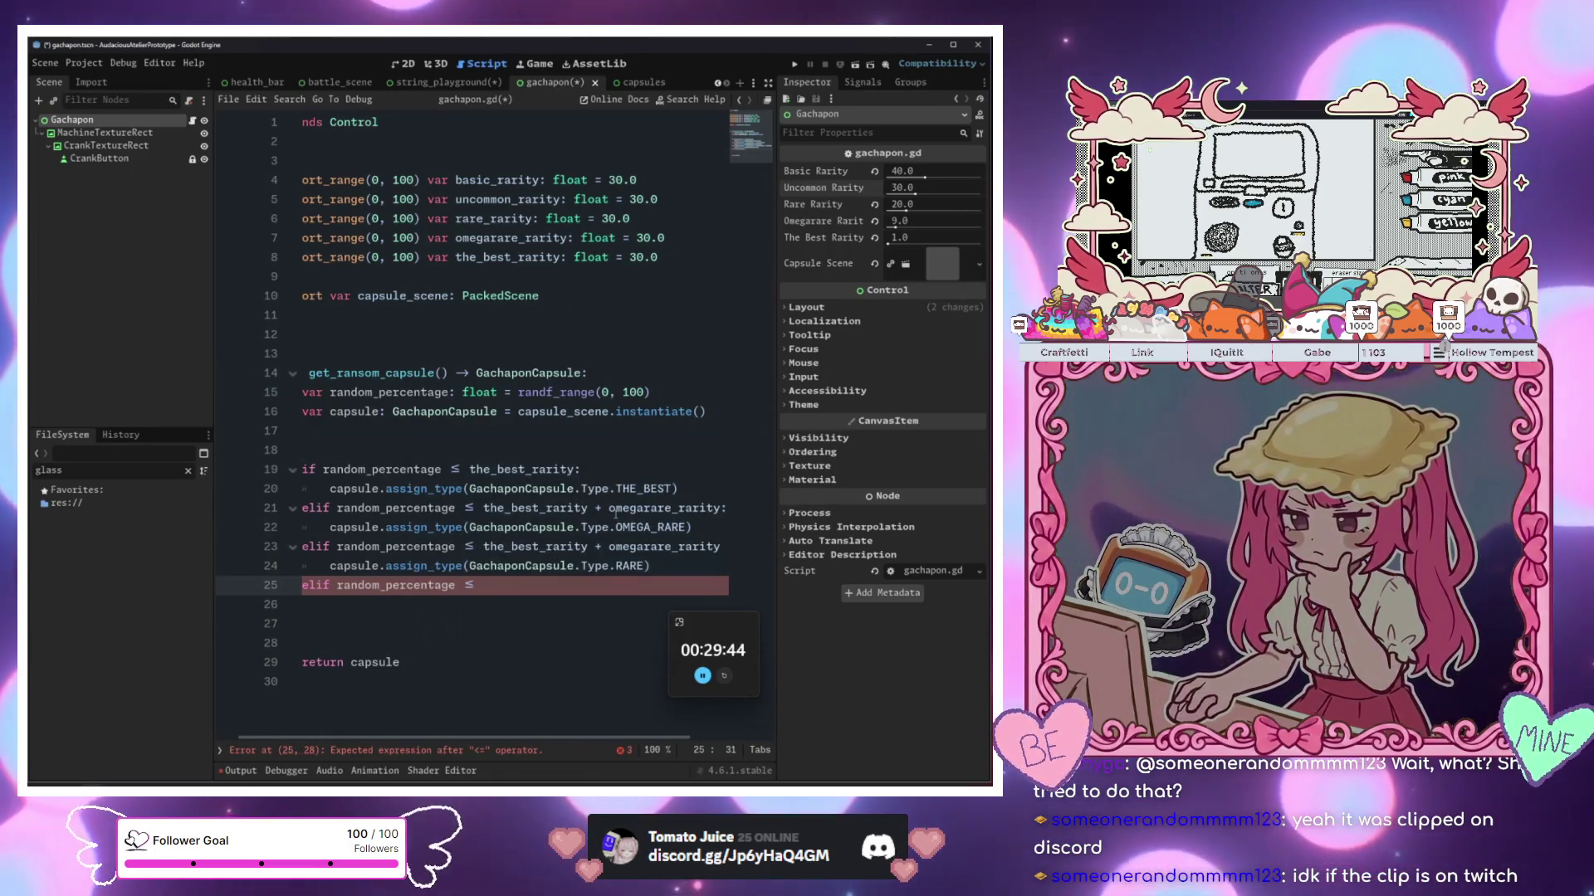
pyautogui.write('The')
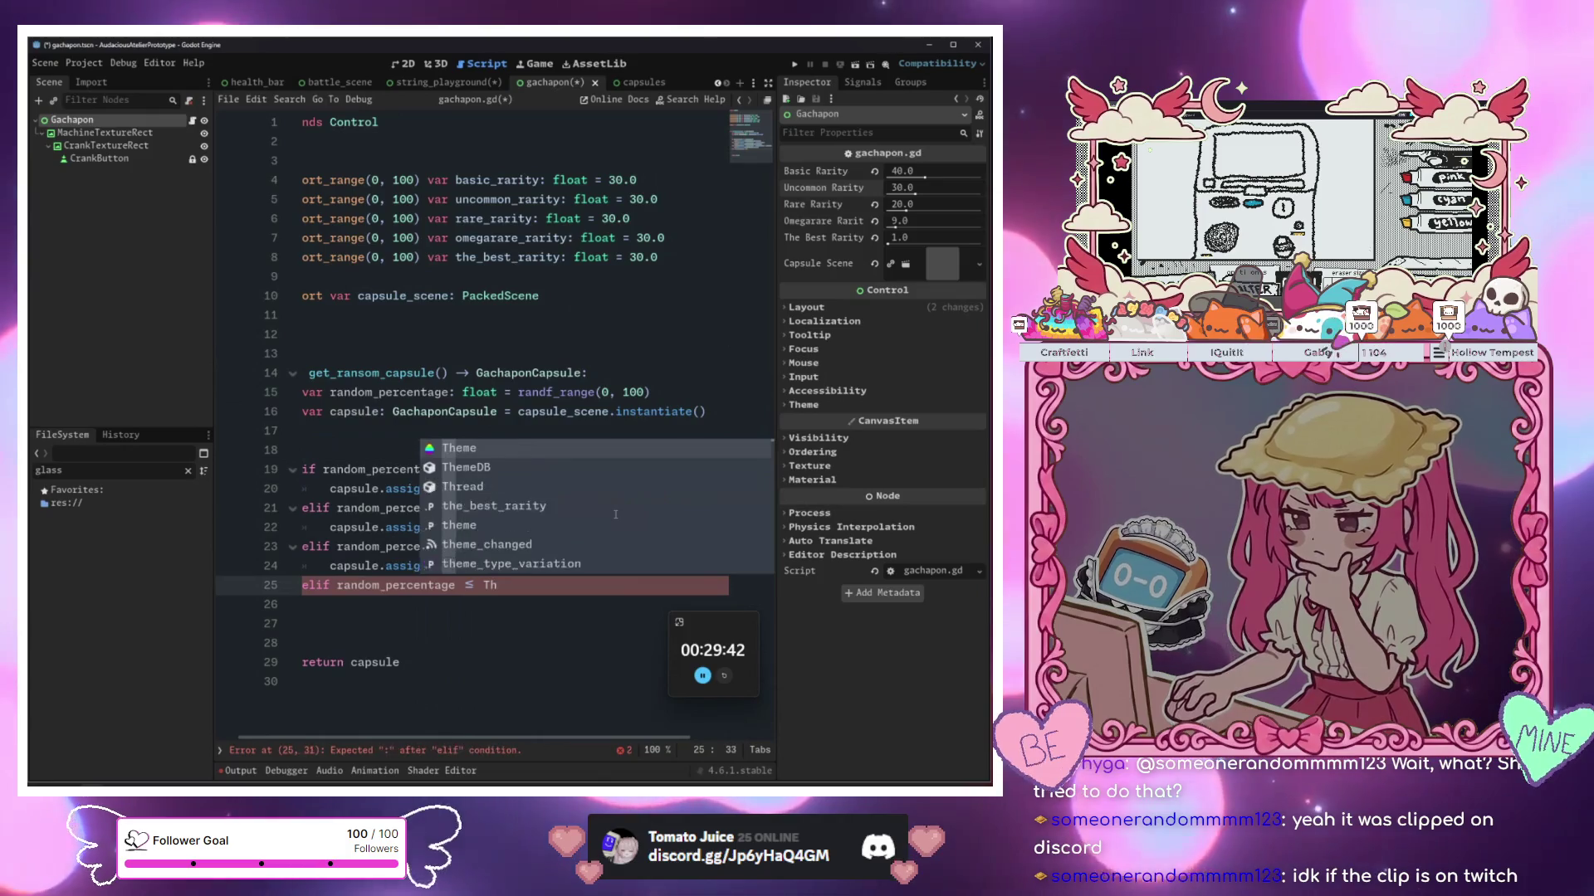
pyautogui.write('e_')
pyautogui.press('Return')
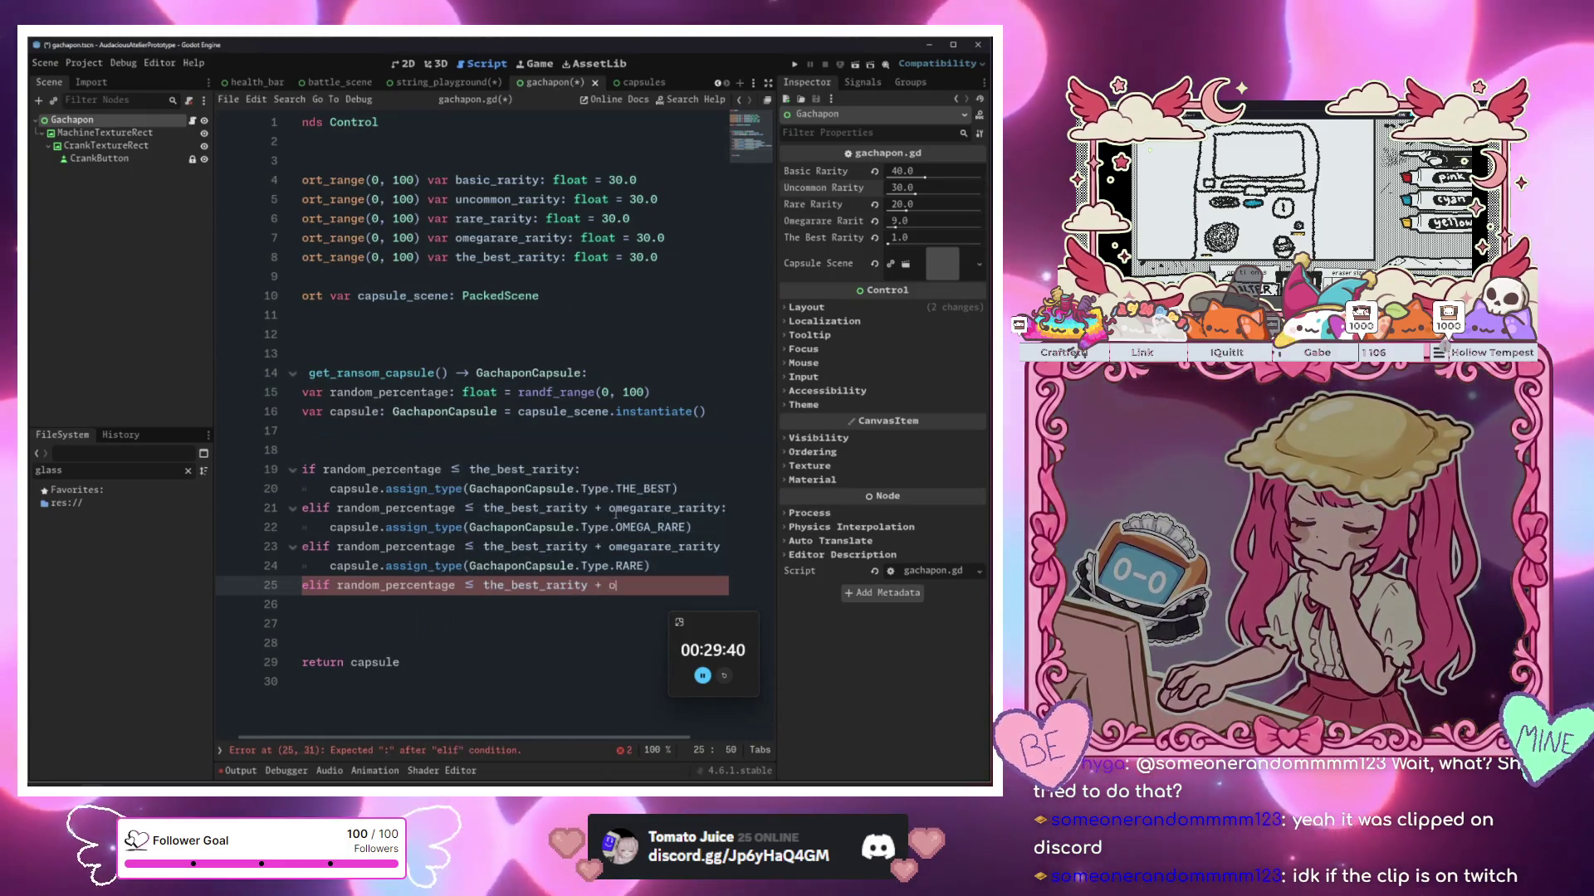
pyautogui.write('+ ome')
pyautogui.press('Return')
pyautogui.write('+ rar')
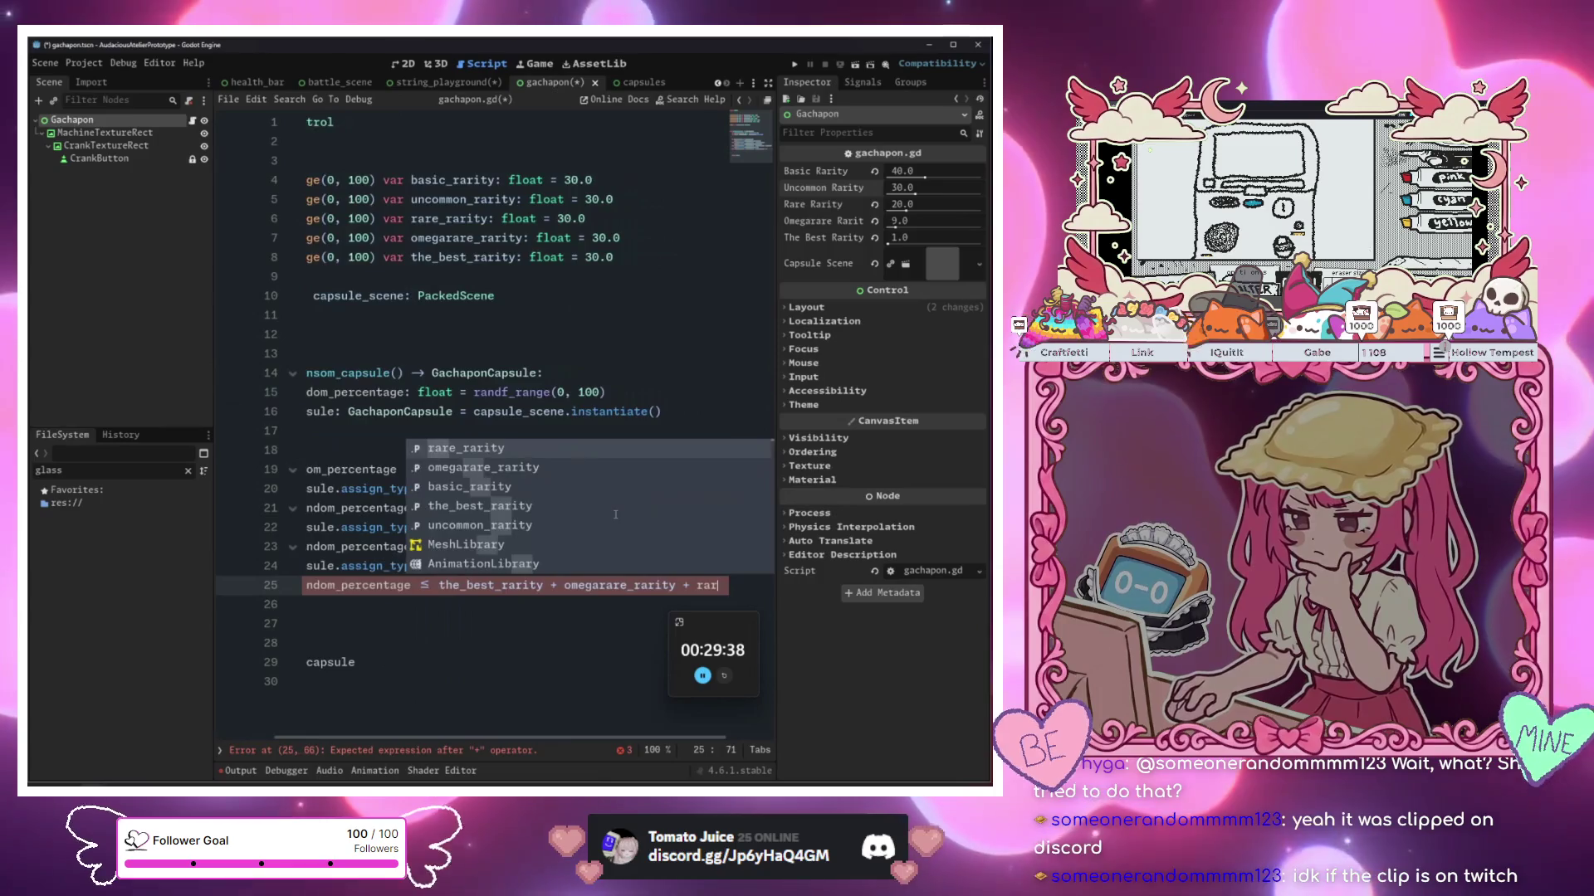
pyautogui.press('Return')
pyautogui.write('+ u')
pyautogui.press('Return')
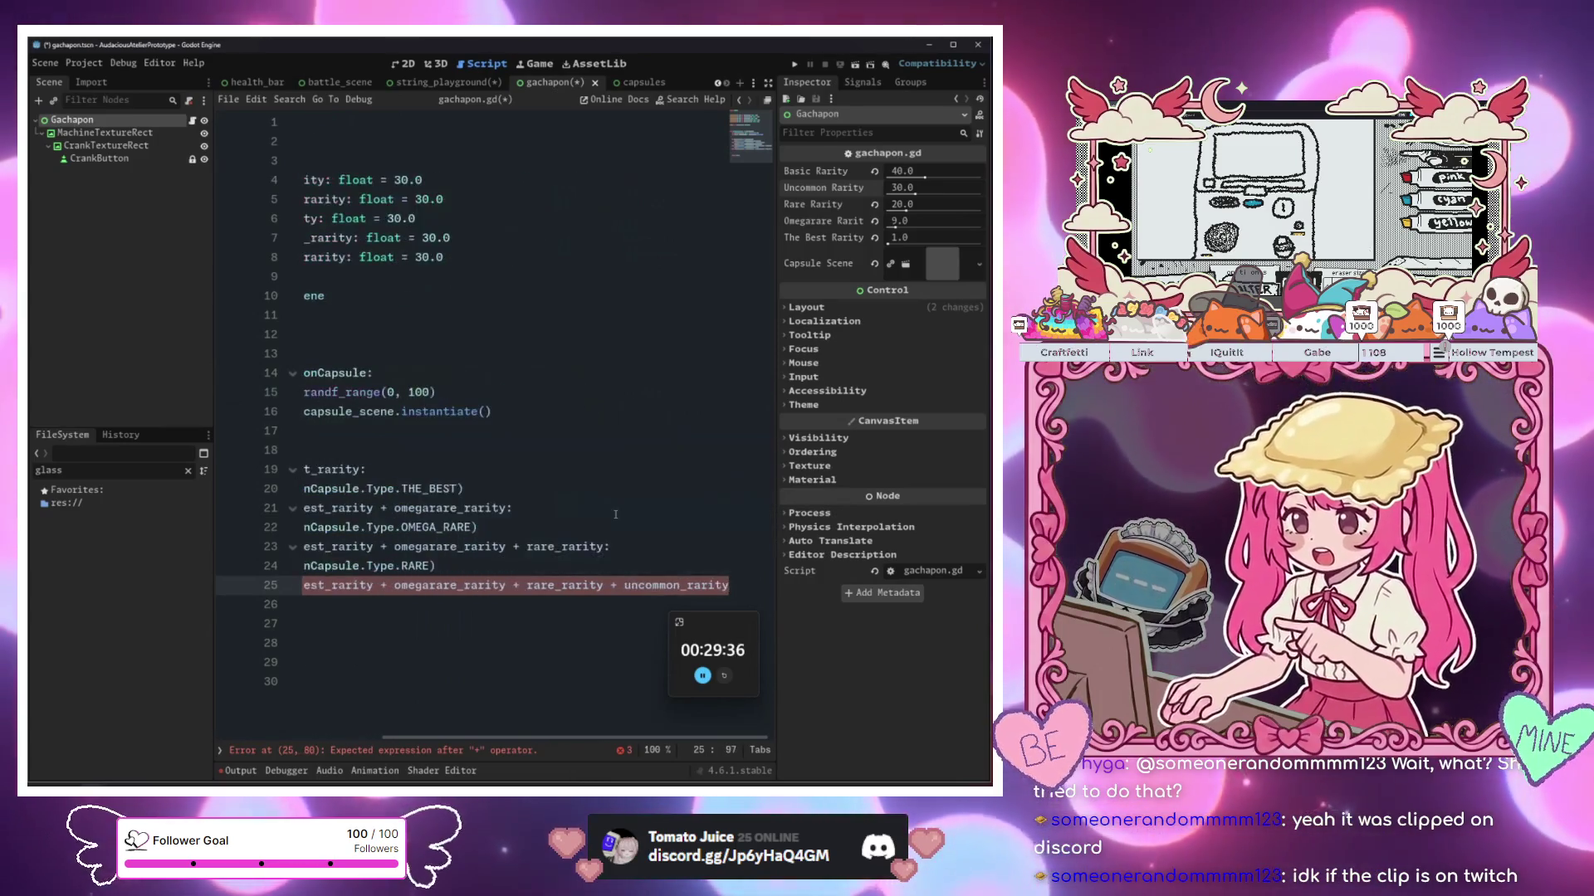
pyautogui.write(':')
pyautogui.press('Return')
# Step: Make that branch call capsule.assign_type(GachaponCapsule.Type.UNCOMMON)
pyautogui.write('co')
pyautogui.press('BackSpace')
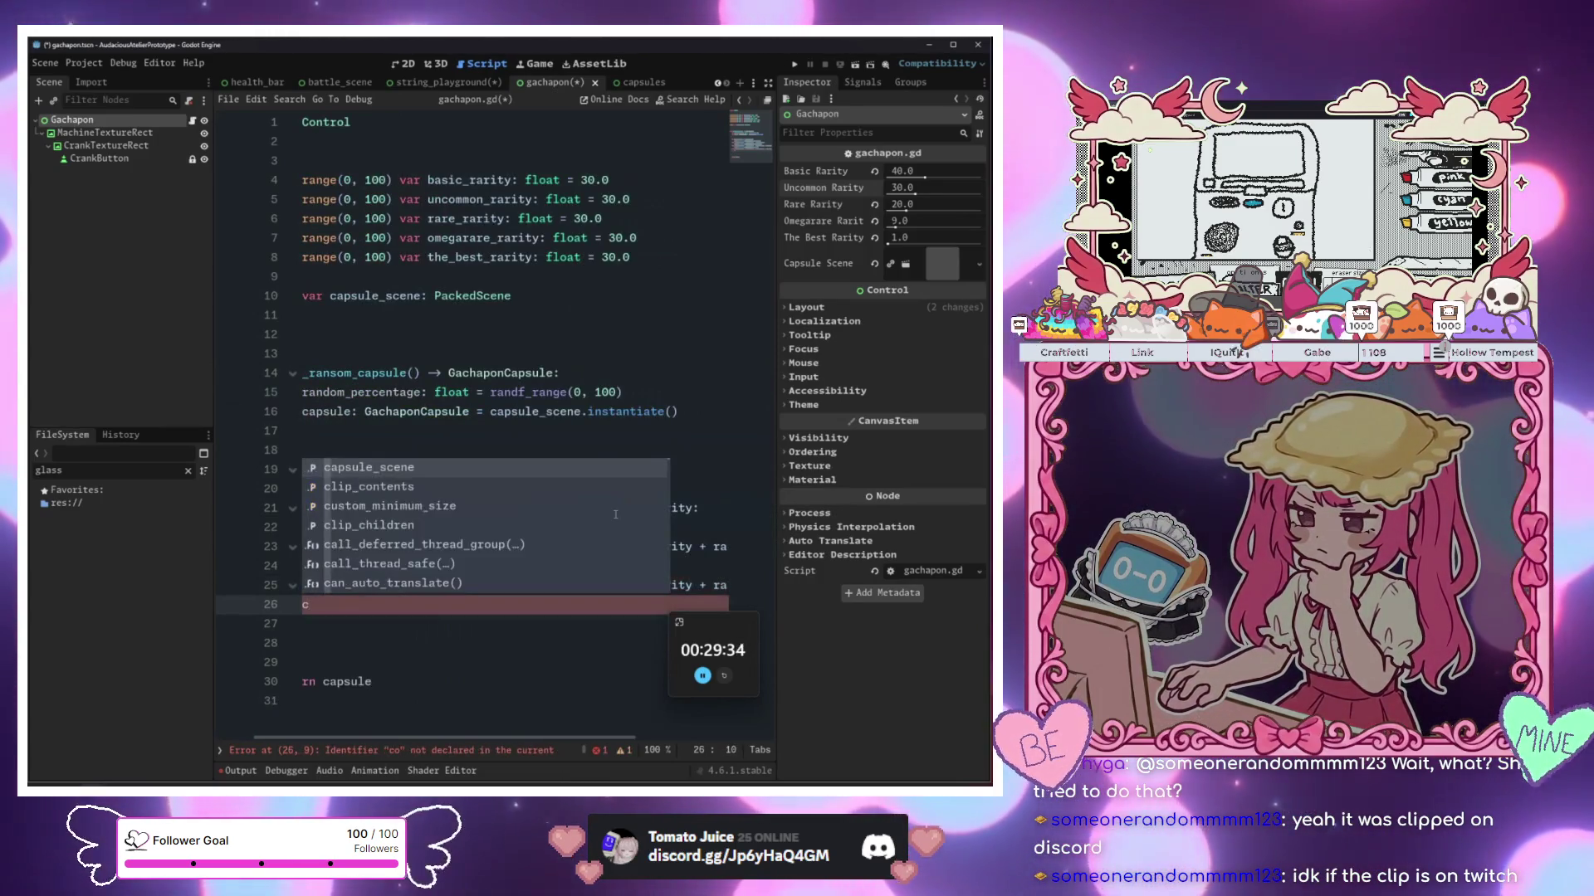
pyautogui.write('ap')
pyautogui.press('Return')
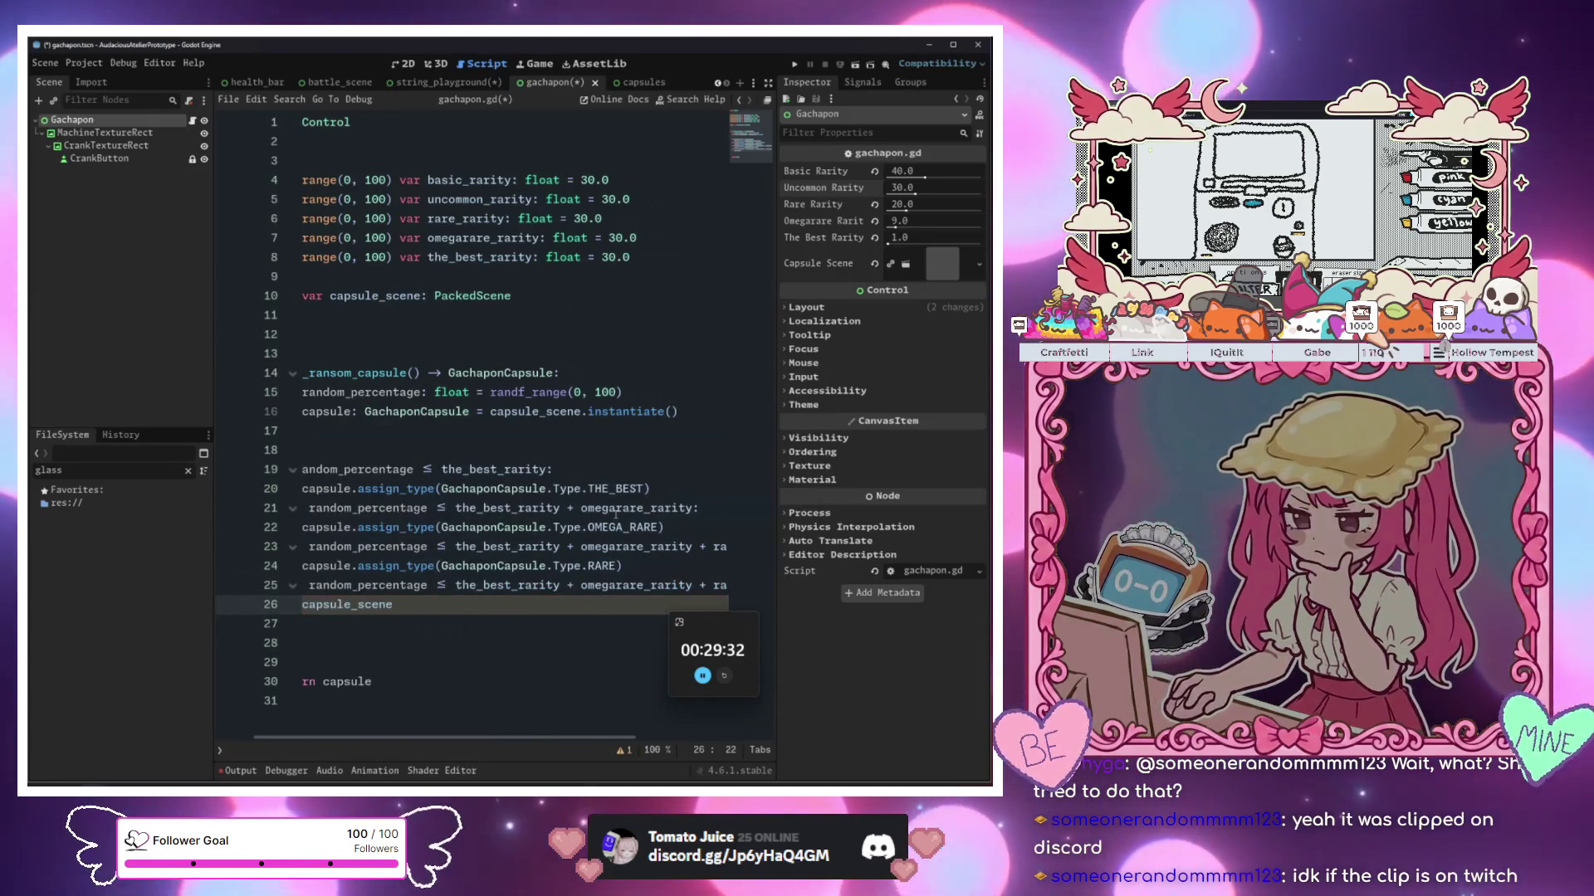
pyautogui.press('BackSpace')
pyautogui.press('BackSpace')
pyautogui.write('.')
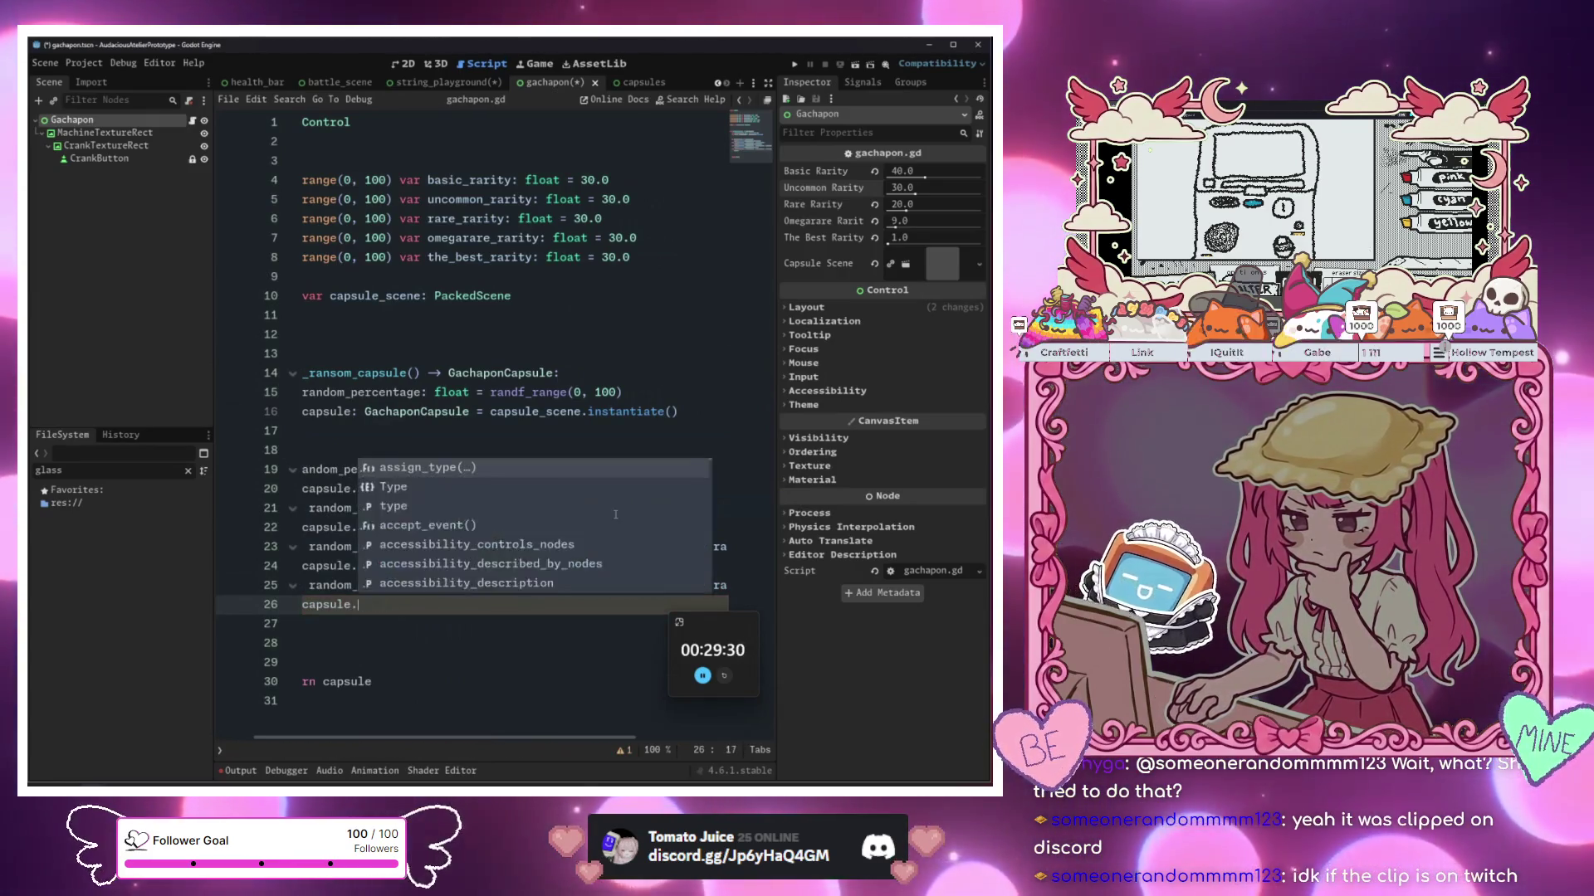
pyautogui.write('asi')
pyautogui.press('Return')
pyautogui.write('Ga')
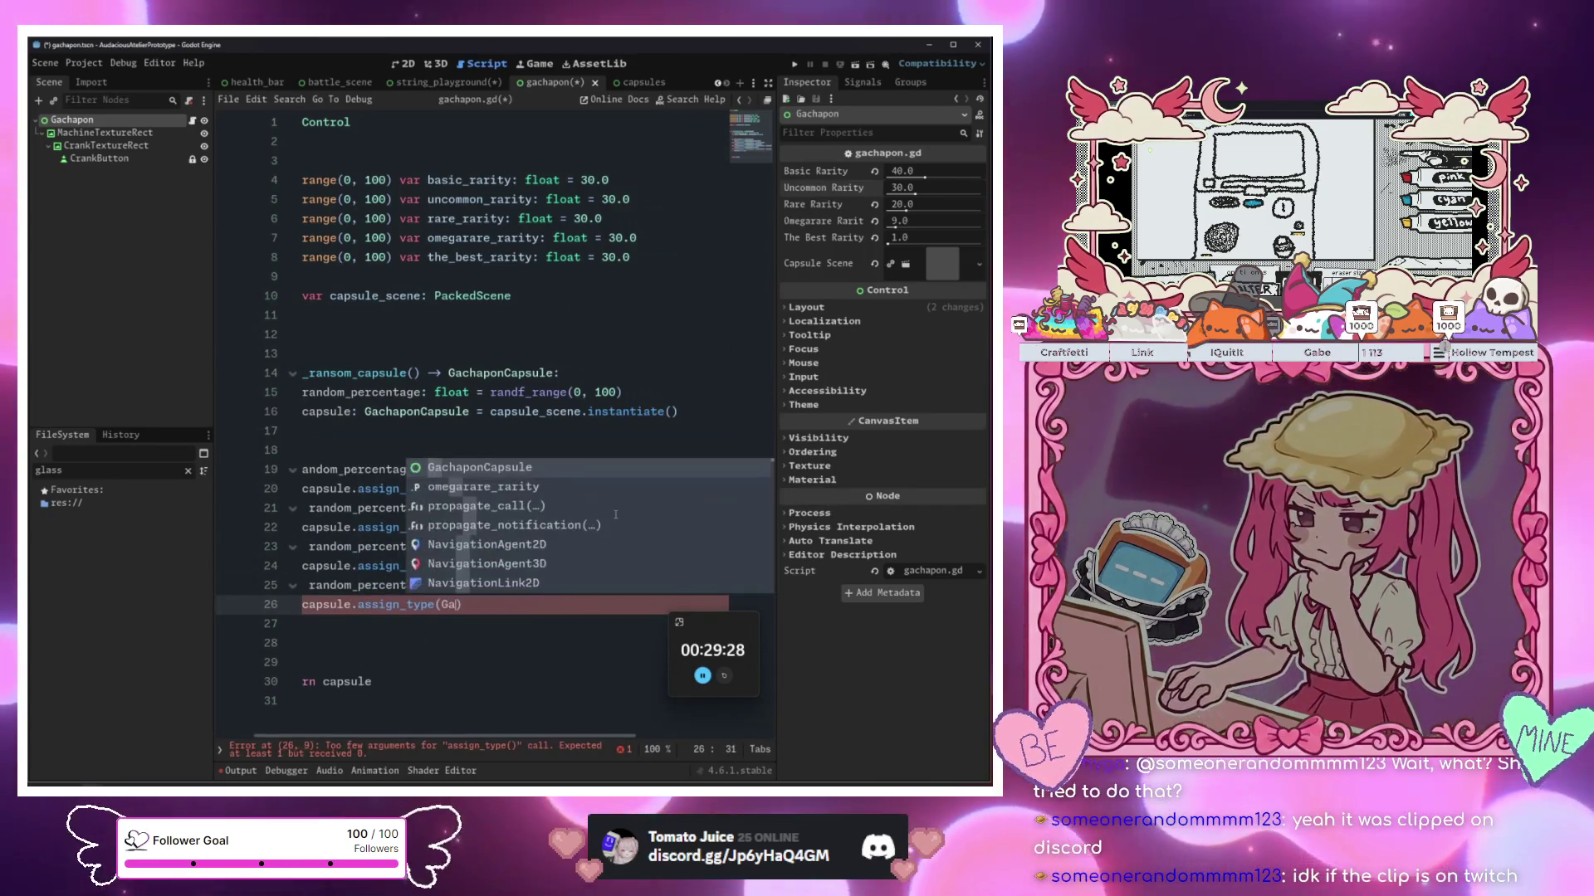
pyautogui.press('Return')
pyautogui.write('.Tuy')
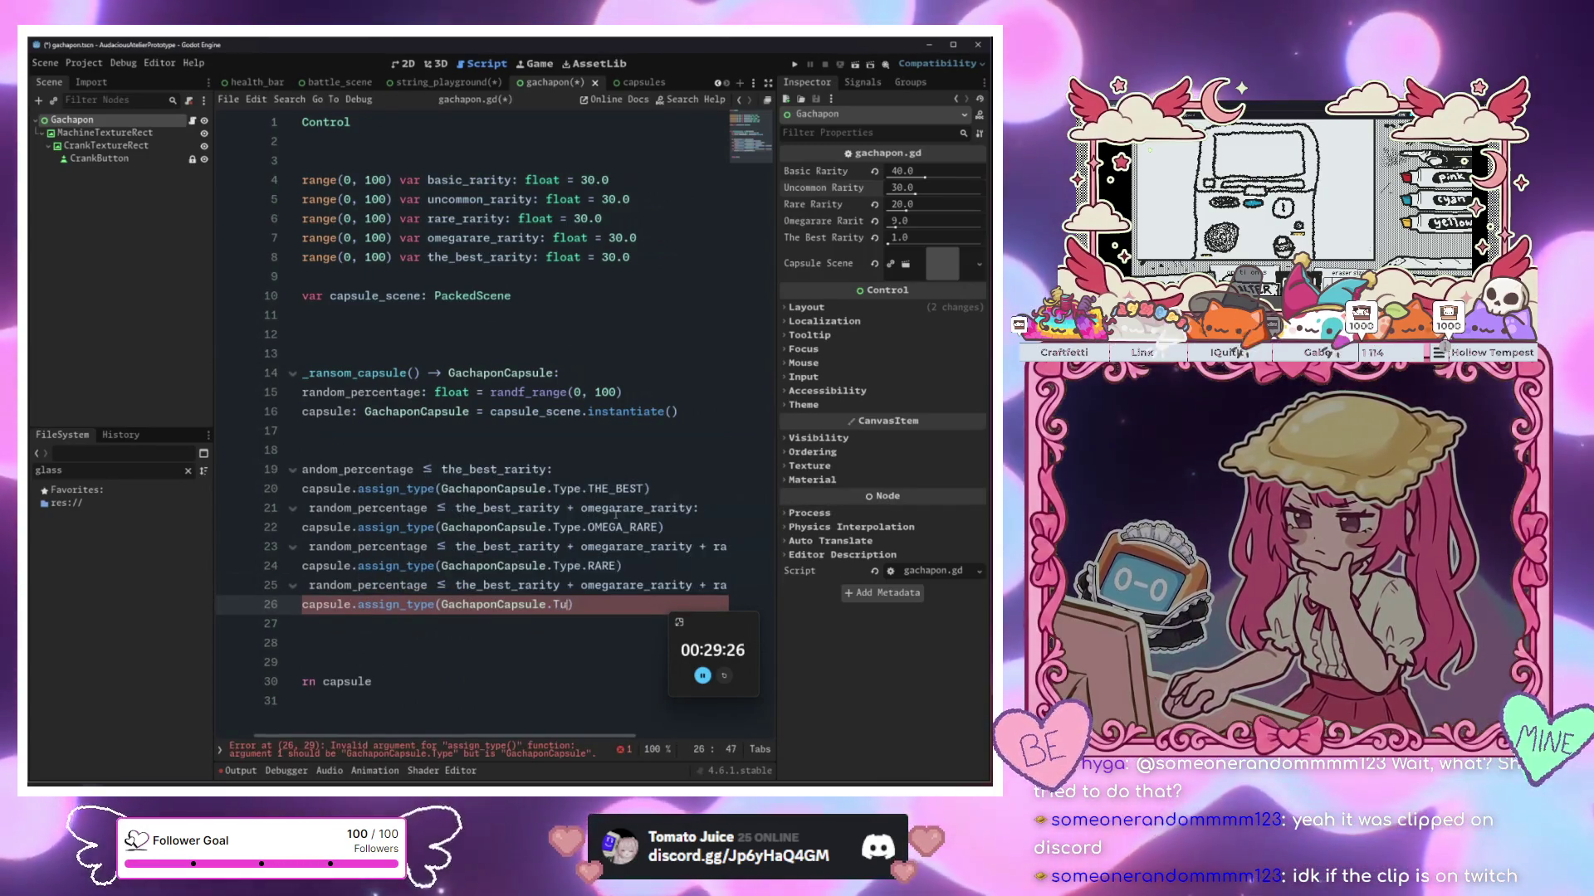
pyautogui.press('BackSpace')
pyautogui.press('BackSpace')
pyautogui.press('Return')
pyautogui.write('.')
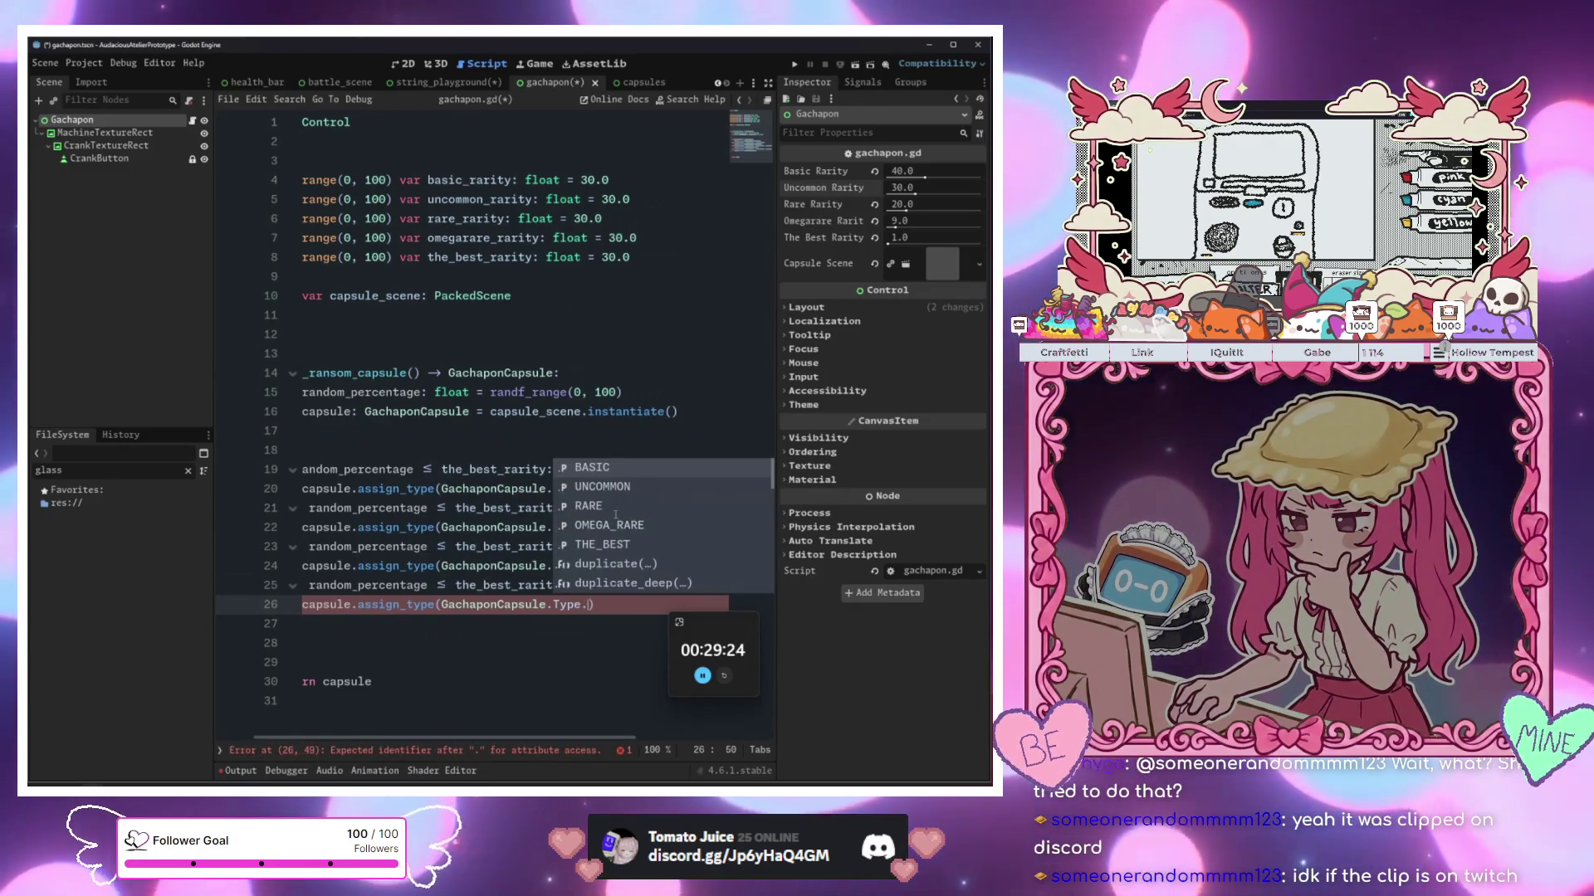
pyautogui.press('Down')
pyautogui.press('Return')
pyautogui.press('End')
pyautogui.write(':')
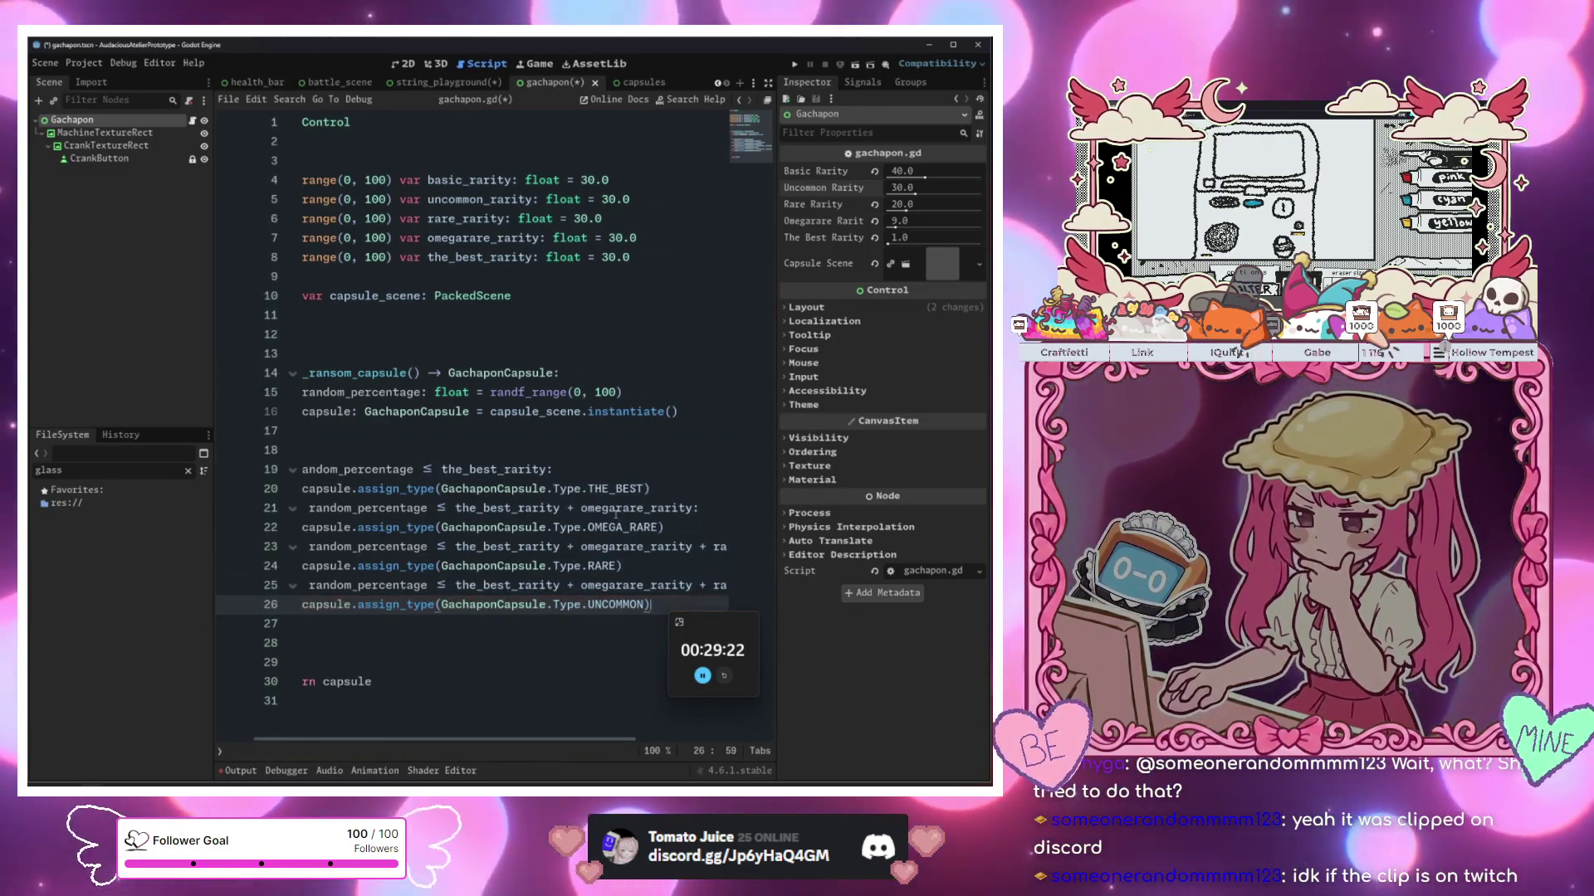
pyautogui.press('BackSpace')
# Step: Add an 'else:' line aligned with the elif branches
pyautogui.press('Return')
pyautogui.press('BackSpace')
pyautogui.write('else')
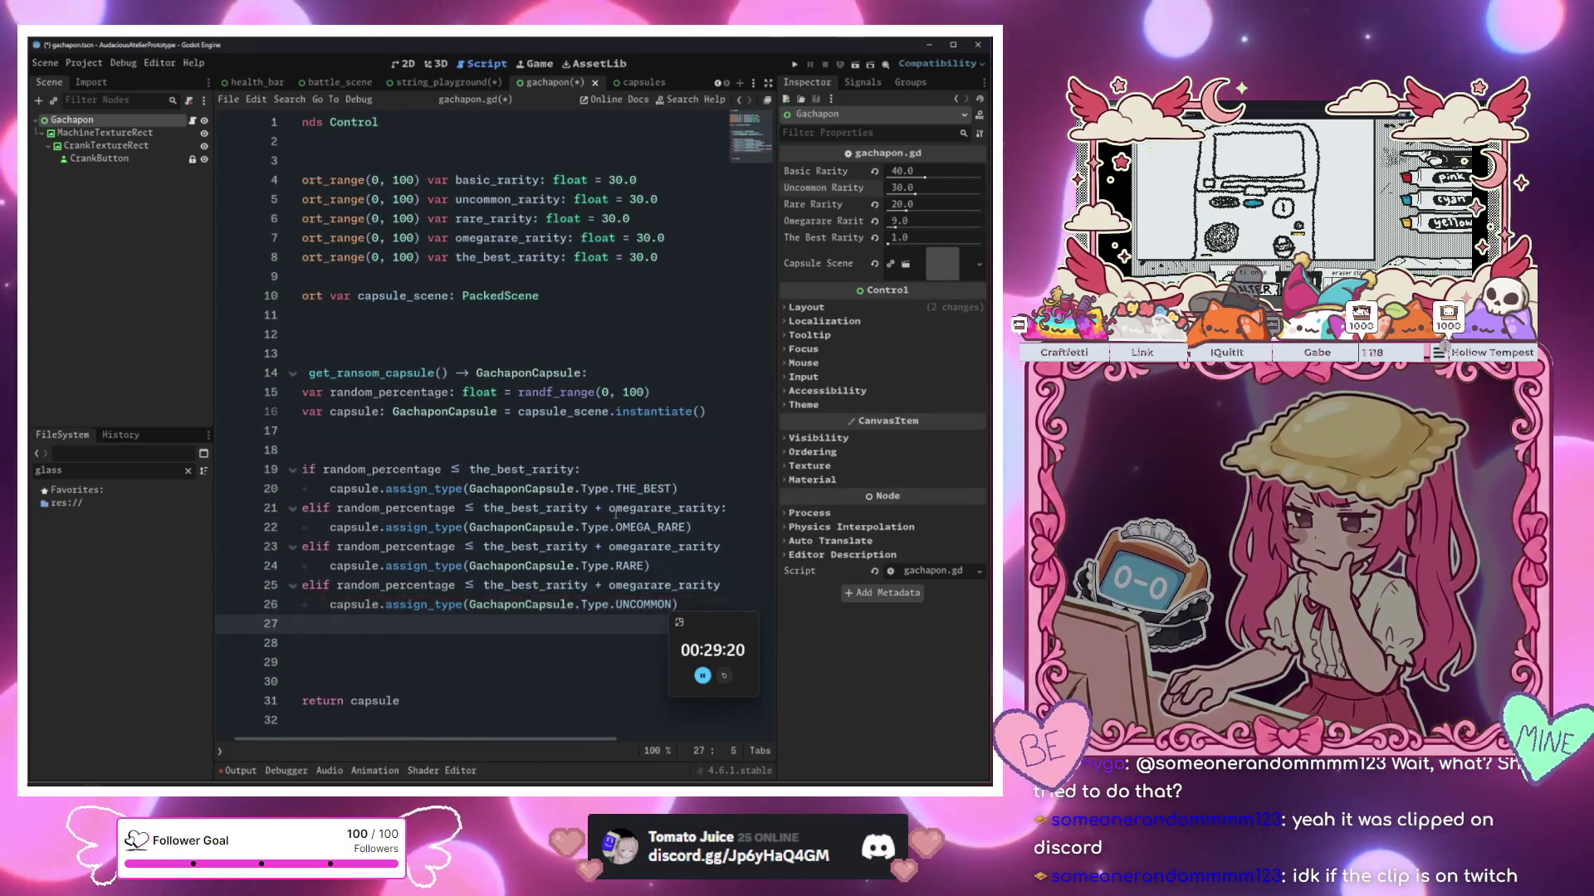
pyautogui.write(':')
pyautogui.press('Return')
# Step: Have the else branch call capsule.assign_type(GachaponCapsule.Type.BASIC) and remove the blank lines below it
pyautogui.write('ca')
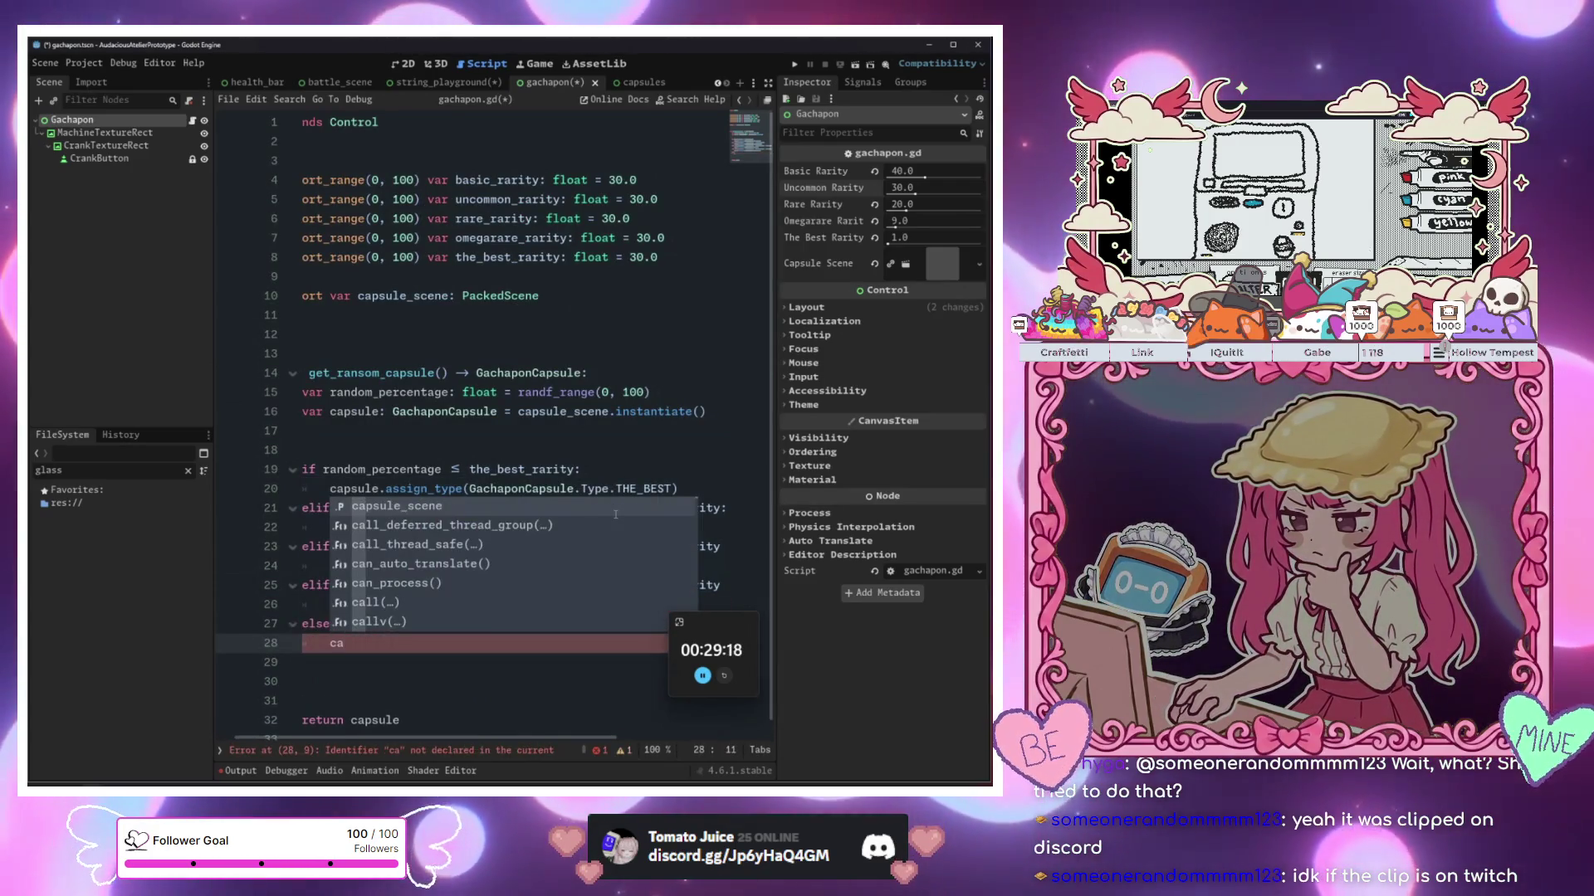
pyautogui.write('psule')
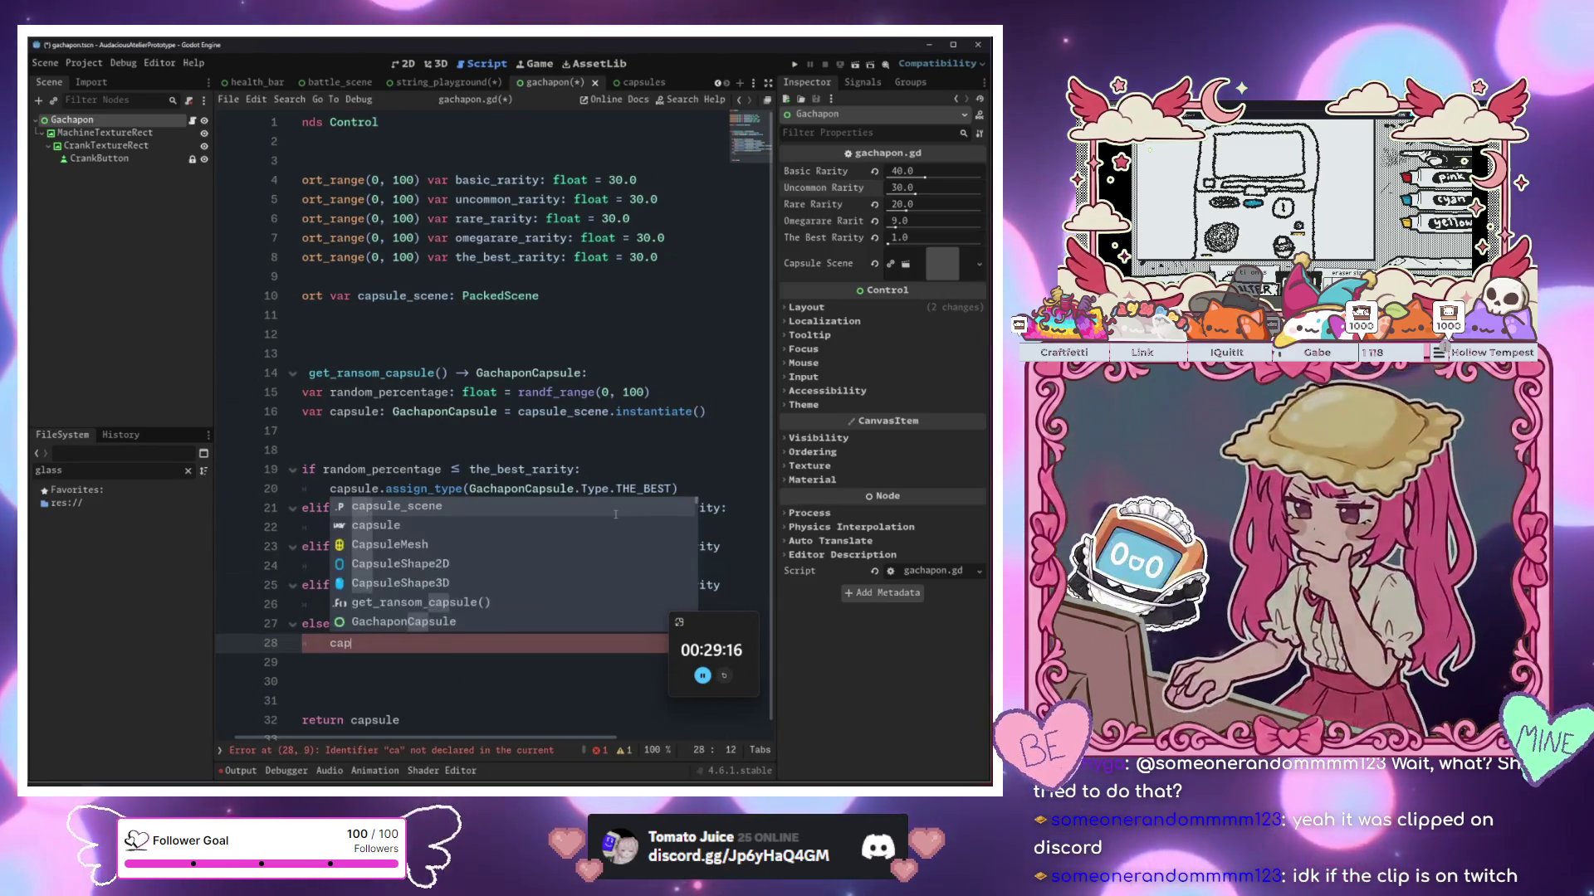
pyautogui.write('.as')
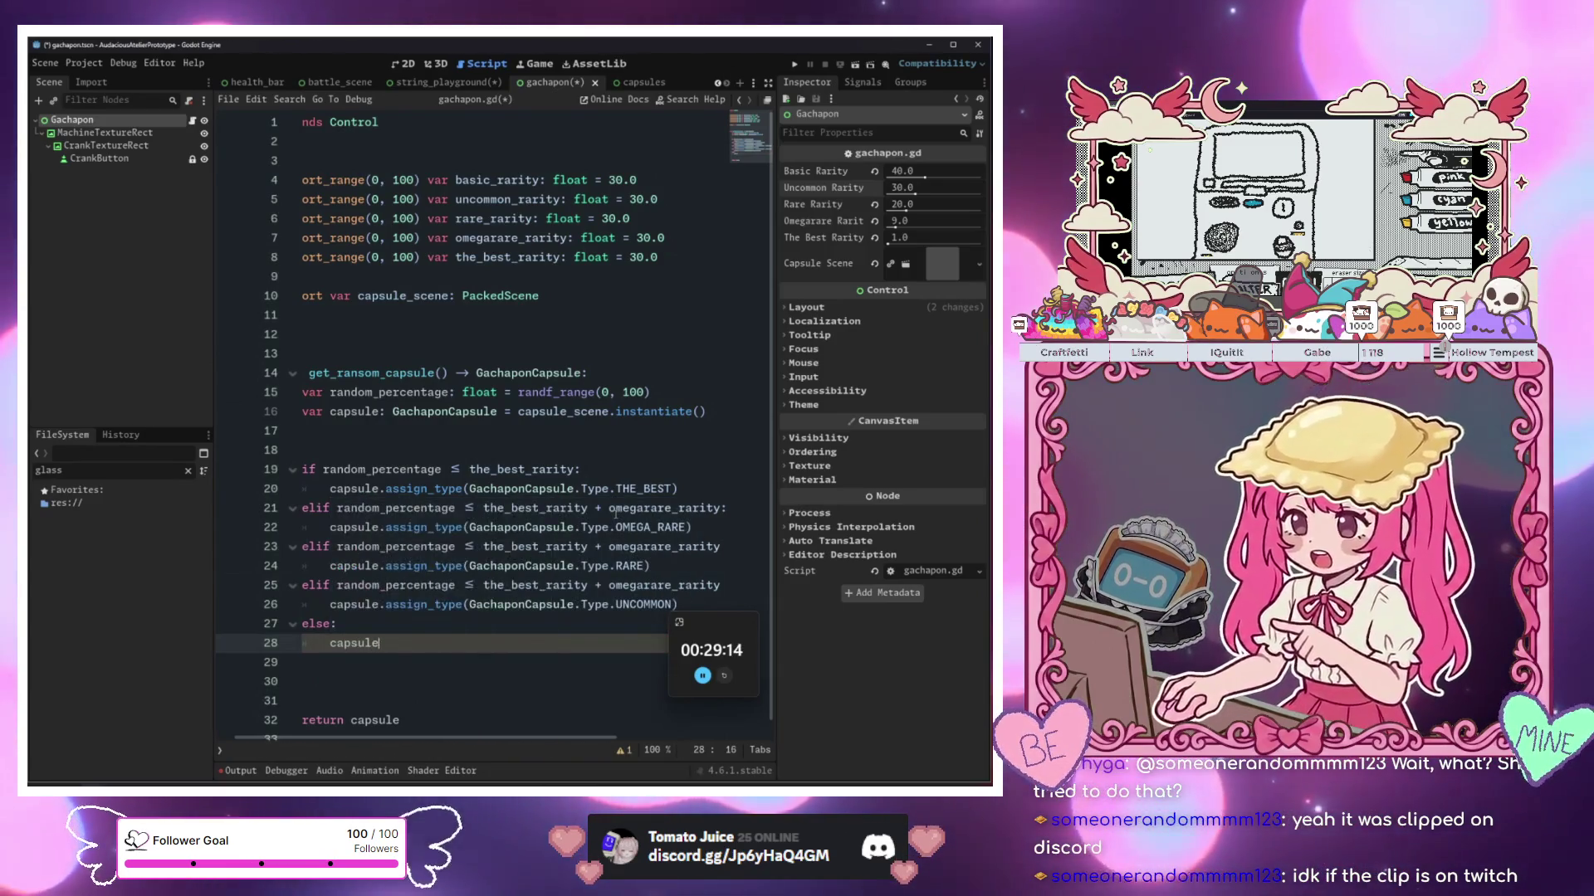
pyautogui.press('Return')
pyautogui.write('GachaponCapsule.T')
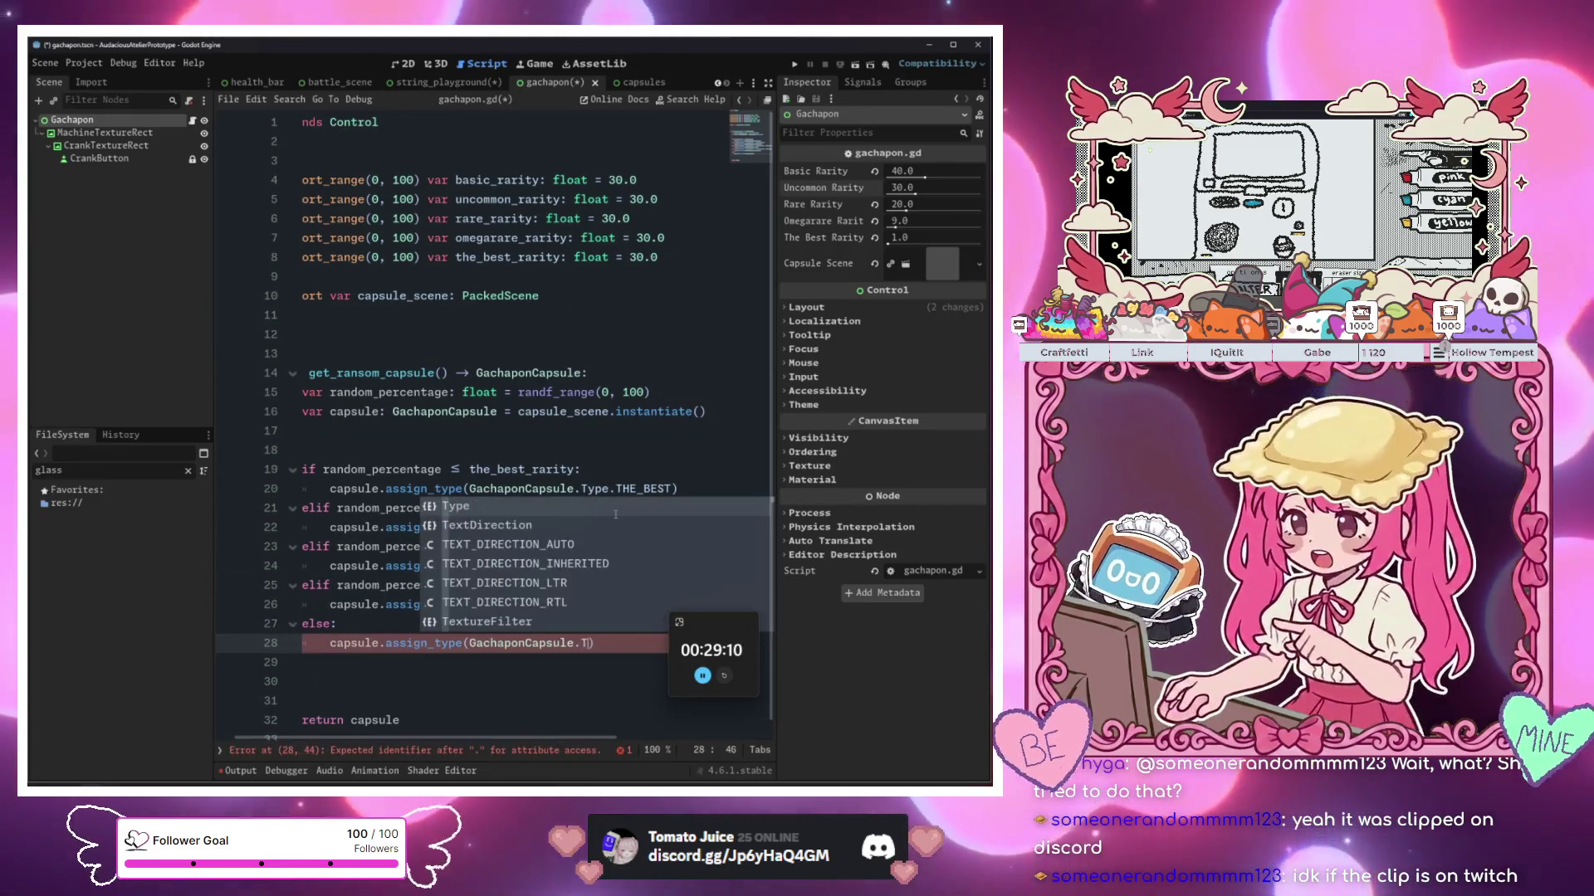
pyautogui.write('ype.BASIC')
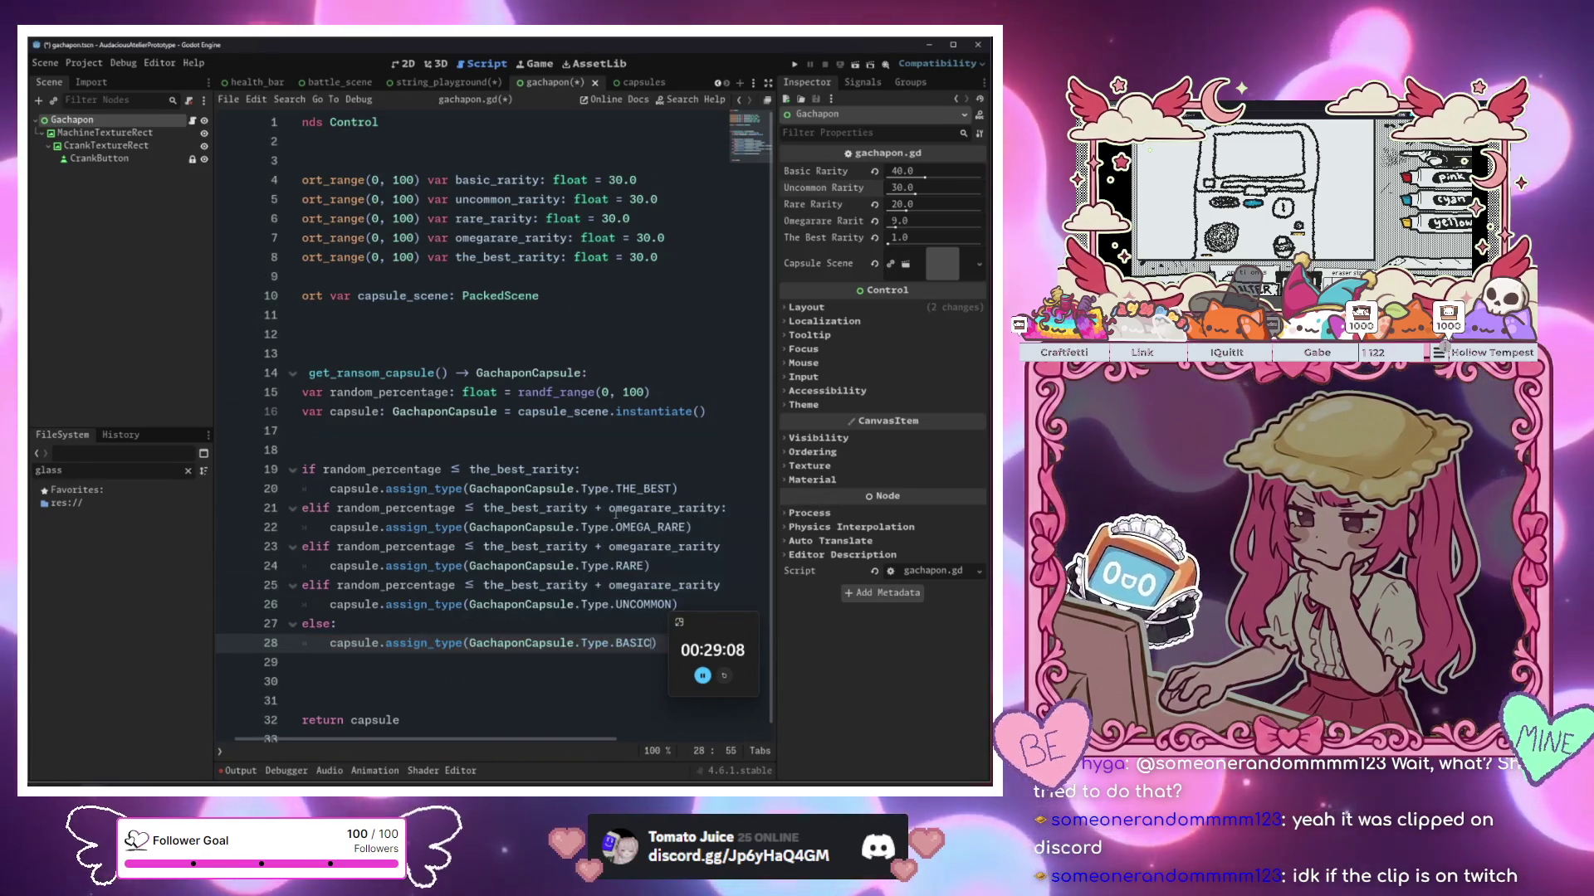
pyautogui.click(615, 508)
pyautogui.click(458, 682)
pyautogui.press('BackSpace')
pyautogui.press('BackSpace')
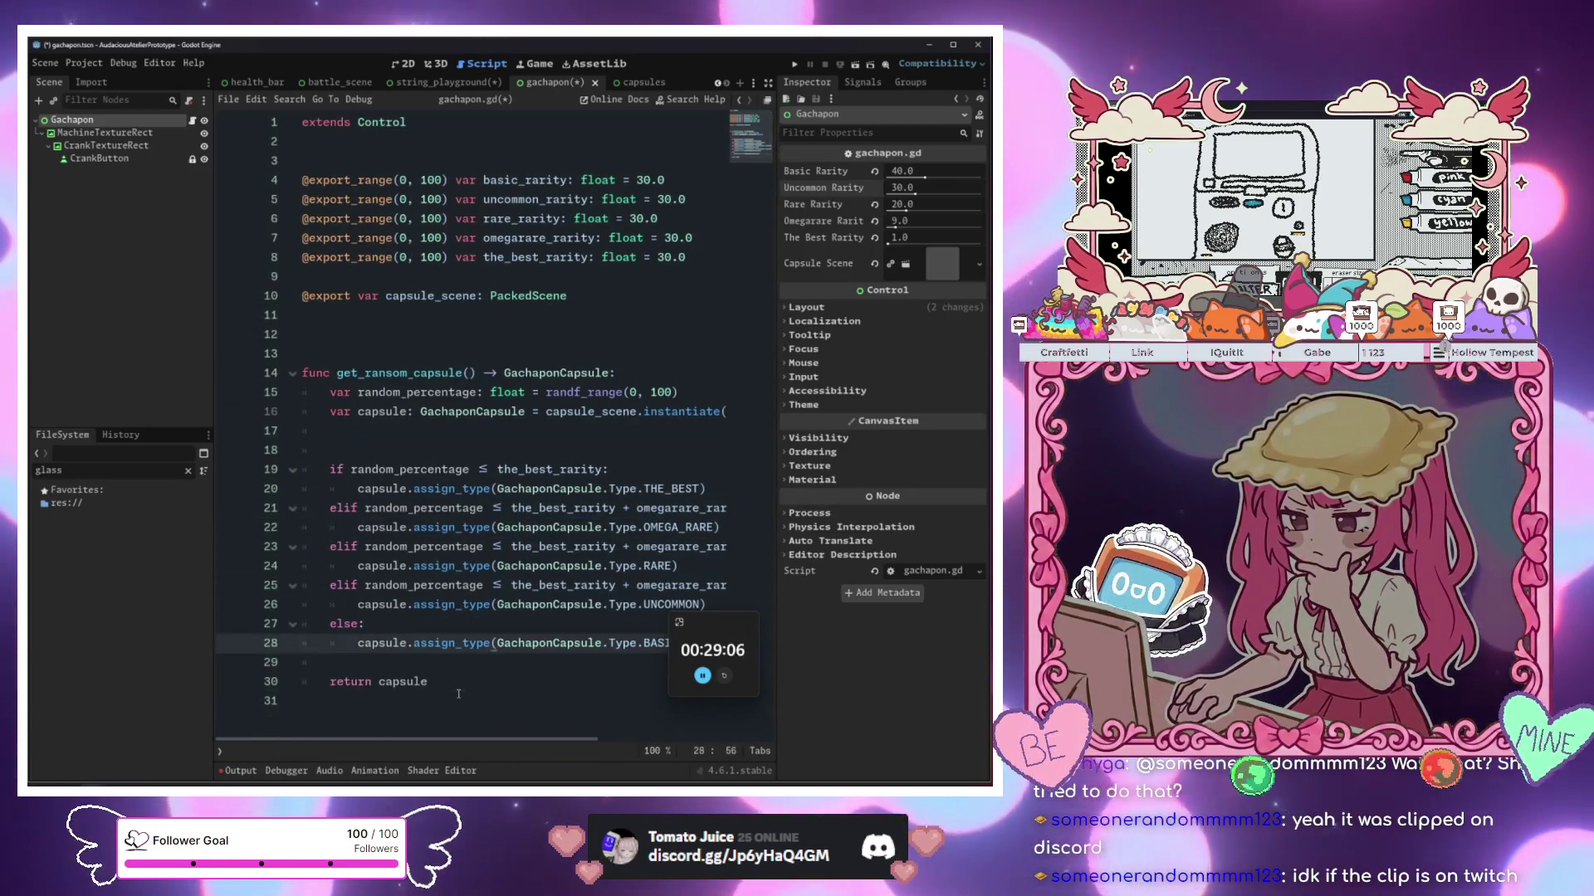
pyautogui.click(456, 527)
pyautogui.click(456, 354)
pyautogui.click(455, 316)
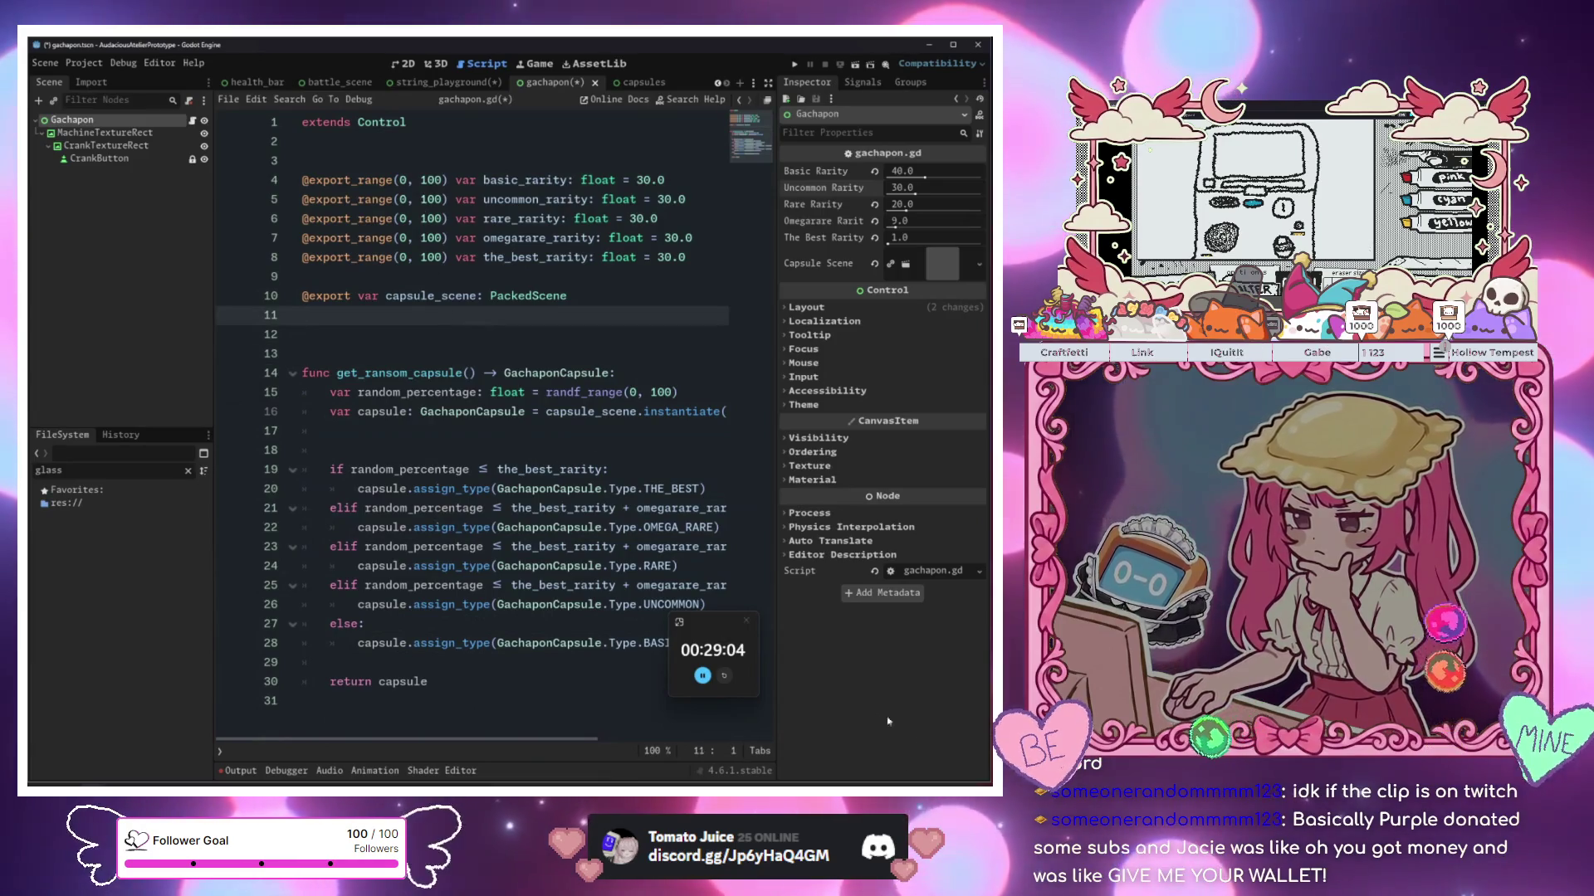
# Step: Switch to the 2D view and inspect the CrankTextureRect and CrankButton nodes
pyautogui.click(554, 469)
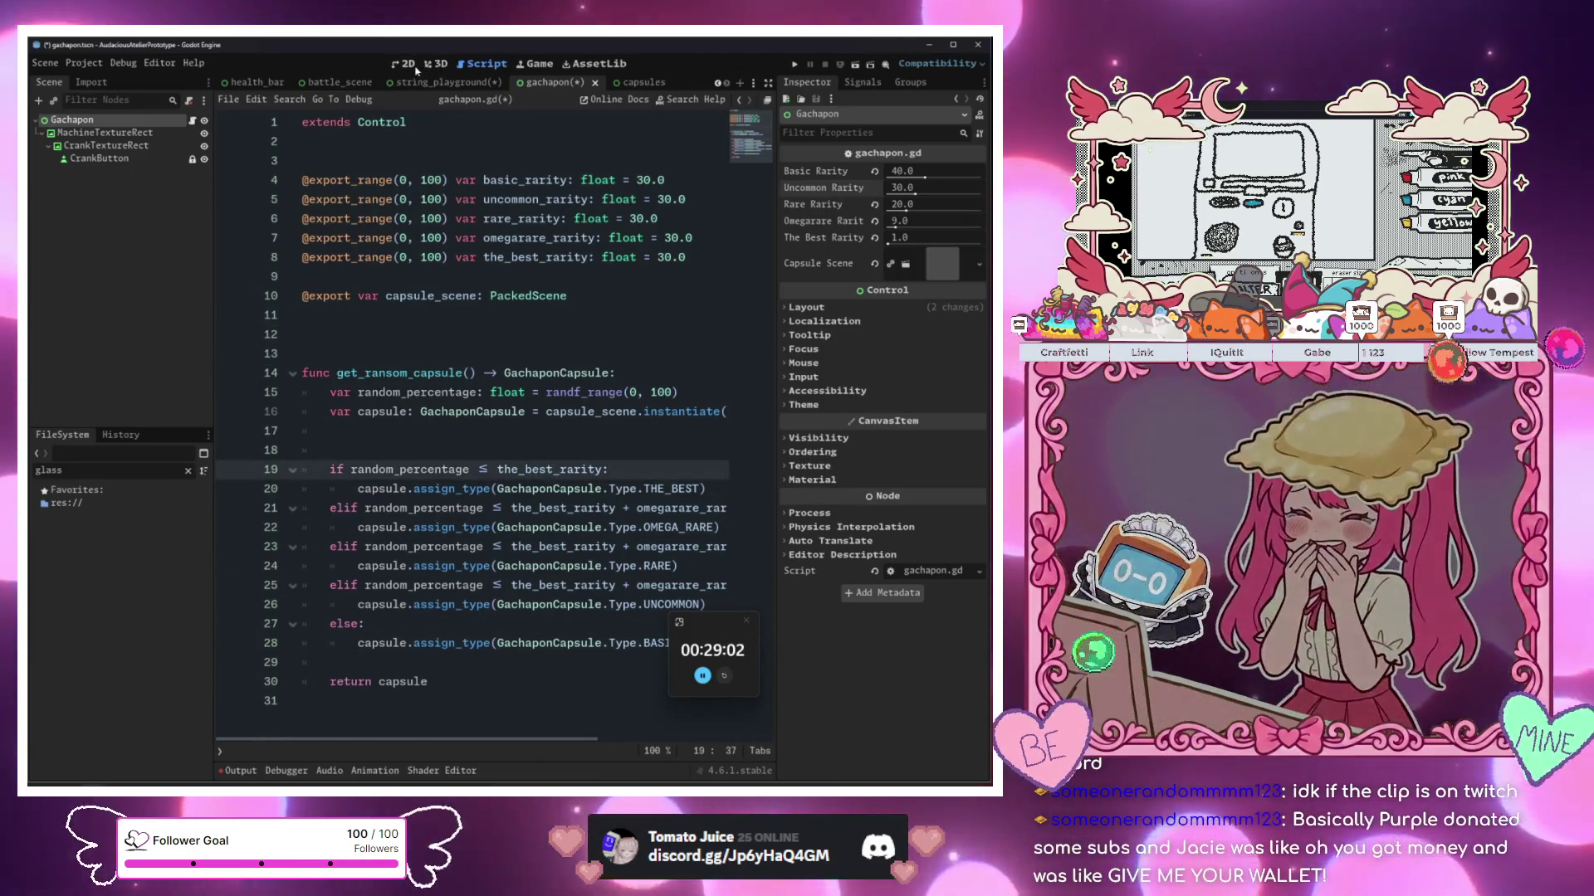
pyautogui.click(414, 66)
pyautogui.click(491, 317)
pyautogui.click(108, 158)
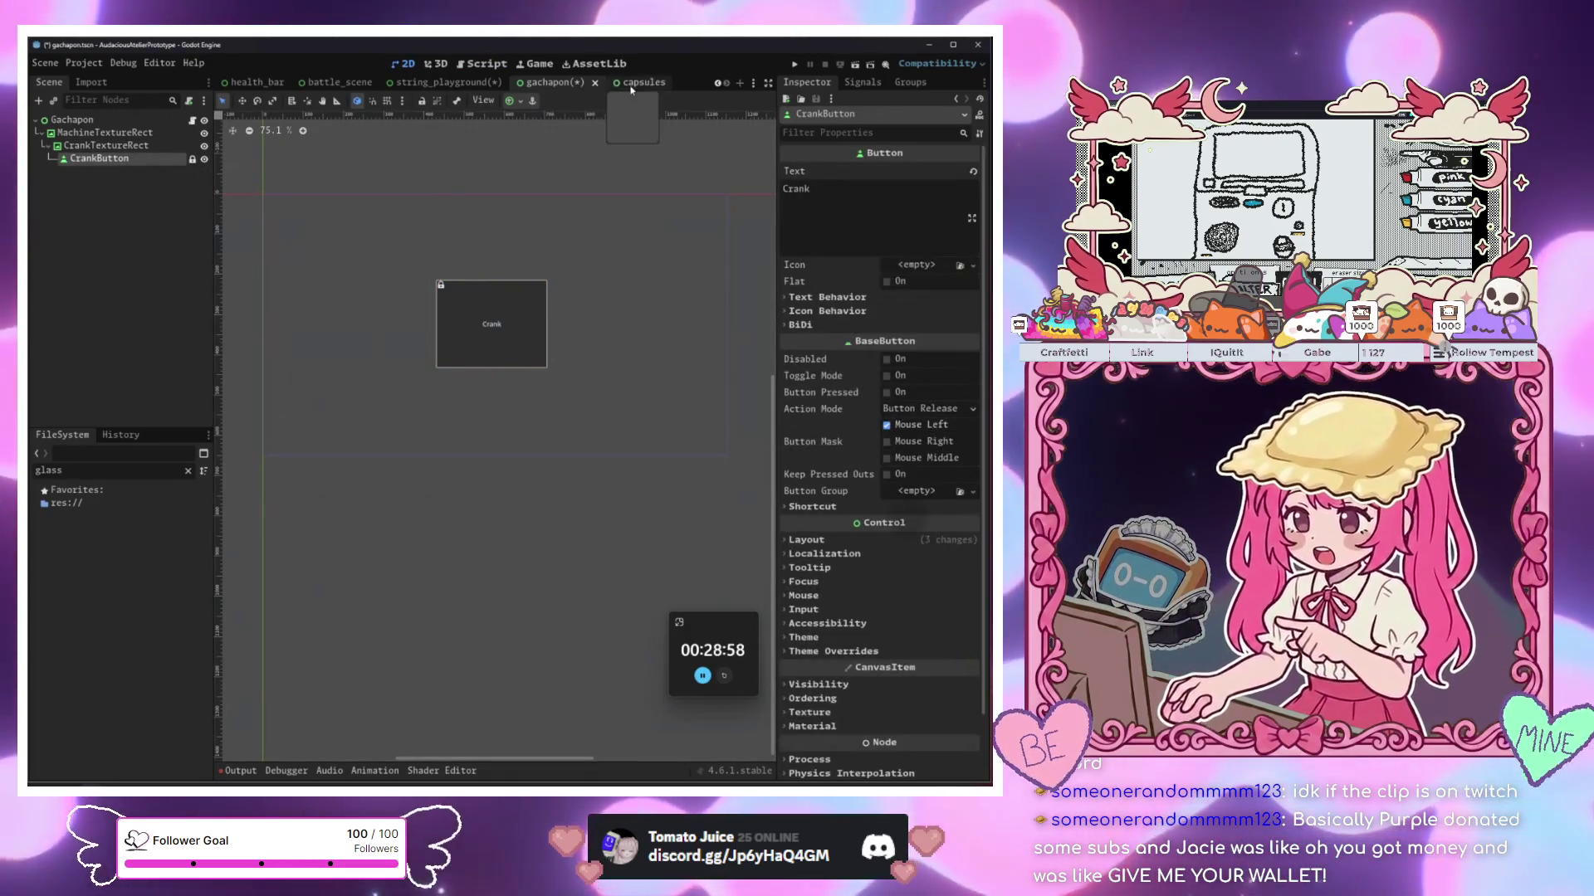
# Step: Add a TextureRect child under the Capsules root in the capsules scene
pyautogui.click(630, 81)
pyautogui.click(117, 121)
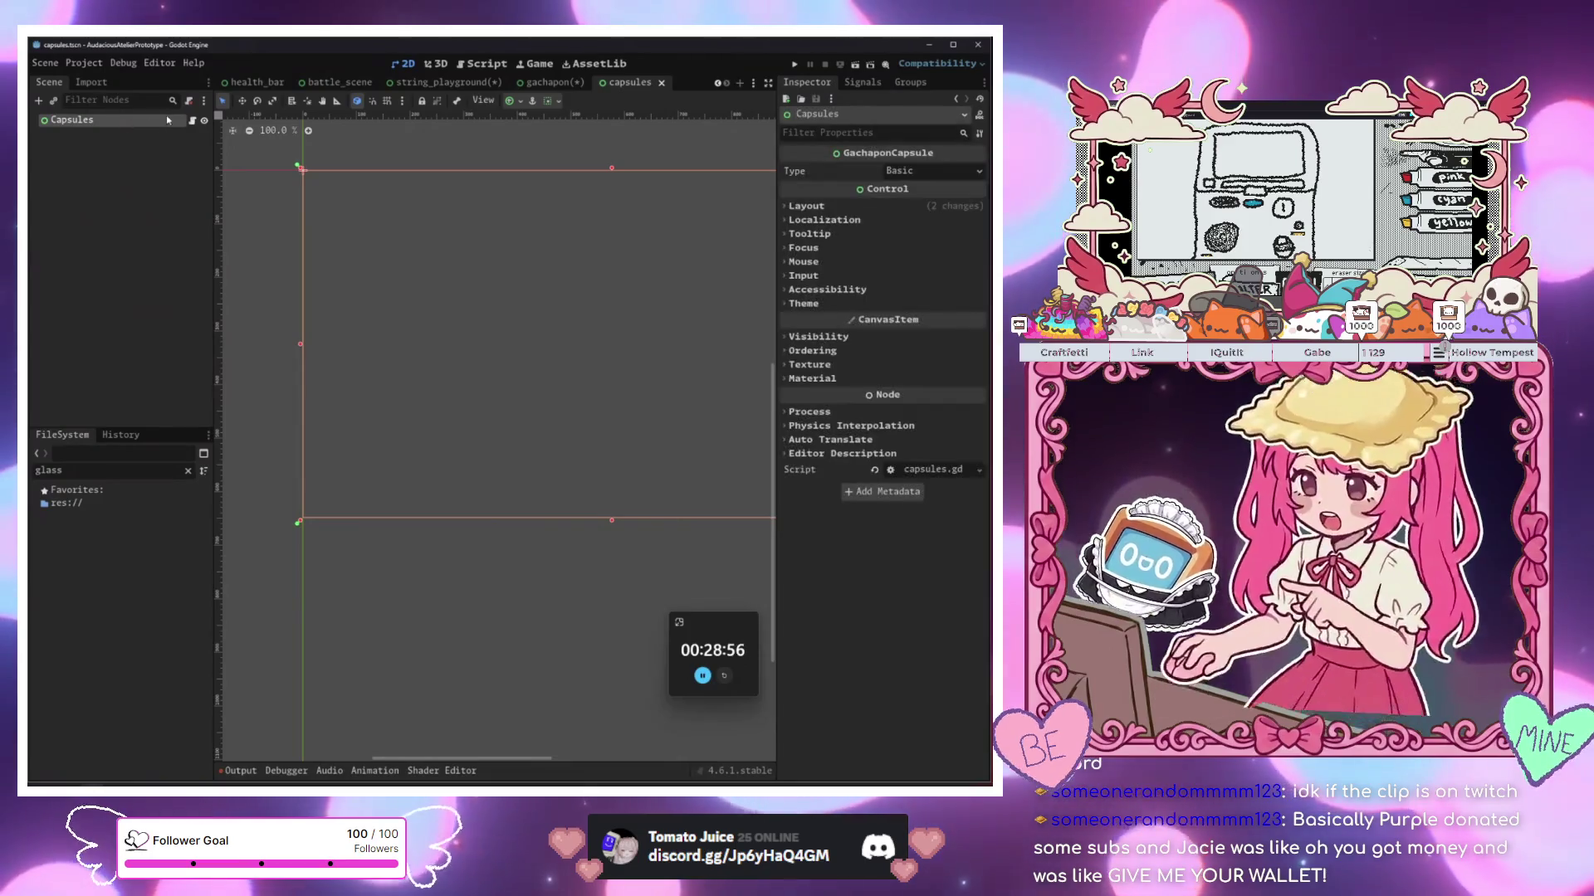
pyautogui.hotkey('ctrl', 'a')
pyautogui.write('texture')
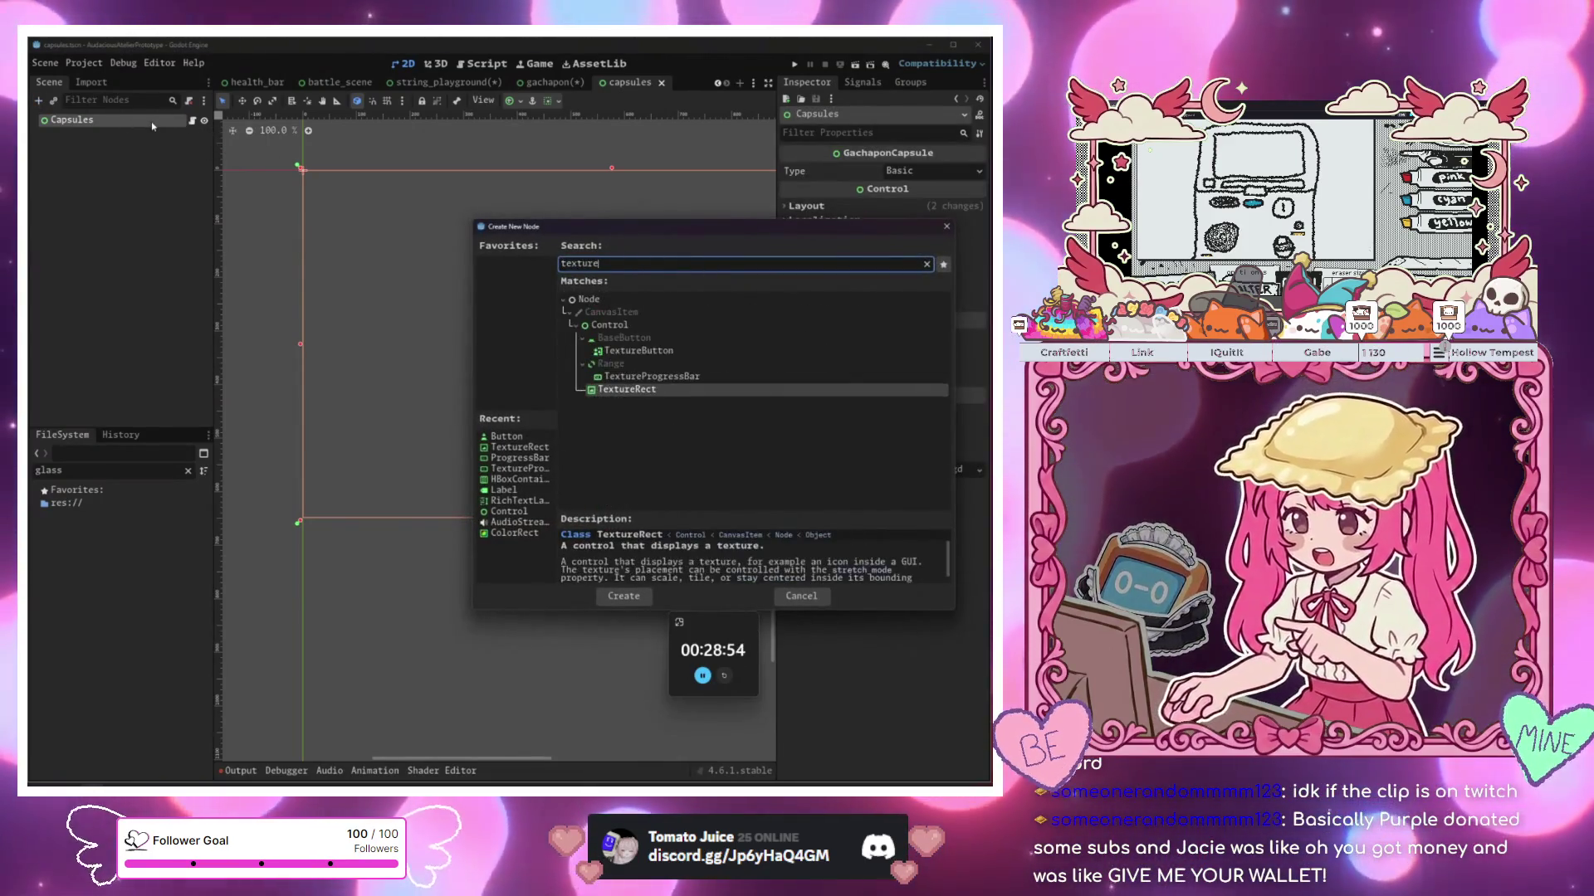
pyautogui.press('Return')
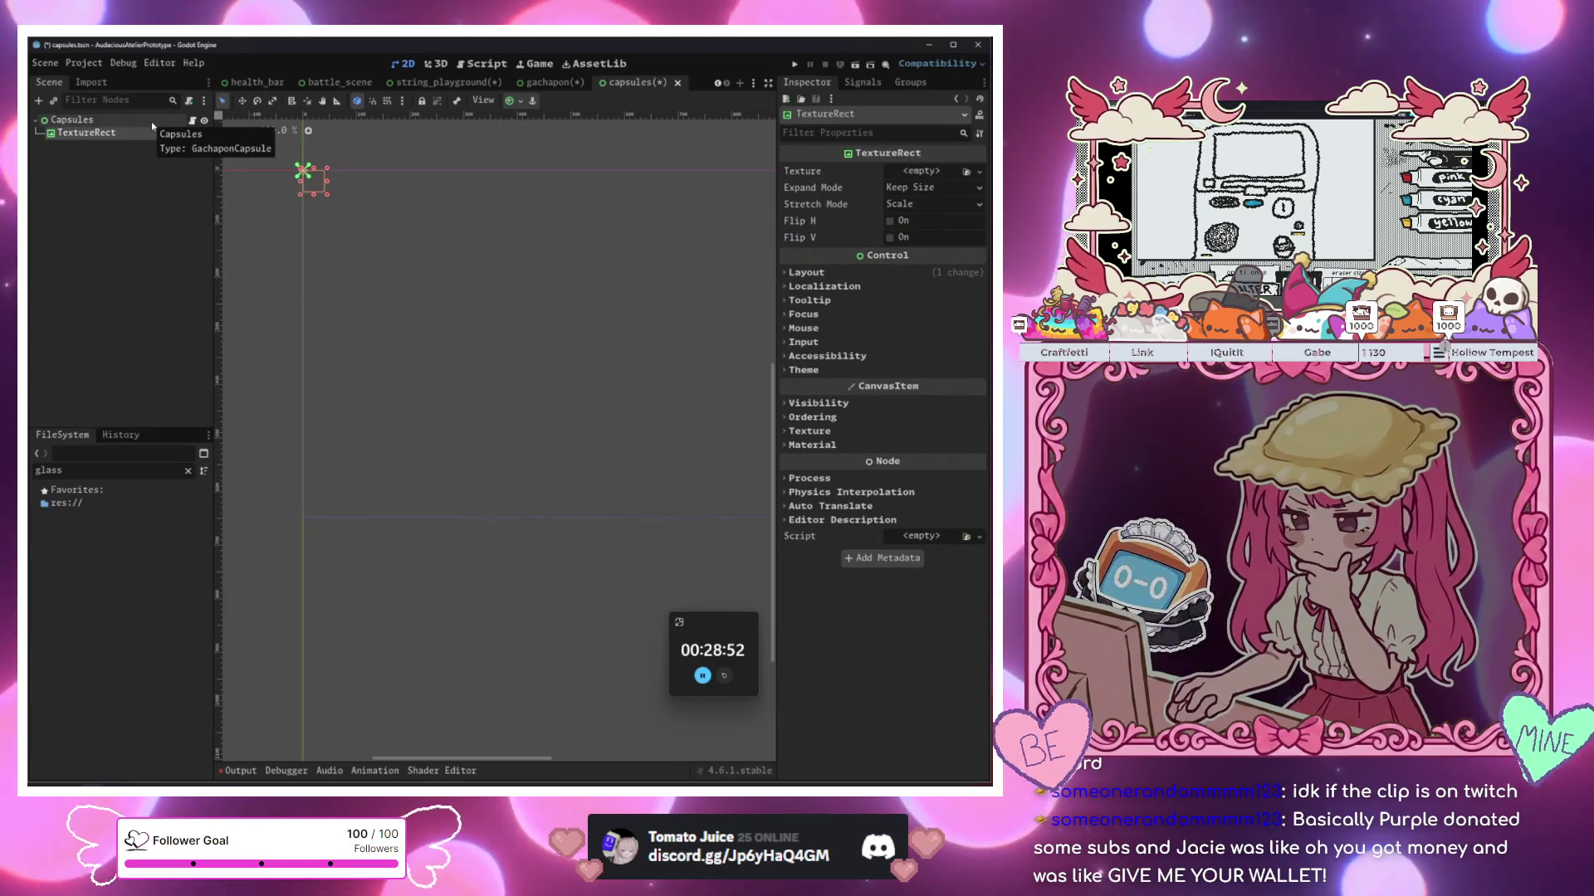
pyautogui.click(152, 123)
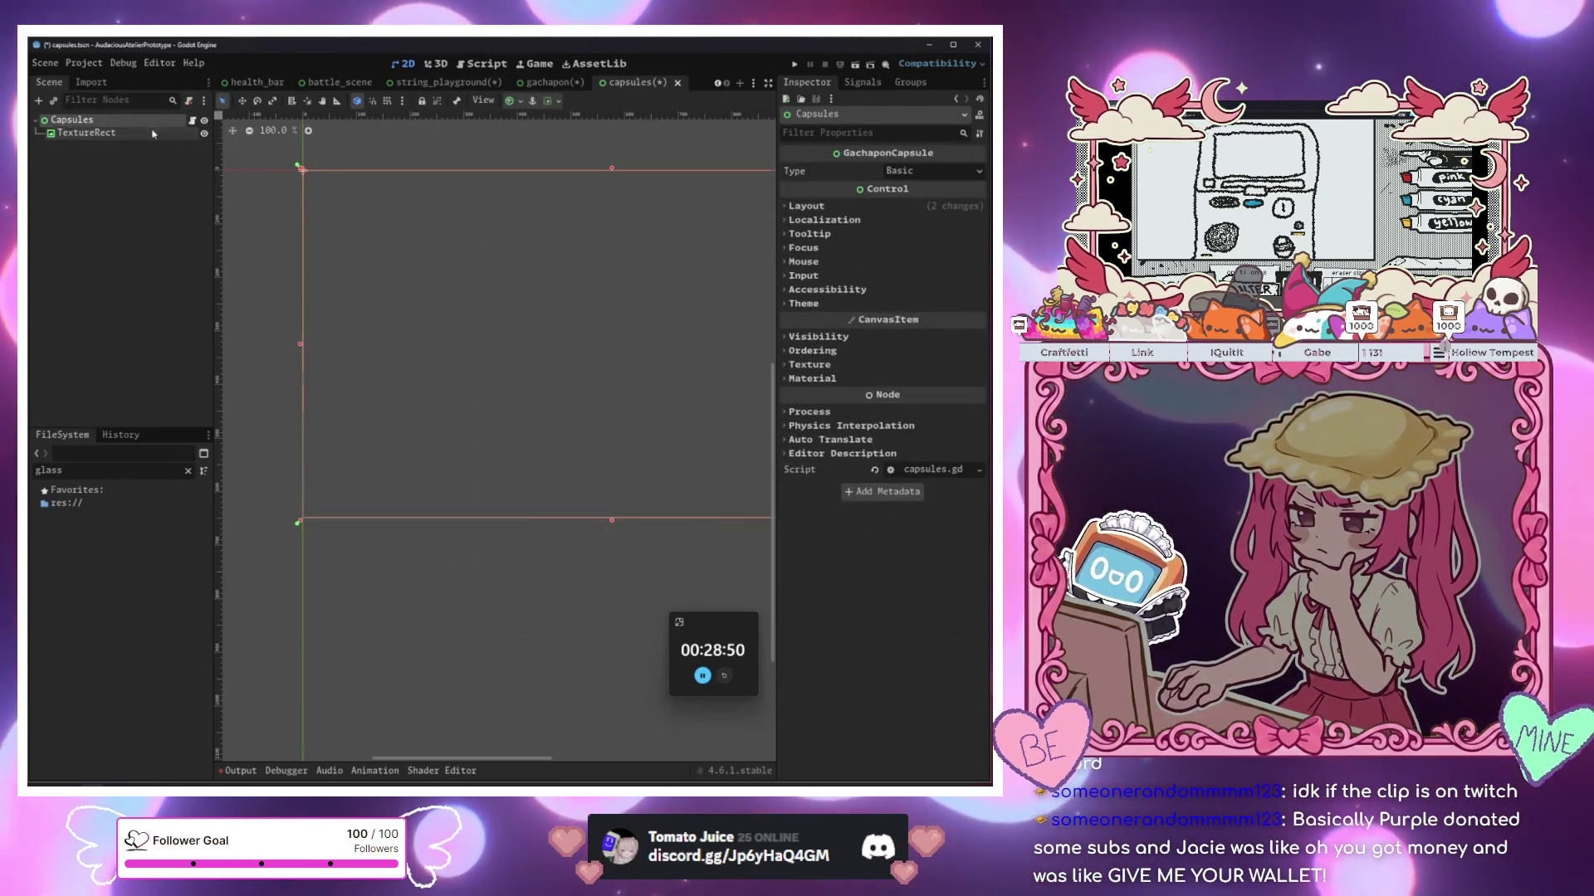
pyautogui.click(153, 133)
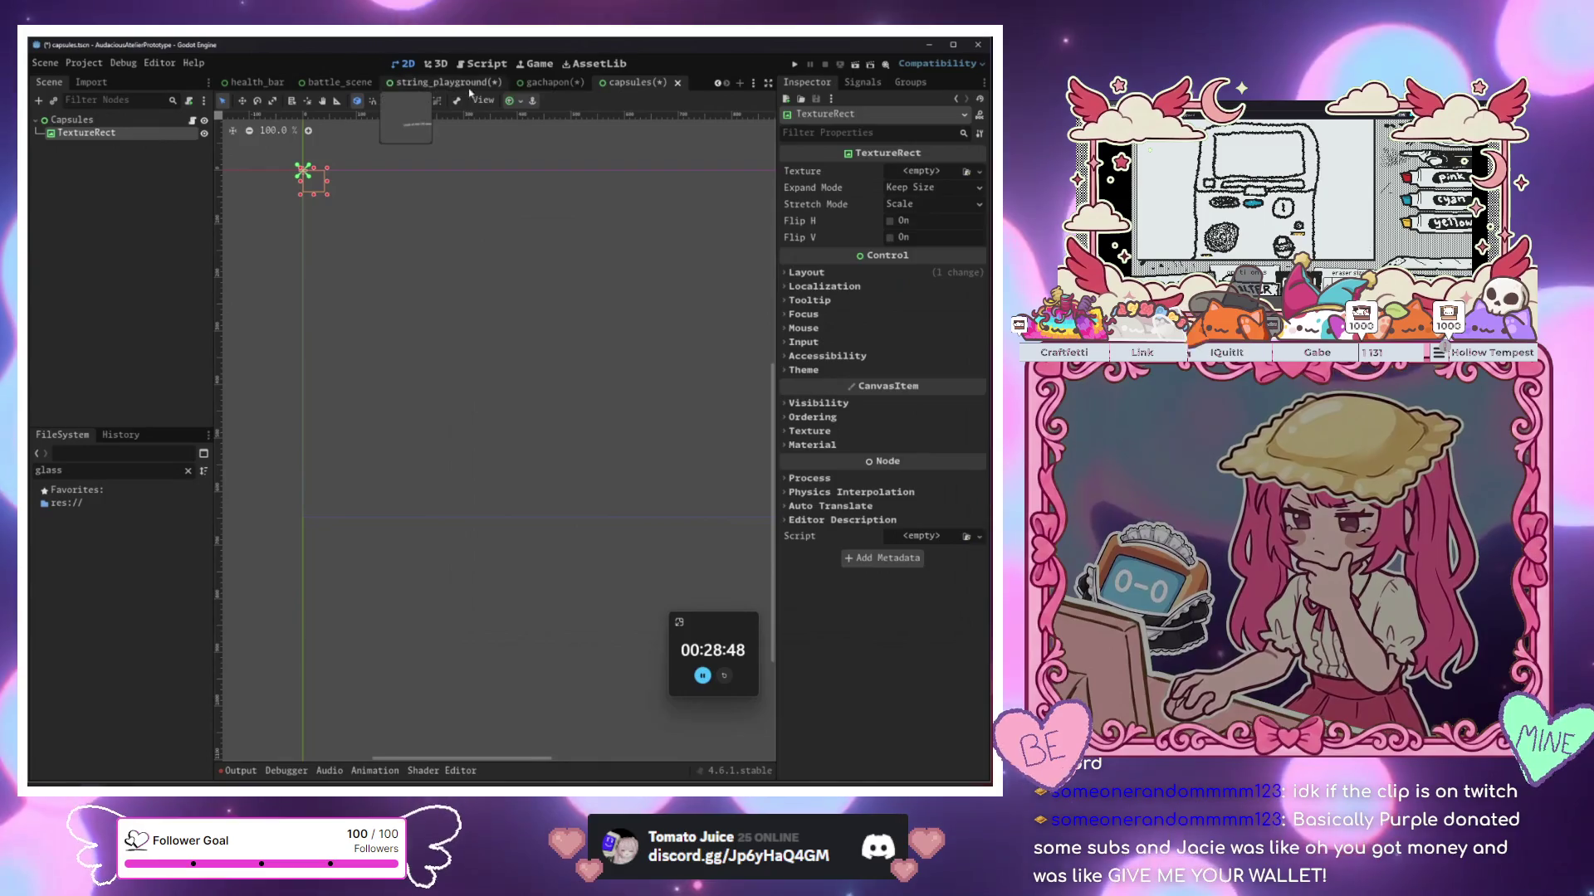
# Step: Go back to the gachapon scene and select the Gachapon root and CrankButton
pyautogui.click(550, 82)
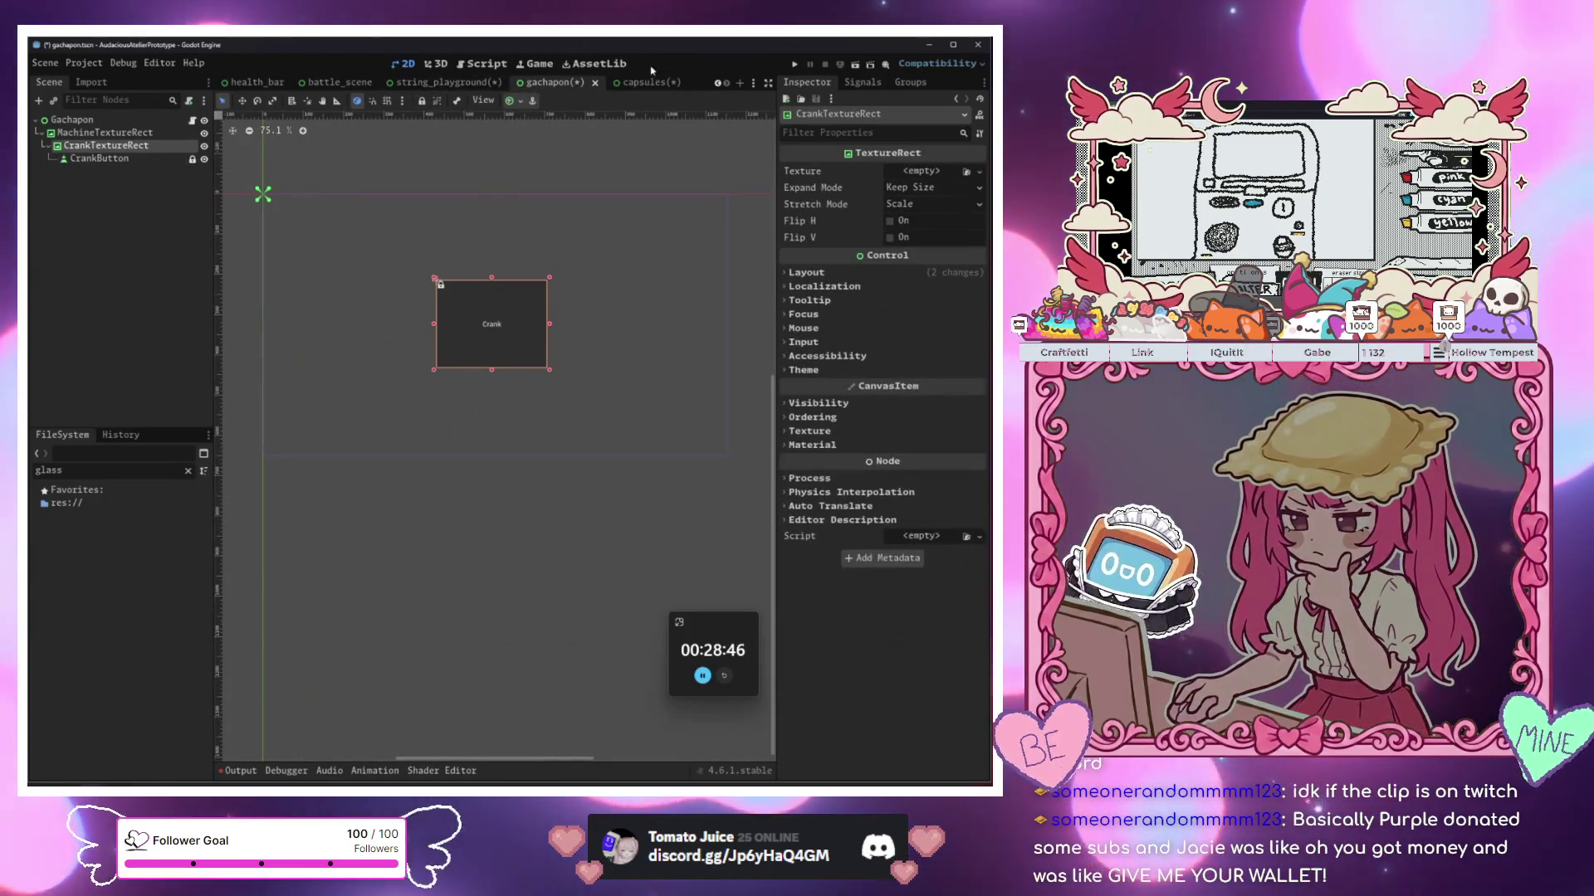
pyautogui.click(644, 81)
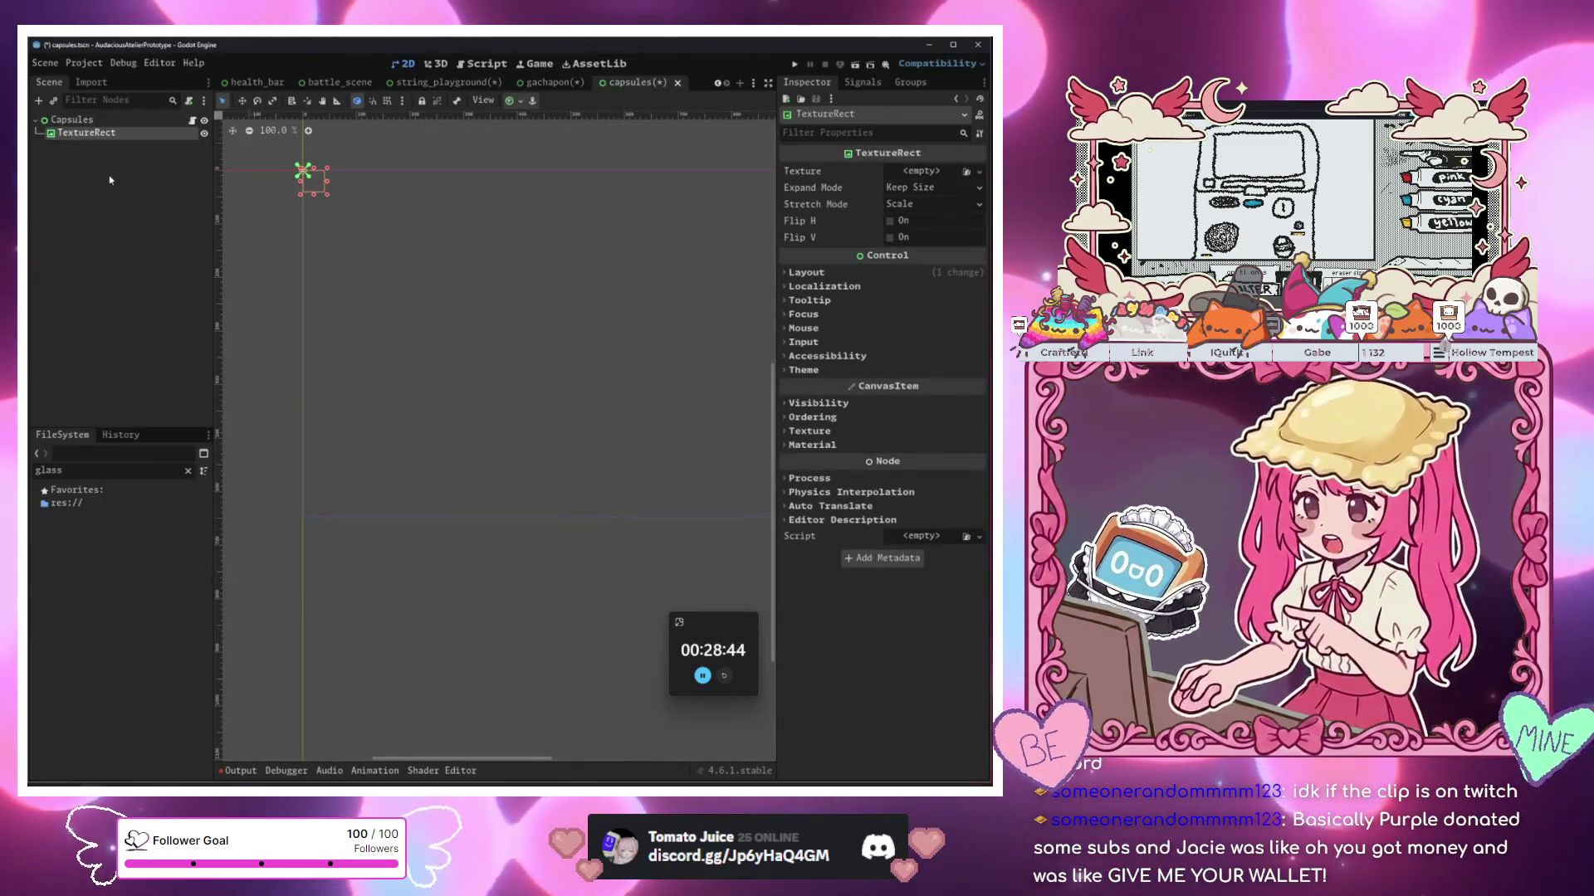
pyautogui.click(548, 88)
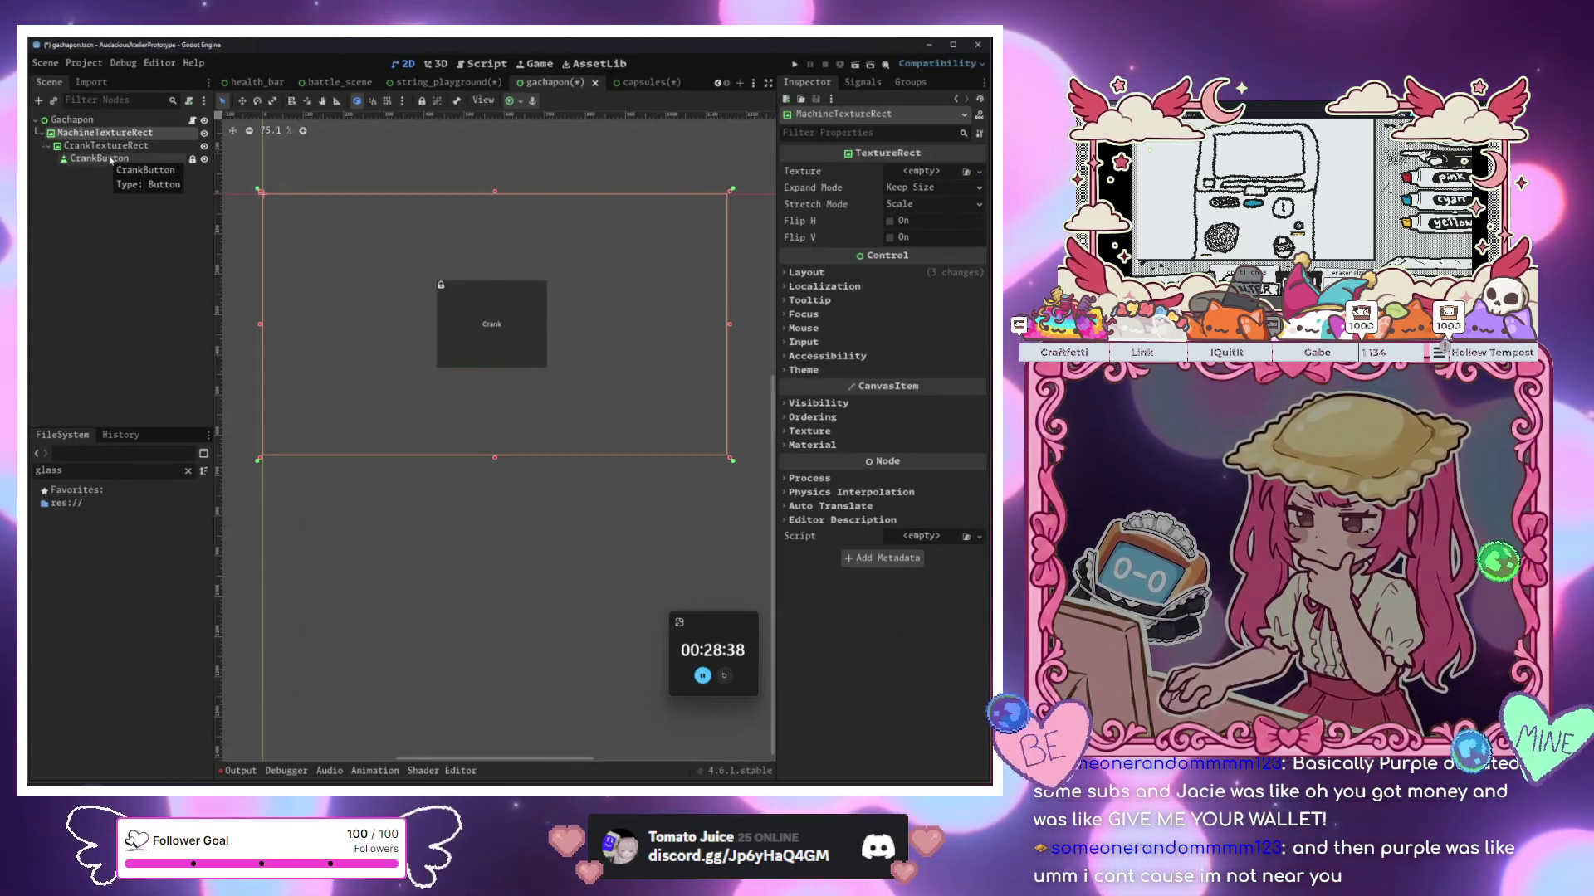
pyautogui.click(90, 122)
pyautogui.click(108, 163)
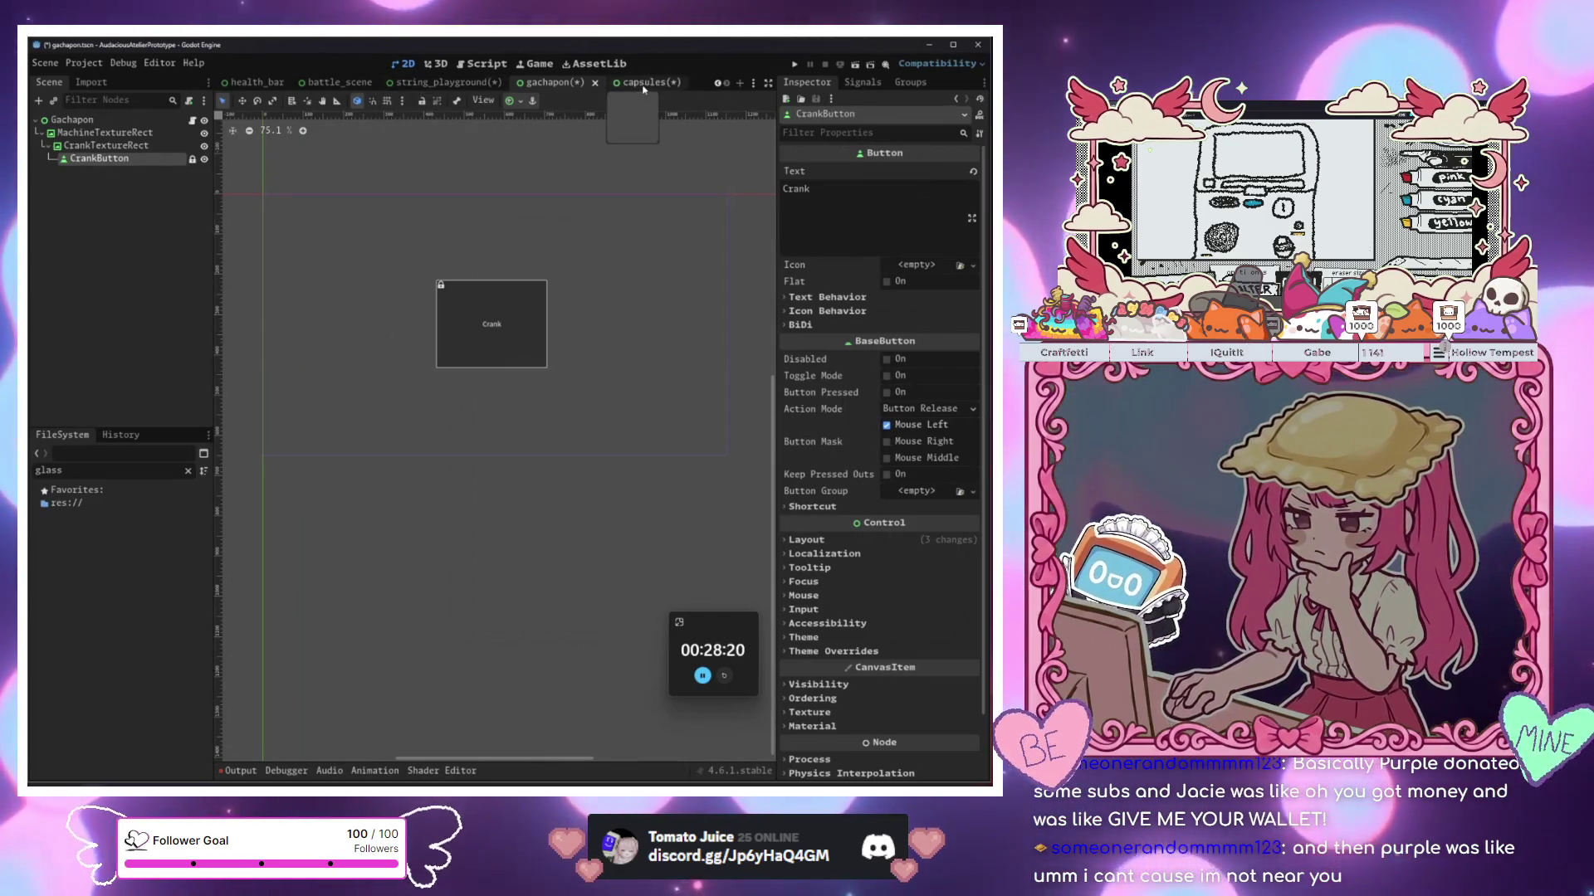
# Step: Add an HBoxContainer child under the Gachapon root to hold the capsules
pyautogui.hotkey('ctrl', 'Tab')
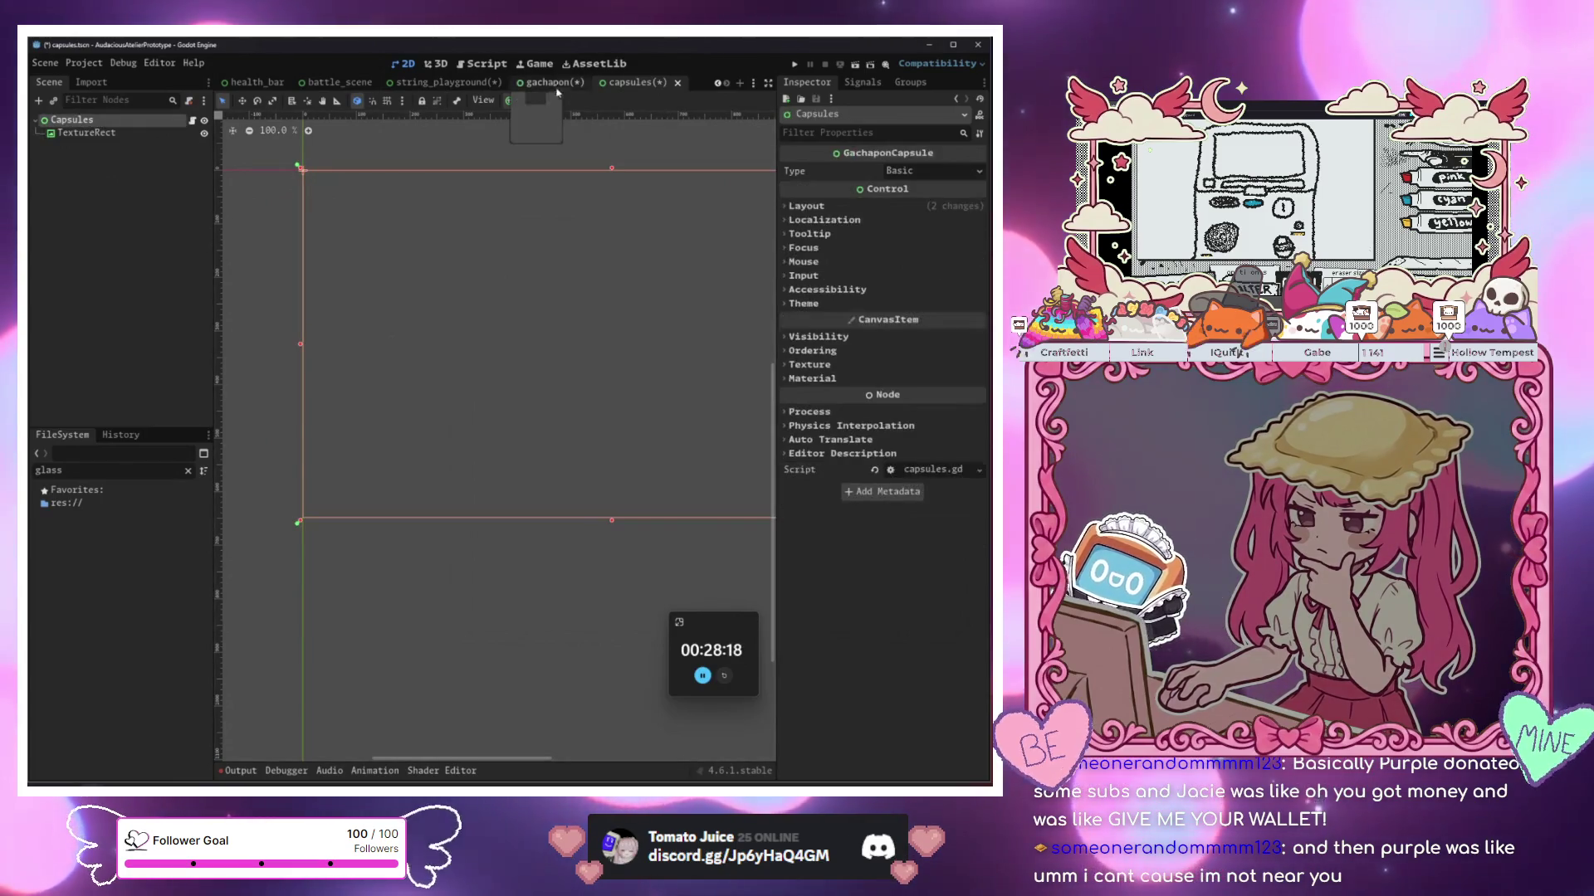
pyautogui.hotkey('ctrl', 'shift', 'Tab')
pyautogui.click(126, 157)
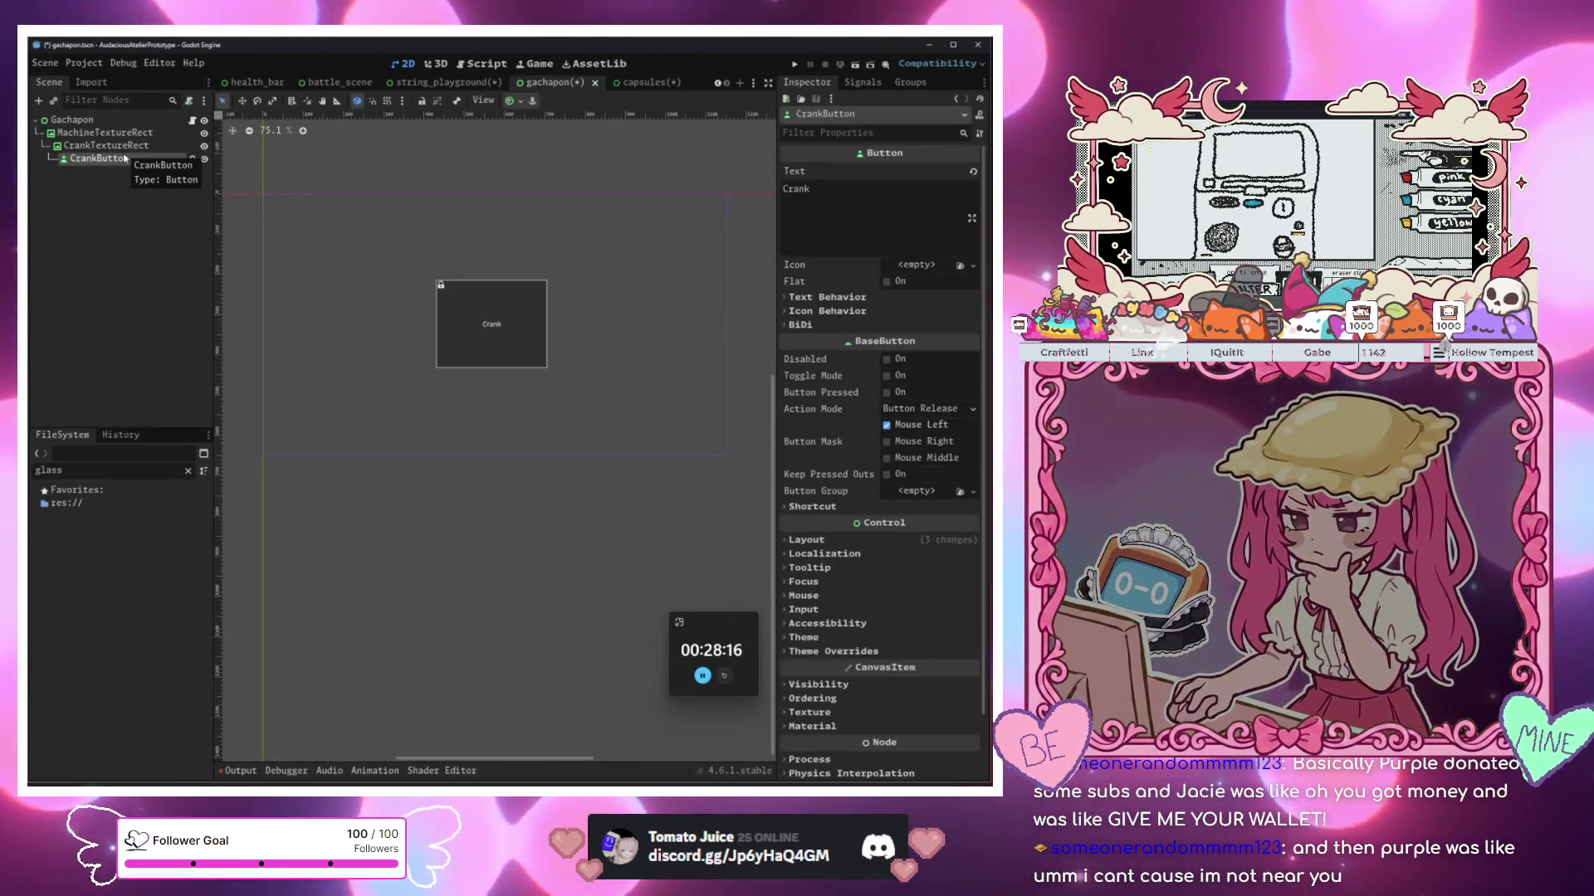
pyautogui.click(122, 121)
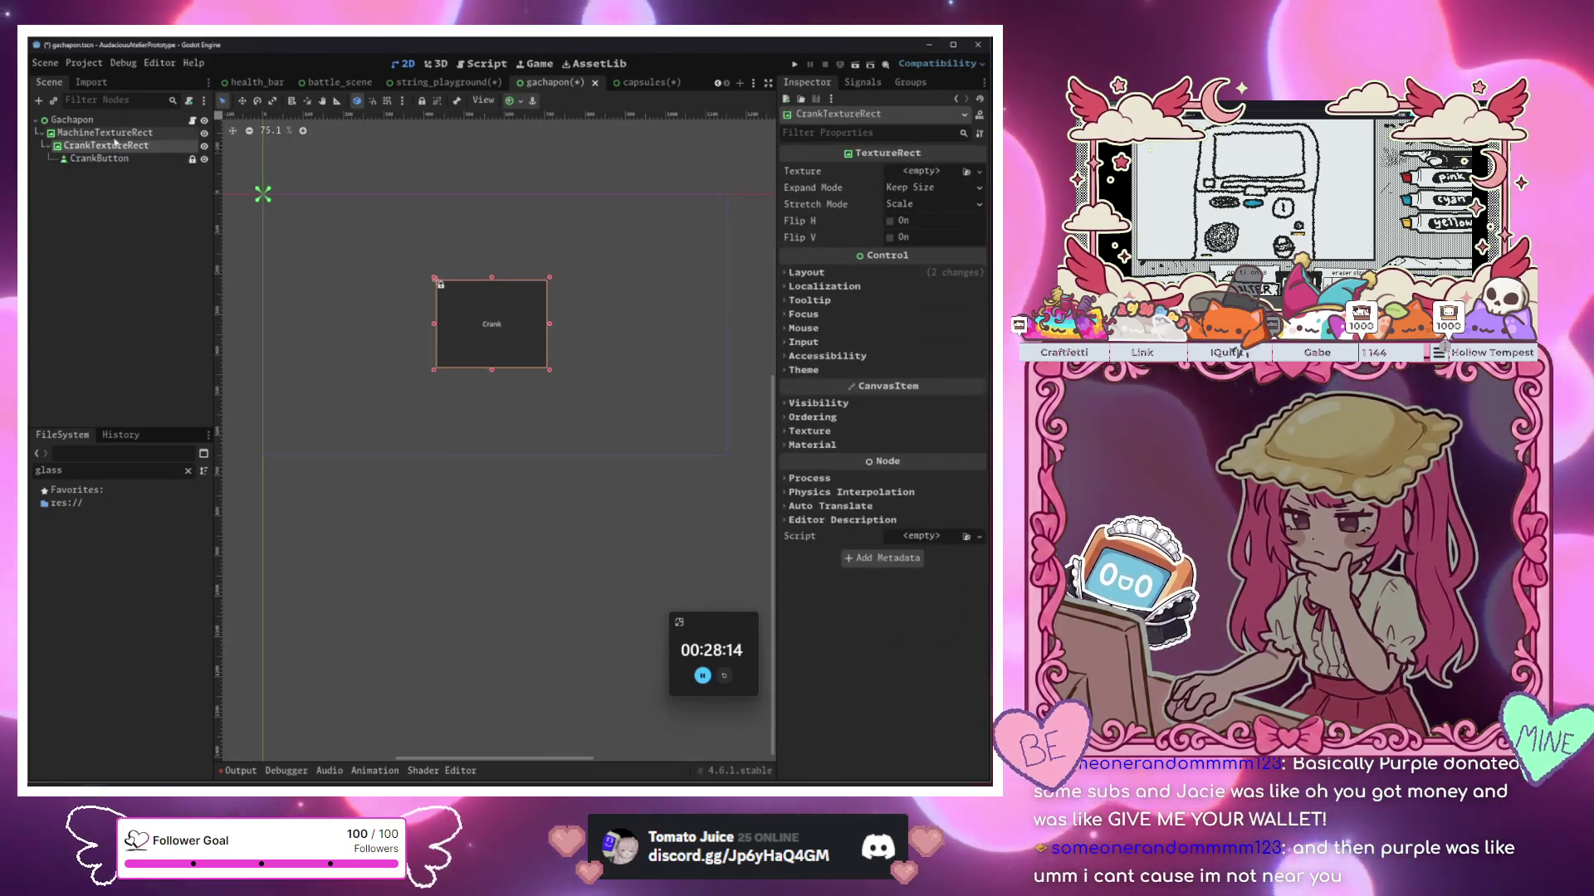
pyautogui.hotkey('ctrl', 'a')
pyautogui.write('hbox')
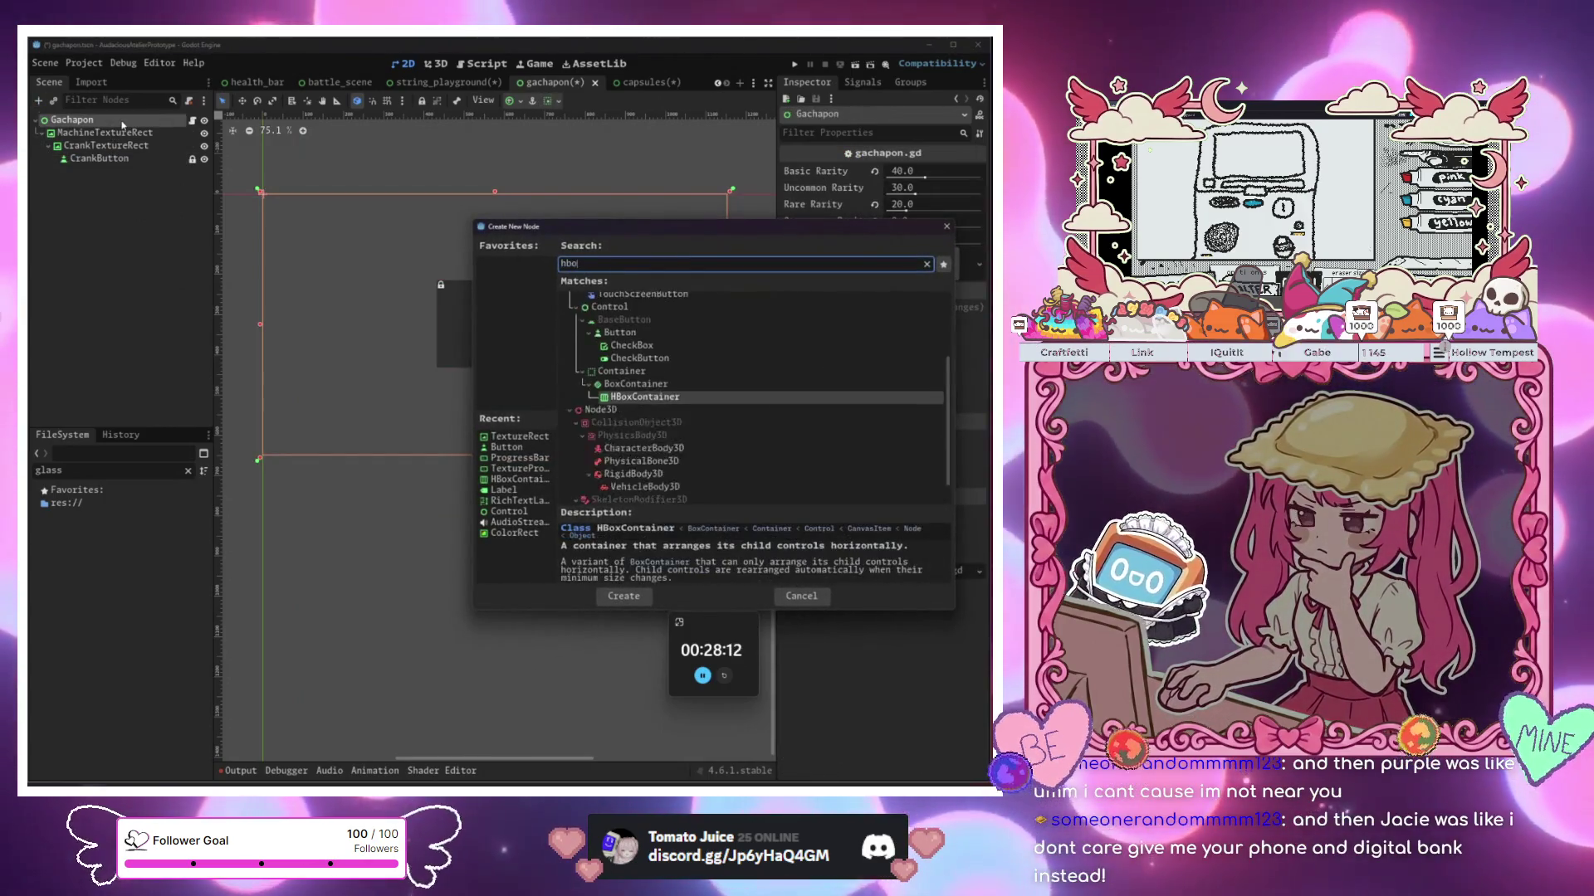
pyautogui.press('Return')
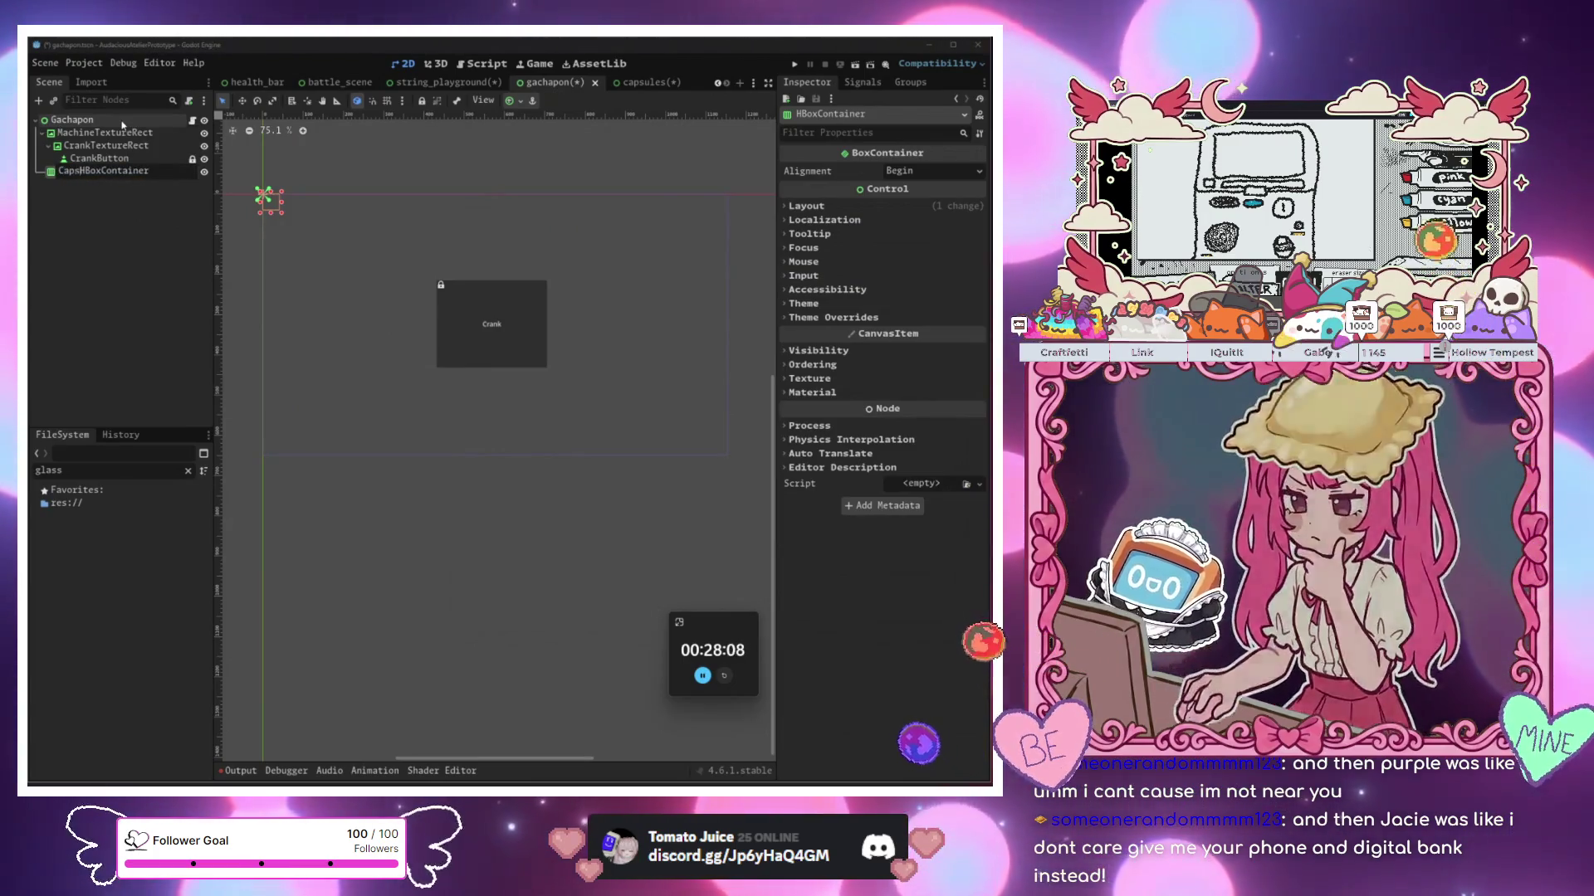
pyautogui.click(122, 121)
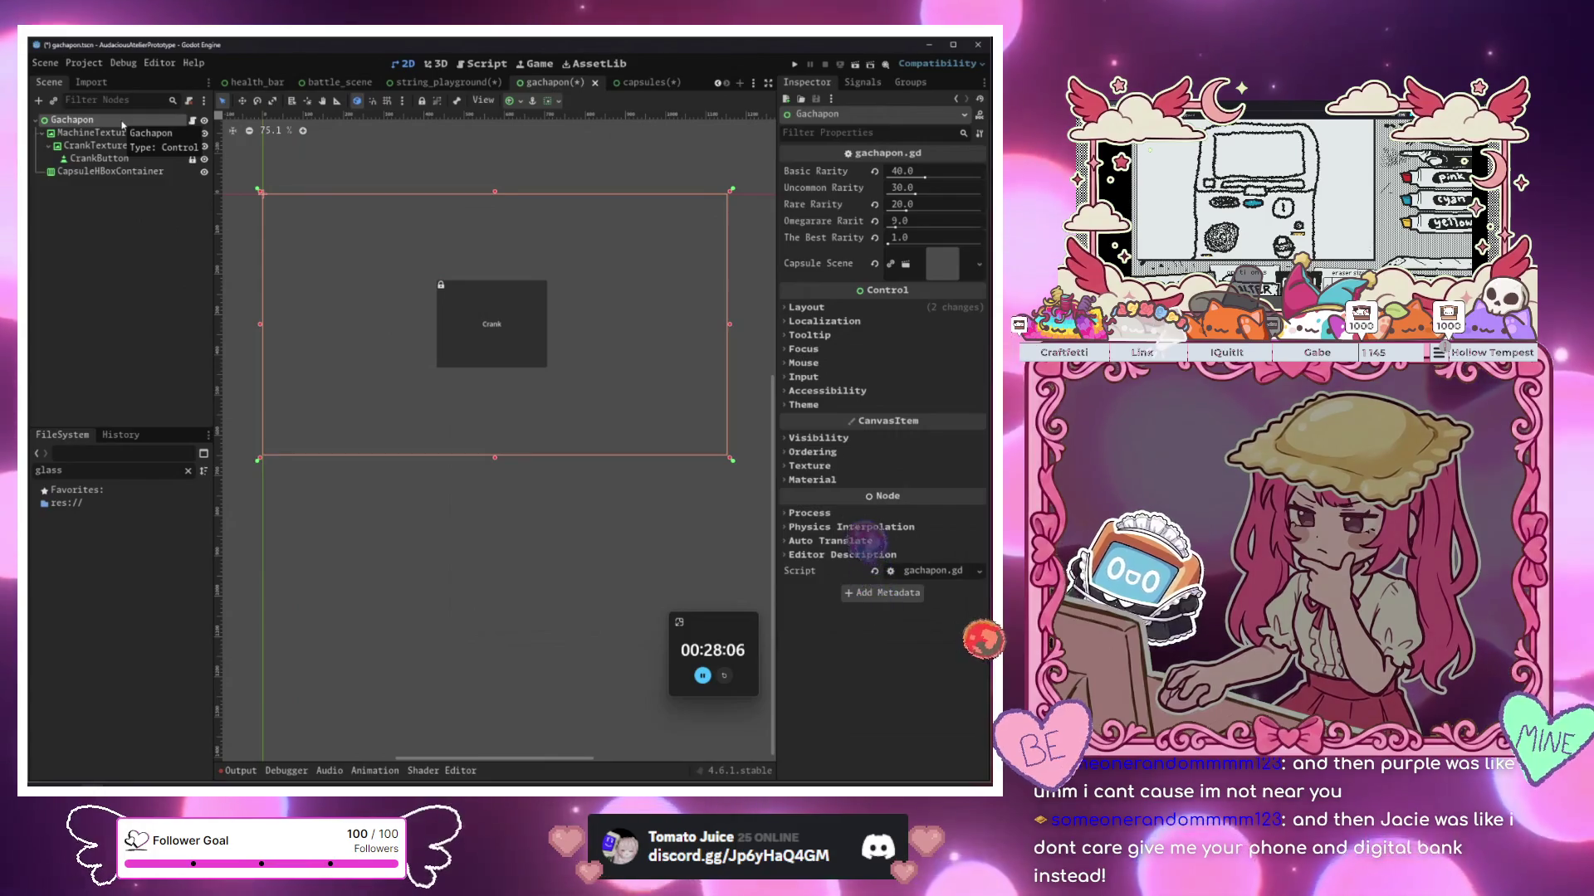
pyautogui.click(191, 121)
pyautogui.click(517, 317)
pyautogui.write('@')
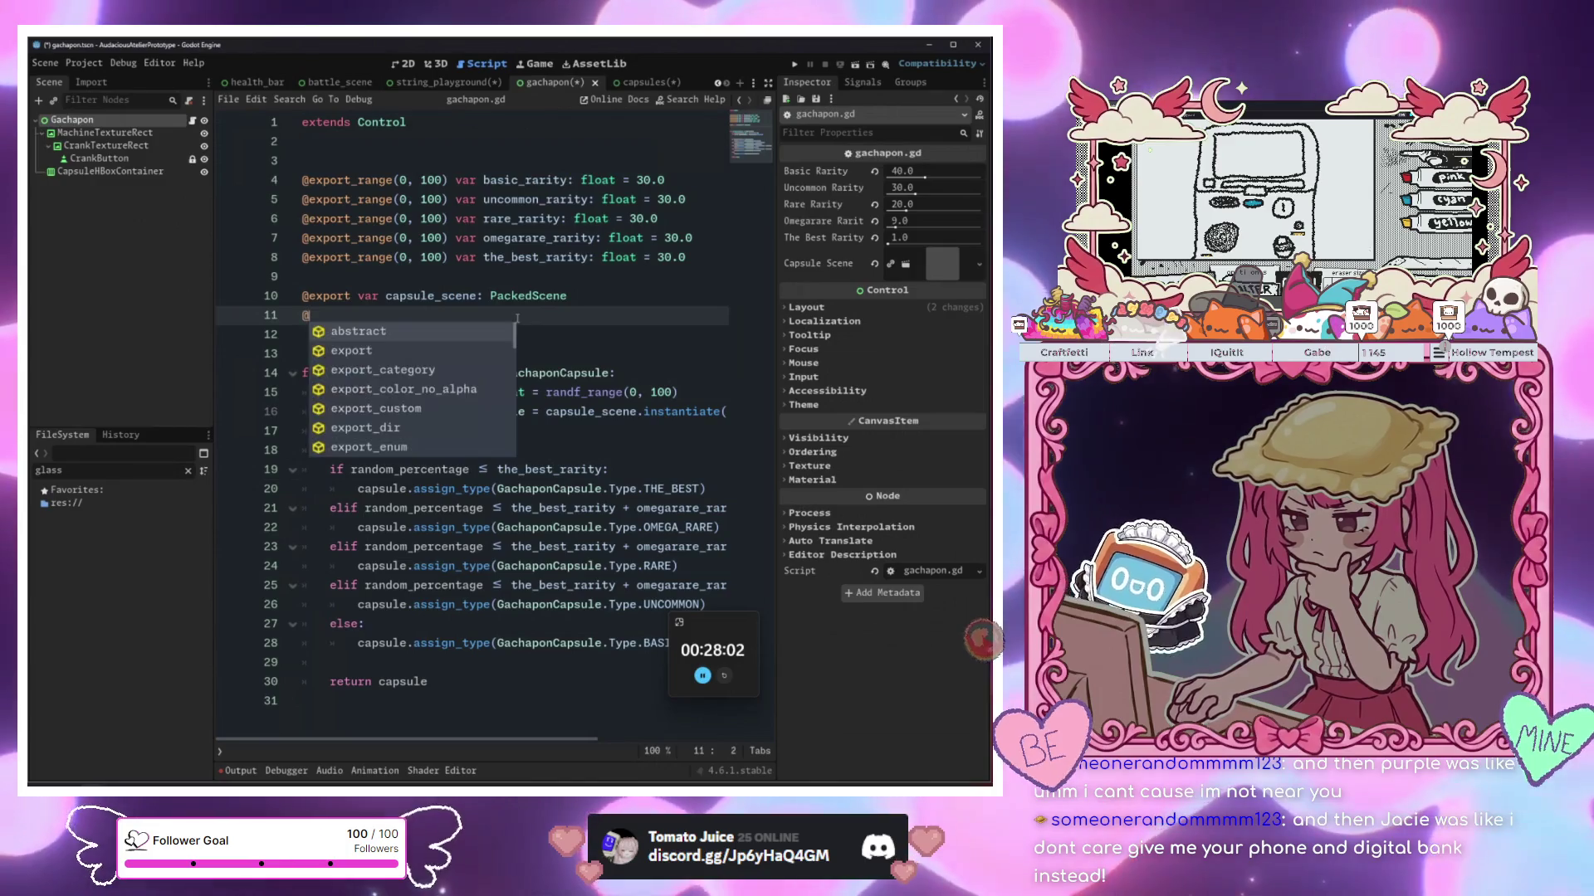
pyautogui.write('export var c')
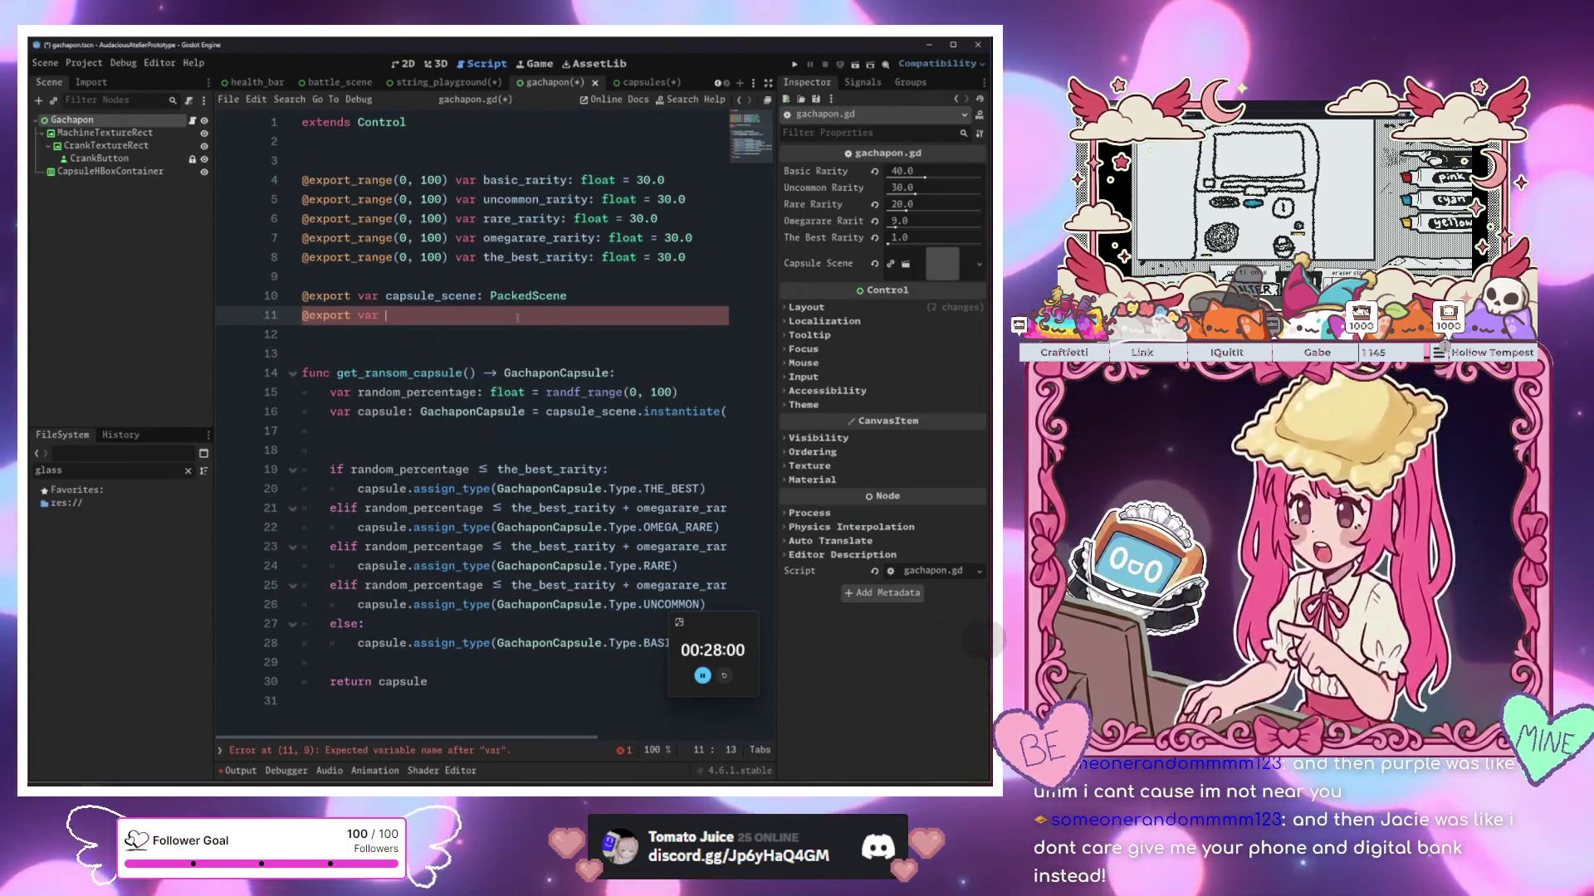
pyautogui.write('aupsule_hbo')
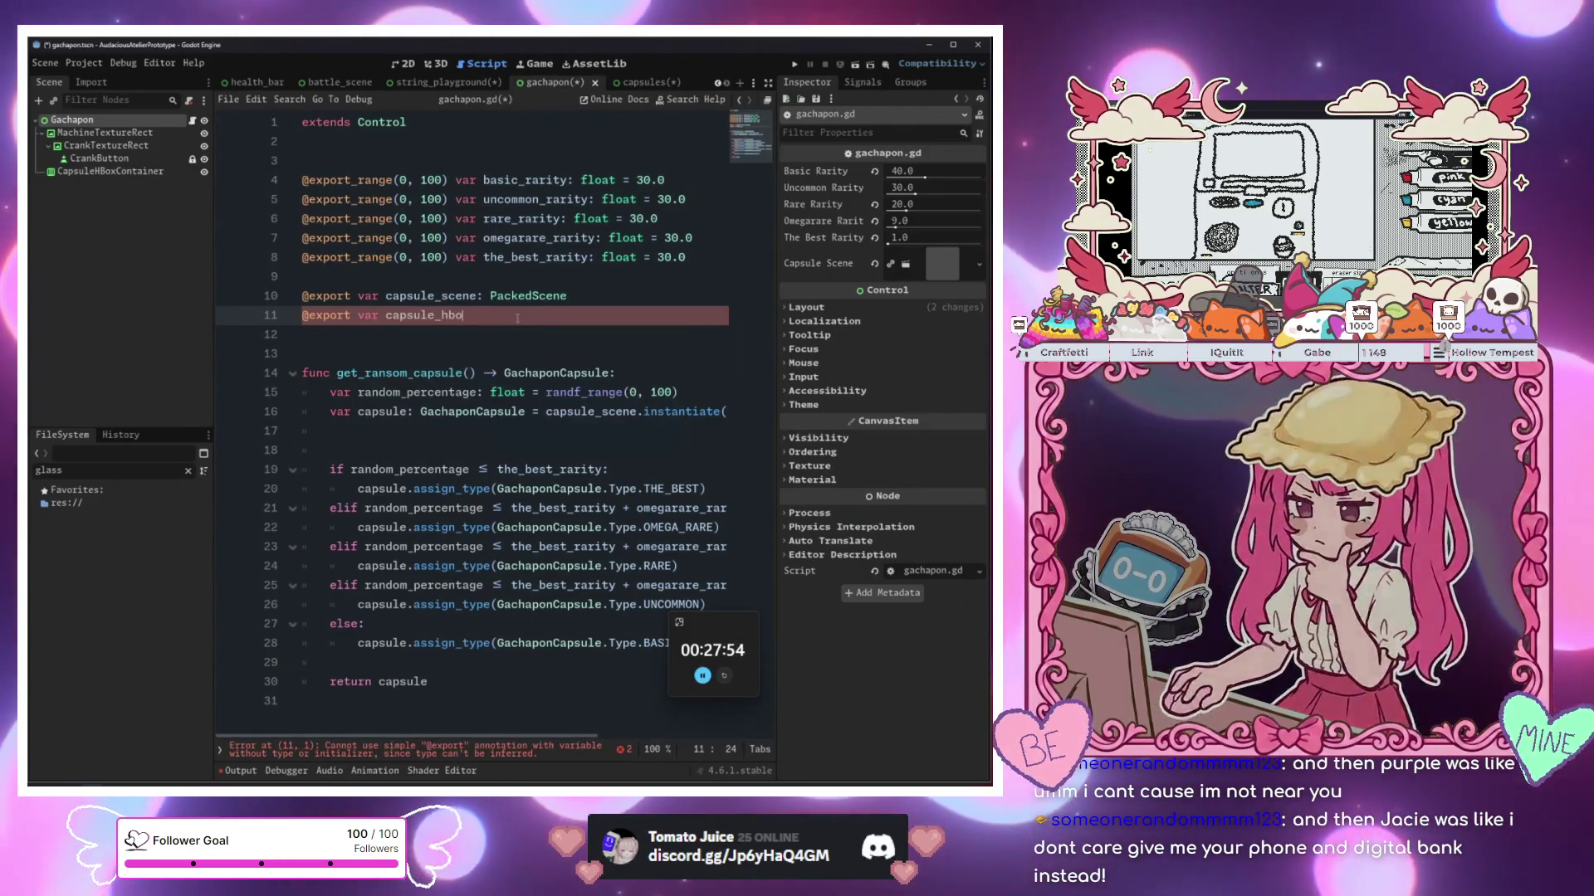
pyautogui.write('tainer:')
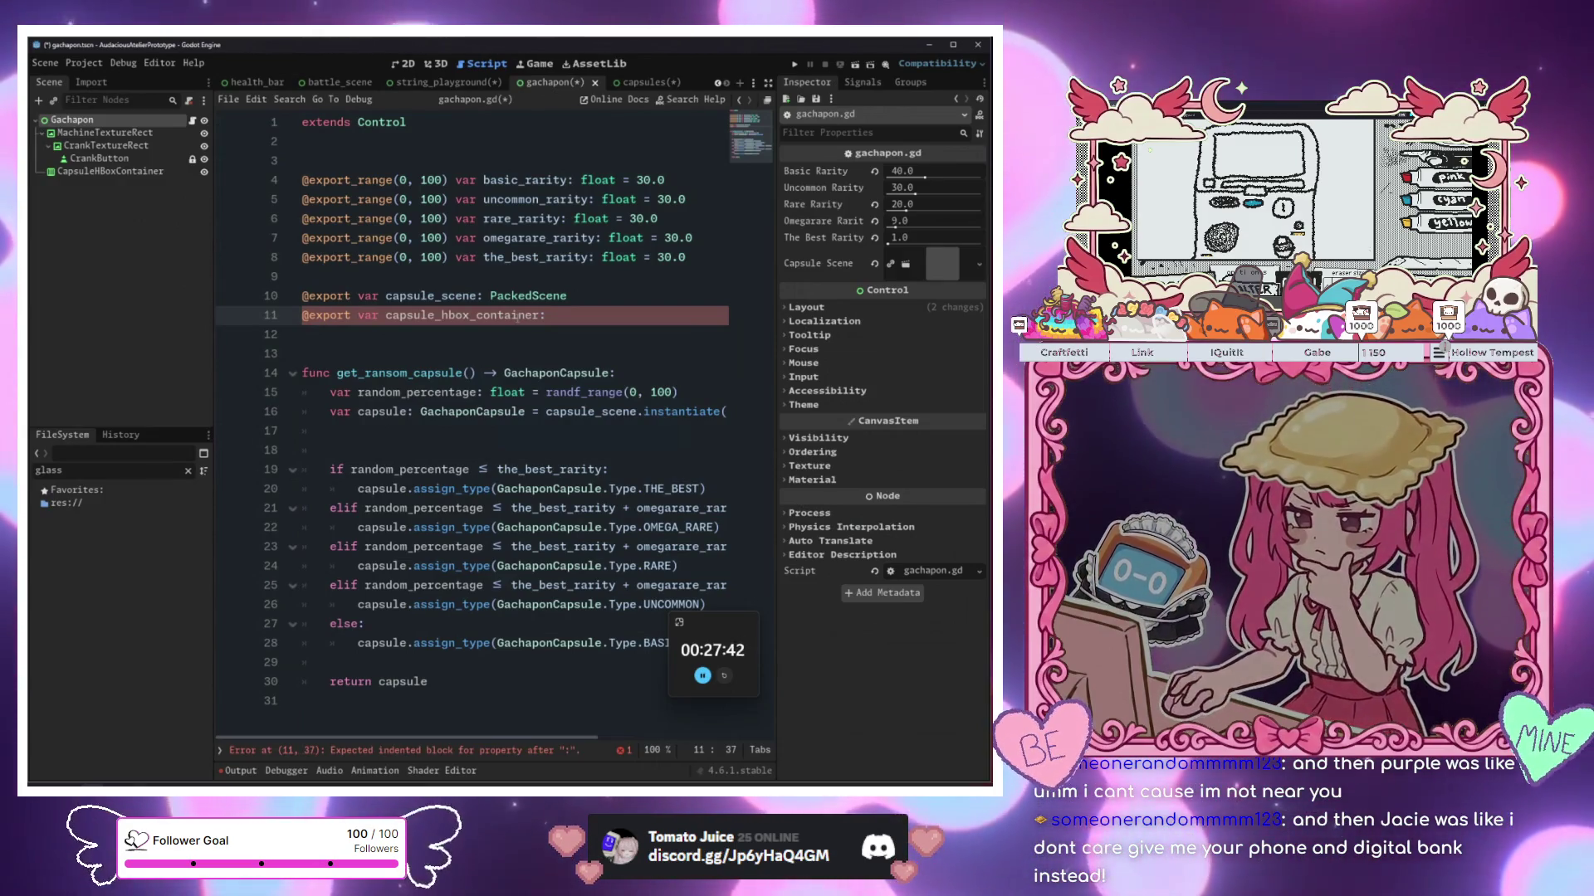
pyautogui.write('P')
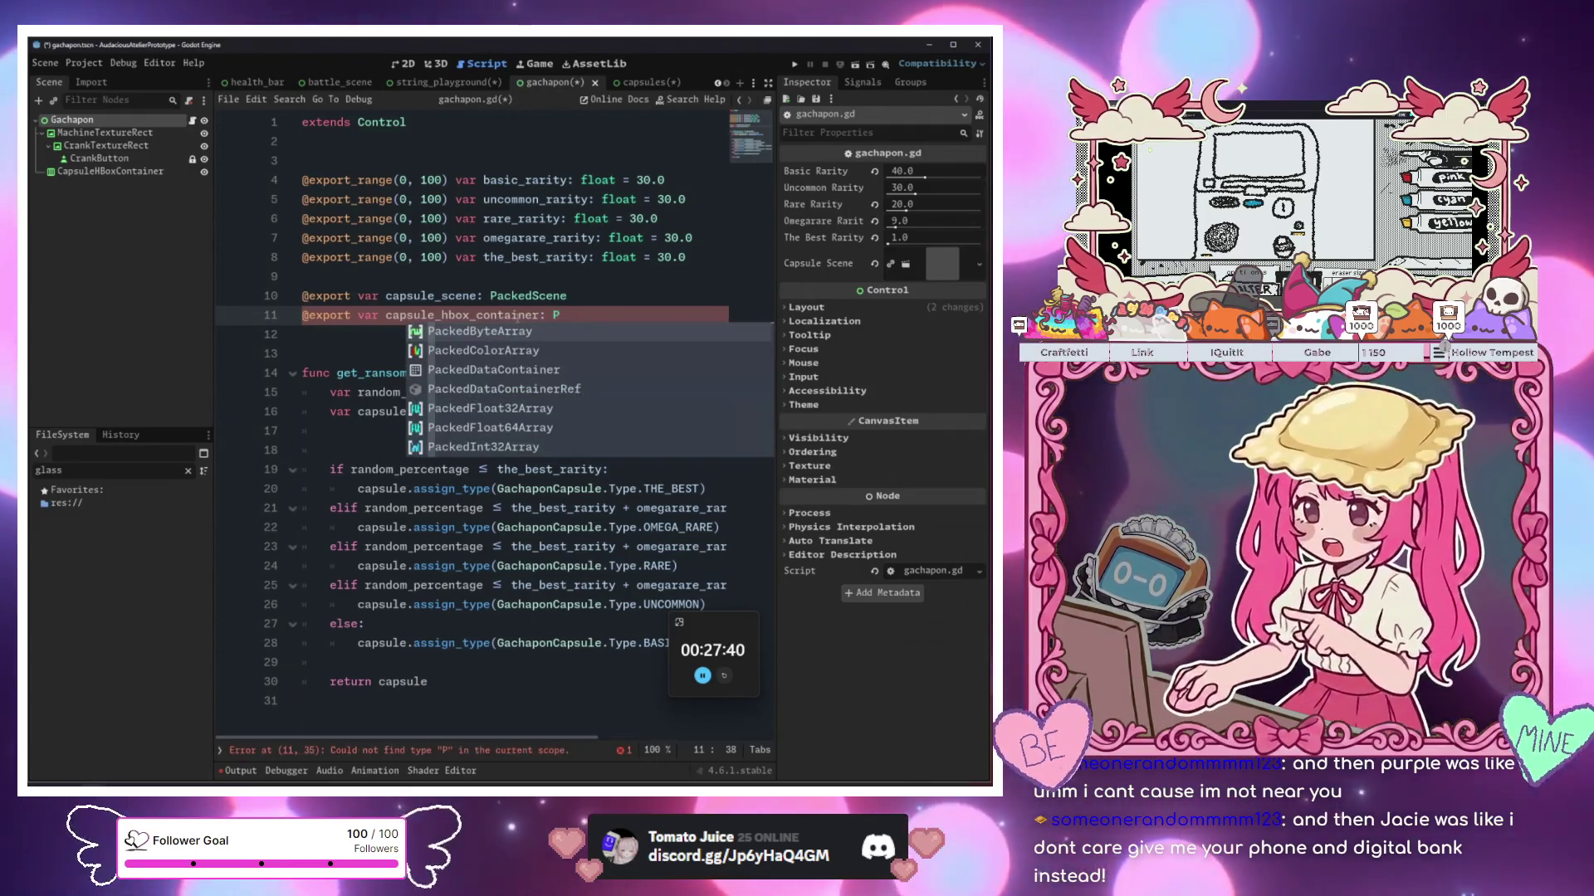
pyautogui.press('BackSpace')
pyautogui.press('BackSpace')
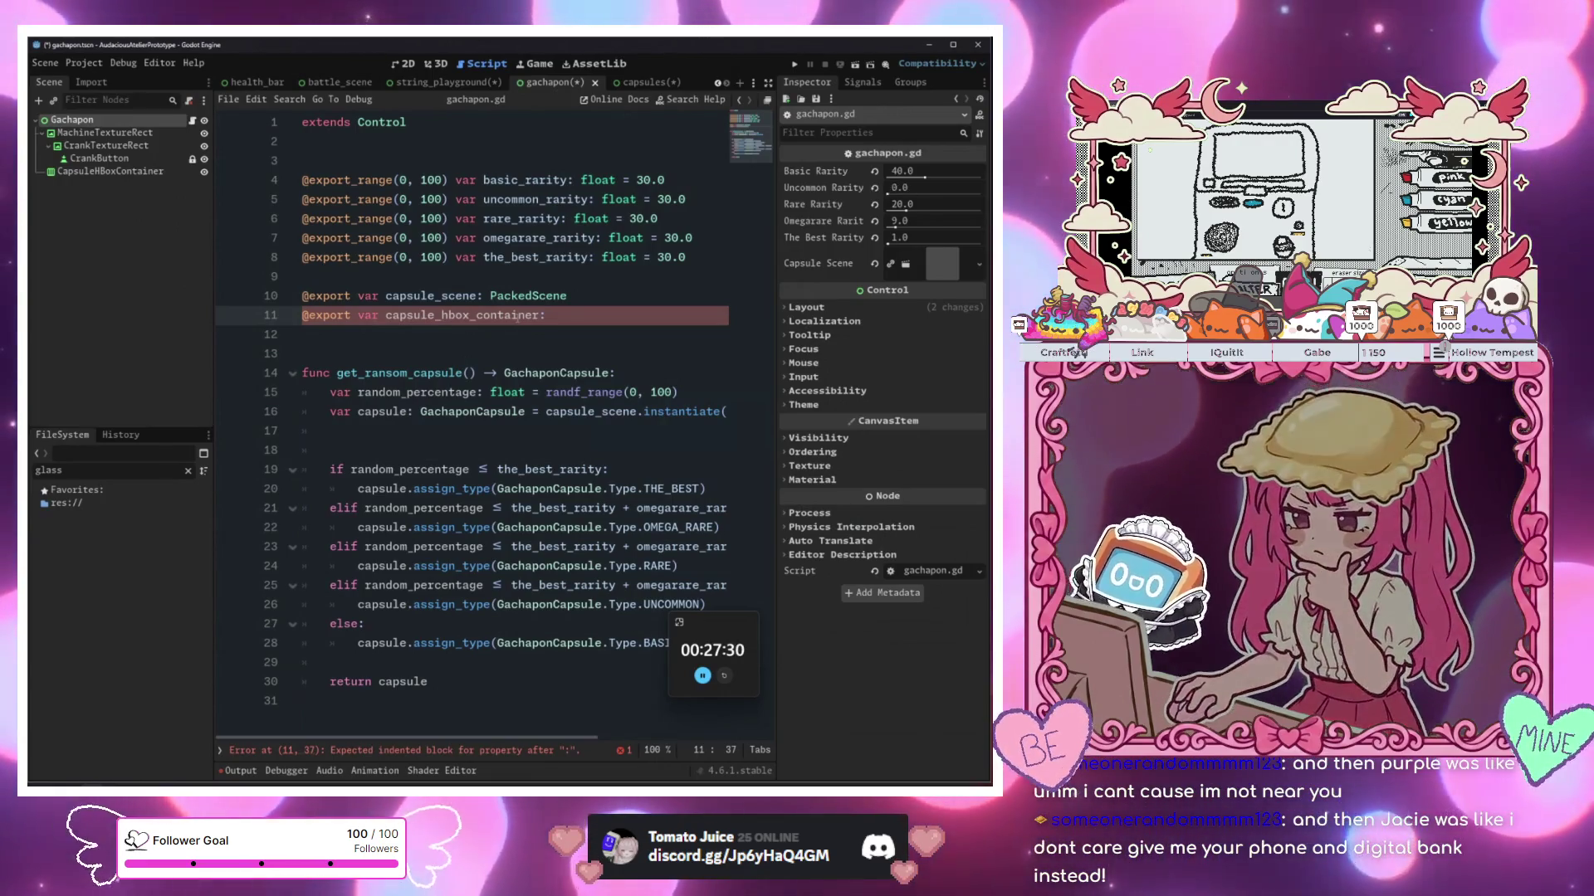
pyautogui.hotkey('ctrl', 's')
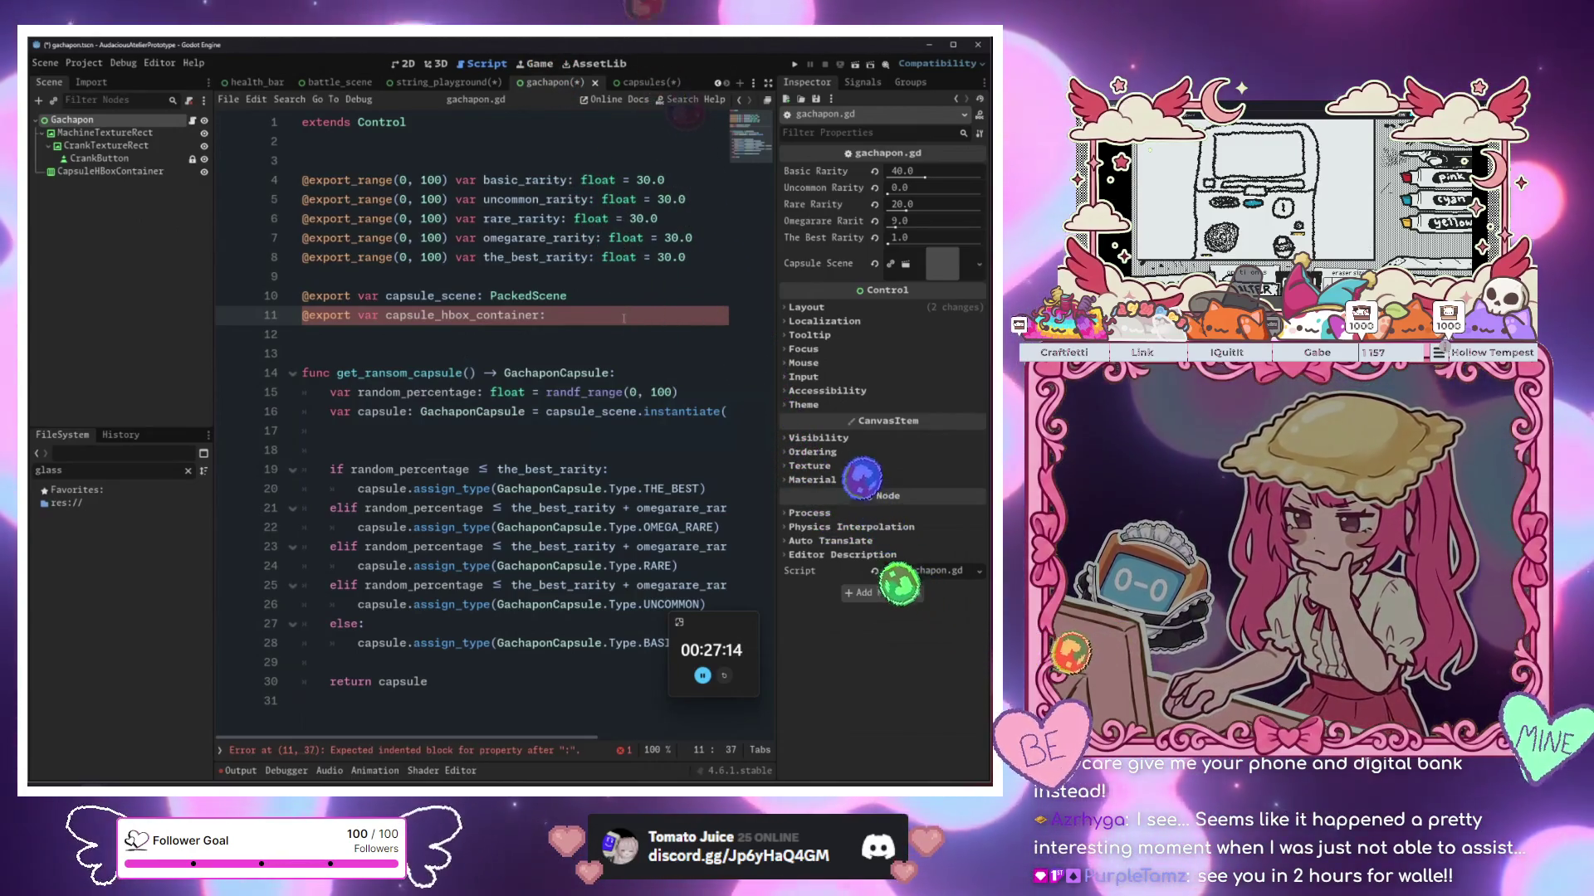
pyautogui.write('HBox')
pyautogui.press('Return')
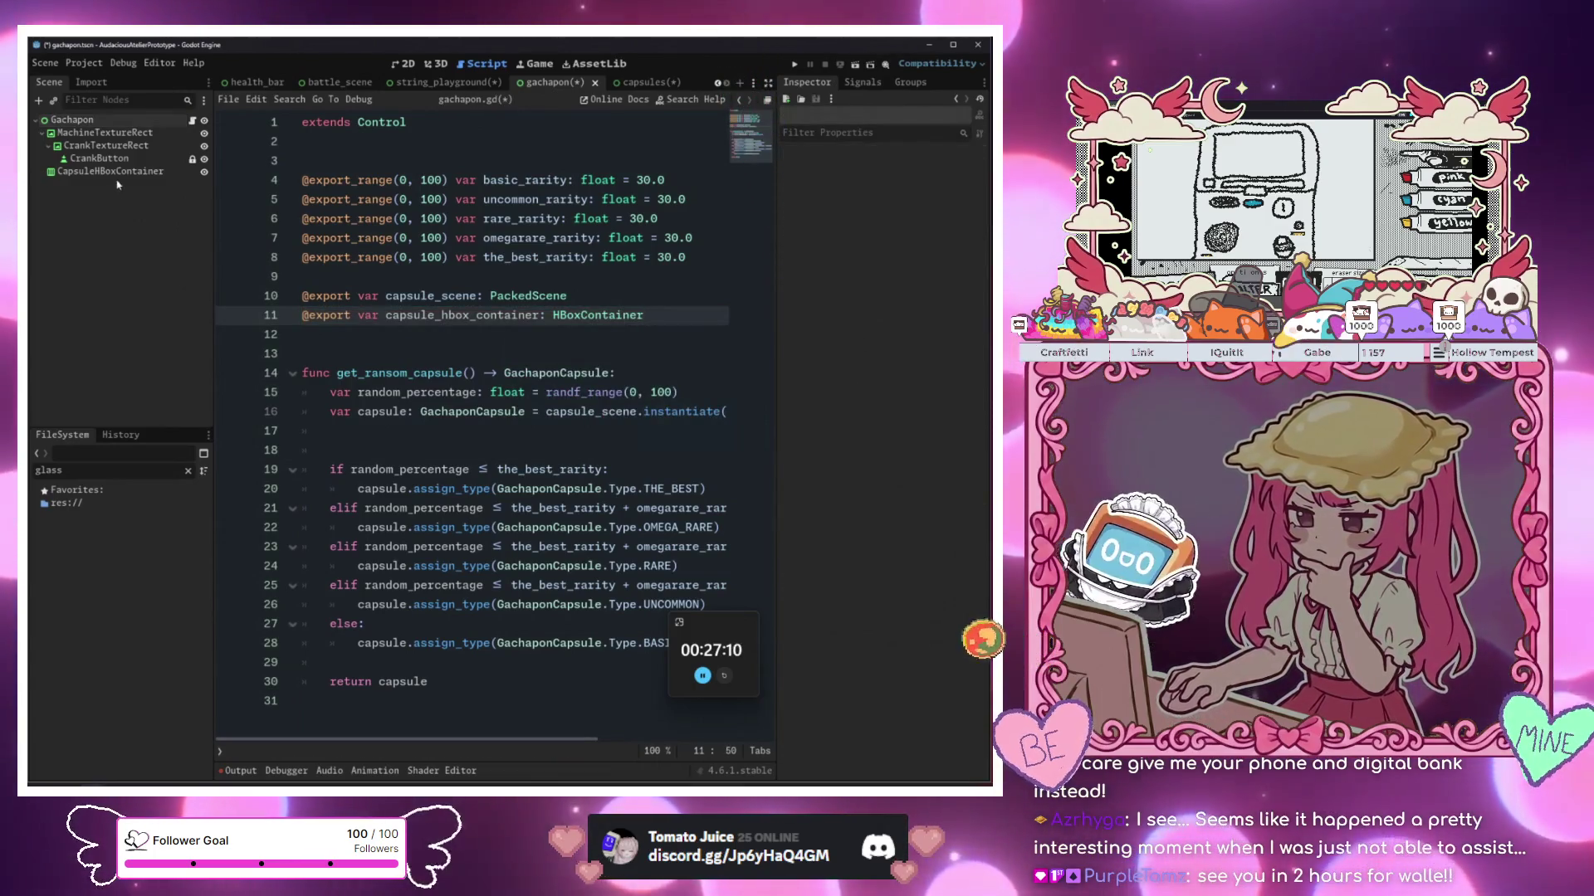
pyautogui.click(108, 133)
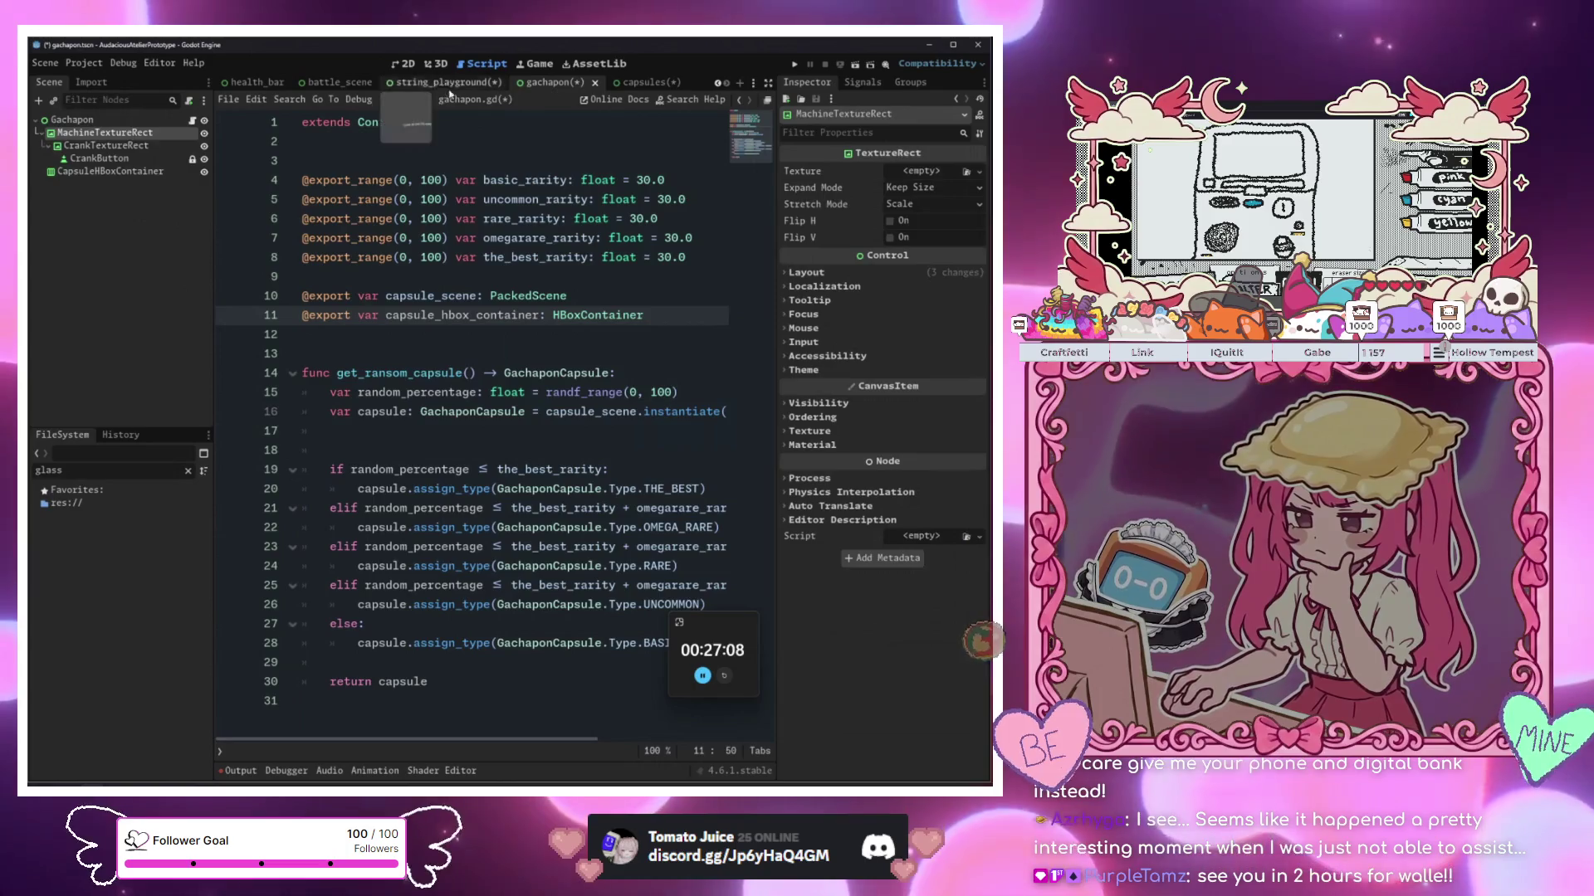
# Step: Give MachineTextureRect a new AnimatedTexture set to 3 frames, expanding Frames 0–2
pyautogui.hotkey('ctrl', 'F1')
pyautogui.click(979, 171)
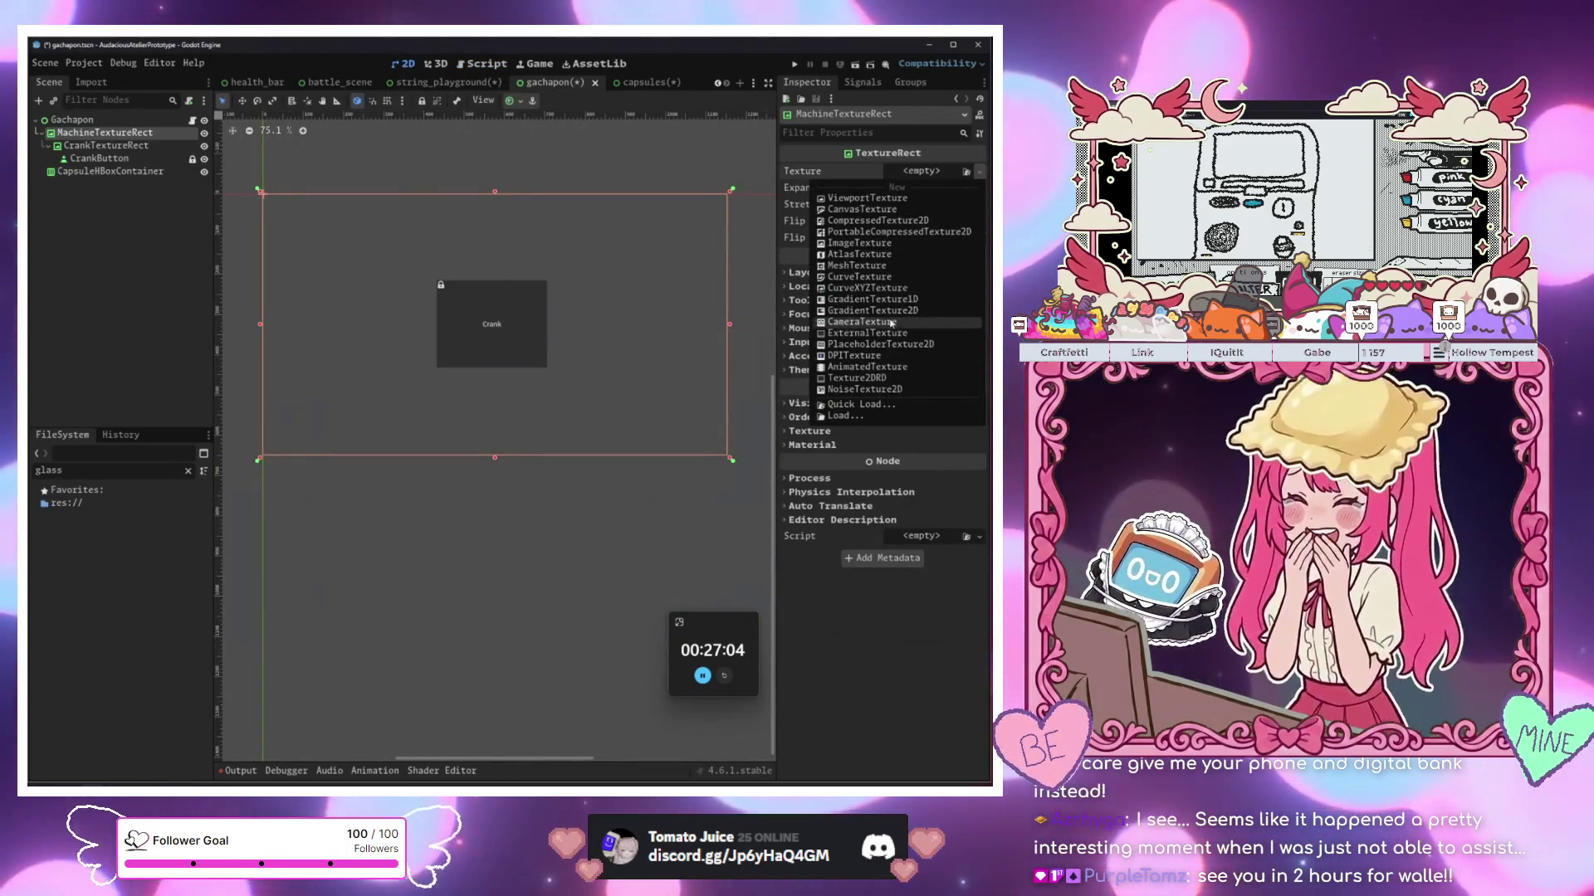
pyautogui.click(863, 367)
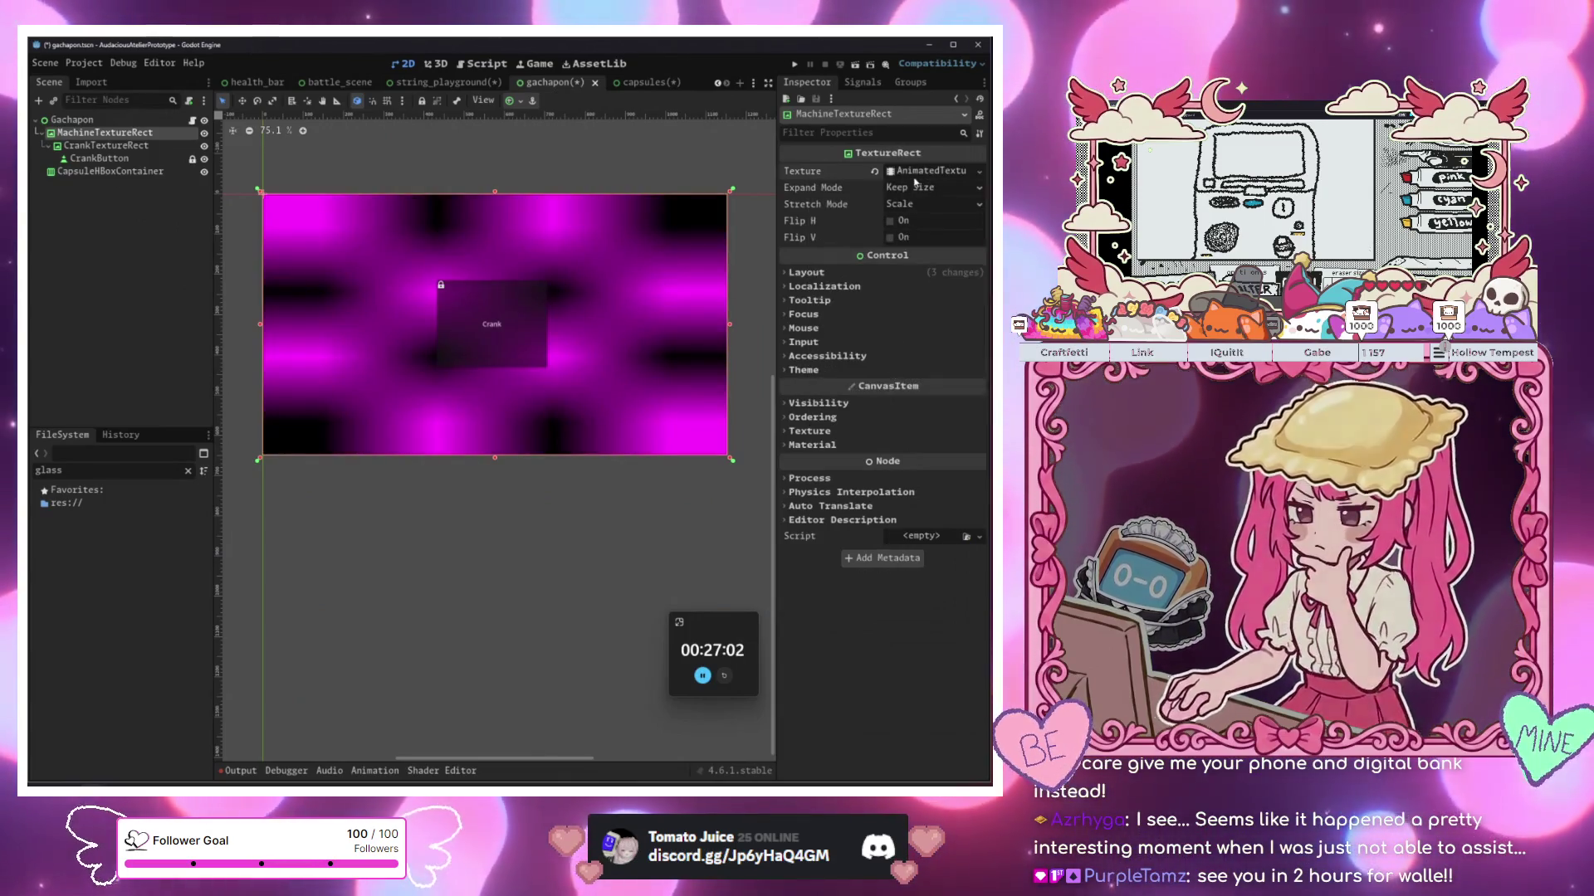
pyautogui.click(913, 172)
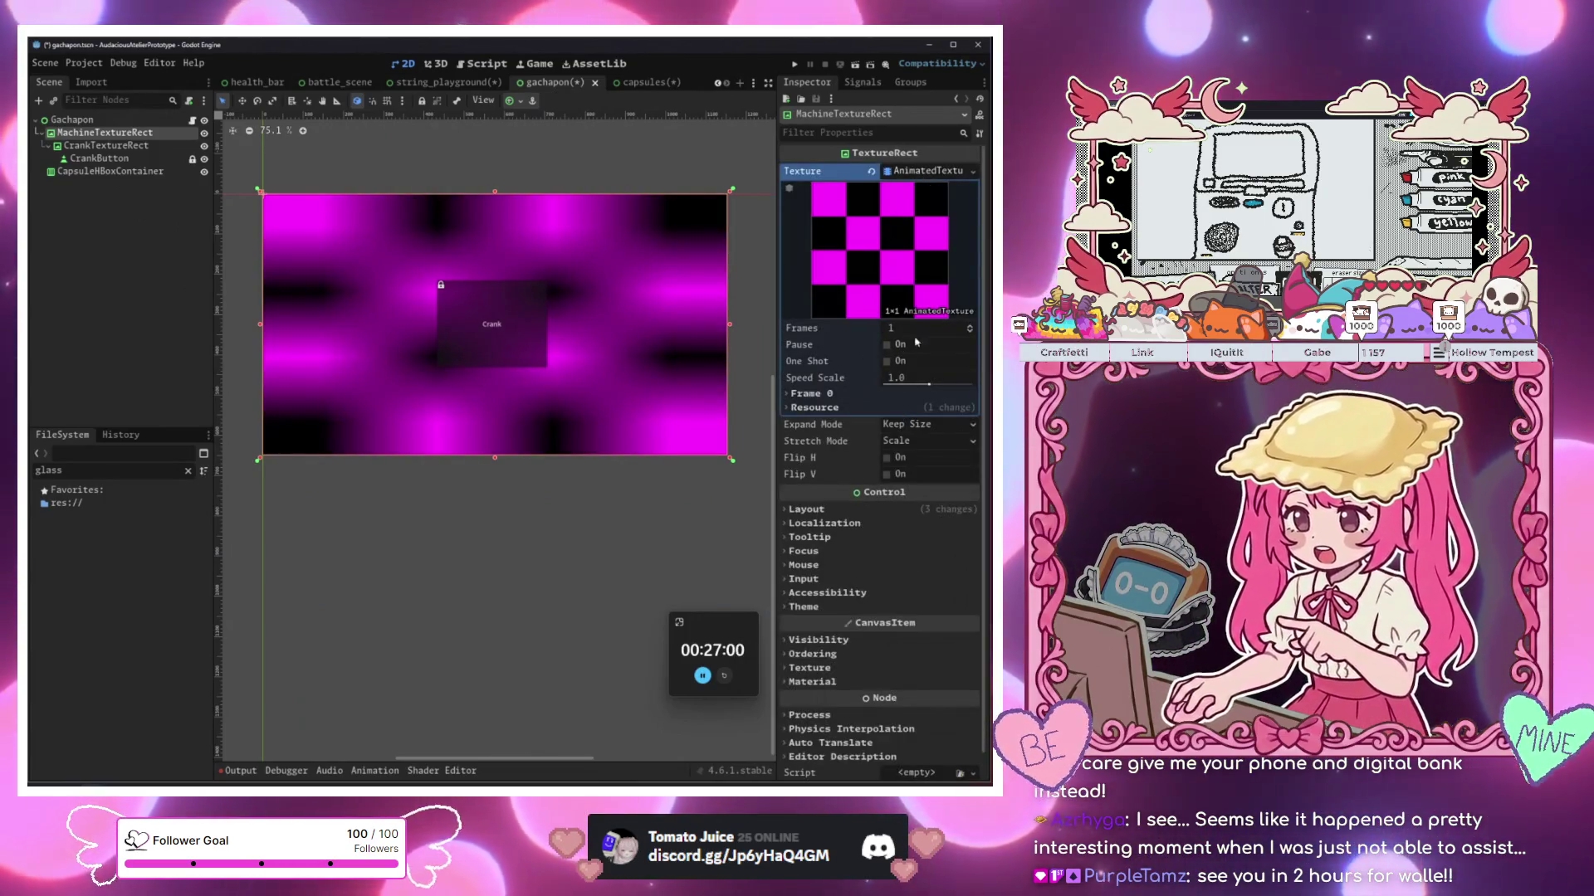
pyautogui.doubleClick(969, 328)
pyautogui.click(809, 393)
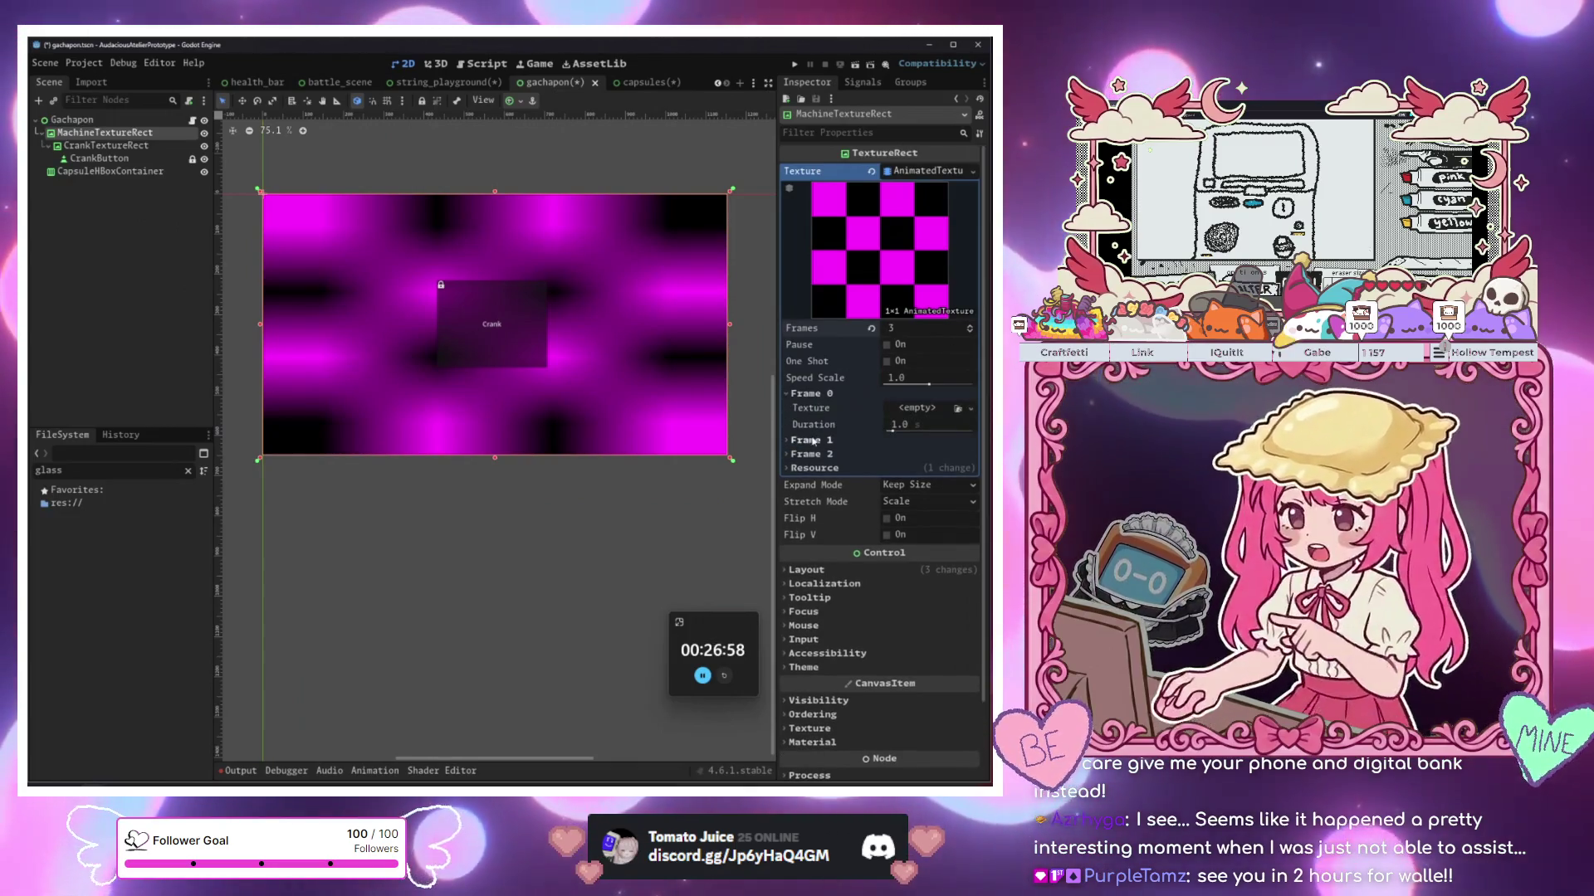
pyautogui.click(809, 440)
pyautogui.click(809, 486)
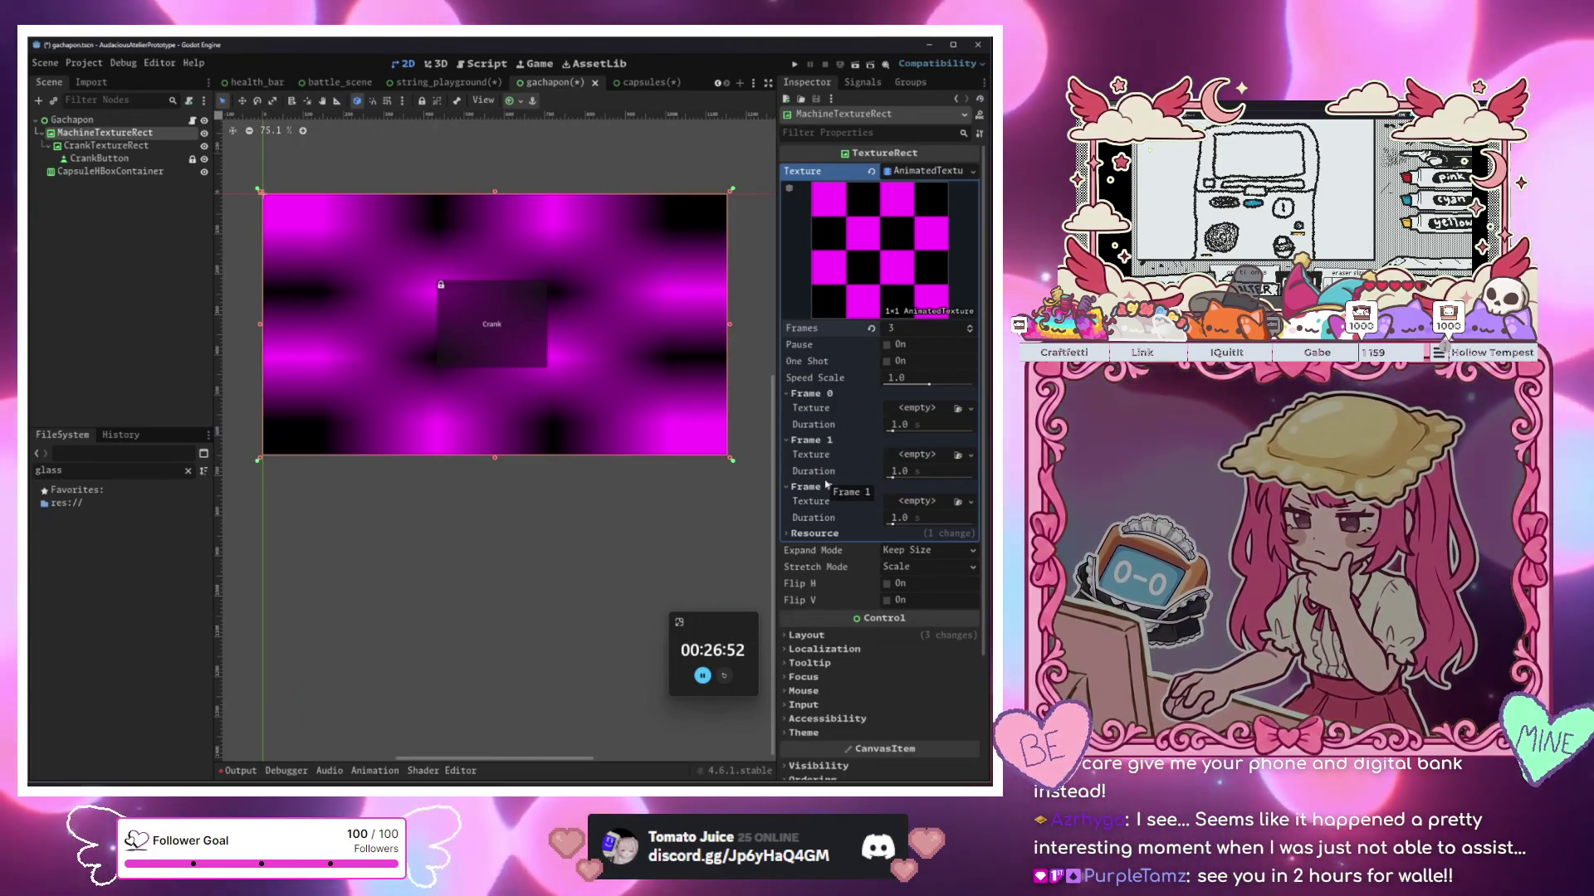
pyautogui.click(536, 359)
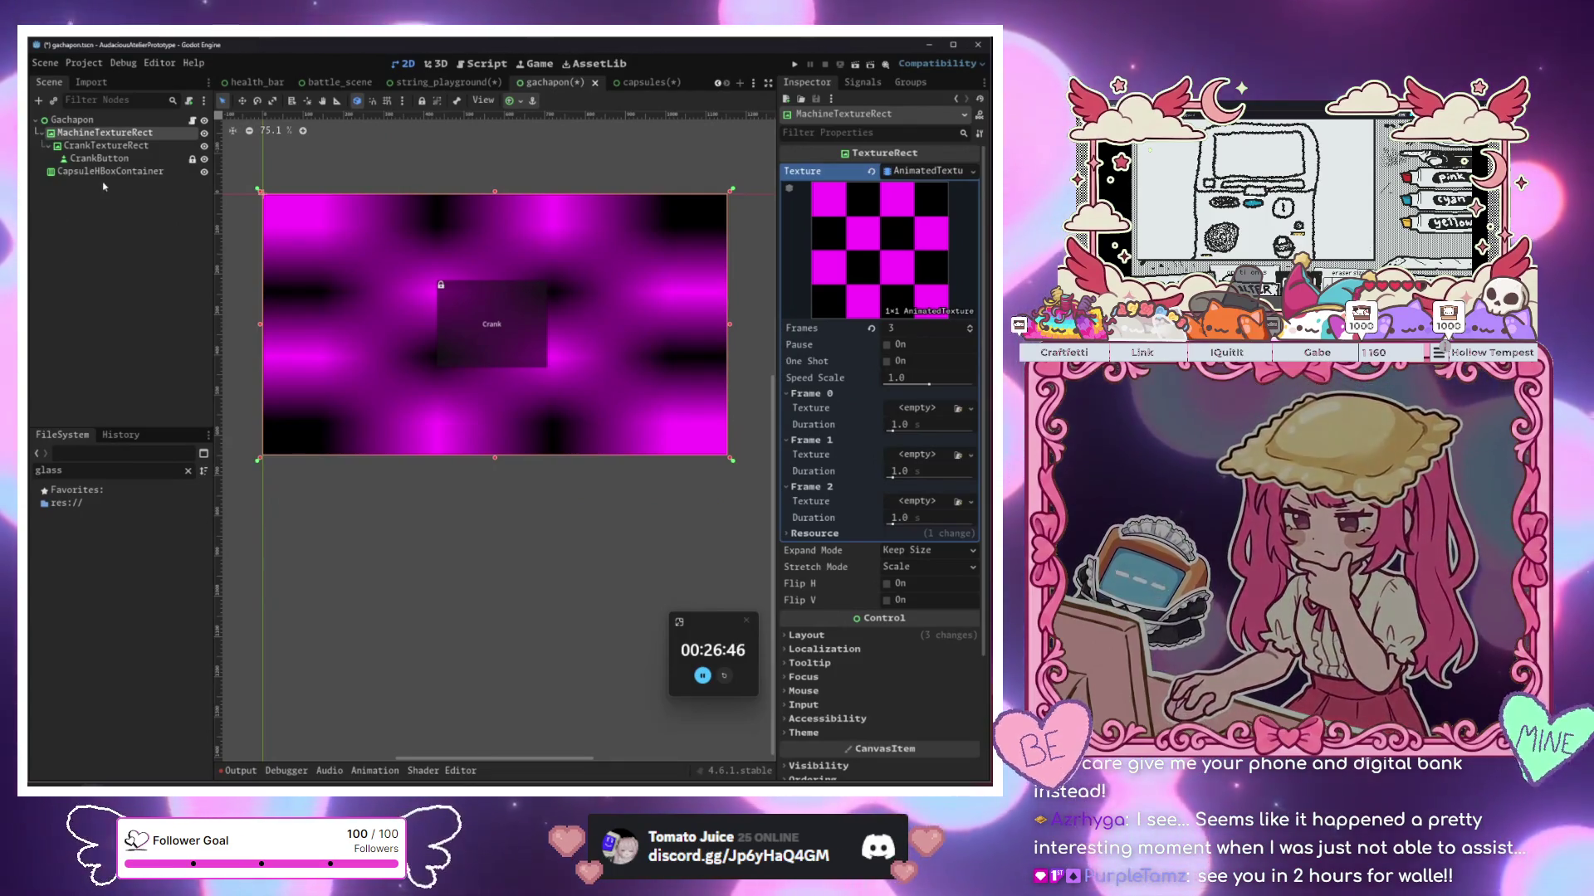
pyautogui.click(105, 268)
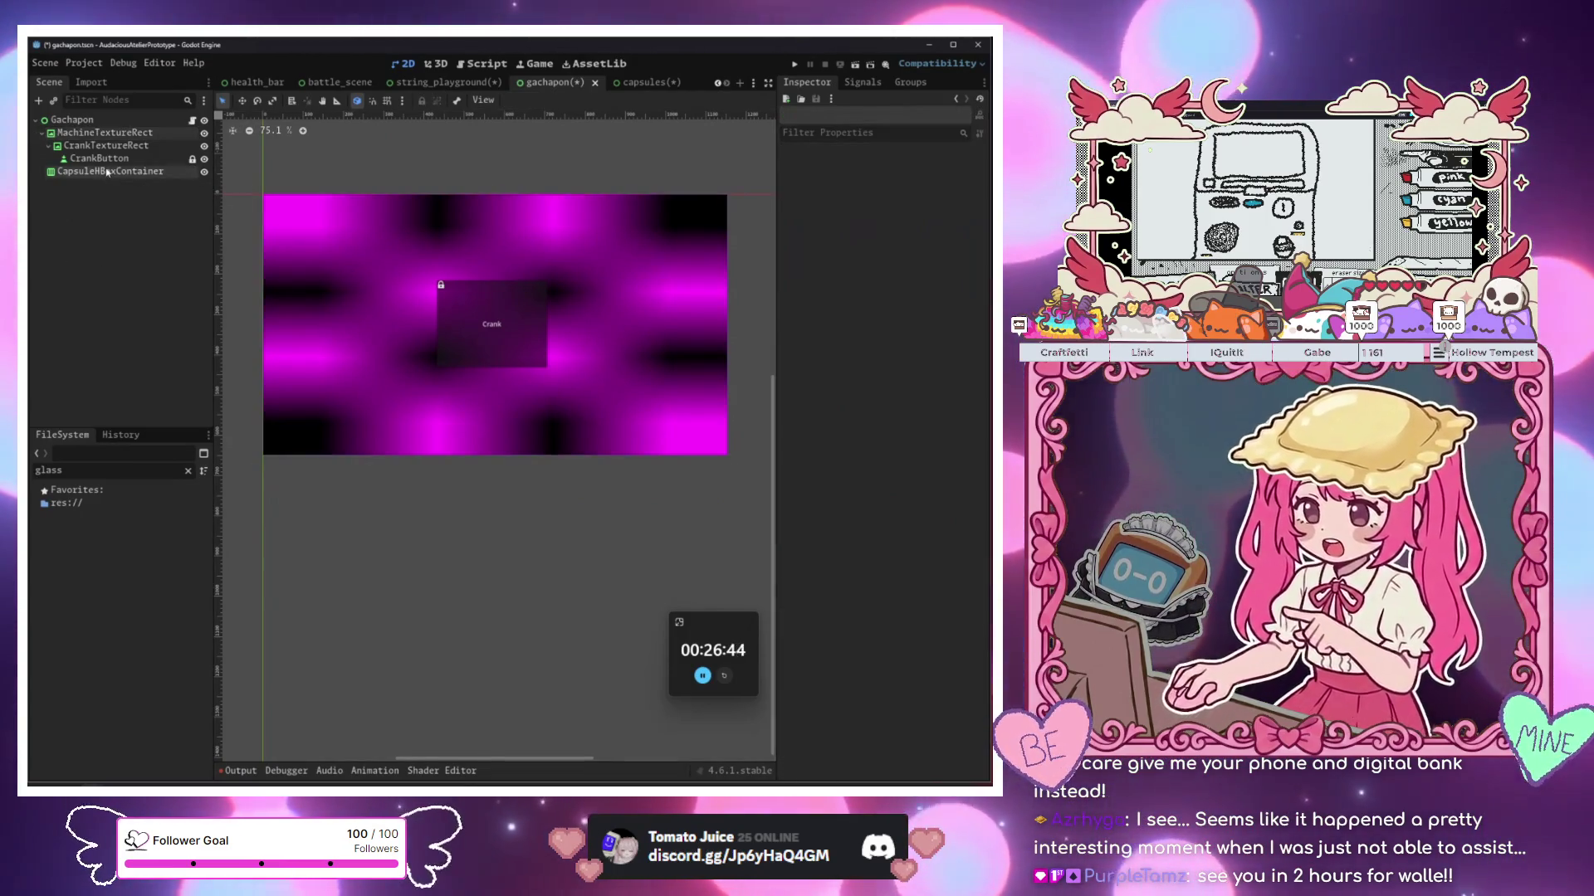
# Step: Anchor CapsuleHBoxContainer Bottom Wide and raise its custom minimum height to about 142 px
pyautogui.click(110, 146)
pyautogui.click(108, 158)
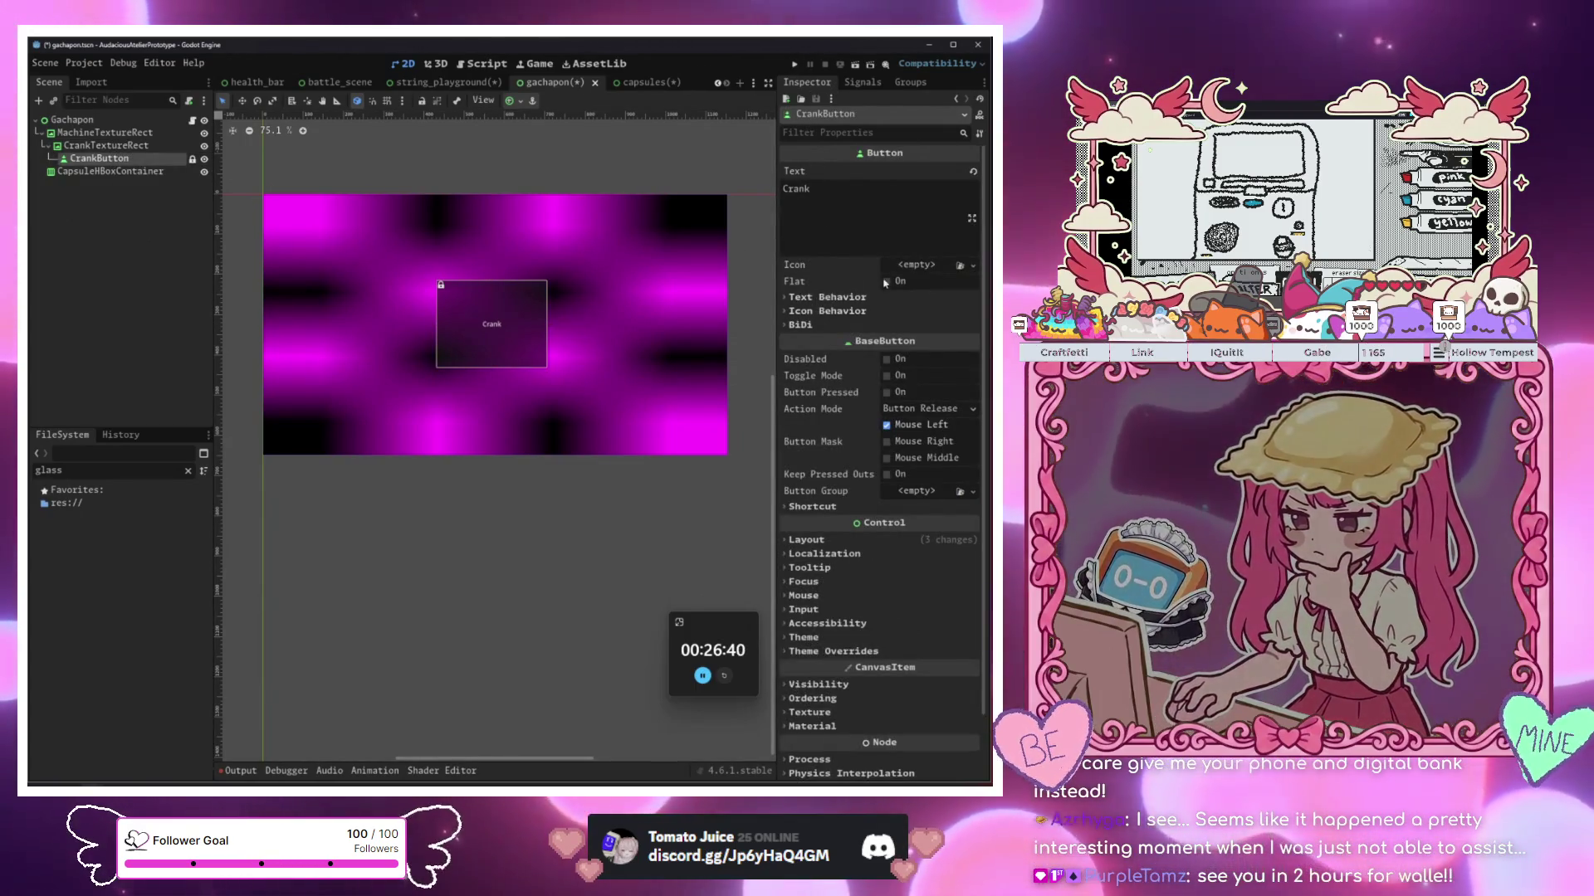
pyautogui.click(106, 146)
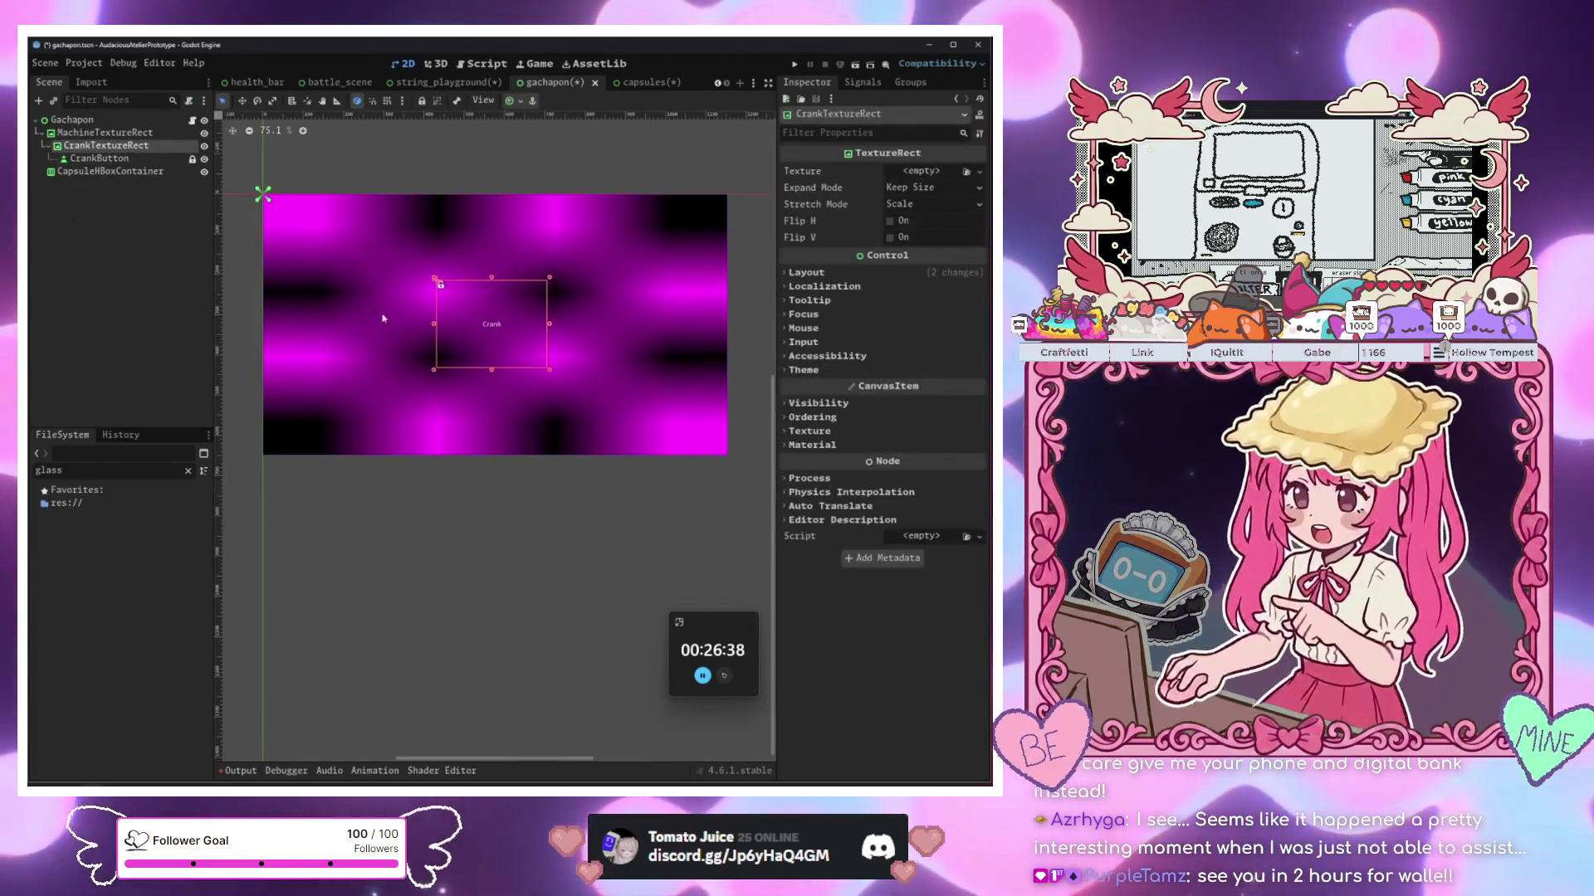
pyautogui.click(125, 174)
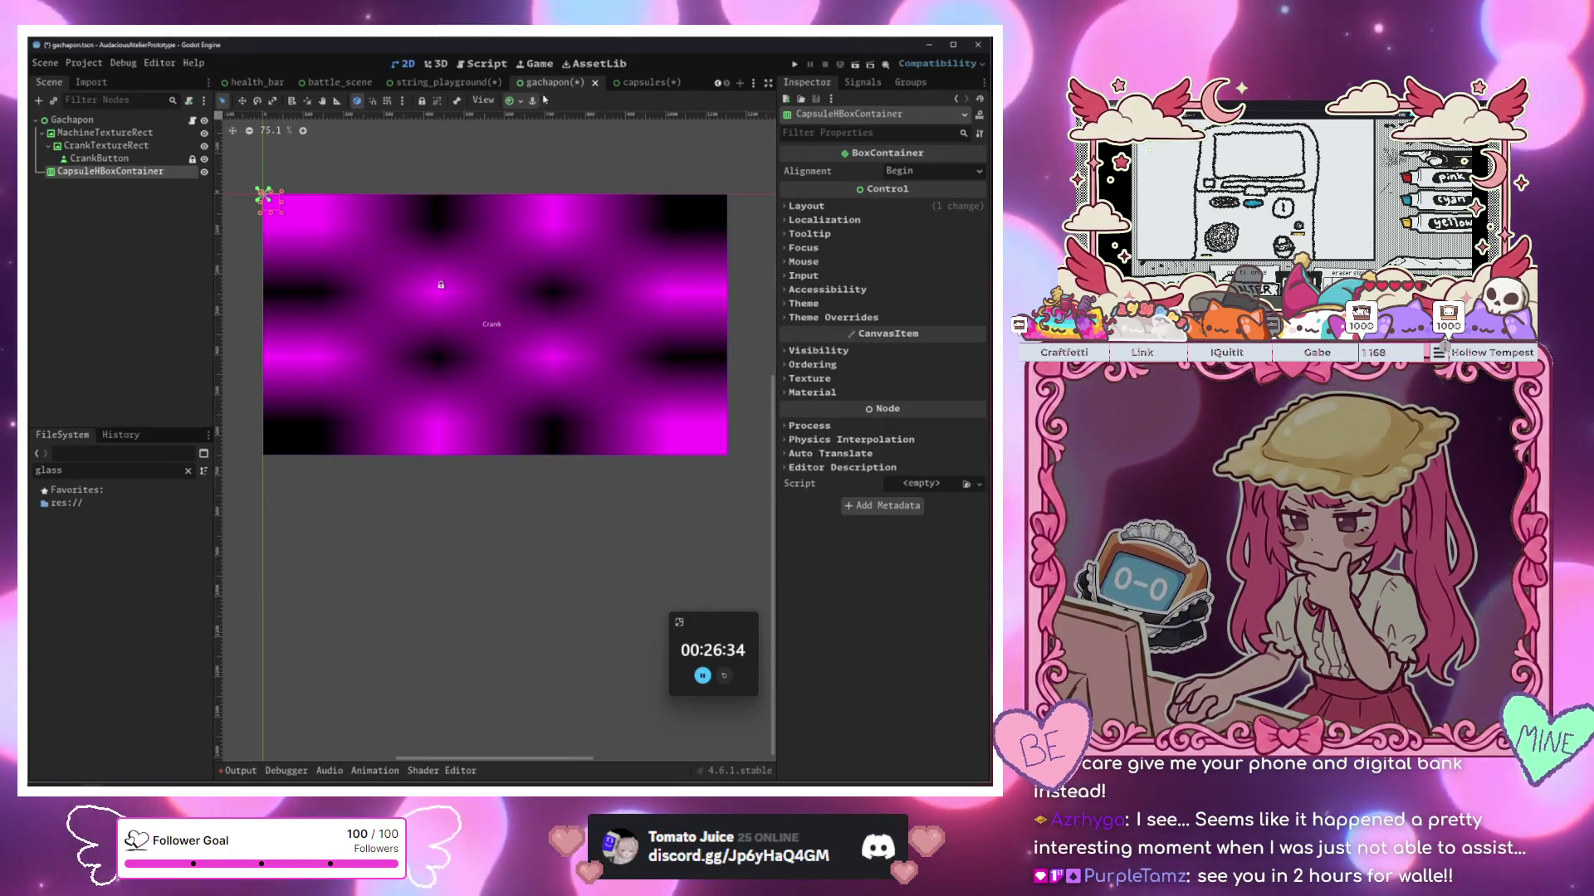
pyautogui.click(510, 101)
pyautogui.click(571, 199)
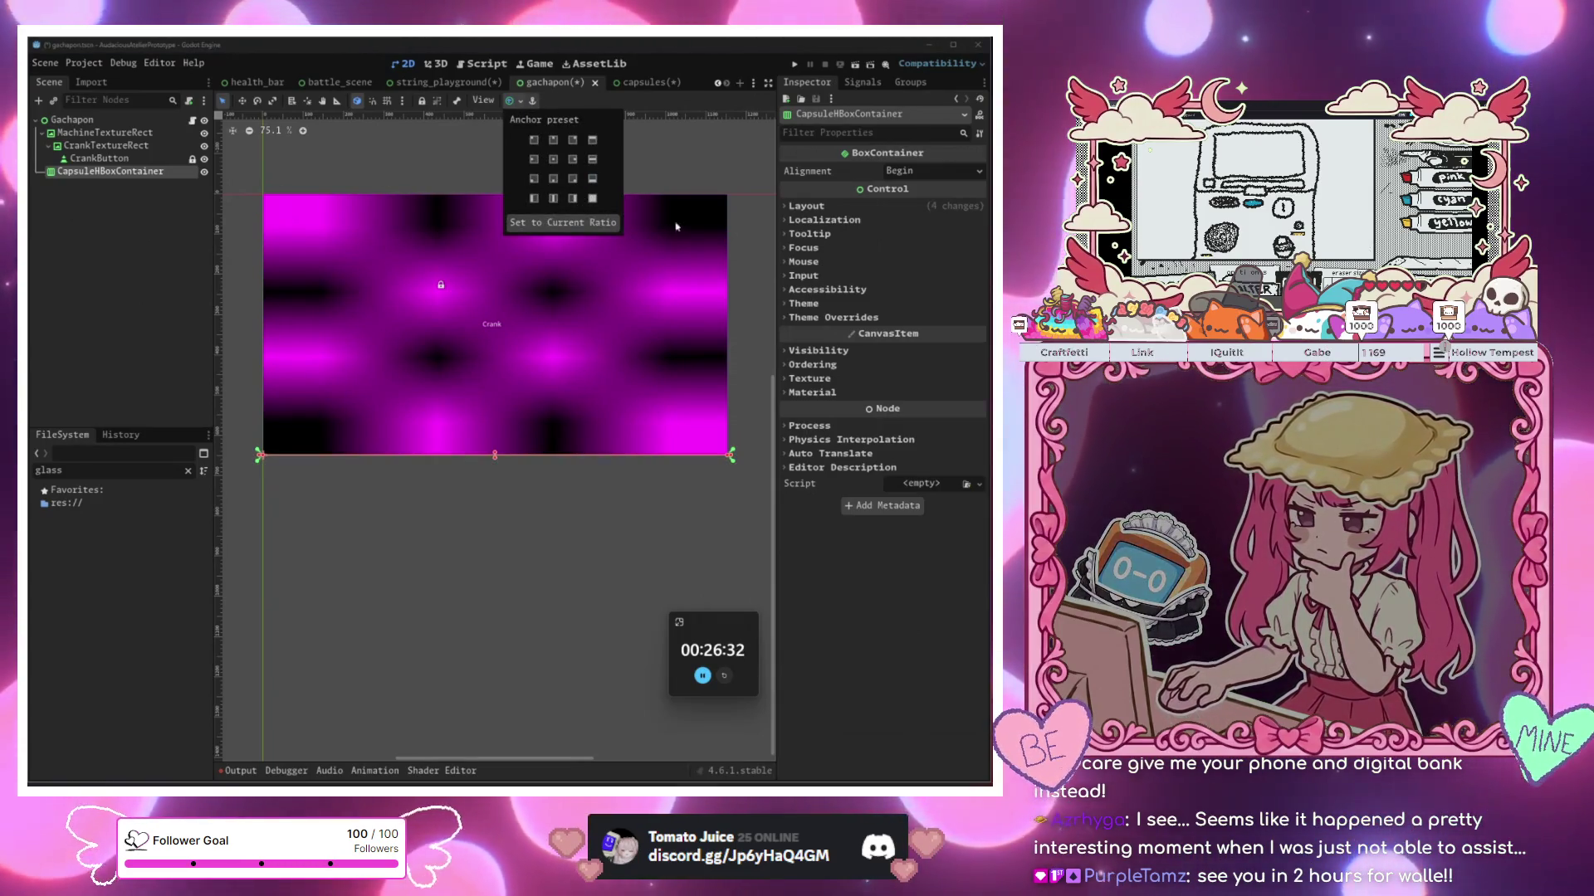
pyautogui.click(830, 206)
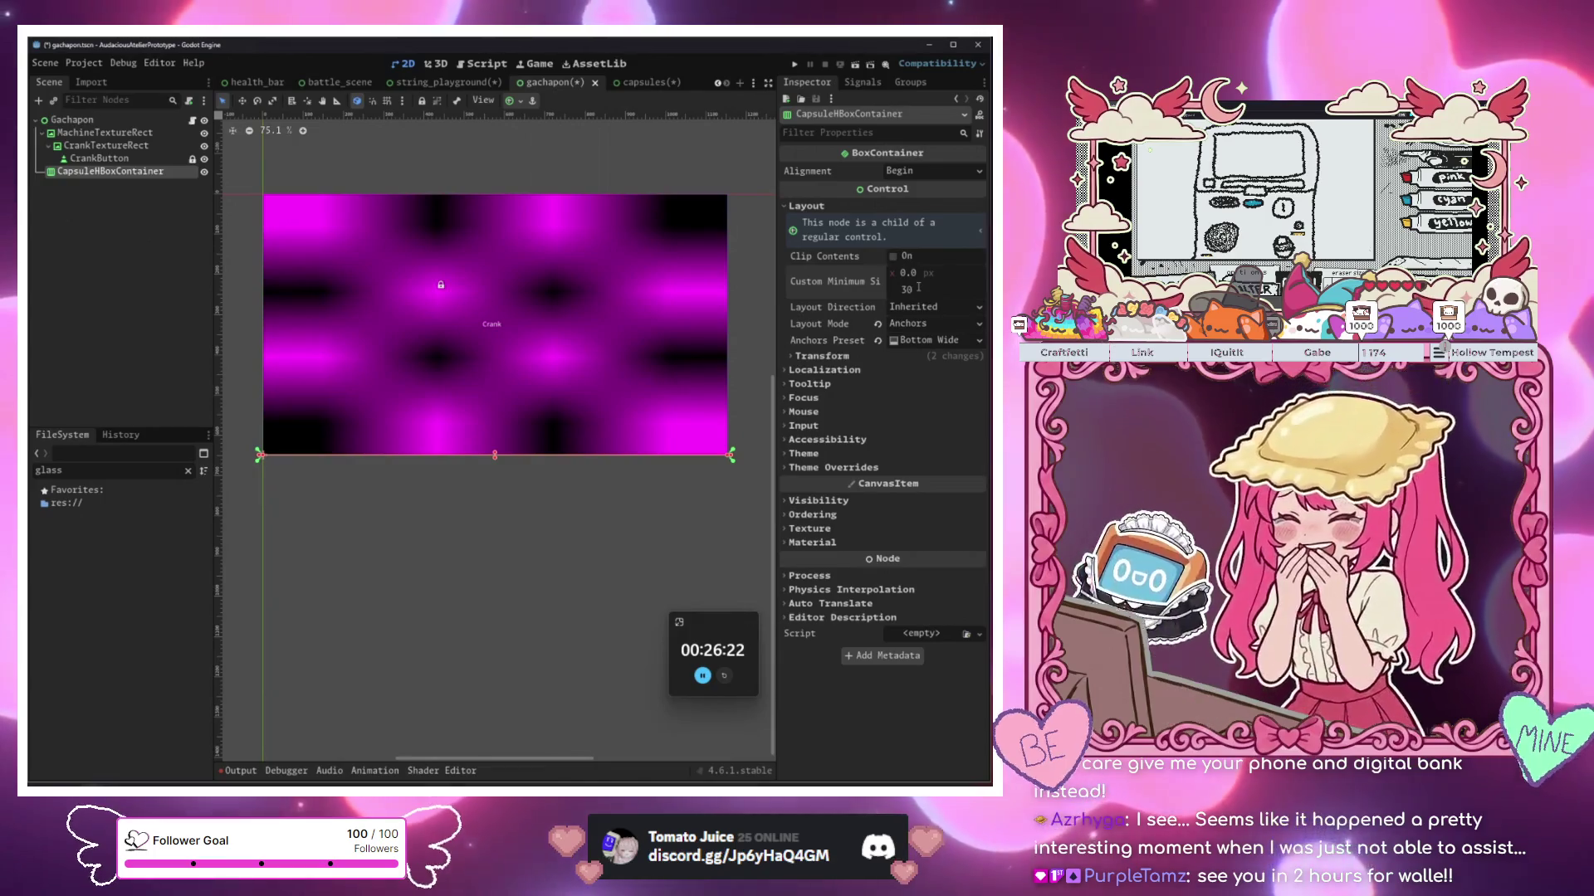
pyautogui.press('Return')
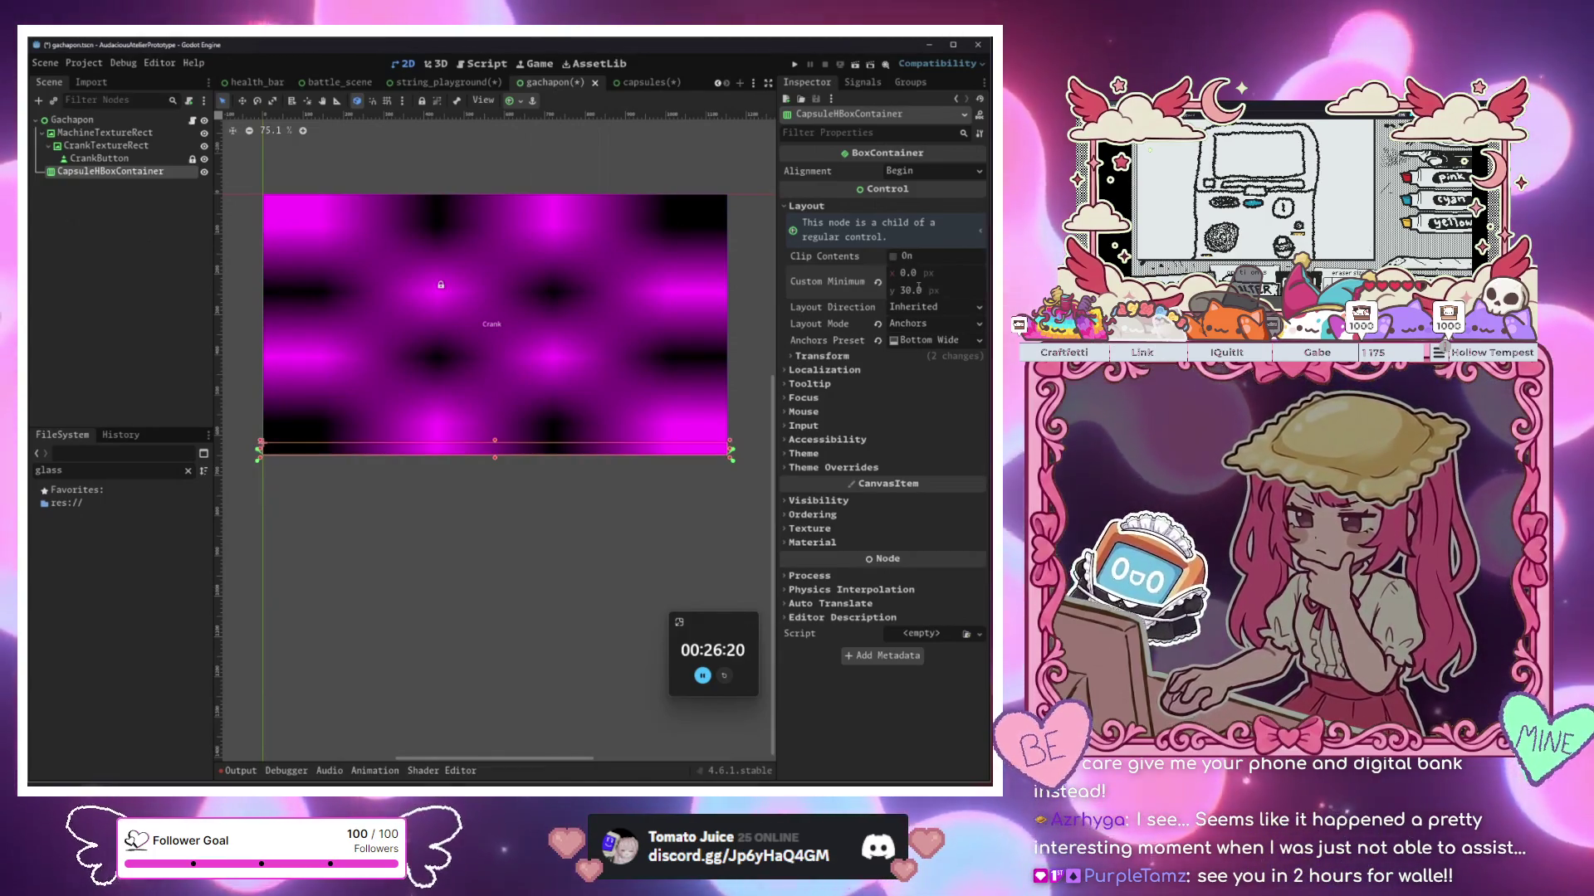
pyautogui.moveTo(918, 287); pyautogui.dragTo(920, 290)
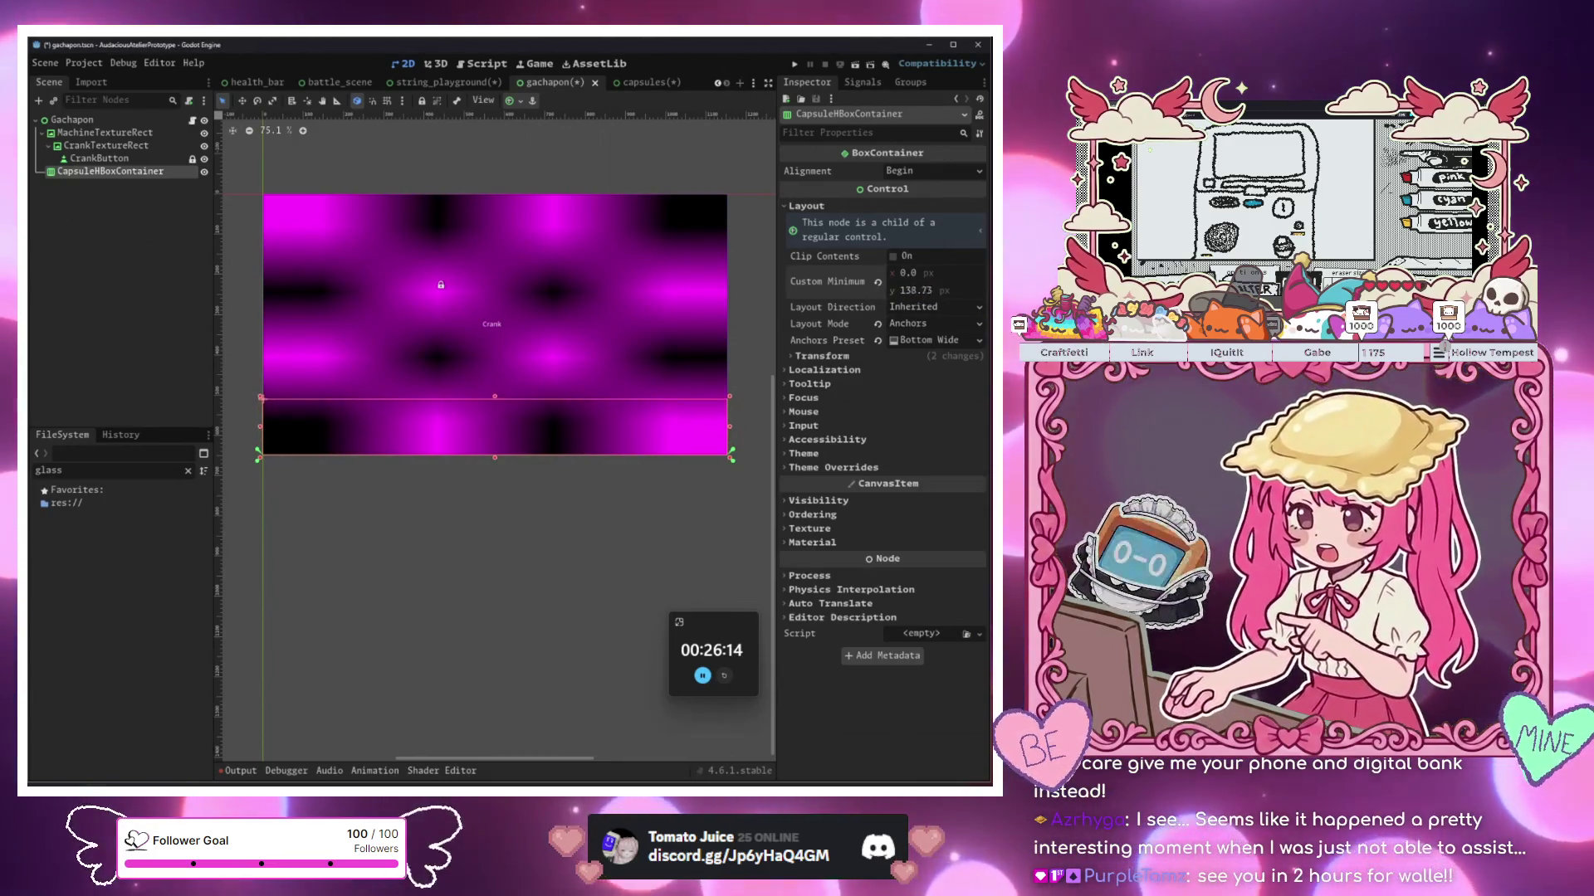
pyautogui.click(417, 506)
pyautogui.click(148, 172)
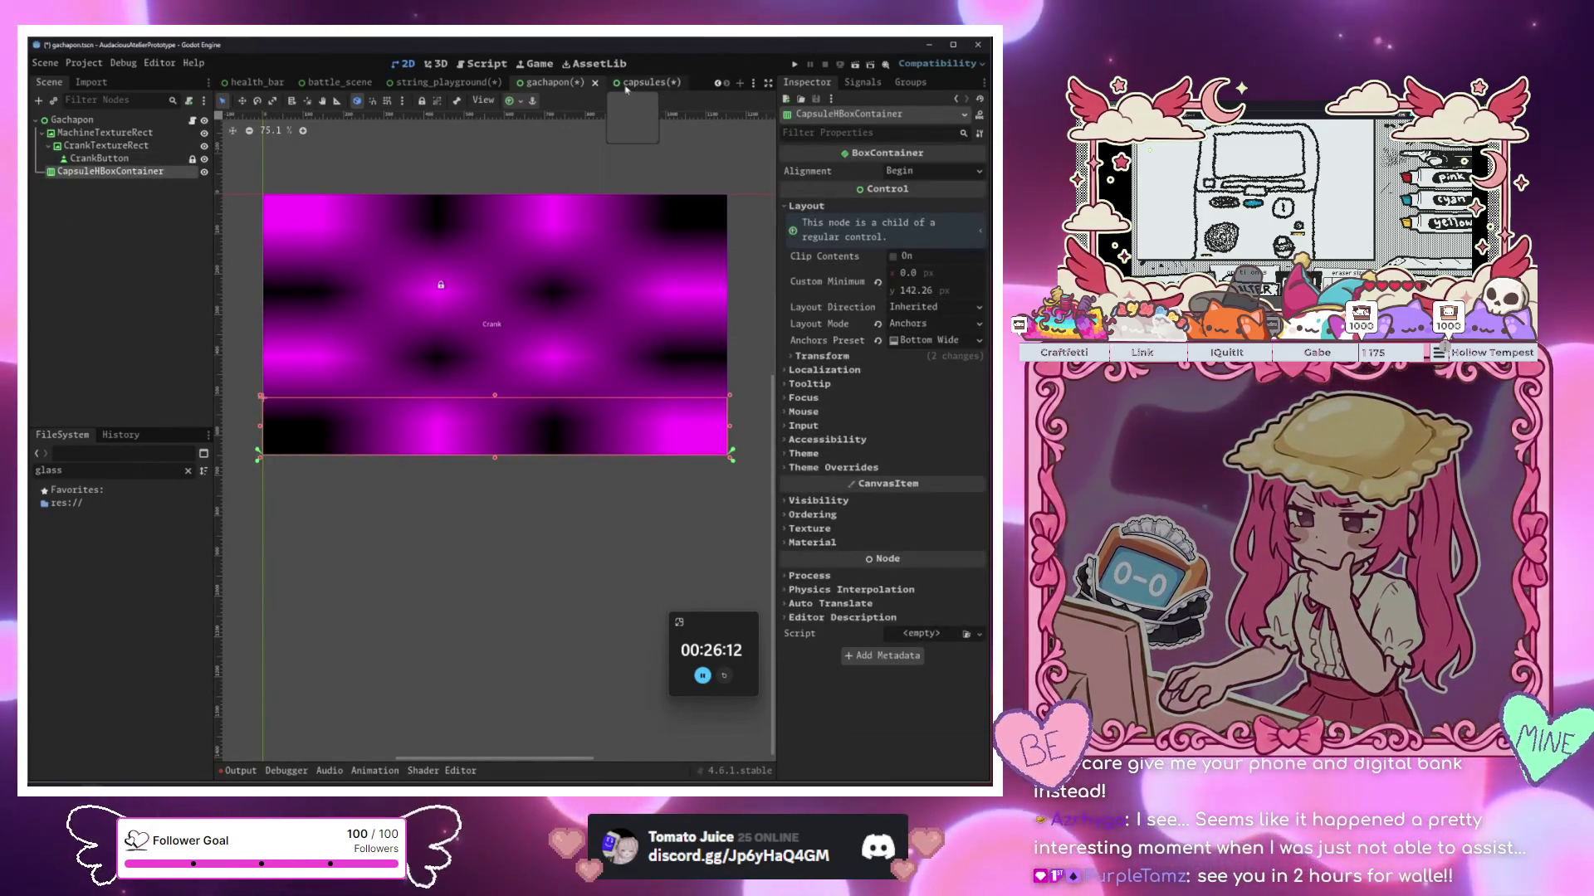
# Step: Assign a new PlaceholderTexture2D to the Capsules TextureRect, then return to the gachapon scene
pyautogui.click(639, 82)
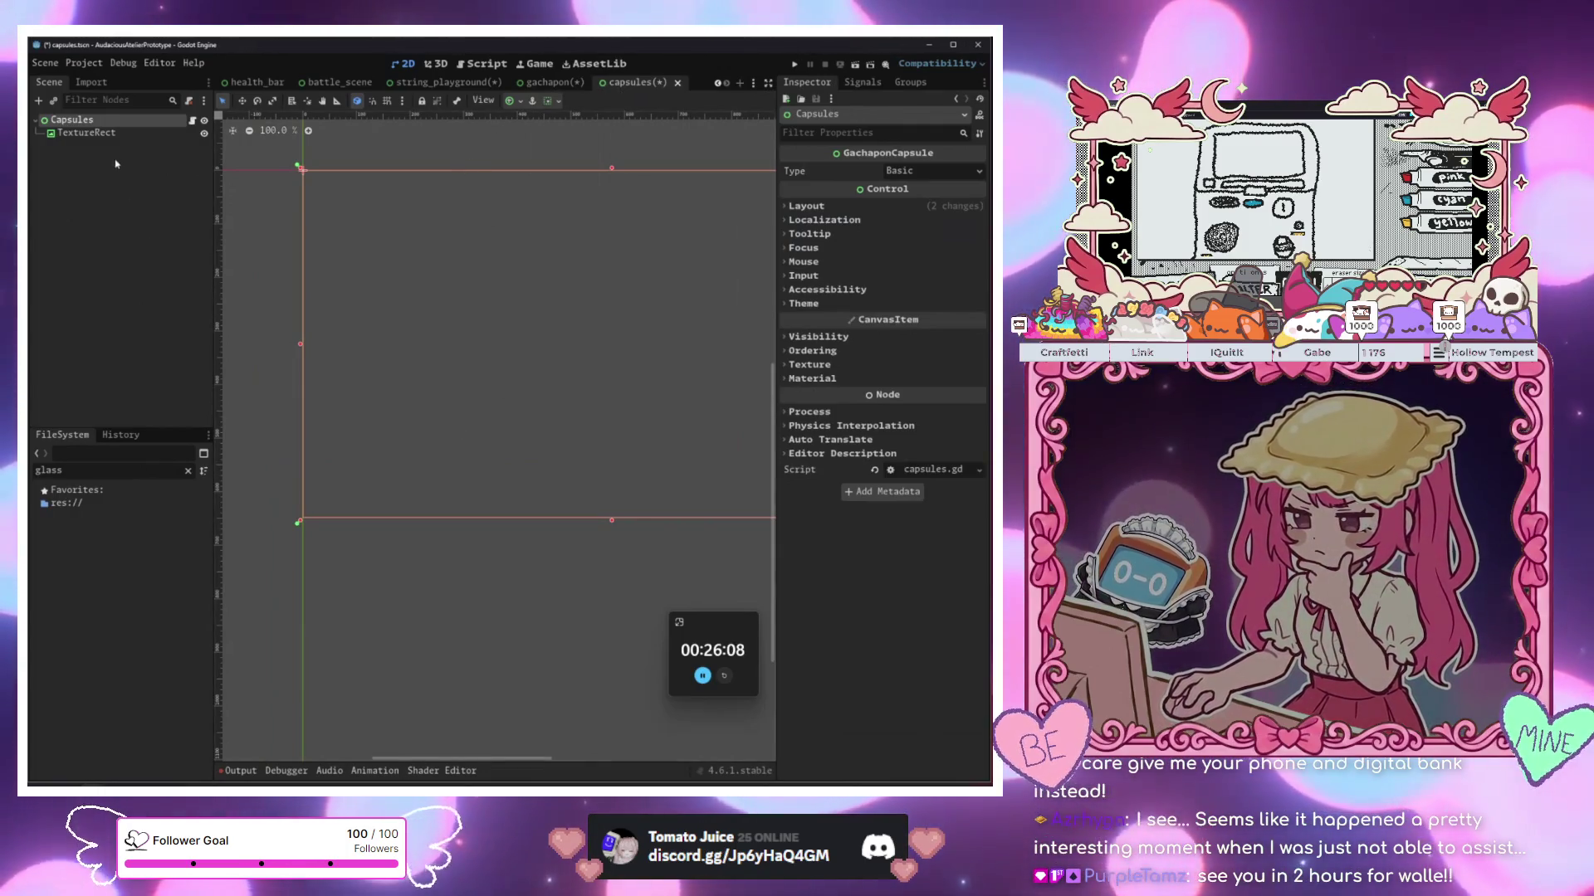
pyautogui.click(86, 133)
pyautogui.click(72, 120)
pyautogui.click(86, 132)
pyautogui.click(921, 171)
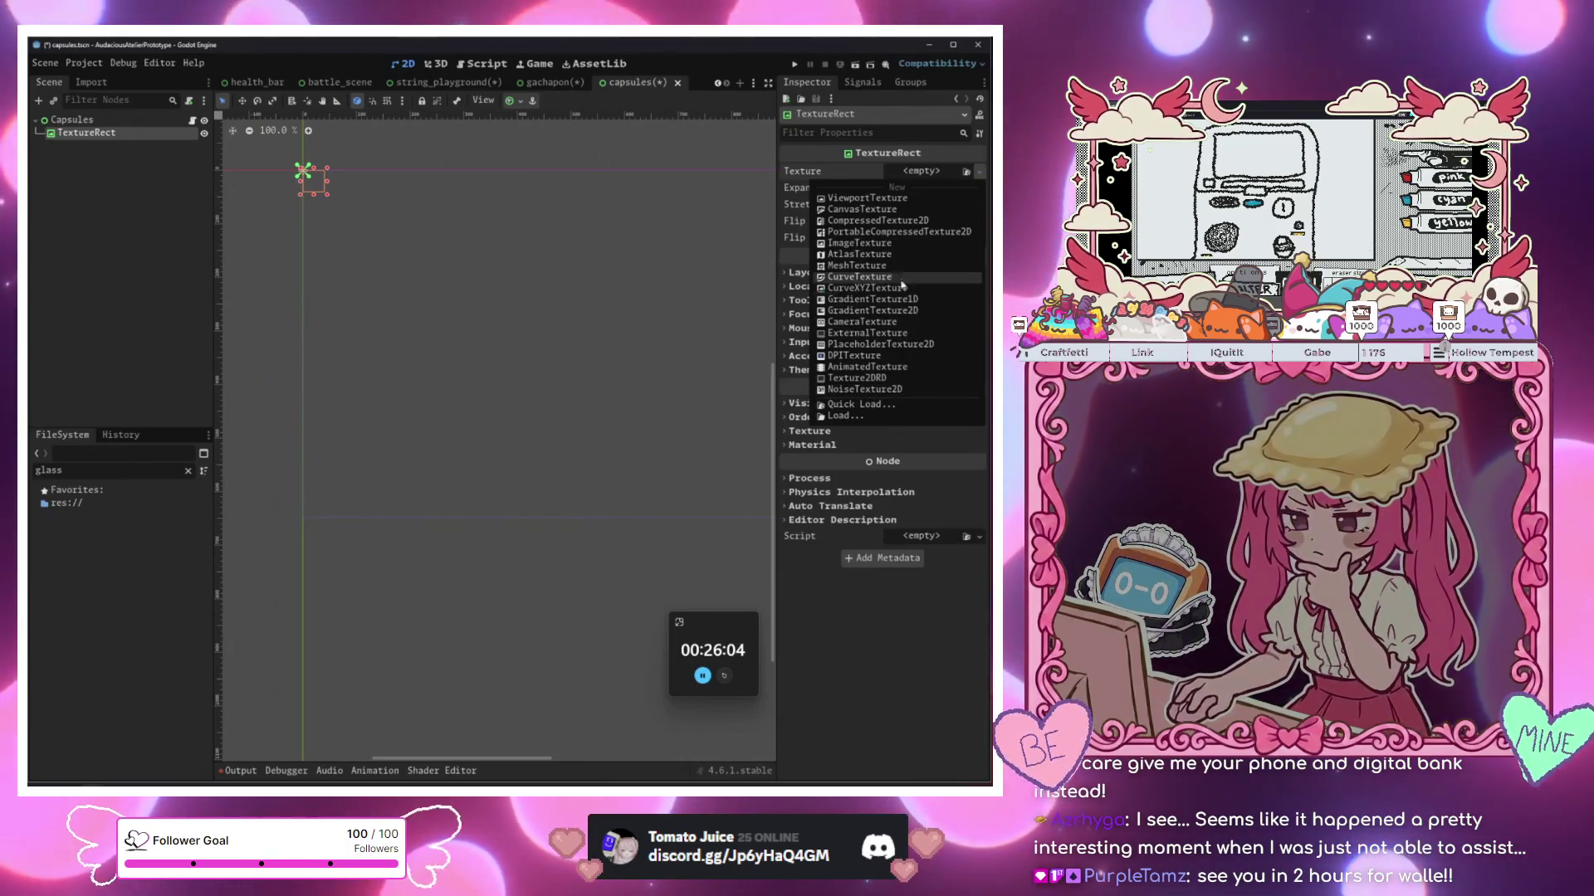
pyautogui.click(880, 344)
pyautogui.click(285, 180)
pyautogui.scroll(3, 285, 180)
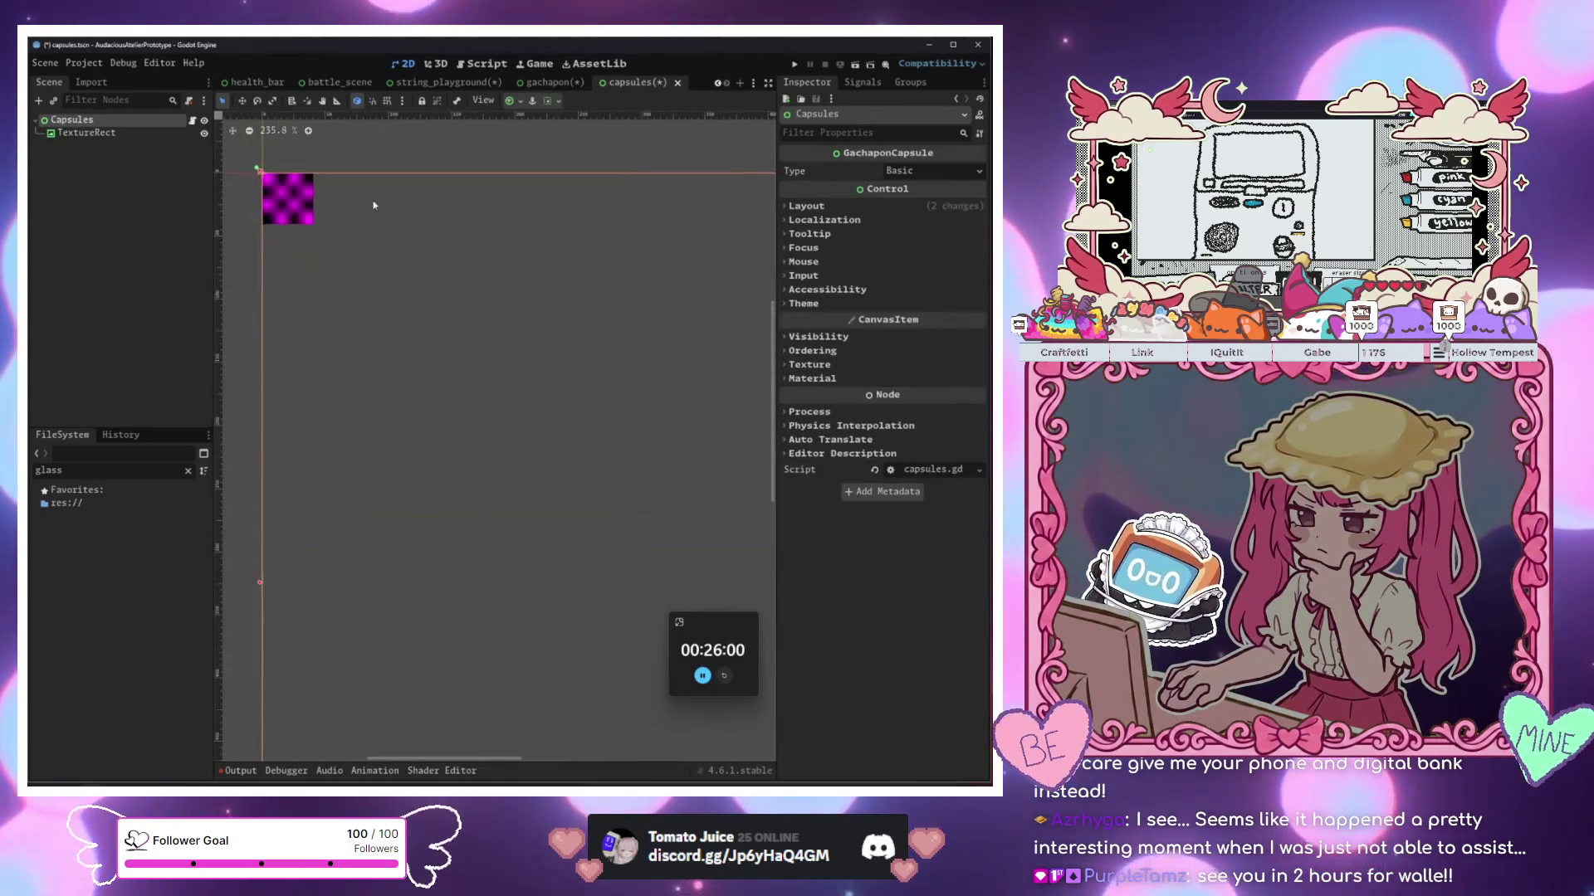
pyautogui.hscroll(-3, 398, 199)
pyautogui.click(548, 83)
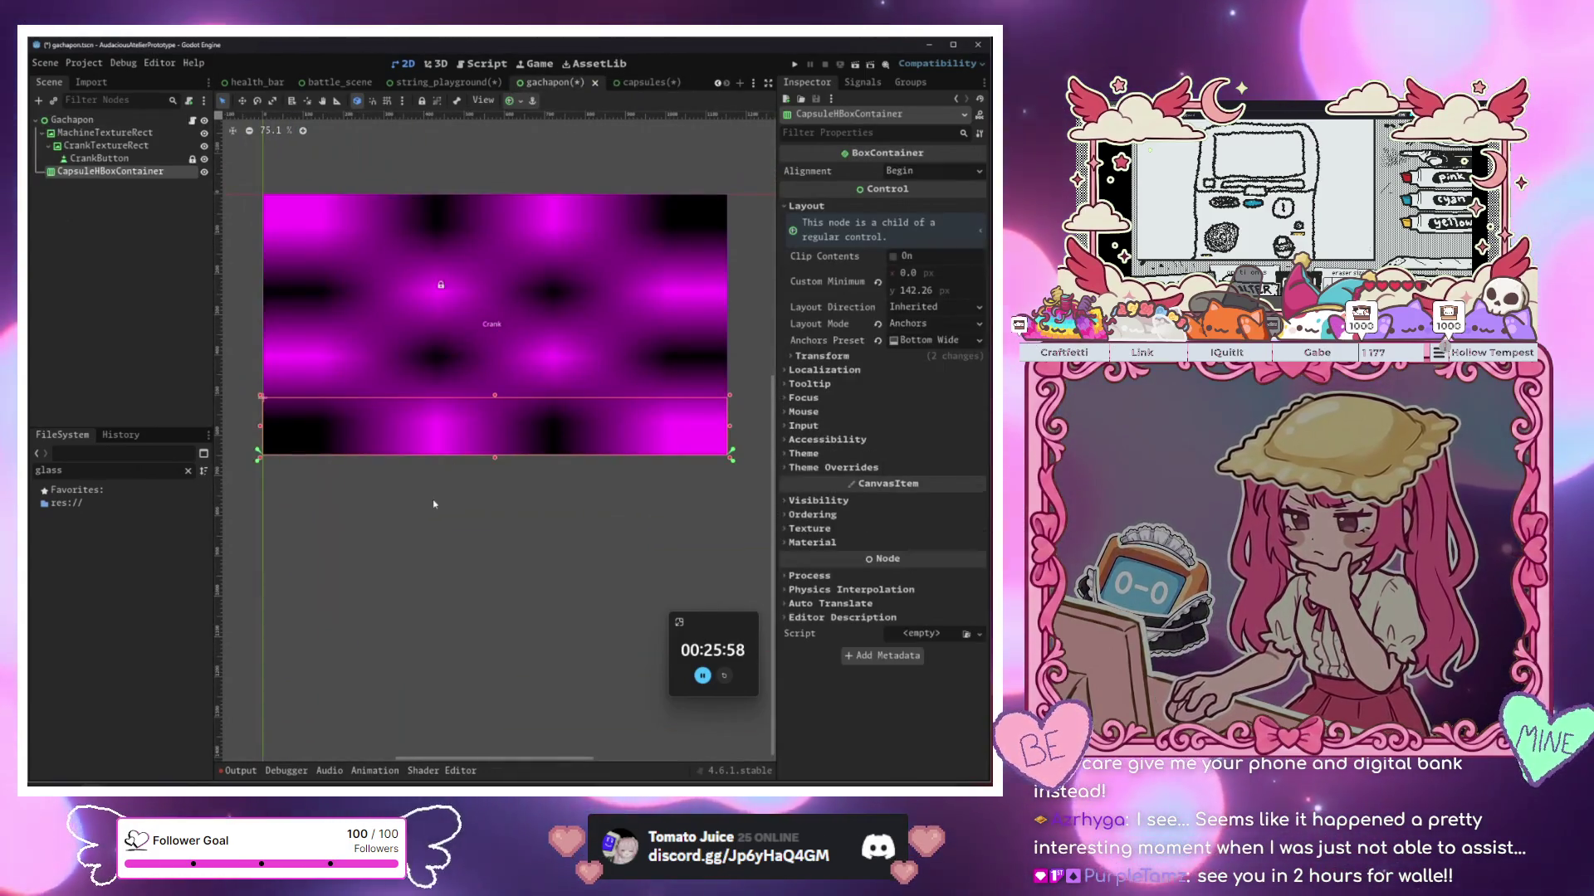
# Step: Connect CrankButton's pressed signal to gachapon.gd, creating the _on_crank_button_pressed handler
pyautogui.click(193, 121)
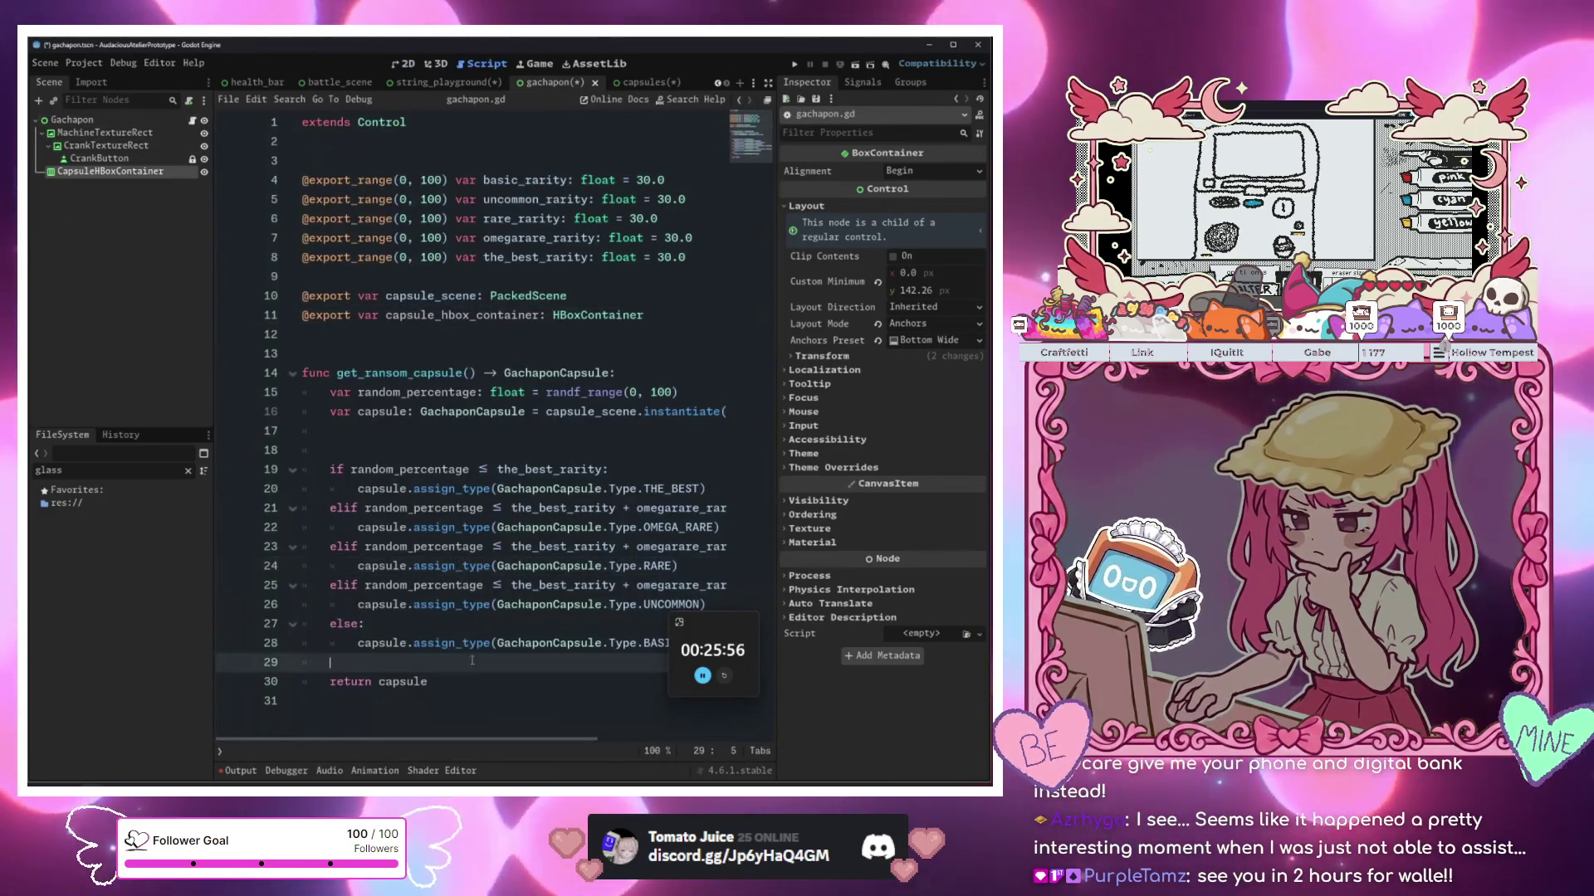
pyautogui.click(431, 343)
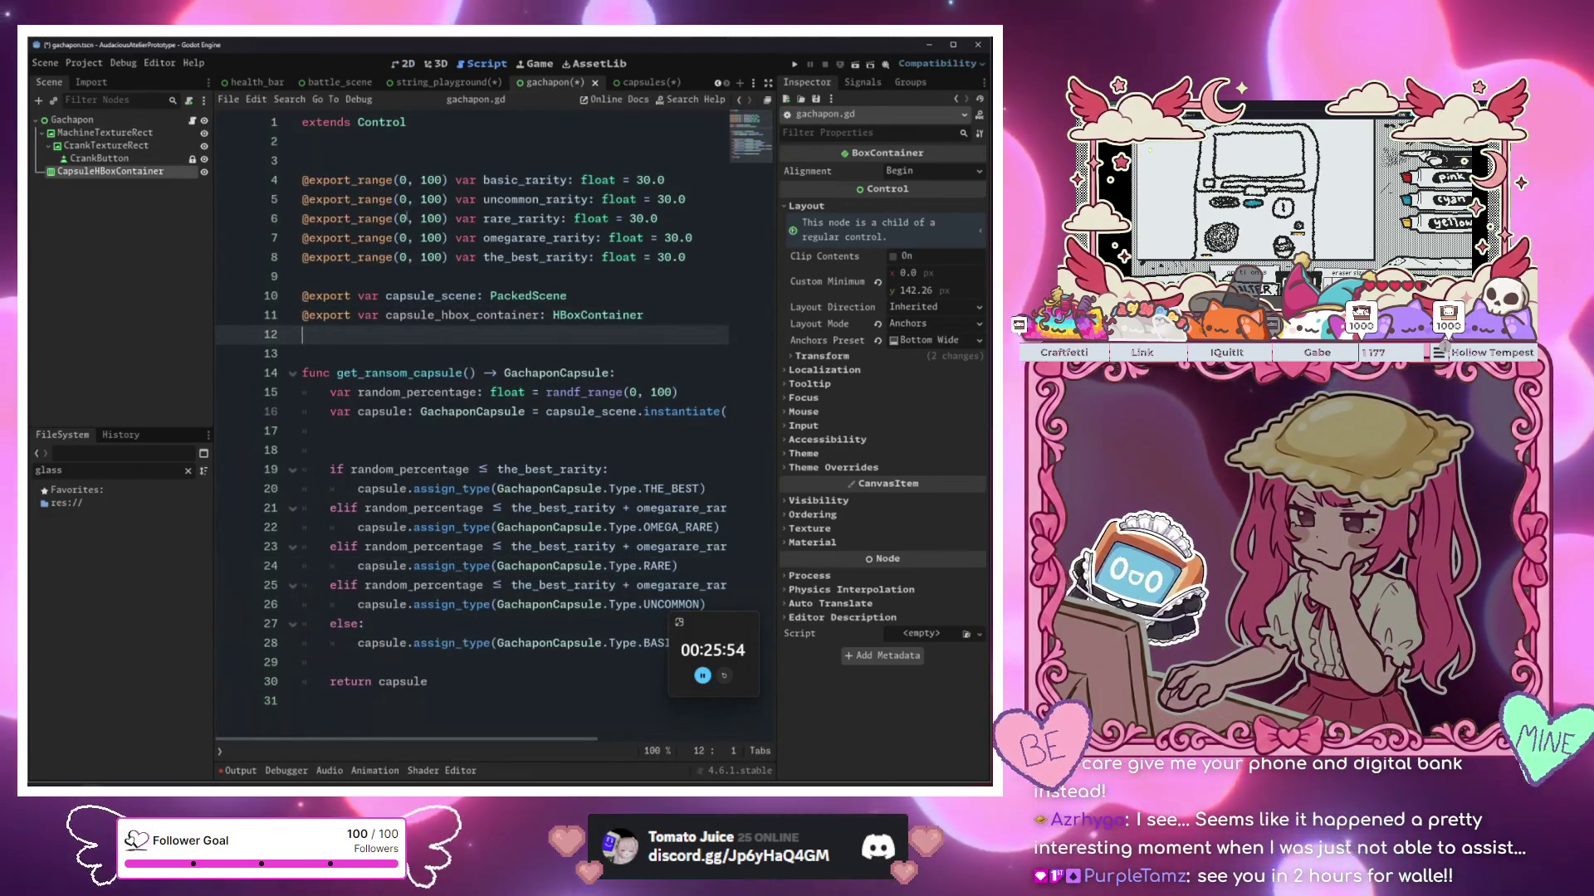
pyautogui.click(99, 158)
pyautogui.click(862, 82)
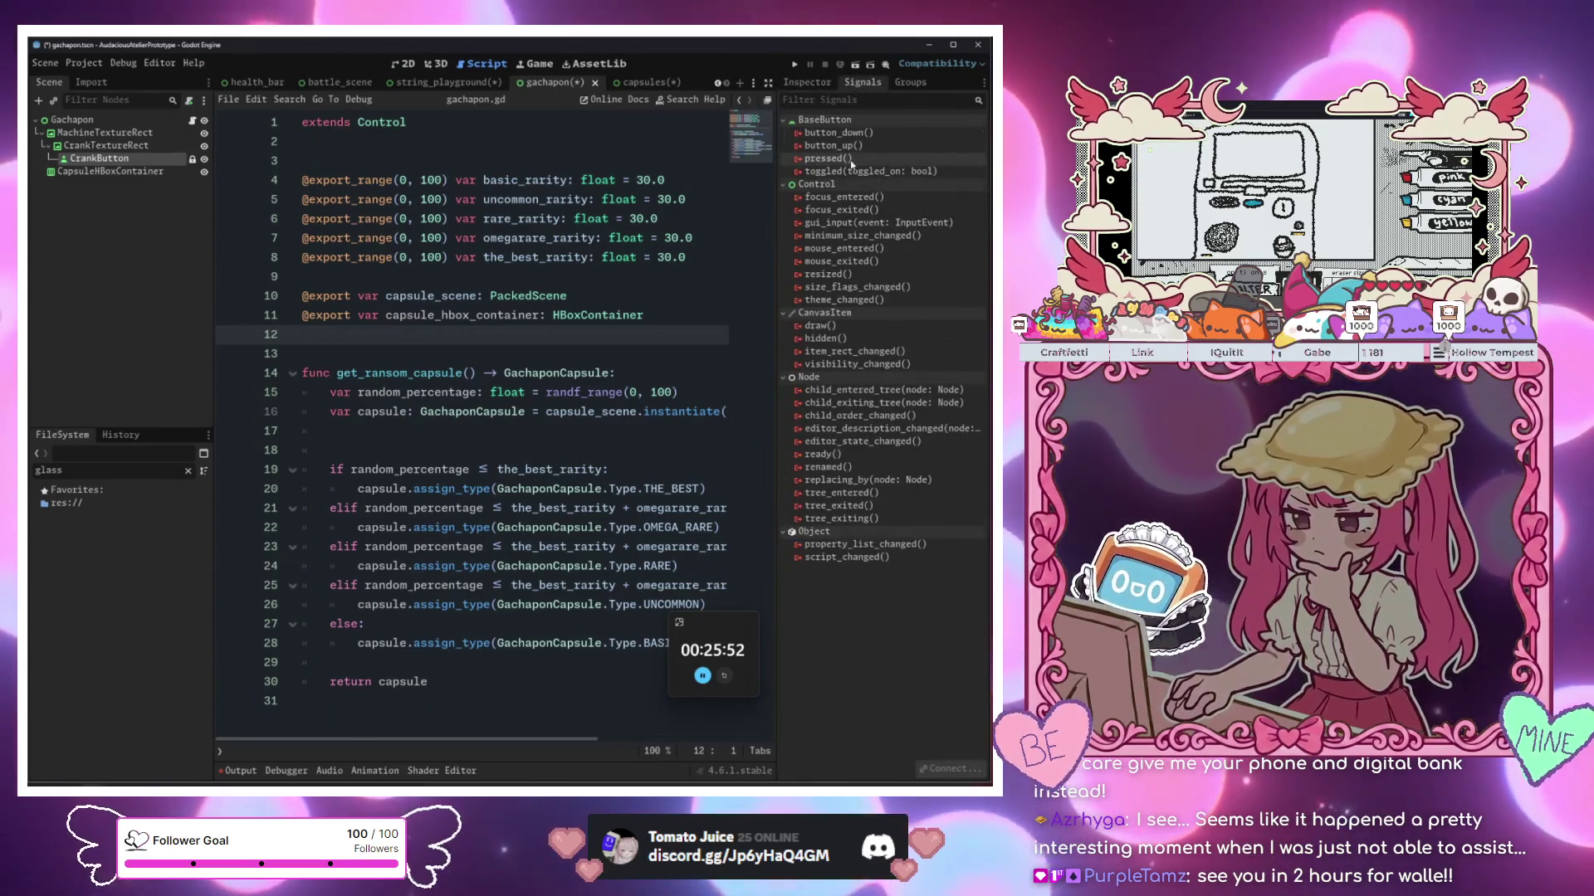
pyautogui.doubleClick(830, 158)
pyautogui.click(739, 674)
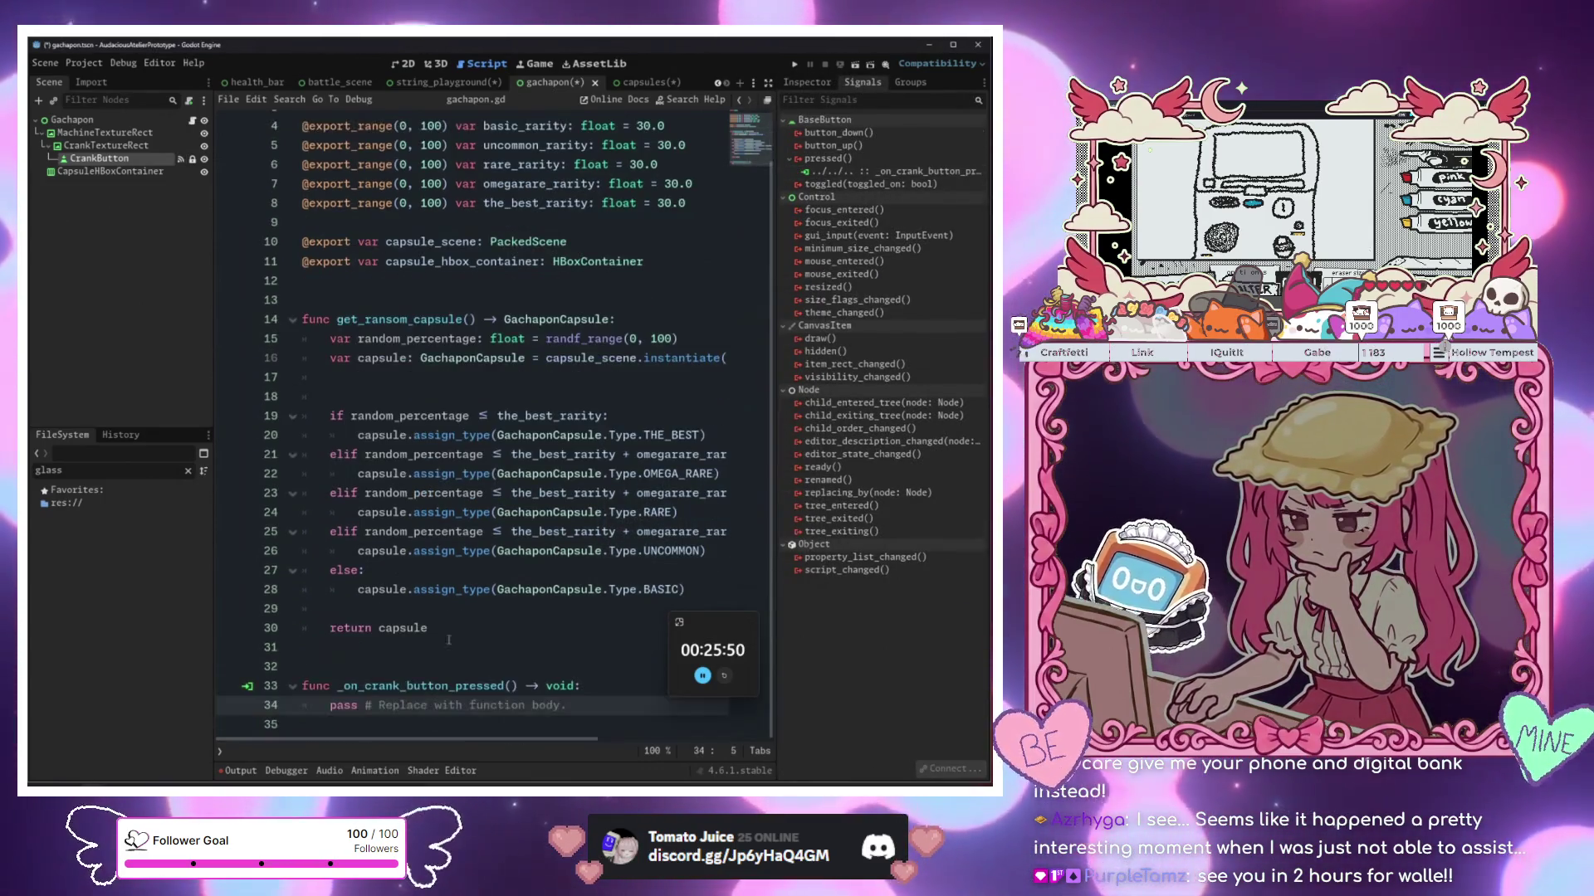
# Step: Keep pass in the handler and start typing 'func gain_capsule() -> void:' below it
pyautogui.moveTo(567, 706); pyautogui.dragTo(344, 706)
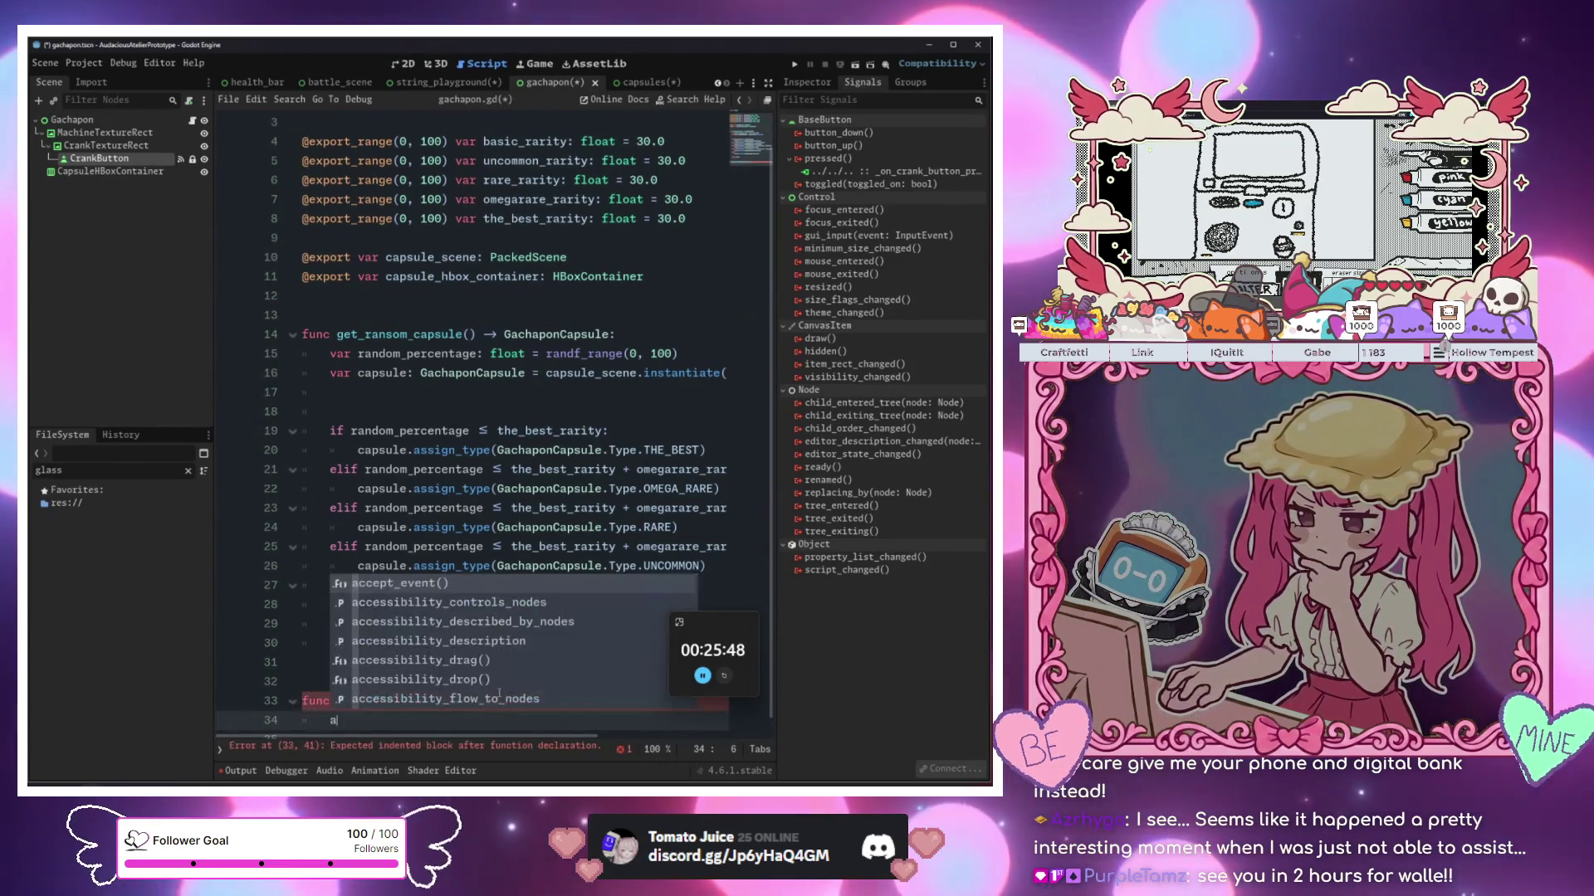
pyautogui.press('BackSpace')
pyautogui.press('BackSpace')
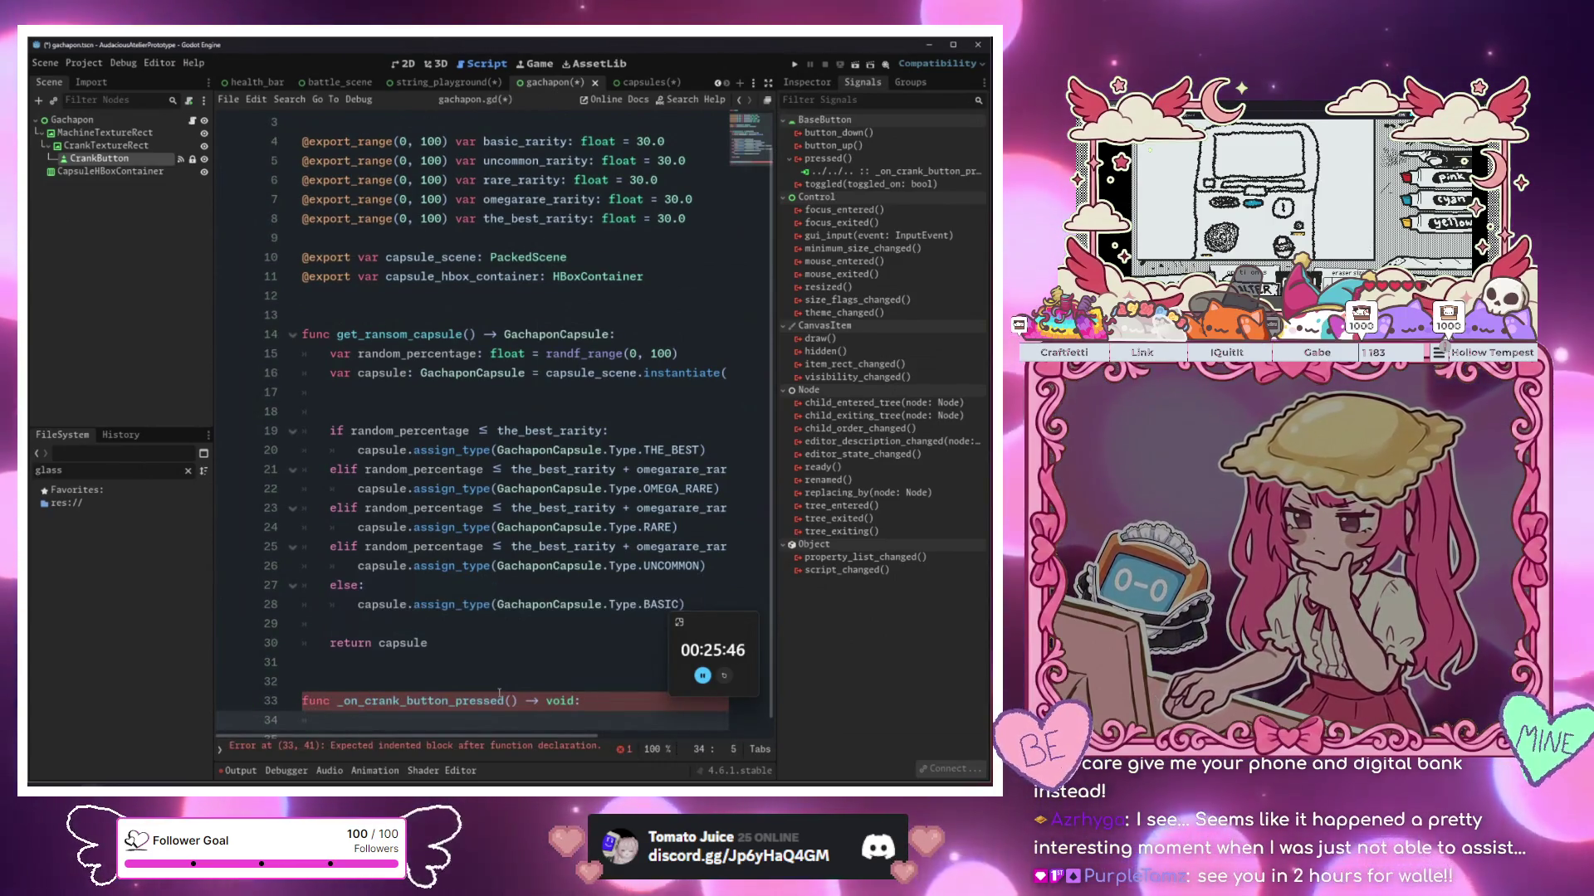
pyautogui.write('ad')
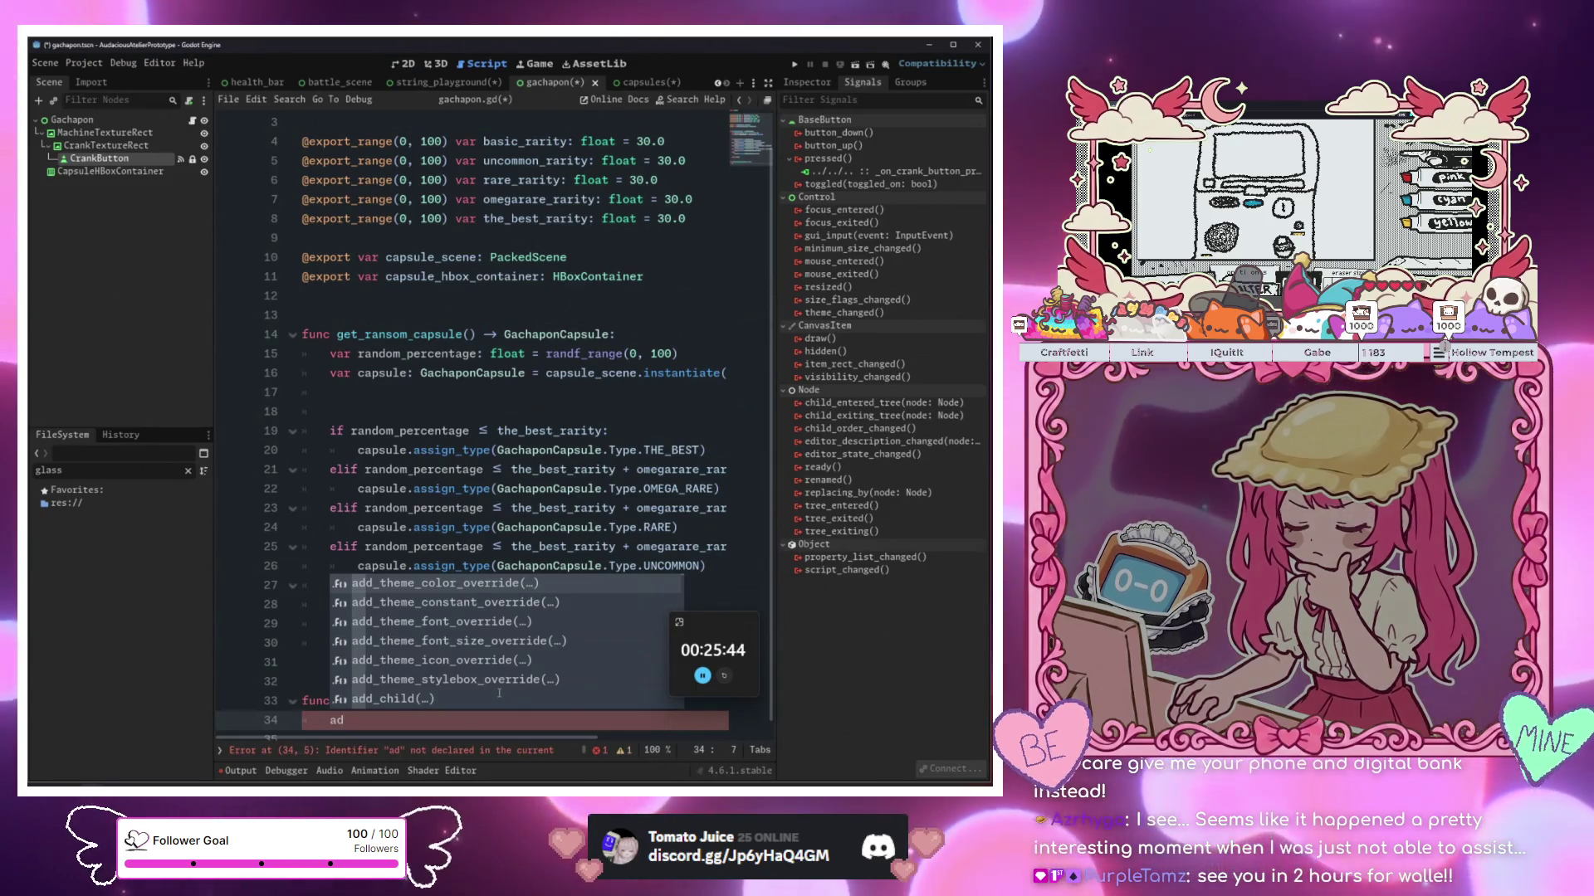
pyautogui.hotkey('ctrl', 'z')
pyautogui.hotkey('ctrl', 'z')
pyautogui.hotkey('ctrl', 'z')
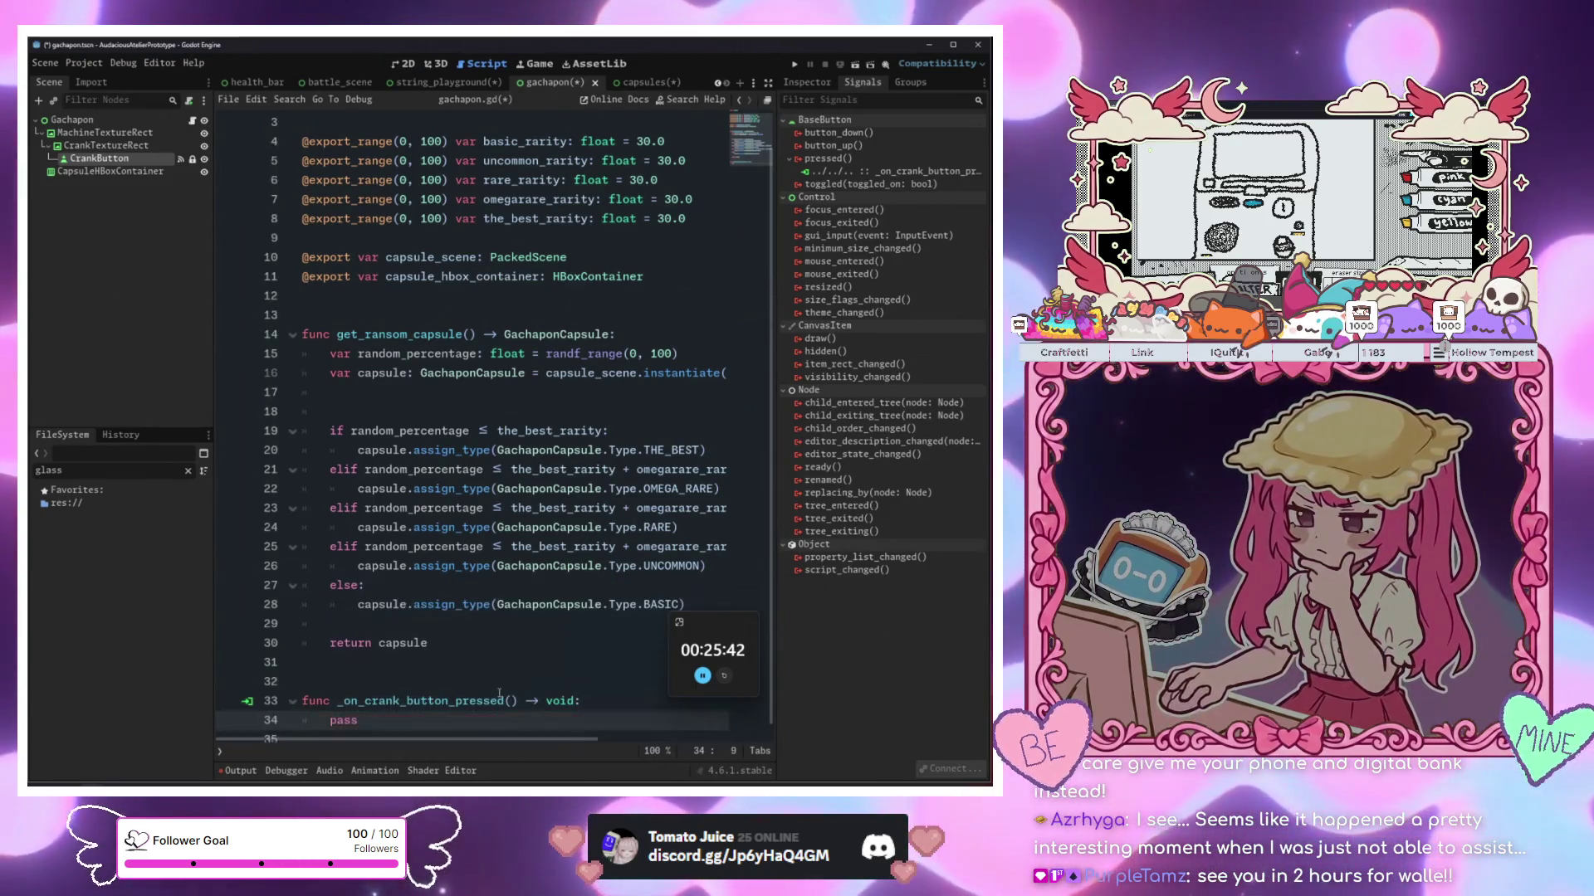
pyautogui.press('Return')
pyautogui.press('Return')
pyautogui.press('Return')
pyautogui.write('func gain_cap')
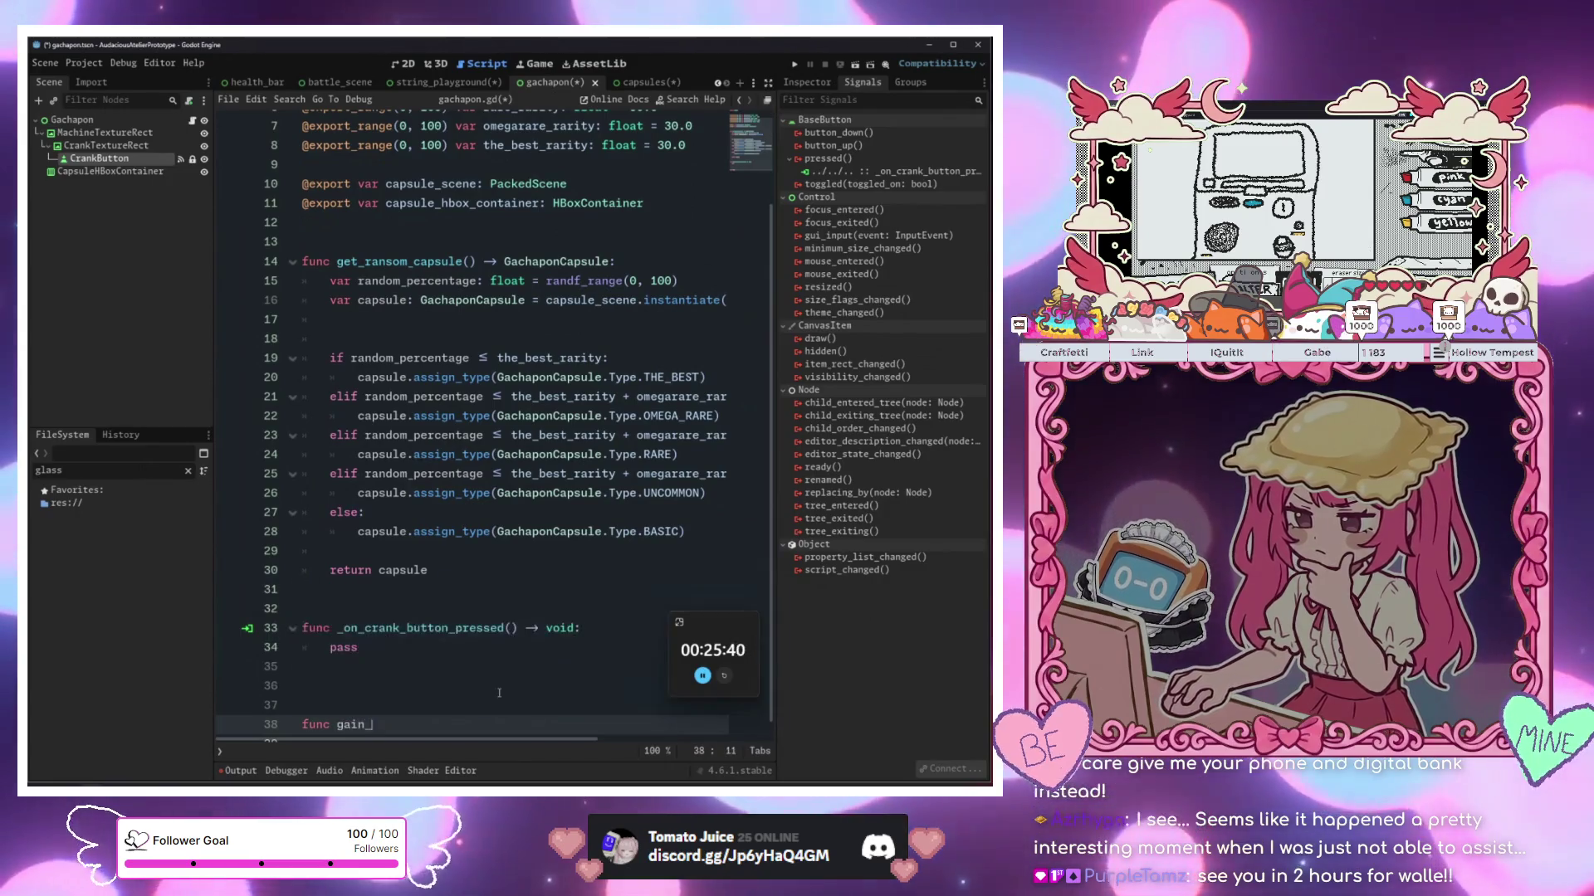
pyautogui.write('sule() -')
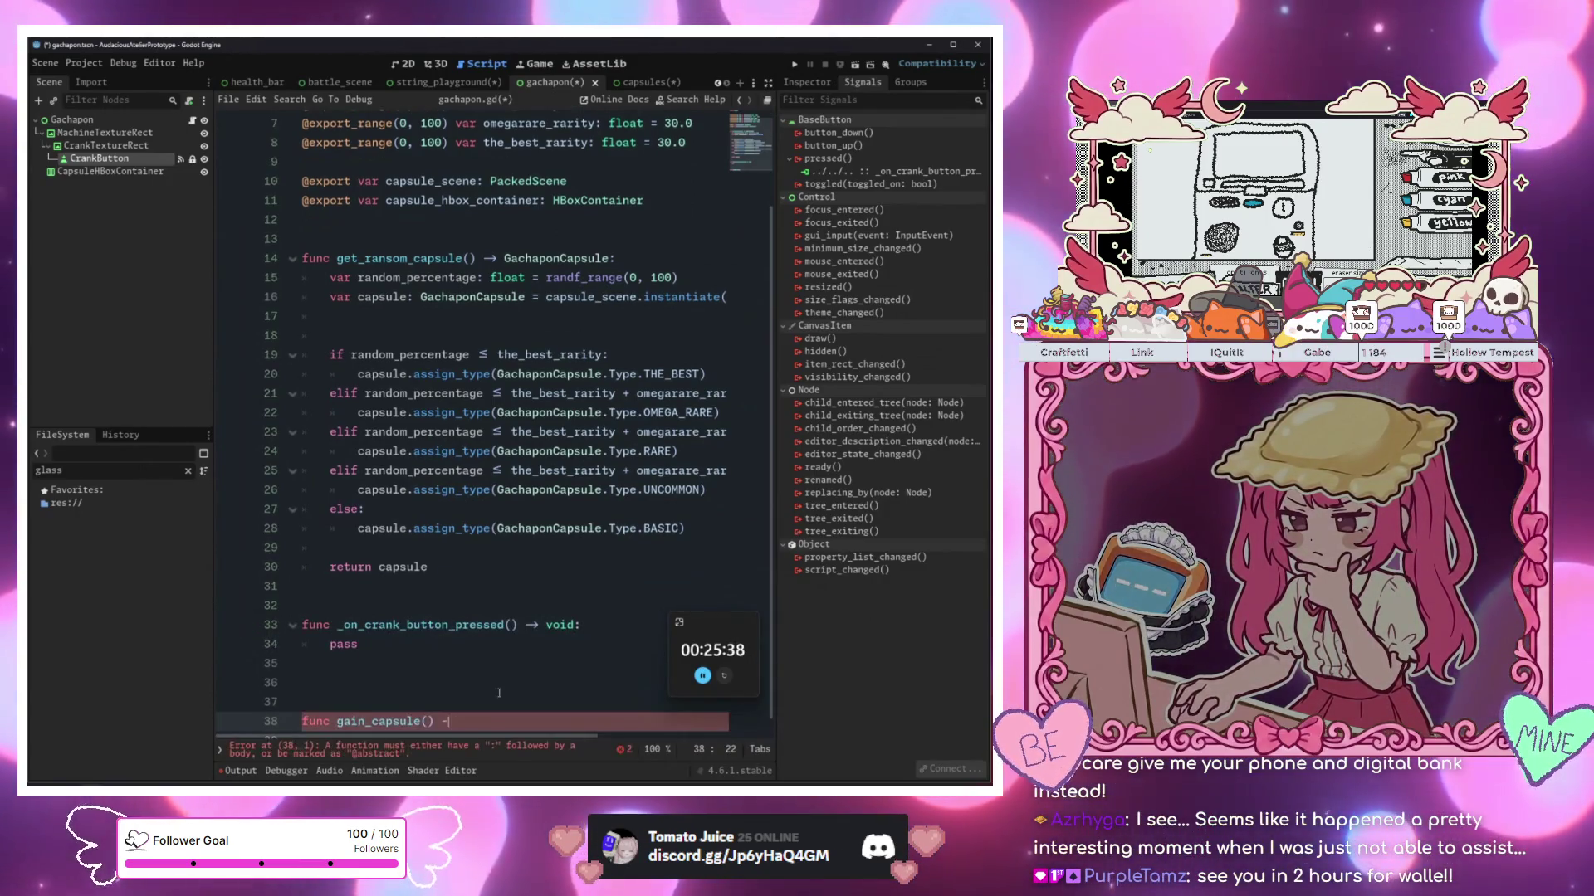
pyautogui.write('> void:p')
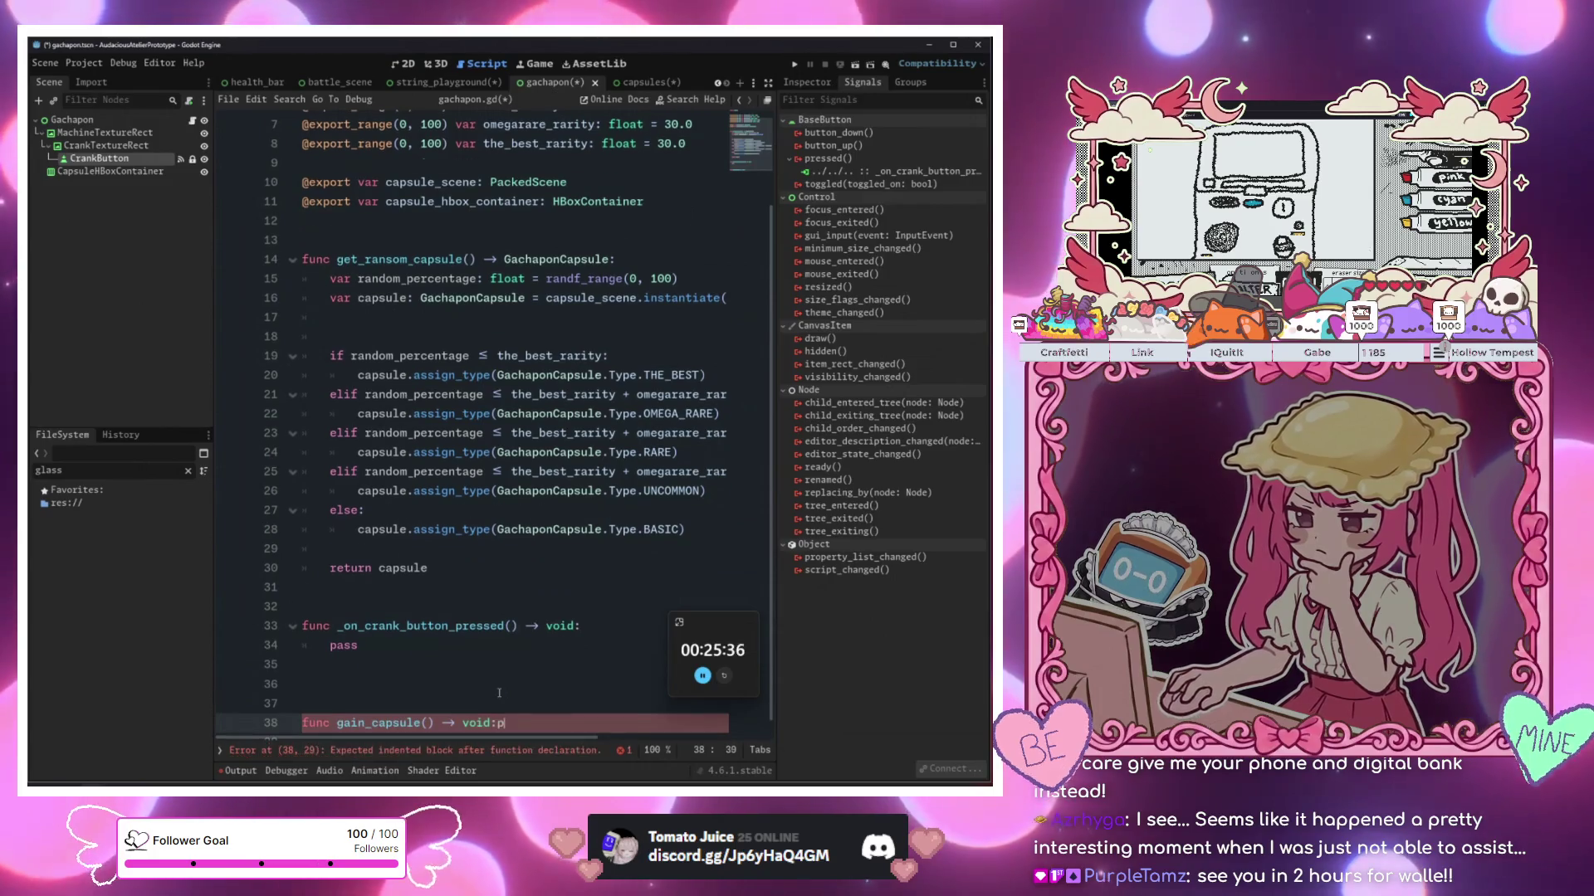
# Step: Give gain_capsule a pass body and call gain_capsule() from the crank handler
pyautogui.press('BackSpace')
pyautogui.press('Return')
pyautogui.write('pass')
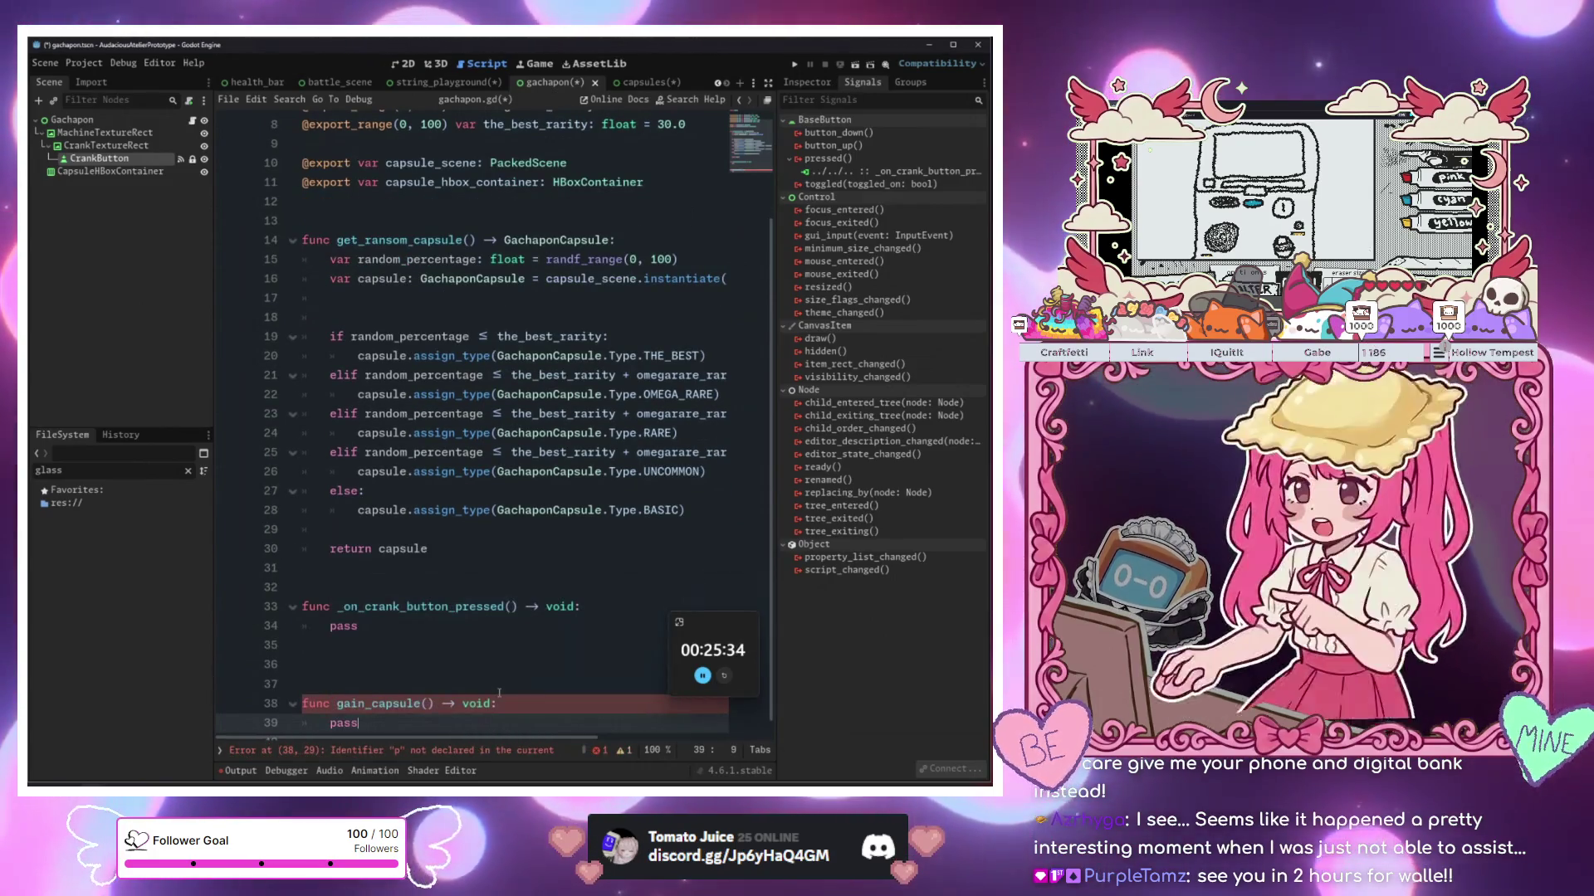
pyautogui.doubleClick(379, 644)
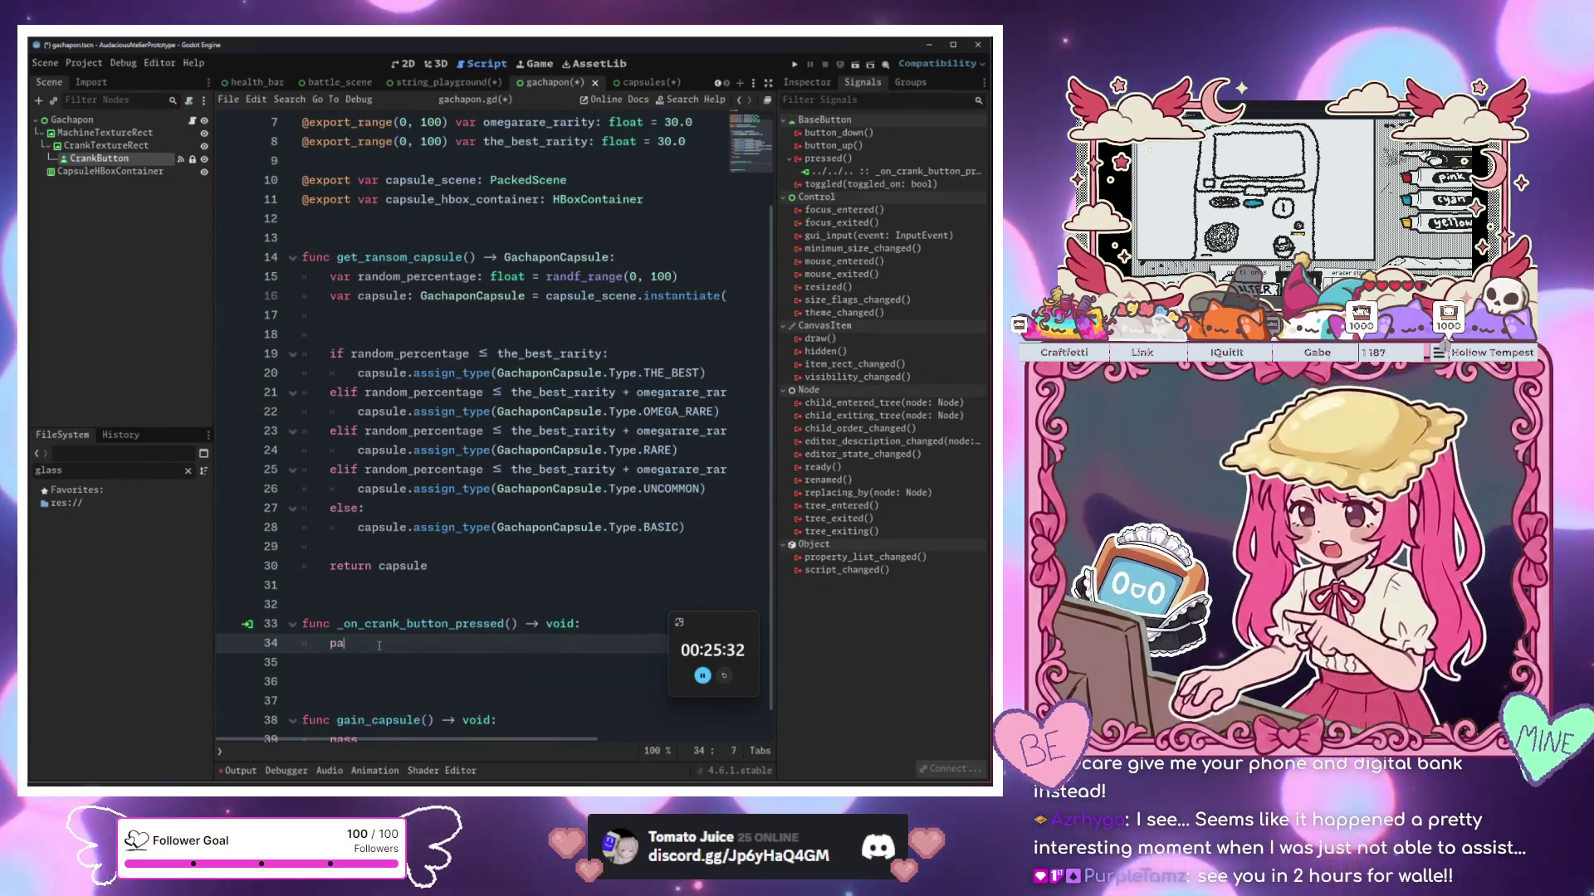
pyautogui.write('gain')
pyautogui.press('Return')
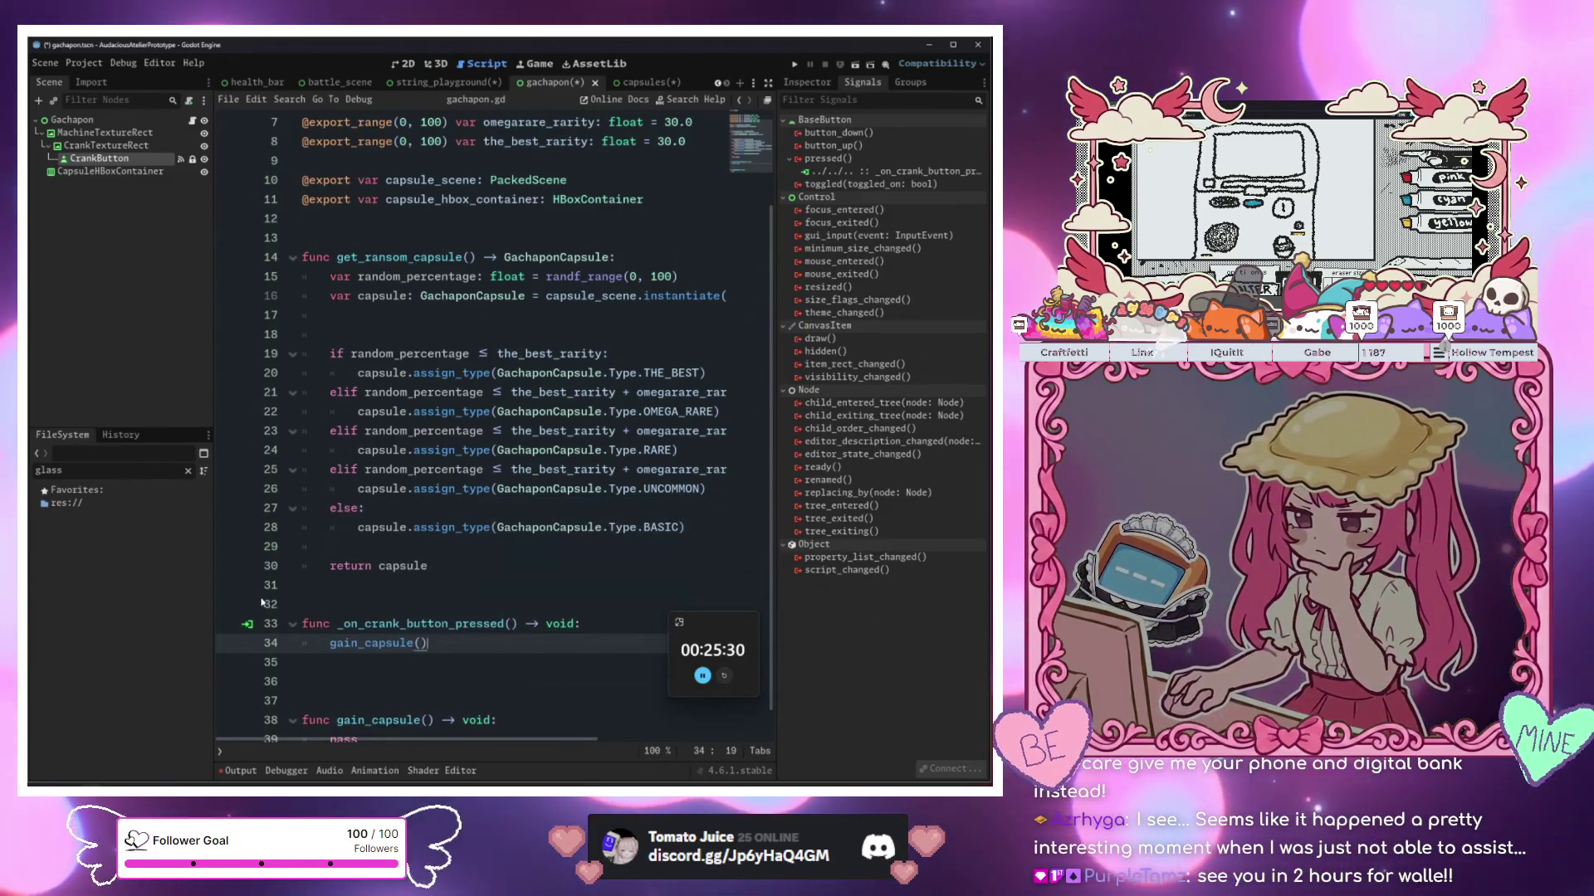
pyautogui.press('Delete')
pyautogui.press('Delete')
# Step: Make gain_capsule declare 'var capsule: GachaponCapsule = get_ransom_capsule()'
pyautogui.click(399, 684)
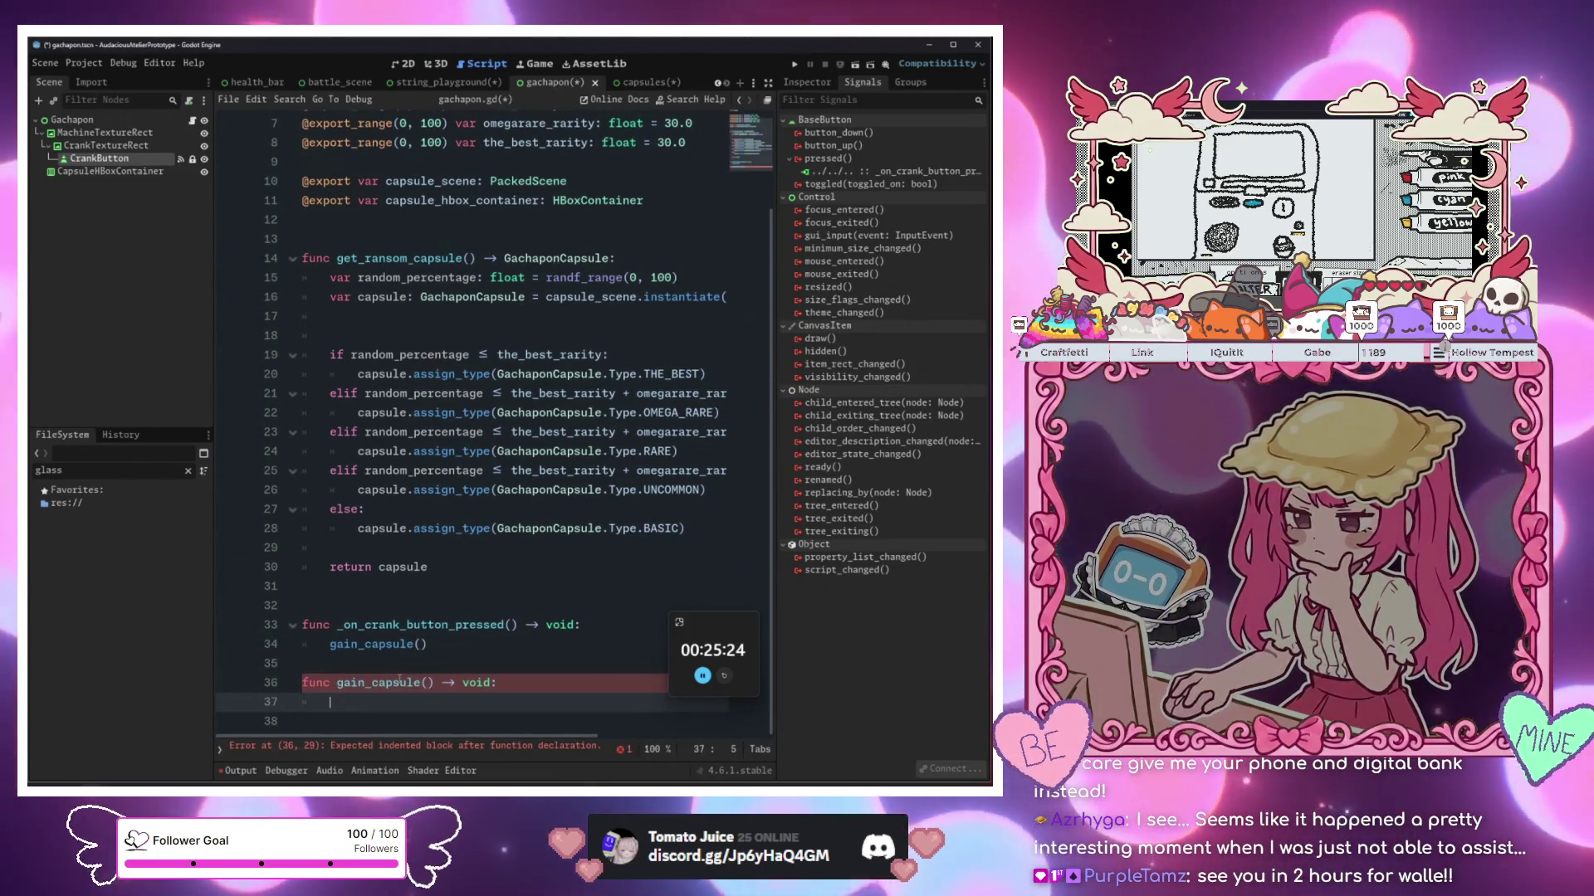
pyautogui.hotkey('ctrl', 'space')
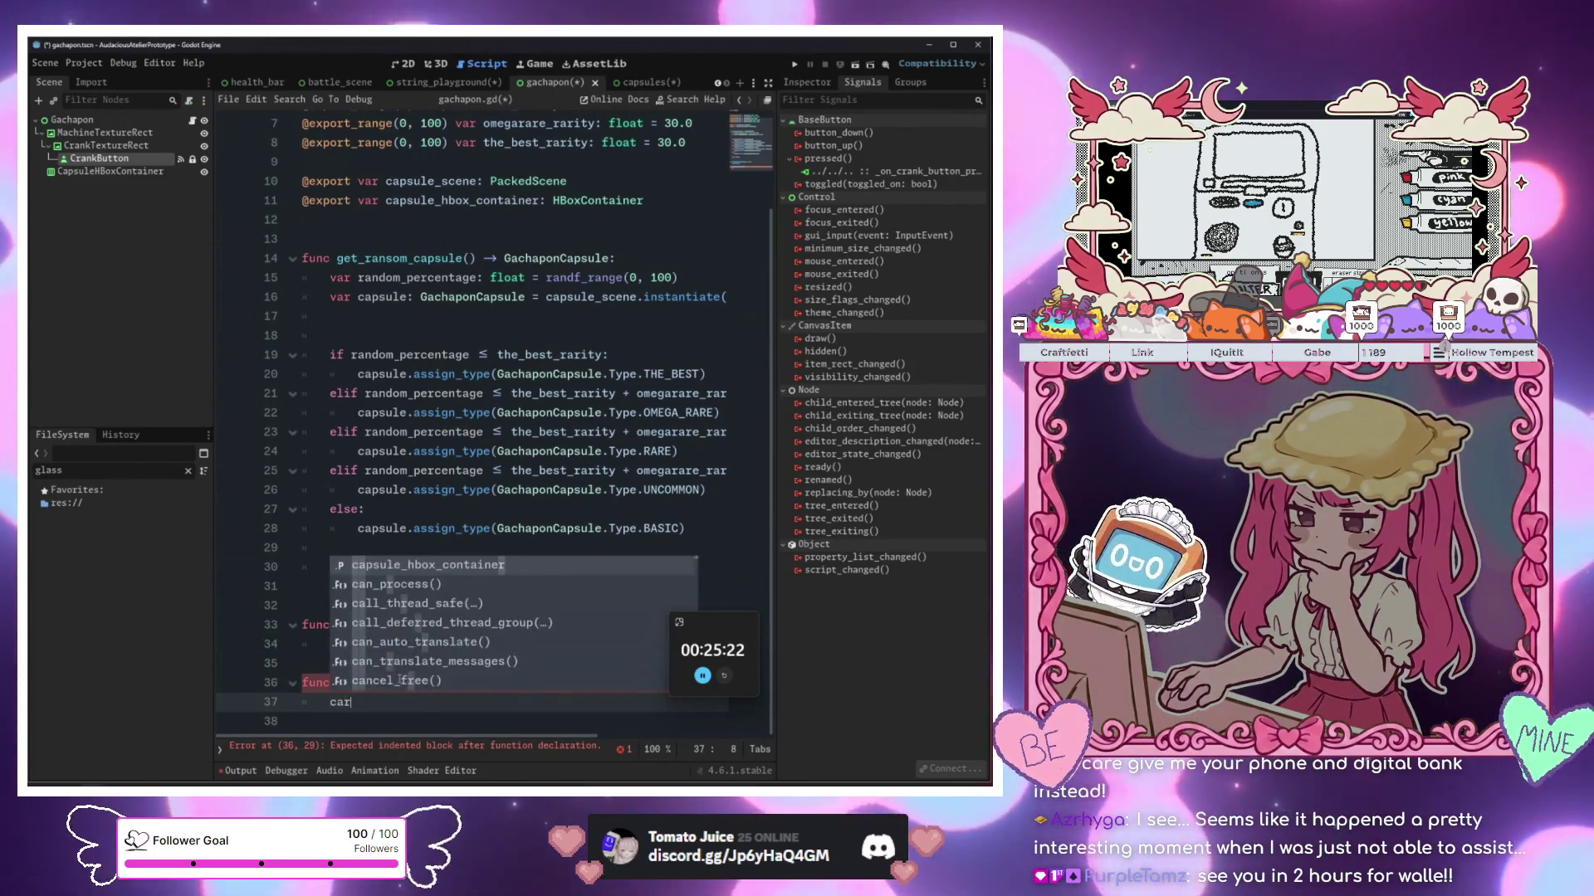
pyautogui.press('Escape')
pyautogui.write('var capsule:')
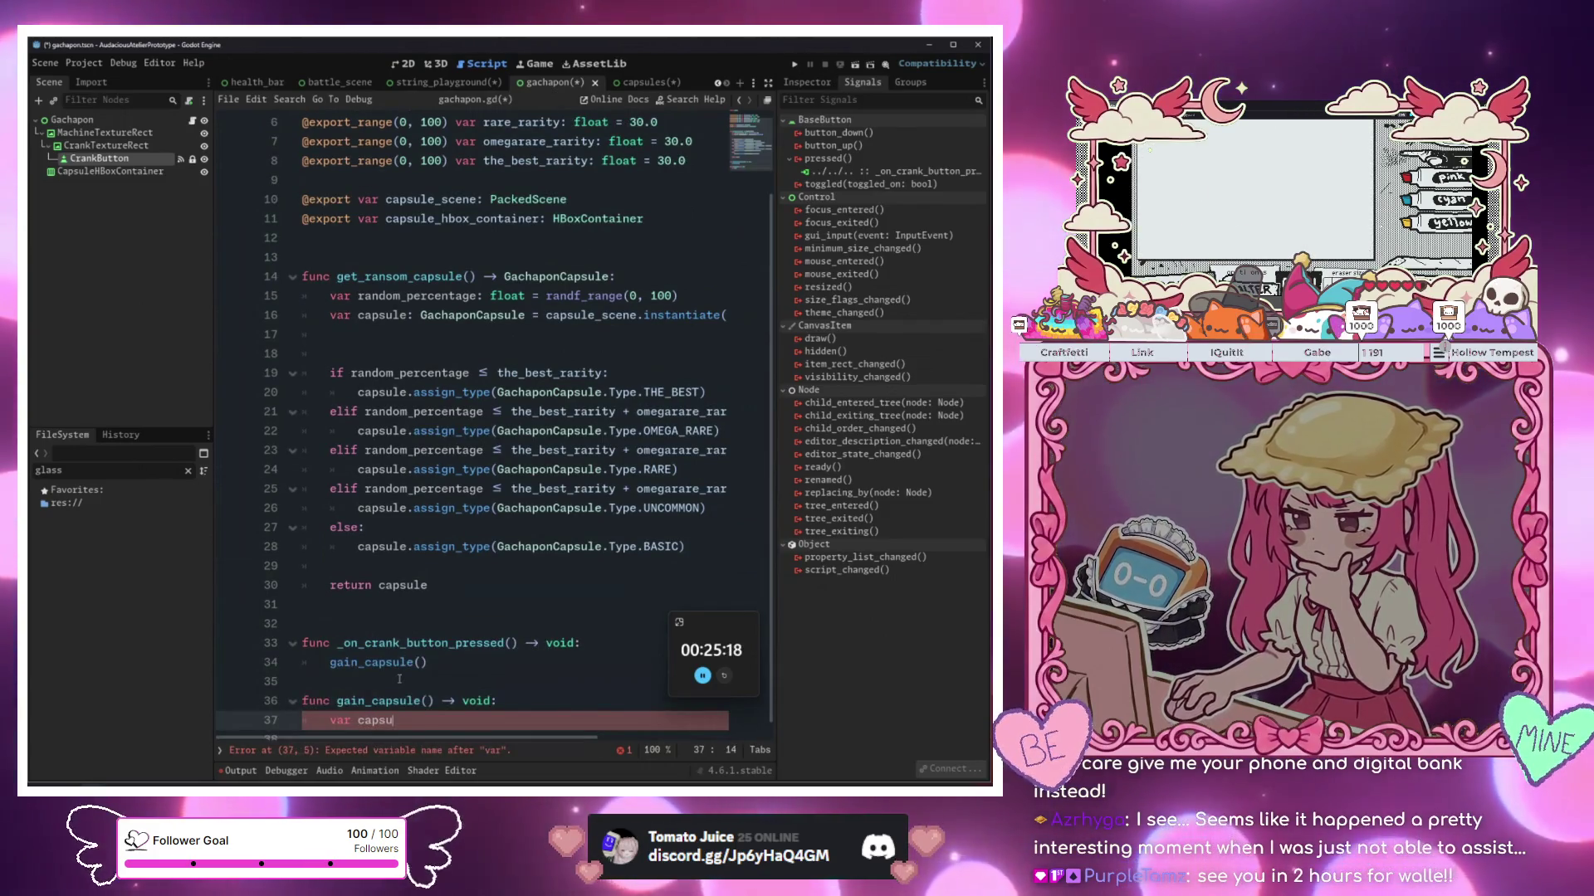
pyautogui.write(' GachaponCapsule = ')
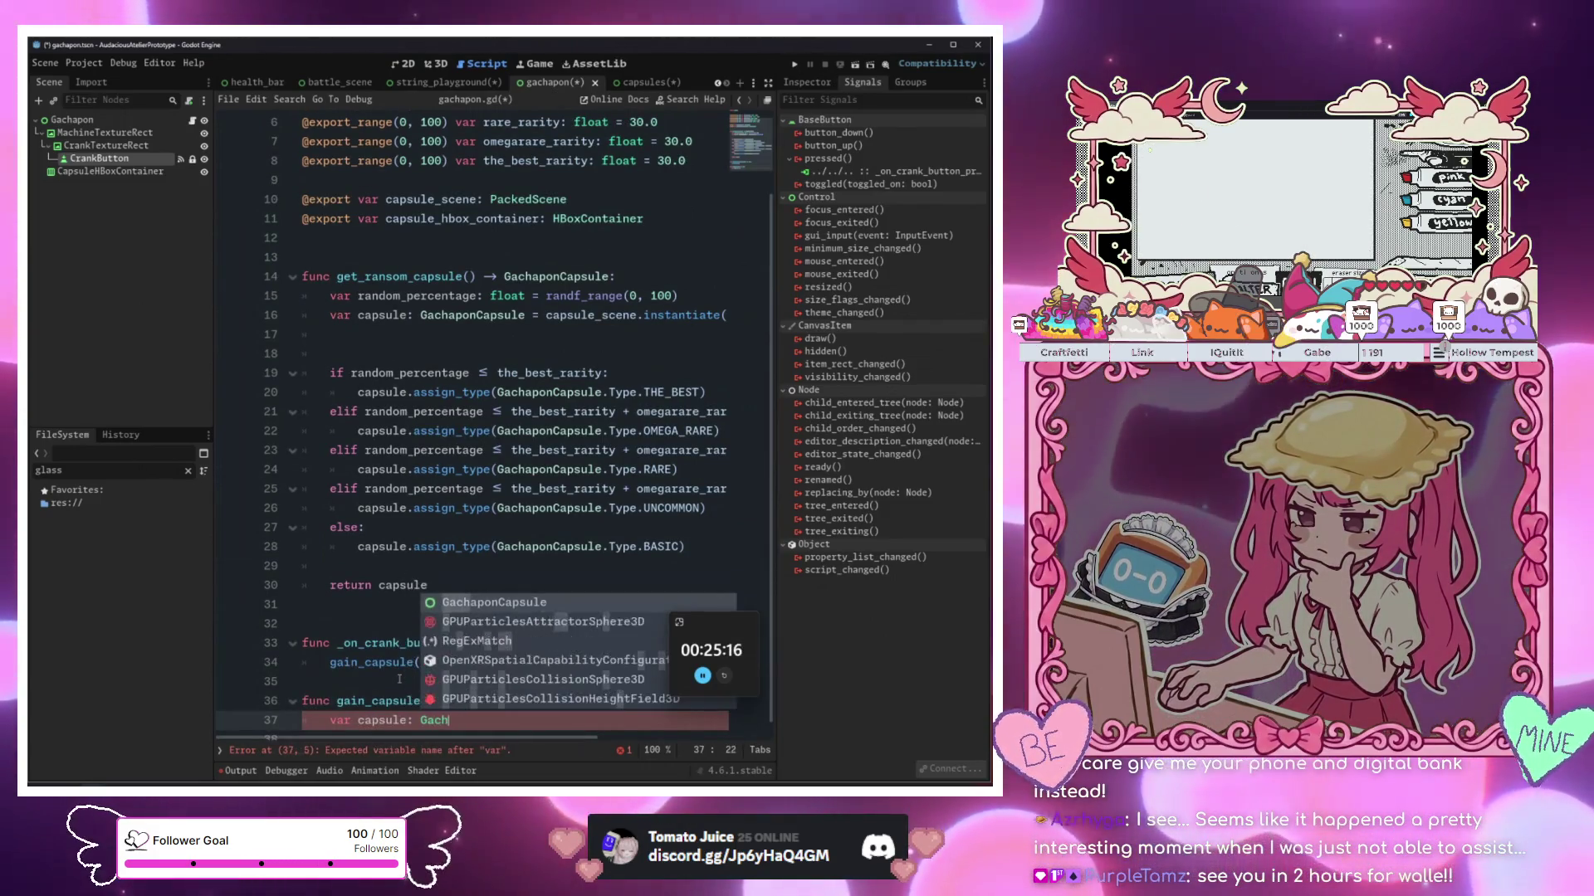
pyautogui.write('get')
pyautogui.press('Return')
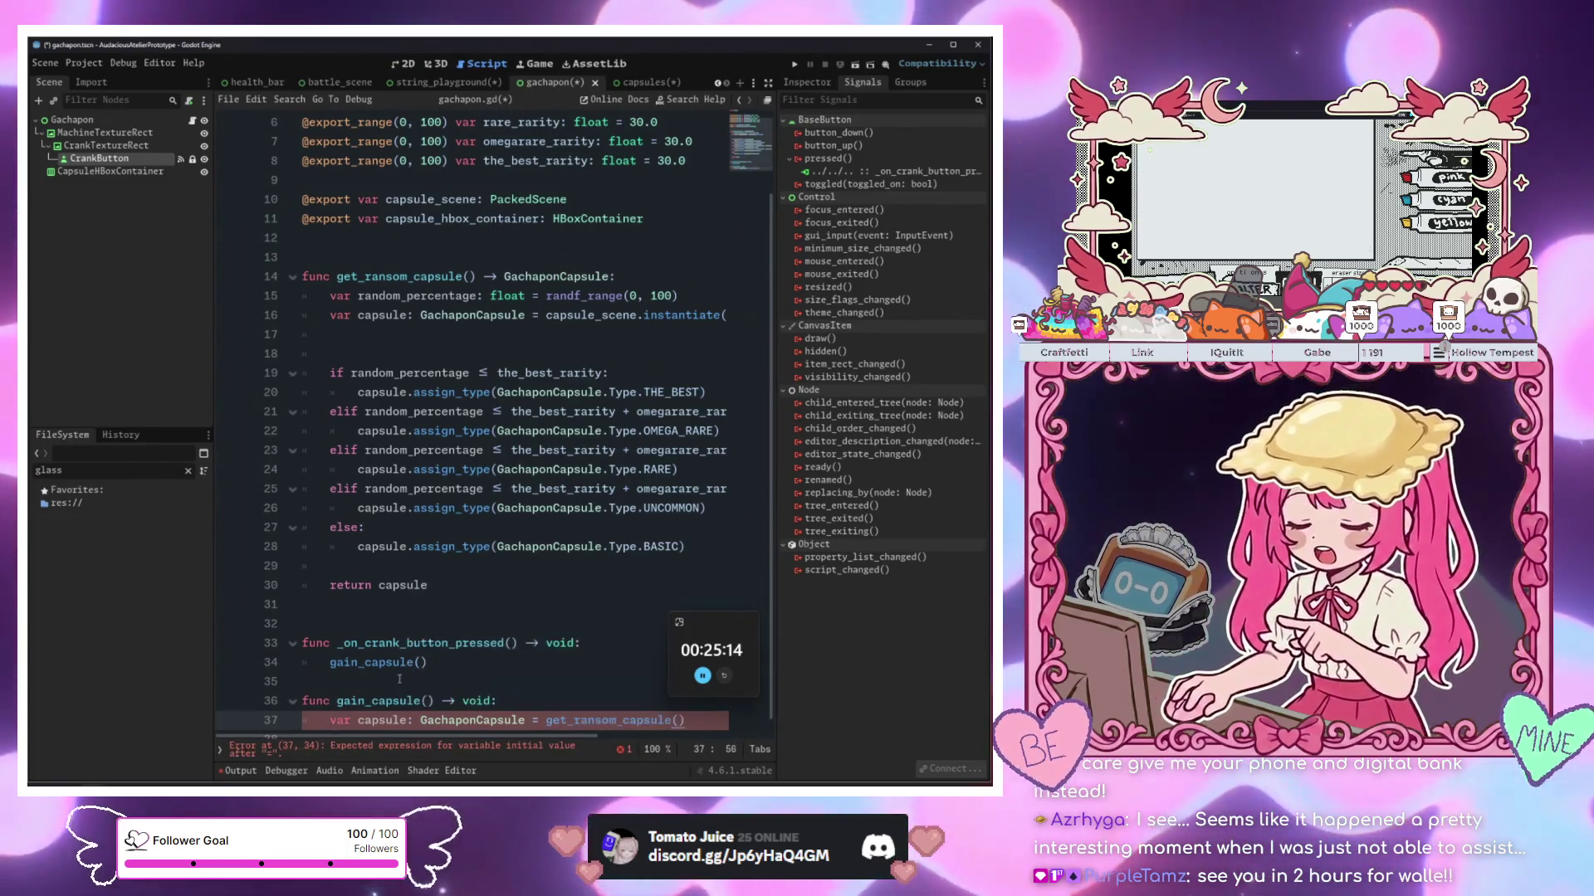
# Step: Rename get_ransom_capsule to get_random_capsule and add blank lines below the capsule variable
pyautogui.click(401, 280)
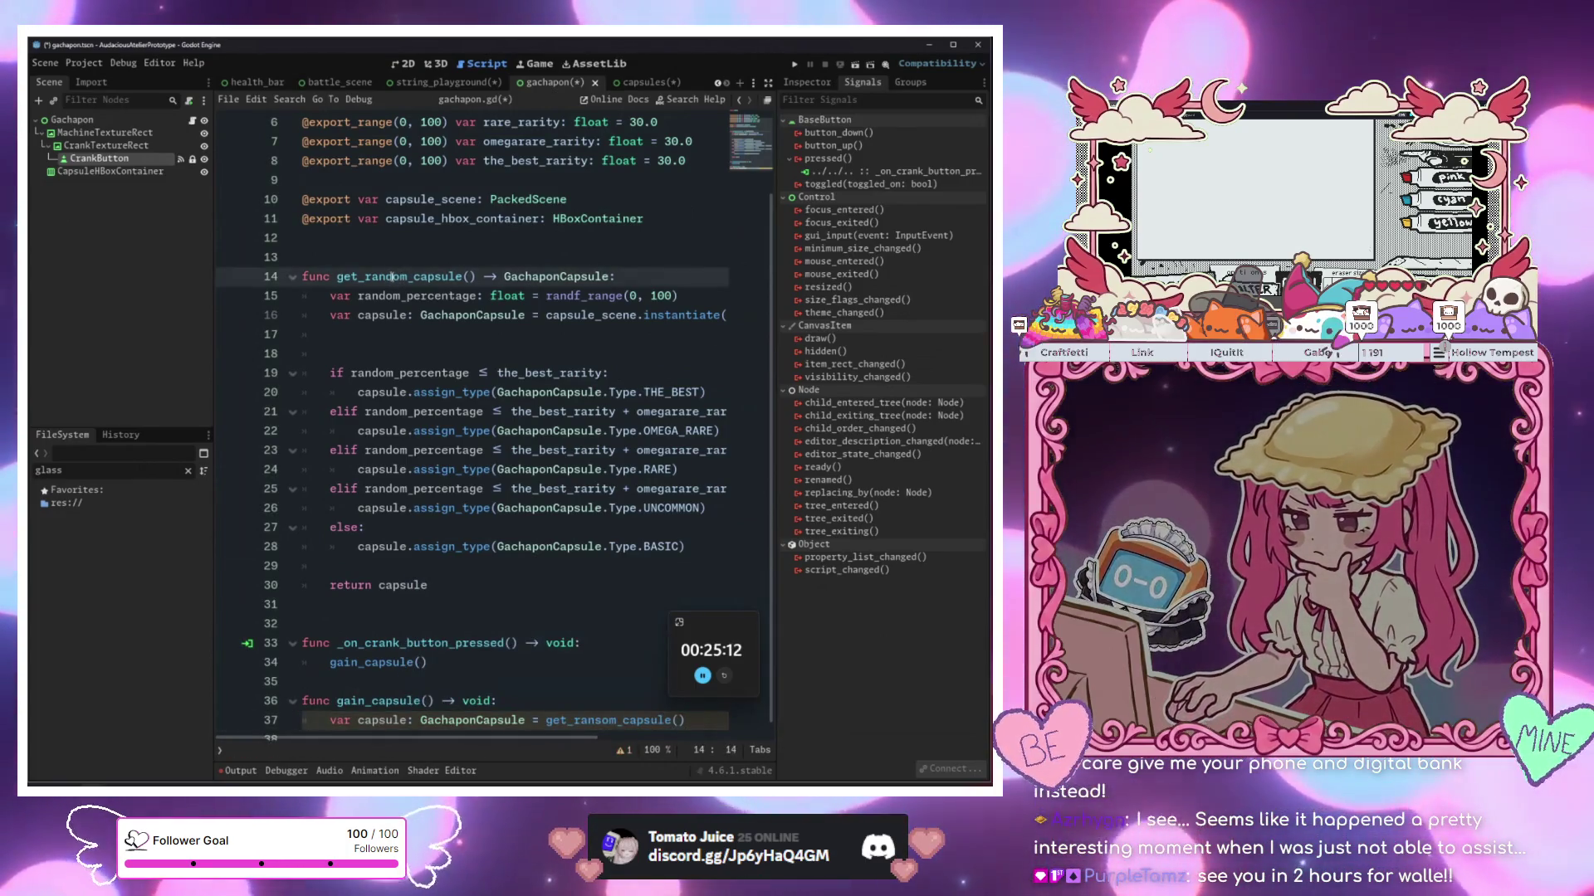
pyautogui.click(541, 577)
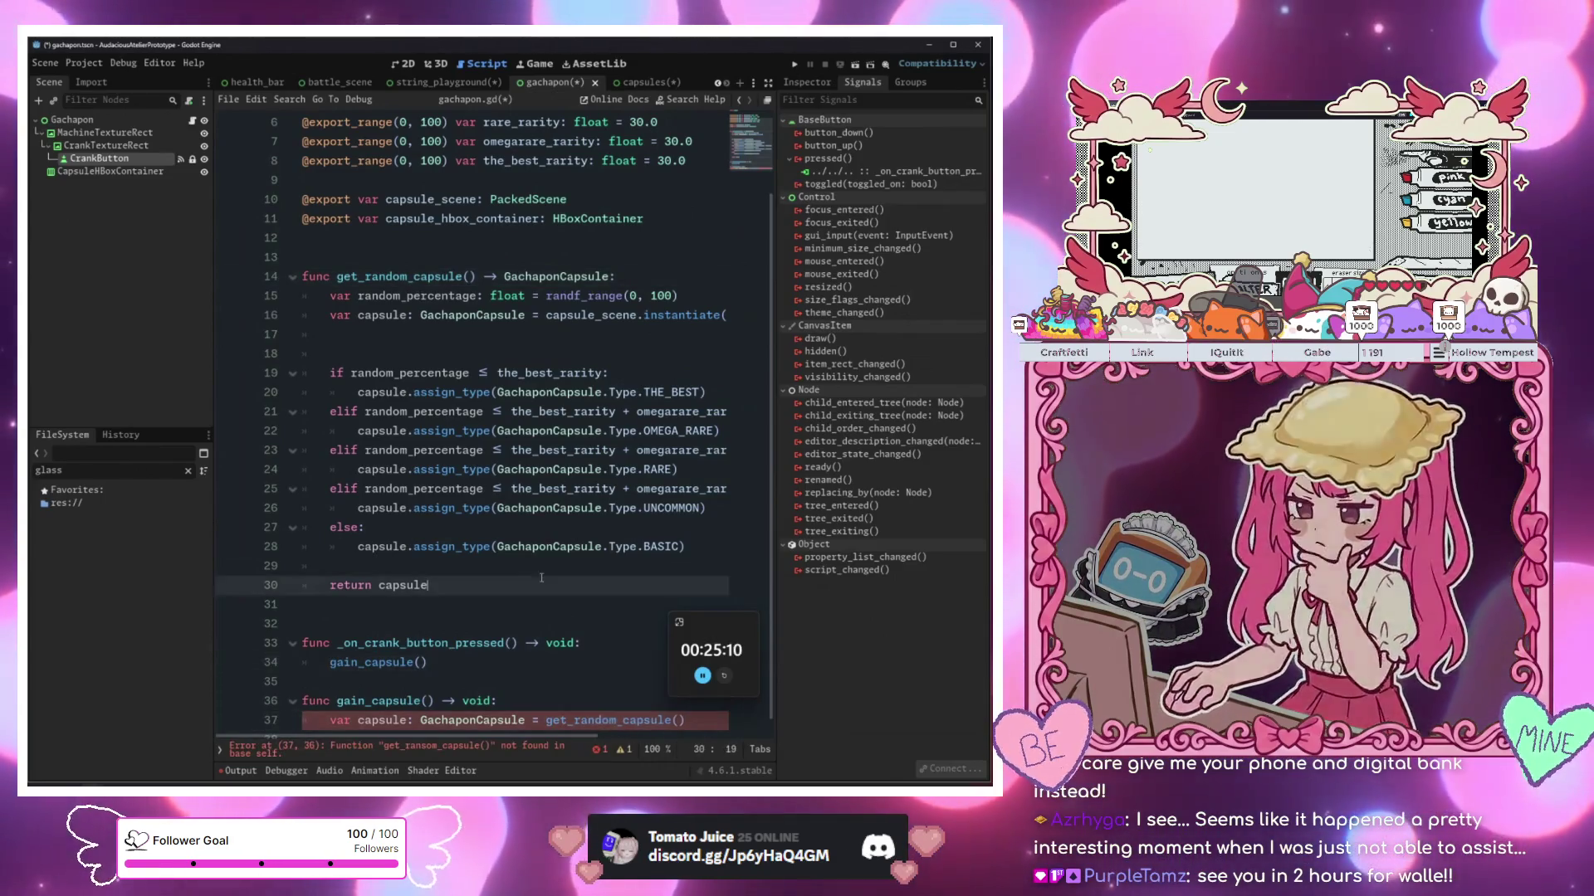
pyautogui.click(694, 679)
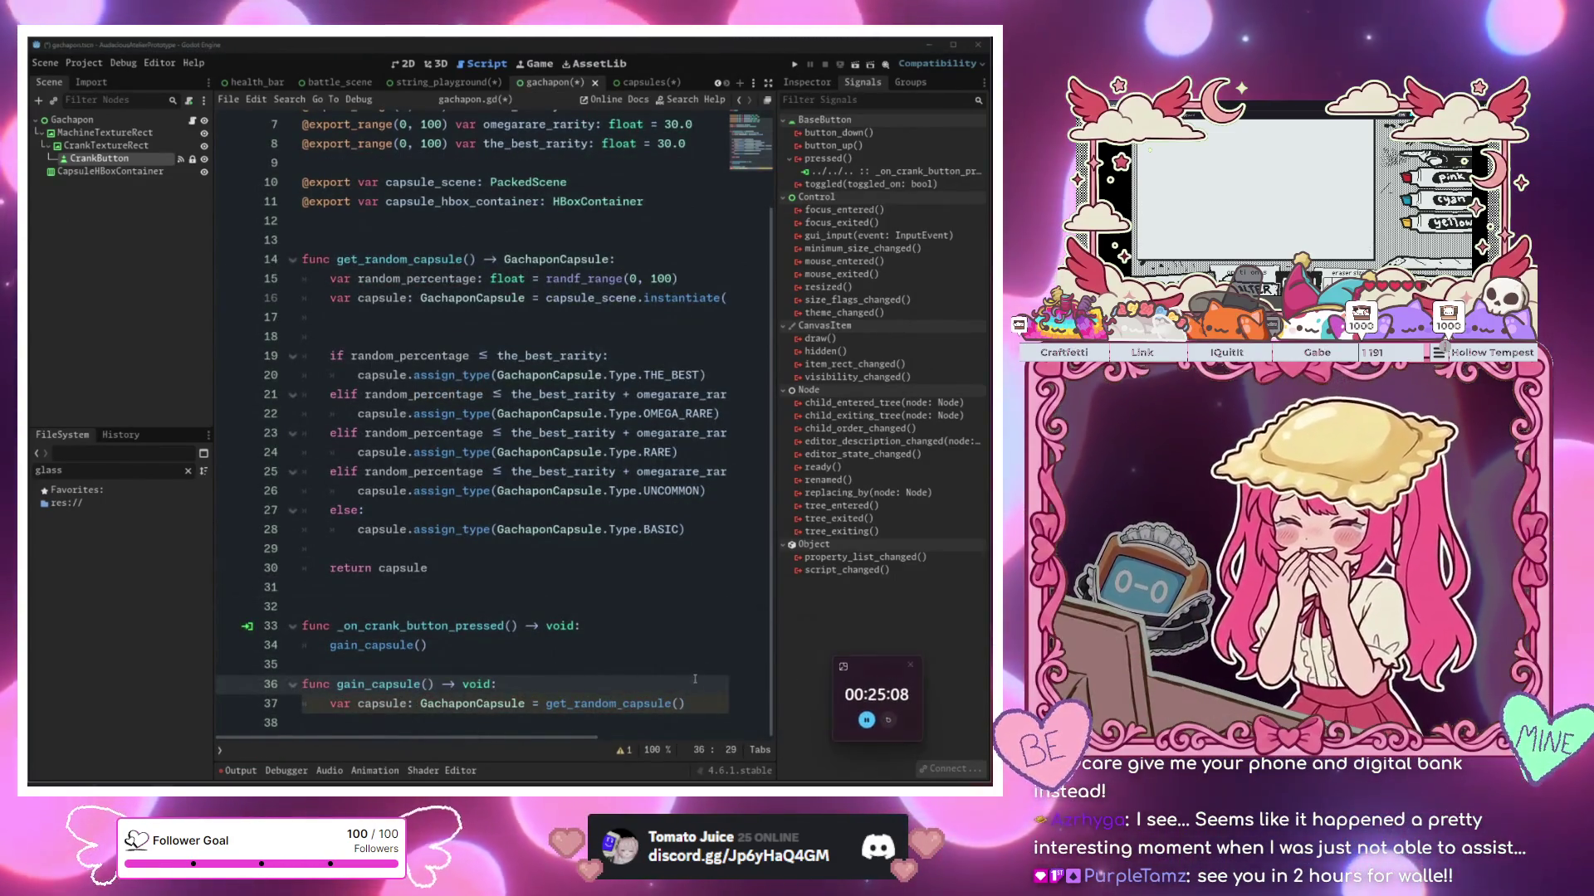
pyautogui.click(702, 695)
pyautogui.press('Down')
pyautogui.press('Return')
pyautogui.press('Return')
pyautogui.press('Return')
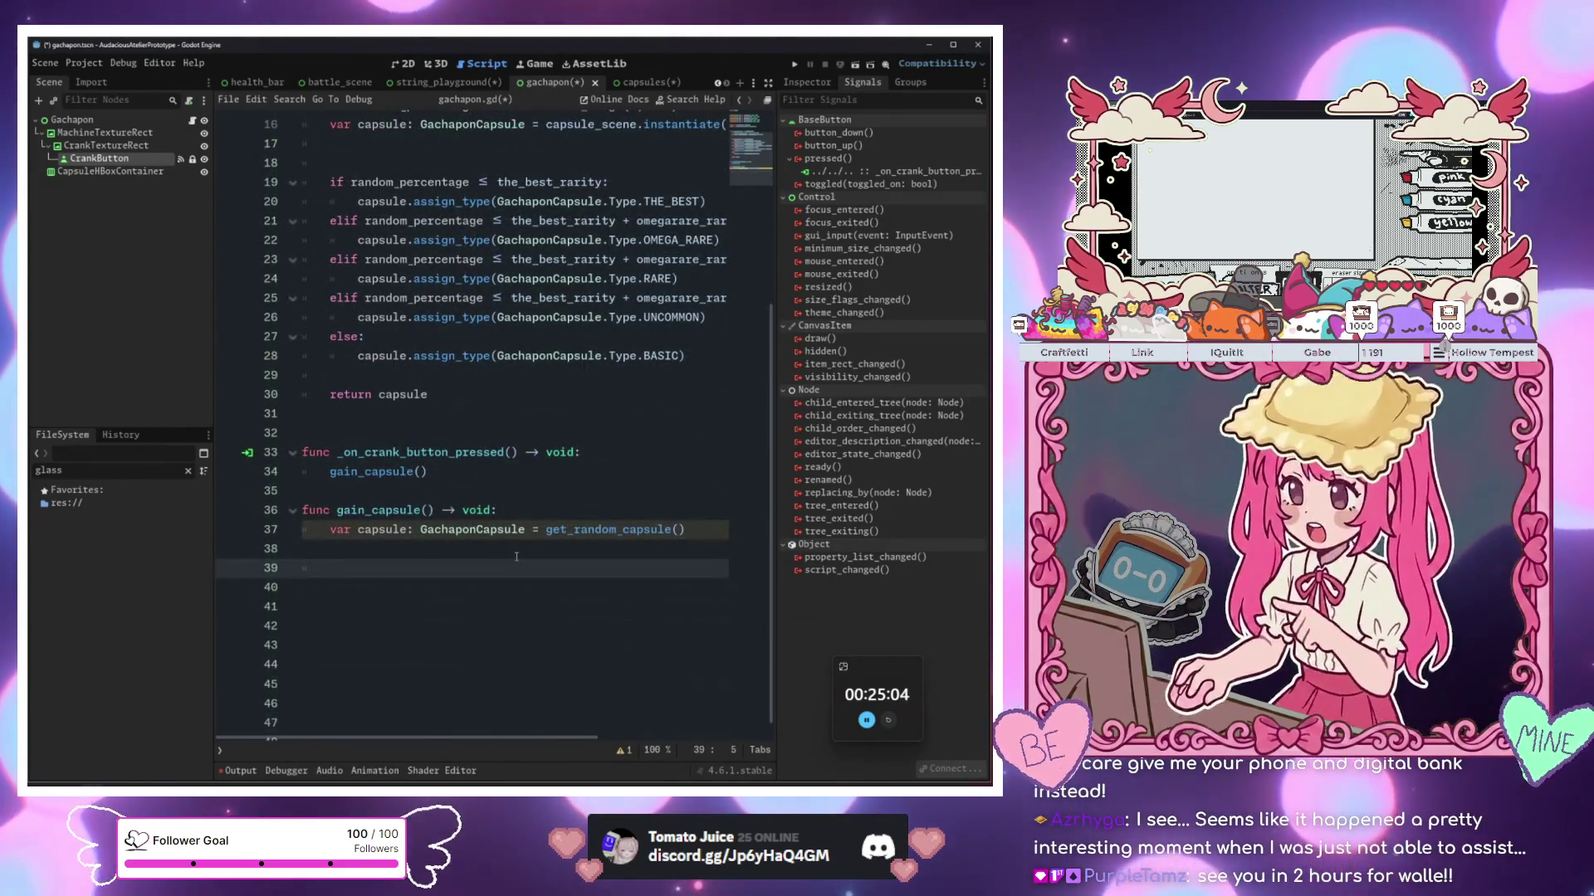
pyautogui.click(502, 552)
pyautogui.click(512, 573)
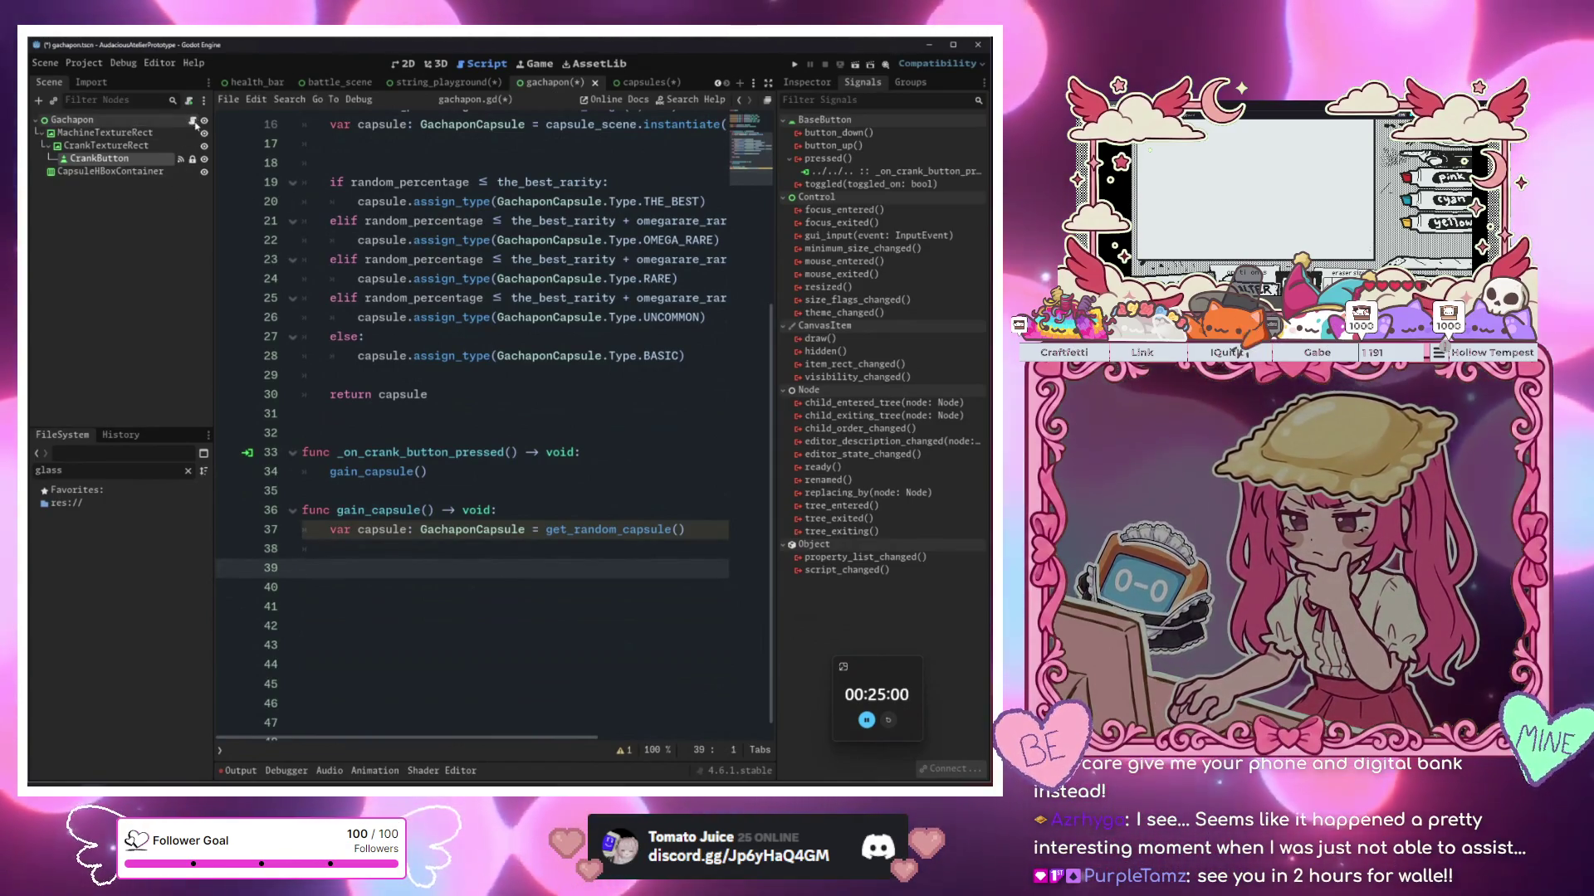
pyautogui.click(646, 83)
pyautogui.click(490, 529)
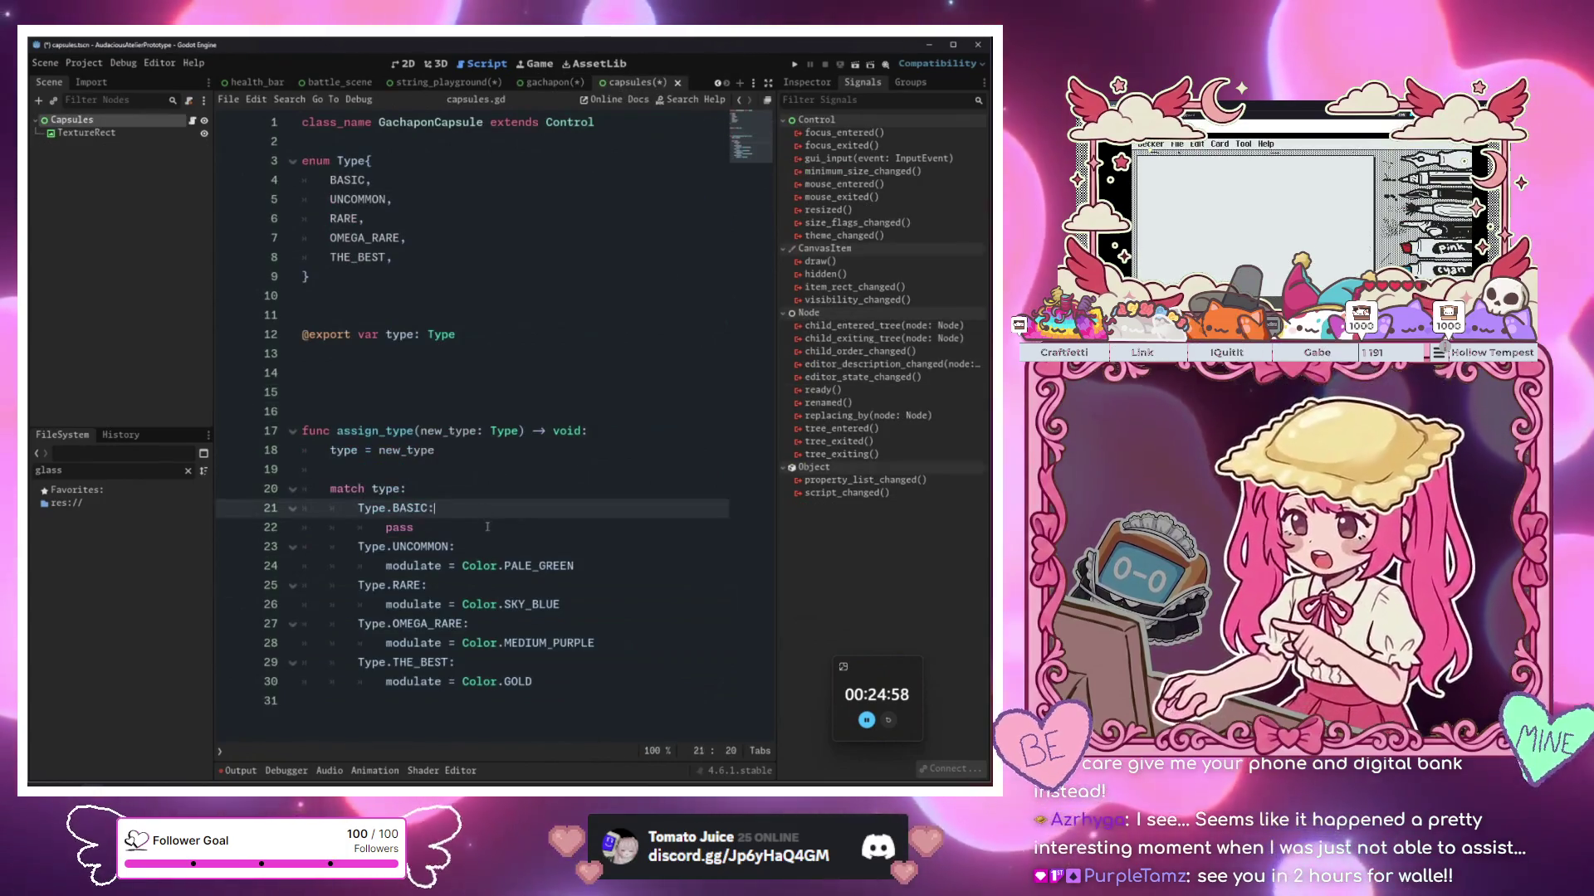
# Step: In capsules.gd, set the BASIC case to 'modulate = Color.BEIGE'
pyautogui.write('pa')
pyautogui.press('BackSpace')
pyautogui.press('BackSpace')
pyautogui.write('modu')
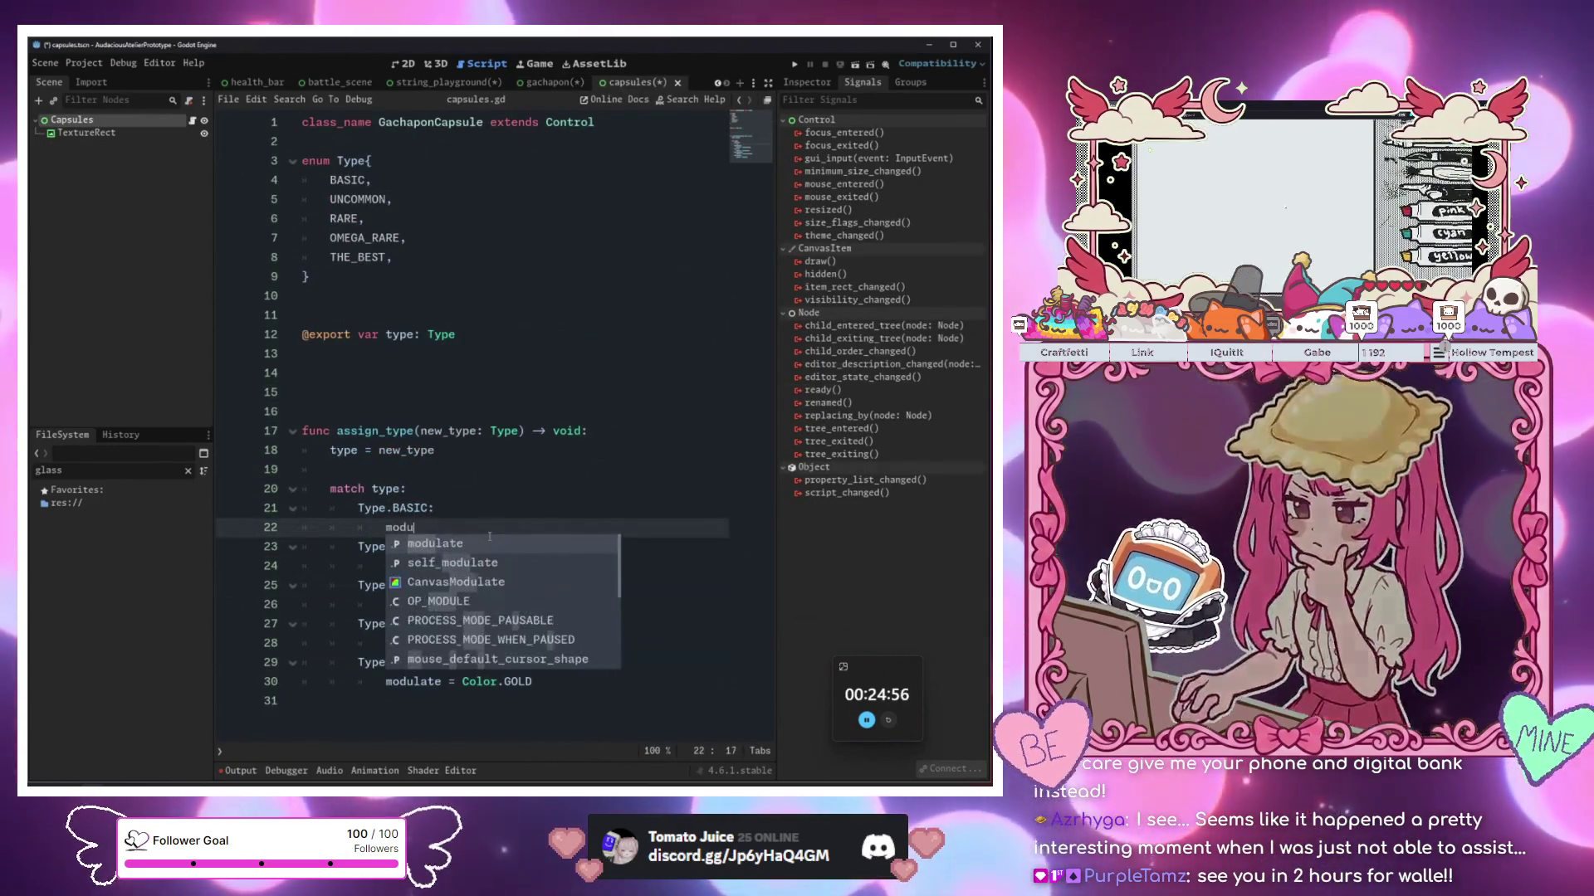
pyautogui.press('Return')
pyautogui.write('= Color.Bi')
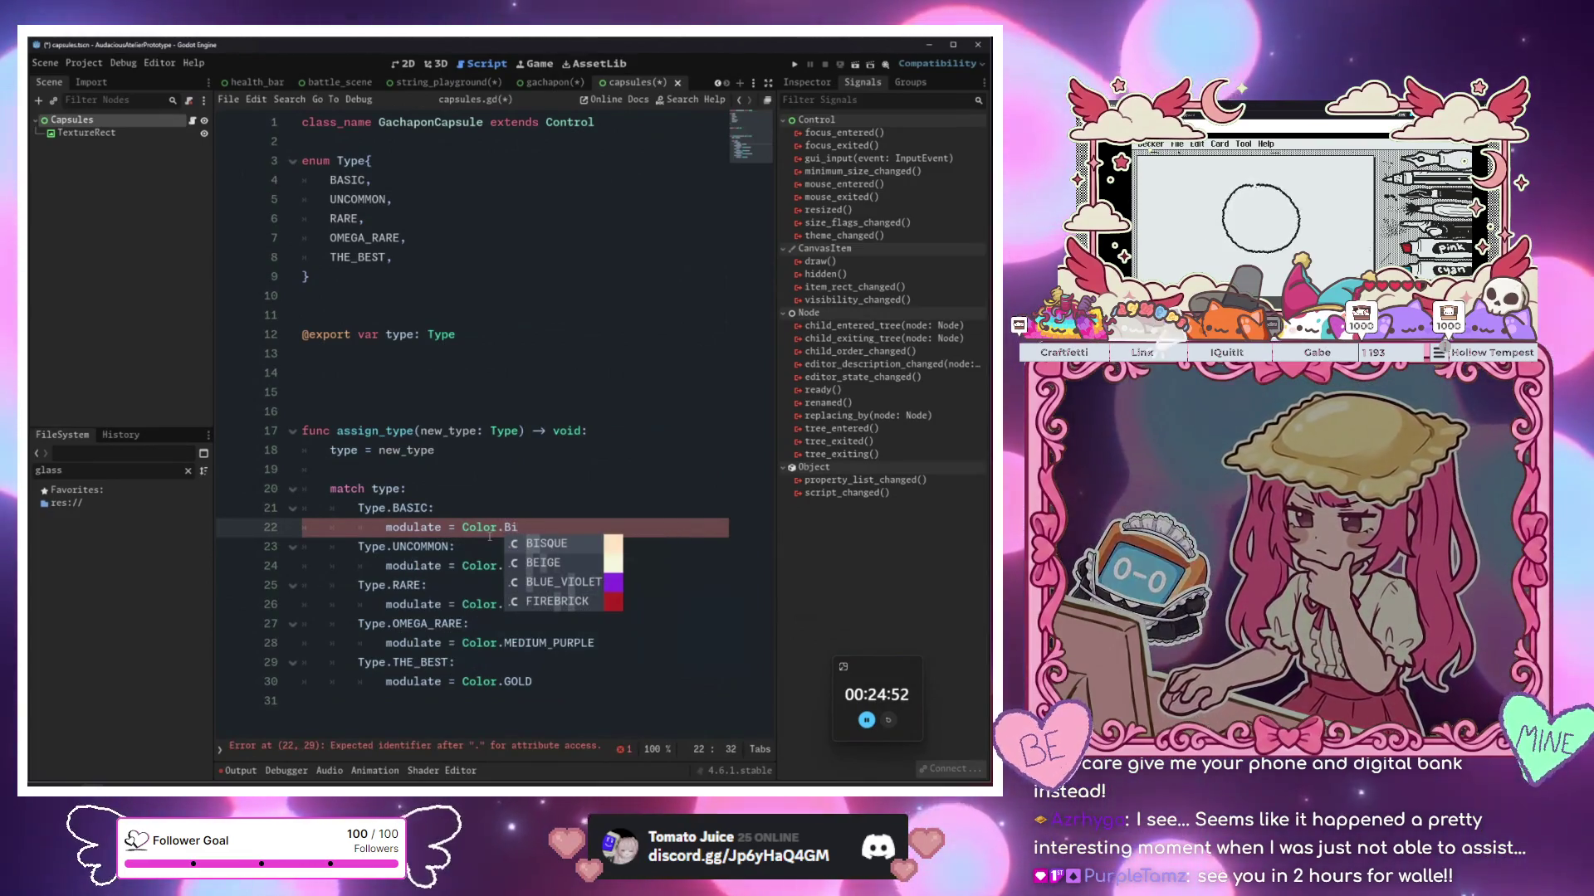
pyautogui.press('Down')
pyautogui.press('Return')
pyautogui.click(514, 392)
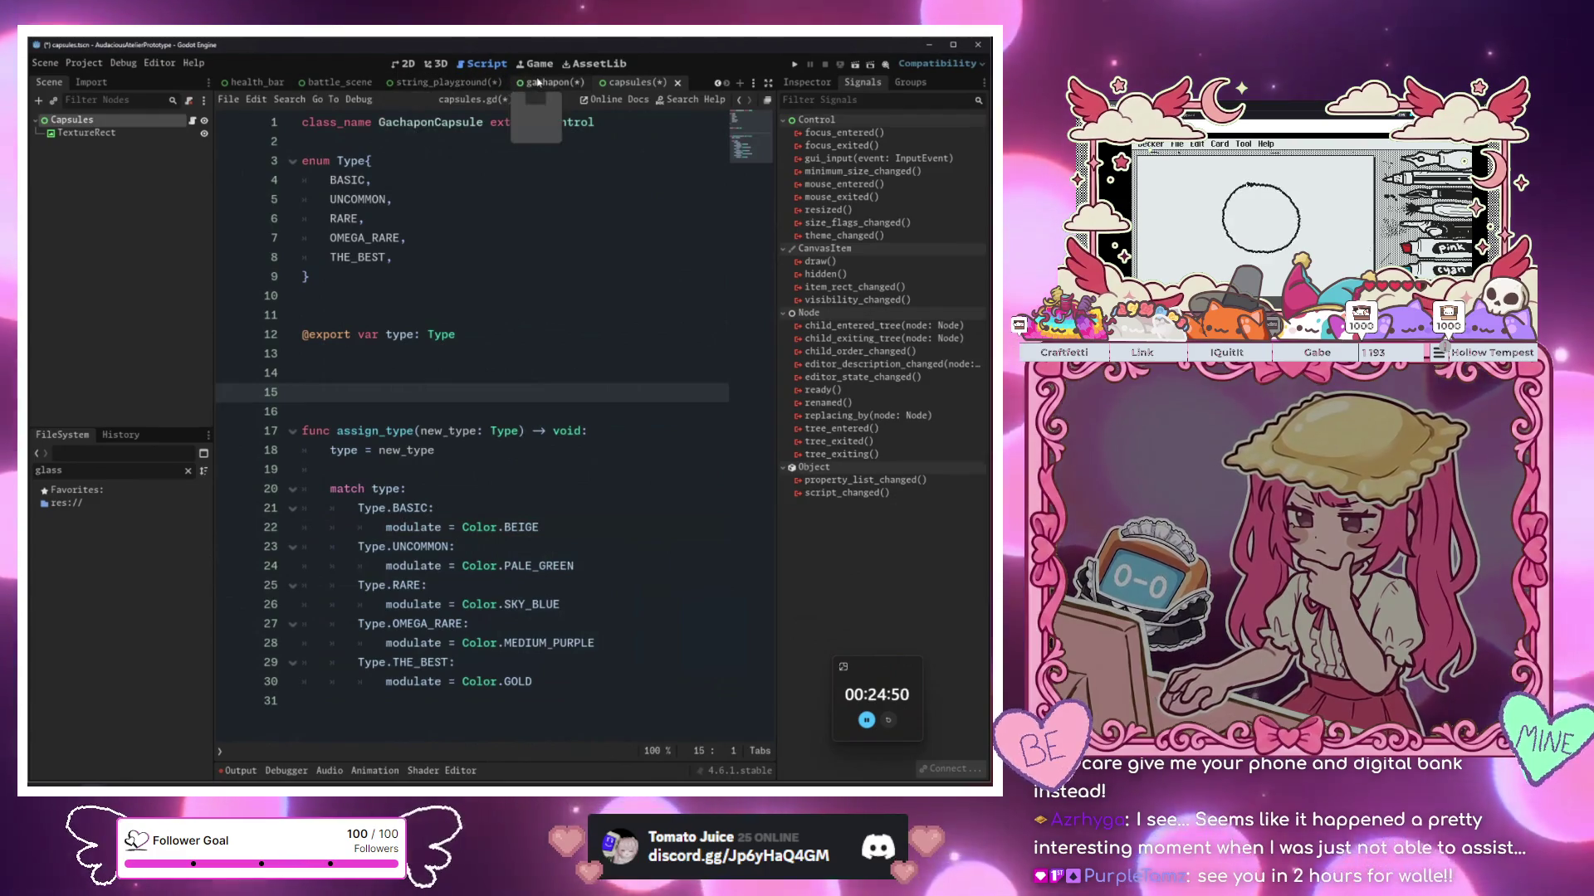
# Step: Add 'capsule_hbox_container.add_child(capsule)' to gain_capsule in gachapon.gd
pyautogui.click(538, 82)
pyautogui.click(597, 576)
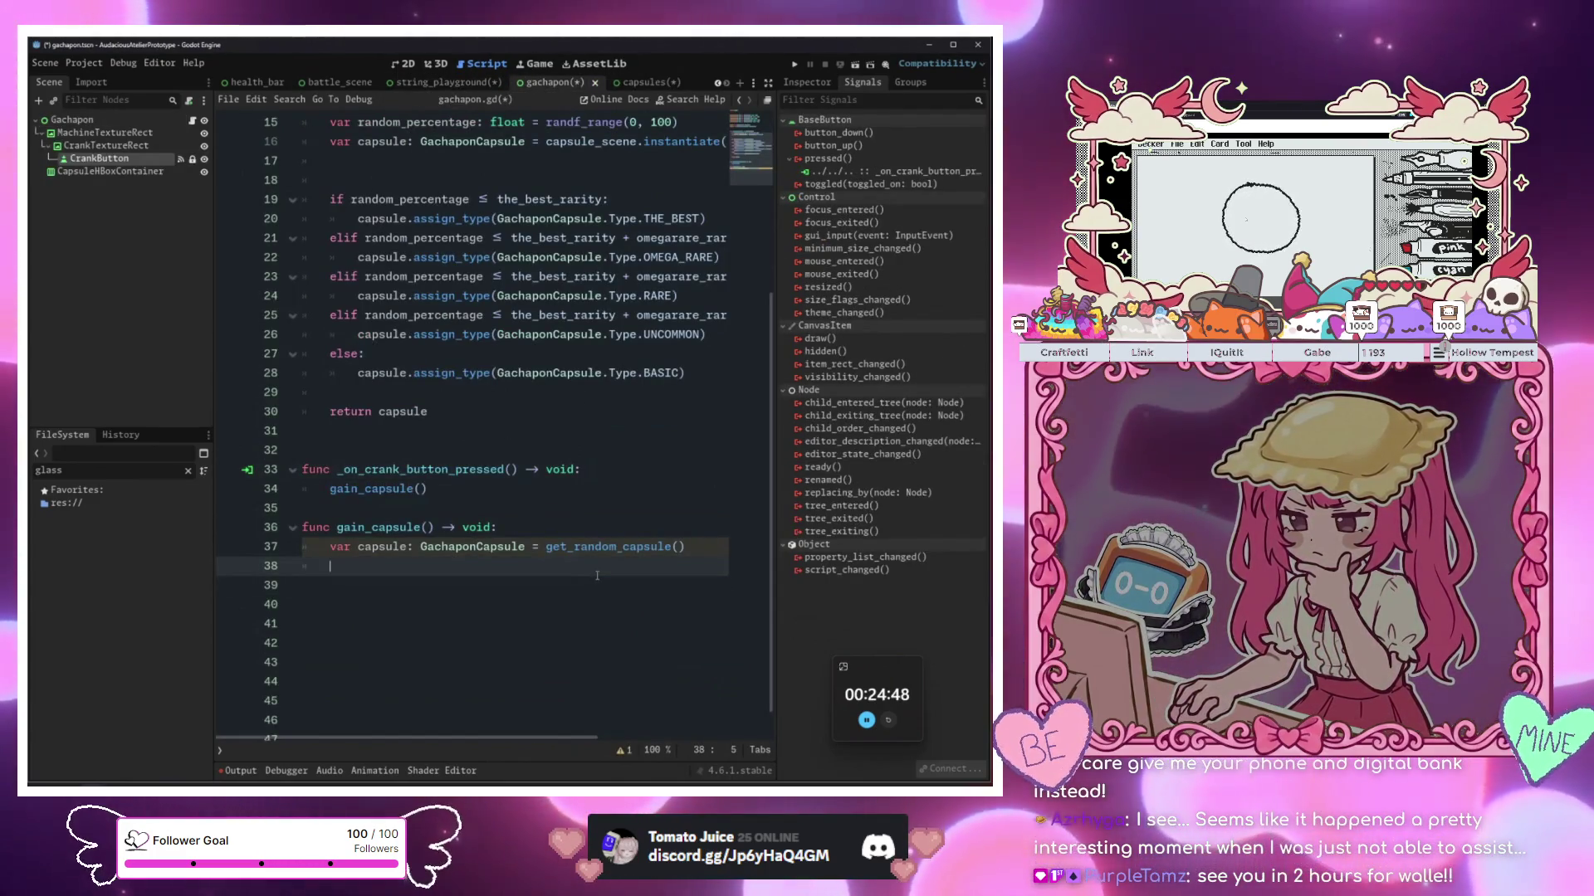
pyautogui.press('Up')
pyautogui.press('Up')
pyautogui.press('Up')
pyautogui.press('Return')
pyautogui.press('Down')
pyautogui.press('Down')
pyautogui.press('Down')
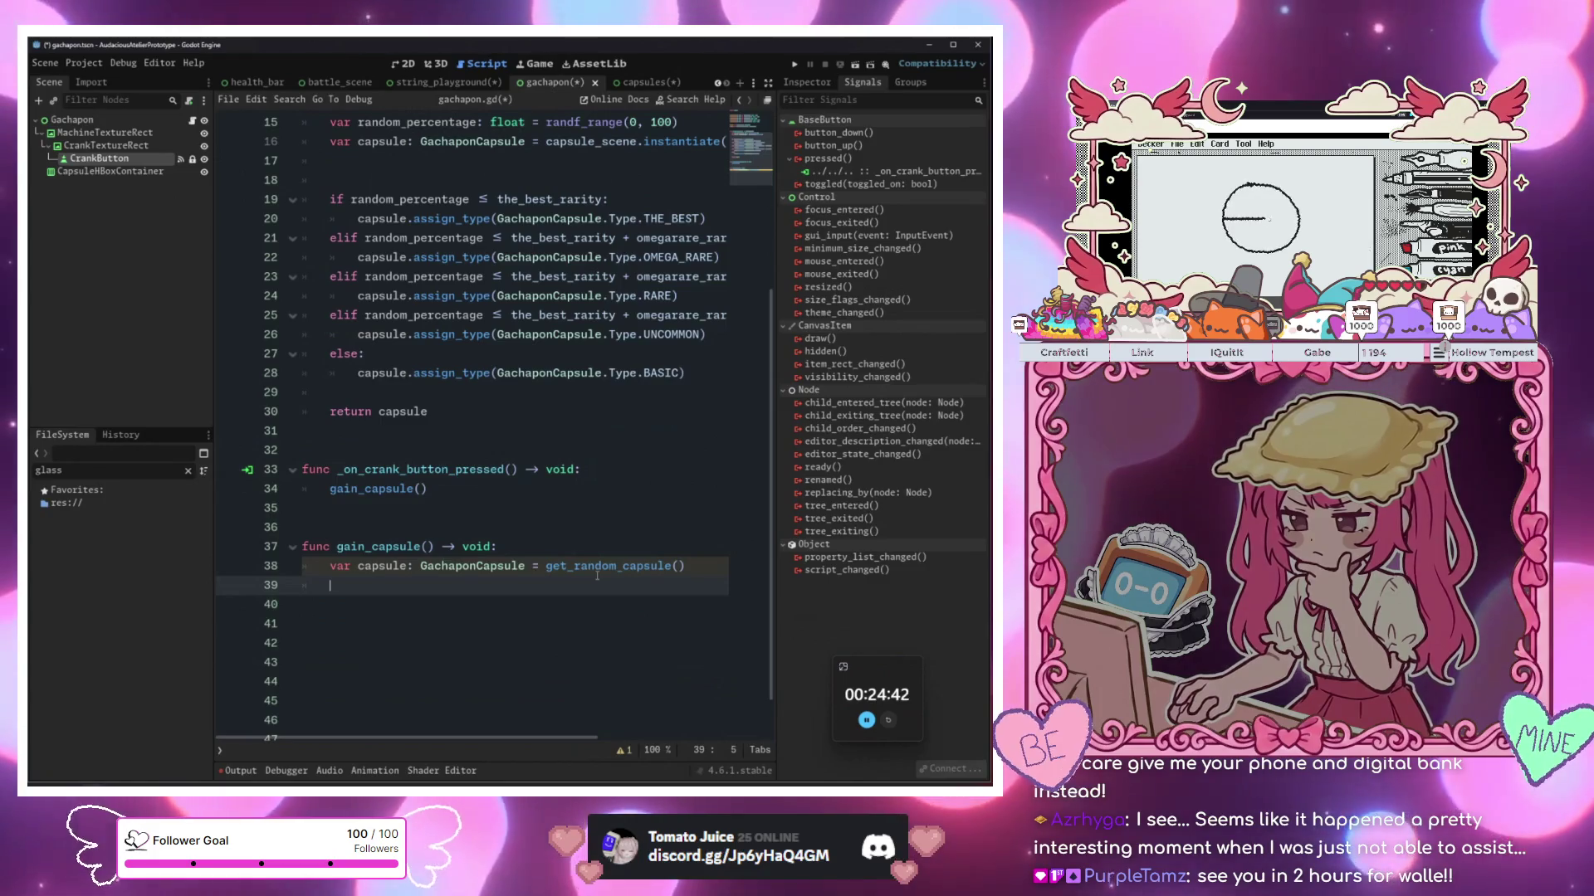
pyautogui.press('Return')
pyautogui.write('cap')
pyautogui.press('Return')
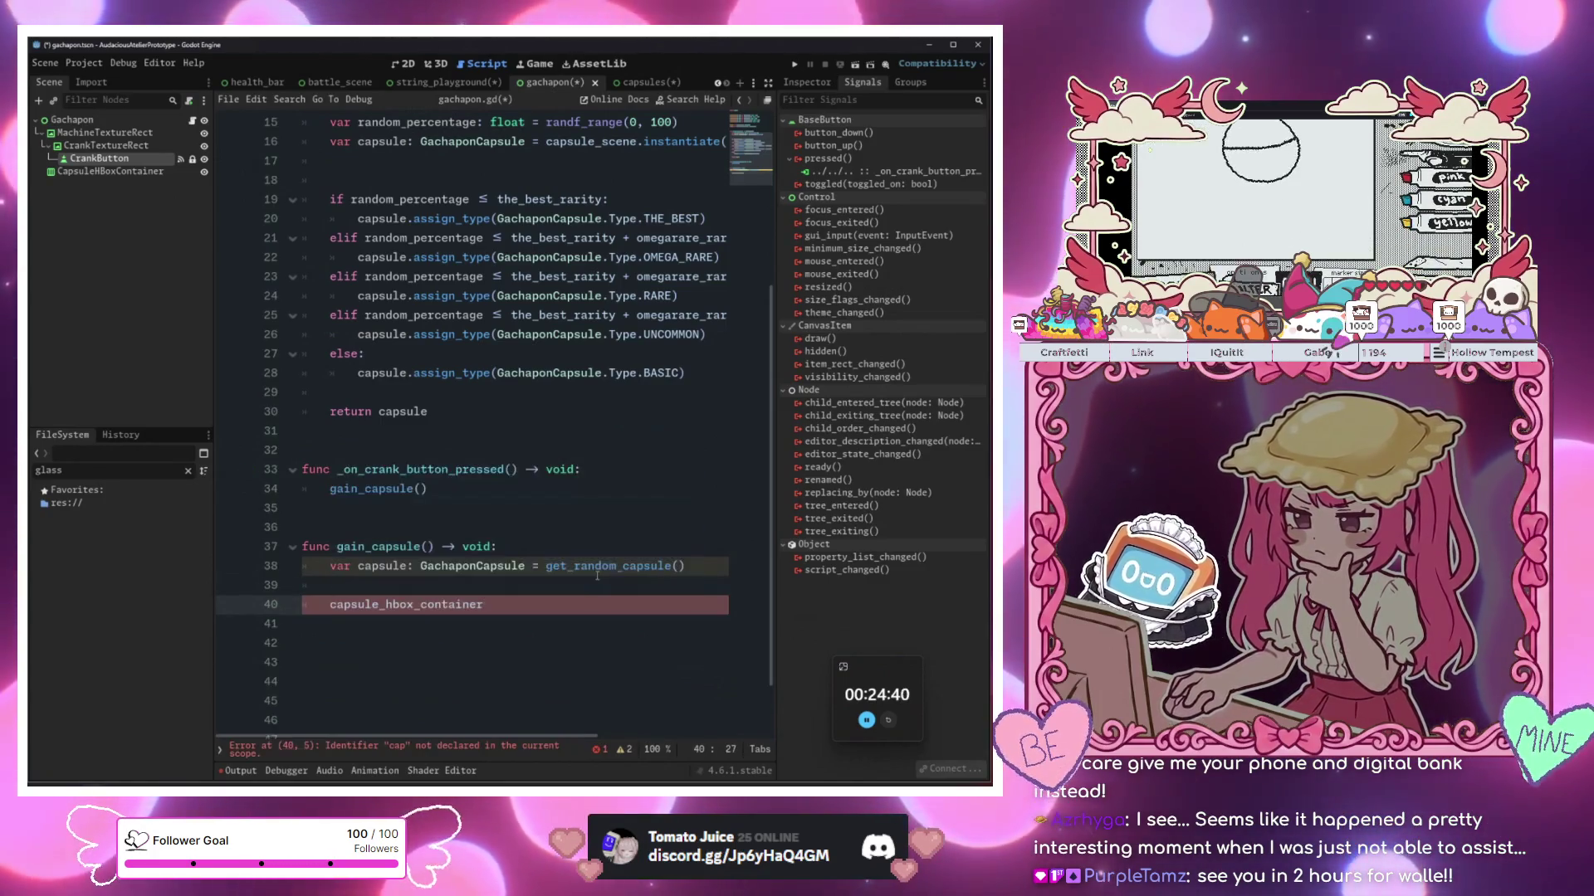
pyautogui.write('.add_ch')
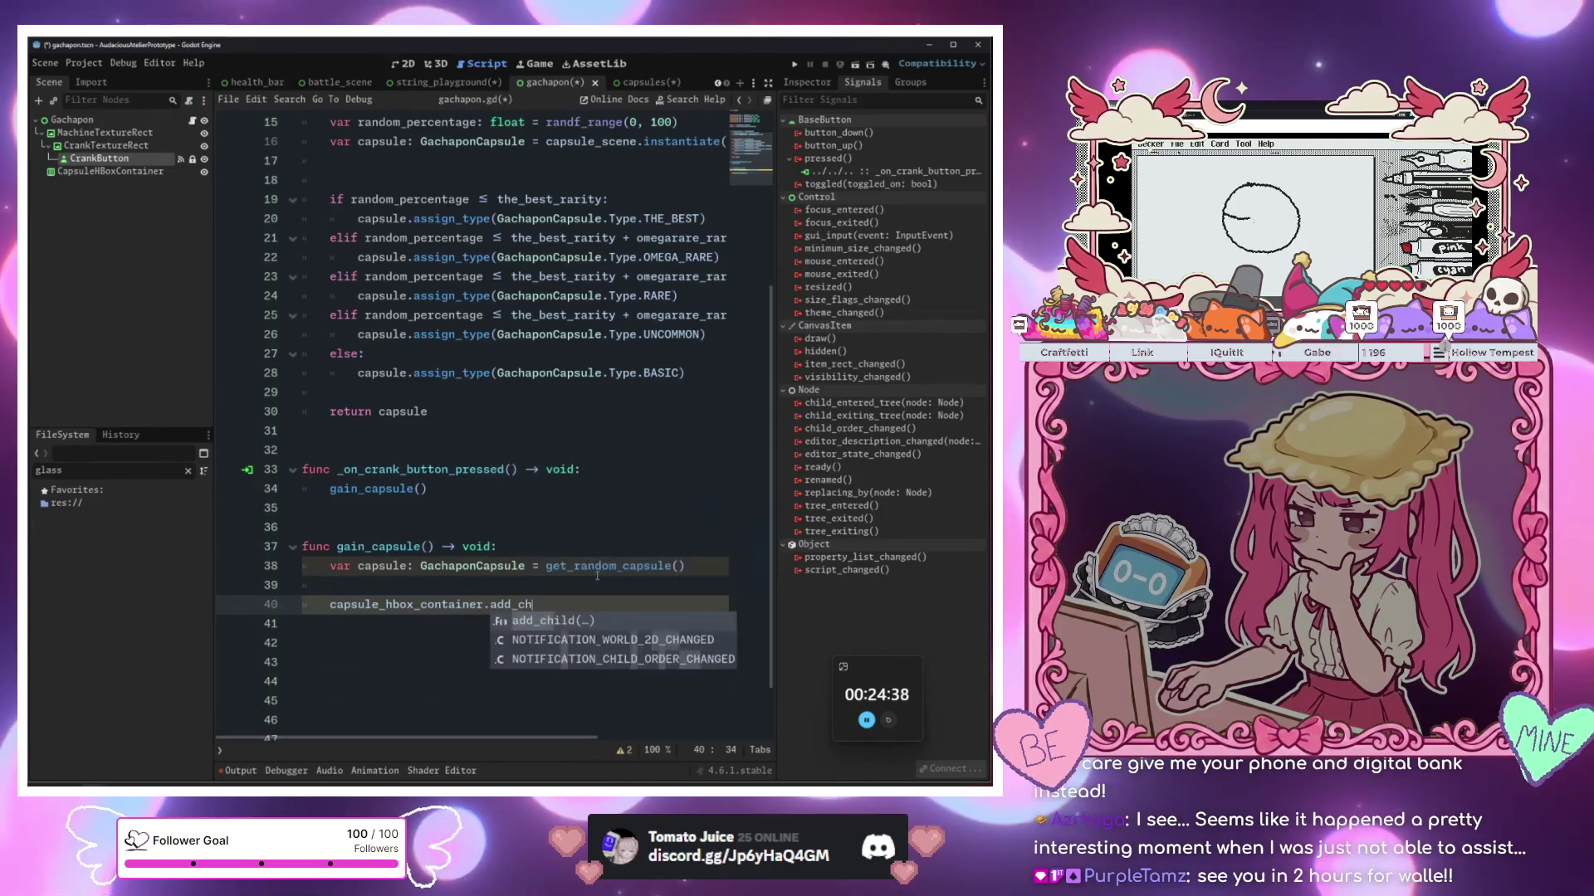
pyautogui.press('Return')
pyautogui.write('cap')
pyautogui.press('Return')
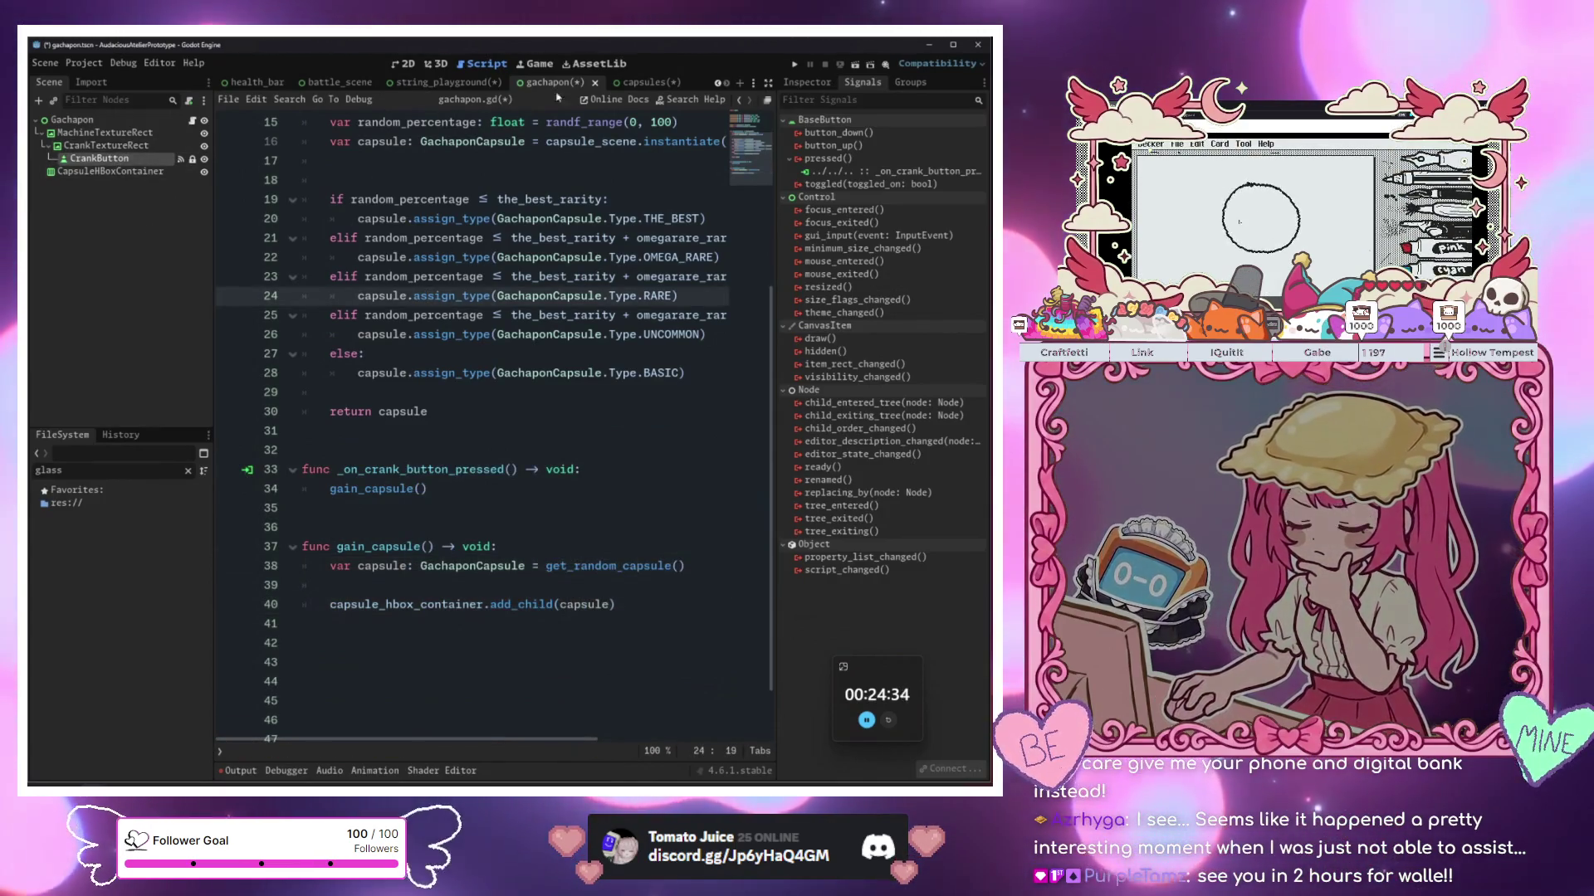
pyautogui.click(647, 83)
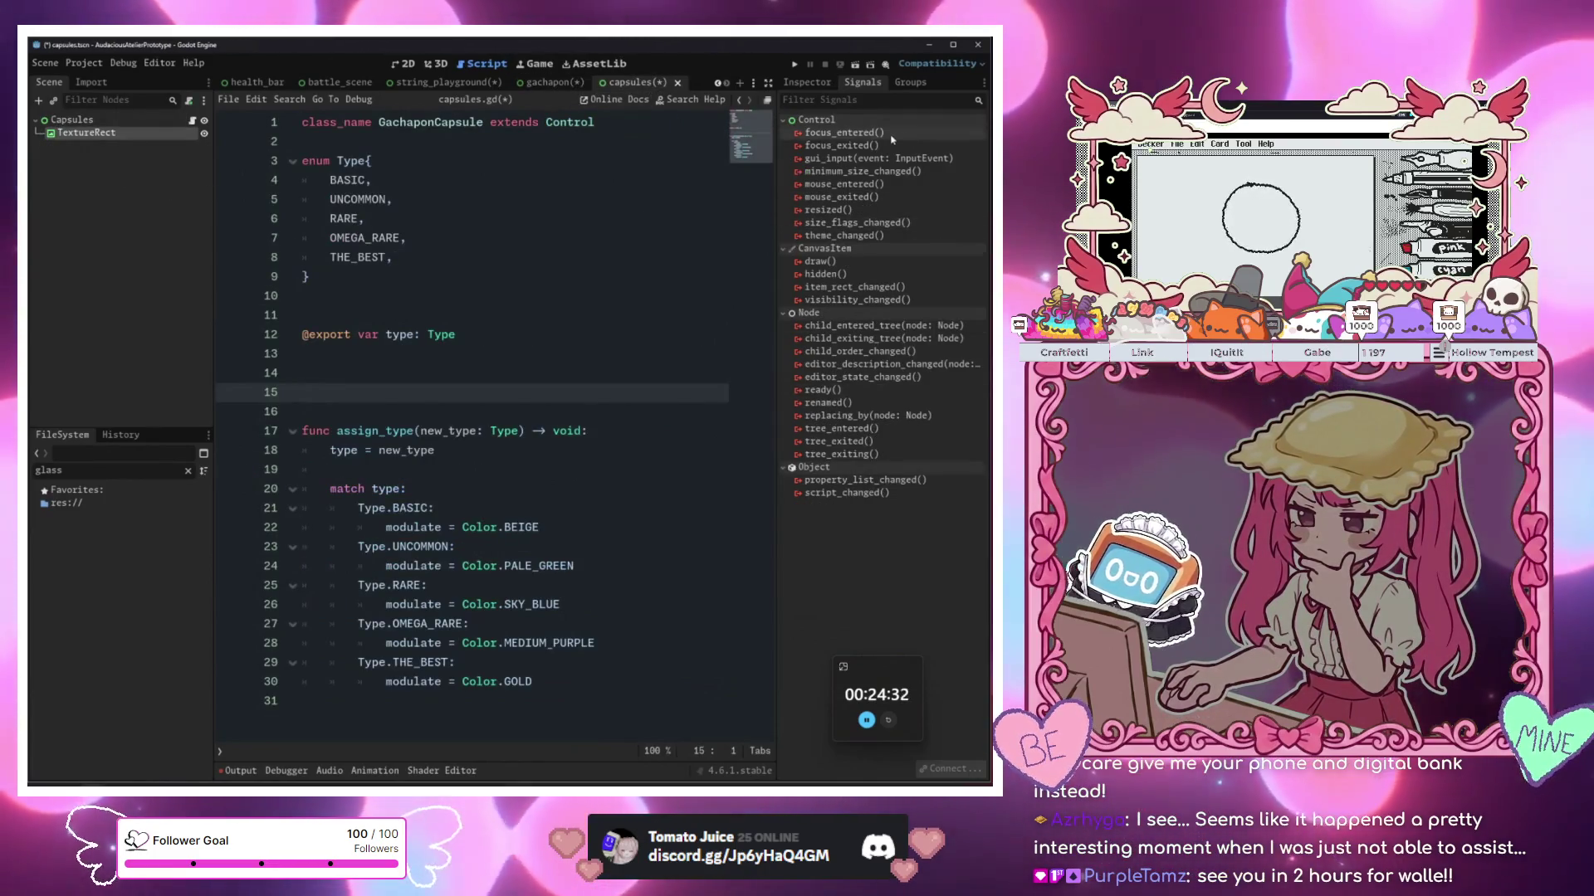
# Step: Replace the capsule TextureRect's texture with a diagonal GradientTexture2D
pyautogui.click(806, 82)
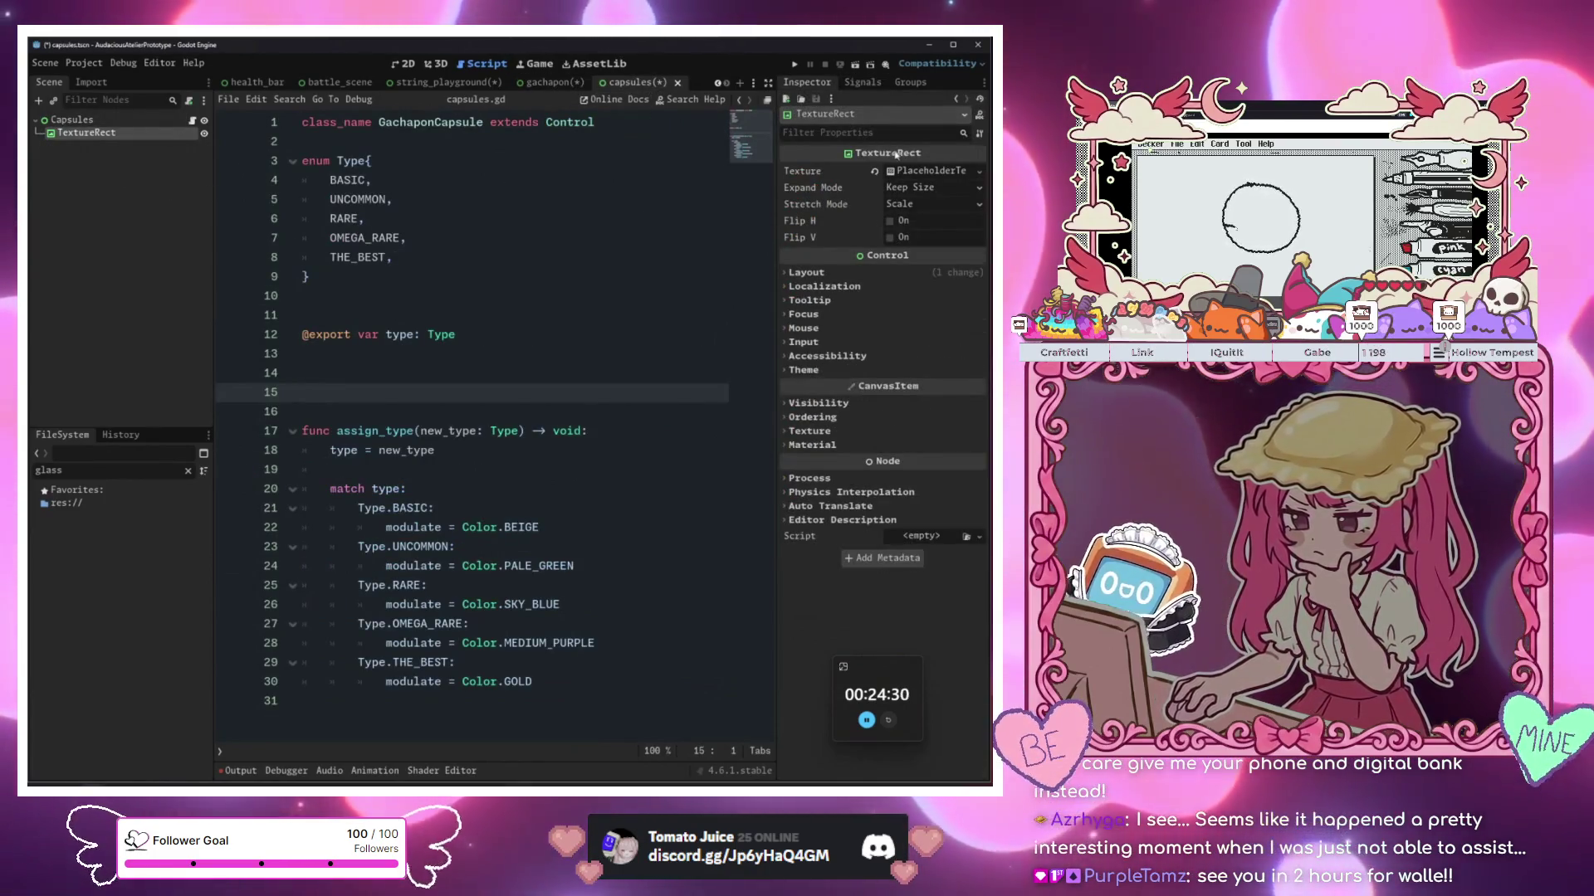
pyautogui.click(930, 171)
pyautogui.click(979, 171)
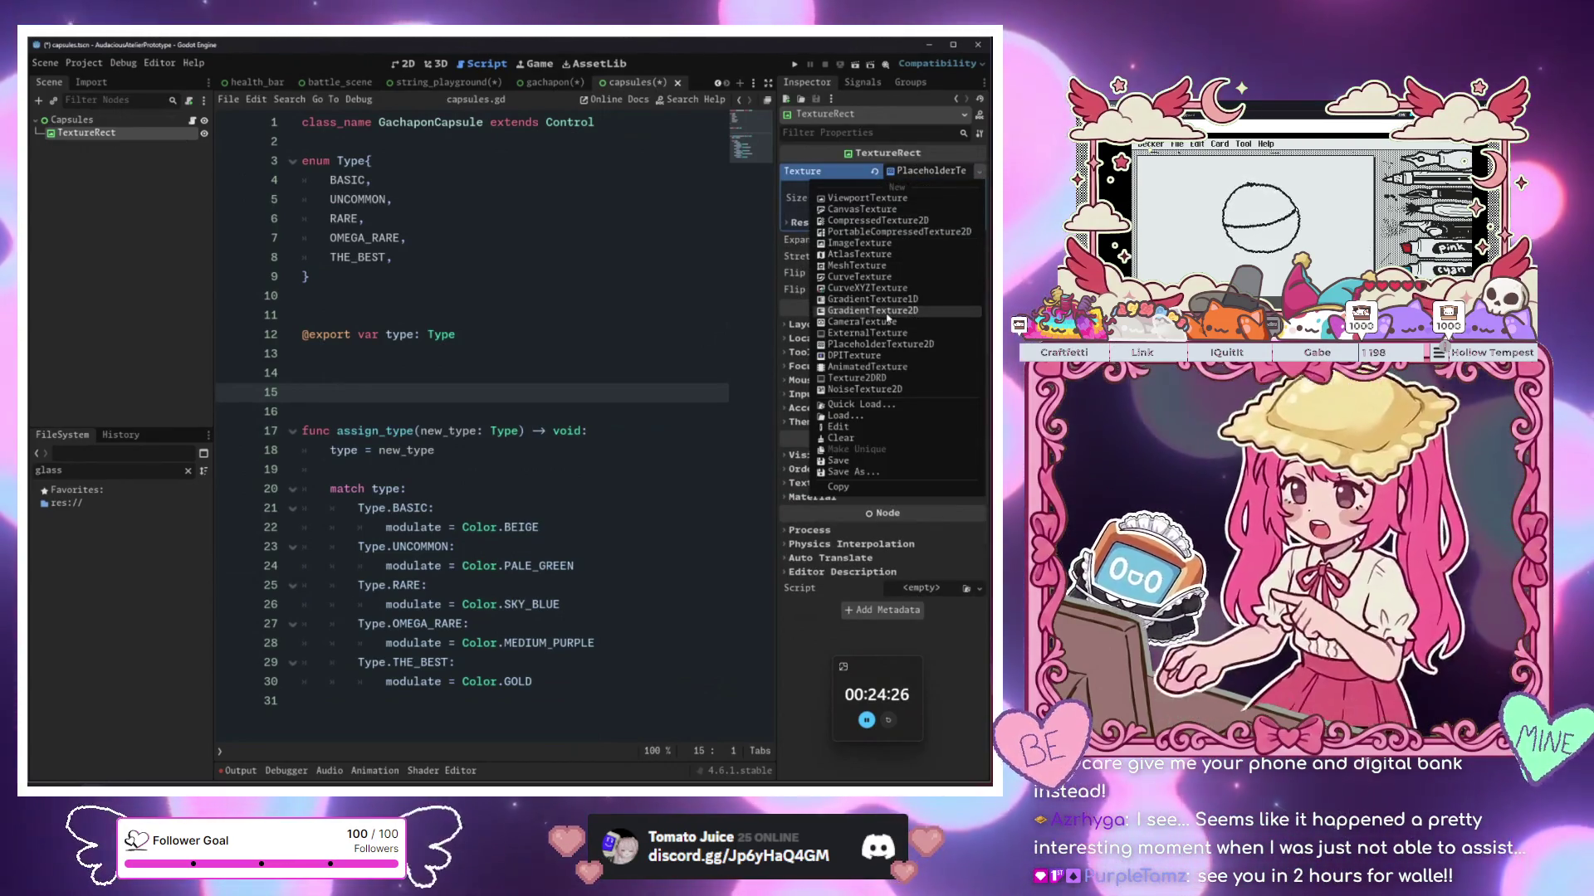
pyautogui.click(884, 311)
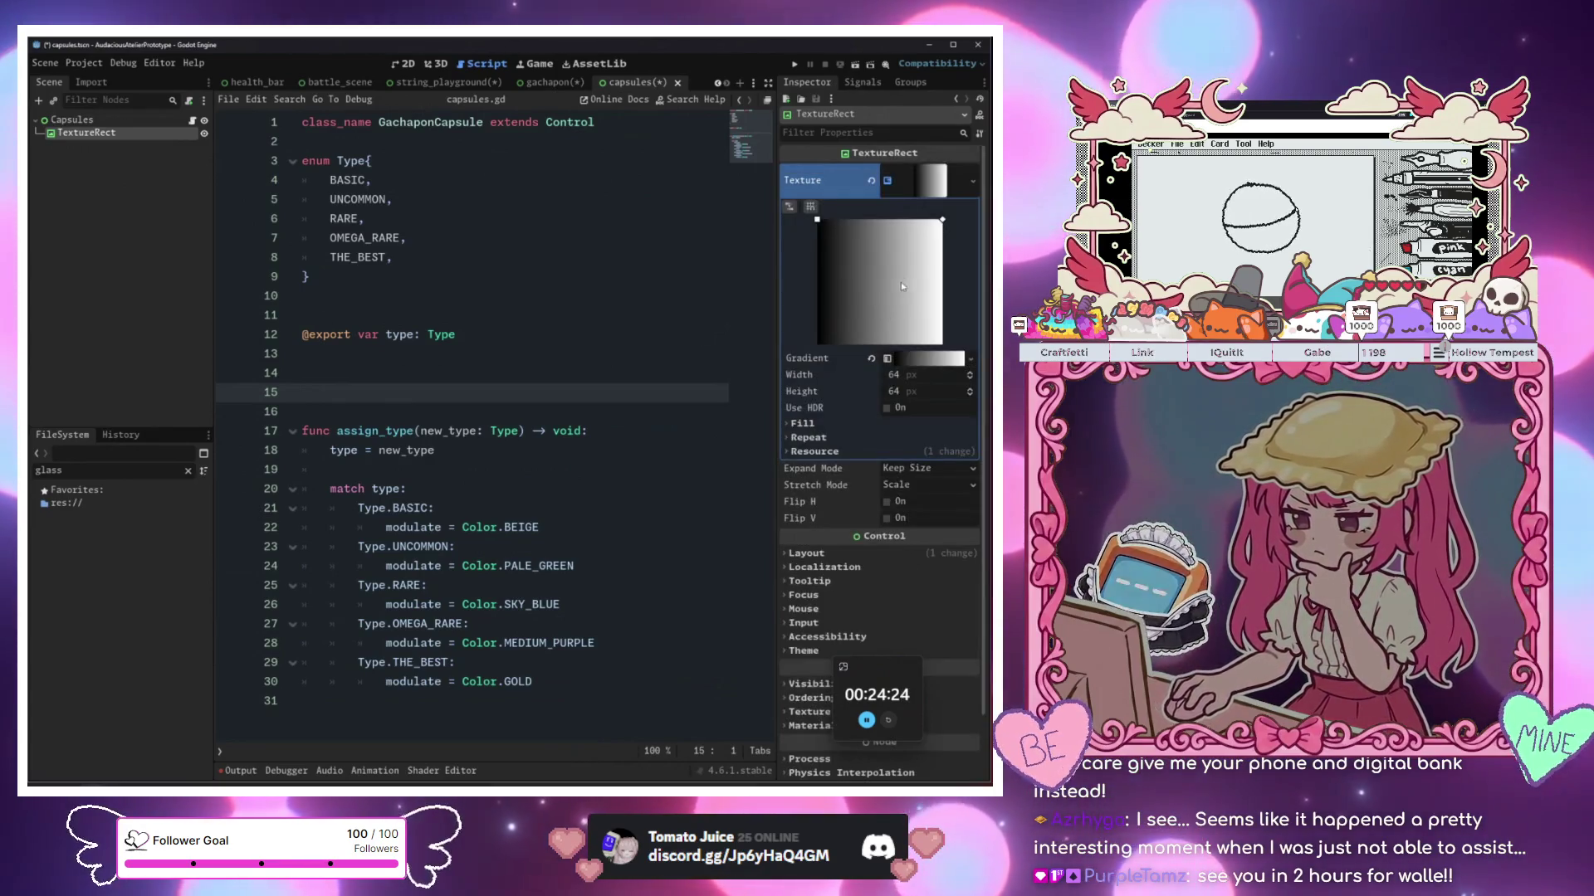
pyautogui.moveTo(822, 233); pyautogui.dragTo(805, 345)
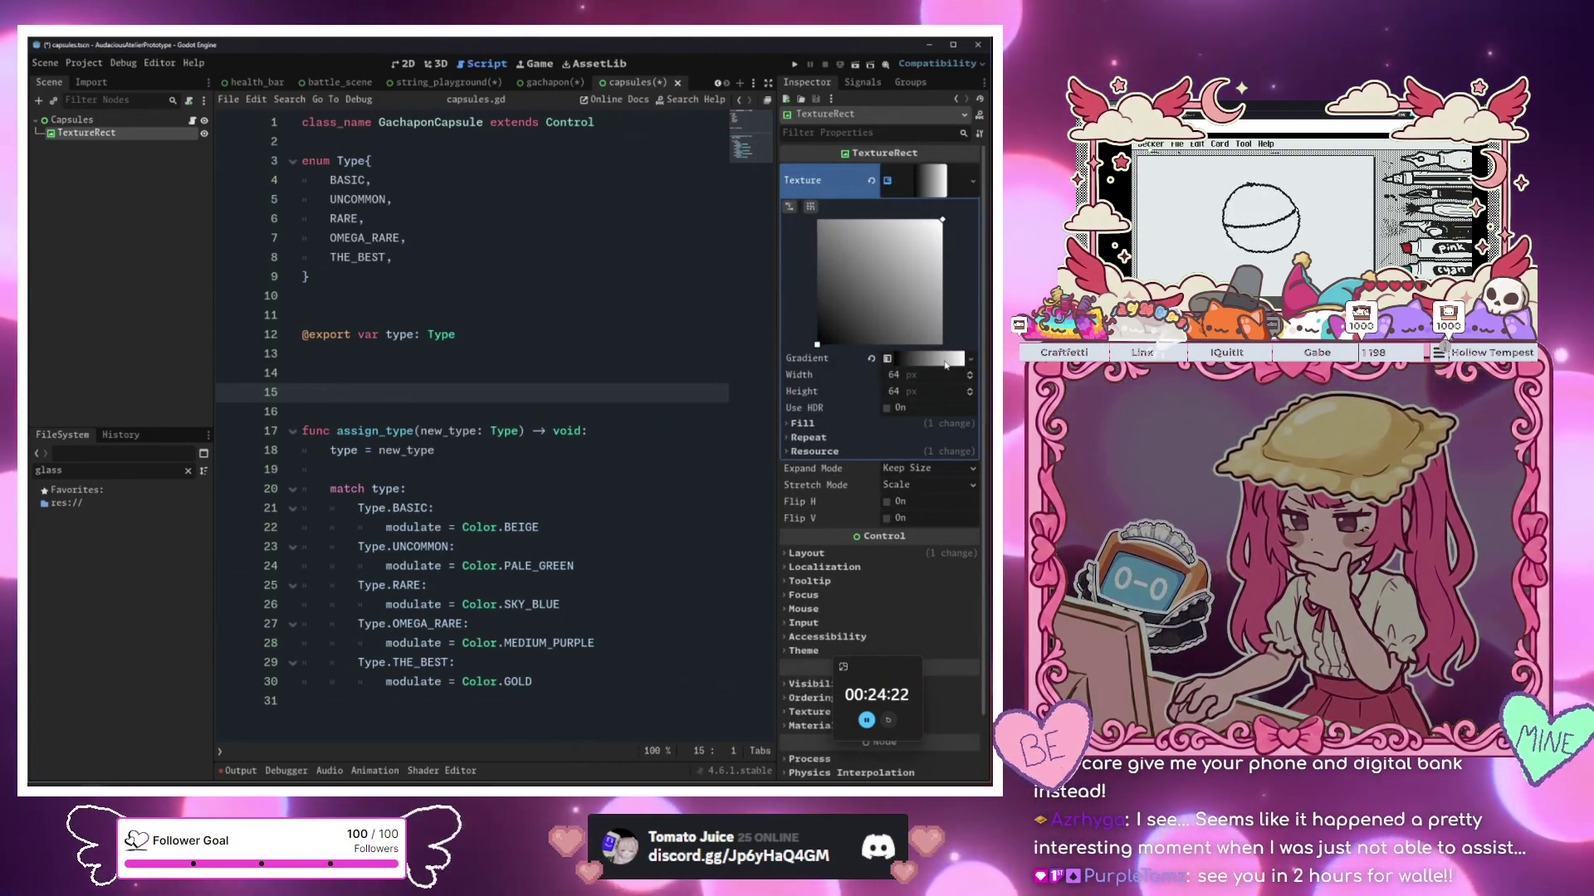
# Step: Set the gradient colour to white, then save and run the project
pyautogui.click(946, 363)
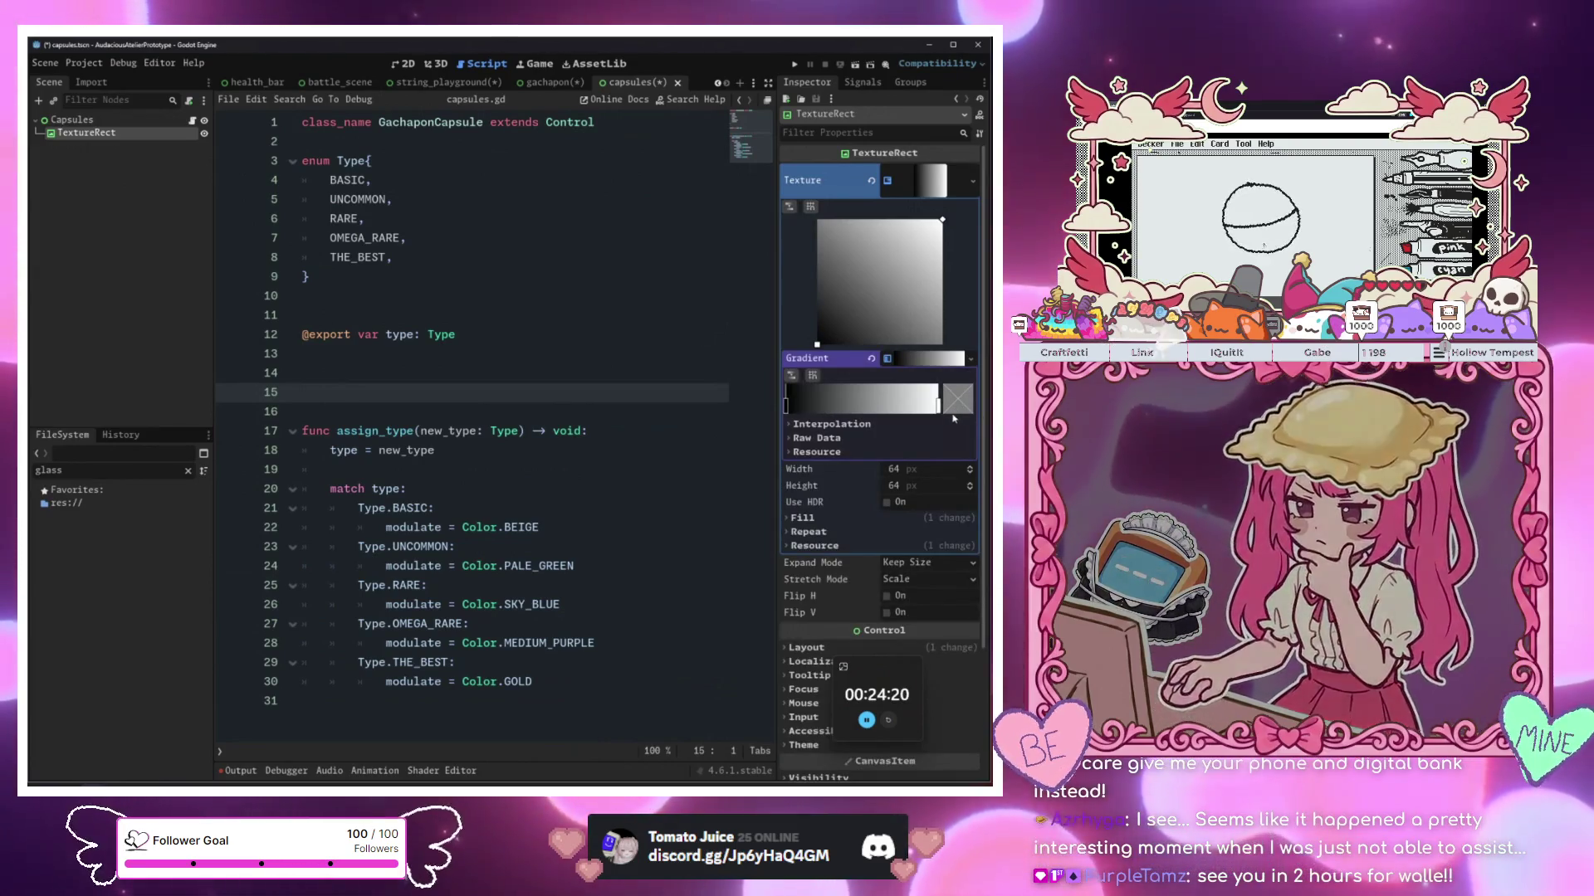
pyautogui.click(957, 399)
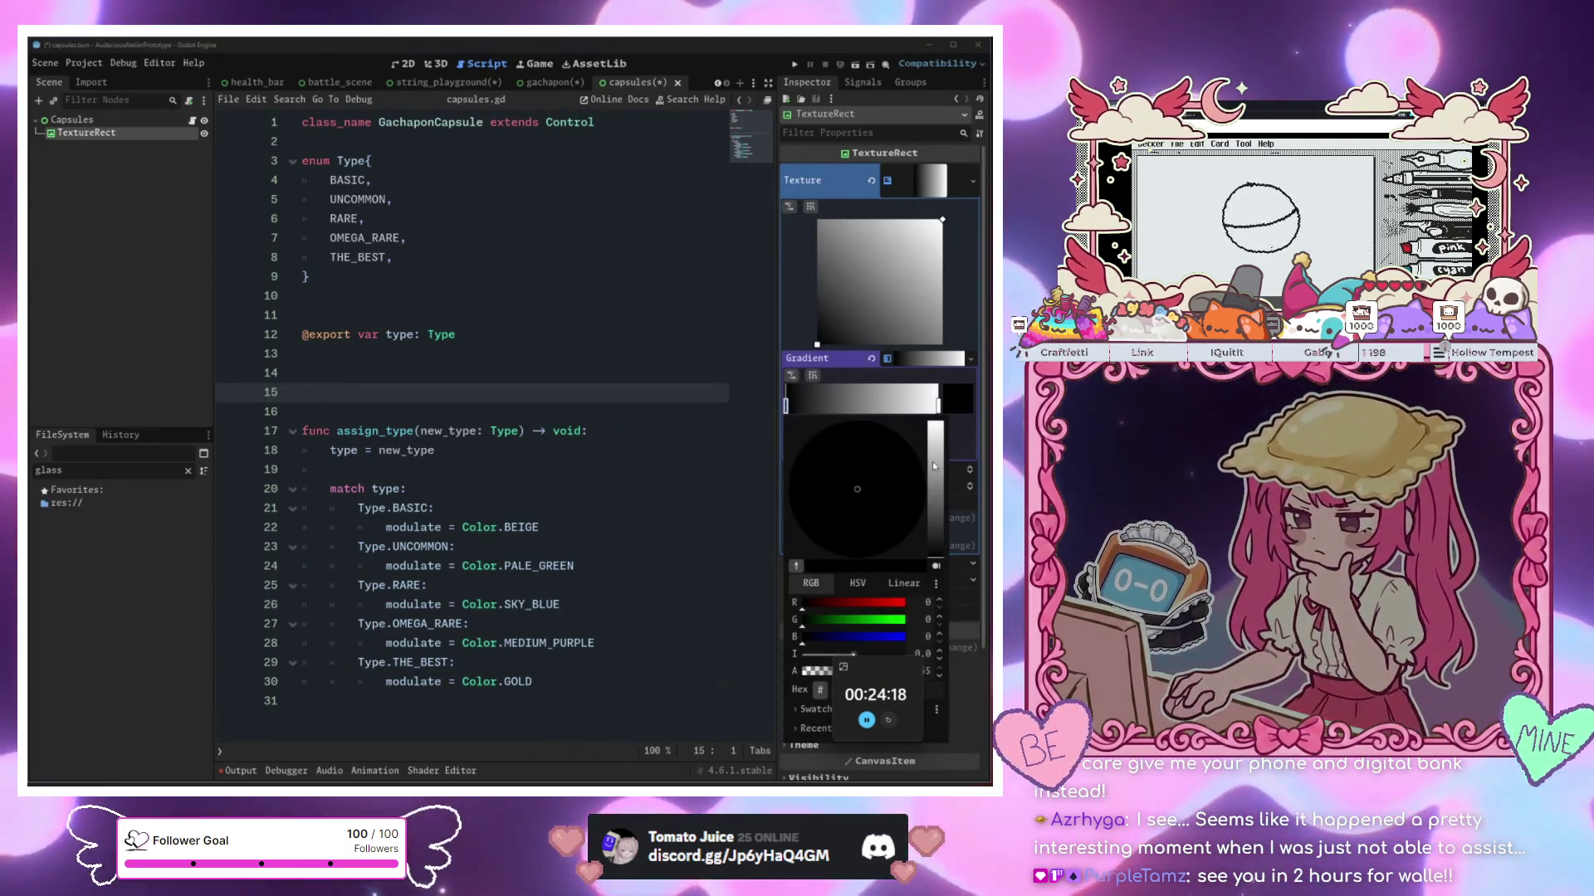
pyautogui.moveTo(934, 466); pyautogui.dragTo(933, 423)
pyautogui.click(603, 285)
pyautogui.click(602, 285)
pyautogui.hotkey('ctrl', 's')
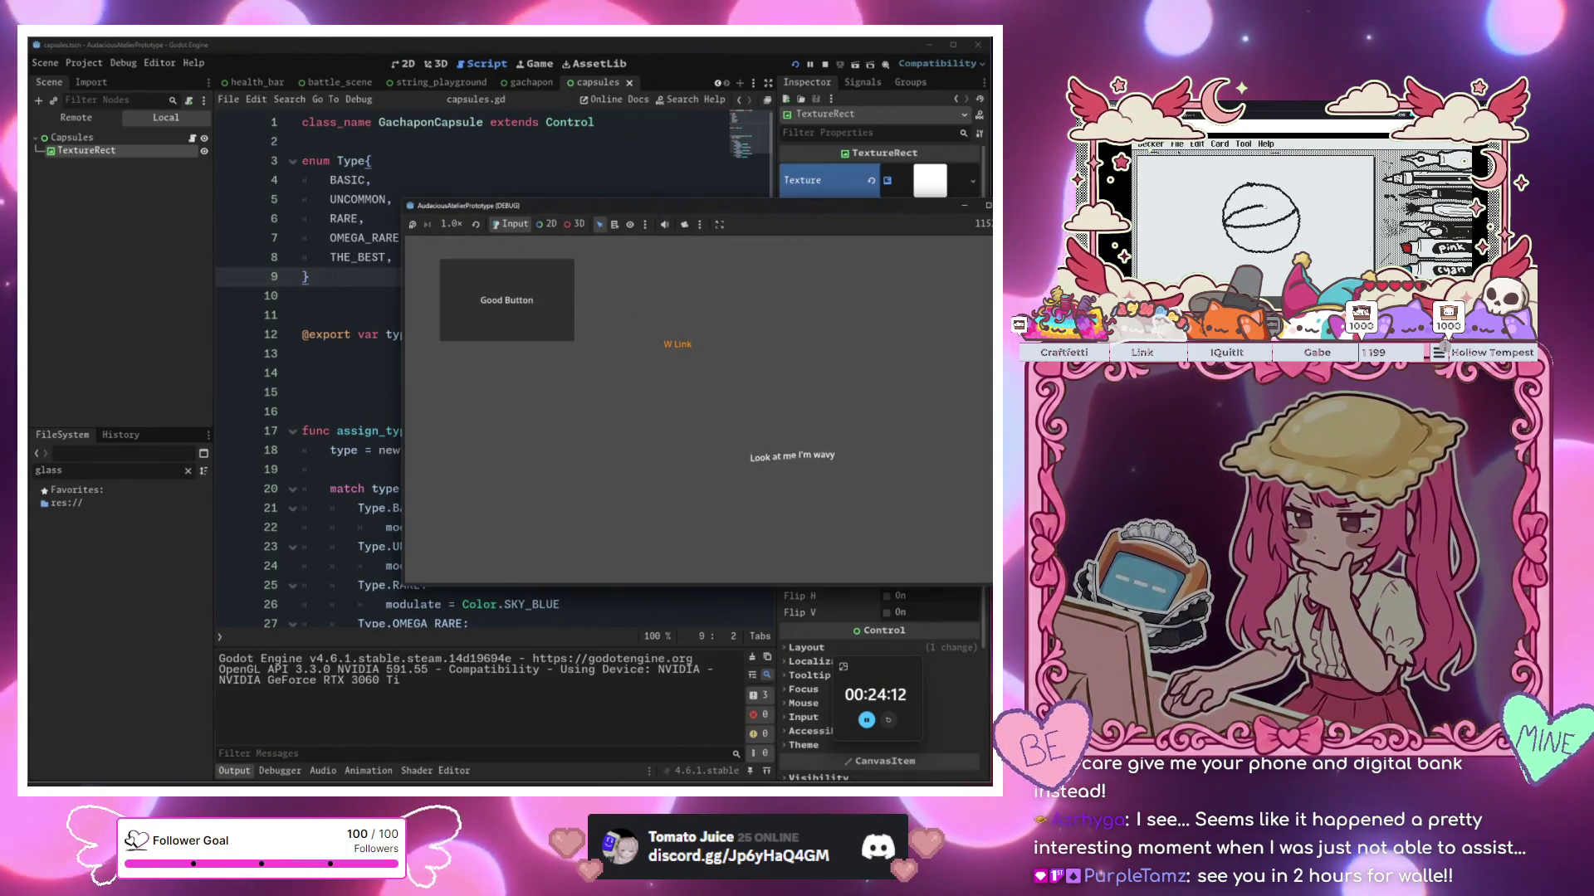
# Step: Stop the game, set gachapon as the main scene, and run the project to try cranking
pyautogui.press('F8')
pyautogui.click(527, 83)
pyautogui.rightClick(527, 82)
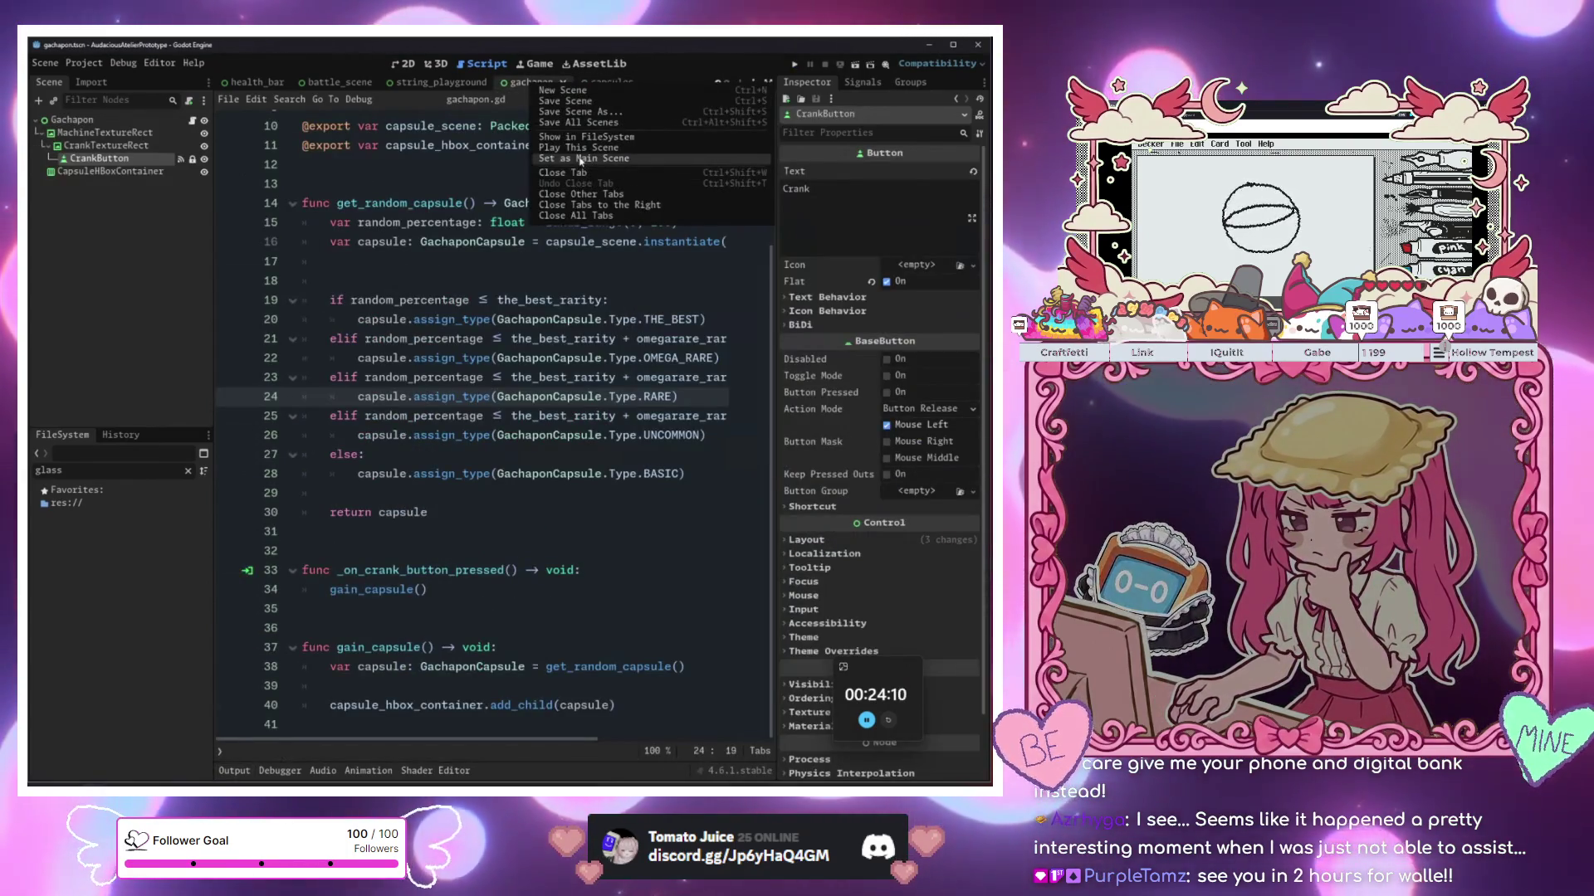
pyautogui.click(579, 159)
pyautogui.click(794, 64)
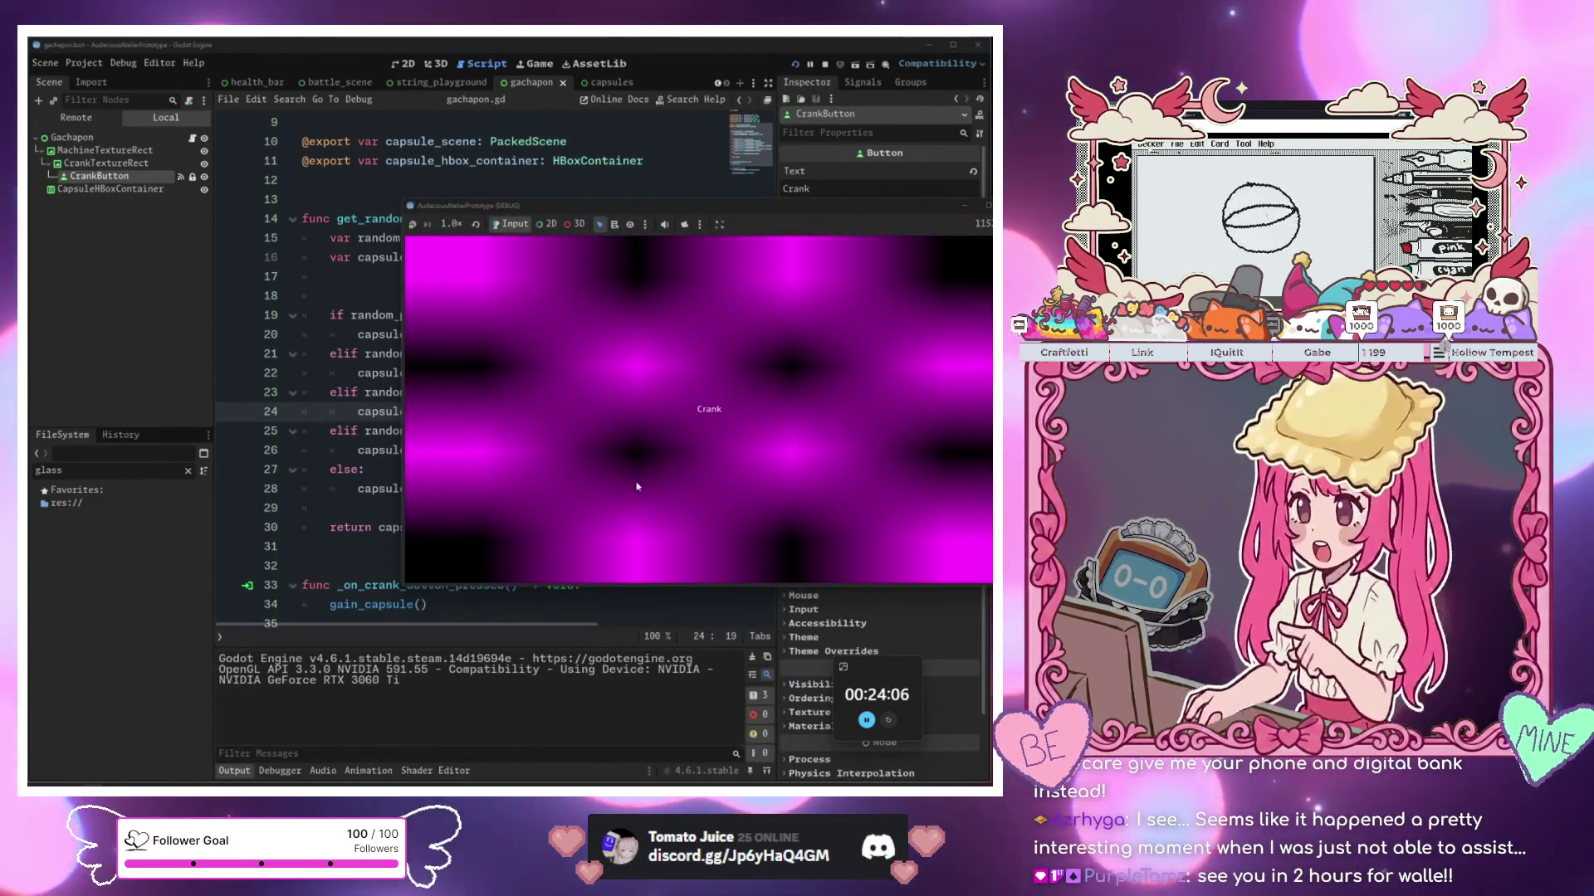
pyautogui.click(704, 409)
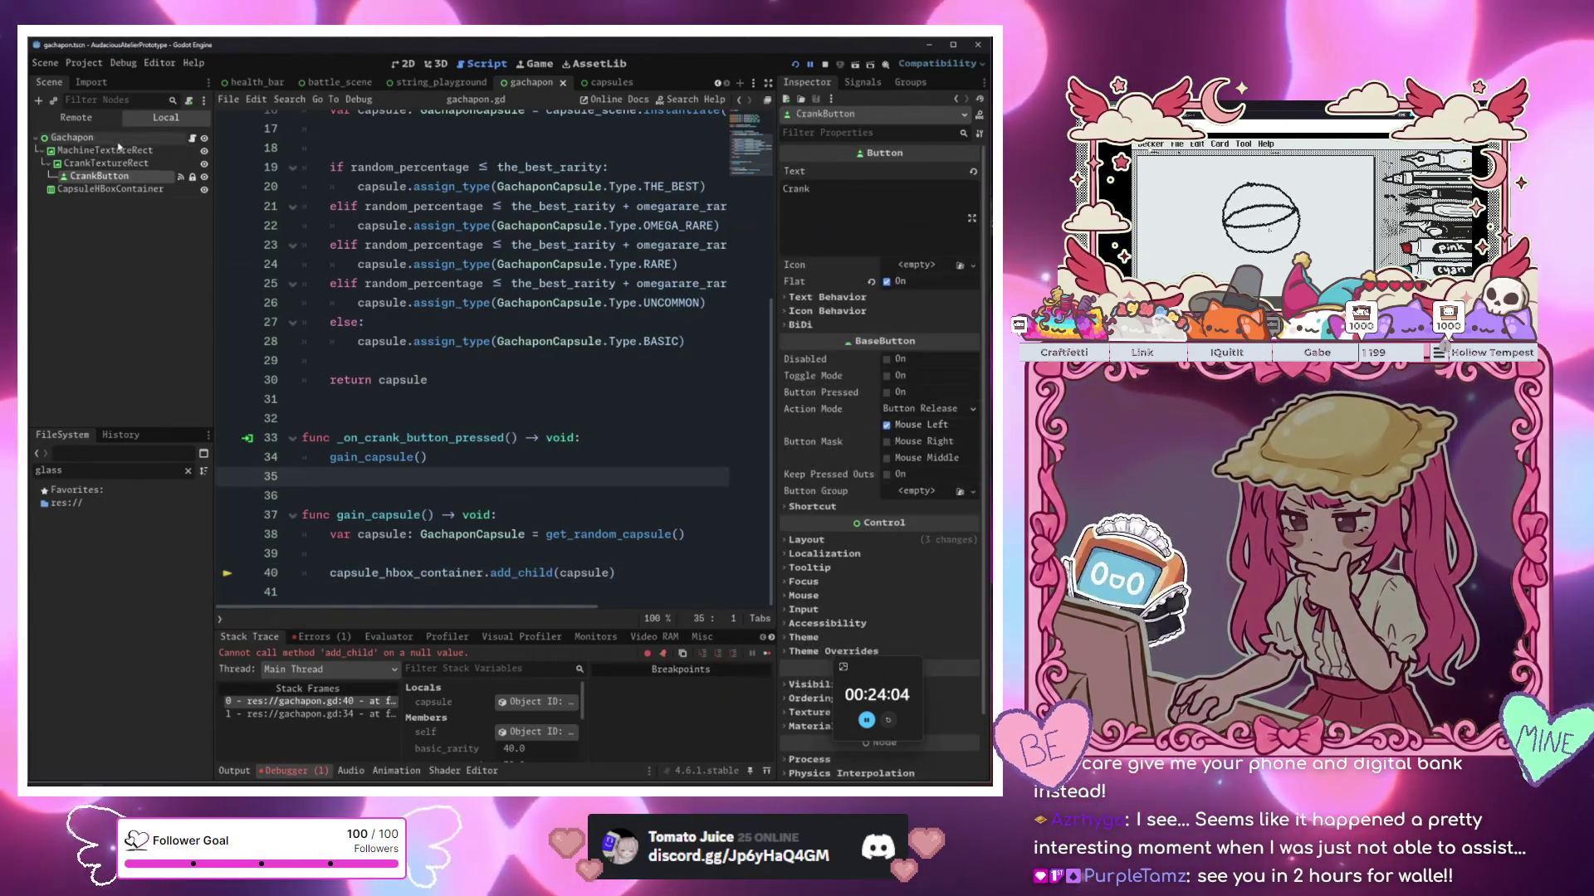
# Step: Assign CapsuleHBoxContainer to the Gachapon root's capsule container export and rerun to crank again
pyautogui.click(925, 288)
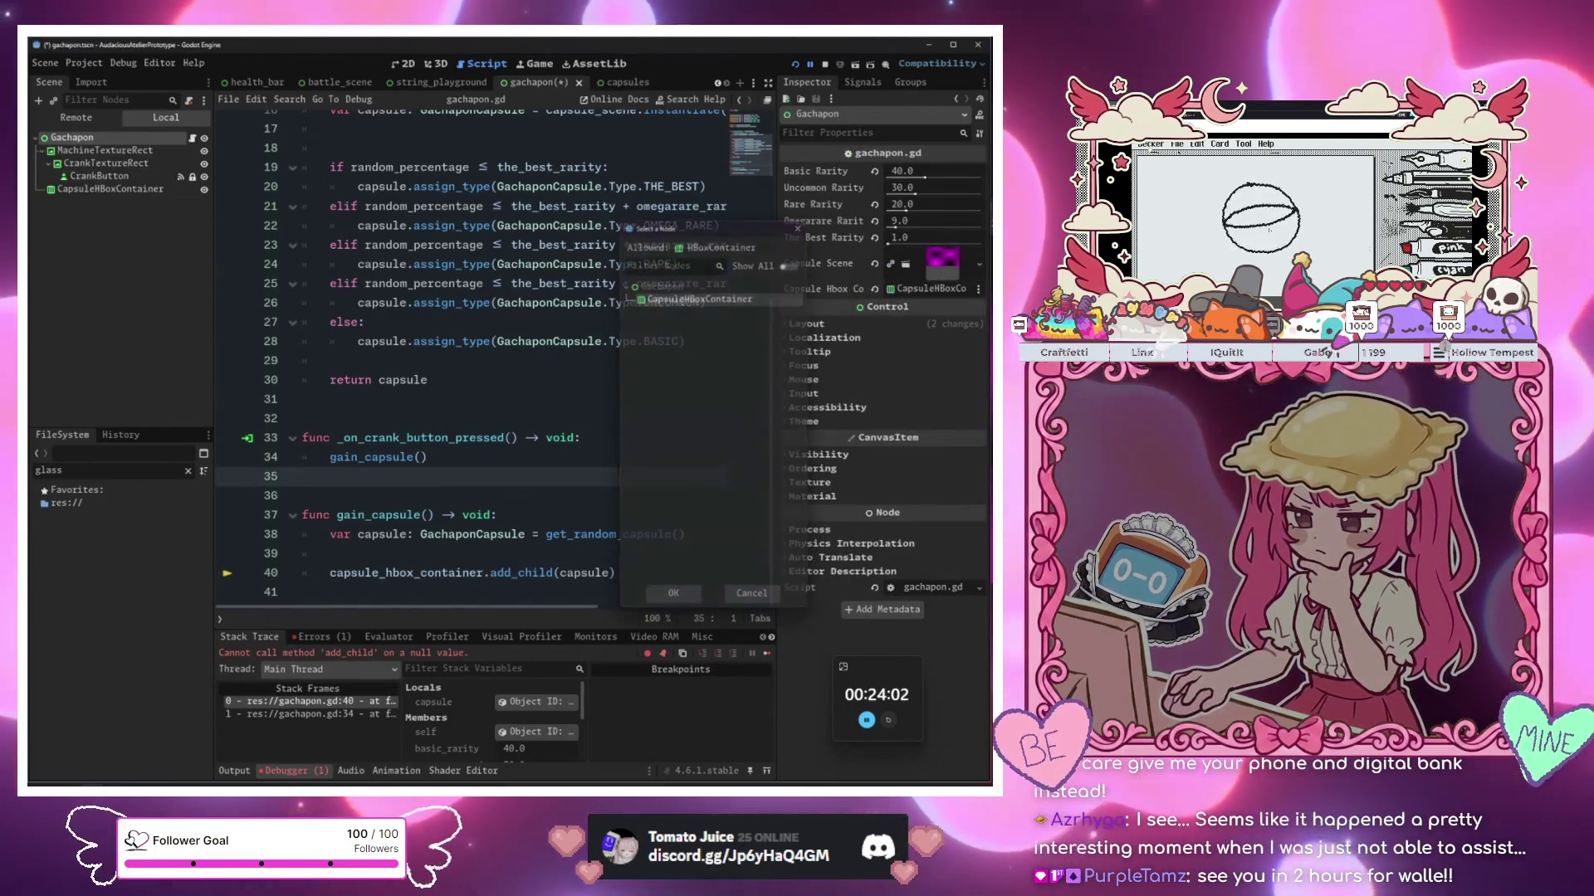
pyautogui.doubleClick(714, 303)
pyautogui.click(493, 374)
pyautogui.press('F5')
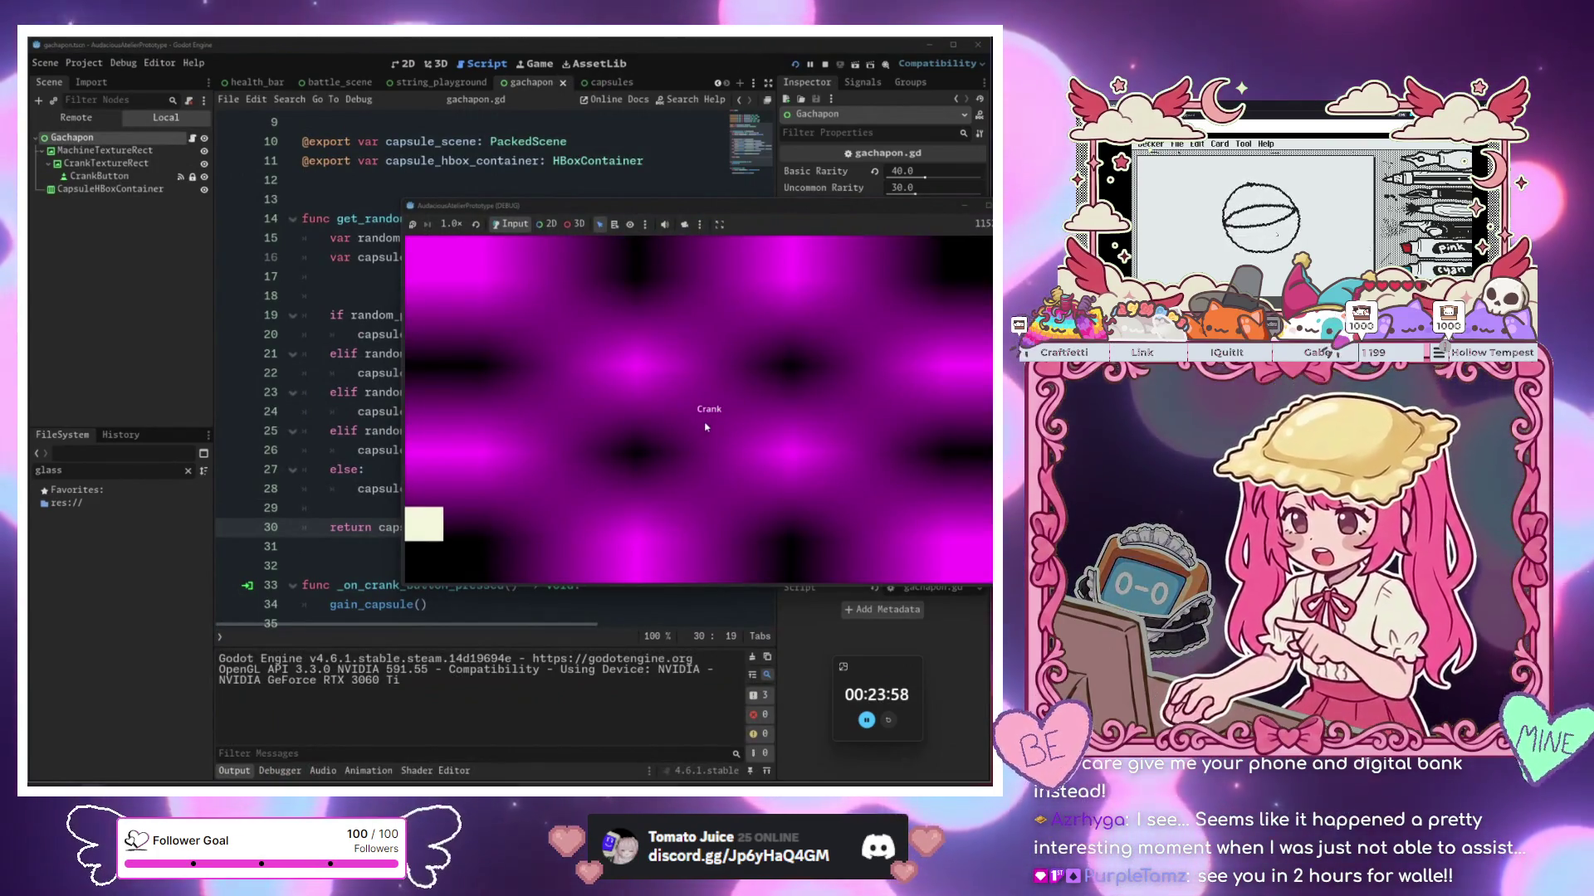
pyautogui.click(707, 427)
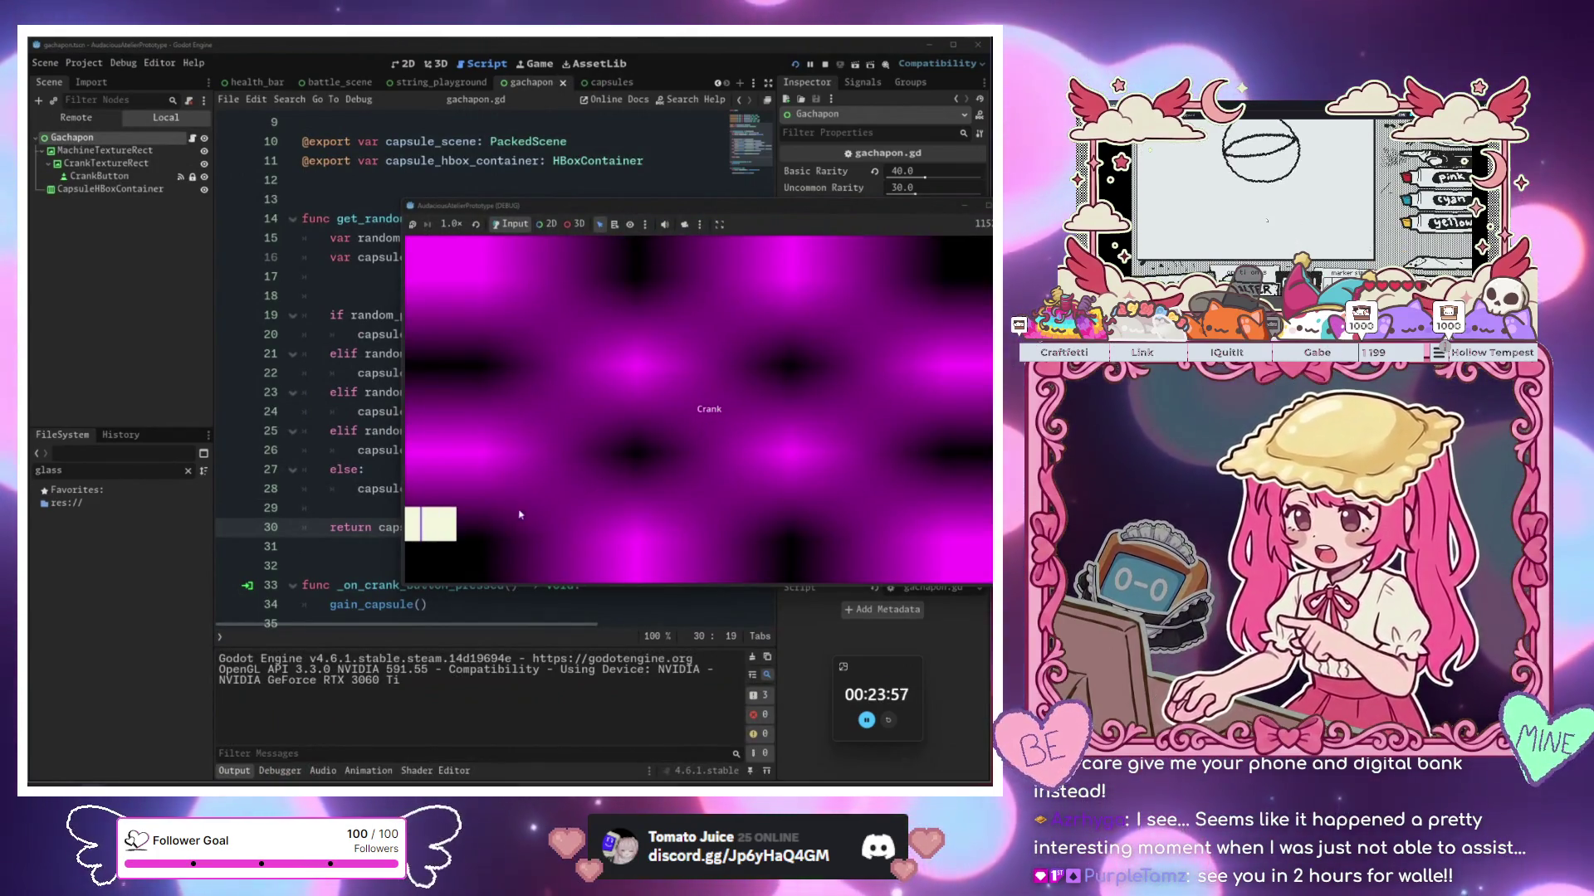
# Step: Crank nine more capsules, moving the game window lower partway, then close the game
pyautogui.click(718, 412)
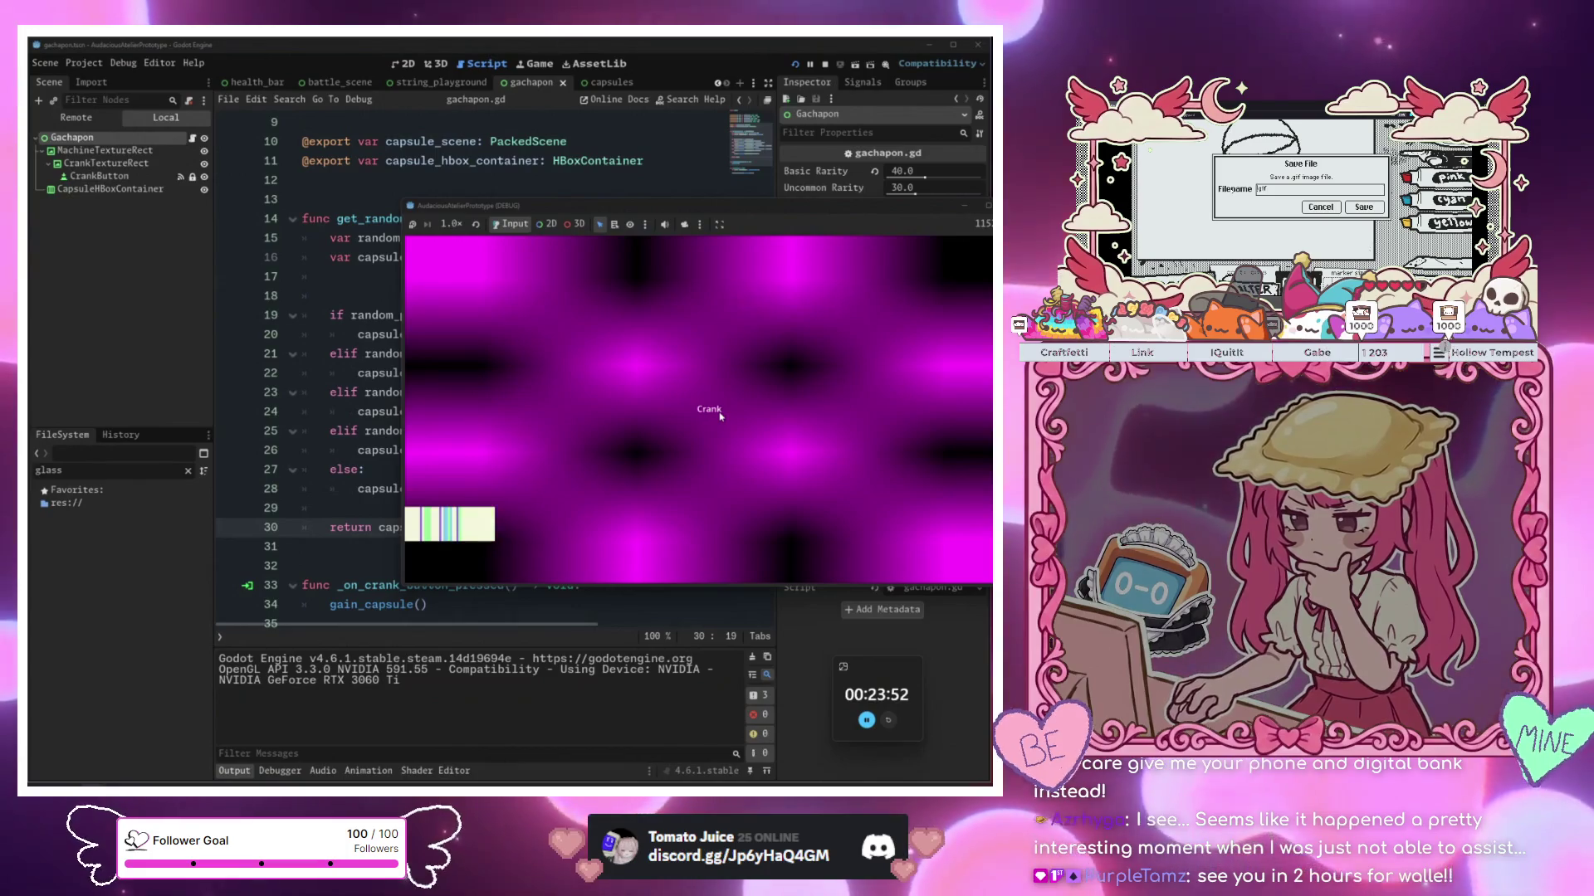
pyautogui.click(719, 413)
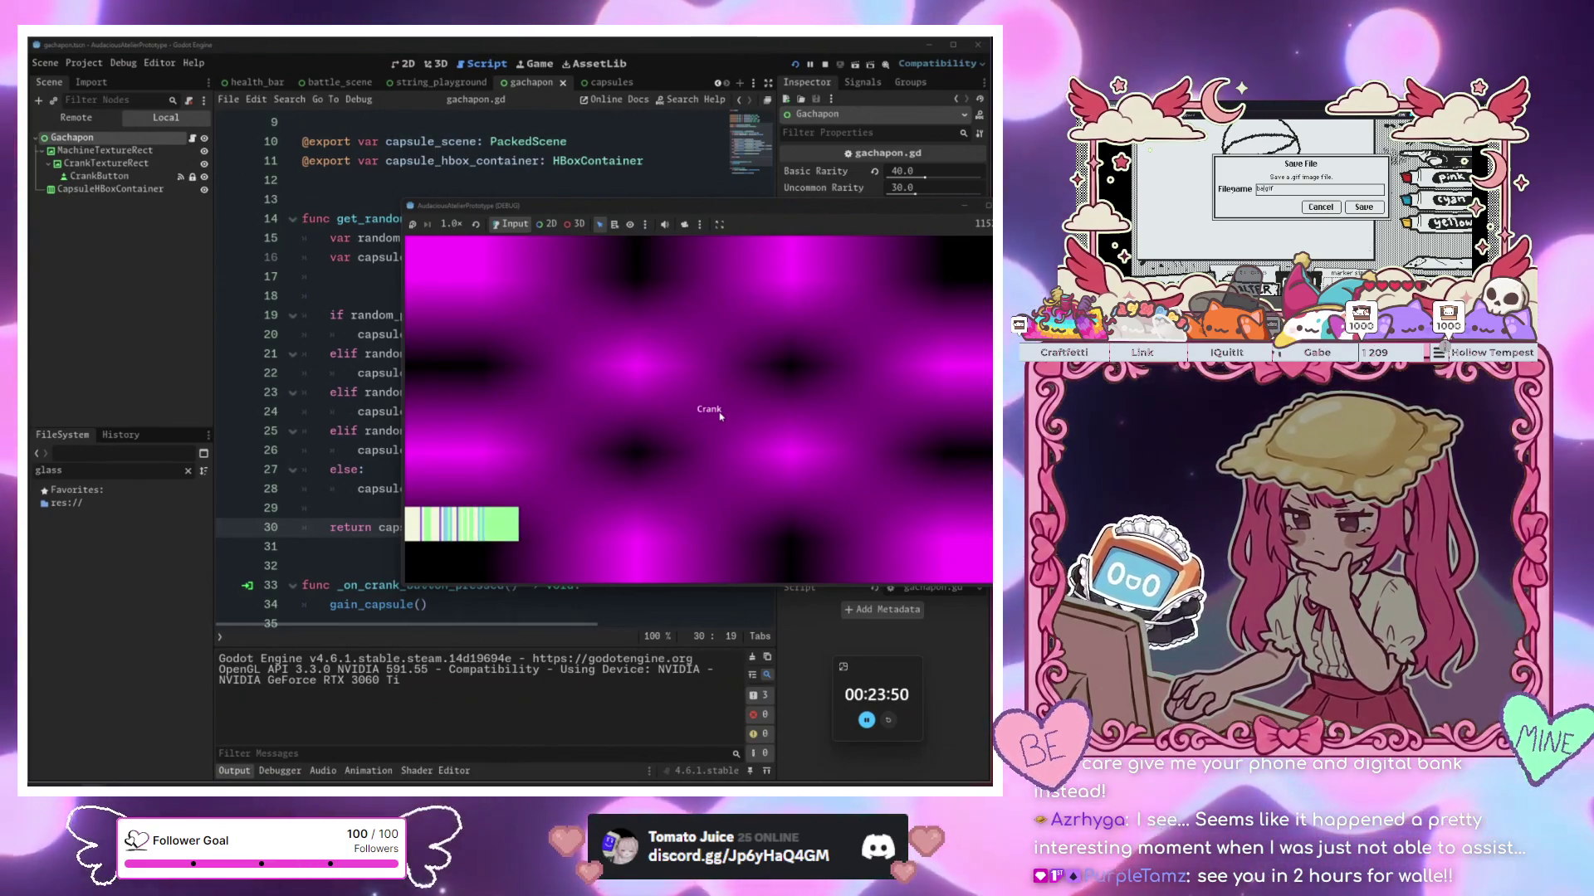
pyautogui.click(711, 416)
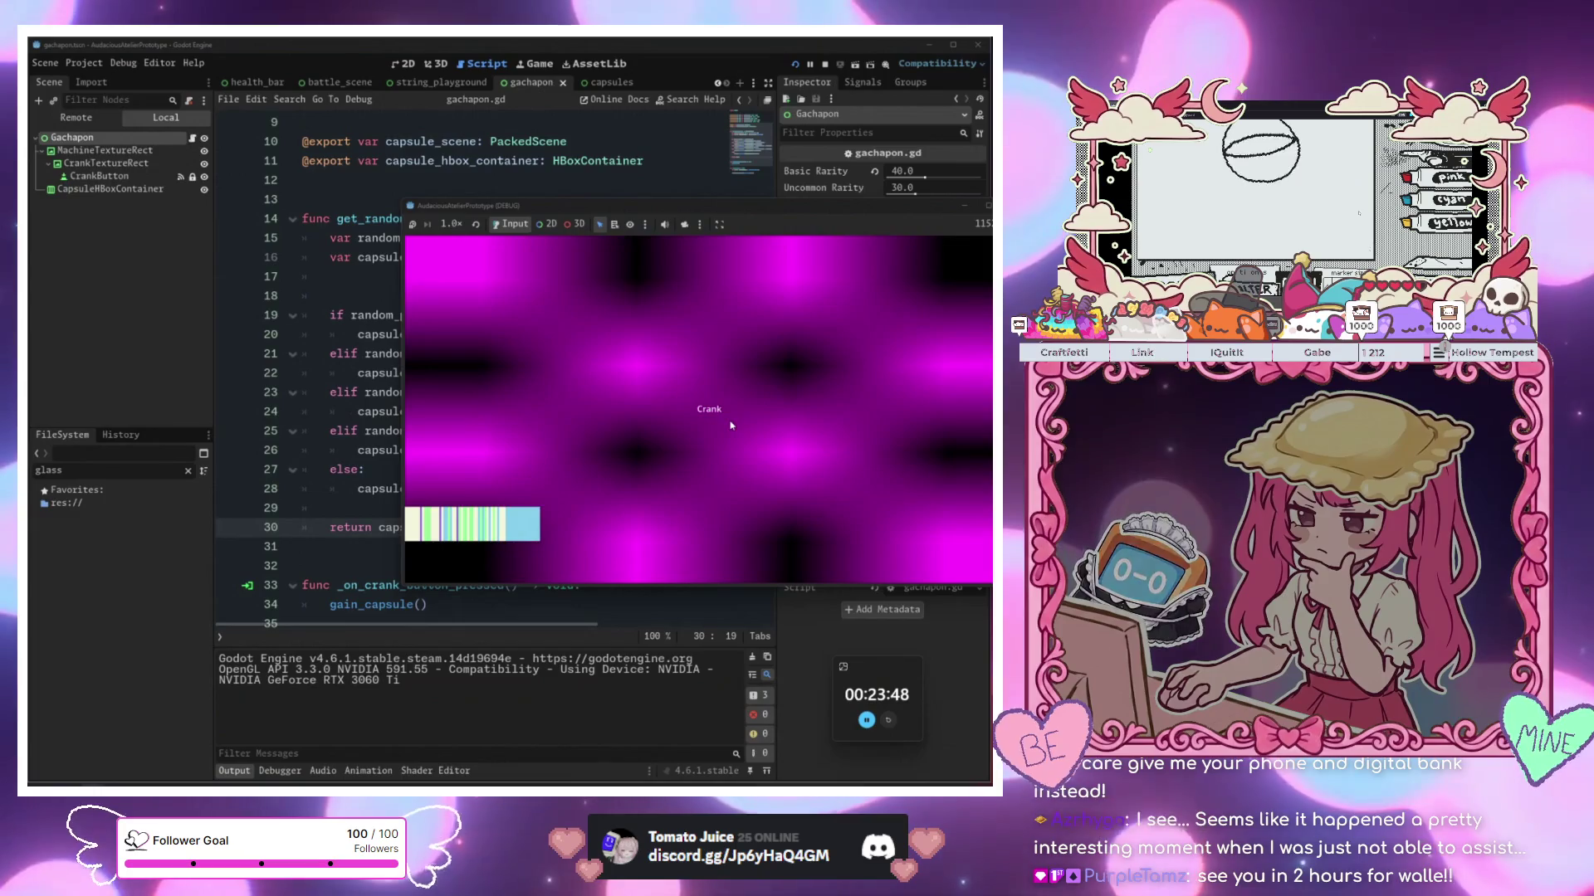
pyautogui.click(716, 411)
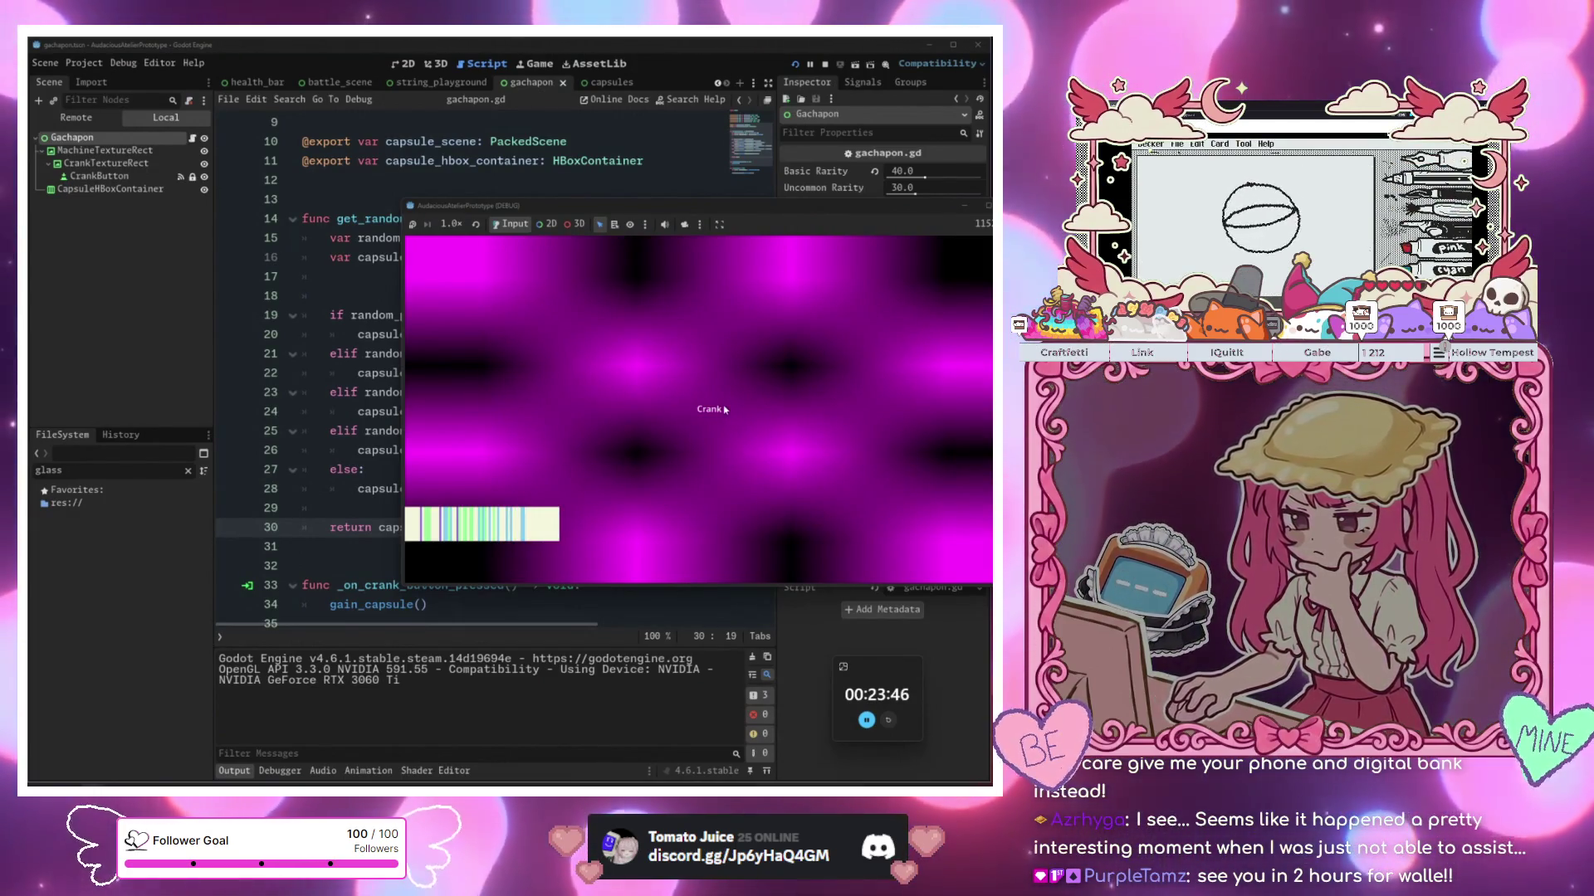
pyautogui.click(722, 417)
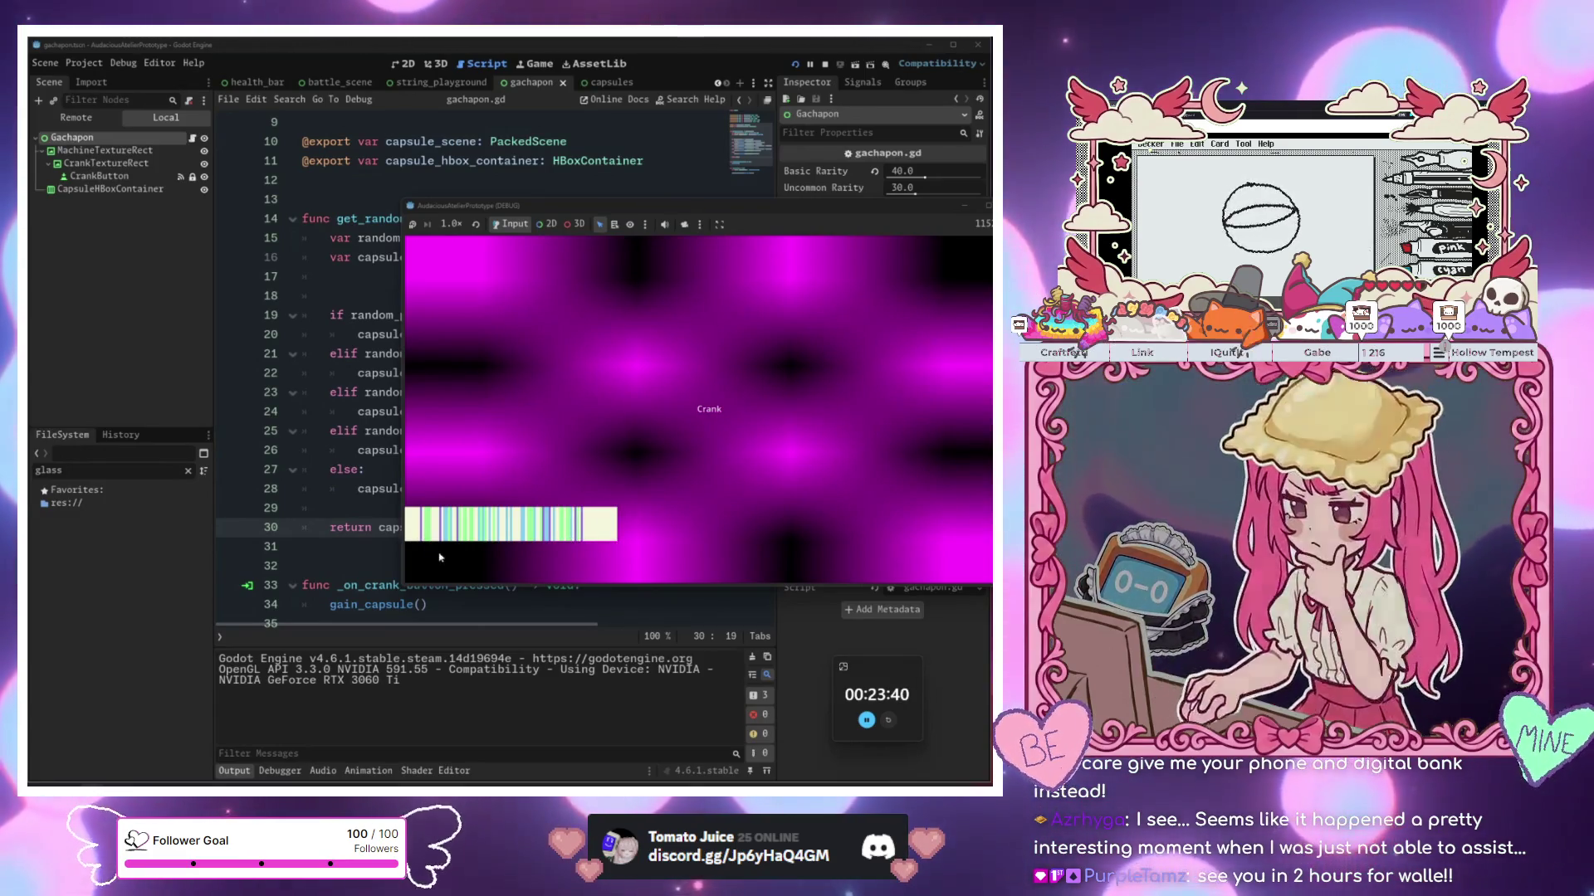
pyautogui.moveTo(691, 213)
pyautogui.mouseDown()
pyautogui.moveTo(874, 55)
pyautogui.moveTo(779, 200)
pyautogui.moveTo(676, 297)
pyautogui.mouseUp()
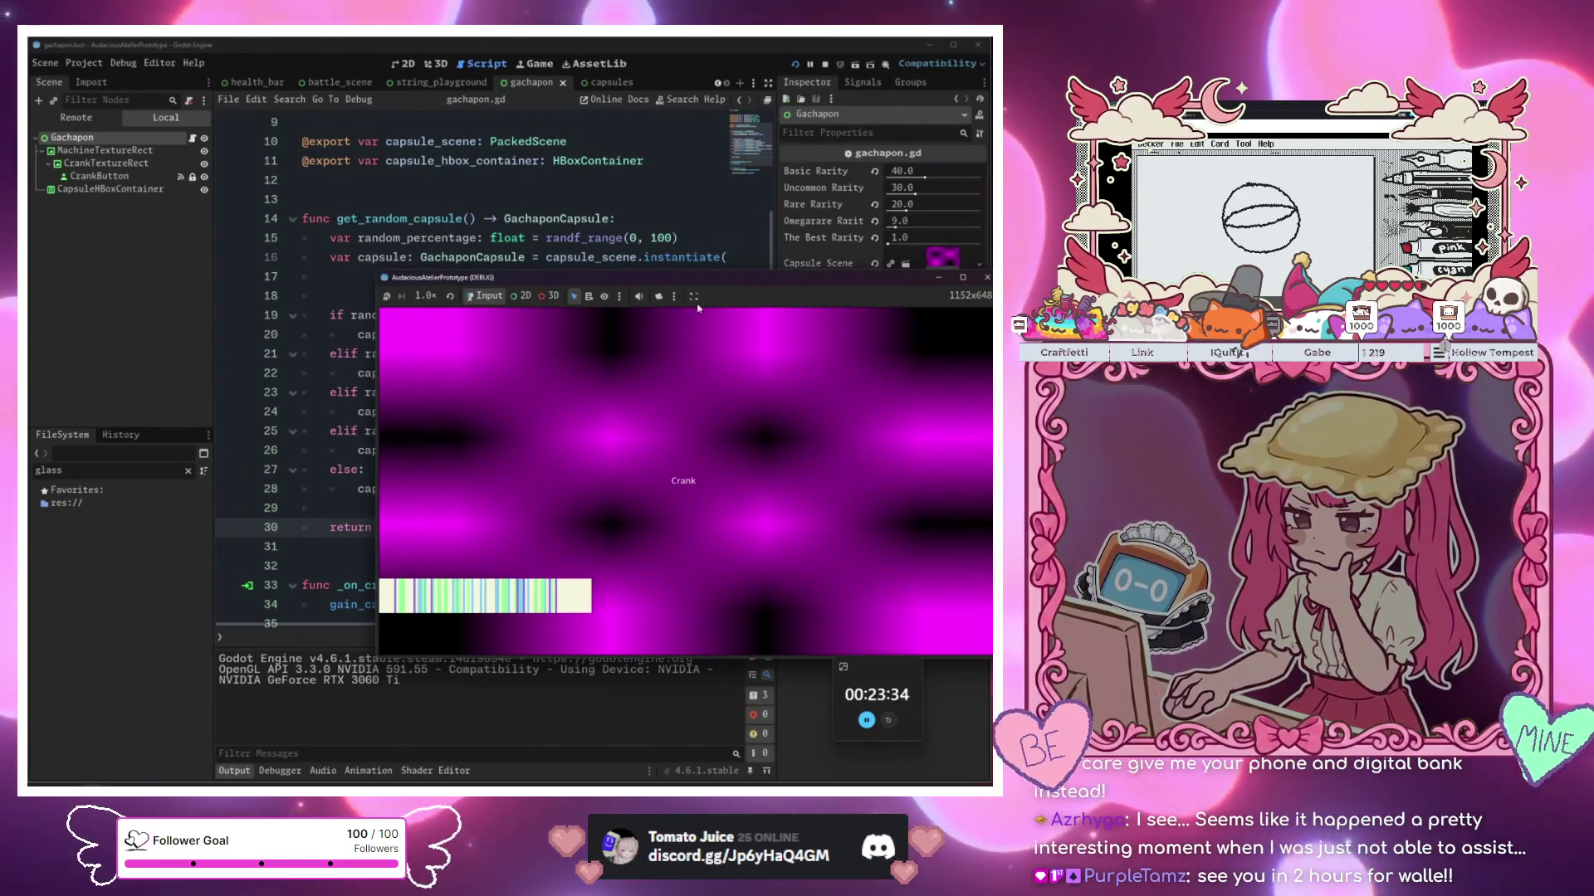
pyautogui.click(677, 480)
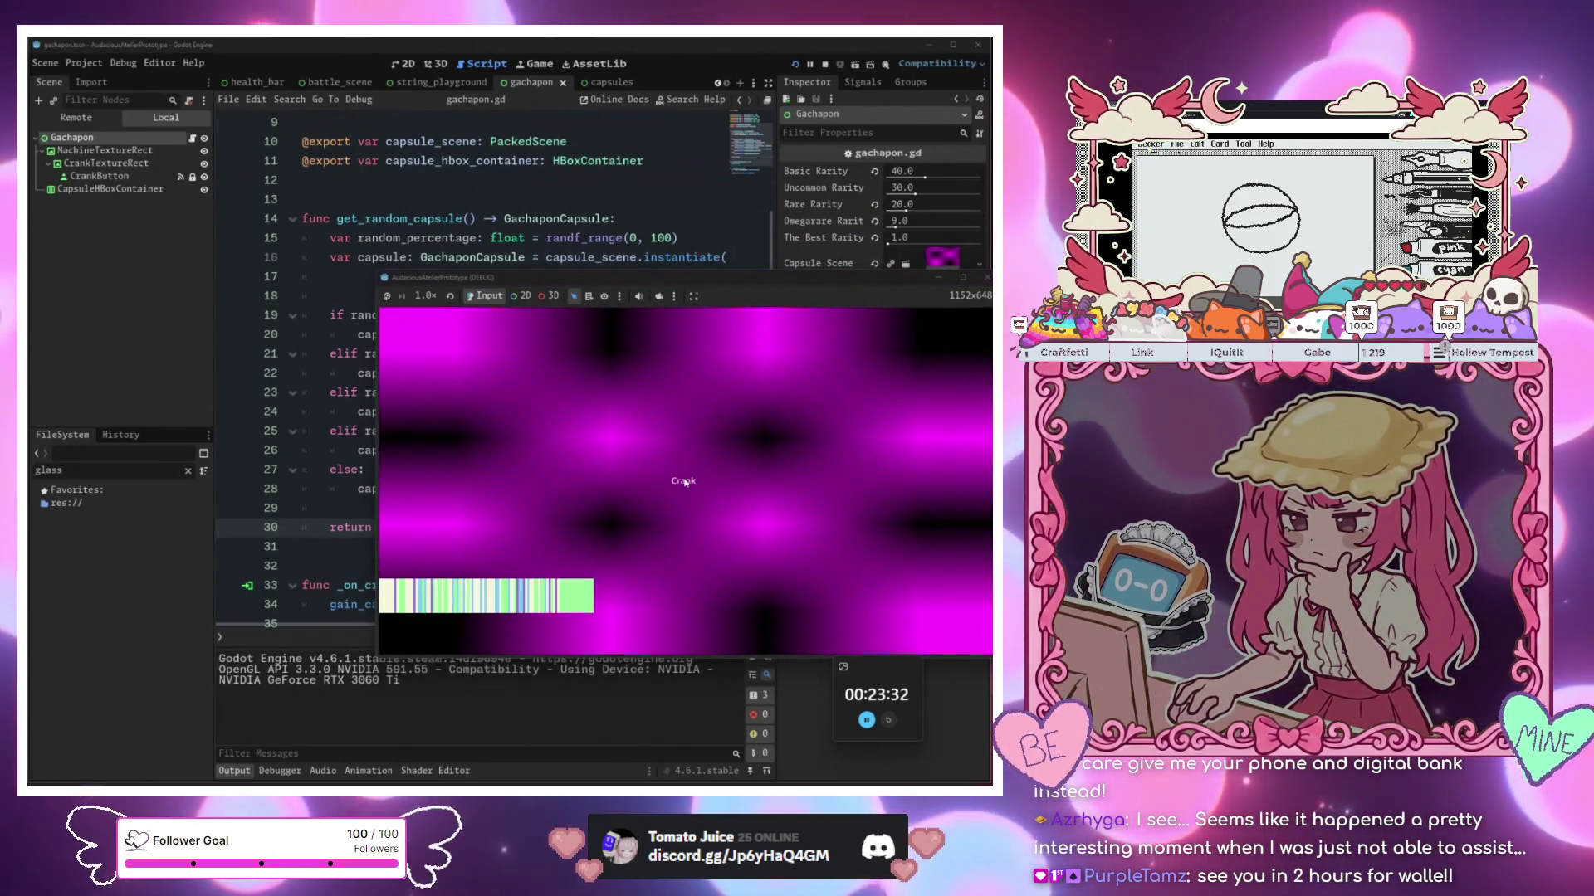
pyautogui.click(677, 482)
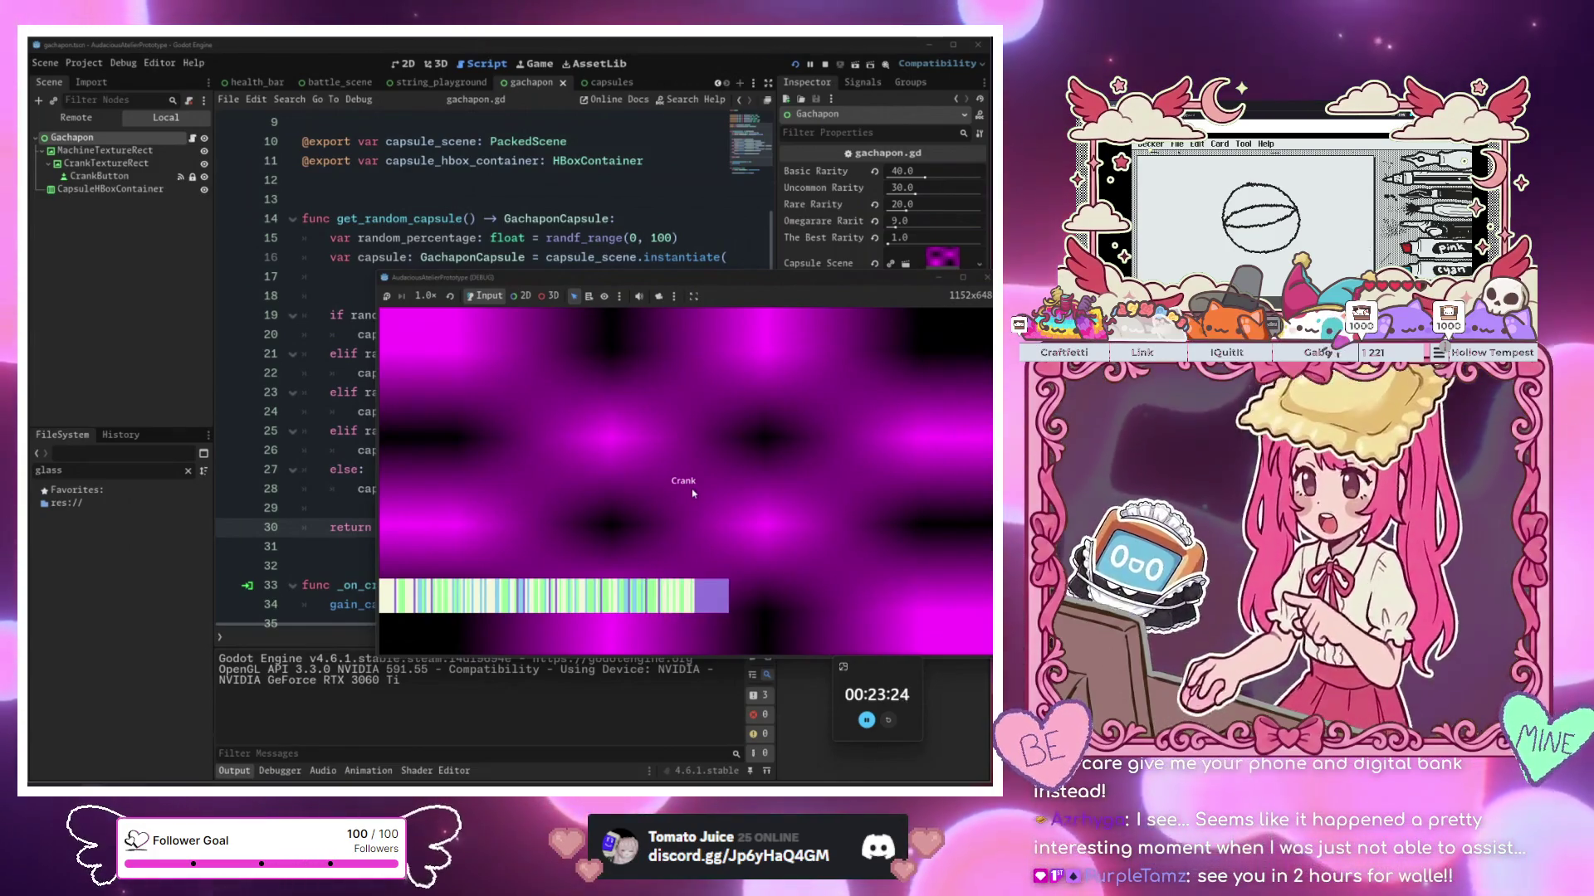
pyautogui.click(693, 491)
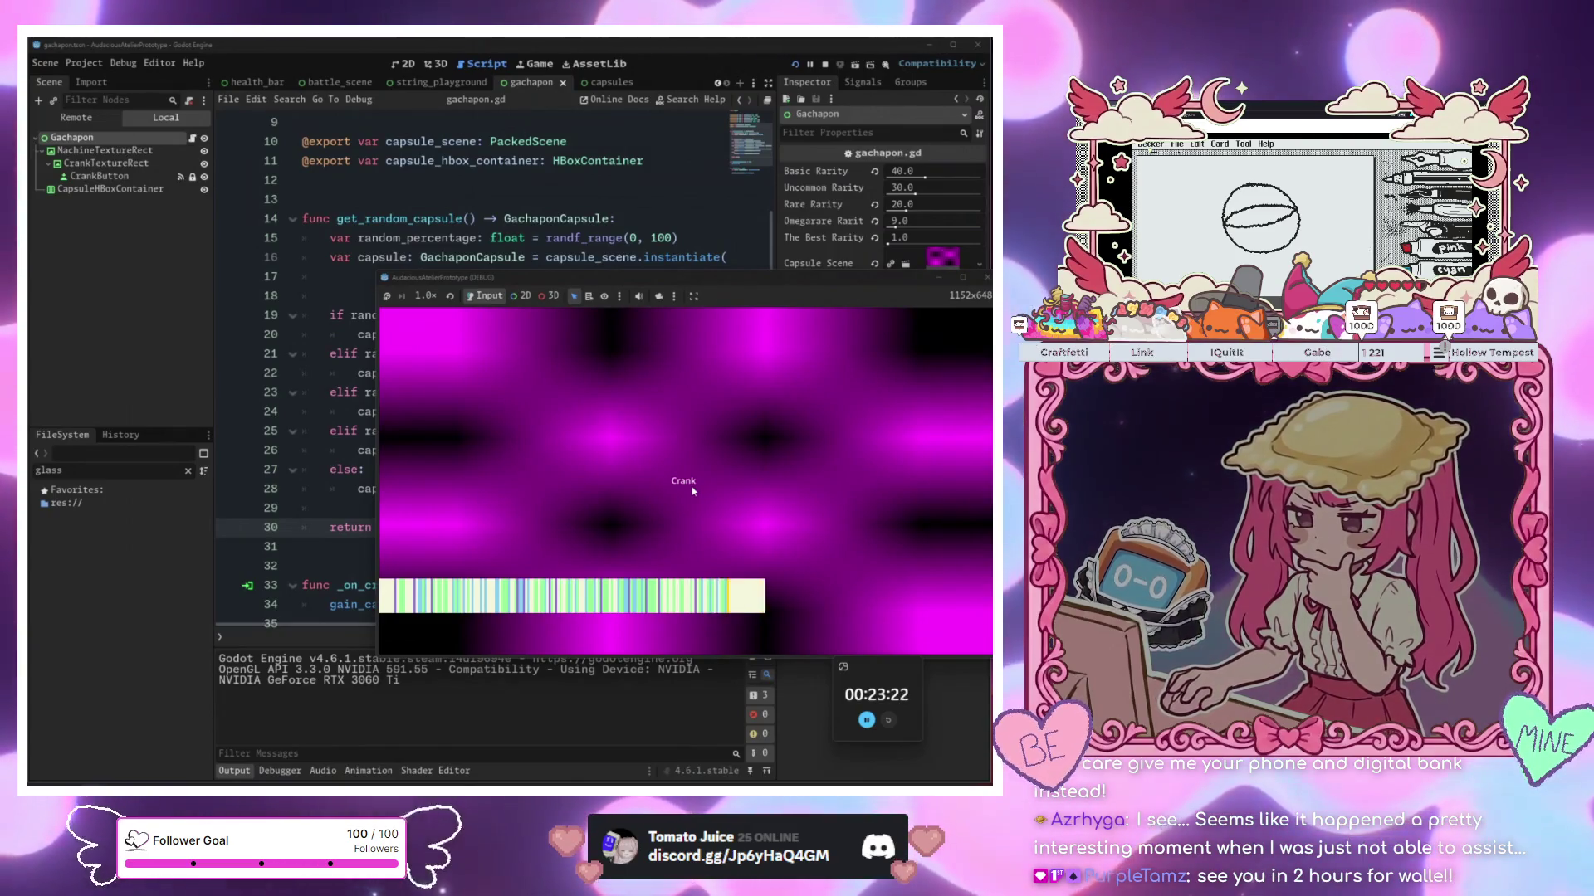
pyautogui.click(693, 492)
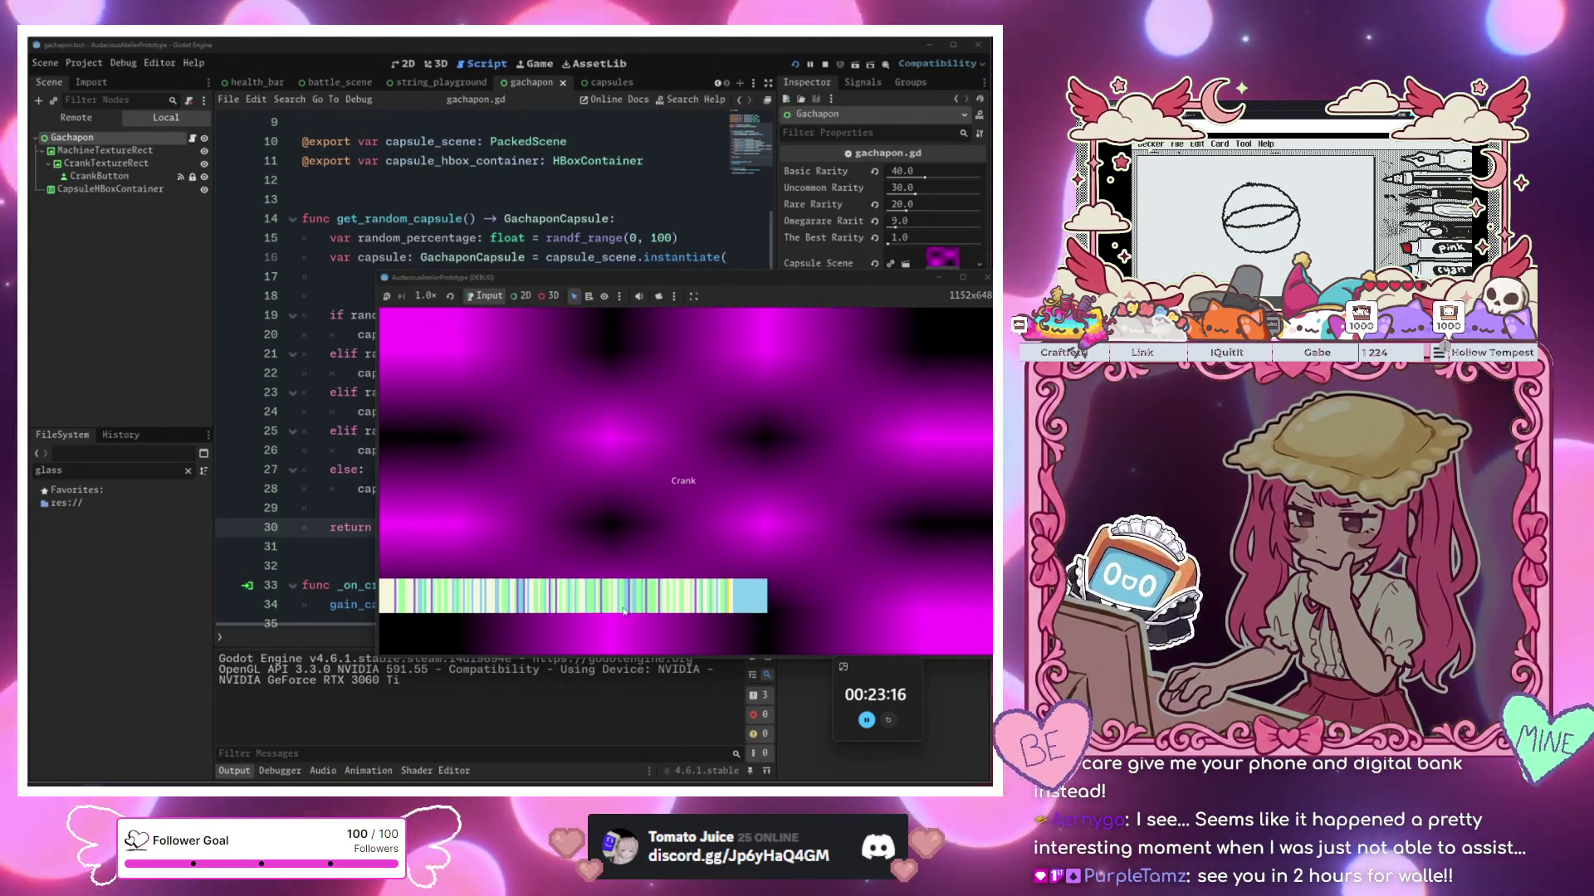
pyautogui.click(985, 278)
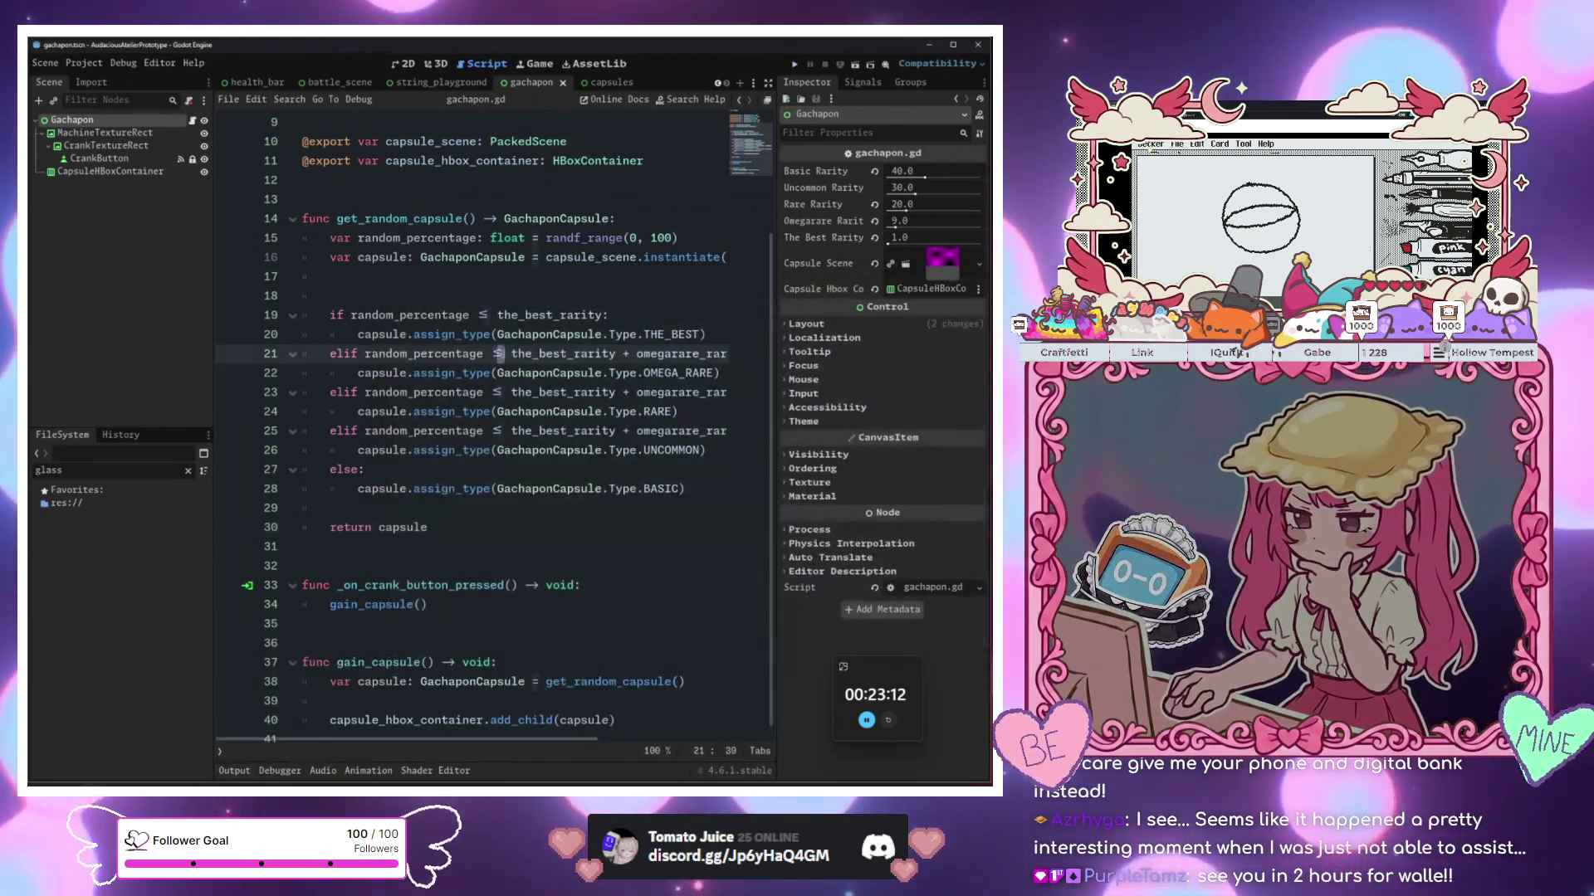
# Step: In the 2D view, set CapsuleHBoxContainer's alignment to Center
pyautogui.click(396, 64)
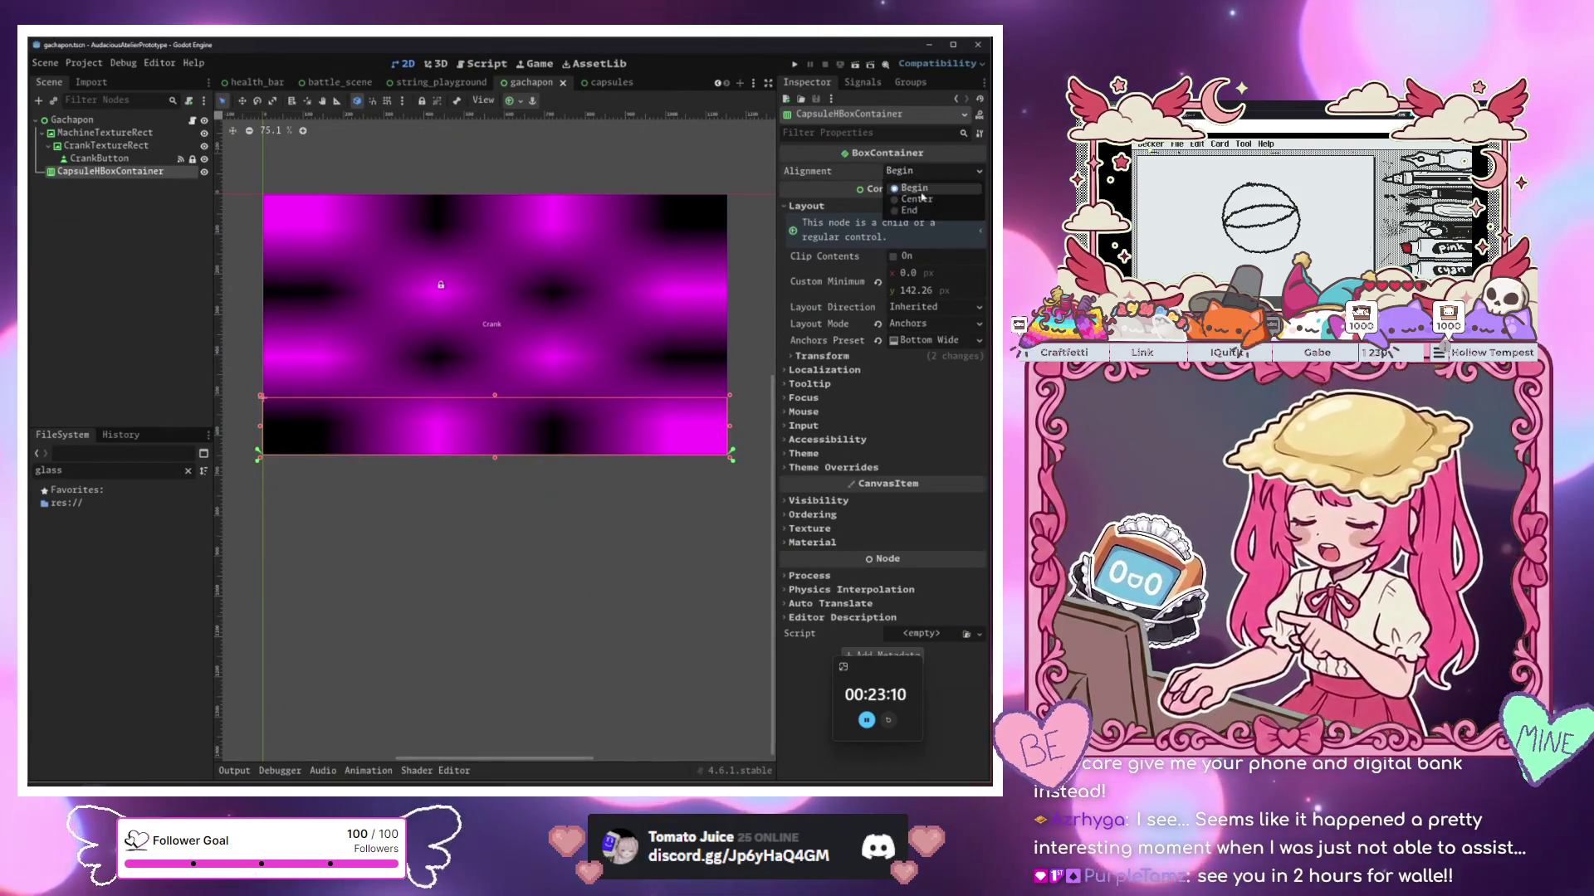
pyautogui.click(594, 548)
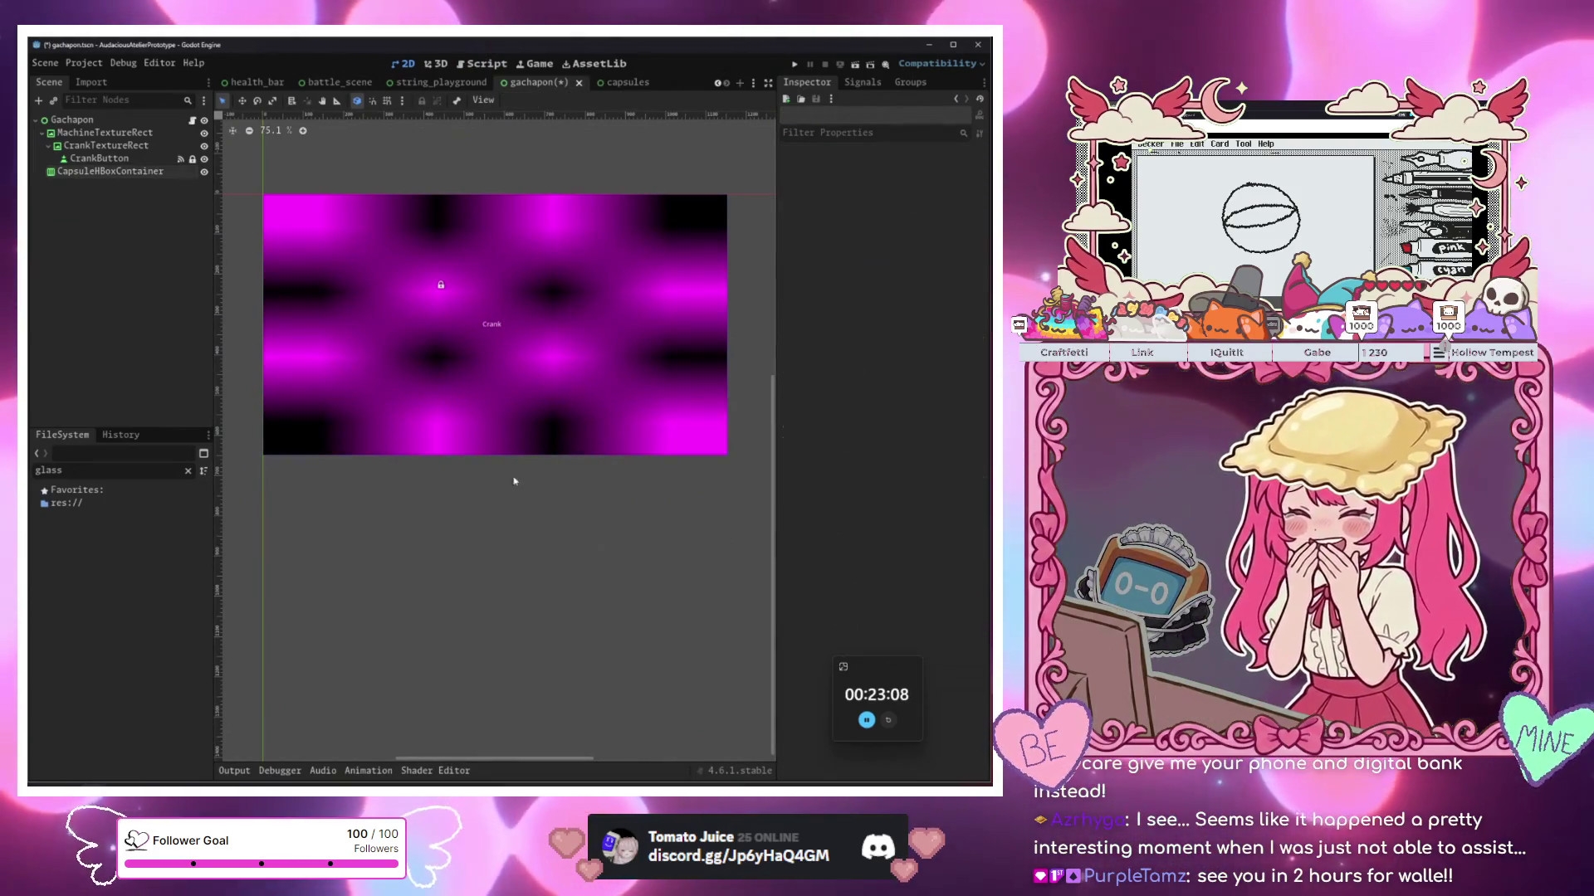
pyautogui.click(486, 354)
pyautogui.click(512, 431)
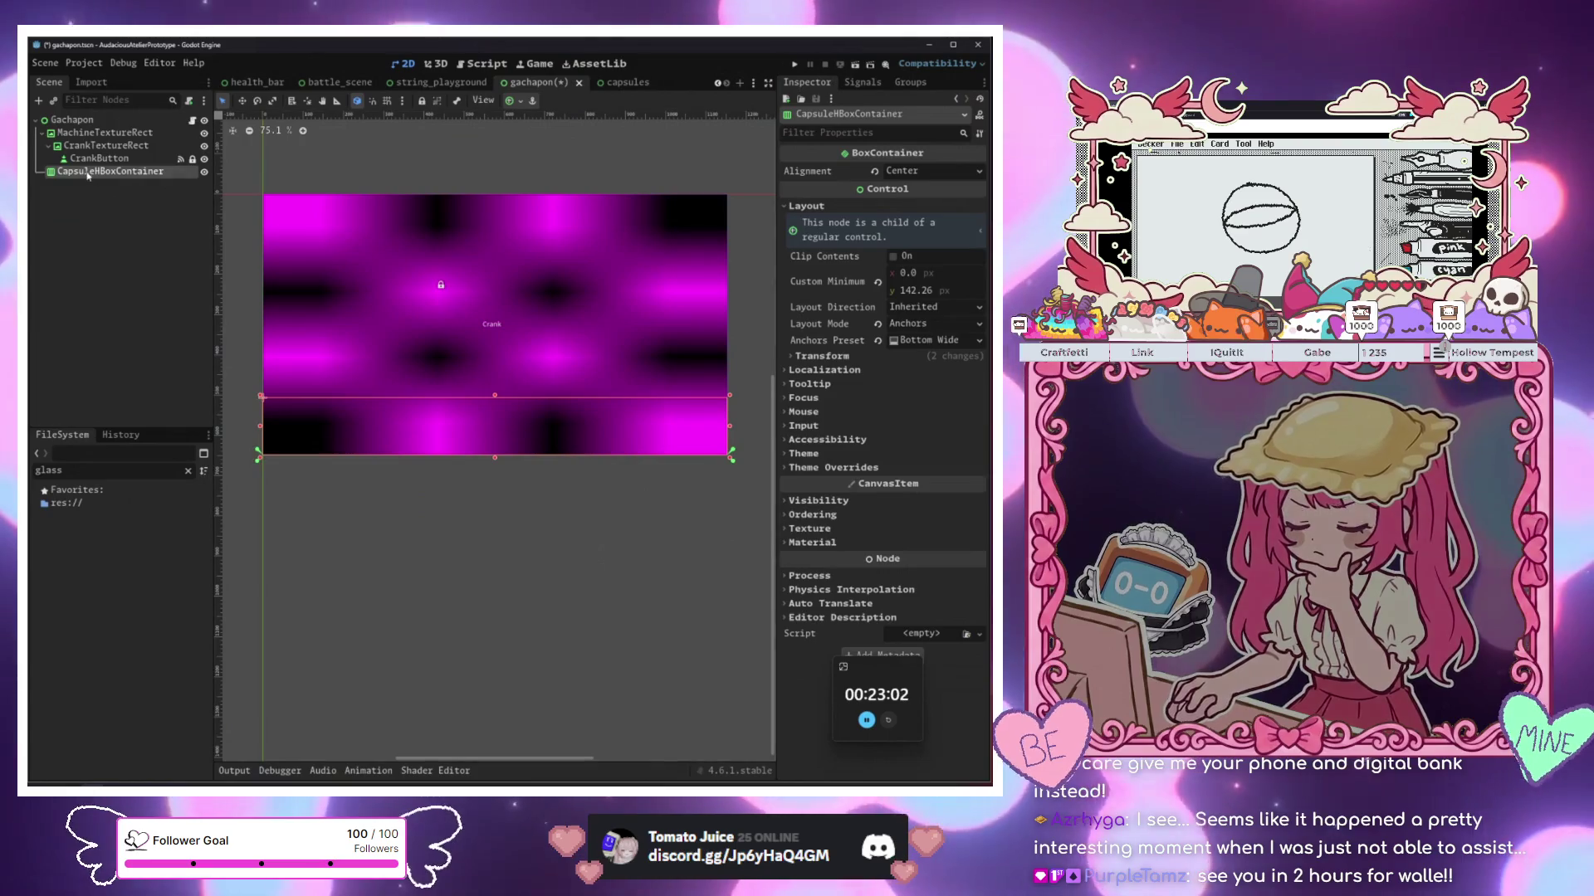
pyautogui.click(116, 159)
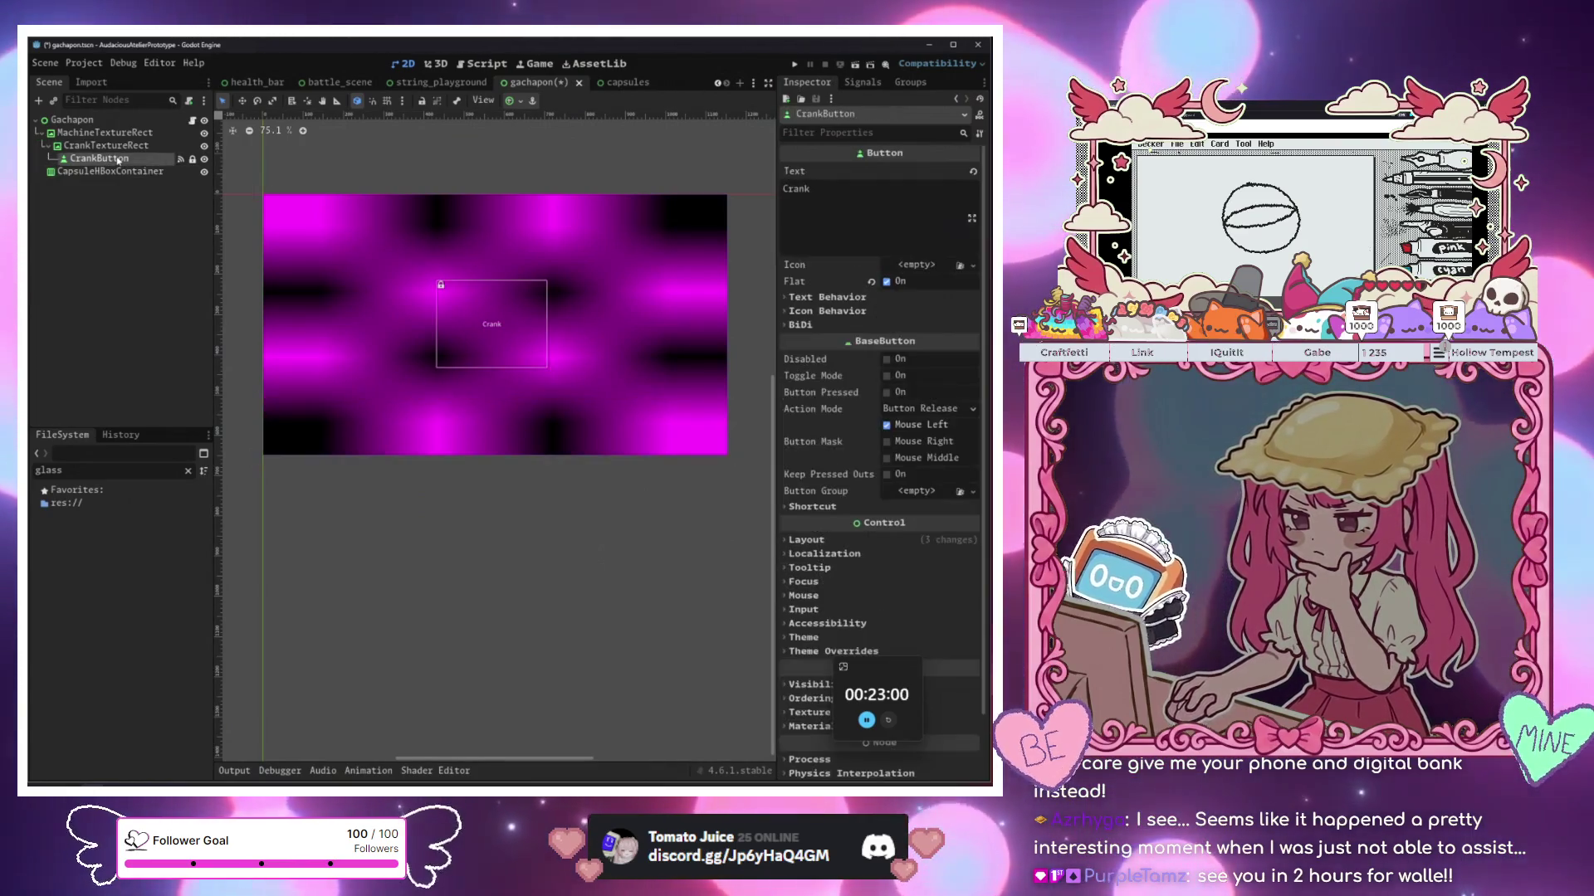
pyautogui.click(125, 145)
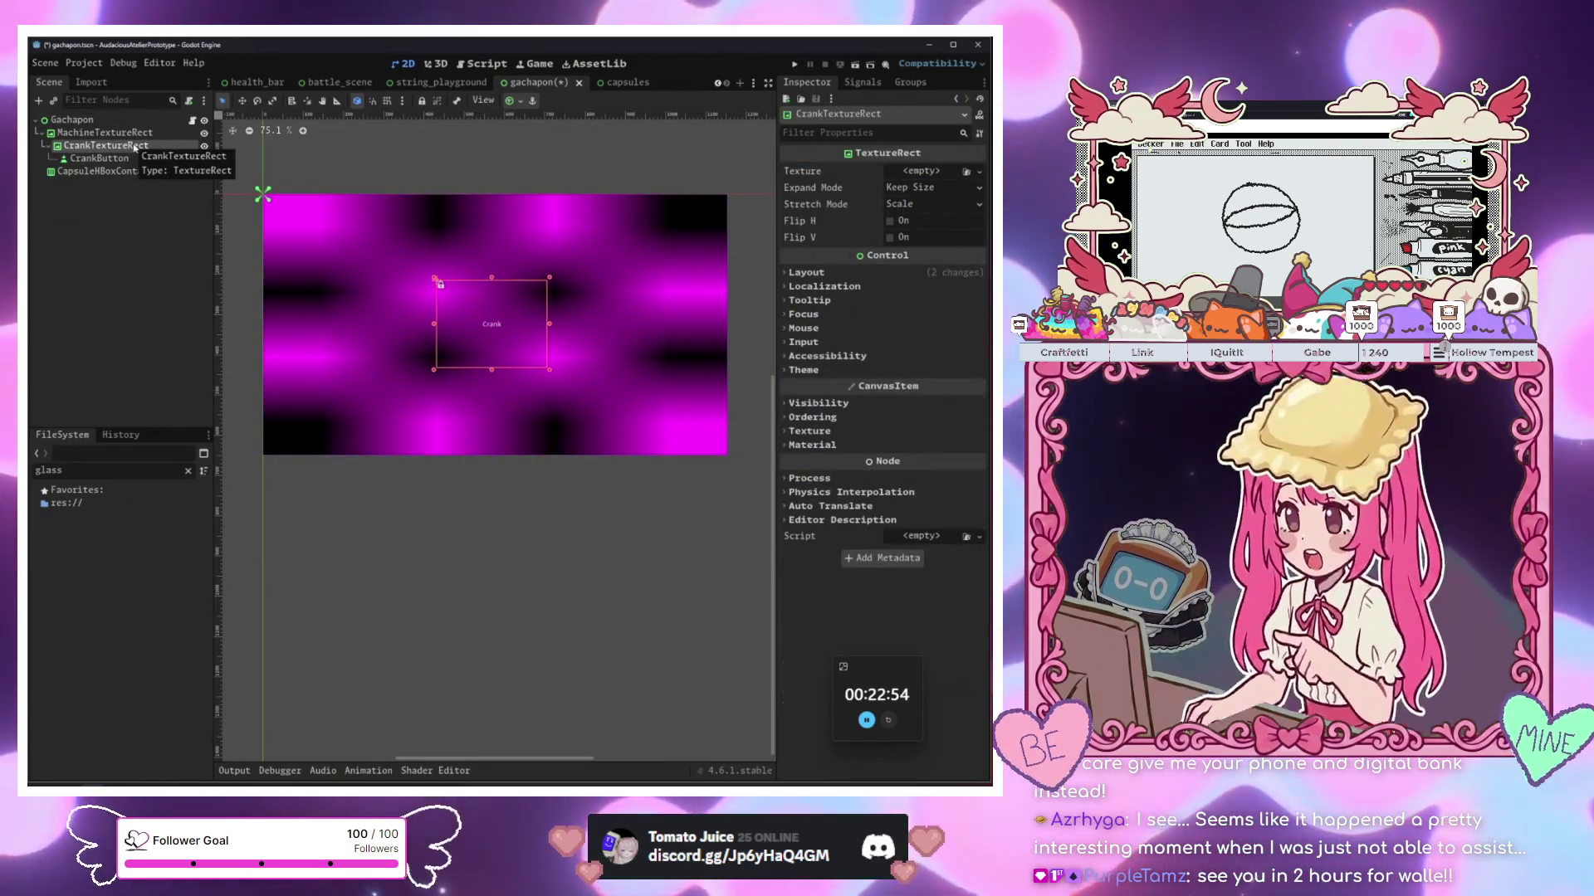
# Step: In gachapon.gd, insert blank lines between the exported variables and the function
pyautogui.click(192, 121)
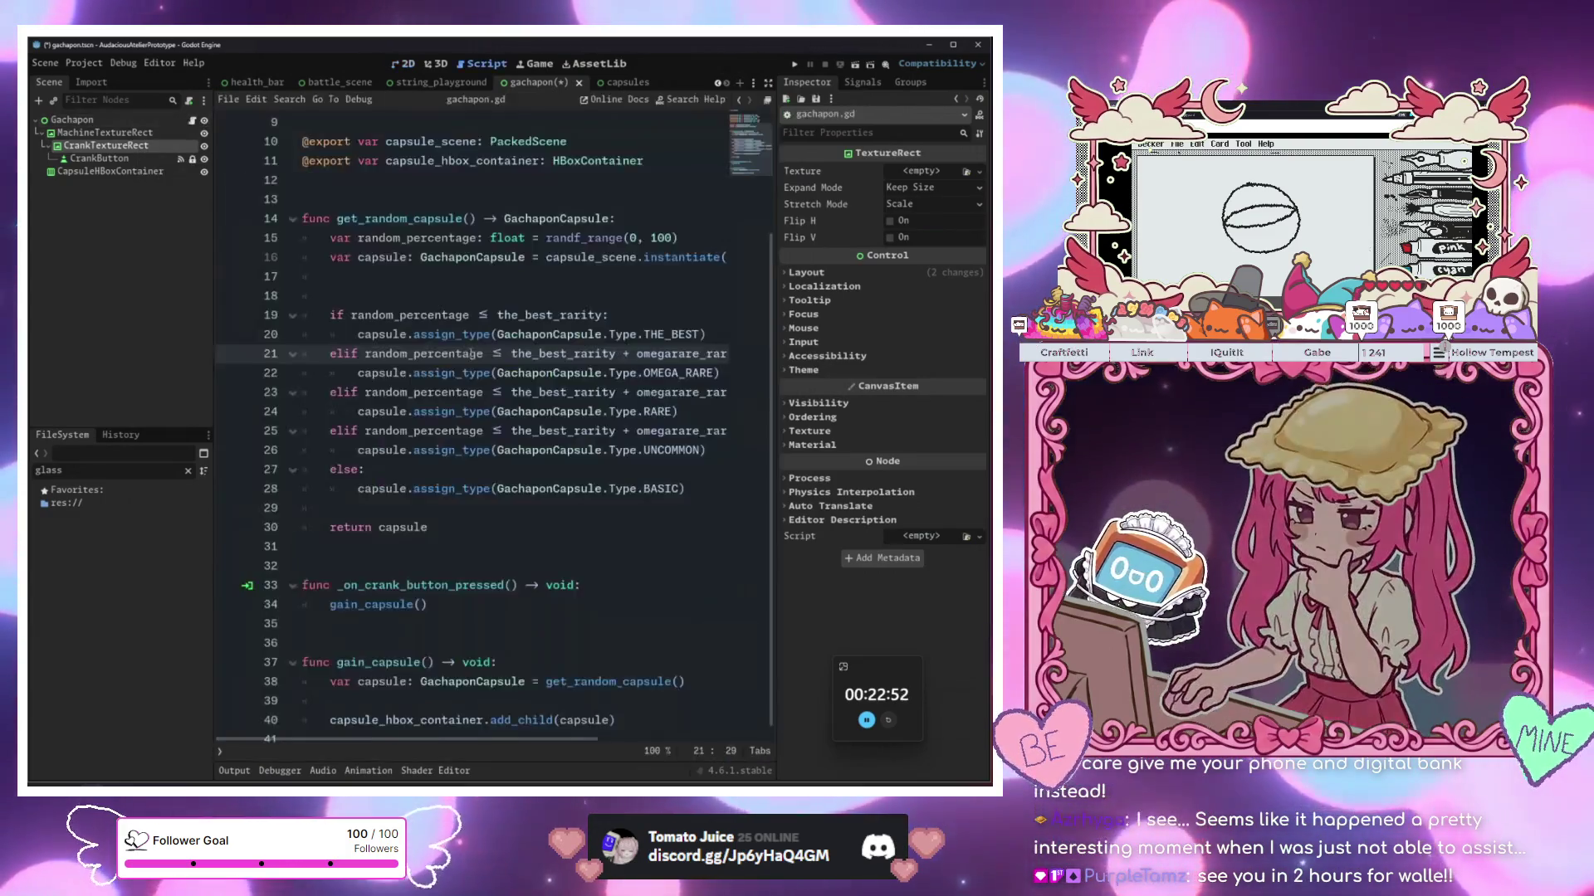
pyautogui.scroll(5, 488, 347)
pyautogui.press('Return')
pyautogui.press('Return')
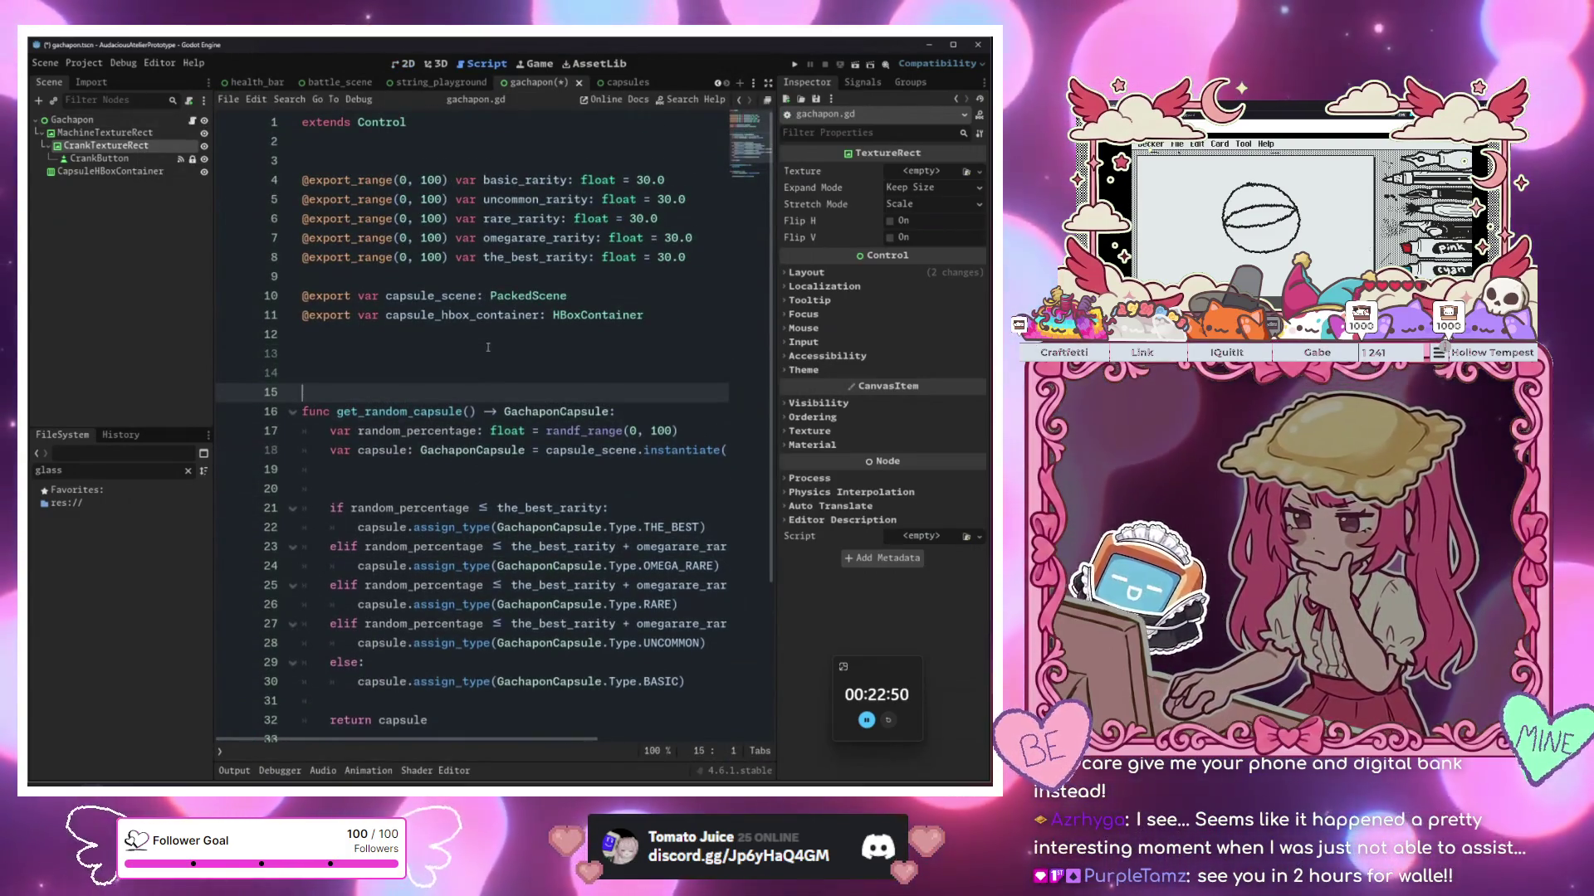
pyautogui.press('Up')
pyautogui.press('Up')
pyautogui.write('@')
pyautogui.press('BackSpace')
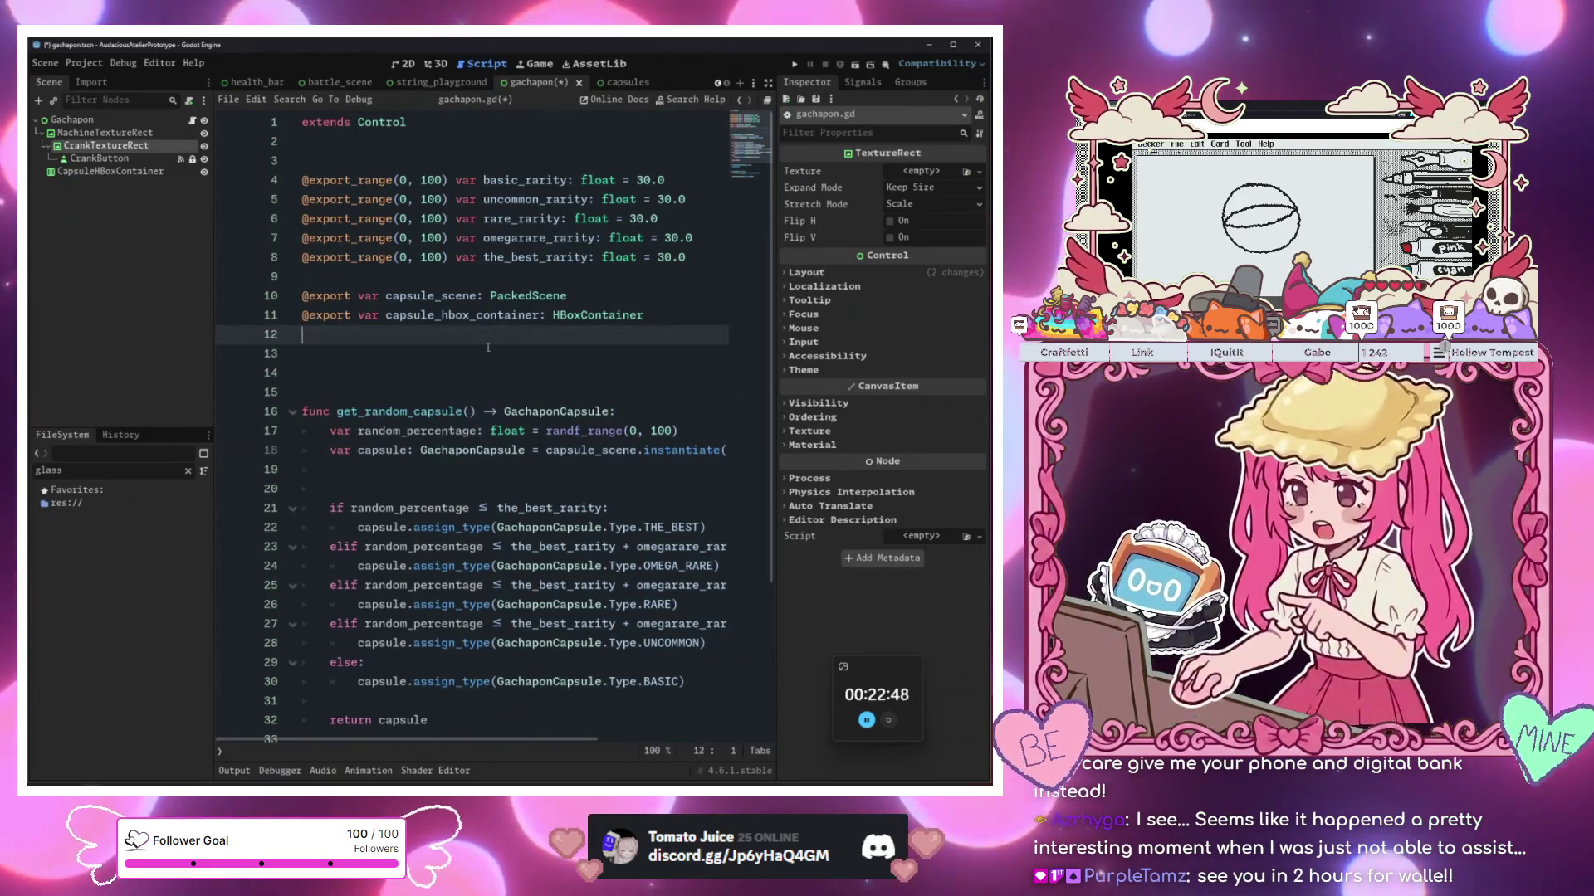
pyautogui.click(449, 364)
pyautogui.scroll(-5, 449, 364)
pyautogui.scroll(5, 449, 363)
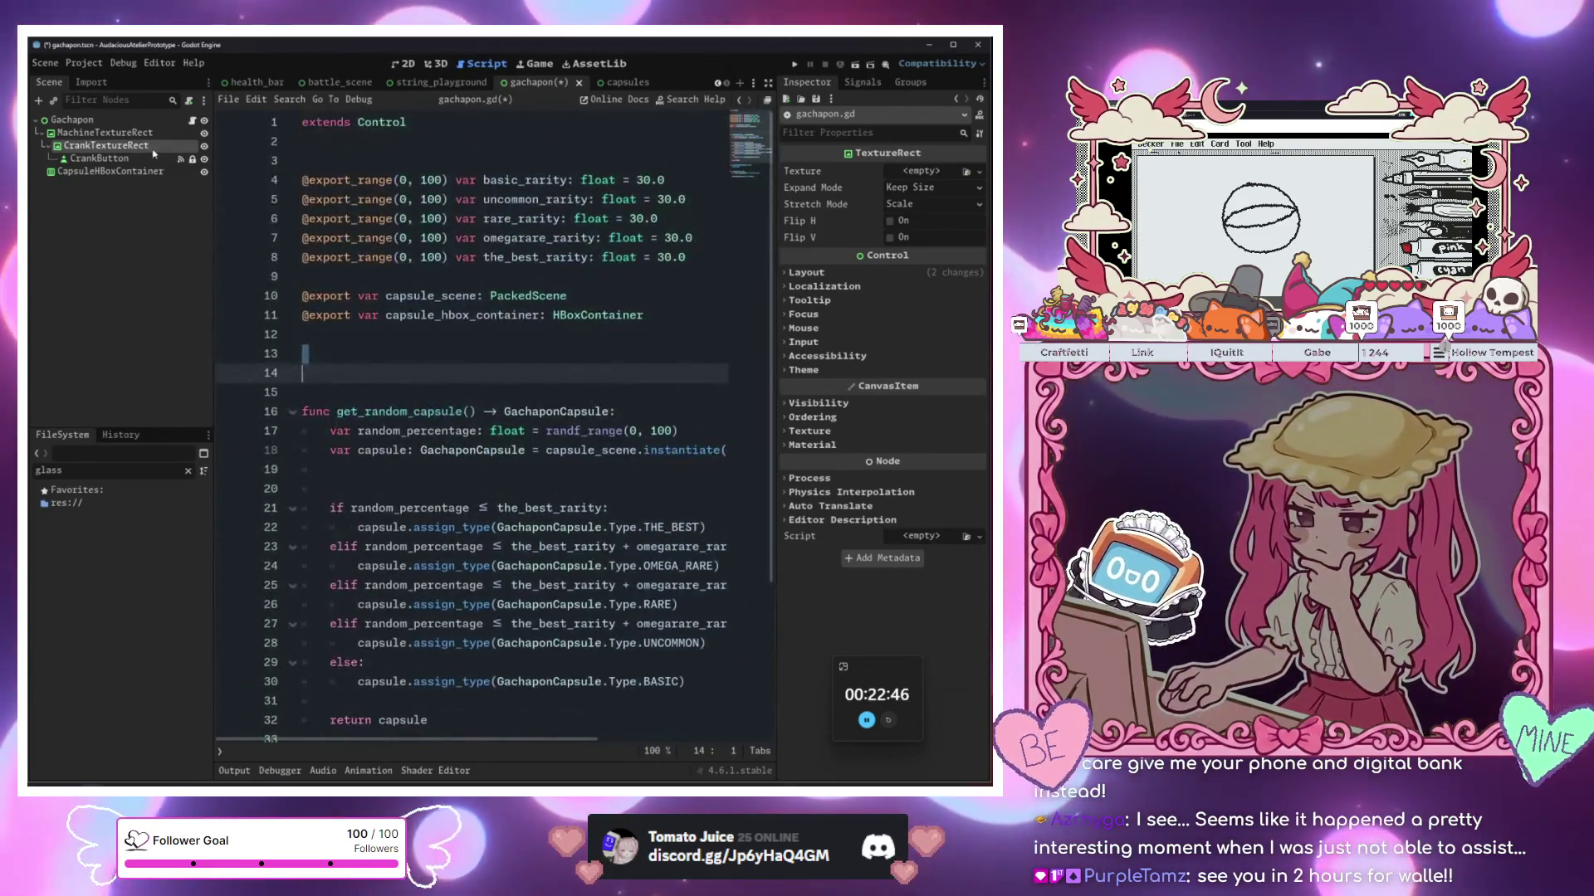
# Step: Return to the 2D scene view with the Gachapon root node selected
pyautogui.click(72, 119)
pyautogui.click(404, 64)
pyautogui.click(105, 132)
pyautogui.click(106, 146)
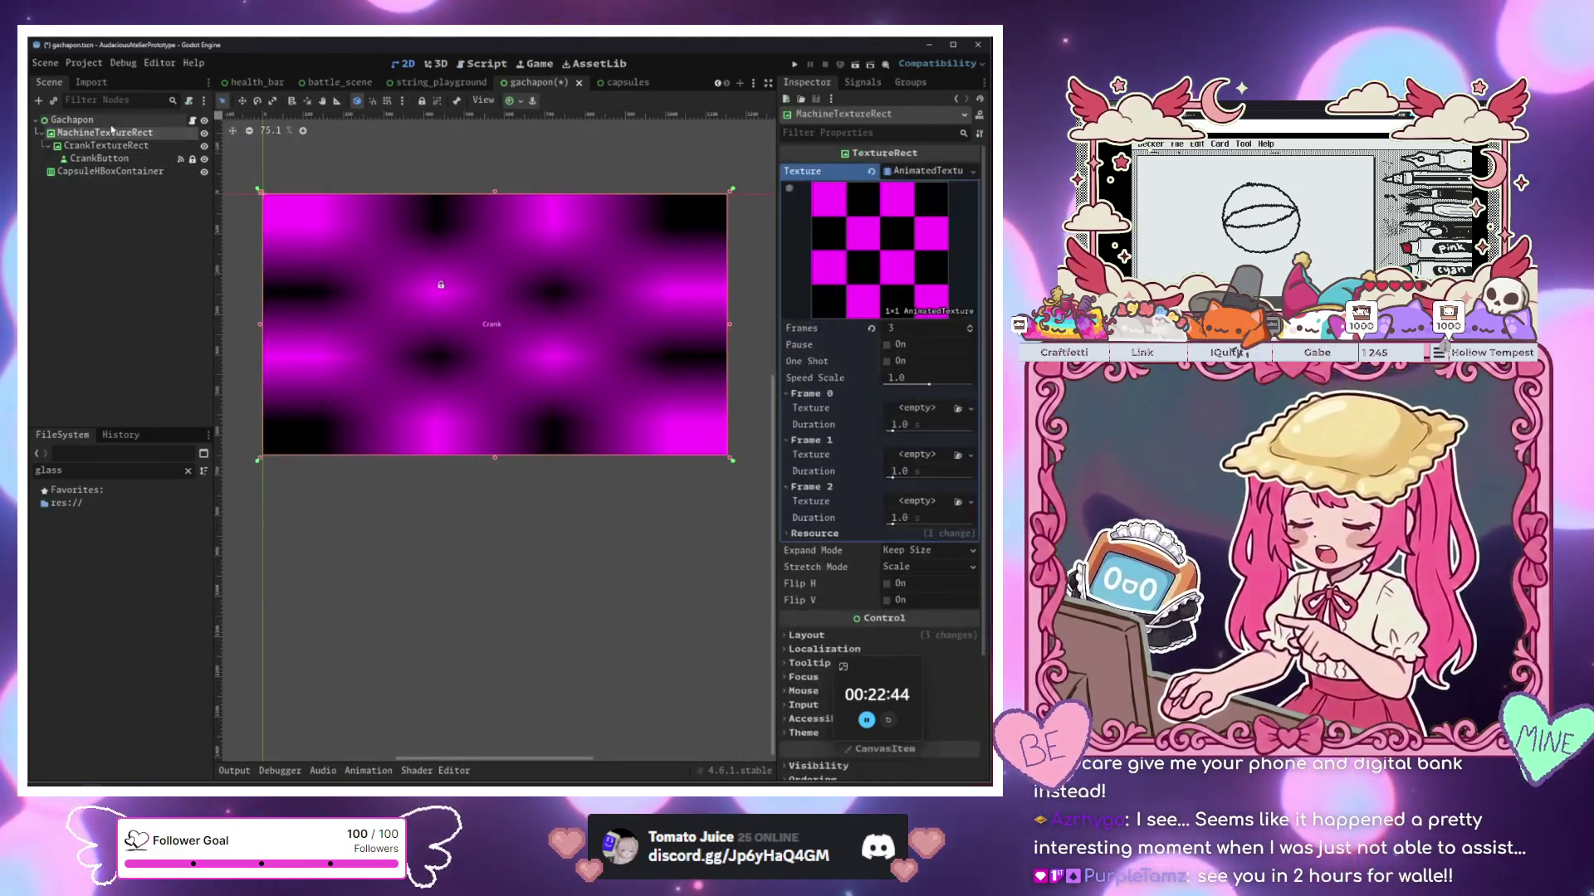
# Step: Add a RichTextLabel child under Gachapon and stretch it into a wide box
pyautogui.click(72, 120)
pyautogui.hotkey('ctrl', 'a')
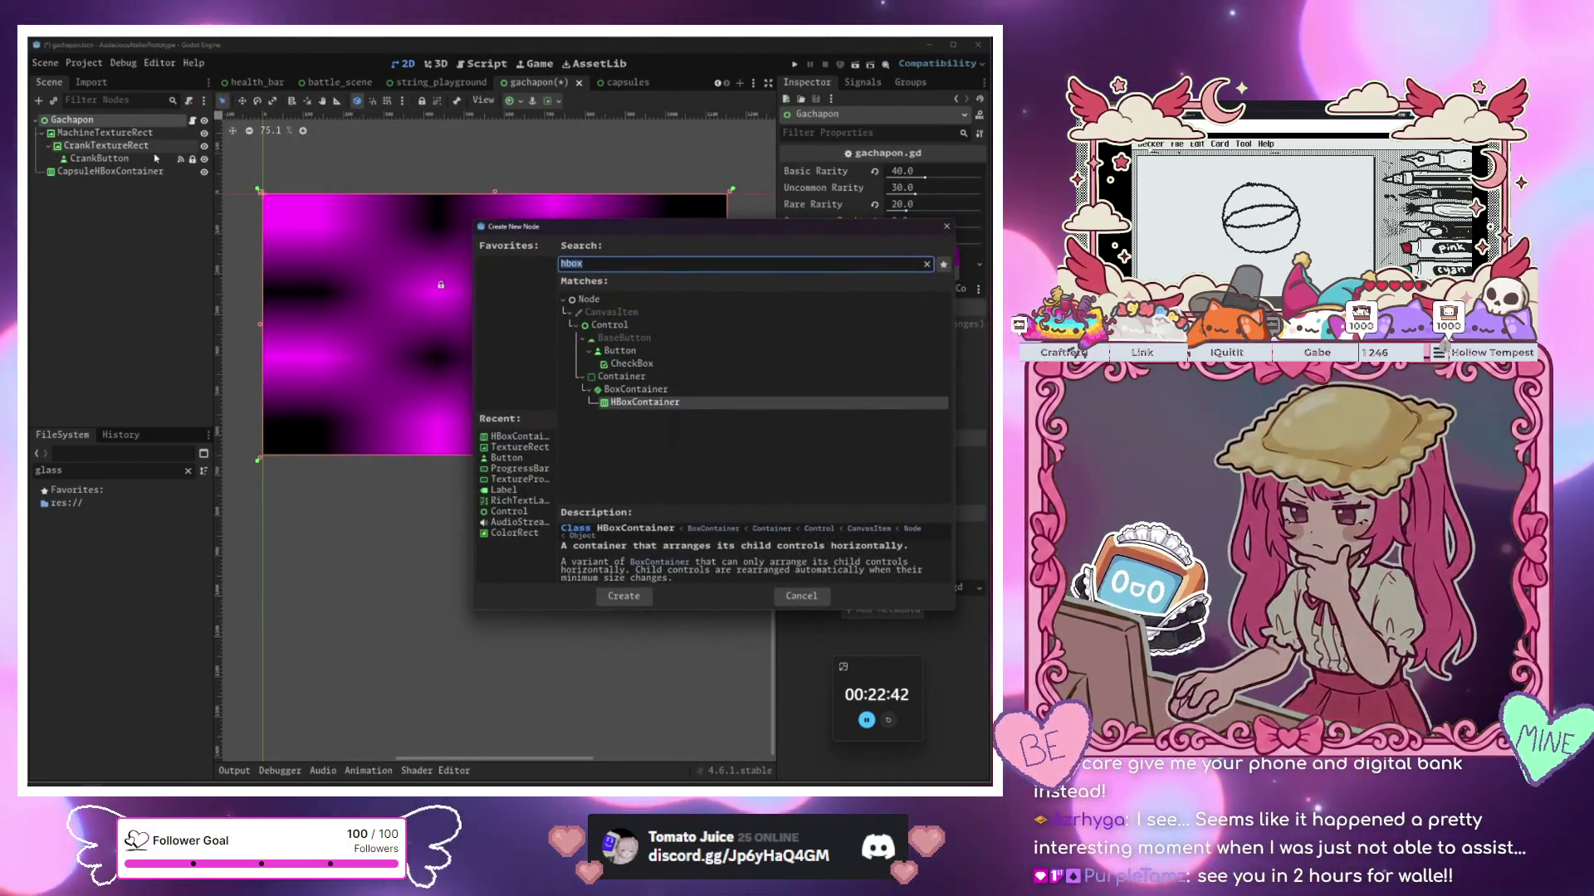
pyautogui.write('richtext')
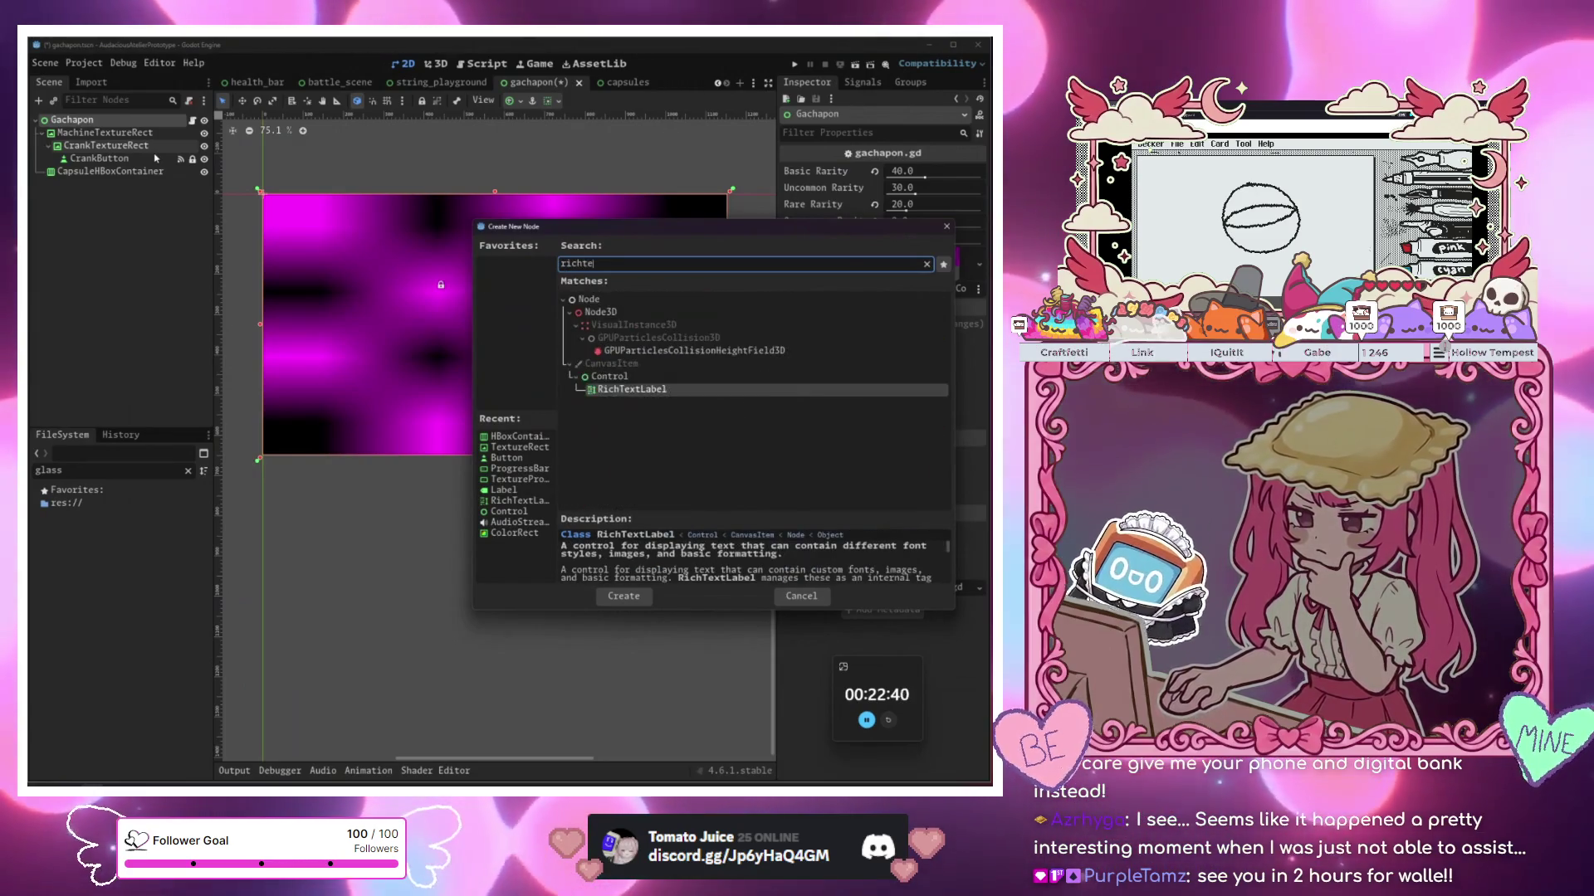
pyautogui.press('Return')
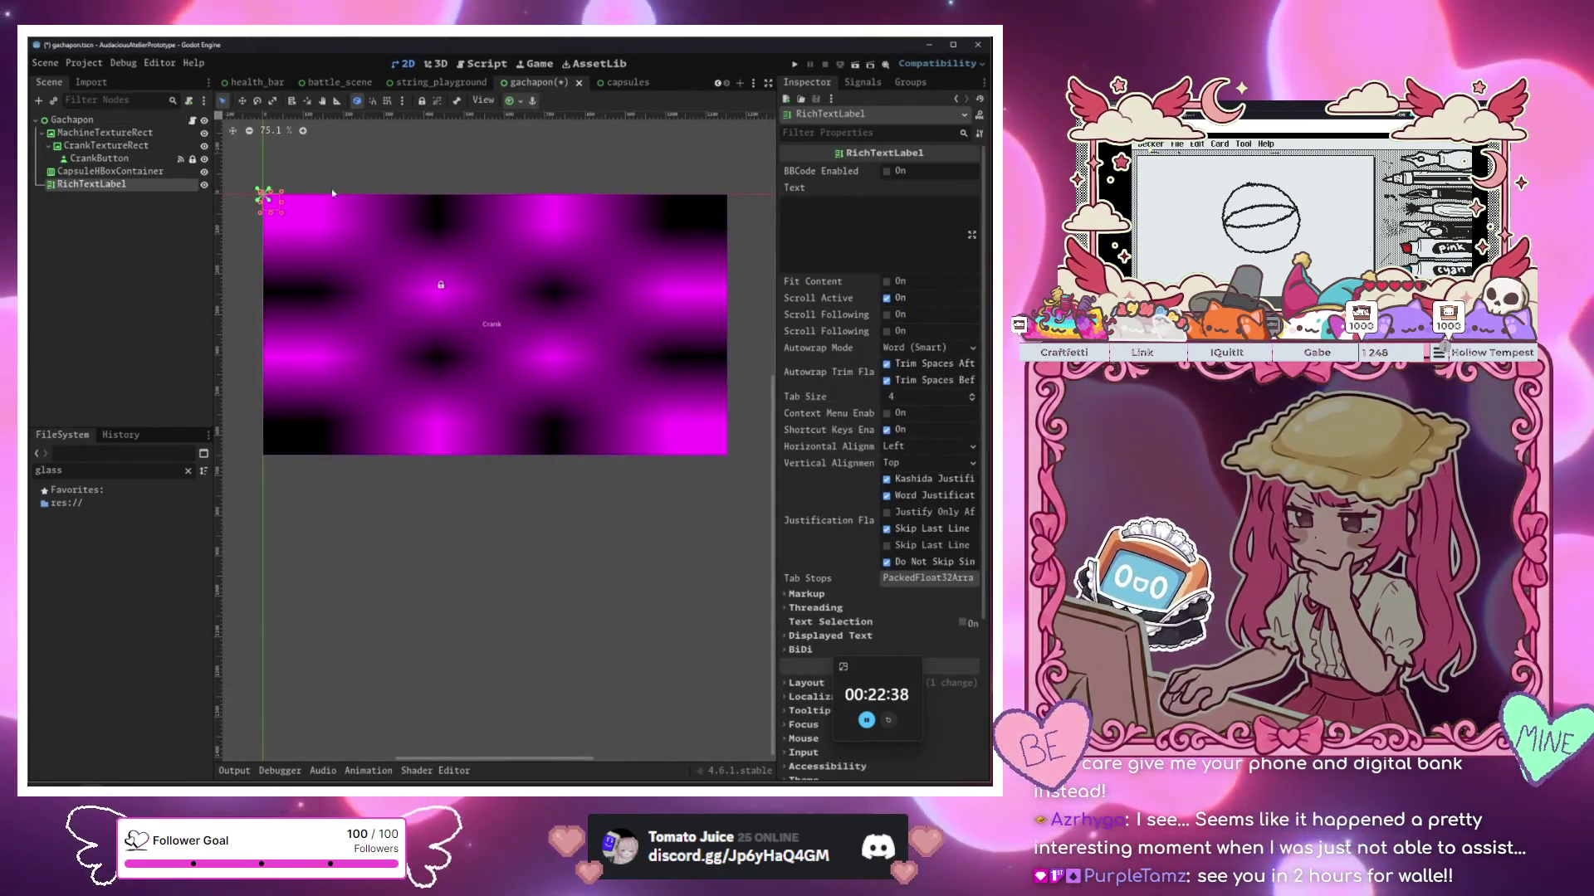
pyautogui.moveTo(282, 214)
pyautogui.mouseDown()
pyautogui.moveTo(493, 231)
pyautogui.moveTo(565, 280)
pyautogui.mouseUp()
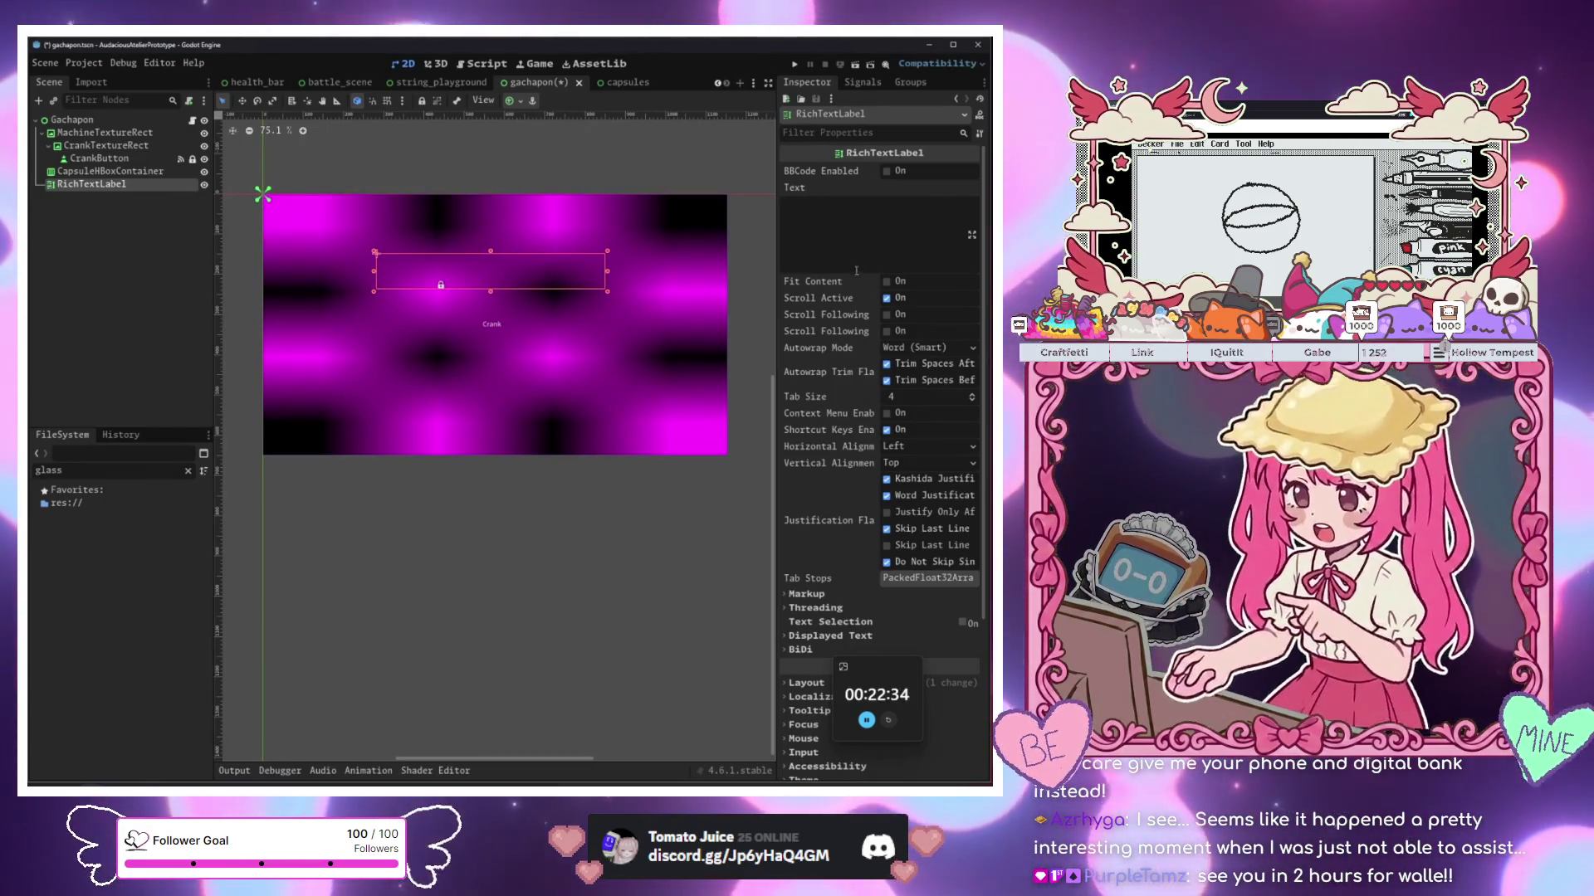
# Step: Center the label's text horizontally and vertically and expand its Theme Overrides
pyautogui.click(867, 240)
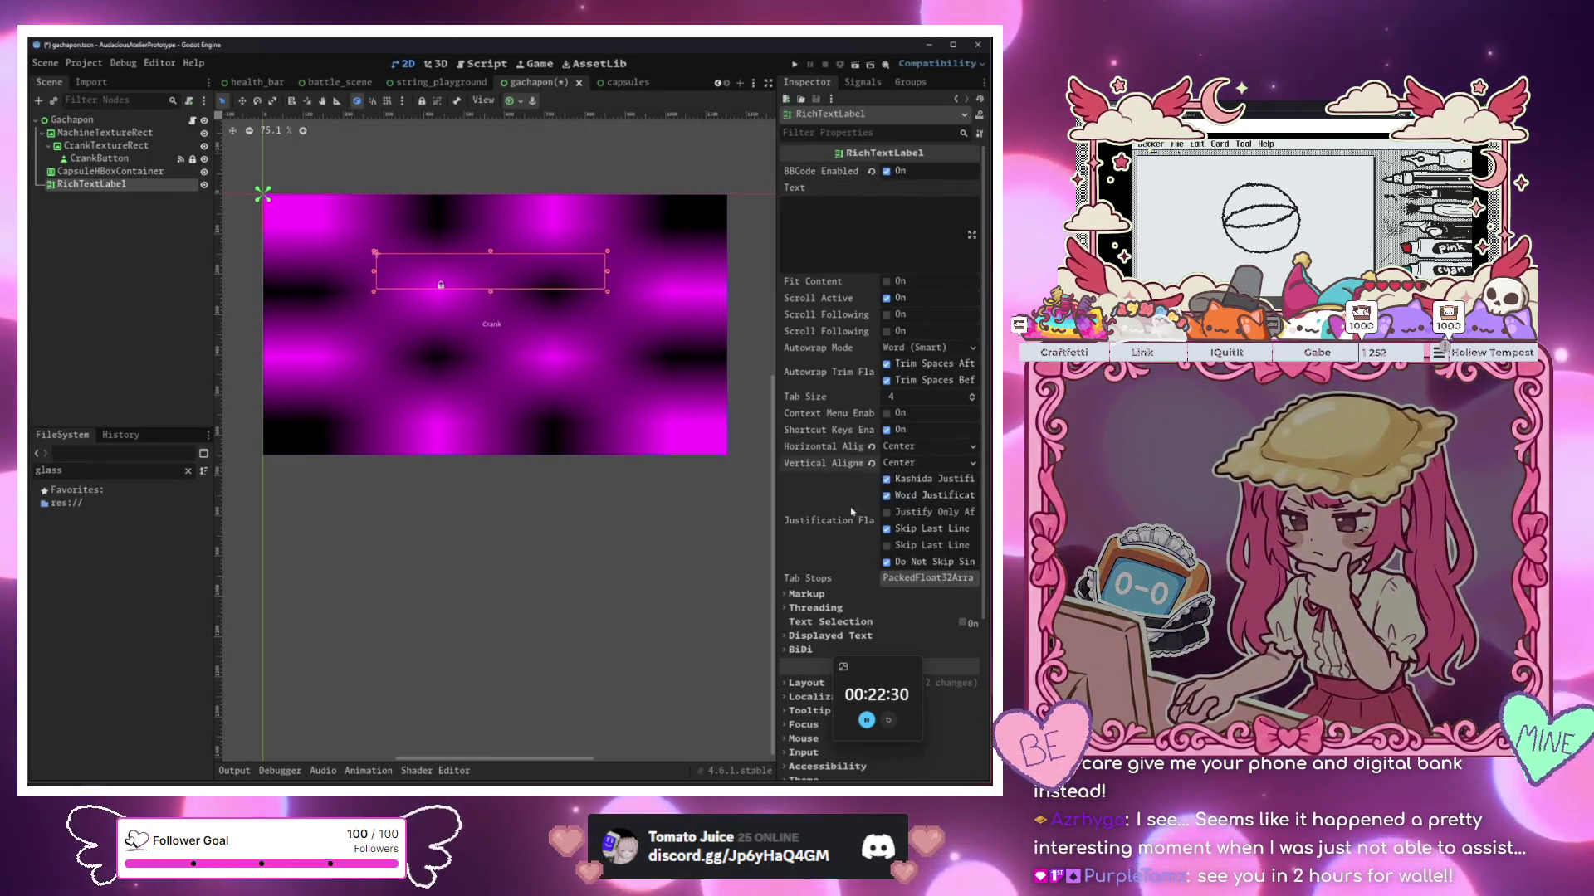
pyautogui.scroll(-5, 850, 512)
pyautogui.click(861, 582)
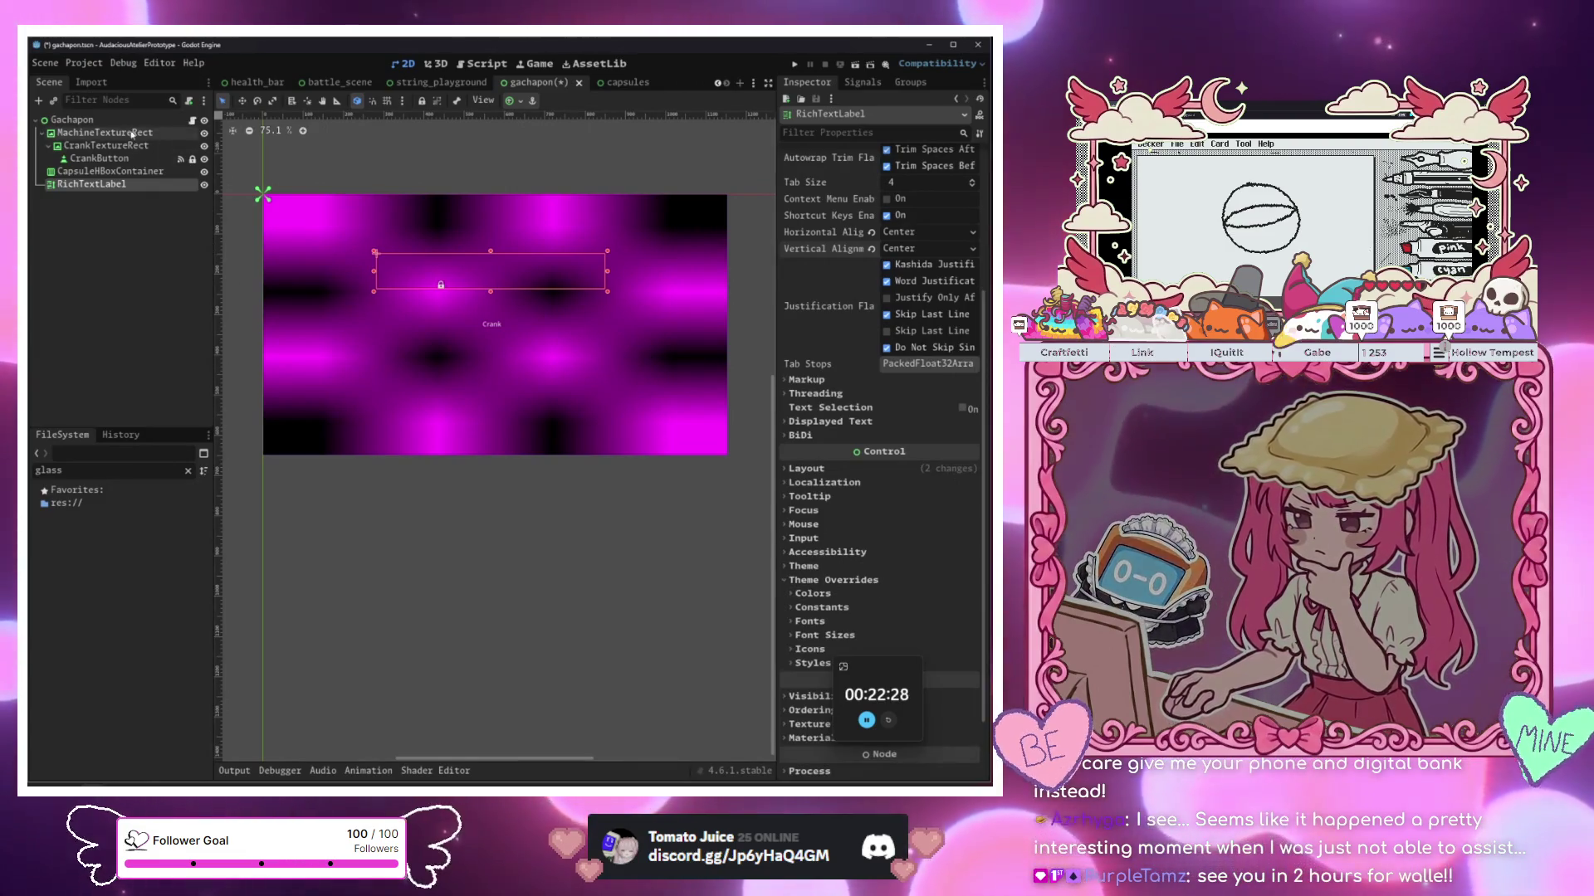
pyautogui.click(124, 120)
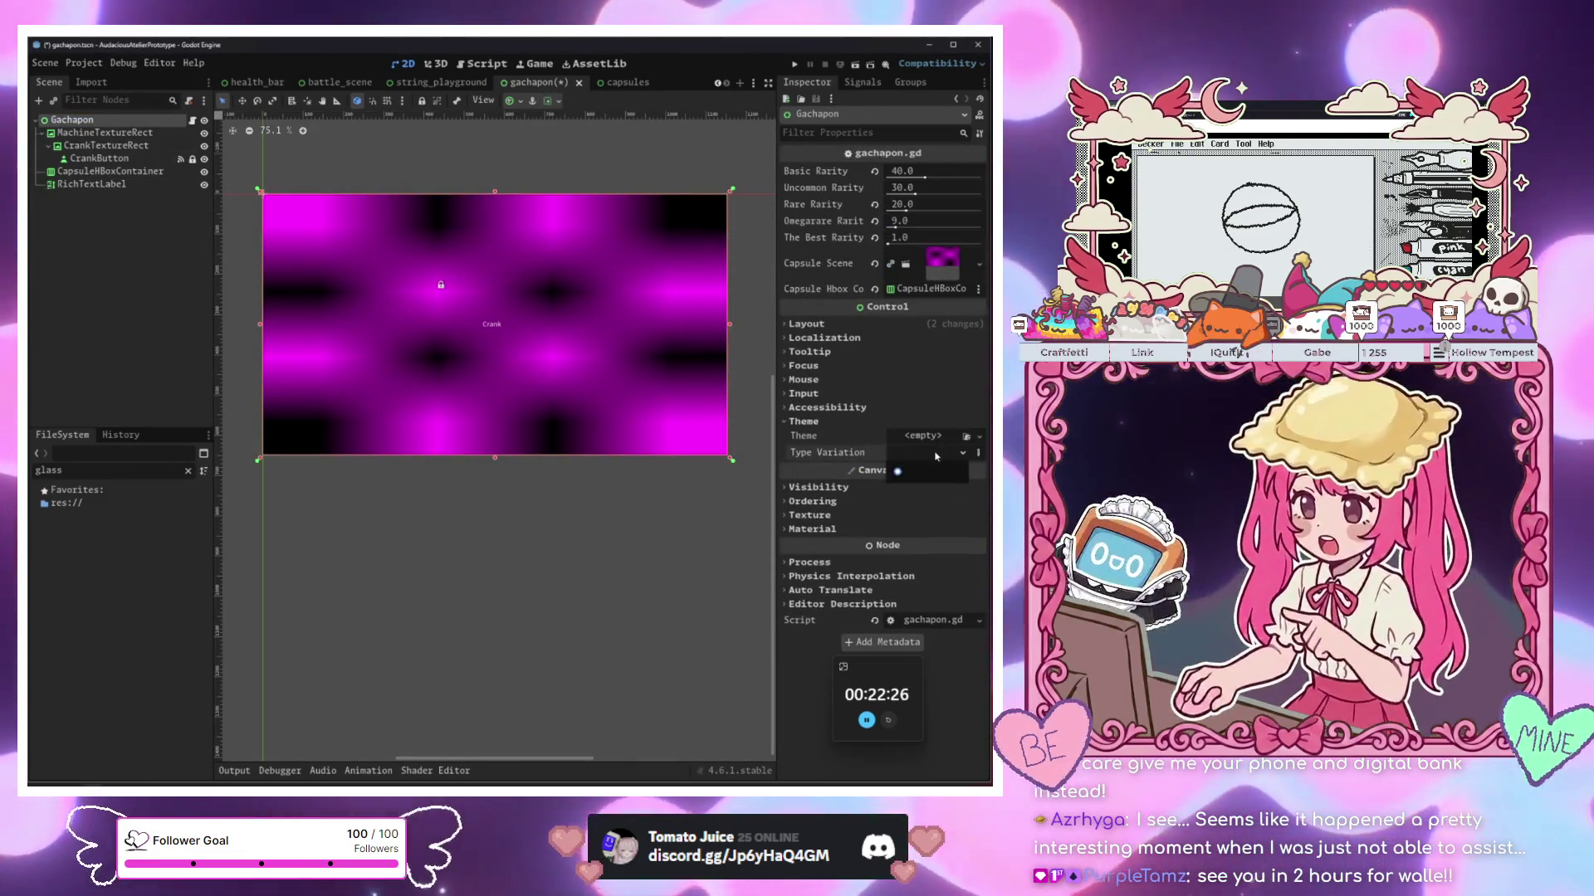
# Step: Give Gachapon a New Theme with Default Font Size 32
pyautogui.click(928, 471)
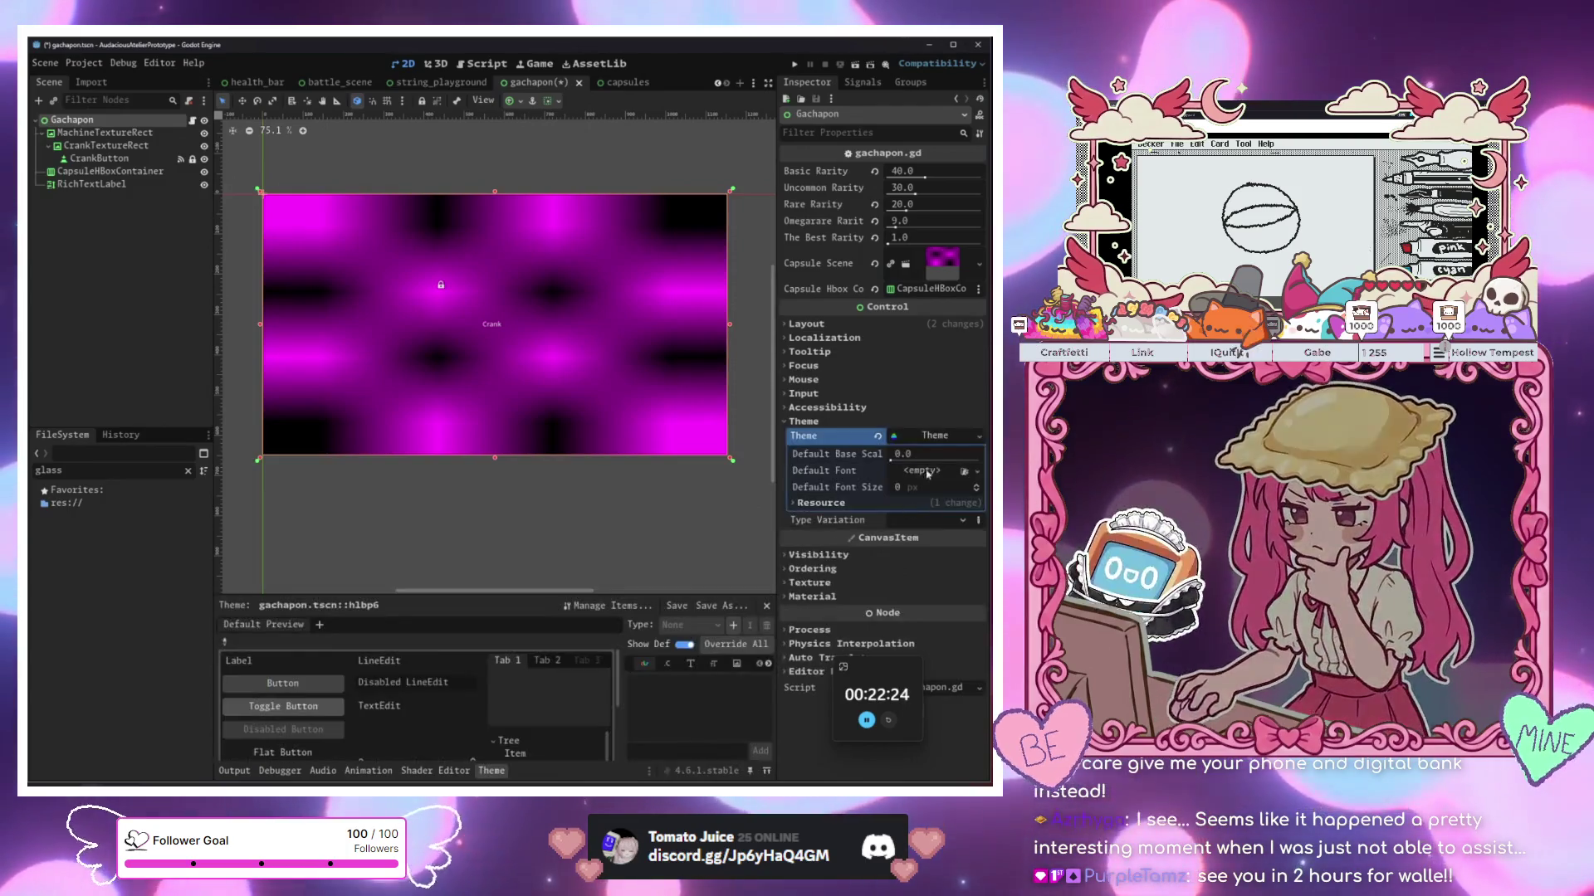
pyautogui.click(908, 489)
pyautogui.write('32')
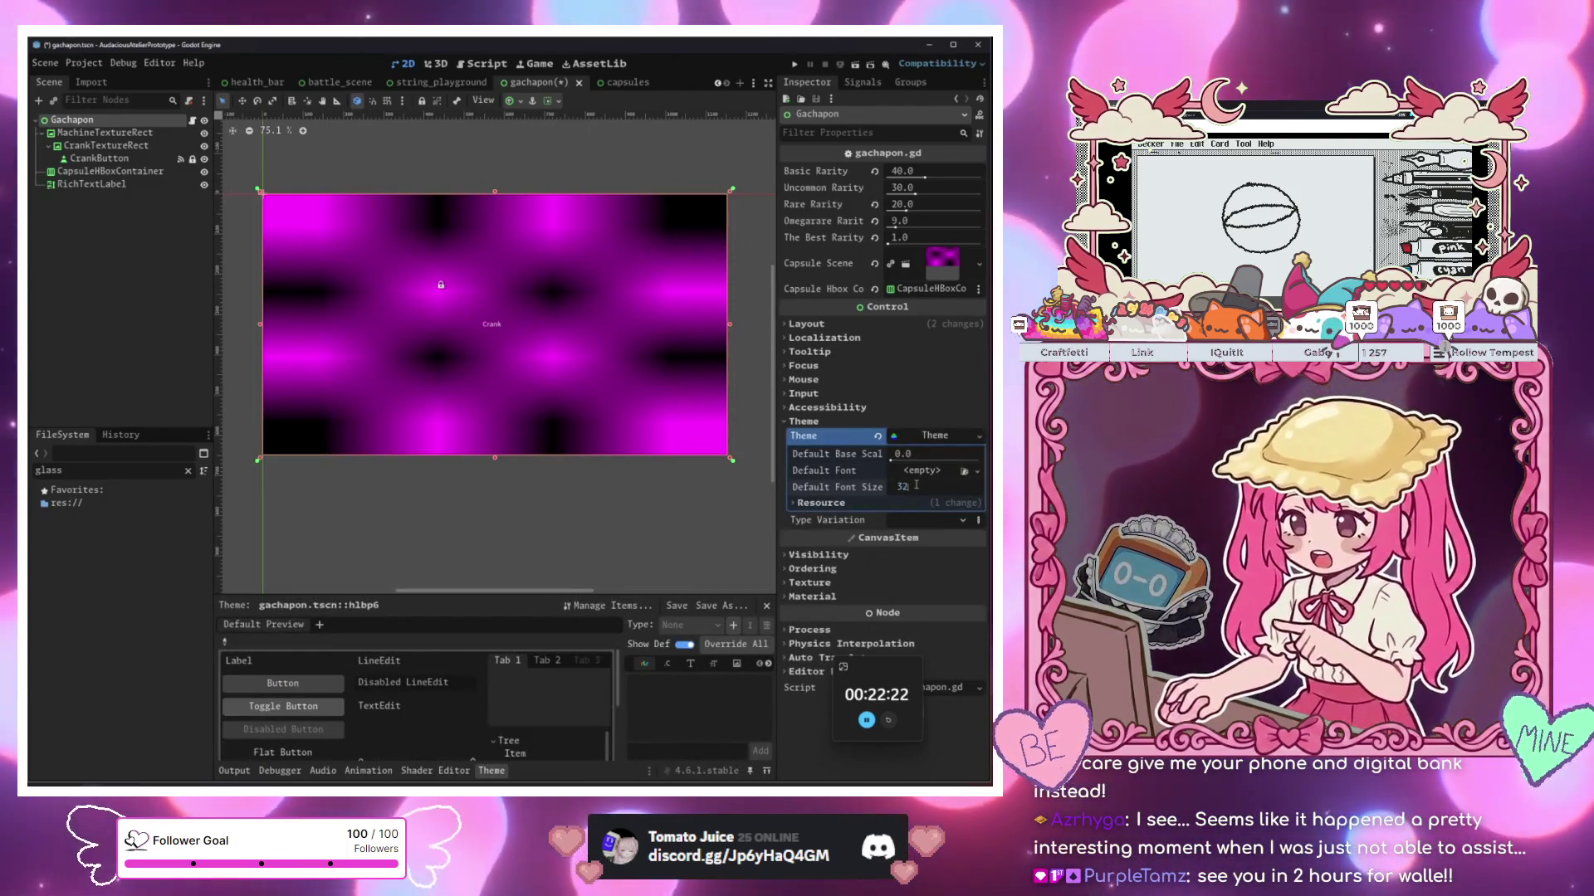
pyautogui.press('Return')
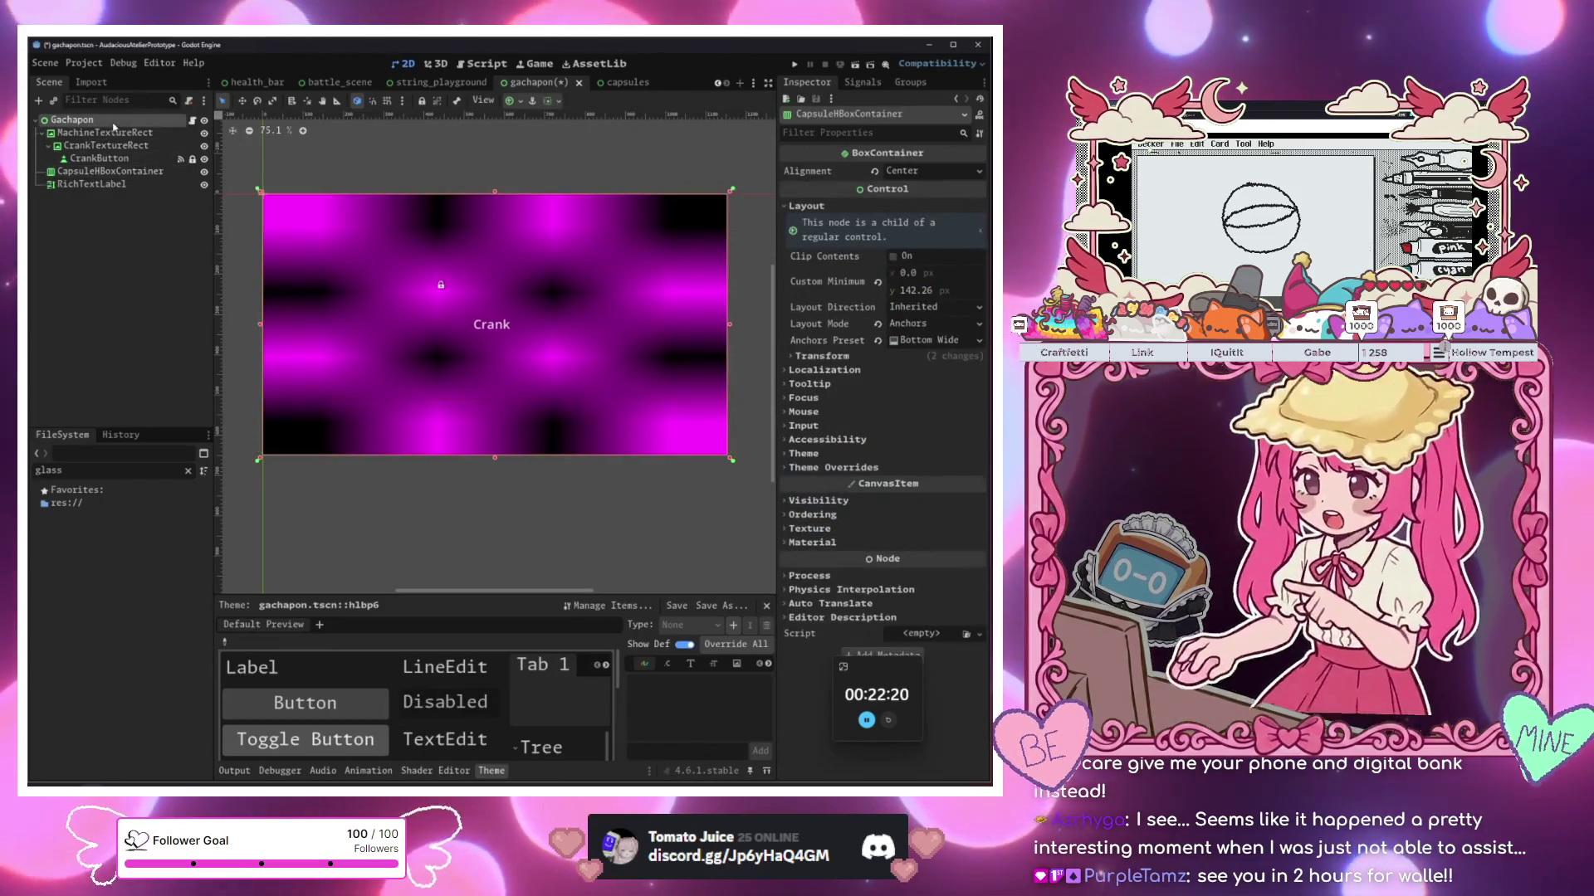
pyautogui.click(100, 184)
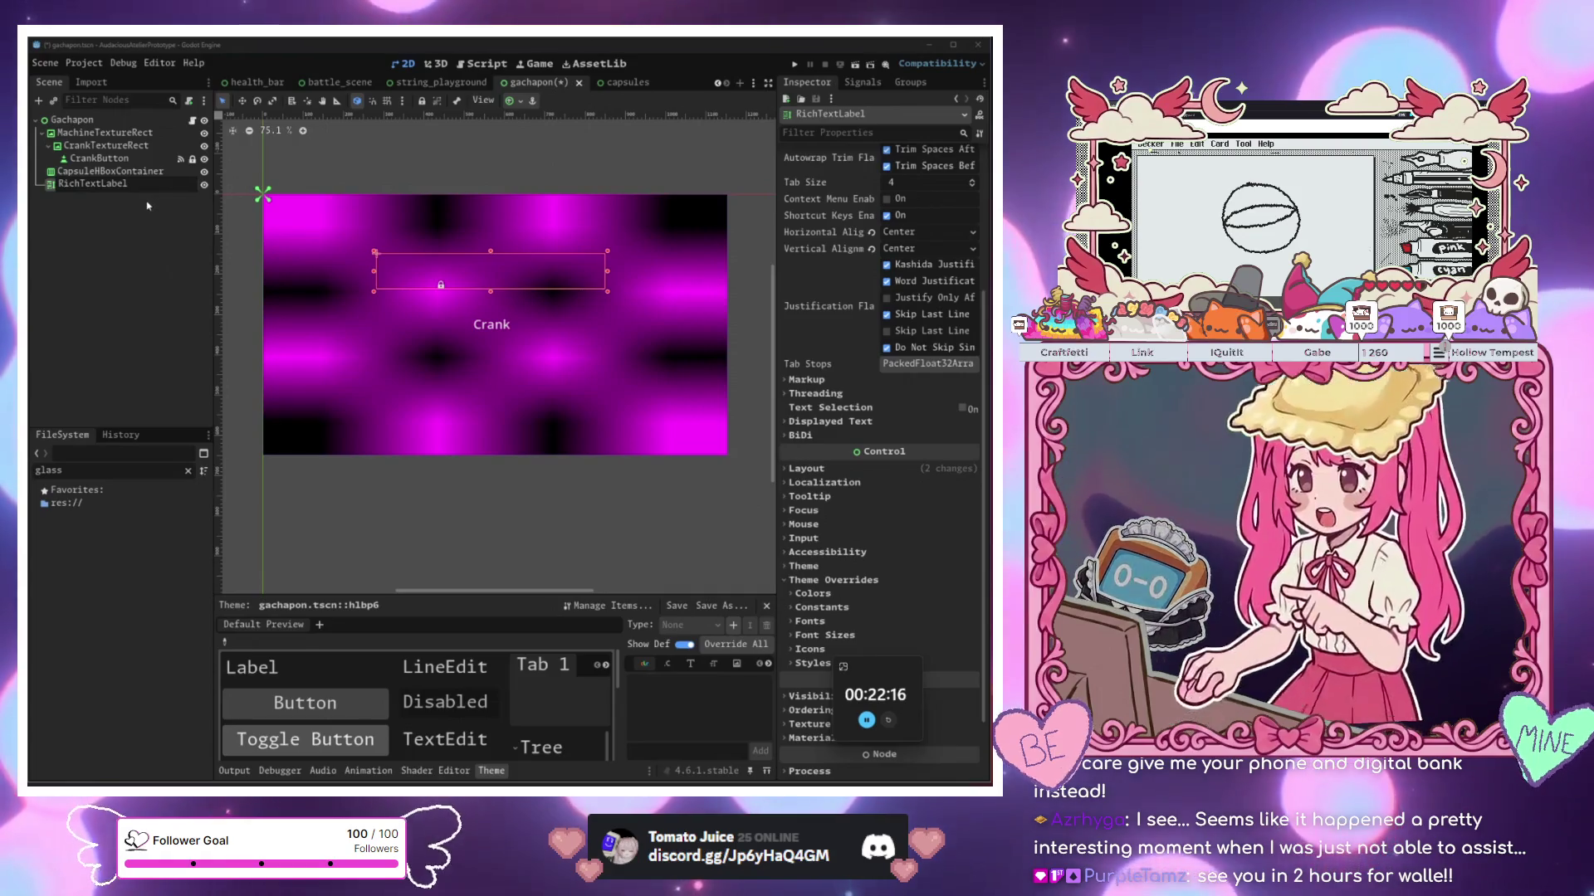
# Step: Rename the RichTextLabel node to GachaRewardRichTextLabel
pyautogui.write('Annou')
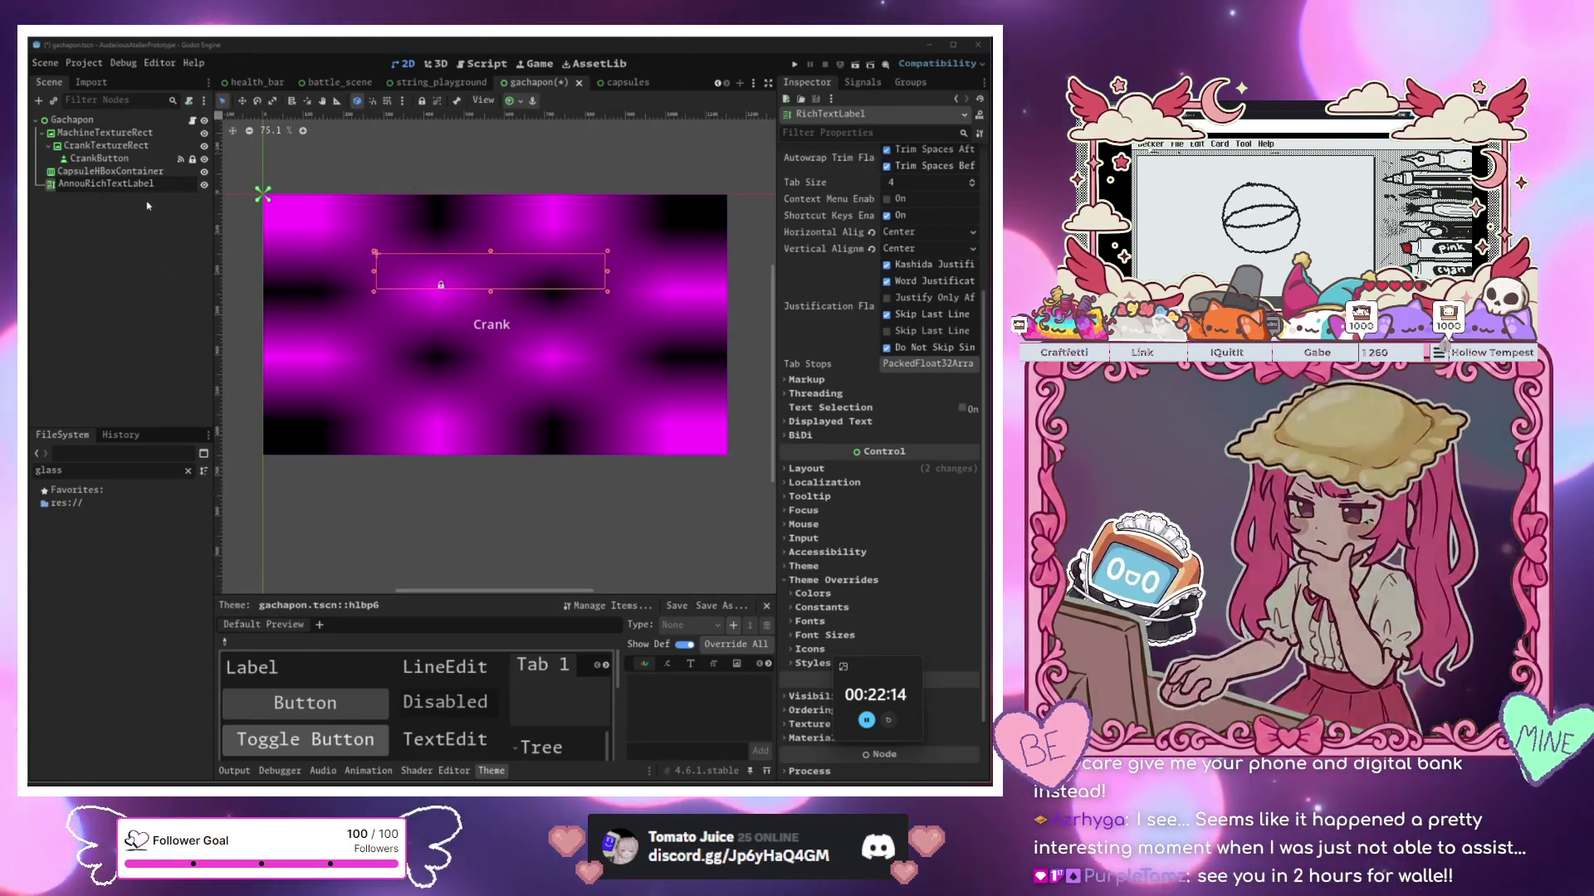
pyautogui.write('Gache')
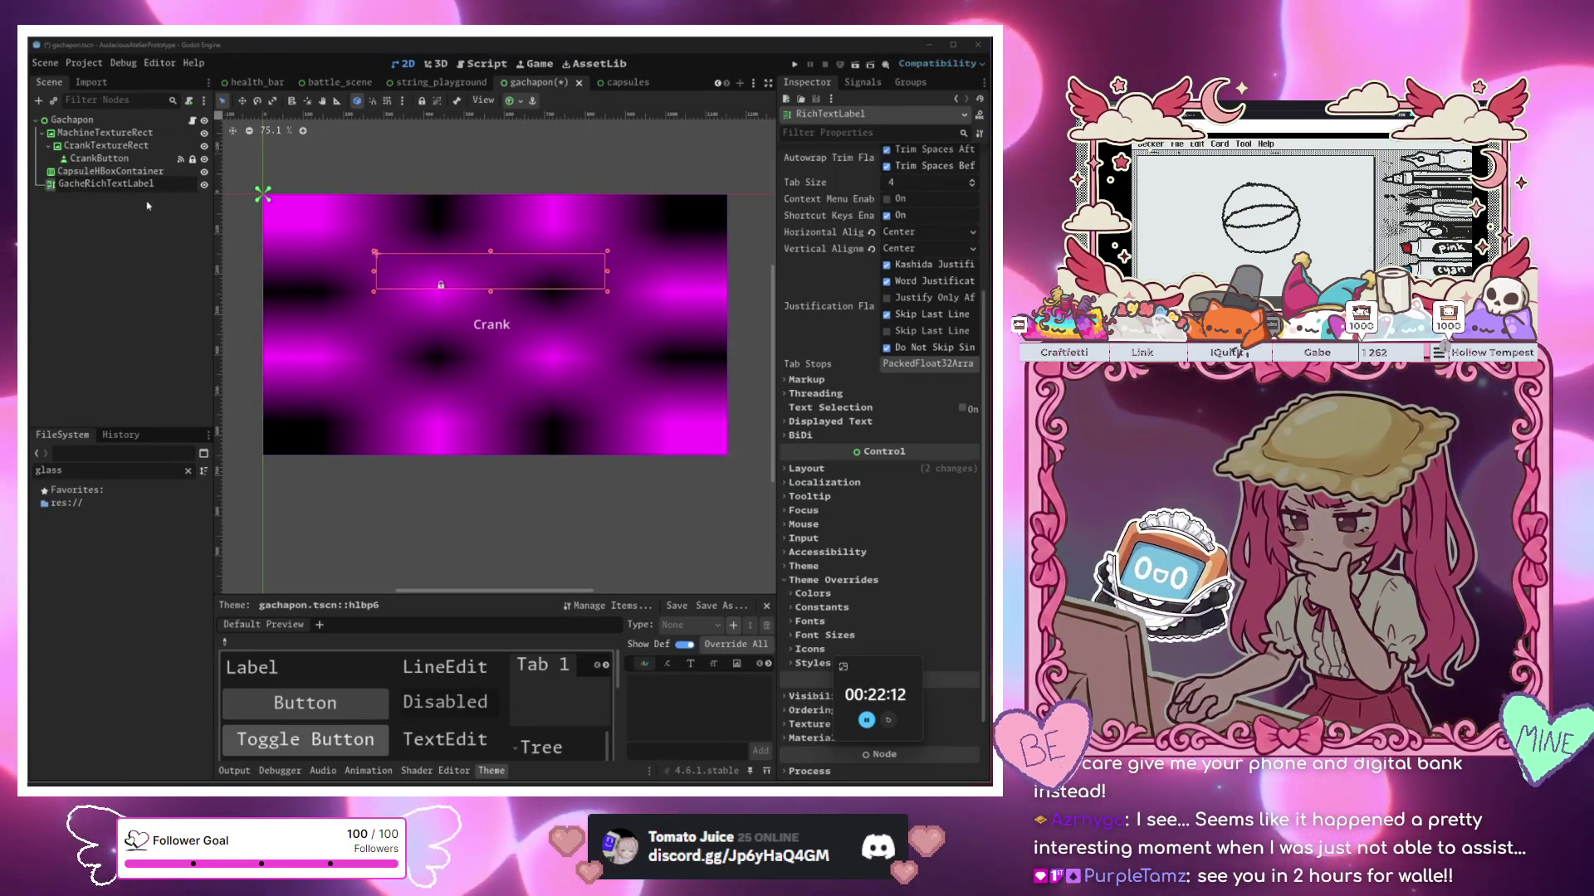
pyautogui.press('BackSpace')
pyautogui.write('aReward')
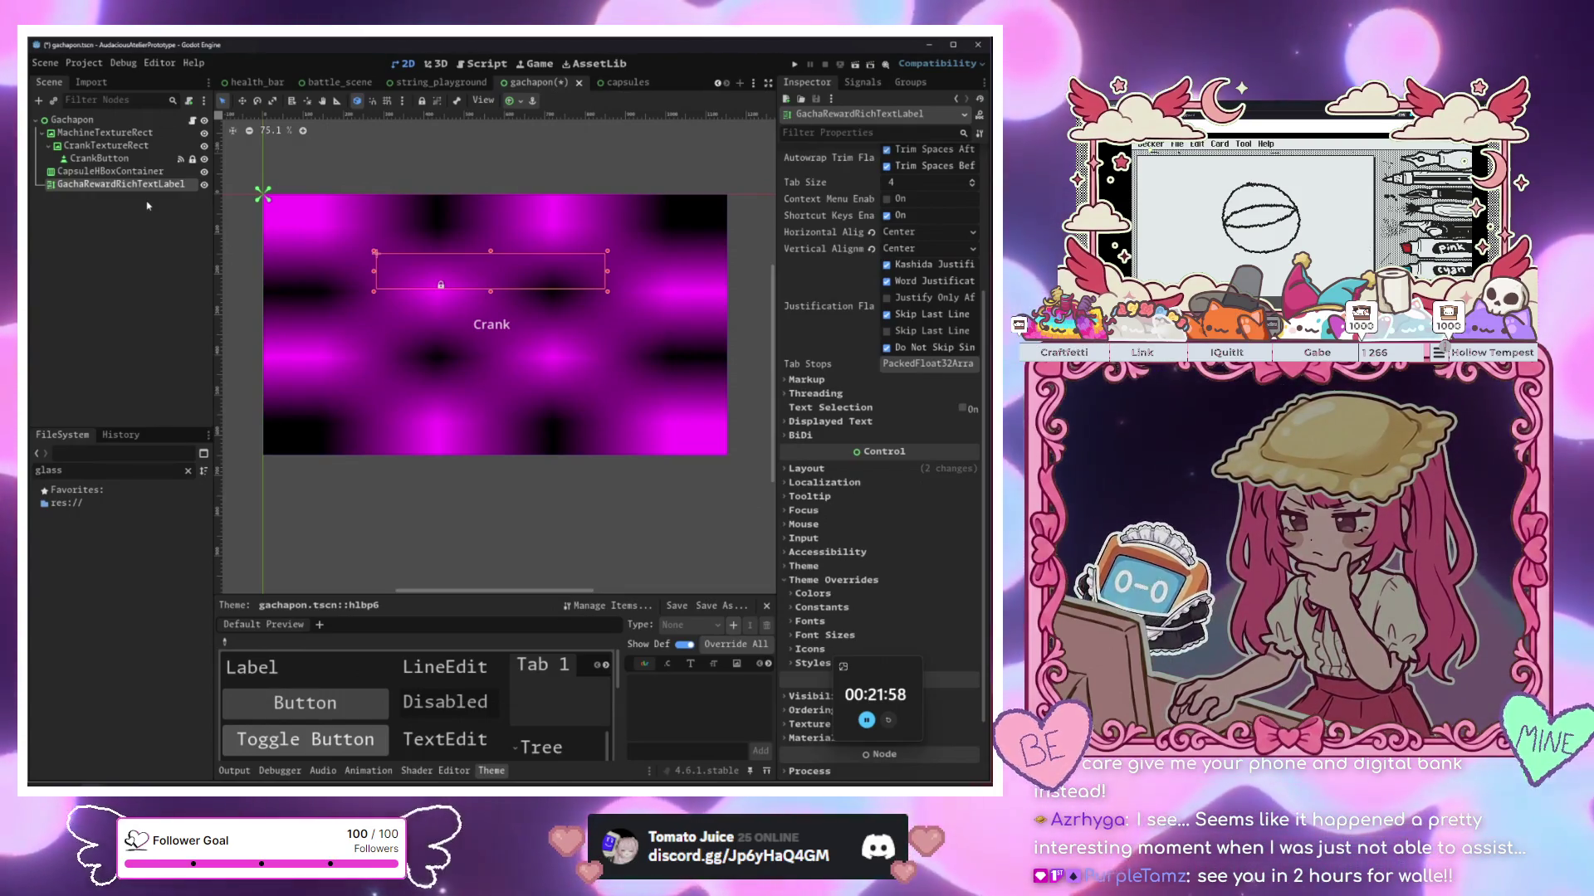
pyautogui.click(158, 174)
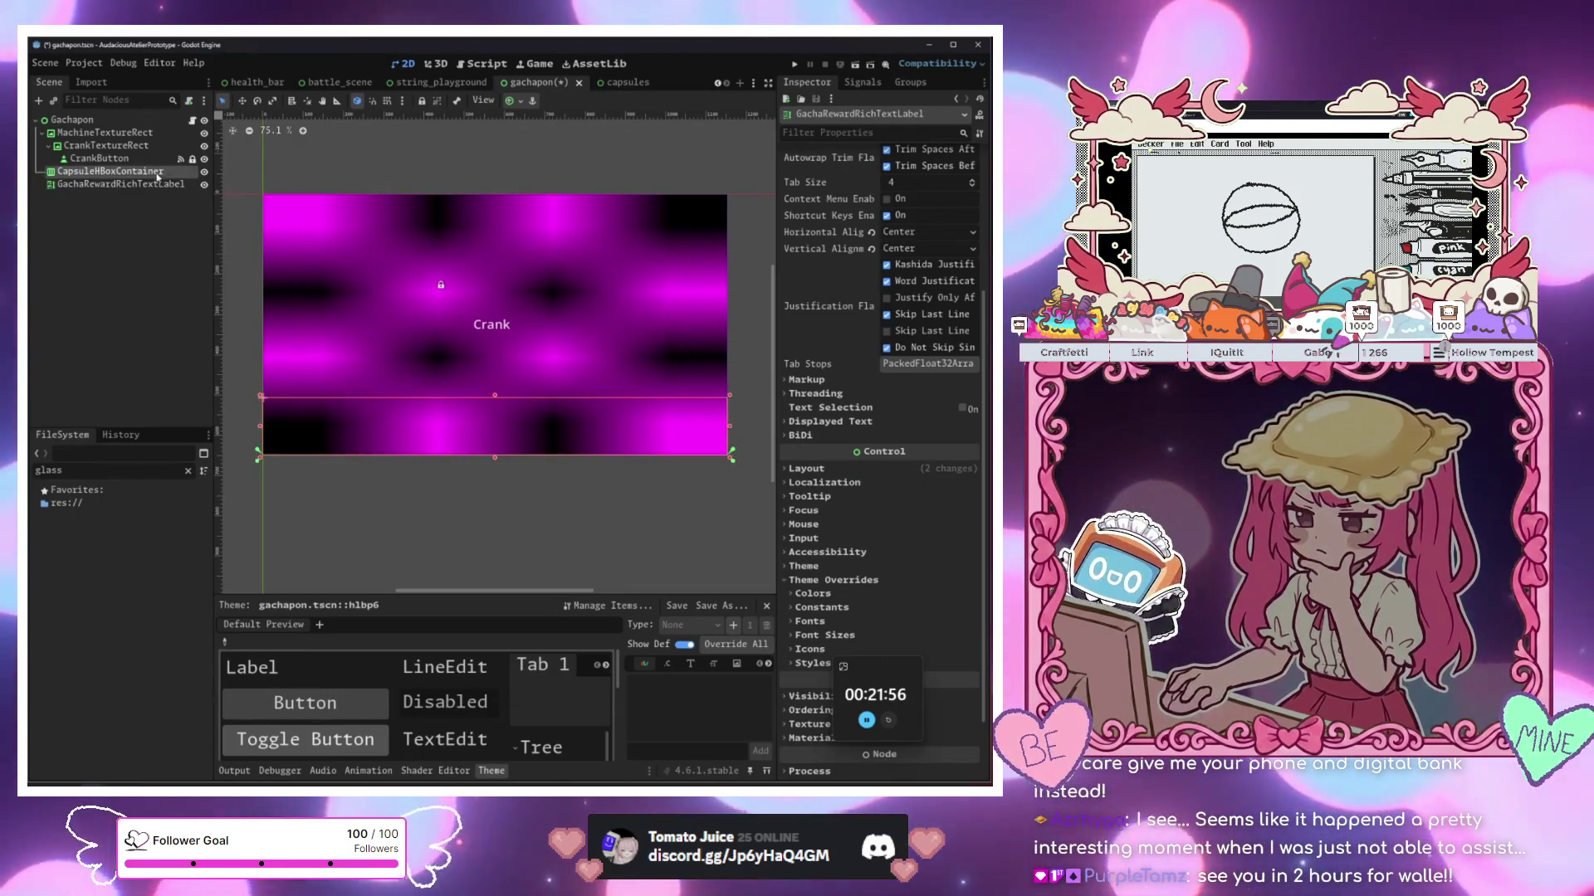
pyautogui.click(125, 184)
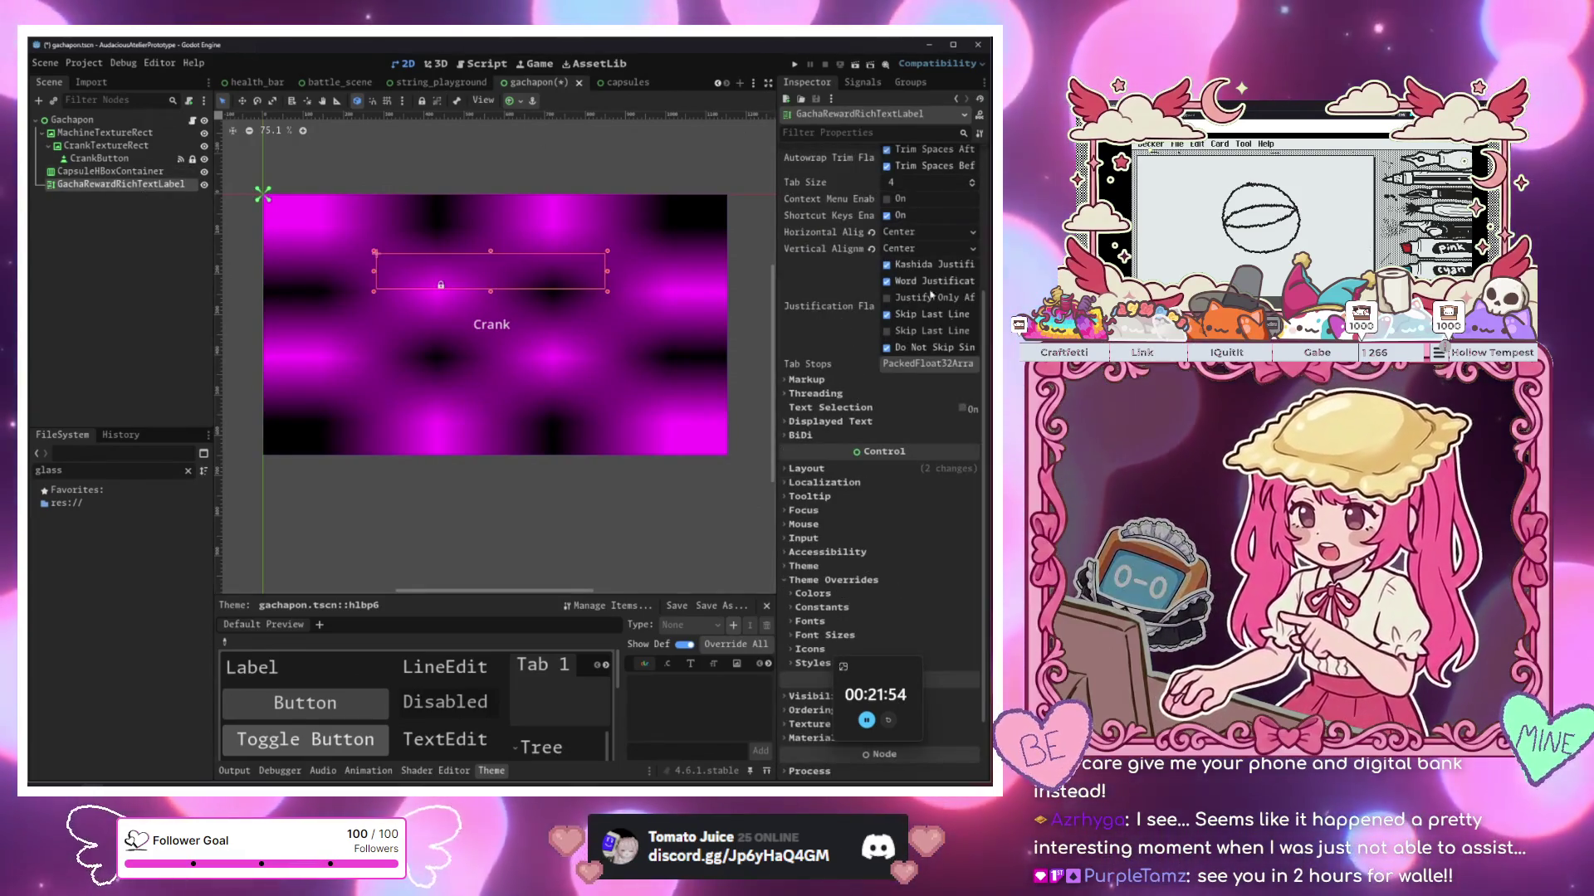
# Step: Nudge the reward label slightly down-right, then open gachapon.gd at the blank lines below the exports
pyautogui.scroll(5, 932, 294)
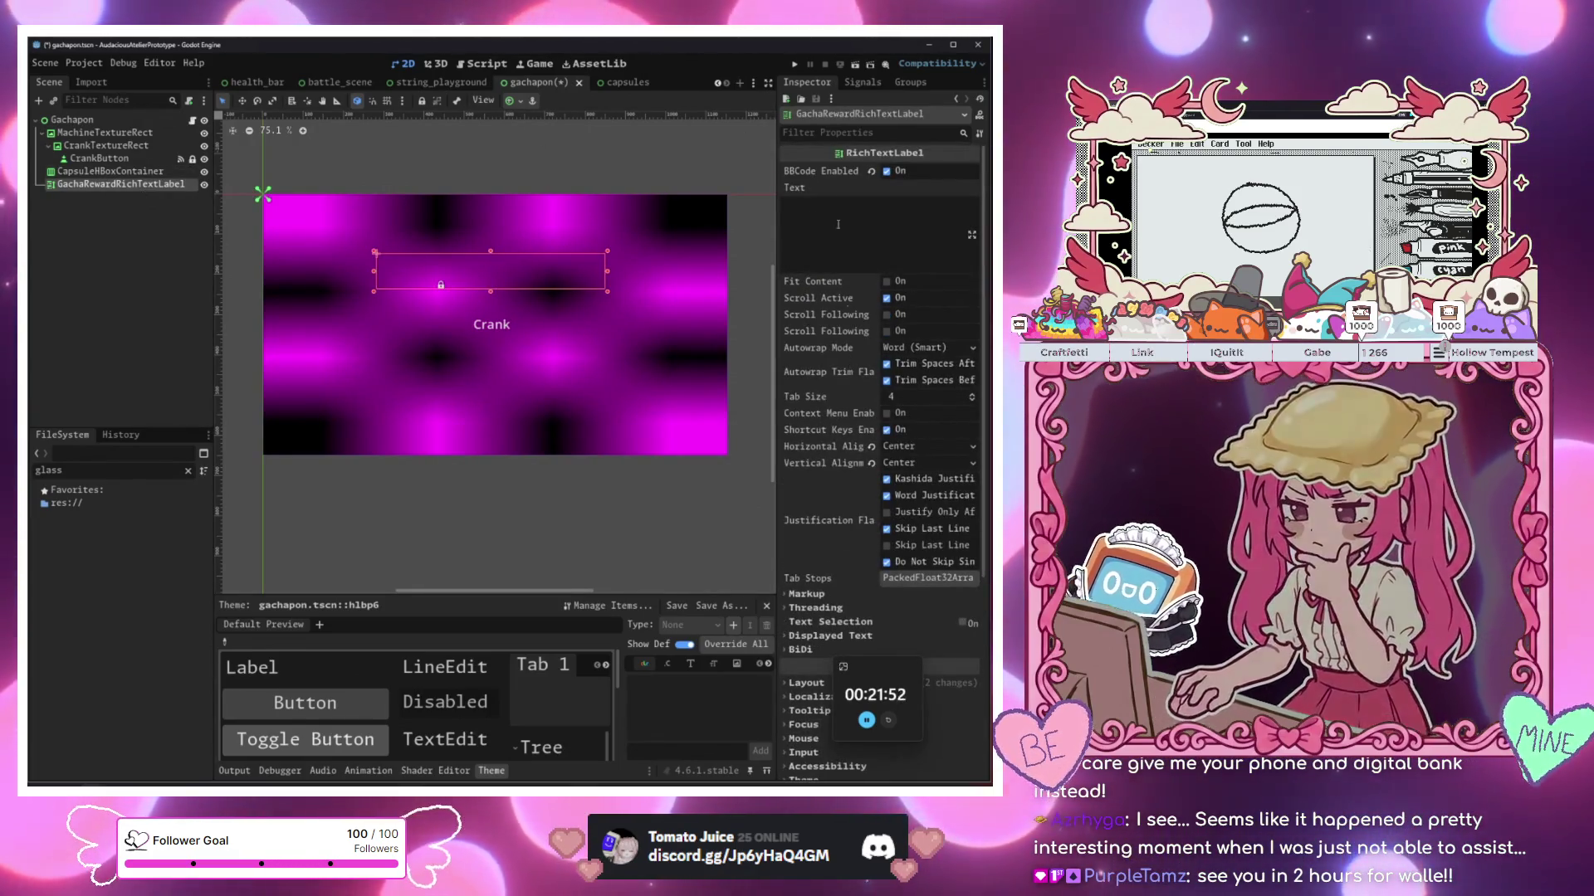
pyautogui.moveTo(545, 273); pyautogui.dragTo(541, 275)
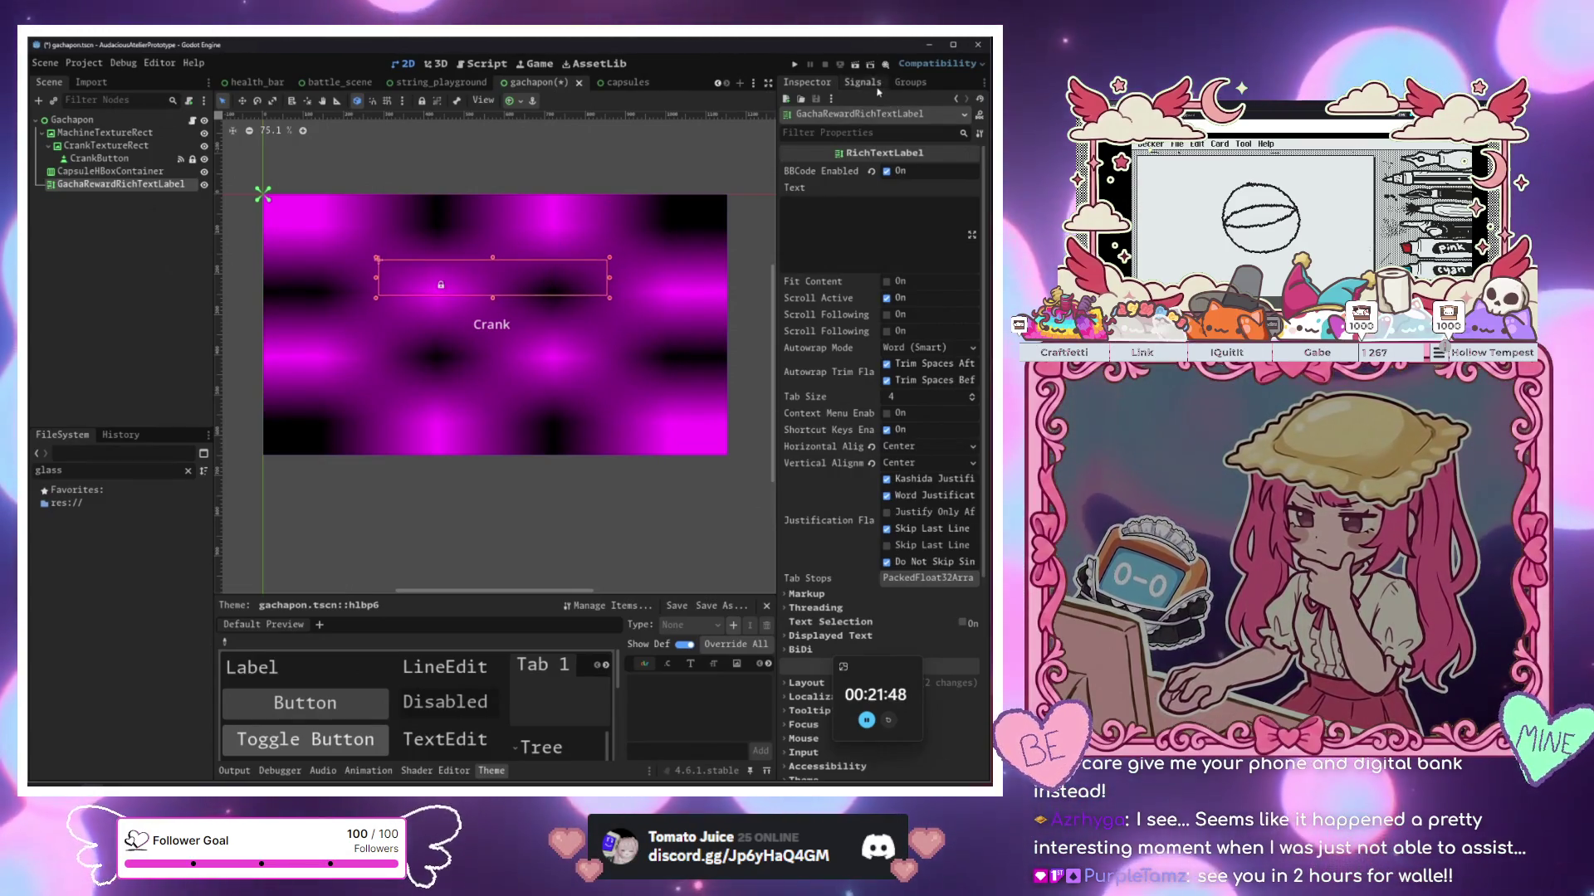
pyautogui.click(116, 186)
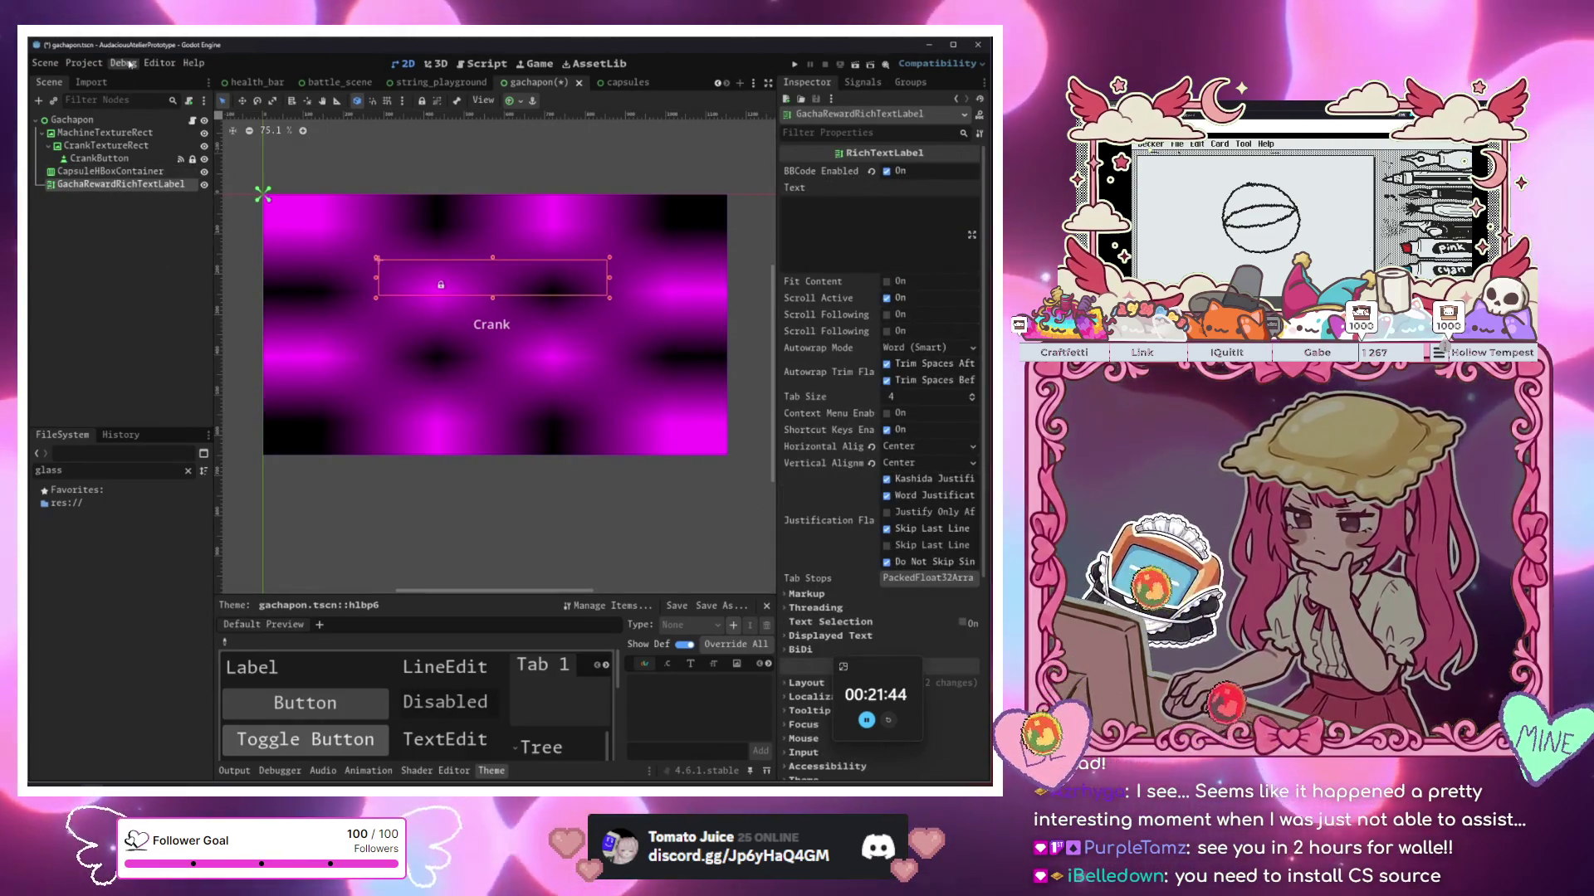
pyautogui.click(73, 120)
pyautogui.click(193, 120)
pyautogui.click(507, 370)
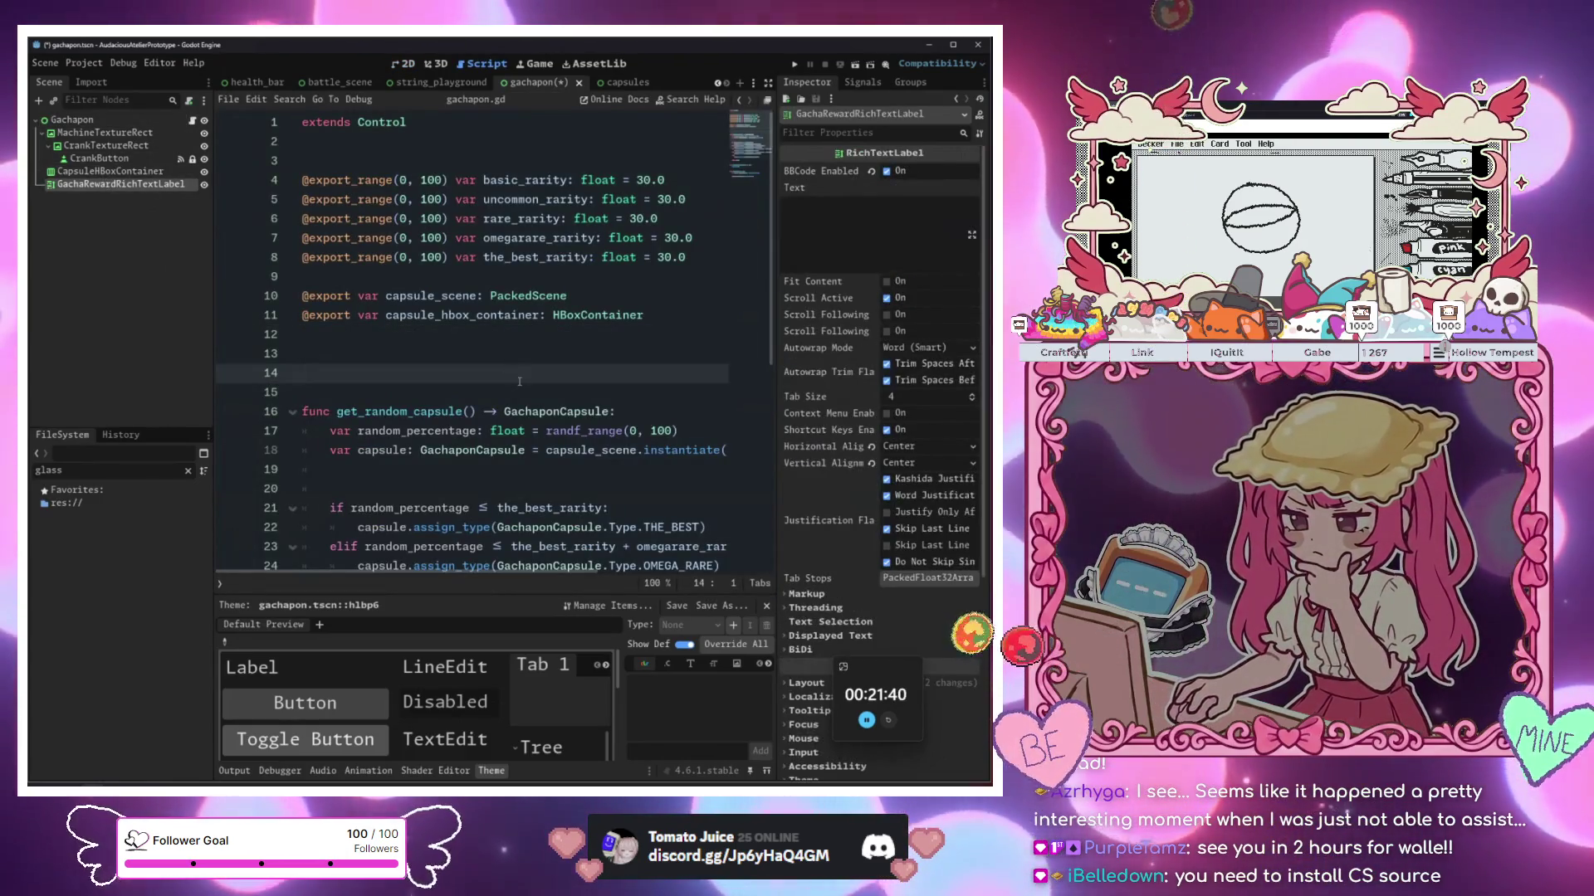
pyautogui.press('Up')
pyautogui.press('Up')
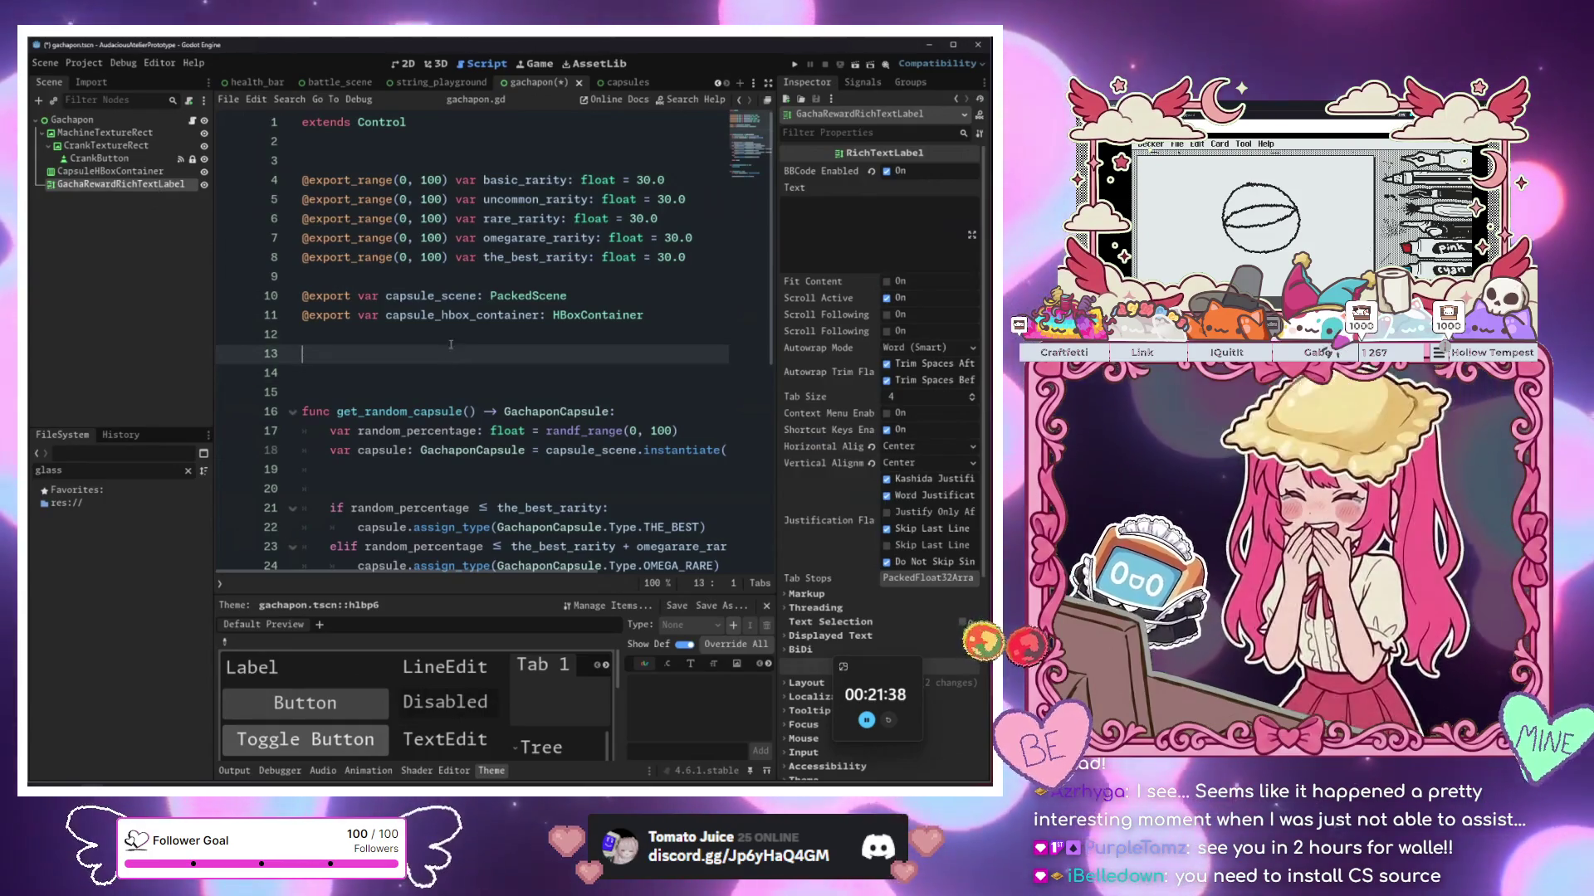
pyautogui.write('@export var gacha_re')
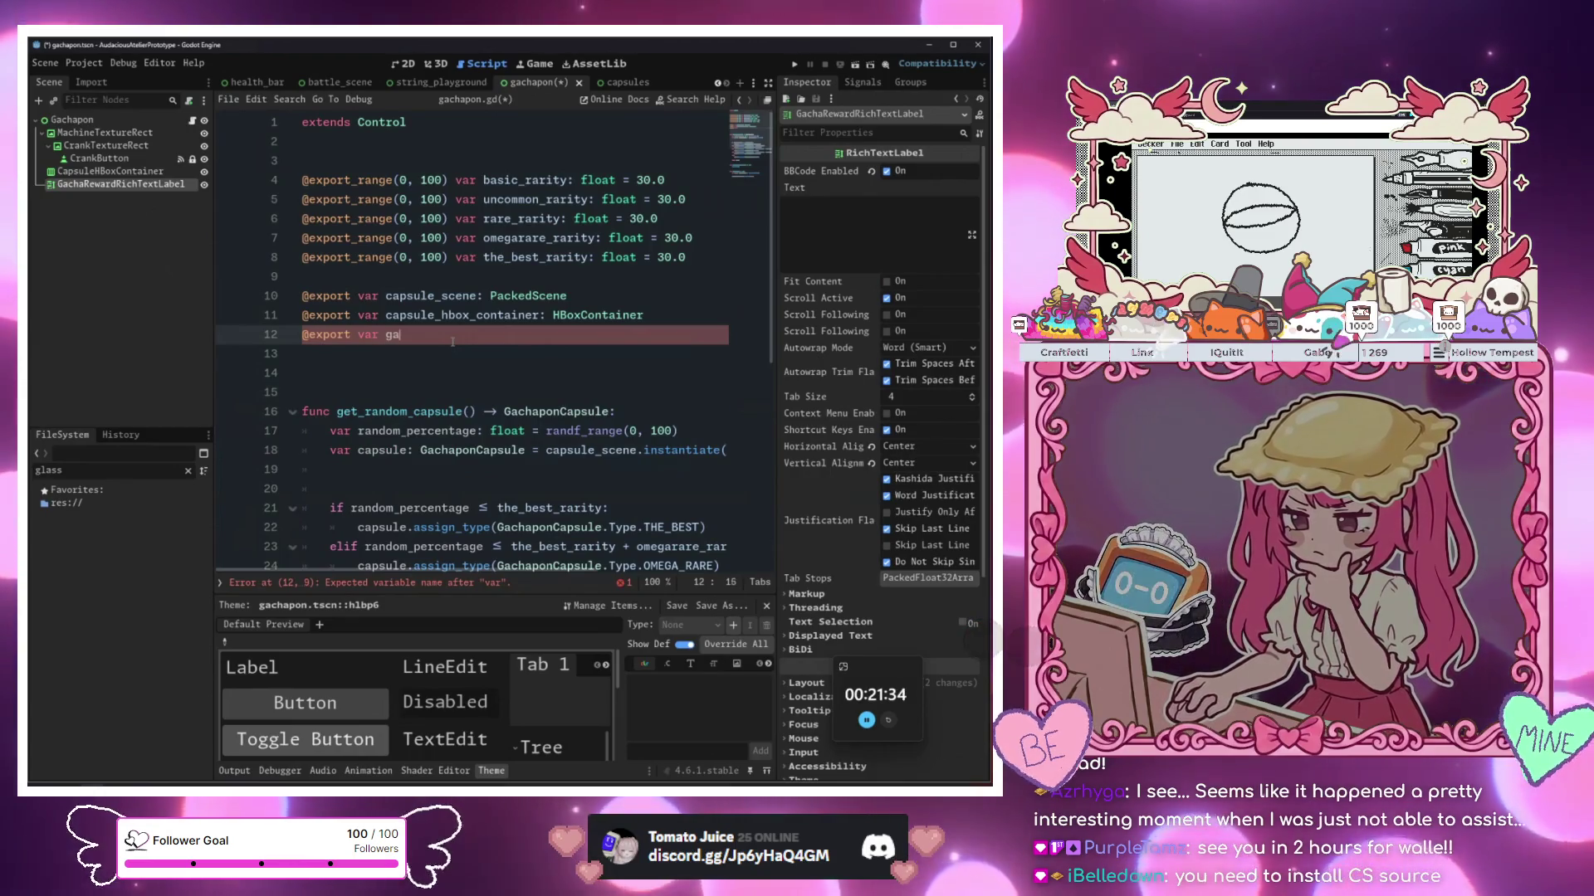
pyautogui.write('ward_ri')
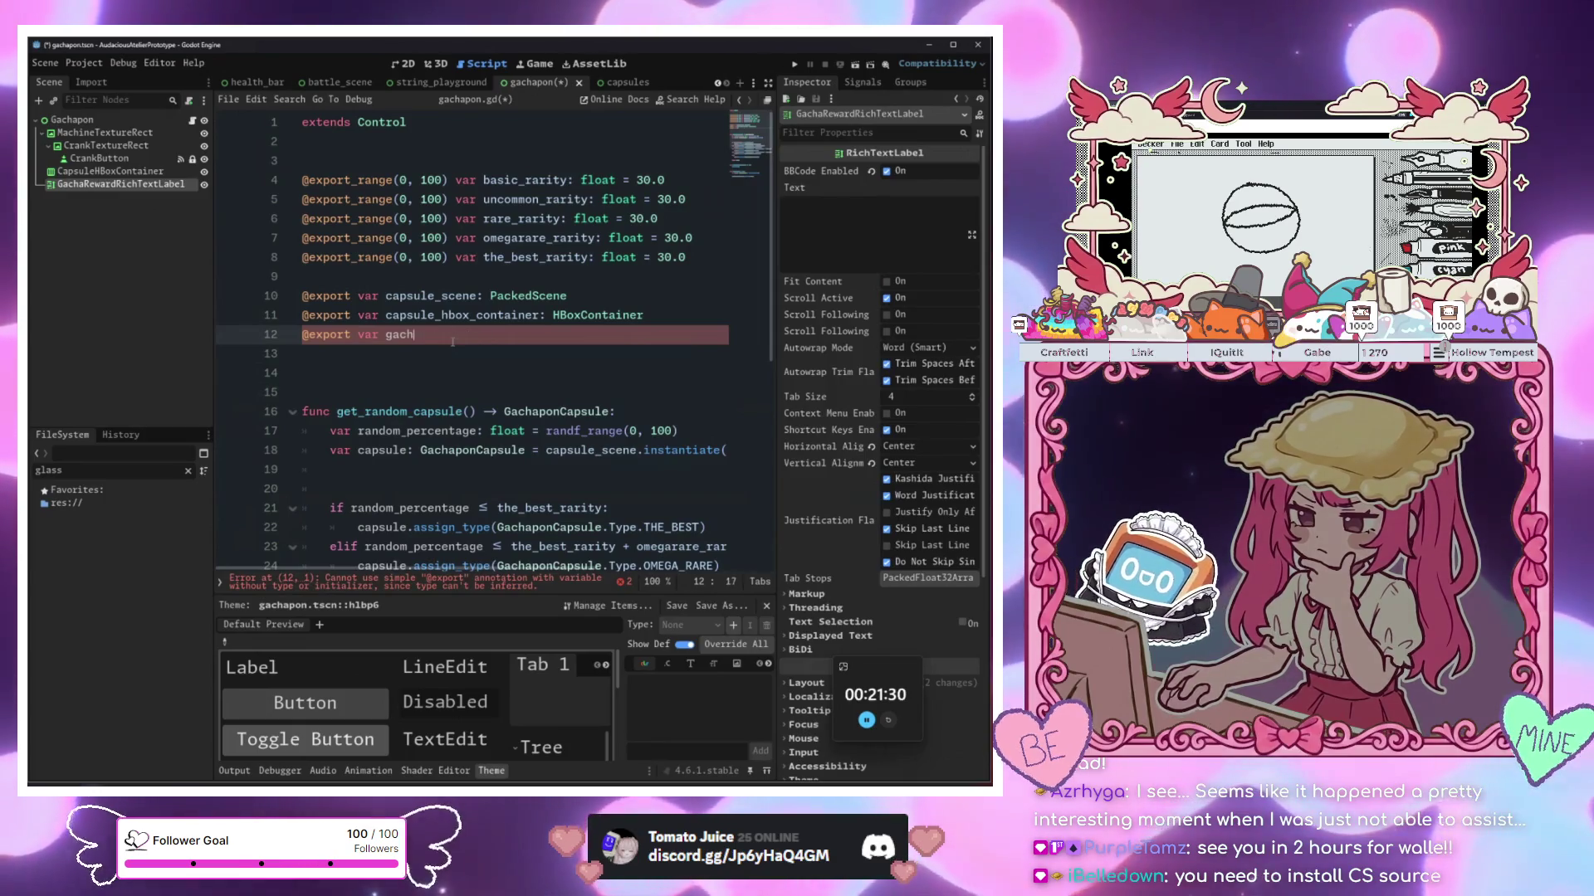
pyautogui.press('BackSpace')
pyautogui.press('BackSpace')
pyautogui.press('BackSpace')
pyautogui.moveTo(452, 340); pyautogui.dragTo(324, 342)
pyautogui.press('BackSpace')
pyautogui.press('BackSpace')
pyautogui.press('BackSpace')
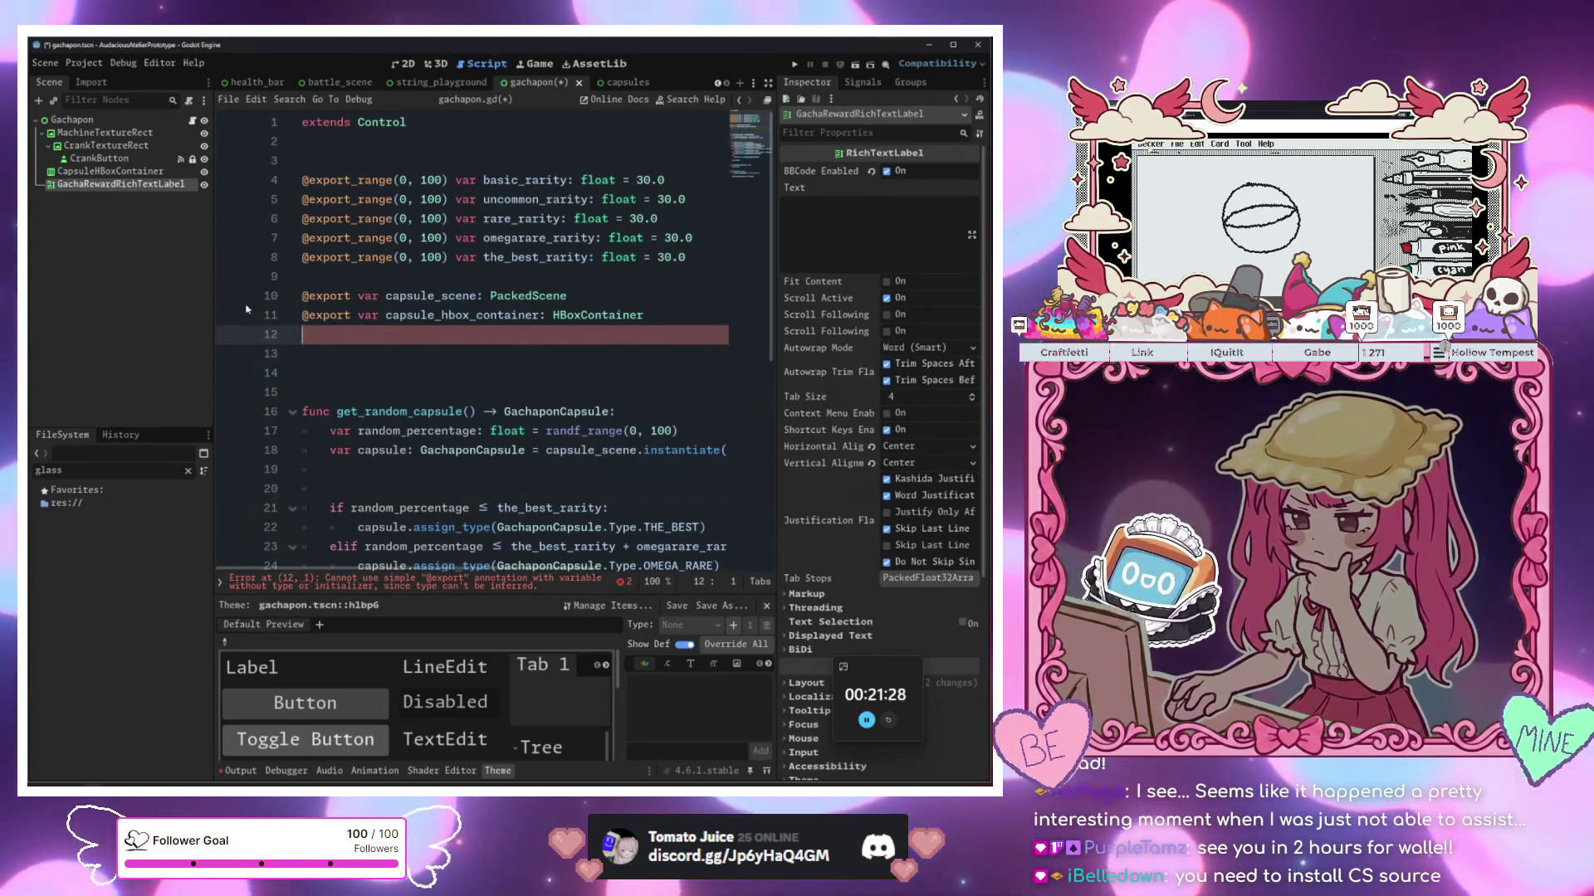
pyautogui.moveTo(133, 184); pyautogui.dragTo(465, 399)
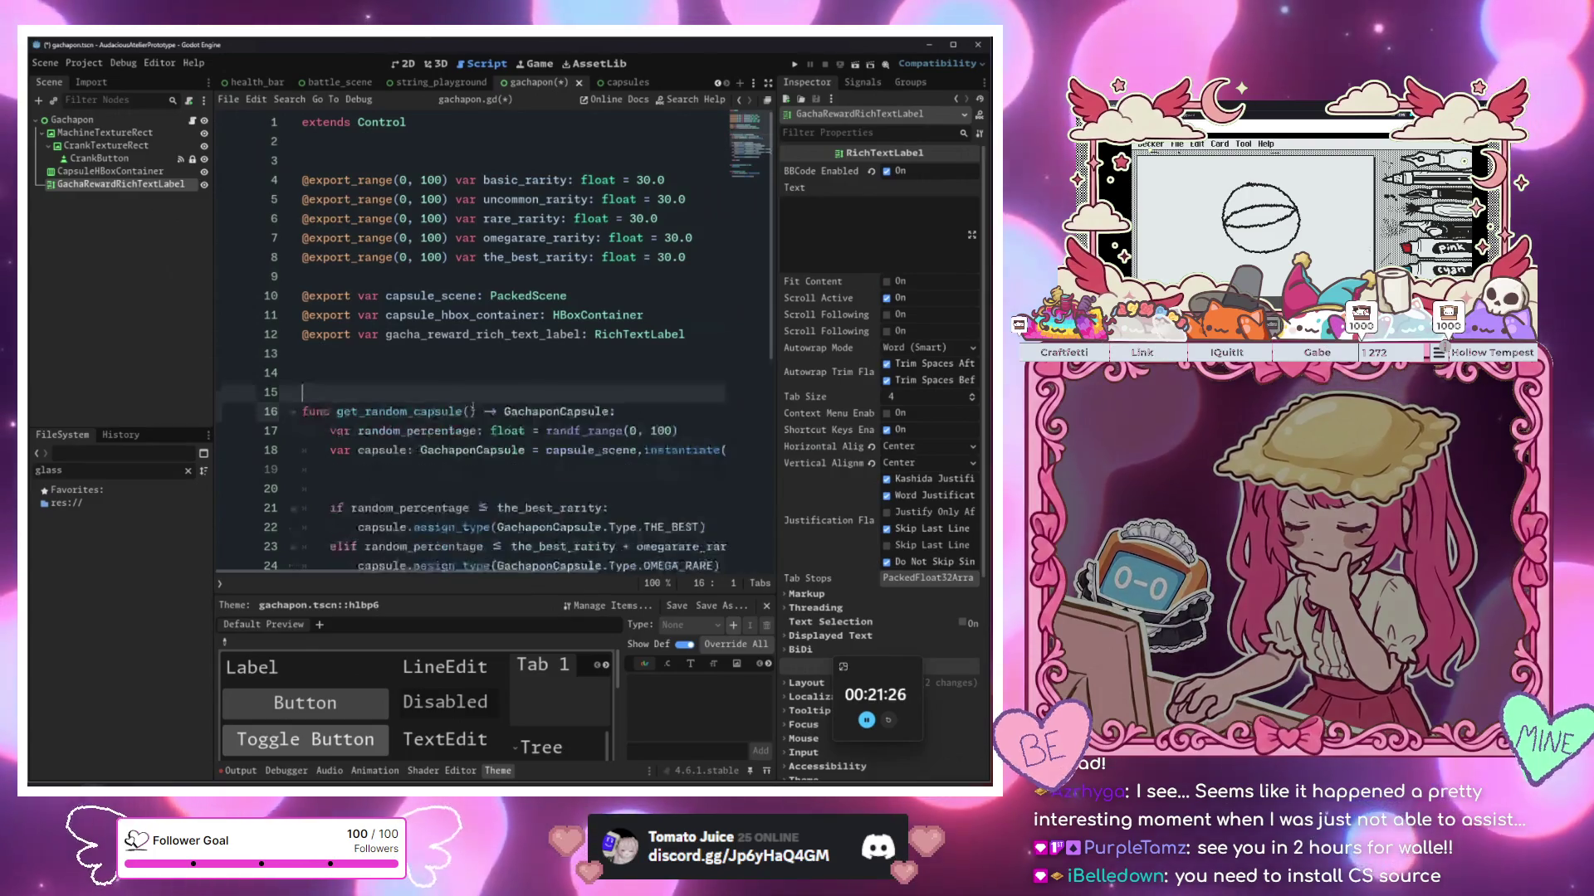
pyautogui.scroll(-6, 481, 382)
pyautogui.click(548, 546)
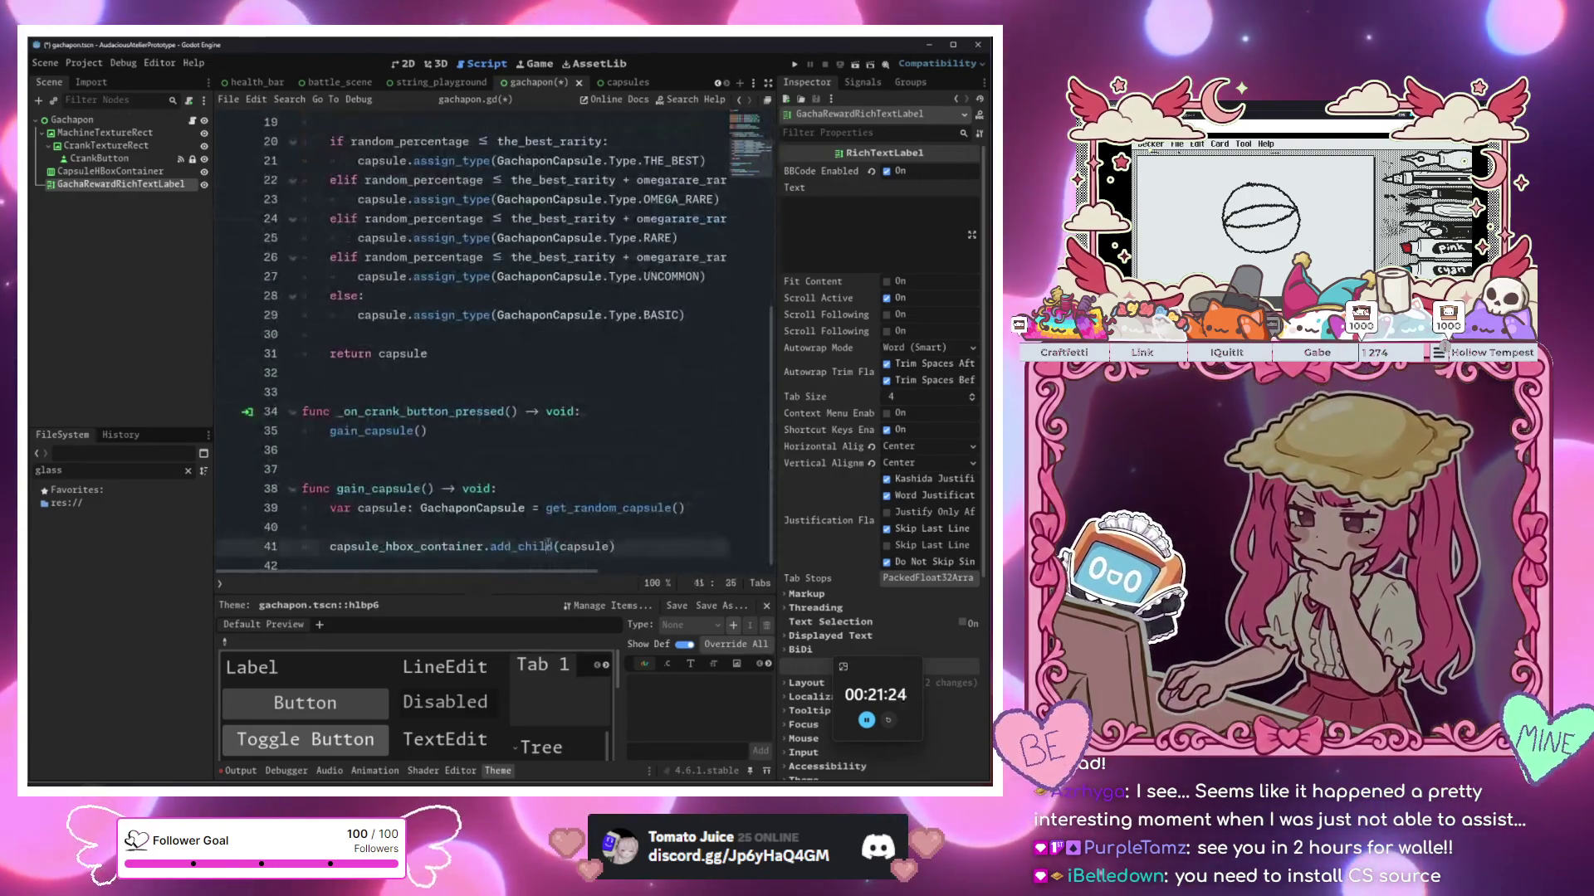
pyautogui.press('Return')
pyautogui.press('Return')
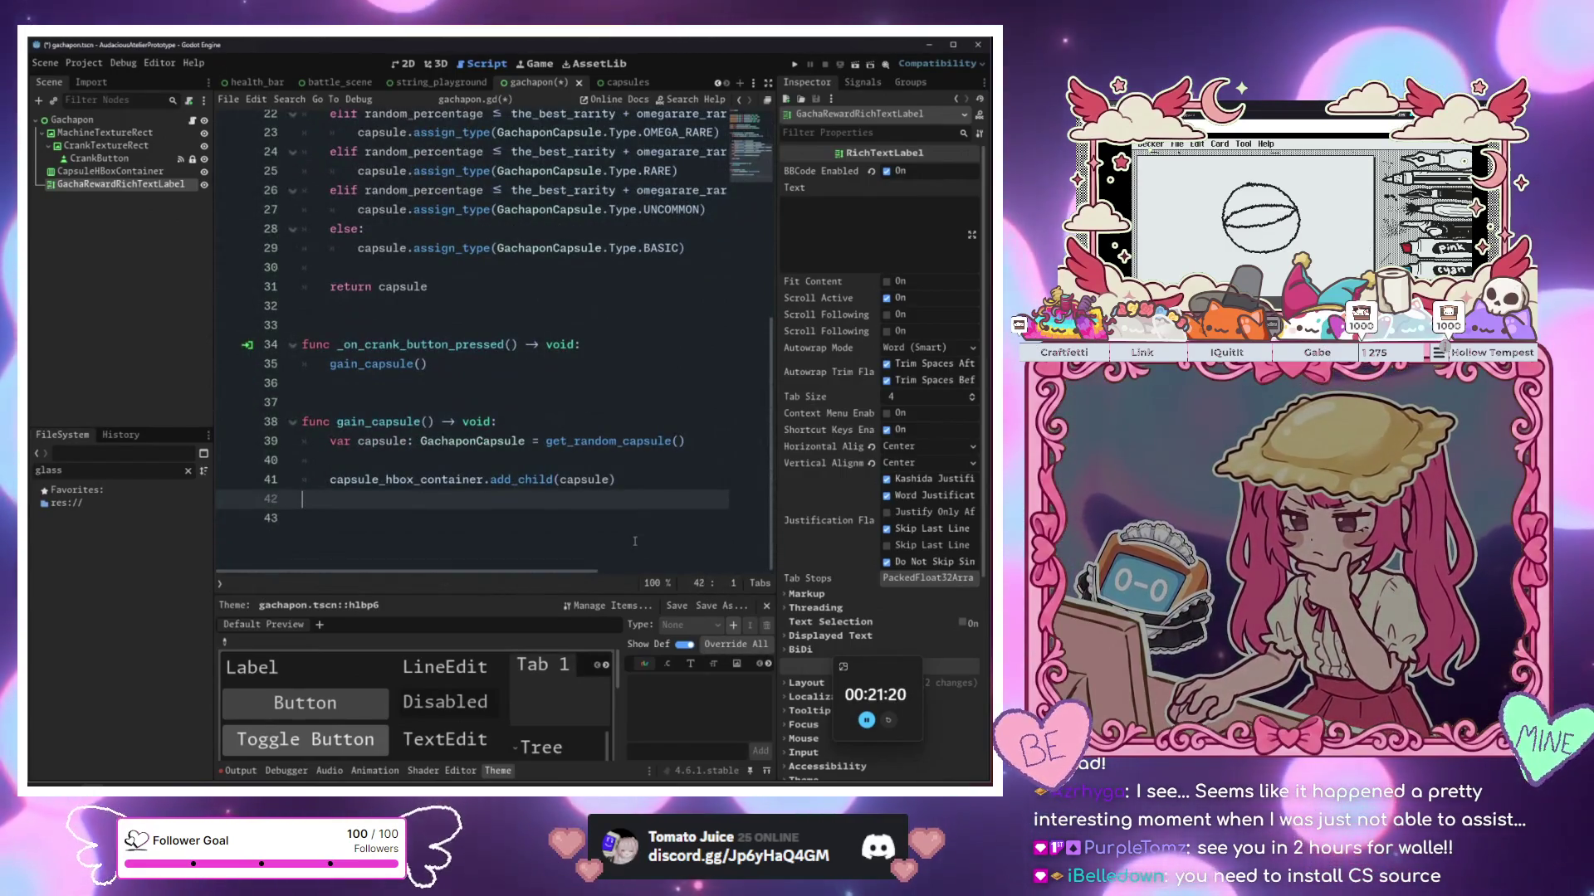
# Step: Declare func update_gacha_reward_text(capsule_type: GachaponCapsule.Type) -> void below gain_capsule
pyautogui.press('Tab')
pyautogui.press('Return')
pyautogui.press('Return')
pyautogui.press('Return')
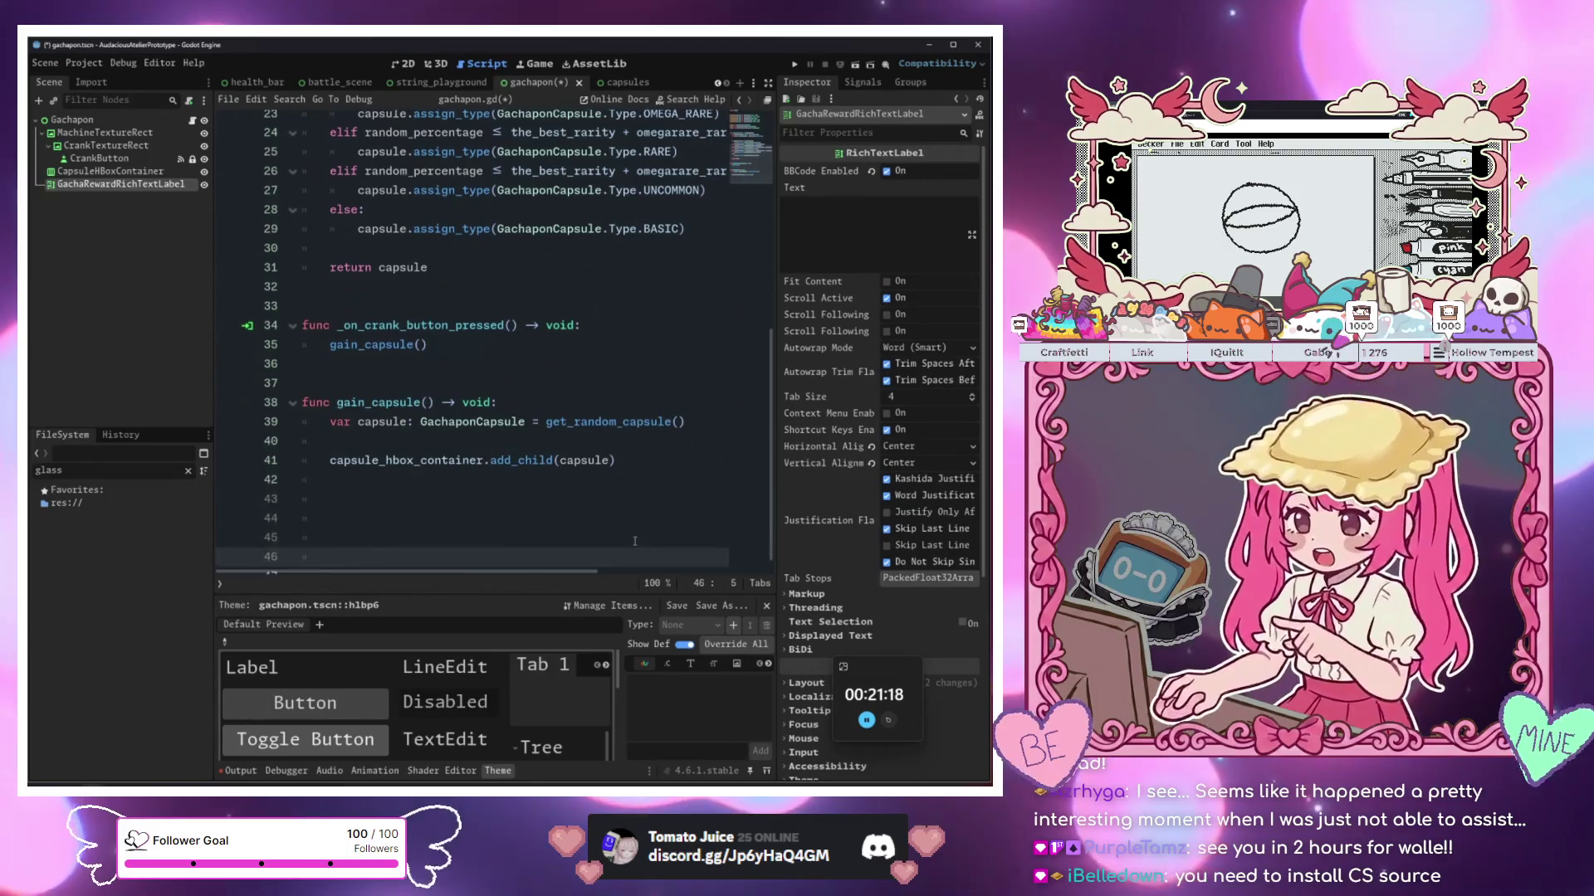
pyautogui.press('Up')
pyautogui.press('Up')
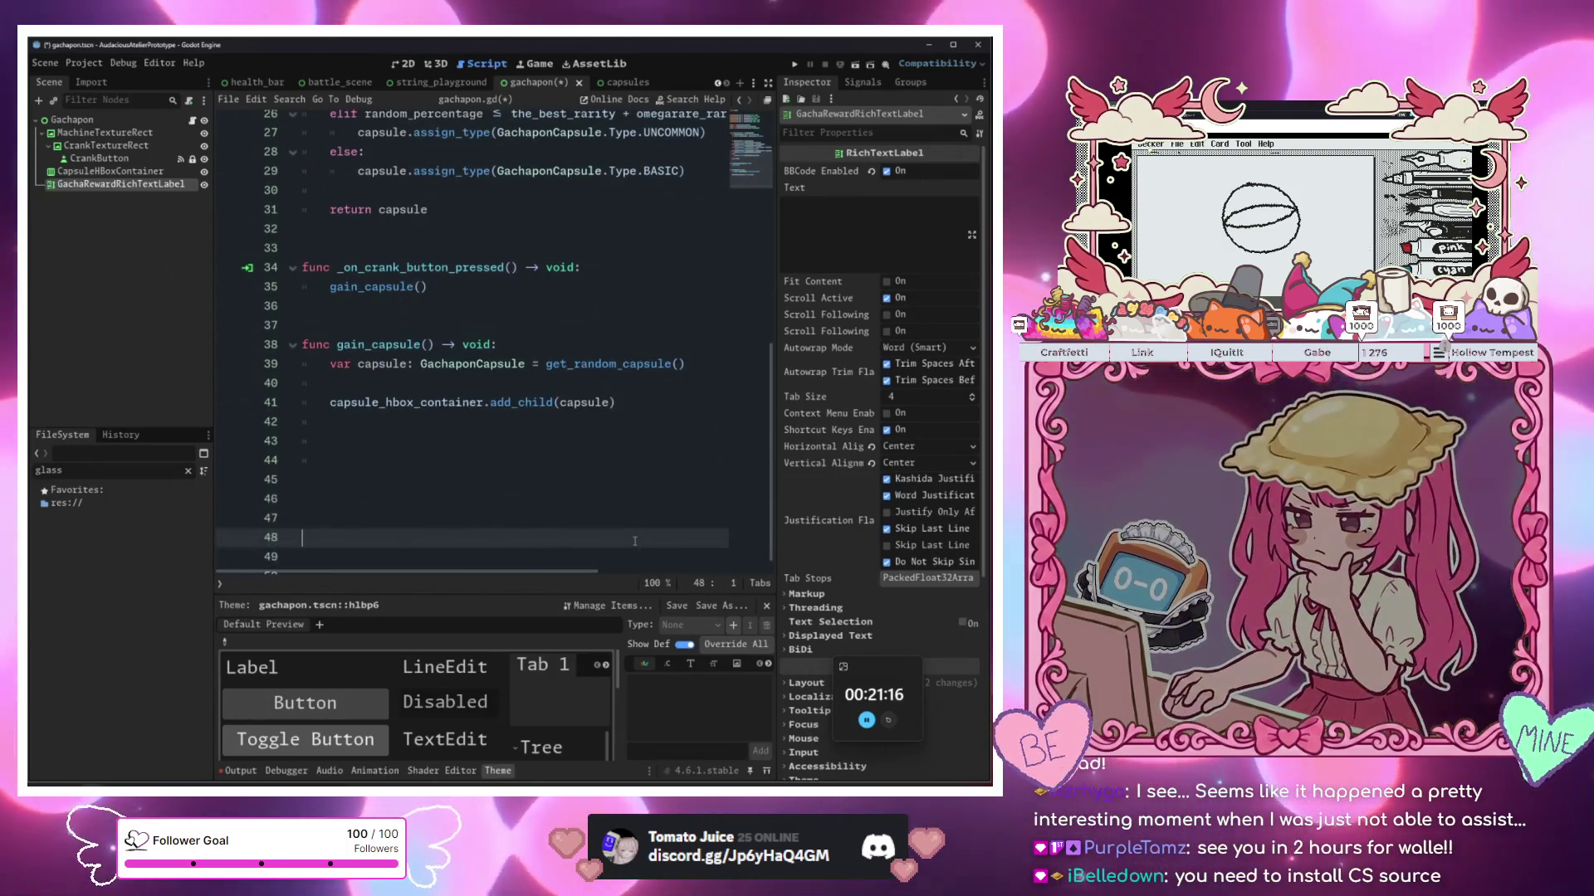
pyautogui.write('func ')
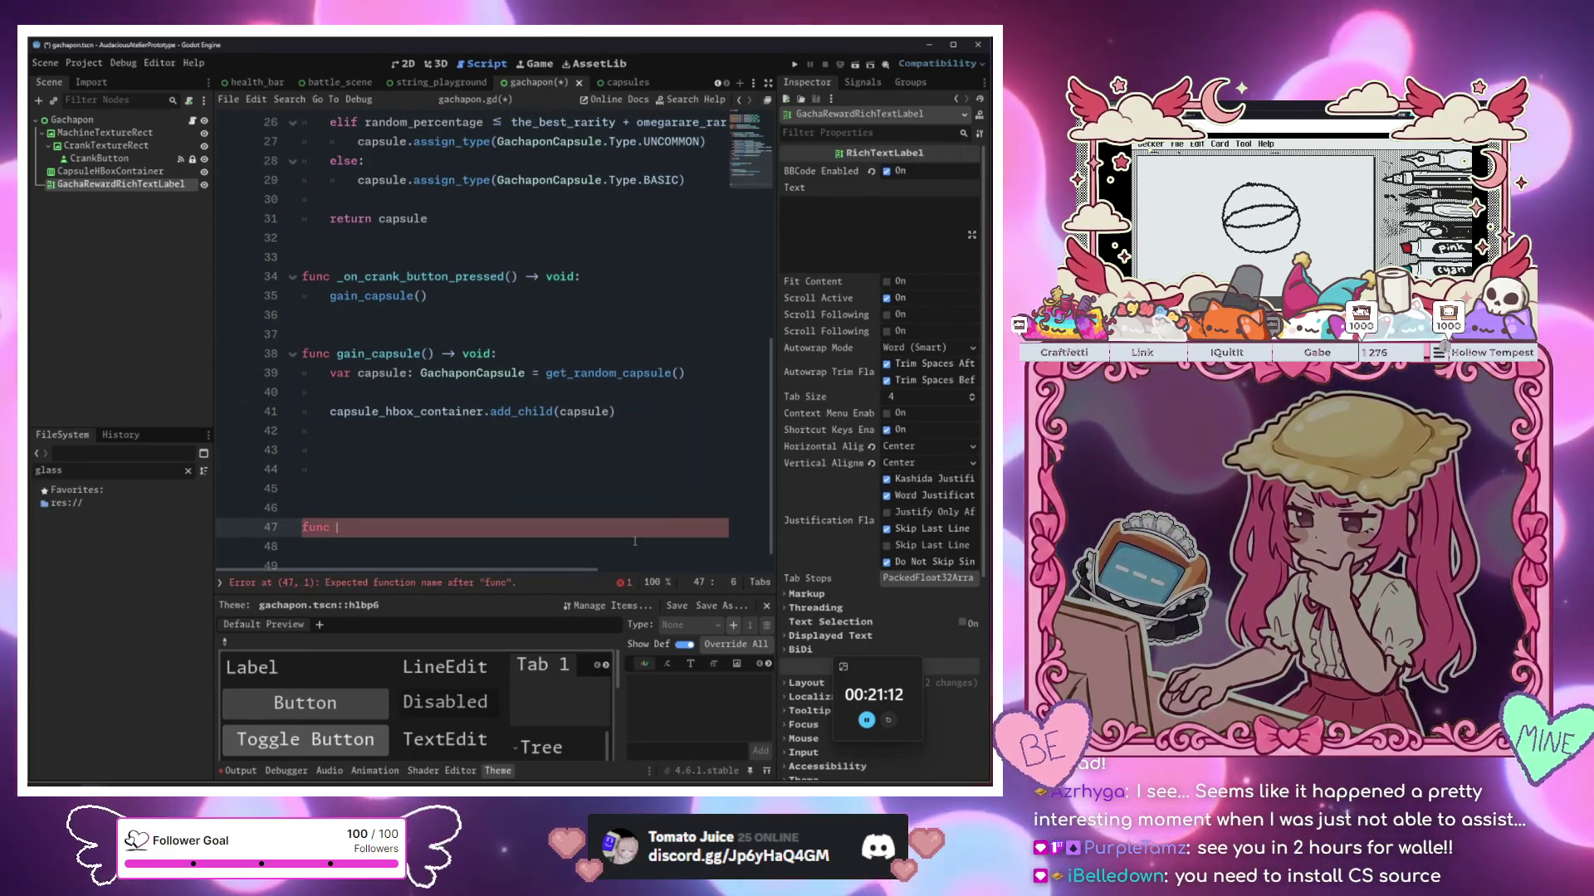
pyautogui.write('ch')
pyautogui.press('BackSpace')
pyautogui.press('BackSpace')
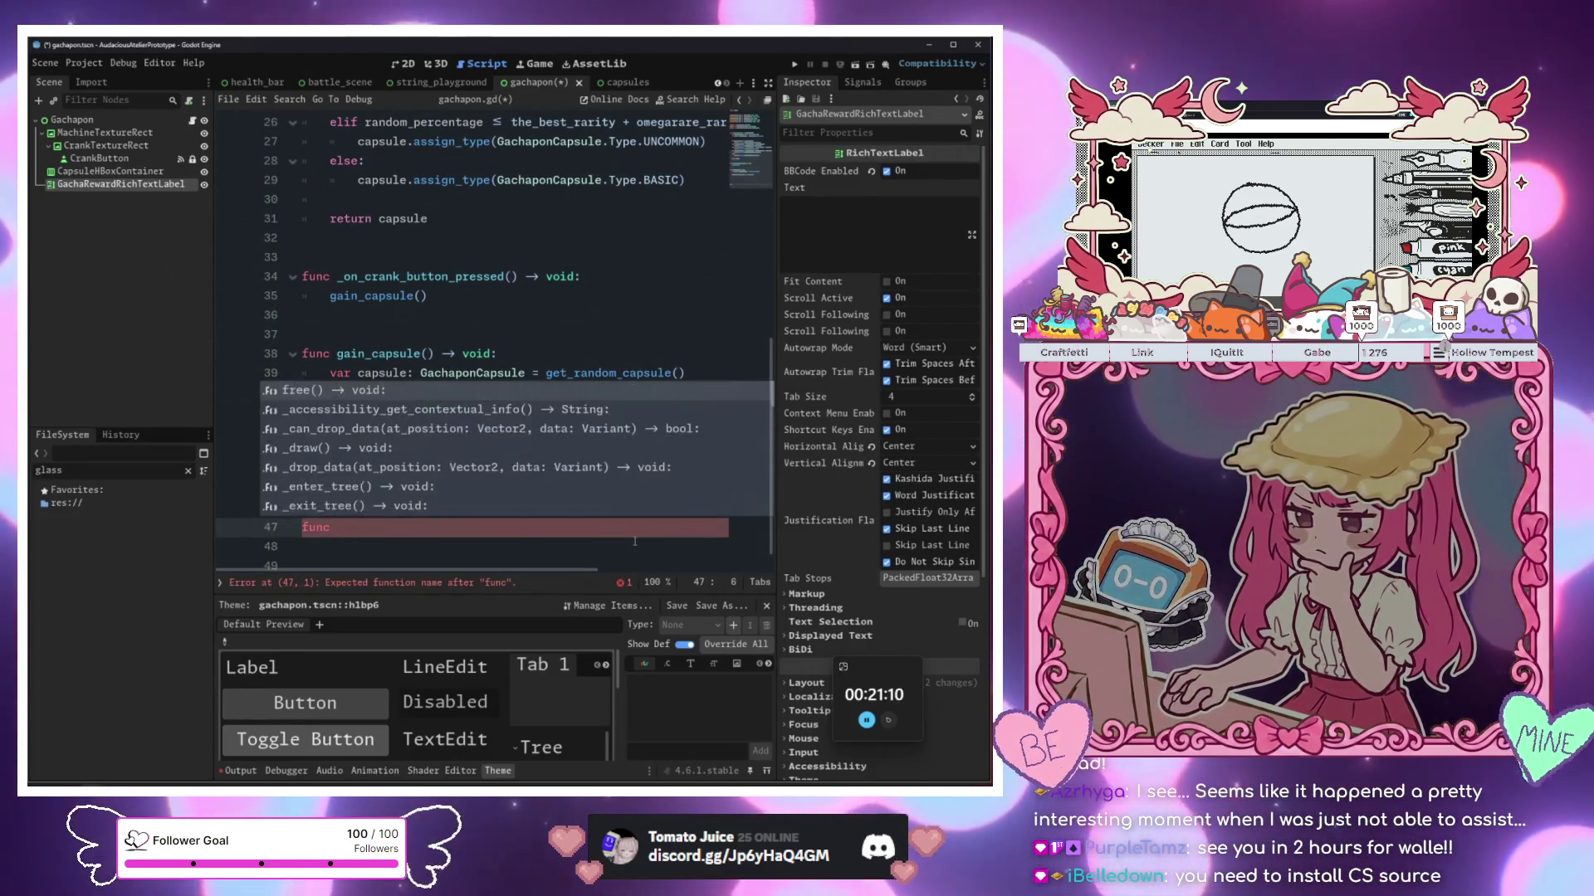
pyautogui.write('update_gacha_reward')
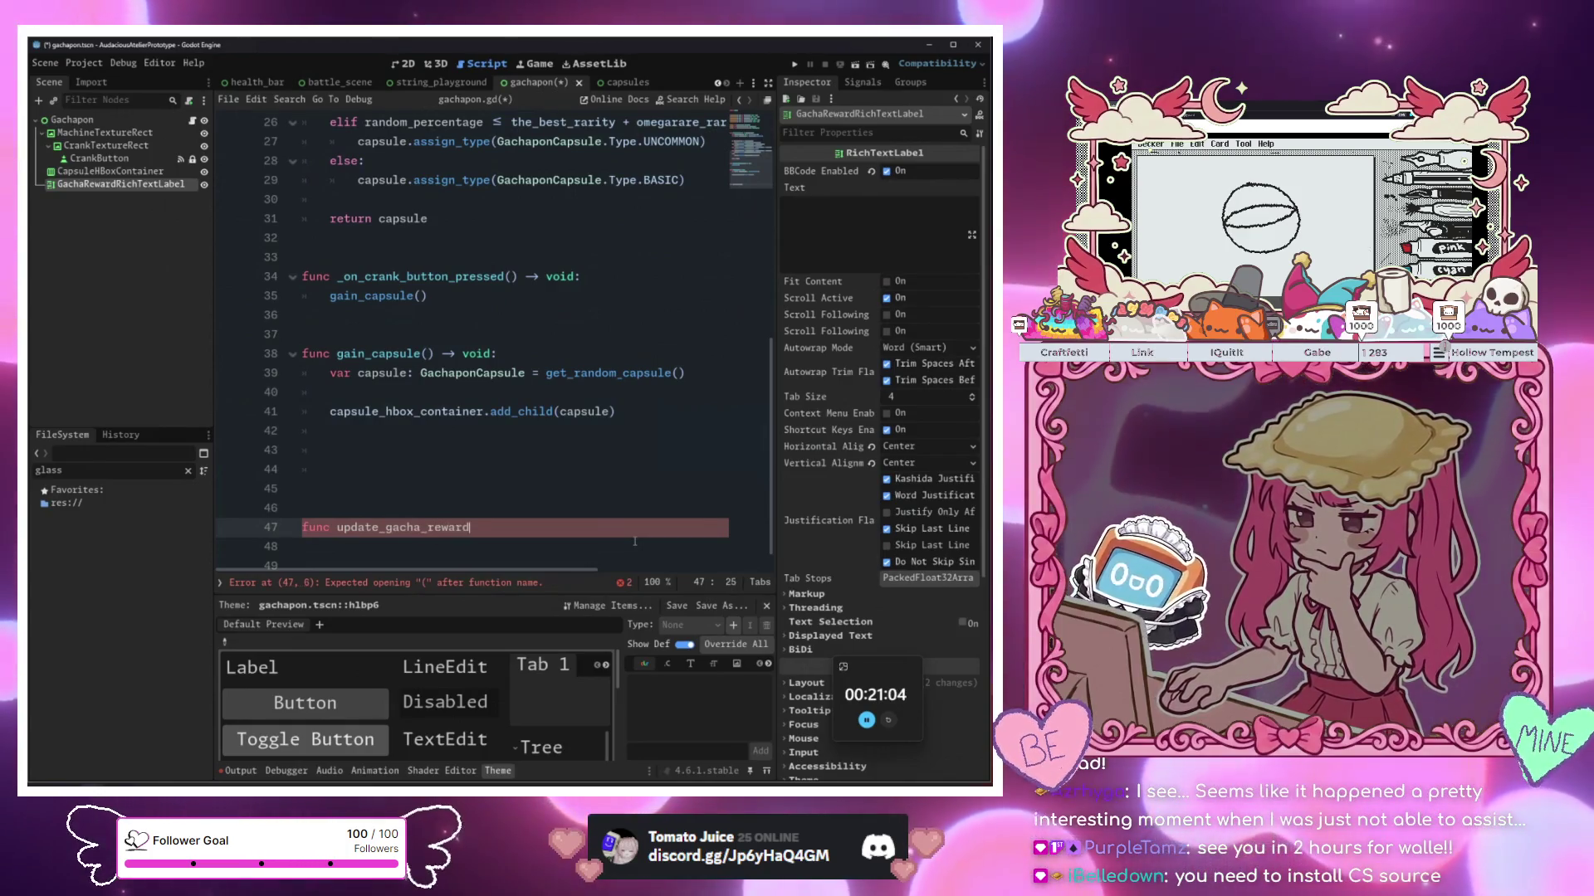
pyautogui.write('_')
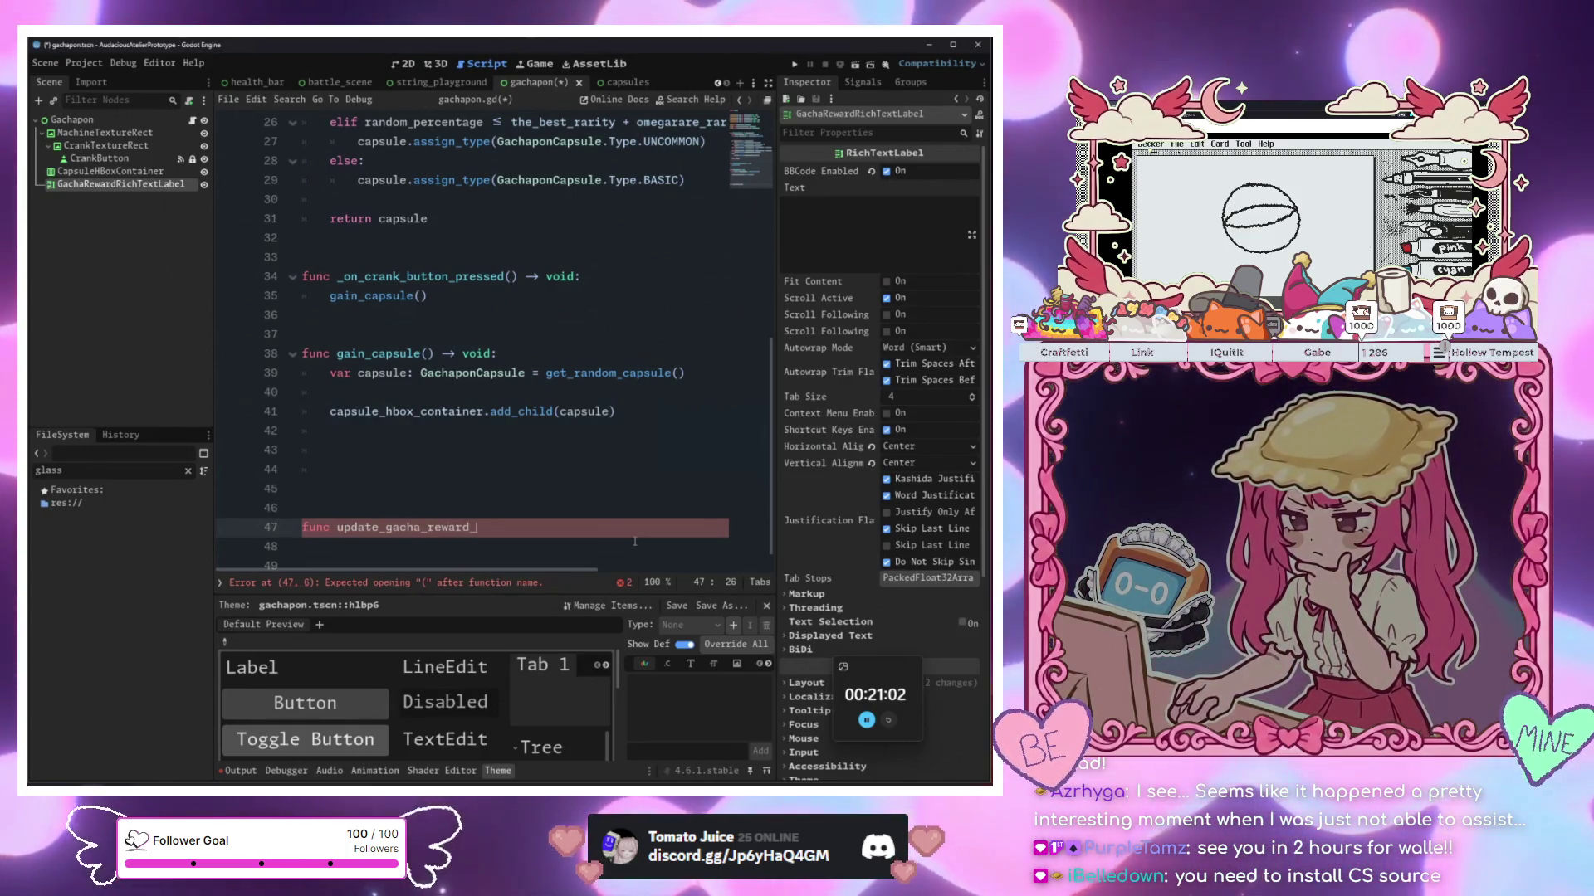
pyautogui.write('text(c')
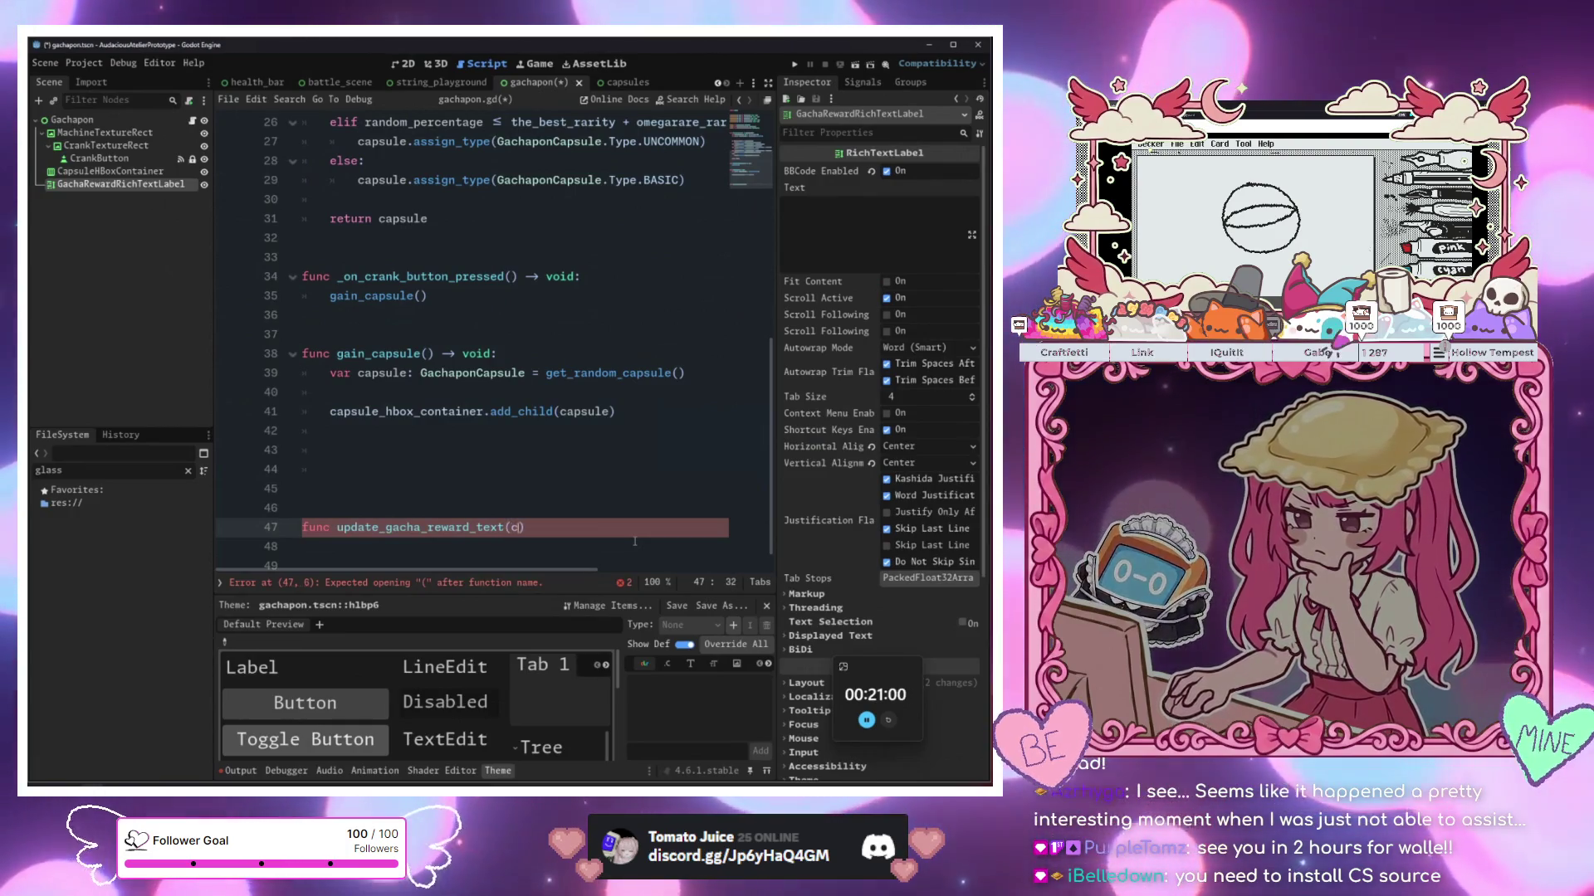
pyautogui.press('BackSpace')
pyautogui.press('BackSpace')
pyautogui.write('psule:')
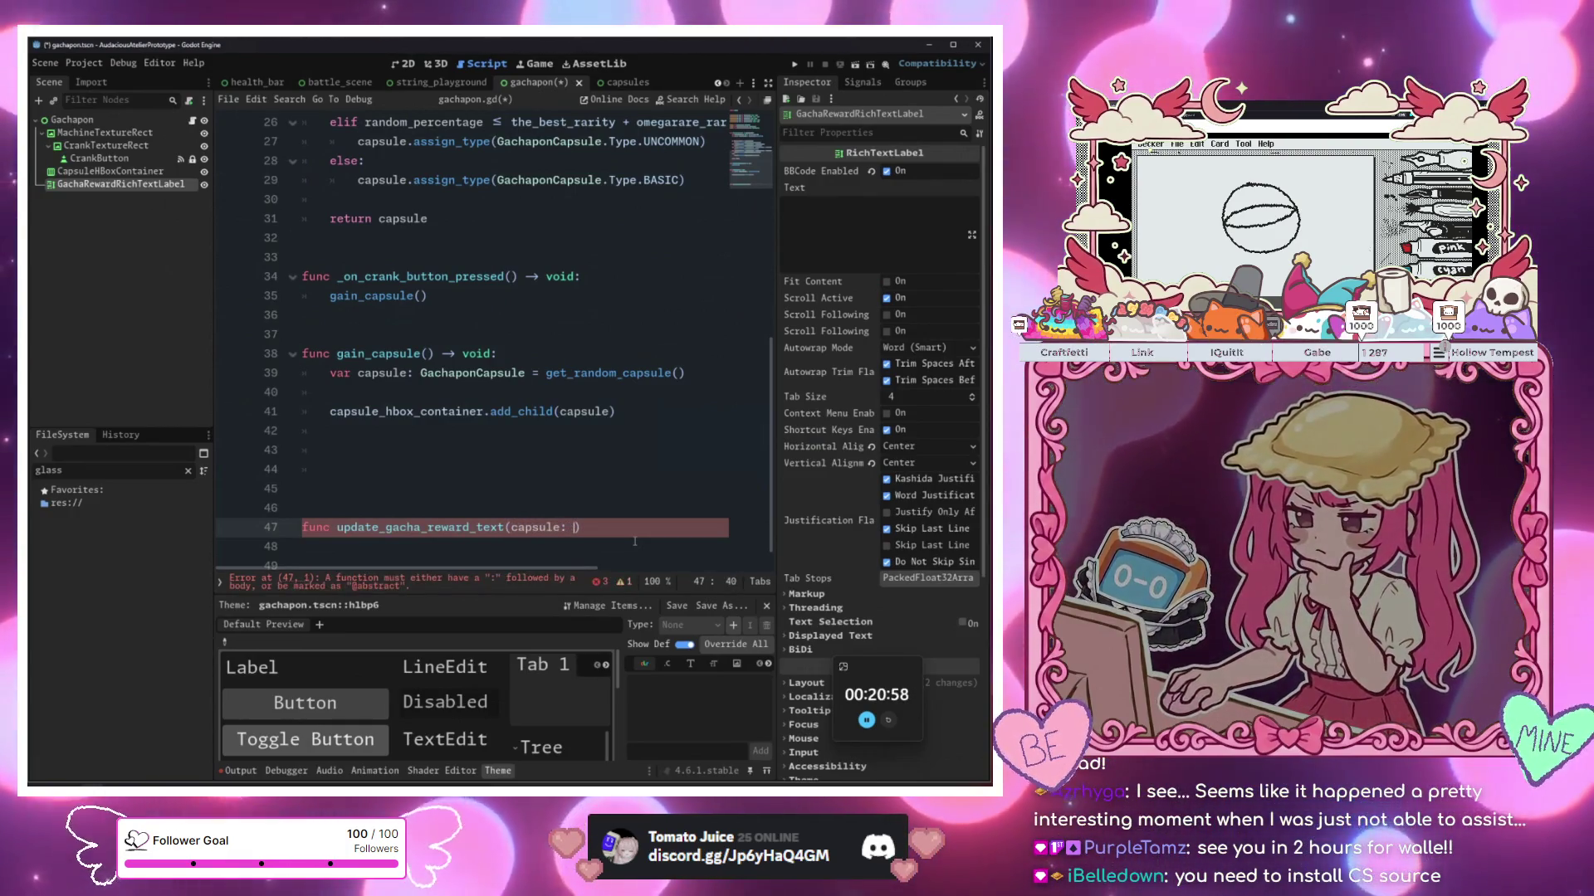
pyautogui.press('BackSpace')
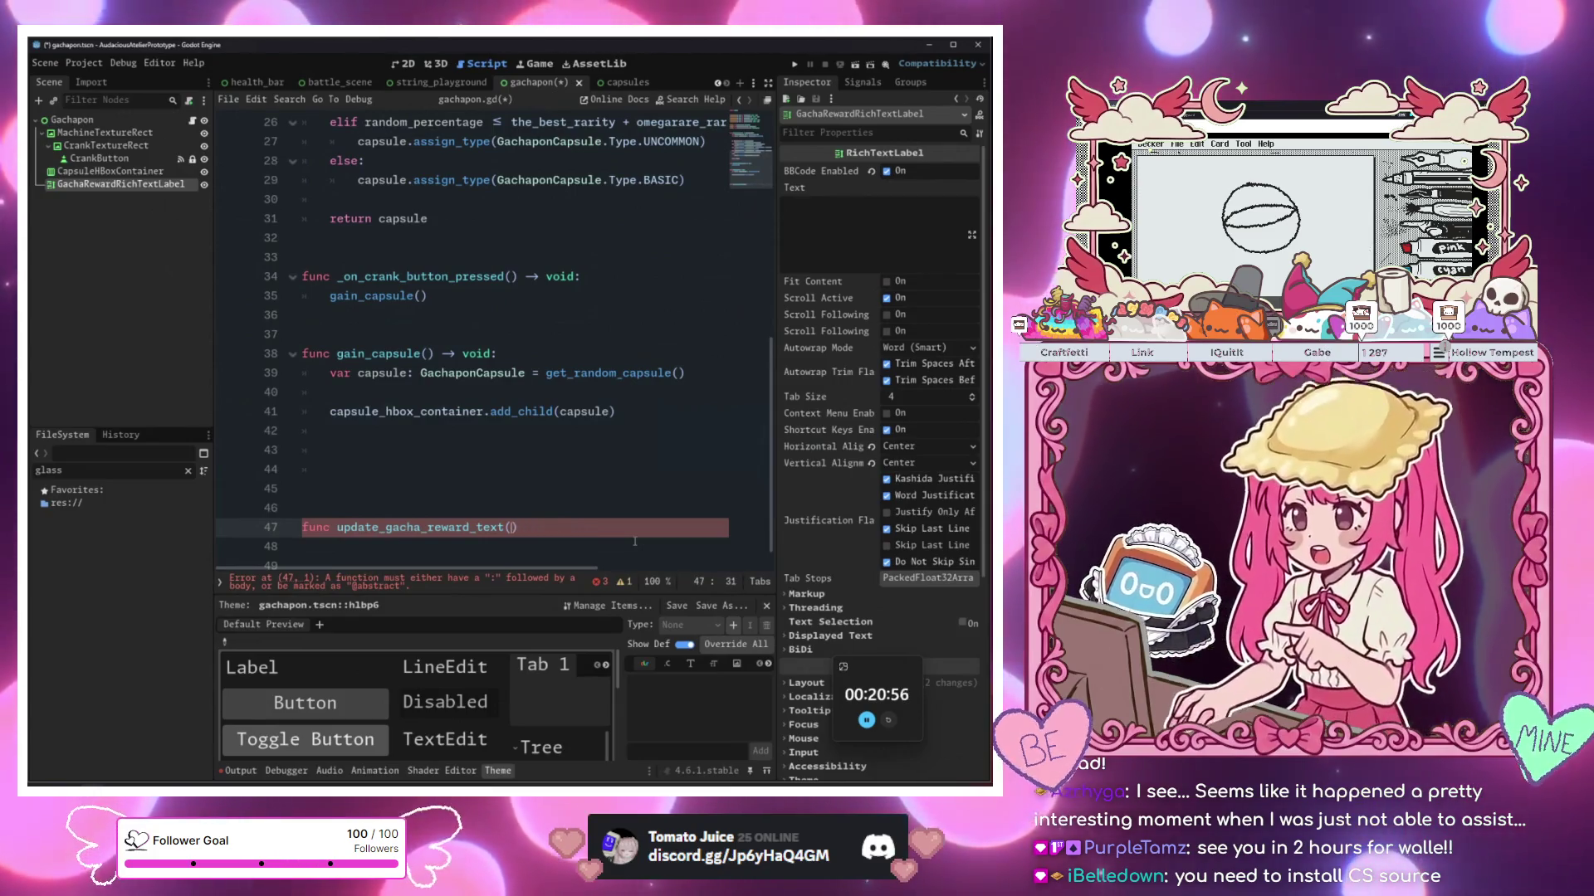
pyautogui.press('BackSpace')
pyautogui.write('capsule_type: ')
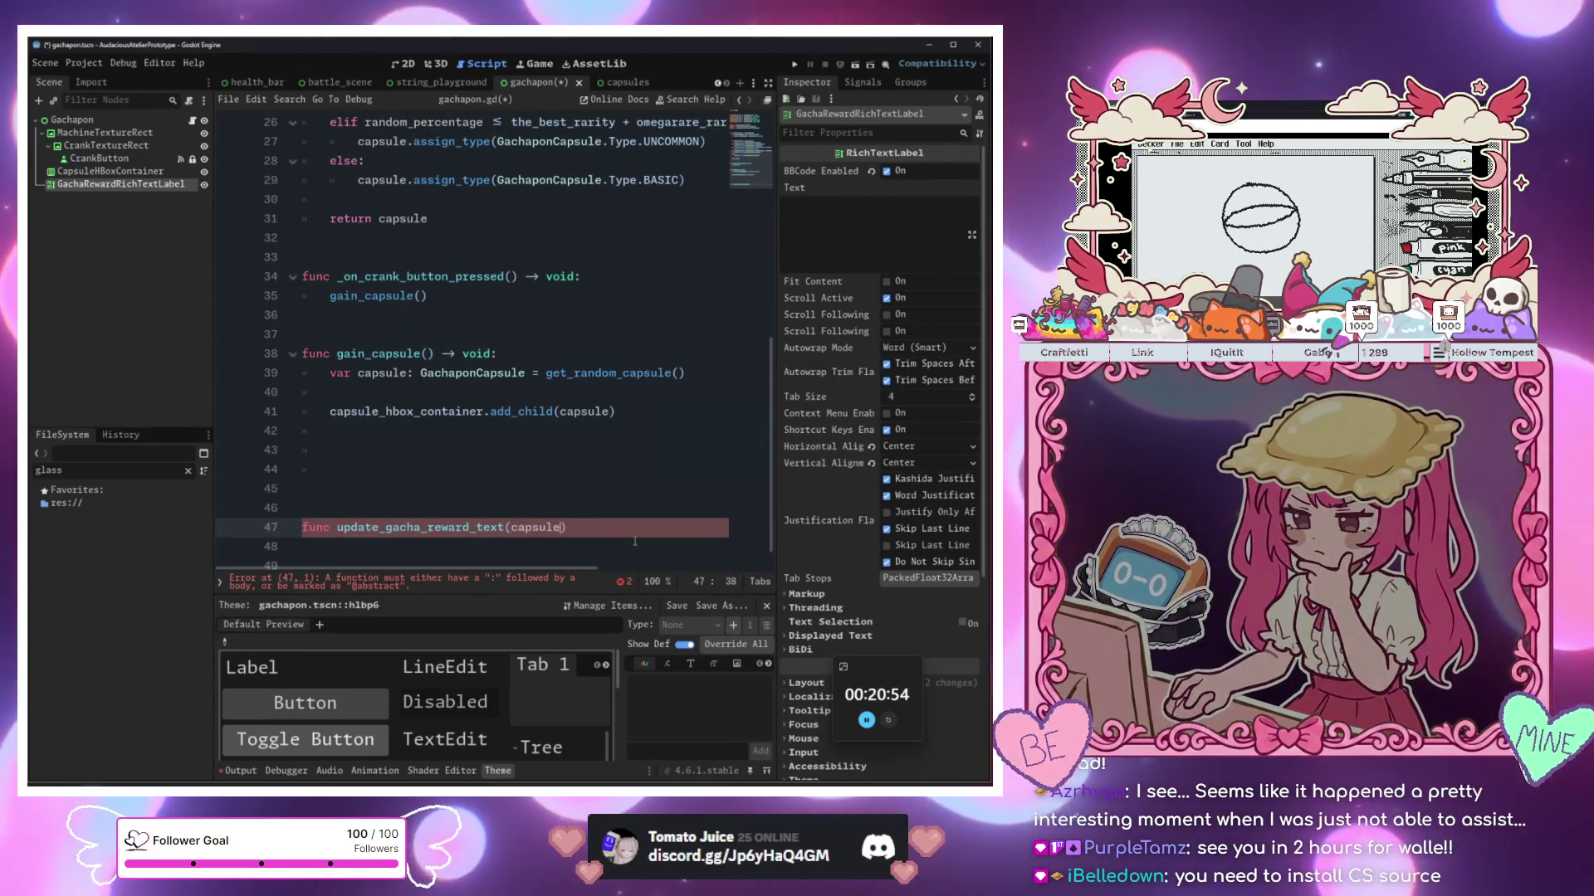
pyautogui.write('GachaponCapsule.')
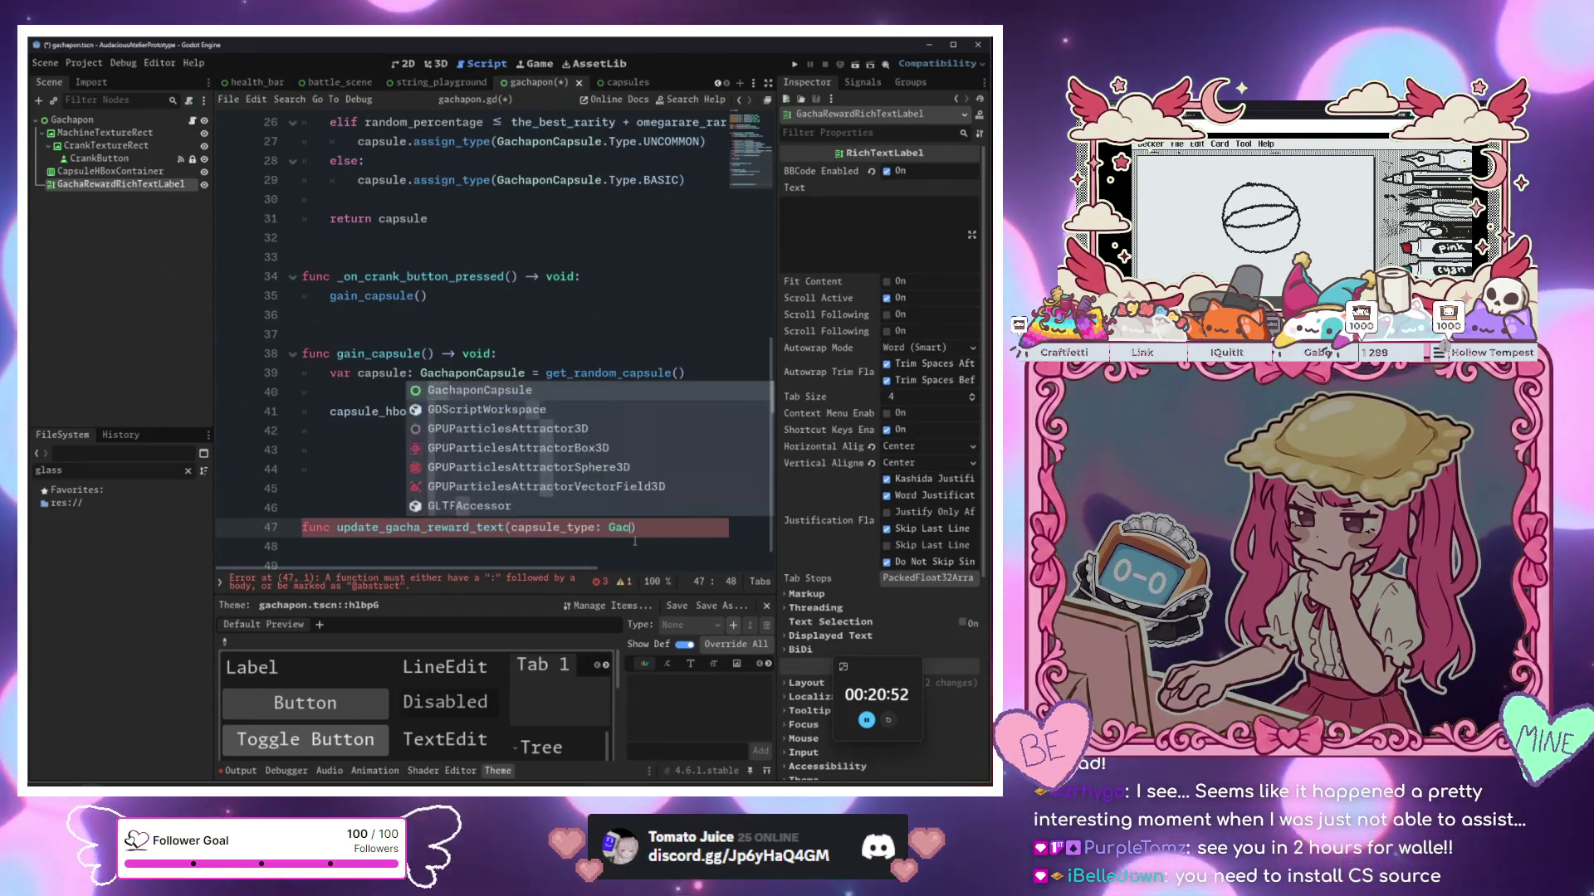
pyautogui.write('Type) -> vo')
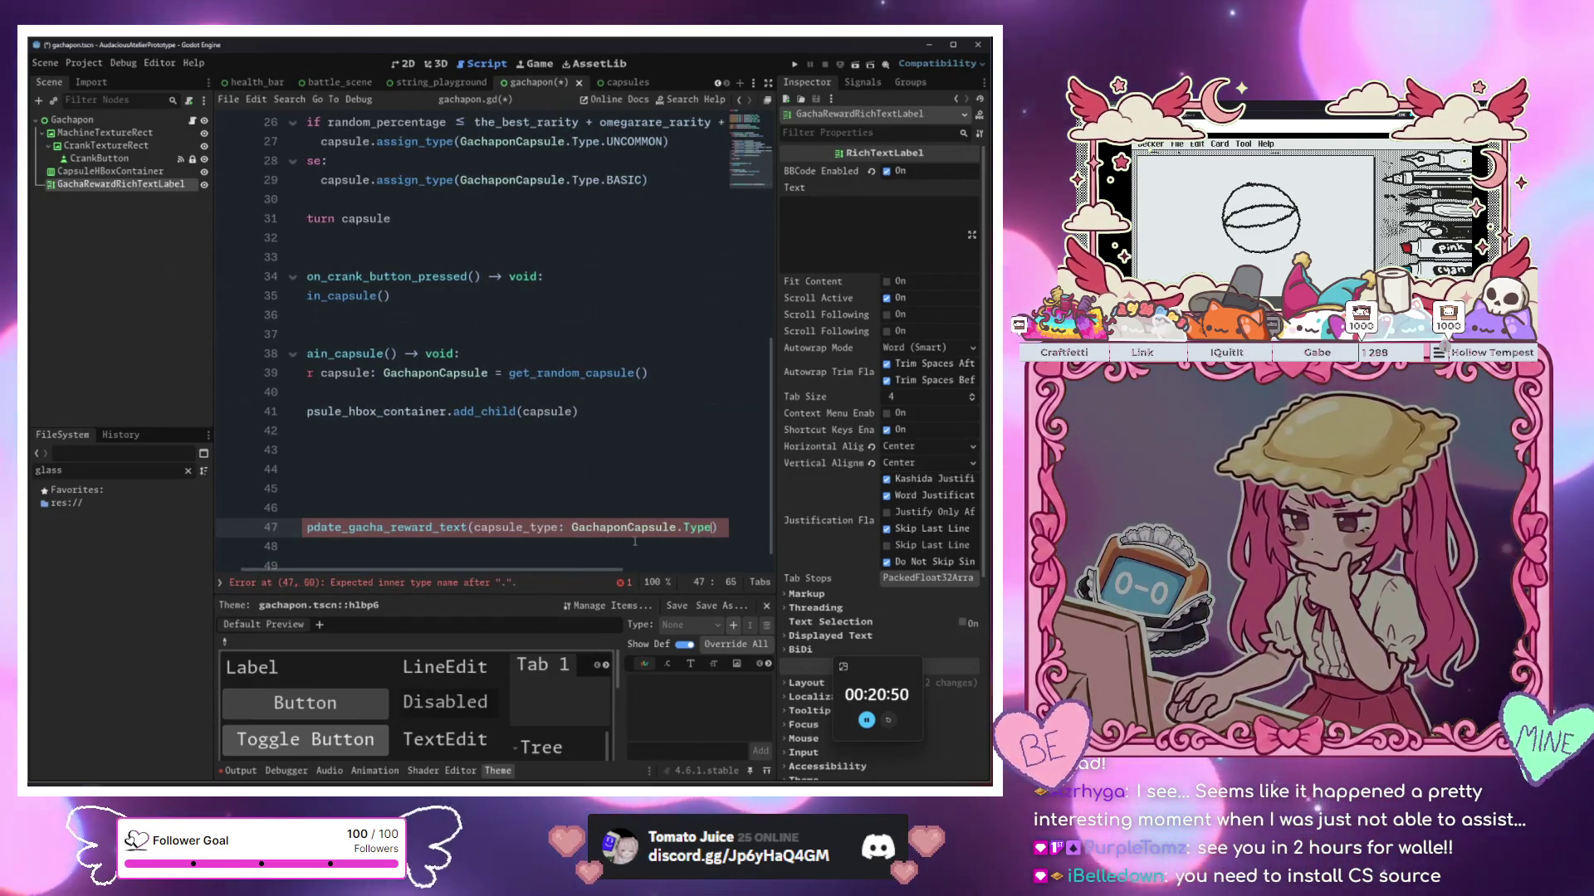
pyautogui.press('Return')
pyautogui.write(':')
pyautogui.press('Return')
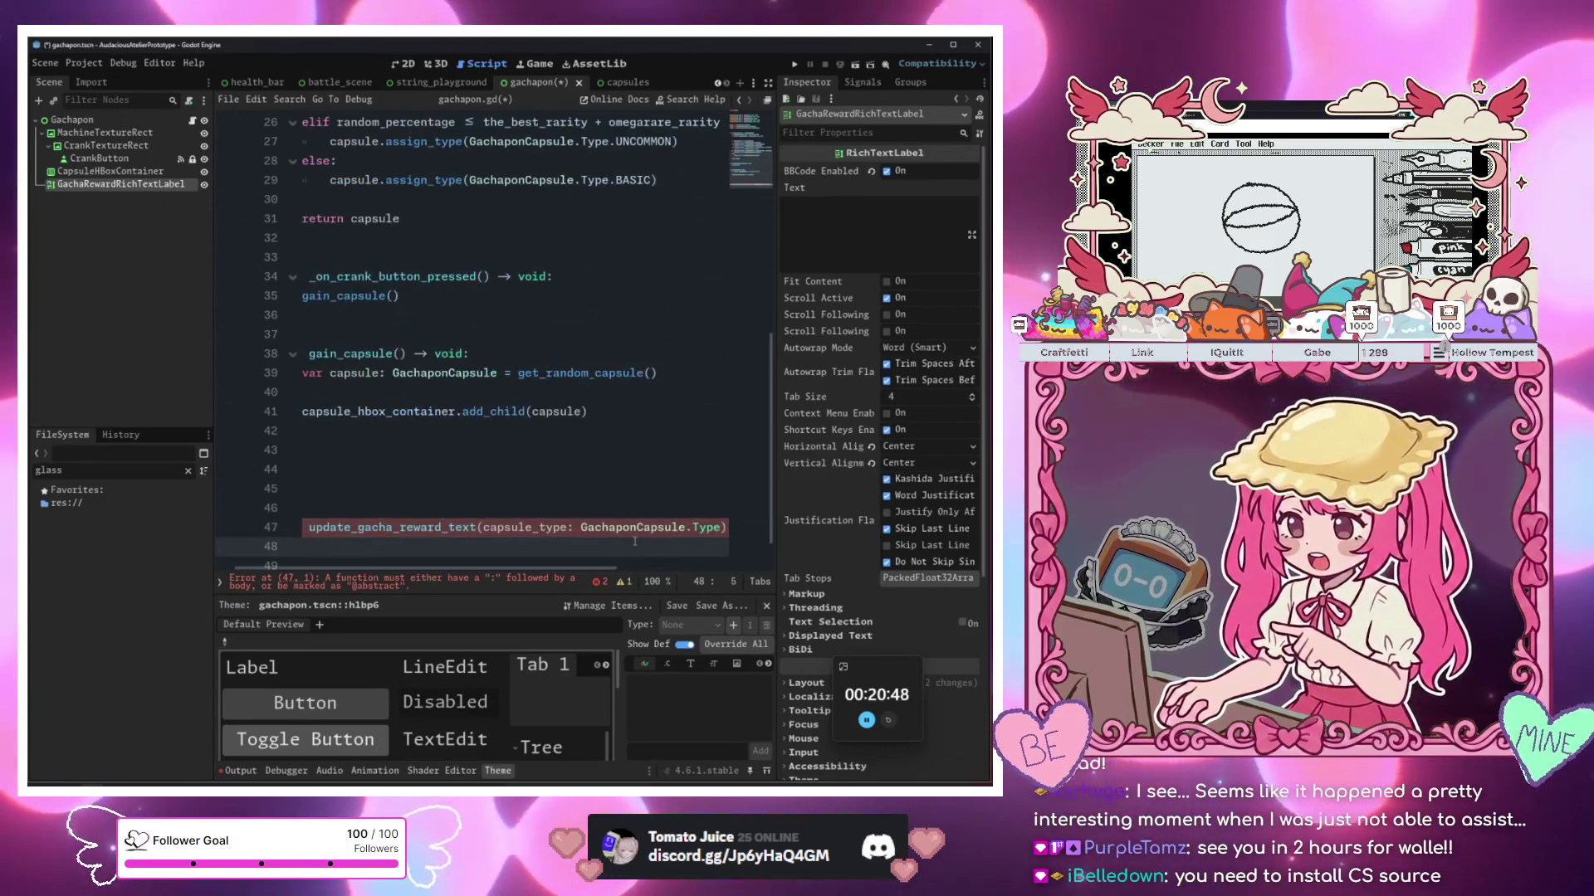
# Step: Leave the new function's body empty and switch to the capsules.gd script
pyautogui.scroll(-1, 415, 509)
pyautogui.click(415, 510)
pyautogui.click(428, 497)
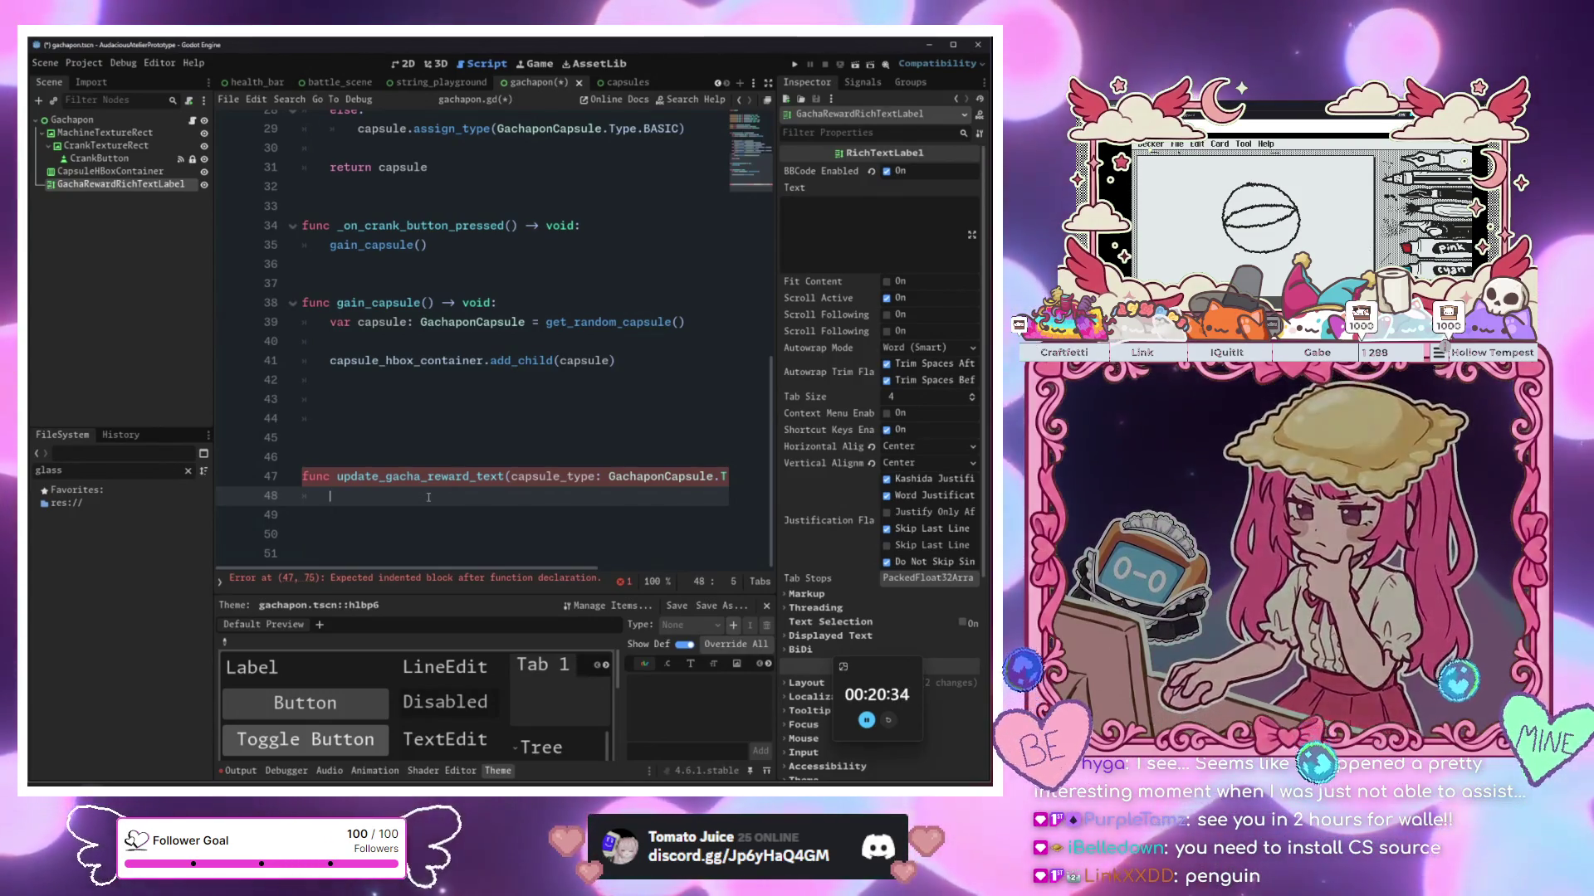
pyautogui.write('ca')
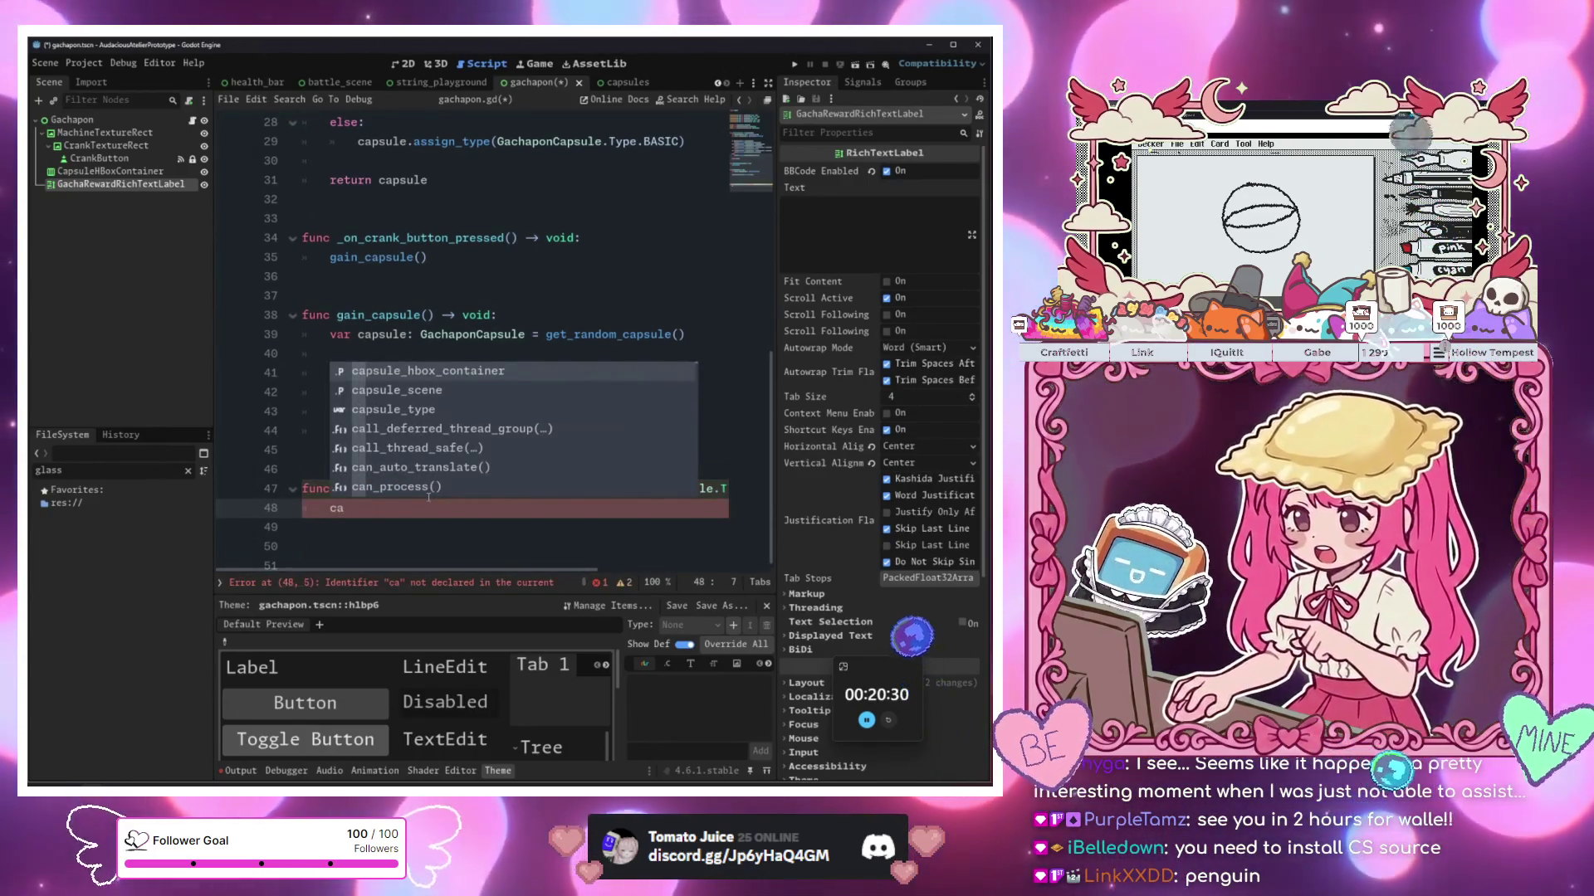
pyautogui.press('Down')
pyautogui.press('Down')
pyautogui.press('BackSpace')
pyautogui.press('BackSpace')
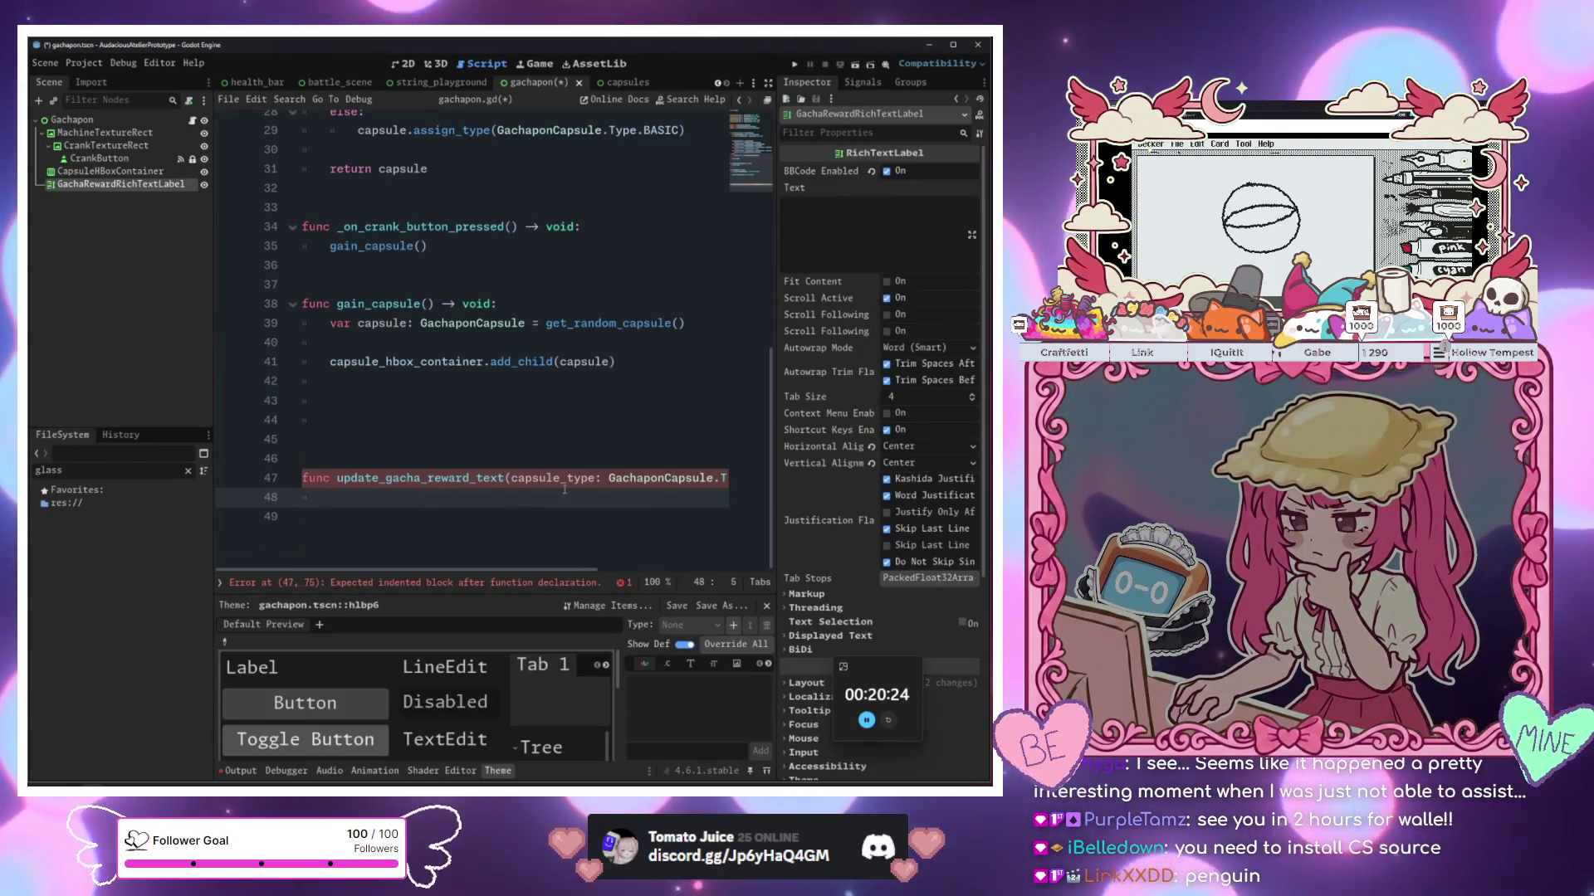
pyautogui.keyDown('ctrl'); pyautogui.click(686, 477); pyautogui.keyUp('ctrl')
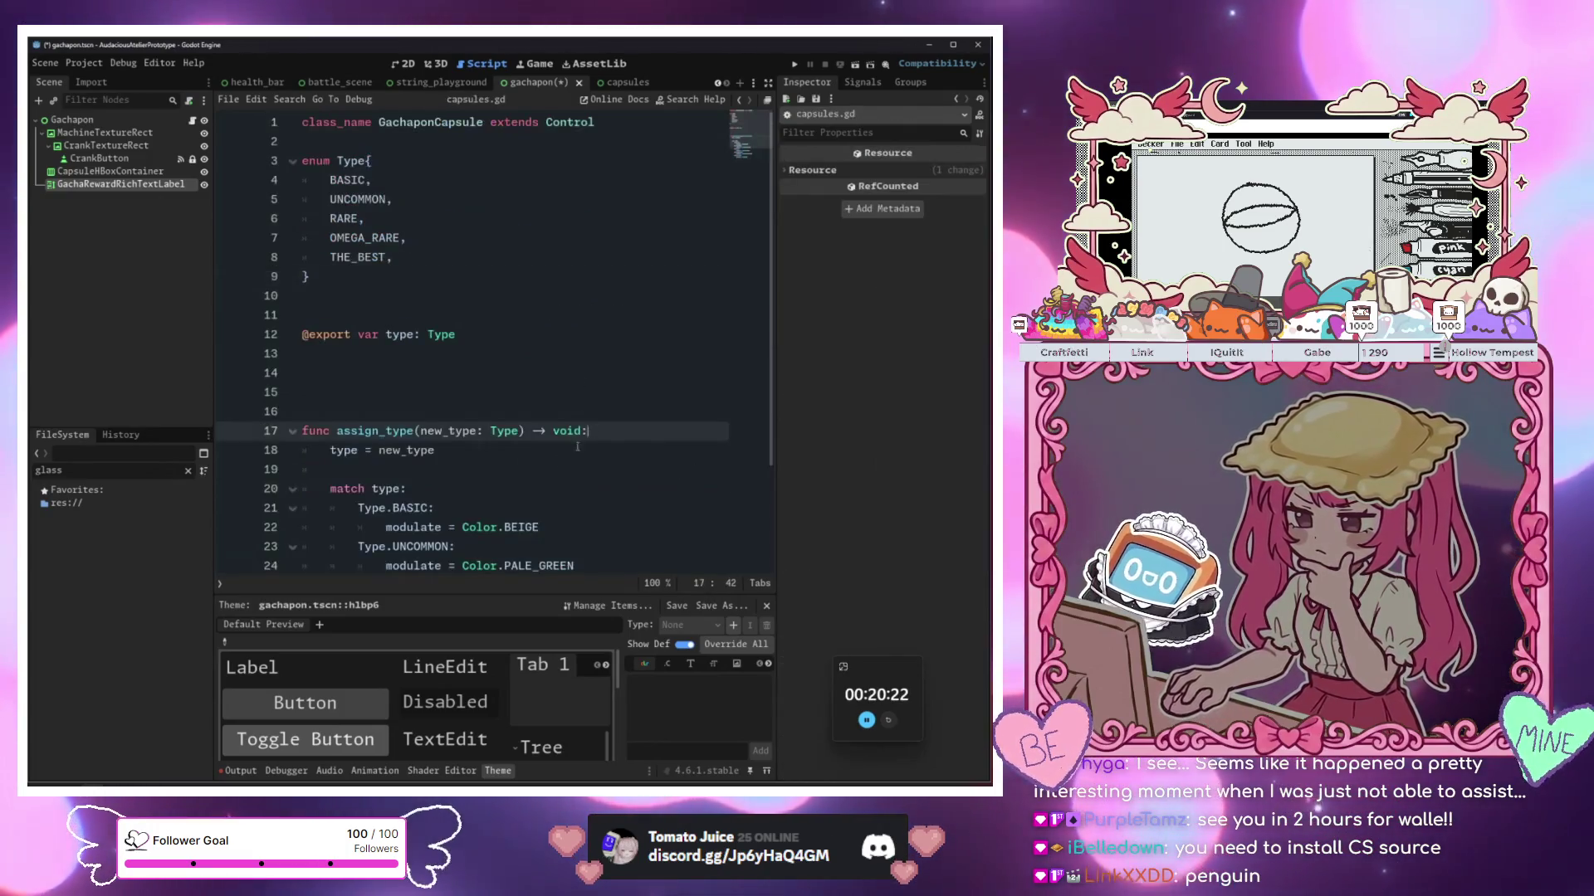
# Step: Below assign_type, add static func get_capsule_string() -> String with a placeholder pass body
pyautogui.scroll(-3, 586, 533)
pyautogui.click(586, 534)
pyautogui.click(590, 544)
pyautogui.press('Return')
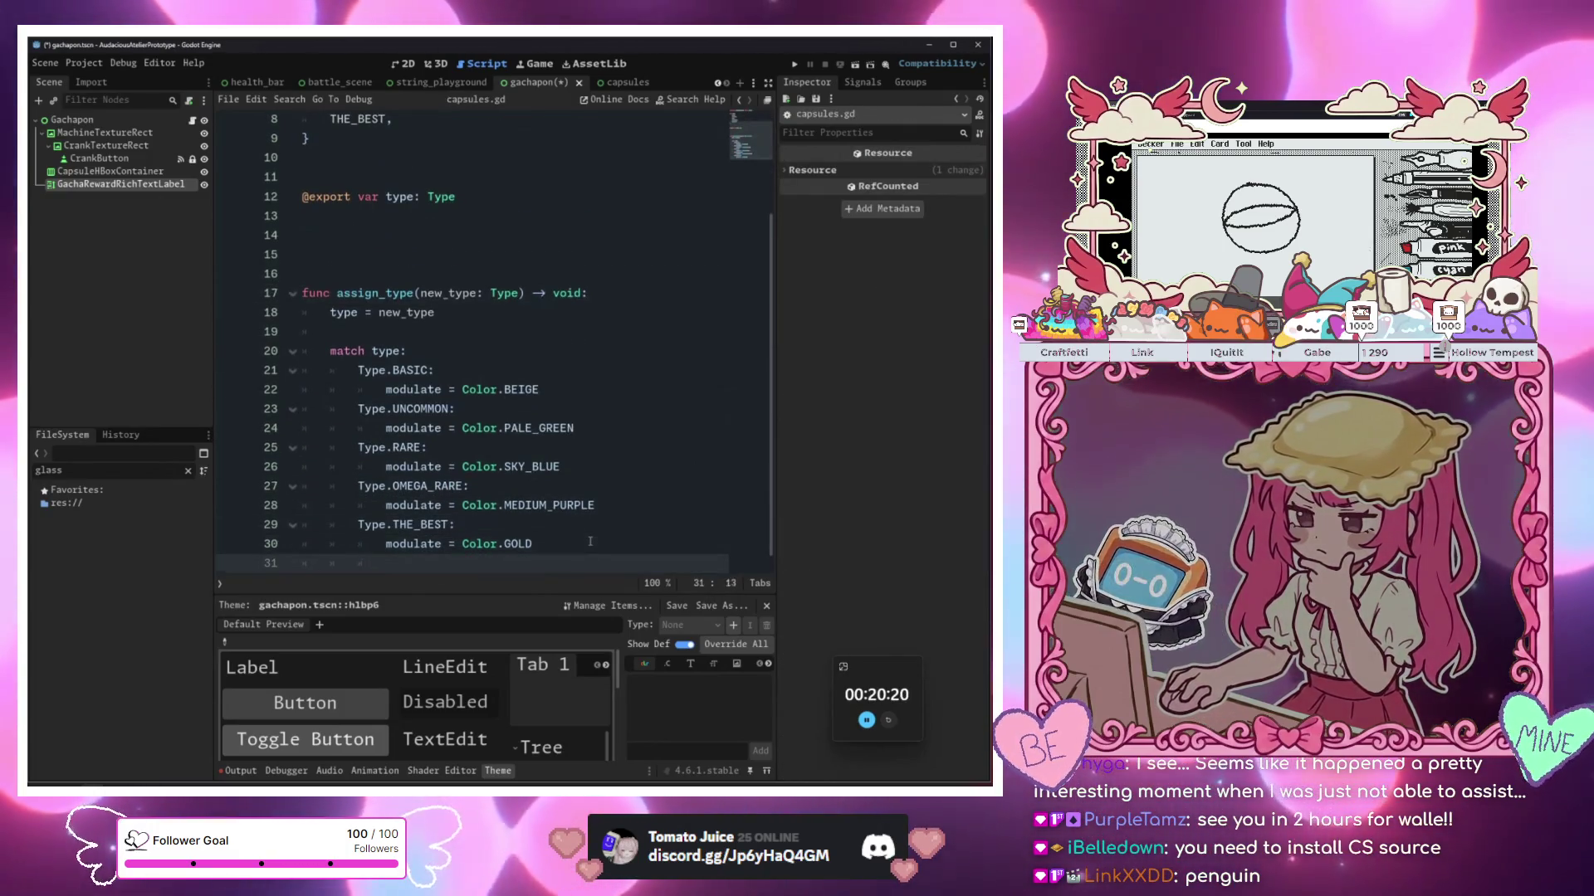
pyautogui.press('Return')
pyautogui.press('Return')
pyautogui.write('func get')
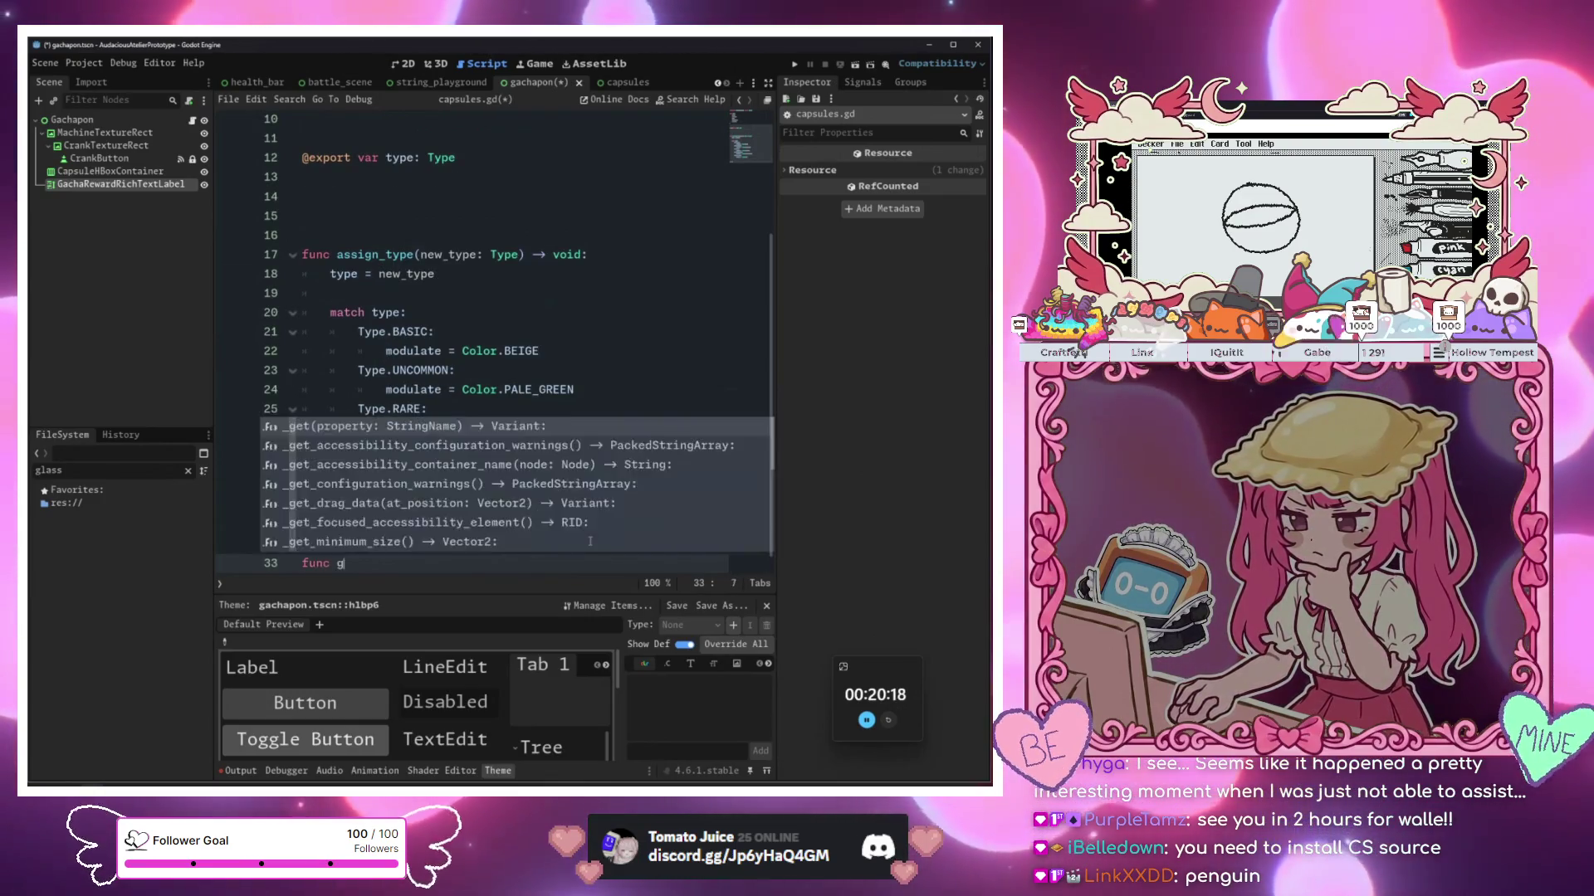
pyautogui.write('_')
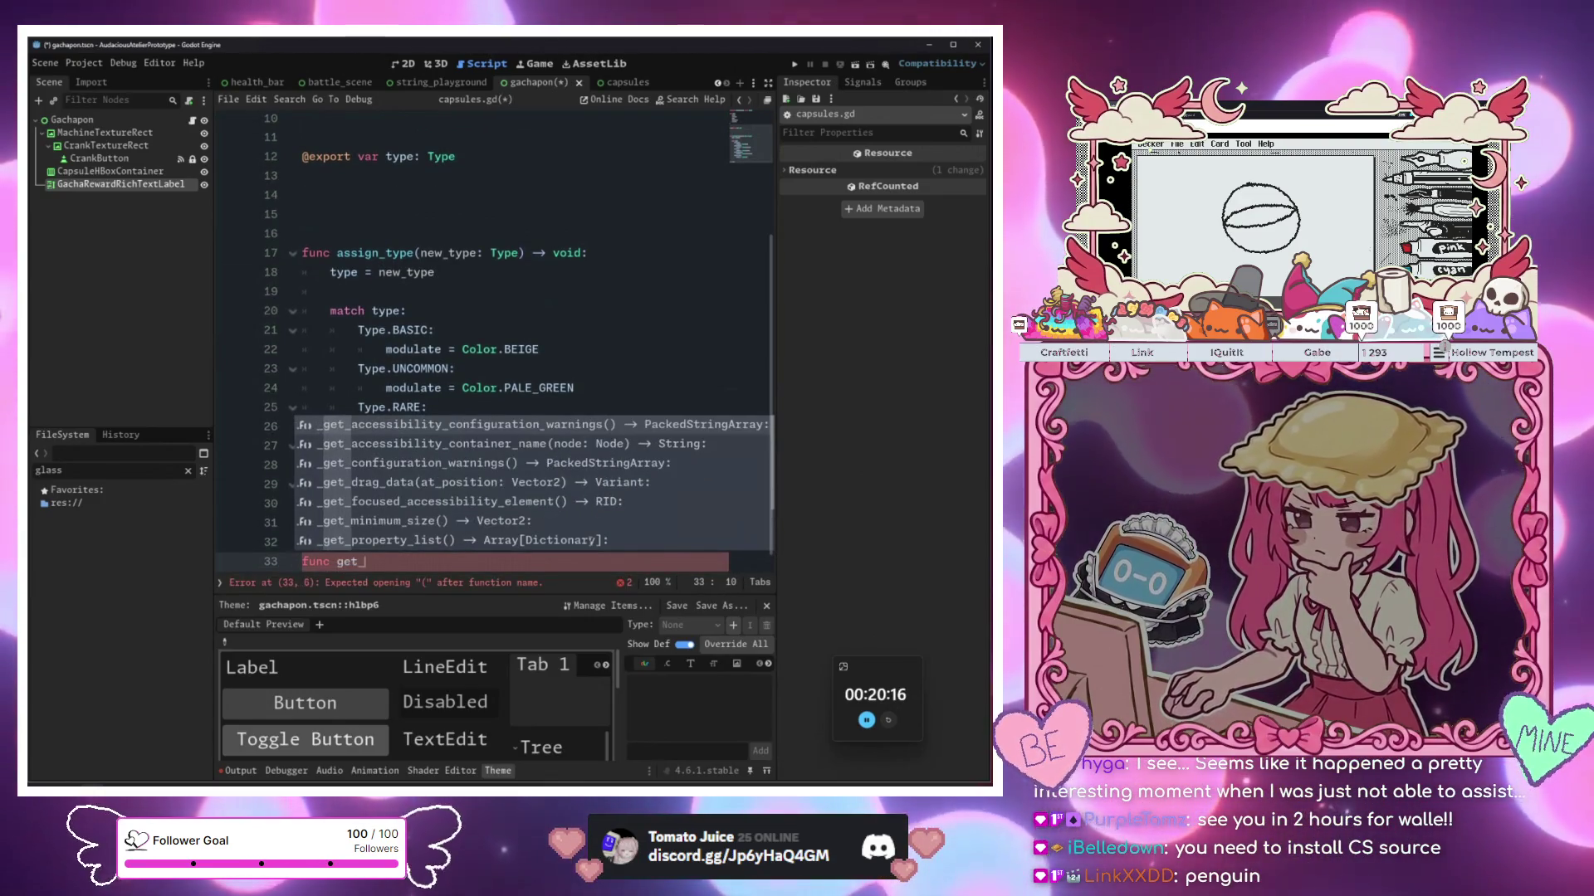
pyautogui.press('Home')
pyautogui.write('static')
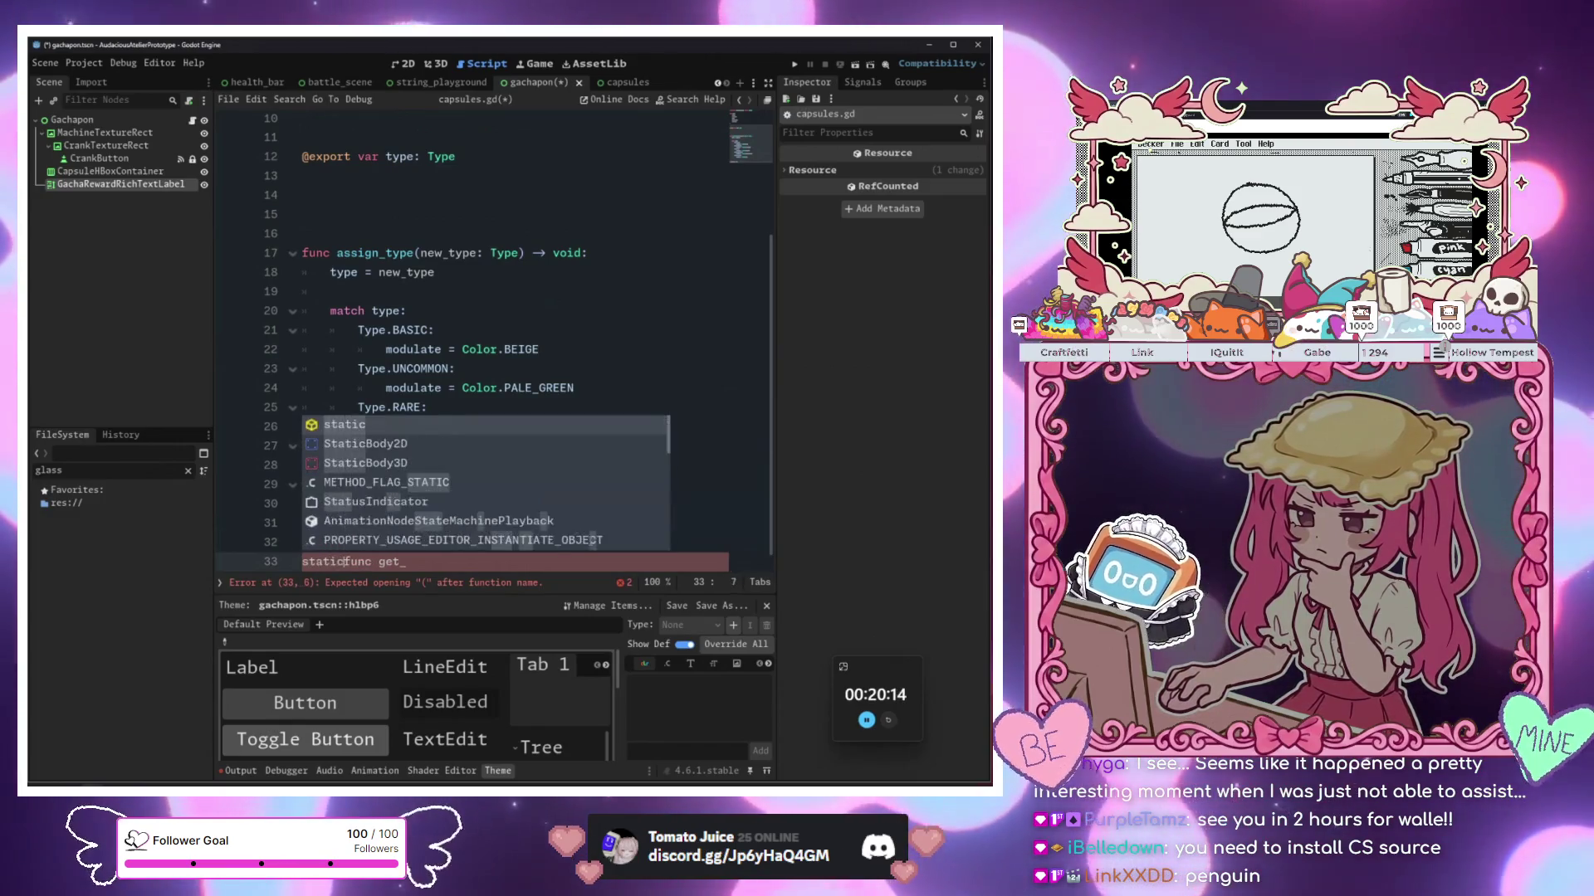
pyautogui.press('End')
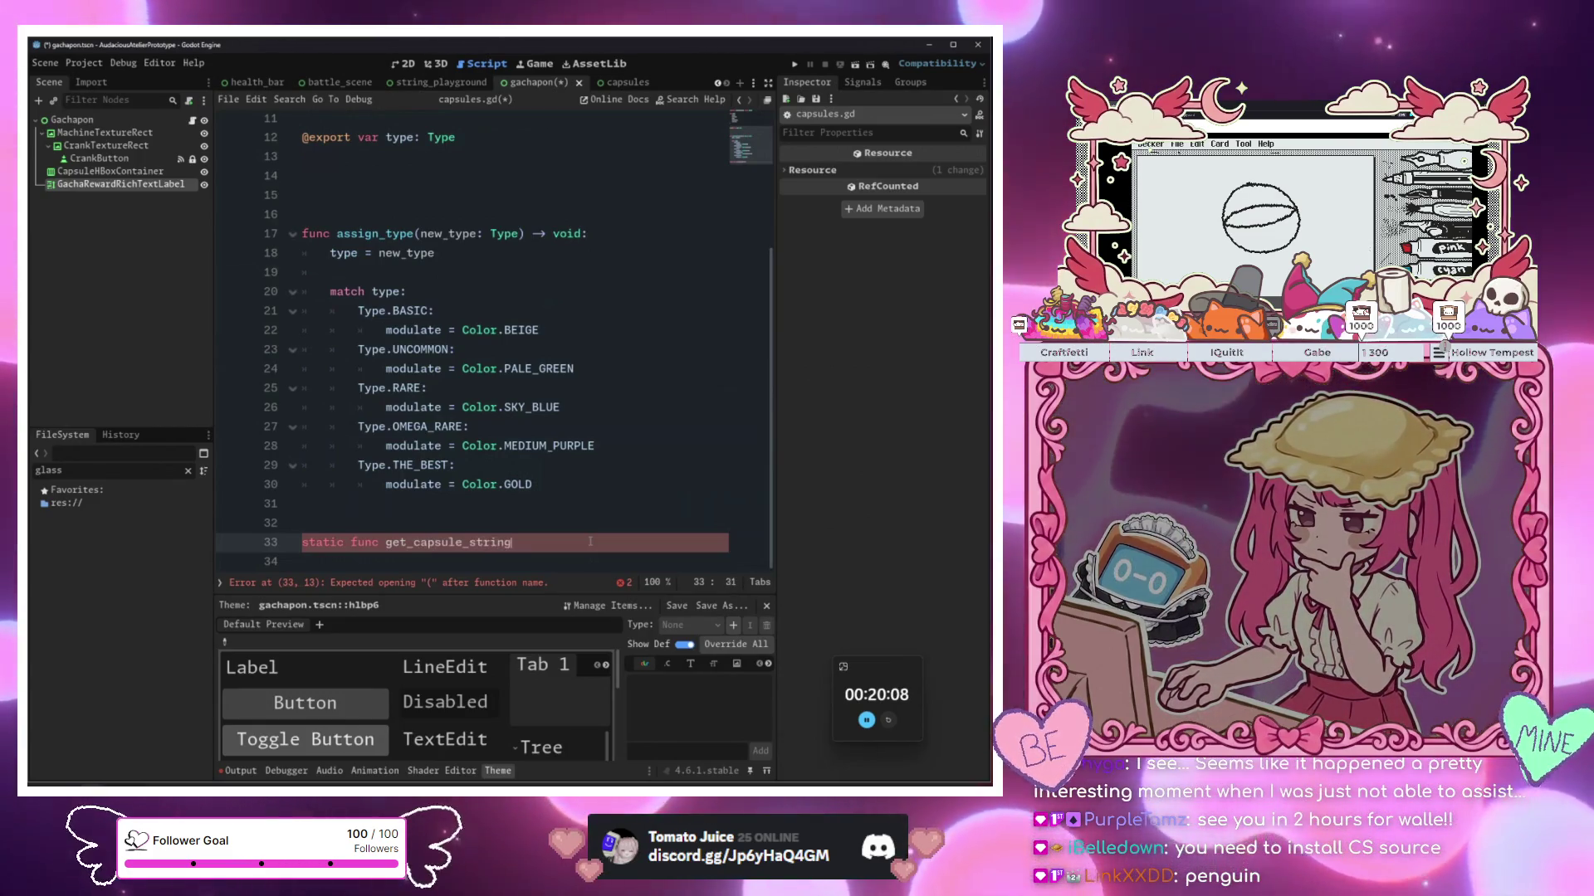
pyautogui.write('() -> ')
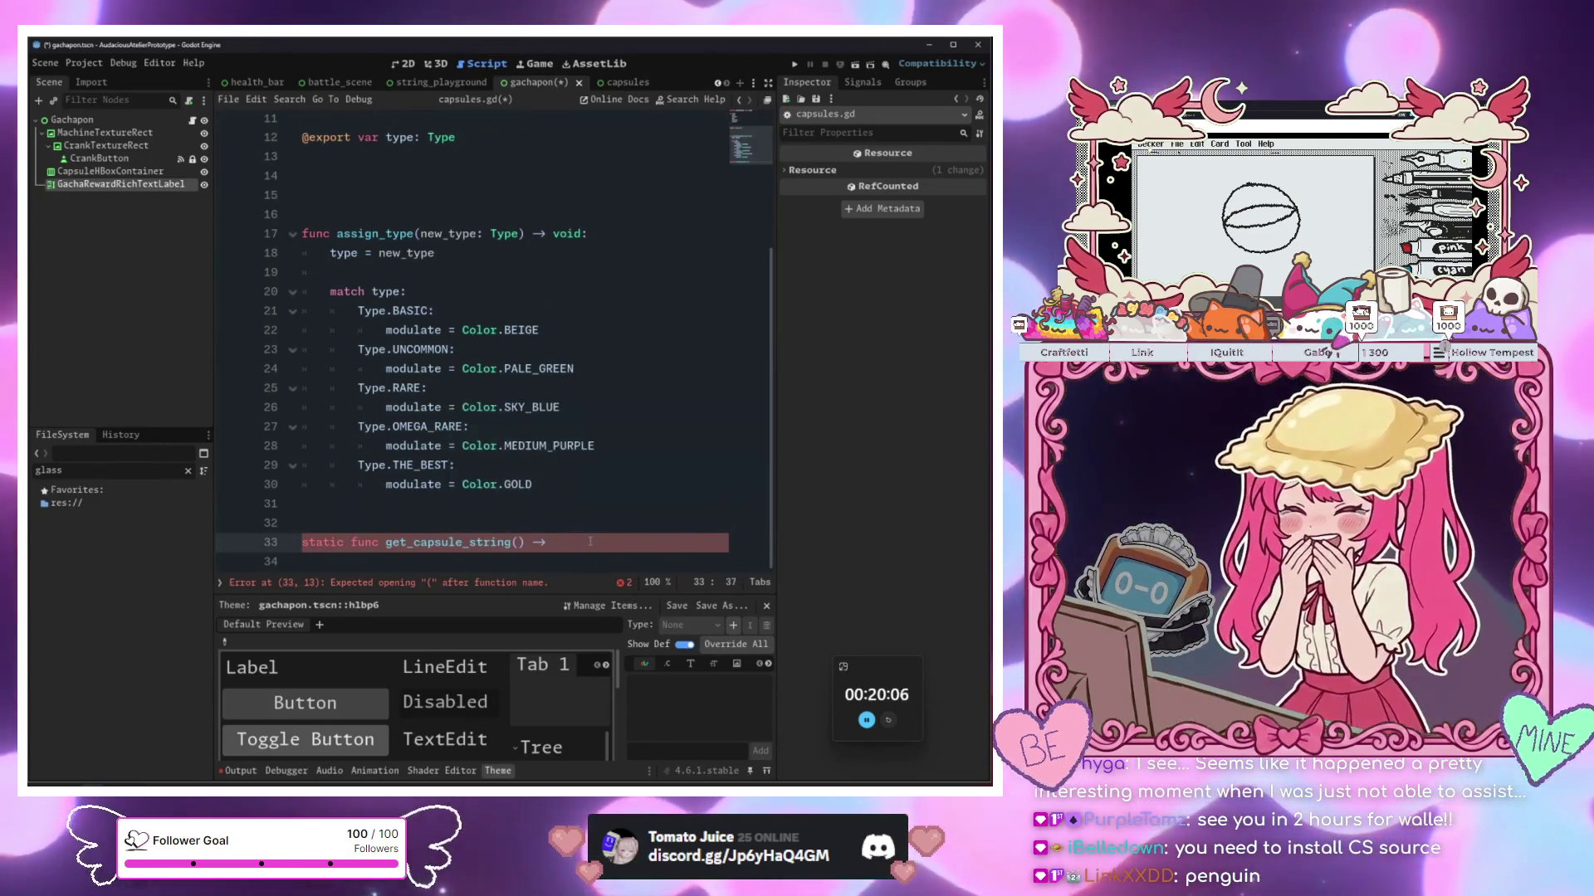
pyautogui.write('String:')
pyautogui.press('Return')
pyautogui.write('pass')
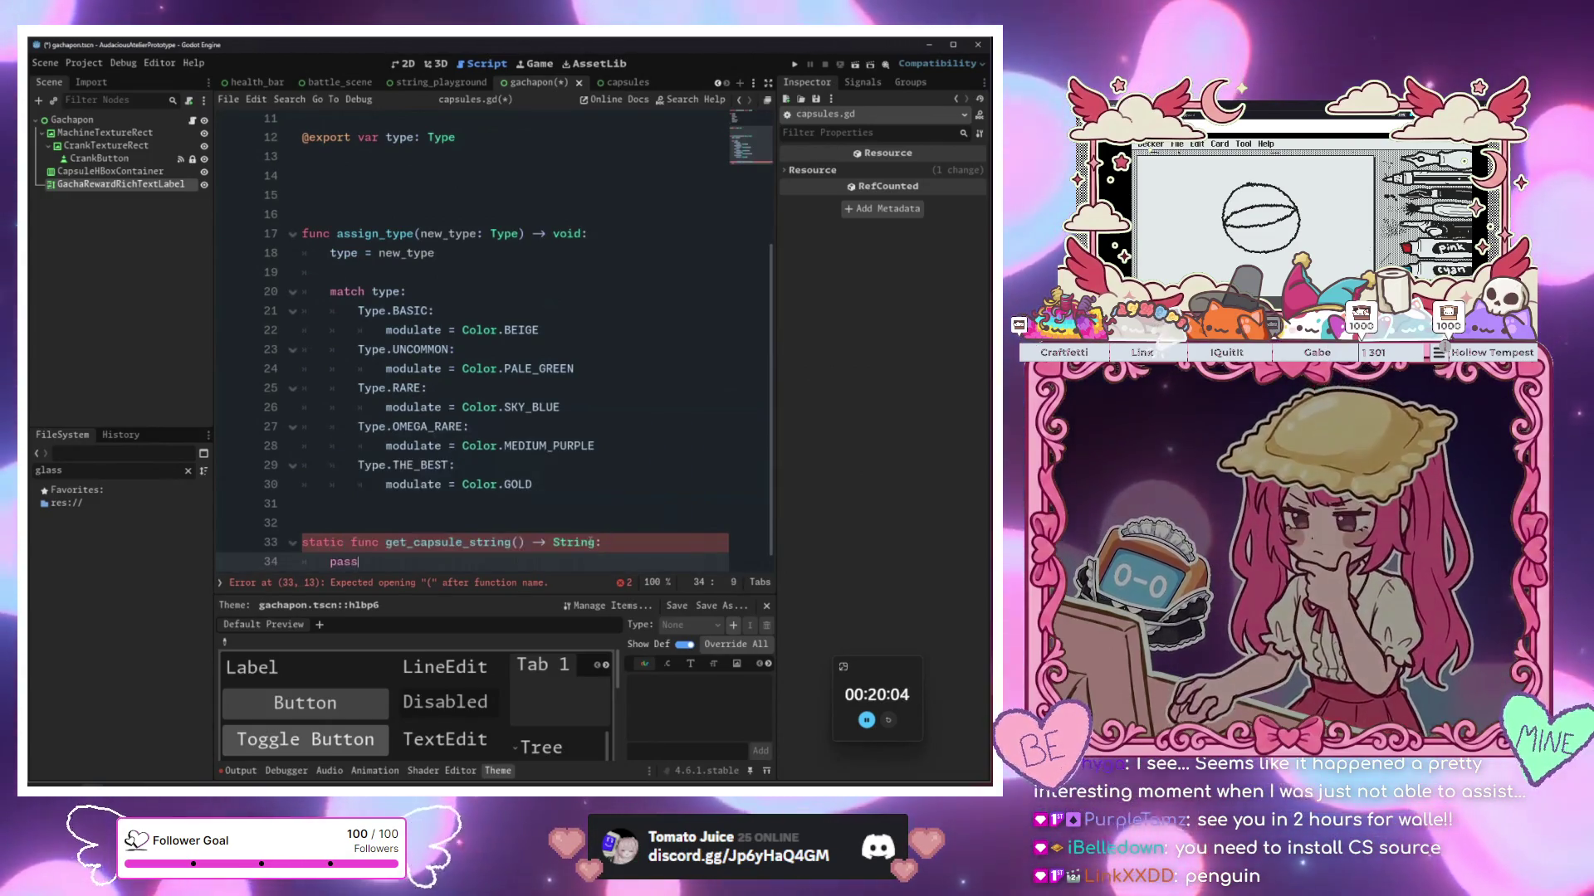
# Step: Give get_capsule_string the parameter capsule_type: Type
pyautogui.click(518, 542)
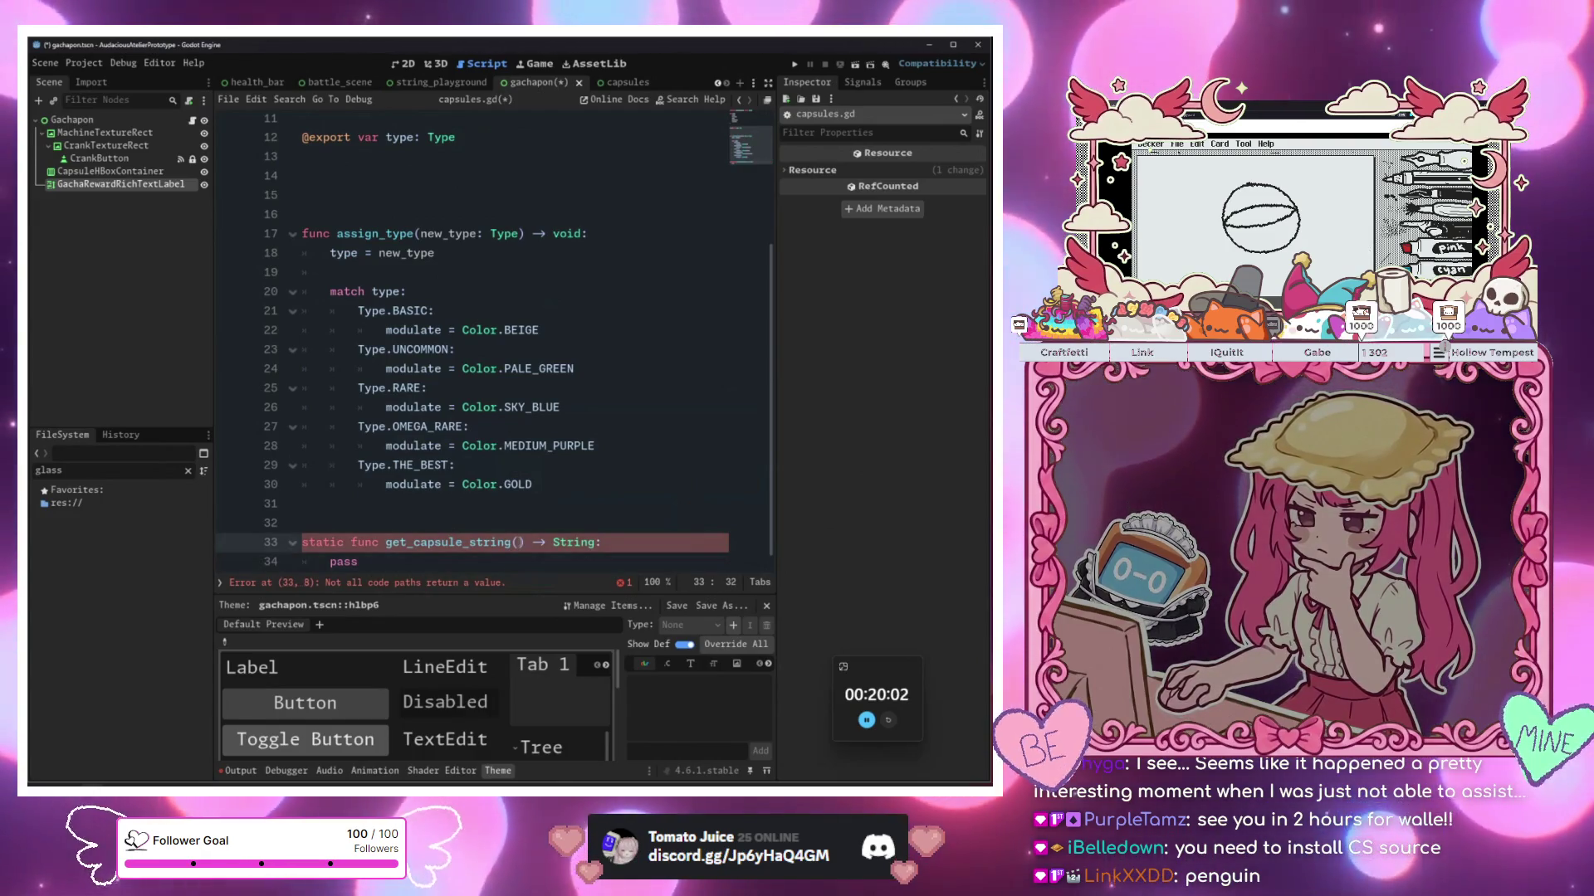
pyautogui.write('Type')
pyautogui.press('BackSpace')
pyautogui.press('BackSpace')
pyautogui.press('BackSpace')
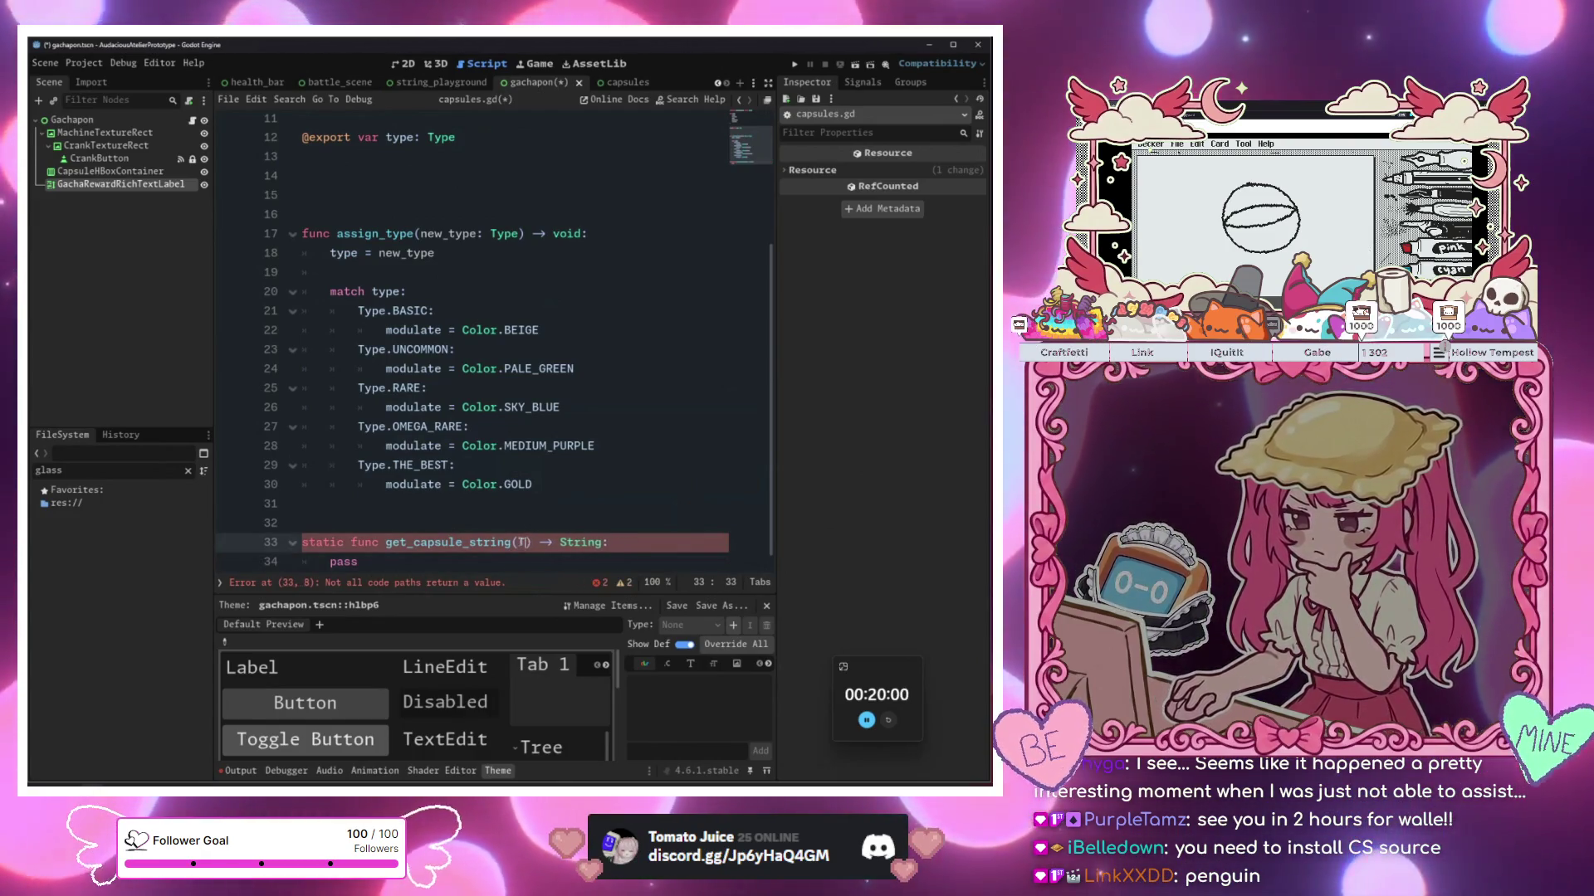
pyautogui.write('Type')
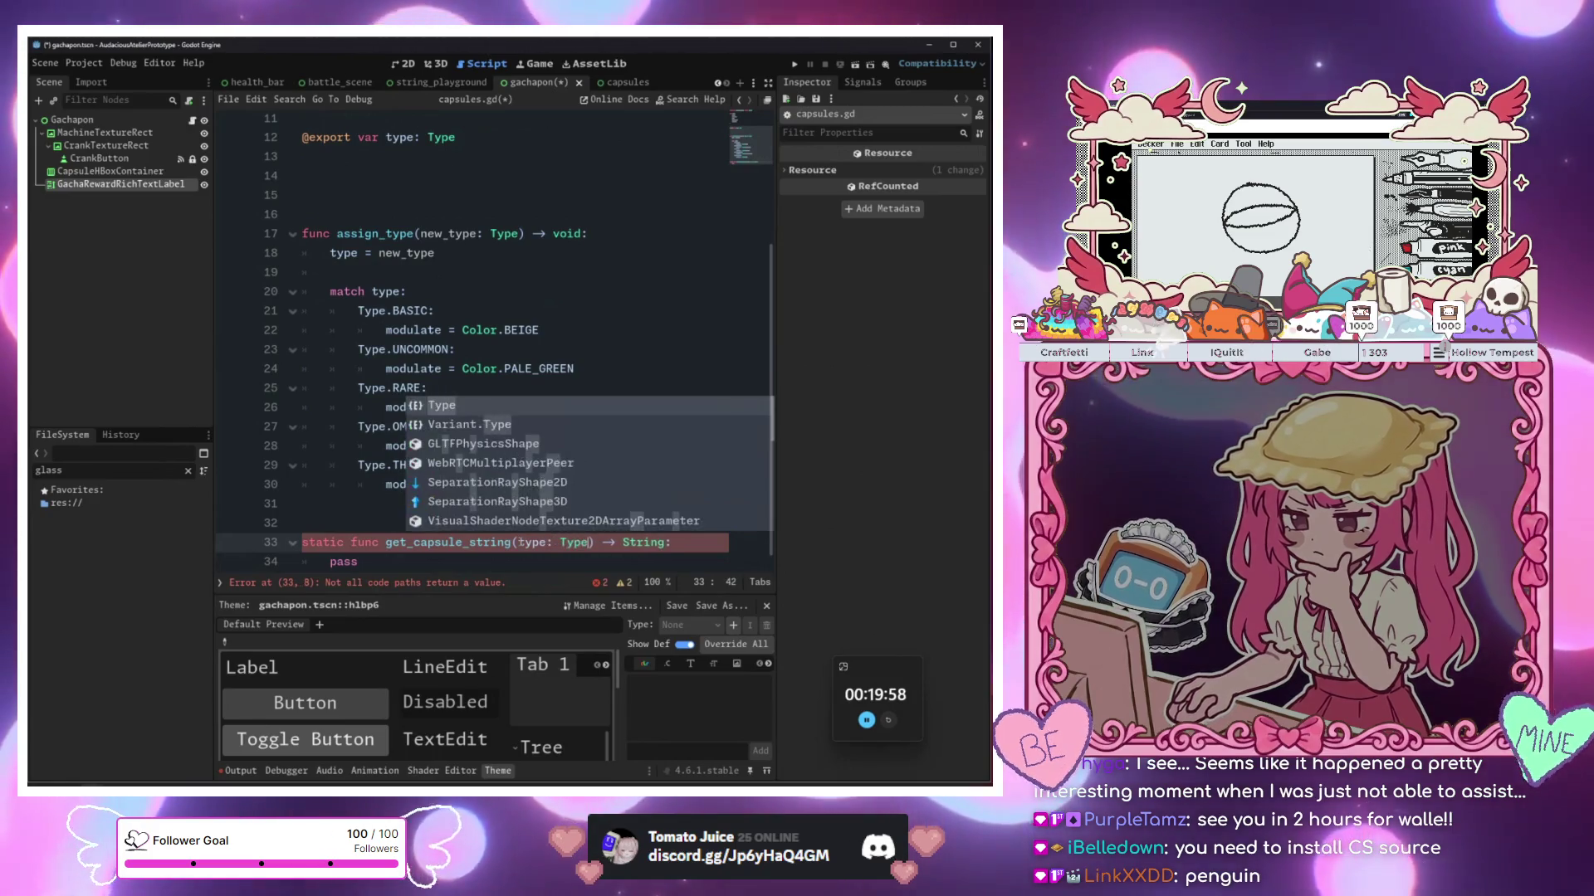
pyautogui.click(490, 544)
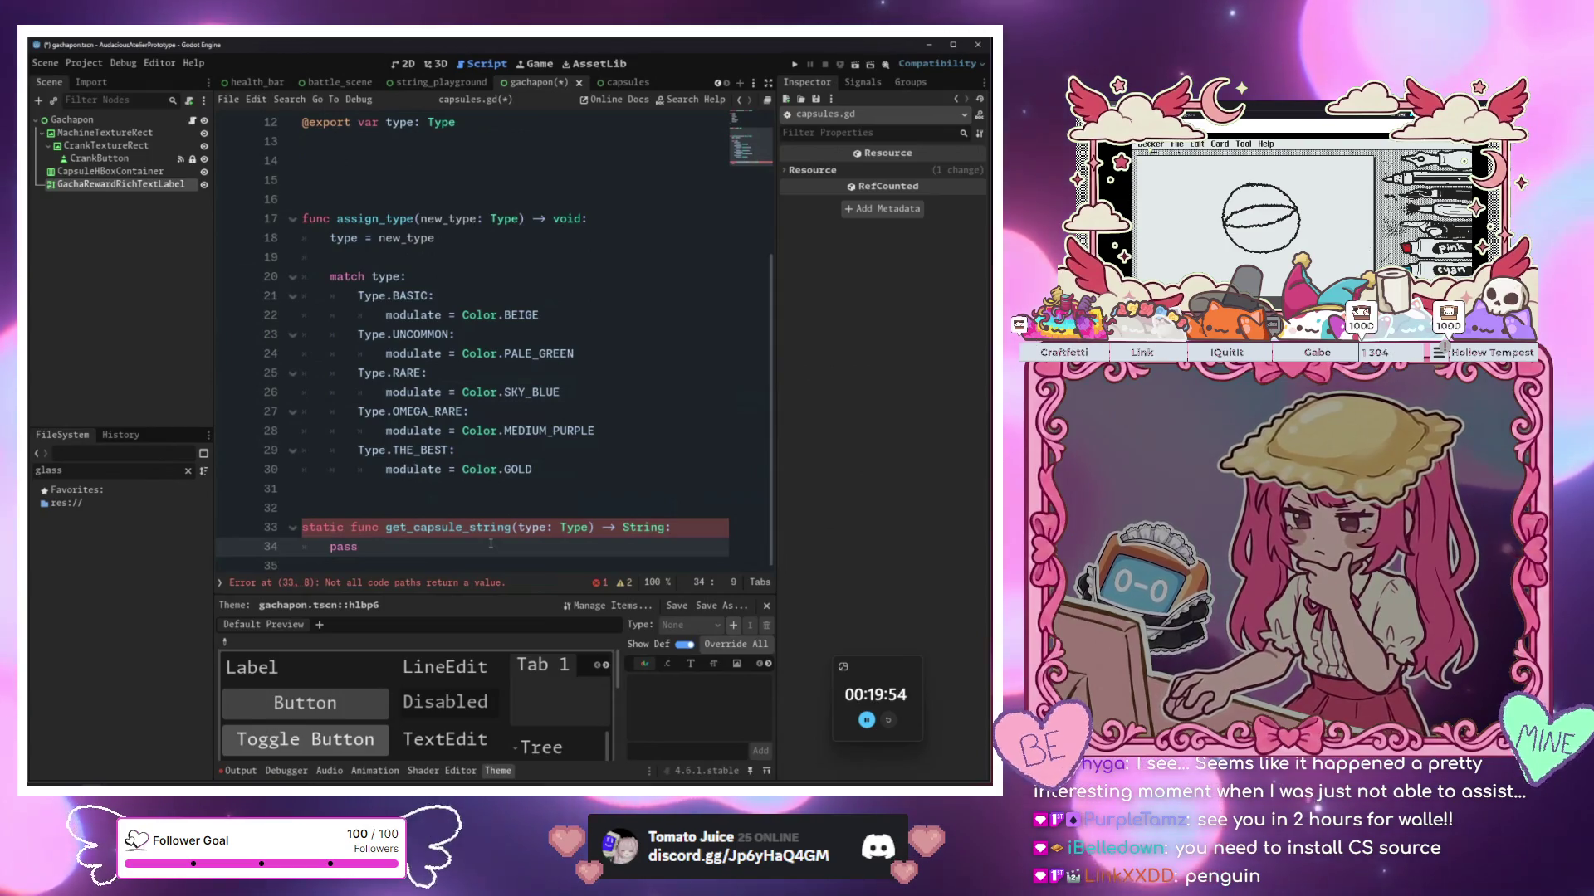
pyautogui.click(519, 525)
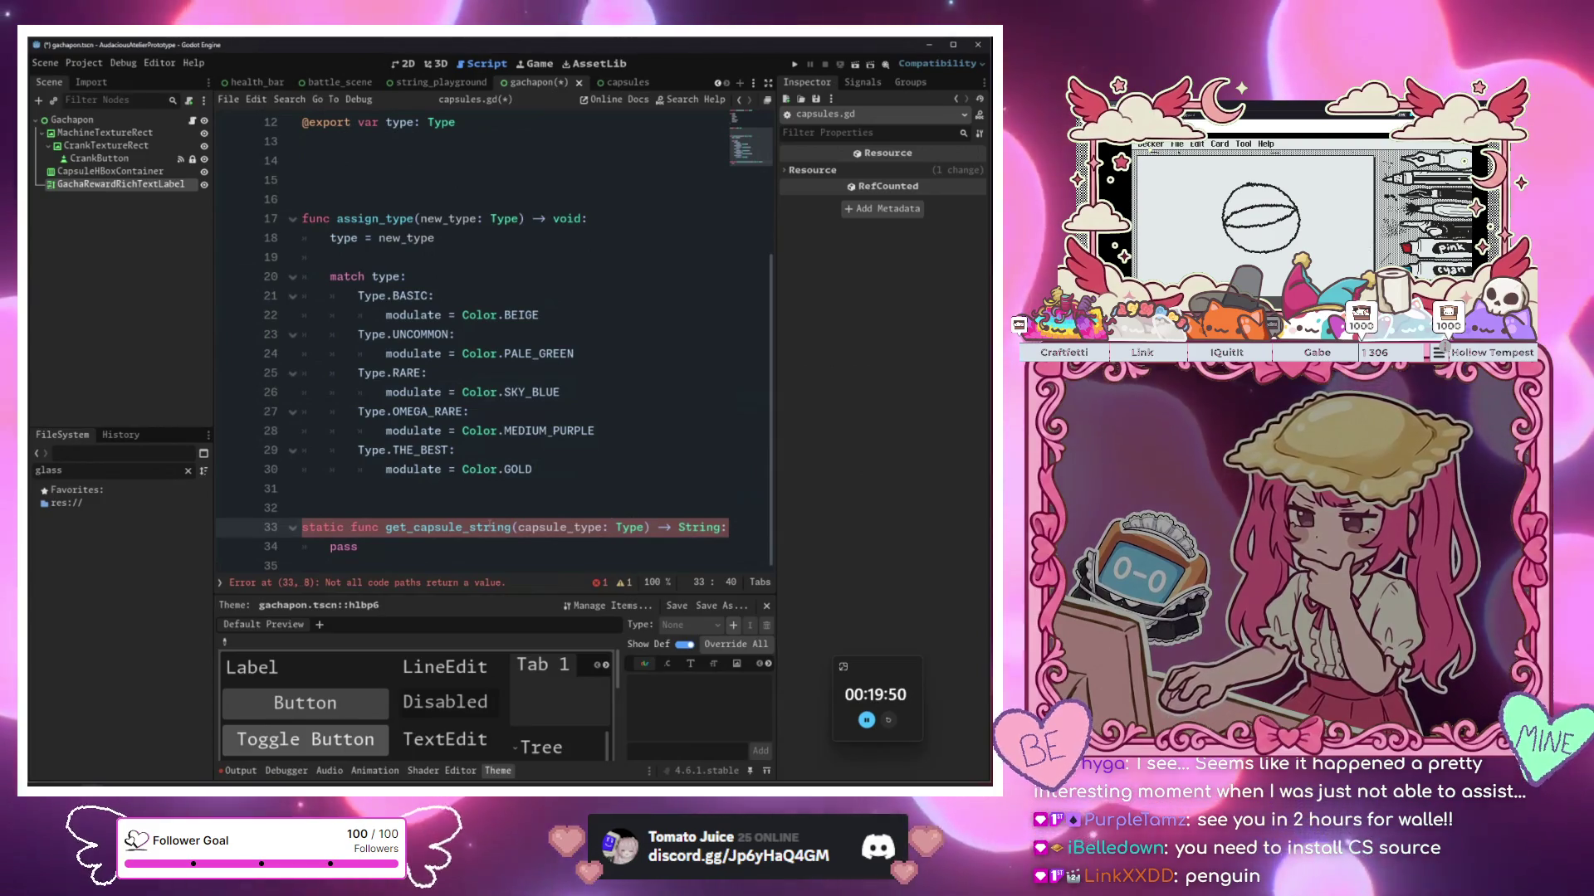
# Step: Replace pass with a match capsule_type: block and select the existing Type cases
pyautogui.click(477, 551)
pyautogui.press('BackSpace')
pyautogui.write('match:')
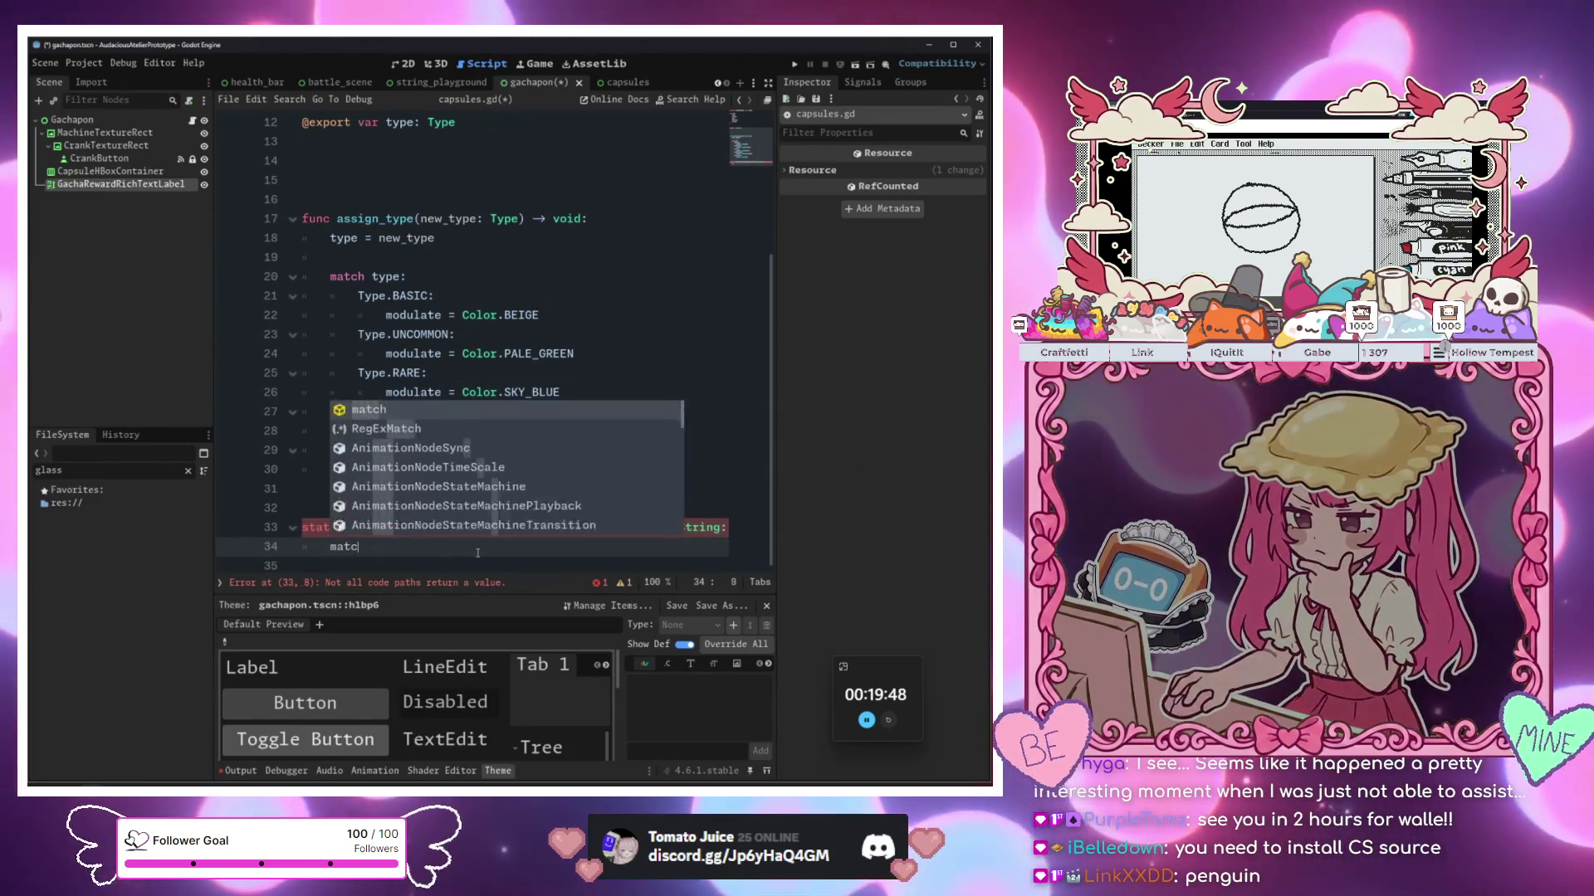
pyautogui.press('Return')
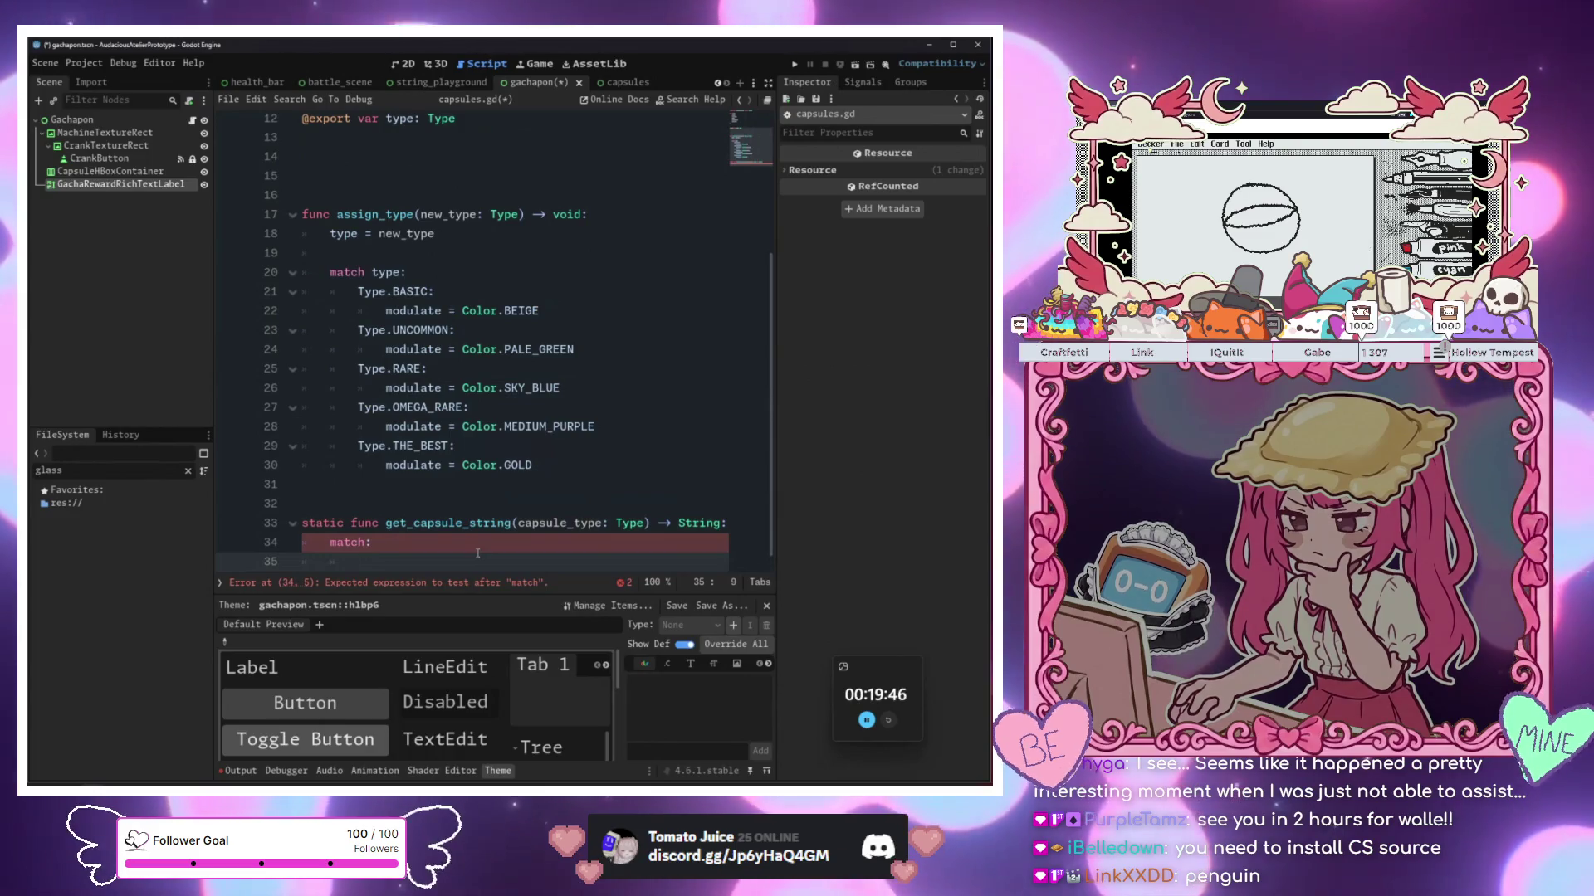
pyautogui.press('BackSpace')
pyautogui.press('BackSpace')
pyautogui.write('capsule_type')
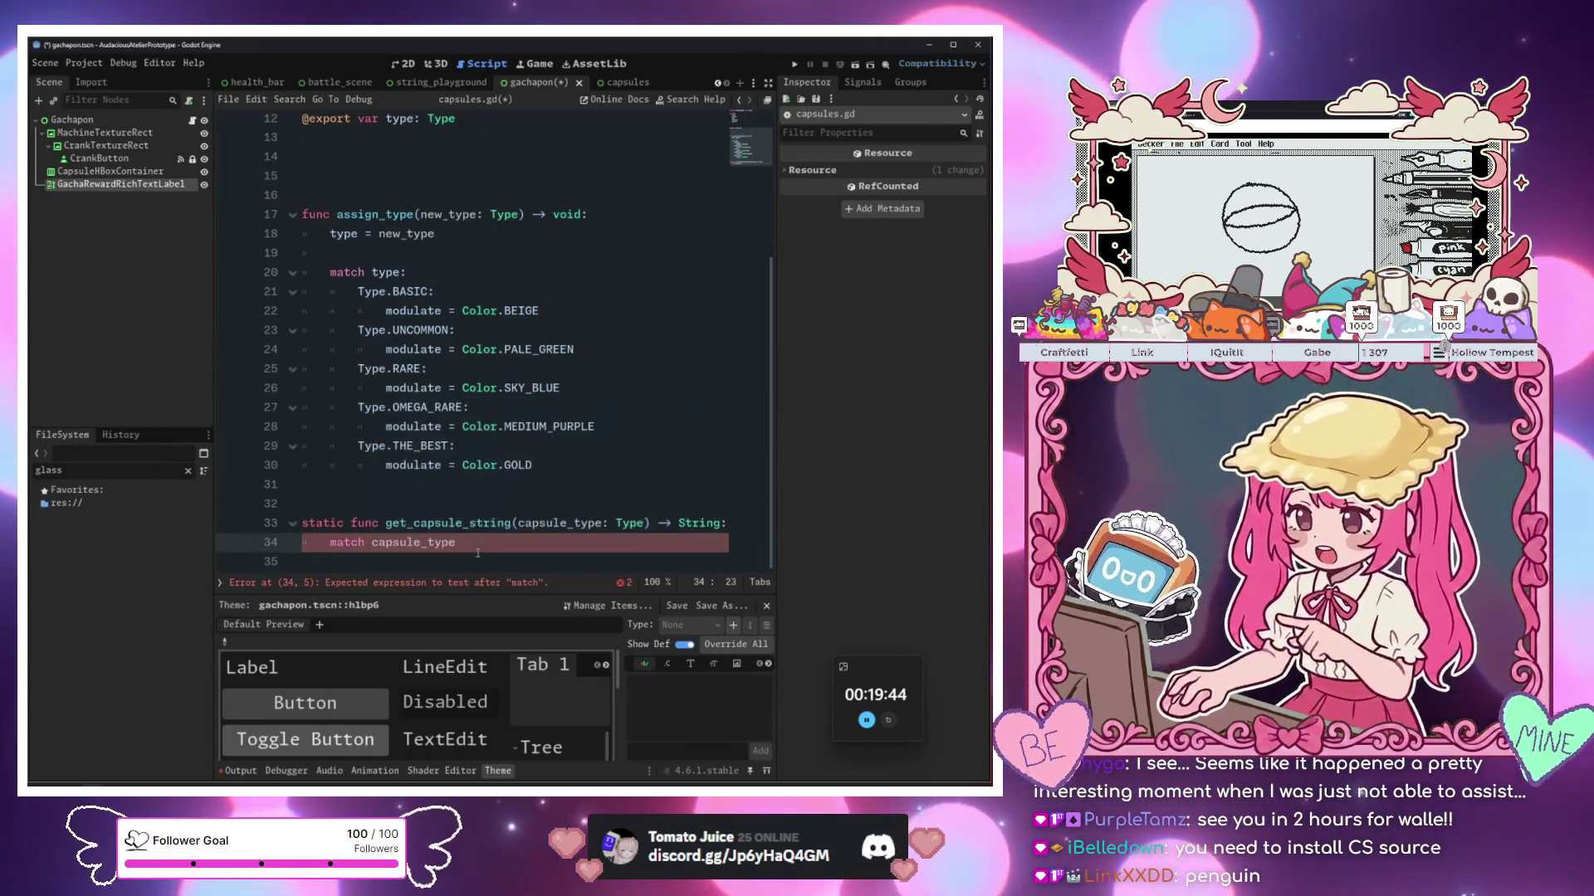
pyautogui.press('Return')
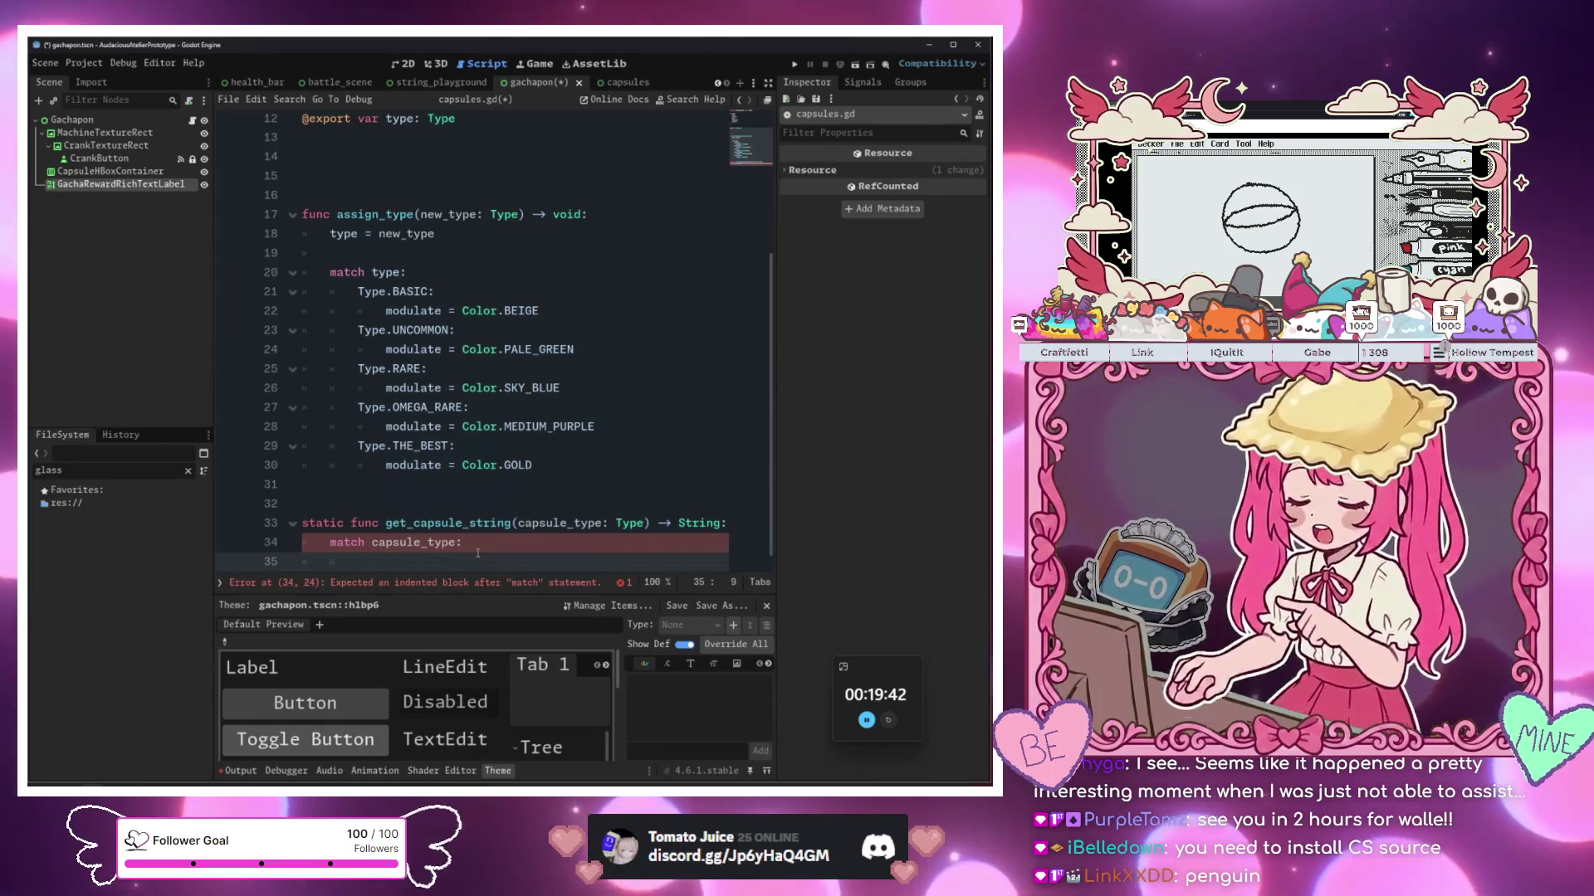
pyautogui.moveTo(582, 458)
pyautogui.mouseDown()
pyautogui.moveTo(465, 446)
pyautogui.moveTo(345, 300)
pyautogui.mouseUp()
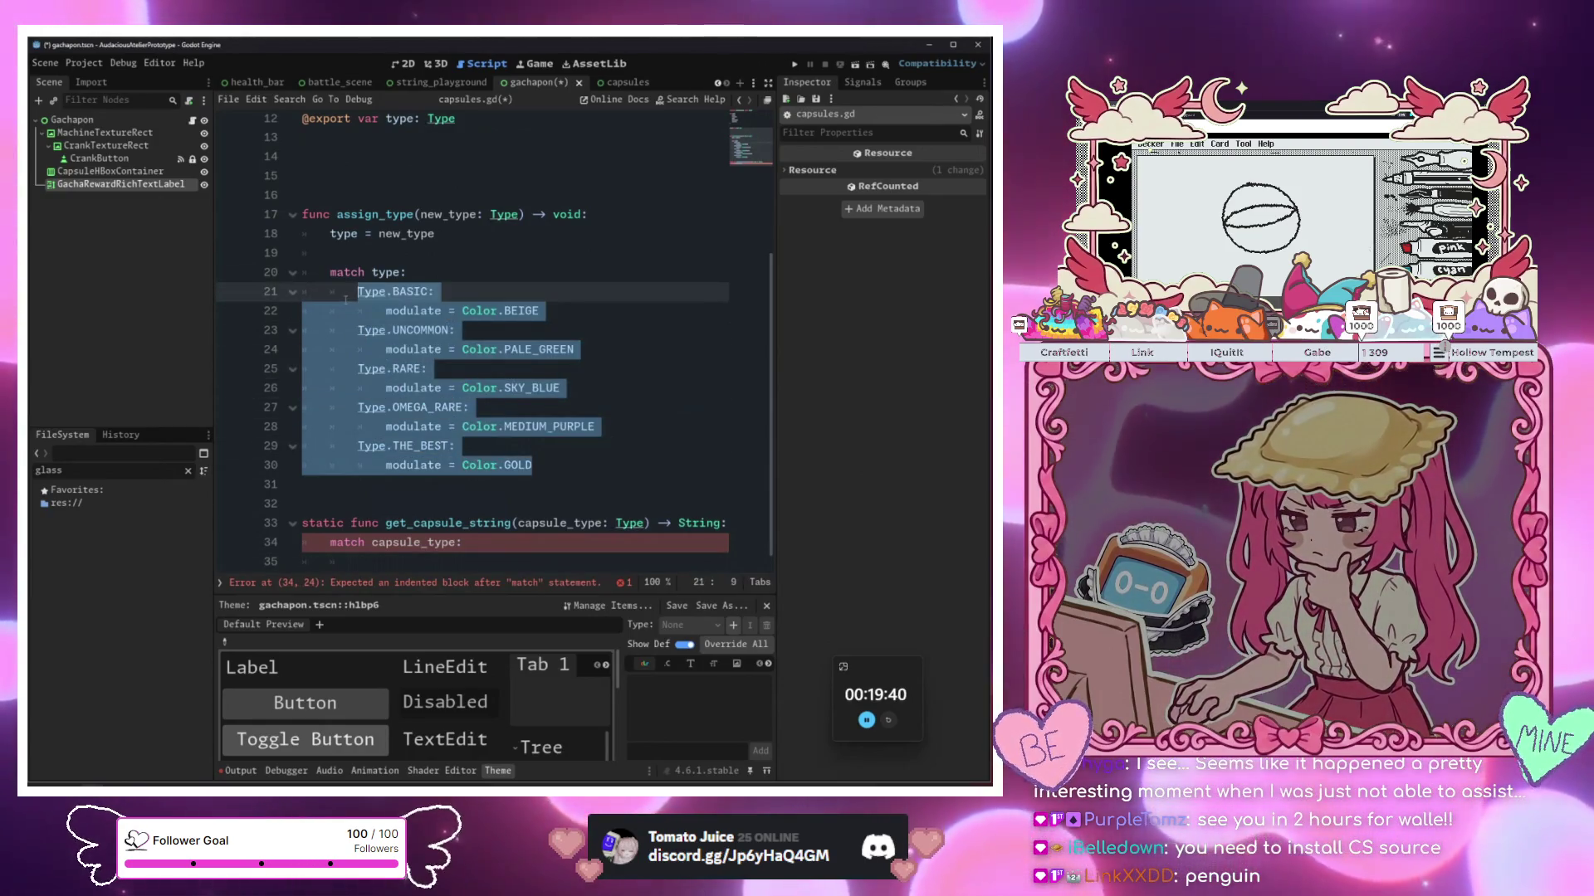
# Step: Paste the copied Type cases under match capsule_type and replace BASIC's colour line with return ""
pyautogui.hotkey('ctrl', 'c')
pyautogui.click(348, 561)
pyautogui.hotkey('ctrl', 'v')
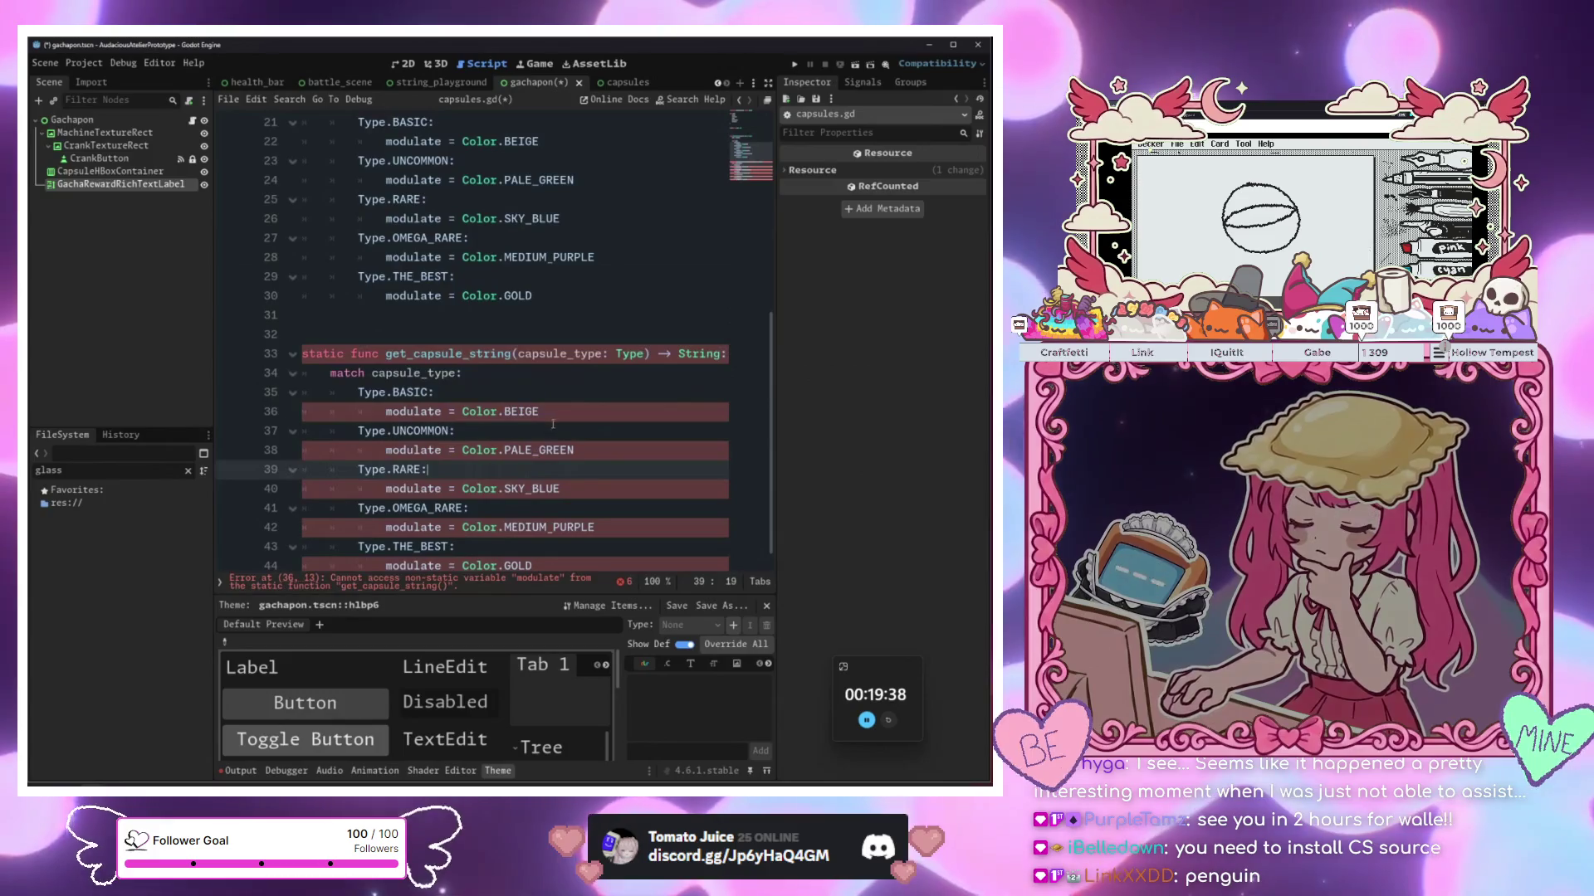
pyautogui.moveTo(542, 412); pyautogui.dragTo(382, 409)
pyautogui.write('retu')
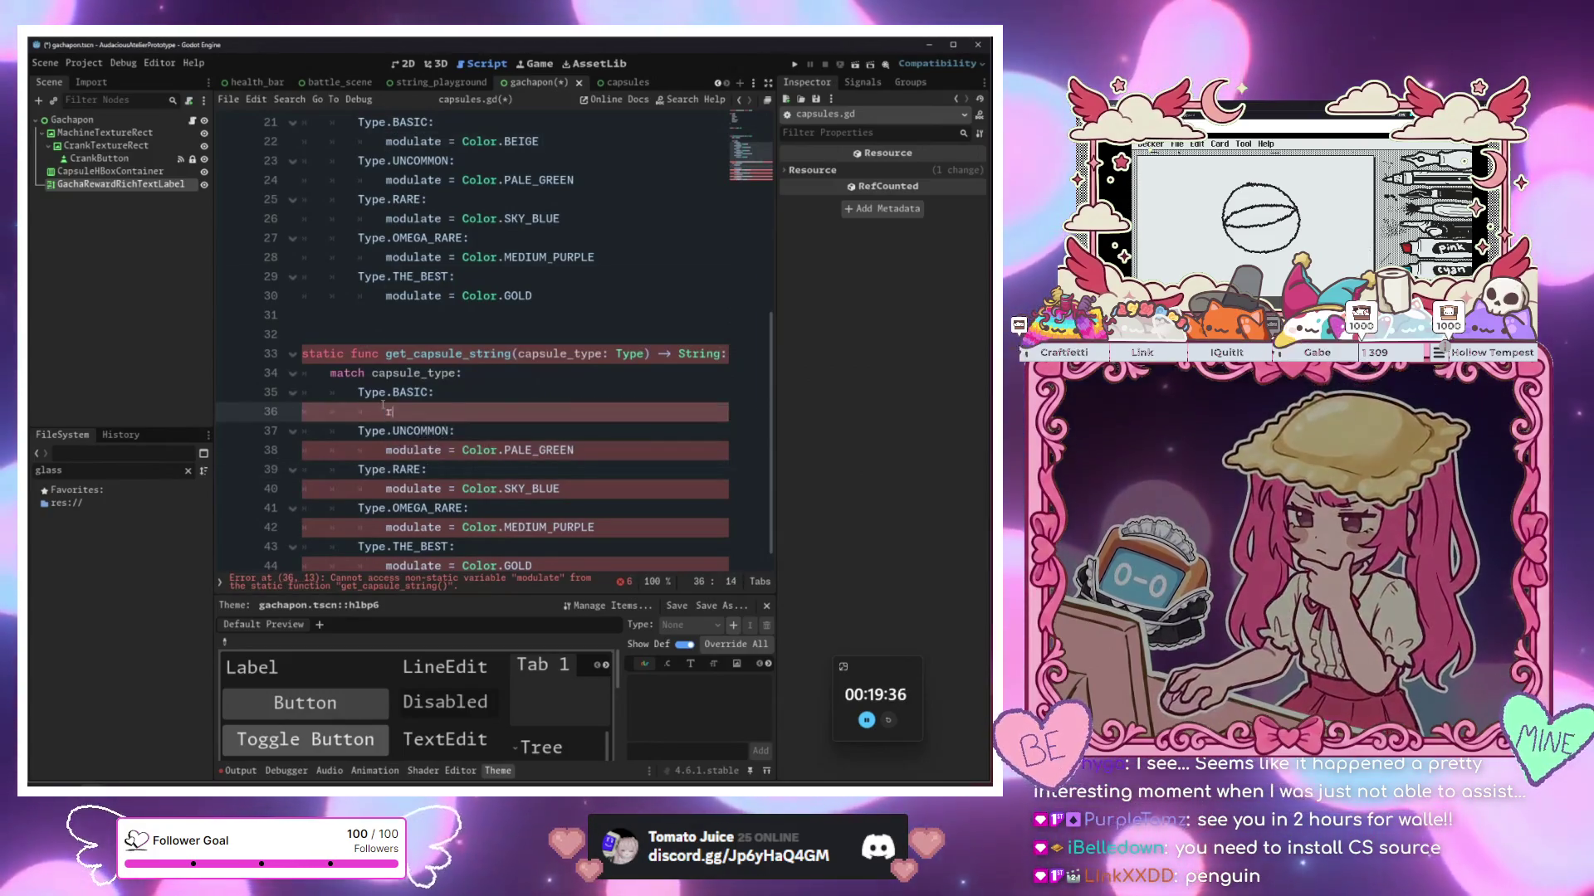
pyautogui.press('Return')
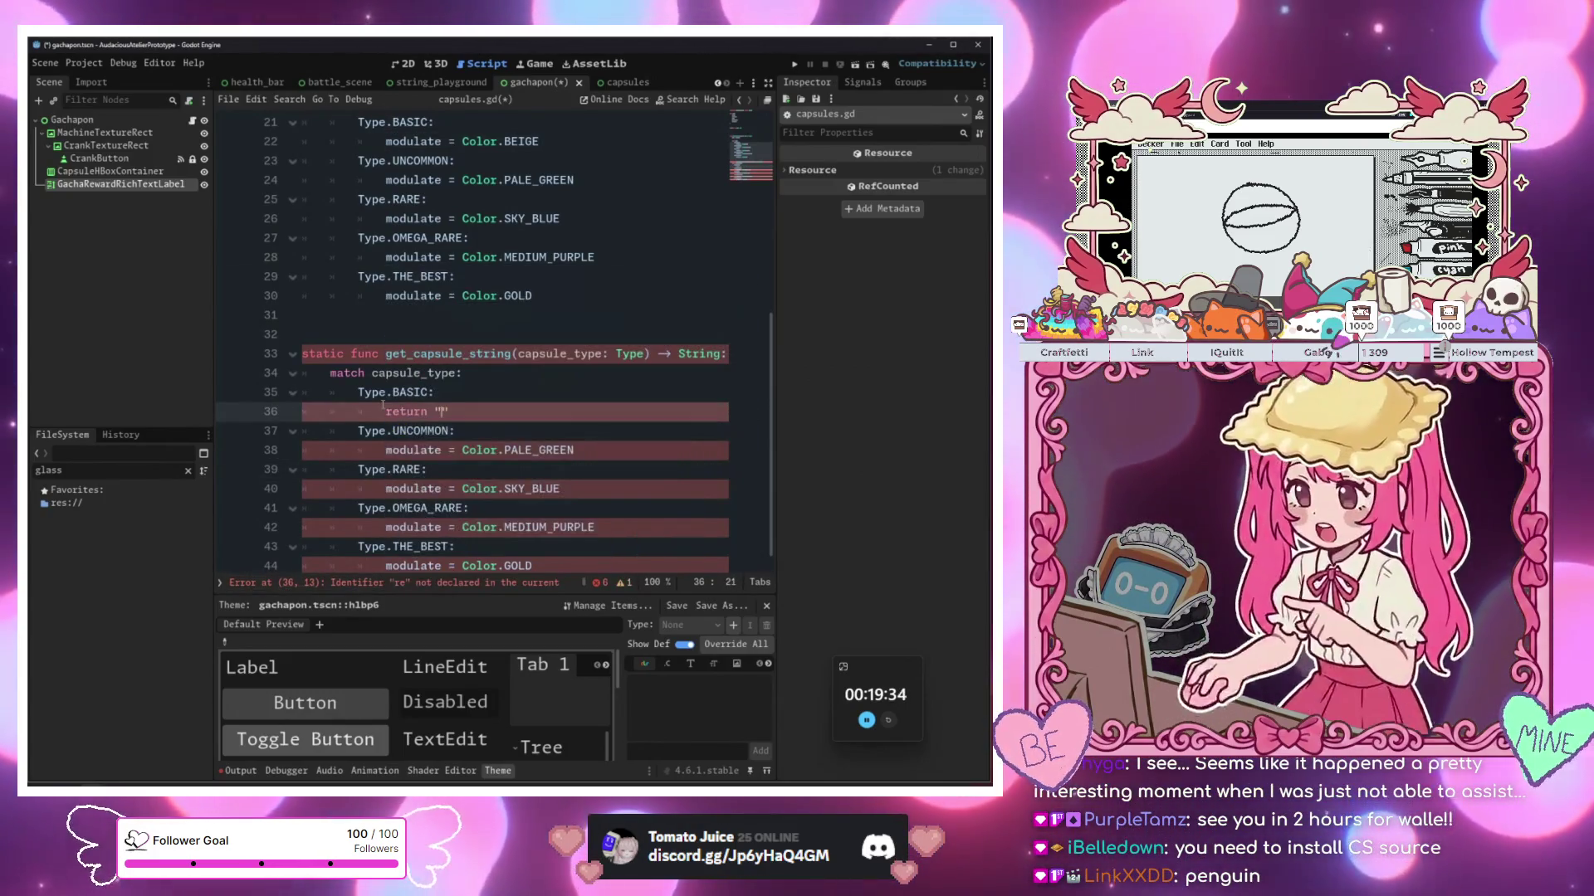
pyautogui.write('"')
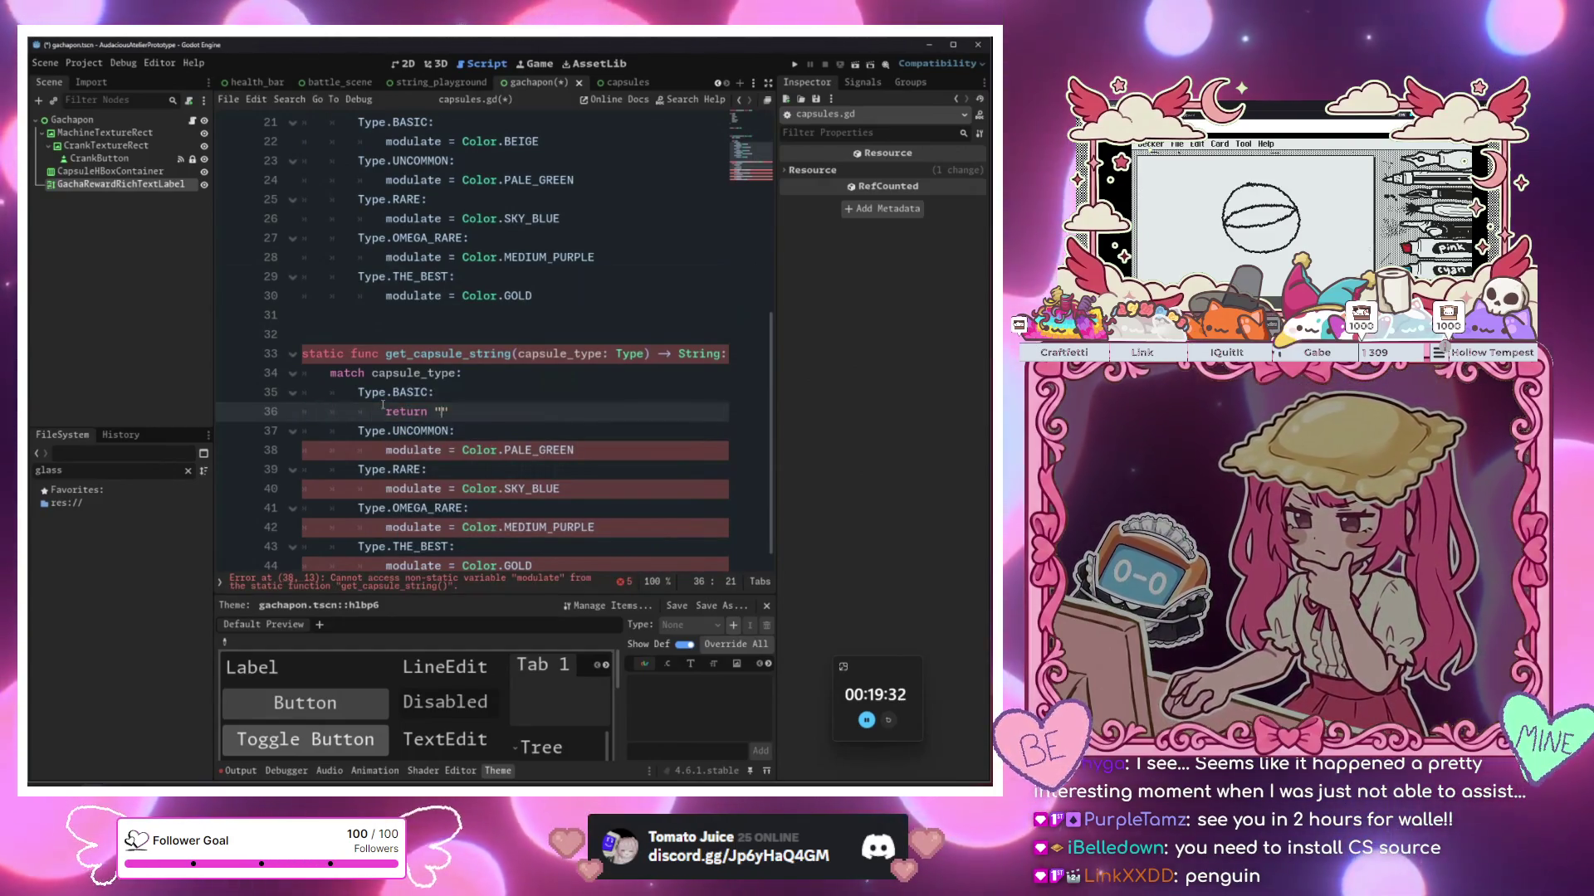